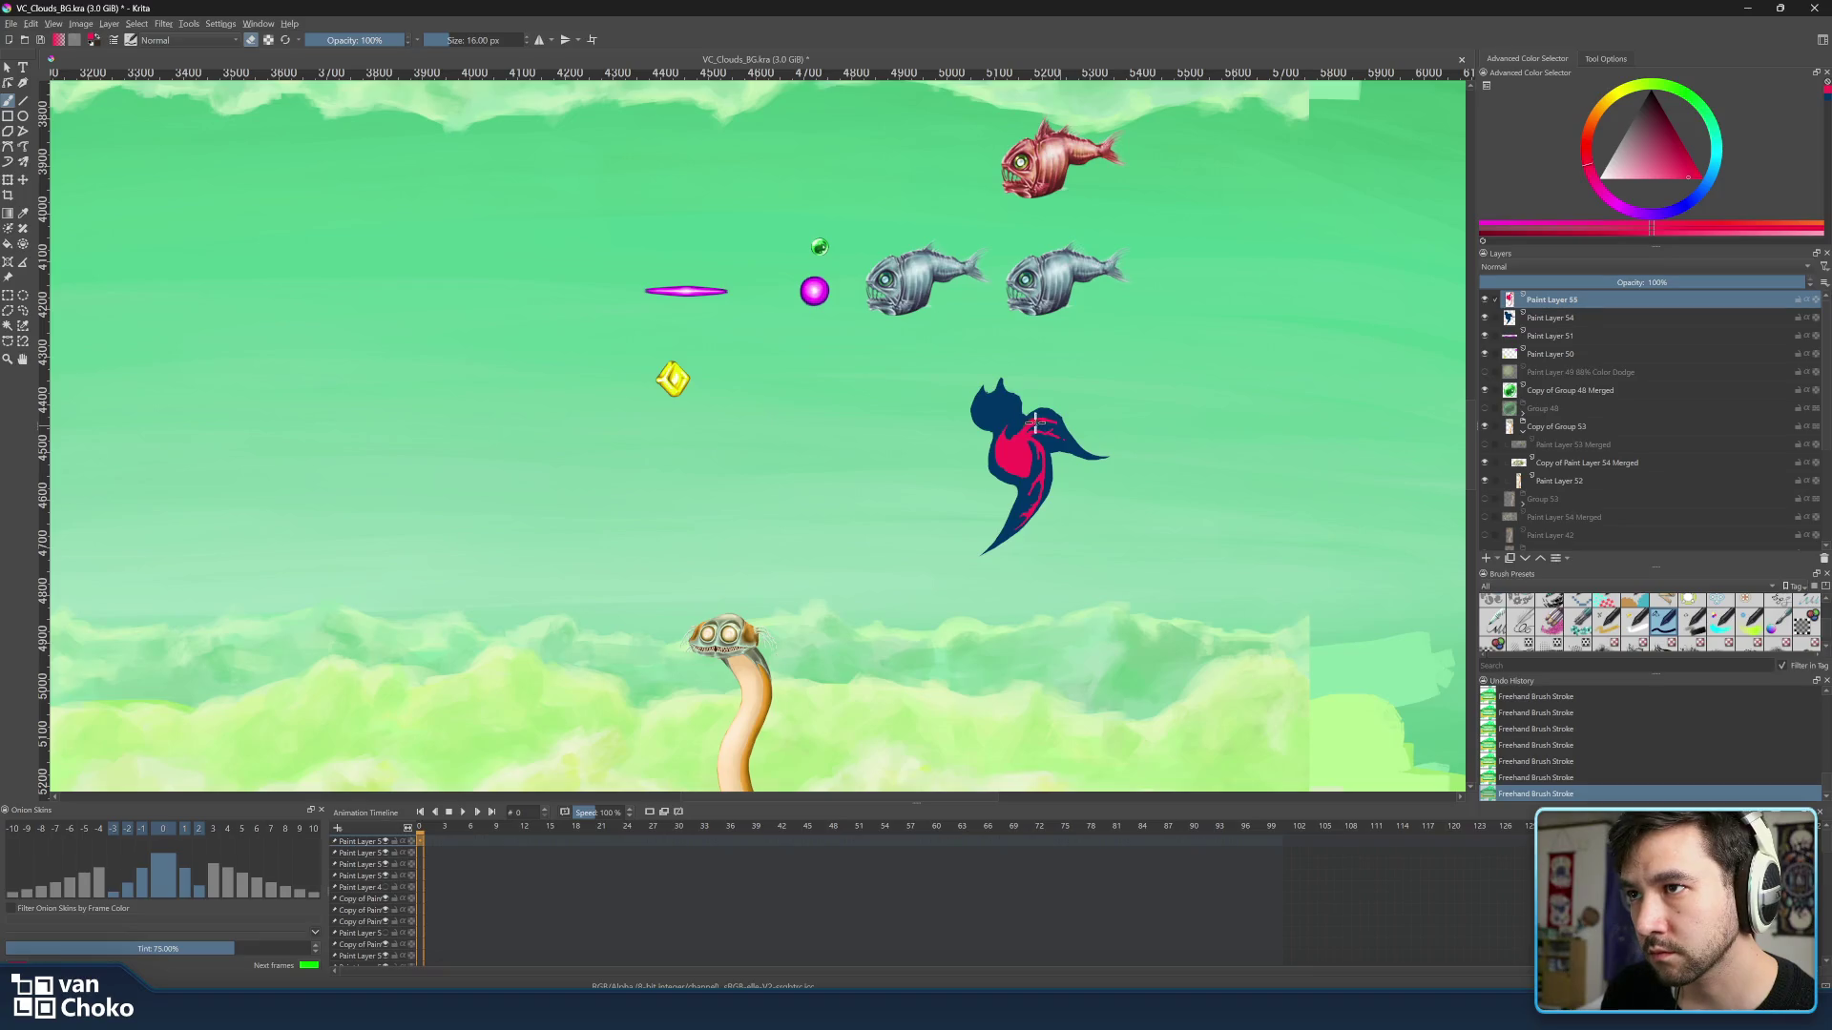
Leave eraser mode and pick a dark red from the Advanced Color Selector triangle.
{"action": "key", "text": "e"}
{"action": "key", "text": "e"}
{"action": "key", "text": "e"}
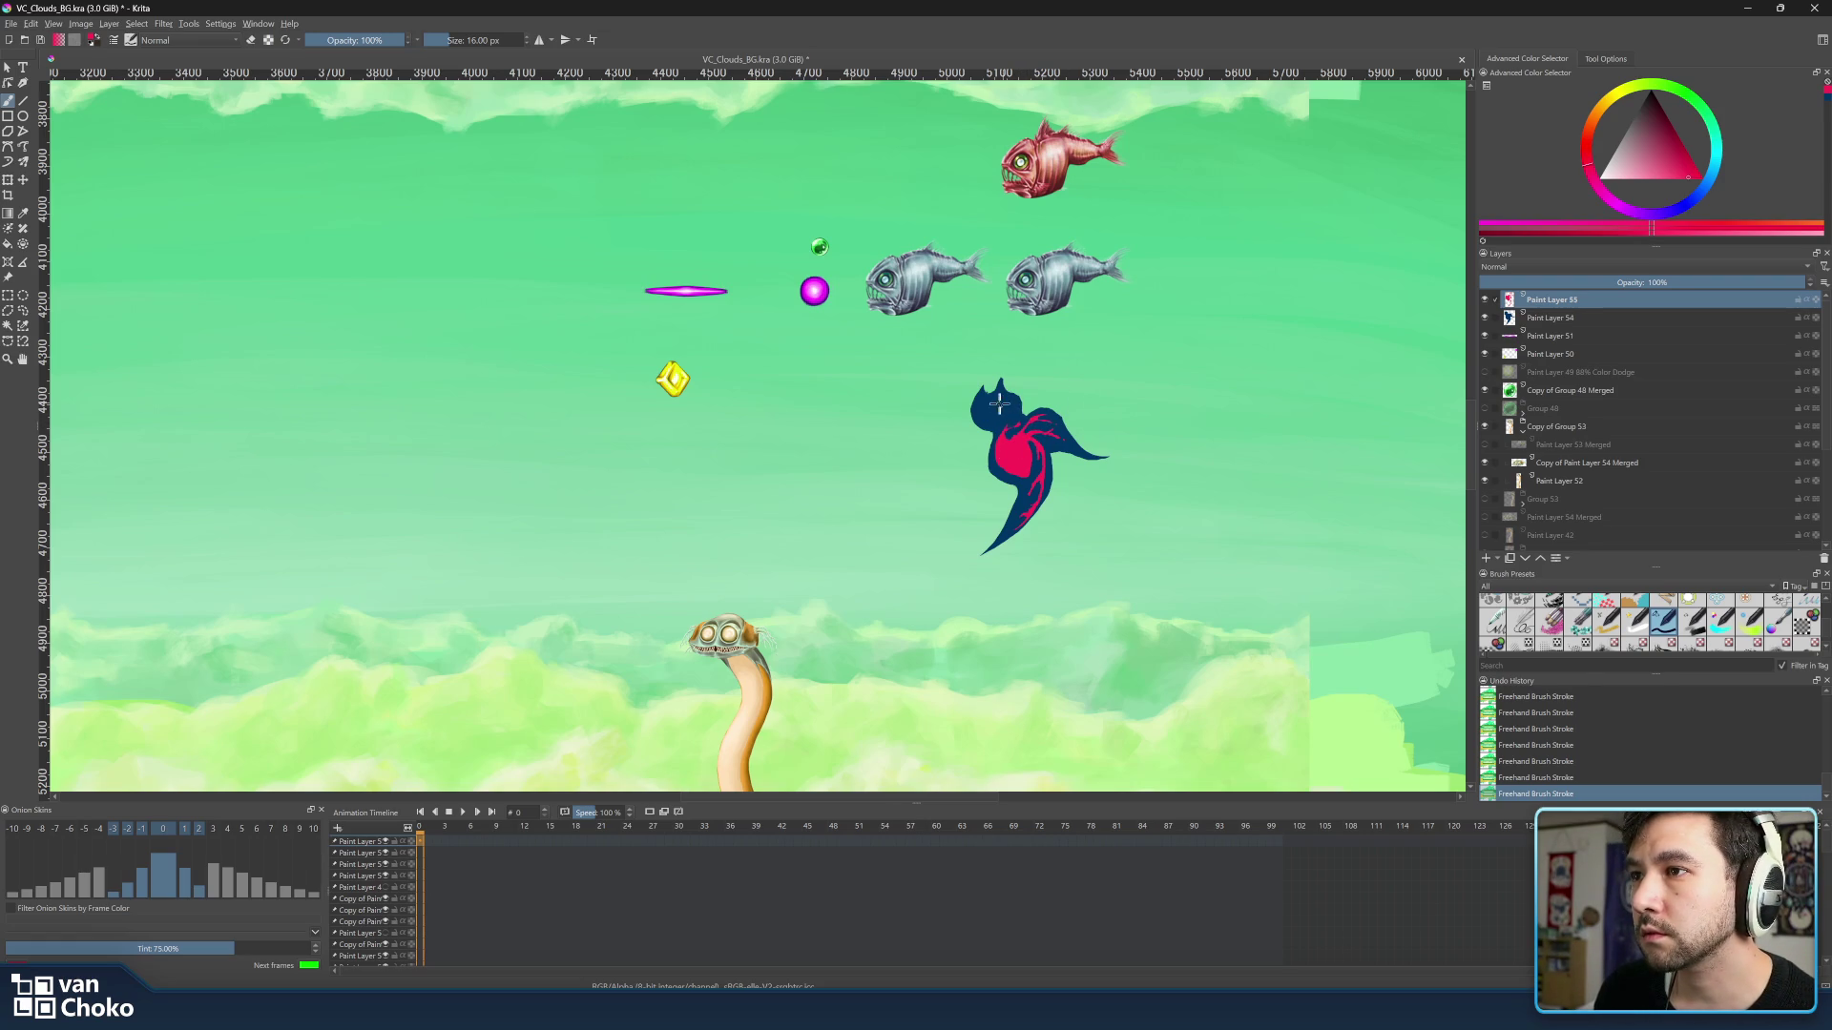
{"action": "left_click_drag", "start_coordinate": [1583, 162], "coordinate": [1671, 162]}
{"action": "left_click", "coordinate": [1588, 142]}
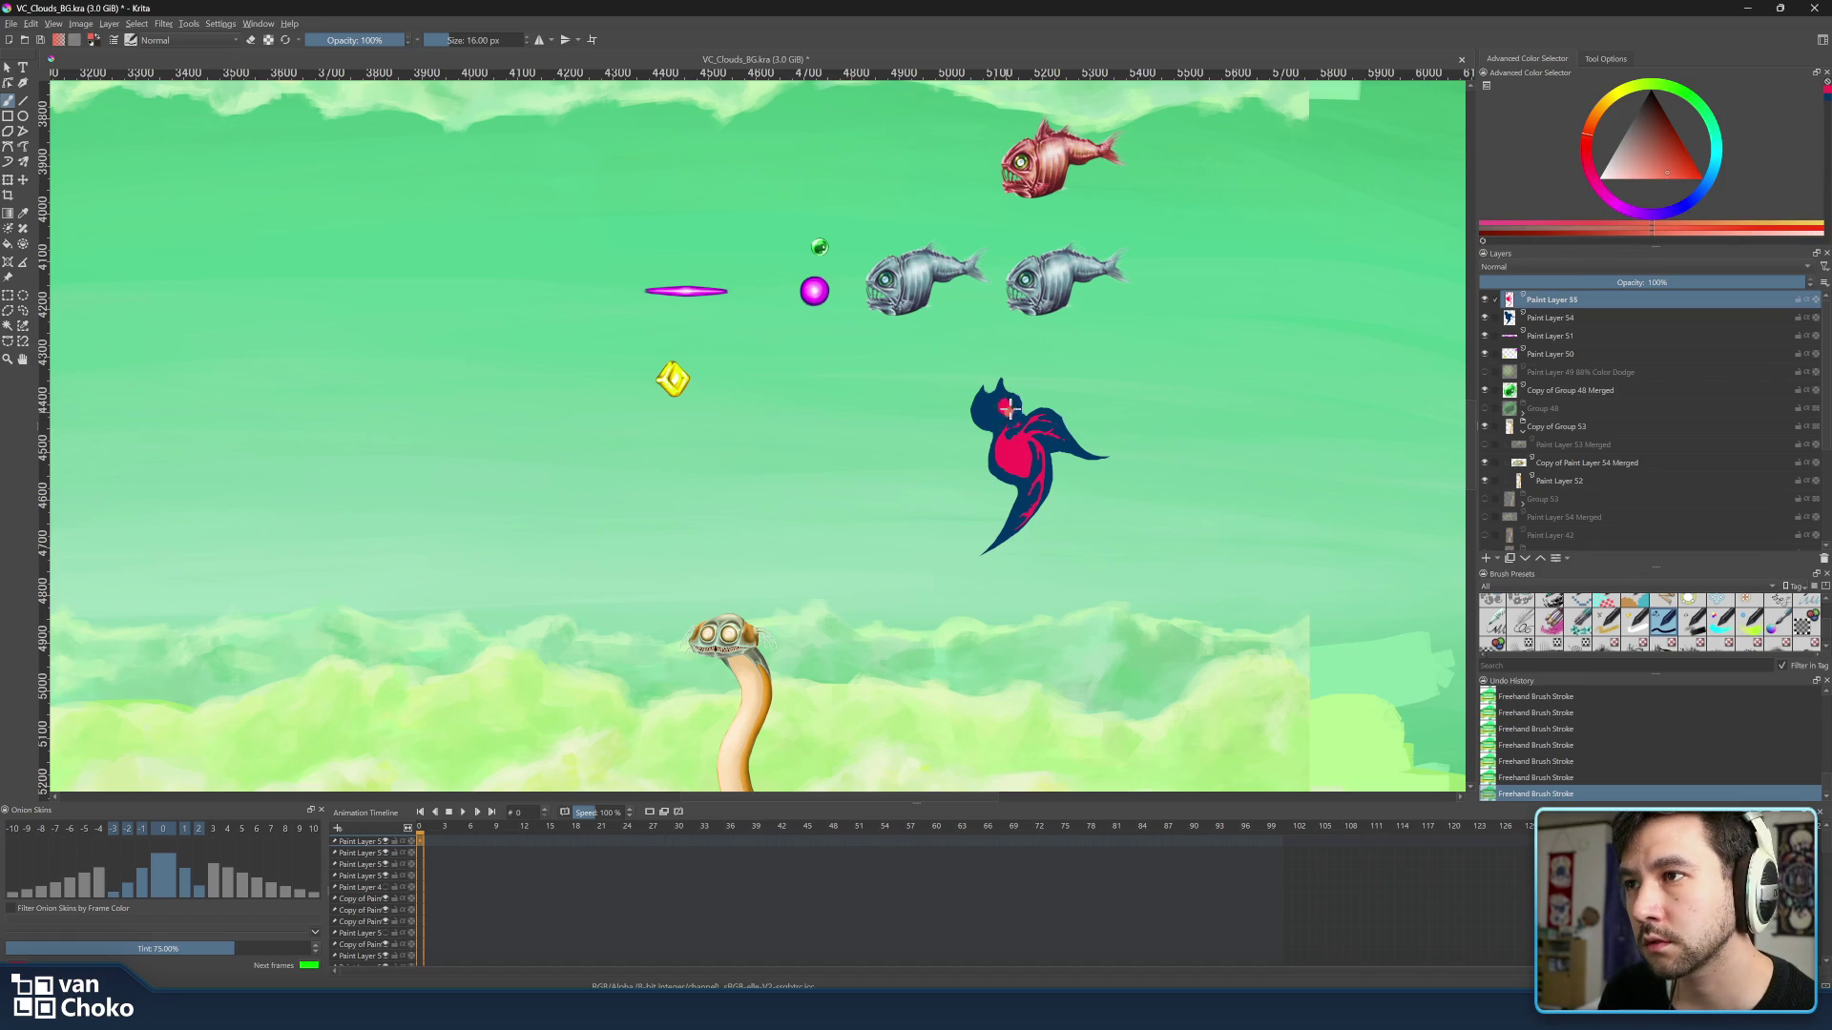
{"action": "left_click", "coordinate": [1674, 142]}
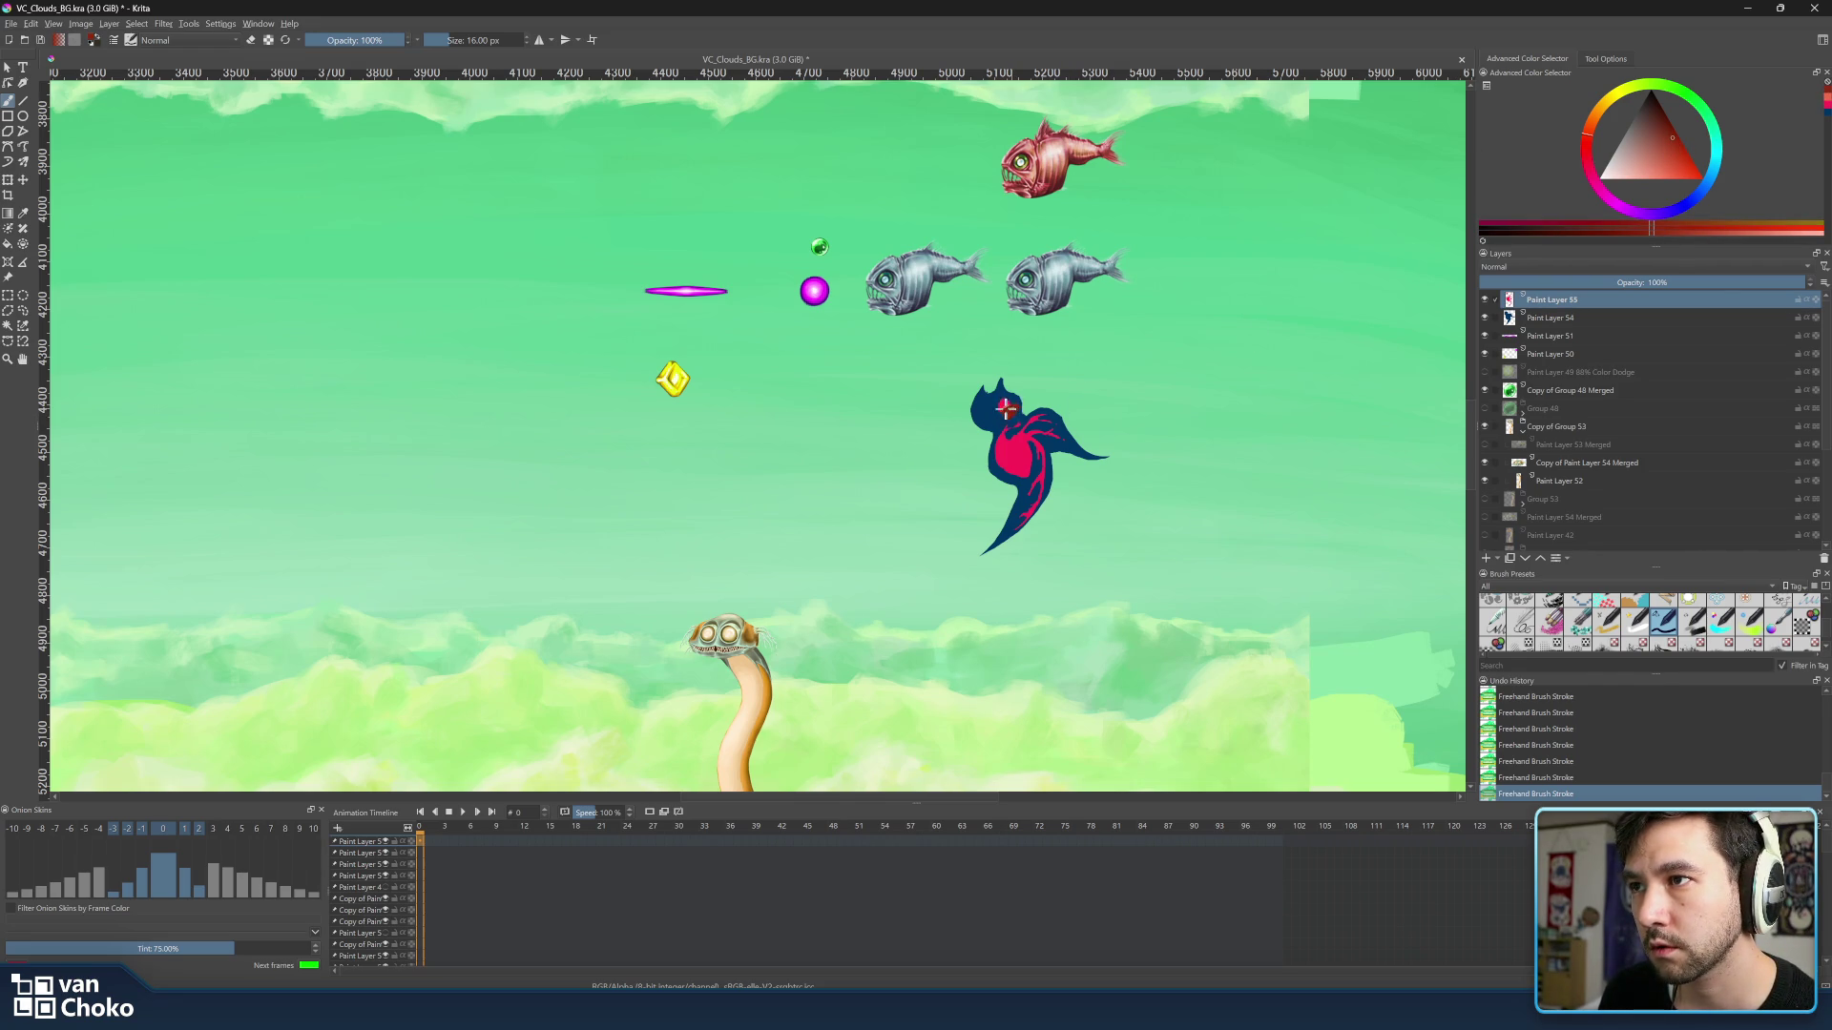
Paint the dark red spot on the bird's head, toggling eraser mode to tidy it.
{"action": "key", "text": "e"}
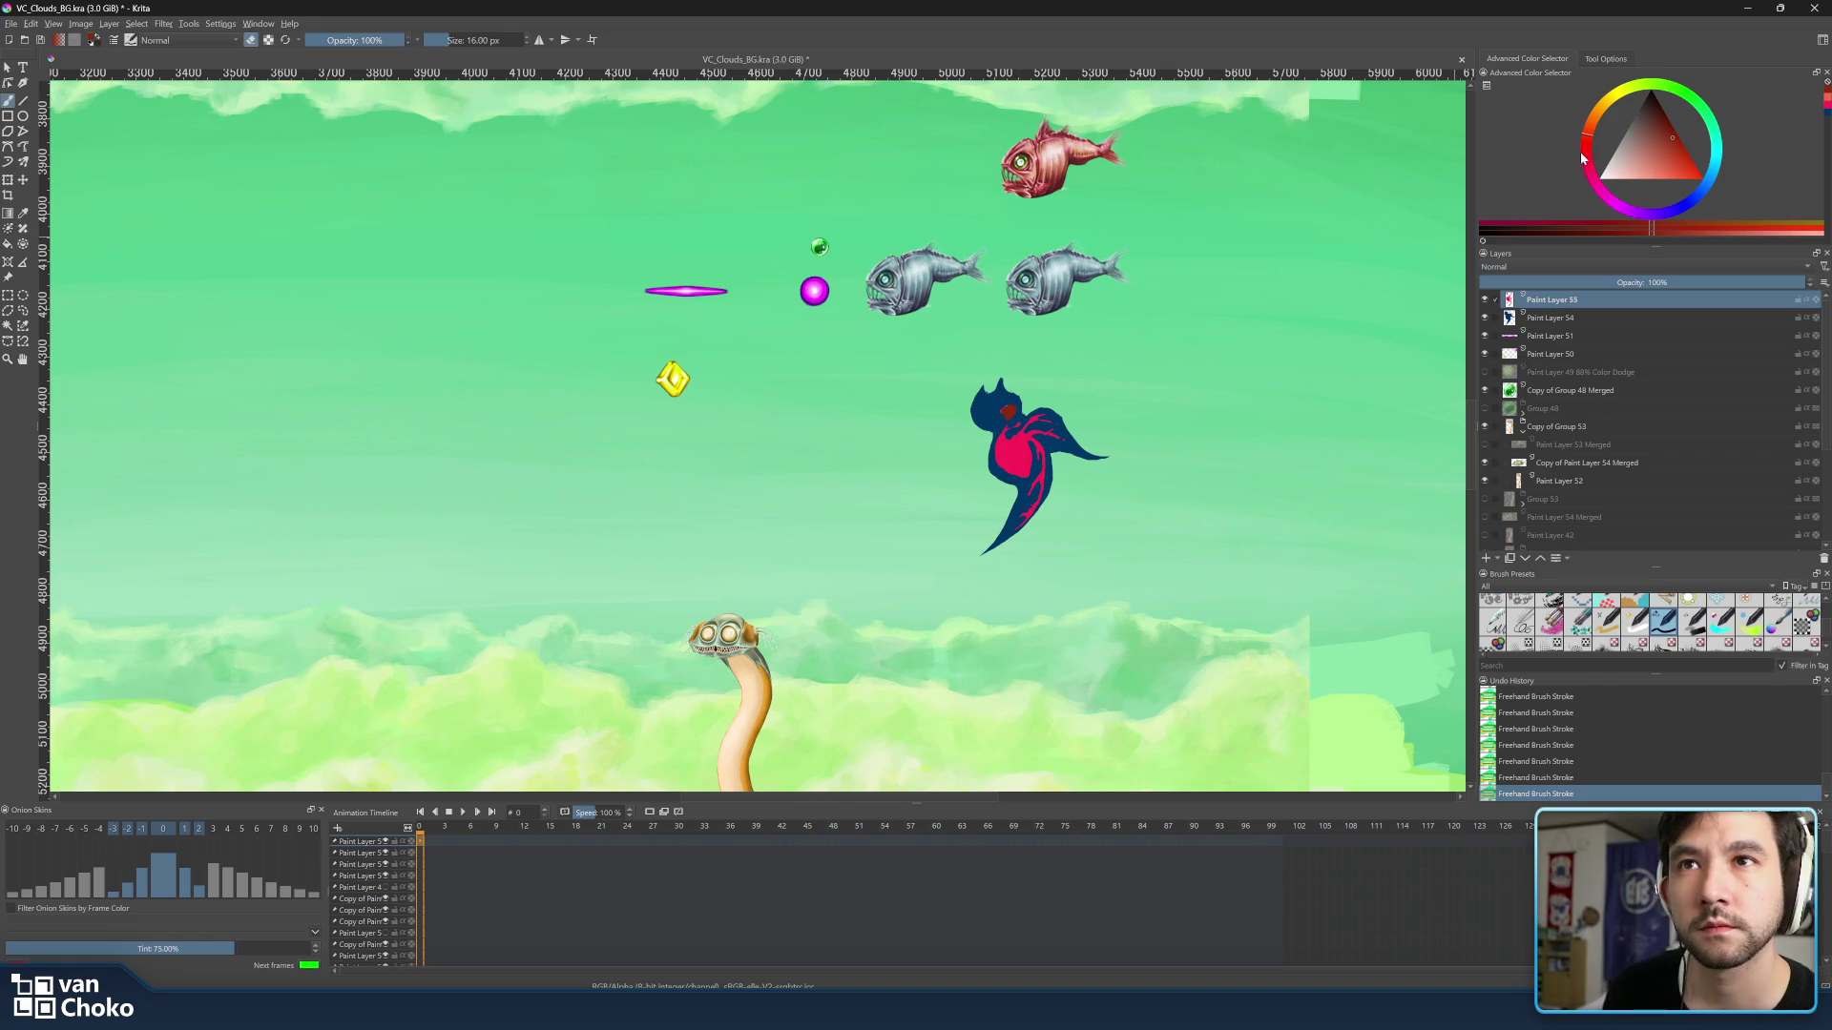
{"action": "left_click", "coordinate": [1665, 173]}
Paint over the head spot with a brighter red, then toggle eraser mode to trim it.
{"action": "left_click", "coordinate": [1677, 167]}
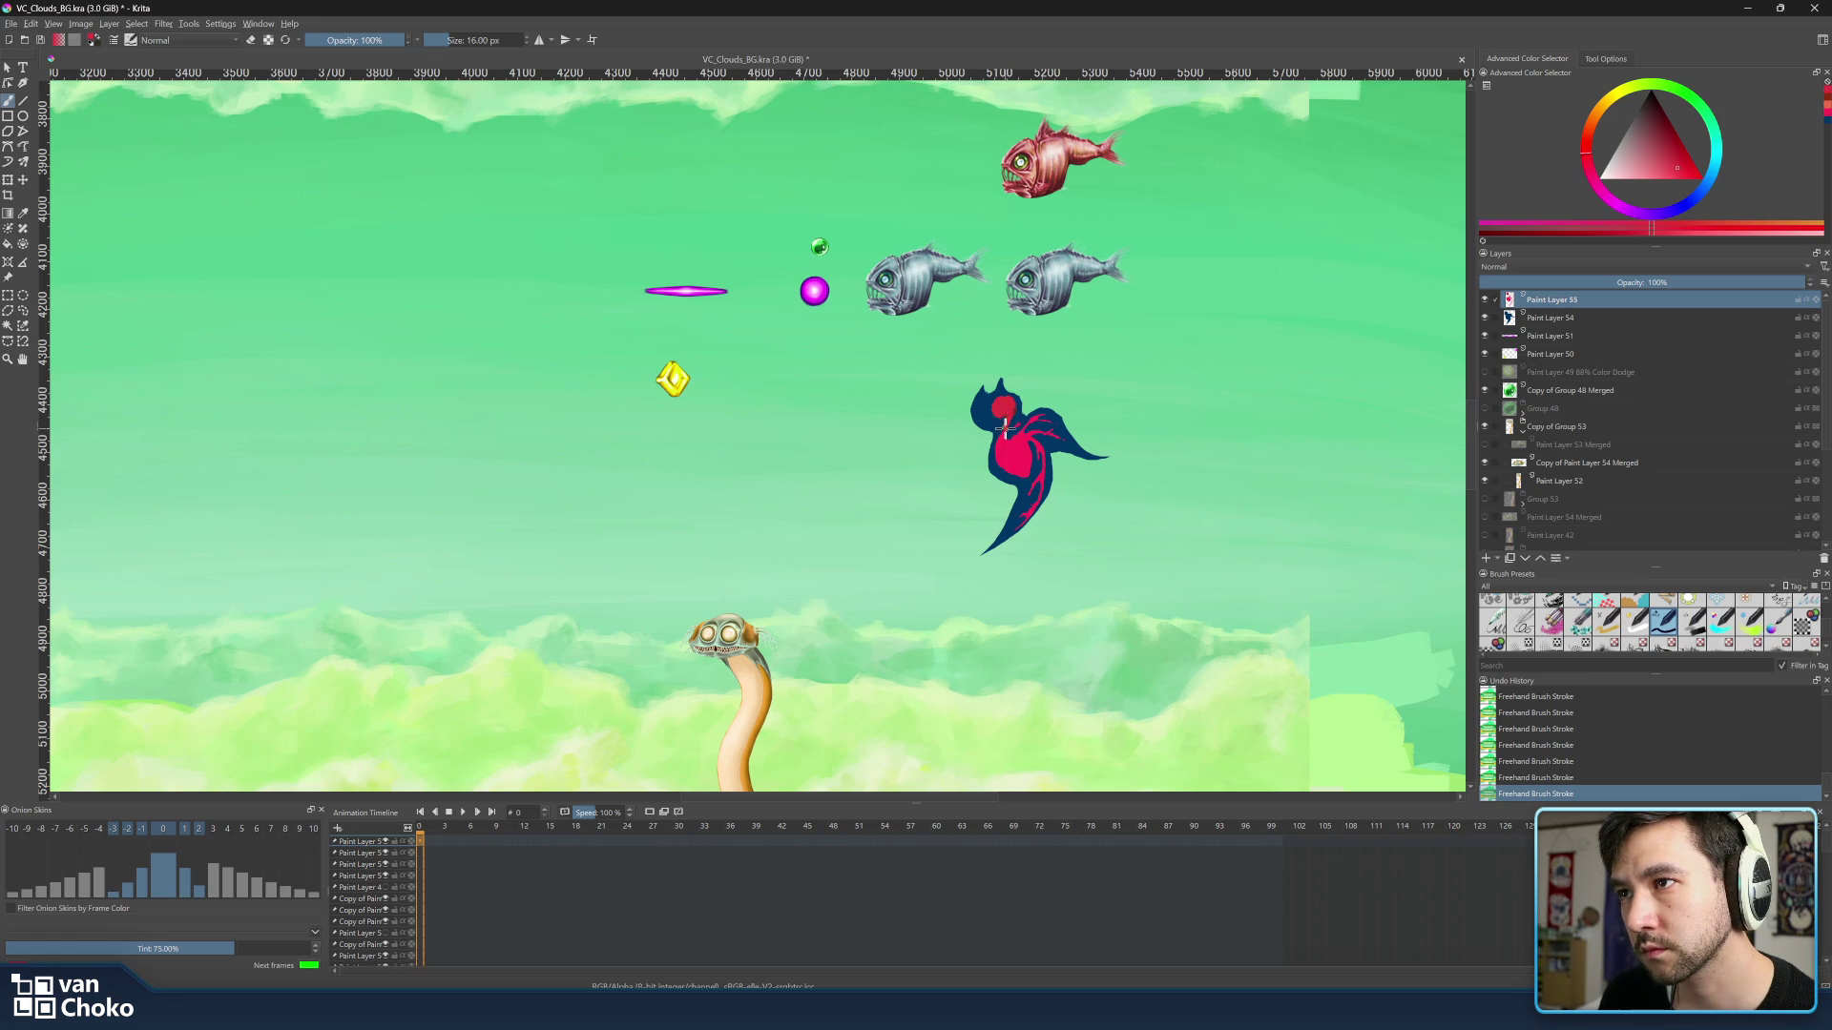
{"action": "key", "text": "e"}
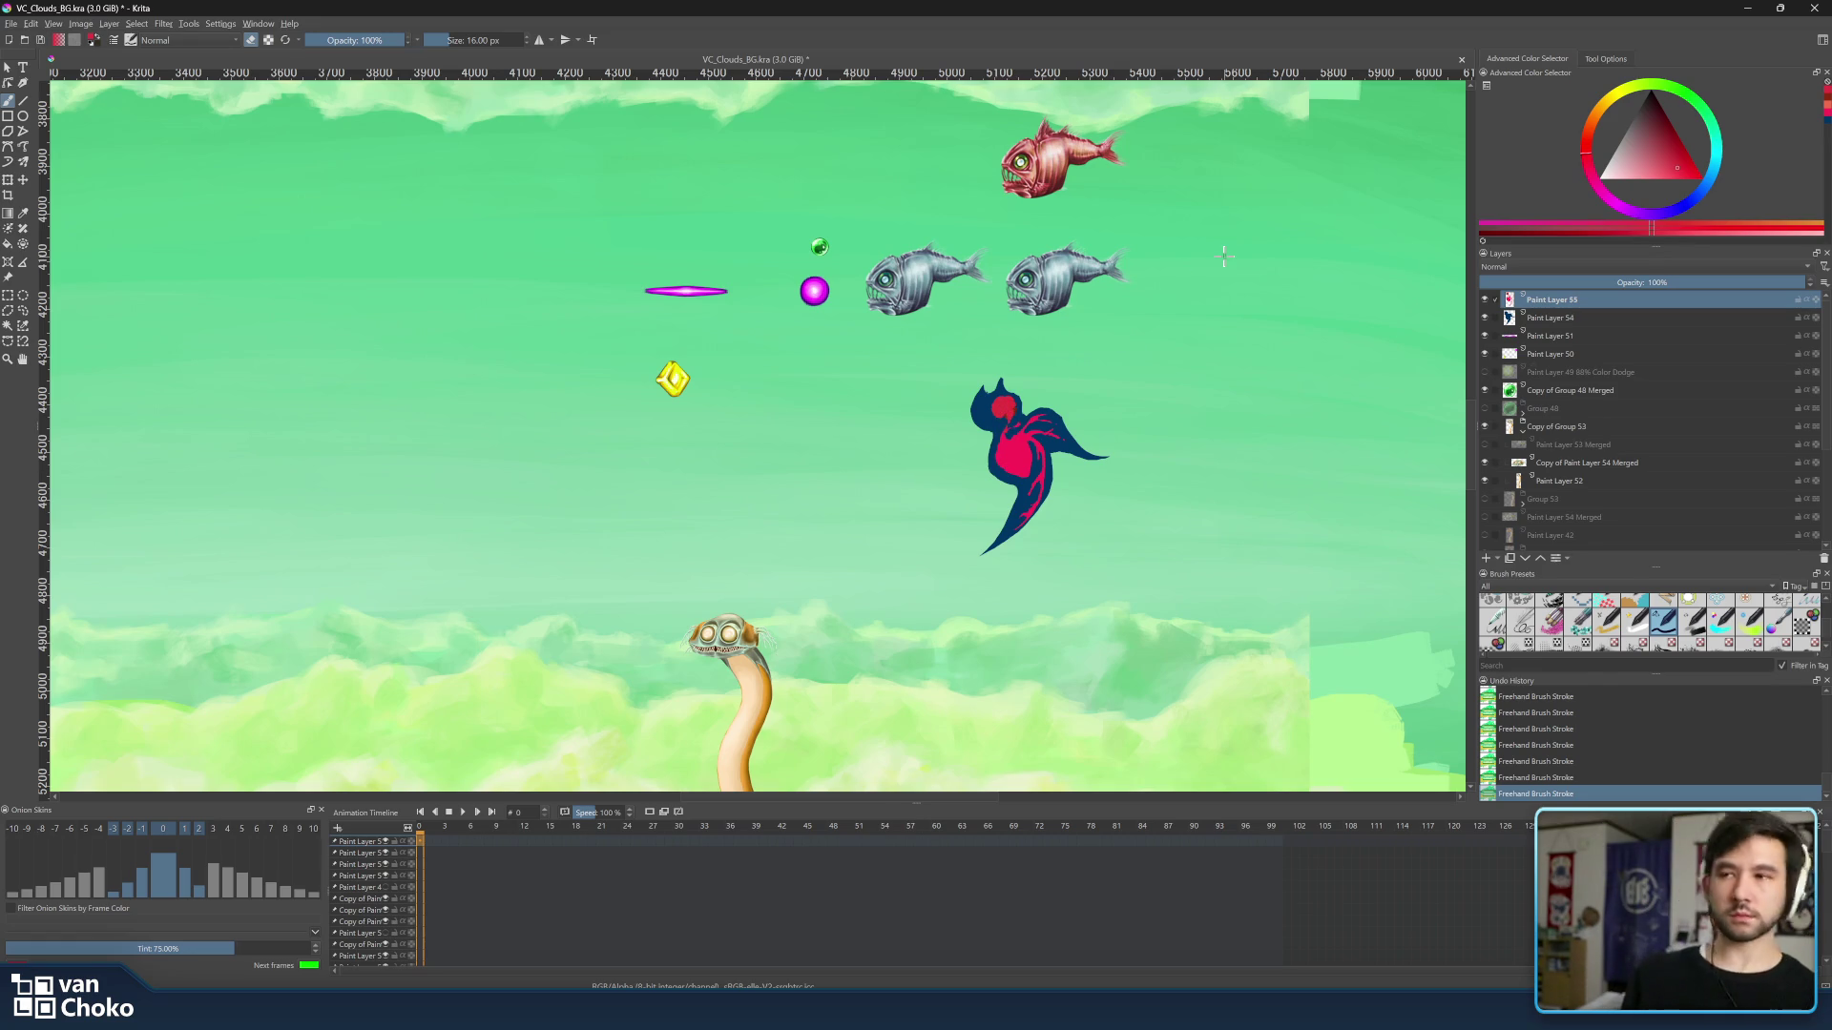
{"action": "scroll", "coordinate": [1223, 257], "scroll_direction": "down", "scroll_amount": 5}
{"action": "scroll", "coordinate": [1231, 312], "scroll_direction": "up", "scroll_amount": 3}
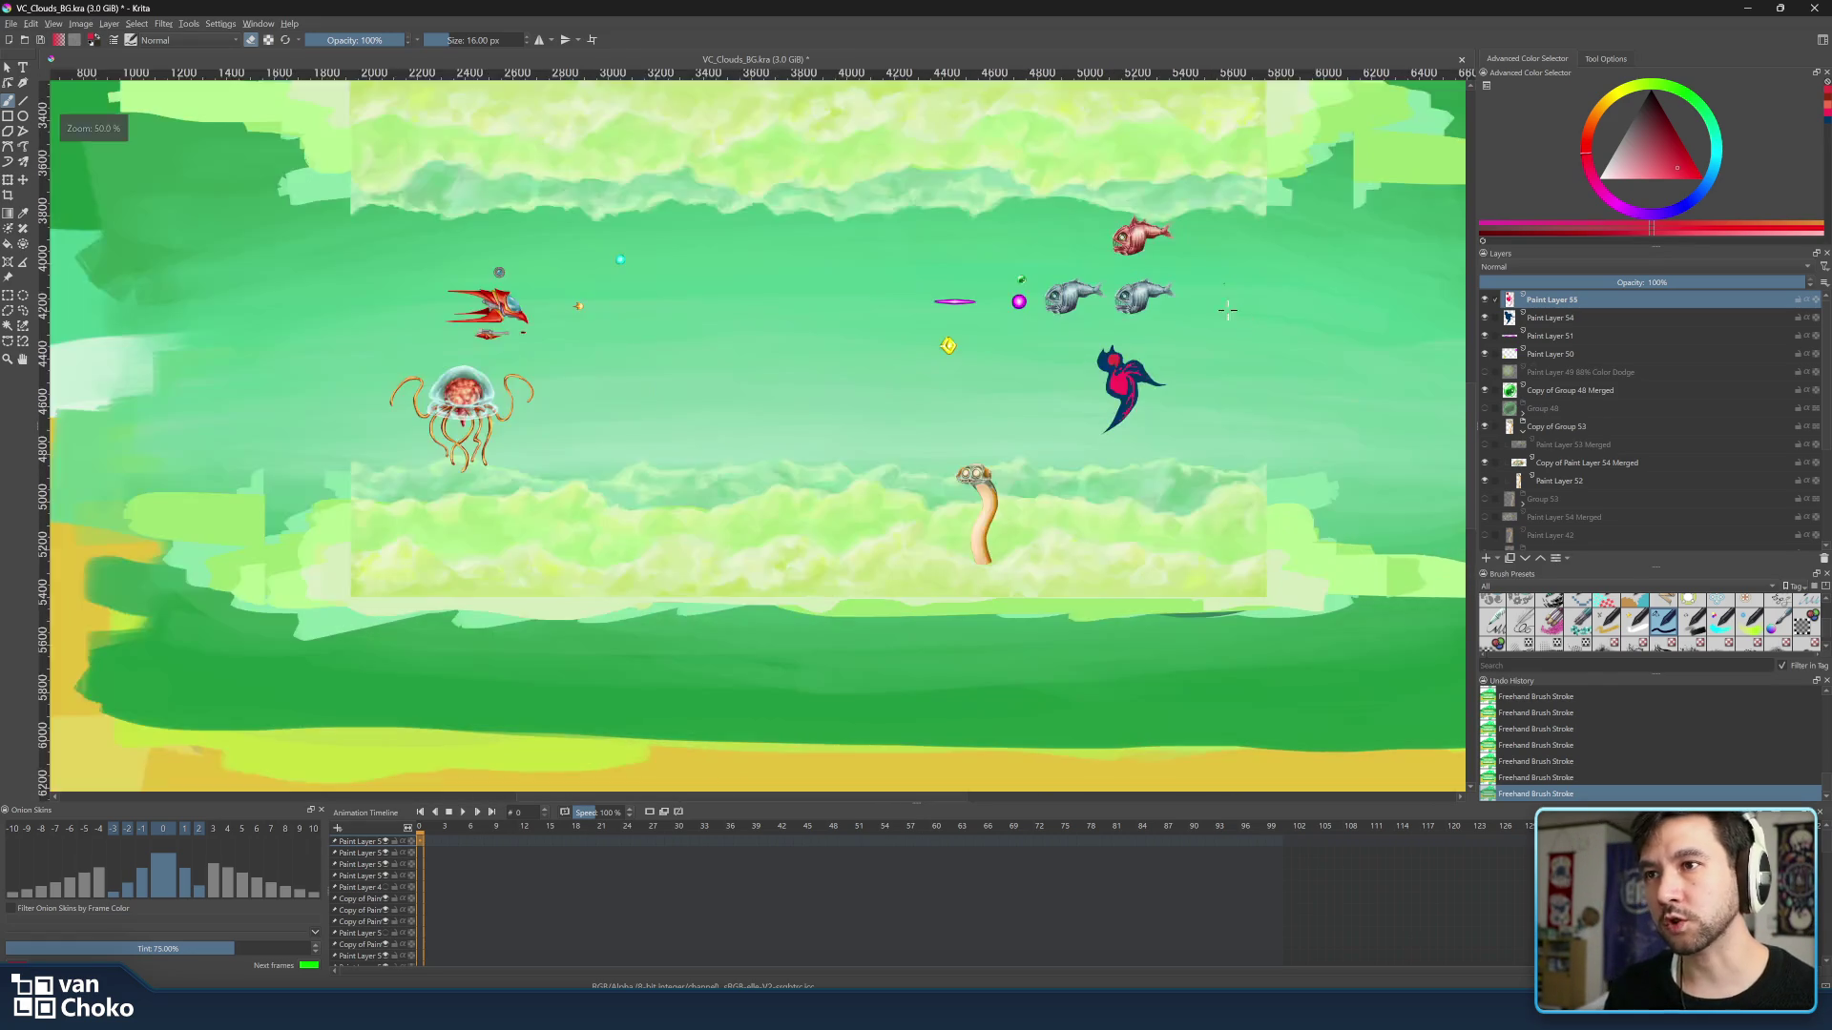
{"action": "scroll", "coordinate": [1209, 293], "scroll_direction": "up", "scroll_amount": 3}
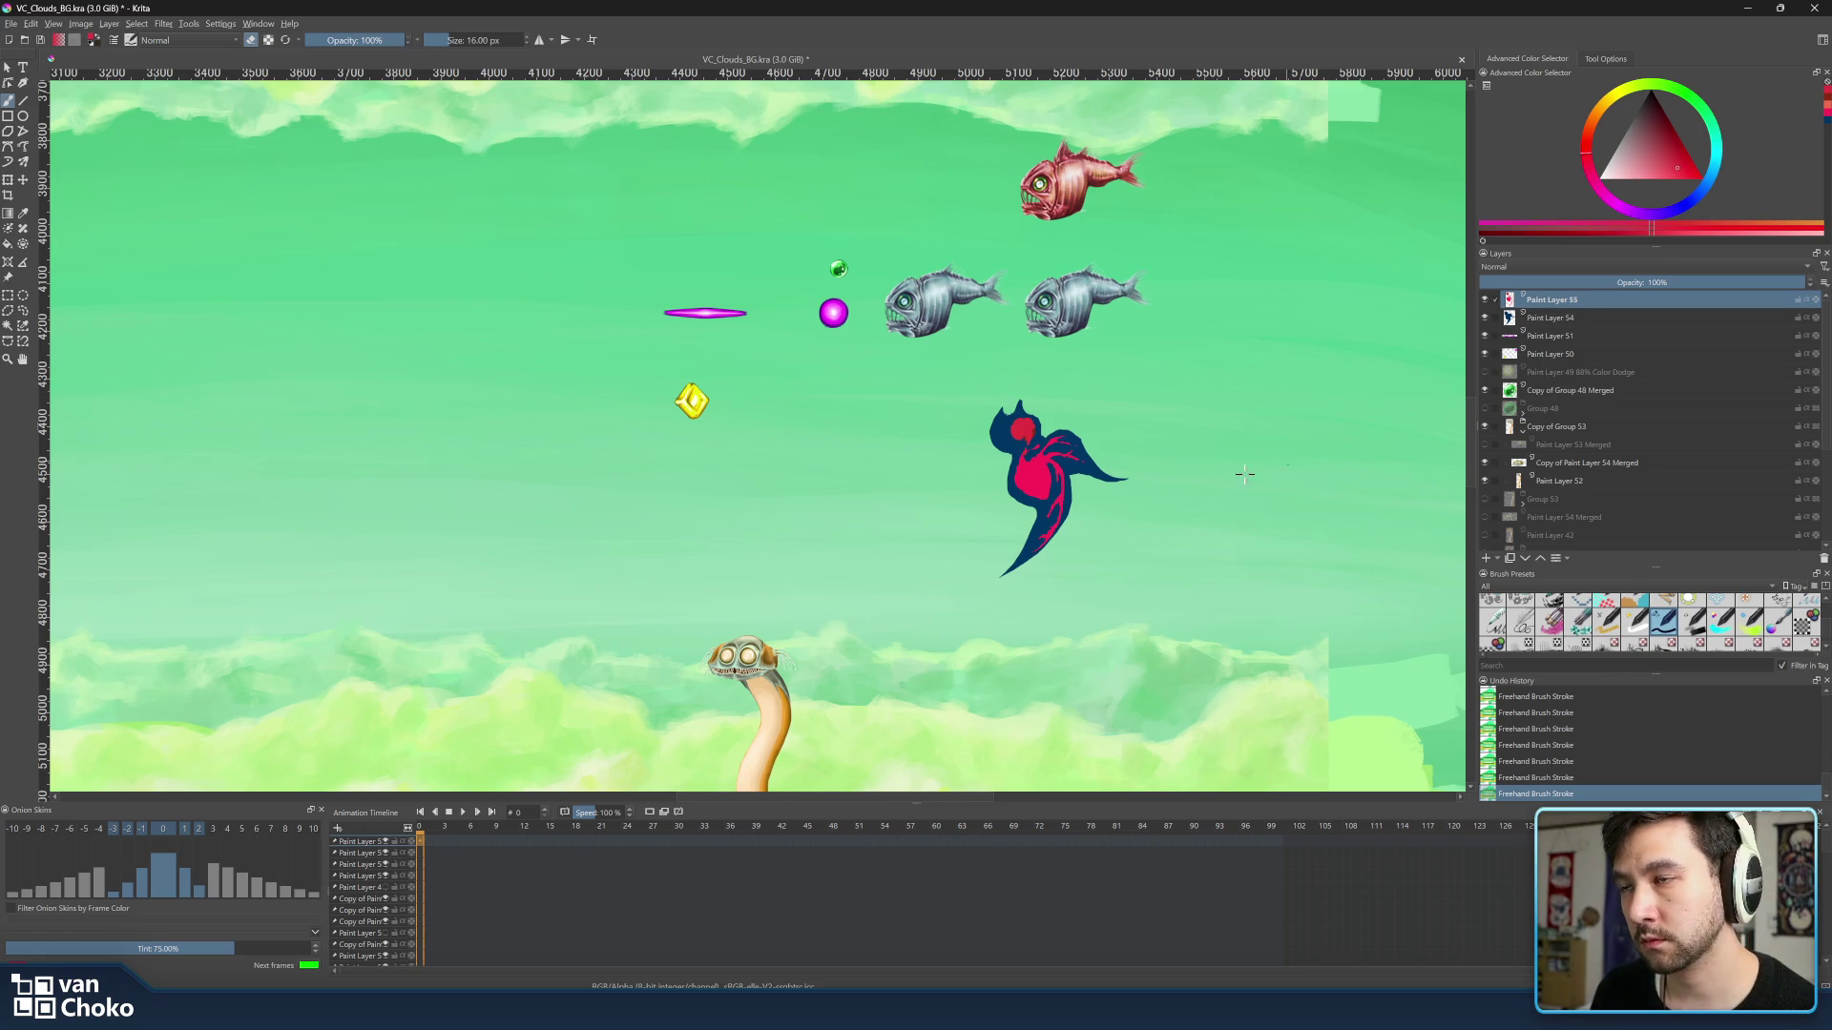
{"action": "scroll", "coordinate": [1275, 468], "scroll_direction": "up", "scroll_amount": 5}
{"action": "scroll", "coordinate": [1125, 462], "scroll_direction": "down", "scroll_amount": 2}
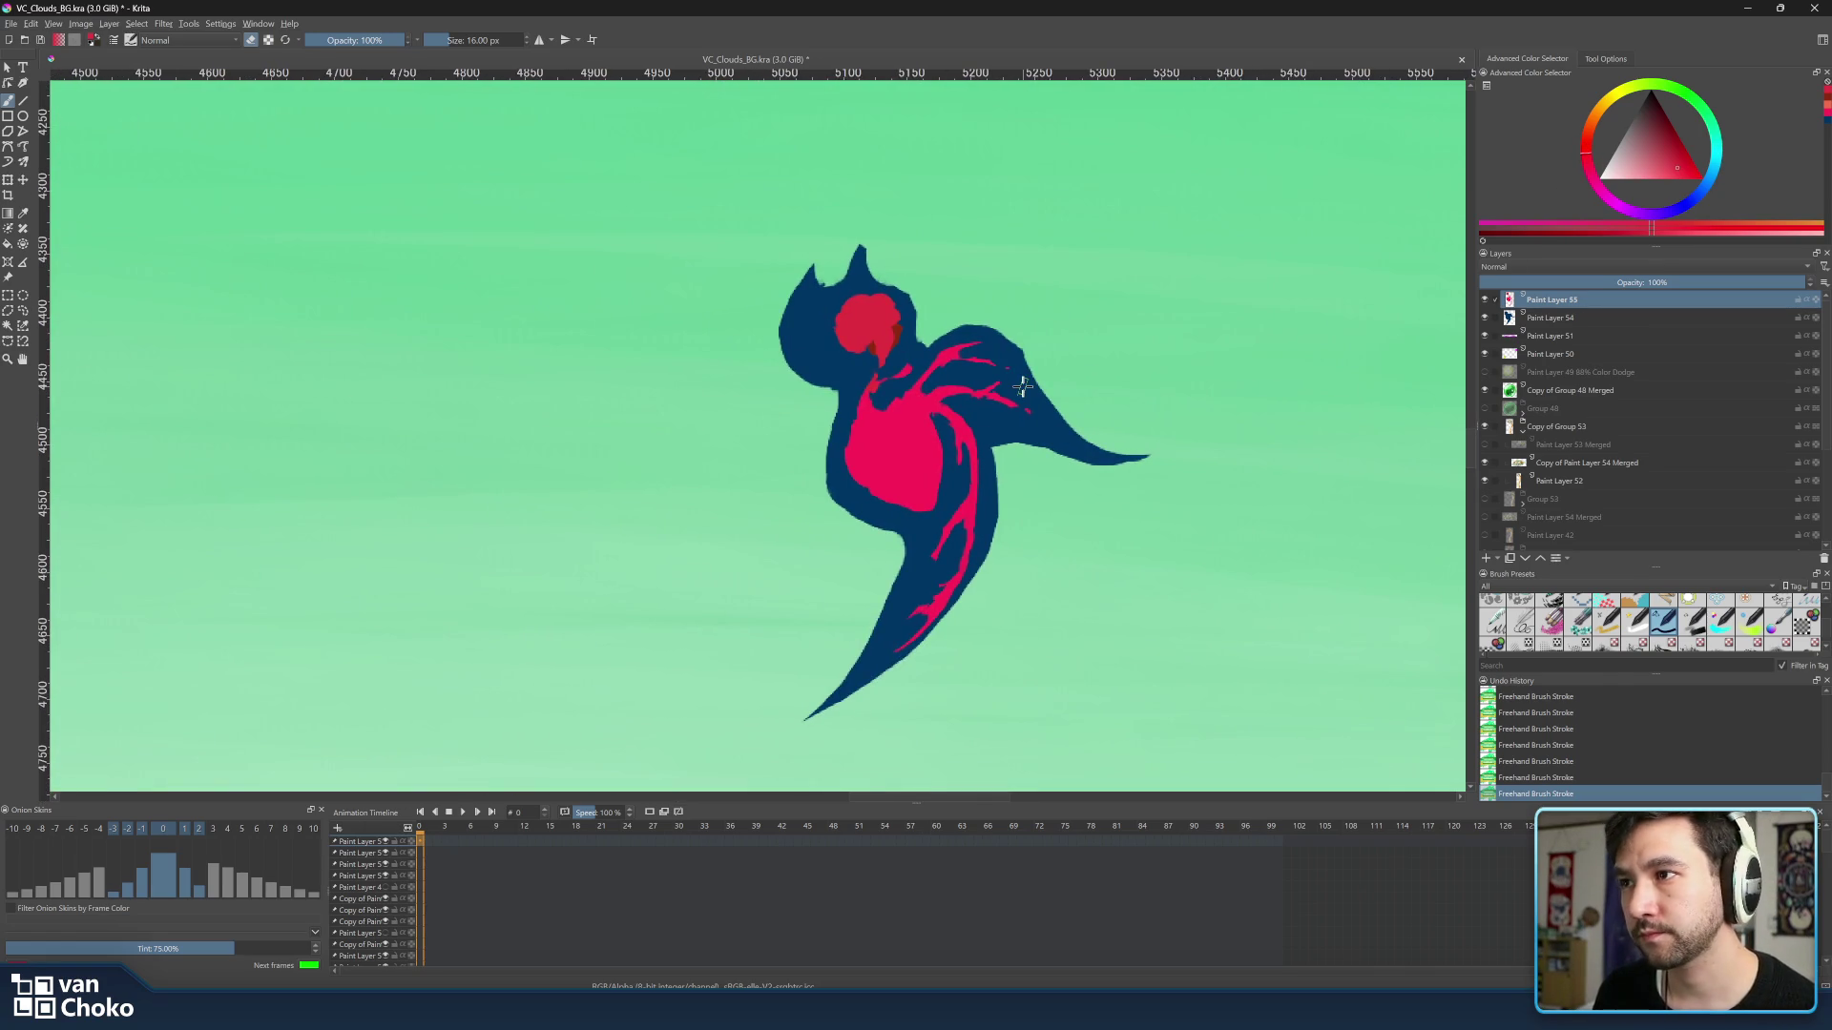
Make Paint Layer 54 active with alpha locked and set the colour to light blue.
{"action": "left_click_drag", "start_coordinate": [1665, 190], "coordinate": [1657, 174]}
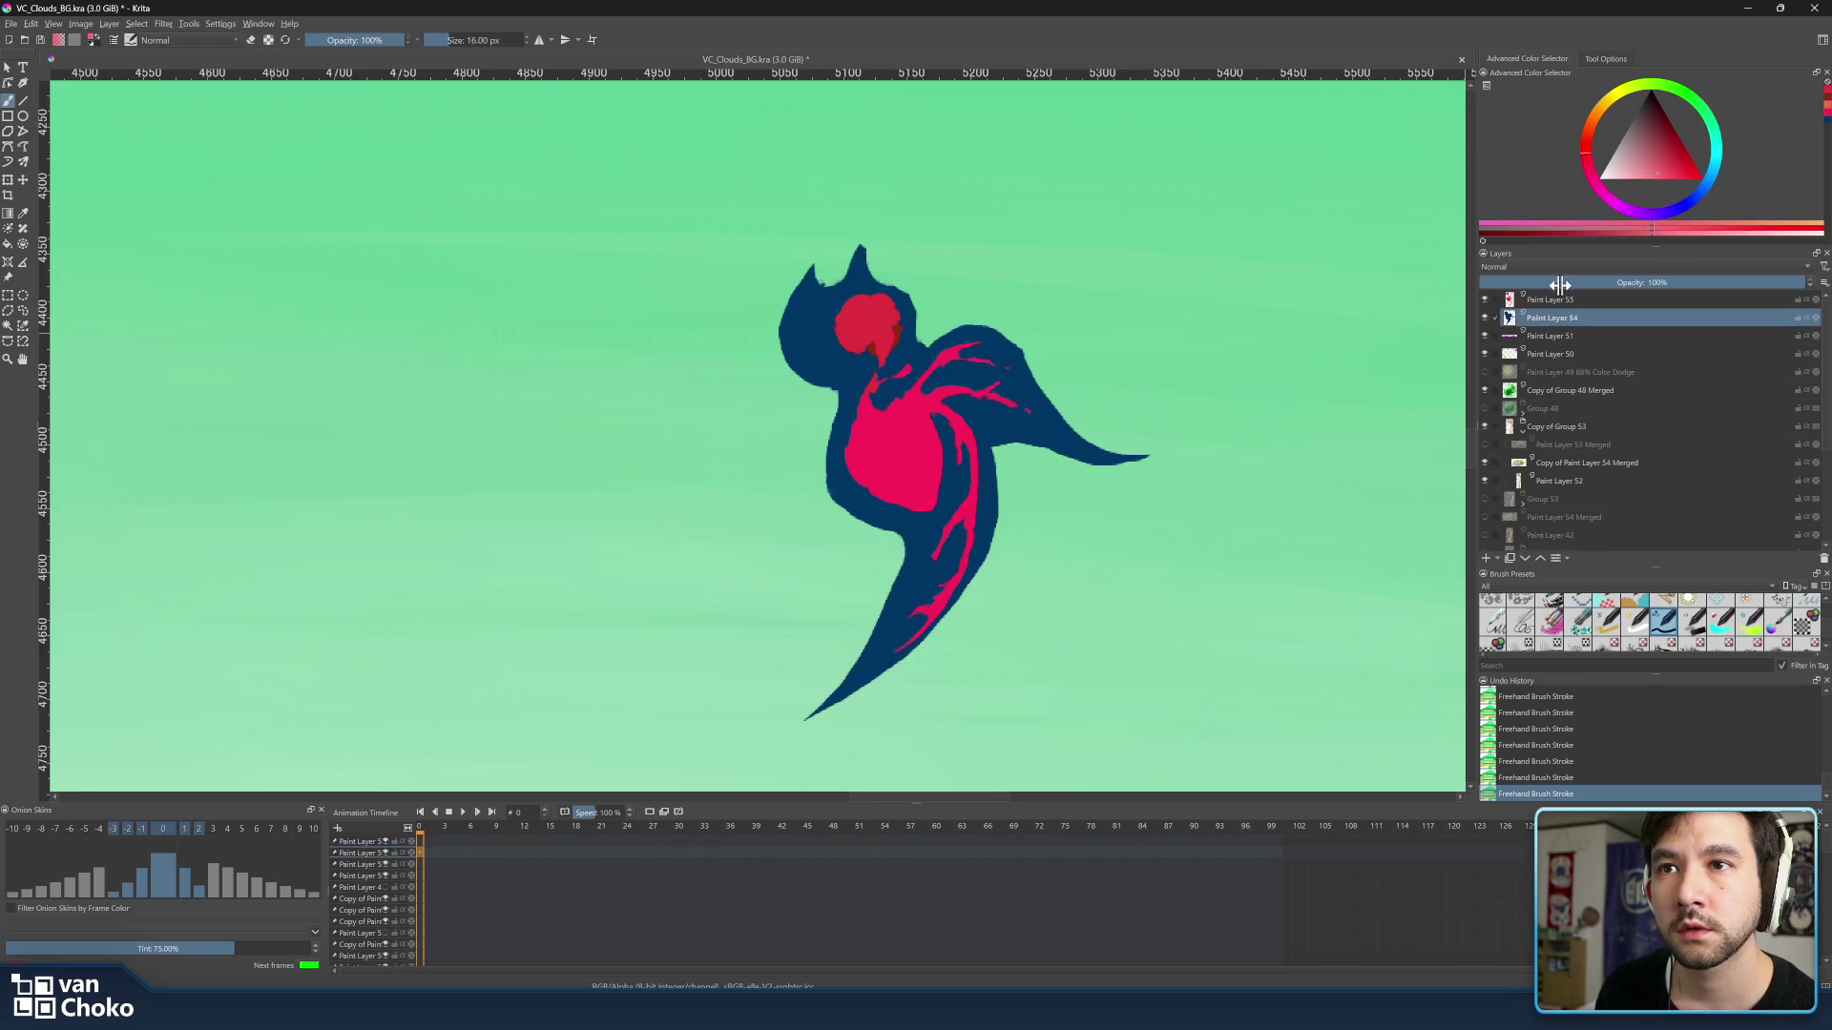
{"action": "left_click", "coordinate": [1545, 317]}
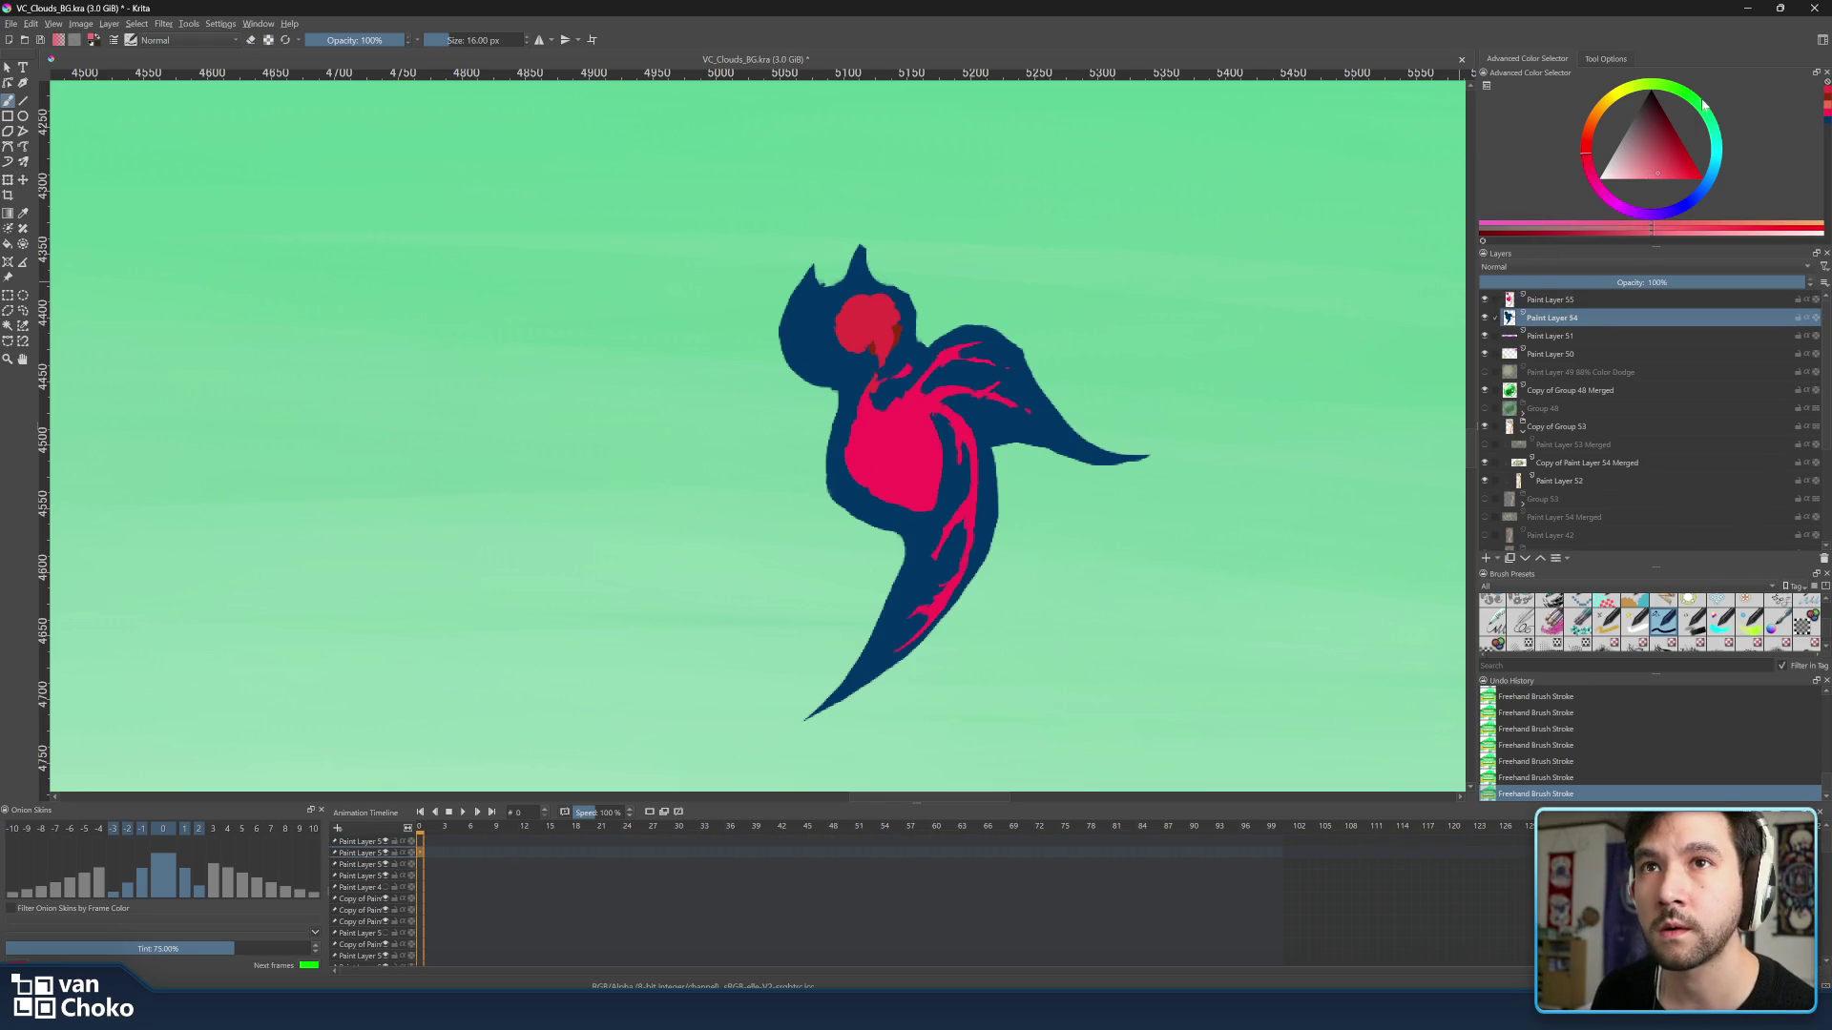
{"action": "left_click_drag", "start_coordinate": [1692, 191], "coordinate": [1664, 184]}
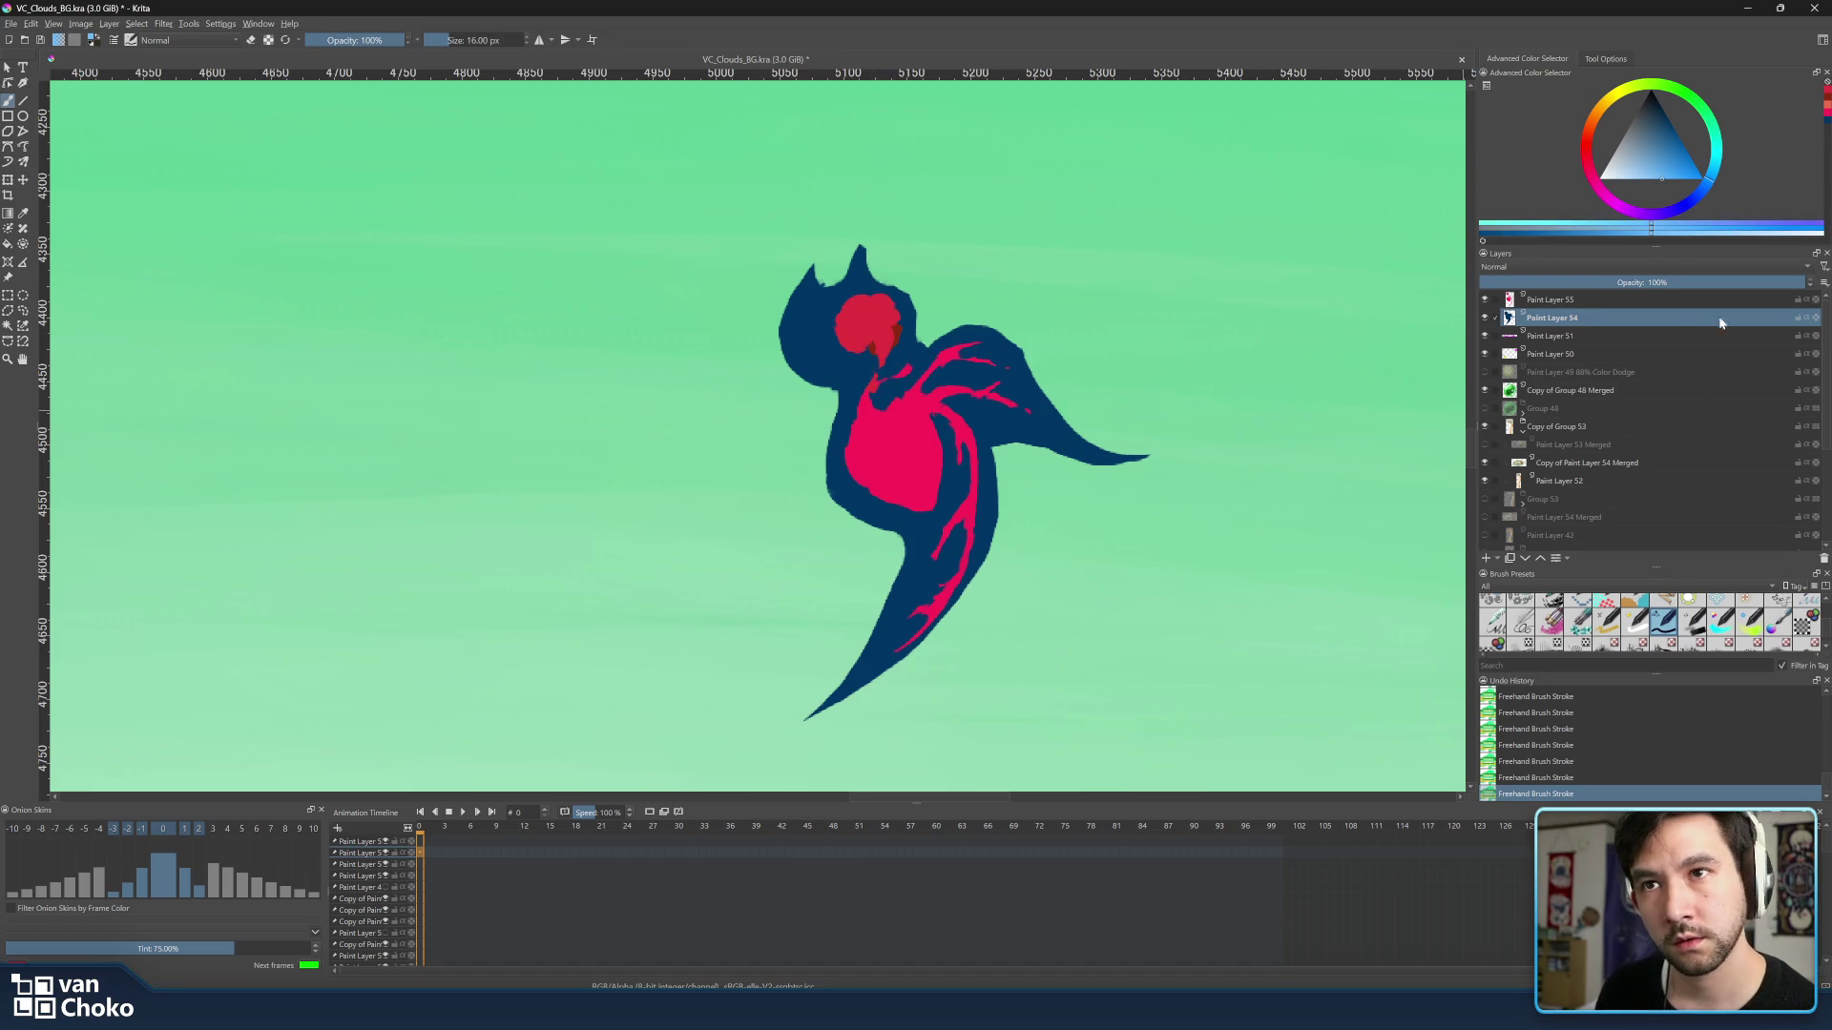
{"action": "left_click", "coordinate": [1814, 321]}
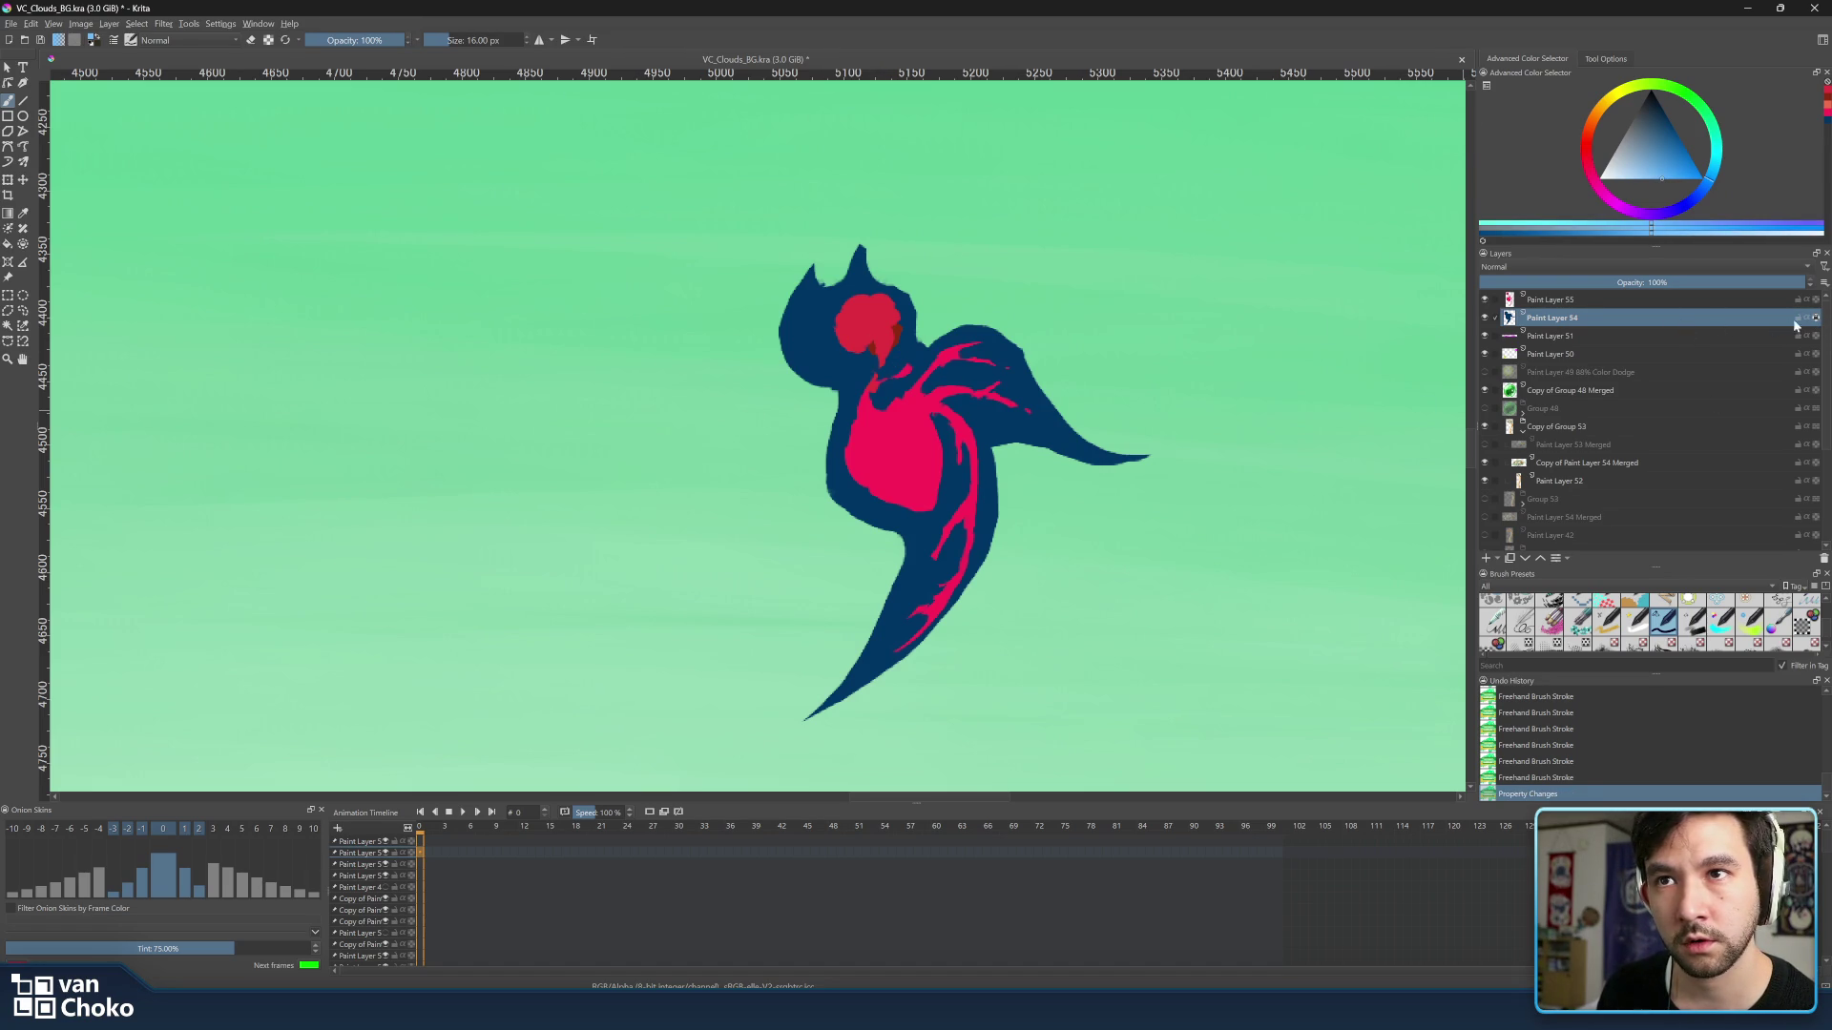
Brush light-blue rim strokes along the head's upper-left edge and view the bird in the full scene.
{"action": "mouse_move", "coordinate": [810, 264]}
{"action": "left_mouse_down"}
{"action": "mouse_move", "coordinate": [784, 344]}
{"action": "mouse_move", "coordinate": [792, 287]}
{"action": "mouse_move", "coordinate": [854, 386]}
{"action": "left_mouse_up"}
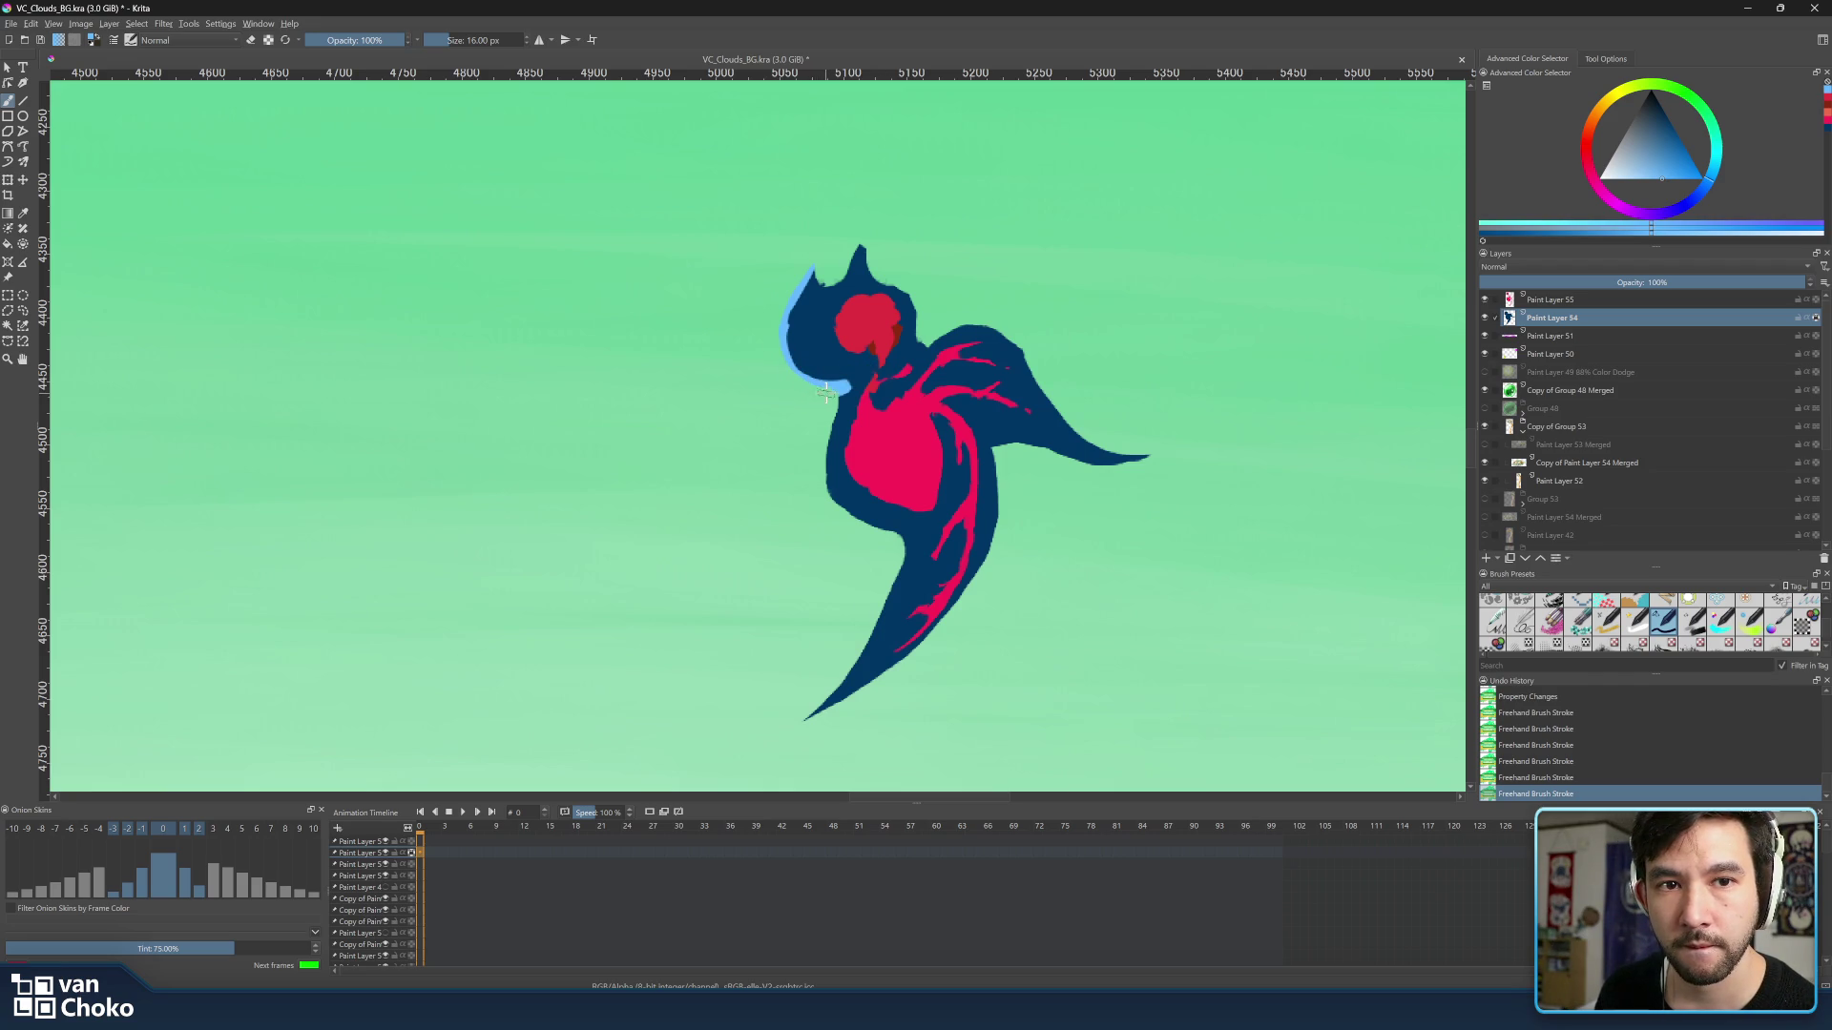
{"action": "key", "text": "1"}
{"action": "left_click_drag", "start_coordinate": [861, 417], "coordinate": [1118, 481]}
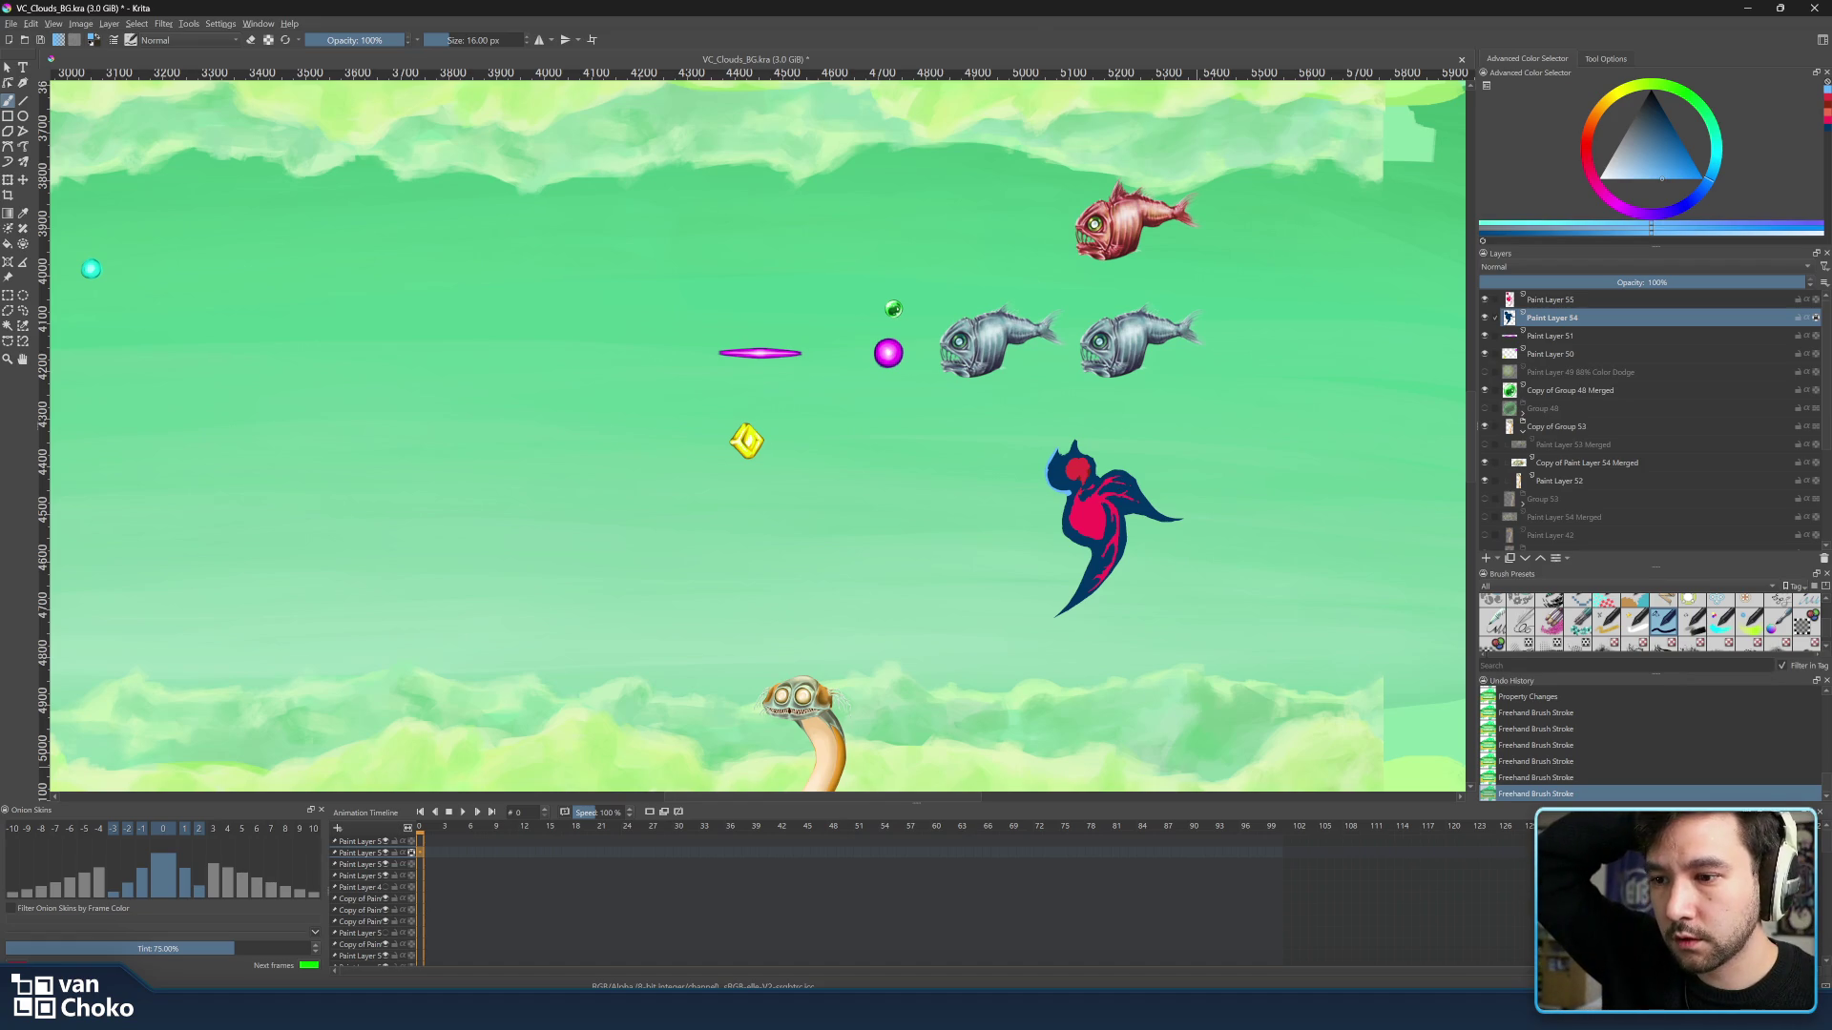
Compare with the Godot stage, return to the mockup and choose another brush preset from the pop-up palette.
{"action": "key", "text": "alt+Tab"}
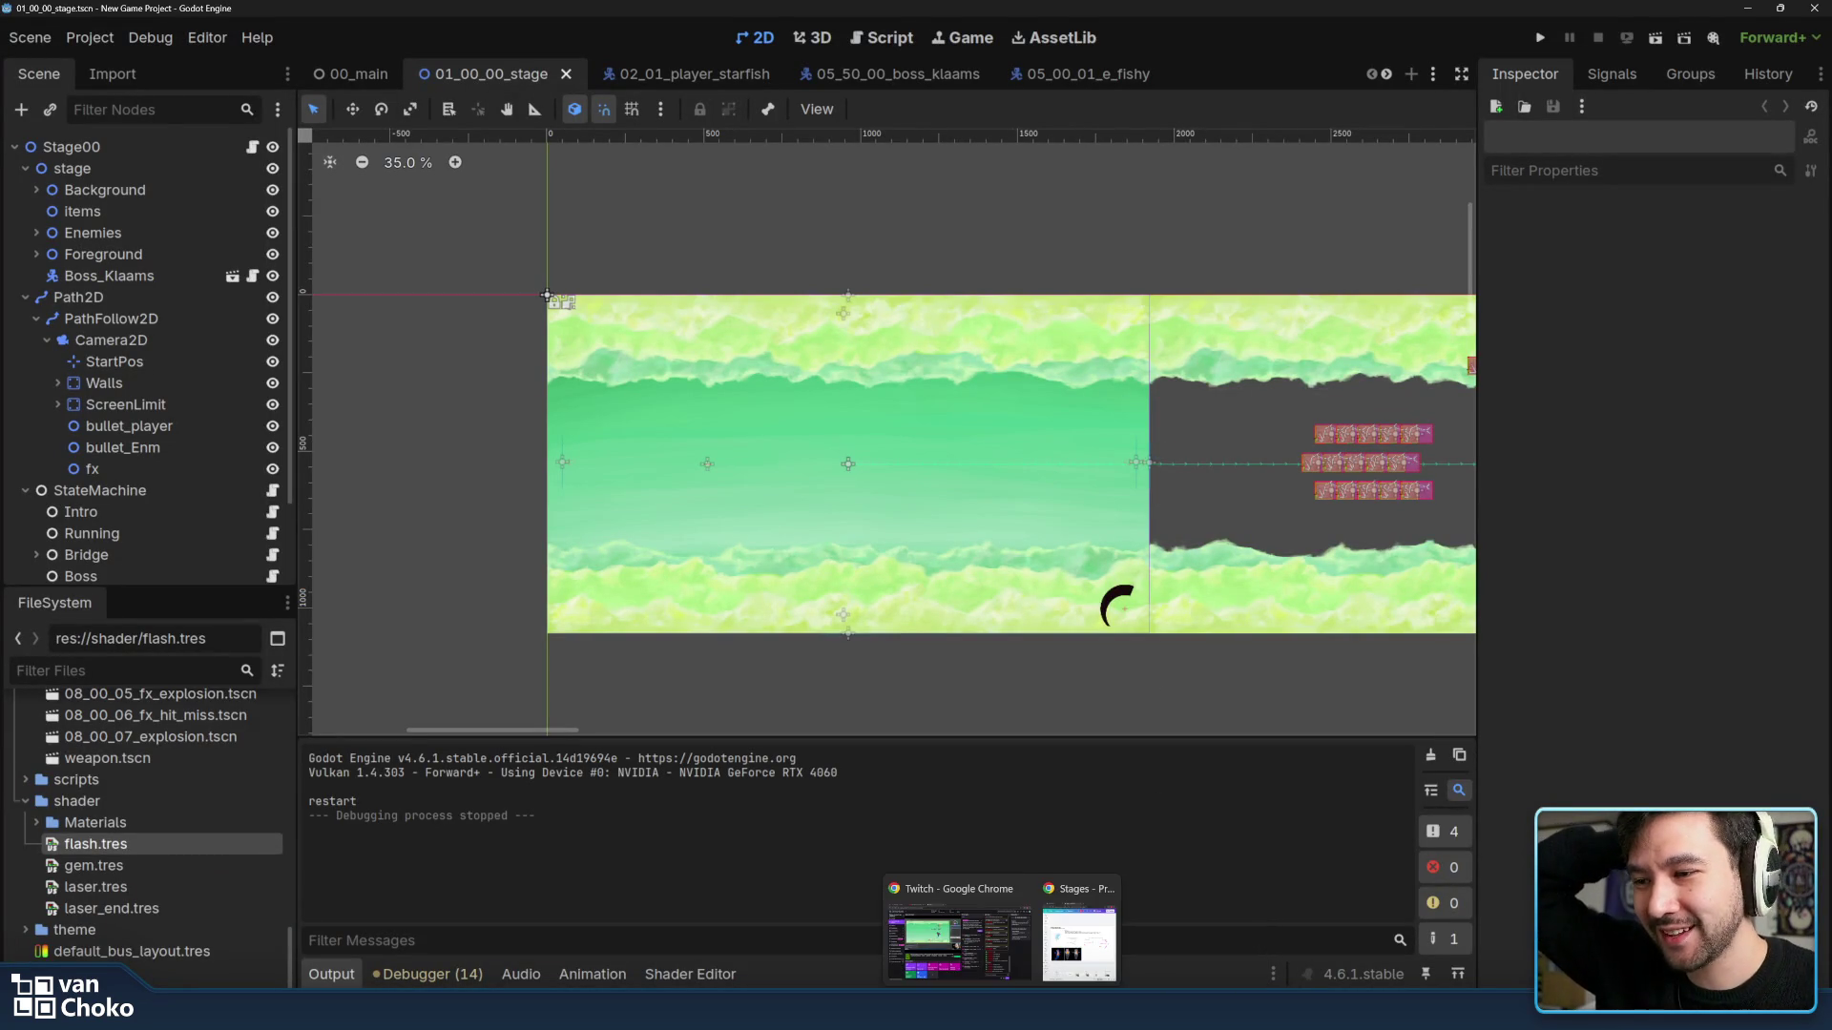
{"action": "left_click", "coordinate": [906, 931]}
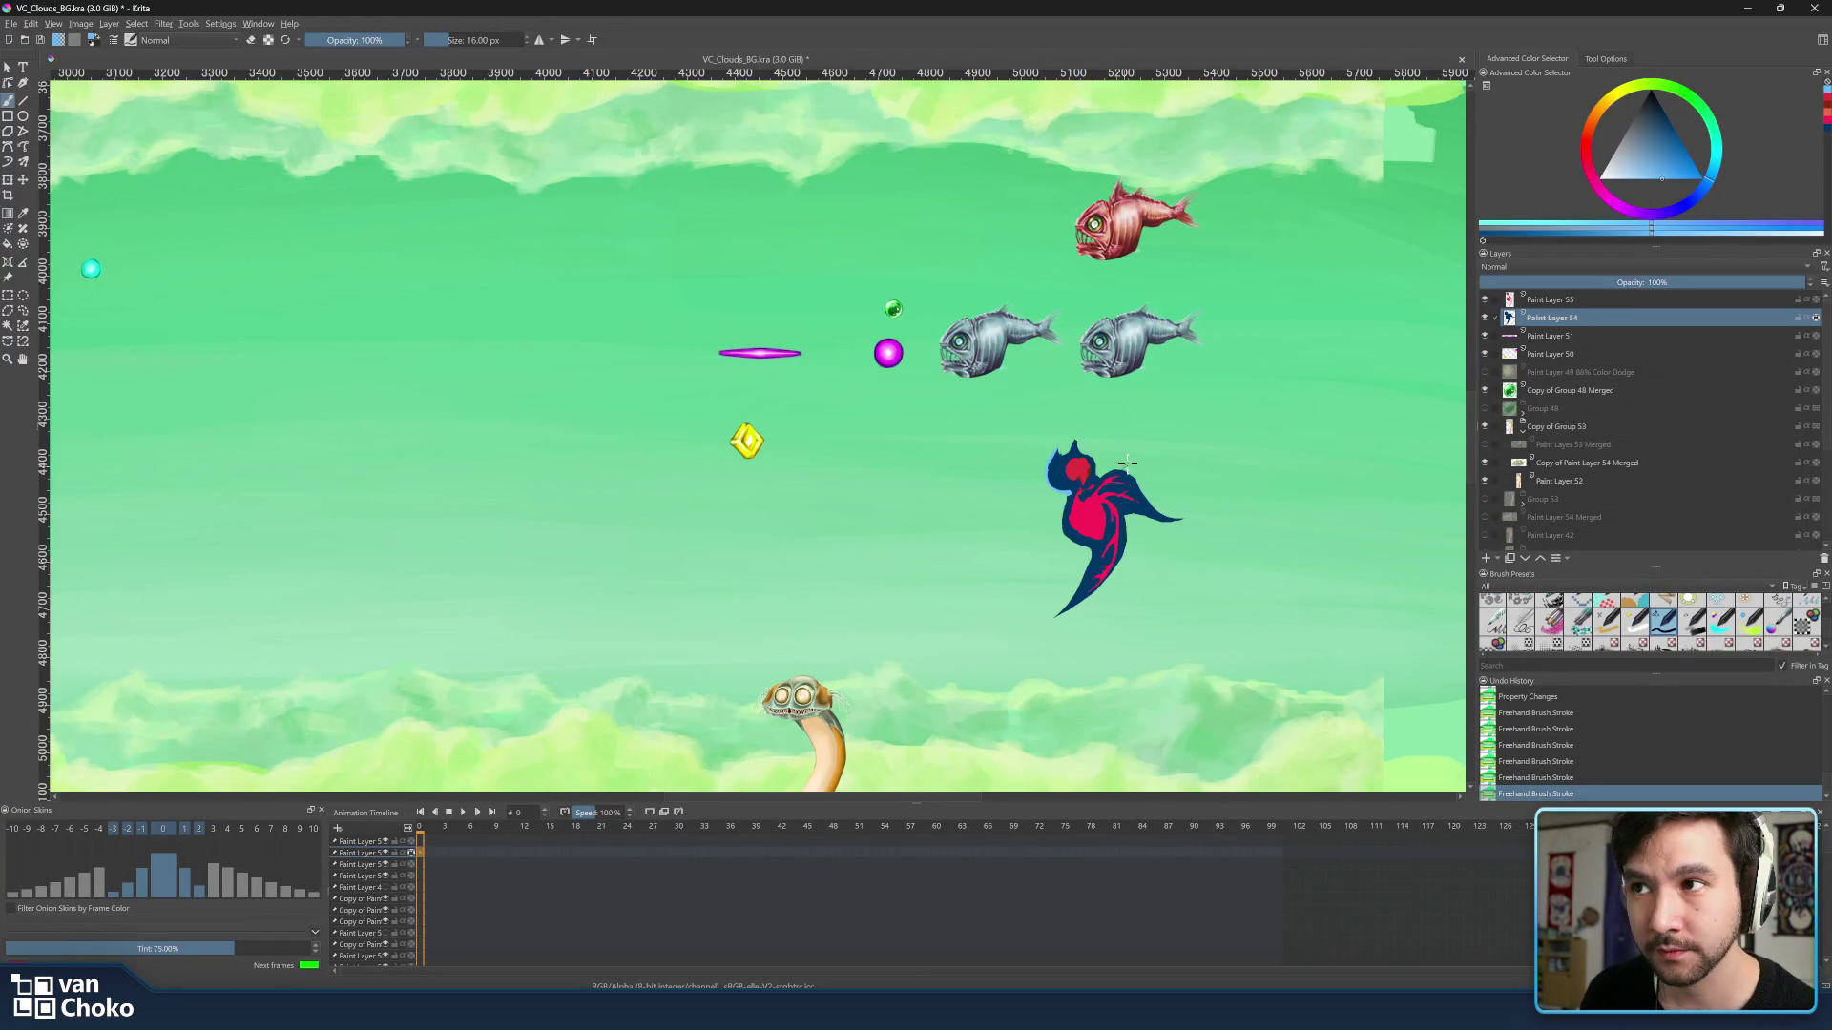
{"action": "right_click", "coordinate": [1098, 438]}
{"action": "left_click", "coordinate": [1078, 491]}
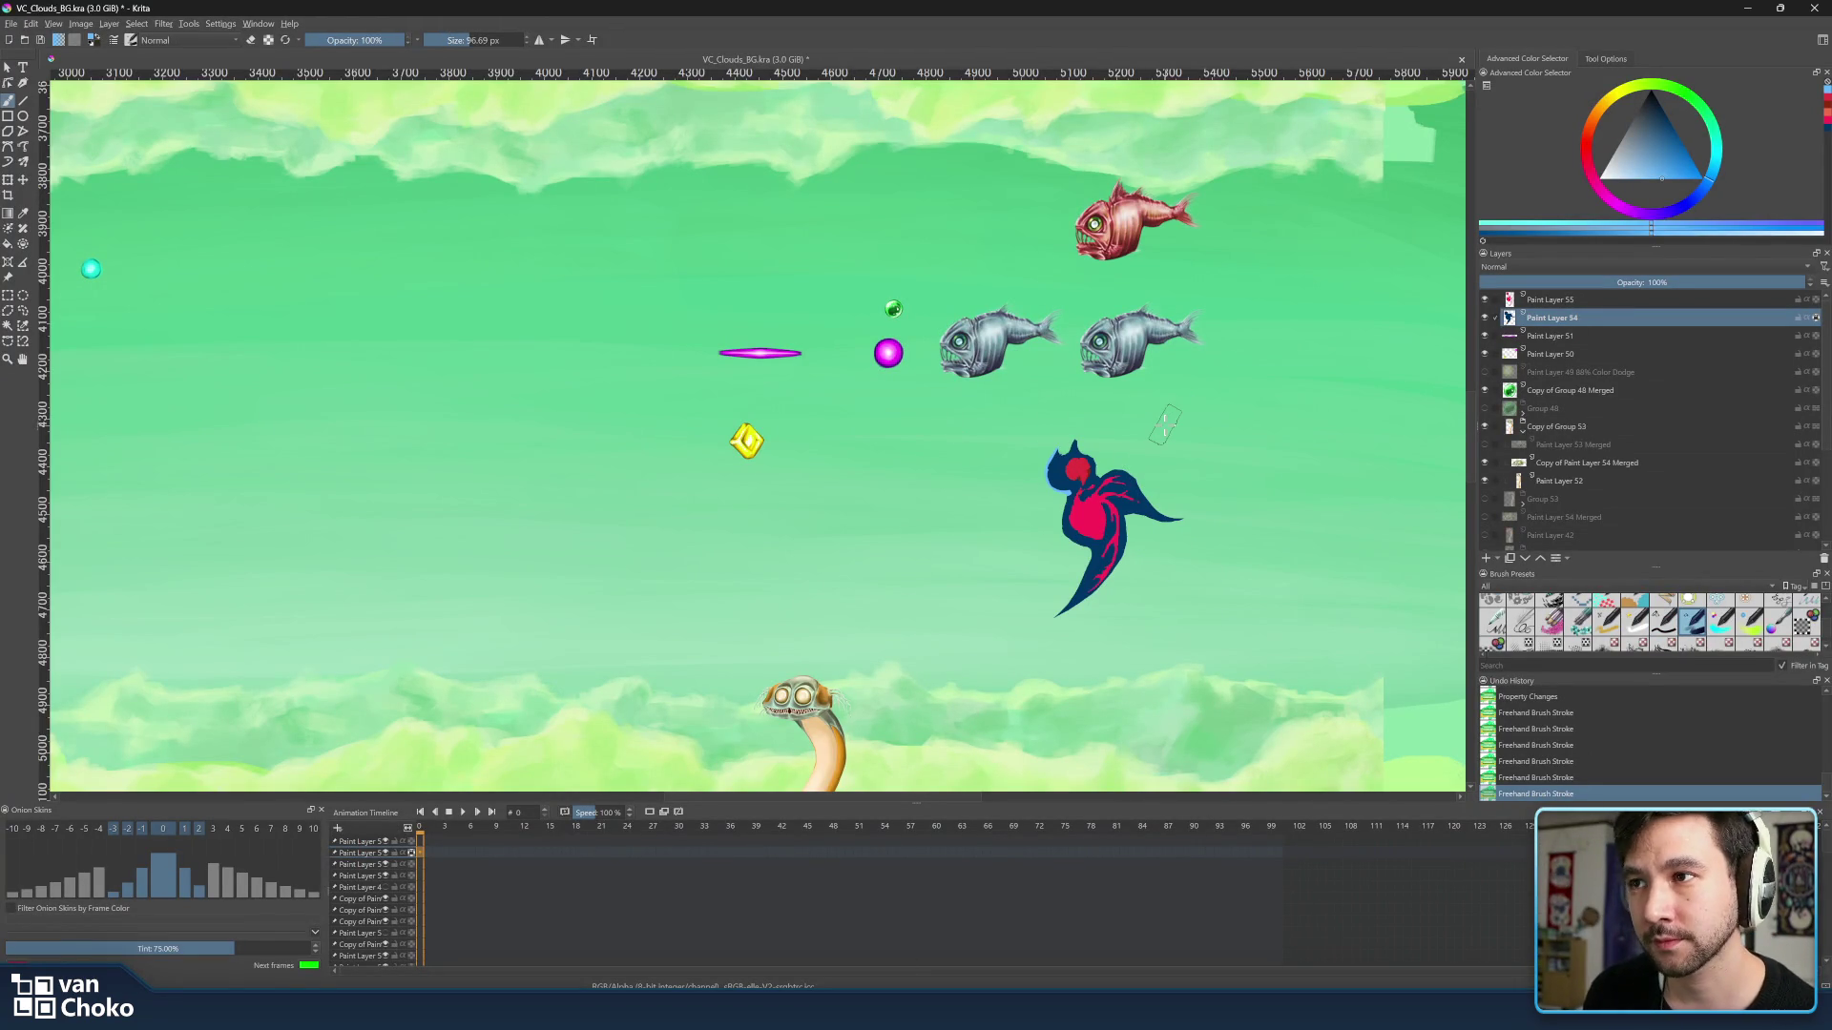
{"action": "scroll", "coordinate": [1151, 415], "scroll_direction": "up", "scroll_amount": 5}
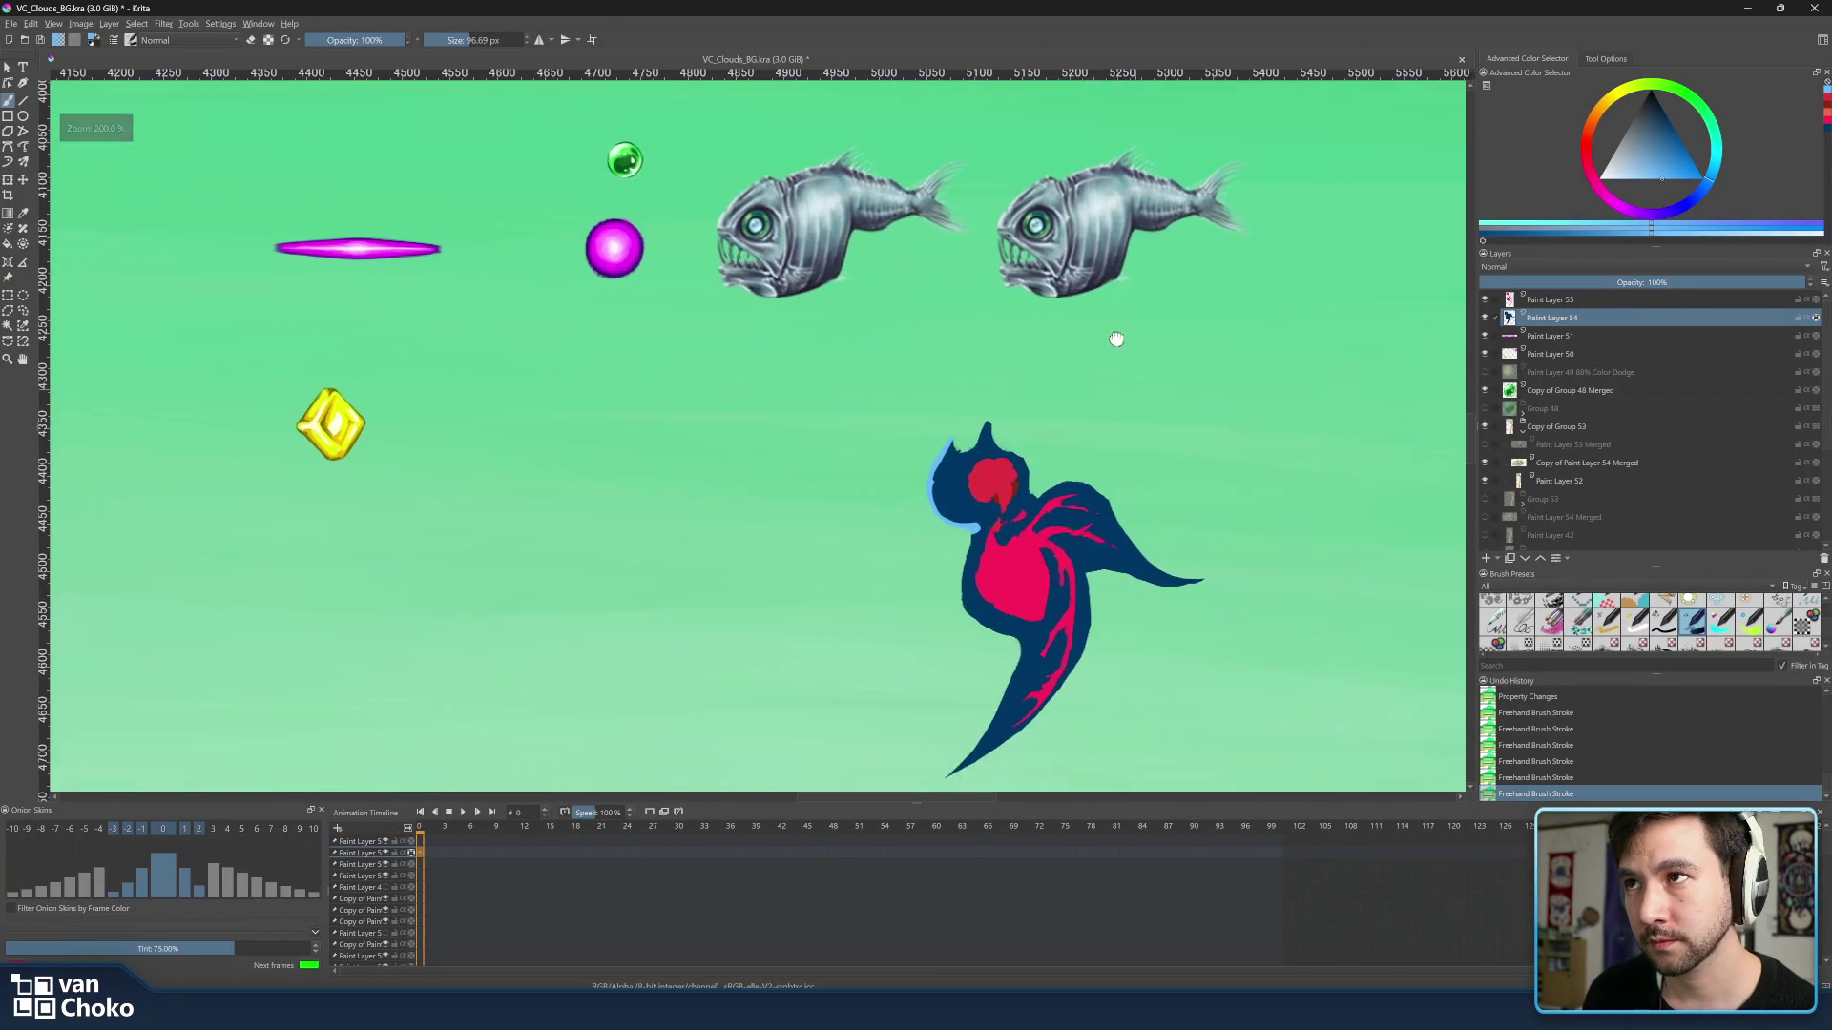
With a resized brush, add highlights at the head's top and down its left edge.
{"action": "key", "text": "bracketleft"}
{"action": "key", "text": "bracketleft"}
{"action": "key", "text": "bracketleft"}
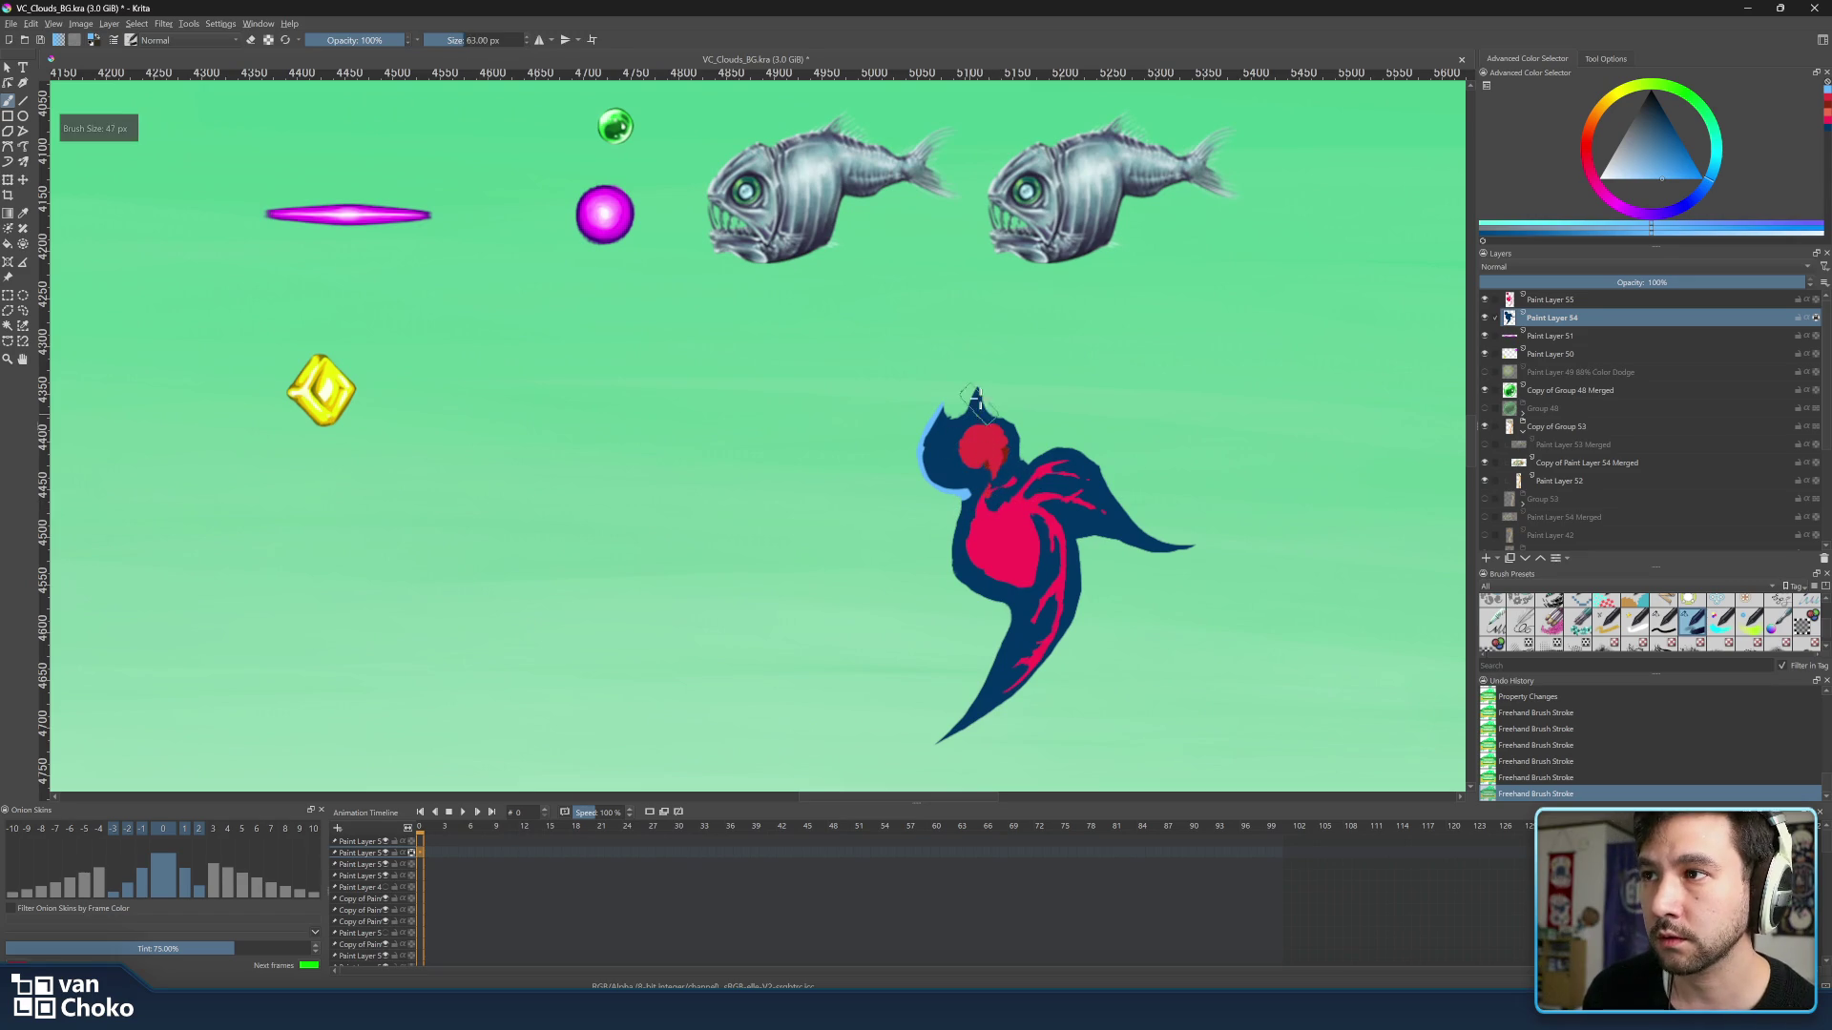
{"action": "key", "text": "bracketleft"}
{"action": "key", "text": "bracketleft"}
{"action": "left_click_drag", "start_coordinate": [992, 404], "coordinate": [982, 408]}
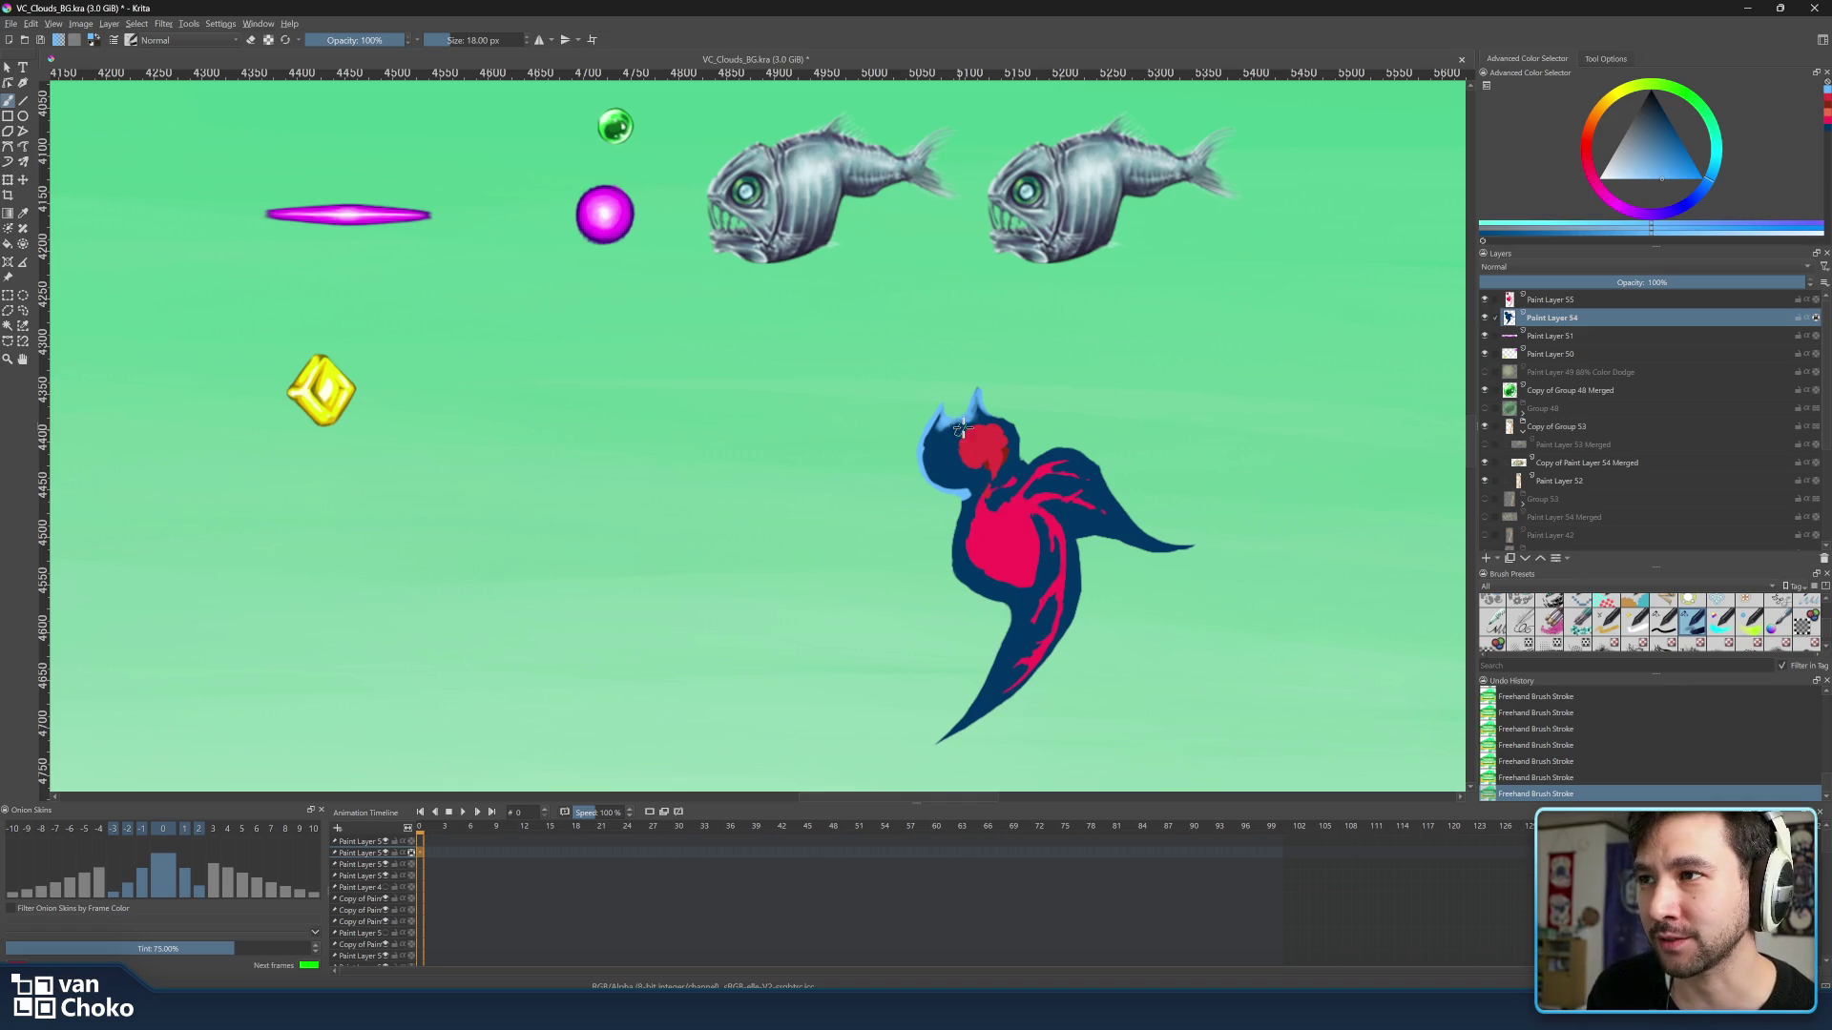
{"action": "key", "text": "bracketright"}
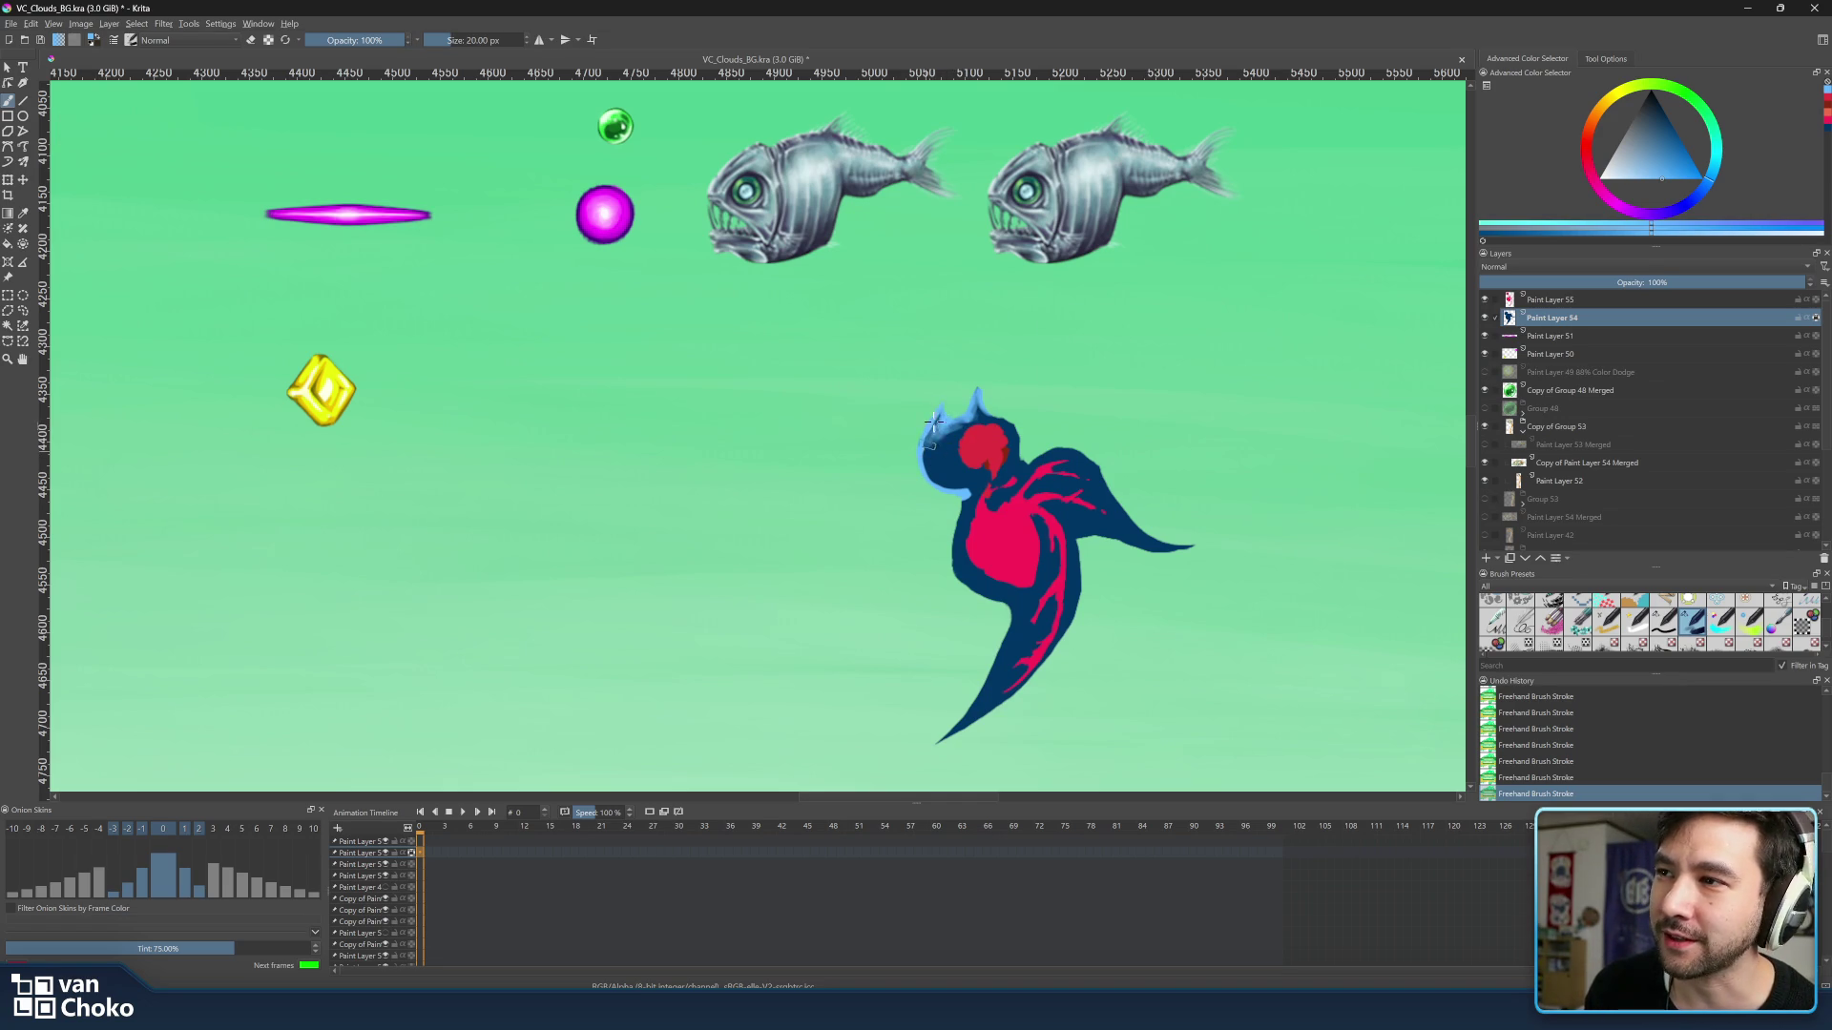
{"action": "left_click_drag", "start_coordinate": [931, 423], "coordinate": [931, 461]}
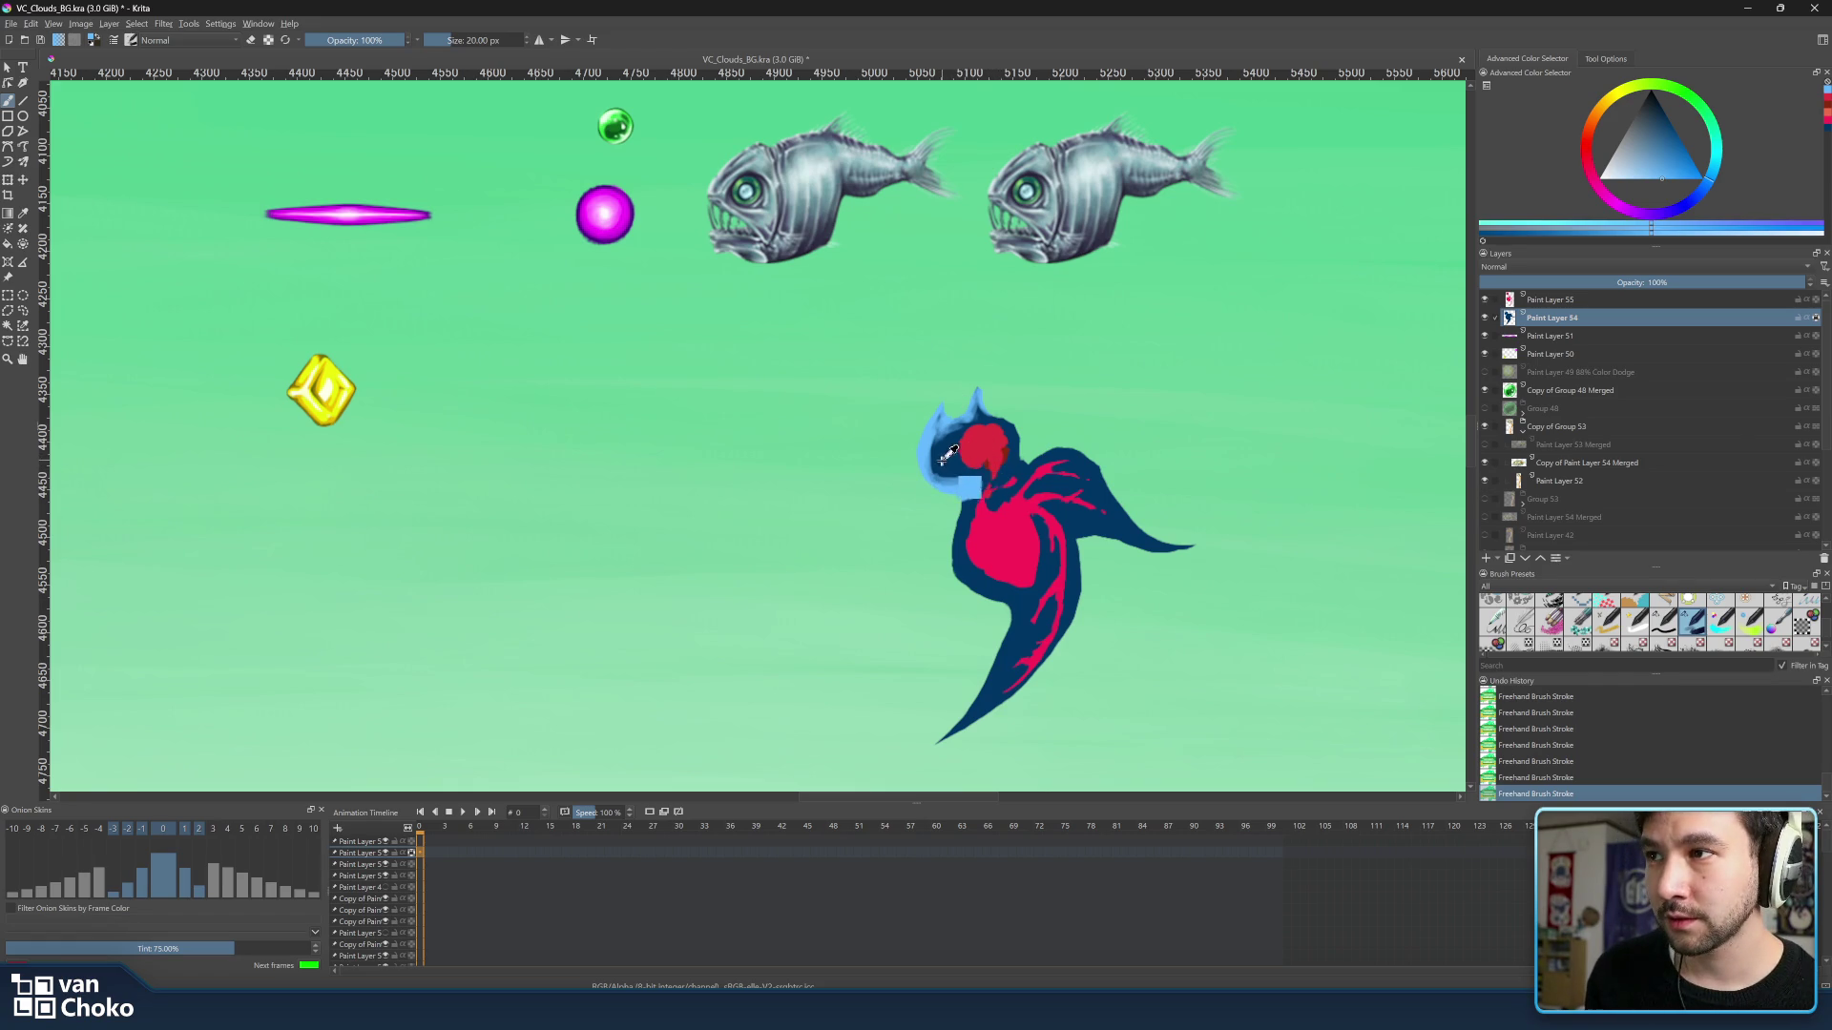
{"action": "key", "text": "ctrl"}
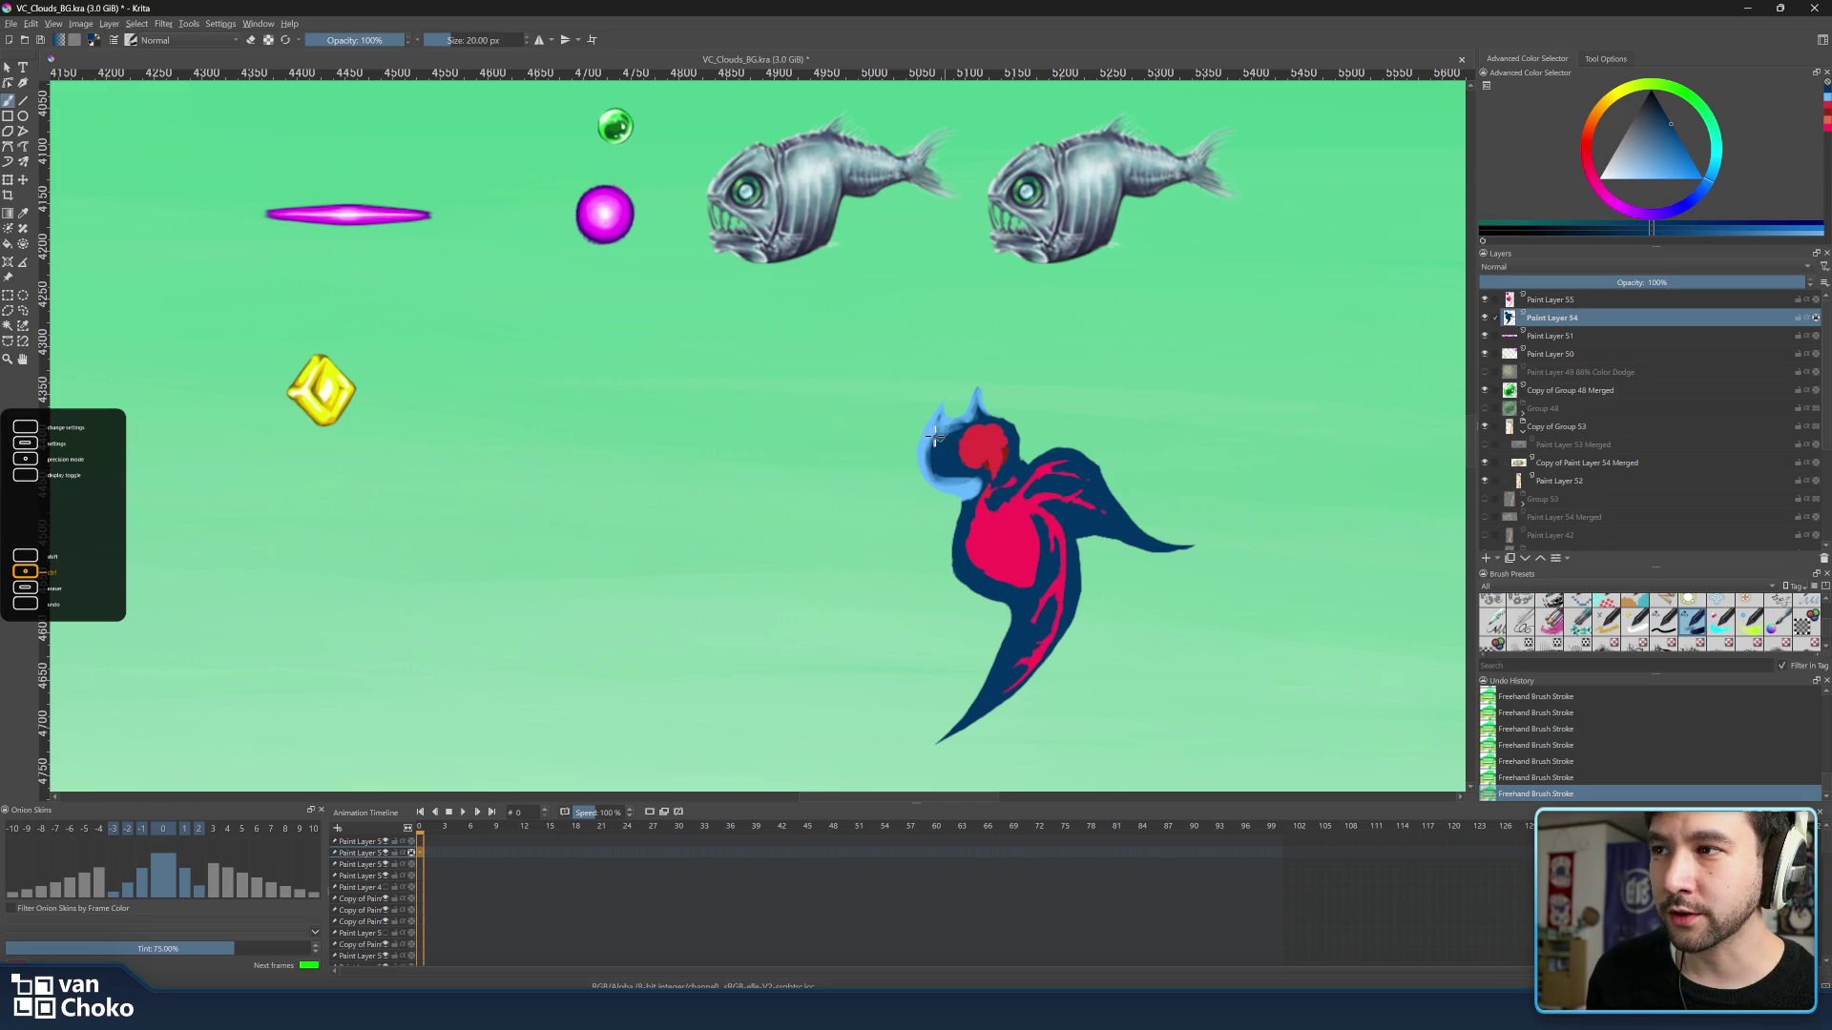
Sample a colour from the canvas and repaint the head, enlarging dark blue around a smaller red patch.
{"action": "key", "text": "shift"}
{"action": "left_click", "coordinate": [950, 474], "text": "ctrl"}
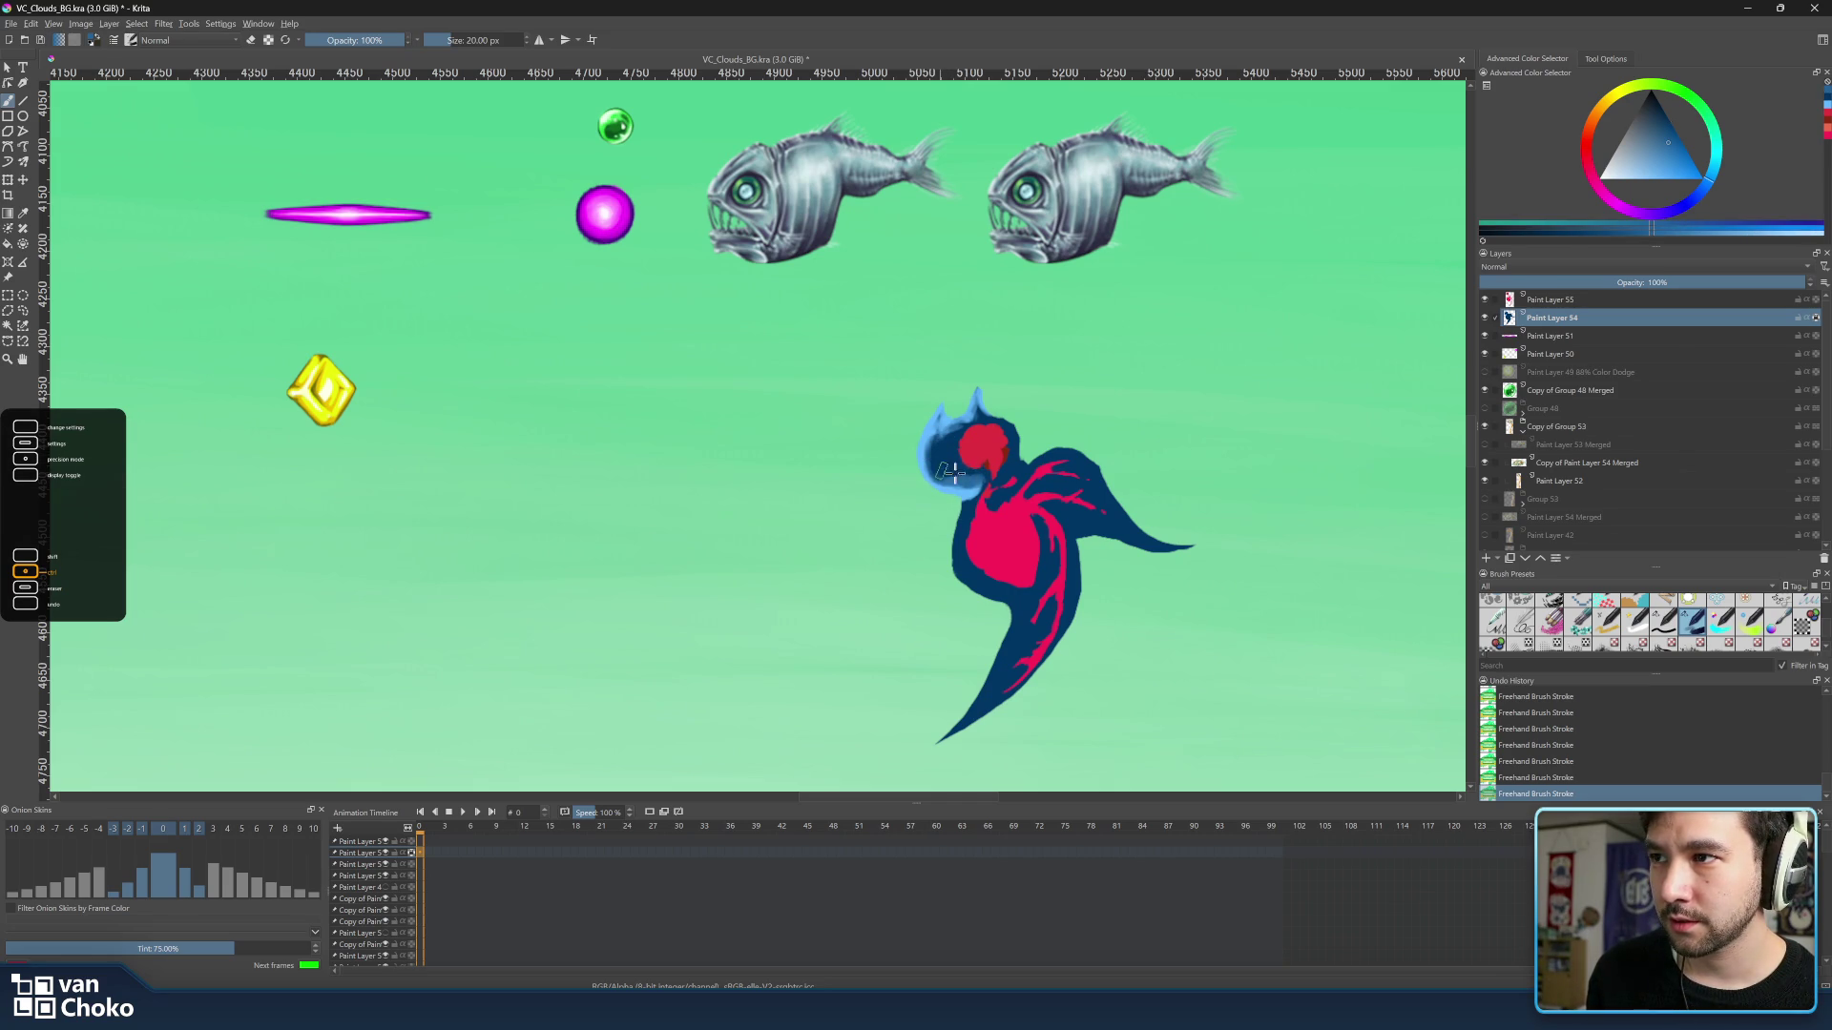
{"action": "mouse_move", "coordinate": [937, 466]}
{"action": "left_mouse_down"}
{"action": "mouse_move", "coordinate": [1000, 458]}
{"action": "mouse_move", "coordinate": [937, 444]}
{"action": "left_mouse_up"}
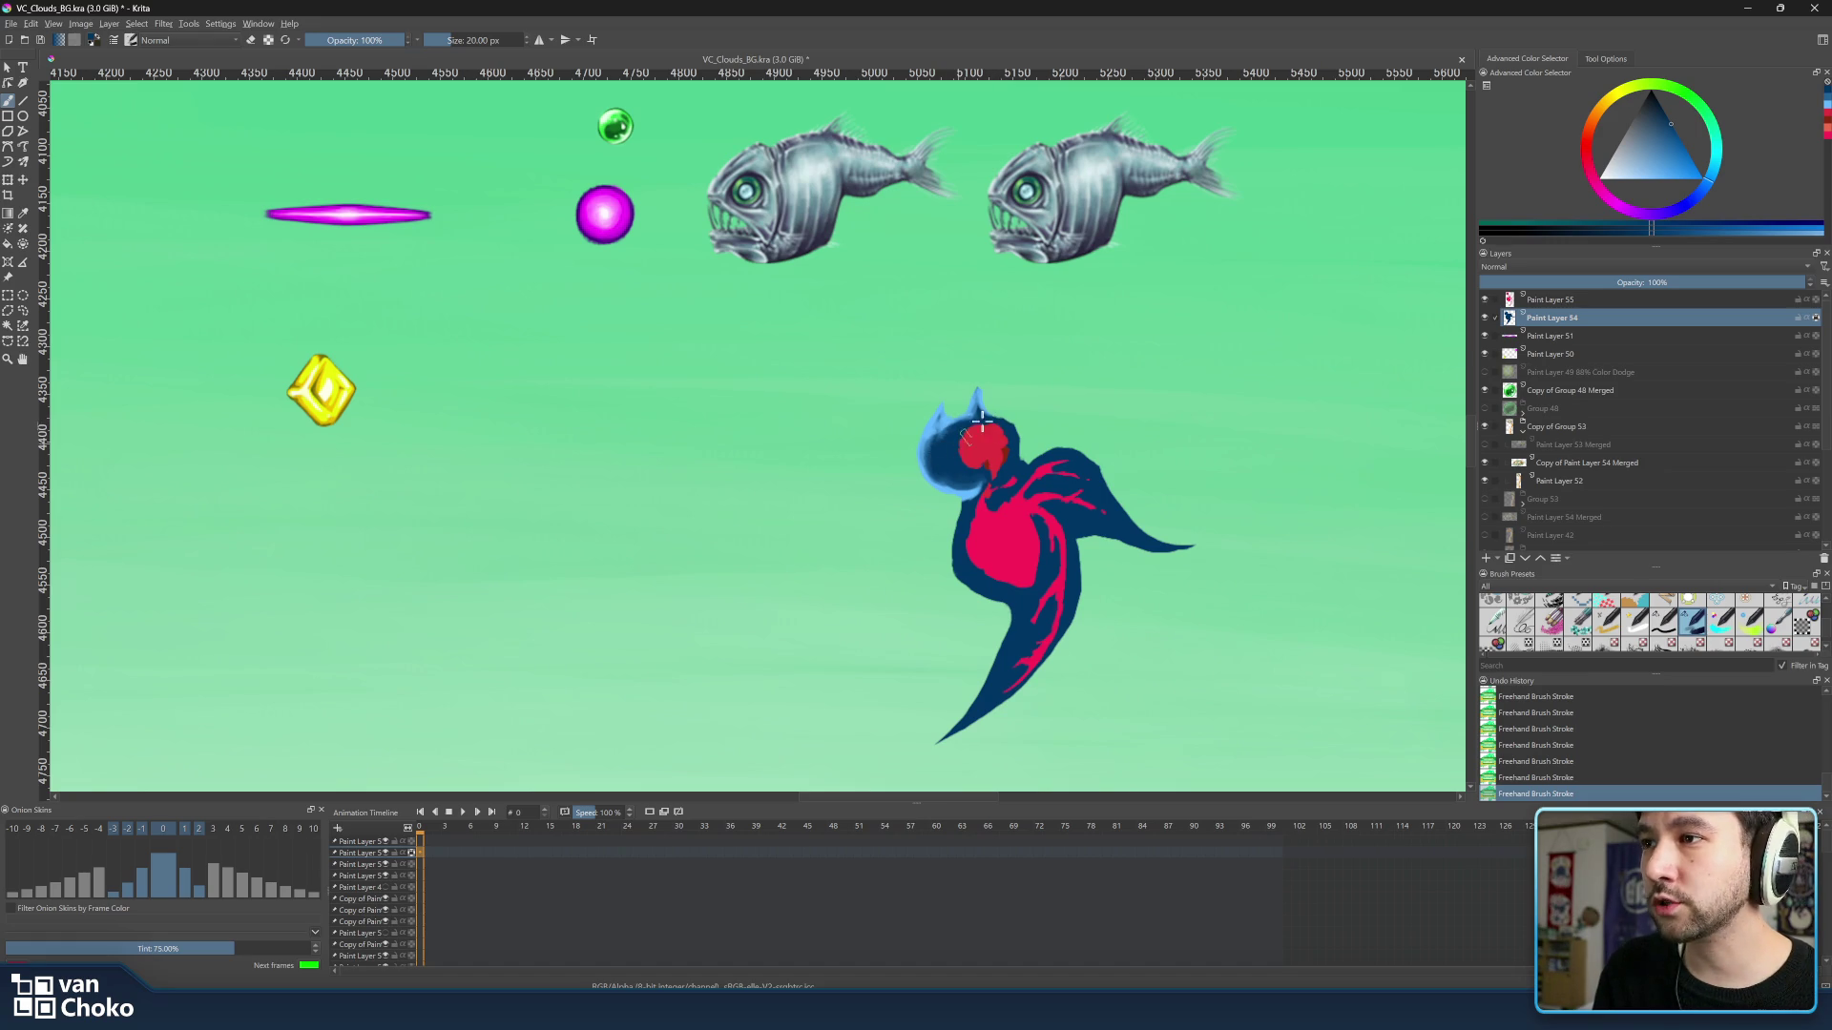
{"action": "right_click", "coordinate": [937, 453]}
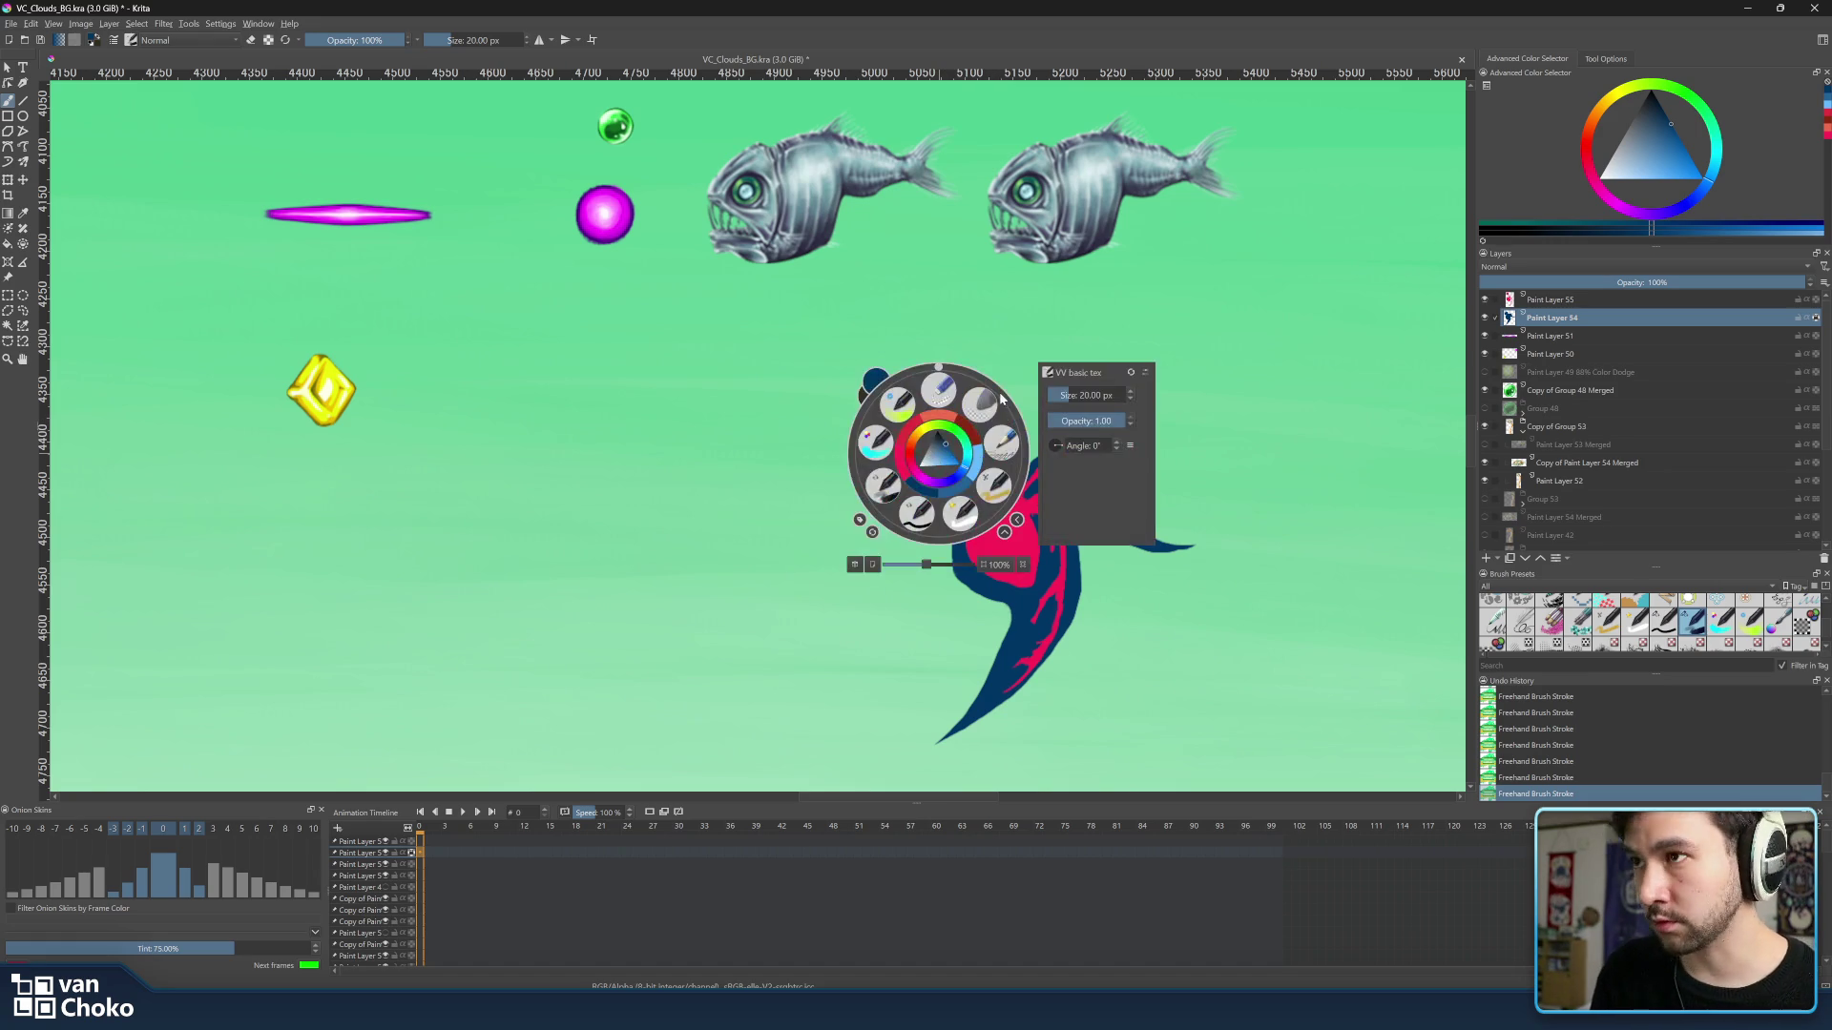
Frame the full cloud mockup to review the bird, save, and switch to the Godot stage.
{"action": "left_click", "coordinate": [1023, 294]}
{"action": "scroll", "coordinate": [1023, 294], "scroll_direction": "down", "scroll_amount": 2}
{"action": "scroll", "coordinate": [1075, 329], "scroll_direction": "down", "scroll_amount": 2}
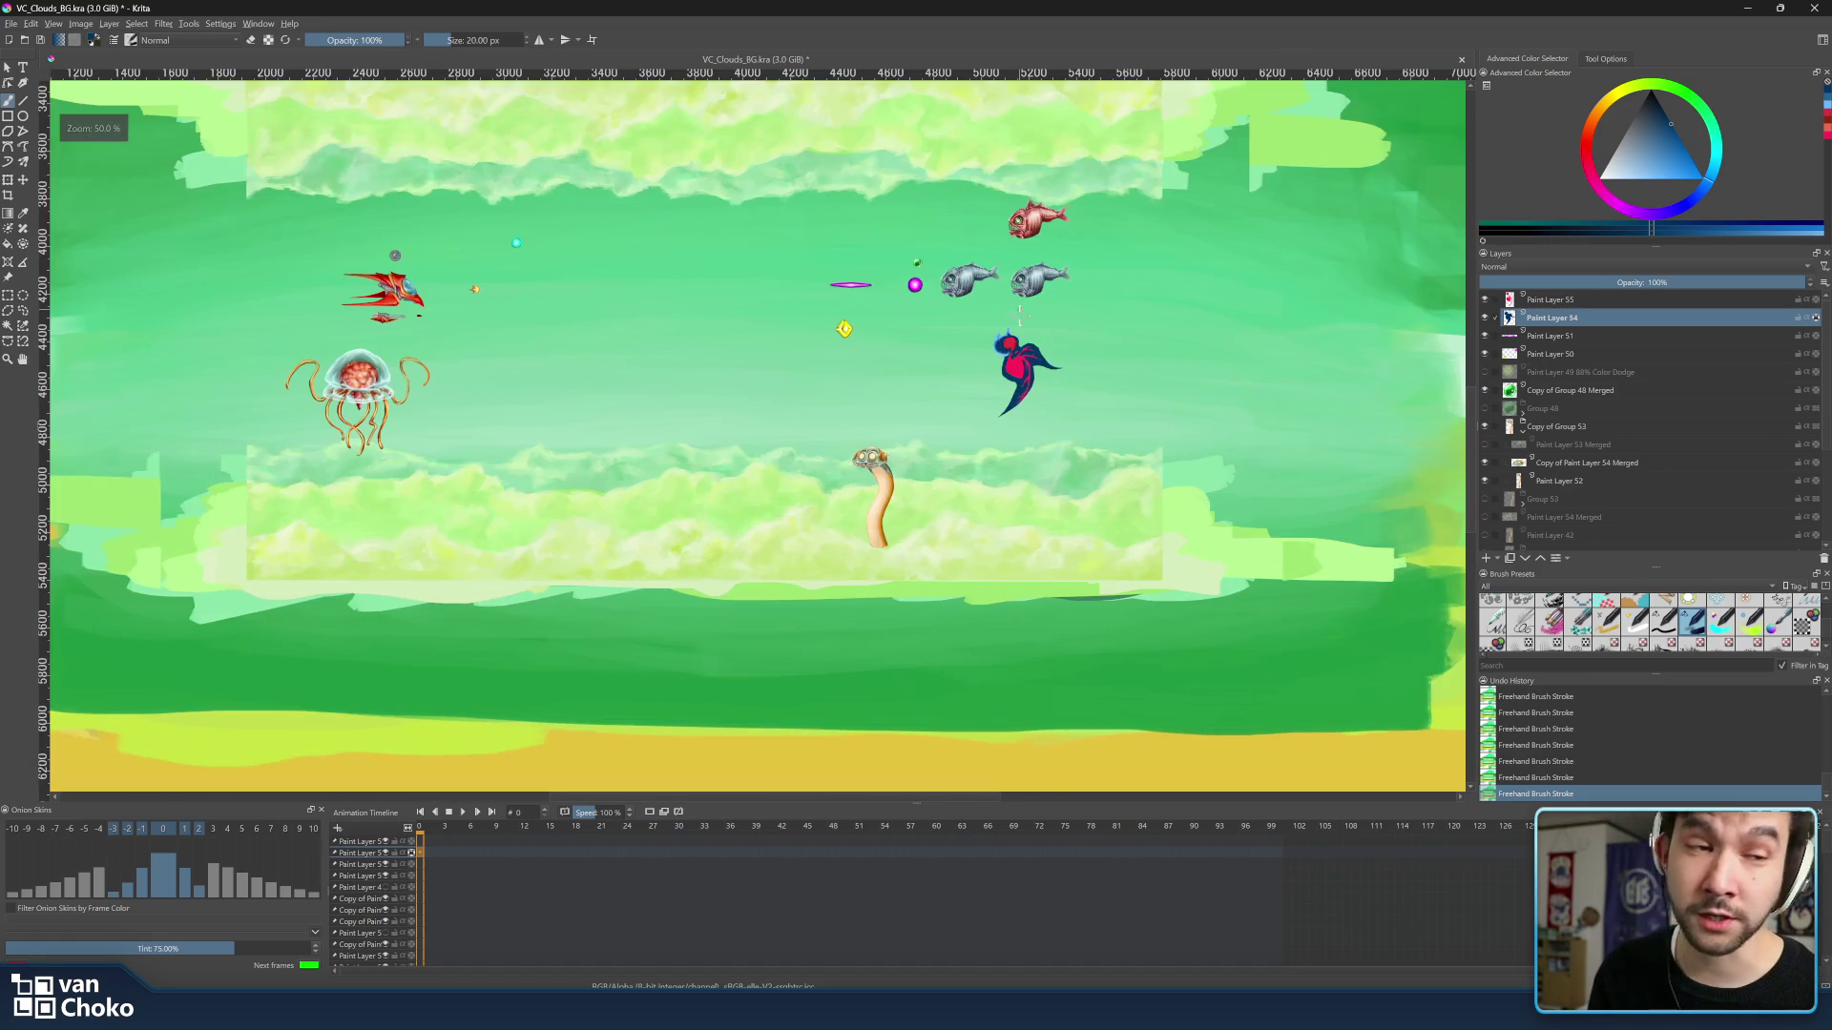
{"action": "scroll", "coordinate": [1125, 371], "scroll_direction": "down", "scroll_amount": 2}
{"action": "scroll", "coordinate": [1127, 371], "scroll_direction": "up", "scroll_amount": 1}
{"action": "scroll", "coordinate": [1133, 380], "scroll_direction": "up", "scroll_amount": 1}
{"action": "scroll", "coordinate": [1145, 392], "scroll_direction": "up", "scroll_amount": 1}
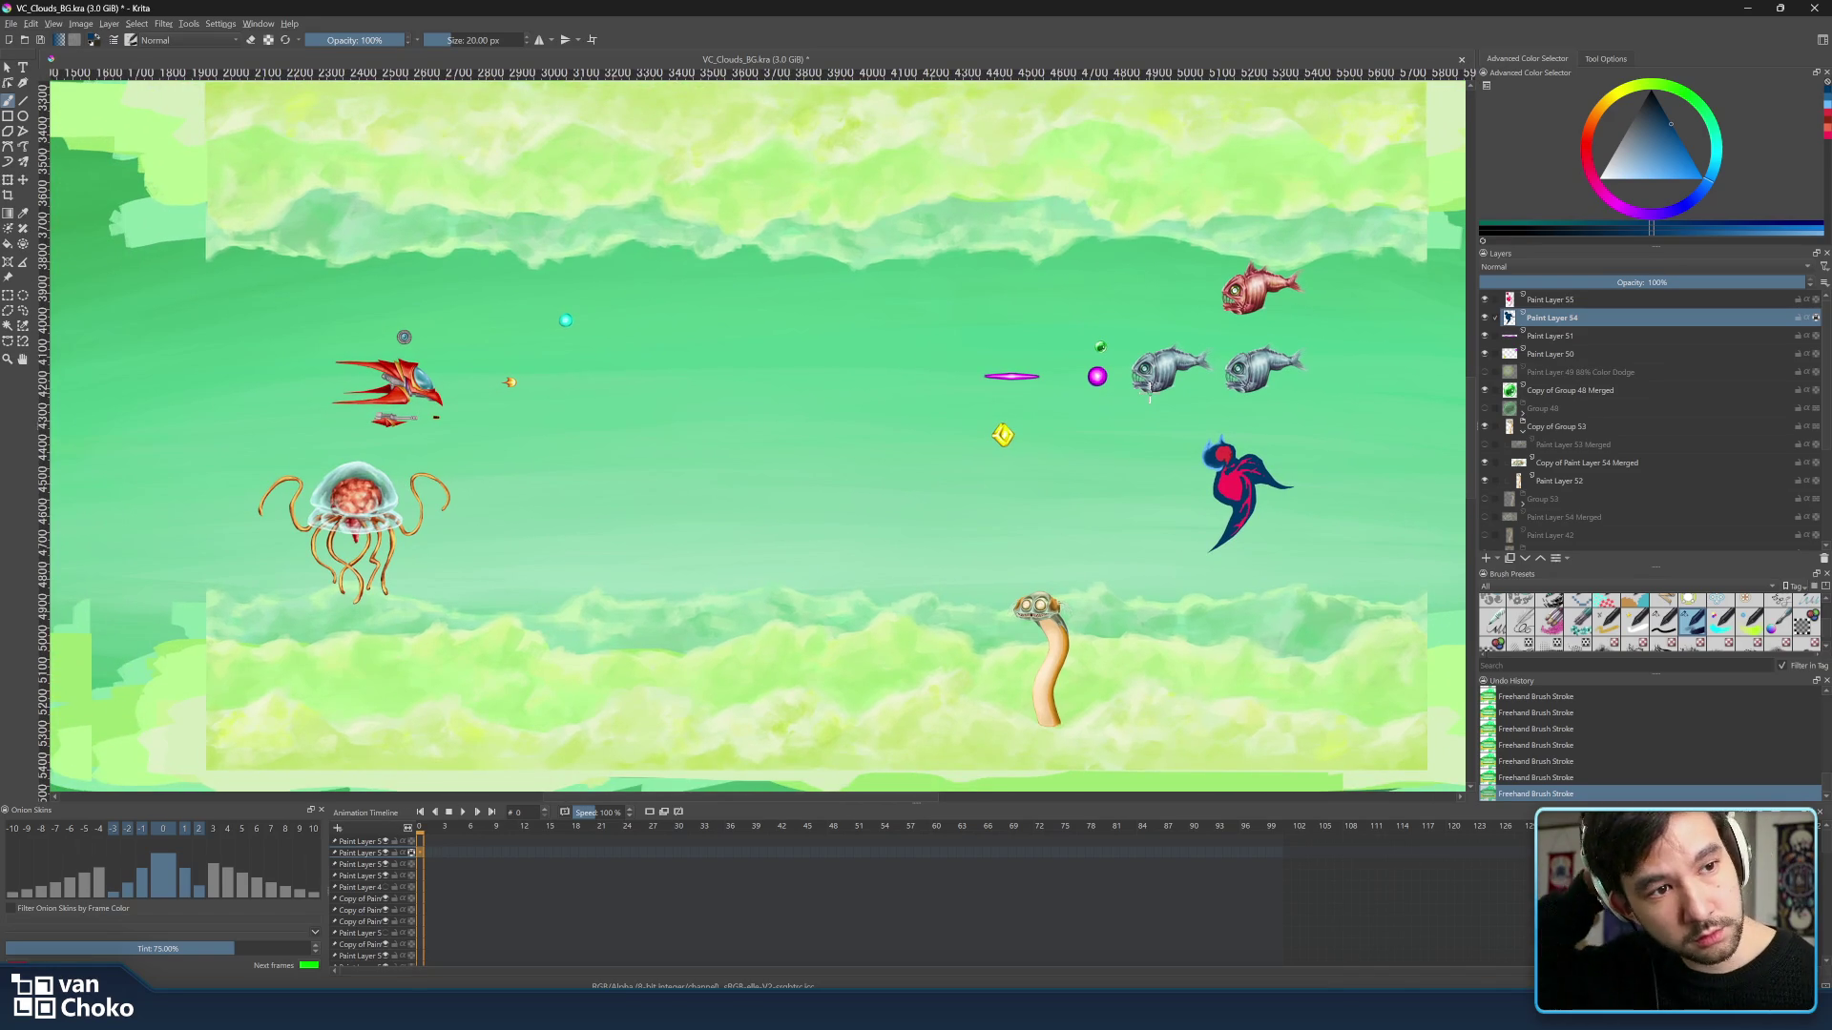
{"action": "mouse_move", "coordinate": [1162, 413]}
{"action": "left_mouse_down"}
{"action": "mouse_move", "coordinate": [1228, 427]}
{"action": "mouse_move", "coordinate": [1155, 416]}
{"action": "mouse_move", "coordinate": [1173, 413]}
{"action": "left_mouse_up"}
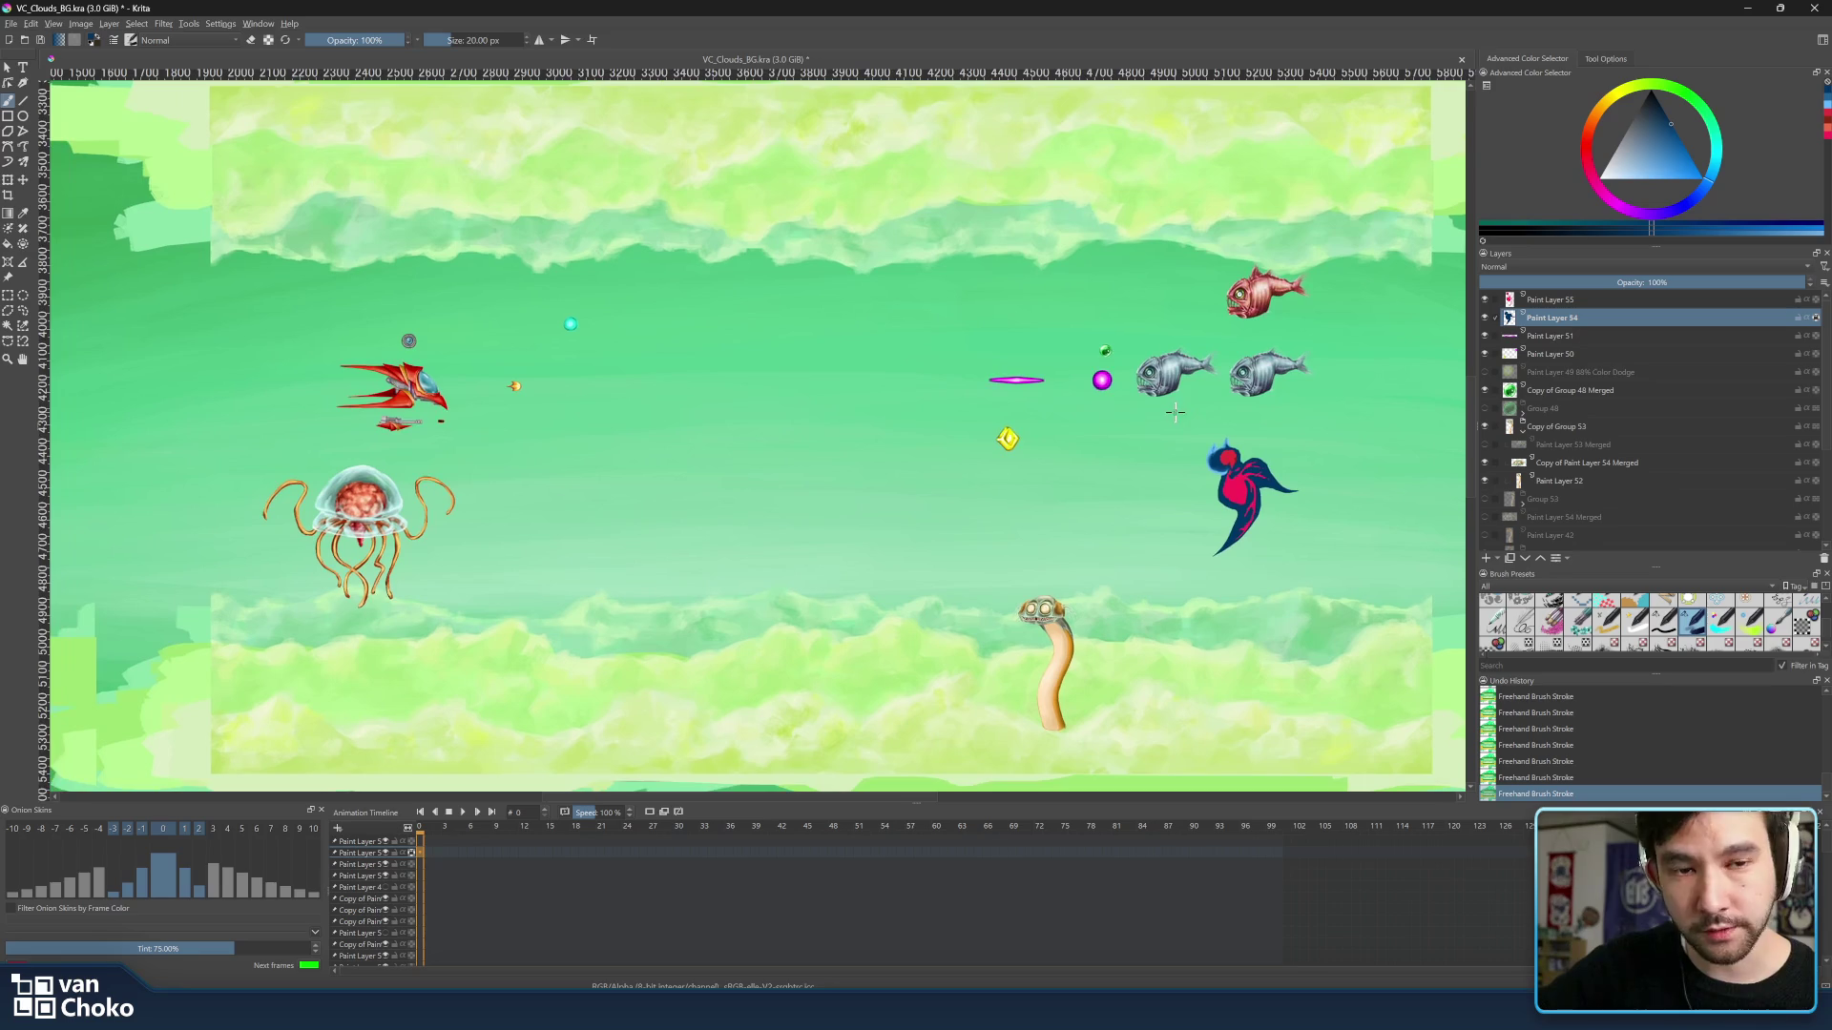
{"action": "key", "text": "ctrl+s"}
{"action": "key", "text": "alt+Tab"}
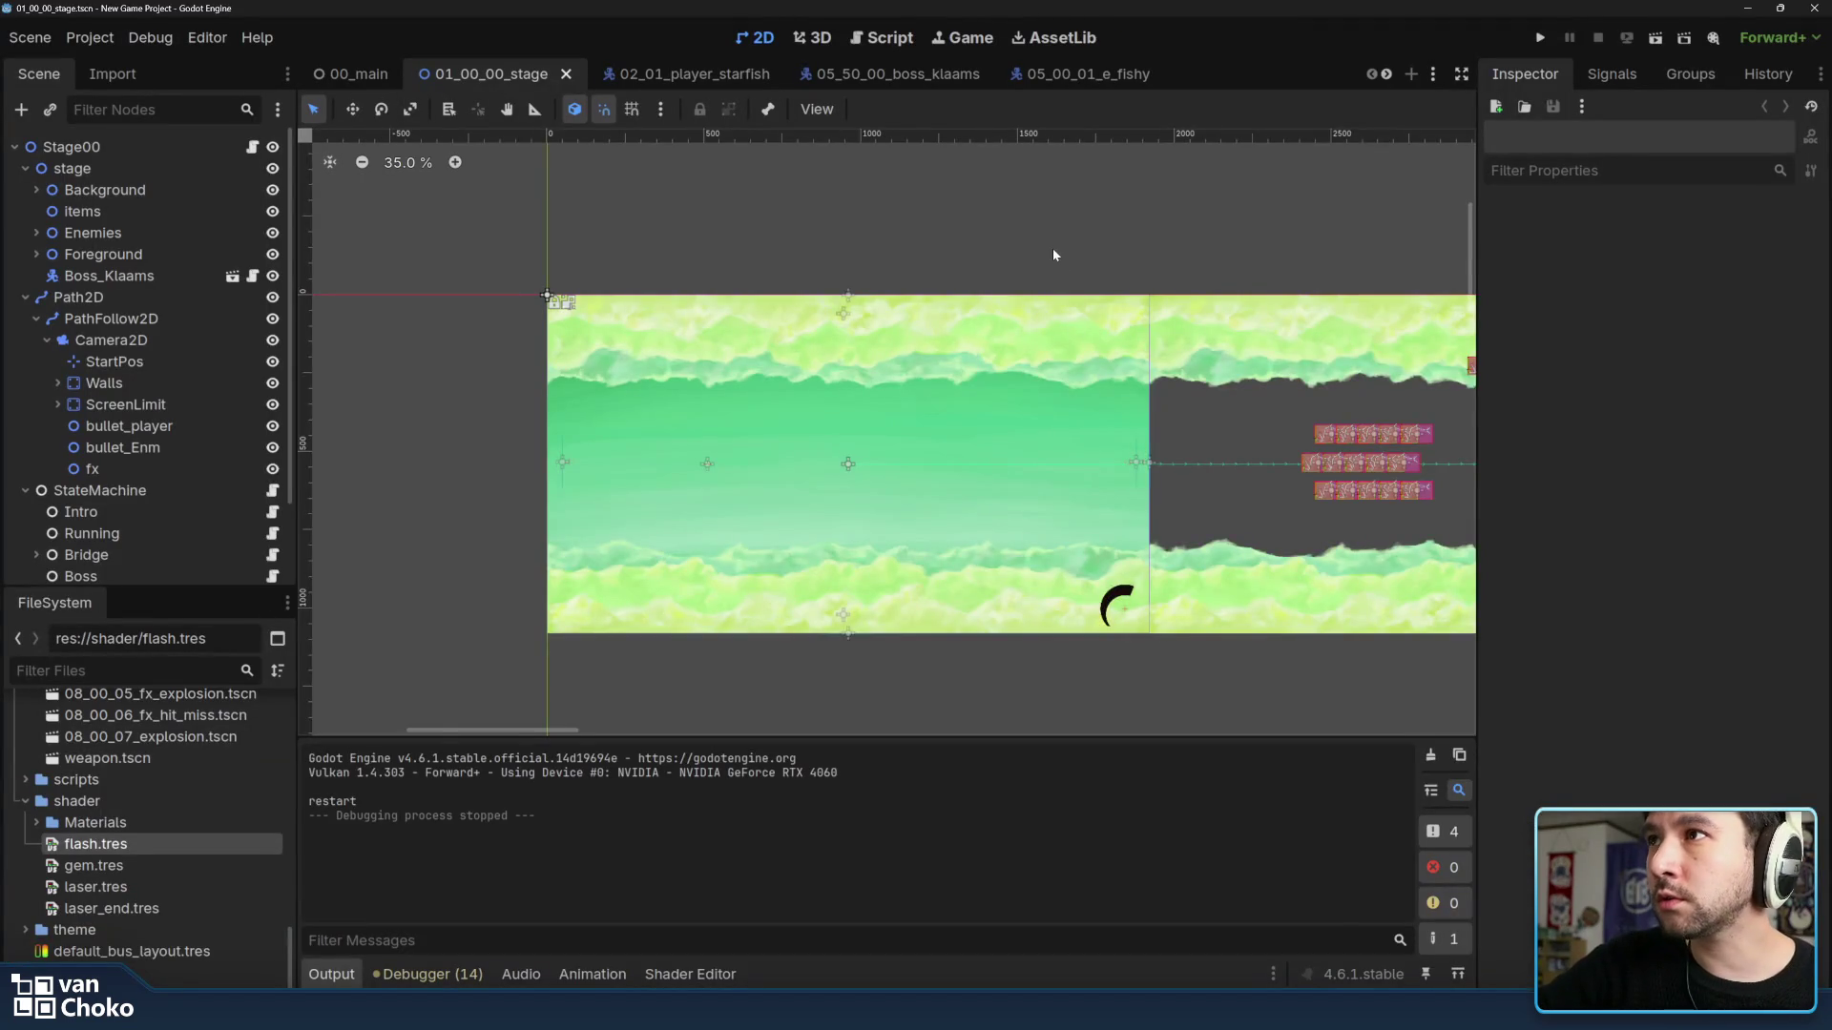
{"action": "scroll", "coordinate": [1053, 253], "scroll_direction": "up", "scroll_amount": 1}
{"action": "scroll", "coordinate": [993, 274], "scroll_direction": "up", "scroll_amount": 1}
{"action": "scroll", "coordinate": [1010, 205], "scroll_direction": "up", "scroll_amount": 1}
{"action": "scroll", "coordinate": [1039, 260], "scroll_direction": "up", "scroll_amount": 1}
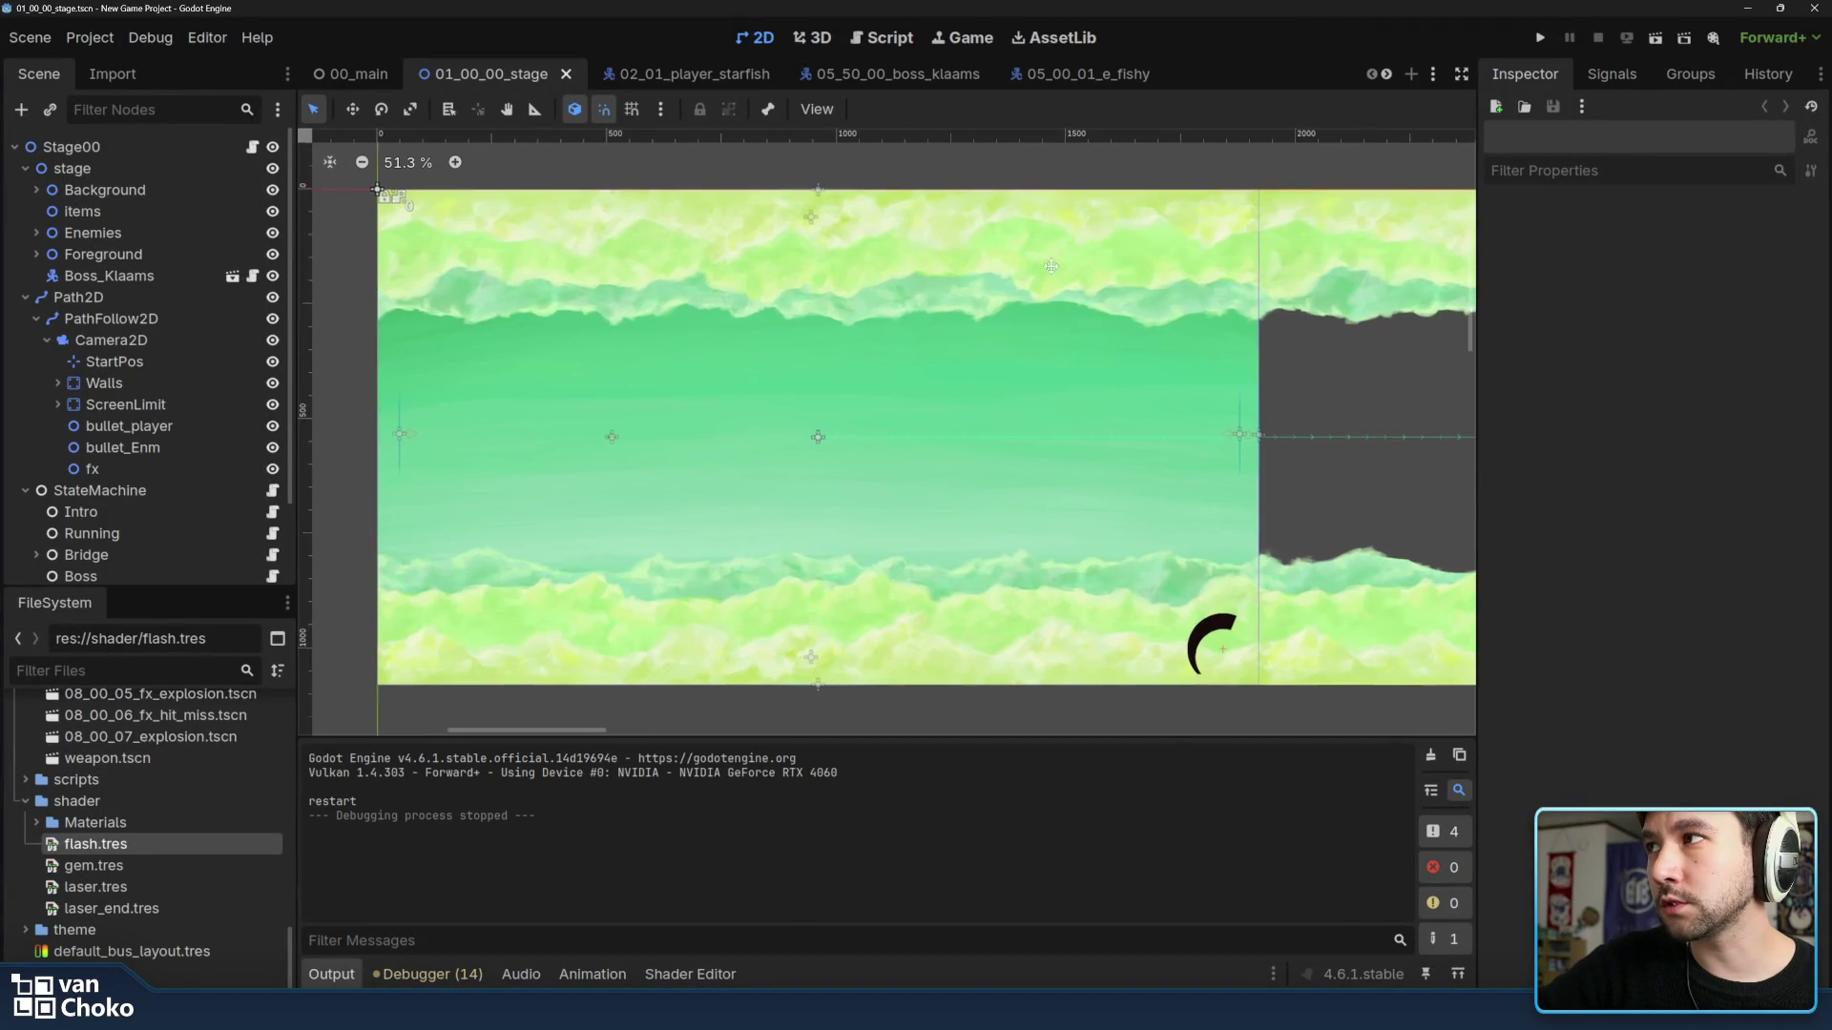
Look over the cloud stage and main scene, then bring up 05_00_03_e_telescope.gd at on_animation_finished.
{"action": "left_click_drag", "start_coordinate": [1040, 260], "coordinate": [1083, 251]}
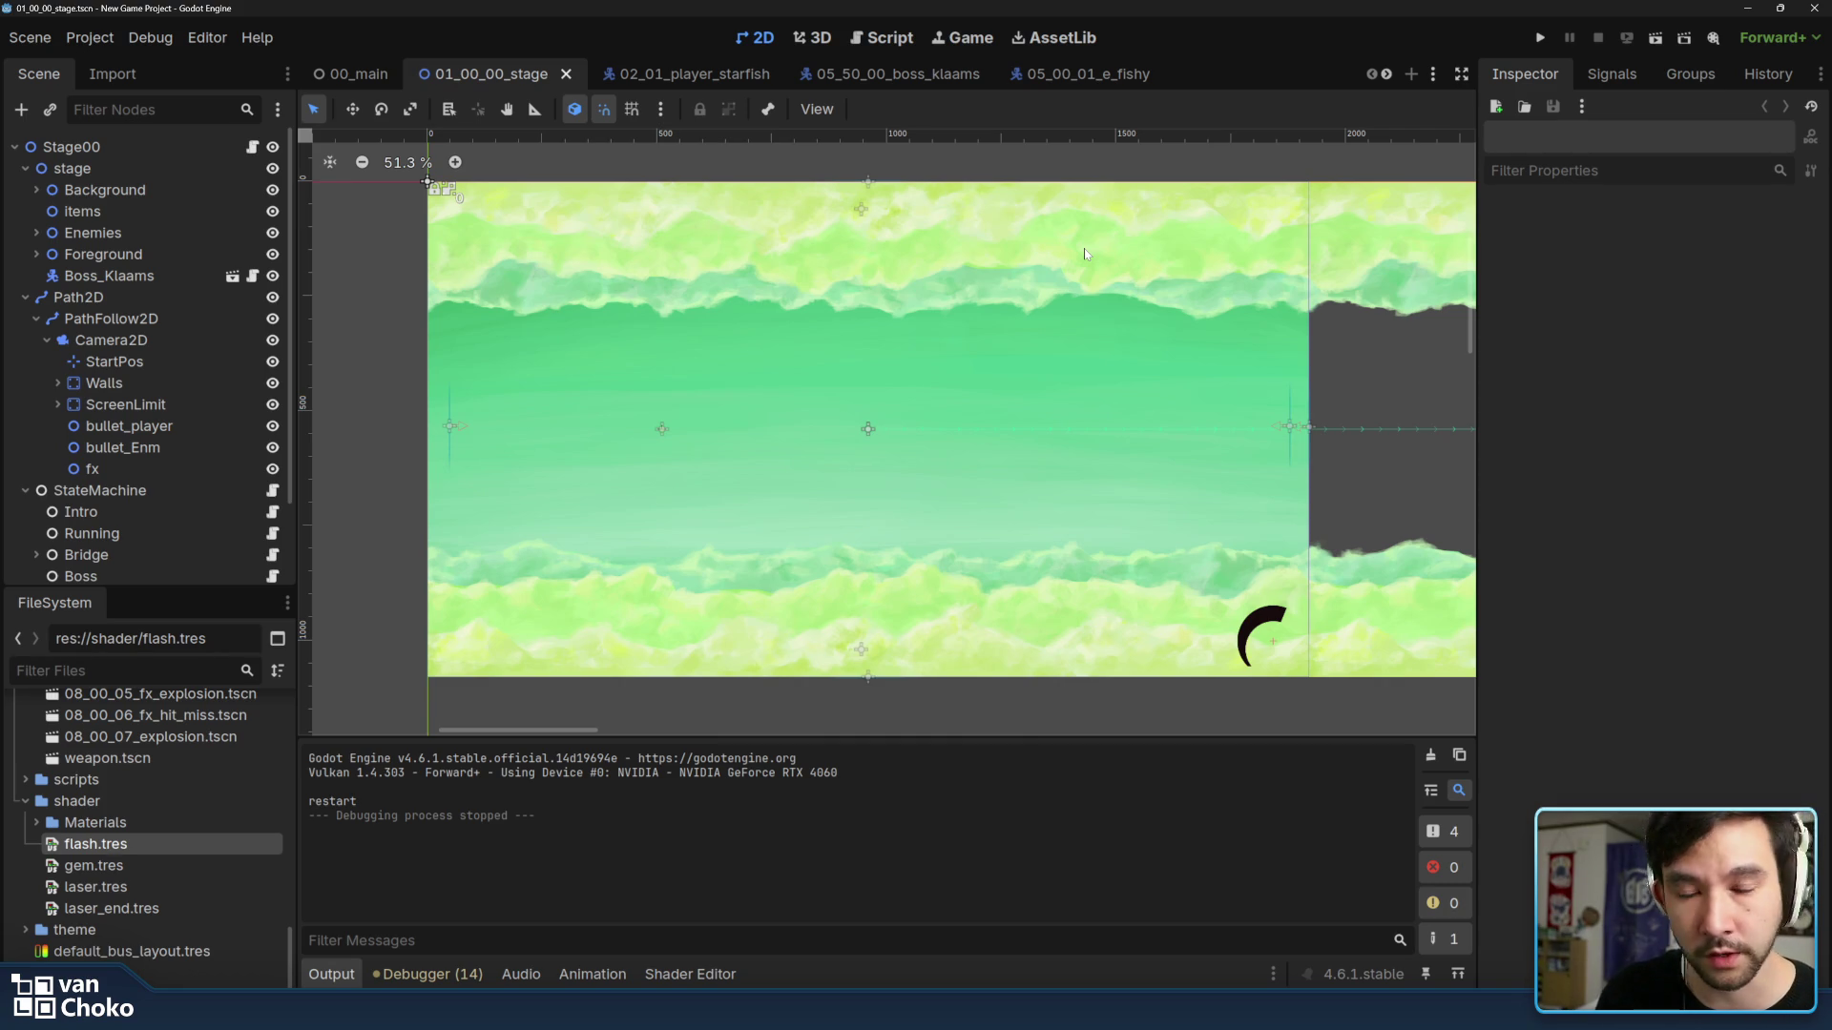
{"action": "scroll", "coordinate": [887, 429], "scroll_direction": "left", "scroll_amount": 1}
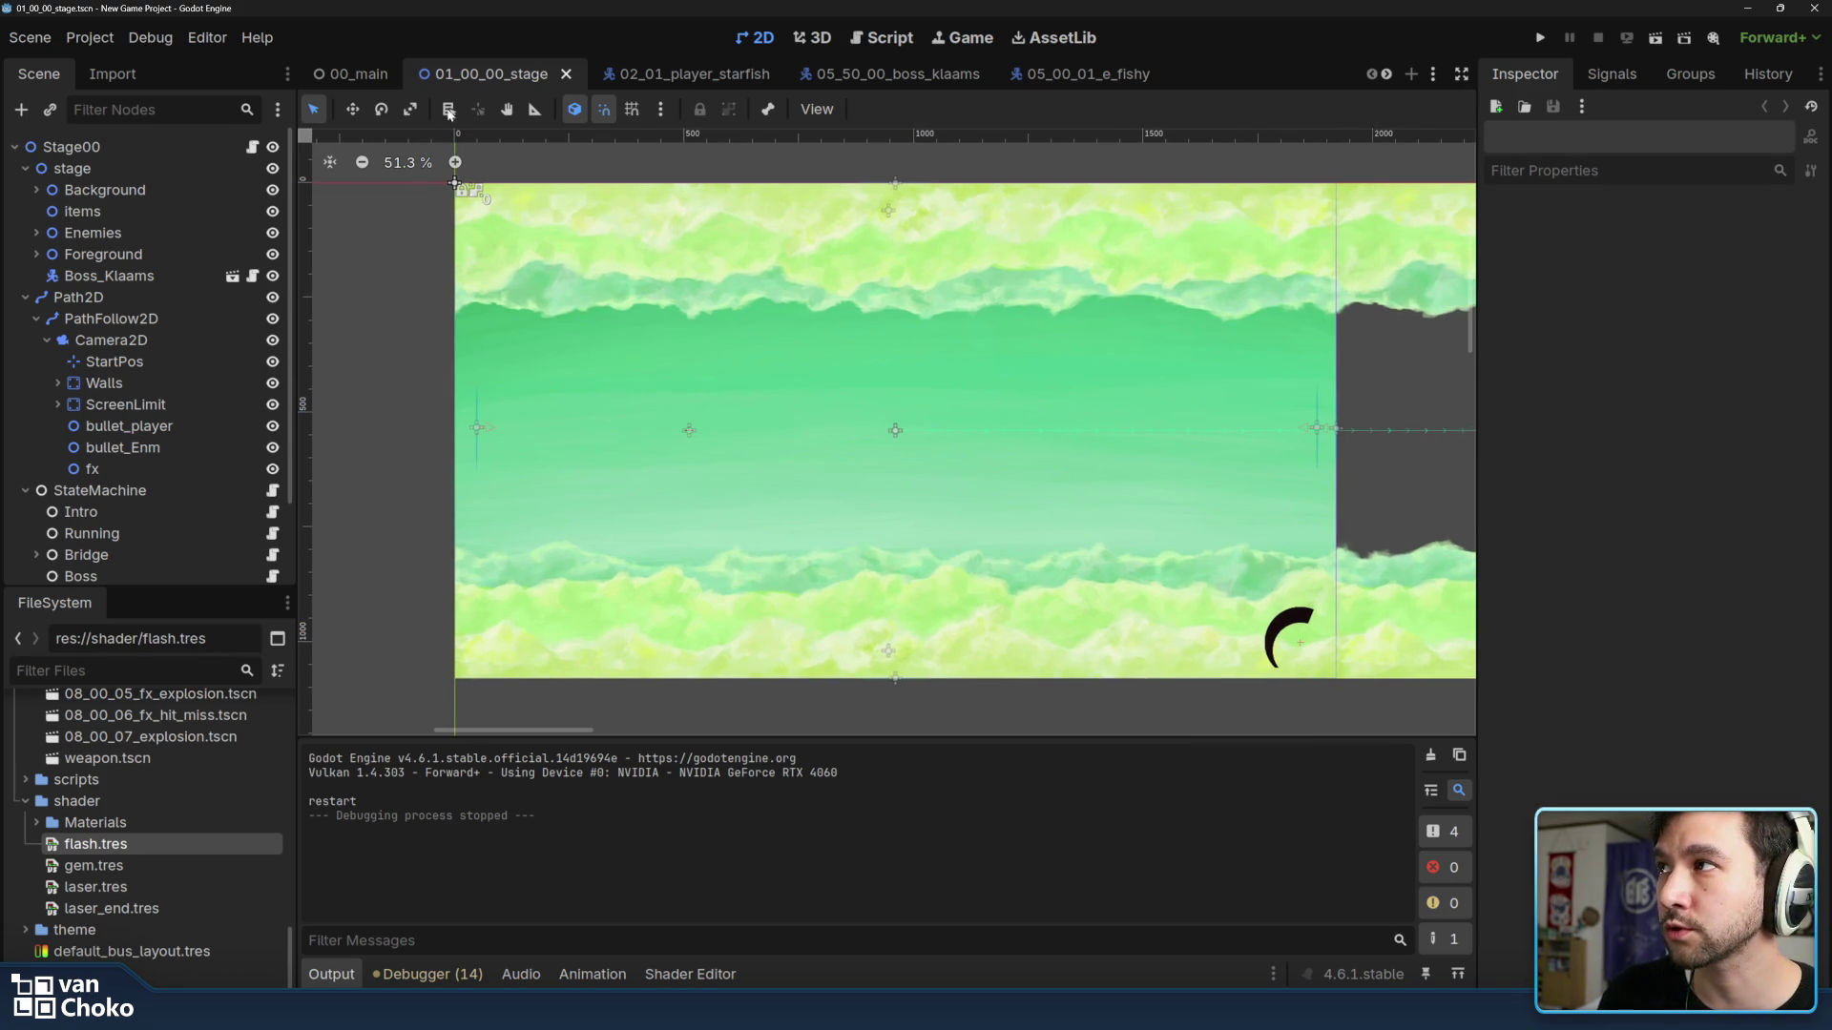
{"action": "left_click", "coordinate": [348, 72]}
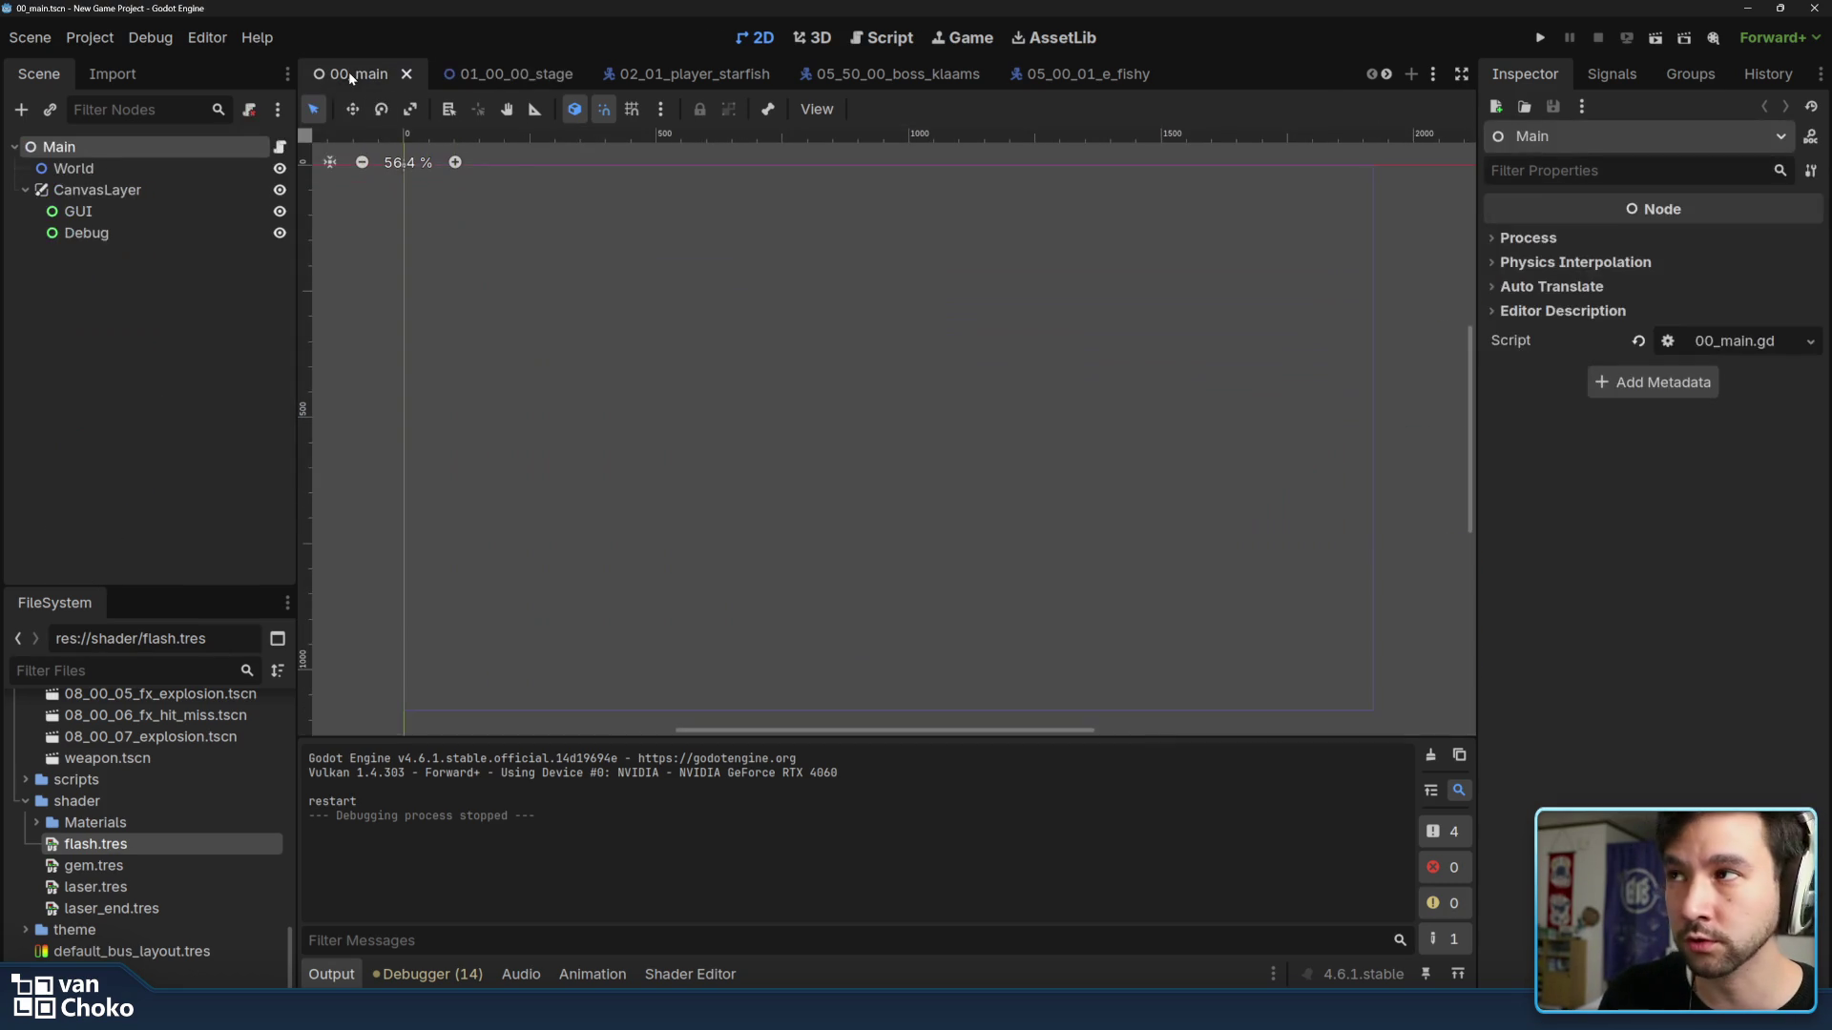
{"action": "left_click", "coordinate": [484, 73]}
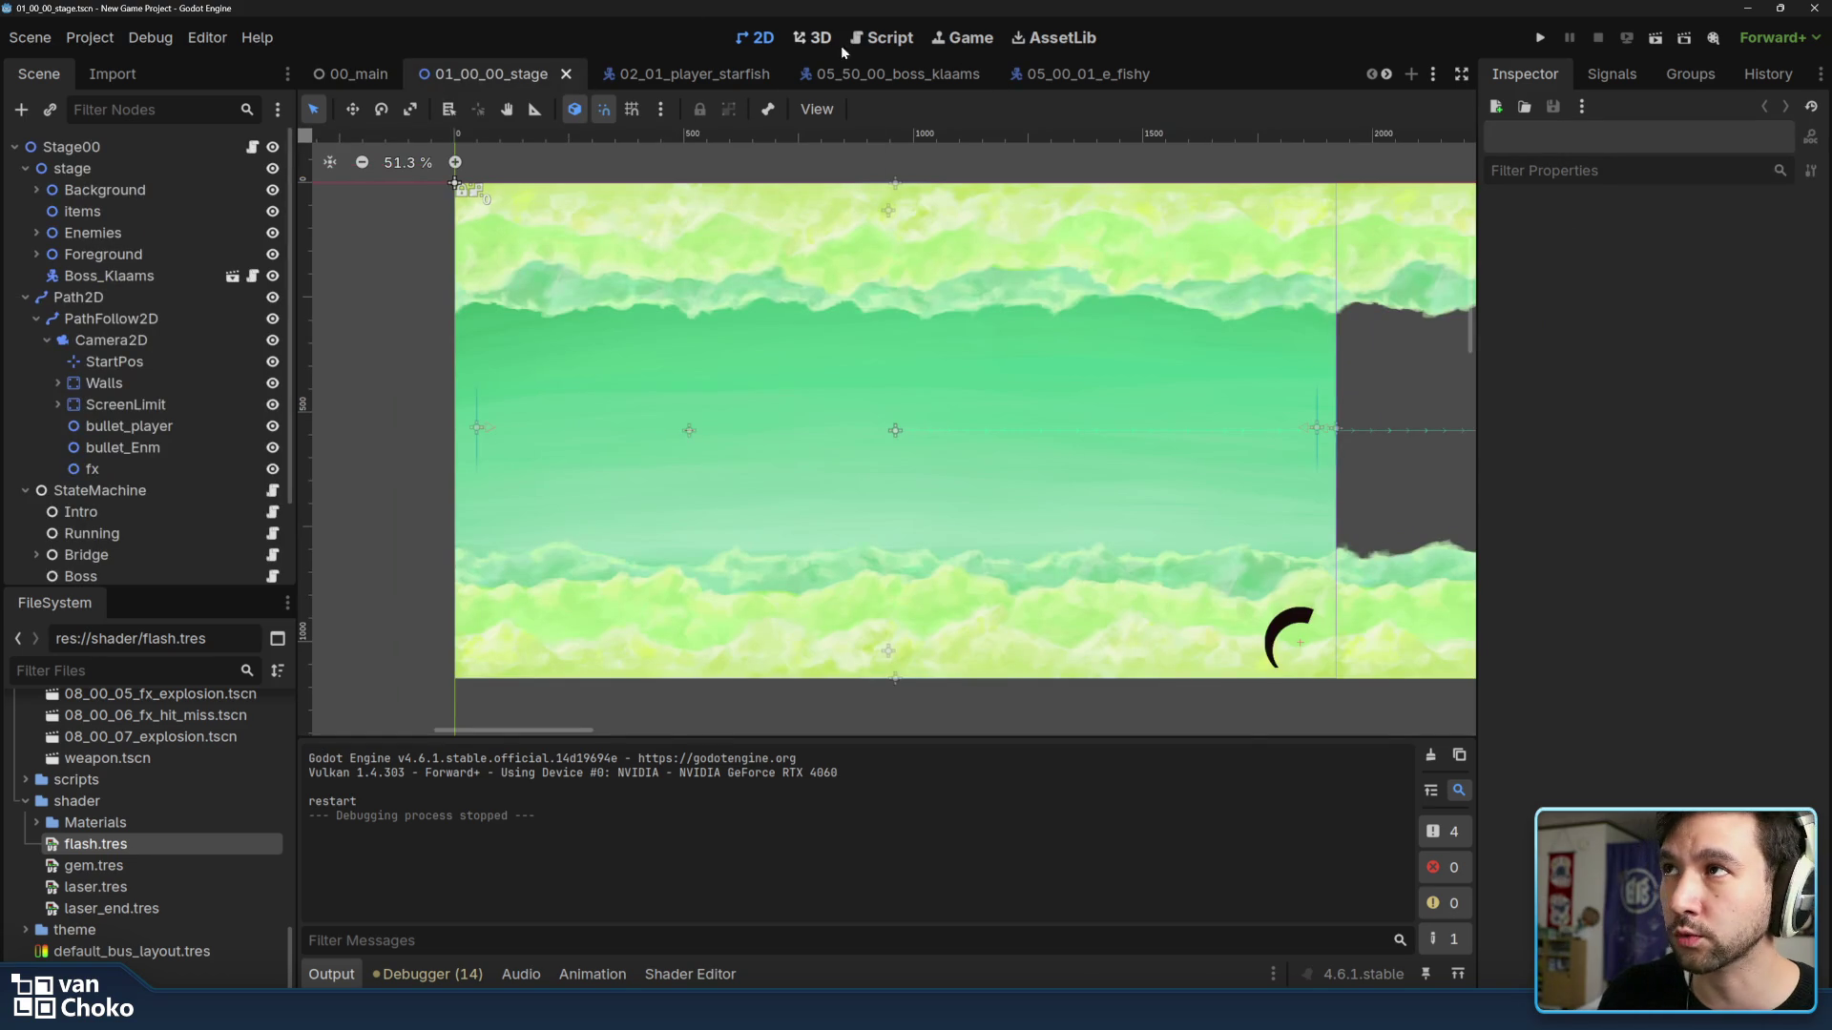
{"action": "left_click", "coordinate": [884, 37]}
{"action": "left_click", "coordinate": [883, 542]}
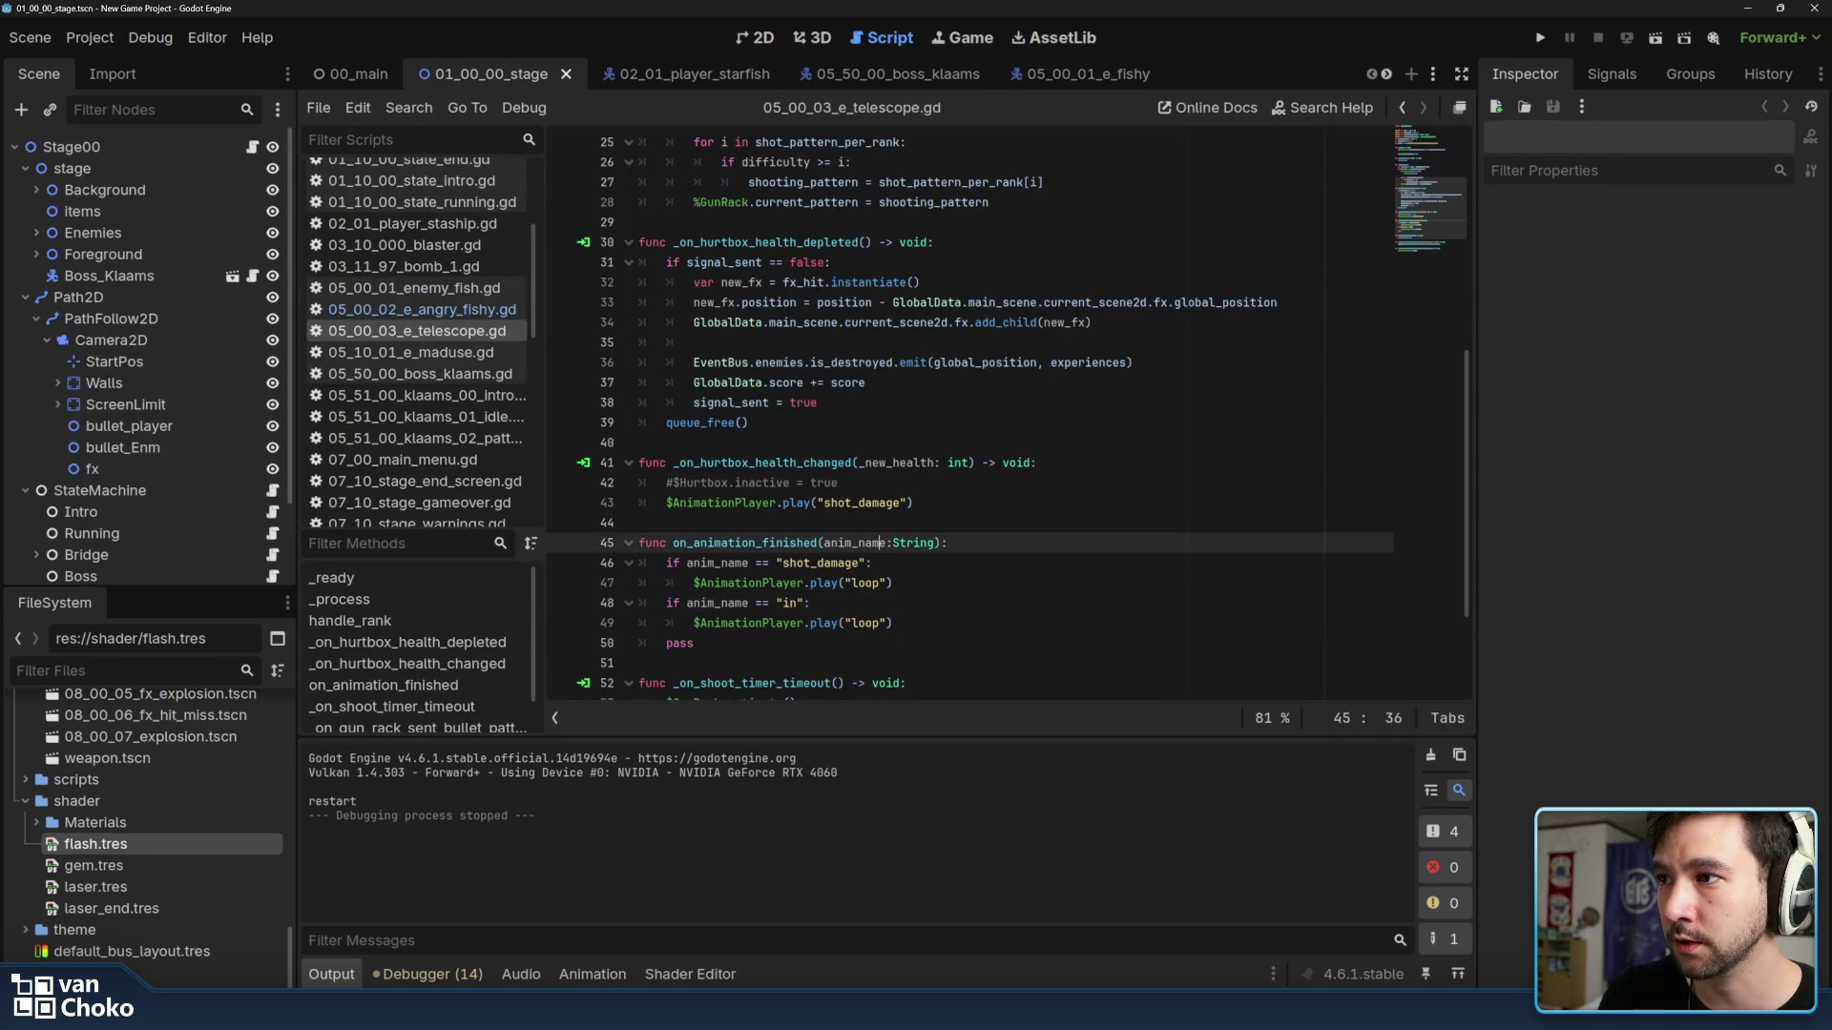
Step up through lines 45–40 of the telescope script, then return to the Krita mockup.
{"action": "key", "text": "Up"}
{"action": "key", "text": "Up"}
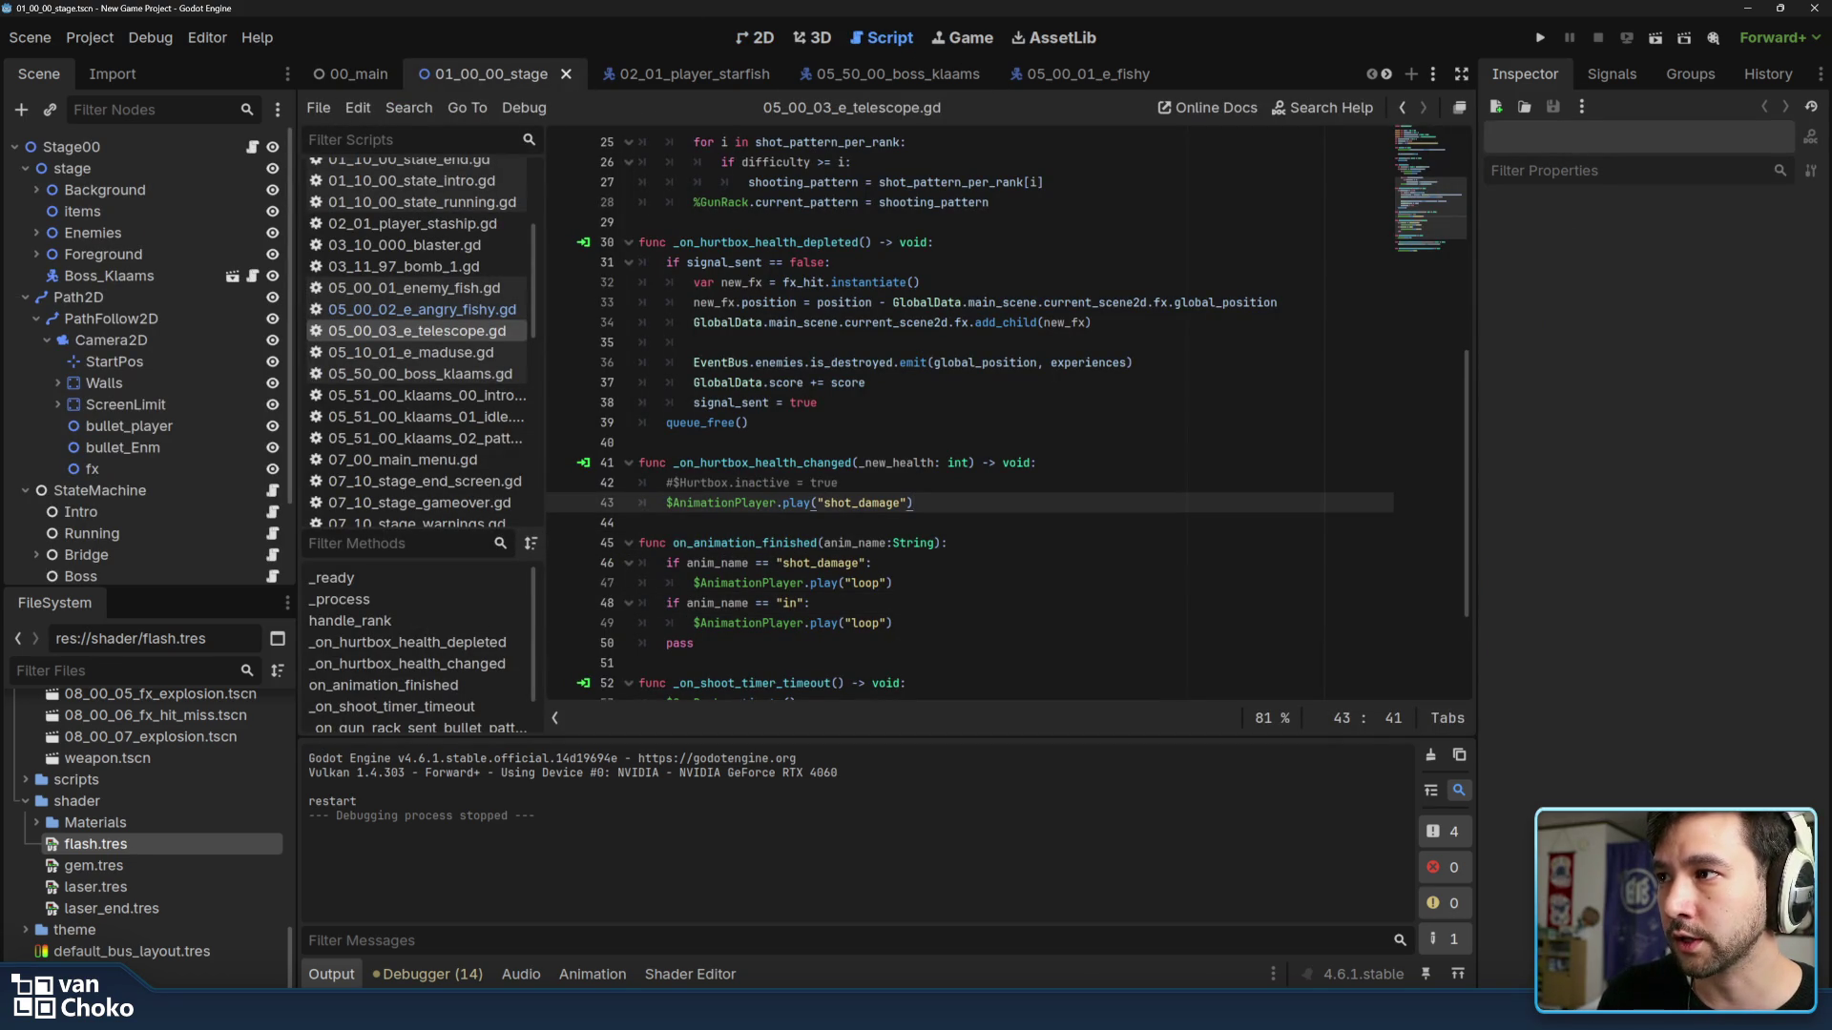
{"action": "key", "text": "Up"}
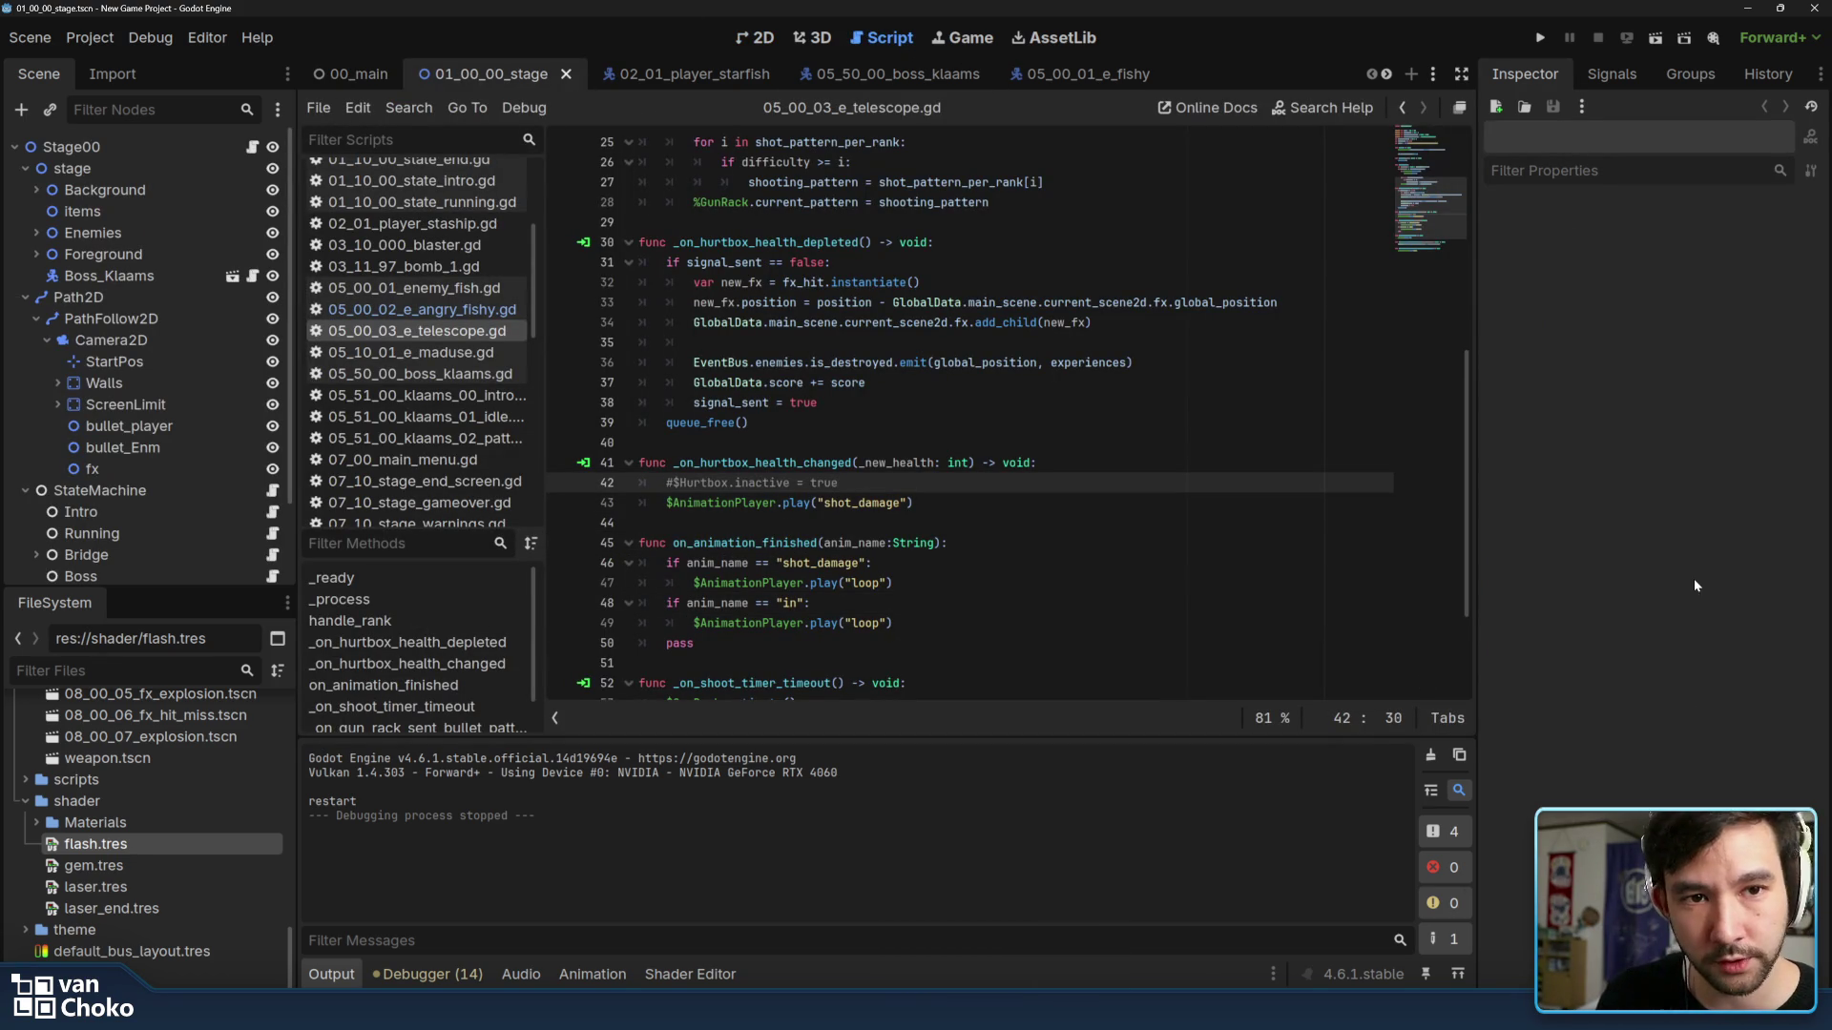
{"action": "key", "text": "Up"}
{"action": "key", "text": "Up"}
{"action": "key", "text": "Up"}
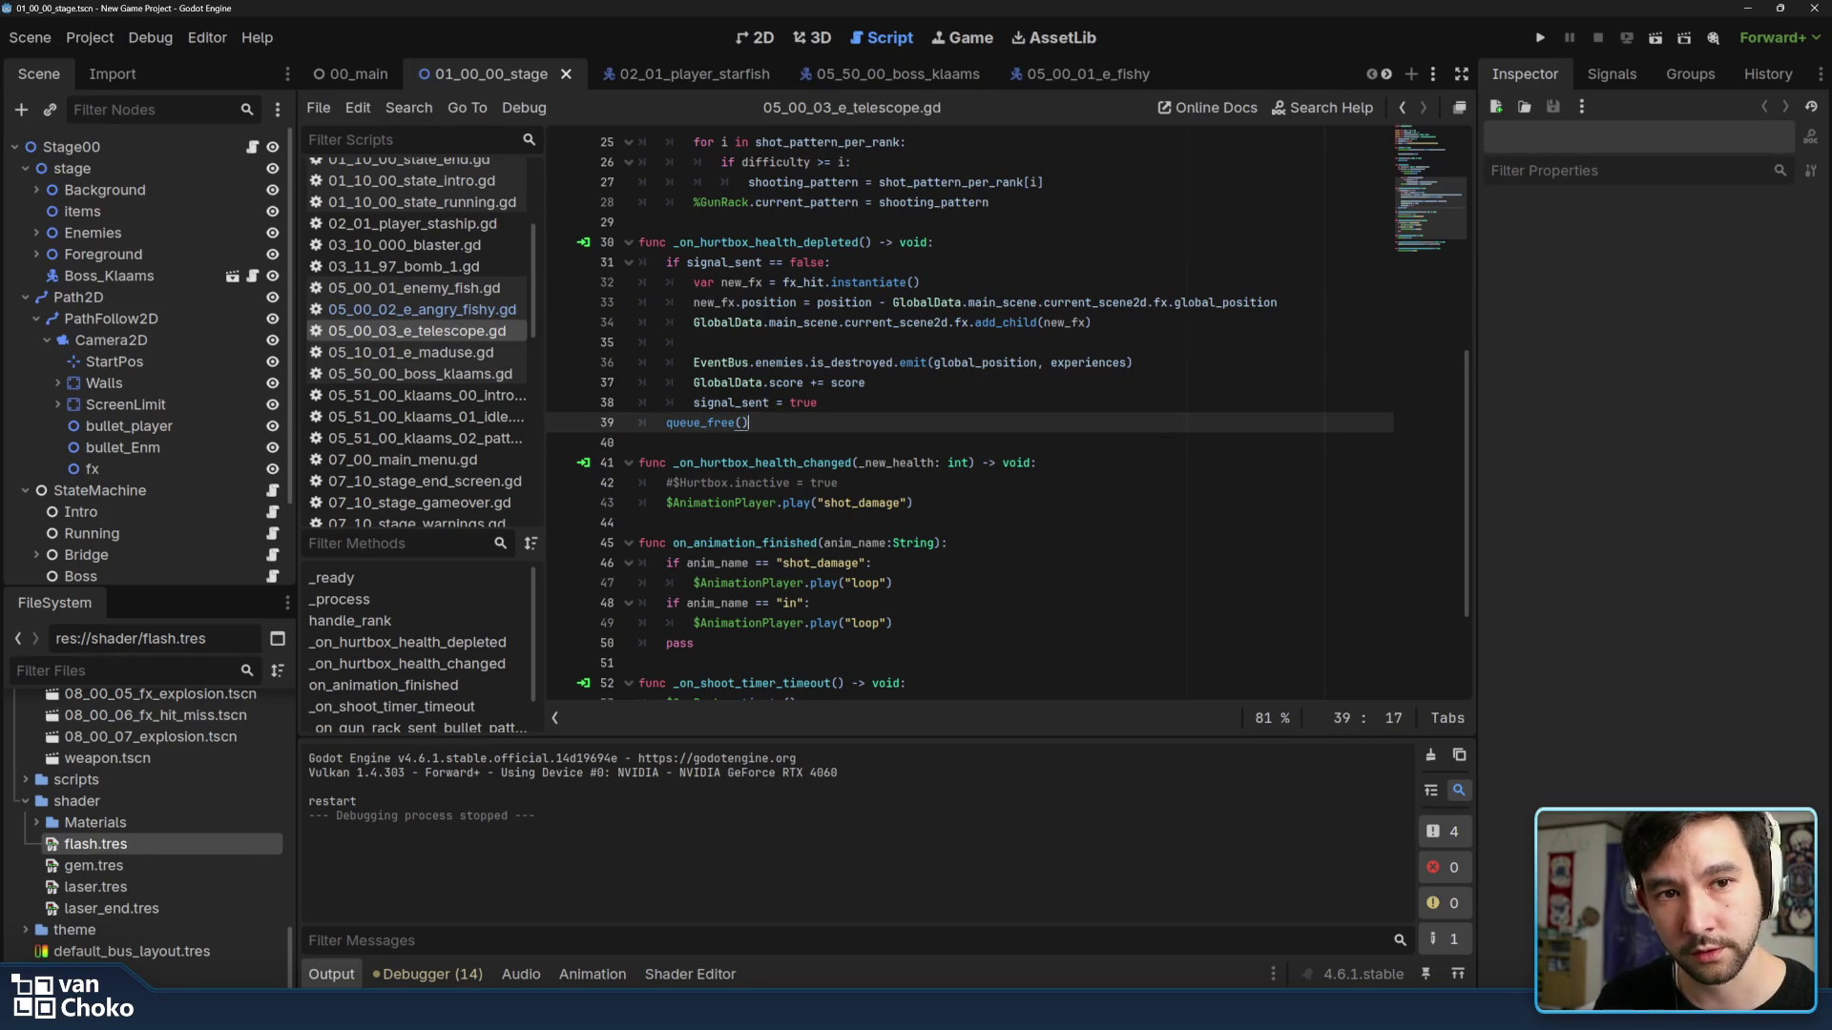
{"action": "scroll", "coordinate": [1002, 430], "scroll_direction": "down", "scroll_amount": 3}
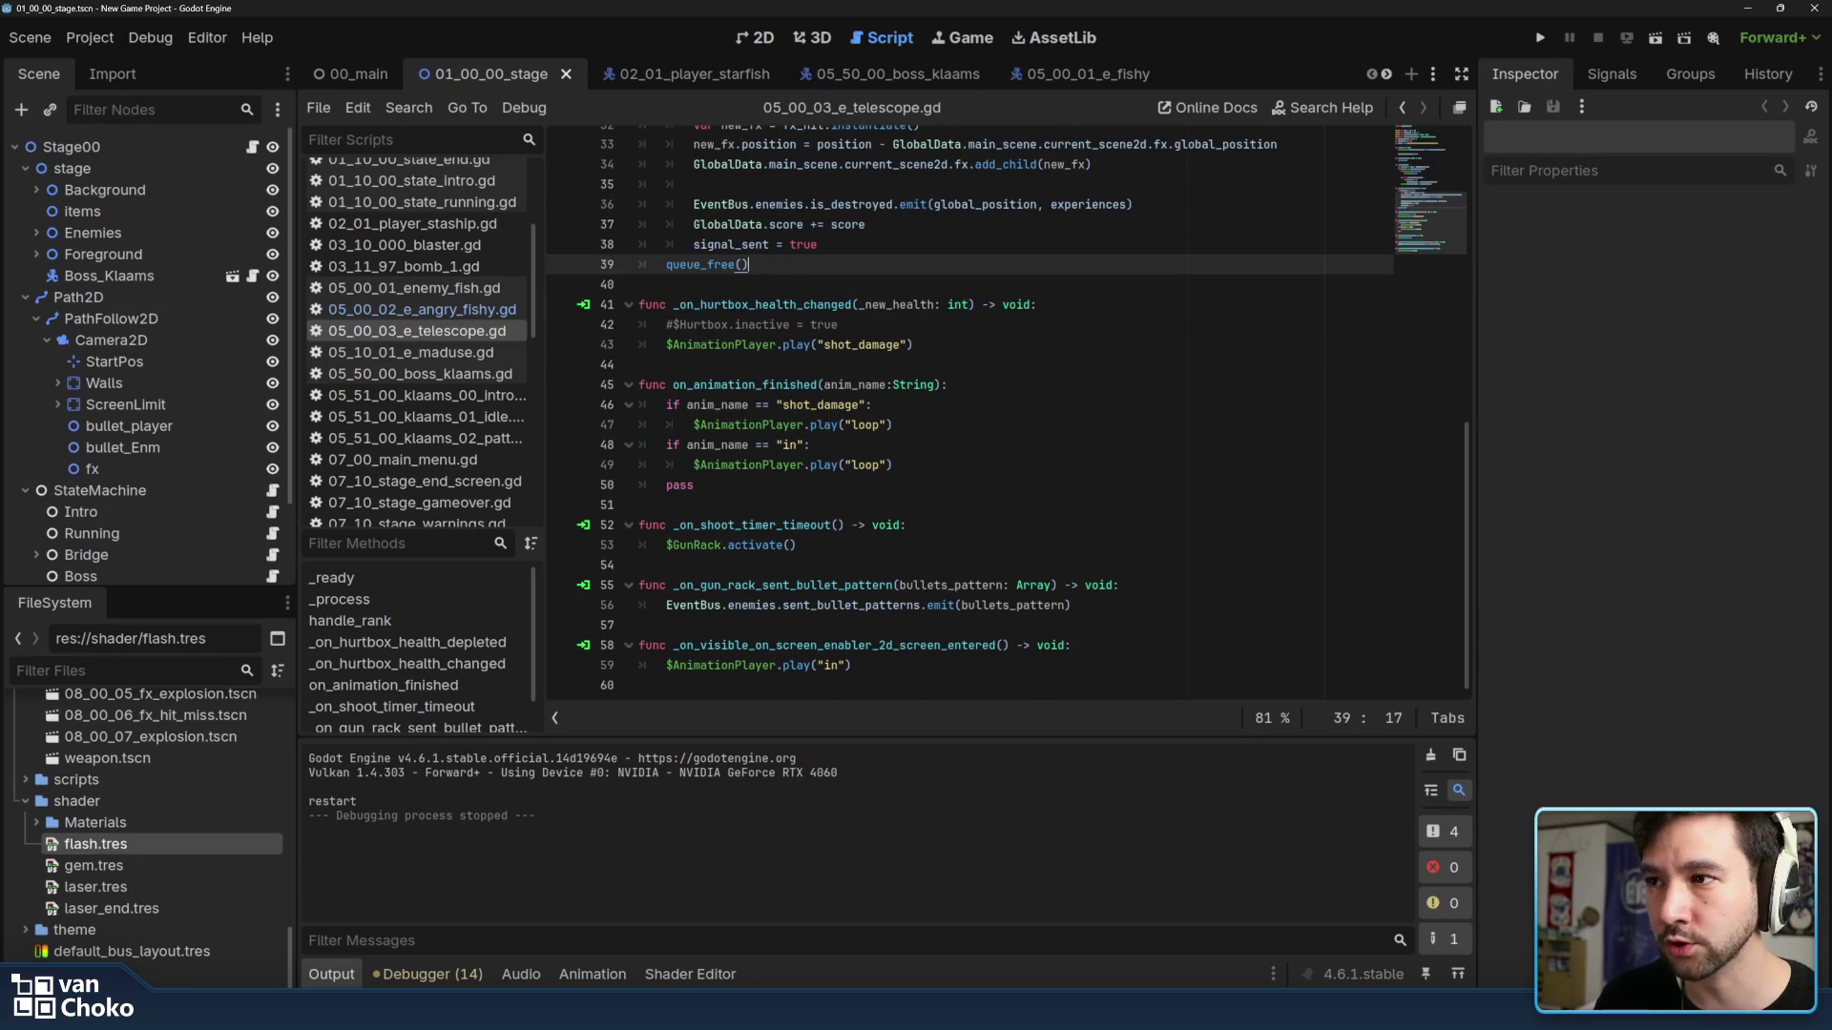
{"action": "scroll", "coordinate": [1002, 429], "scroll_direction": "up", "scroll_amount": 1}
{"action": "scroll", "coordinate": [1001, 430], "scroll_direction": "up", "scroll_amount": 9}
{"action": "scroll", "coordinate": [1001, 429], "scroll_direction": "up", "scroll_amount": 1}
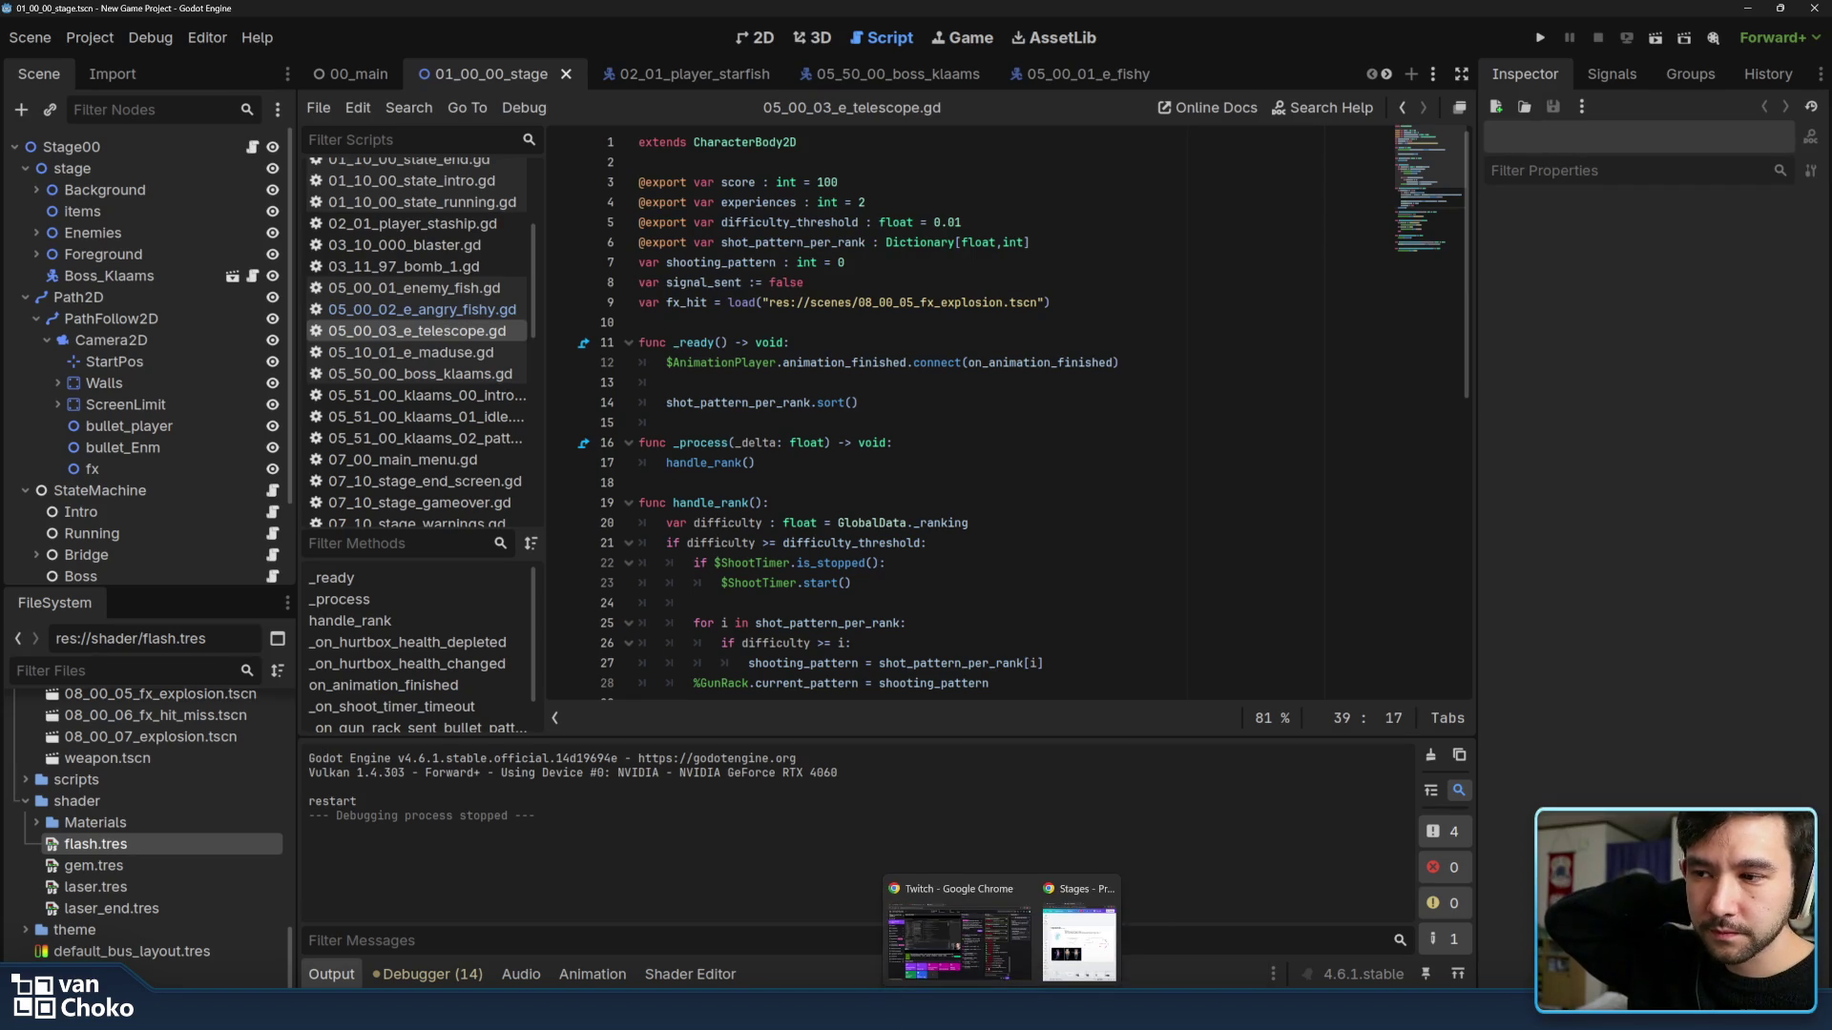
{"action": "left_click", "coordinate": [902, 930]}
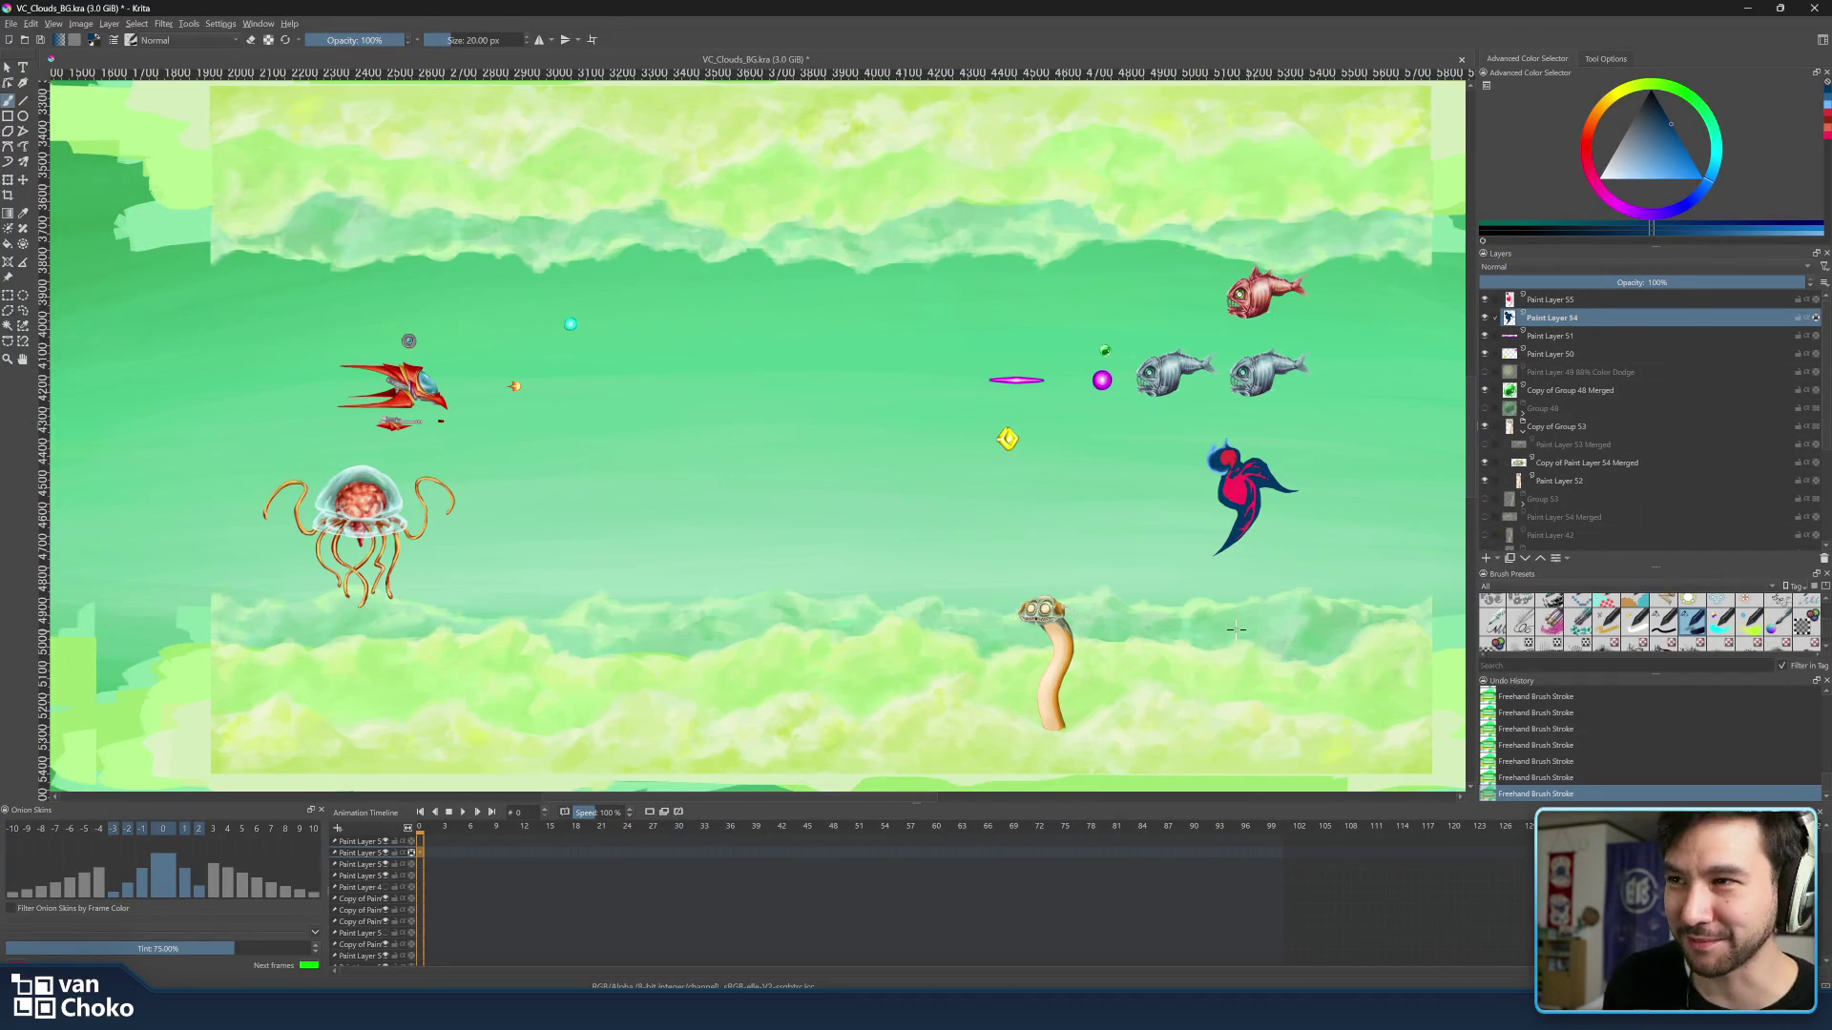
{"action": "scroll", "coordinate": [1246, 446], "scroll_direction": "up", "scroll_amount": 2}
{"action": "scroll", "coordinate": [1250, 444], "scroll_direction": "up", "scroll_amount": 2}
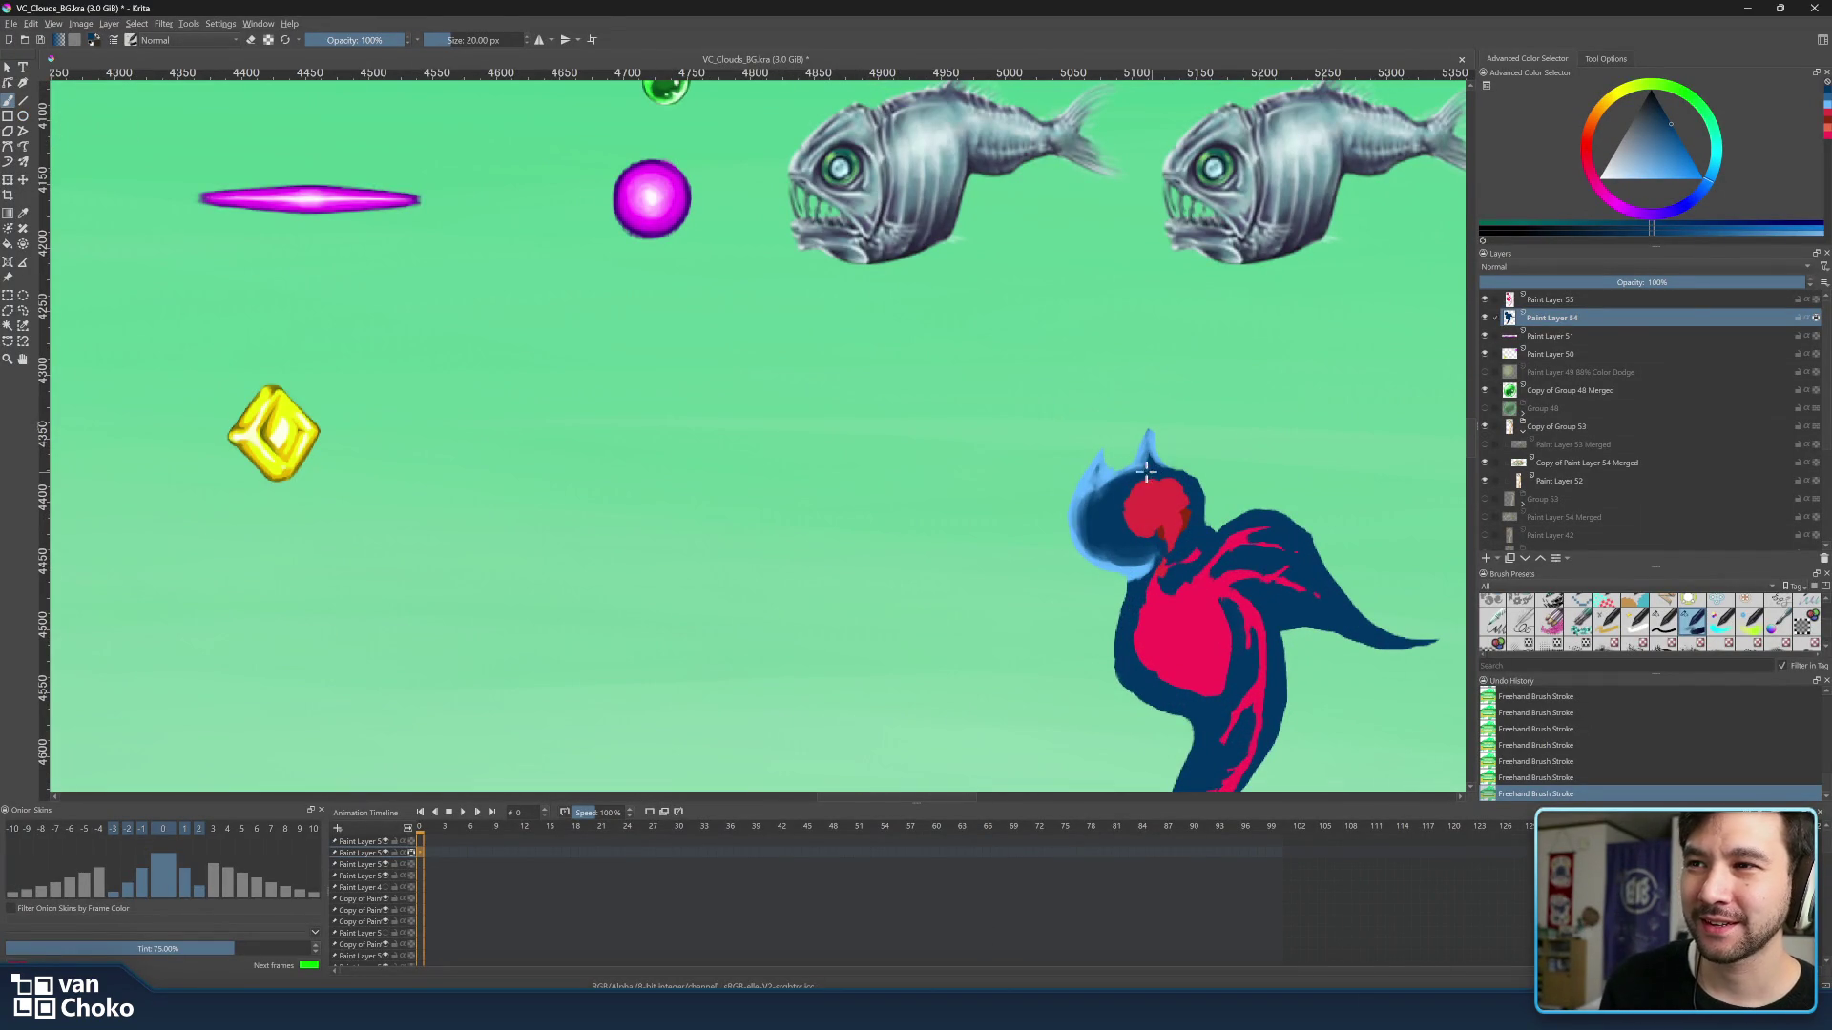
{"action": "left_click_drag", "start_coordinate": [1149, 458], "coordinate": [1095, 473], "text": "shift"}
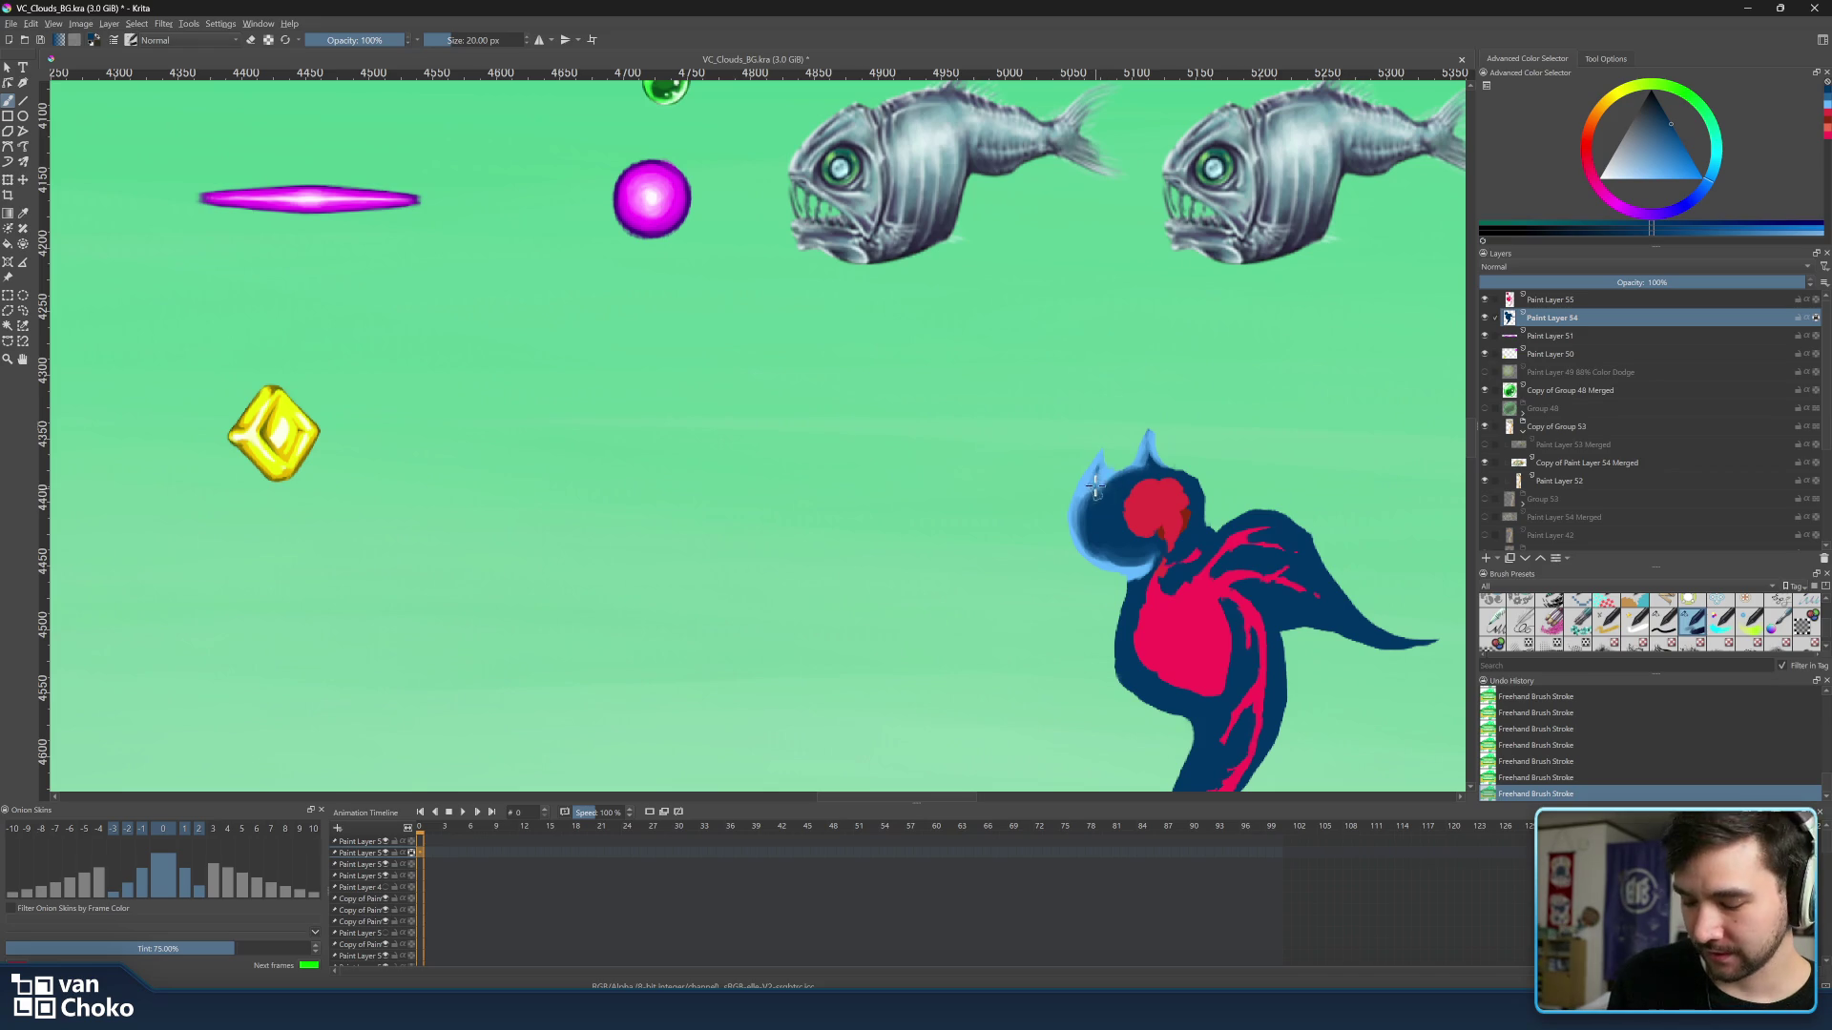
{"action": "key", "text": "bracketleft"}
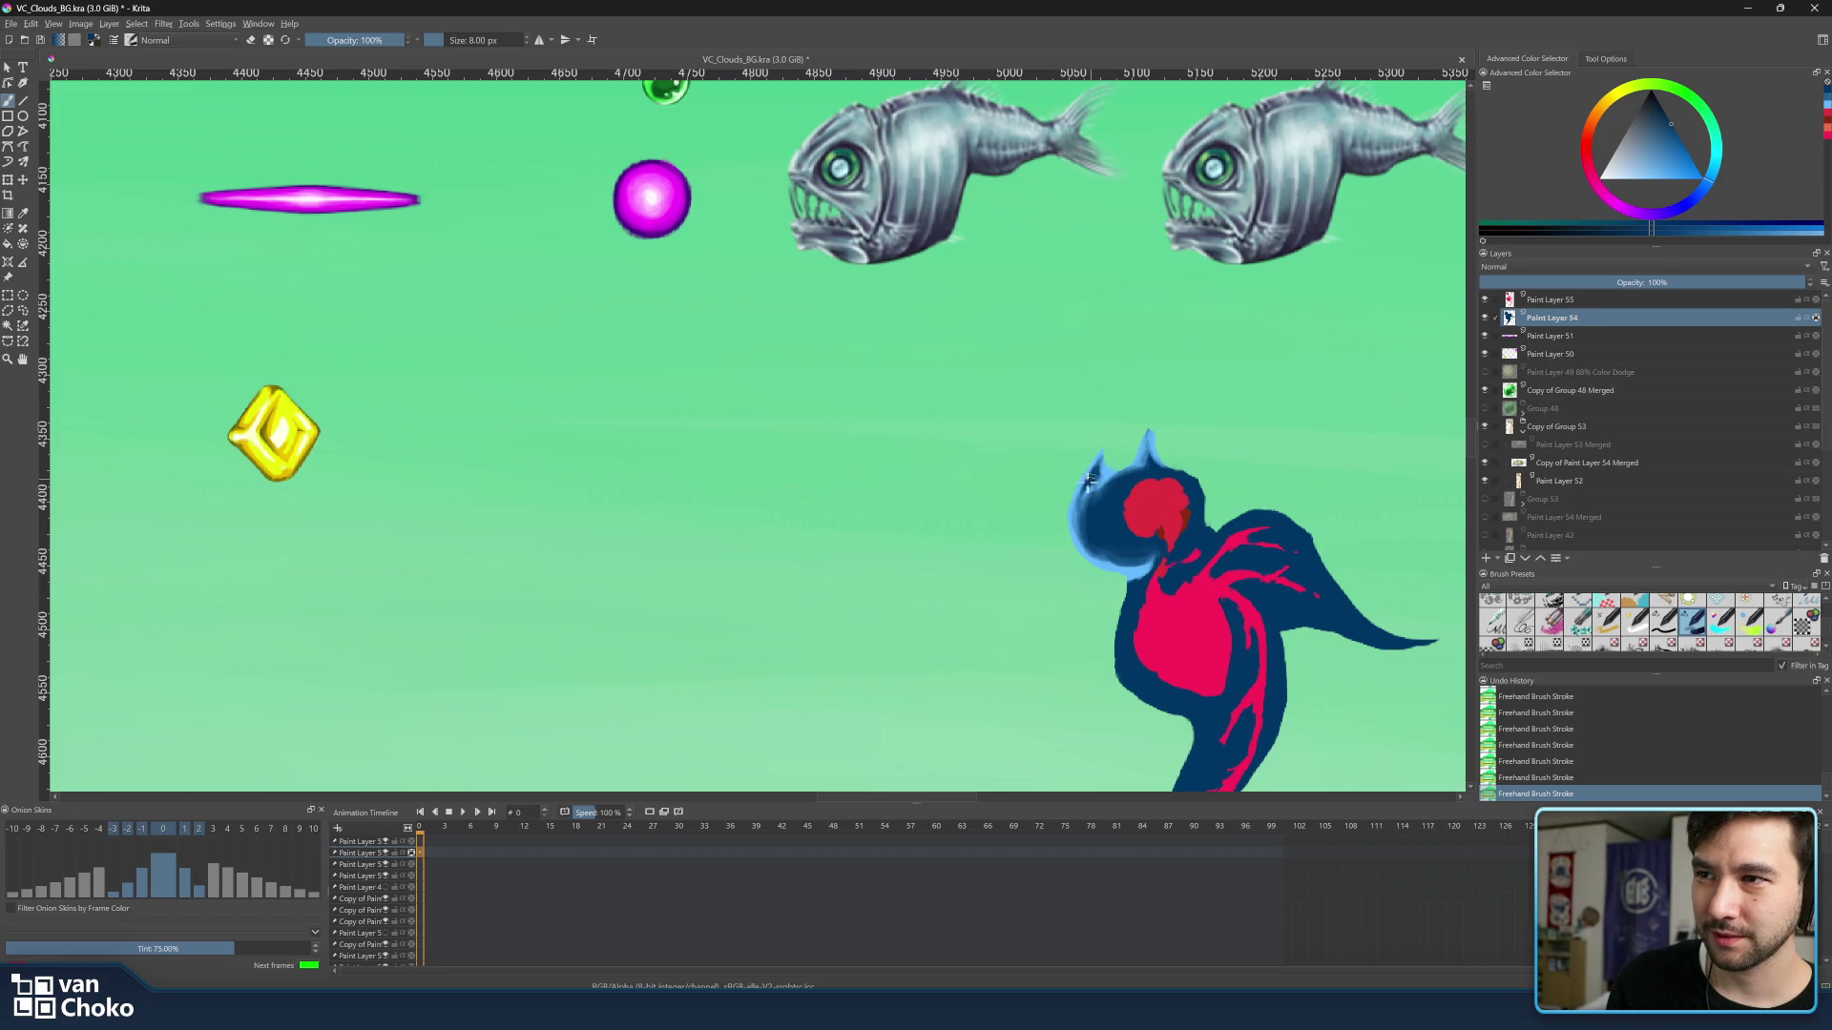
{"action": "key", "text": "bracketright"}
{"action": "key", "text": "bracketright"}
{"action": "key", "text": "bracketright"}
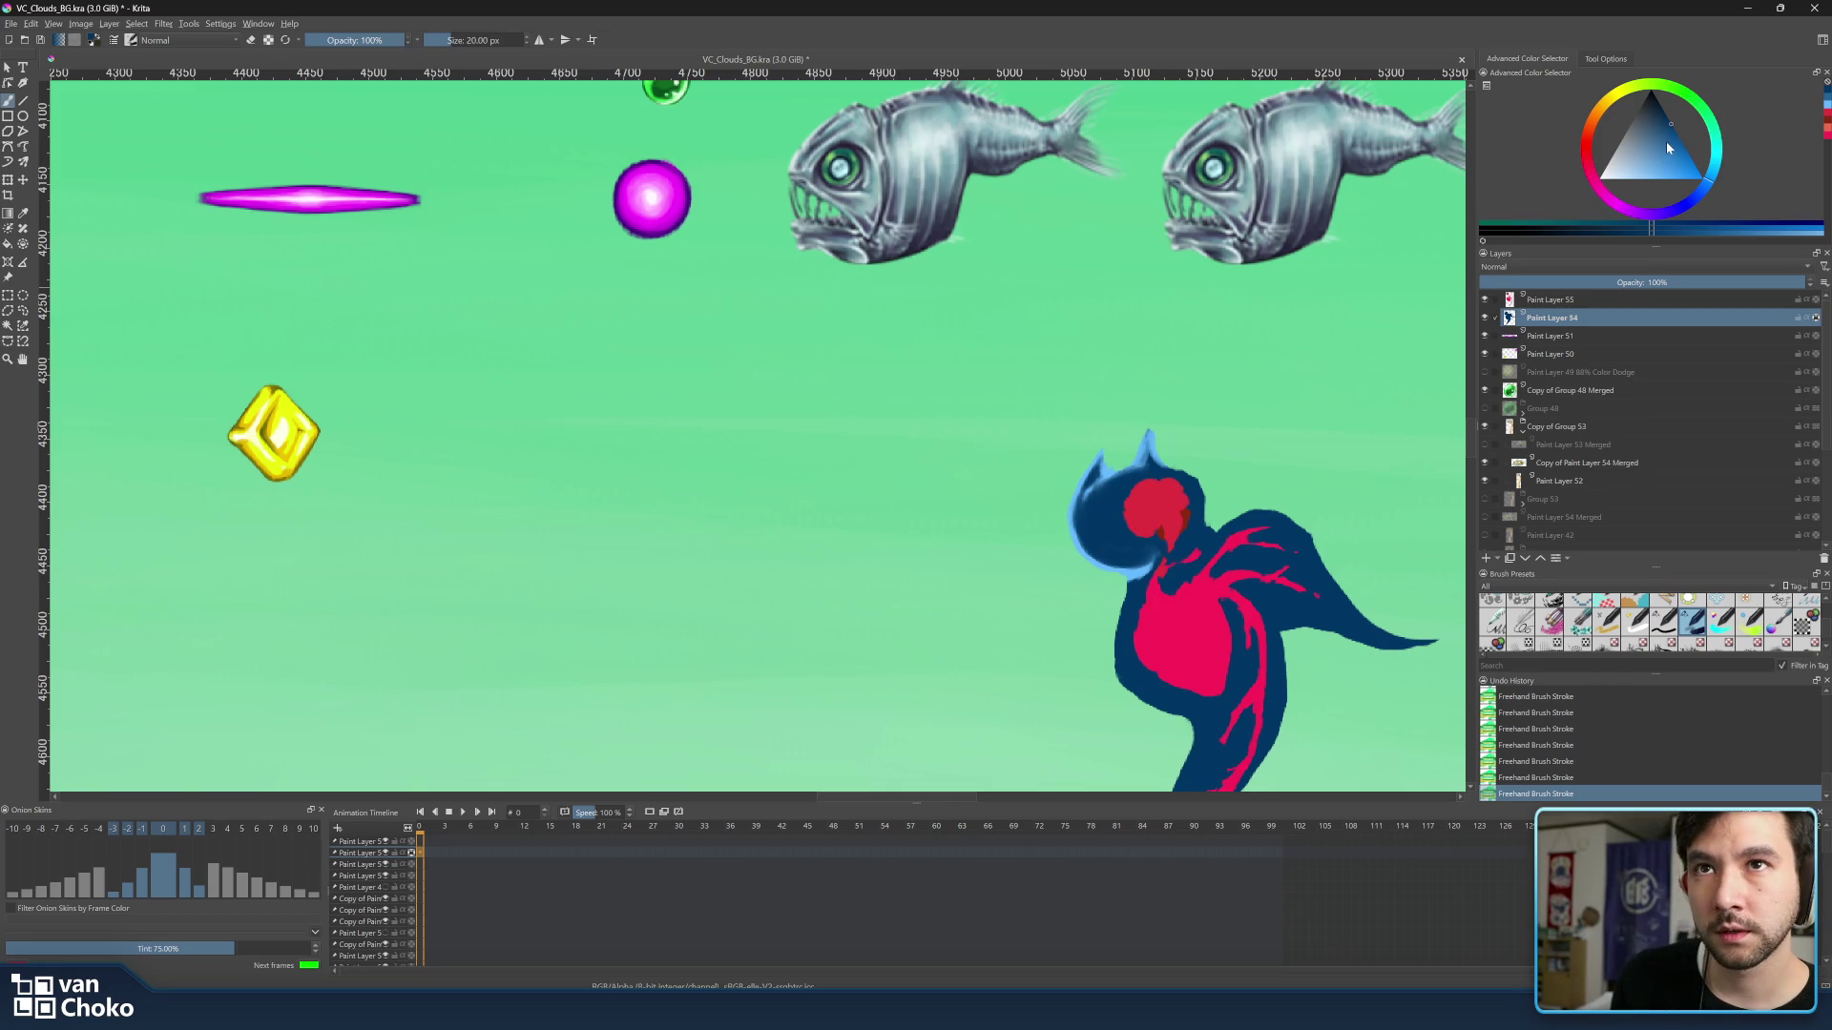
Pick a very pale cyan-blue for highlights in the Advanced Color Selector.
{"action": "left_click", "coordinate": [1680, 138]}
{"action": "left_click_drag", "start_coordinate": [1680, 137], "coordinate": [1705, 163]}
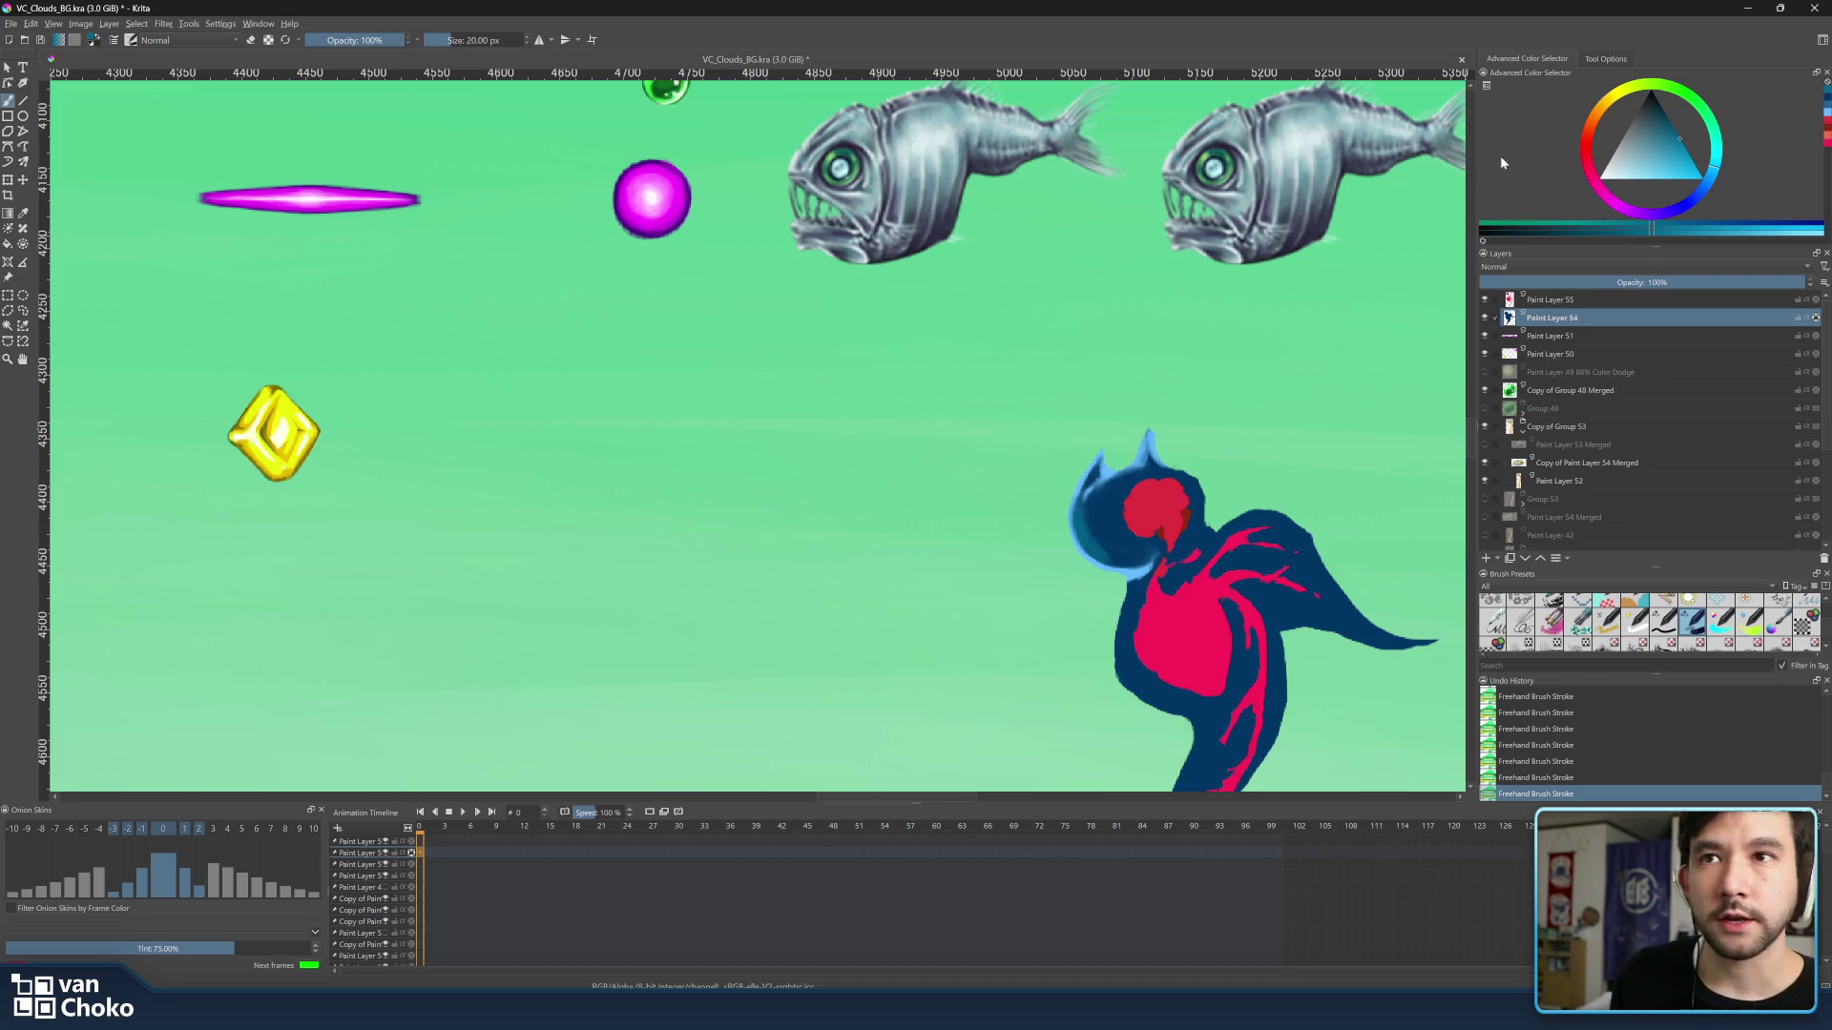
{"action": "left_click", "coordinate": [1615, 178]}
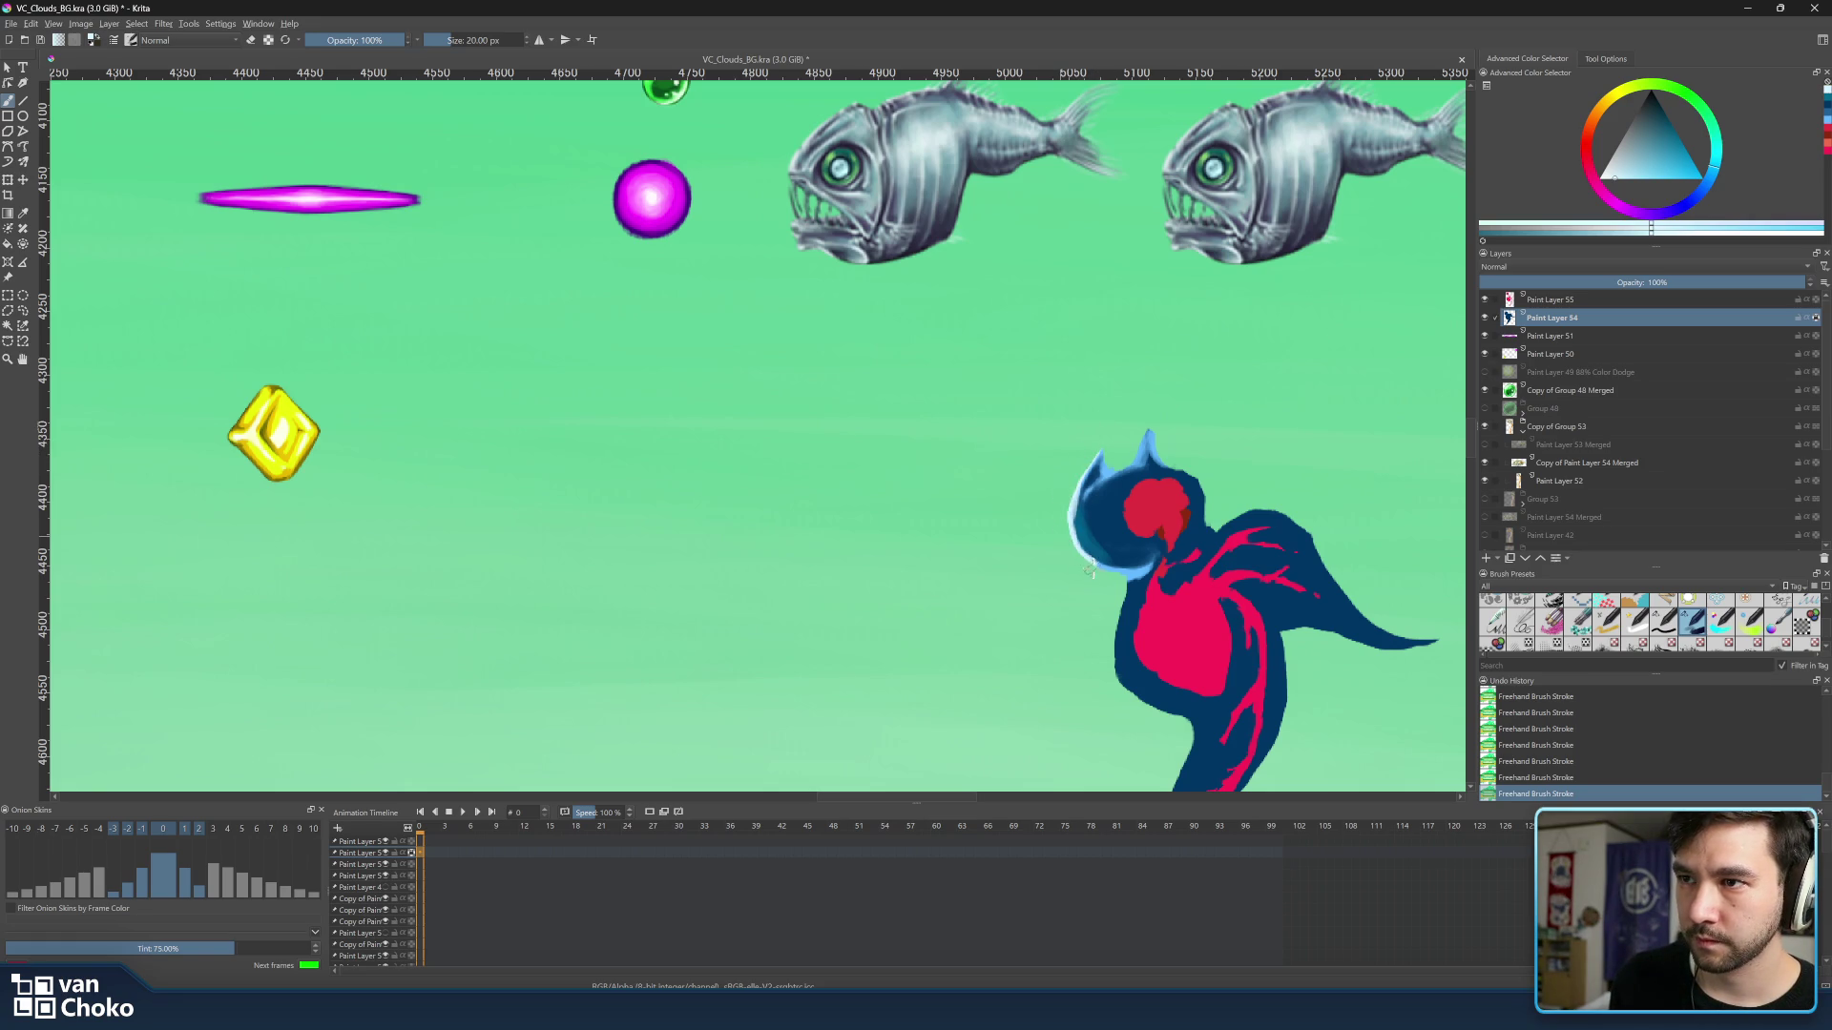
Paint fine rim strokes on the head and neck, varying the brush between 5 and 10 px.
{"action": "key", "text": "bracketleft"}
{"action": "key", "text": "bracketleft"}
{"action": "key", "text": "bracketleft"}
{"action": "key", "text": "bracketleft"}
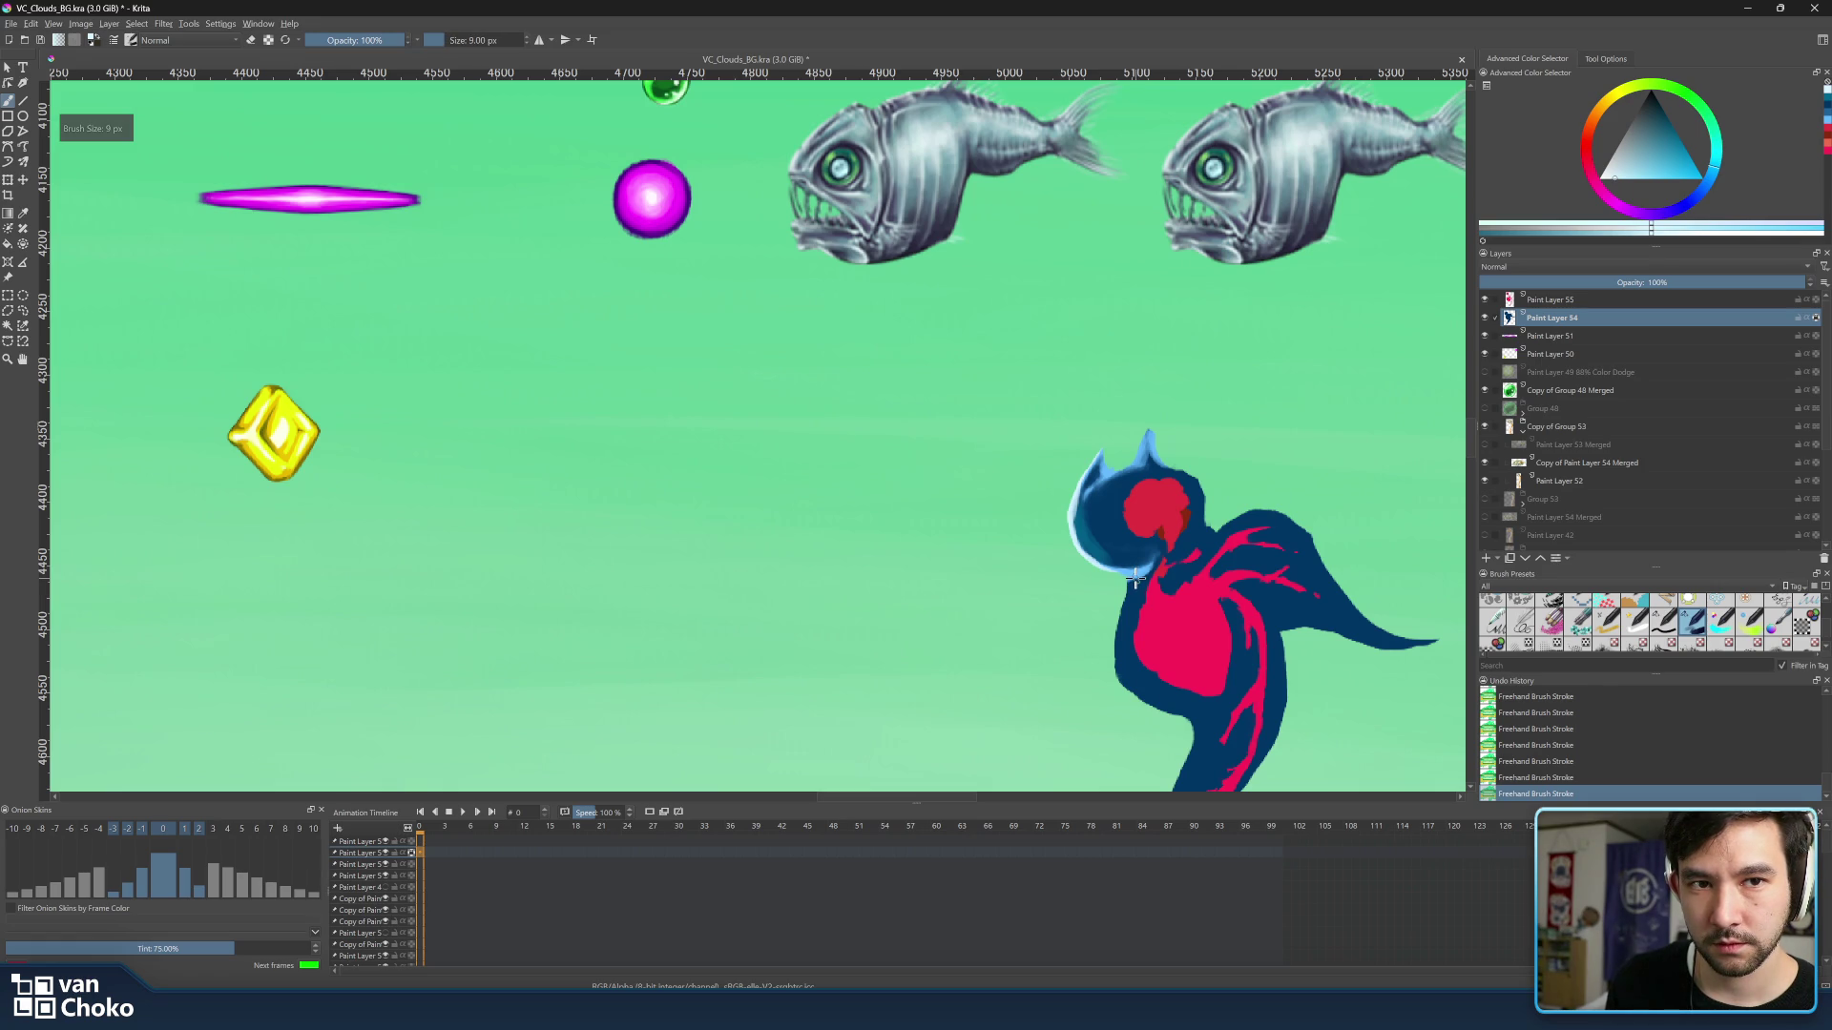
{"action": "key", "text": "bracketleft"}
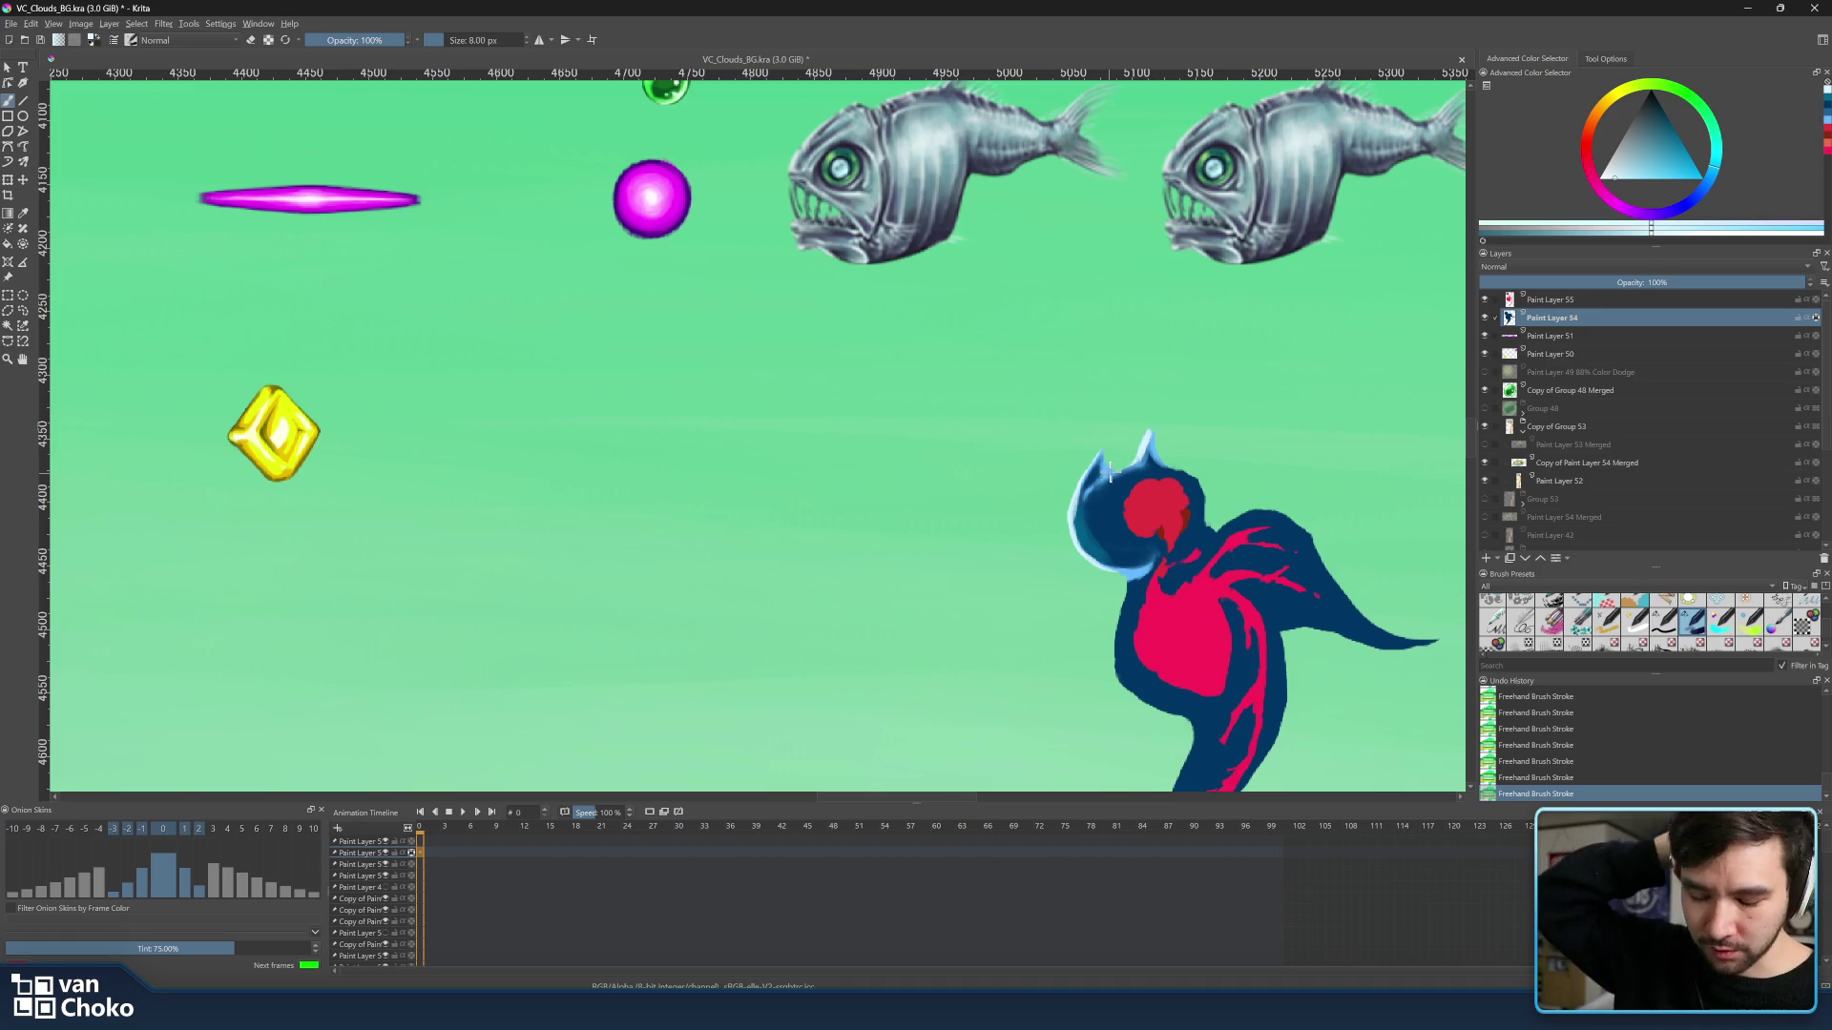
{"action": "key", "text": "bracketleft"}
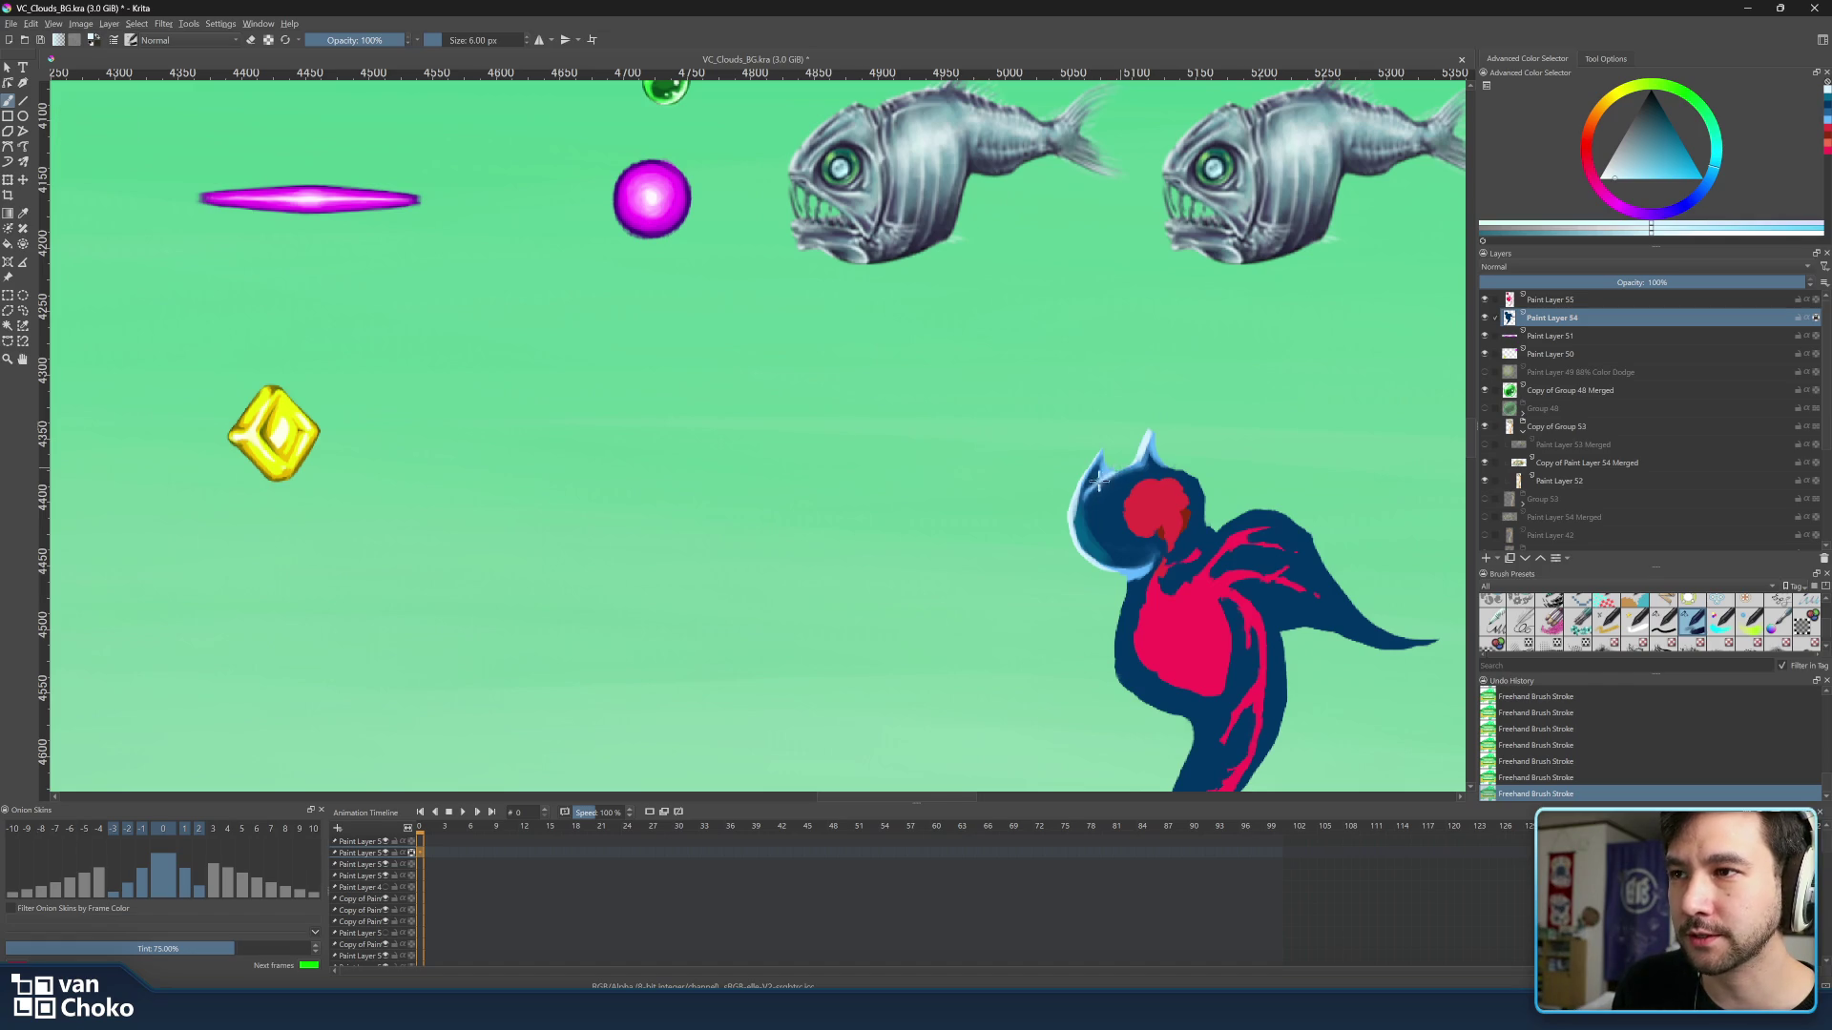
{"action": "key", "text": "bracketleft"}
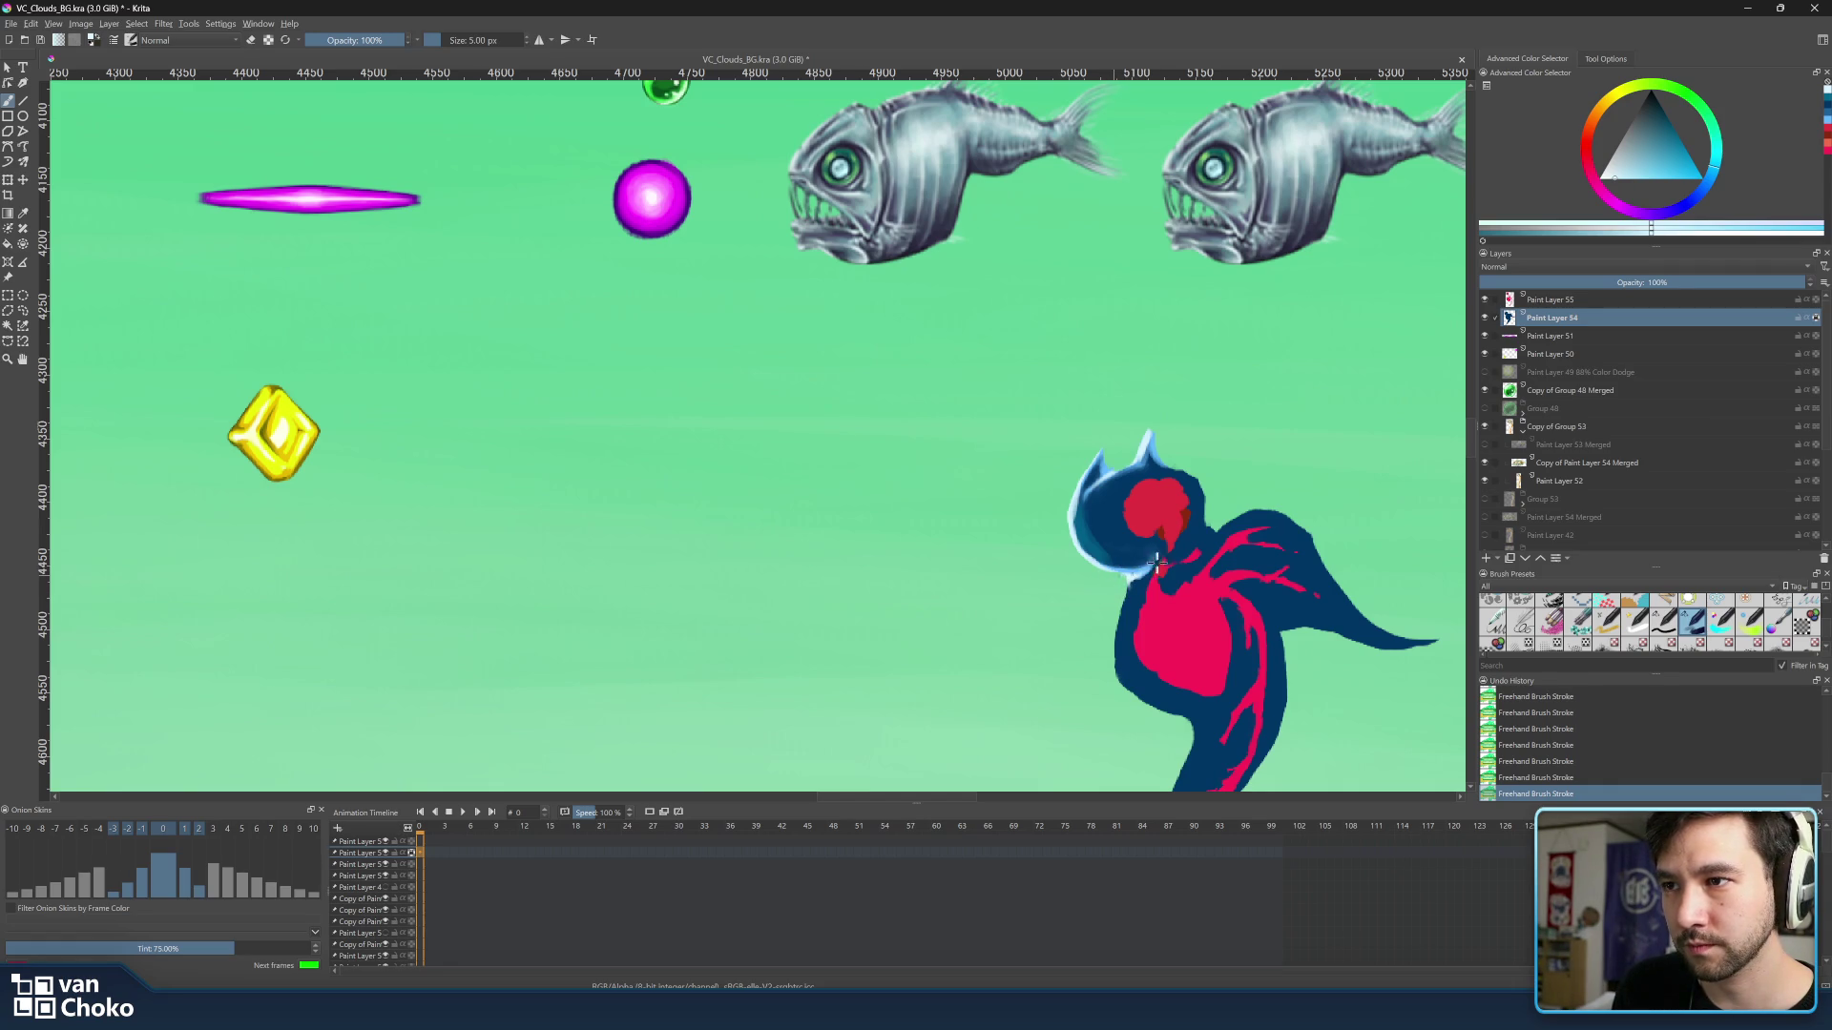
{"action": "key", "text": "bracketright"}
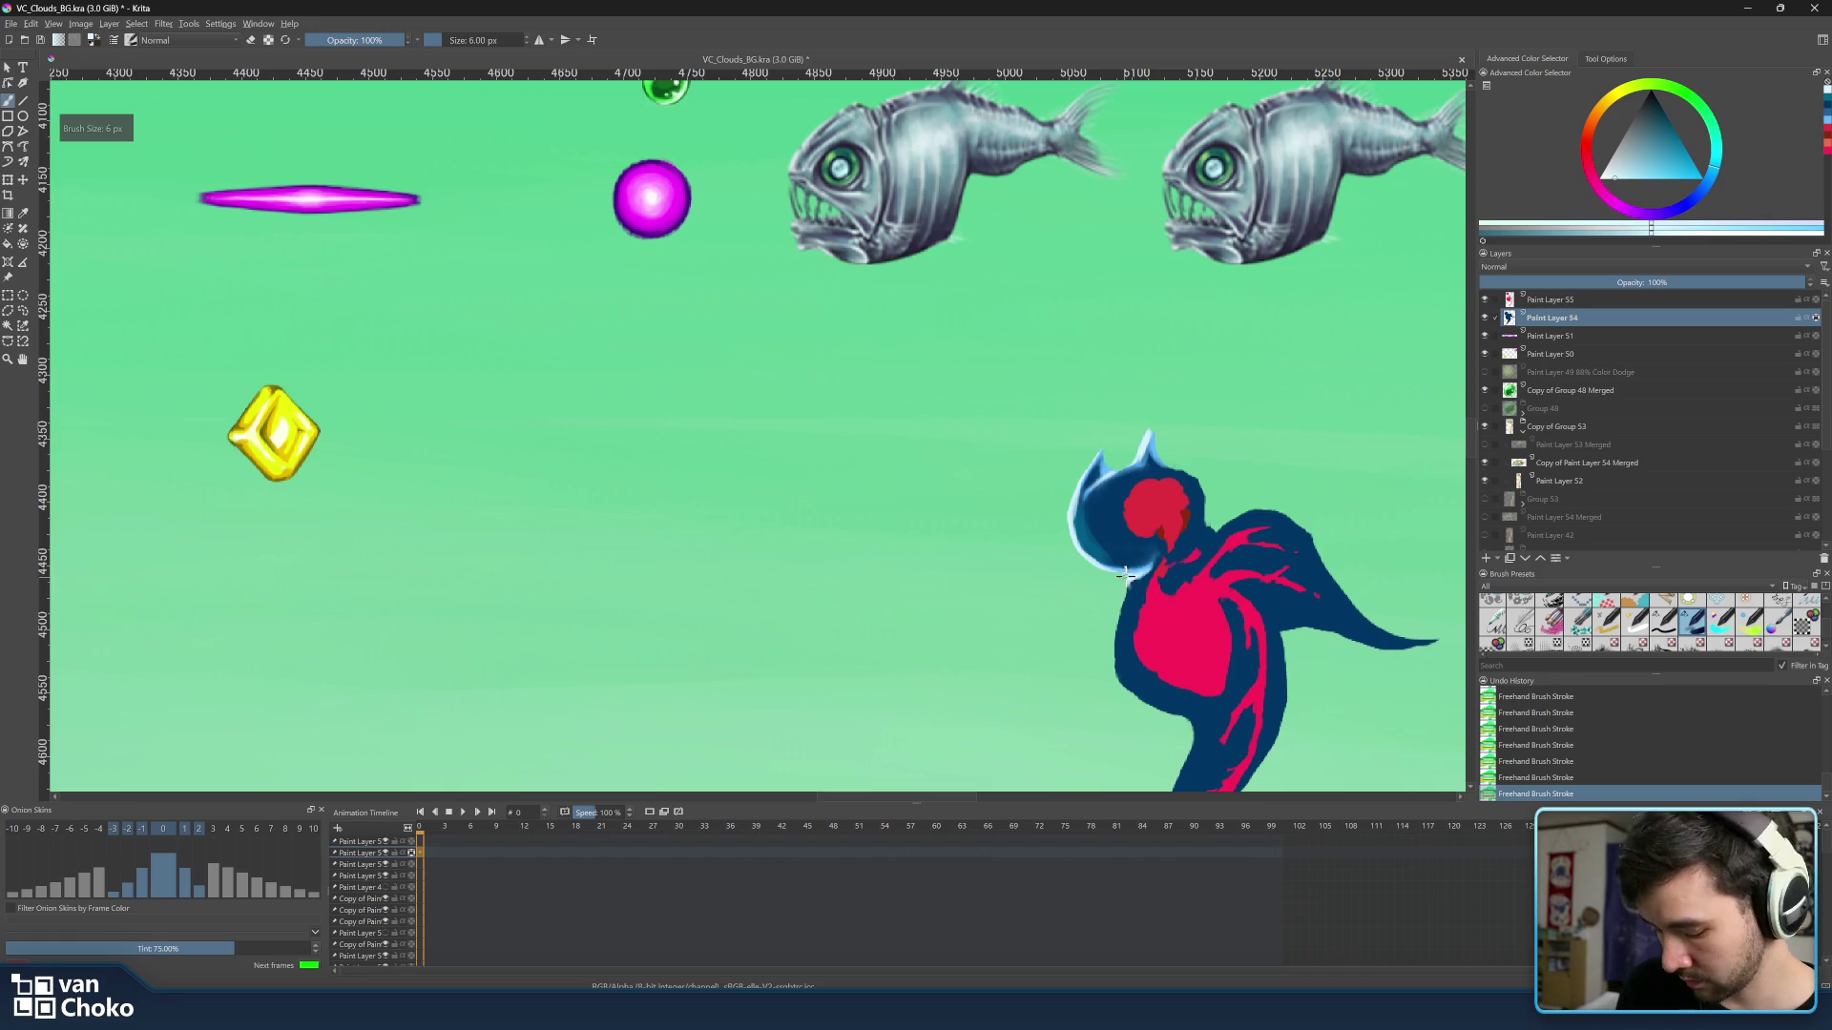
{"action": "key", "text": "ctrl"}
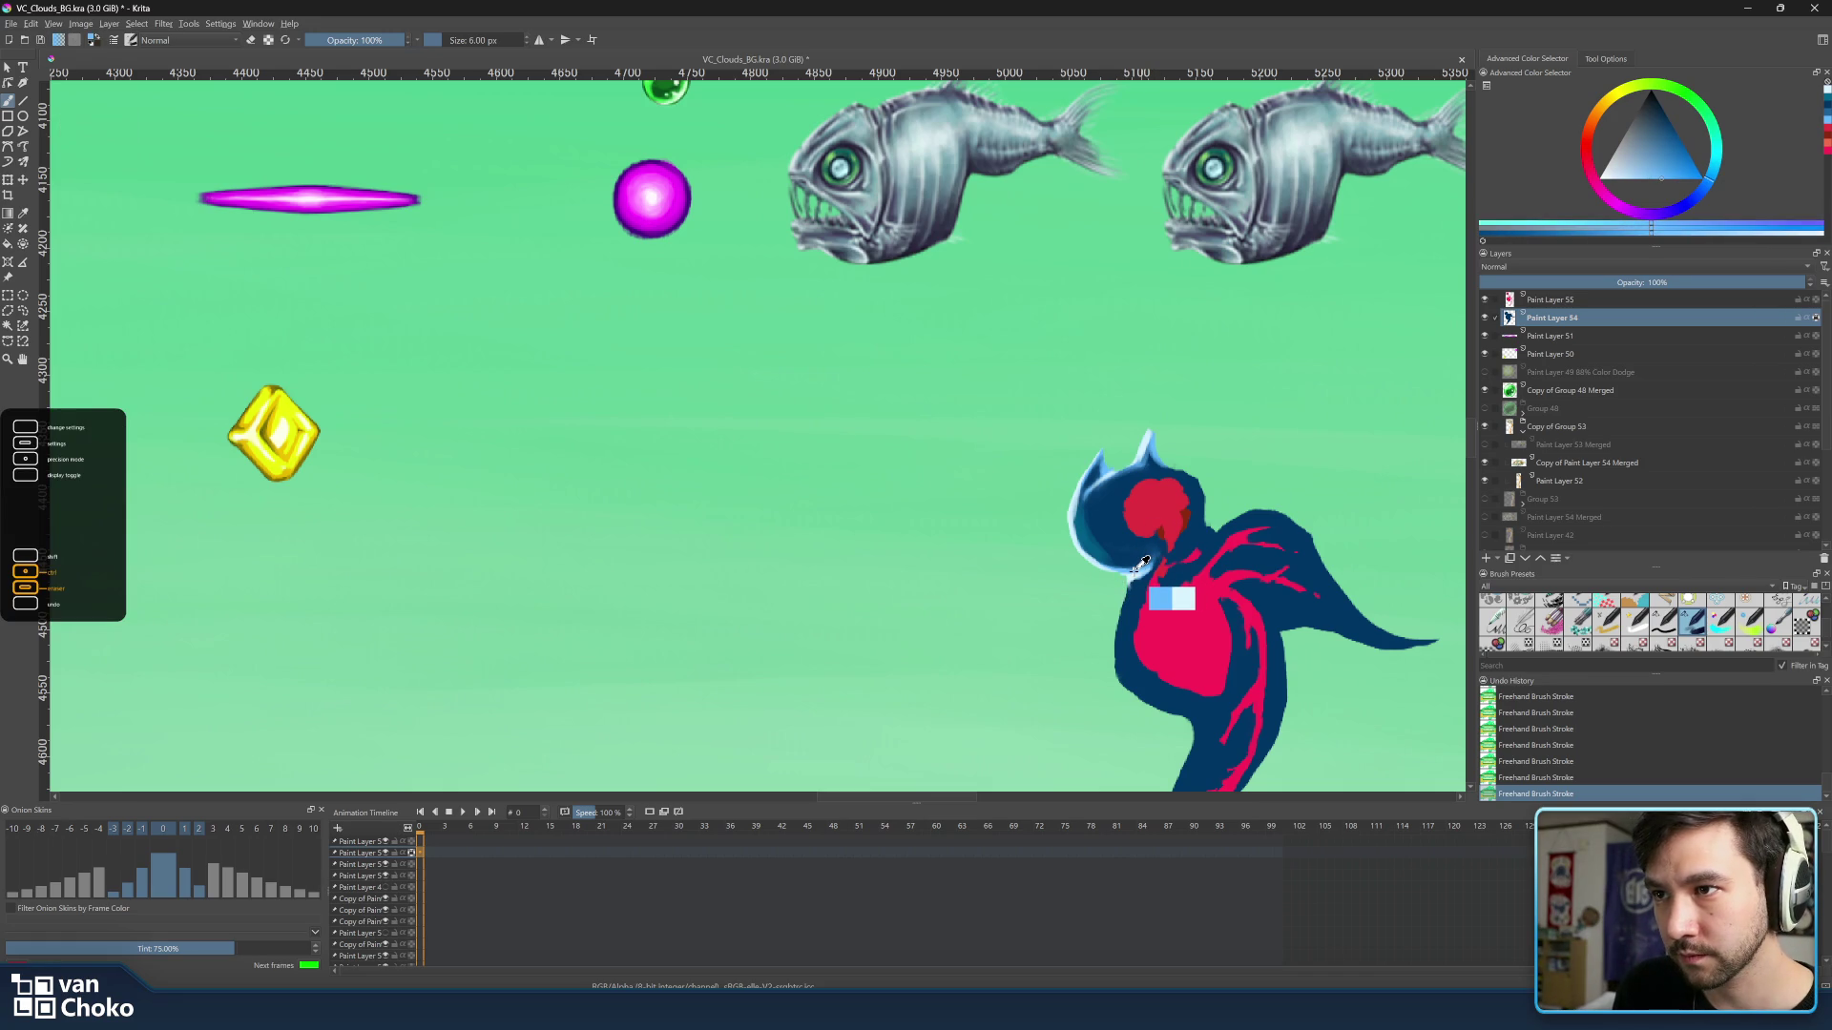
{"action": "key", "text": "bracketright"}
{"action": "key", "text": "bracketright"}
{"action": "key", "text": "bracketright"}
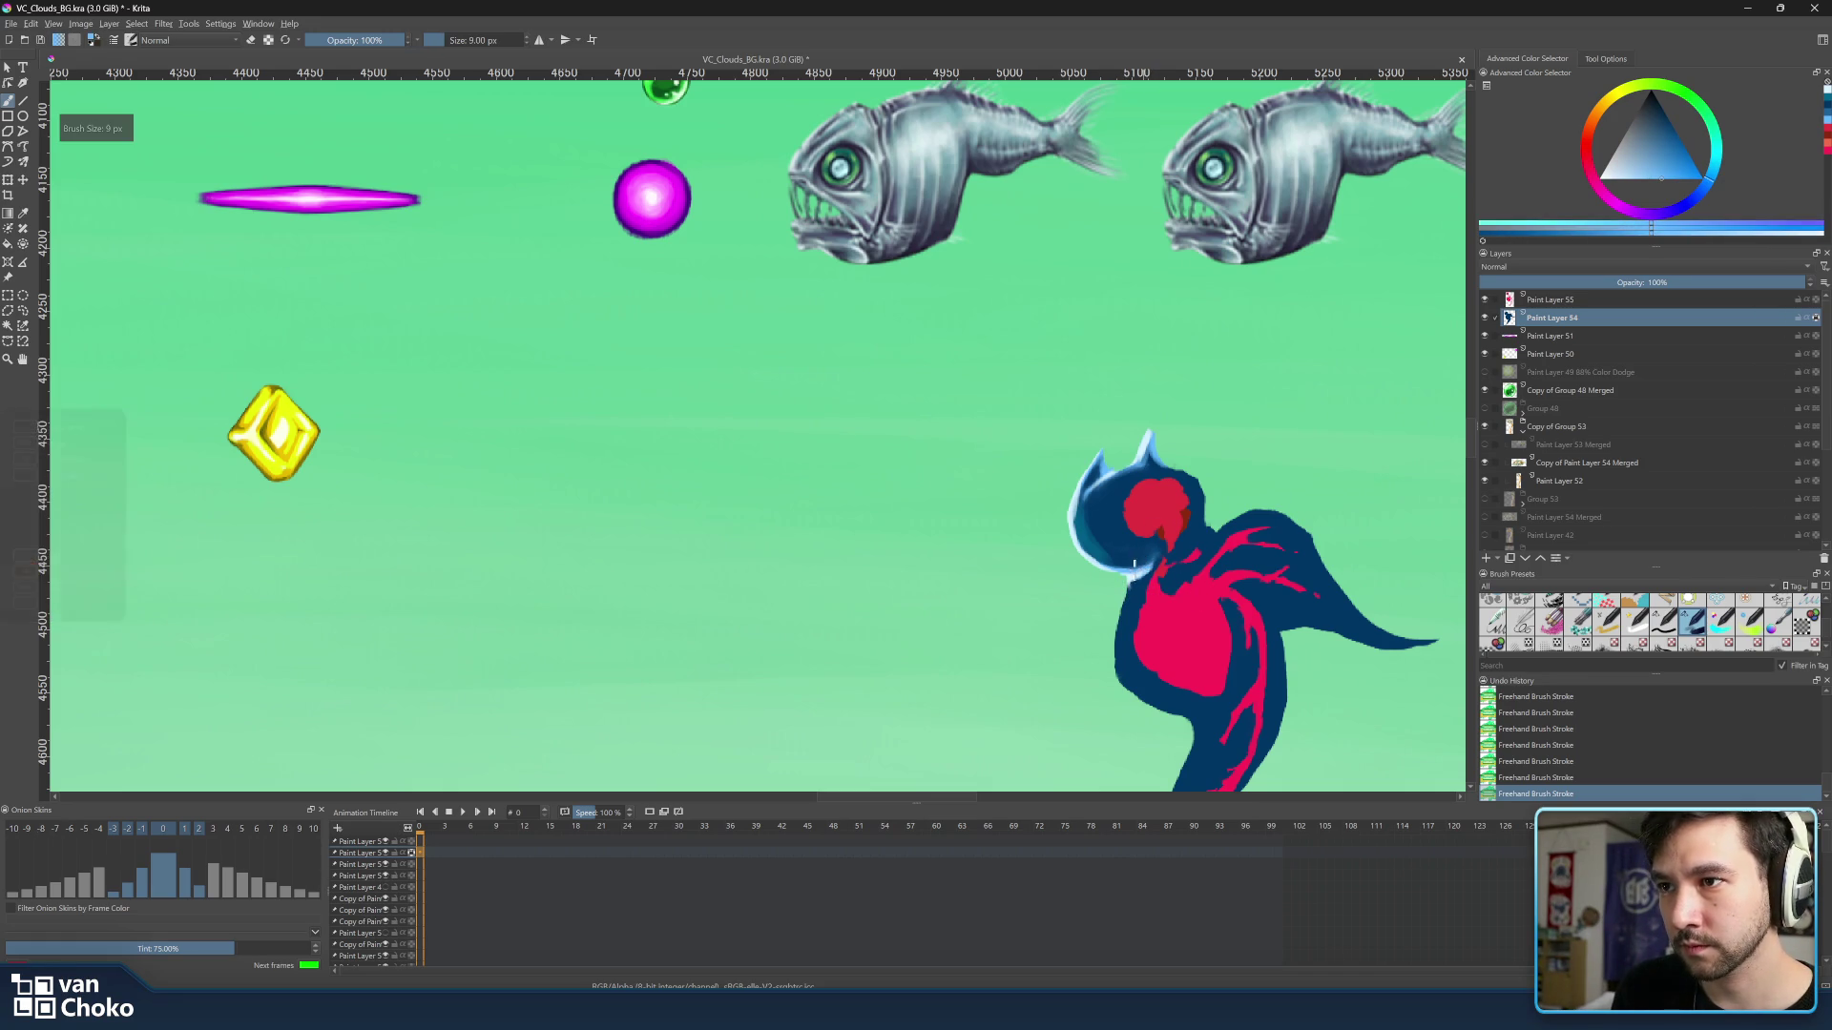
{"action": "key", "text": "bracketright"}
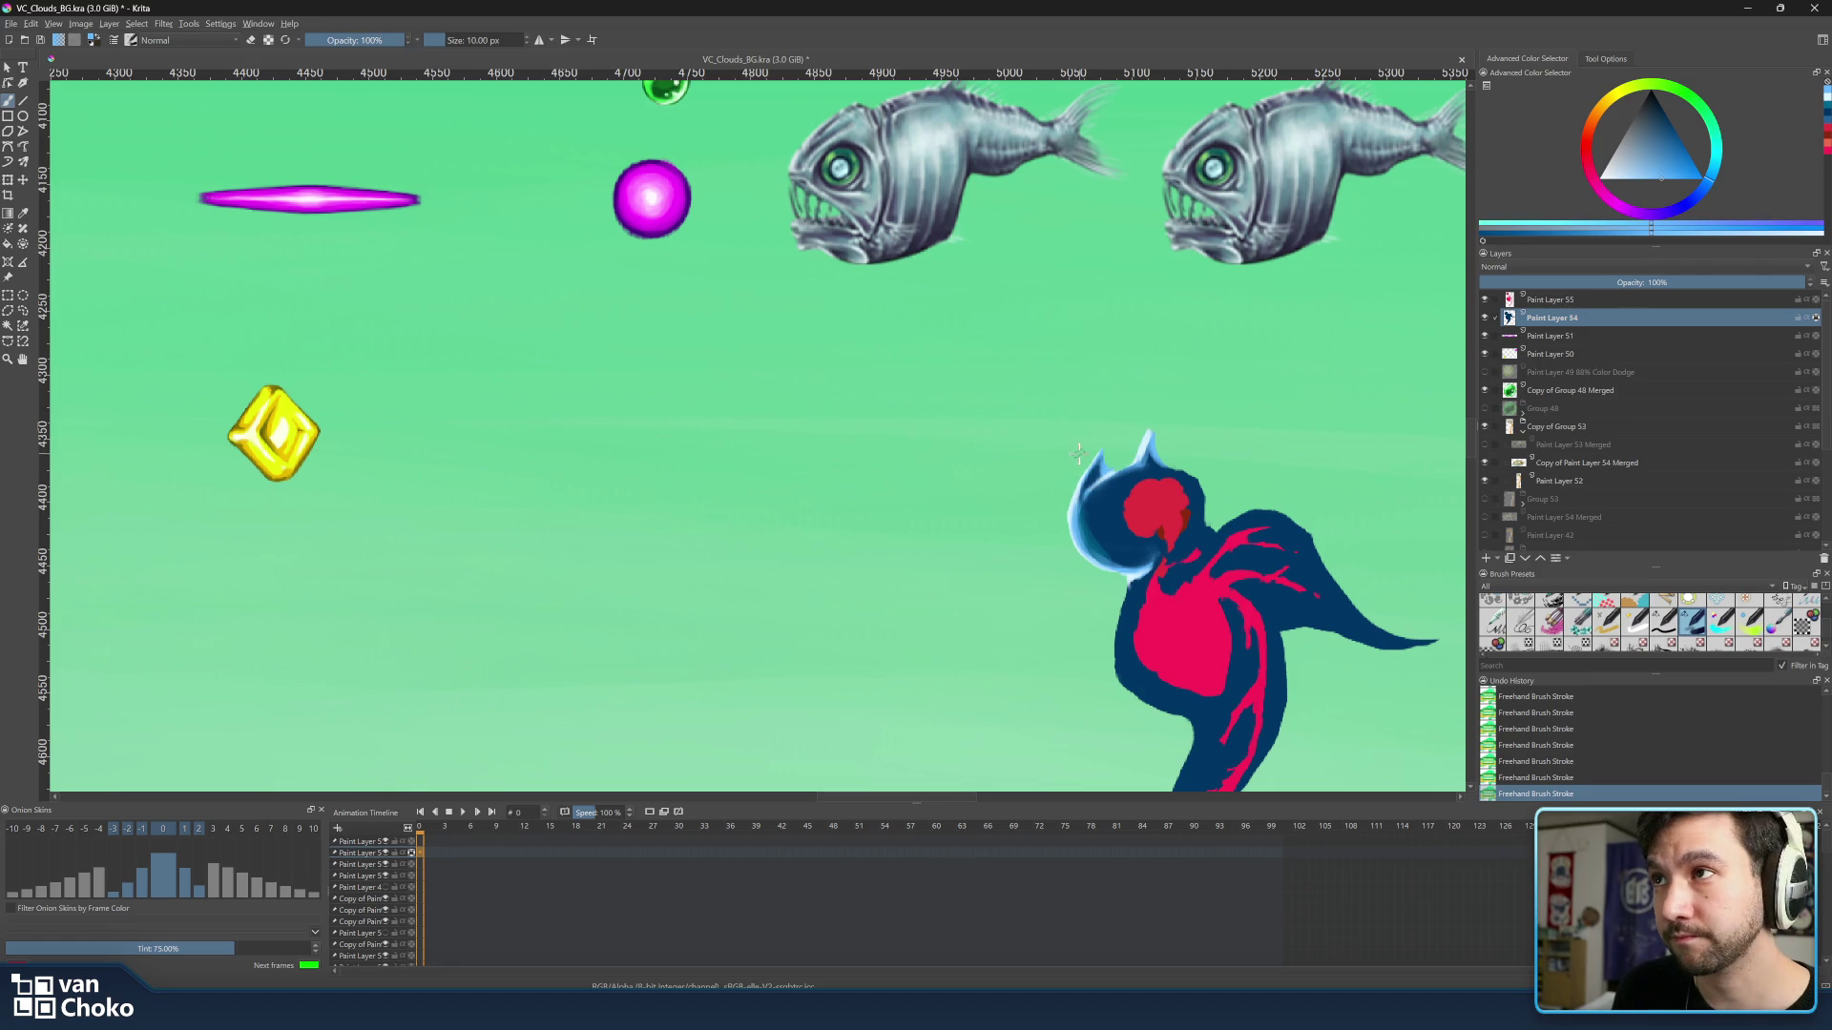
{"action": "scroll", "coordinate": [1123, 492], "scroll_direction": "down", "scroll_amount": 5}
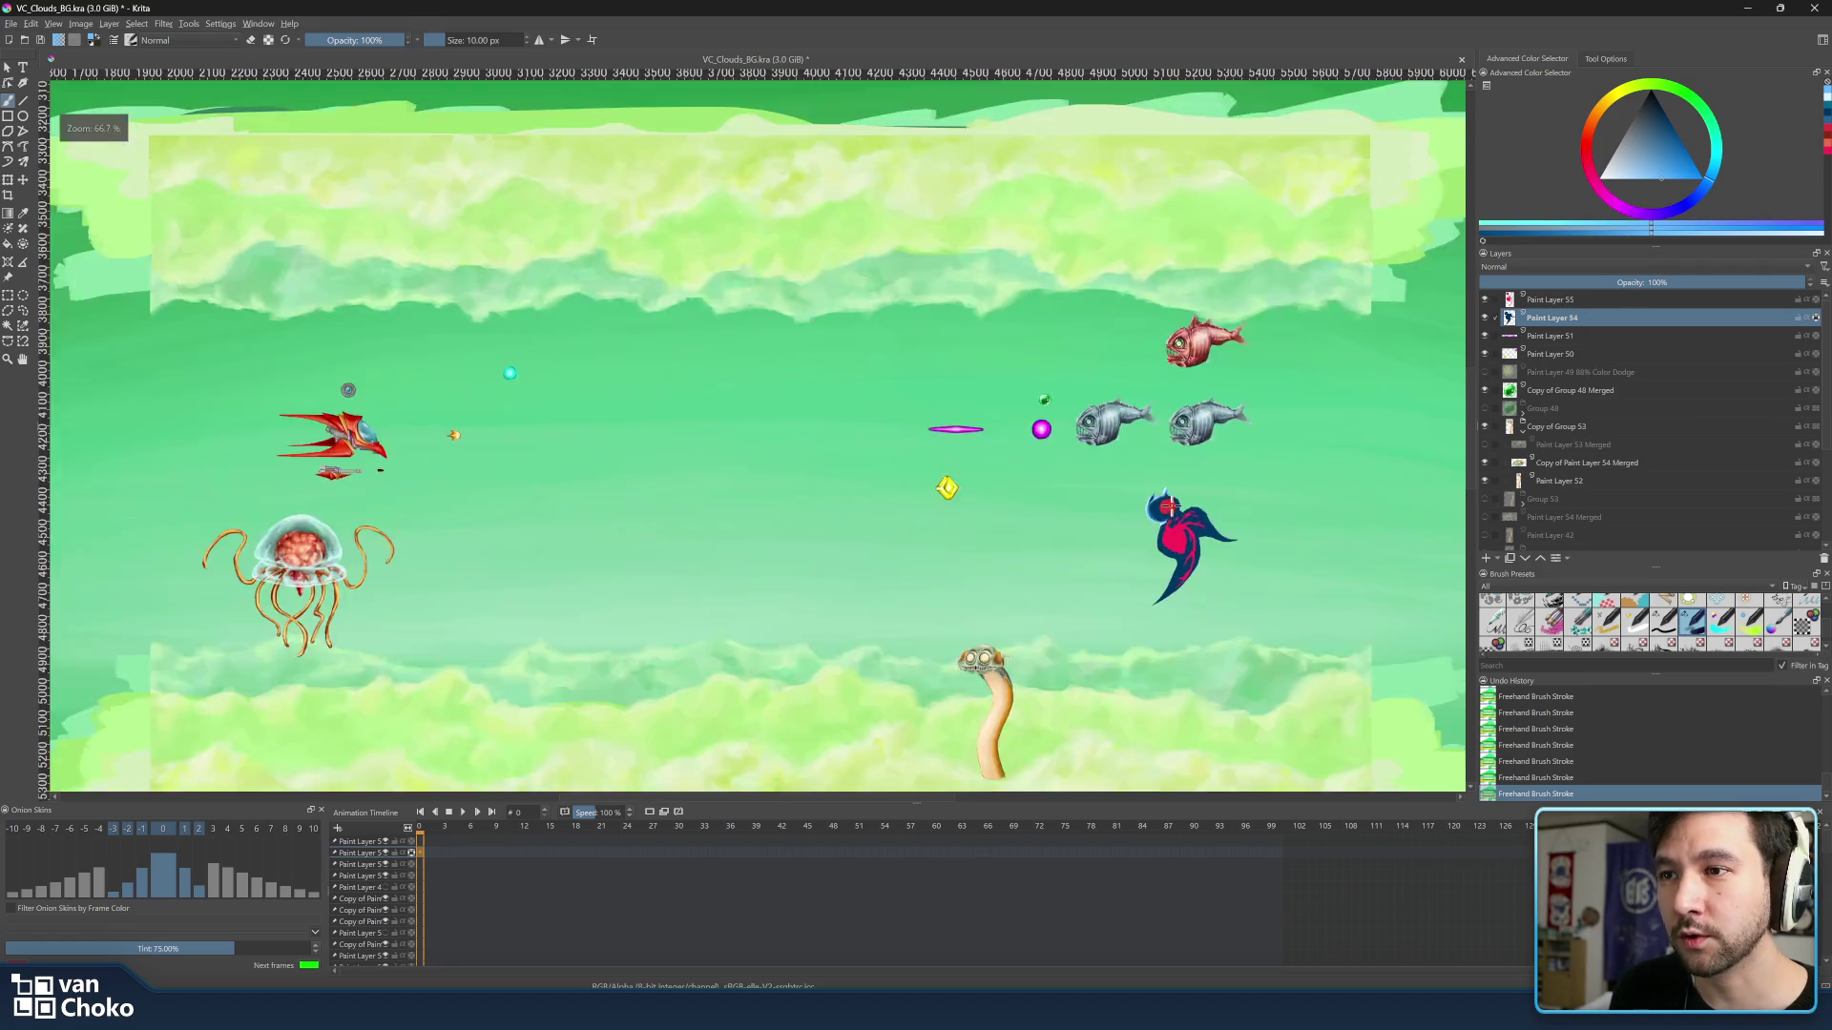
{"action": "scroll", "coordinate": [1153, 508], "scroll_direction": "up", "scroll_amount": 3}
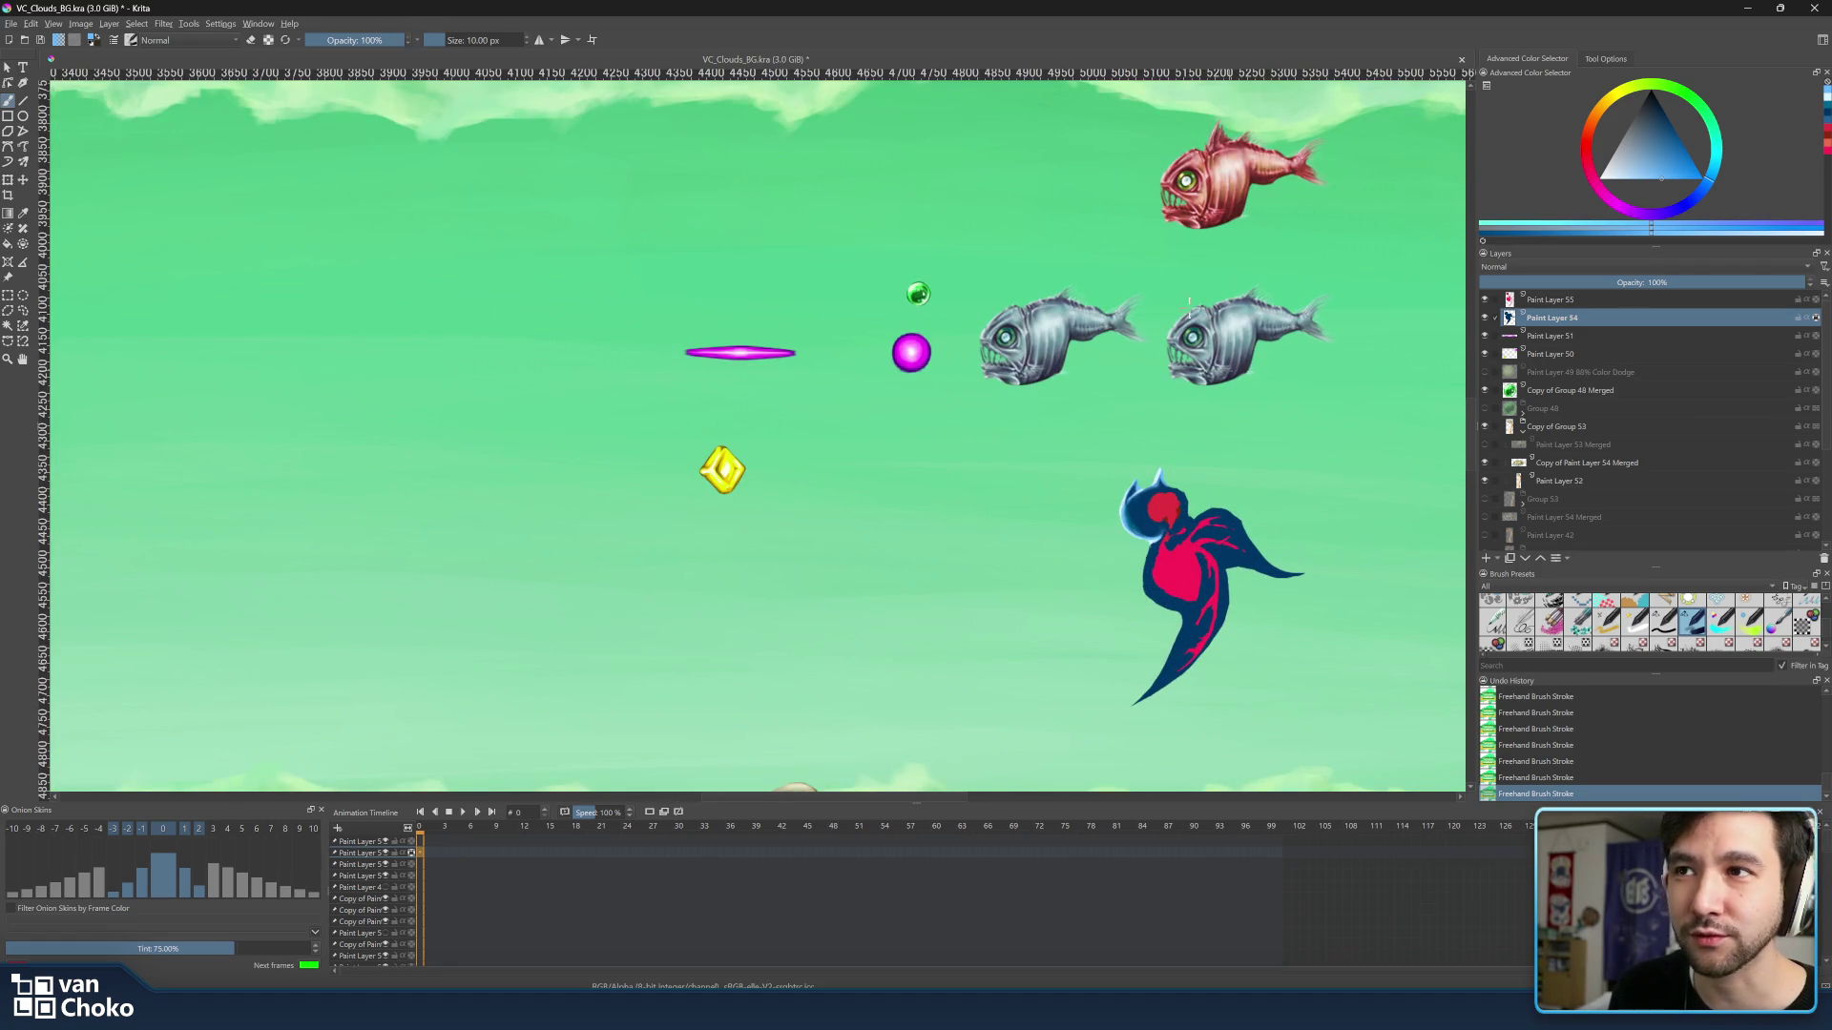
{"action": "scroll", "coordinate": [1223, 258], "scroll_direction": "up", "scroll_amount": 1}
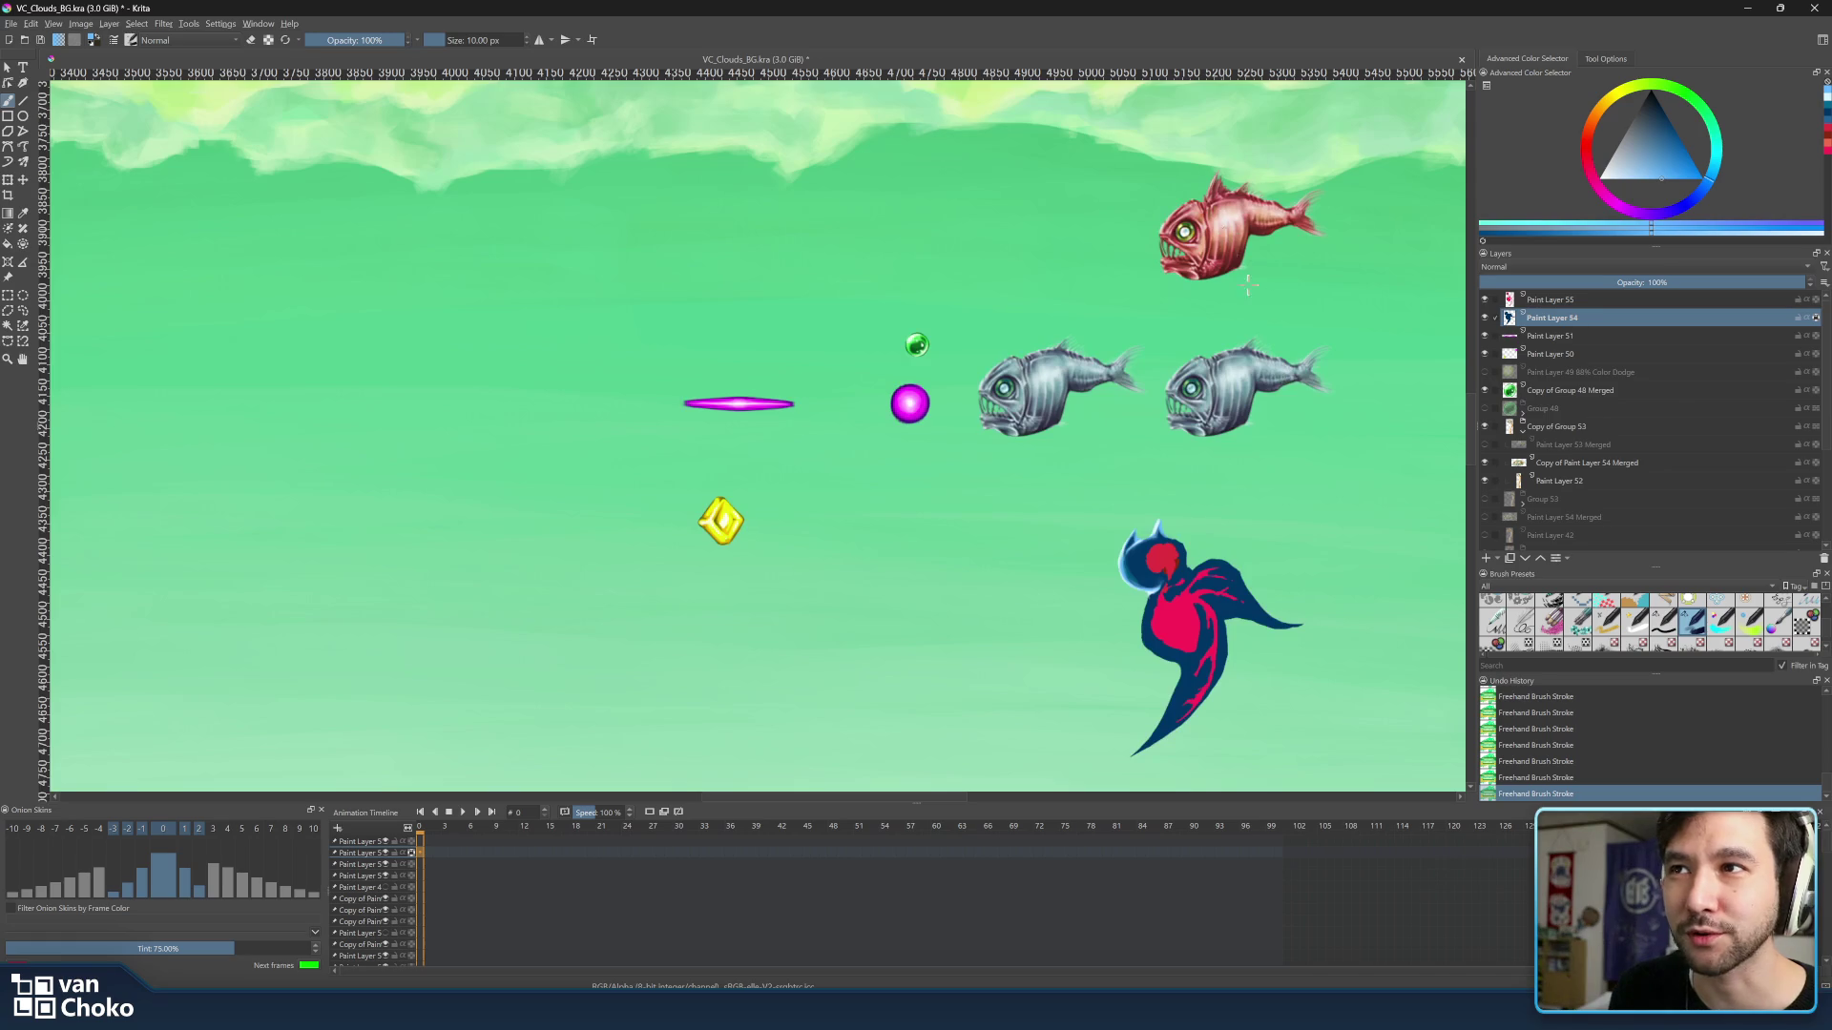
{"action": "scroll", "coordinate": [1289, 410], "scroll_direction": "down", "scroll_amount": 2}
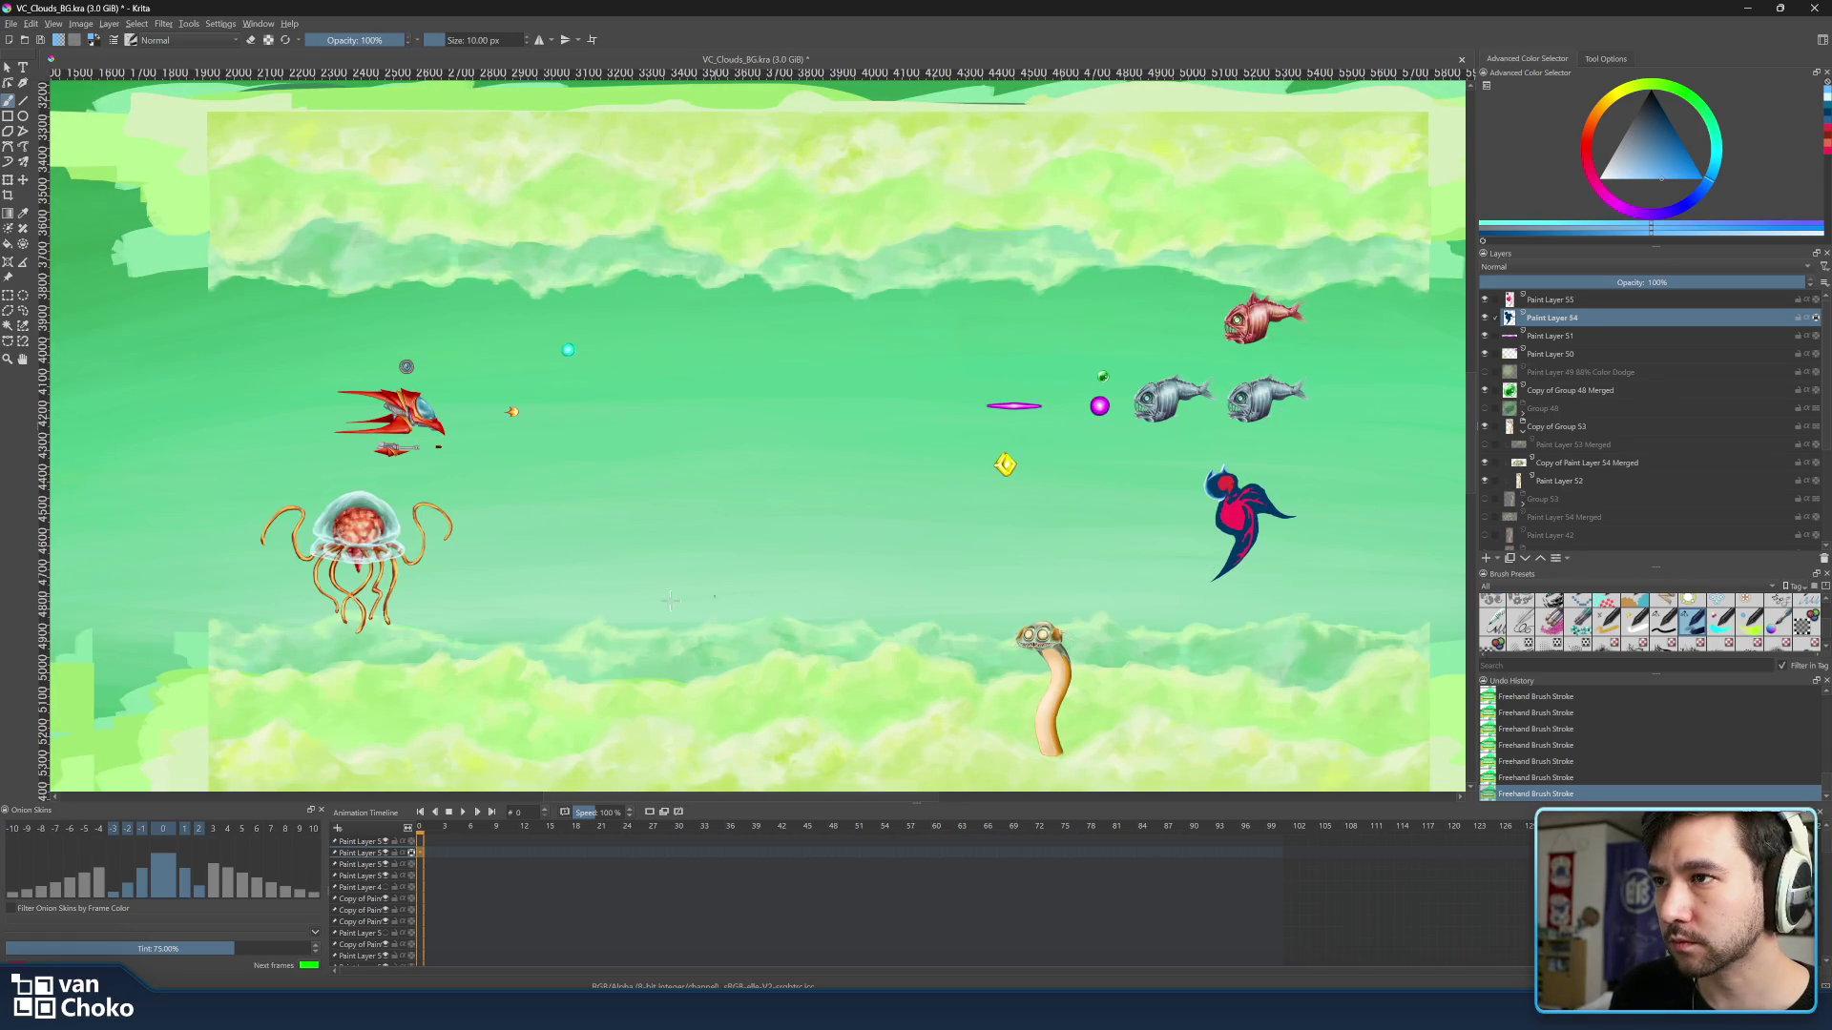
{"action": "left_click_drag", "start_coordinate": [687, 597], "coordinate": [660, 591]}
{"action": "scroll", "coordinate": [1277, 437], "scroll_direction": "up", "scroll_amount": 2}
{"action": "scroll", "coordinate": [1296, 516], "scroll_direction": "up", "scroll_amount": 3}
{"action": "scroll", "coordinate": [1300, 545], "scroll_direction": "down", "scroll_amount": 3}
{"action": "scroll", "coordinate": [1226, 459], "scroll_direction": "up", "scroll_amount": 2}
{"action": "left_click_drag", "start_coordinate": [1227, 460], "coordinate": [1325, 668]}
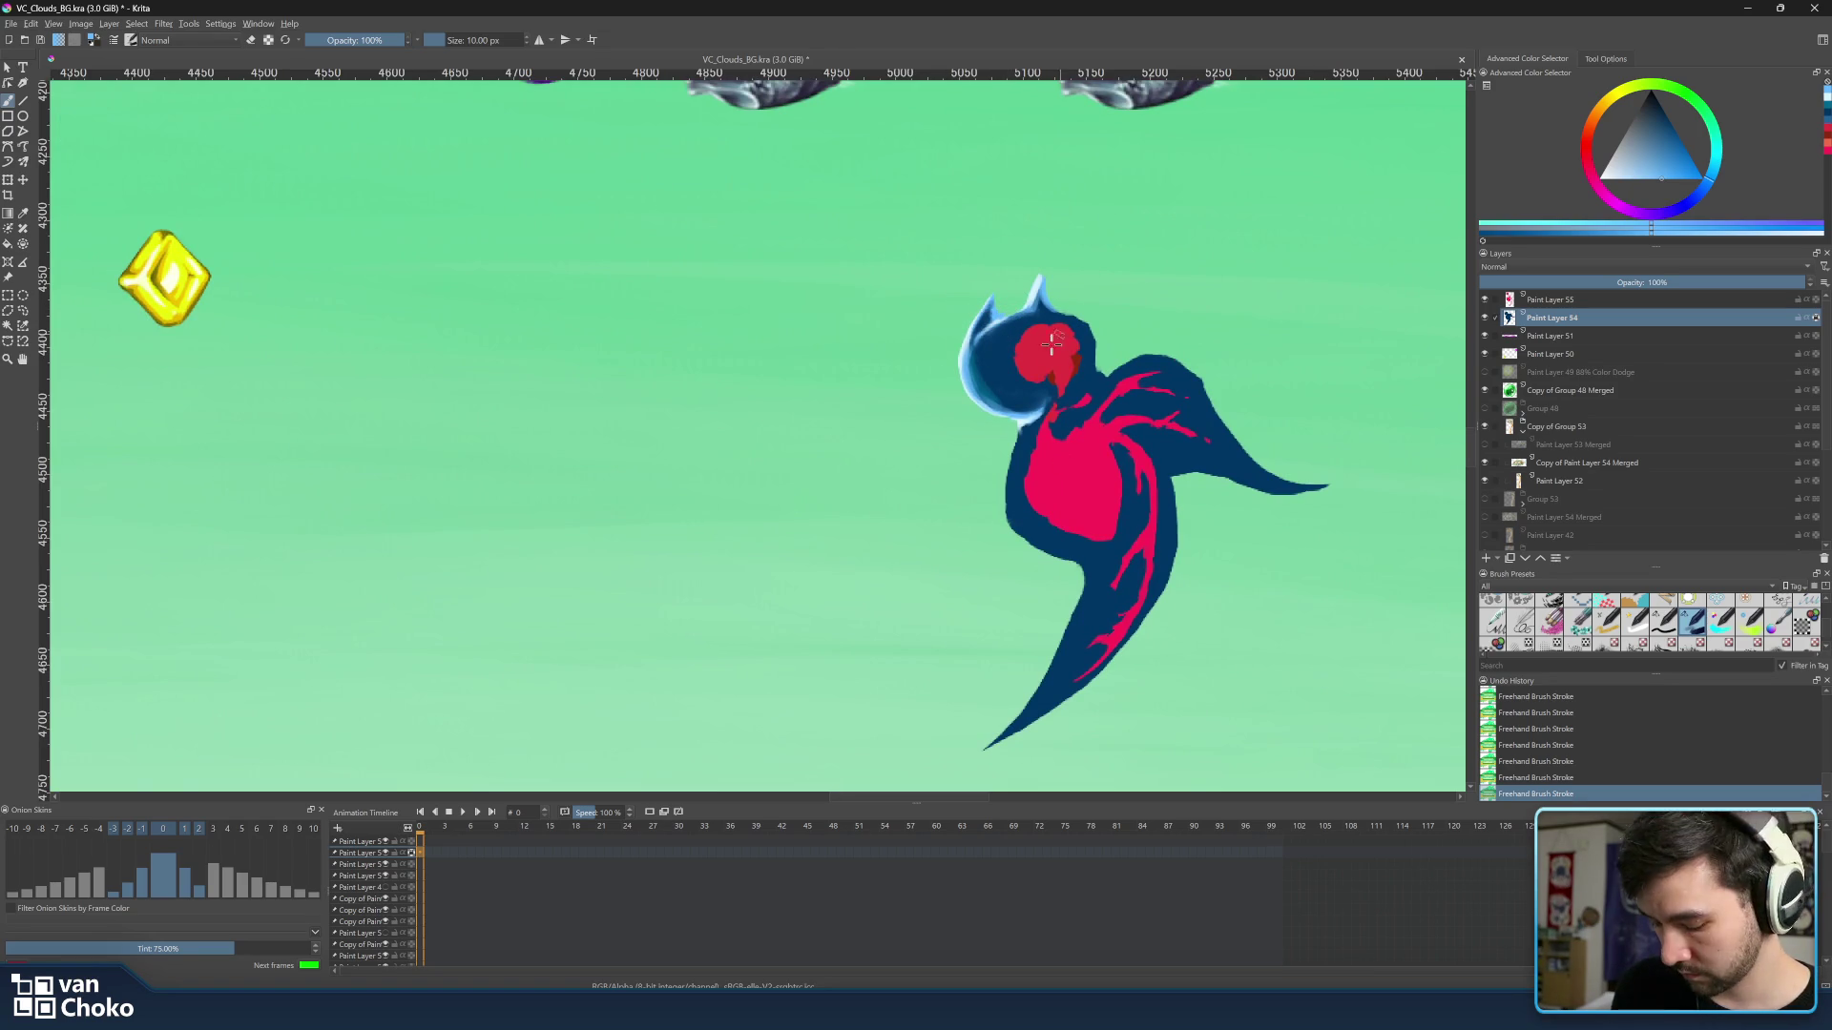
Paint light-cyan rim highlights over the head and along the body's left edge with a fine brush.
{"action": "left_click", "coordinate": [1033, 286], "text": "ctrl"}
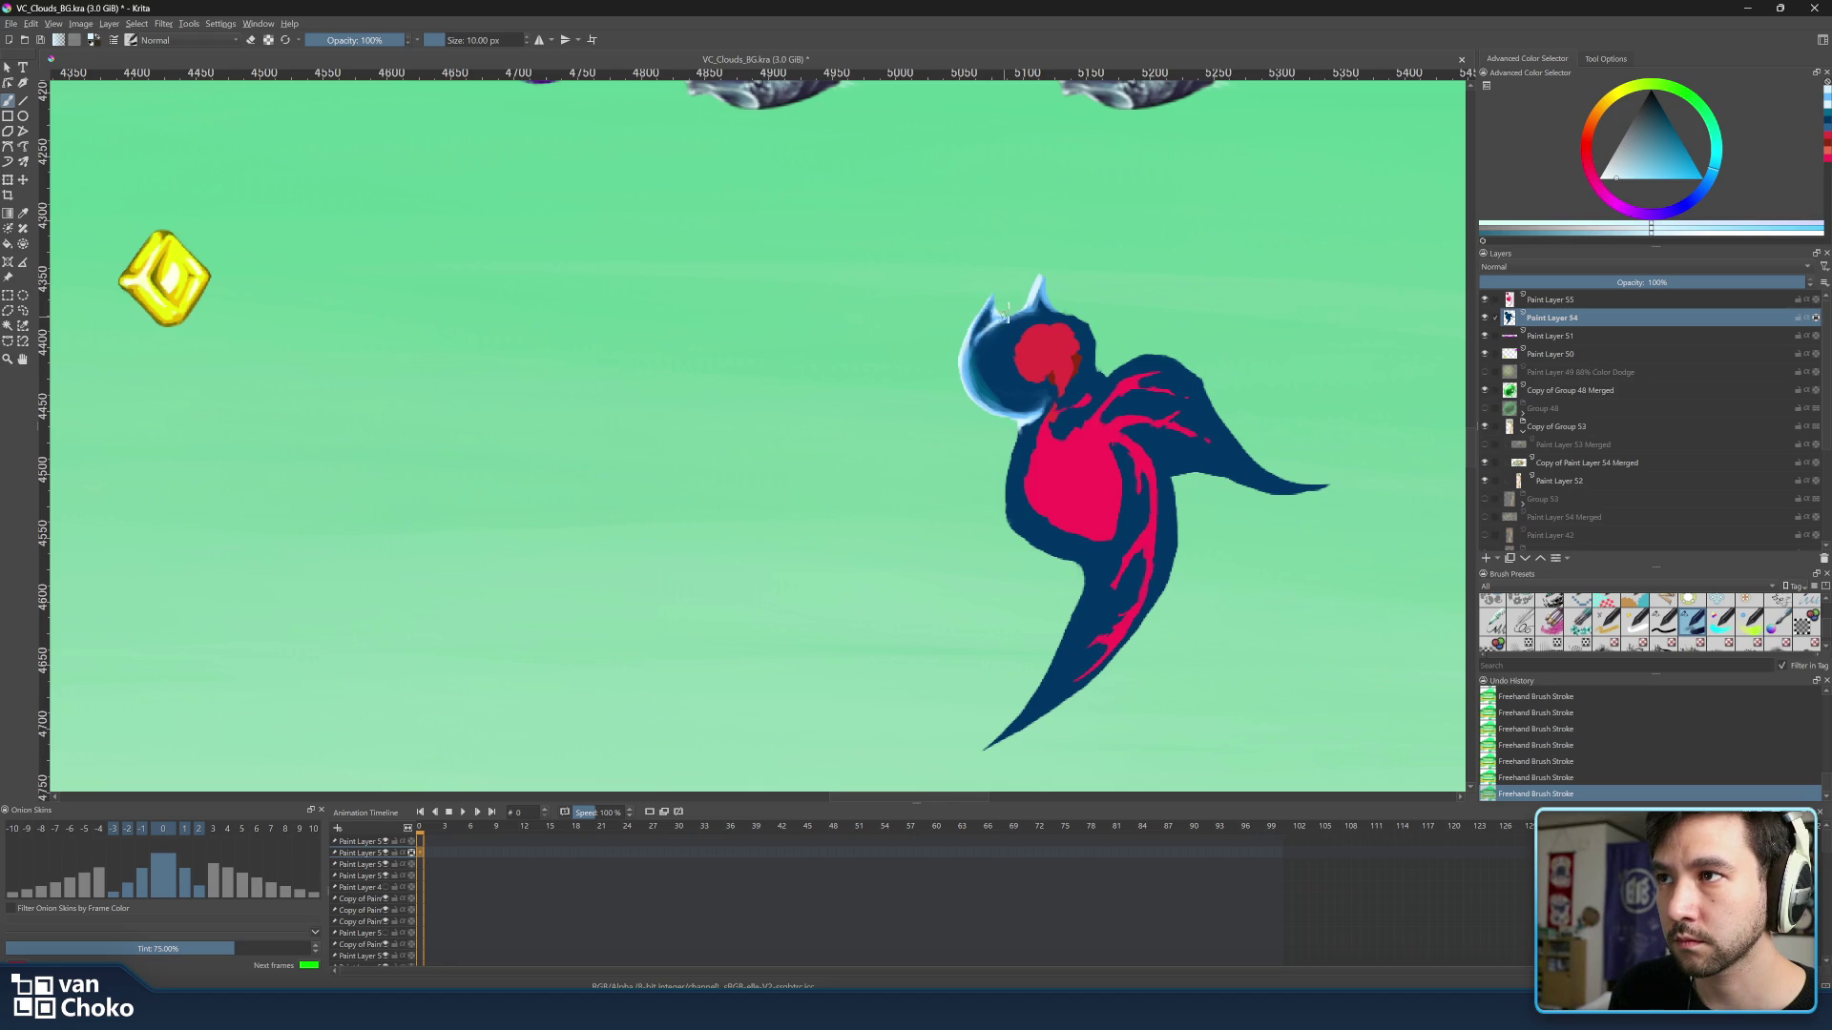
{"action": "key", "text": "bracketleft"}
{"action": "key", "text": "bracketleft"}
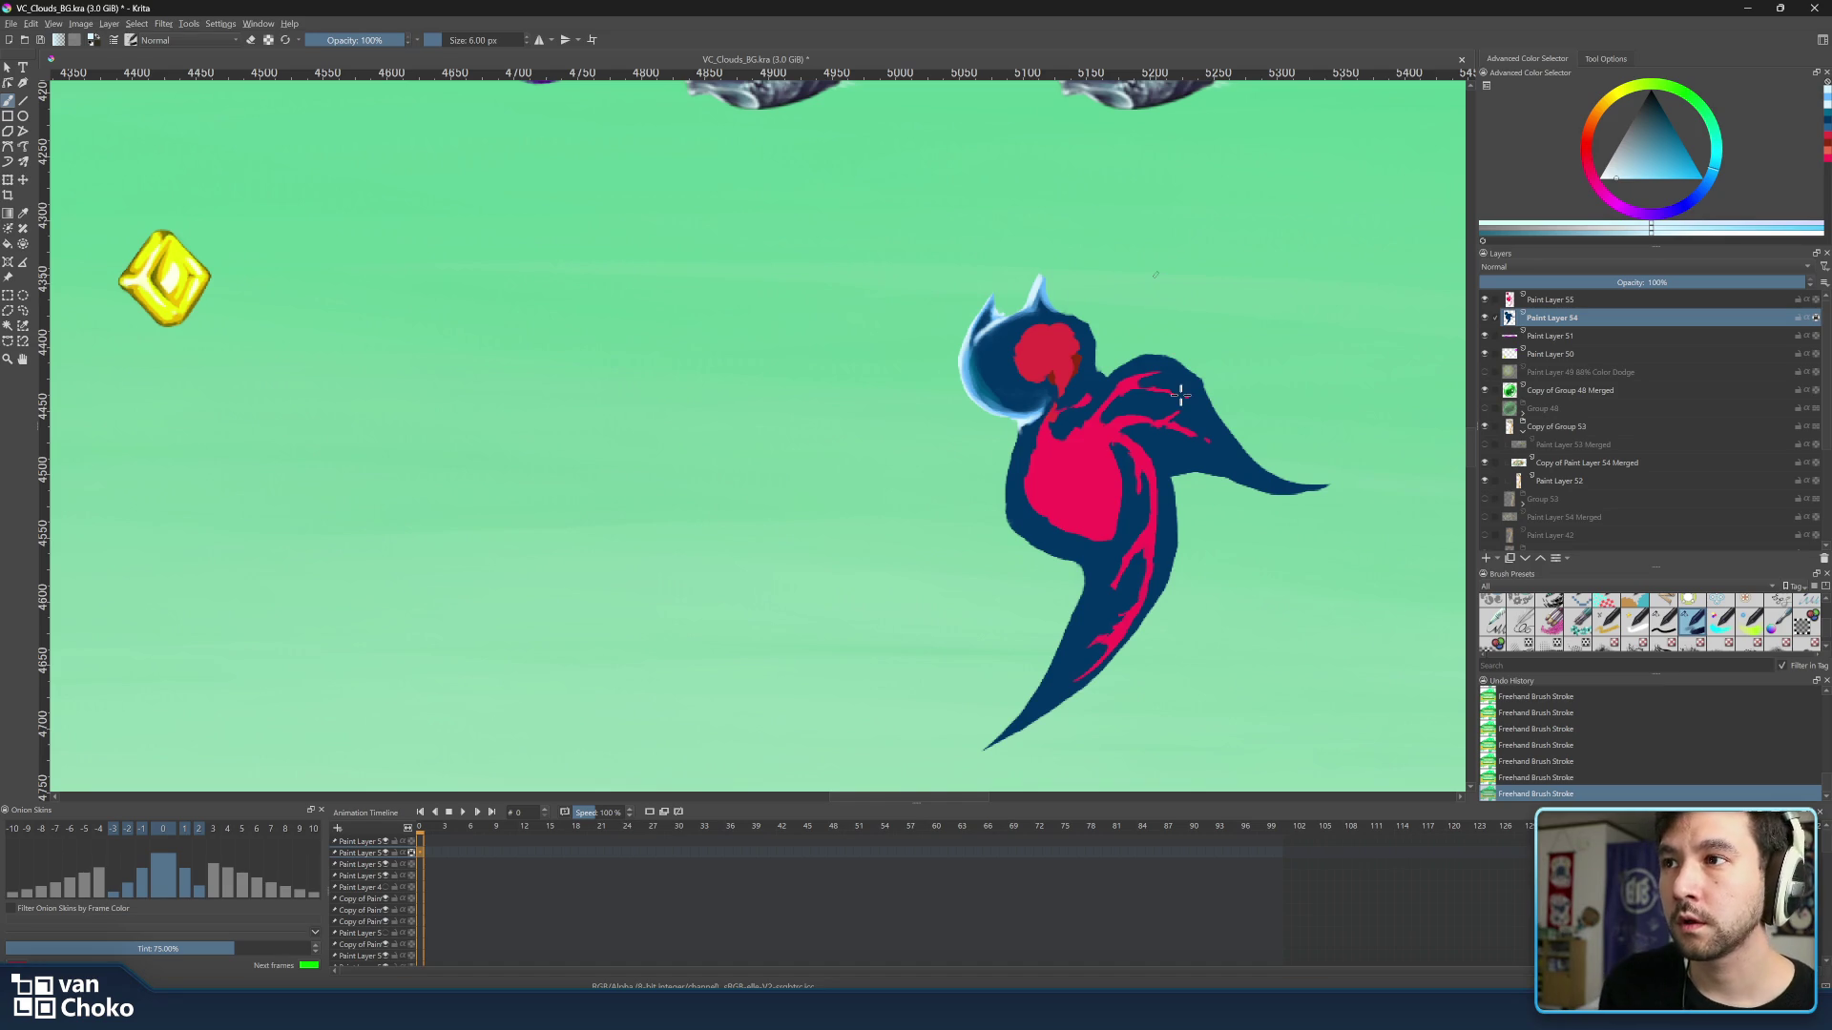
{"action": "scroll", "coordinate": [1180, 394], "scroll_direction": "down", "scroll_amount": 2}
{"action": "scroll", "coordinate": [1151, 329], "scroll_direction": "down", "scroll_amount": 1}
{"action": "scroll", "coordinate": [1124, 273], "scroll_direction": "up", "scroll_amount": 1}
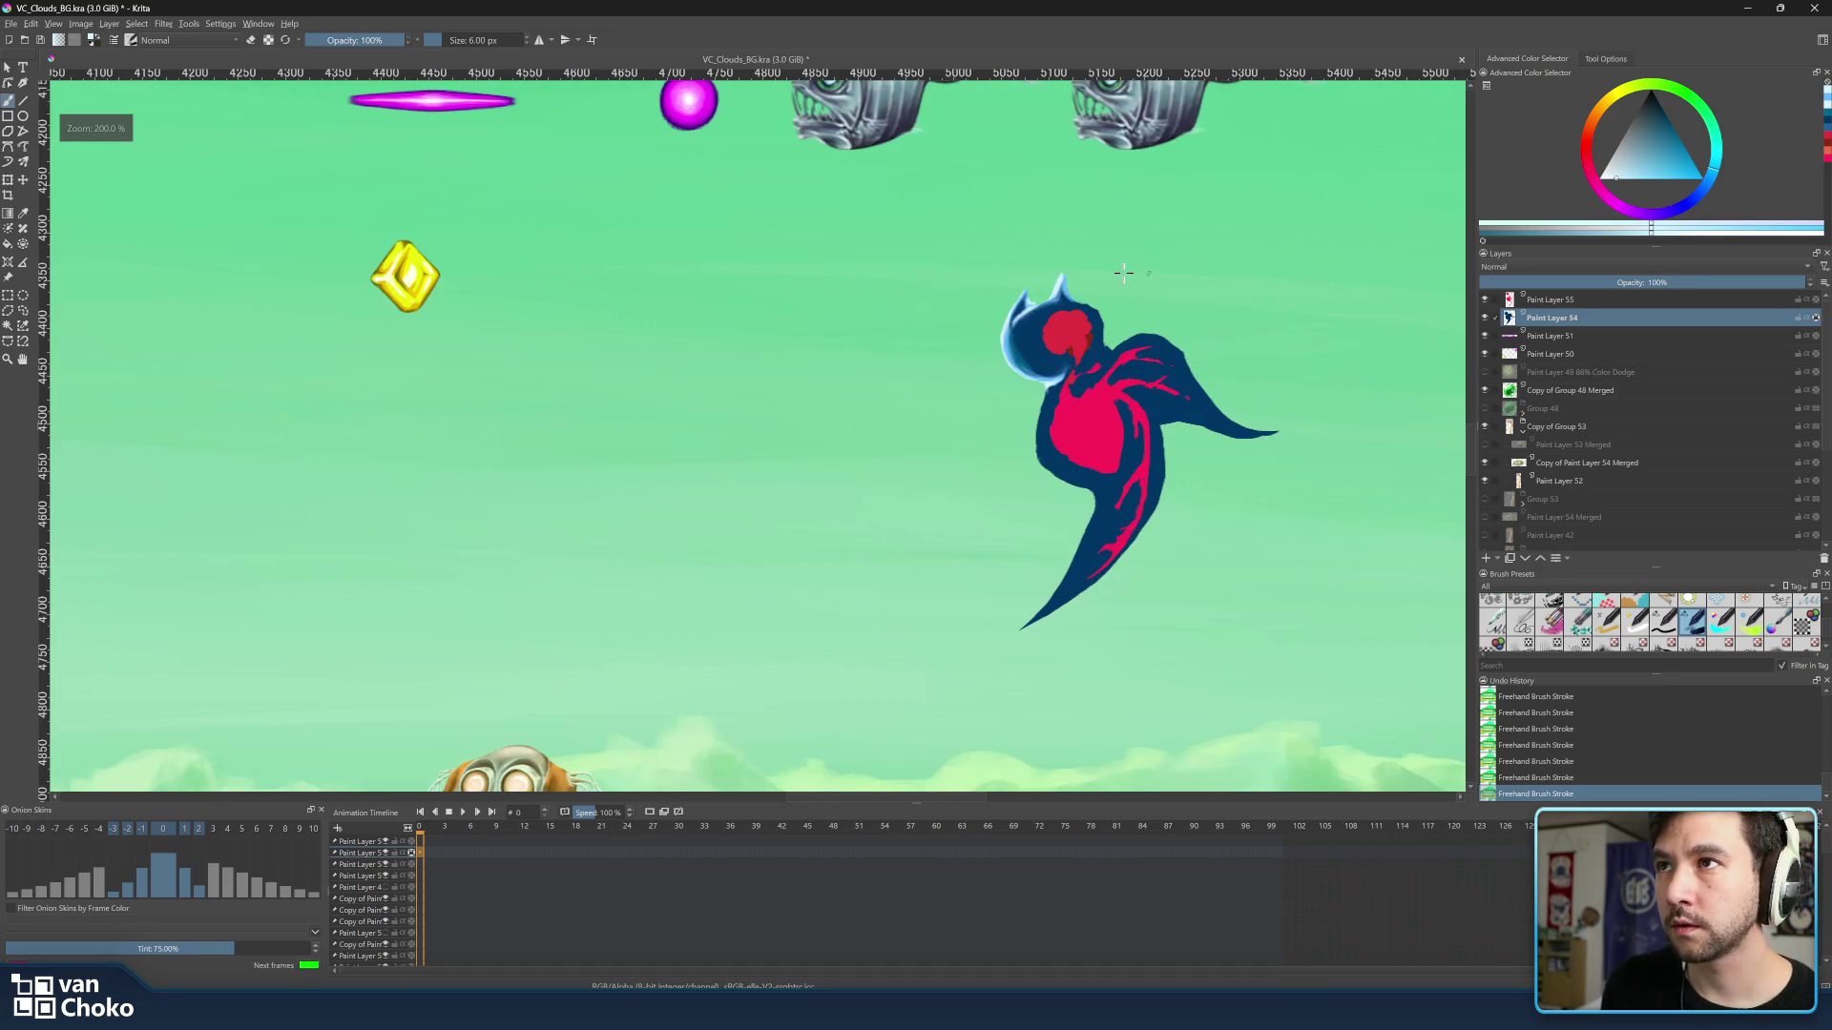
{"action": "scroll", "coordinate": [1123, 273], "scroll_direction": "up", "scroll_amount": 1}
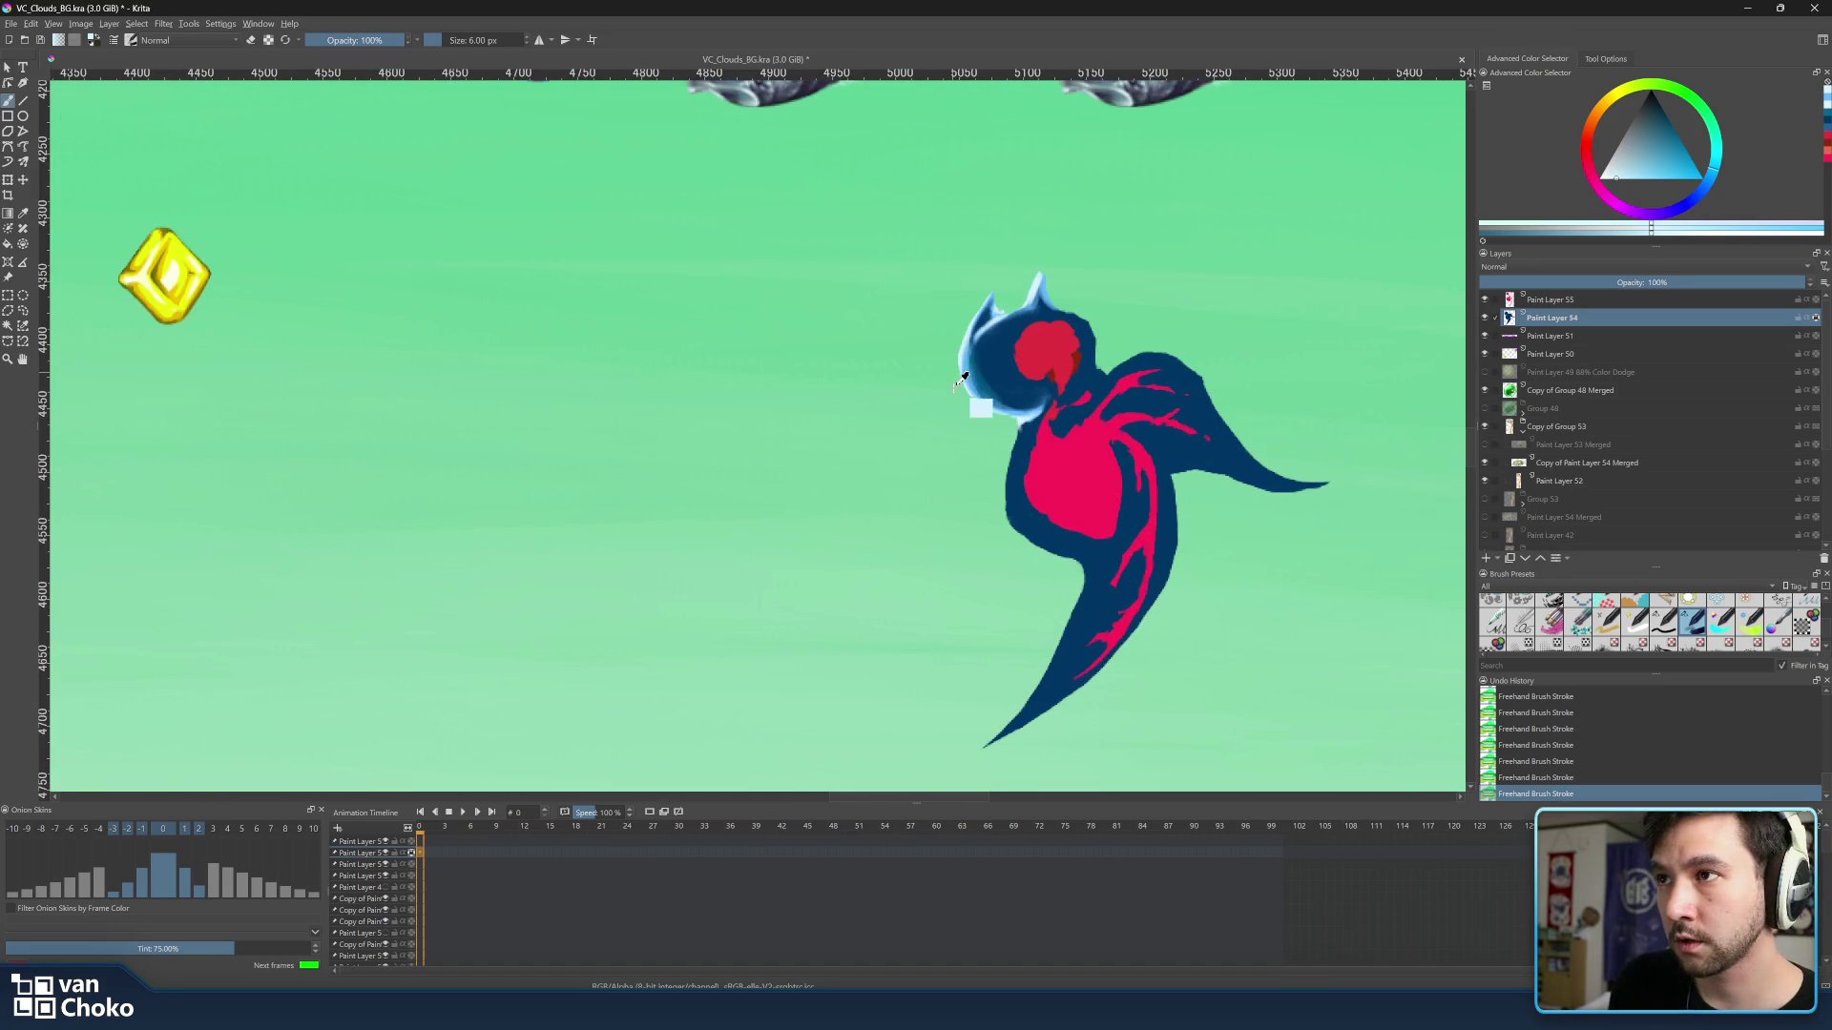
{"action": "mouse_move", "coordinate": [963, 376]}
{"action": "left_mouse_down"}
{"action": "mouse_move", "coordinate": [978, 366]}
{"action": "mouse_move", "coordinate": [1011, 403]}
{"action": "left_mouse_up"}
{"action": "key", "text": "bracketright"}
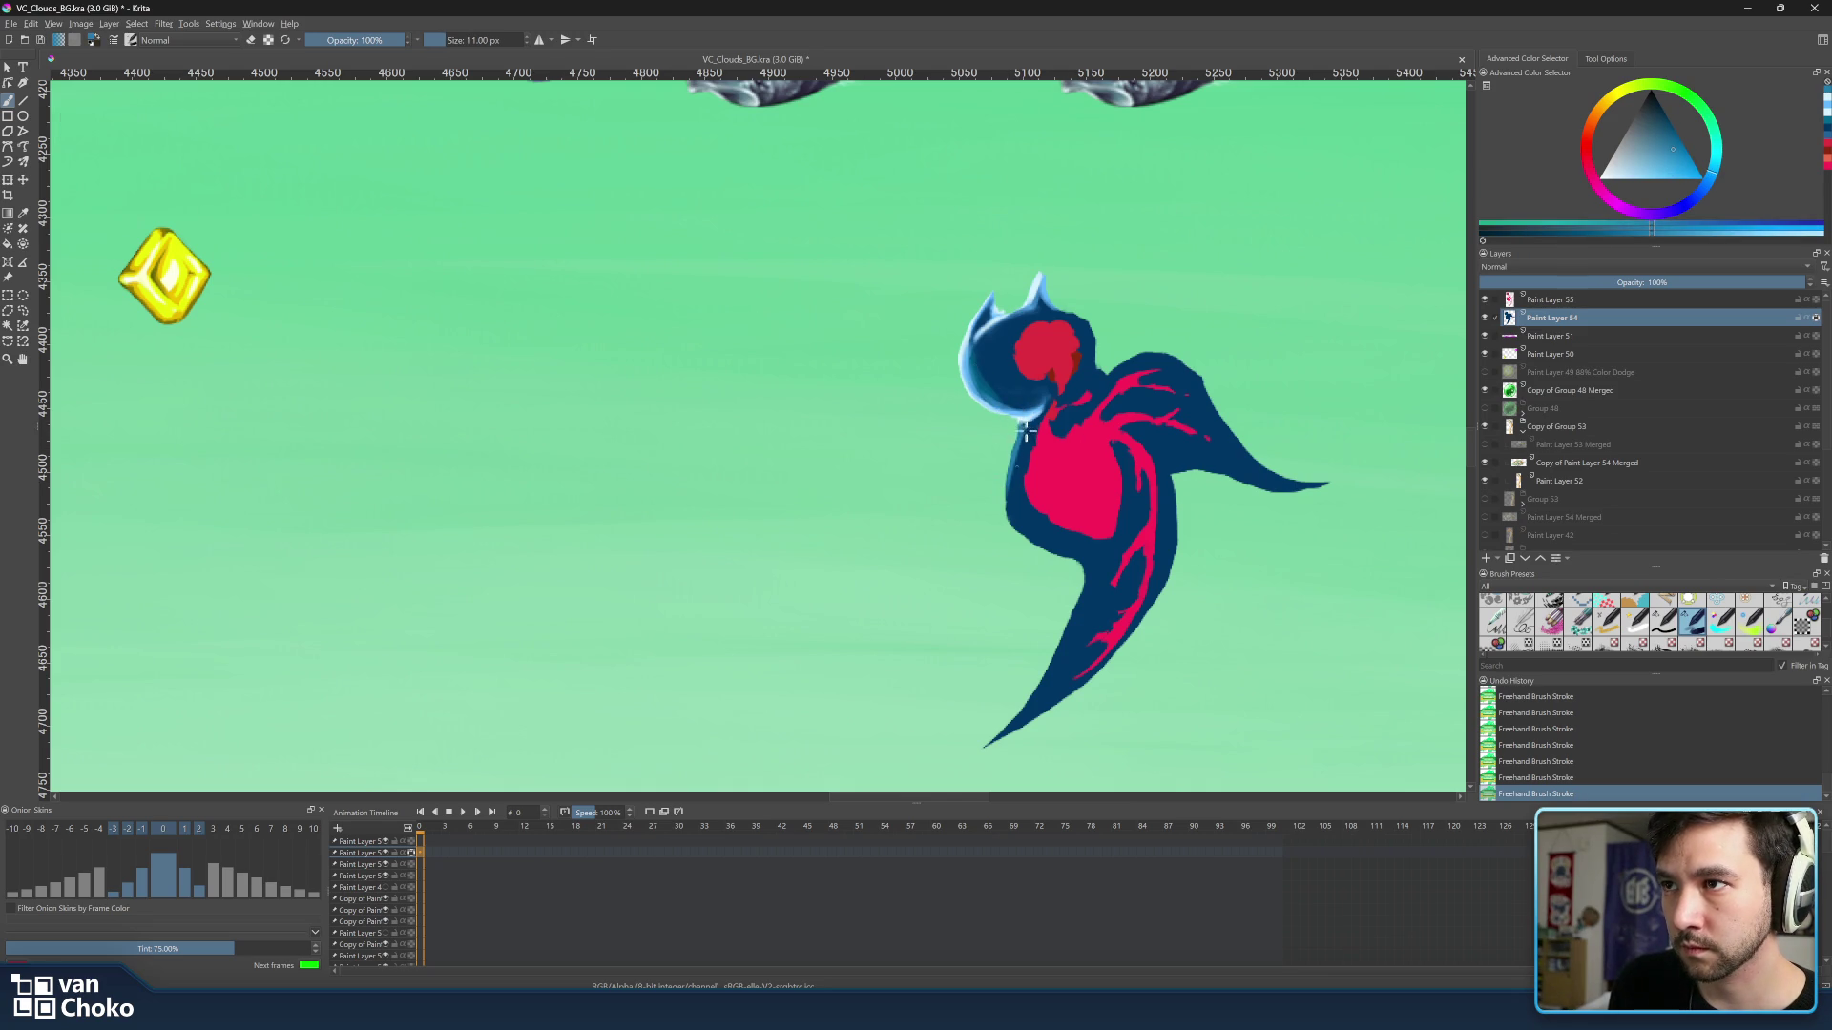
{"action": "left_click_drag", "start_coordinate": [1026, 427], "coordinate": [1046, 544]}
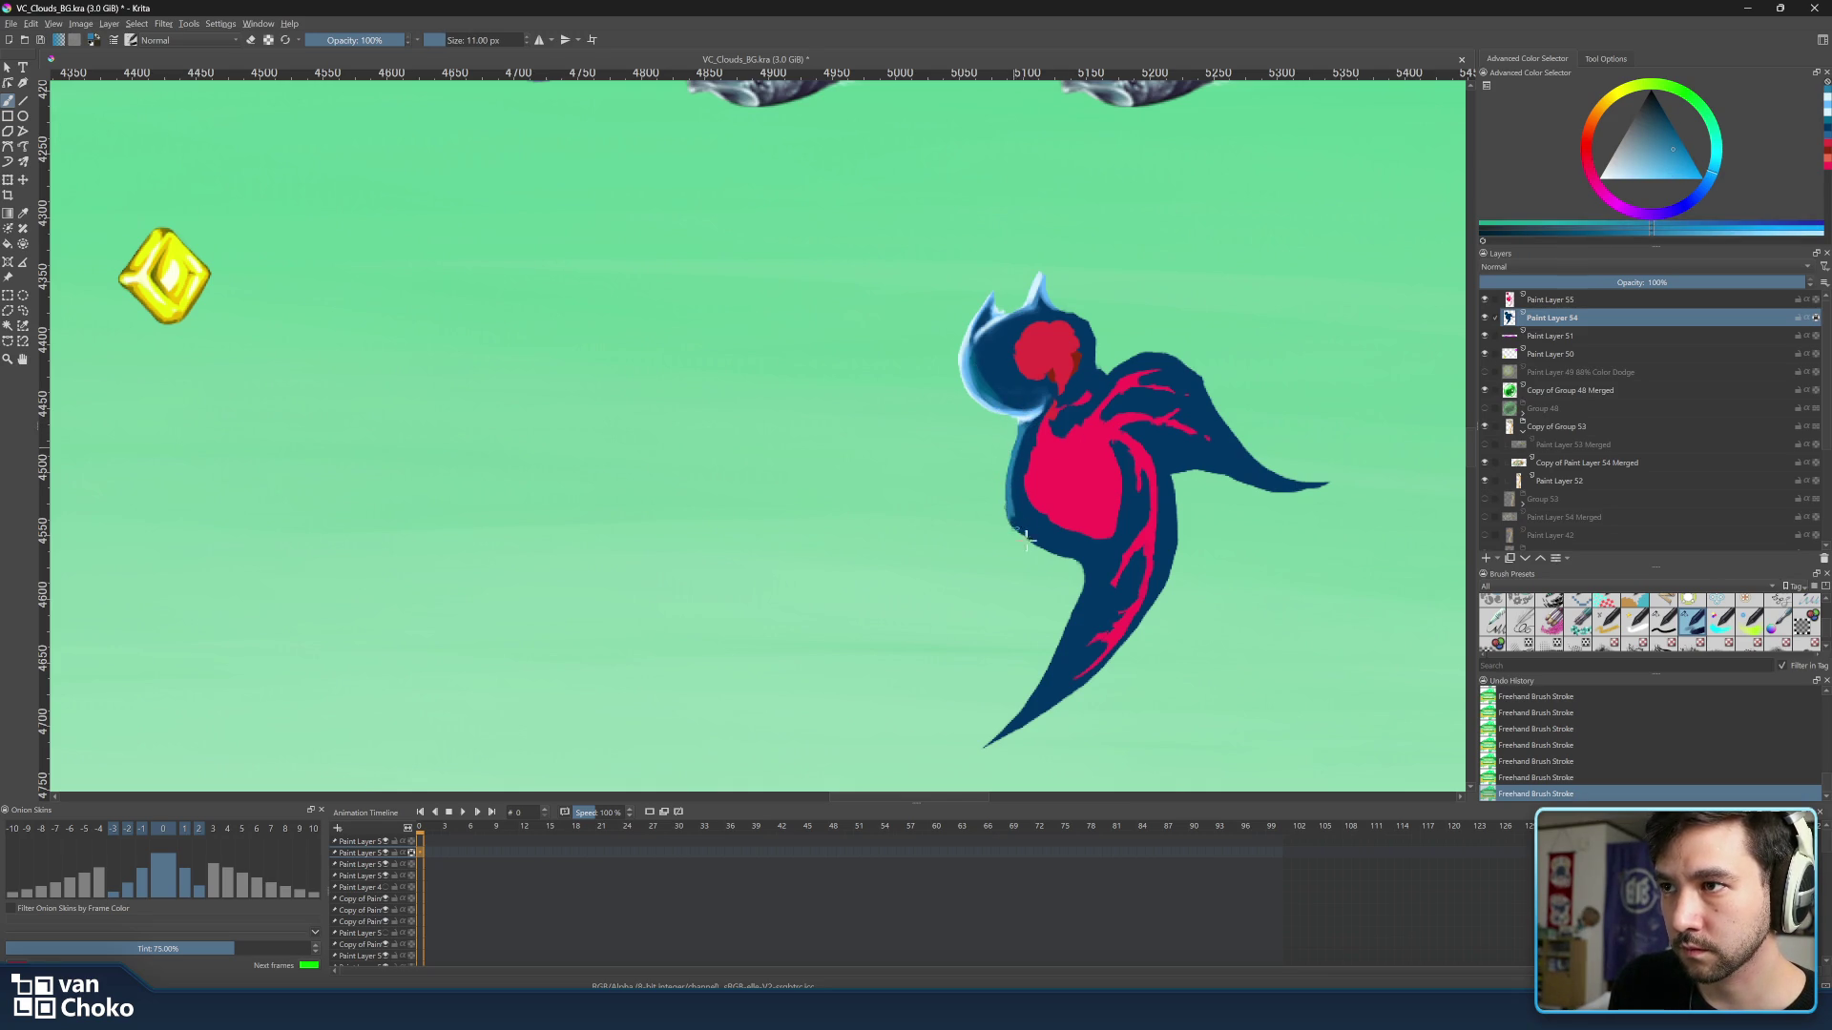
{"action": "key", "text": "bracketright"}
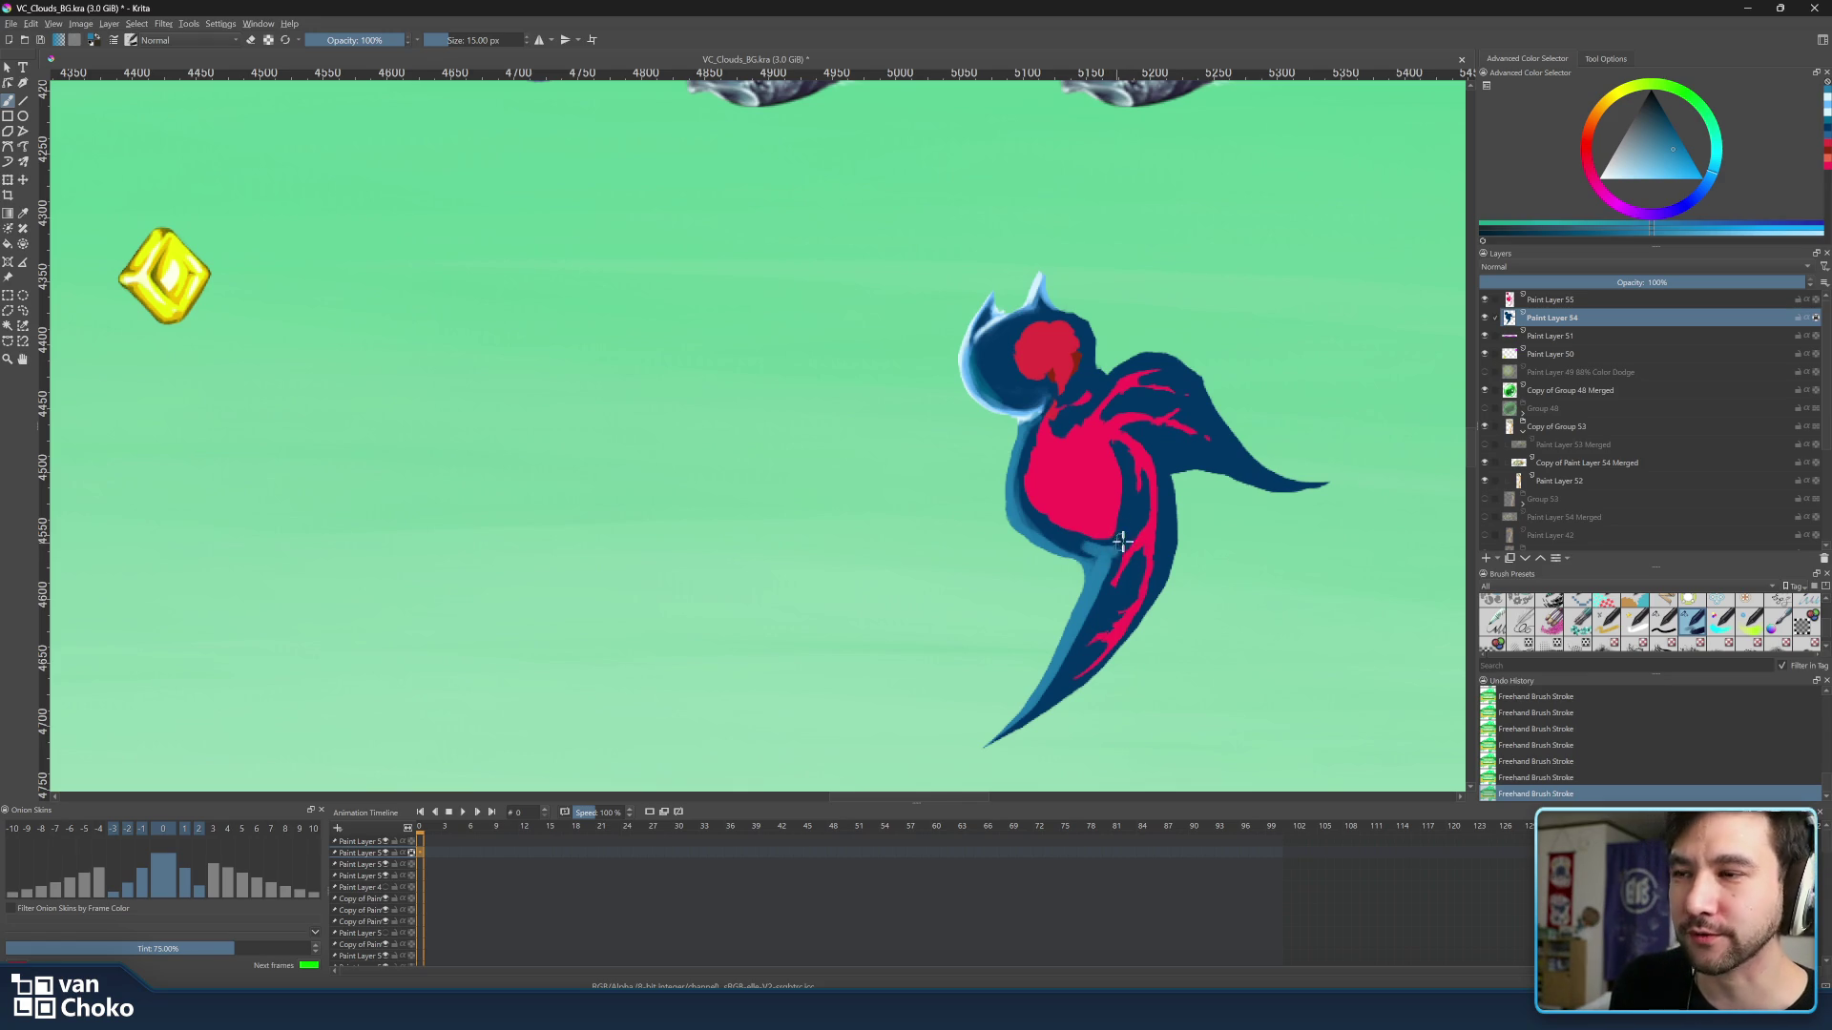
Erase a small streak where the pink chest meets the navy body, undoing and redoing it.
{"action": "key", "text": "e"}
{"action": "left_click_drag", "start_coordinate": [1118, 546], "coordinate": [1124, 539]}
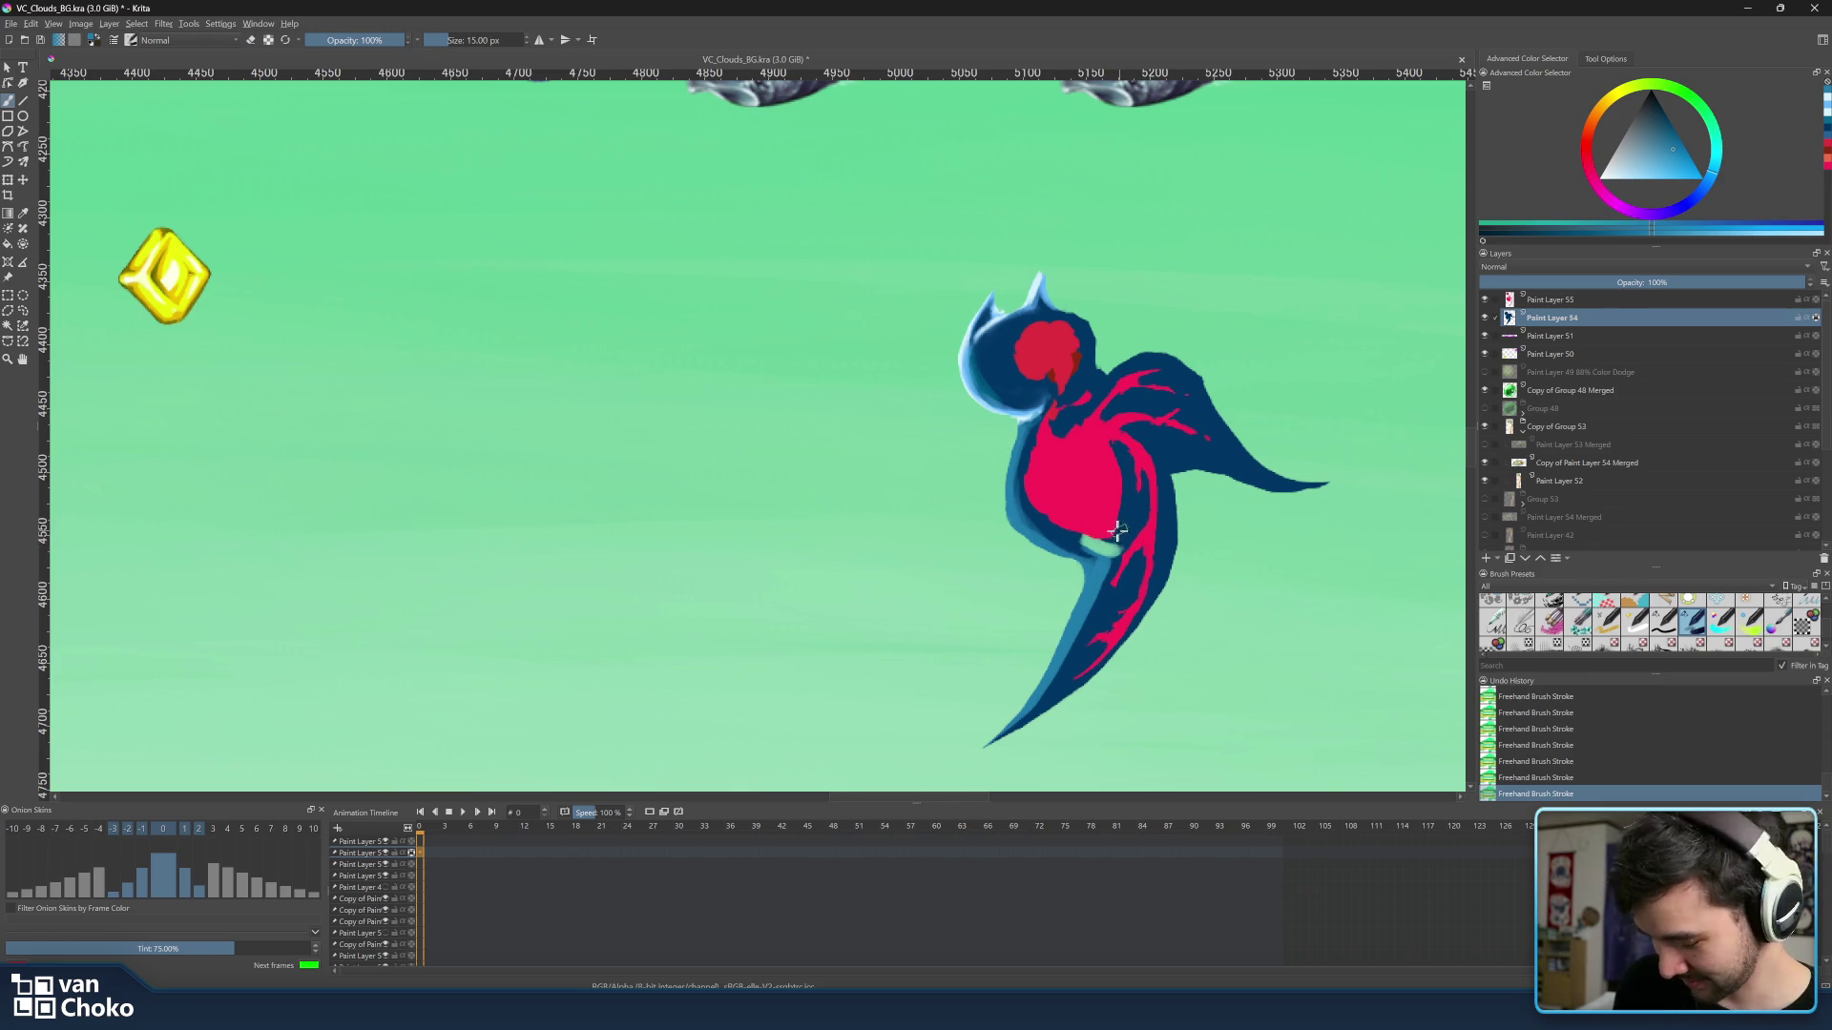
{"action": "key", "text": "ctrl+z"}
{"action": "key", "text": "ctrl+z"}
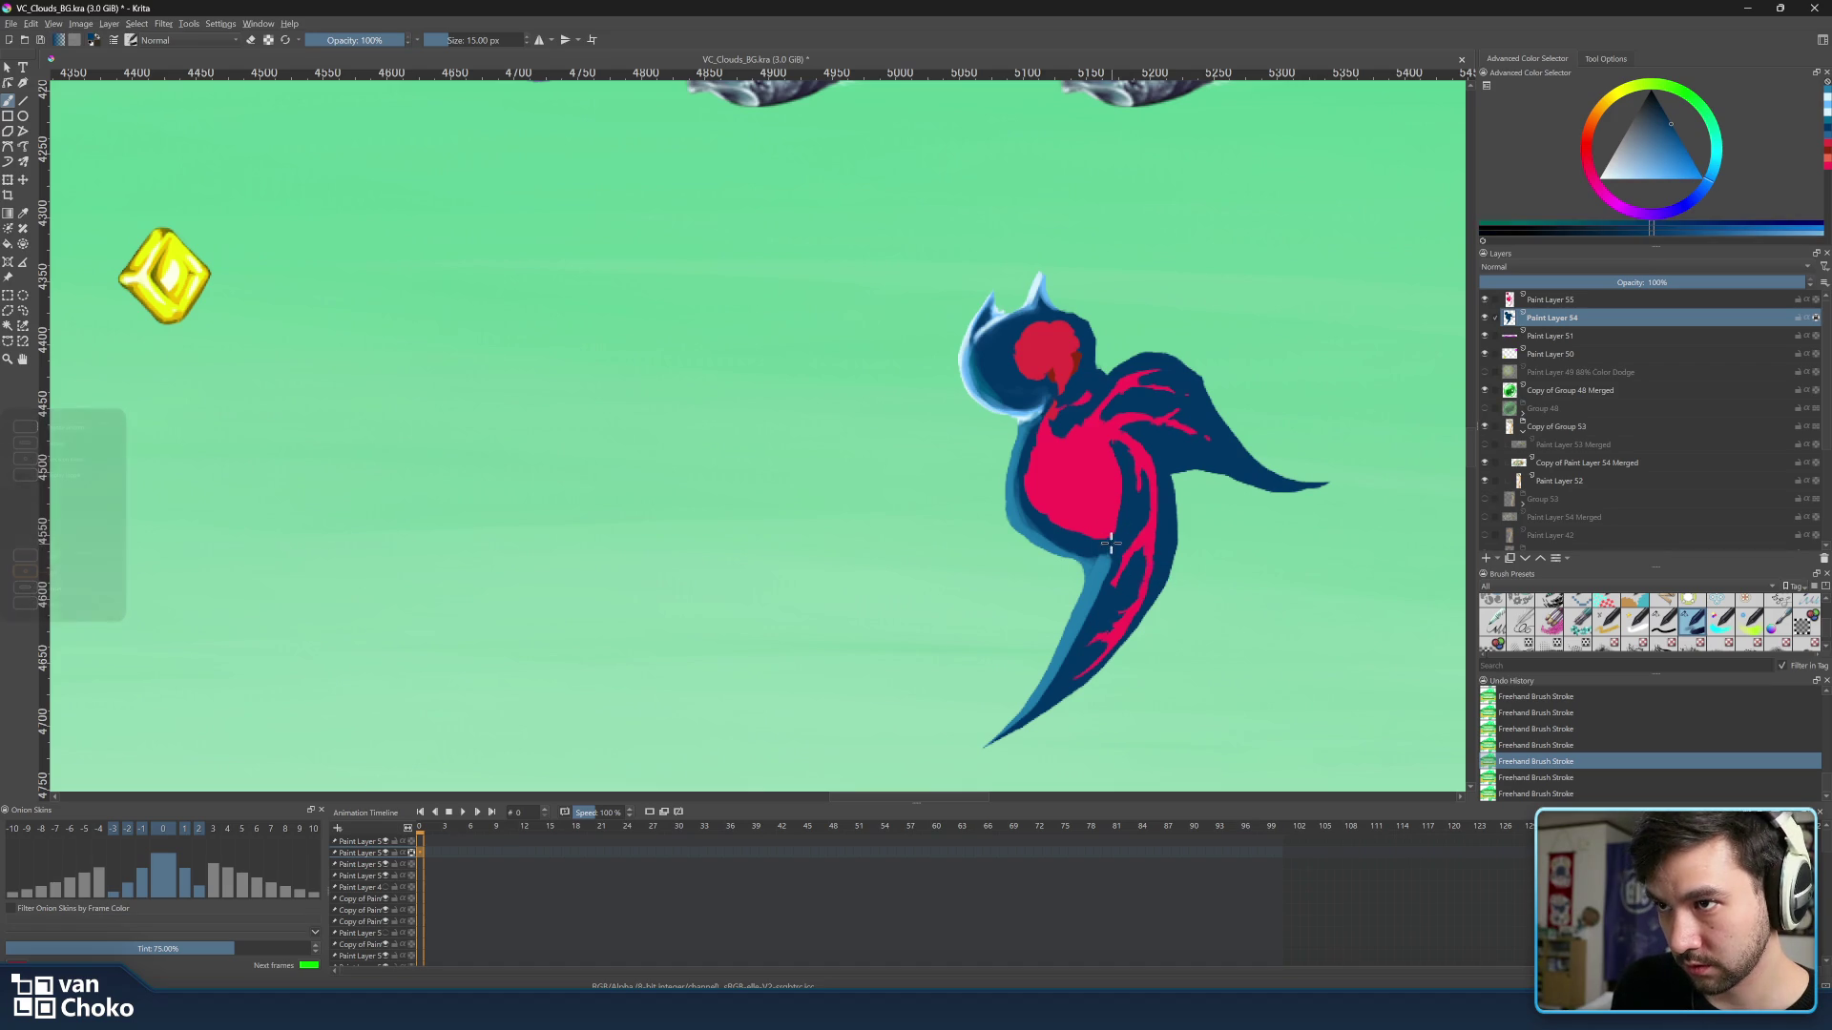
{"action": "key", "text": "ctrl+shift+z"}
{"action": "key", "text": "ctrl+shift+z"}
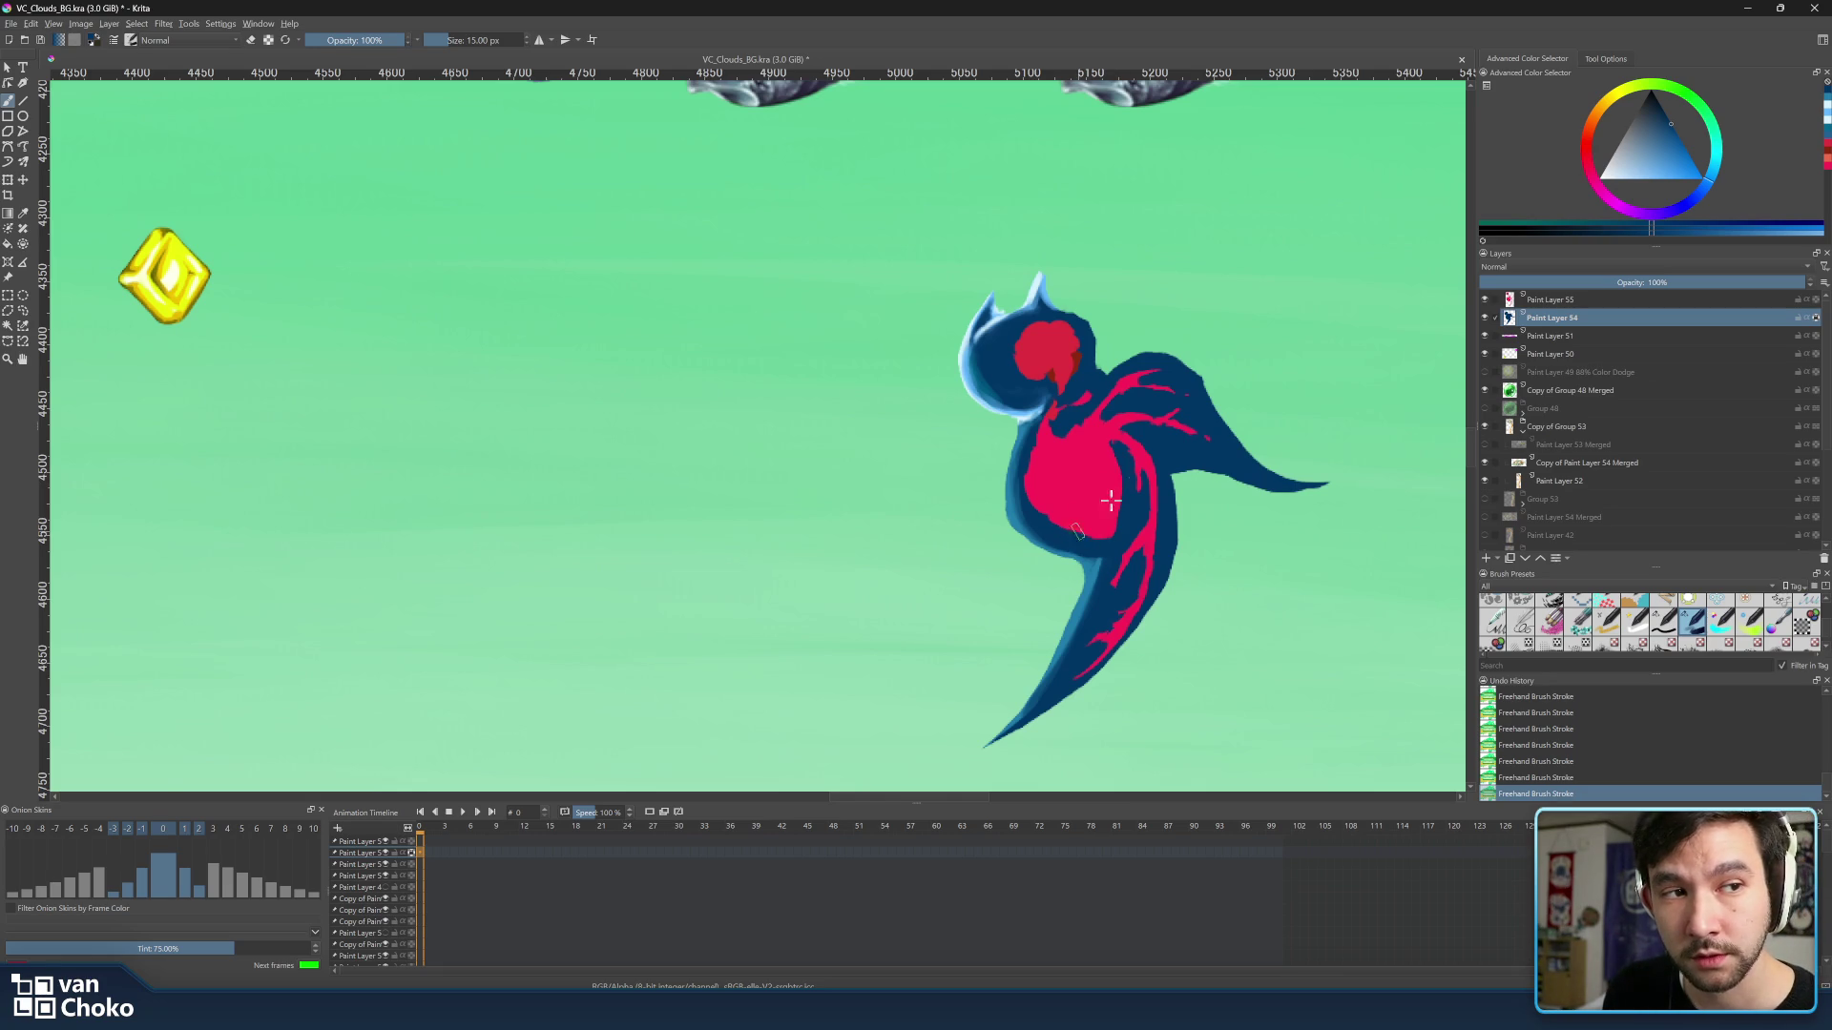
Pick a lighter then a darker painting colour in the colour selector for further shading.
{"action": "left_click", "coordinate": [994, 692], "text": "ctrl"}
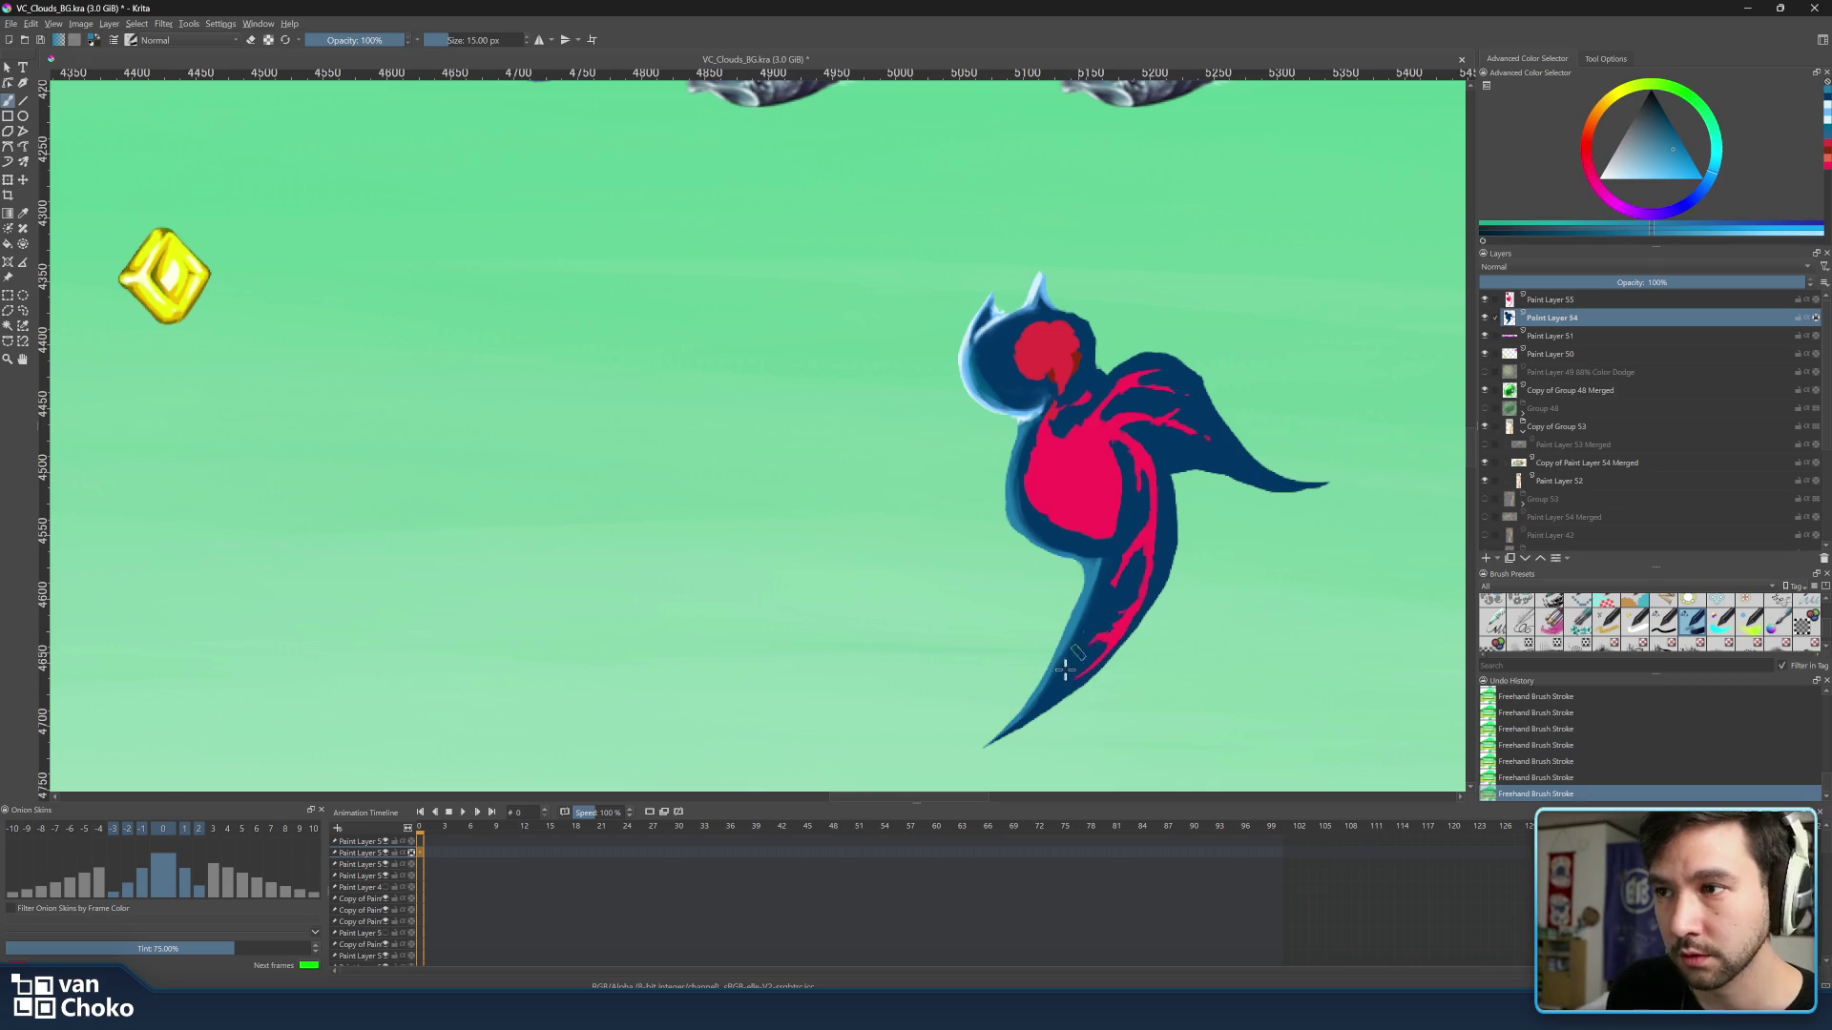
{"action": "left_click", "coordinate": [1081, 556], "text": "ctrl"}
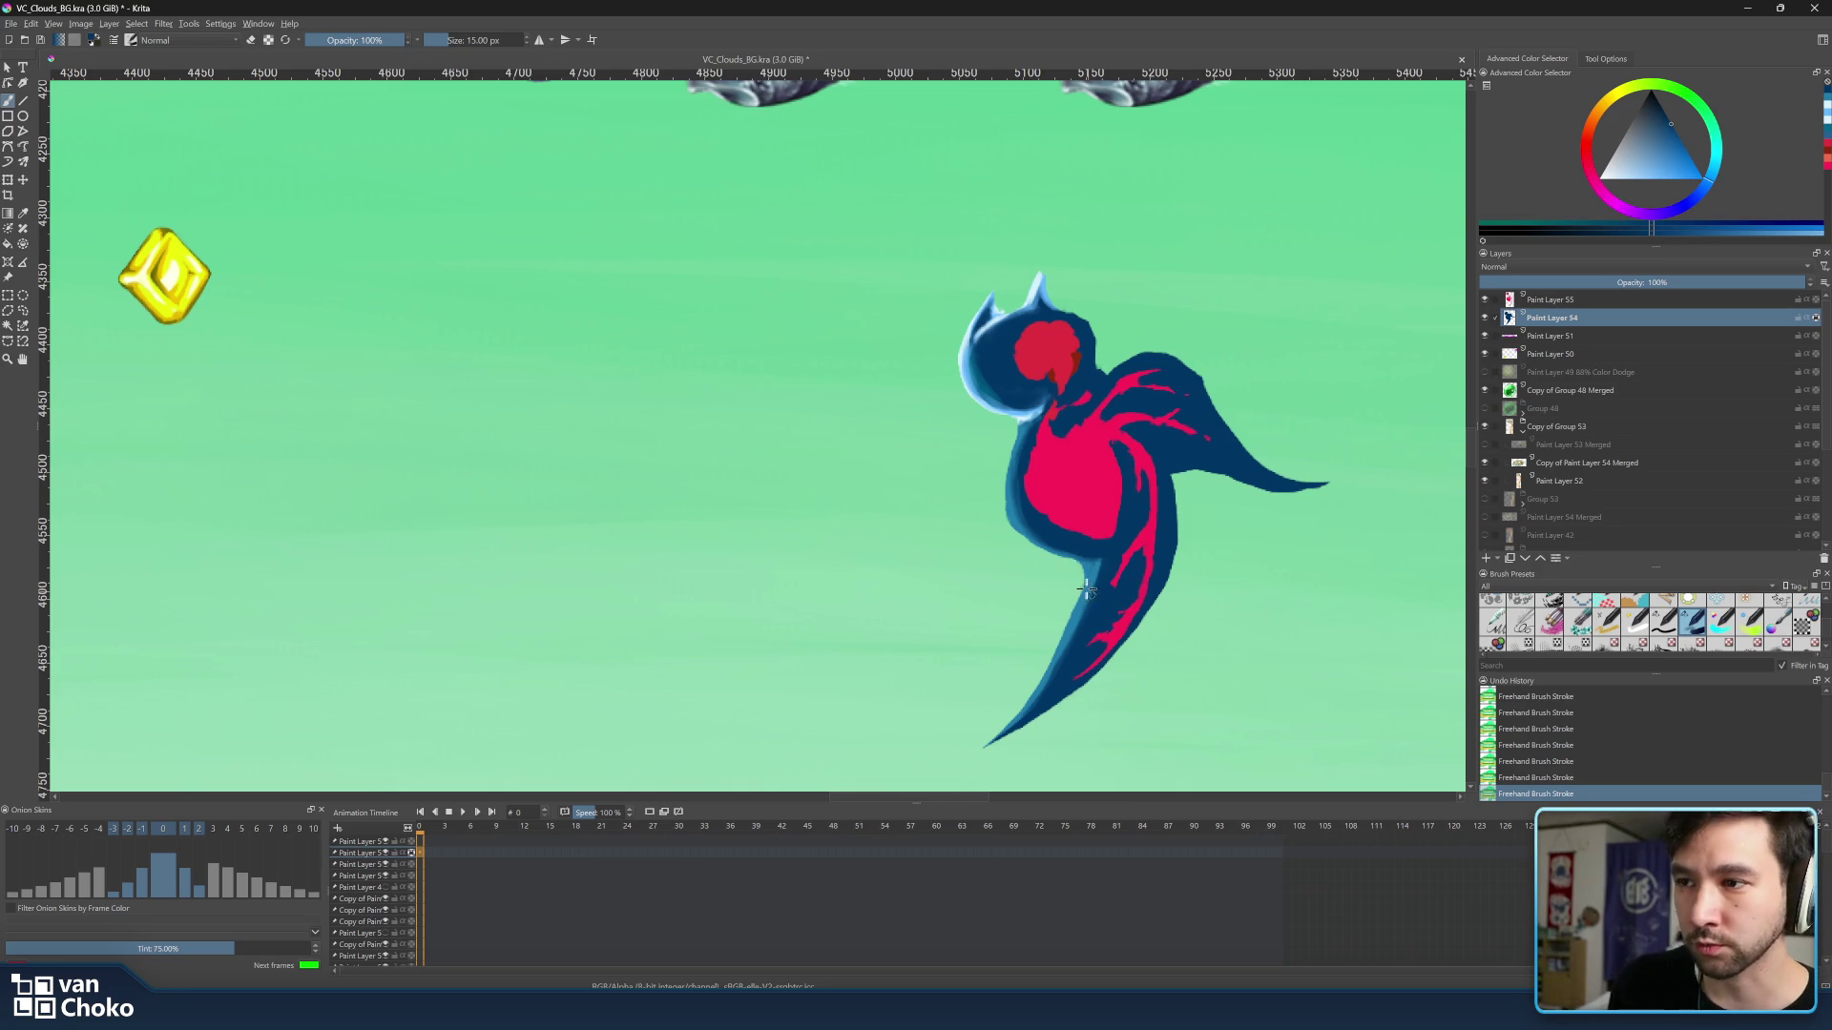
{"action": "key", "text": "ctrl"}
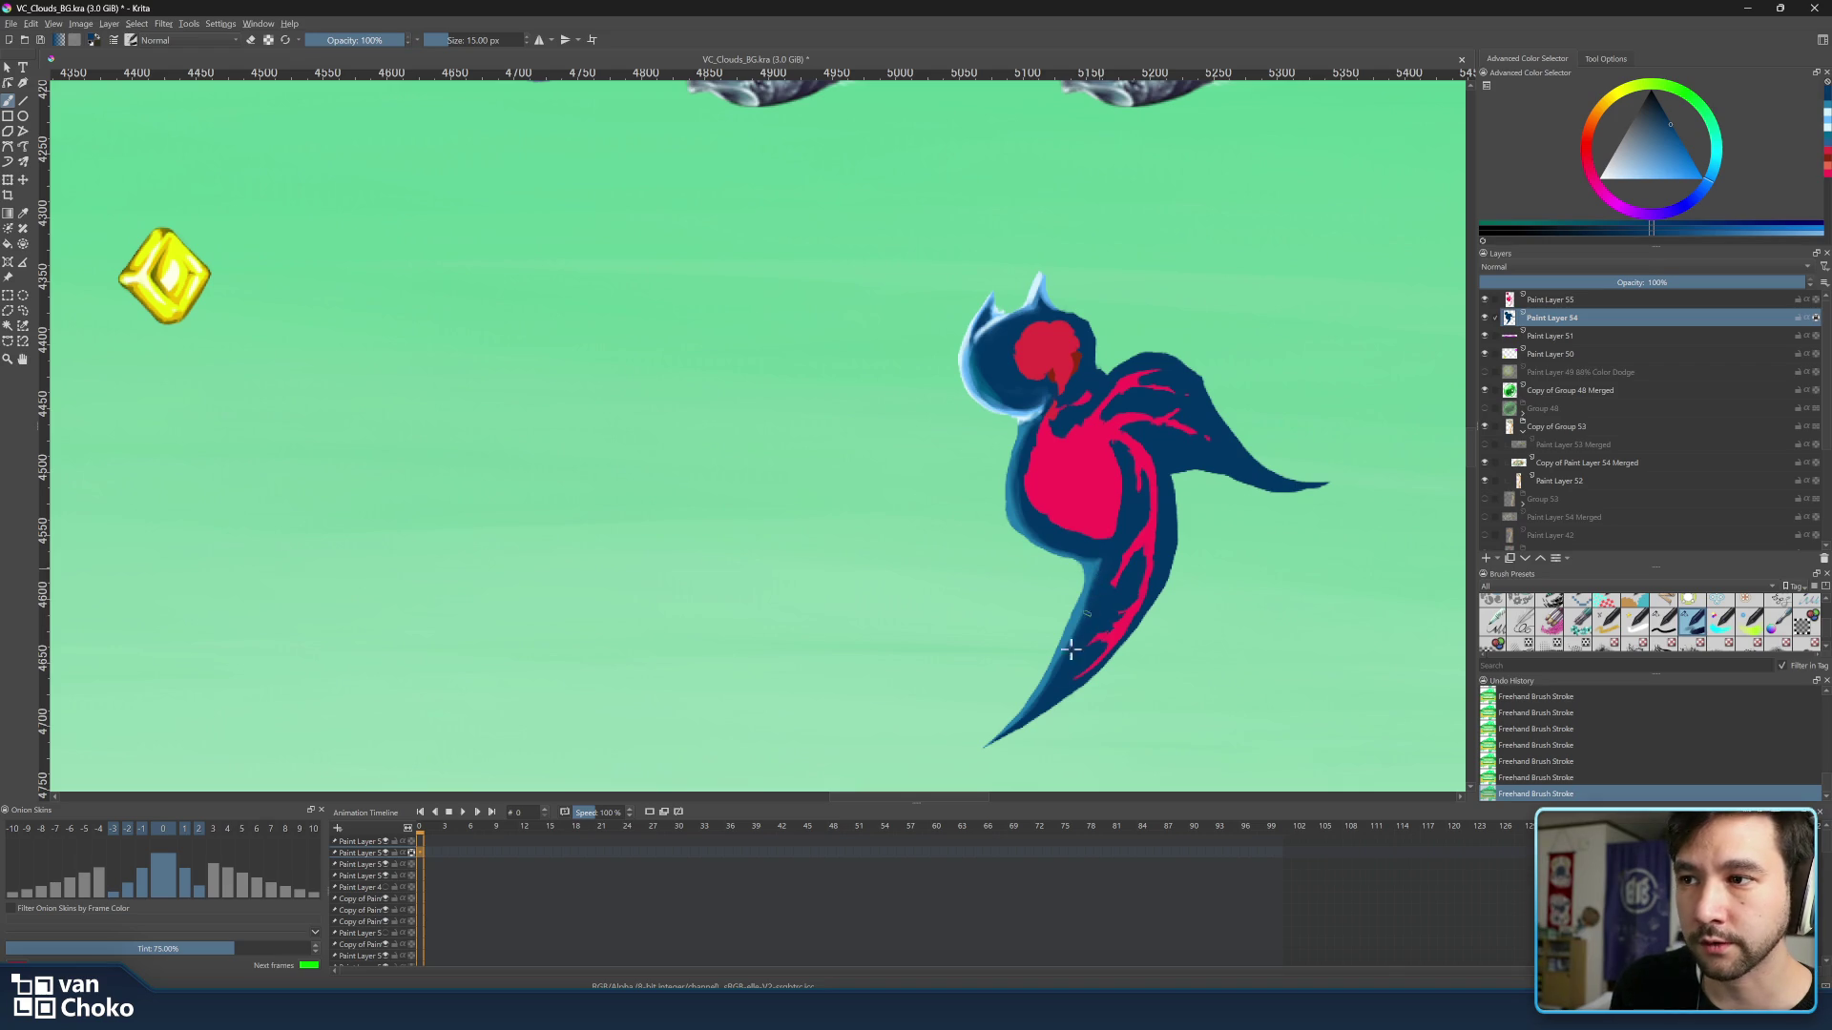
Choose a lighter blue in the Advanced Color Selector for shading the bird.
{"action": "left_click", "coordinate": [1091, 567], "text": "ctrl"}
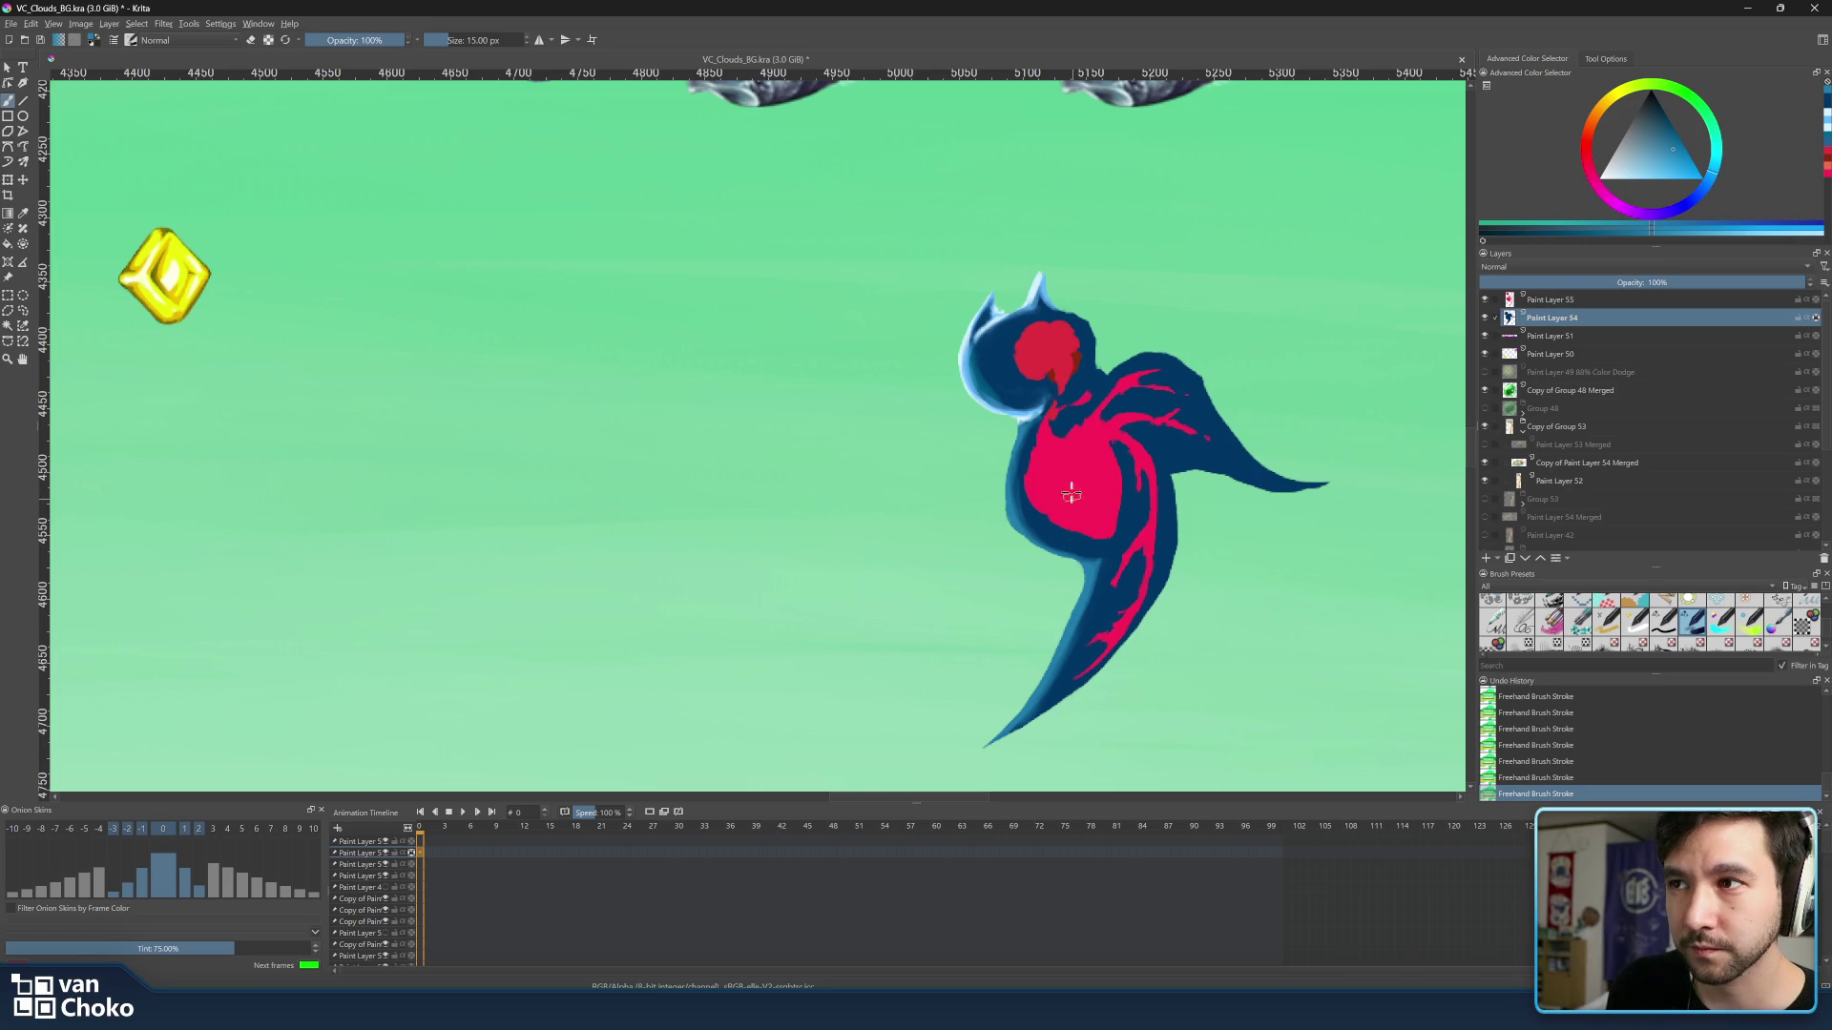
{"action": "left_click", "coordinate": [1021, 424], "text": "ctrl"}
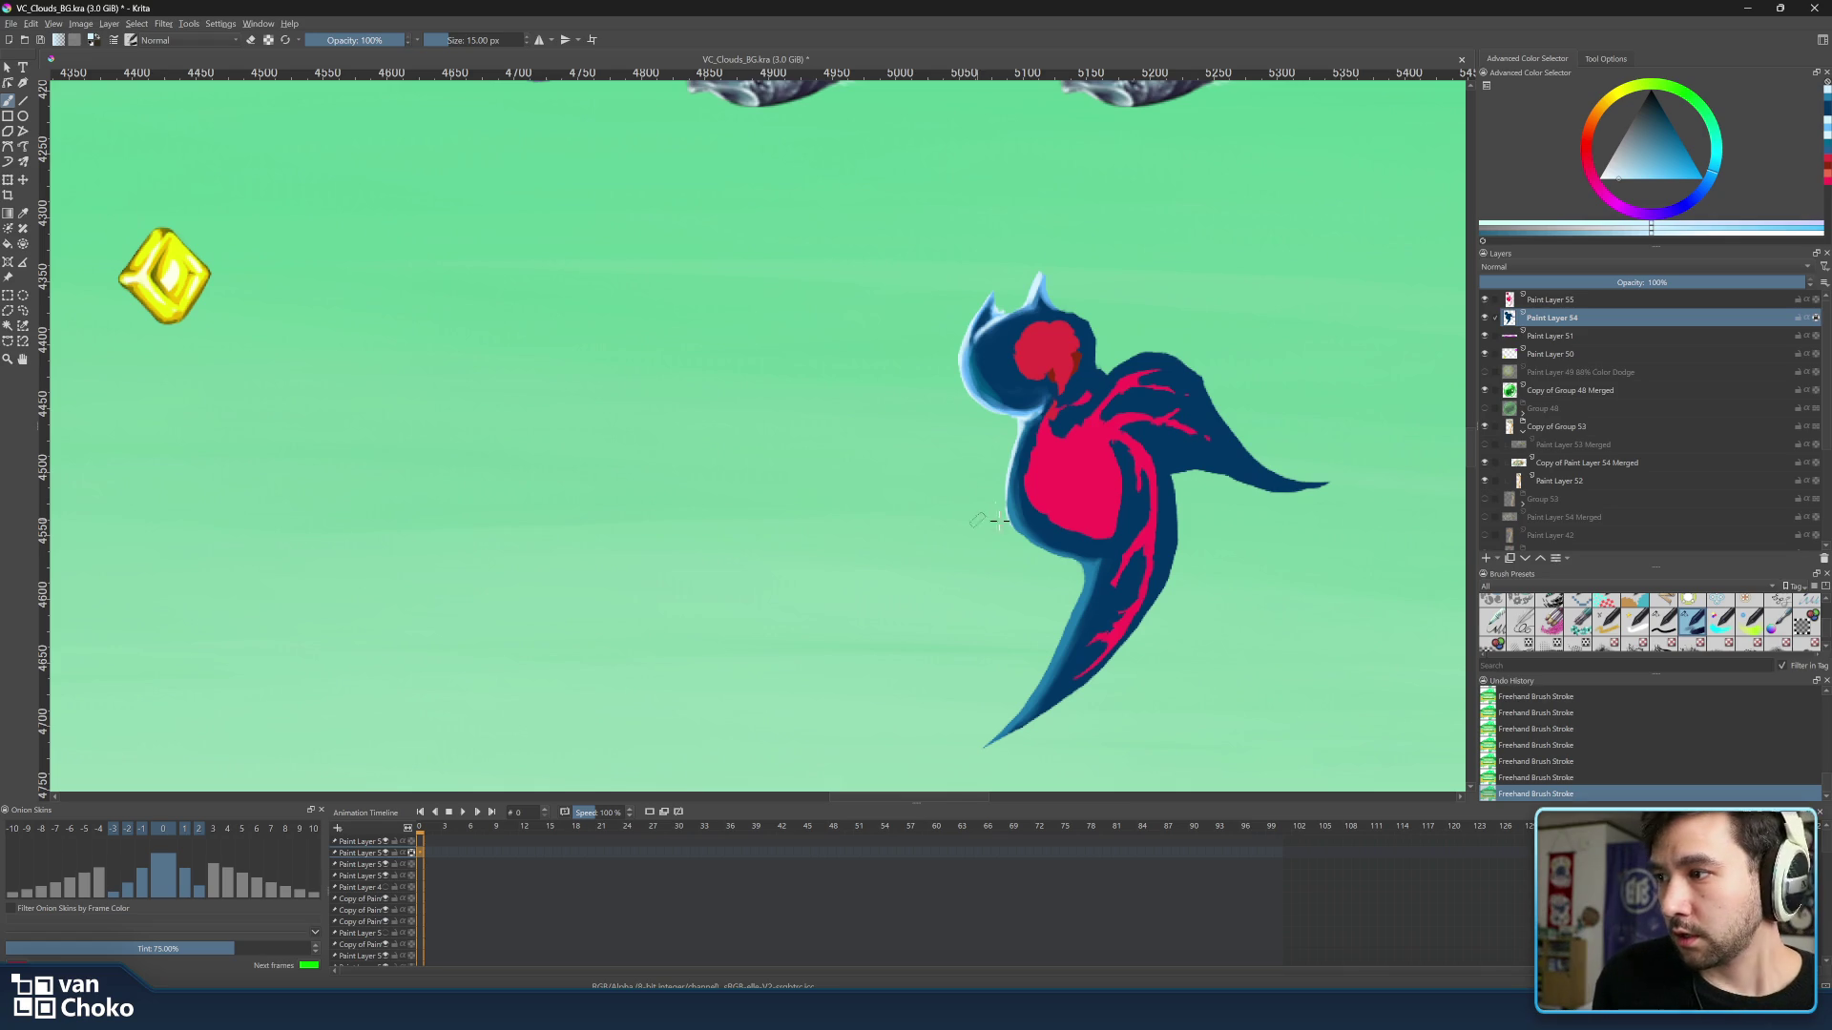
{"action": "scroll", "coordinate": [1039, 493], "scroll_direction": "down", "scroll_amount": 2}
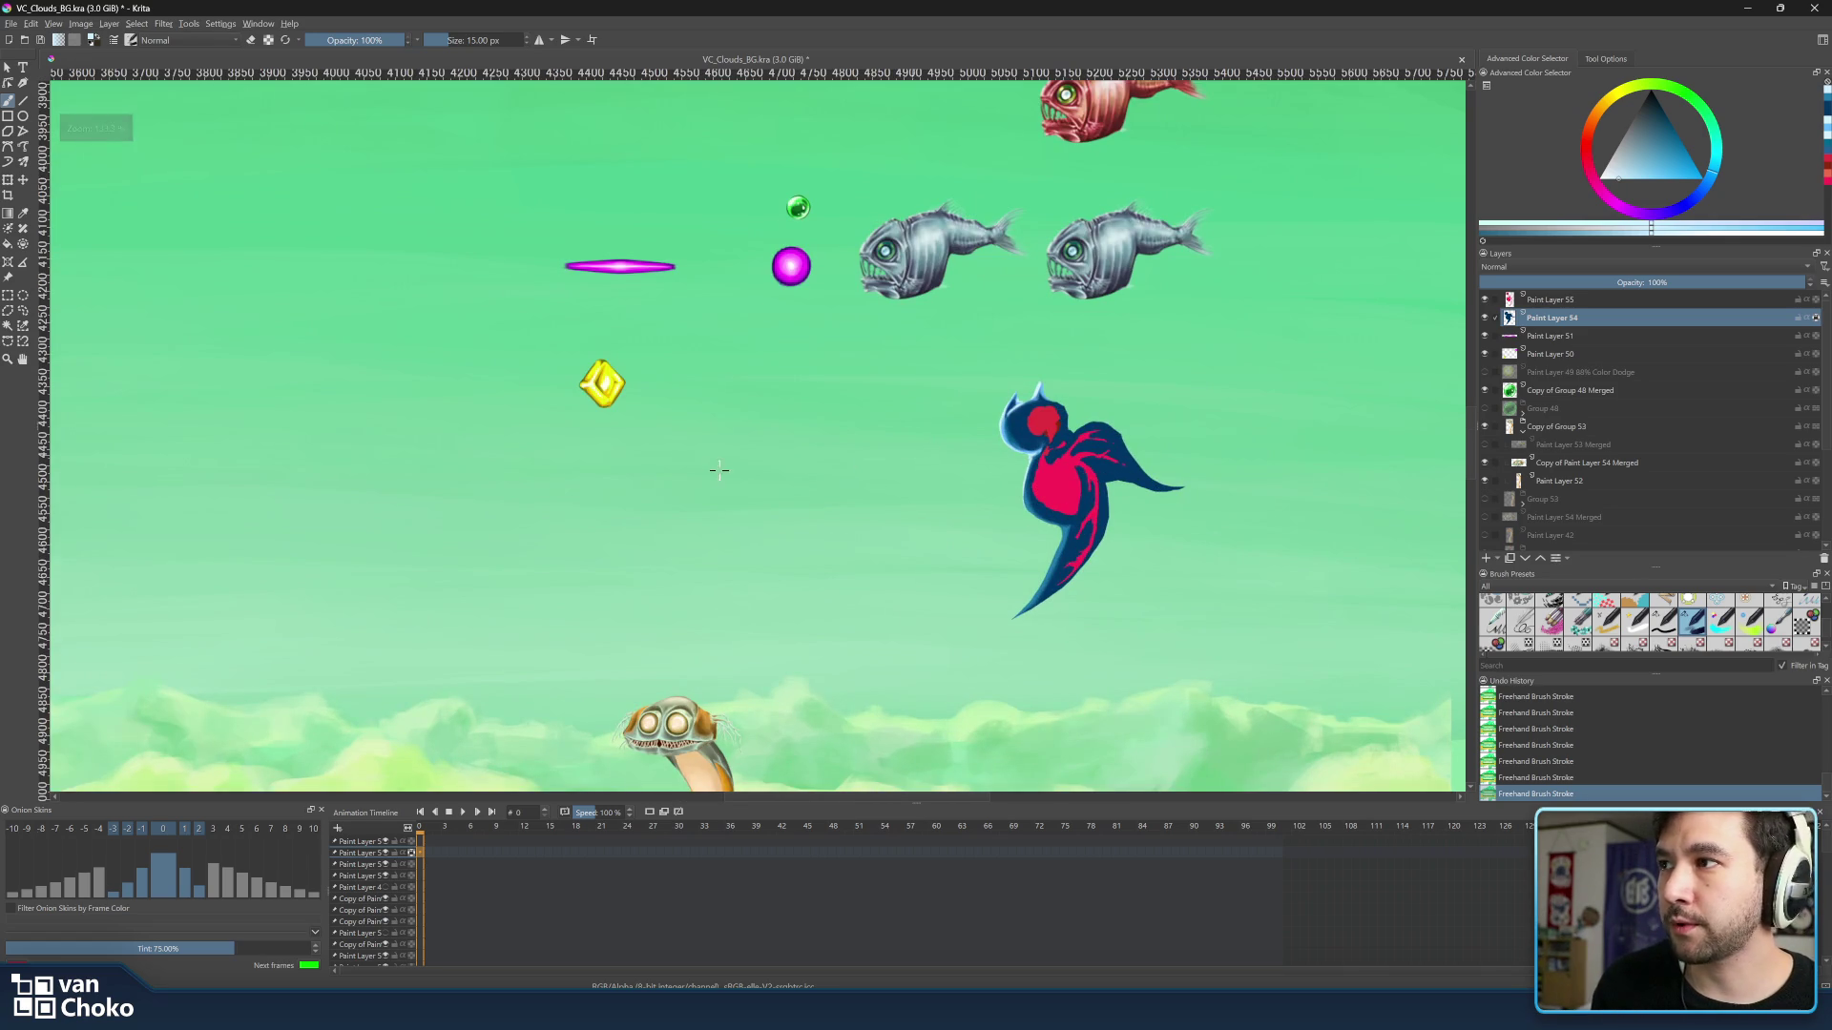
Frame the whole mockup and return the animation timeline to frame 0 before switching to Godot.
{"action": "left_click_drag", "start_coordinate": [730, 485], "coordinate": [803, 516]}
{"action": "left_click_drag", "start_coordinate": [532, 838], "coordinate": [406, 828]}
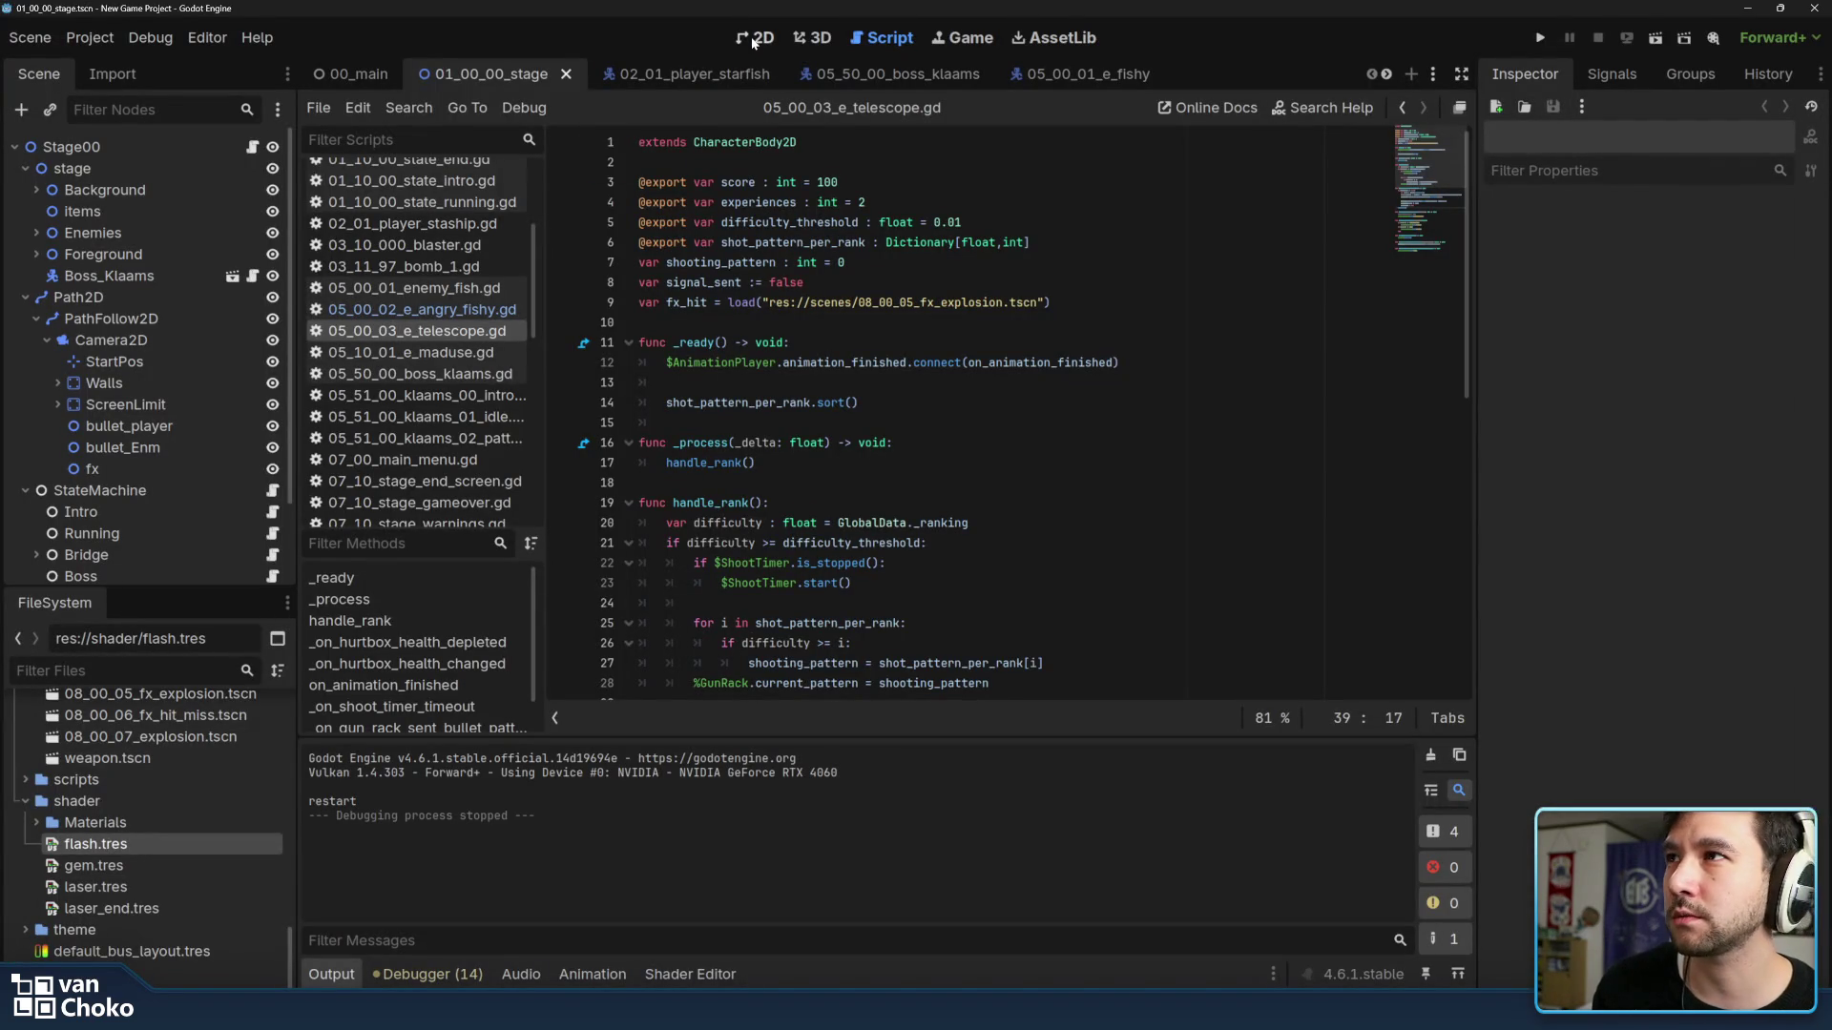
Step through the starfish and boss Klaams scene tabs to reach the fishy enemy scene in 2D.
{"action": "left_click", "coordinate": [751, 39]}
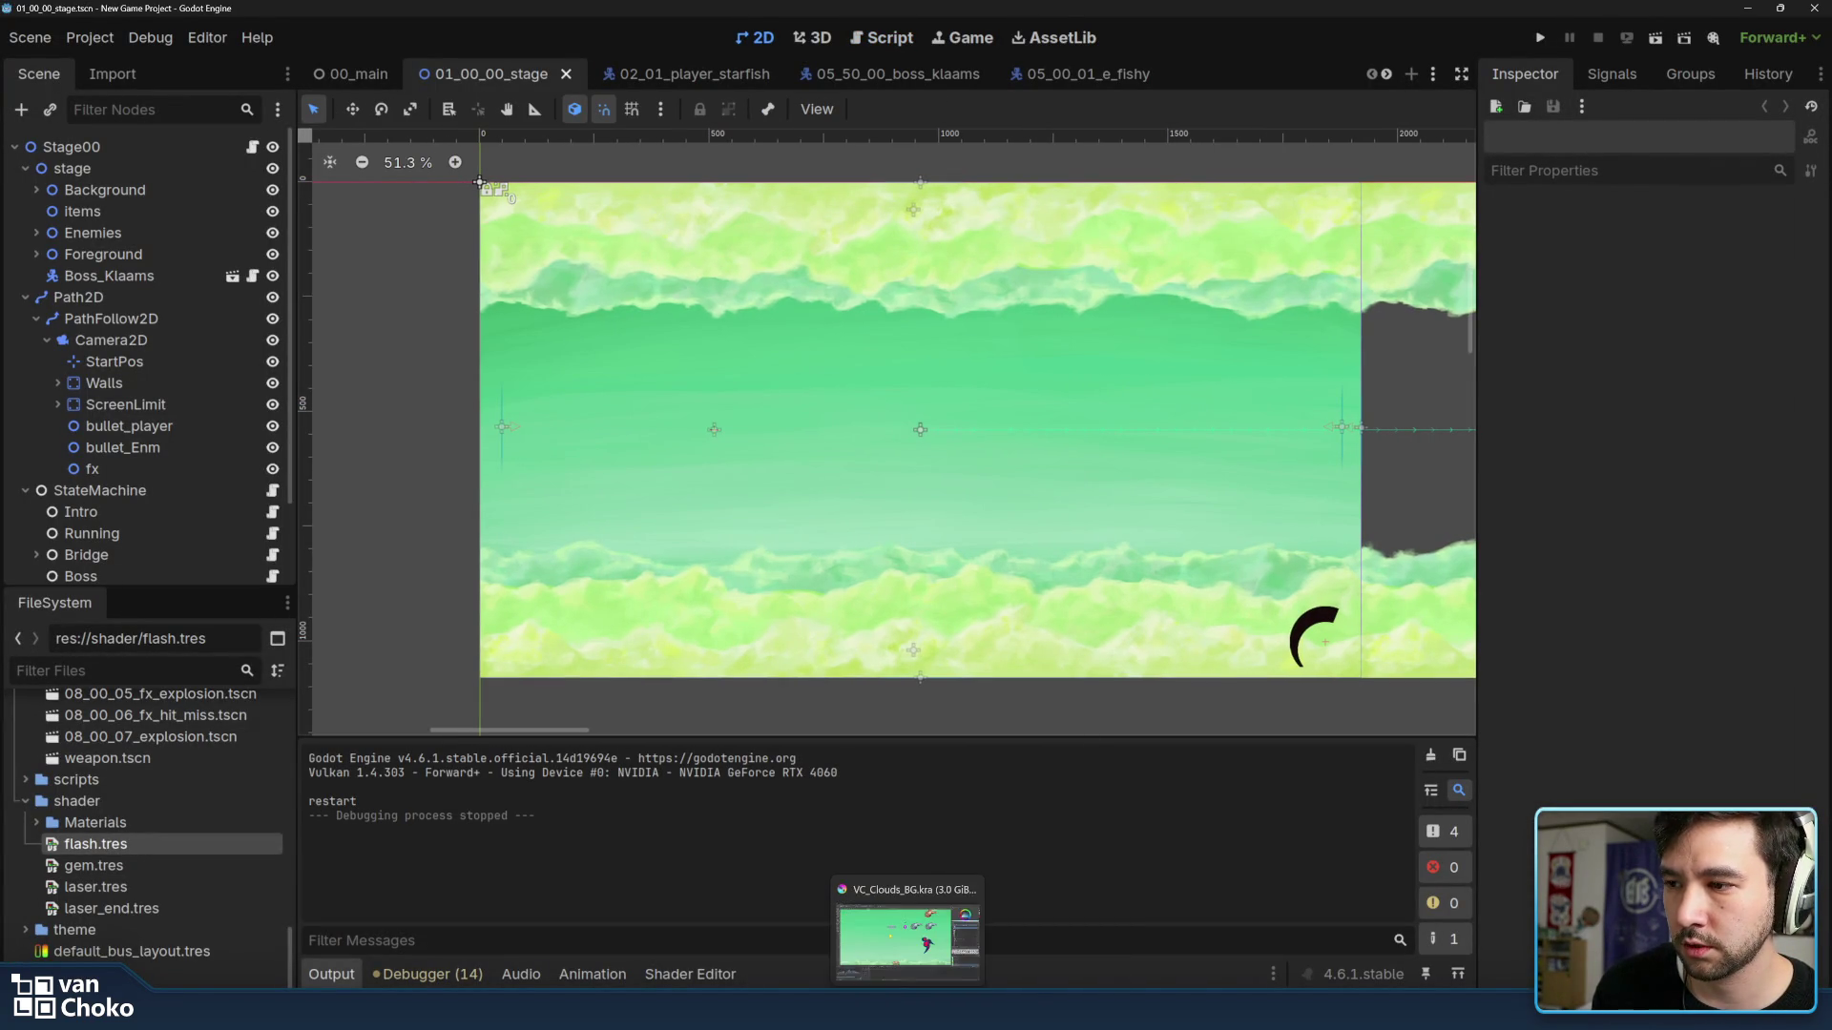
{"action": "left_click", "coordinate": [911, 933]}
{"action": "scroll", "coordinate": [1206, 343], "scroll_direction": "up", "scroll_amount": 2}
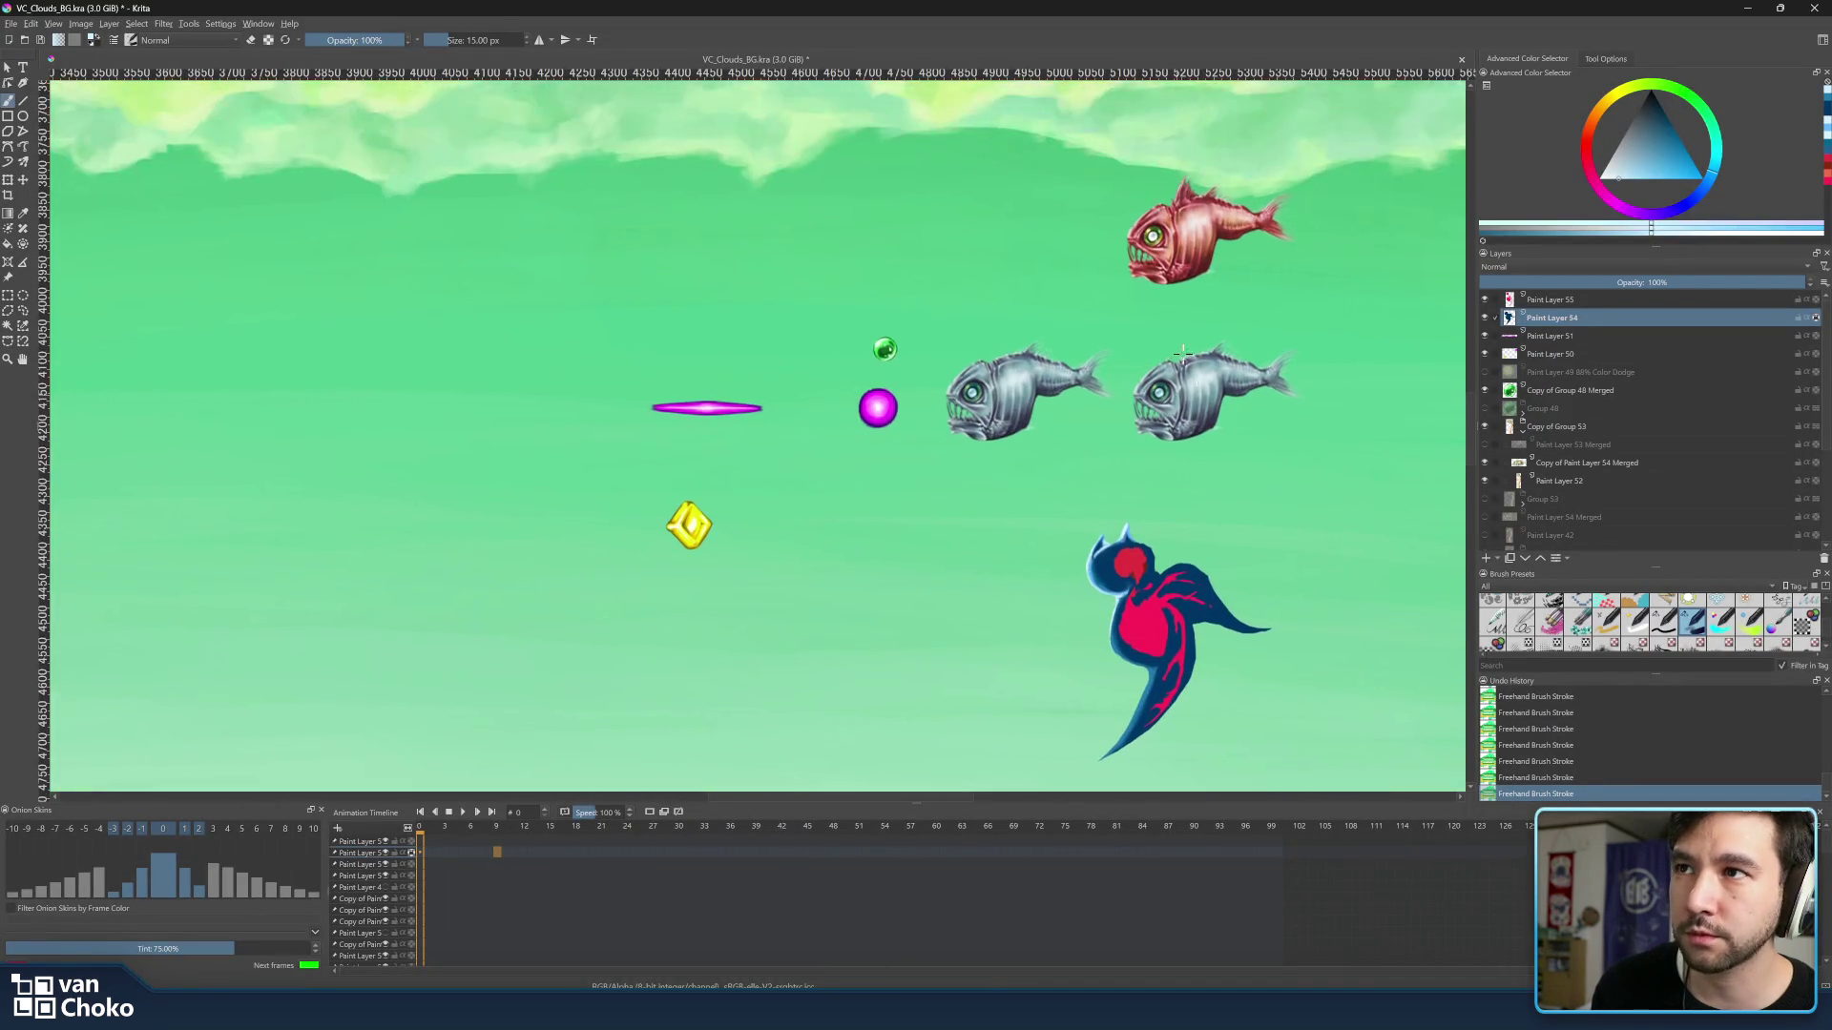
{"action": "scroll", "coordinate": [1205, 343], "scroll_direction": "up", "scroll_amount": 5, "text": "ctrl"}
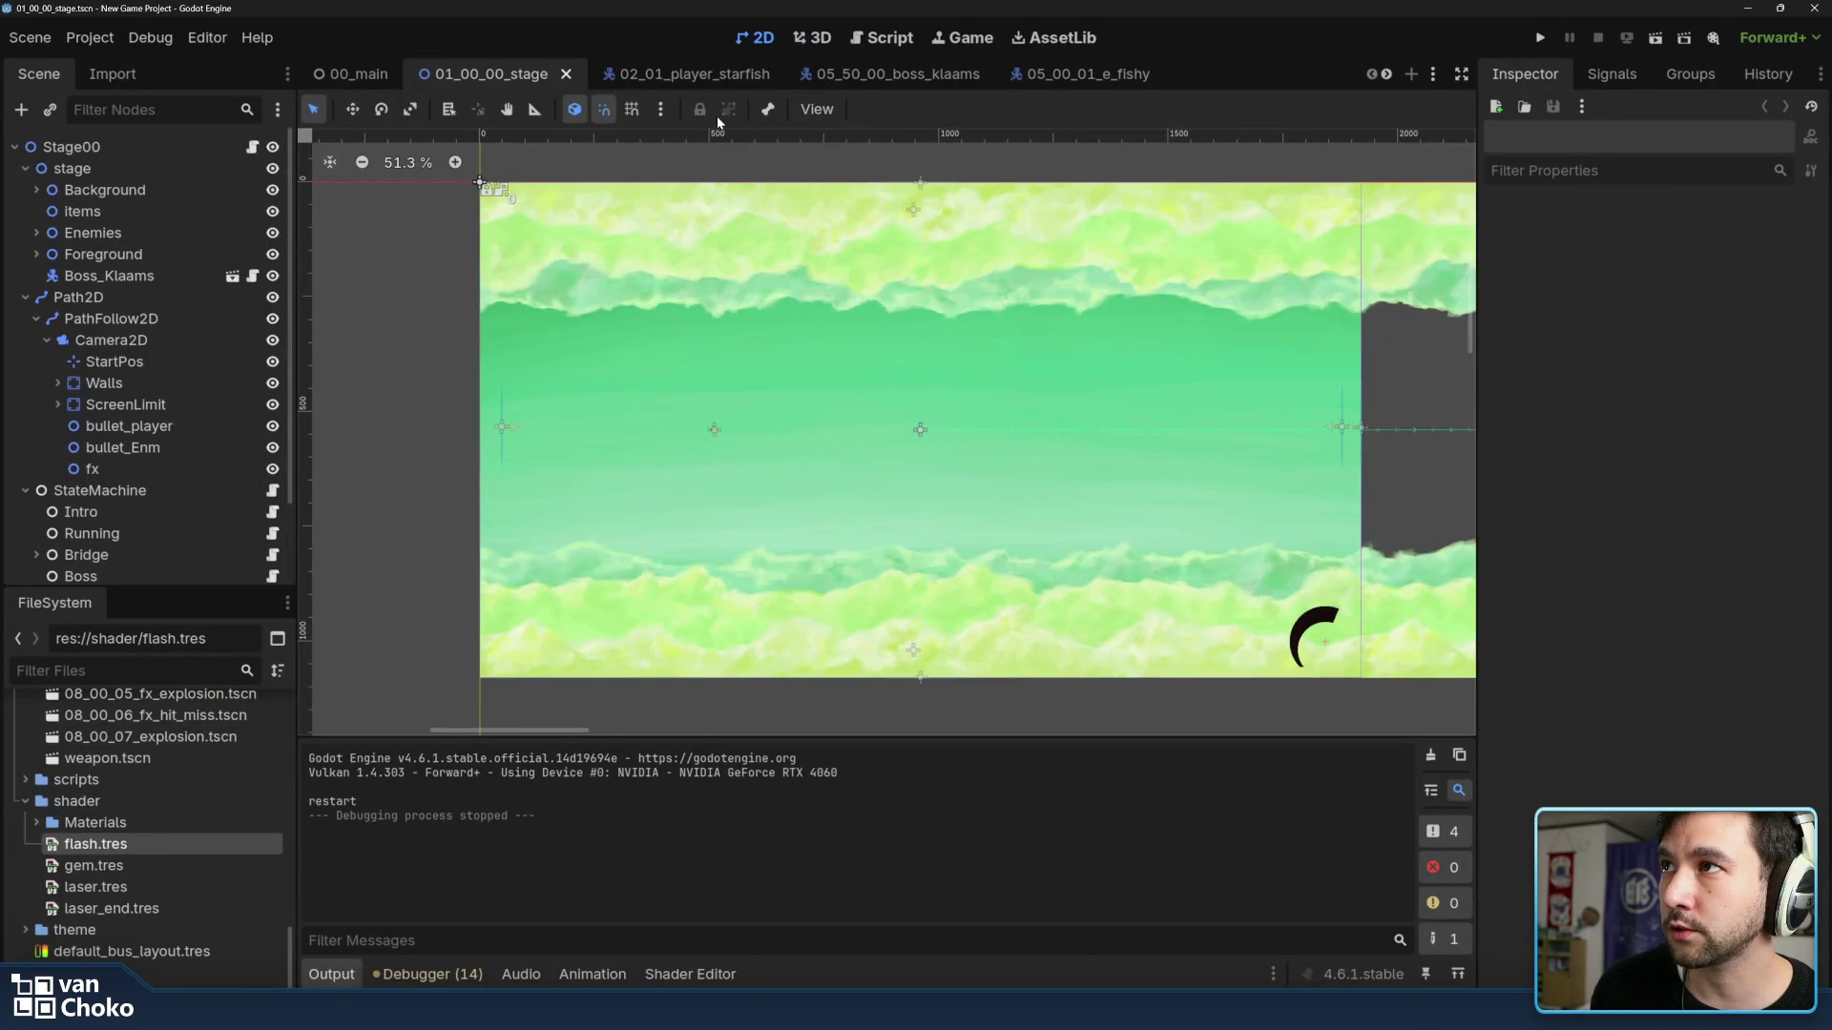
{"action": "left_click", "coordinate": [686, 73]}
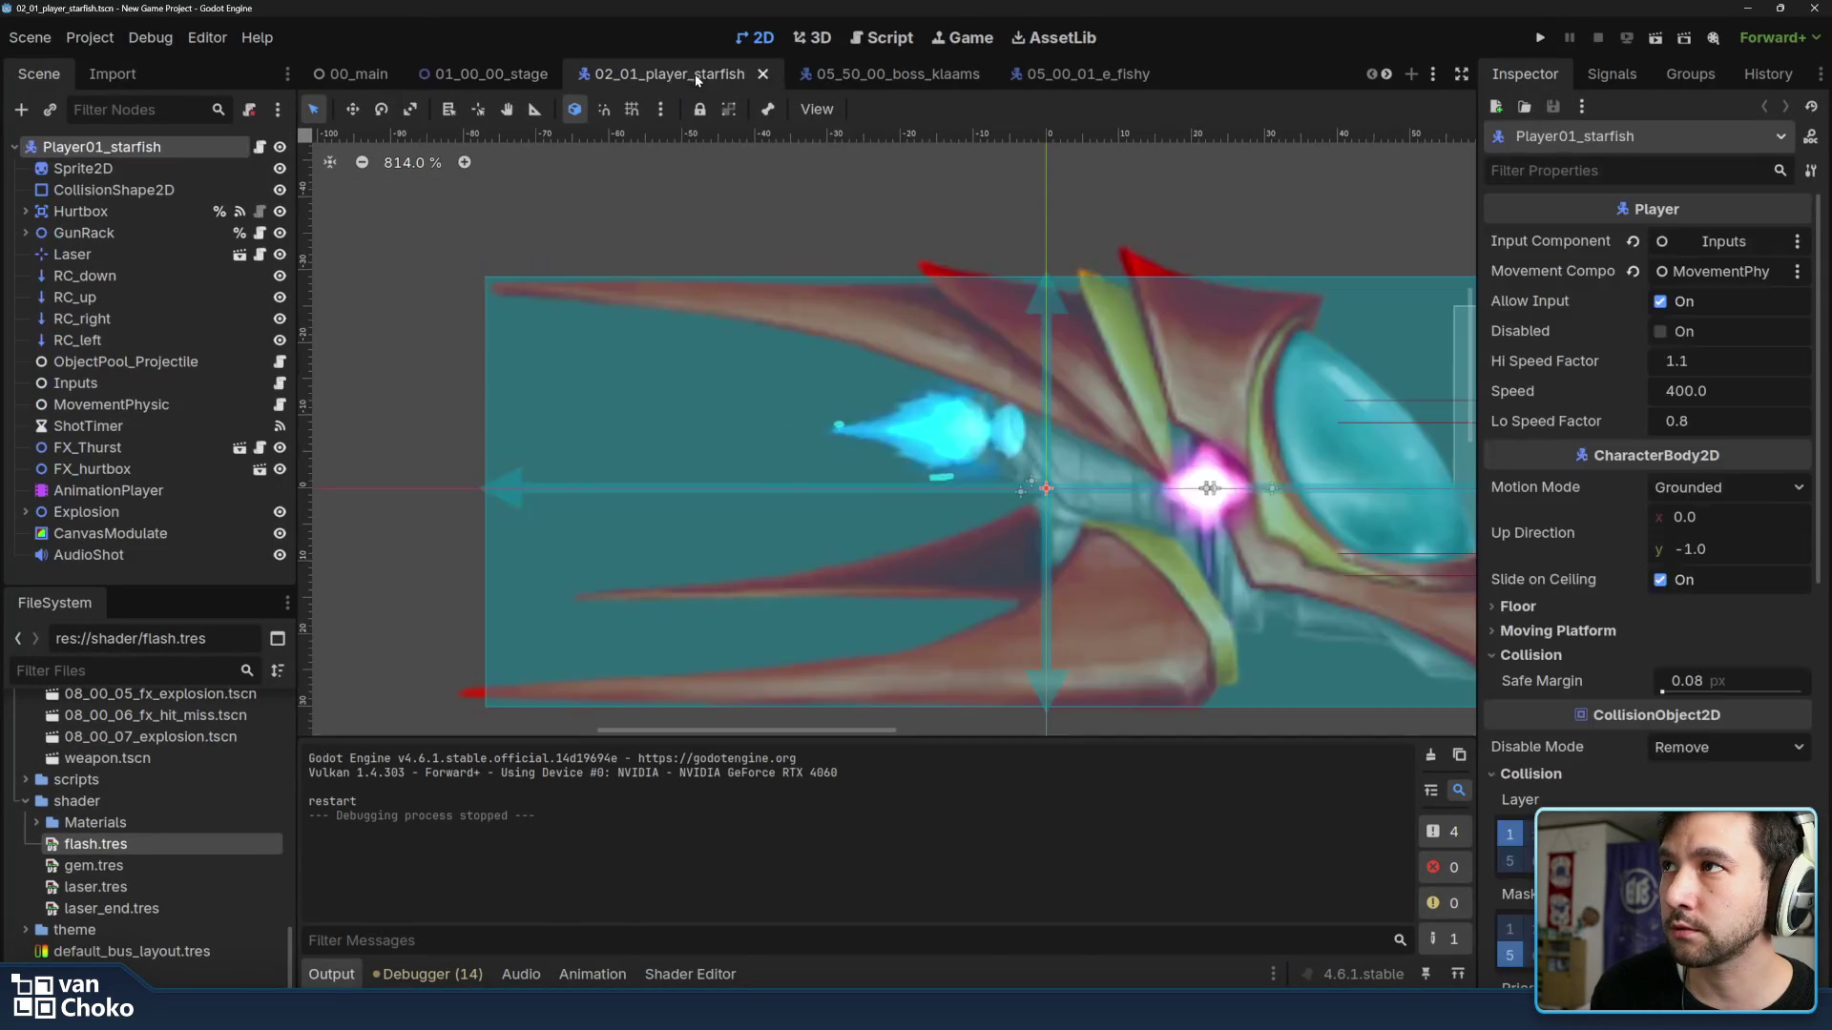
{"action": "left_click", "coordinate": [889, 73]}
{"action": "left_click", "coordinate": [1057, 74]}
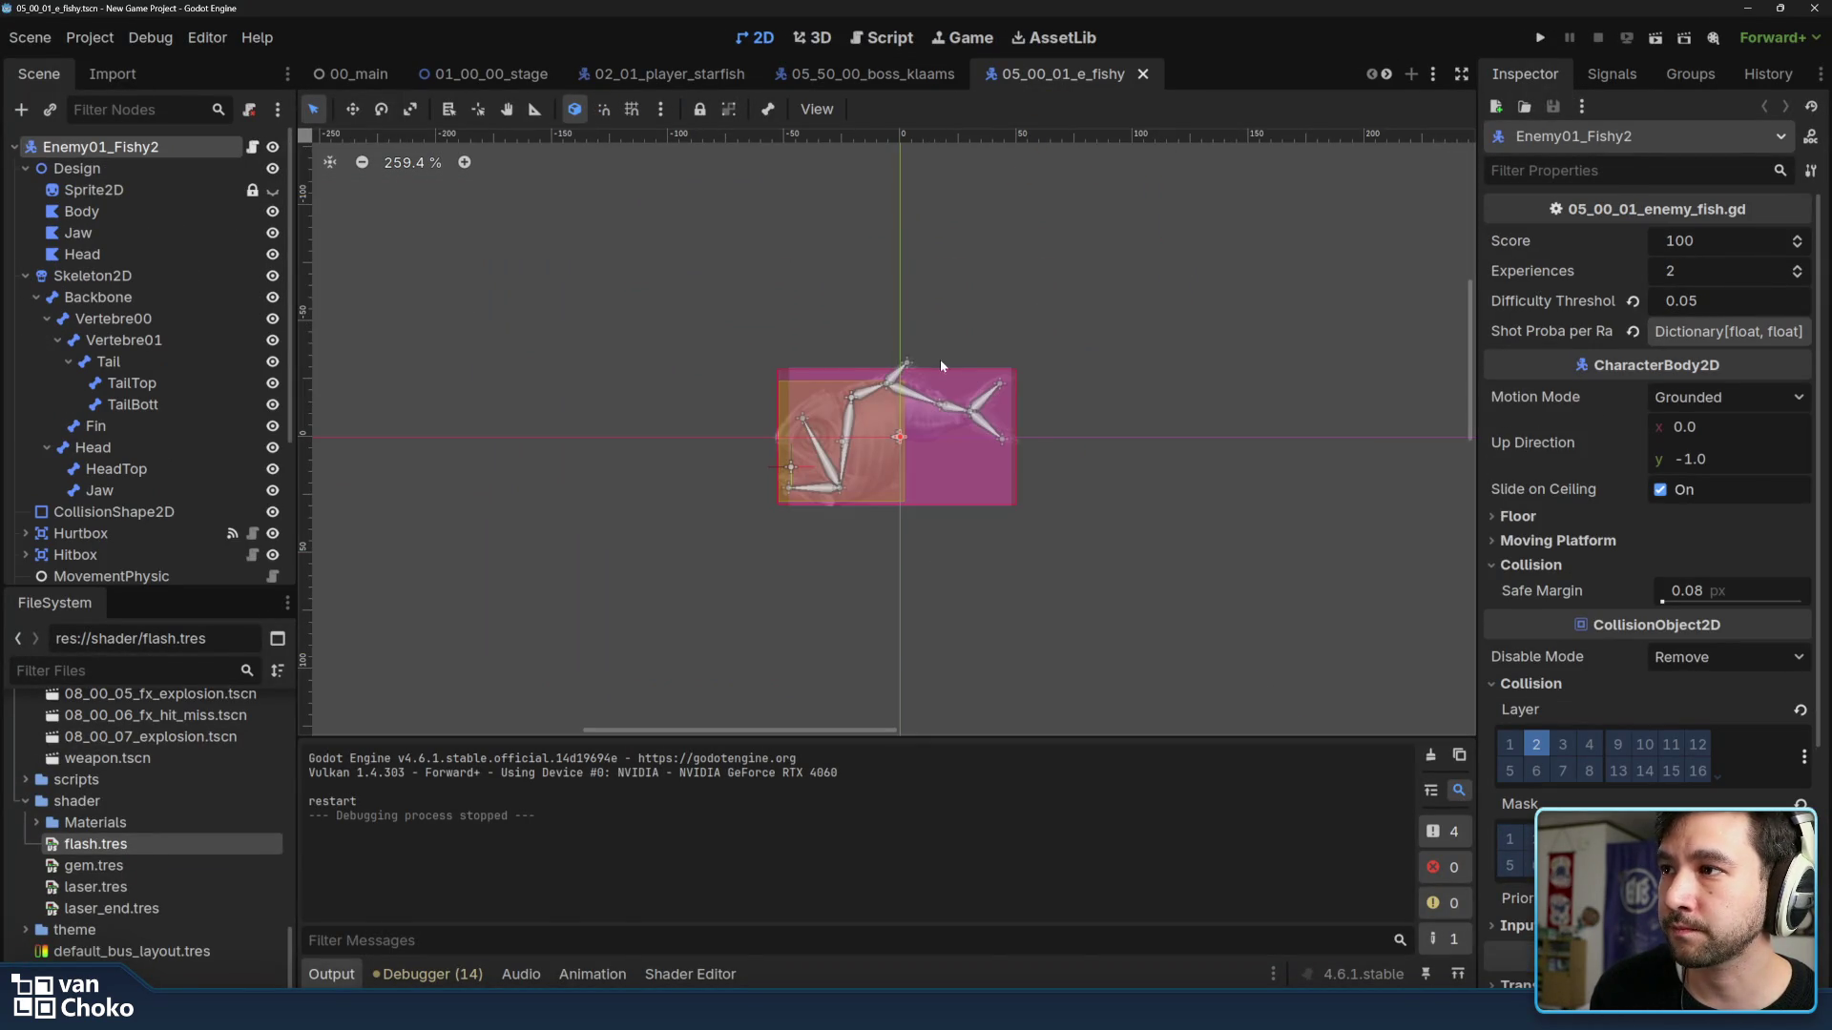
{"action": "scroll", "coordinate": [941, 358], "scroll_direction": "left", "scroll_amount": 2}
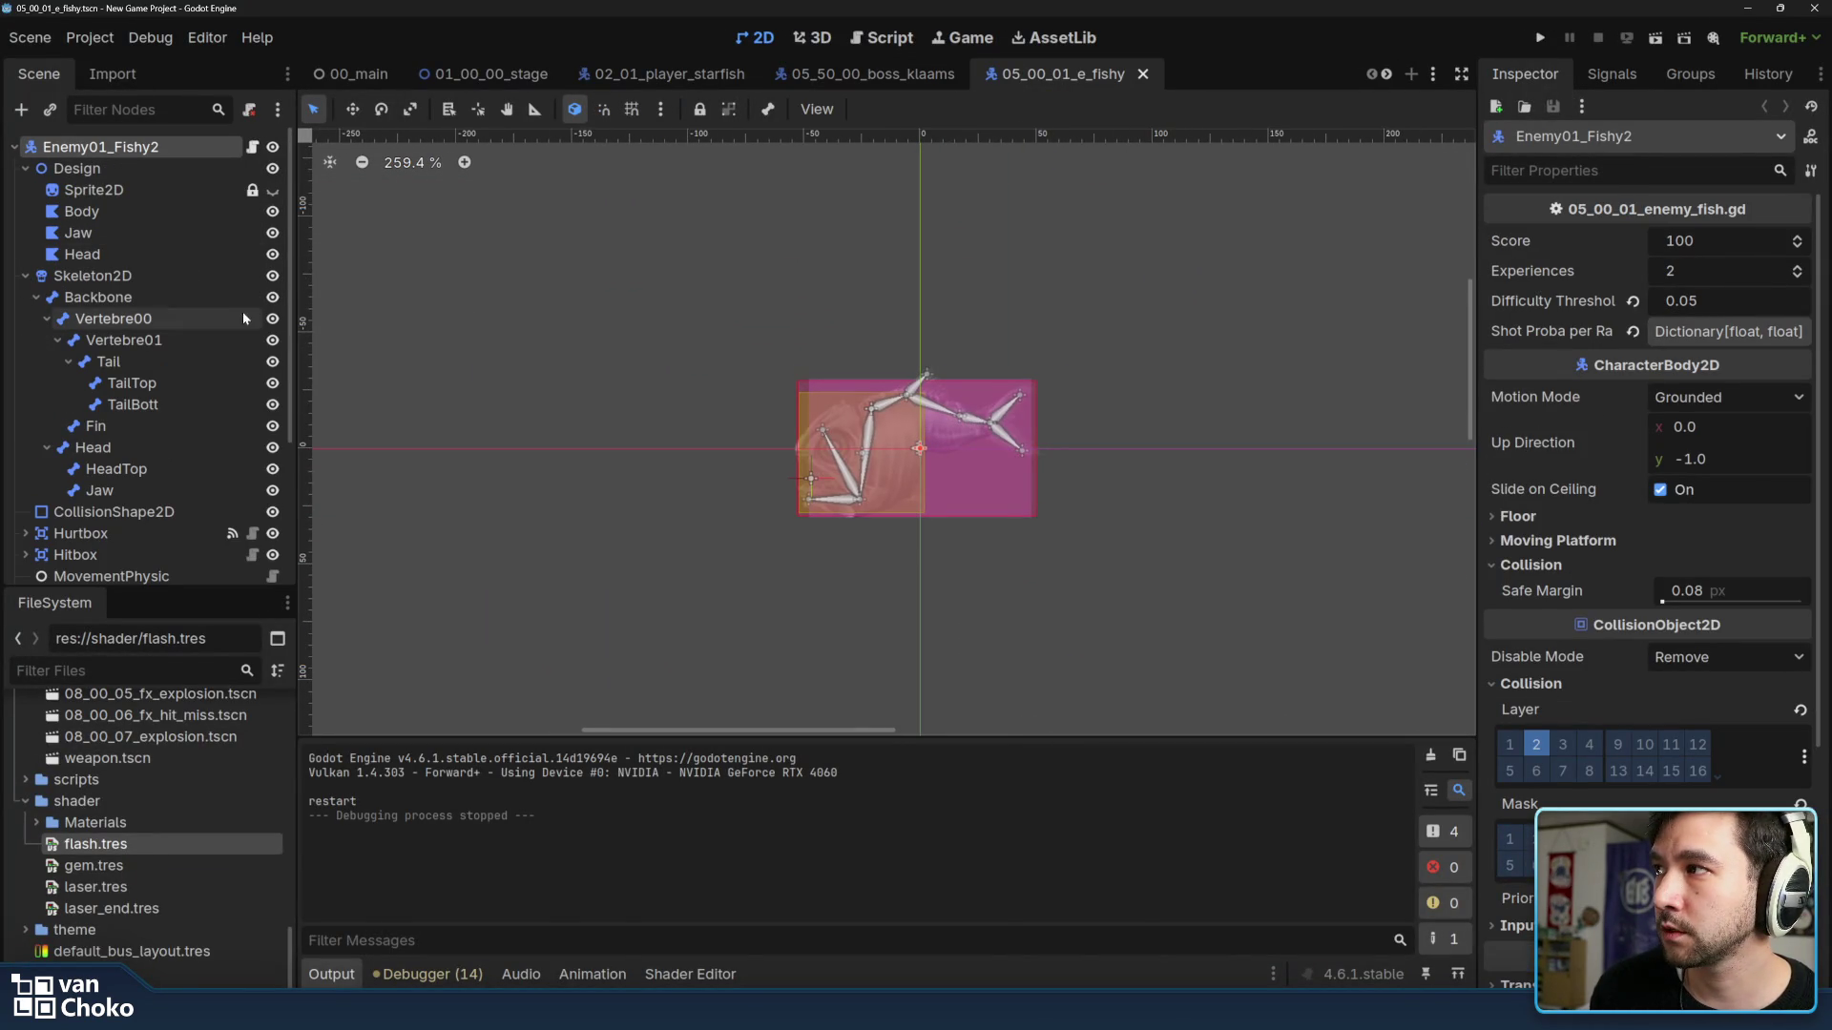
Inspect the fish's Backbone, Vertebre01, Body and Jaw nodes, then collapse the Design node.
{"action": "left_click", "coordinate": [97, 296]}
{"action": "left_click", "coordinate": [123, 340]}
{"action": "left_click", "coordinate": [114, 209]}
{"action": "left_click", "coordinate": [114, 232]}
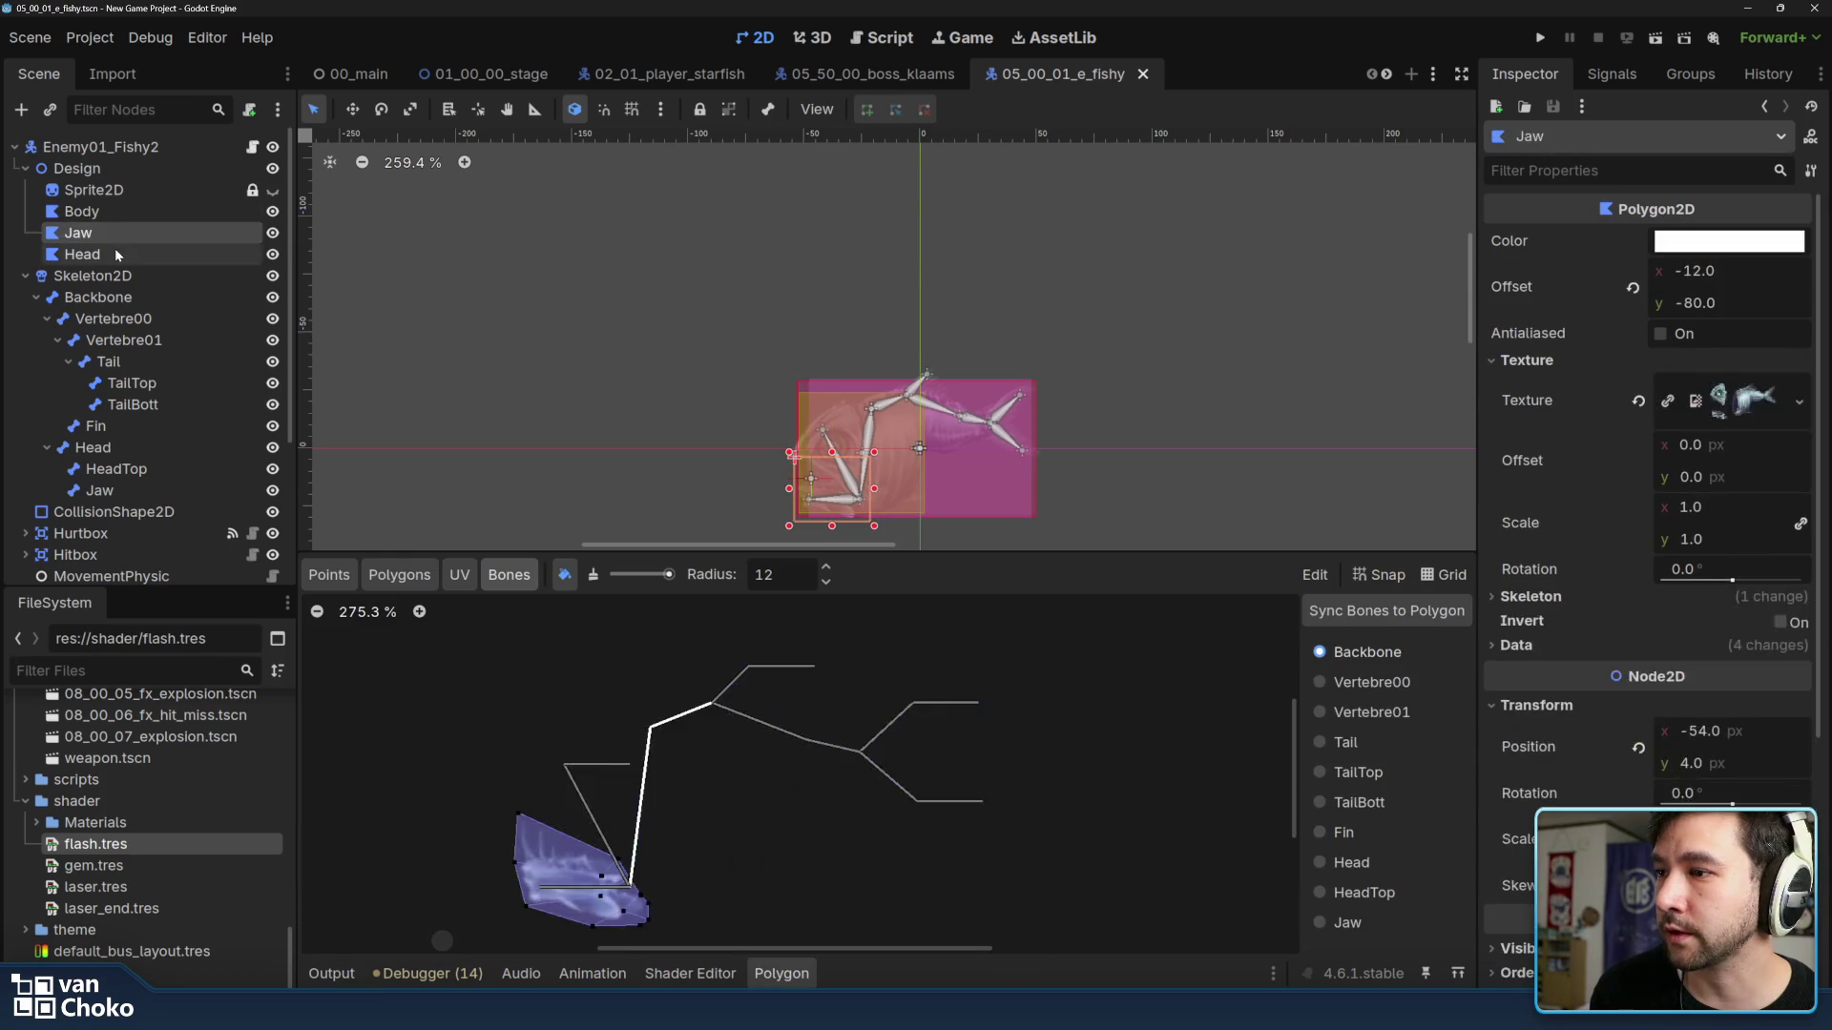
{"action": "left_click", "coordinate": [108, 168]}
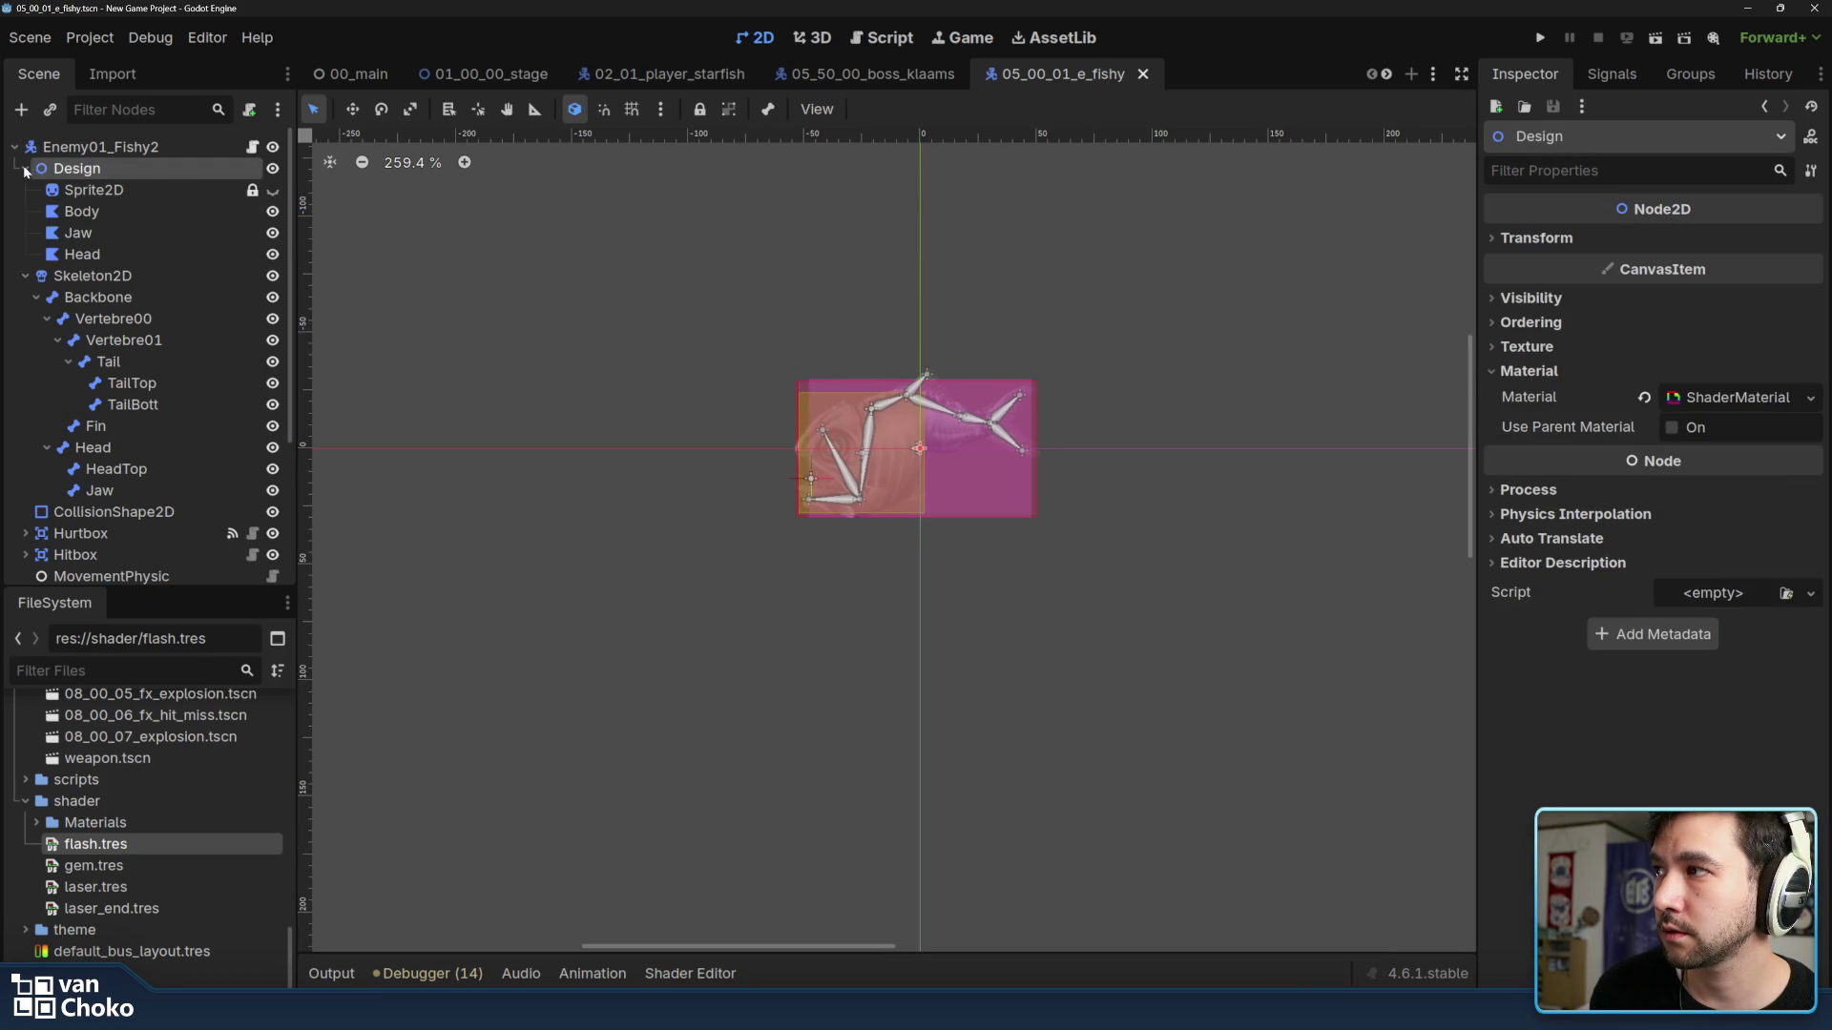
{"action": "left_click", "coordinate": [25, 170]}
Hide the fish's collision and Hitbox overlays, then play and stop its loop animation on the AnimationPlayer.
{"action": "left_click", "coordinate": [272, 424]}
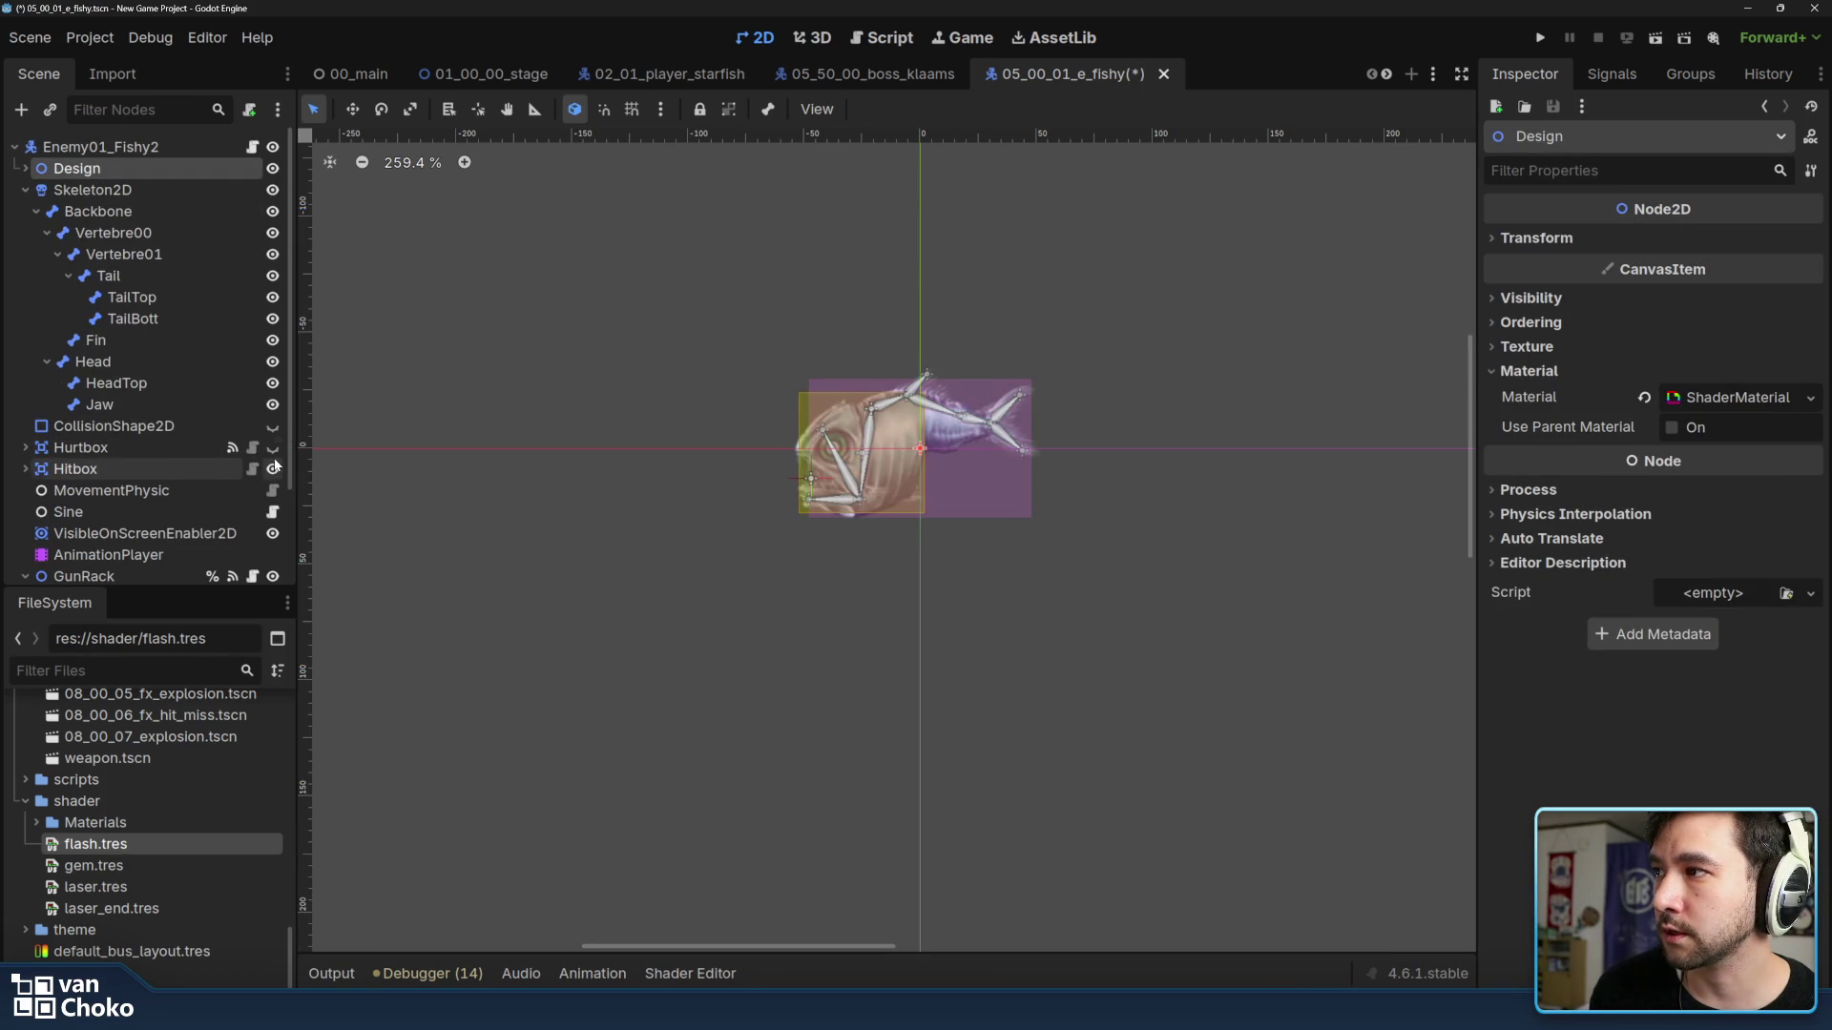
{"action": "left_click", "coordinate": [273, 467]}
{"action": "left_click", "coordinate": [164, 553]}
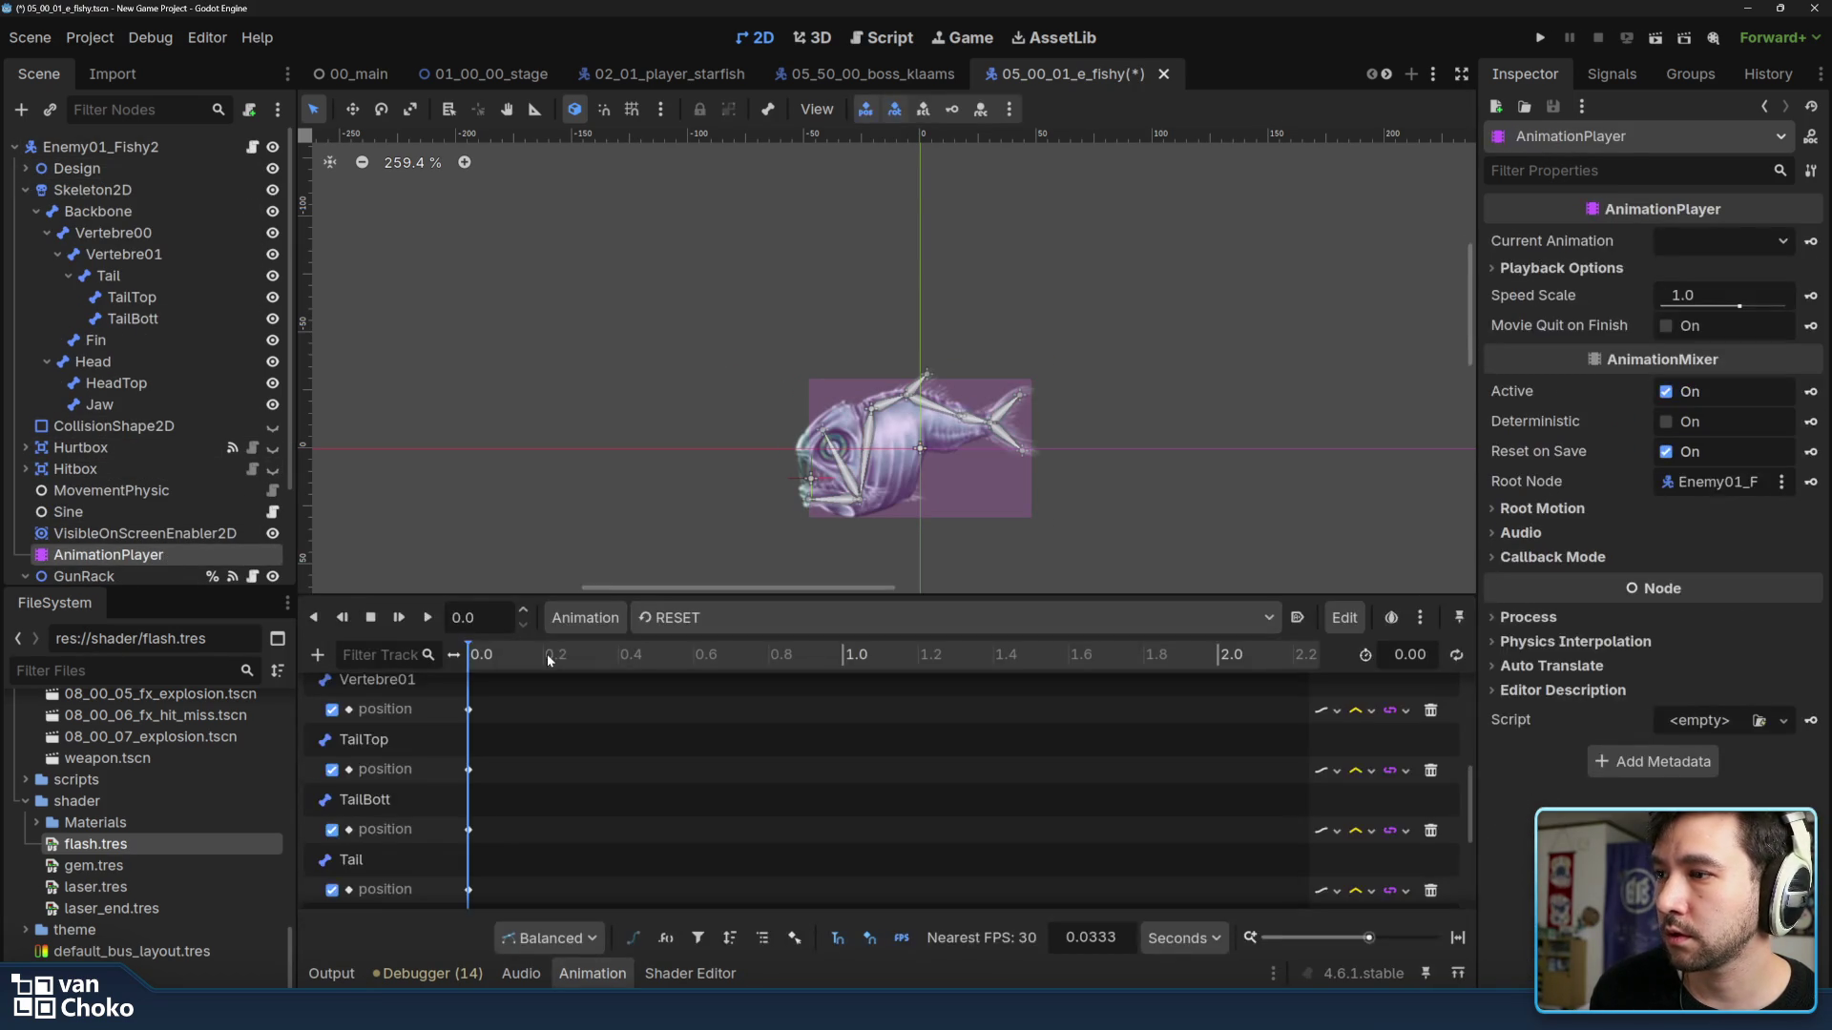
{"action": "left_click", "coordinate": [801, 619]}
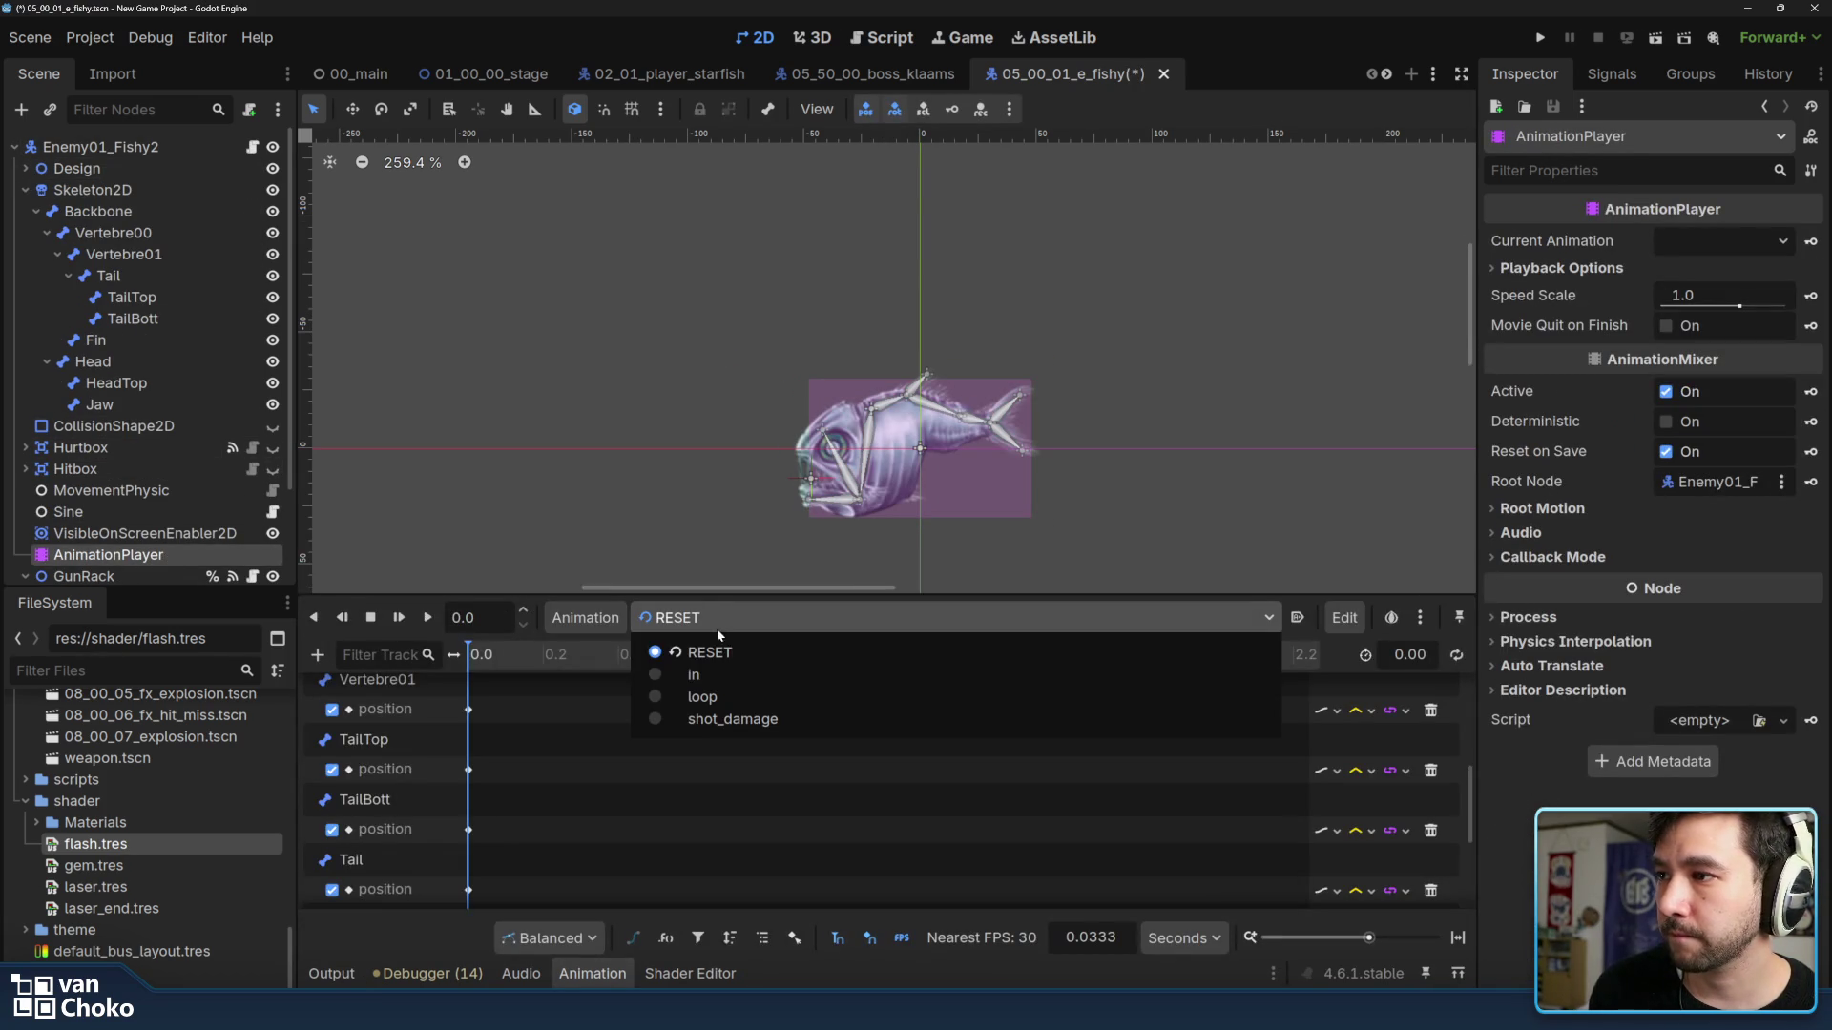
{"action": "left_click", "coordinate": [725, 698]}
{"action": "left_click", "coordinate": [427, 619]}
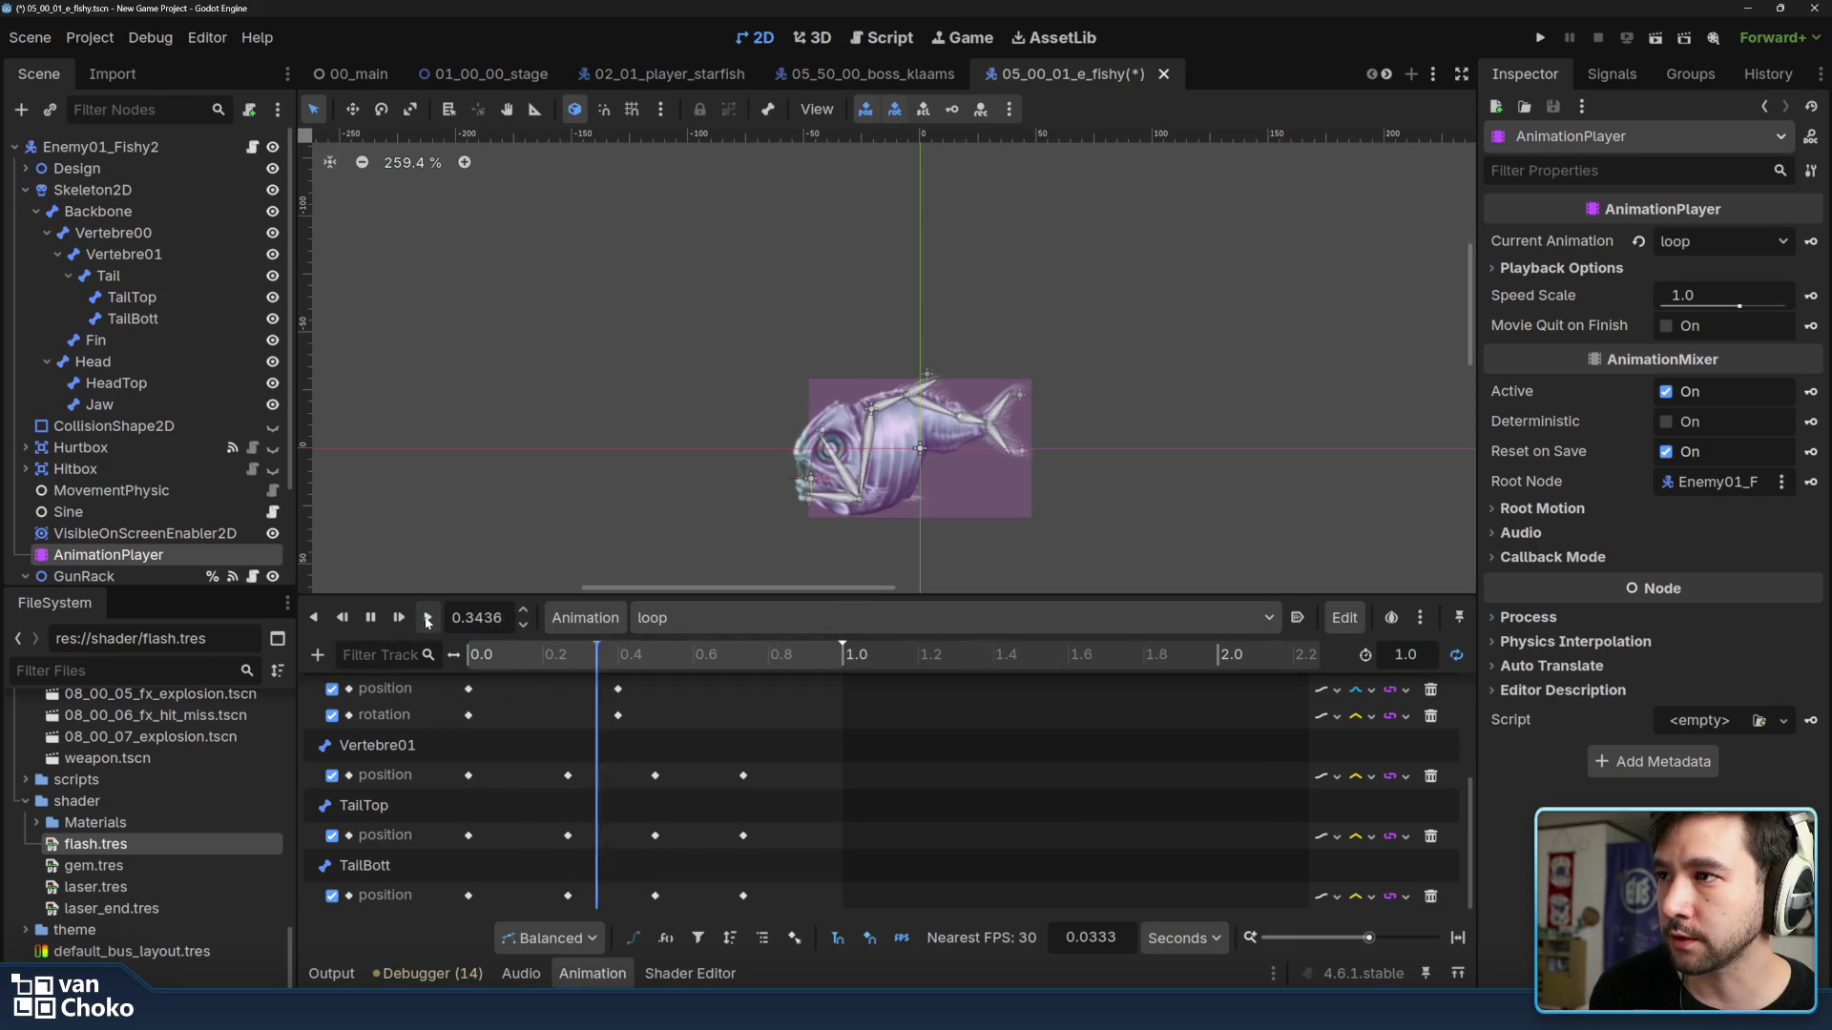
{"action": "scroll", "coordinate": [1003, 528], "scroll_direction": "up", "scroll_amount": 1}
{"action": "scroll", "coordinate": [927, 462], "scroll_direction": "up", "scroll_amount": 3}
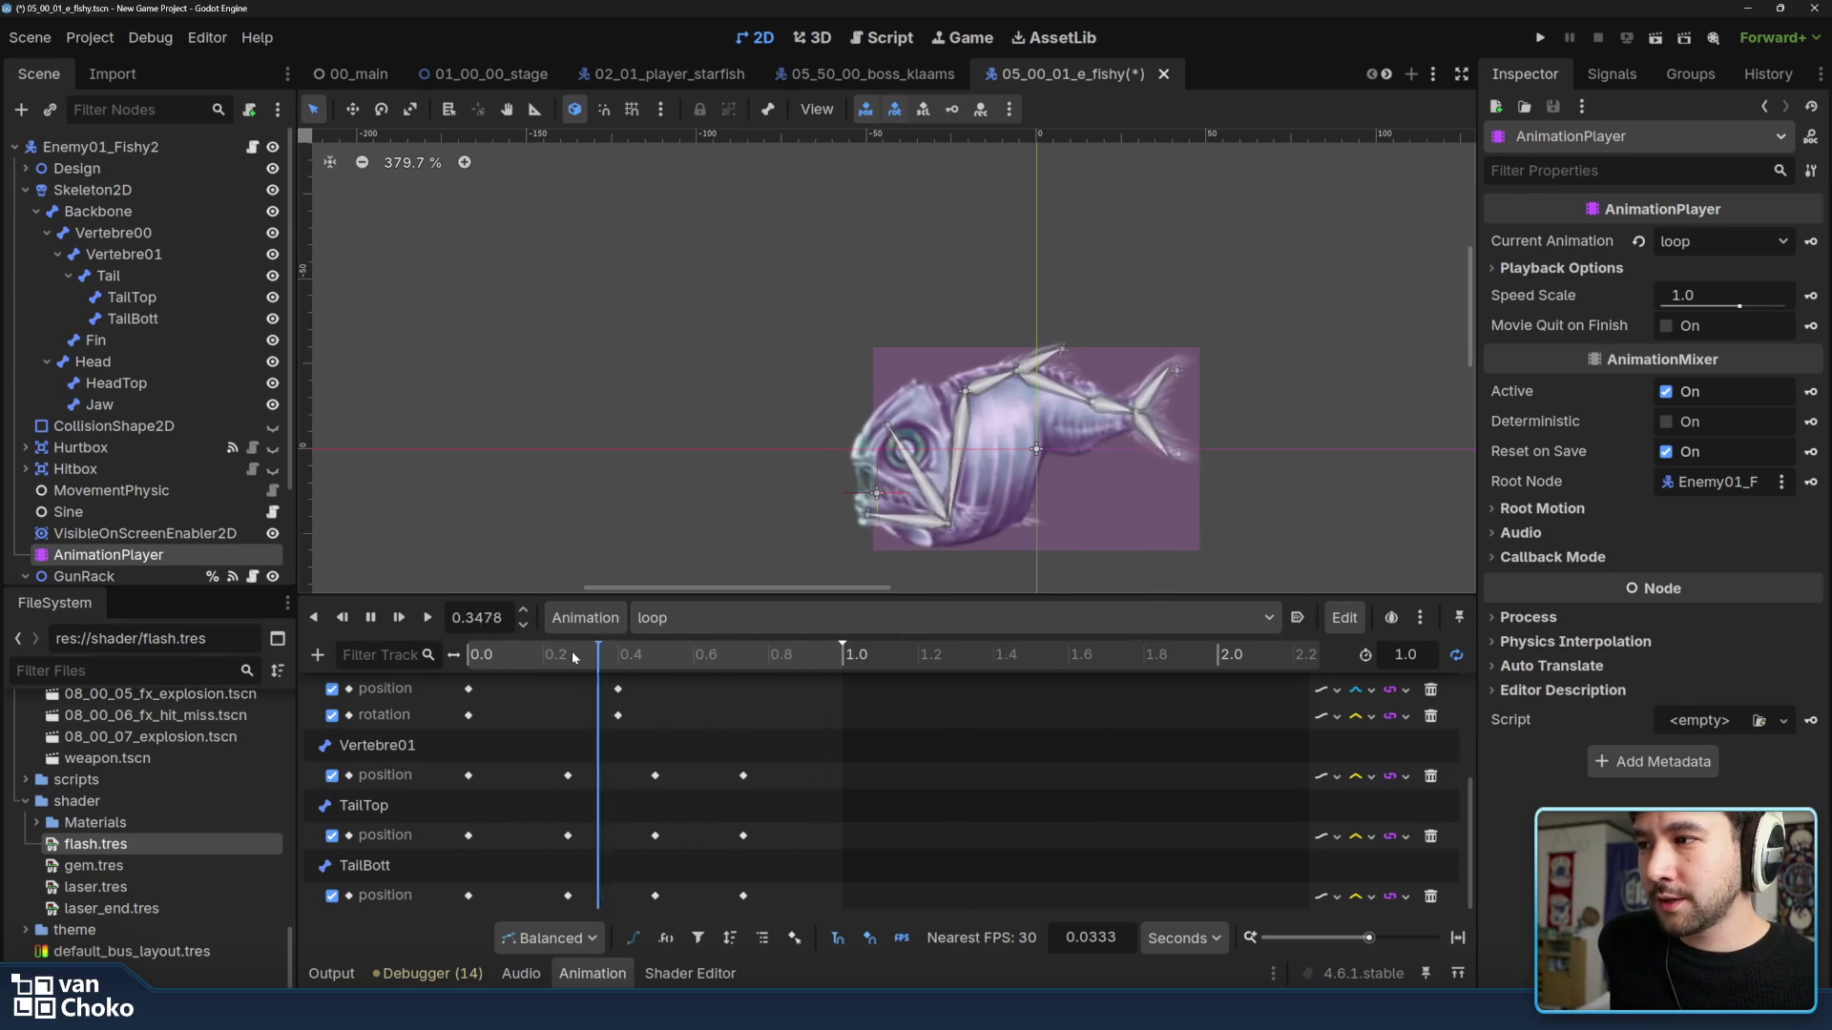
{"action": "left_click", "coordinate": [370, 625]}
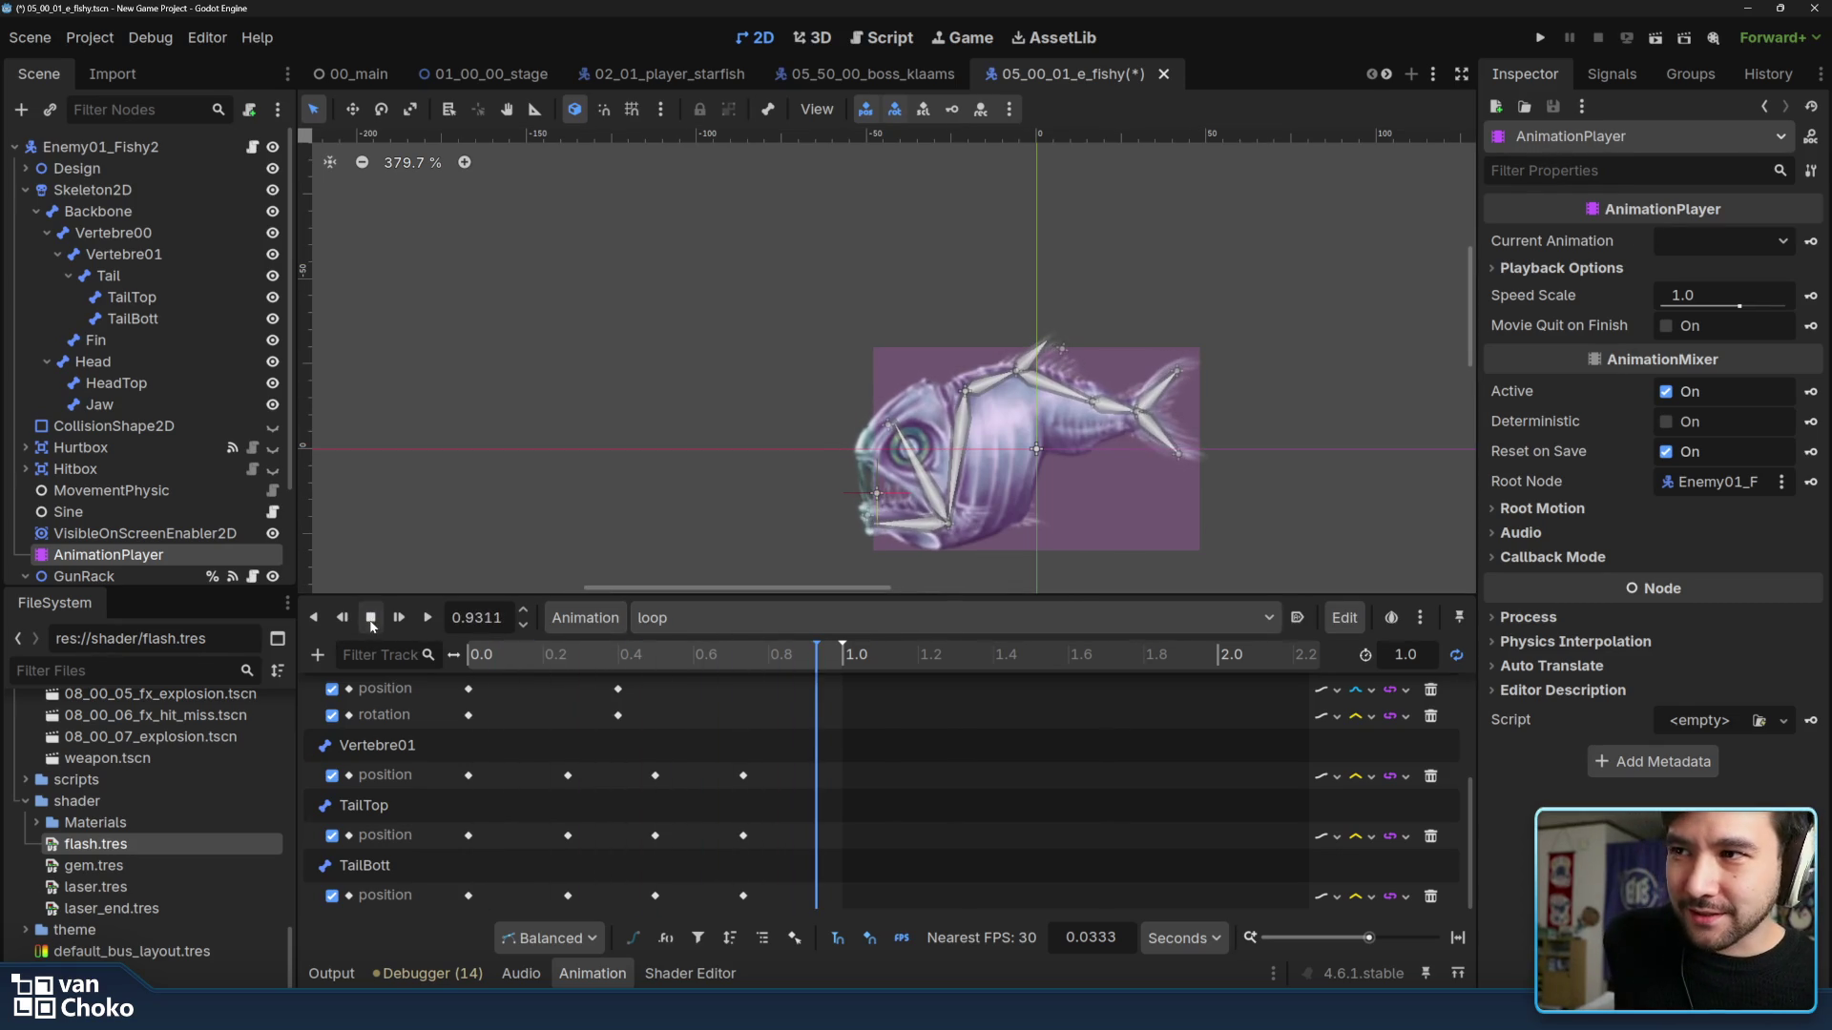
Rewind the fish animation to its start and show its Hitbox, Hurtbox and CollisionShape2D shapes.
{"action": "mouse_move", "coordinate": [559, 654]}
{"action": "left_mouse_down"}
{"action": "mouse_move", "coordinate": [493, 651]}
{"action": "mouse_move", "coordinate": [781, 655]}
{"action": "mouse_move", "coordinate": [461, 654]}
{"action": "left_mouse_up"}
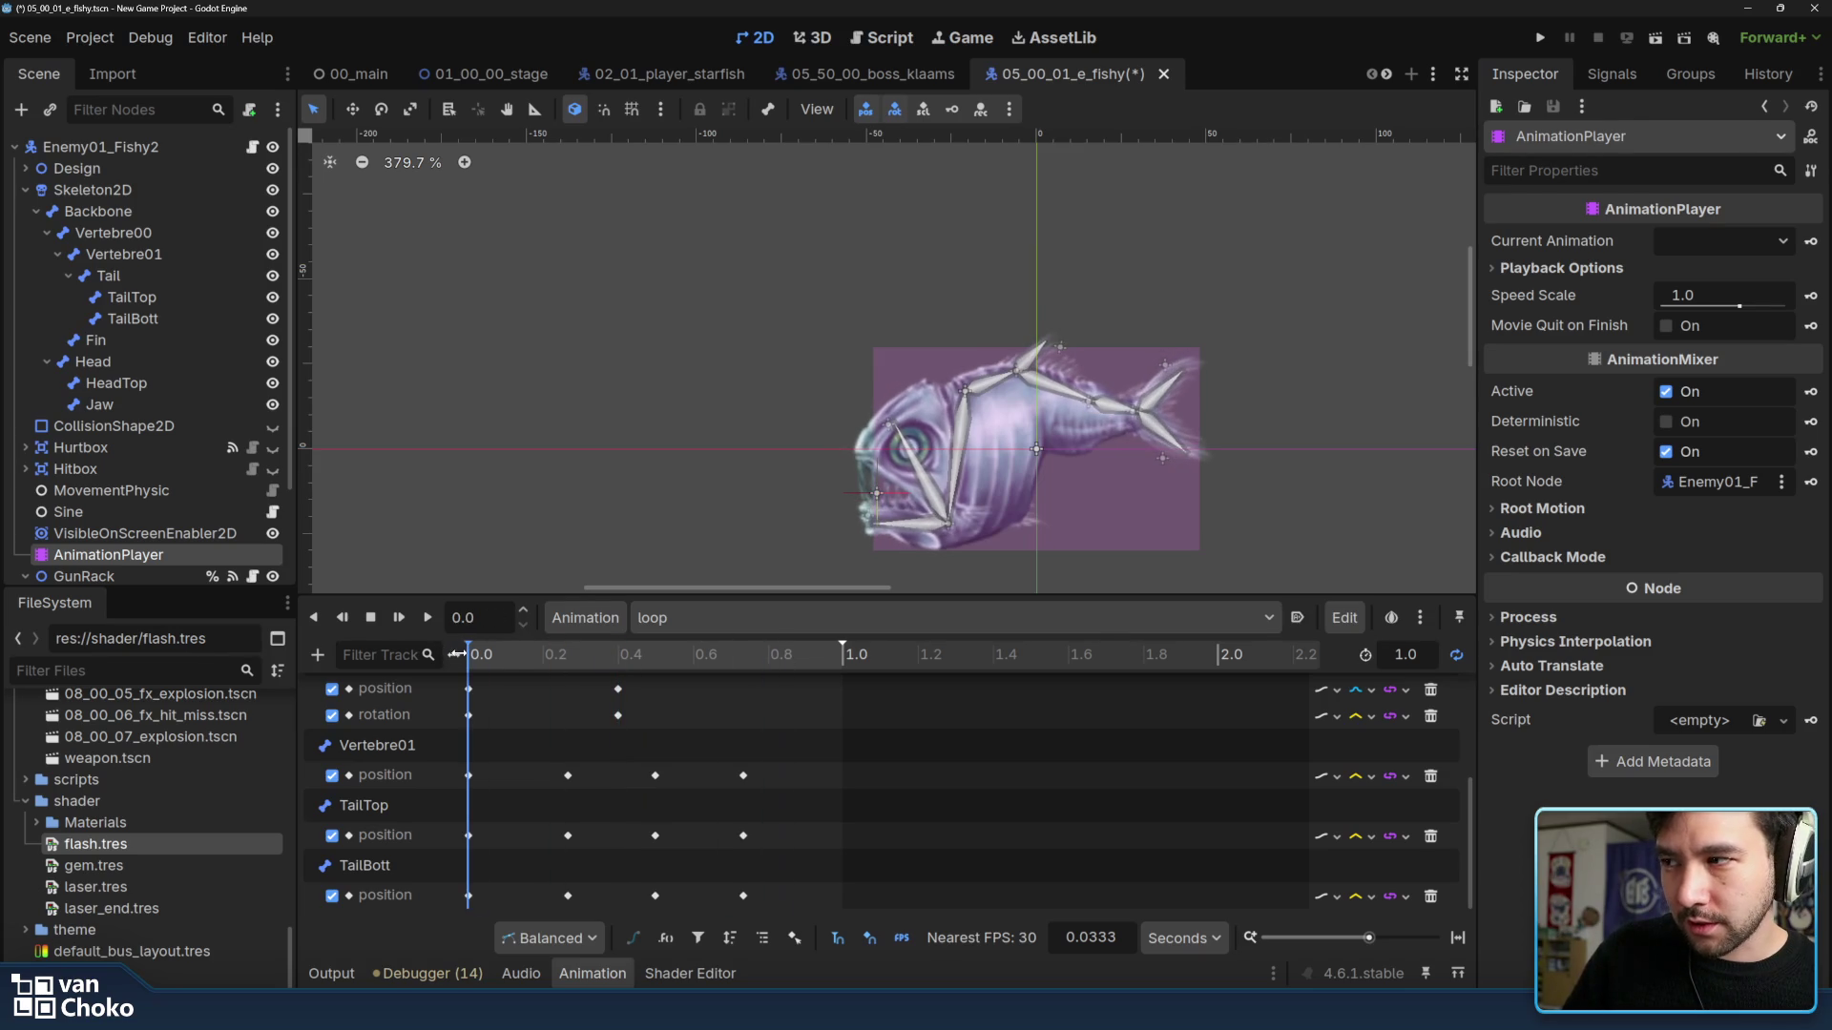
{"action": "scroll", "coordinate": [672, 415], "scroll_direction": "down", "scroll_amount": 1}
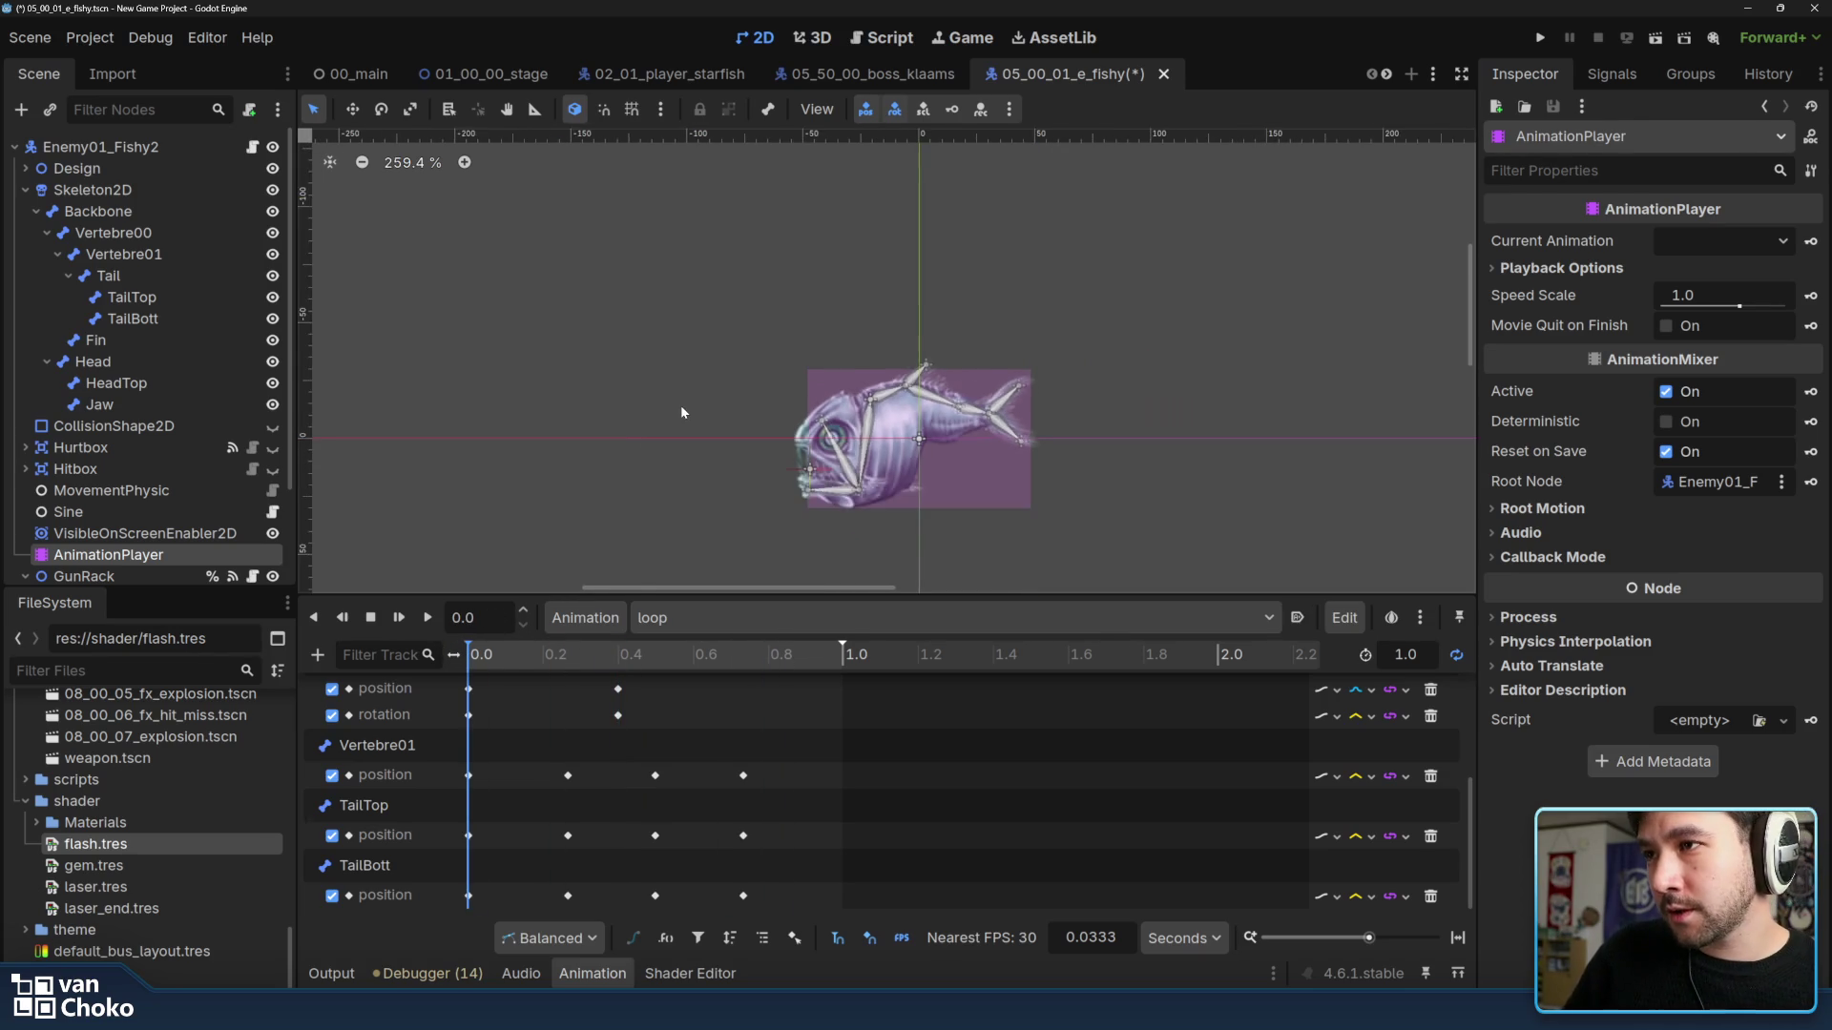
{"action": "left_click_drag", "start_coordinate": [683, 406], "coordinate": [672, 324]}
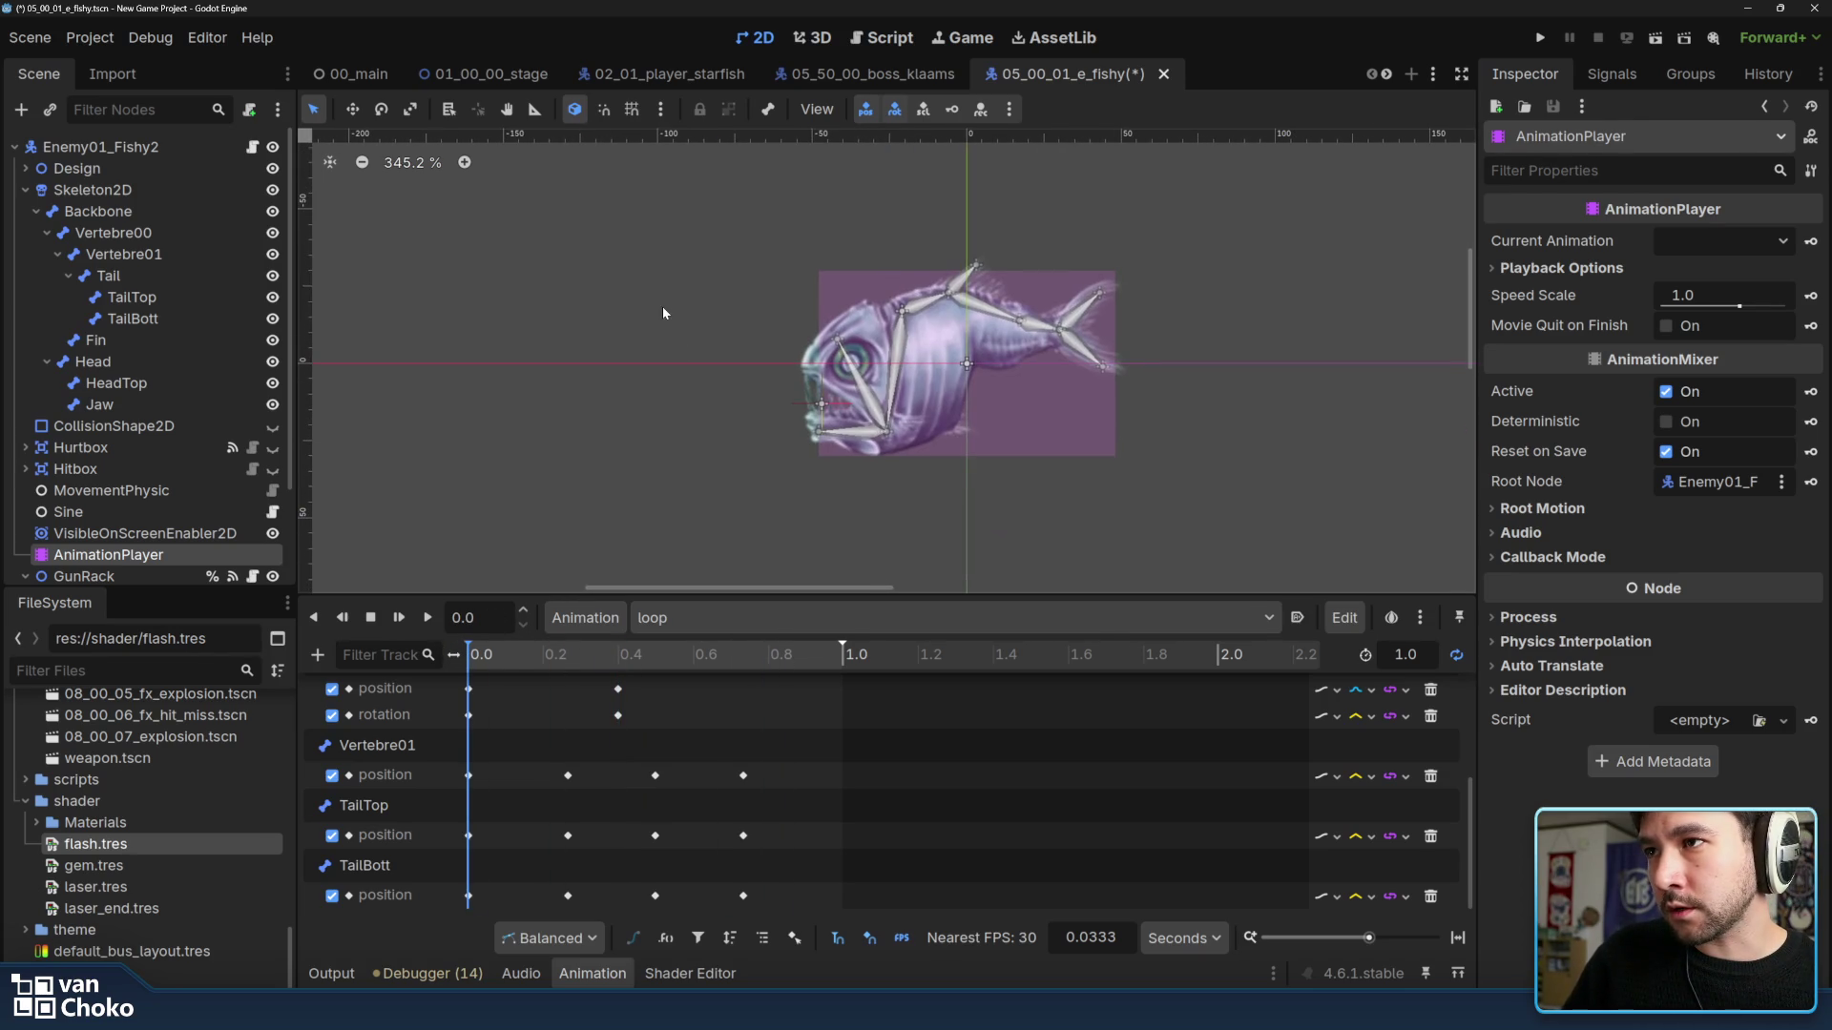
{"action": "left_click", "coordinate": [272, 468]}
{"action": "left_click", "coordinate": [272, 426]}
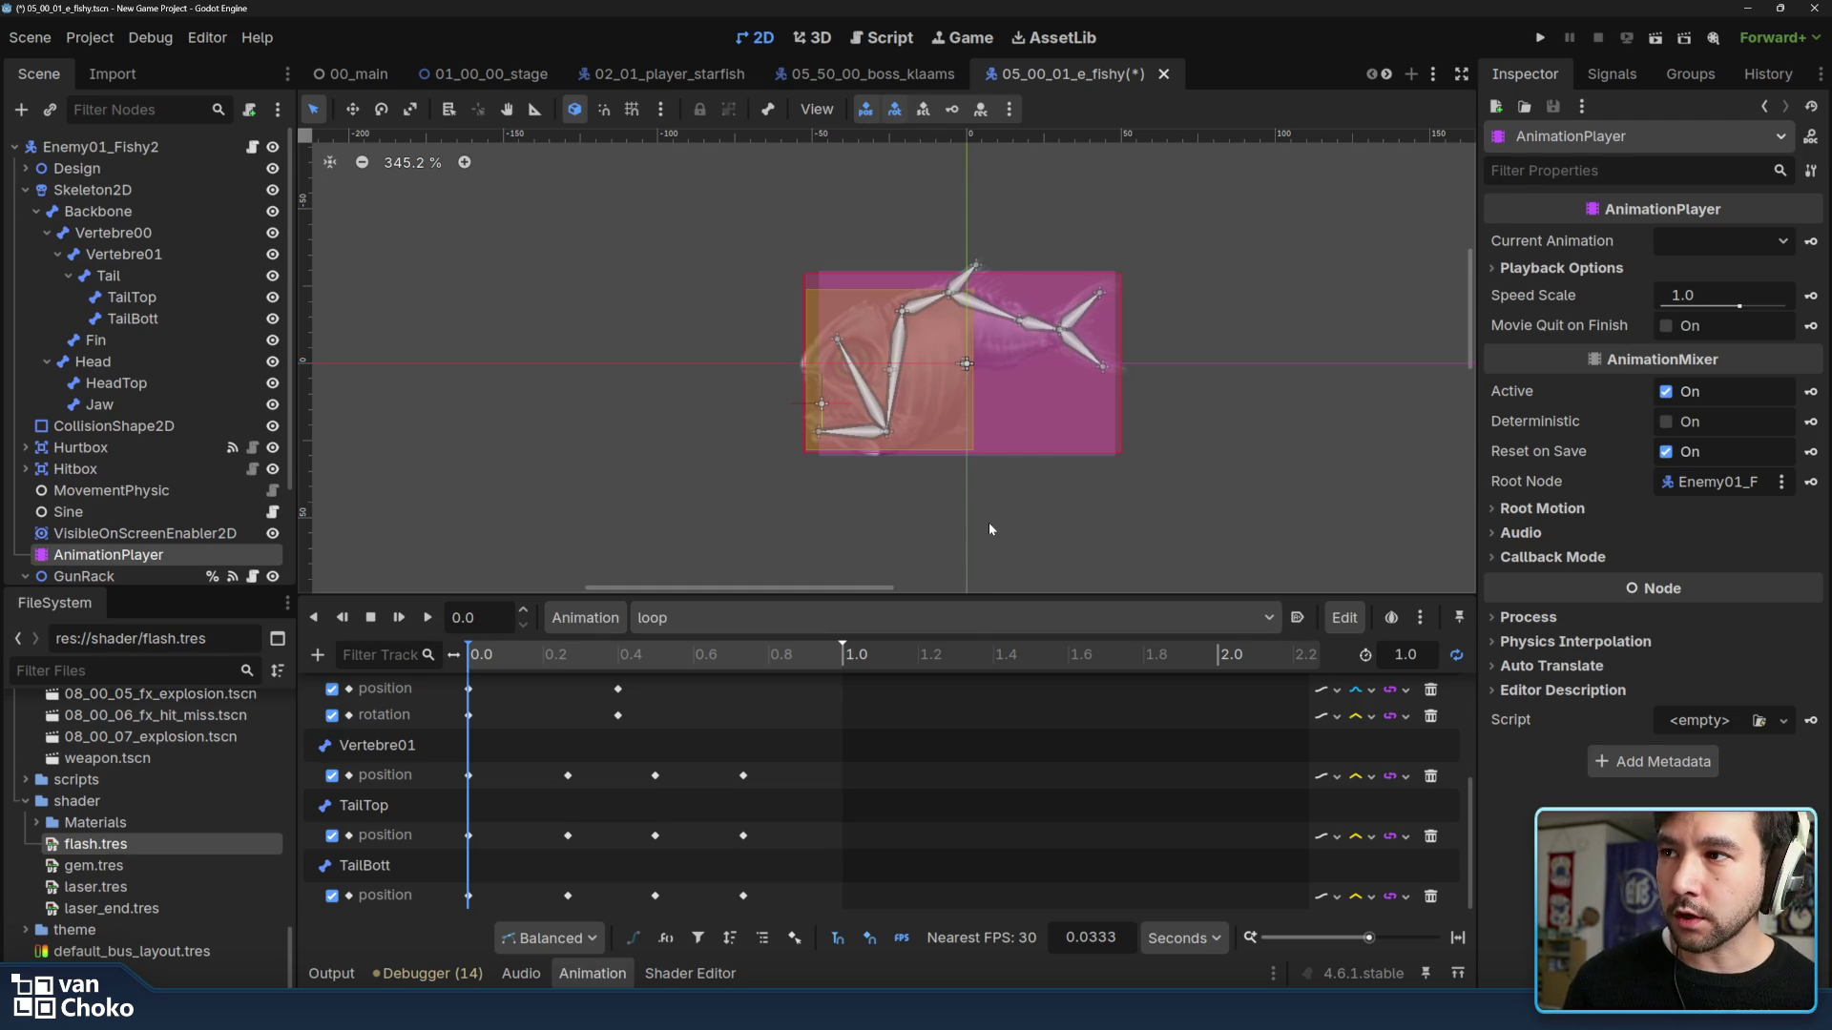
{"action": "scroll", "coordinate": [1061, 329], "scroll_direction": "up", "scroll_amount": 2}
Recentre the fish in the viewport and slightly enlarge the animation timeline panel.
{"action": "left_click_drag", "start_coordinate": [1205, 481], "coordinate": [1208, 467]}
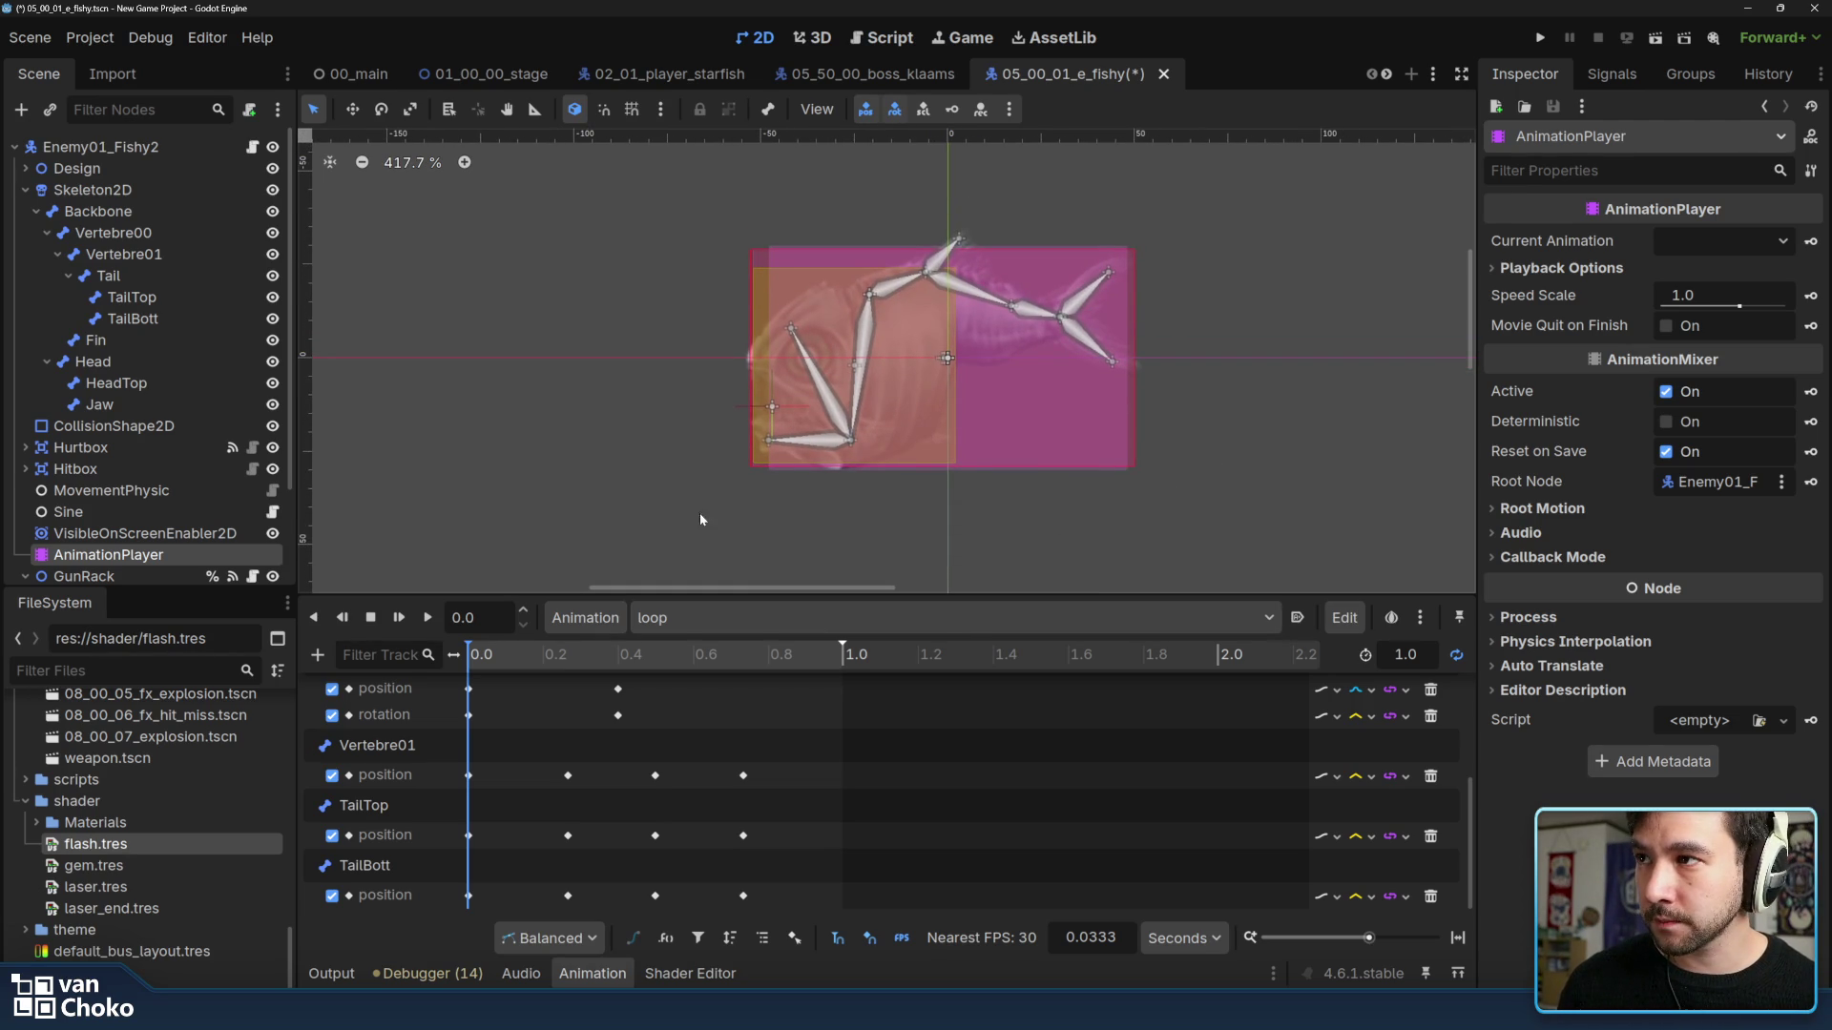
{"action": "left_click_drag", "start_coordinate": [964, 434], "coordinate": [976, 450]}
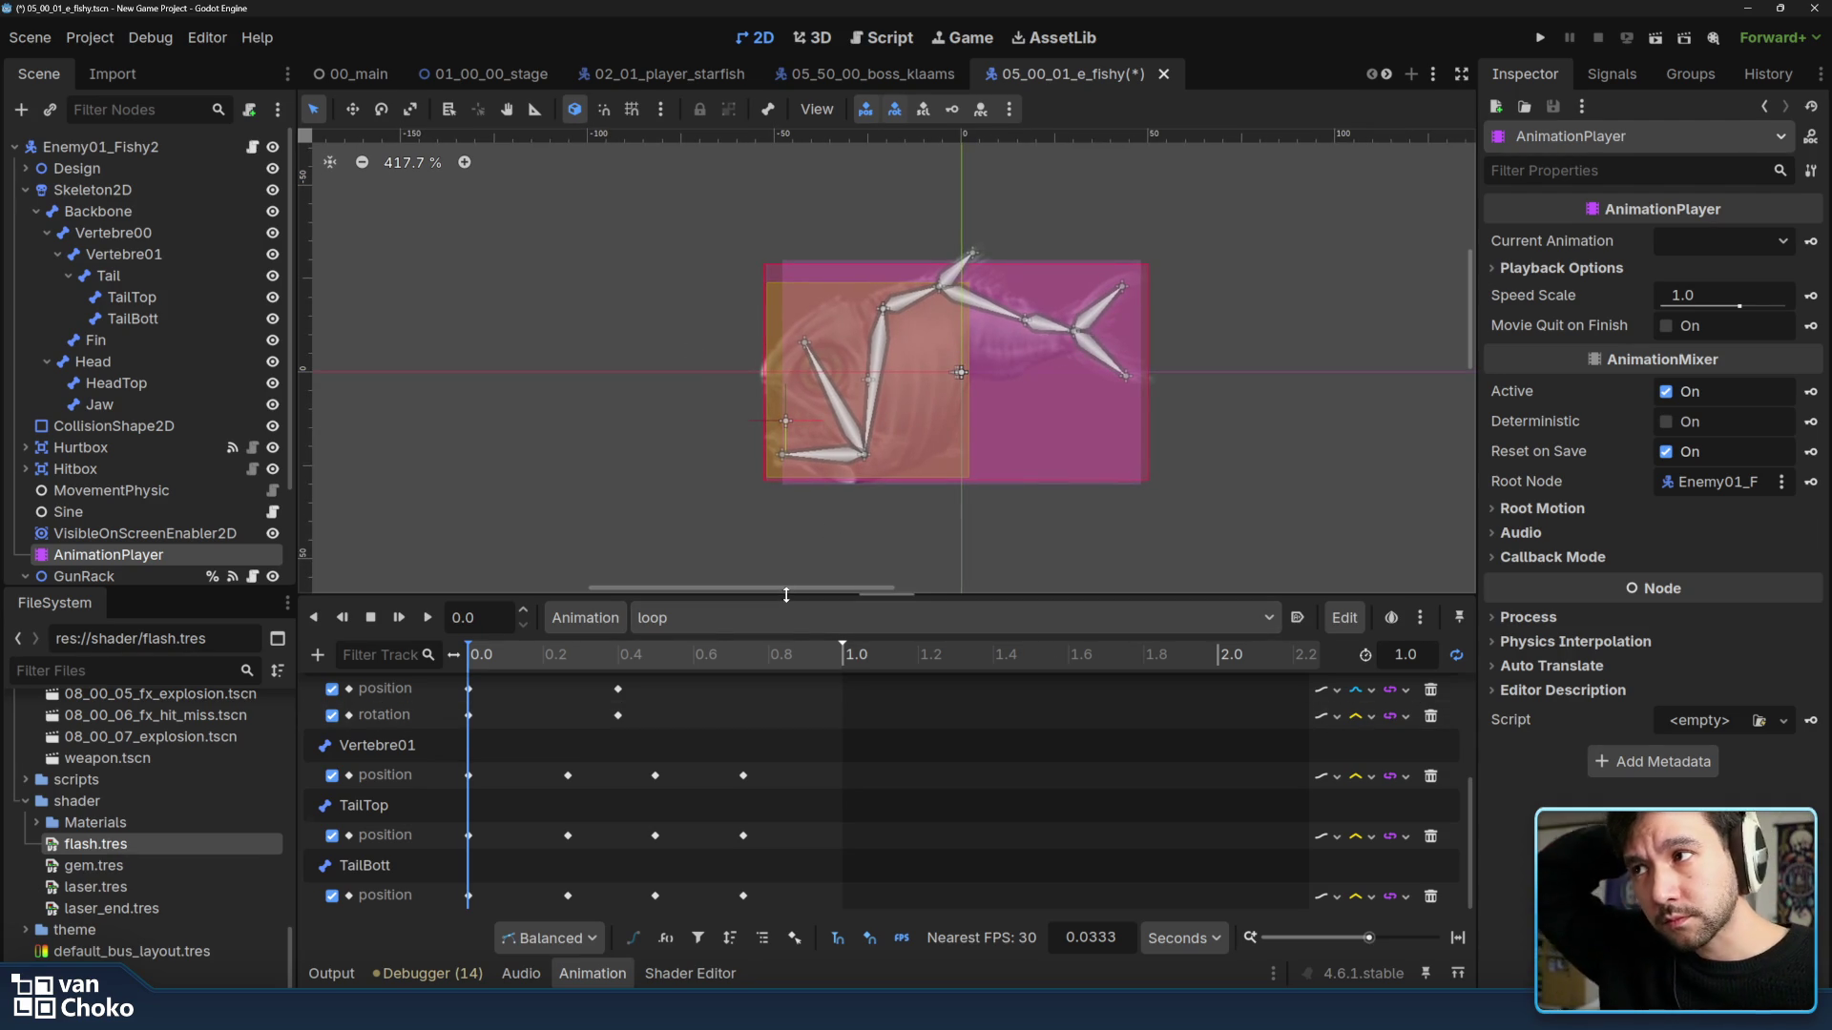
{"action": "left_click_drag", "start_coordinate": [809, 592], "coordinate": [809, 584]}
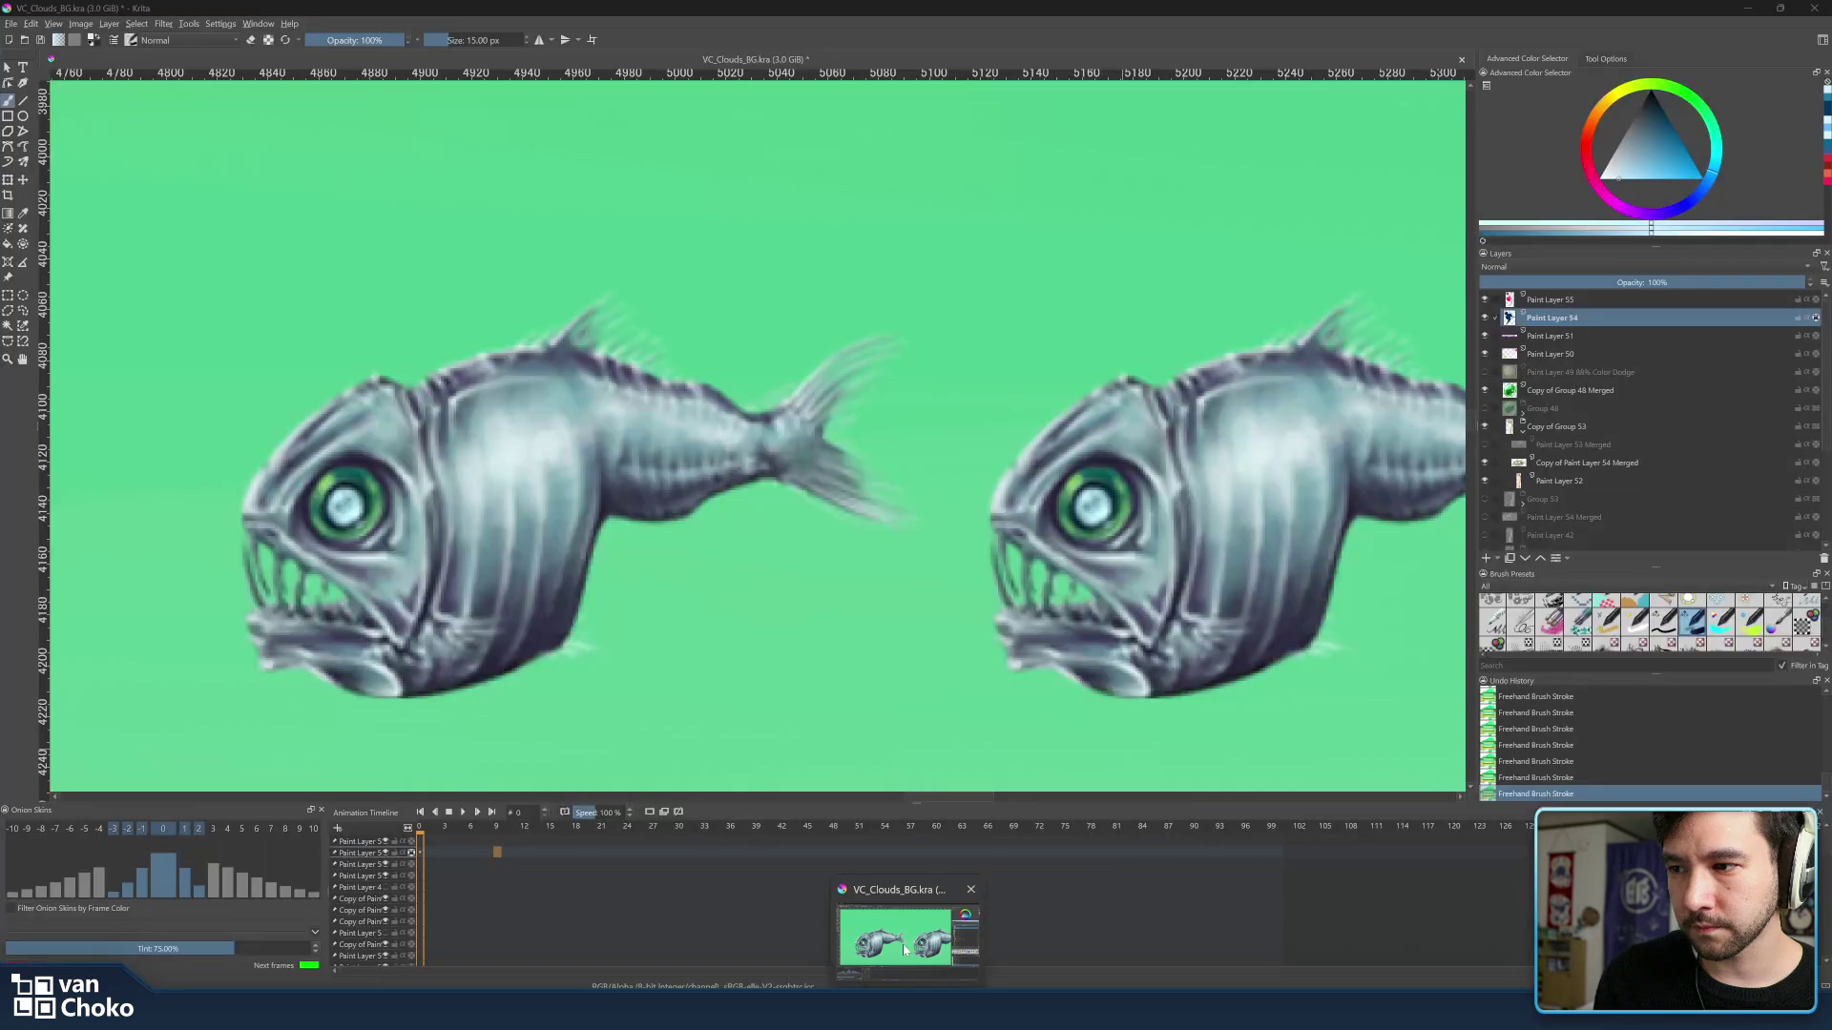
Back in the cloud mockup, sample the bird's light-blue rim colour with a slightly smaller brush.
{"action": "left_click", "coordinate": [904, 948]}
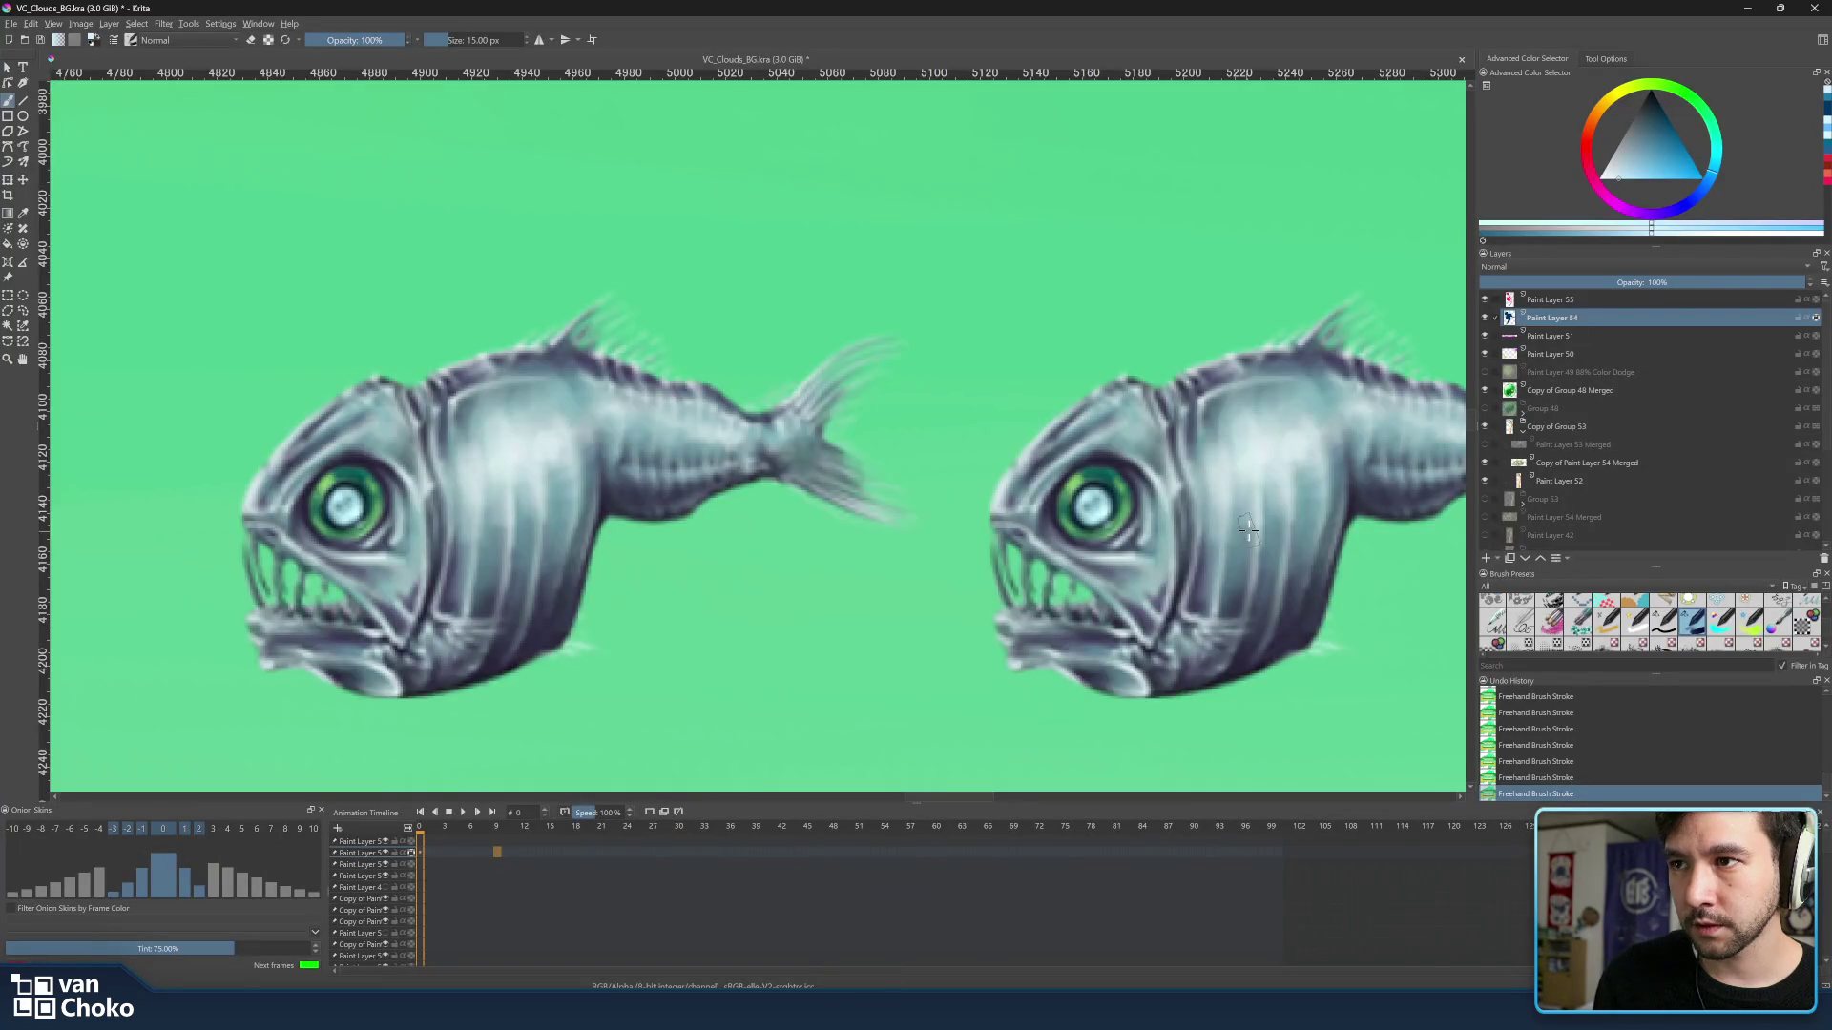
{"action": "scroll", "coordinate": [1191, 430], "scroll_direction": "down", "scroll_amount": 10}
{"action": "scroll", "coordinate": [1266, 617], "scroll_direction": "up", "scroll_amount": 5}
{"action": "scroll", "coordinate": [1265, 616], "scroll_direction": "up", "scroll_amount": 3}
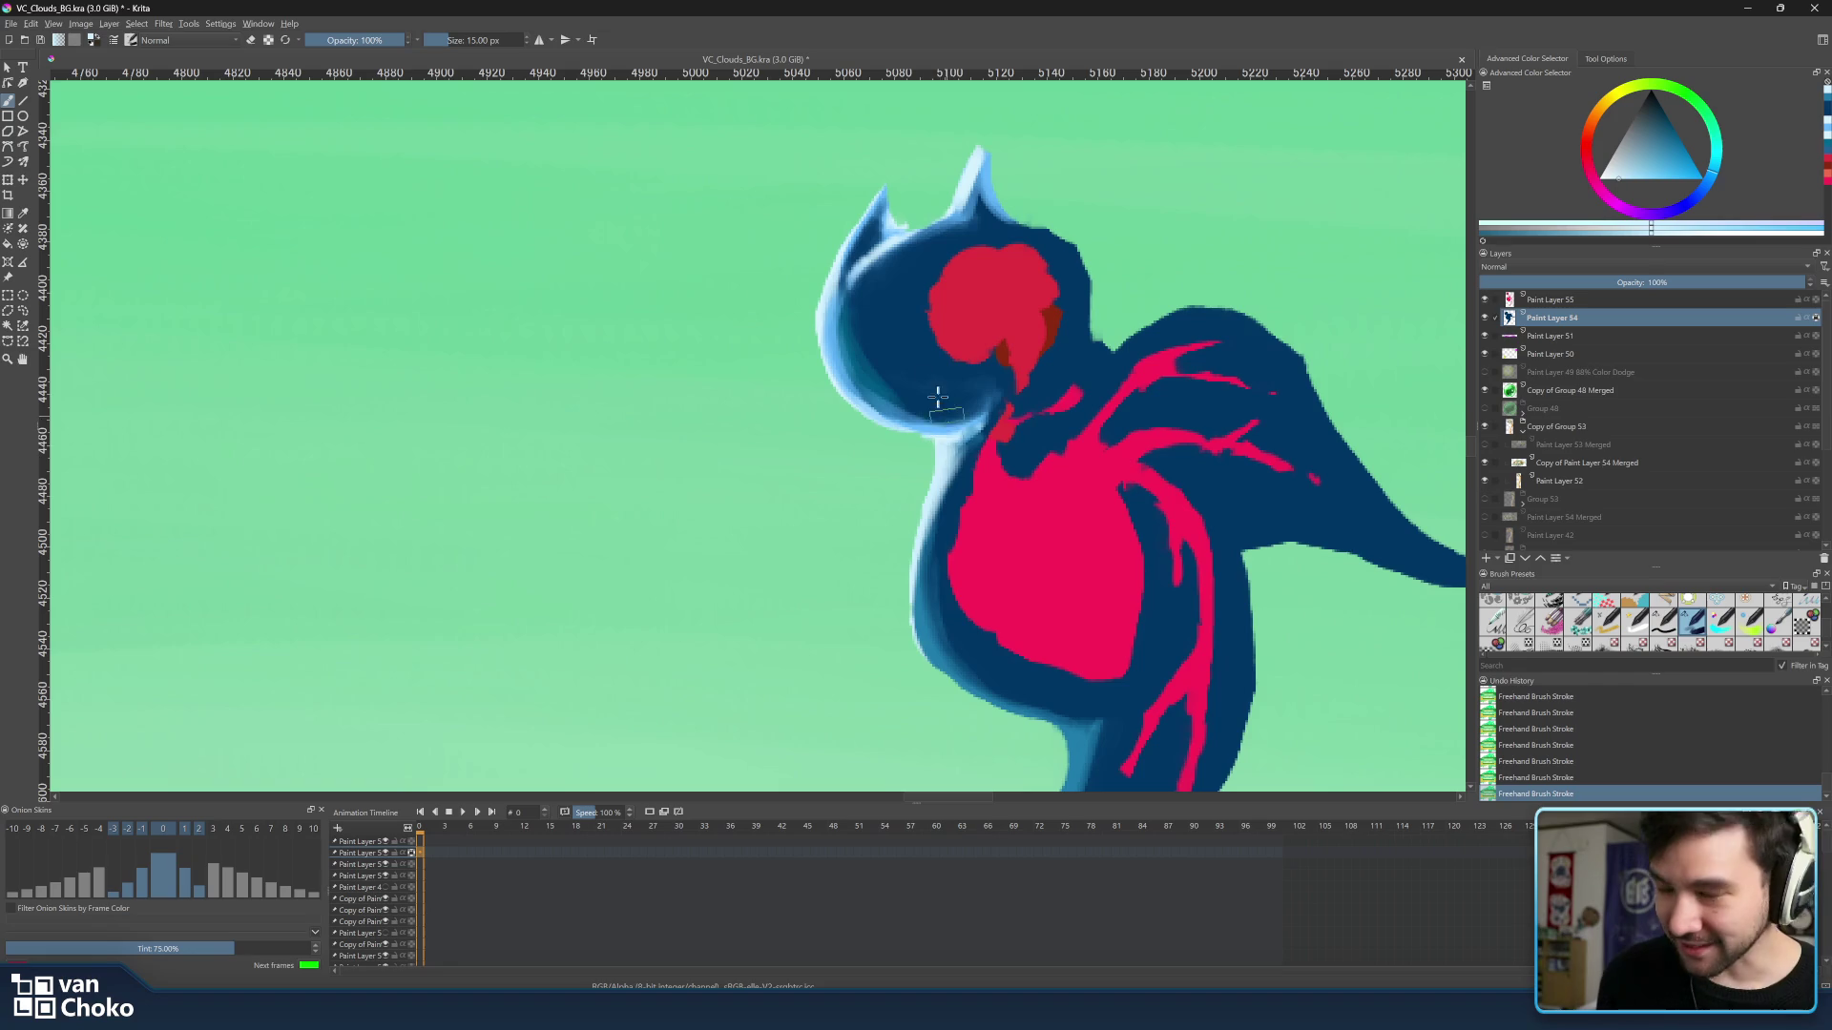
{"action": "left_click", "coordinate": [850, 367], "text": "ctrl"}
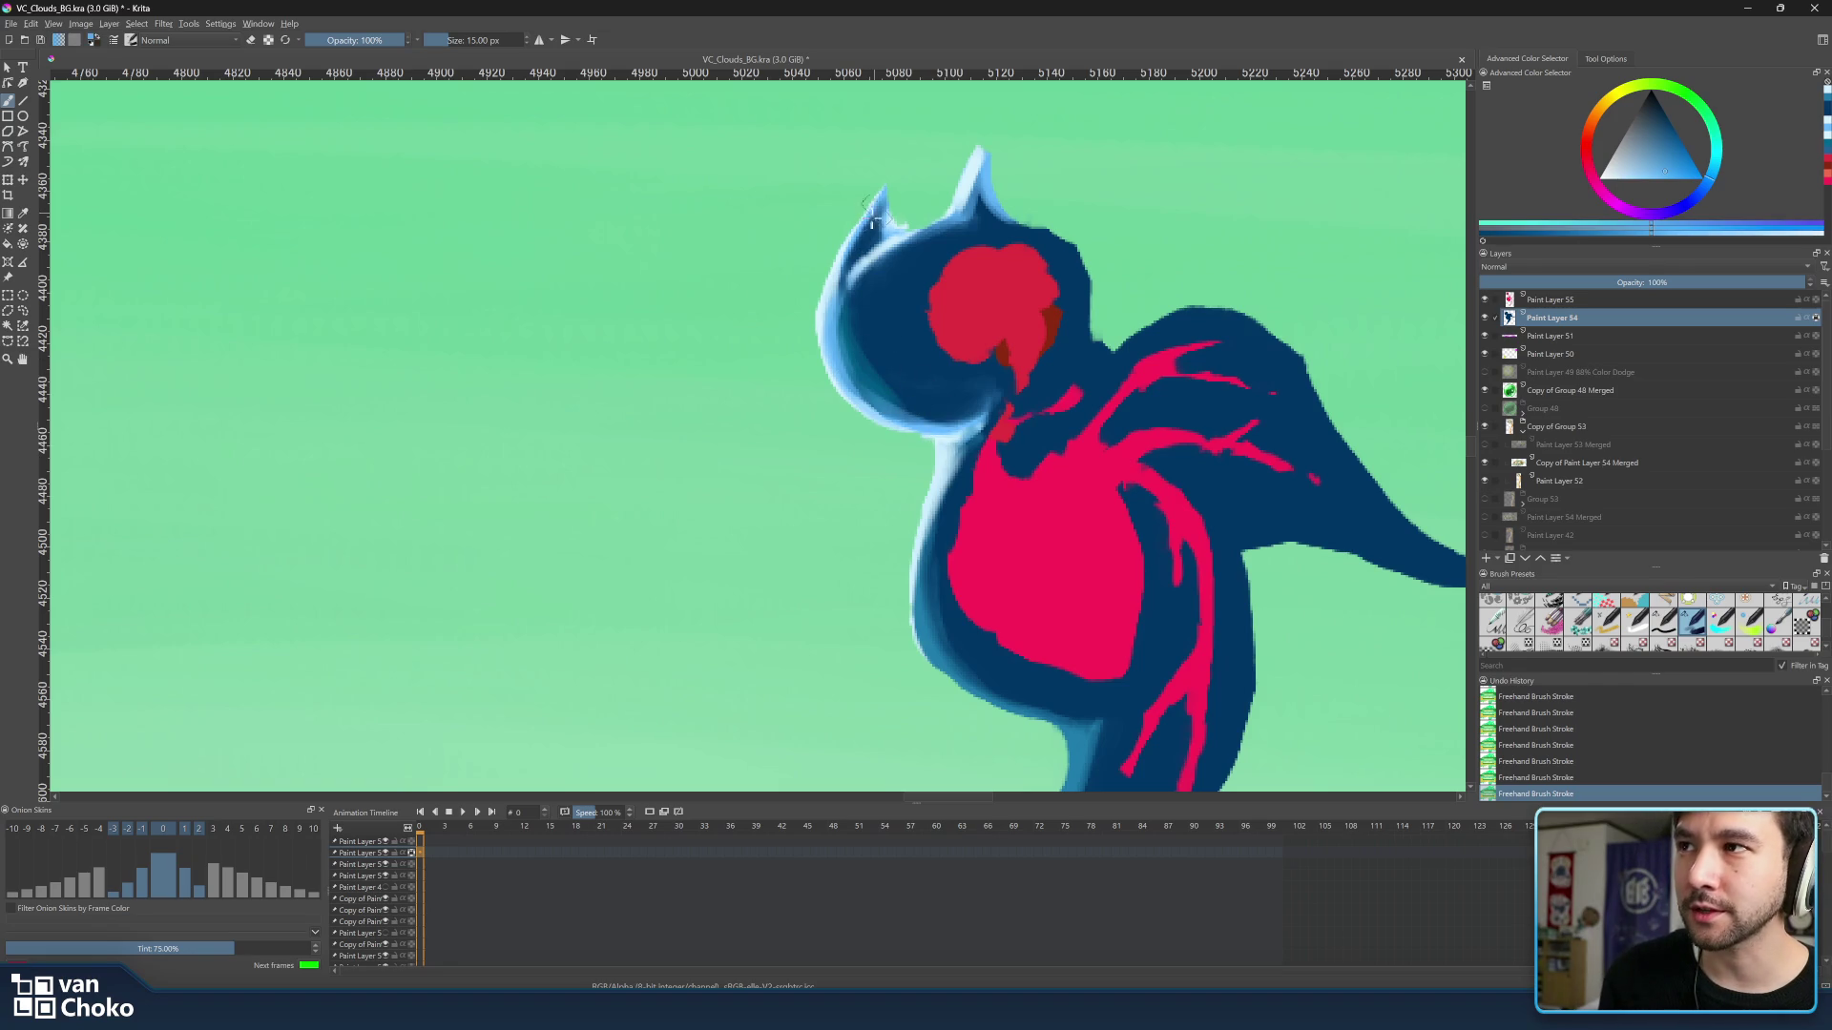
{"action": "key", "text": "bracketleft"}
{"action": "key", "text": "bracketleft"}
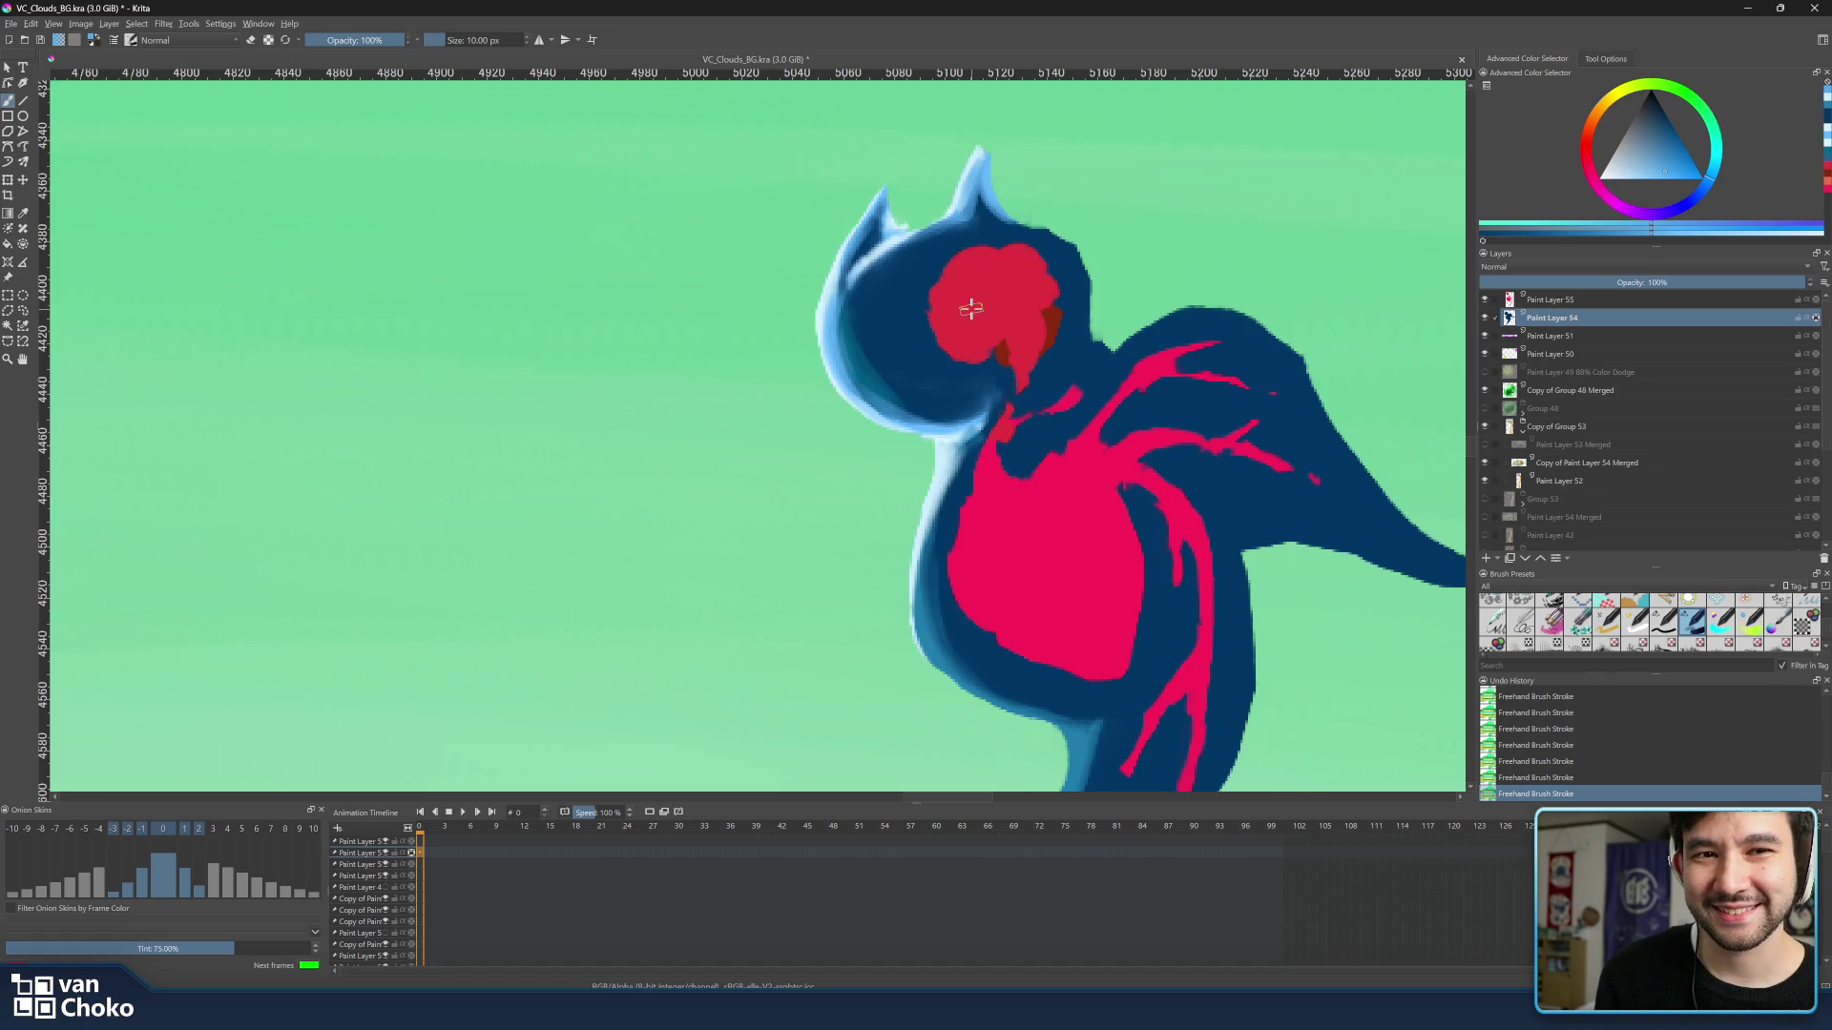
{"action": "scroll", "coordinate": [960, 250], "scroll_direction": "down", "scroll_amount": 2}
{"action": "scroll", "coordinate": [971, 310], "scroll_direction": "down", "scroll_amount": 1}
{"action": "scroll", "coordinate": [970, 310], "scroll_direction": "up", "scroll_amount": 2}
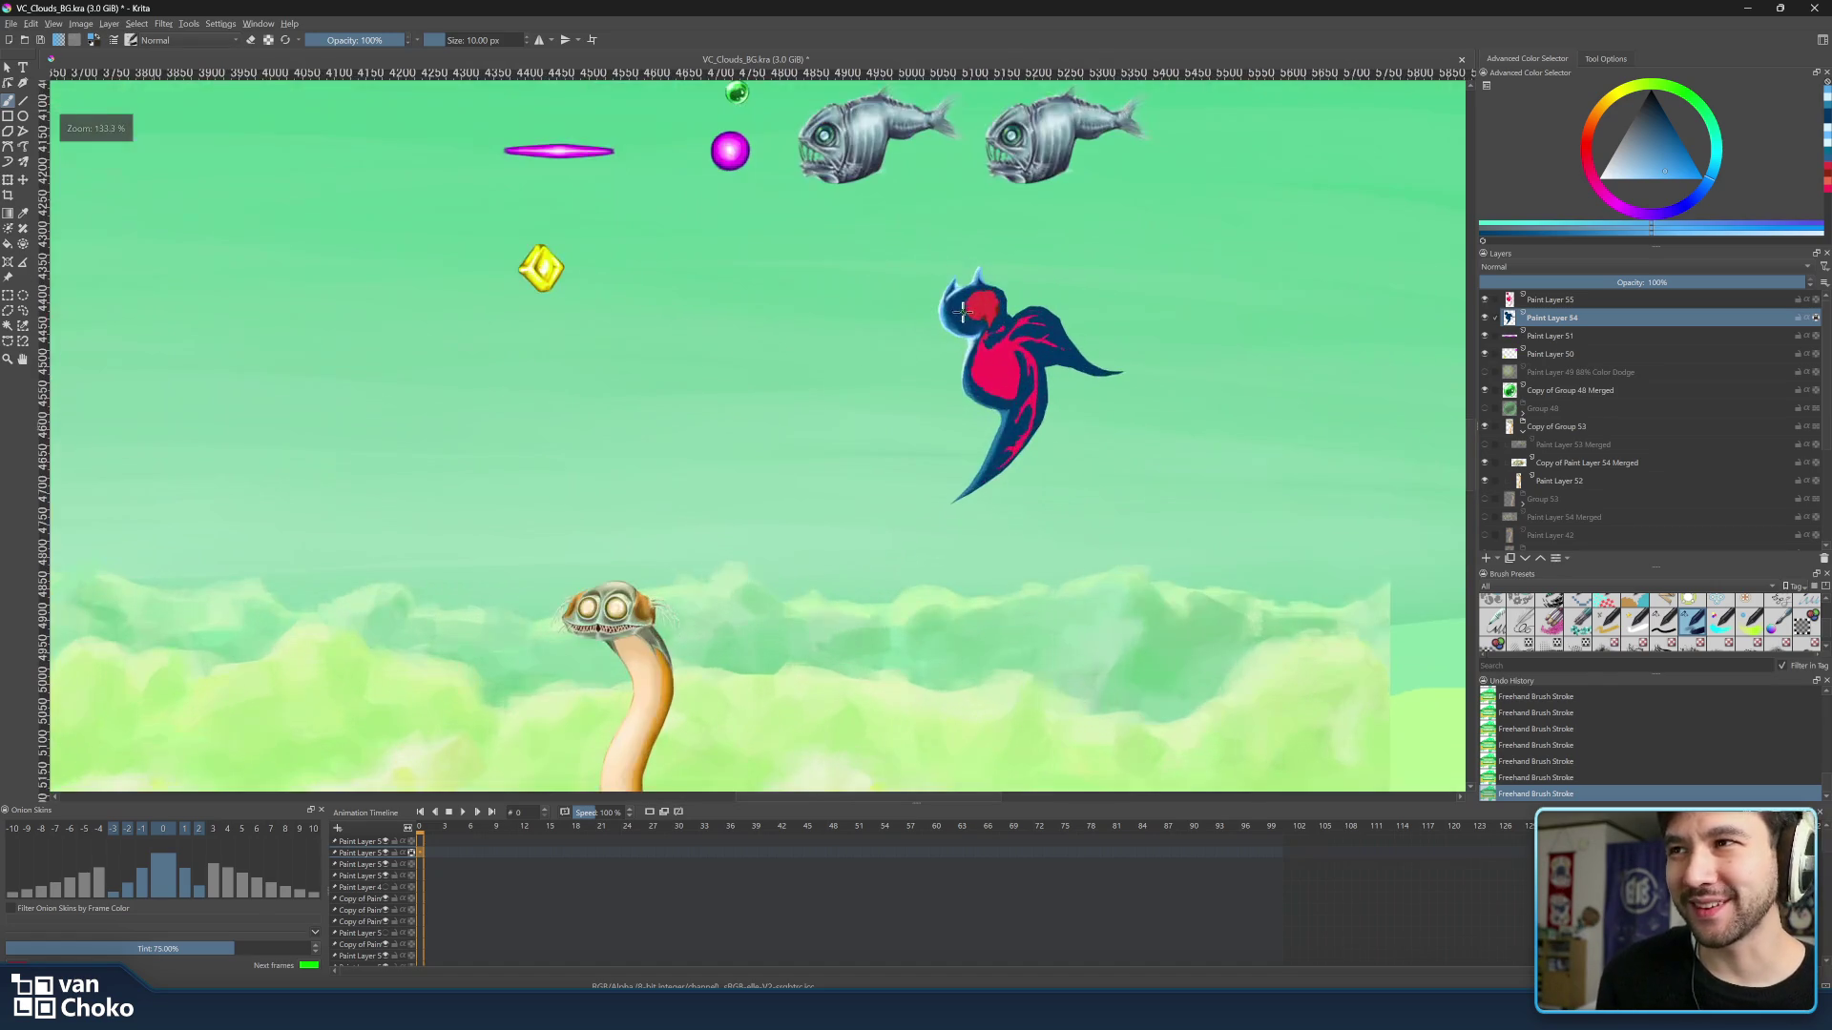
{"action": "scroll", "coordinate": [967, 307], "scroll_direction": "up", "scroll_amount": 3}
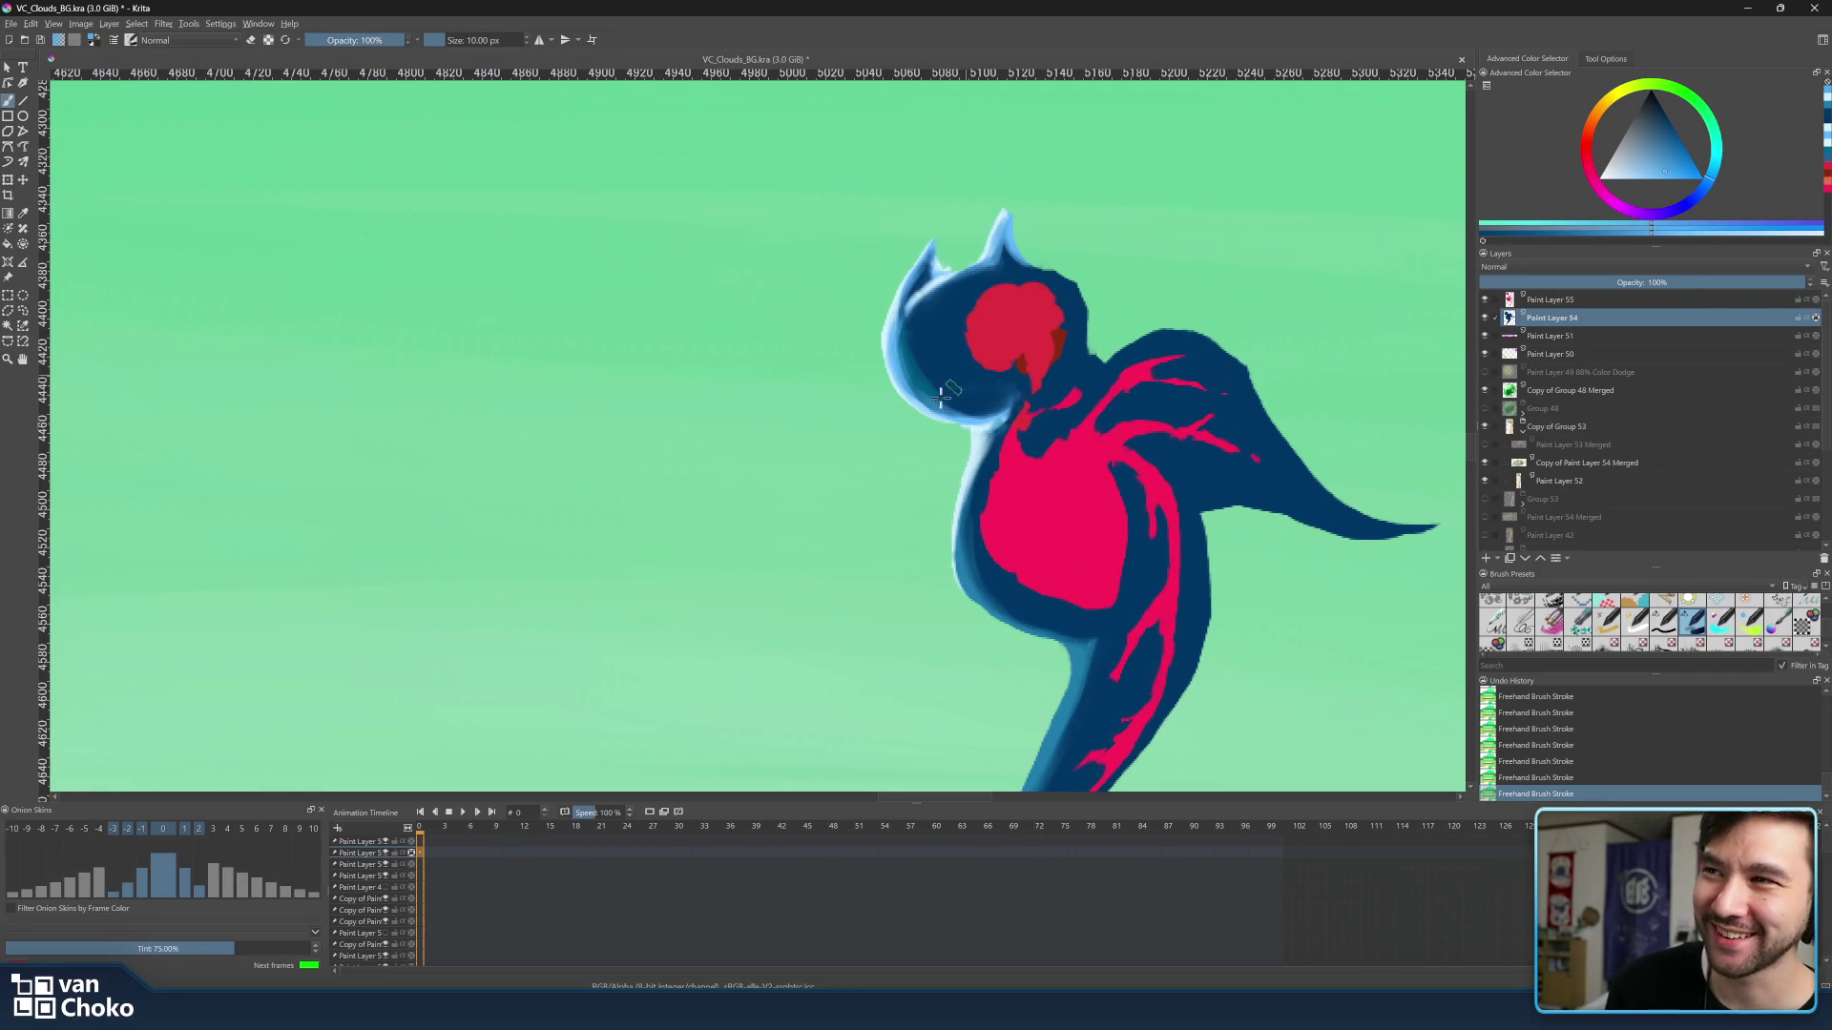
Enlarge the brush to 11 px and sample the navy blue from the bird's body for the head edge.
{"action": "key", "text": "bracketright"}
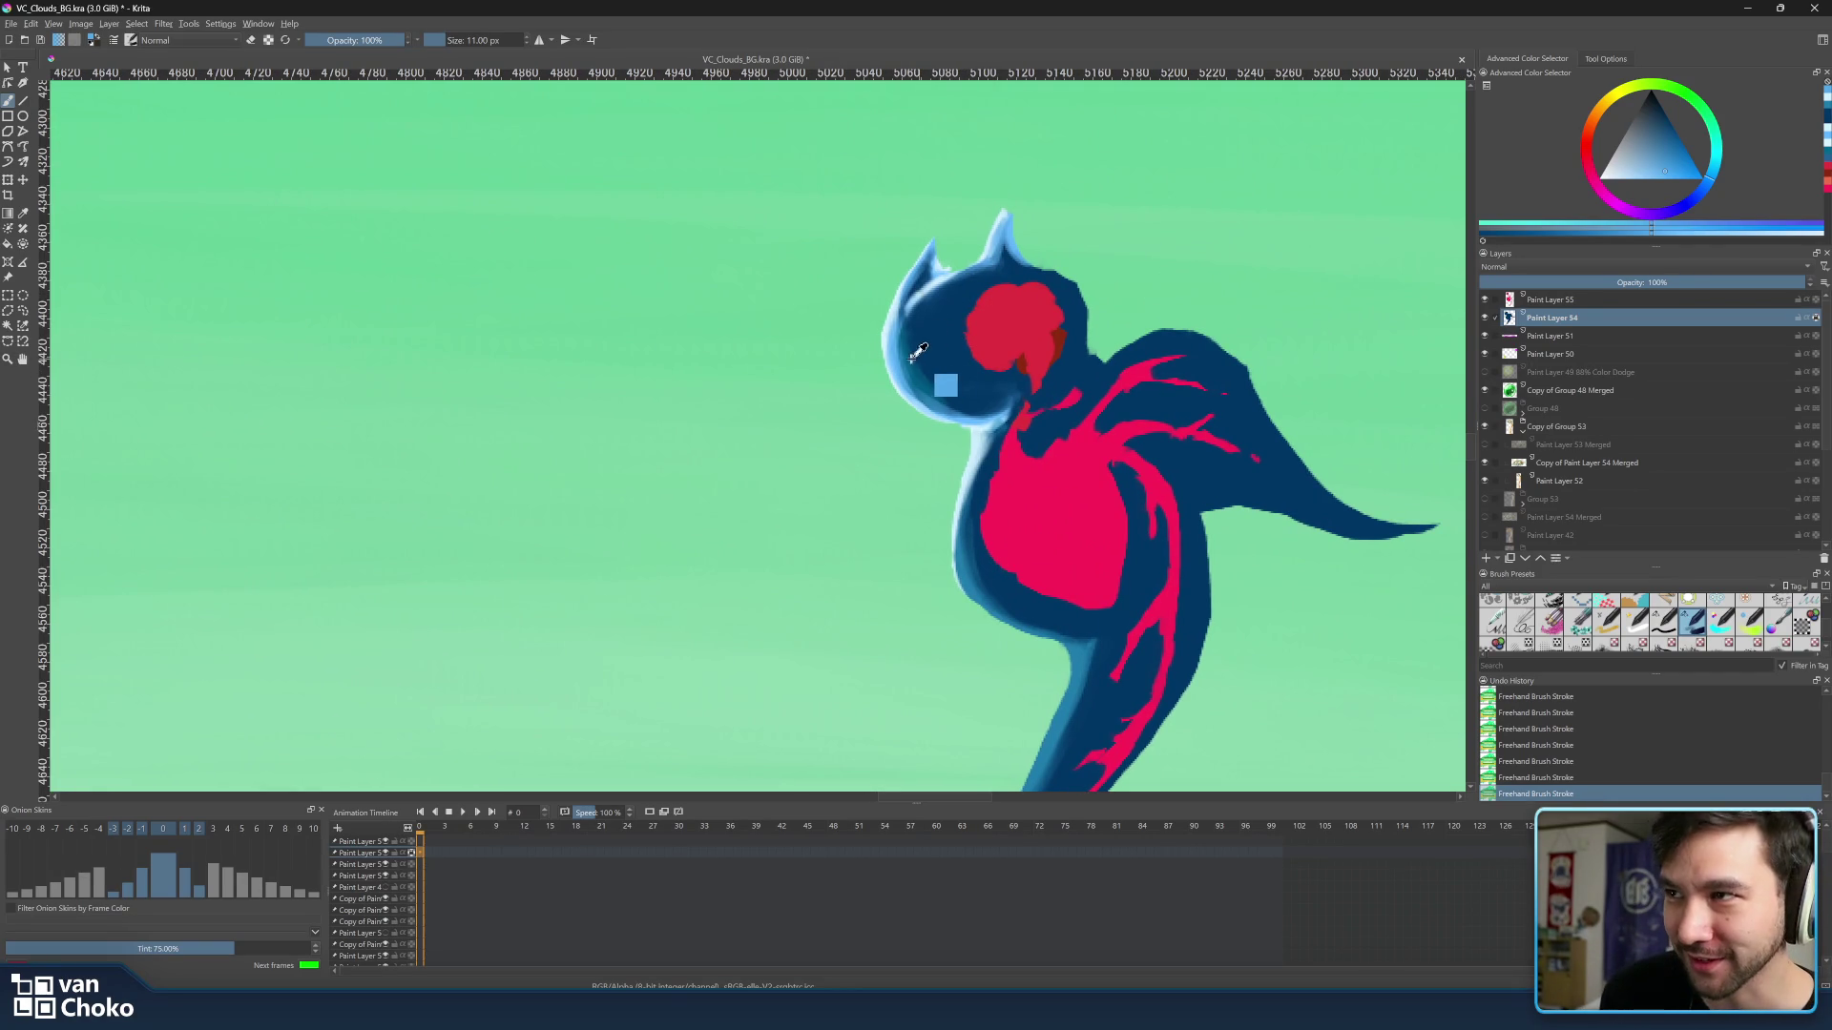
{"action": "left_click", "coordinate": [945, 375], "text": "ctrl"}
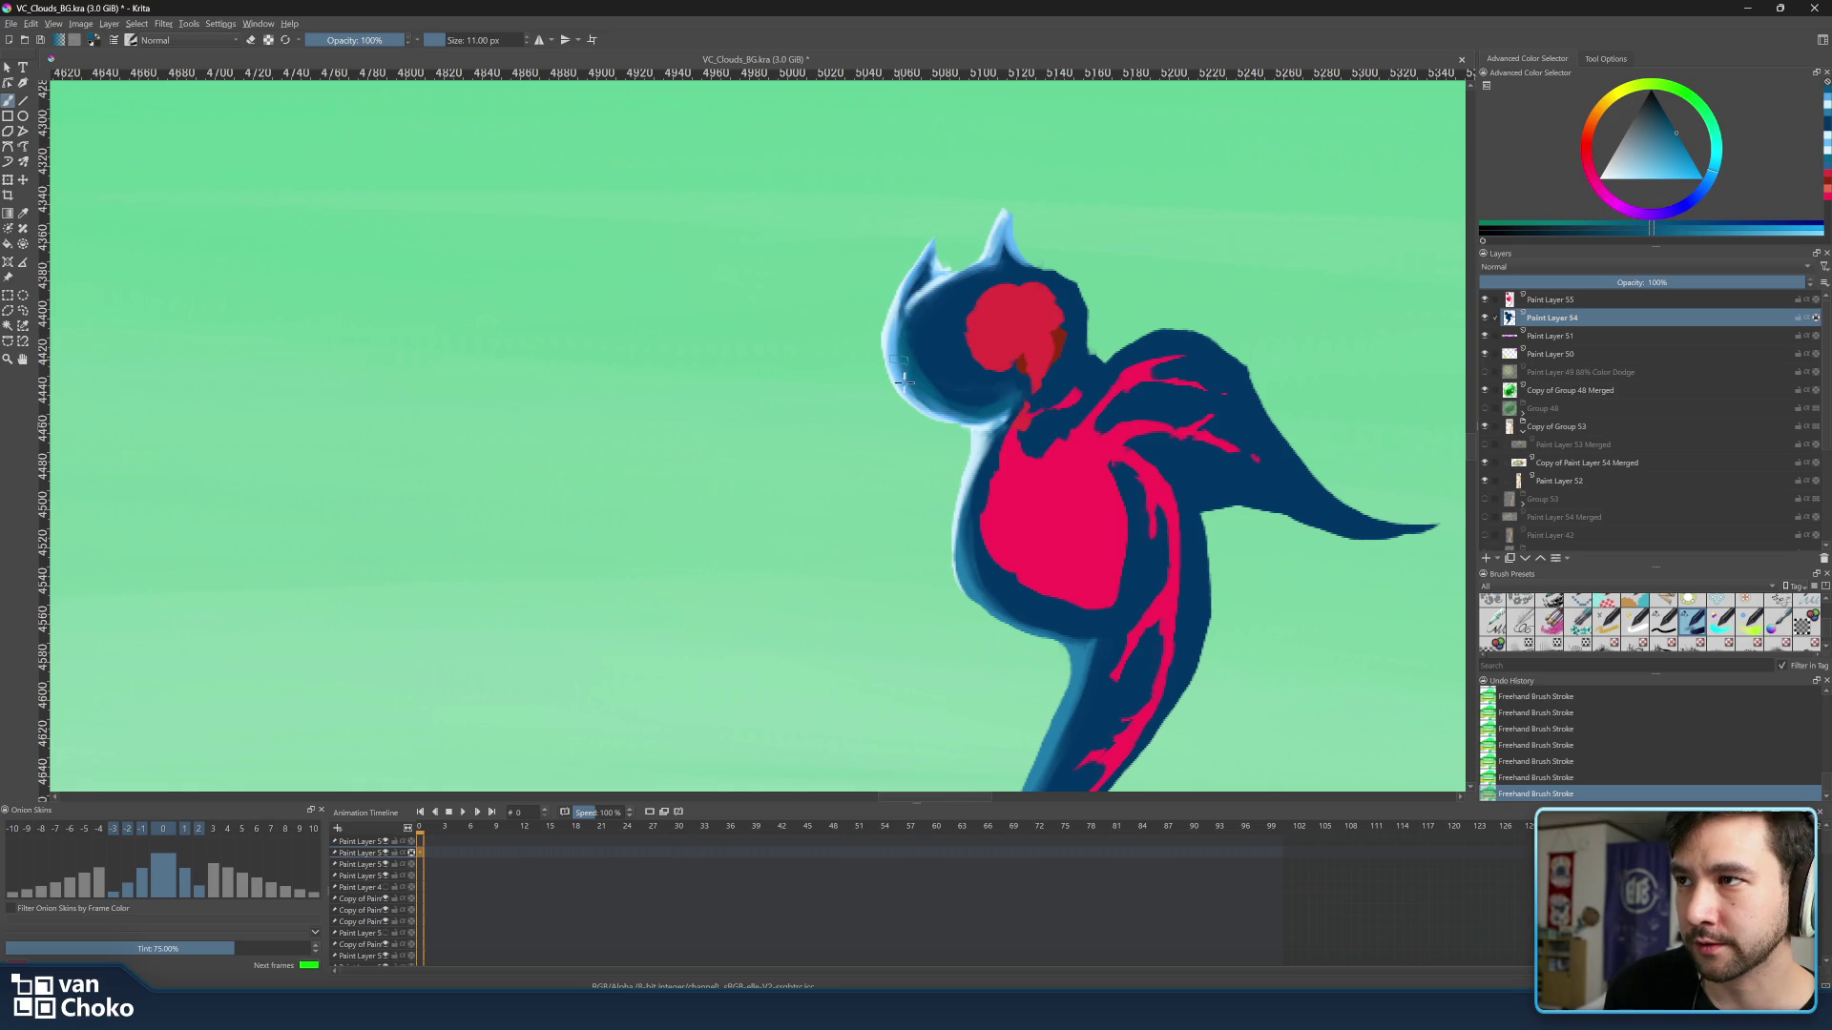
{"action": "scroll", "coordinate": [918, 410], "scroll_direction": "down", "scroll_amount": 8}
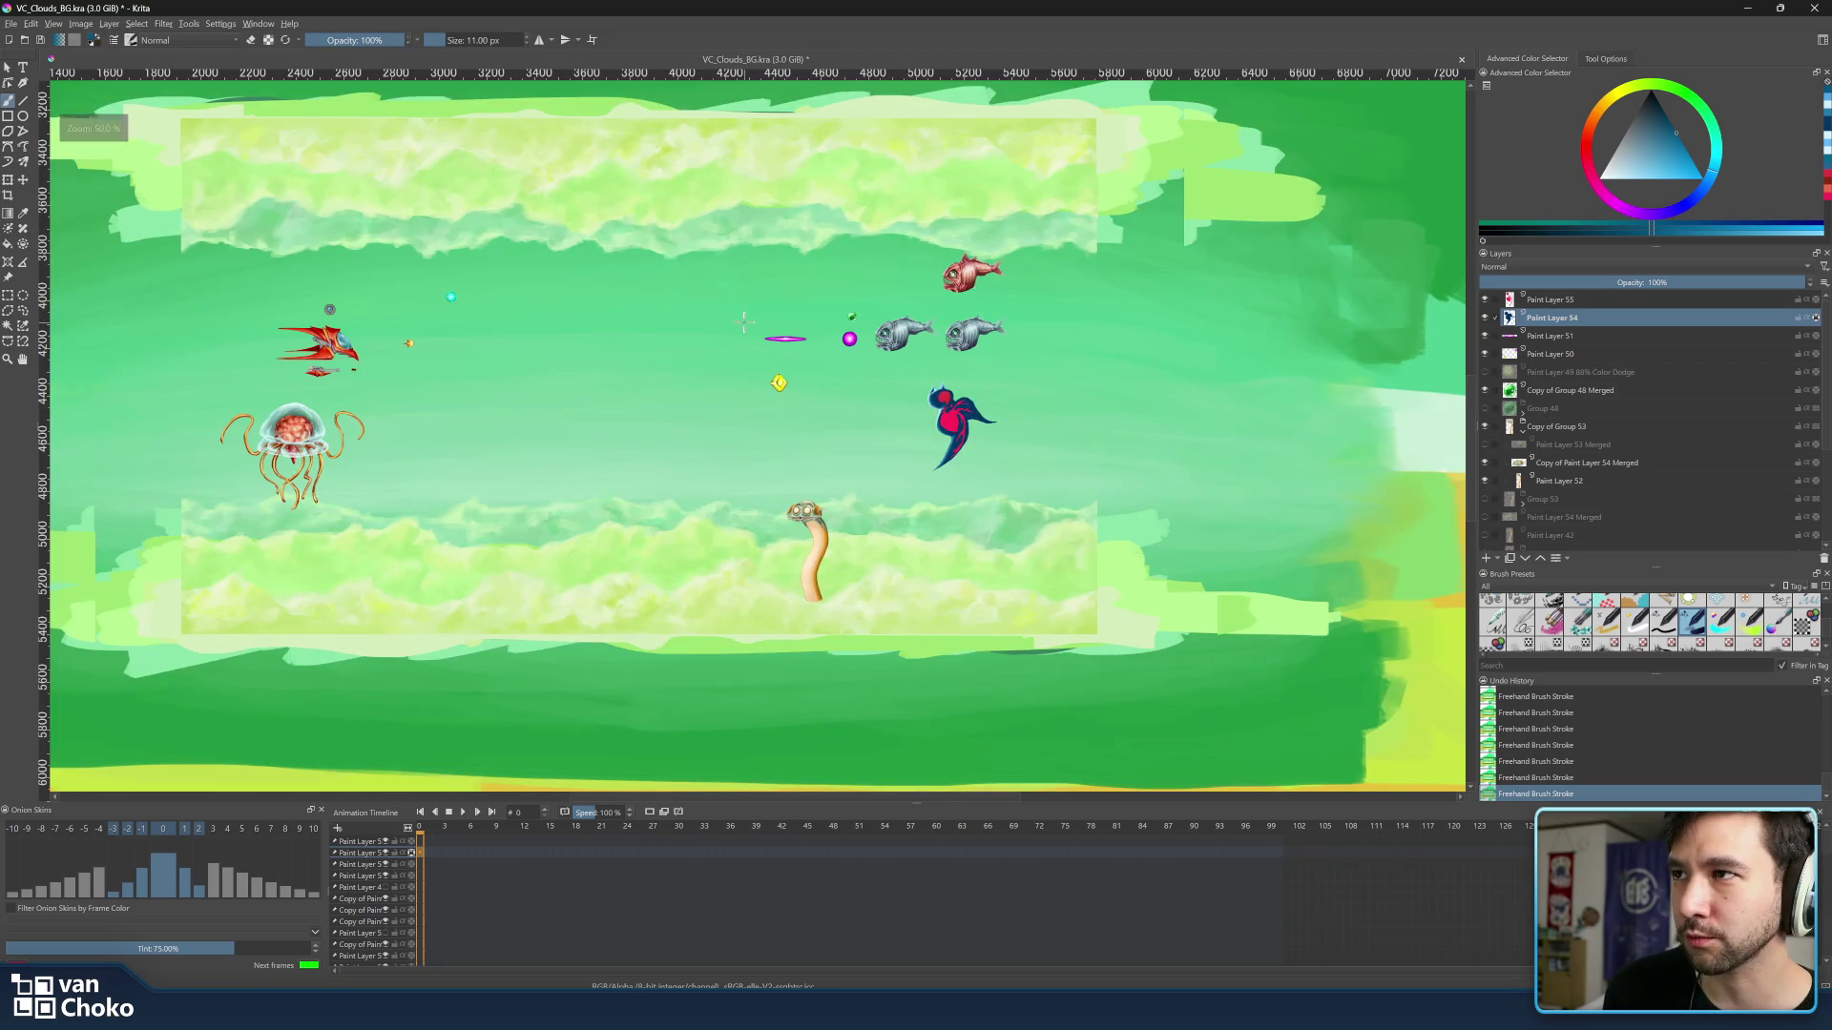
{"action": "scroll", "coordinate": [800, 229], "scroll_direction": "up", "scroll_amount": 3}
{"action": "scroll", "coordinate": [799, 230], "scroll_direction": "down", "scroll_amount": 3}
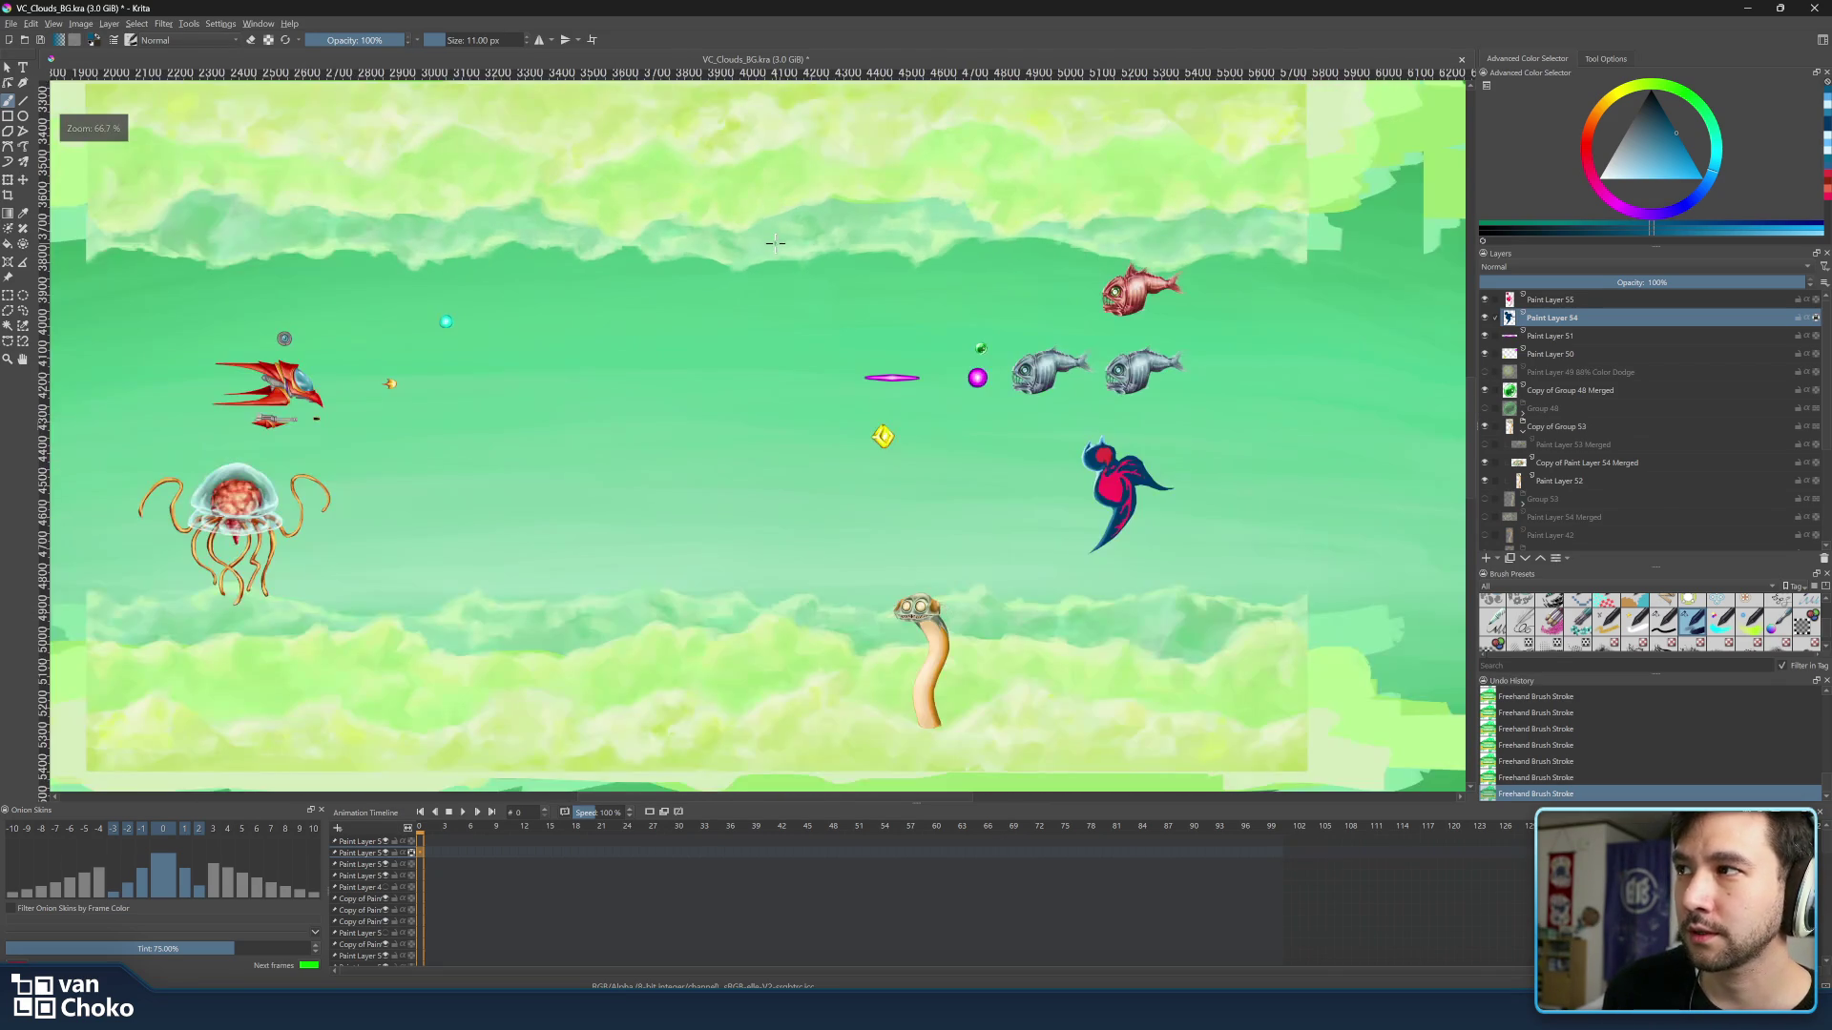
{"action": "scroll", "coordinate": [808, 247], "scroll_direction": "up", "scroll_amount": 2}
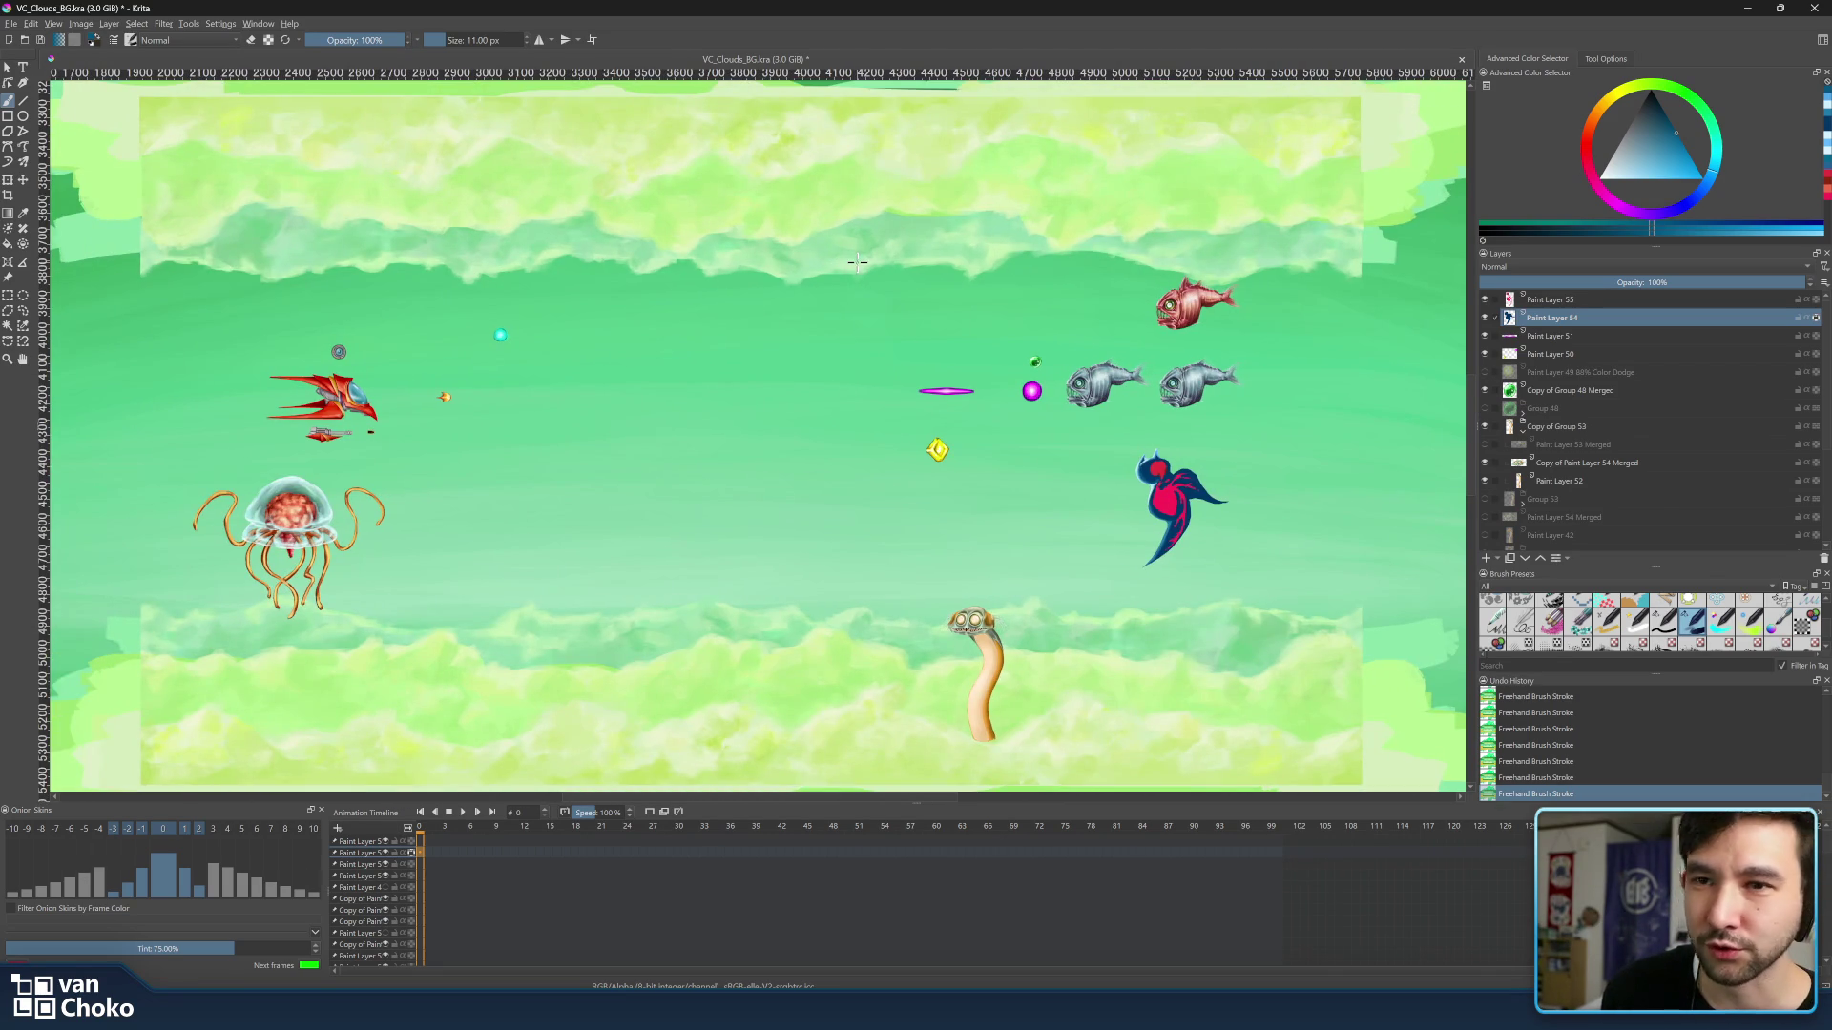
{"action": "scroll", "coordinate": [857, 261], "scroll_direction": "up", "scroll_amount": 1}
{"action": "scroll", "coordinate": [855, 261], "scroll_direction": "down", "scroll_amount": 1}
{"action": "left_click_drag", "start_coordinate": [1102, 367], "coordinate": [945, 347]}
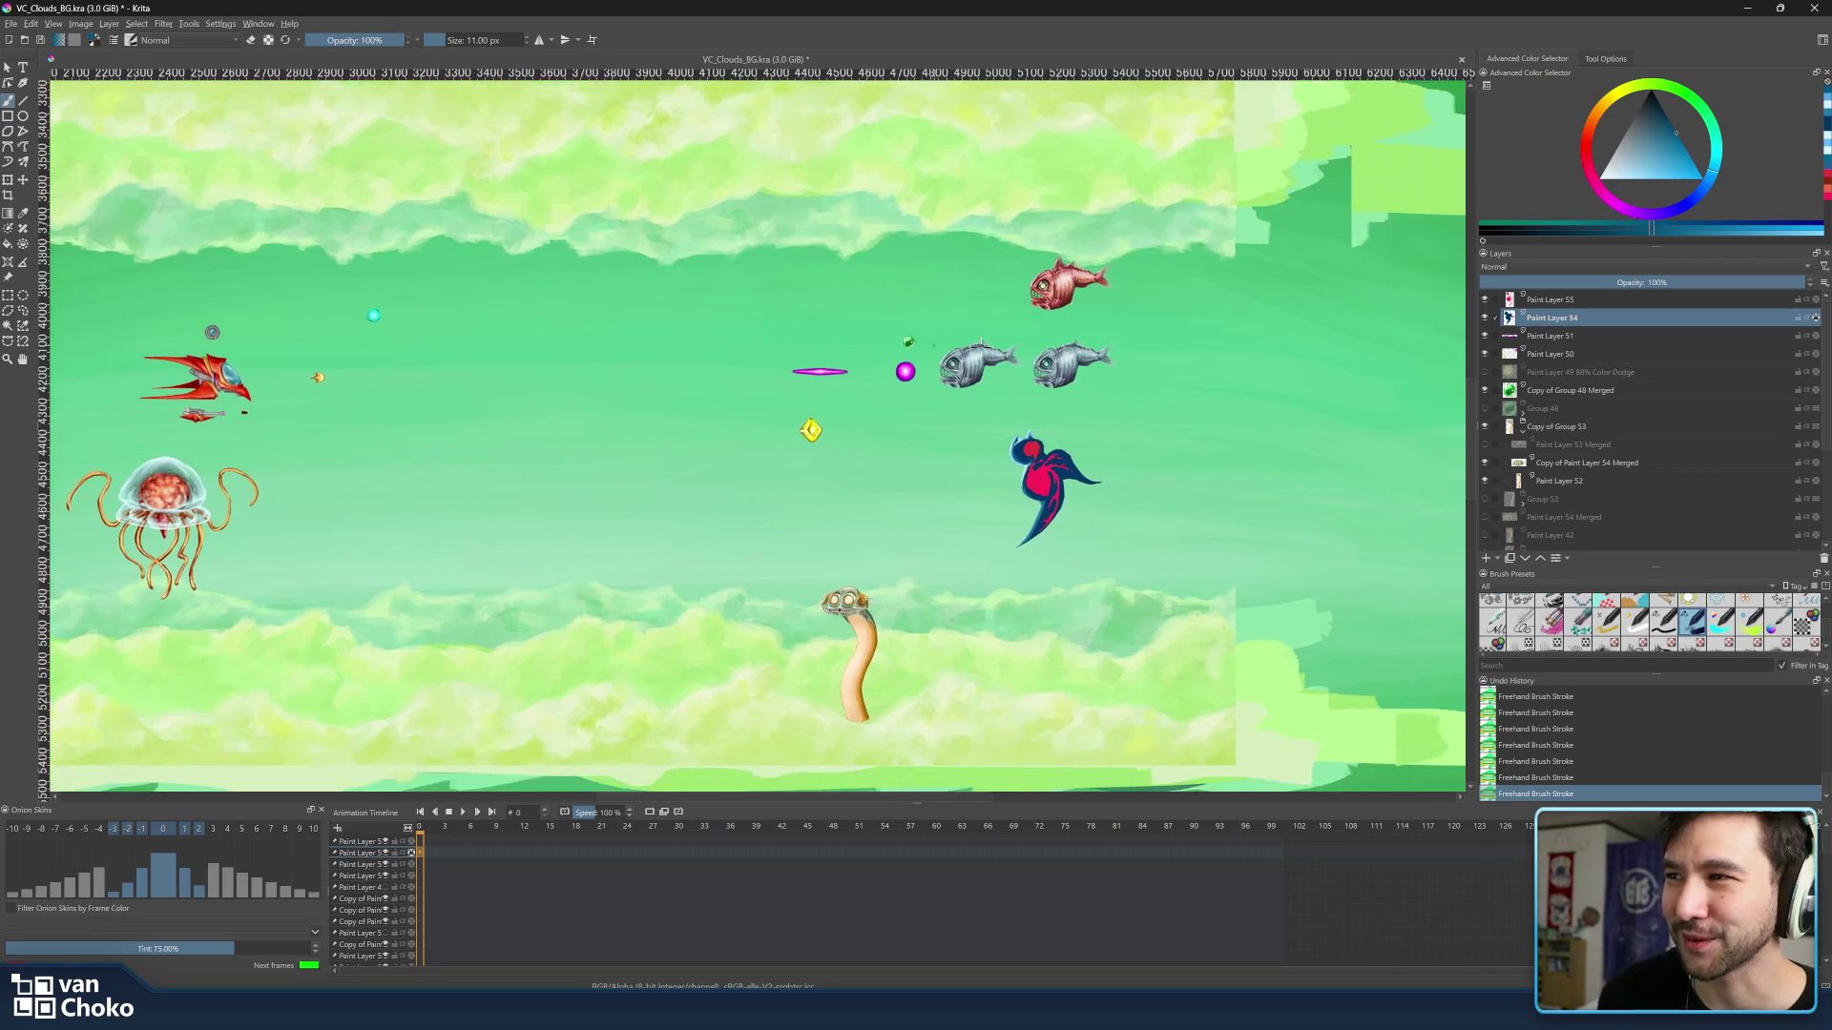
{"action": "scroll", "coordinate": [1130, 376], "scroll_direction": "up", "scroll_amount": 5}
{"action": "left_click_drag", "start_coordinate": [1129, 376], "coordinate": [1177, 296]}
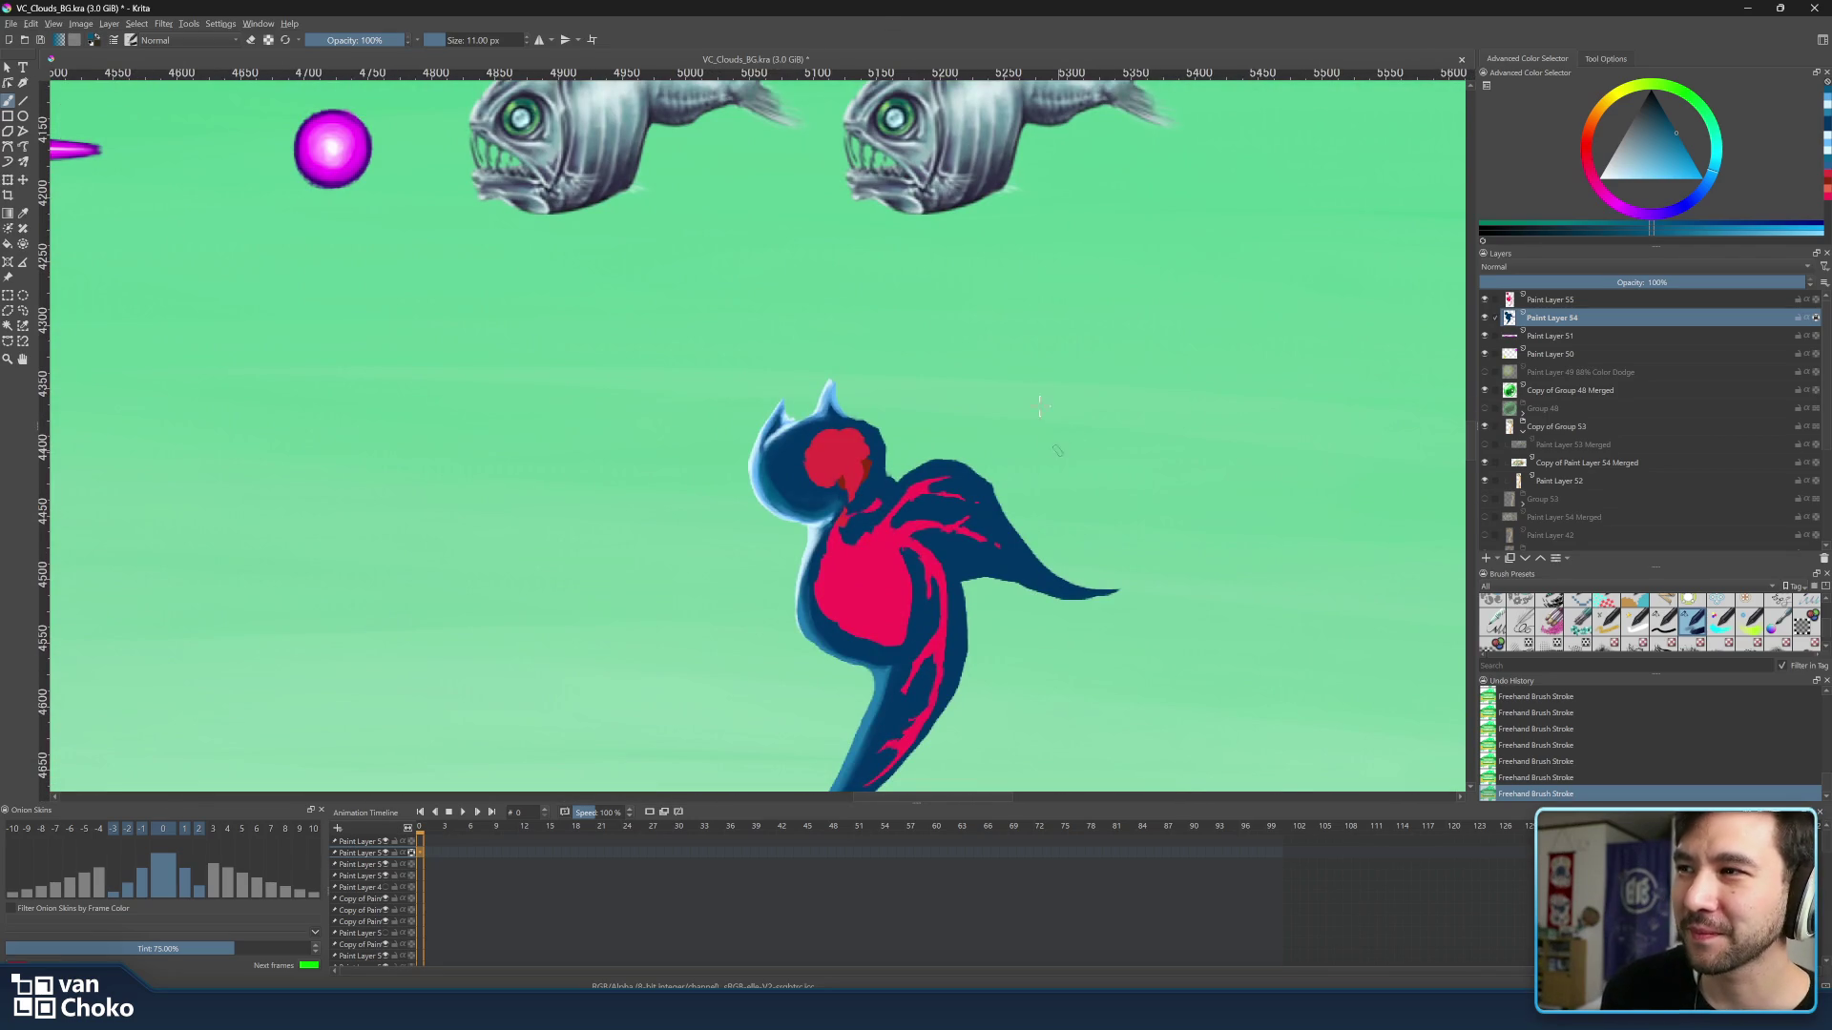
{"action": "scroll", "coordinate": [860, 446], "scroll_direction": "up", "scroll_amount": 1}
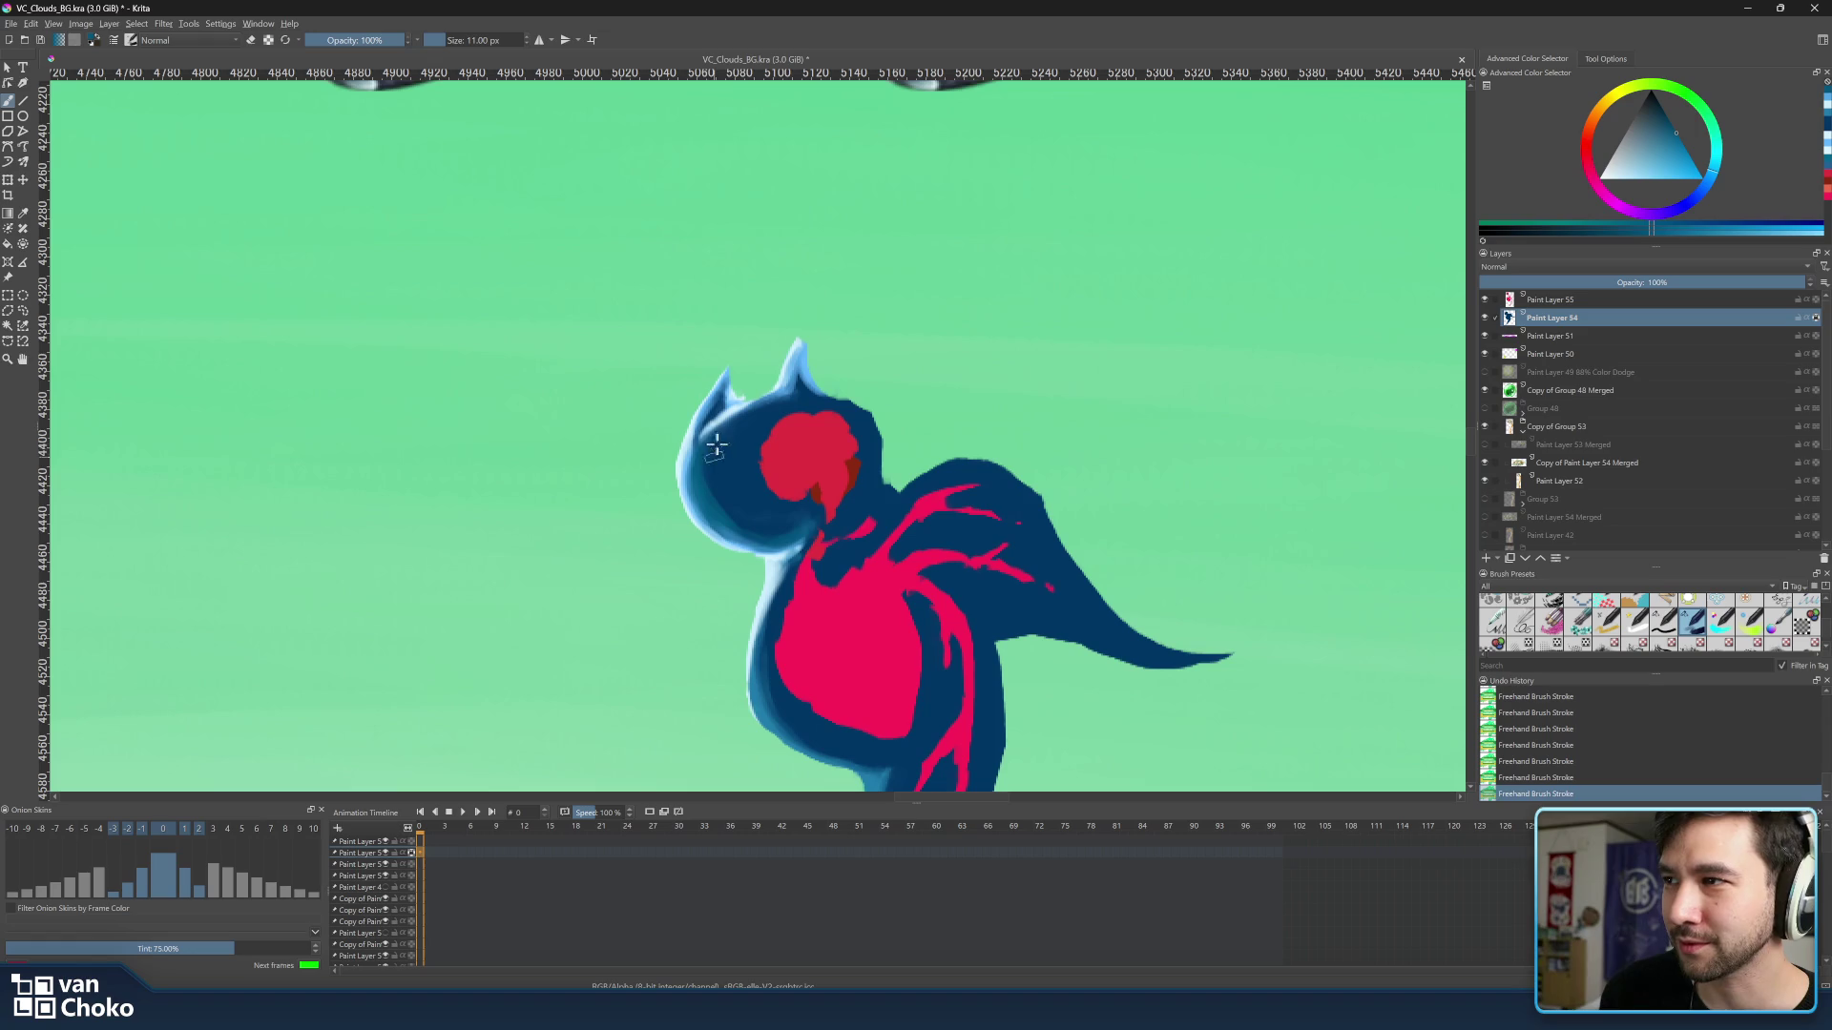
Paint dark blue over the head's left edge, sampling navy and light-blue rim colours from the bird.
{"action": "left_click_drag", "start_coordinate": [734, 461], "coordinate": [763, 484]}
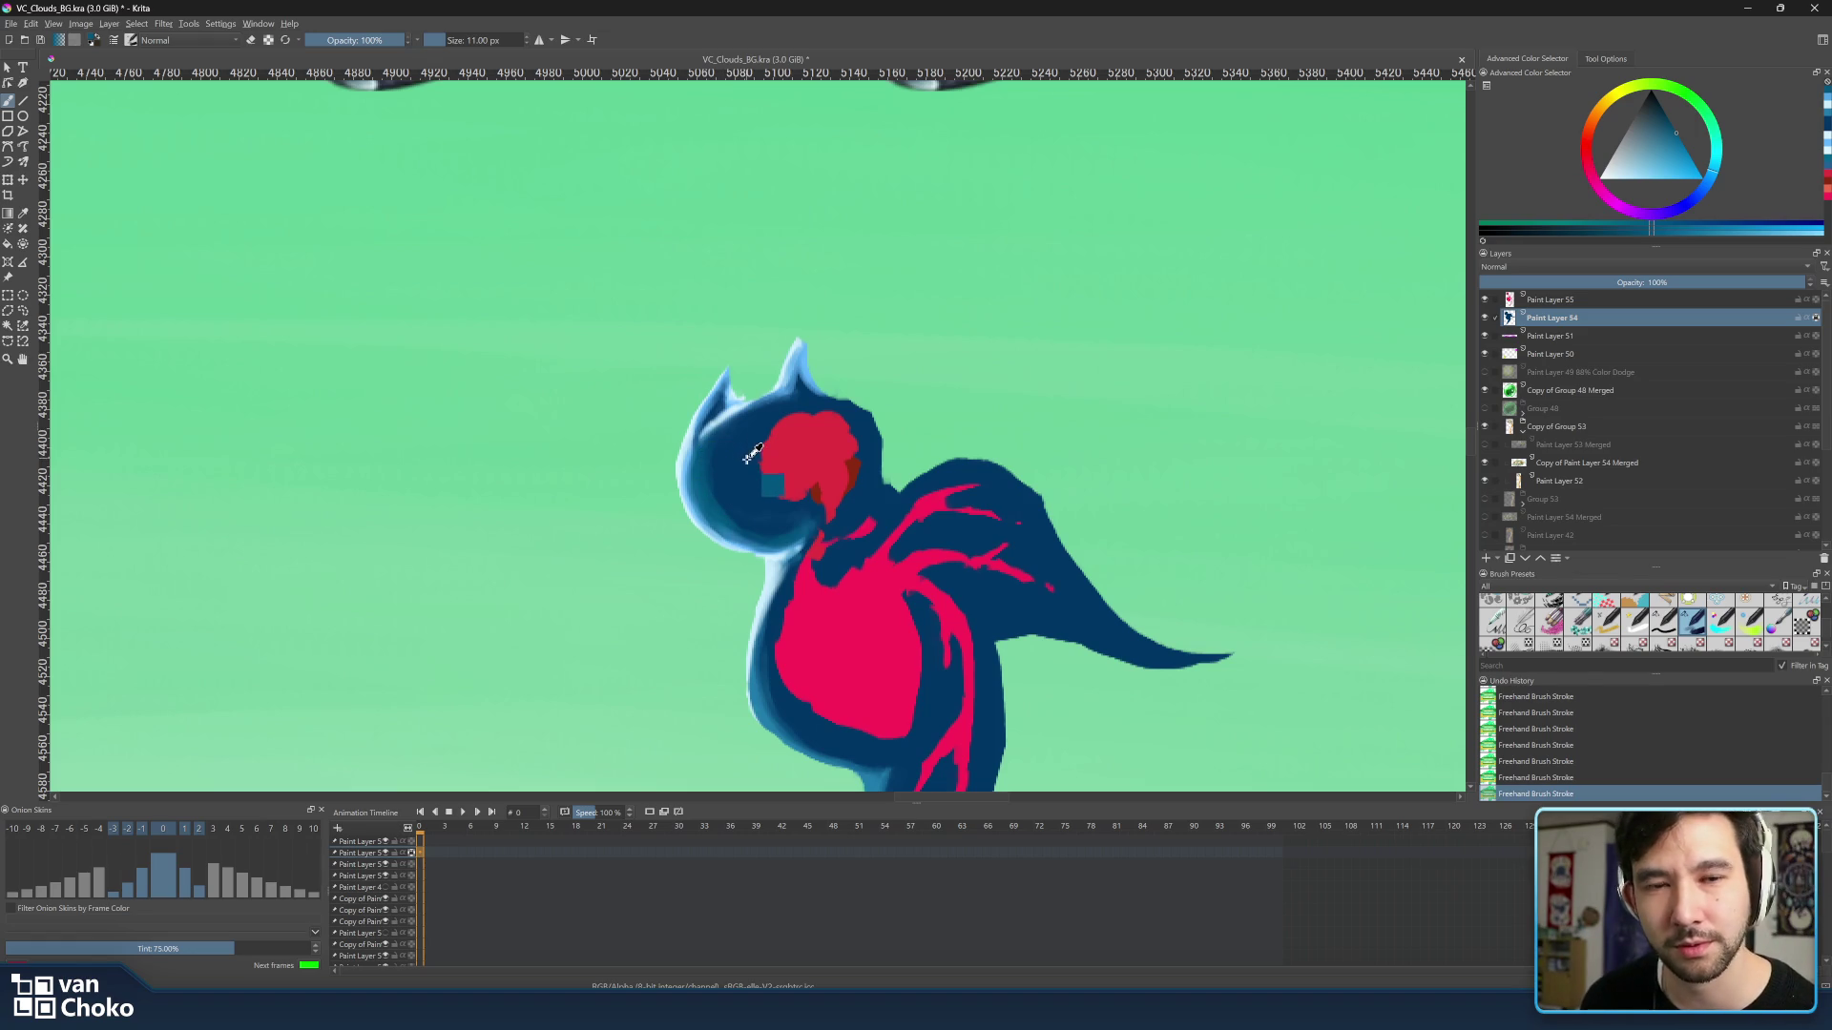
{"action": "left_click", "coordinate": [724, 450], "text": "ctrl"}
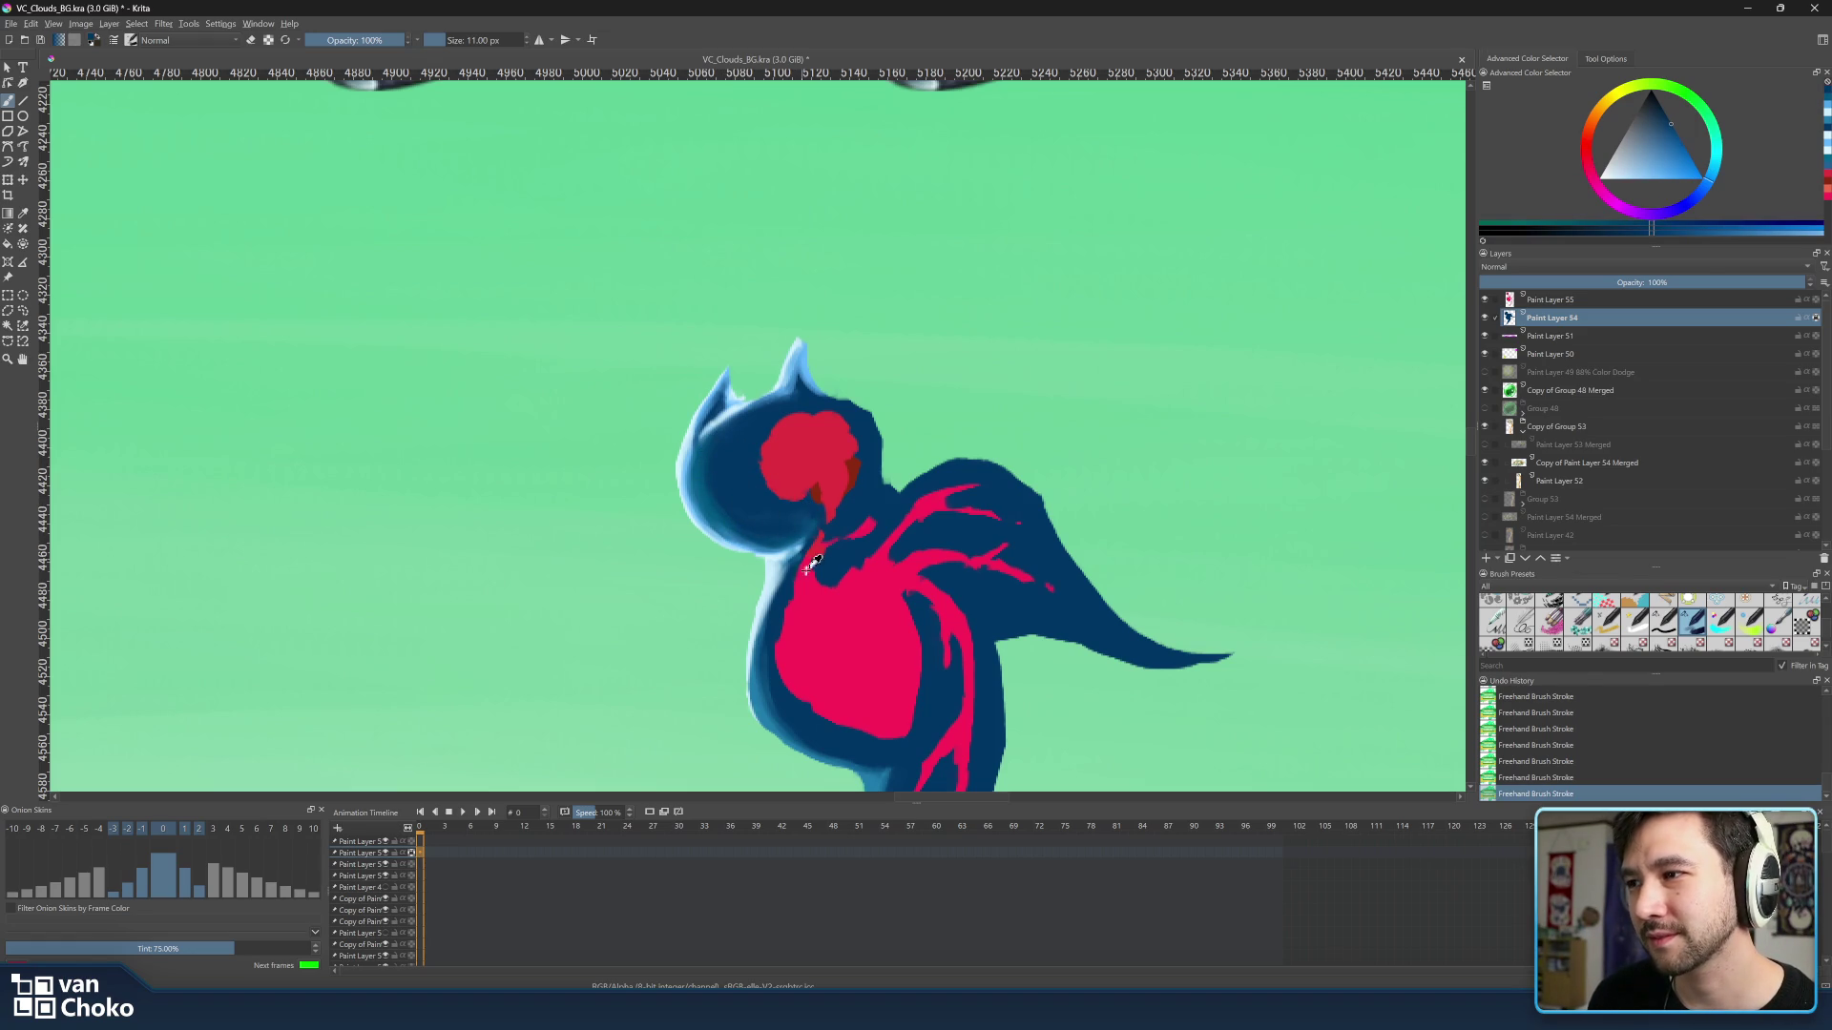
{"action": "left_click", "coordinate": [792, 734], "text": "ctrl"}
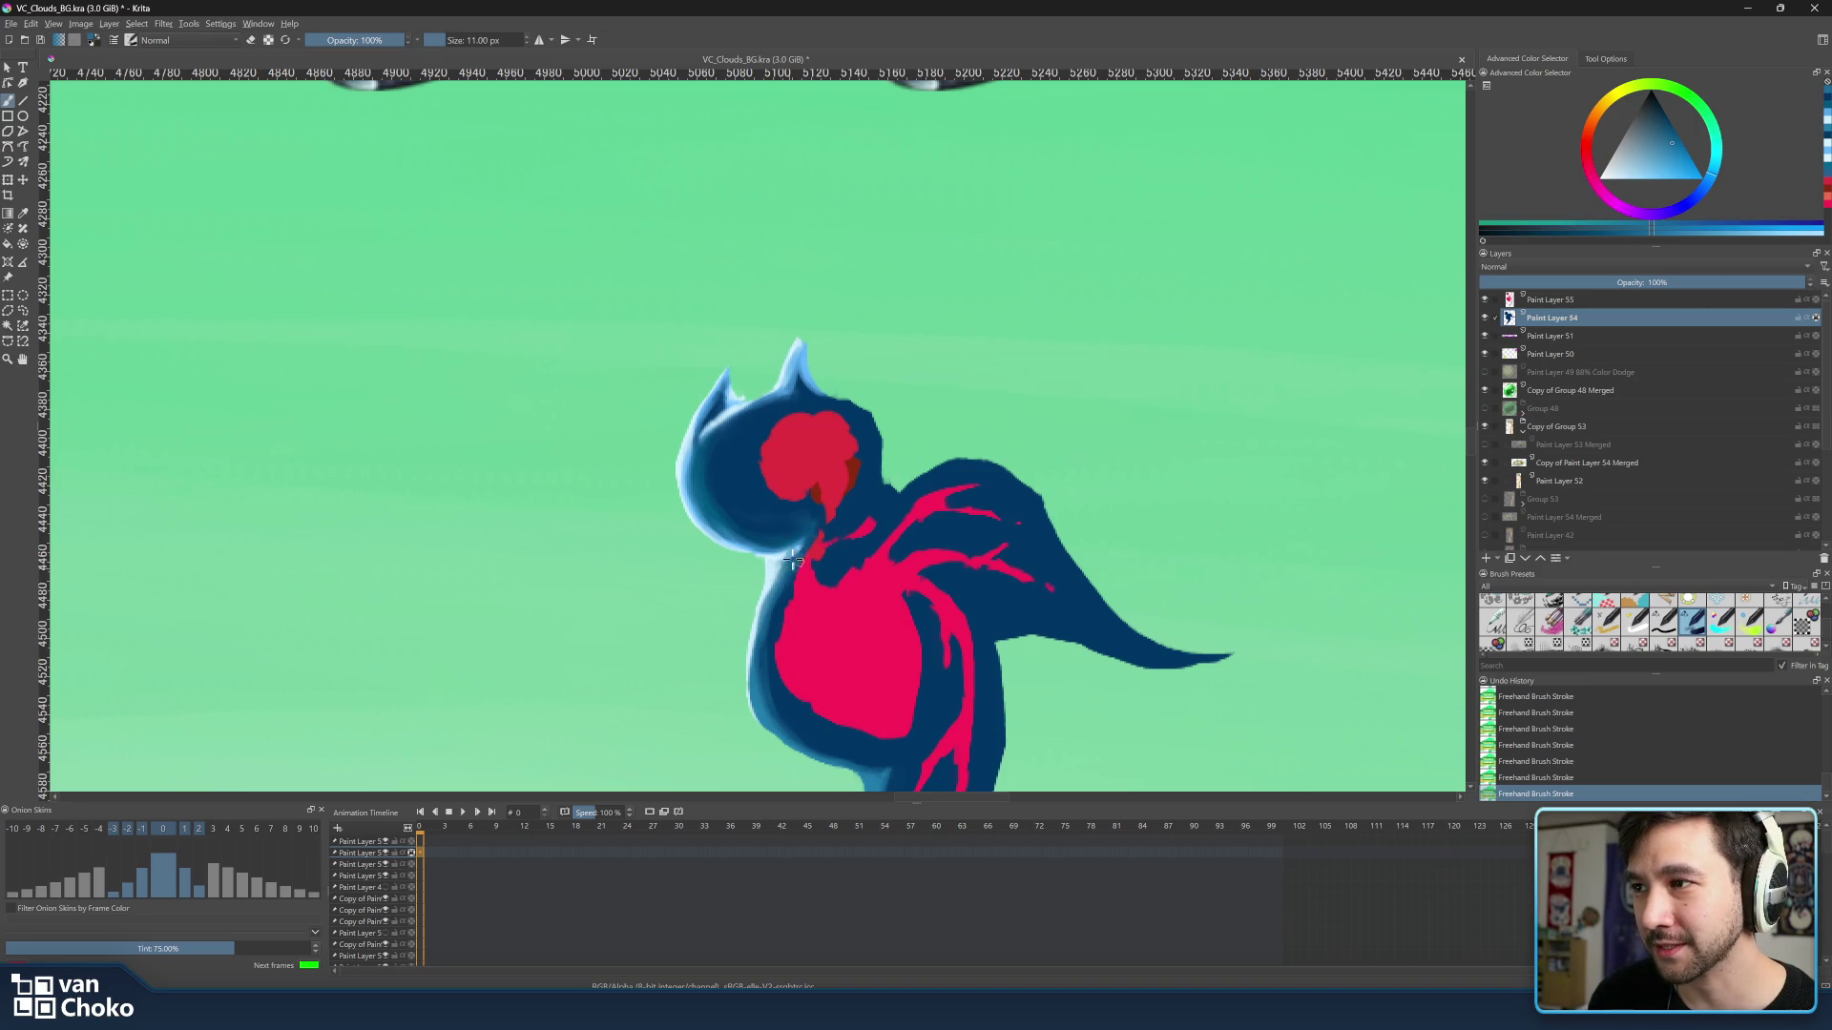
{"action": "left_click", "coordinate": [799, 601], "text": "ctrl"}
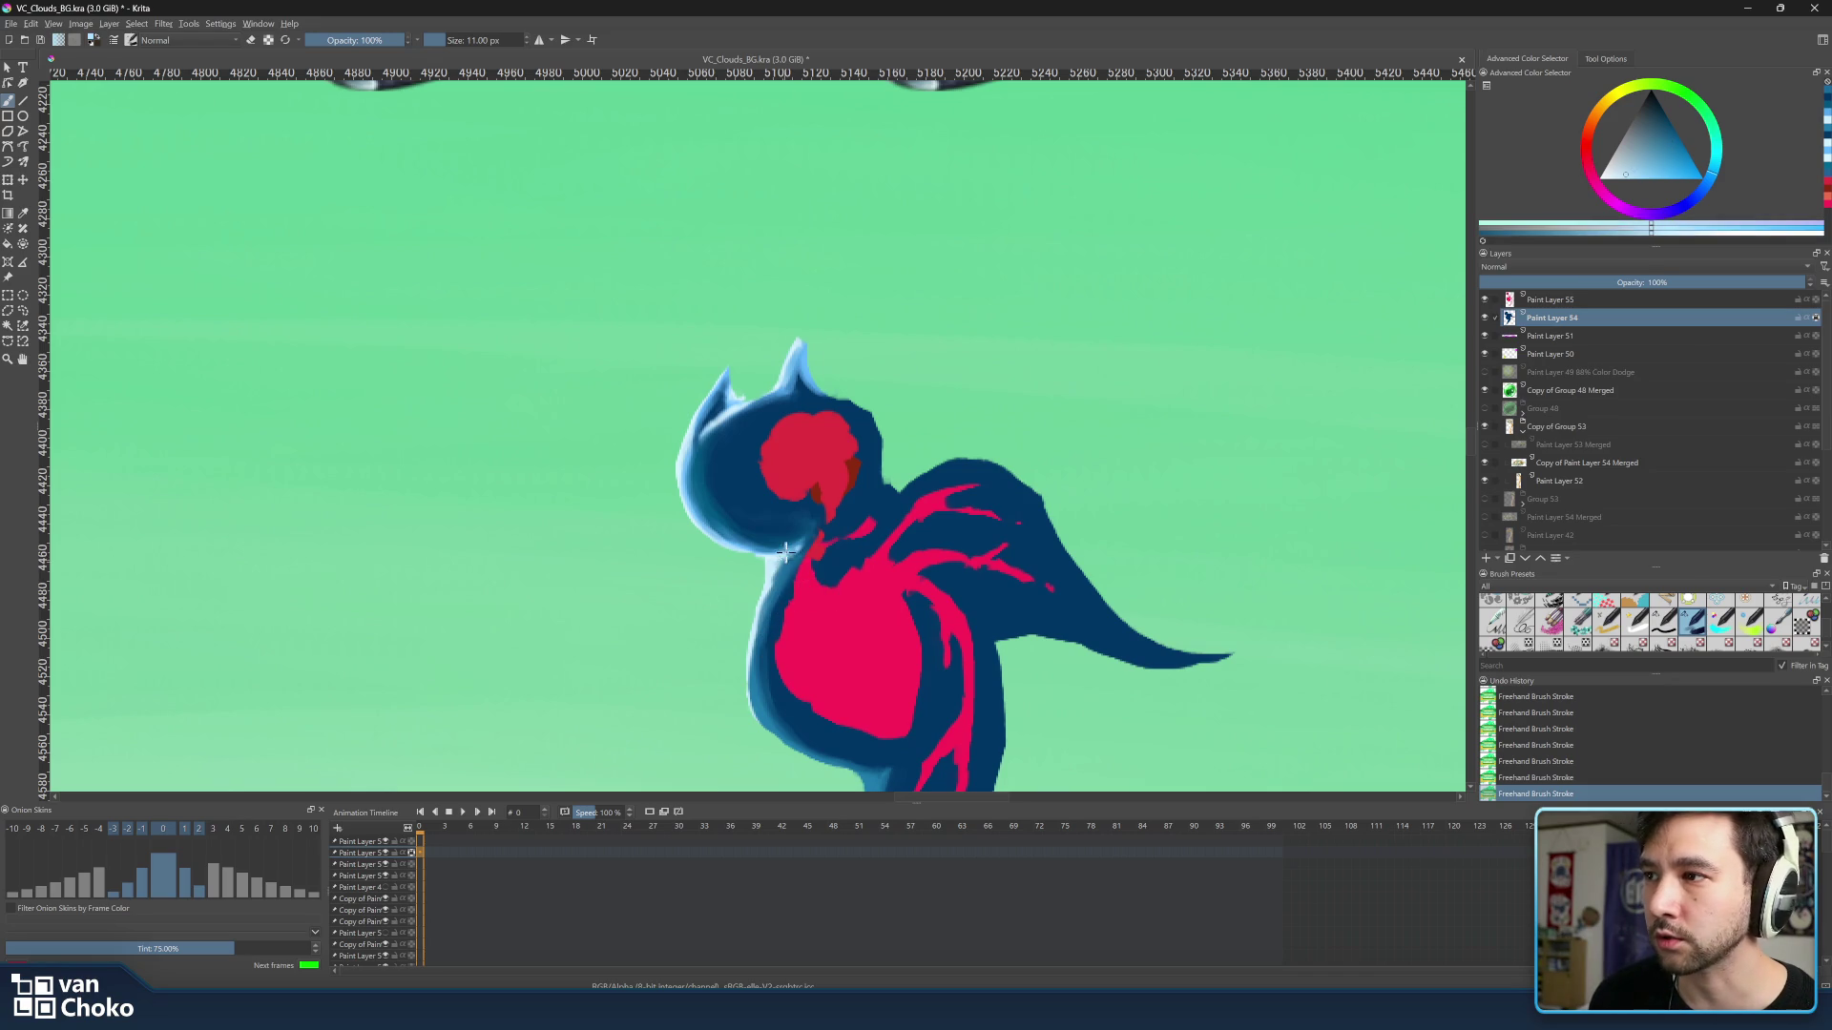
{"action": "left_click", "coordinate": [798, 355], "text": "ctrl"}
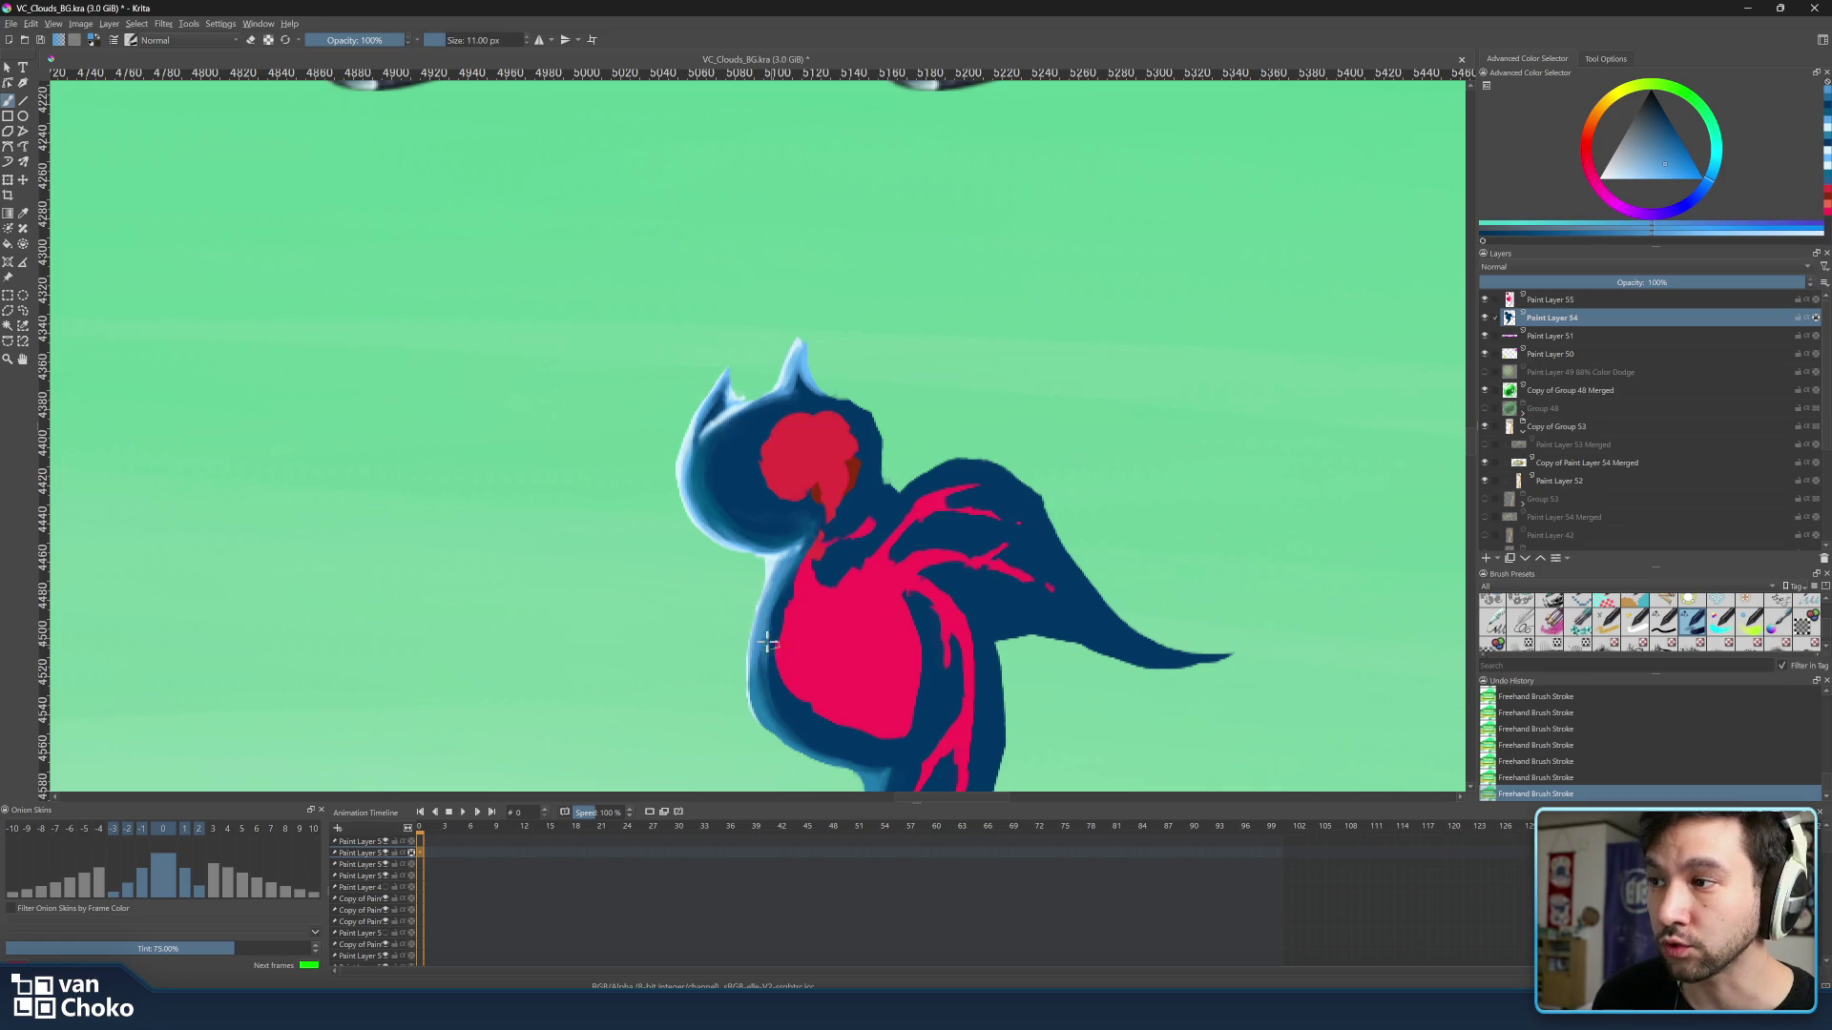
With a 13 px brush, sample lighter rim blues for the highlight down the neck and chest.
{"action": "key", "text": "bracketright"}
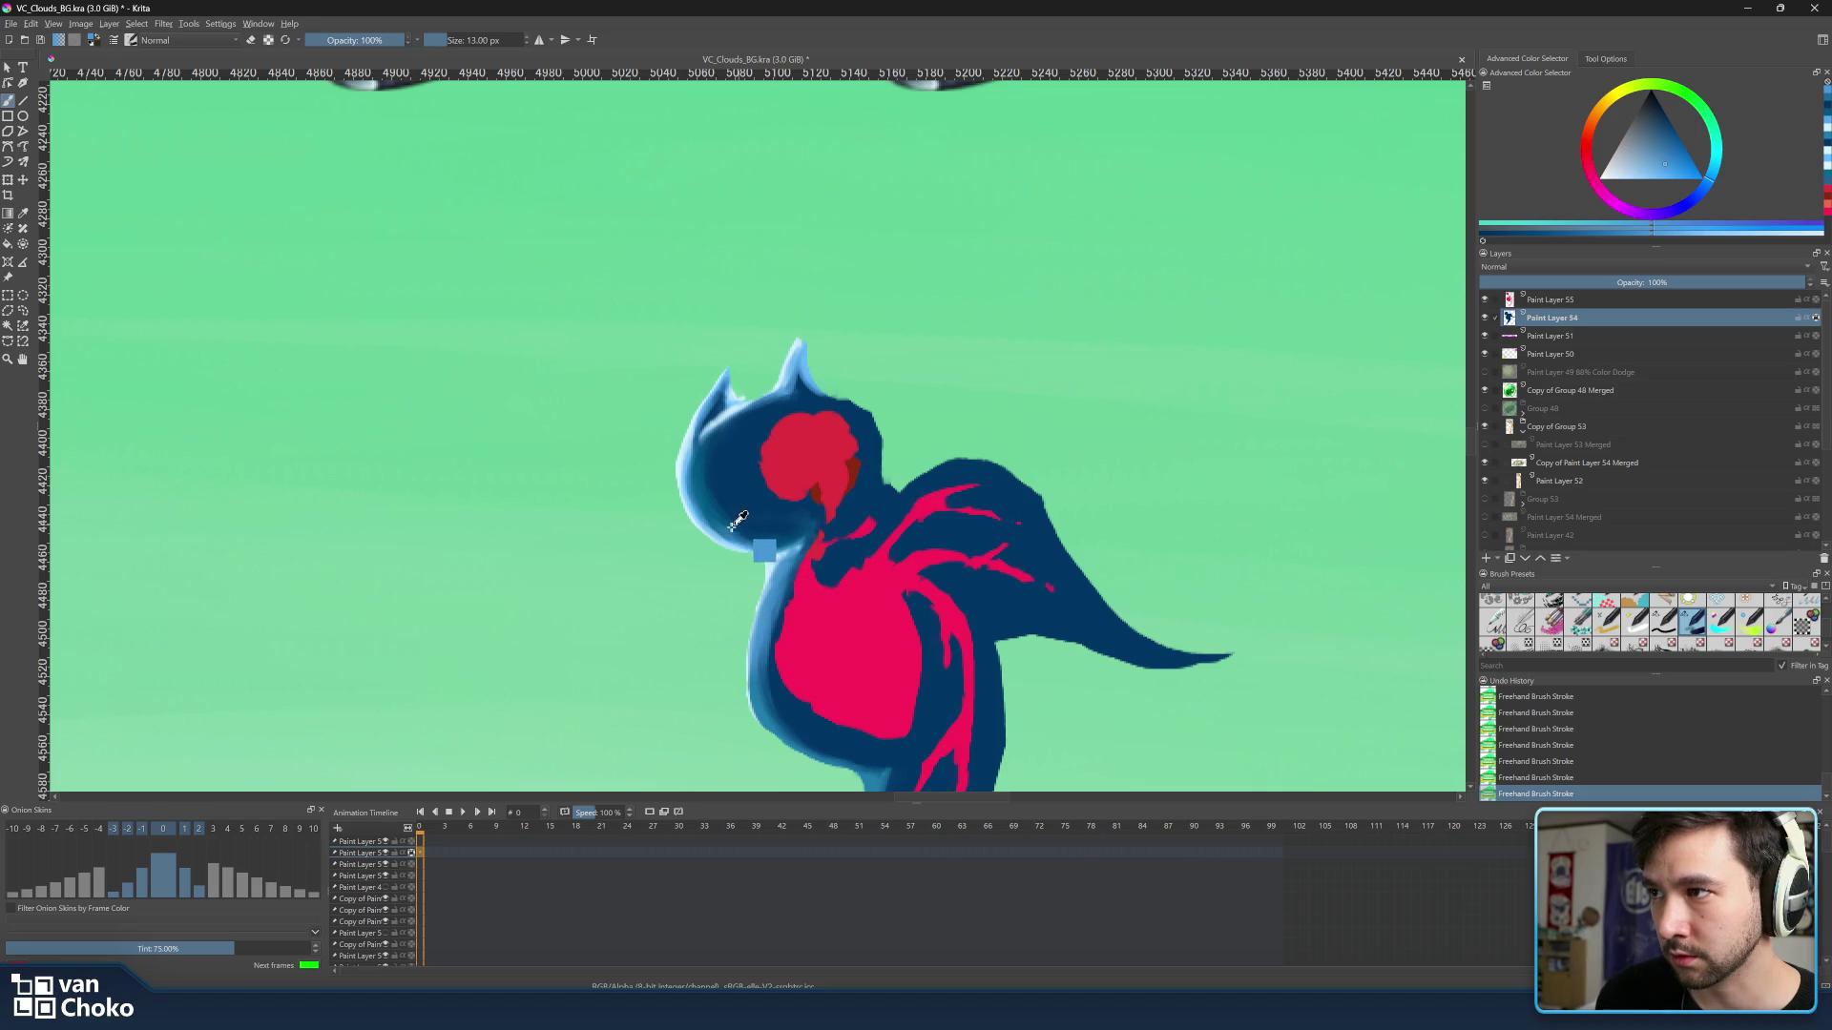
{"action": "left_click", "coordinate": [718, 501], "text": "ctrl"}
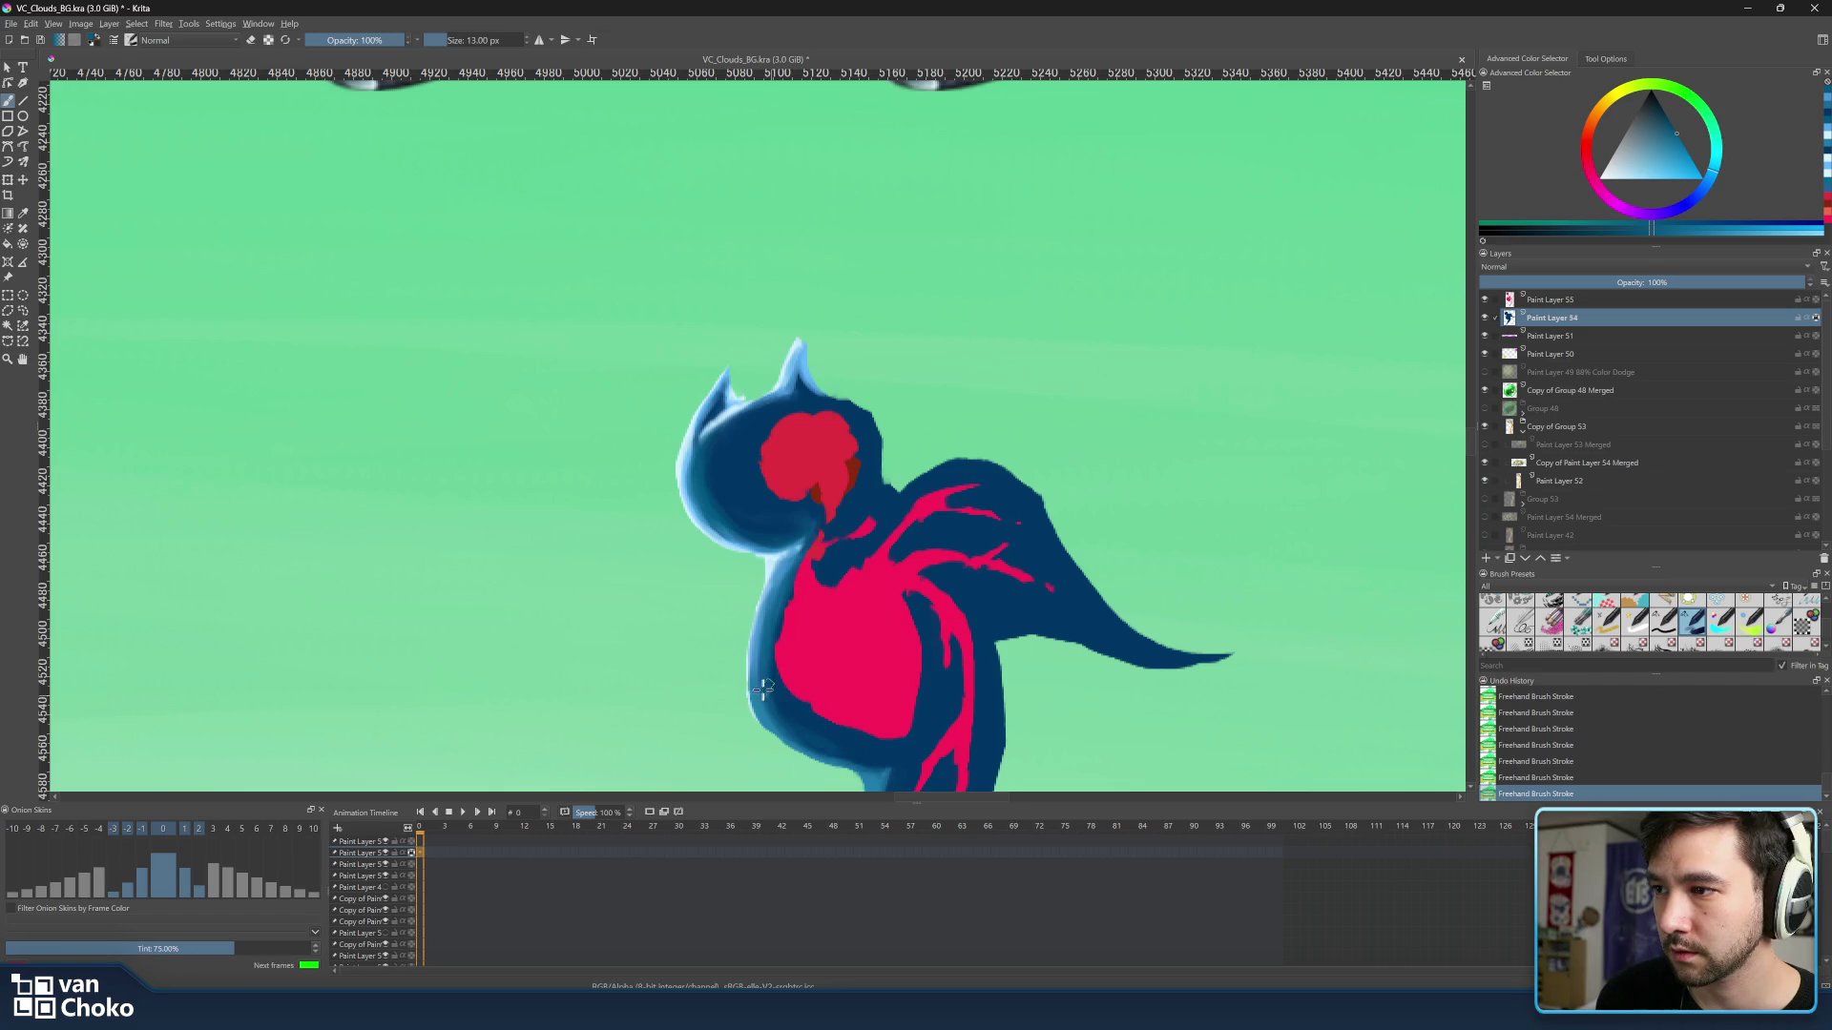
{"action": "left_click", "coordinate": [789, 562], "text": "ctrl"}
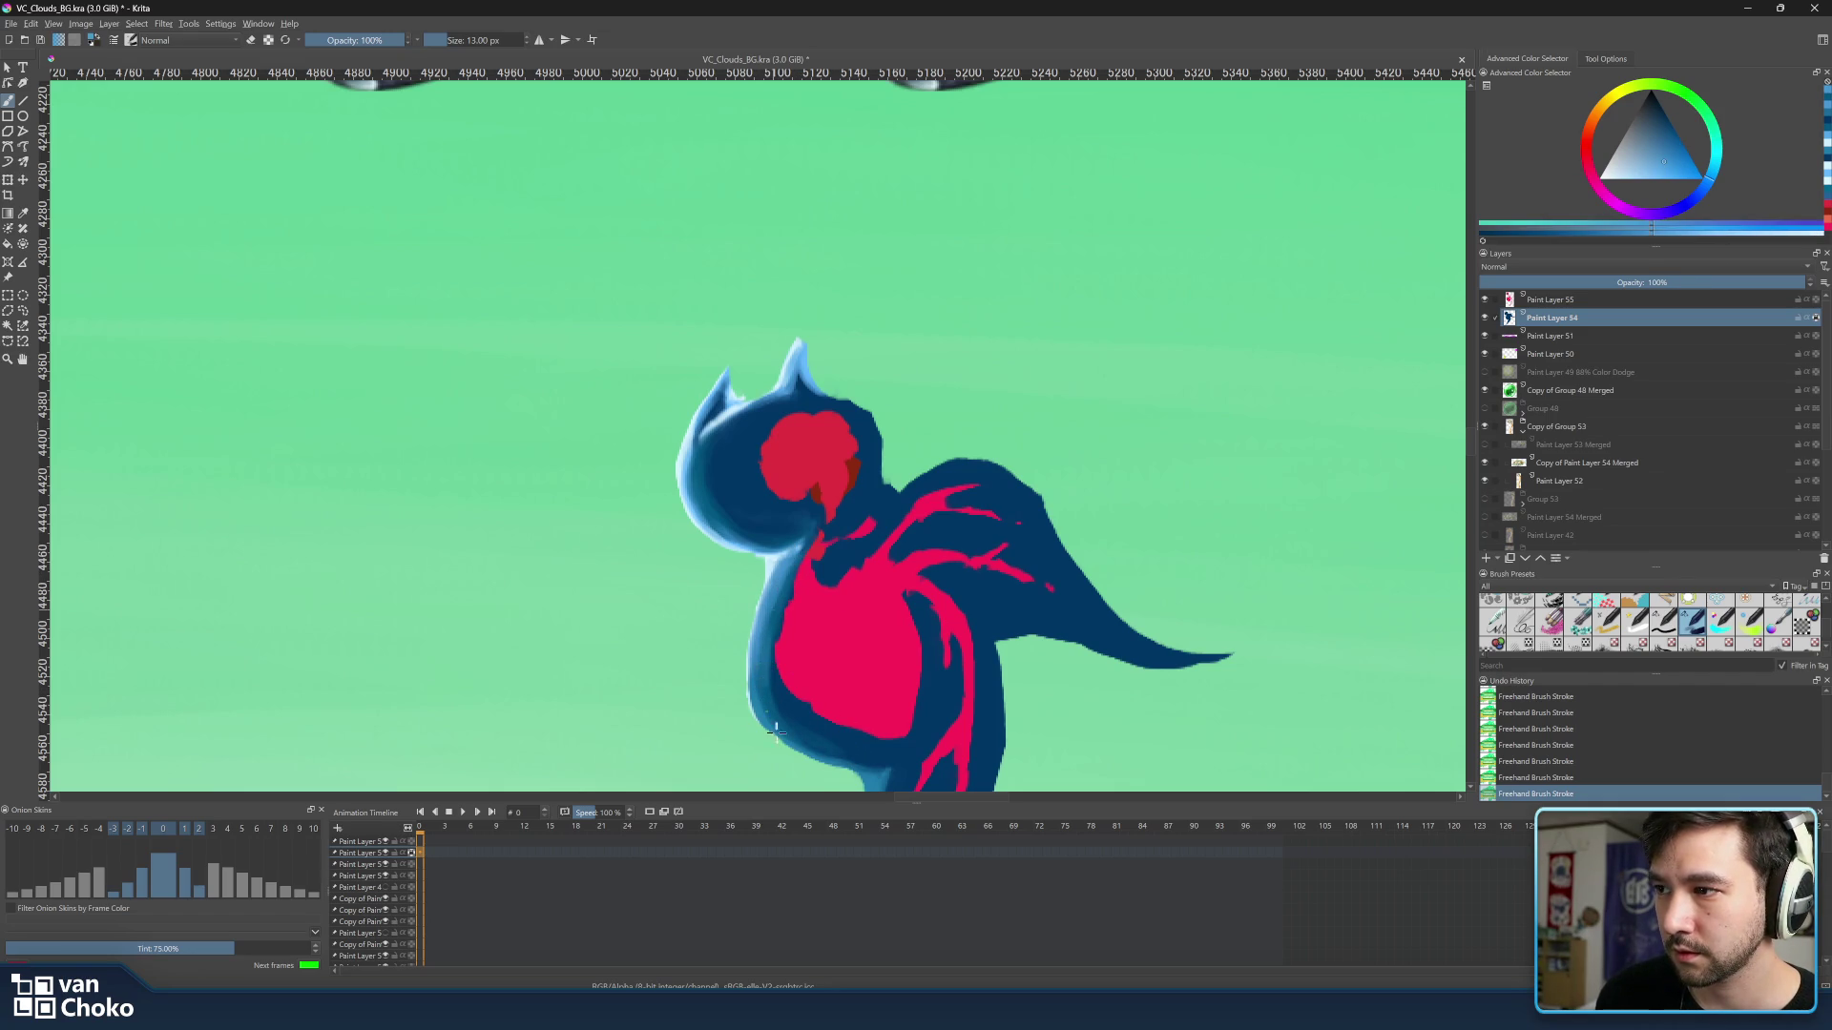
{"action": "left_click", "coordinate": [750, 599], "text": "ctrl"}
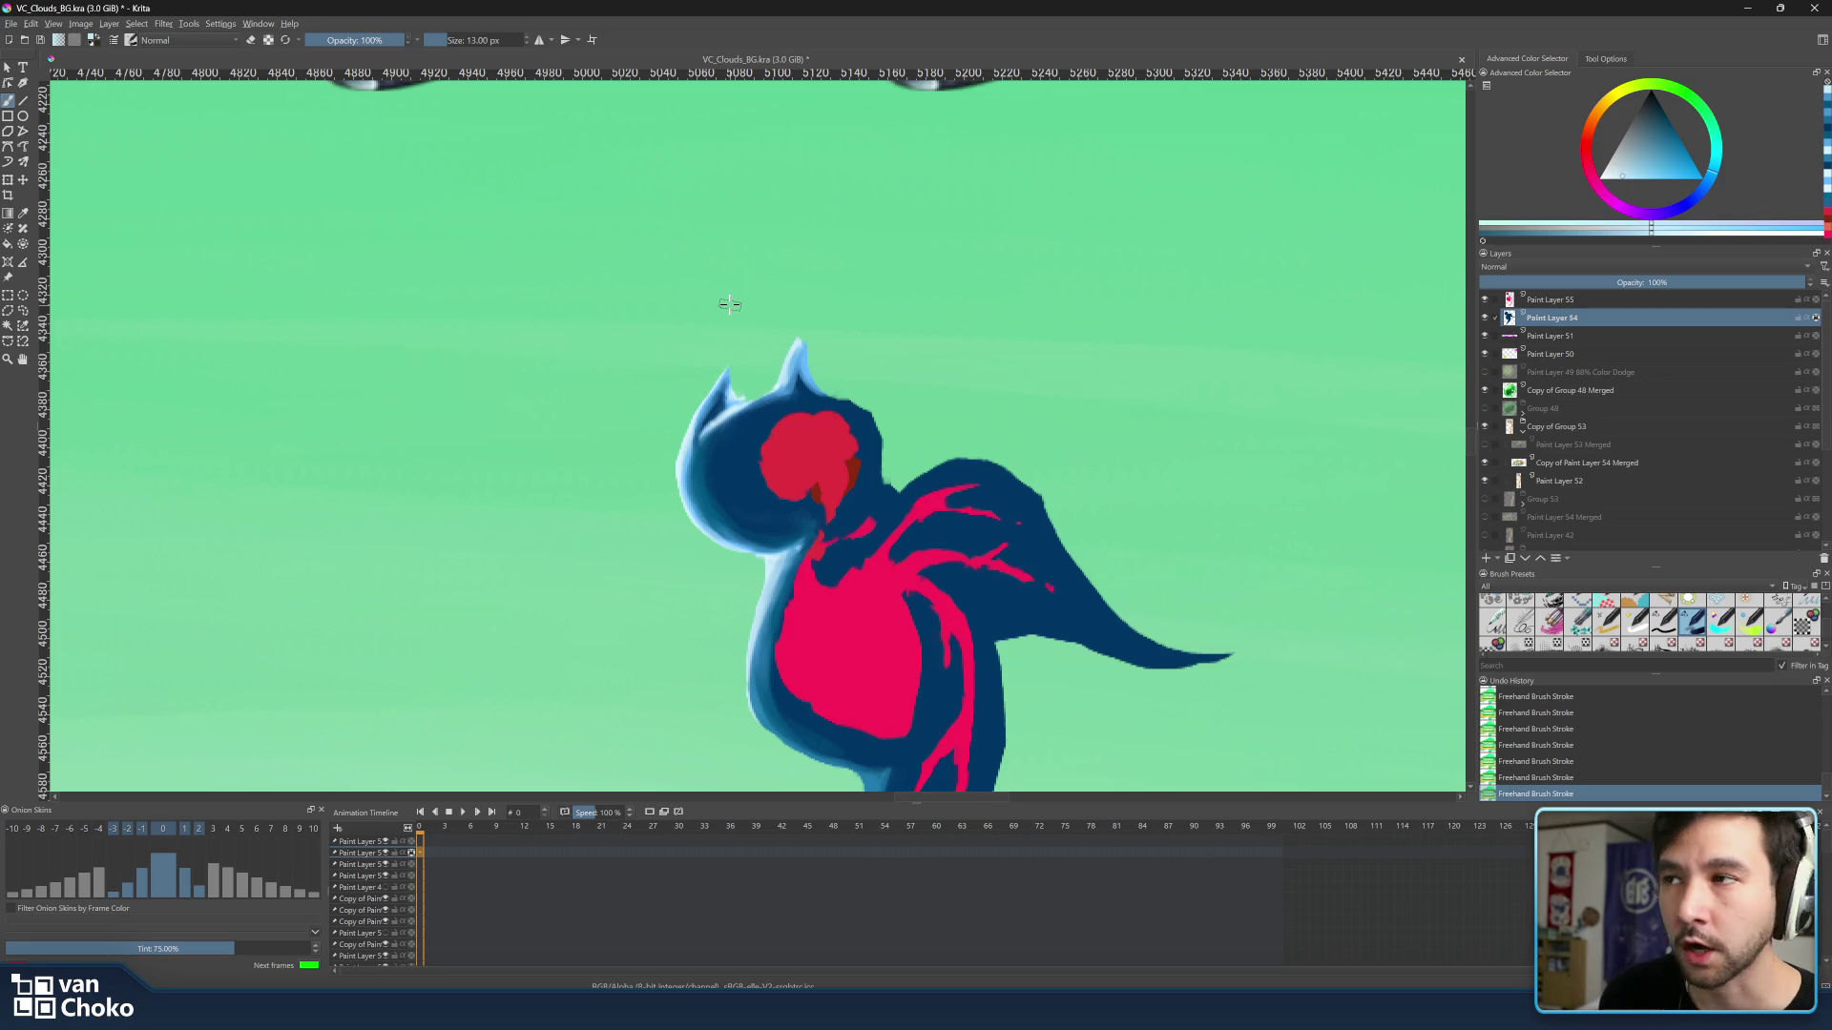
{"action": "scroll", "coordinate": [728, 303], "scroll_direction": "down", "scroll_amount": 3}
{"action": "scroll", "coordinate": [728, 300], "scroll_direction": "down", "scroll_amount": 3}
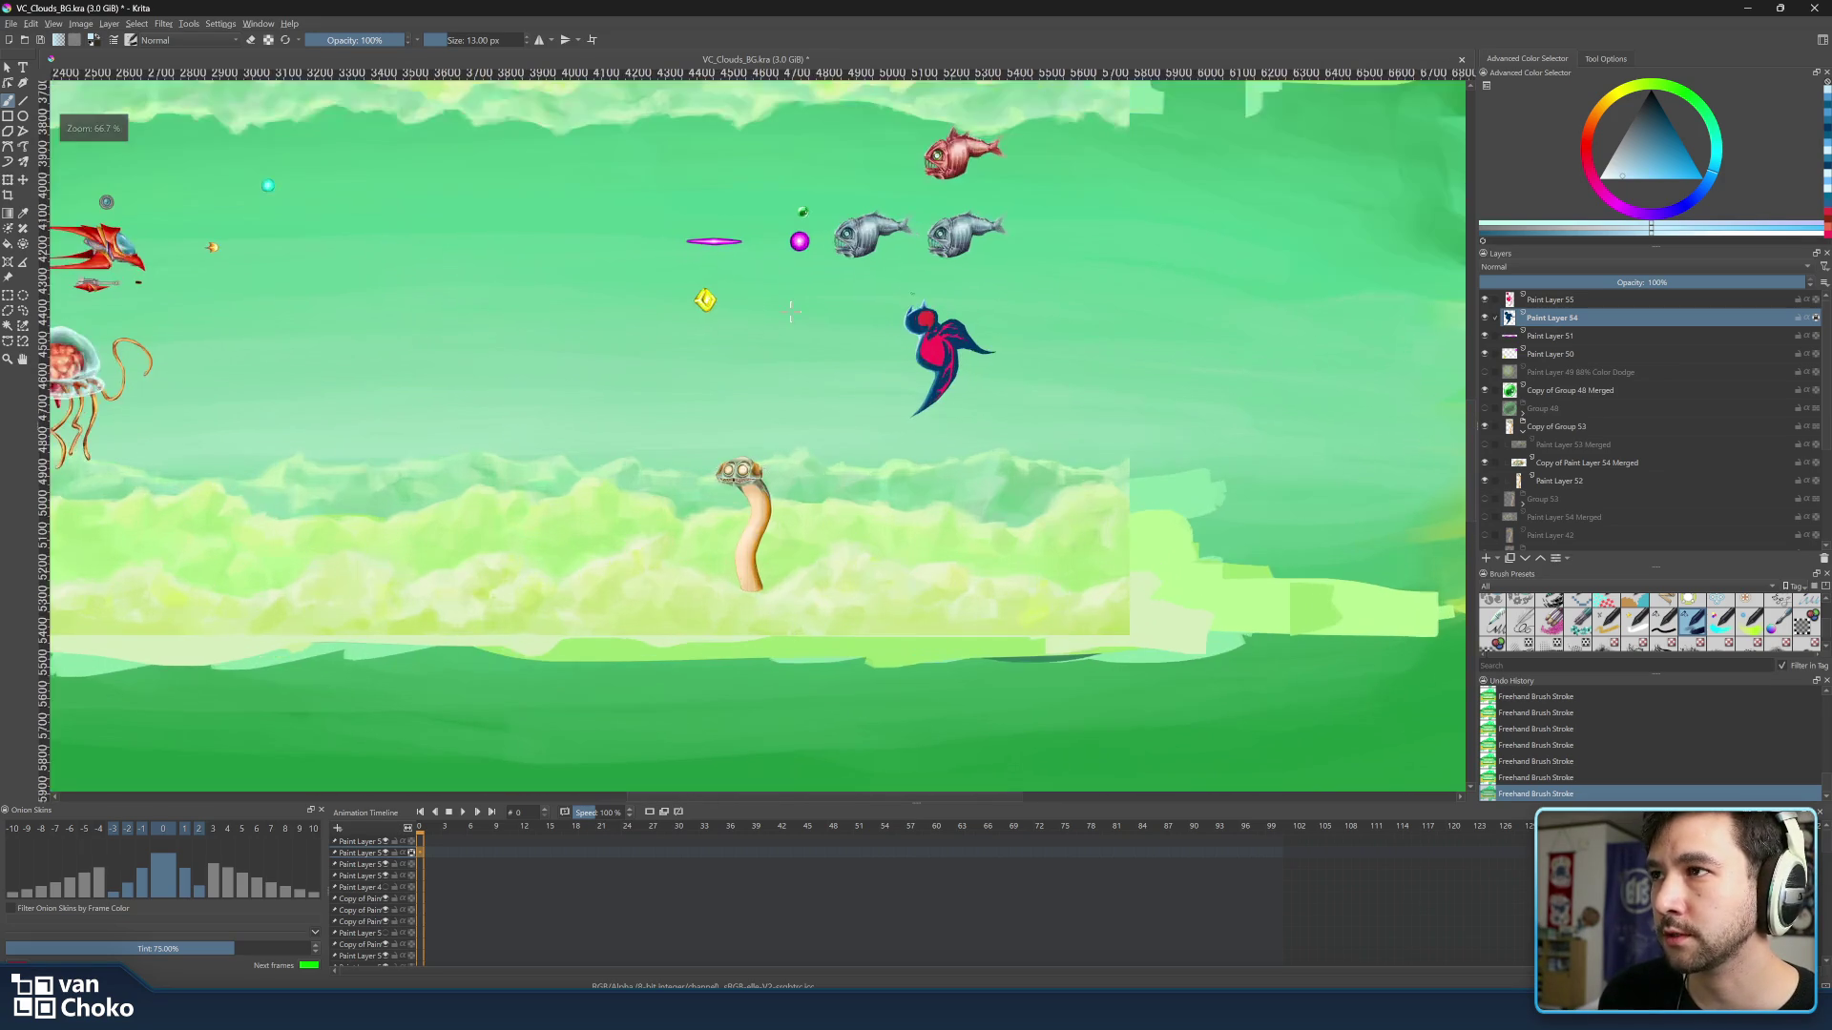
{"action": "scroll", "coordinate": [695, 321], "scroll_direction": "up", "scroll_amount": 1}
{"action": "scroll", "coordinate": [987, 473], "scroll_direction": "down", "scroll_amount": 1}
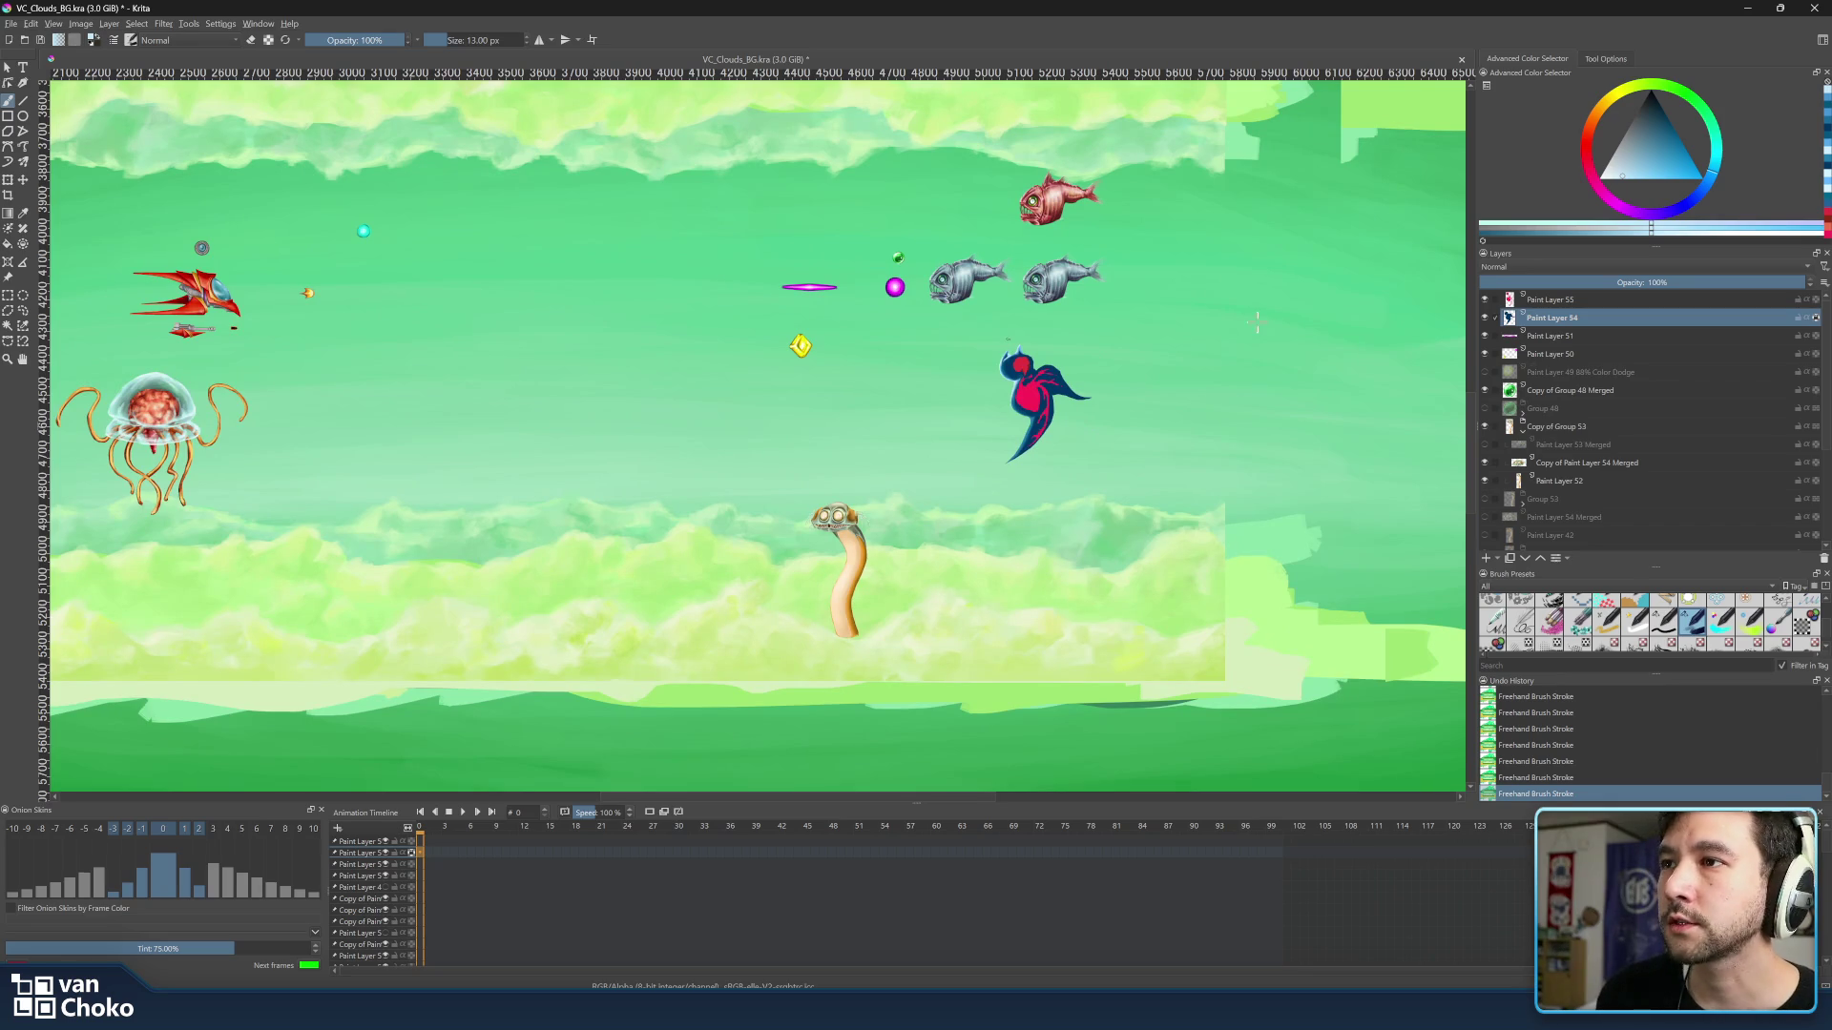
{"action": "scroll", "coordinate": [1010, 386], "scroll_direction": "down", "scroll_amount": 4}
{"action": "scroll", "coordinate": [931, 379], "scroll_direction": "up", "scroll_amount": 6}
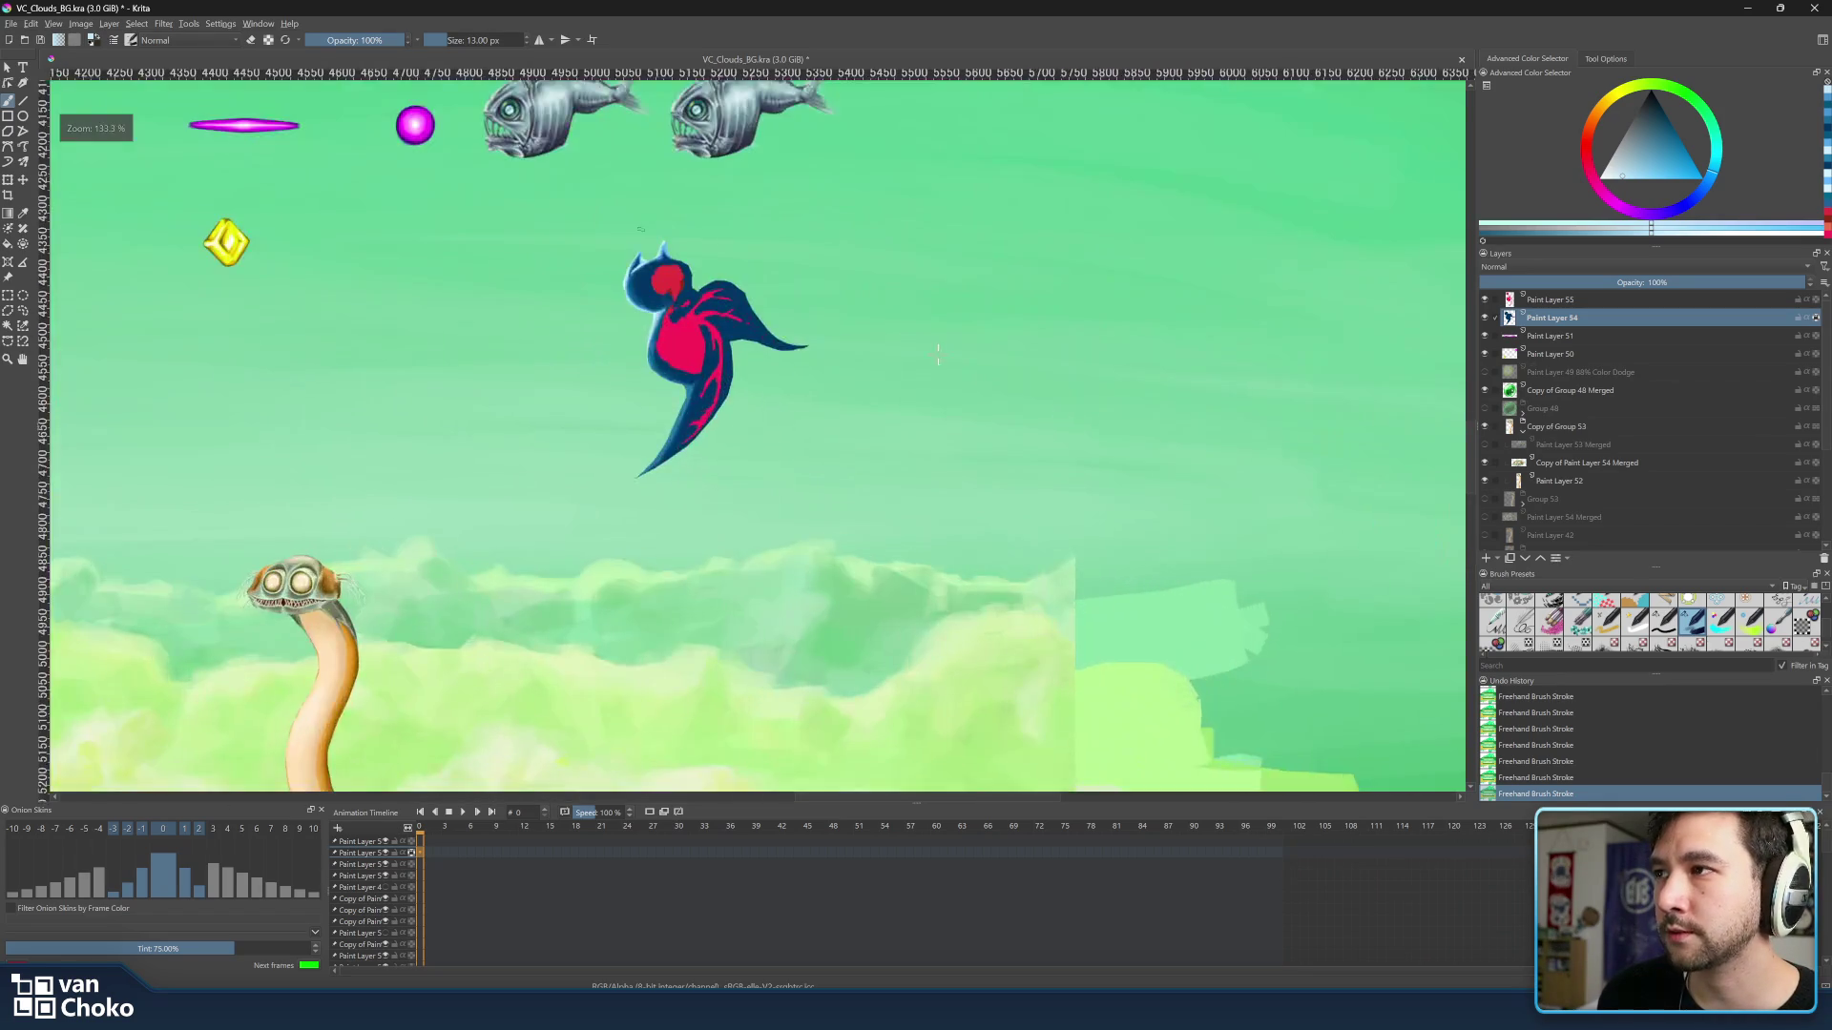
{"action": "scroll", "coordinate": [847, 375], "scroll_direction": "down", "scroll_amount": 3}
{"action": "scroll", "coordinate": [834, 346], "scroll_direction": "up", "scroll_amount": 1}
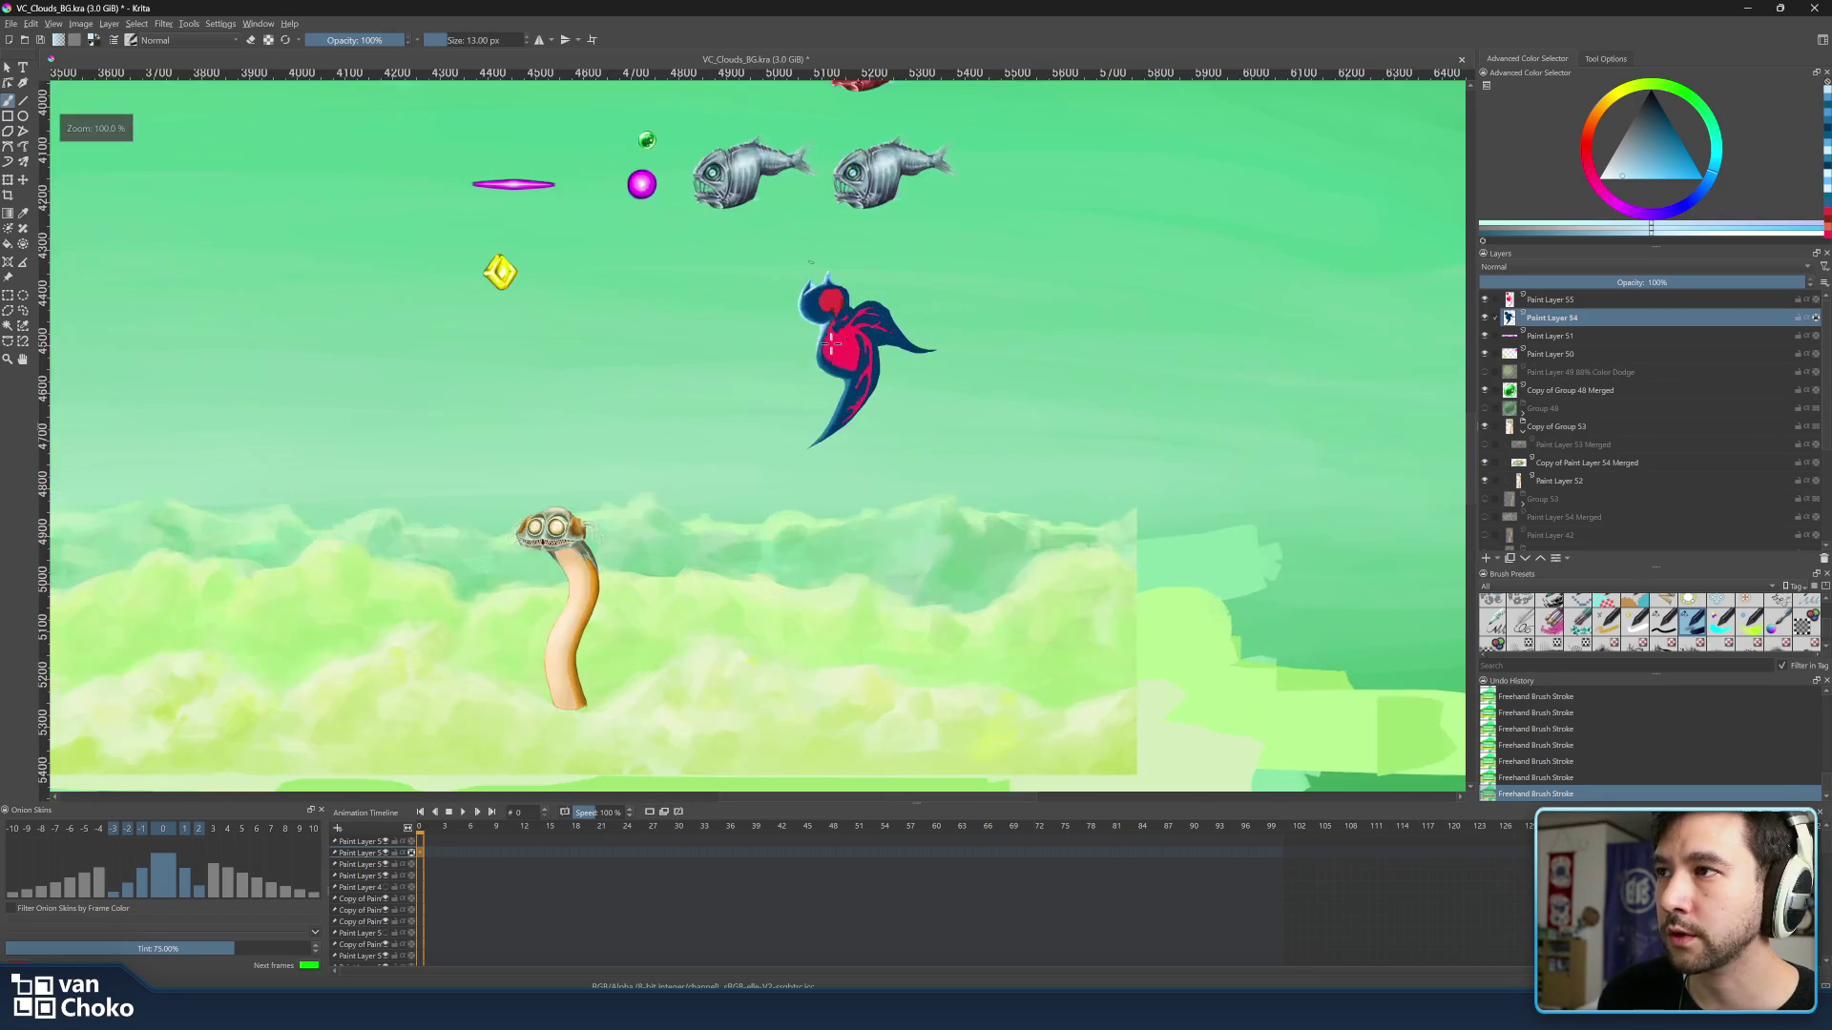
{"action": "scroll", "coordinate": [702, 324], "scroll_direction": "down", "scroll_amount": 1}
{"action": "left_click", "coordinate": [1553, 335]}
{"action": "left_click_drag", "start_coordinate": [1010, 318], "coordinate": [1342, 453]}
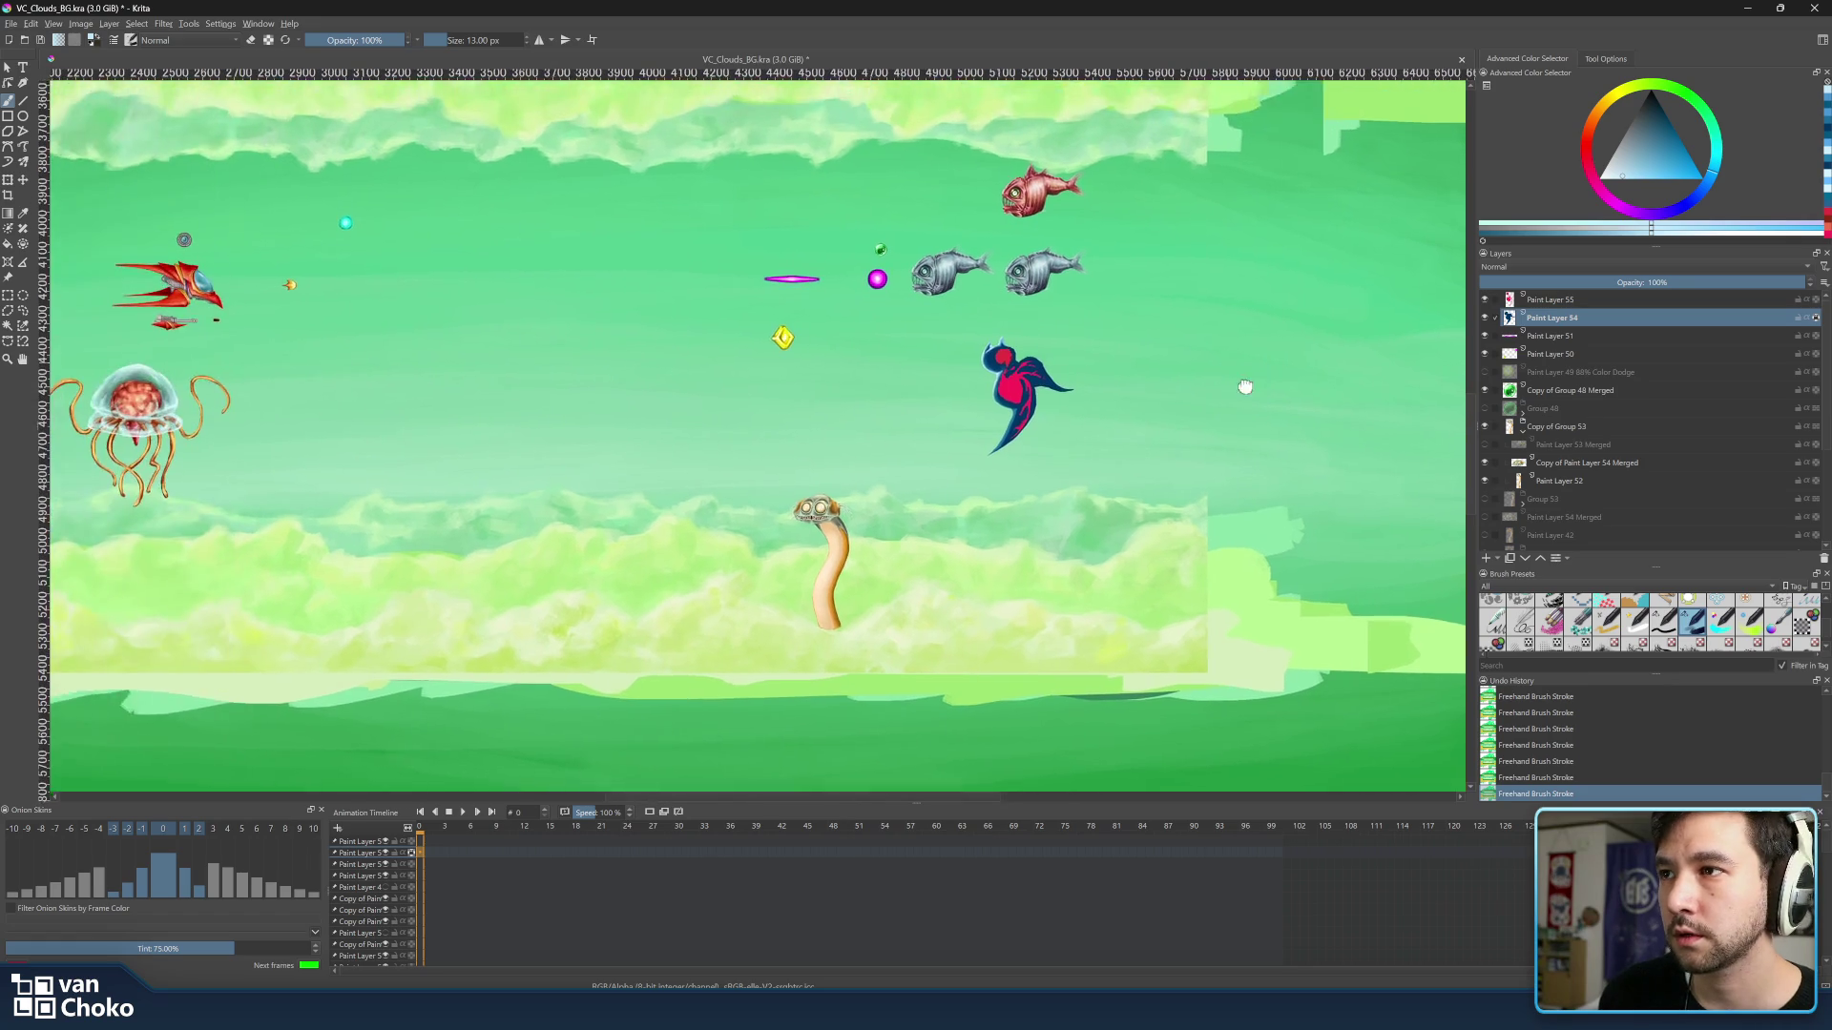
{"action": "scroll", "coordinate": [1342, 453], "scroll_direction": "up", "scroll_amount": 1}
{"action": "scroll", "coordinate": [1266, 441], "scroll_direction": "down", "scroll_amount": 1}
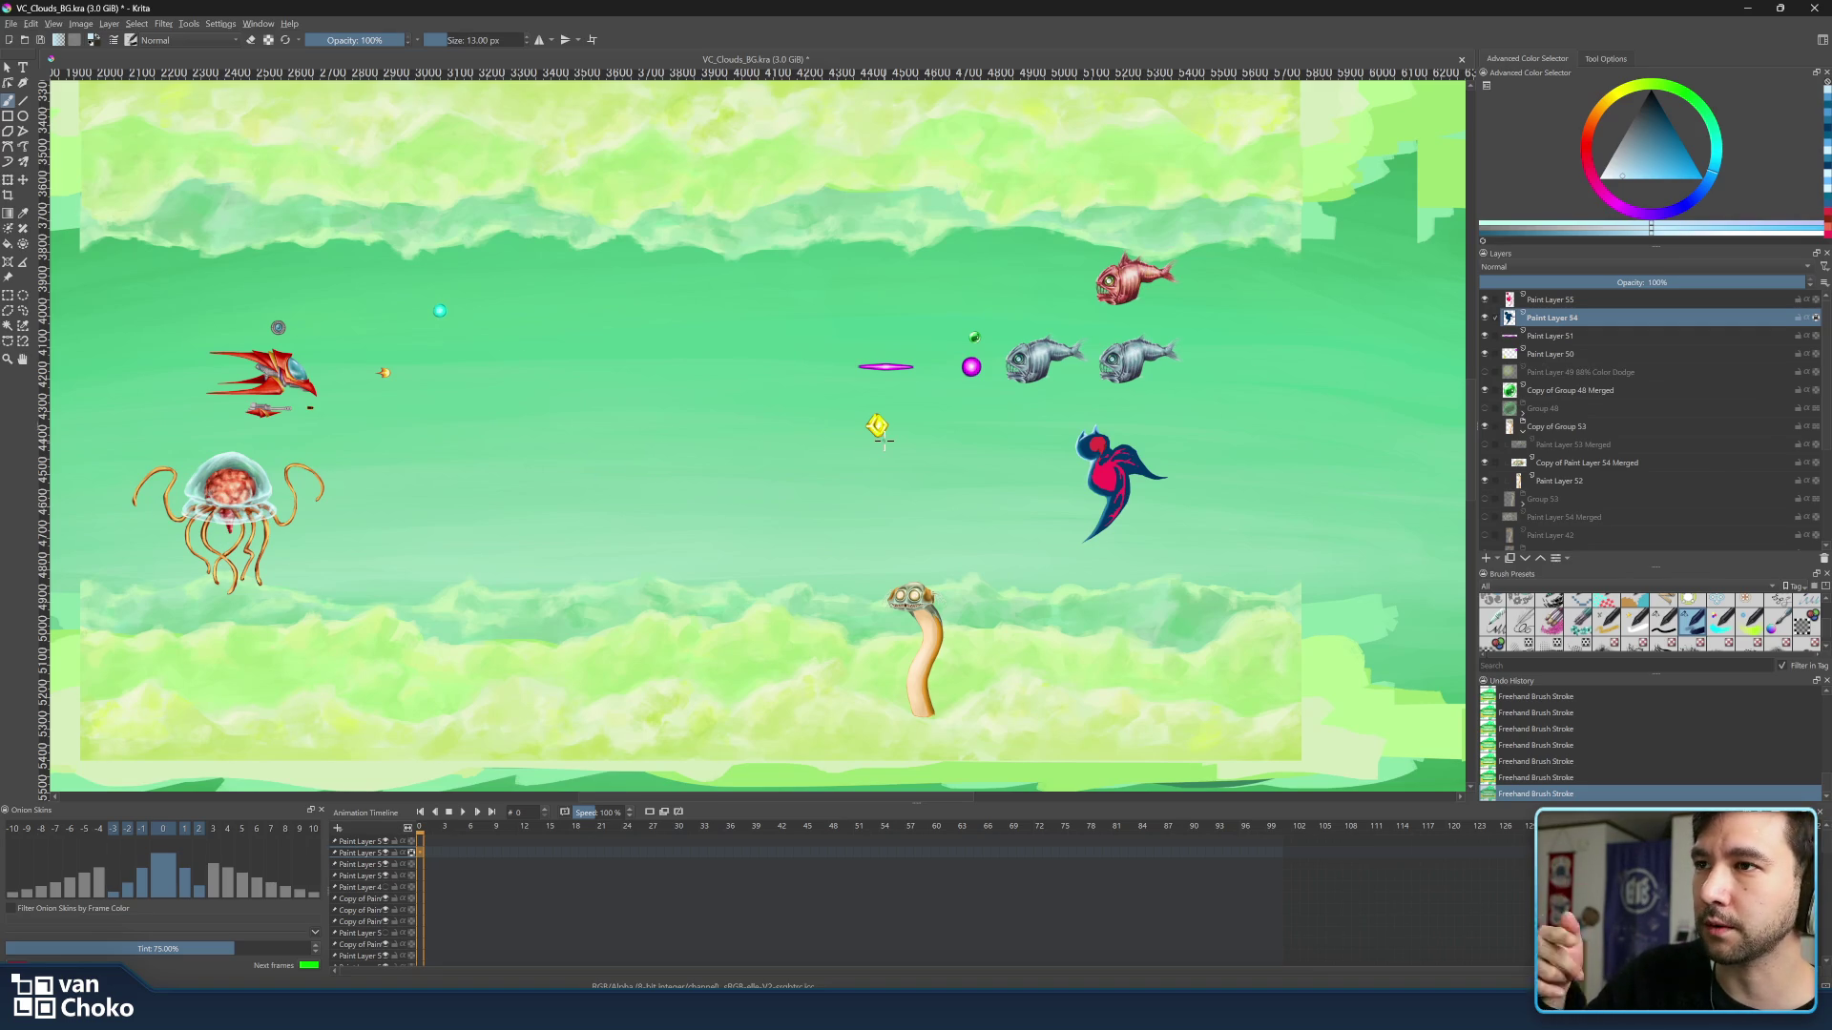
{"action": "scroll", "coordinate": [1131, 494], "scroll_direction": "up", "scroll_amount": 5}
{"action": "scroll", "coordinate": [1131, 494], "scroll_direction": "down", "scroll_amount": 6}
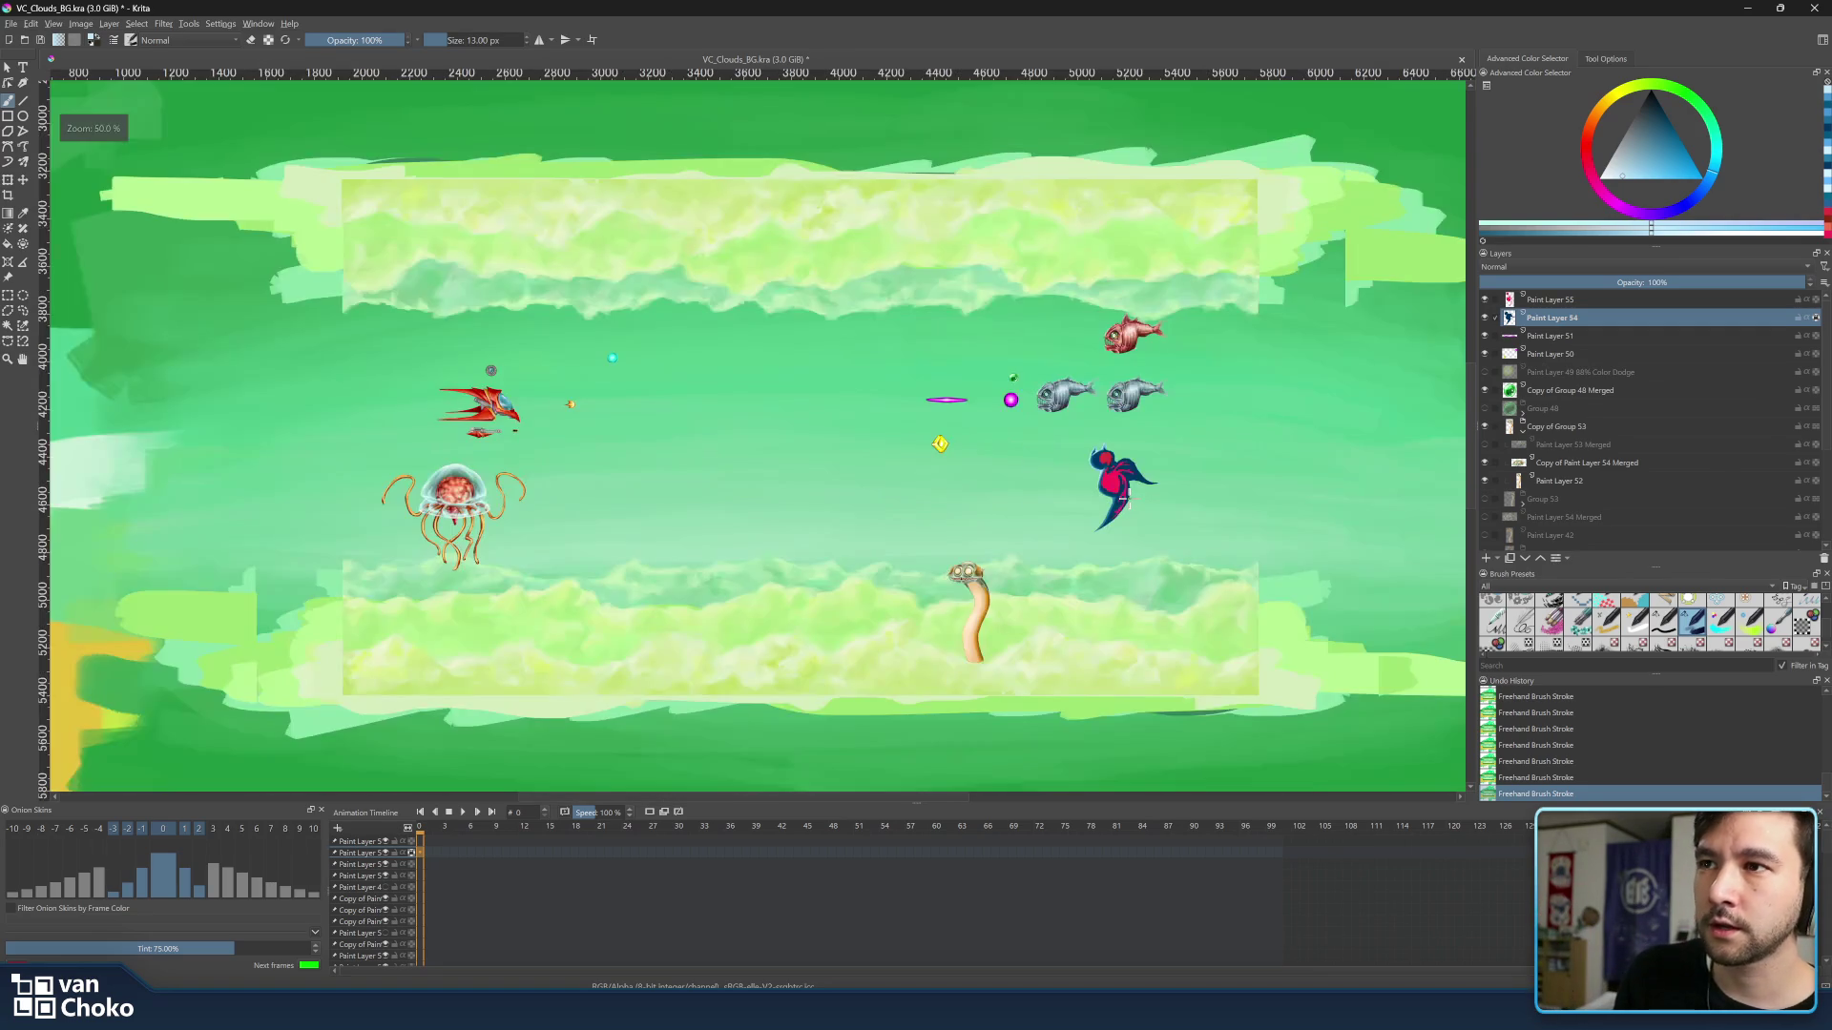
{"action": "scroll", "coordinate": [1131, 494], "scroll_direction": "up", "scroll_amount": 3}
{"action": "scroll", "coordinate": [1127, 499], "scroll_direction": "up", "scroll_amount": 2}
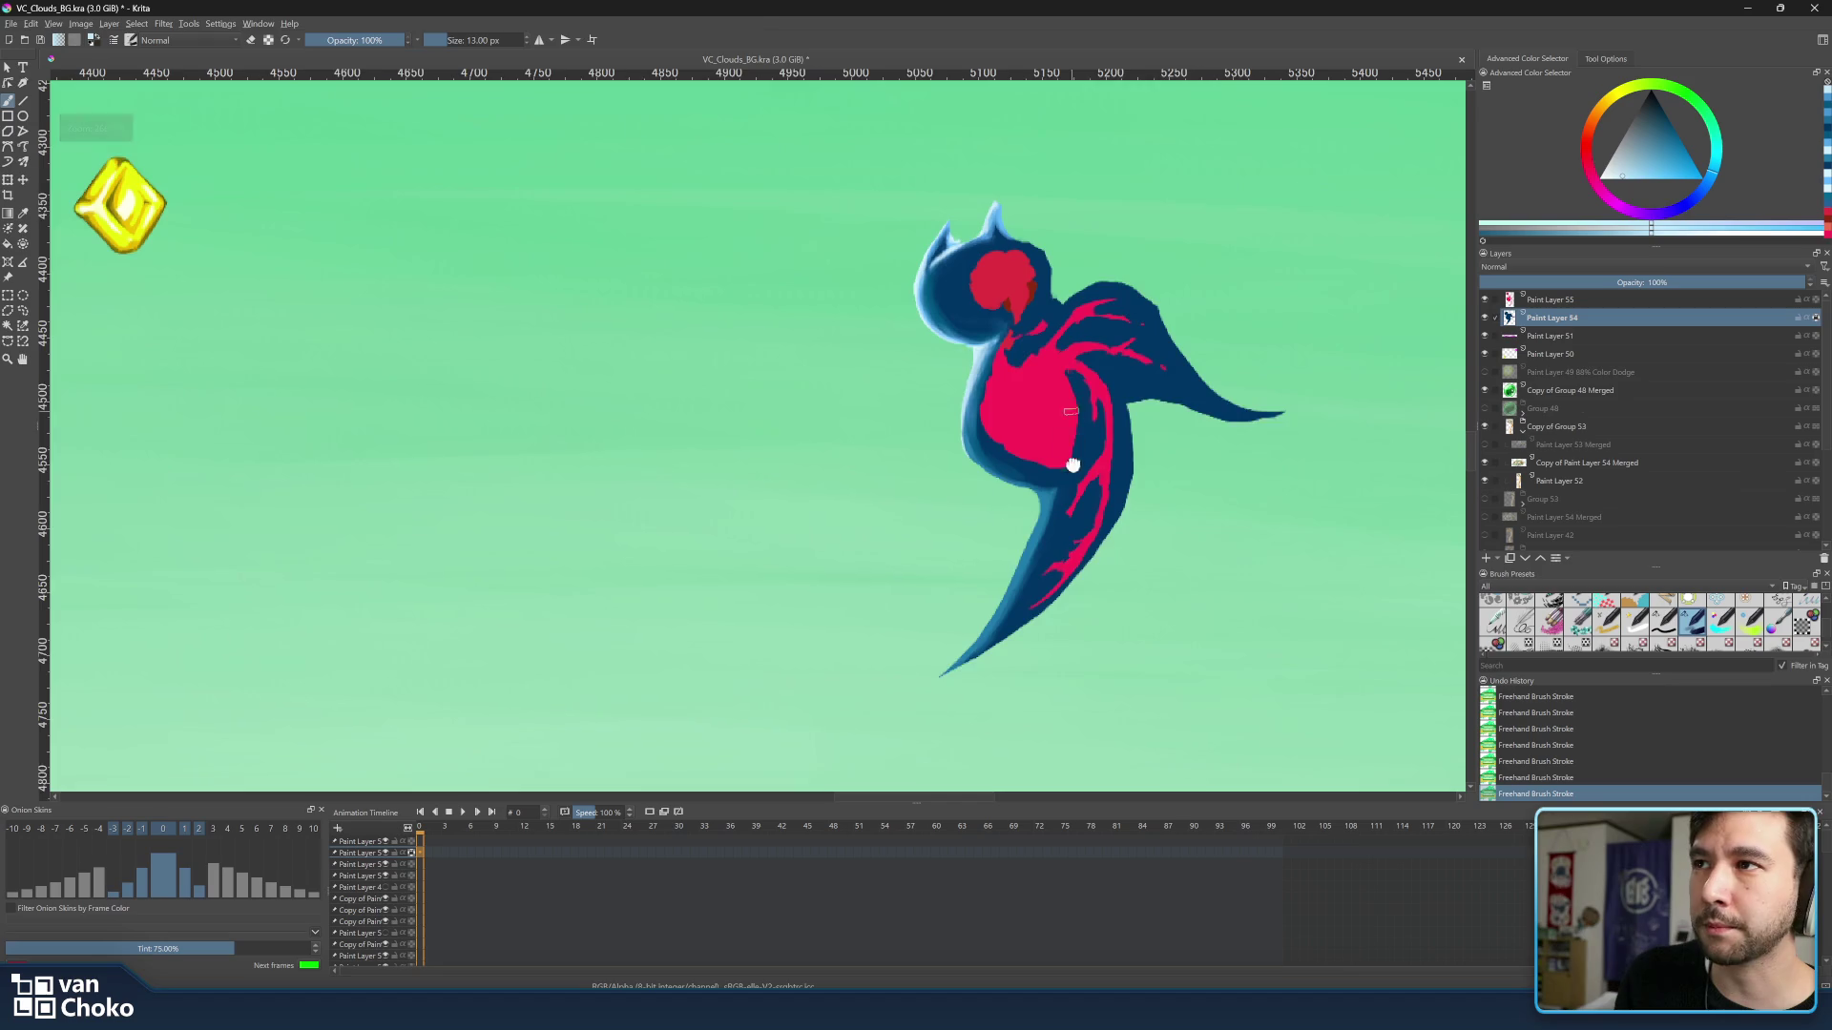
{"action": "scroll", "coordinate": [1074, 445], "scroll_direction": "up", "scroll_amount": 2}
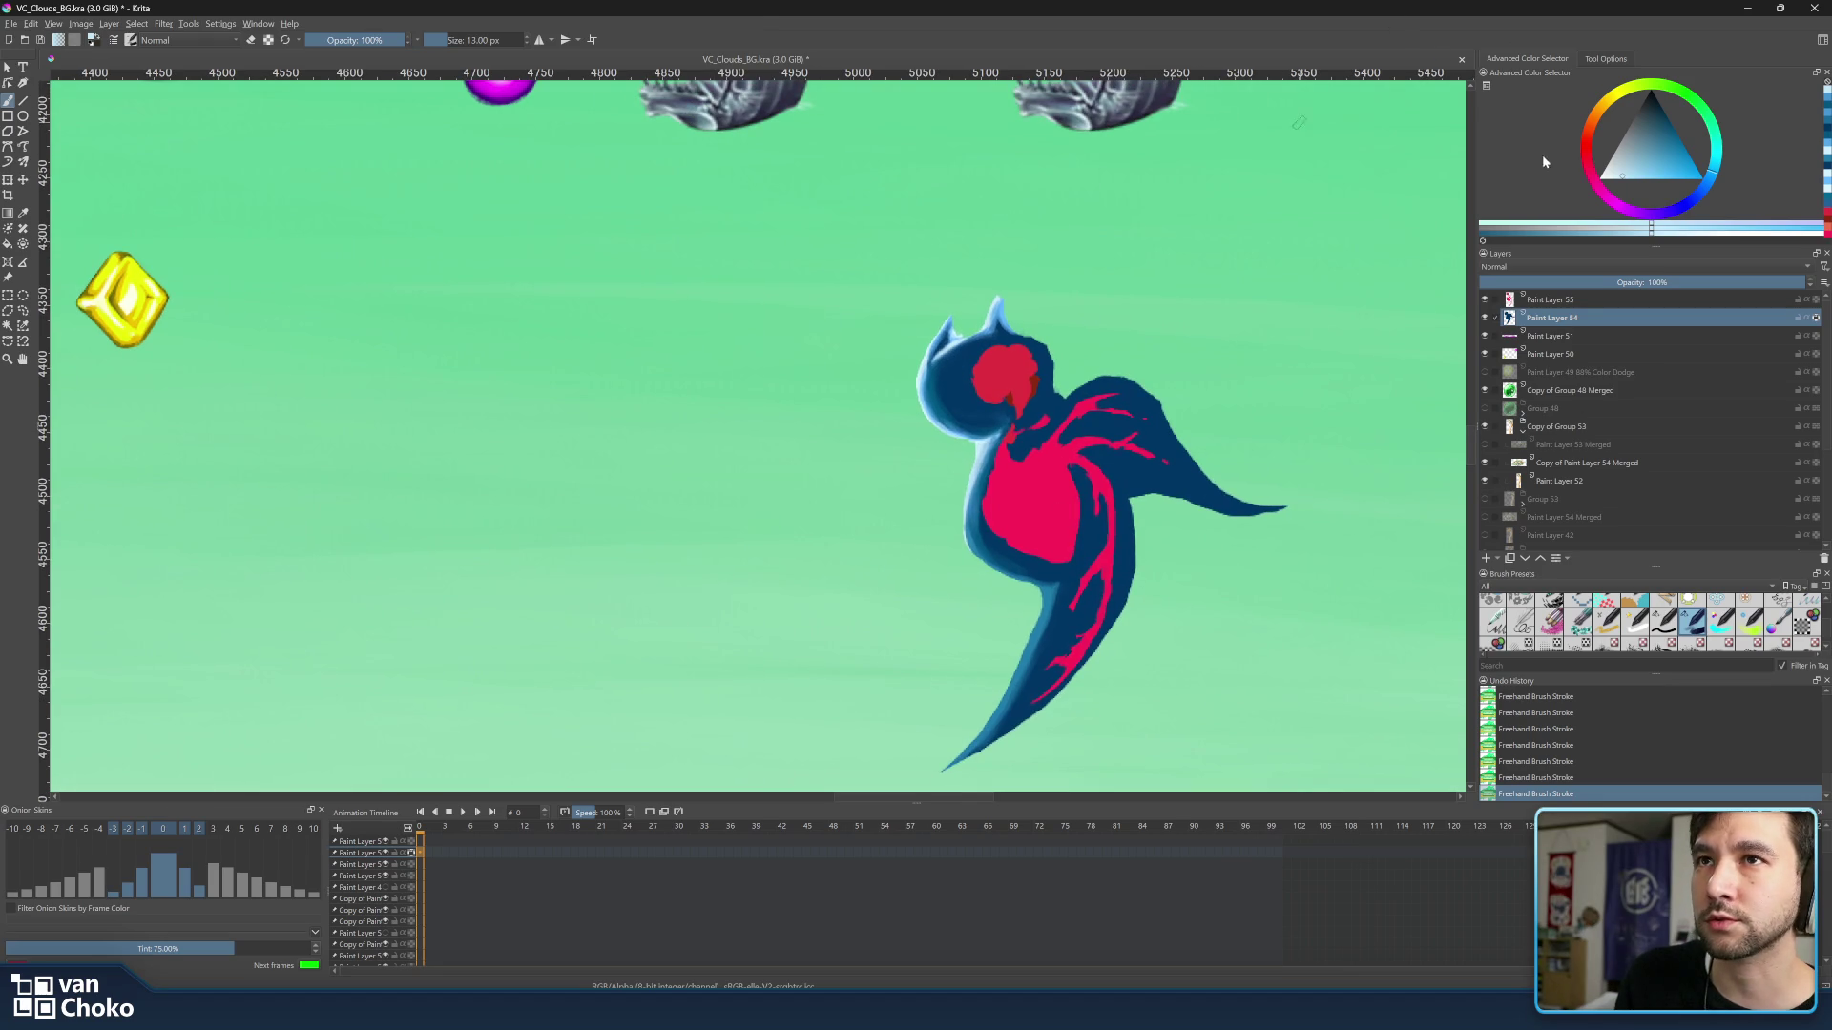
{"action": "scroll", "coordinate": [1331, 279], "scroll_direction": "down", "scroll_amount": 4}
{"action": "scroll", "coordinate": [1204, 283], "scroll_direction": "up", "scroll_amount": 2}
{"action": "scroll", "coordinate": [1204, 284], "scroll_direction": "up", "scroll_amount": 1}
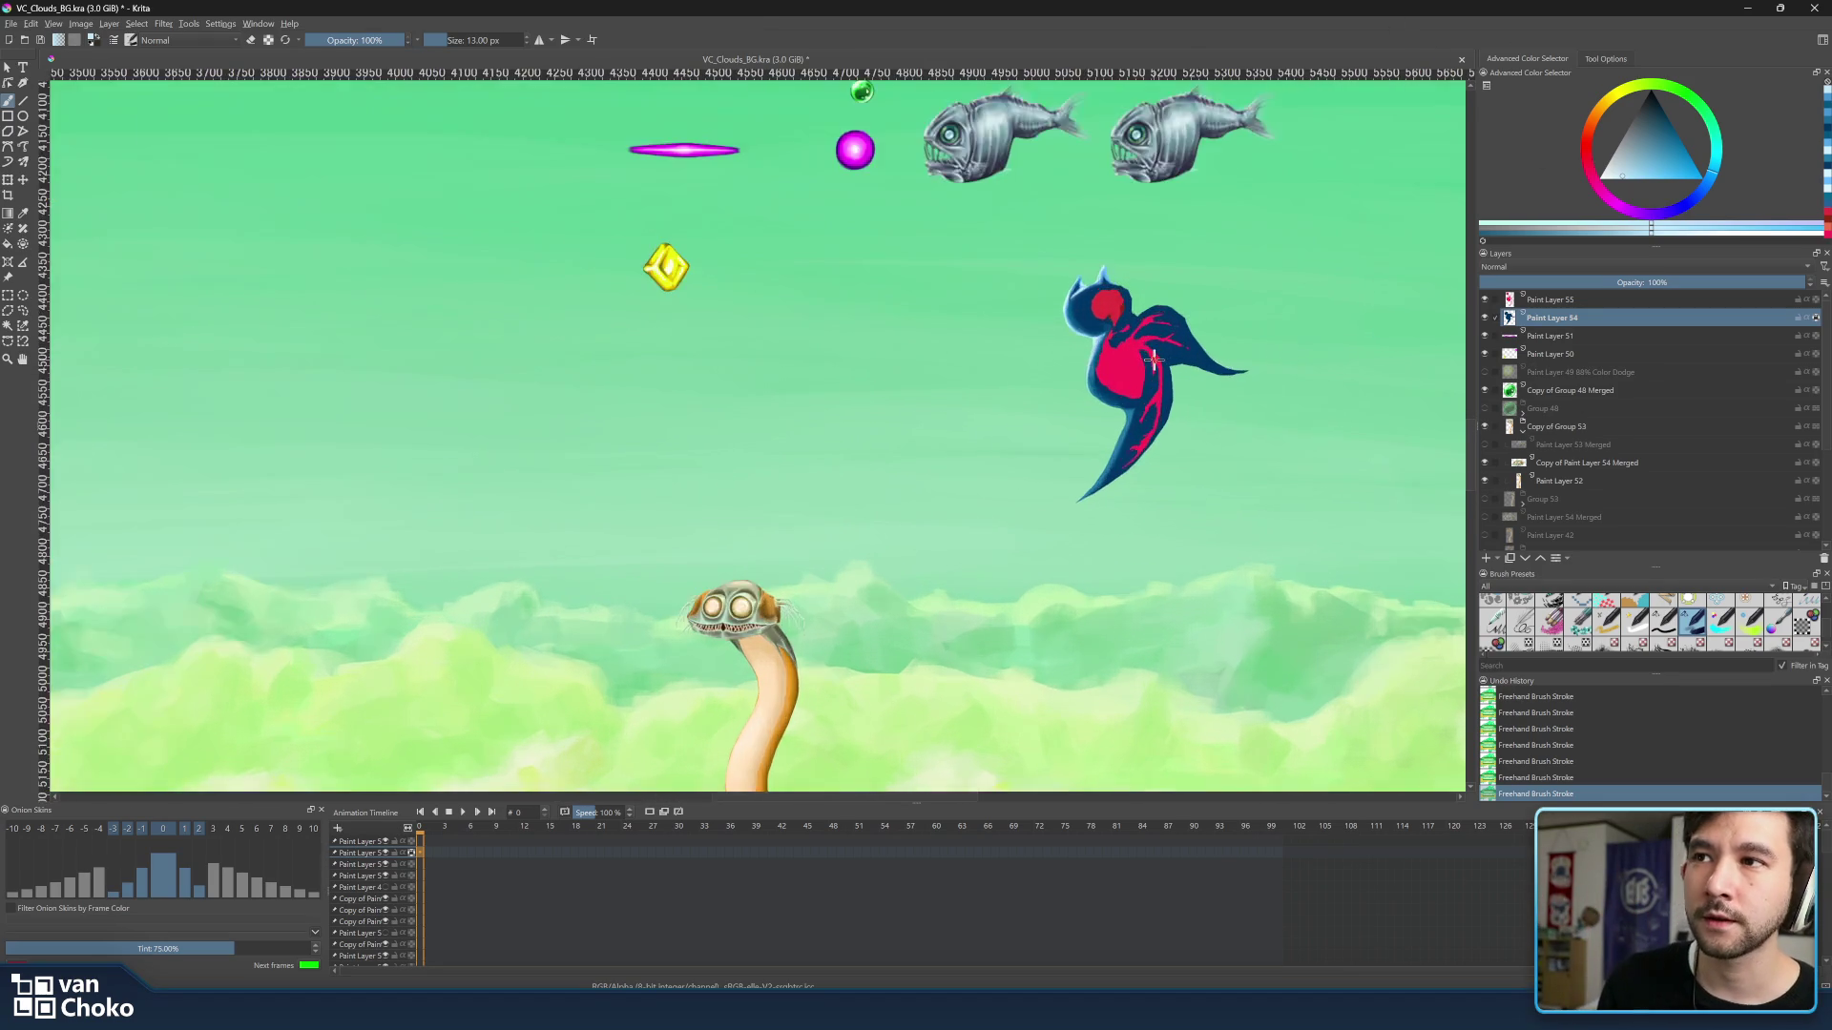
{"action": "scroll", "coordinate": [1152, 361], "scroll_direction": "up", "scroll_amount": 3}
{"action": "scroll", "coordinate": [1152, 360], "scroll_direction": "down", "scroll_amount": 3}
{"action": "scroll", "coordinate": [1151, 361], "scroll_direction": "up", "scroll_amount": 2}
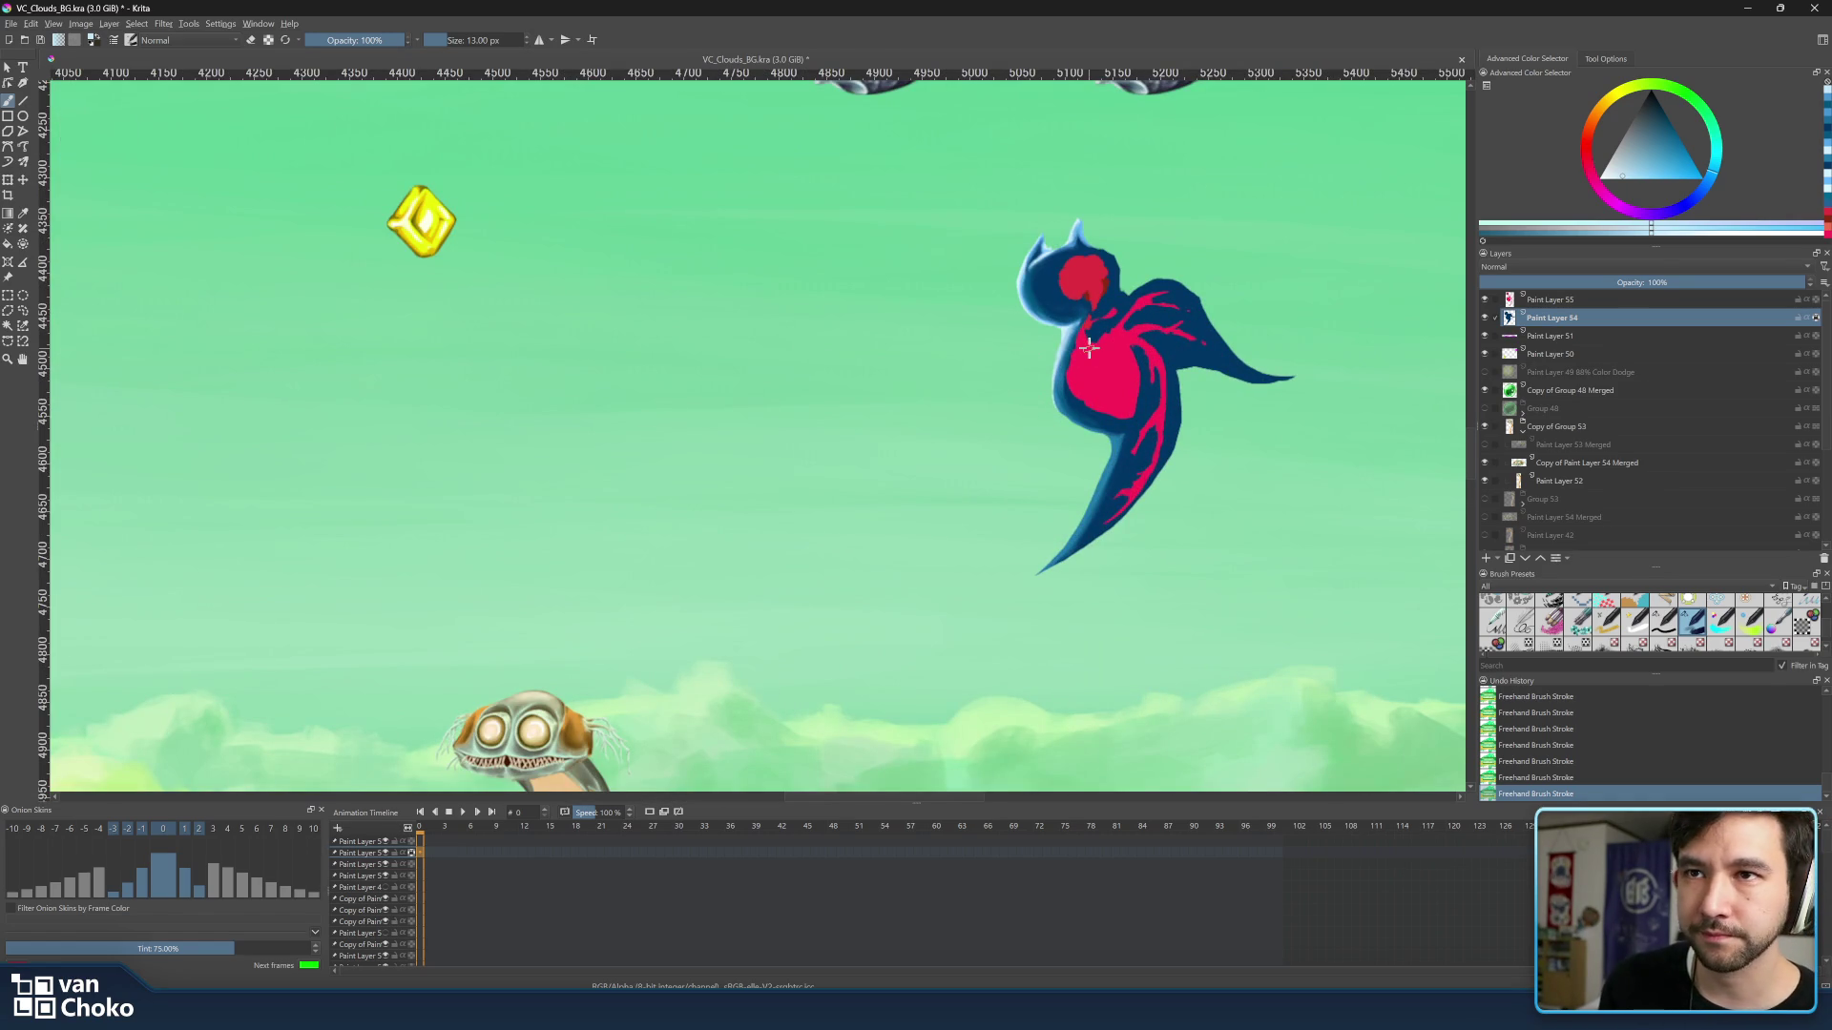
Enlarge the brush to 16 px, sample a colour from the bird's top, then step back to the full mockup.
{"action": "left_click_drag", "start_coordinate": [1201, 349], "coordinate": [1161, 375]}
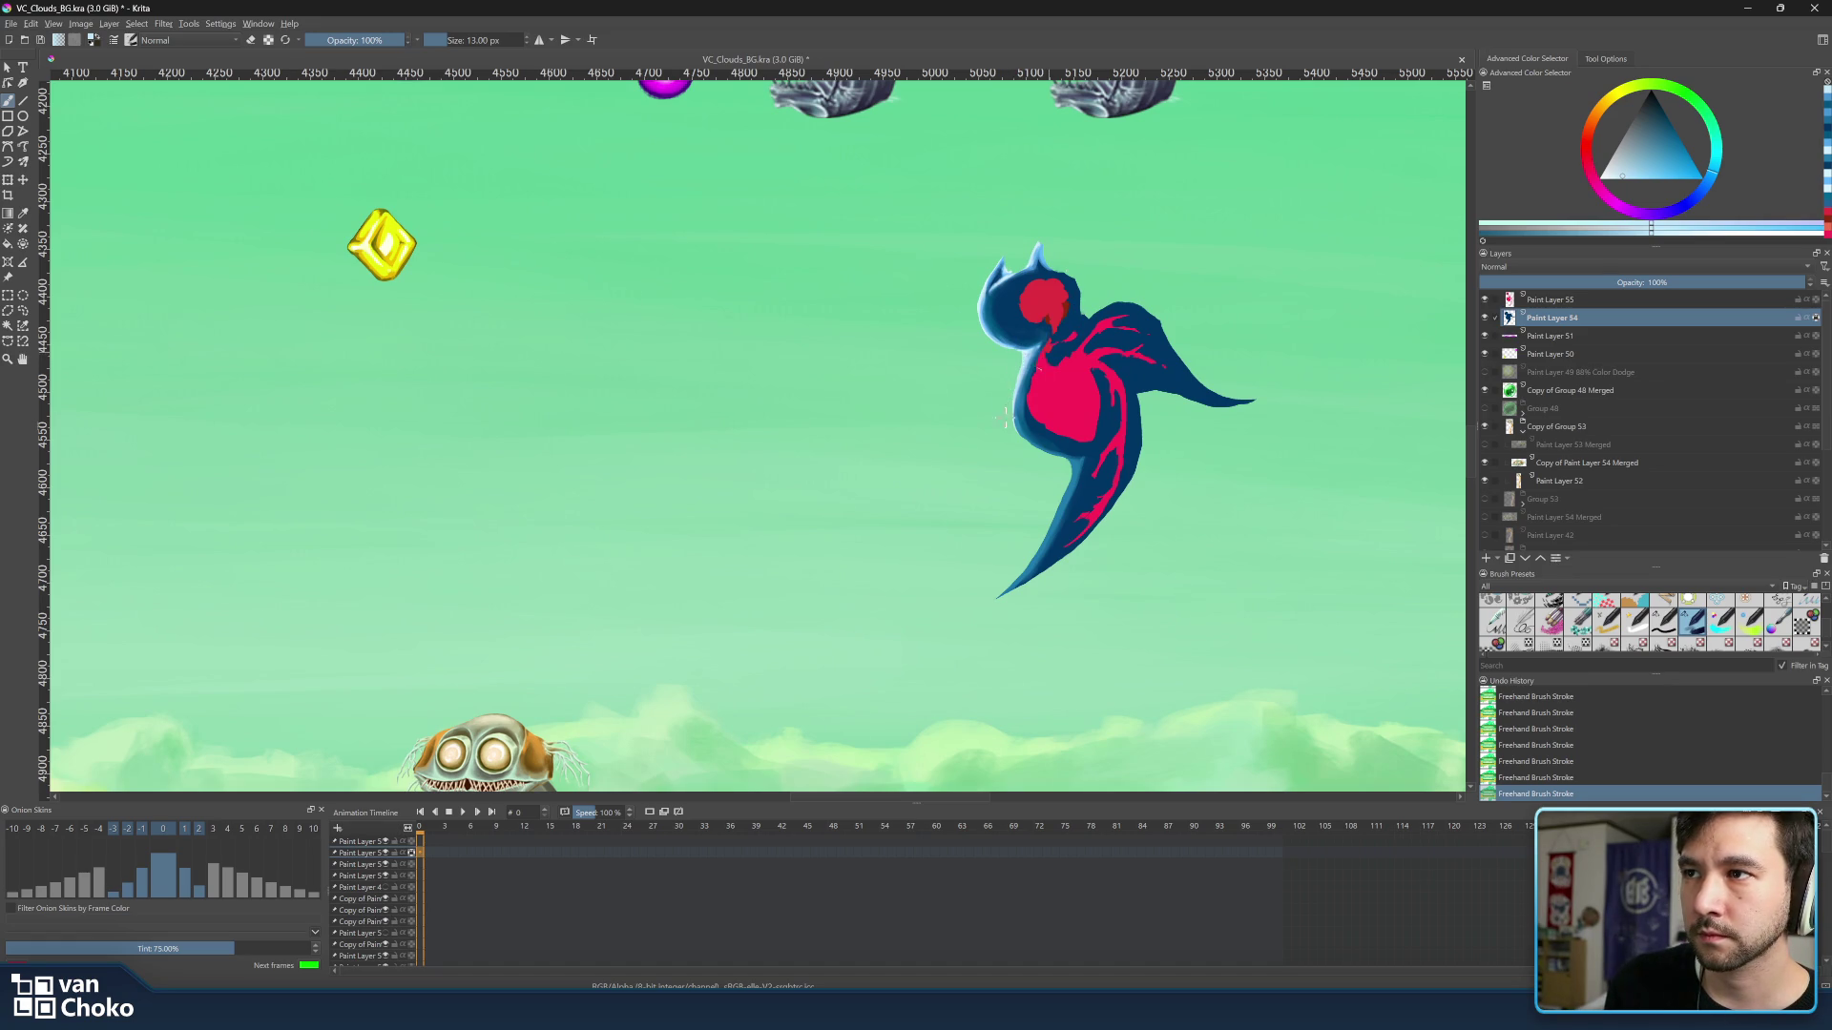
{"action": "key", "text": "bracketright"}
{"action": "key", "text": "bracketright"}
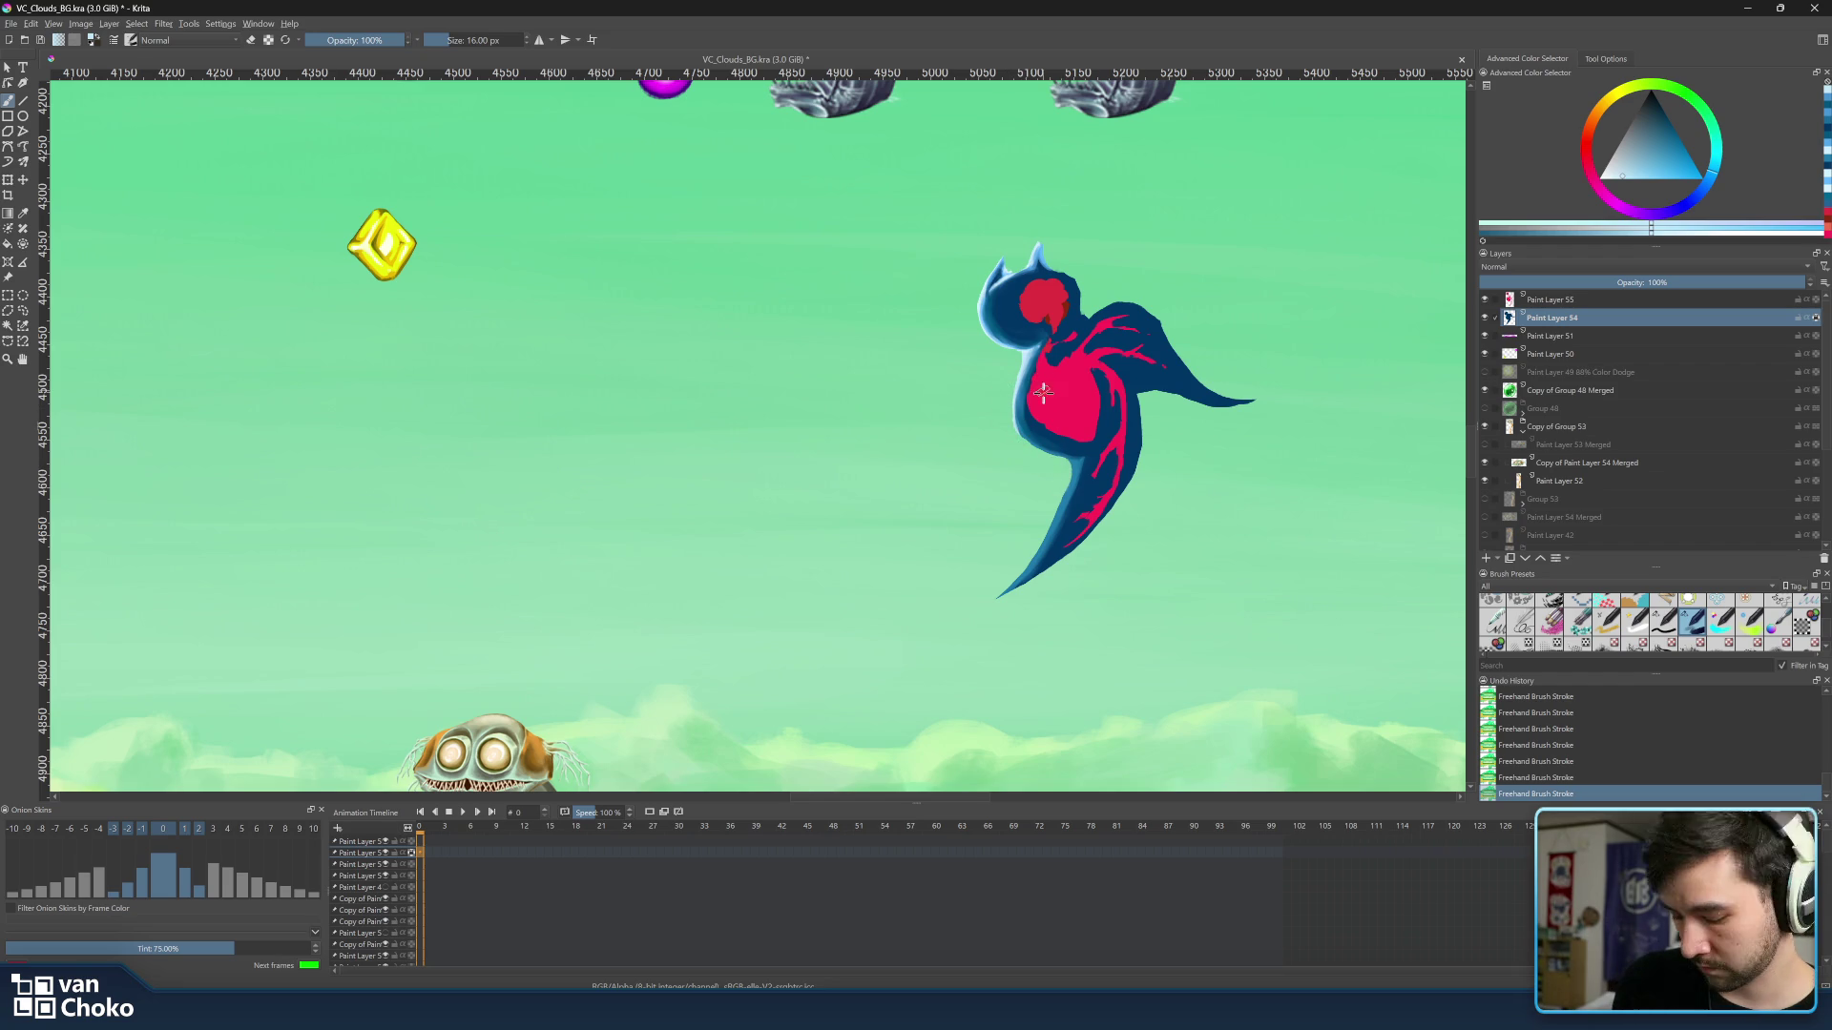
{"action": "left_click", "coordinate": [1050, 246], "text": "ctrl"}
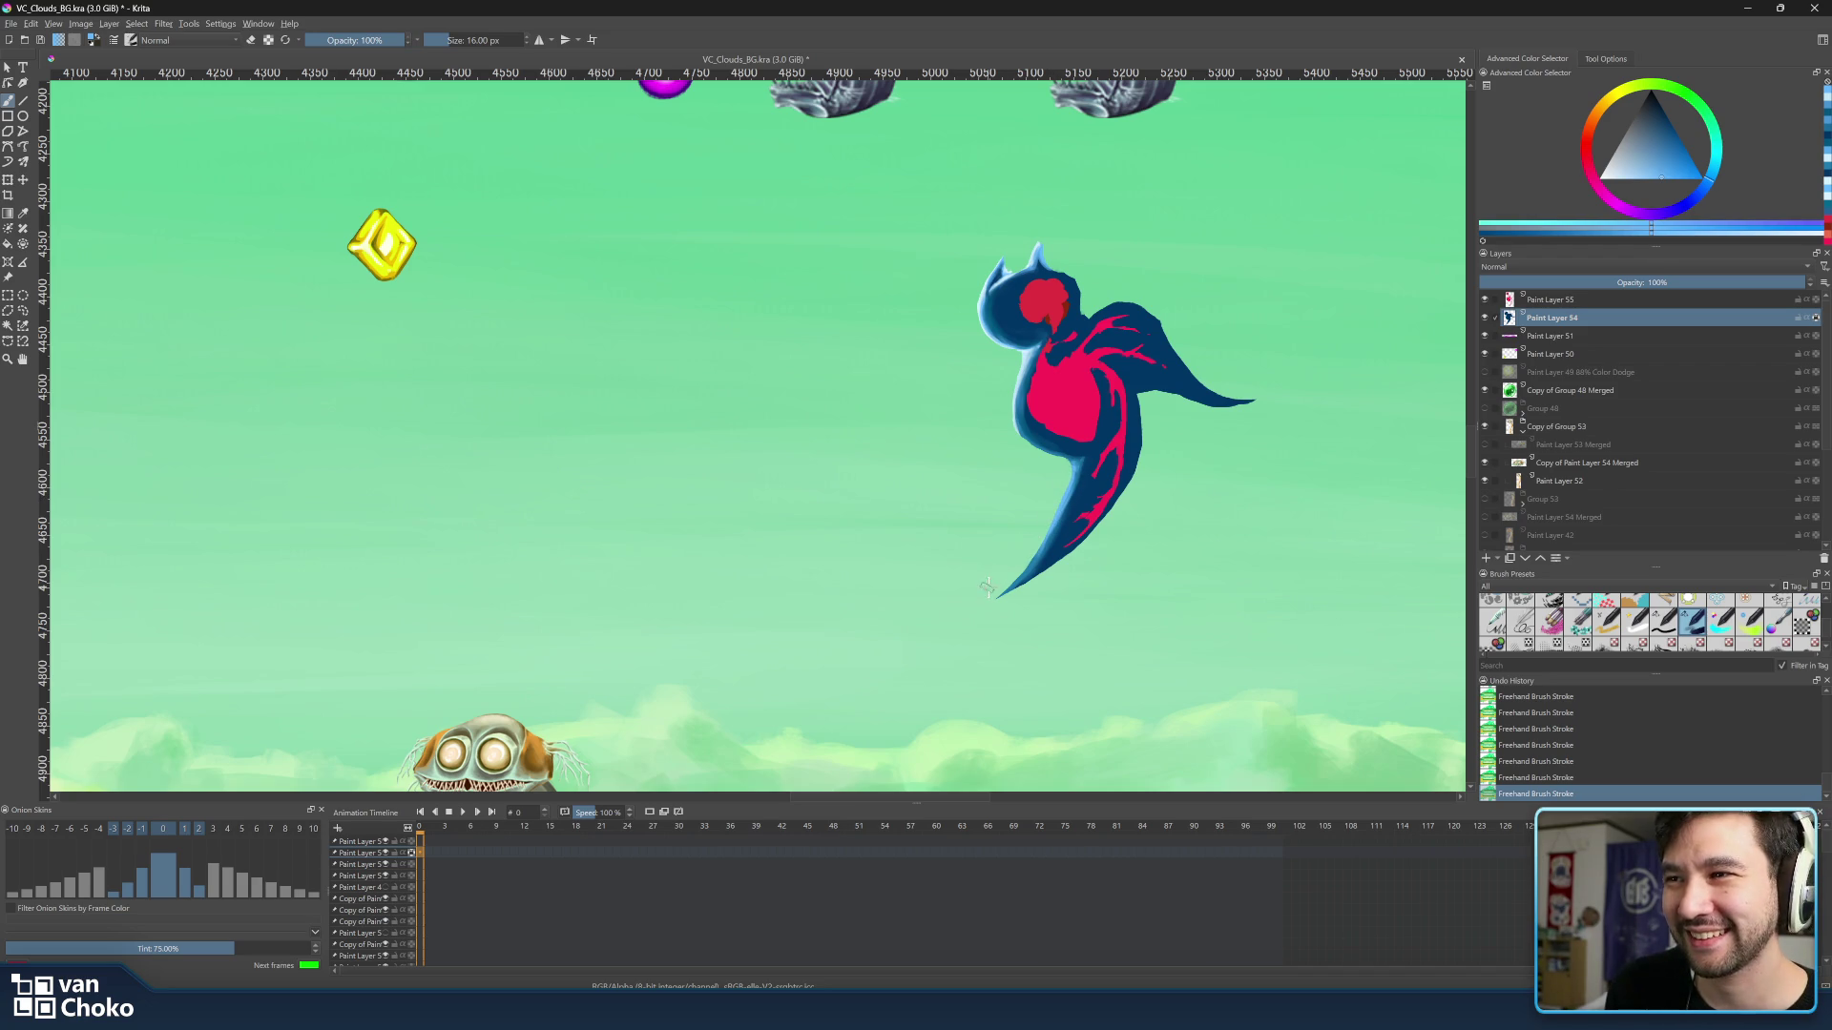
{"action": "key", "text": "2"}
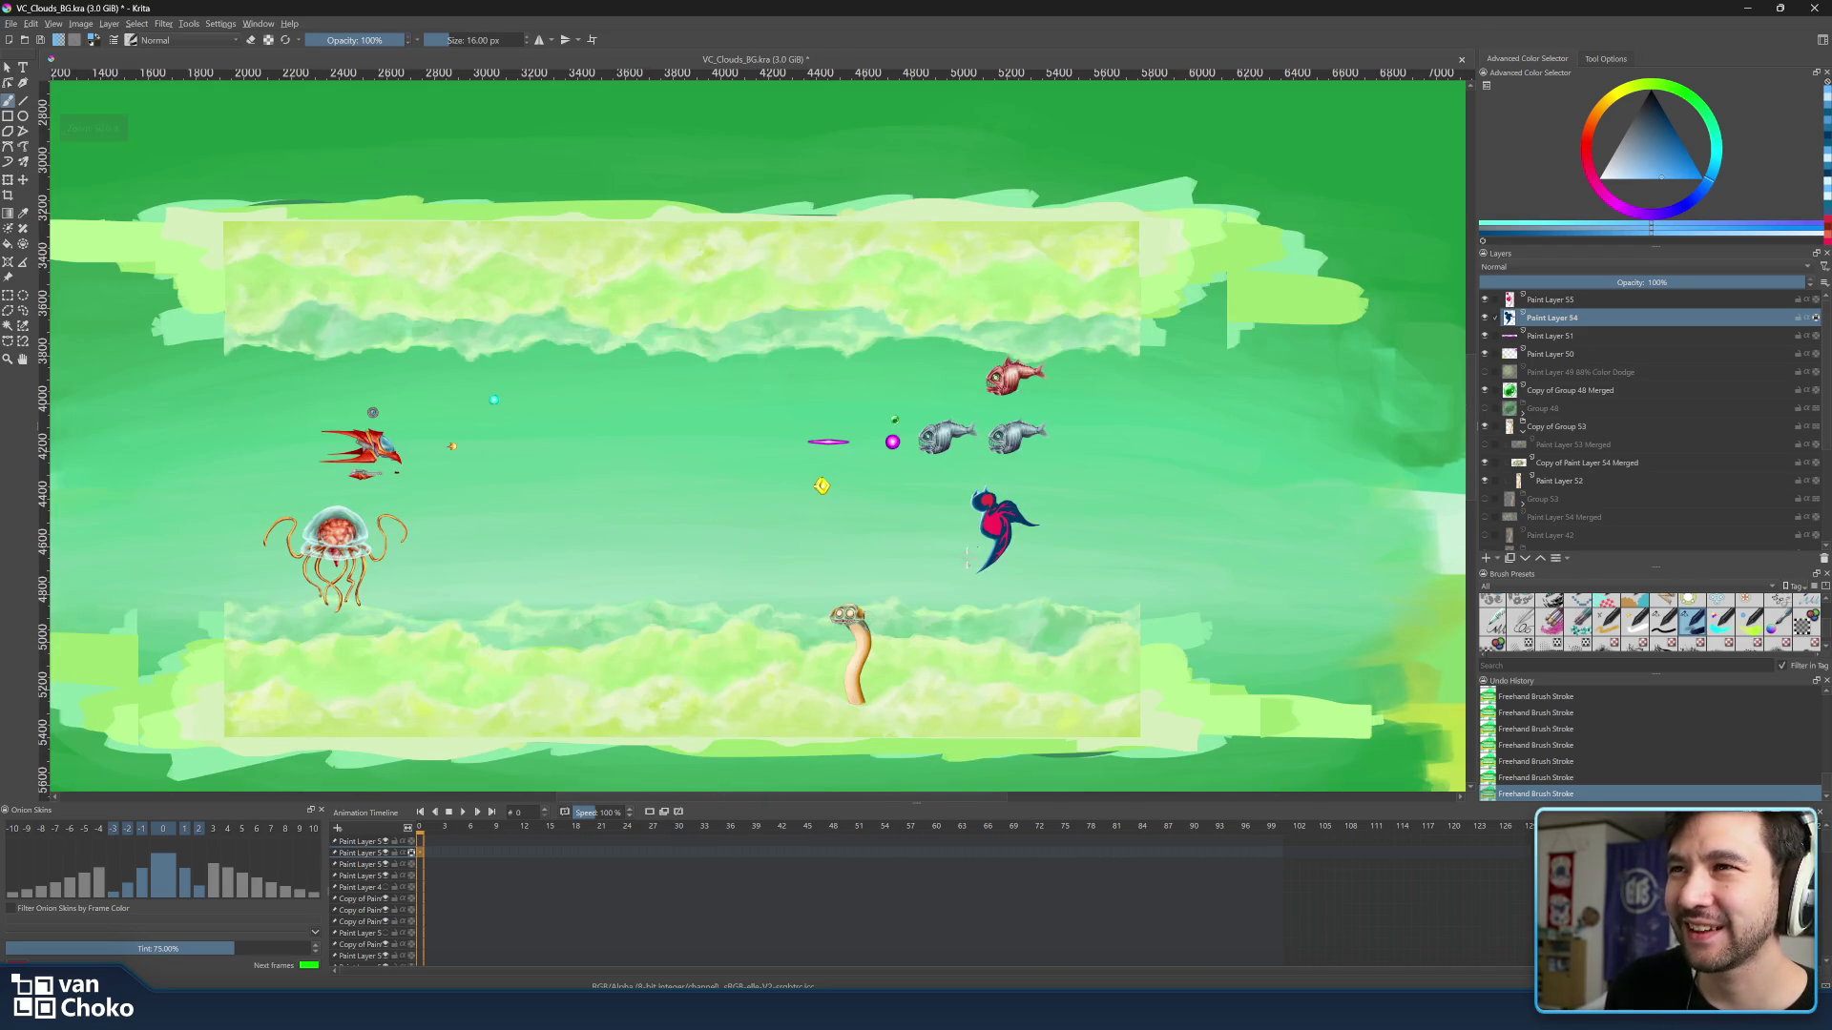
{"action": "scroll", "coordinate": [1221, 506], "scroll_direction": "down", "scroll_amount": 5}
{"action": "scroll", "coordinate": [1221, 505], "scroll_direction": "up", "scroll_amount": 2}
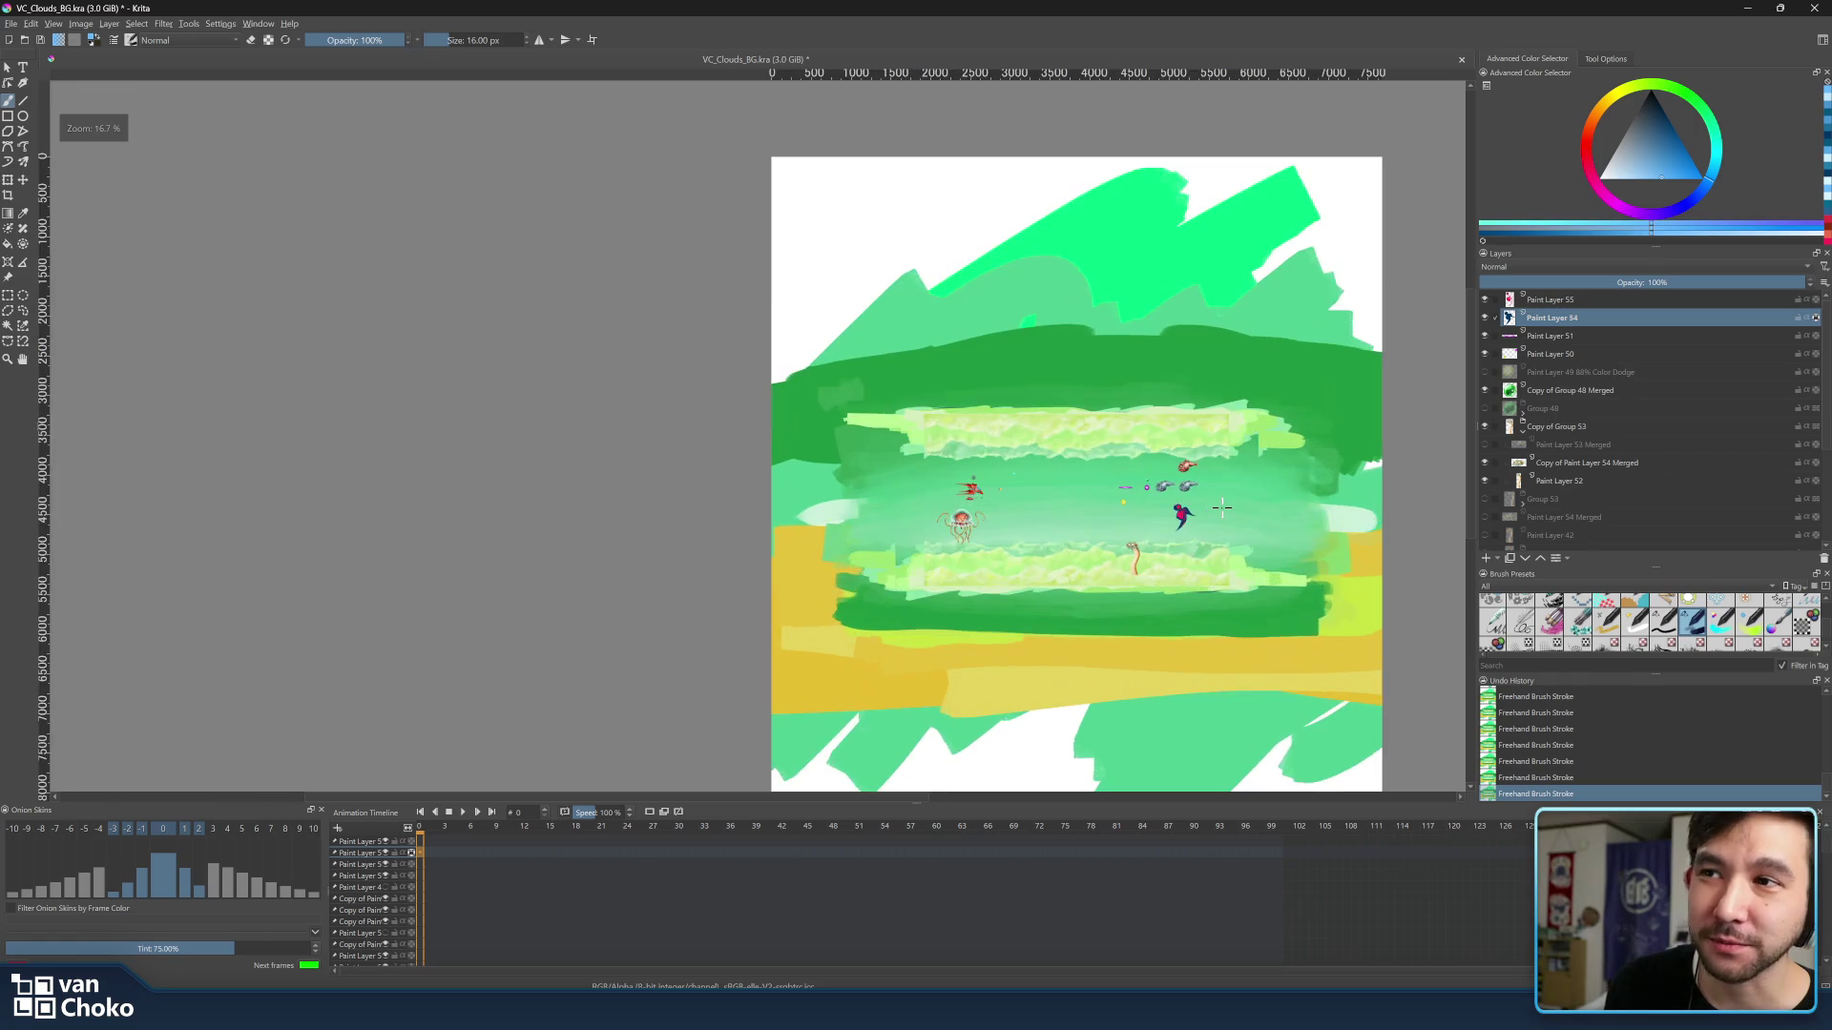
{"action": "scroll", "coordinate": [1222, 505], "scroll_direction": "up", "scroll_amount": 2}
{"action": "scroll", "coordinate": [1220, 505], "scroll_direction": "up", "scroll_amount": 1}
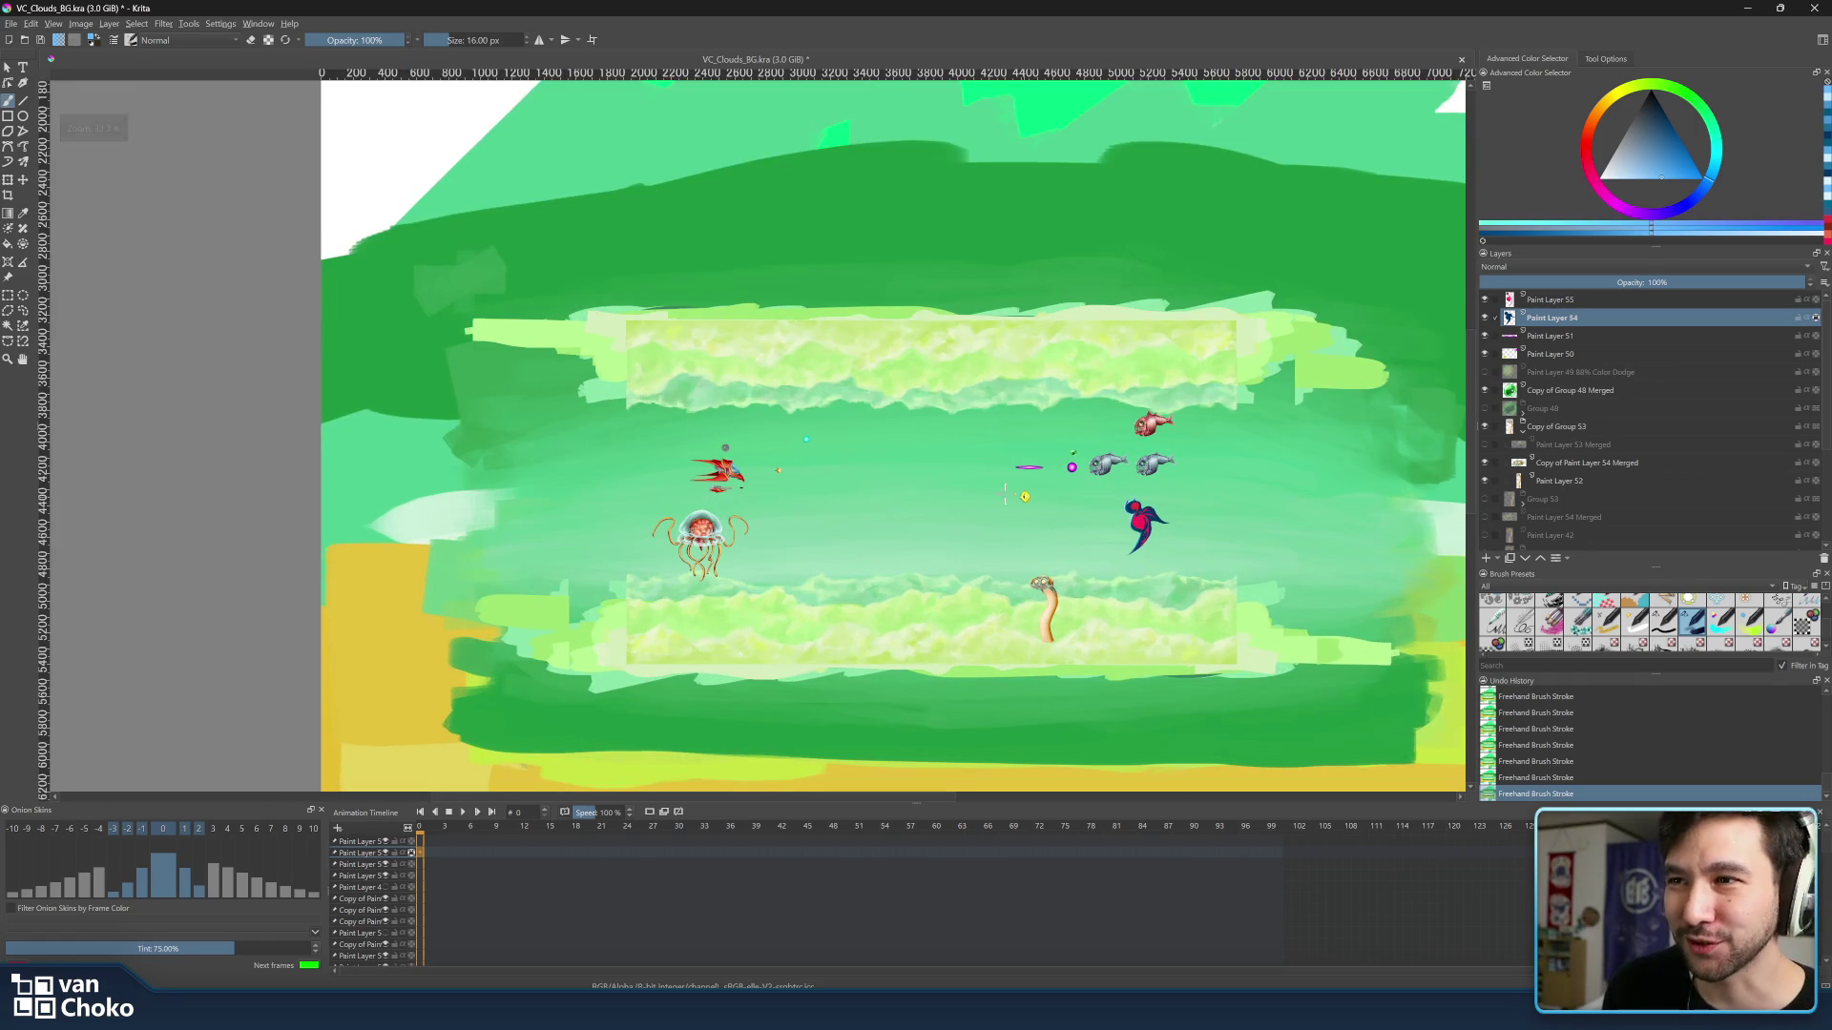
{"action": "left_click_drag", "start_coordinate": [982, 477], "coordinate": [1082, 488]}
{"action": "scroll", "coordinate": [1084, 486], "scroll_direction": "up", "scroll_amount": 2}
{"action": "scroll", "coordinate": [1104, 500], "scroll_direction": "down", "scroll_amount": 4}
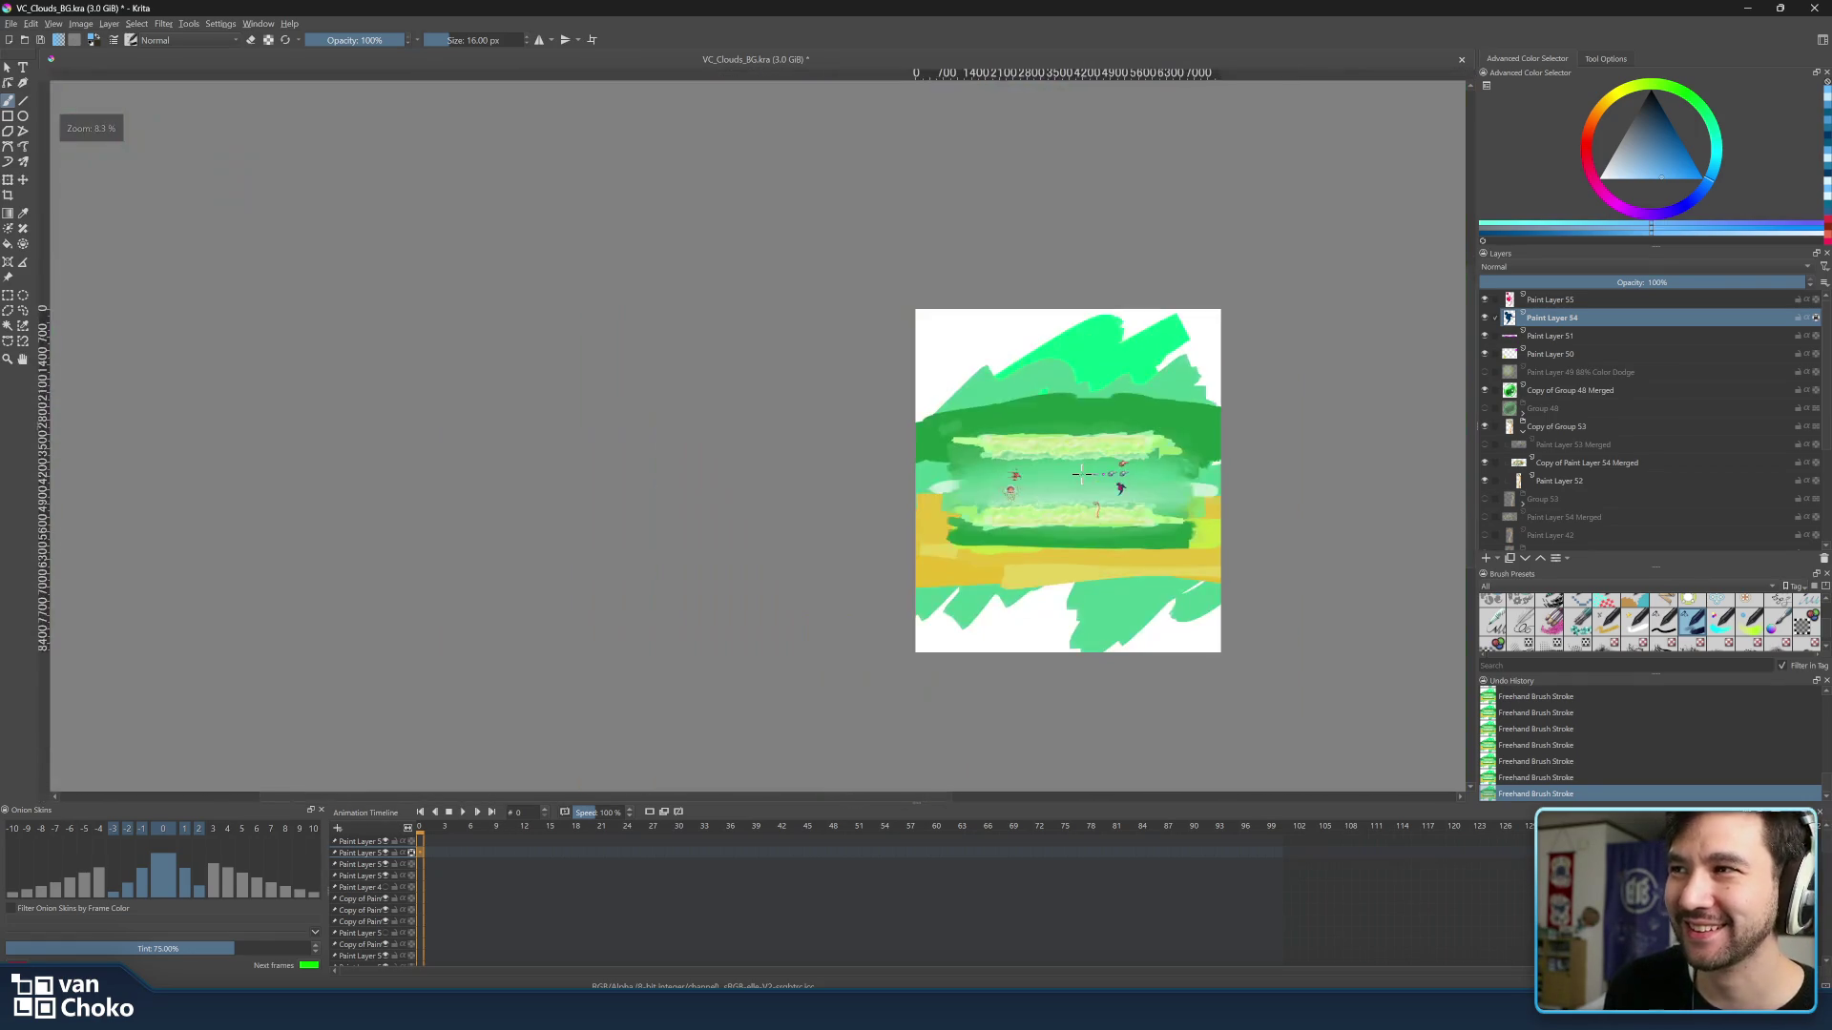
{"action": "scroll", "coordinate": [1136, 507], "scroll_direction": "up", "scroll_amount": 2}
{"action": "left_click_drag", "start_coordinate": [886, 383], "coordinate": [719, 314]}
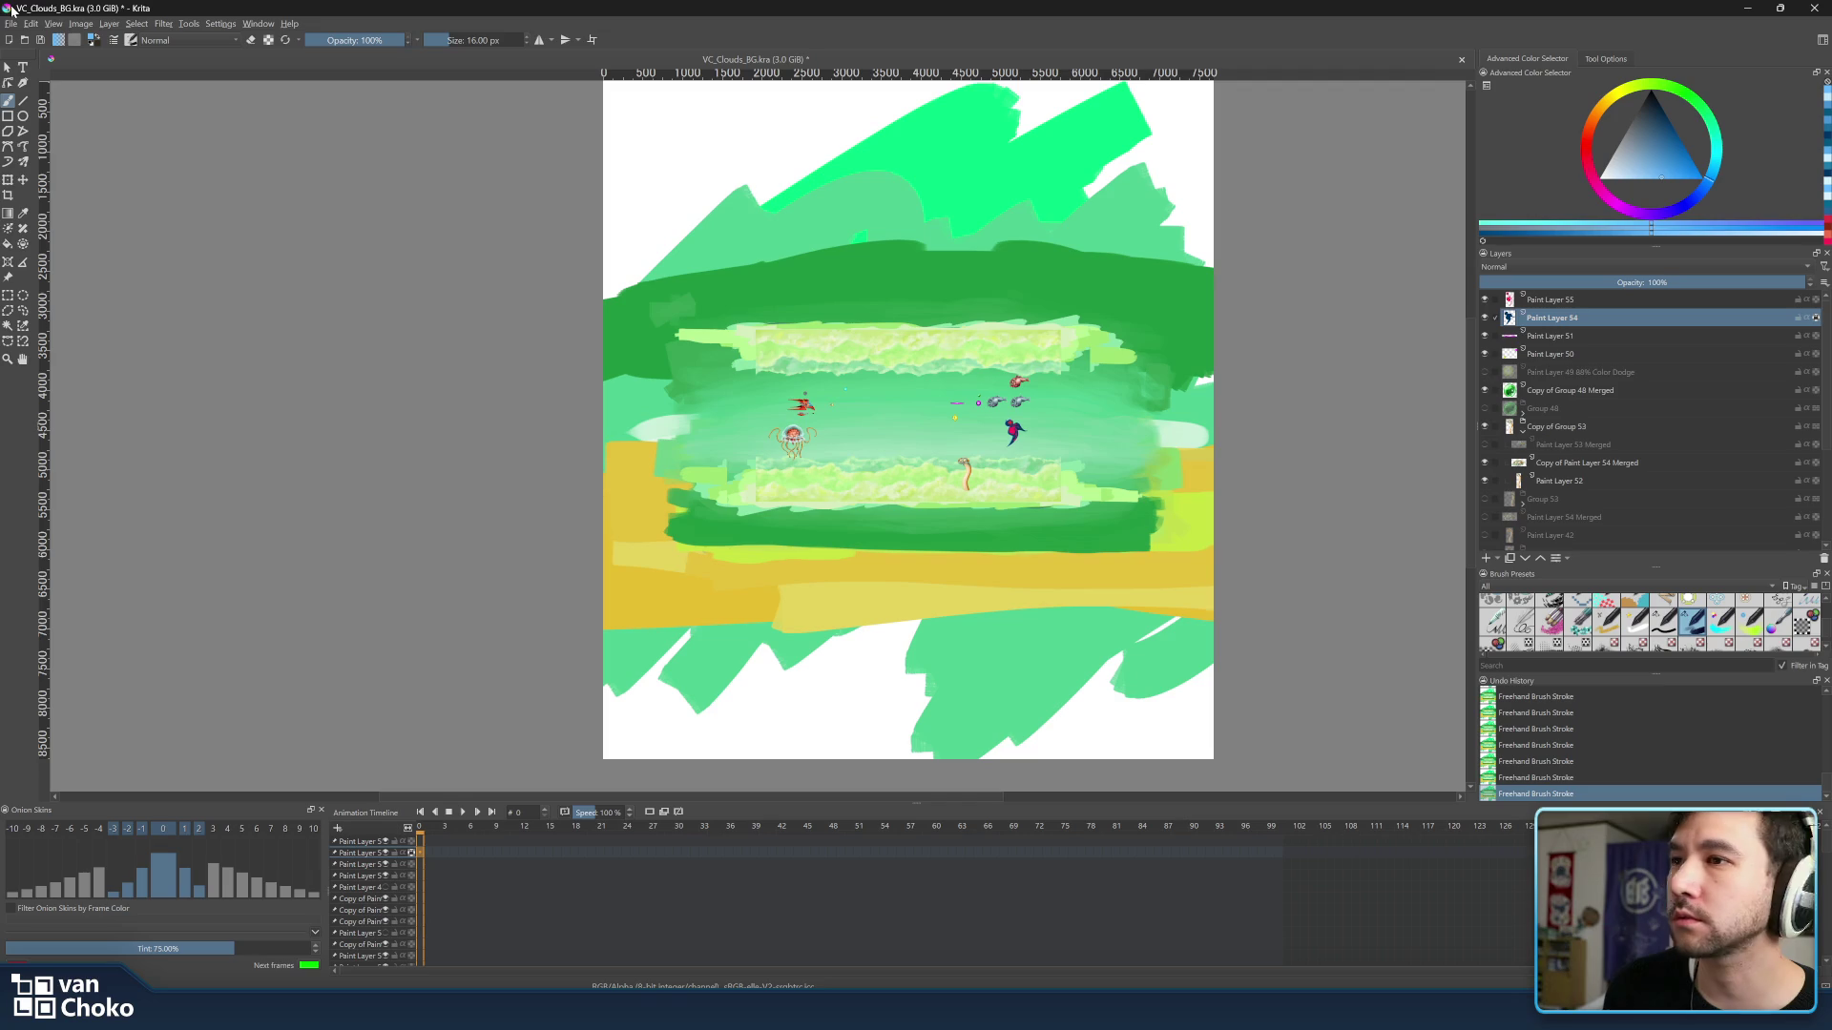
{"action": "scroll", "coordinate": [988, 389], "scroll_direction": "up", "scroll_amount": 3}
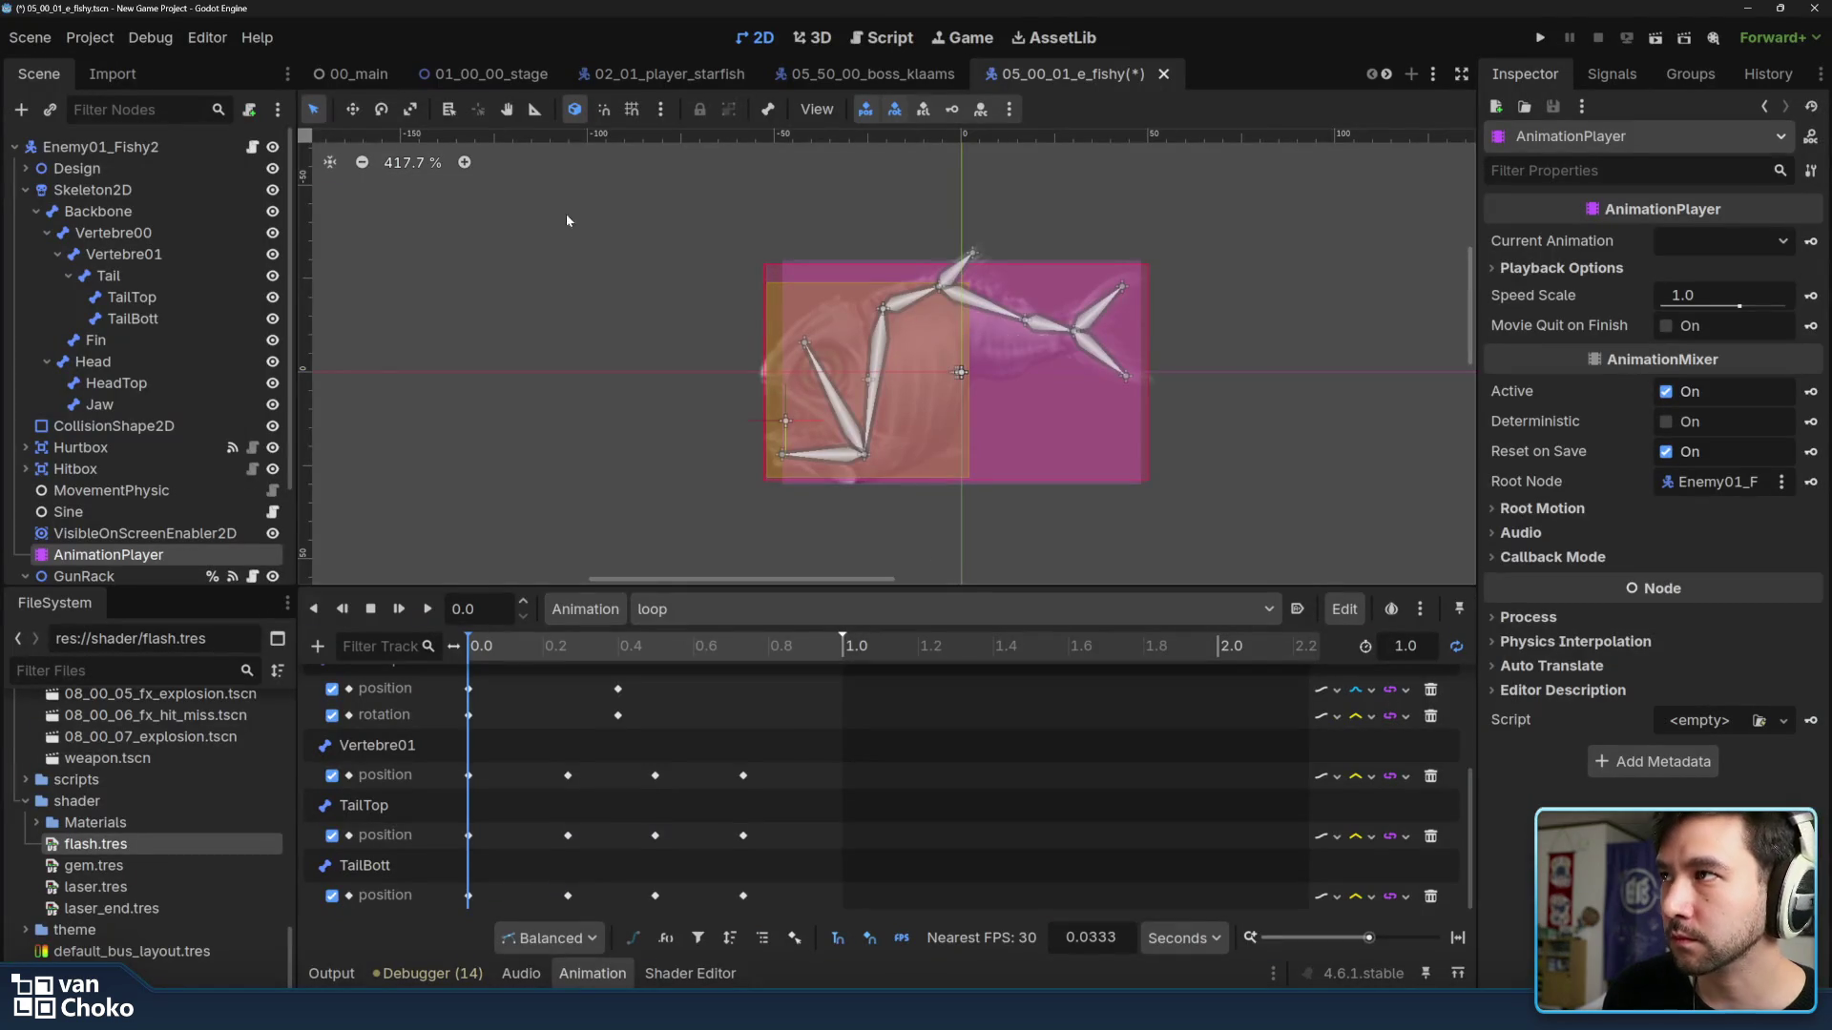
Switch to the 01_00_00 stage scene and pan its green cloud level into view.
{"action": "left_click", "coordinate": [458, 77]}
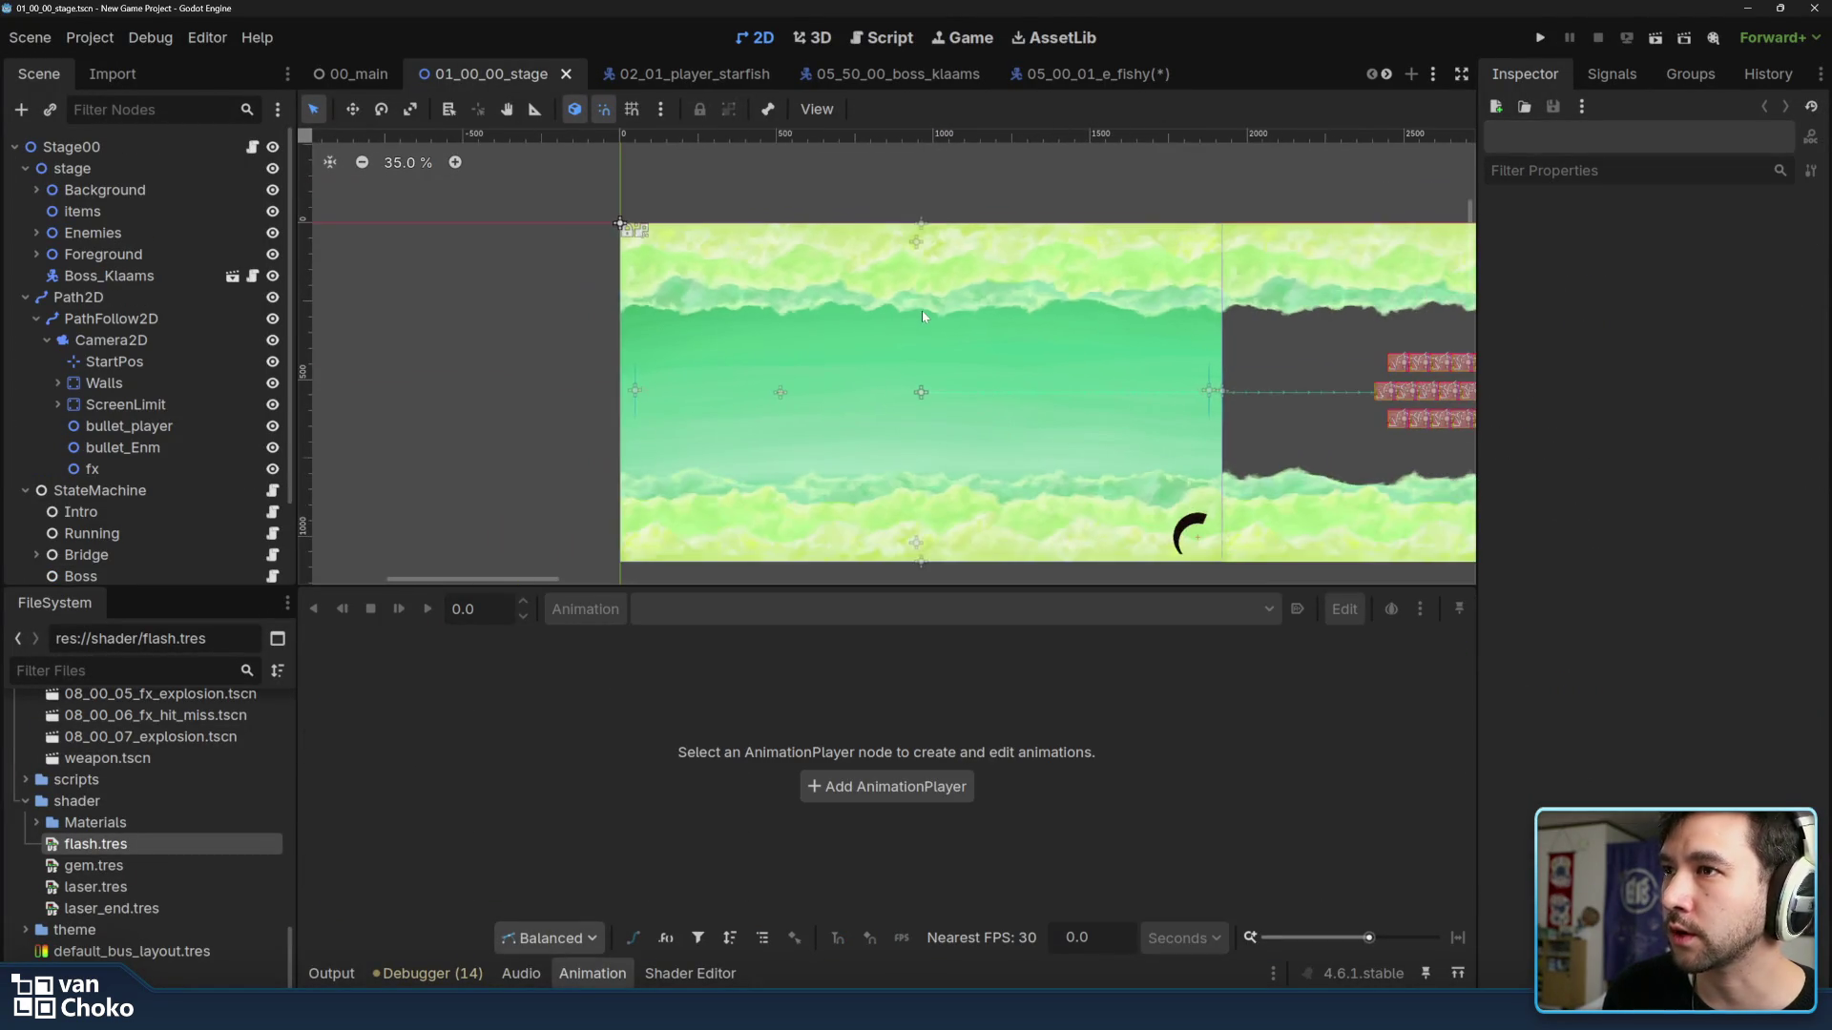
{"action": "scroll", "coordinate": [987, 288], "scroll_direction": "down", "scroll_amount": 2}
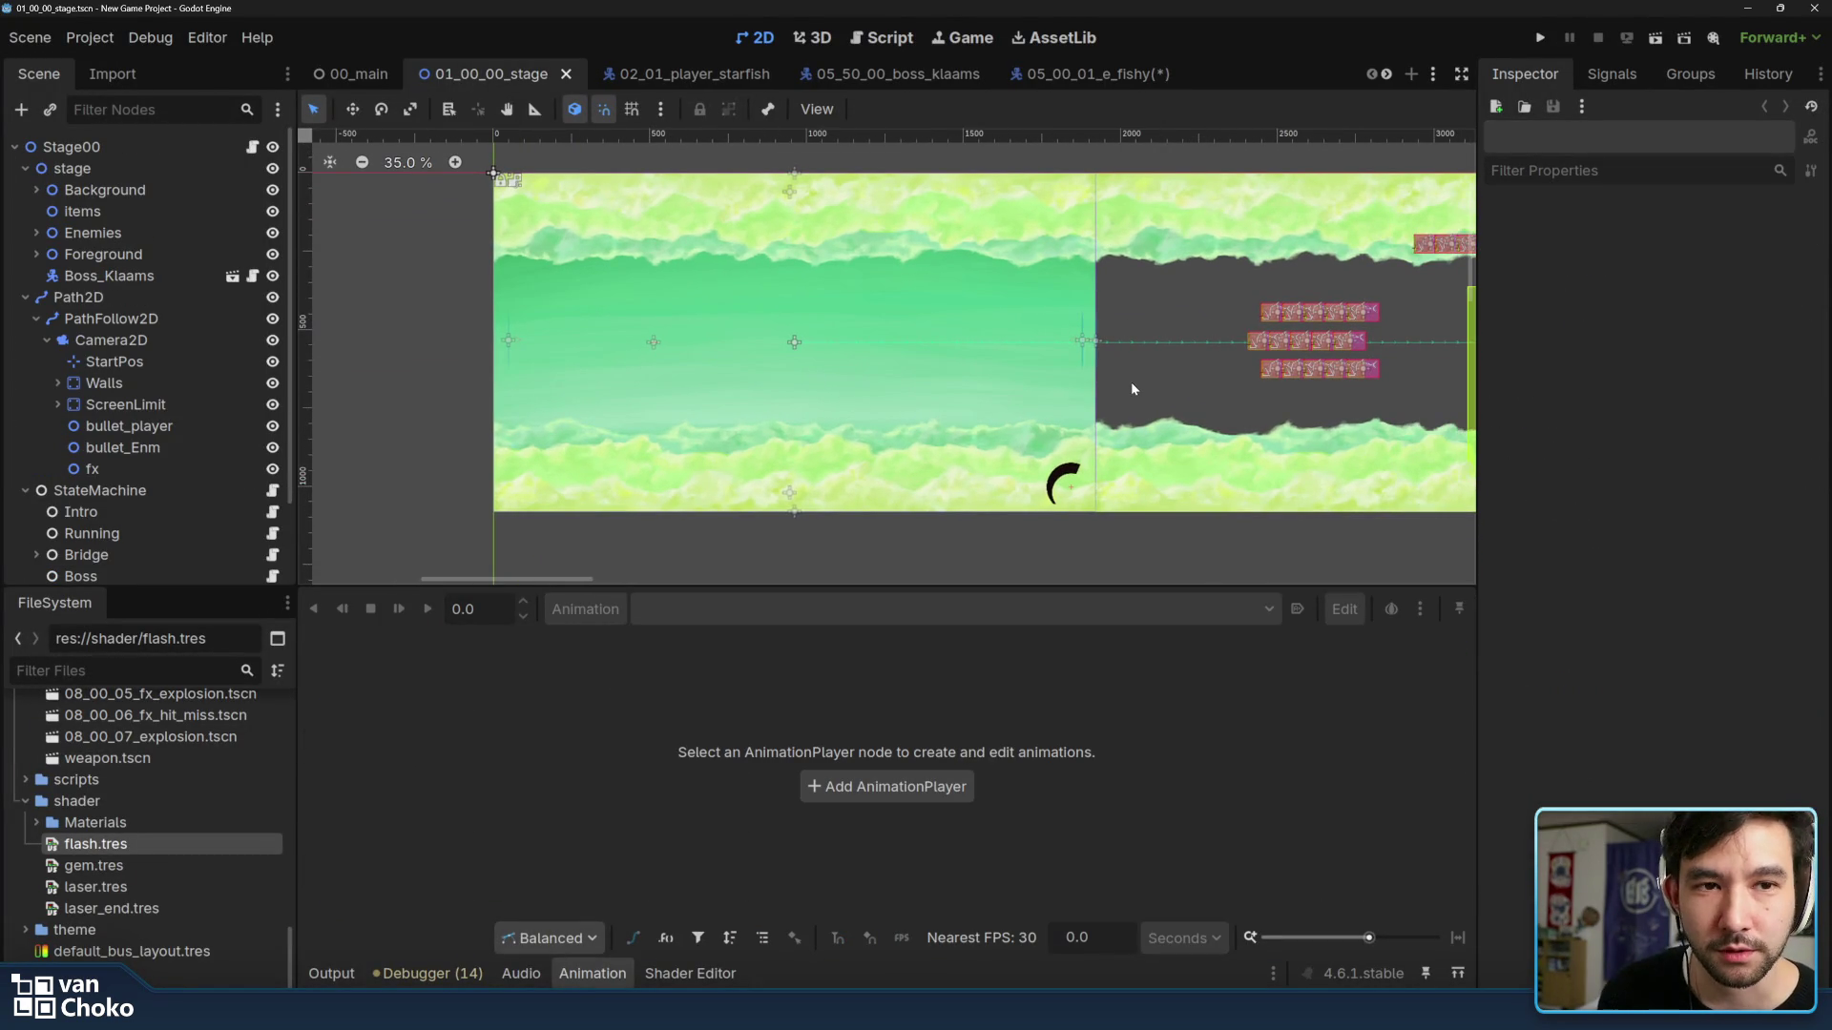
{"action": "scroll", "coordinate": [1129, 383], "scroll_direction": "down", "scroll_amount": 1}
{"action": "scroll", "coordinate": [1129, 382], "scroll_direction": "up", "scroll_amount": 1}
{"action": "scroll", "coordinate": [994, 369], "scroll_direction": "up", "scroll_amount": 1}
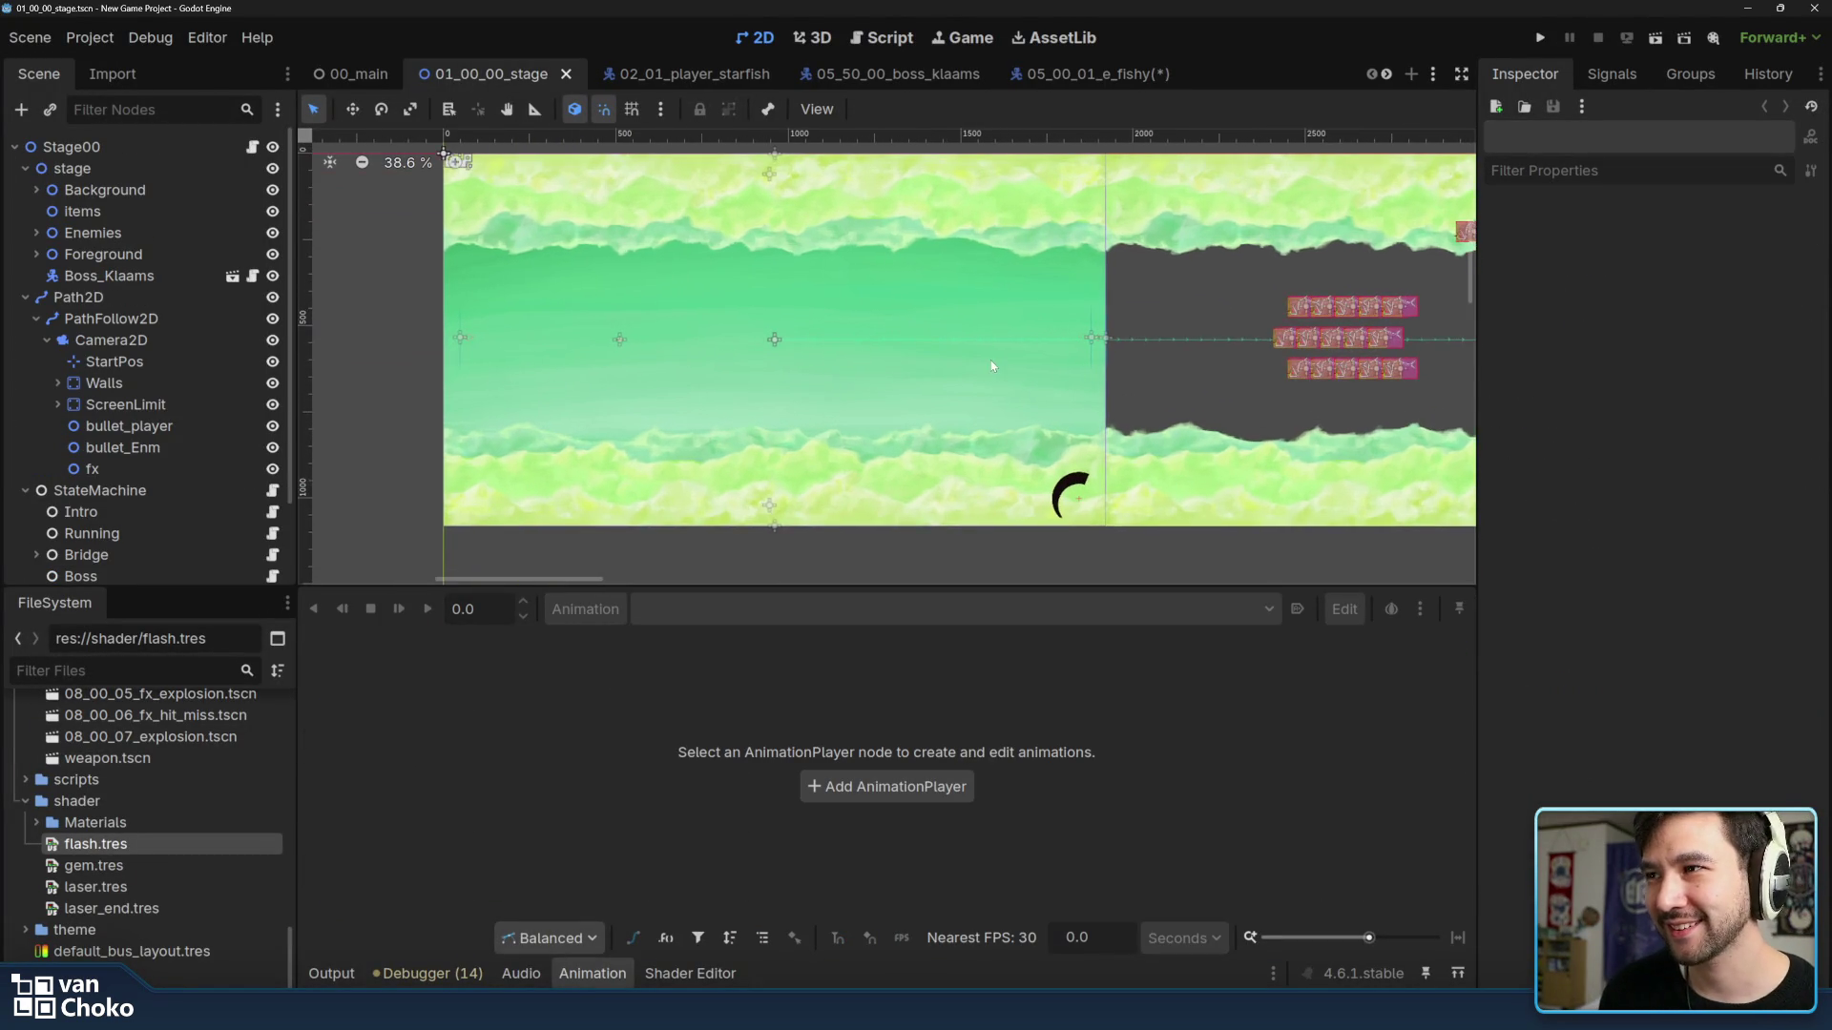
{"action": "left_click_drag", "start_coordinate": [991, 366], "coordinate": [990, 434]}
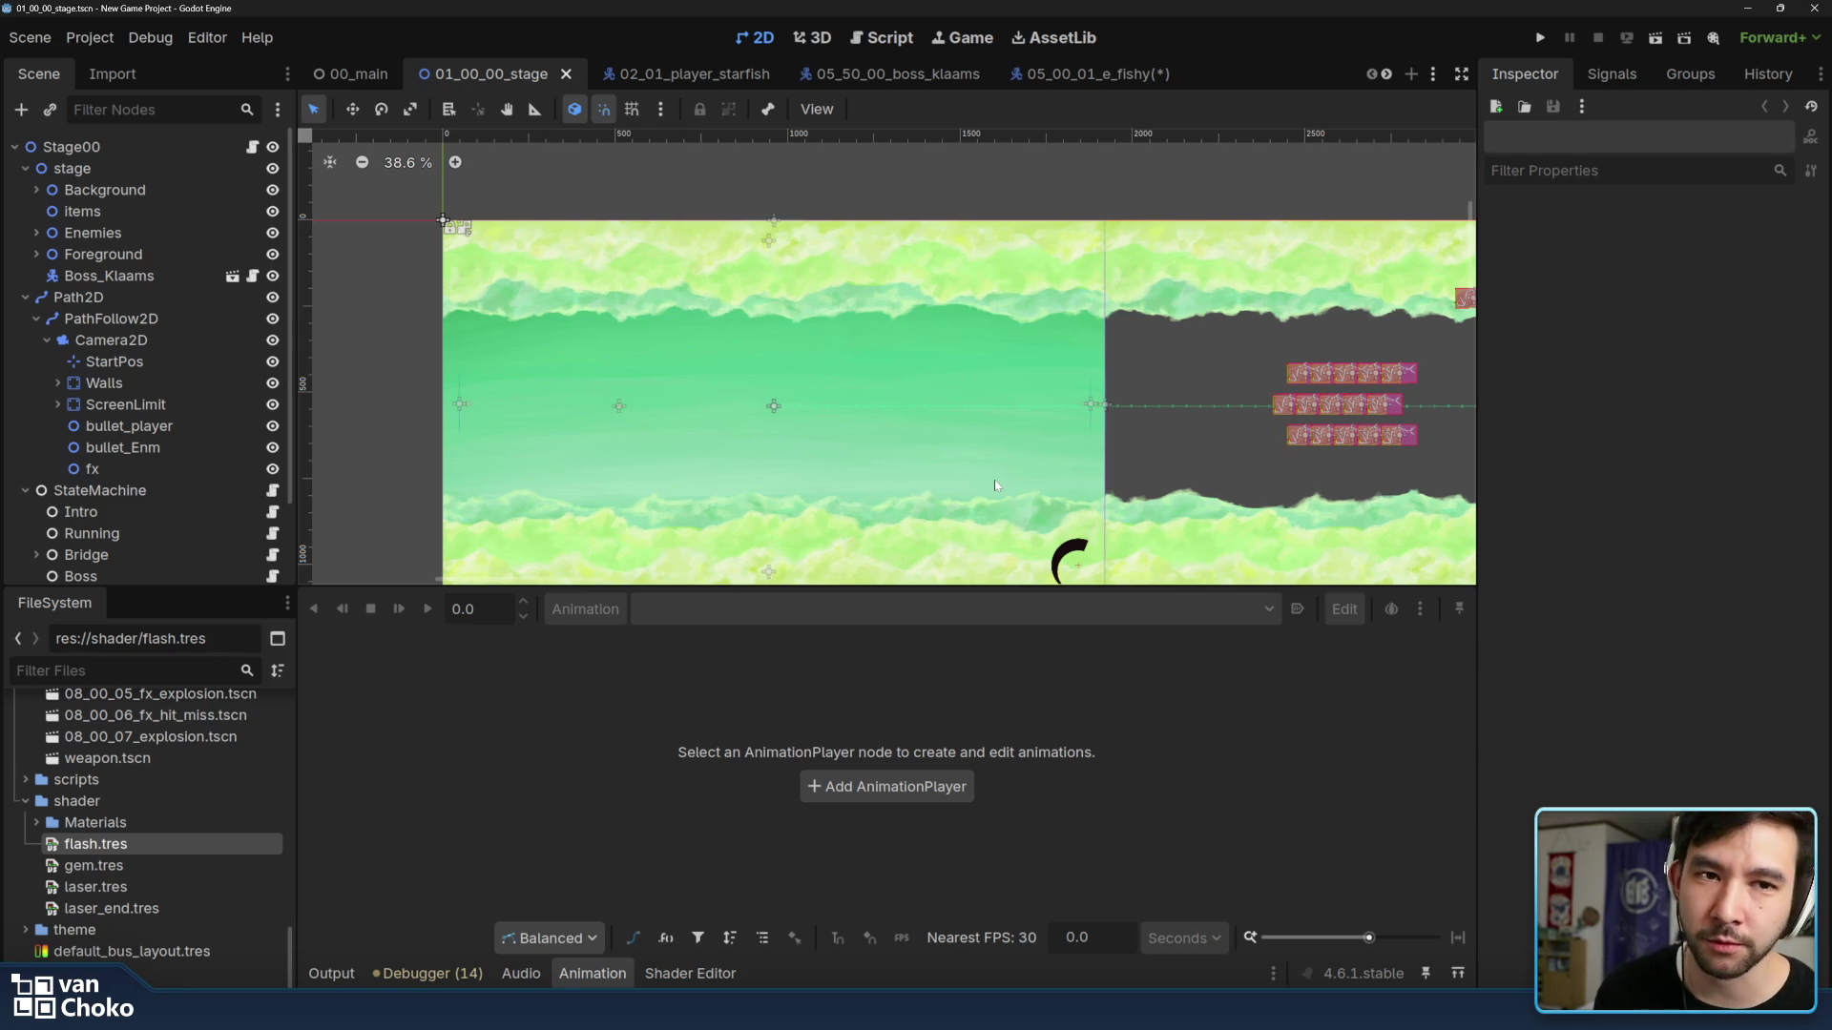
{"action": "scroll", "coordinate": [995, 485], "scroll_direction": "up", "scroll_amount": 1}
{"action": "scroll", "coordinate": [1022, 458], "scroll_direction": "up", "scroll_amount": 1}
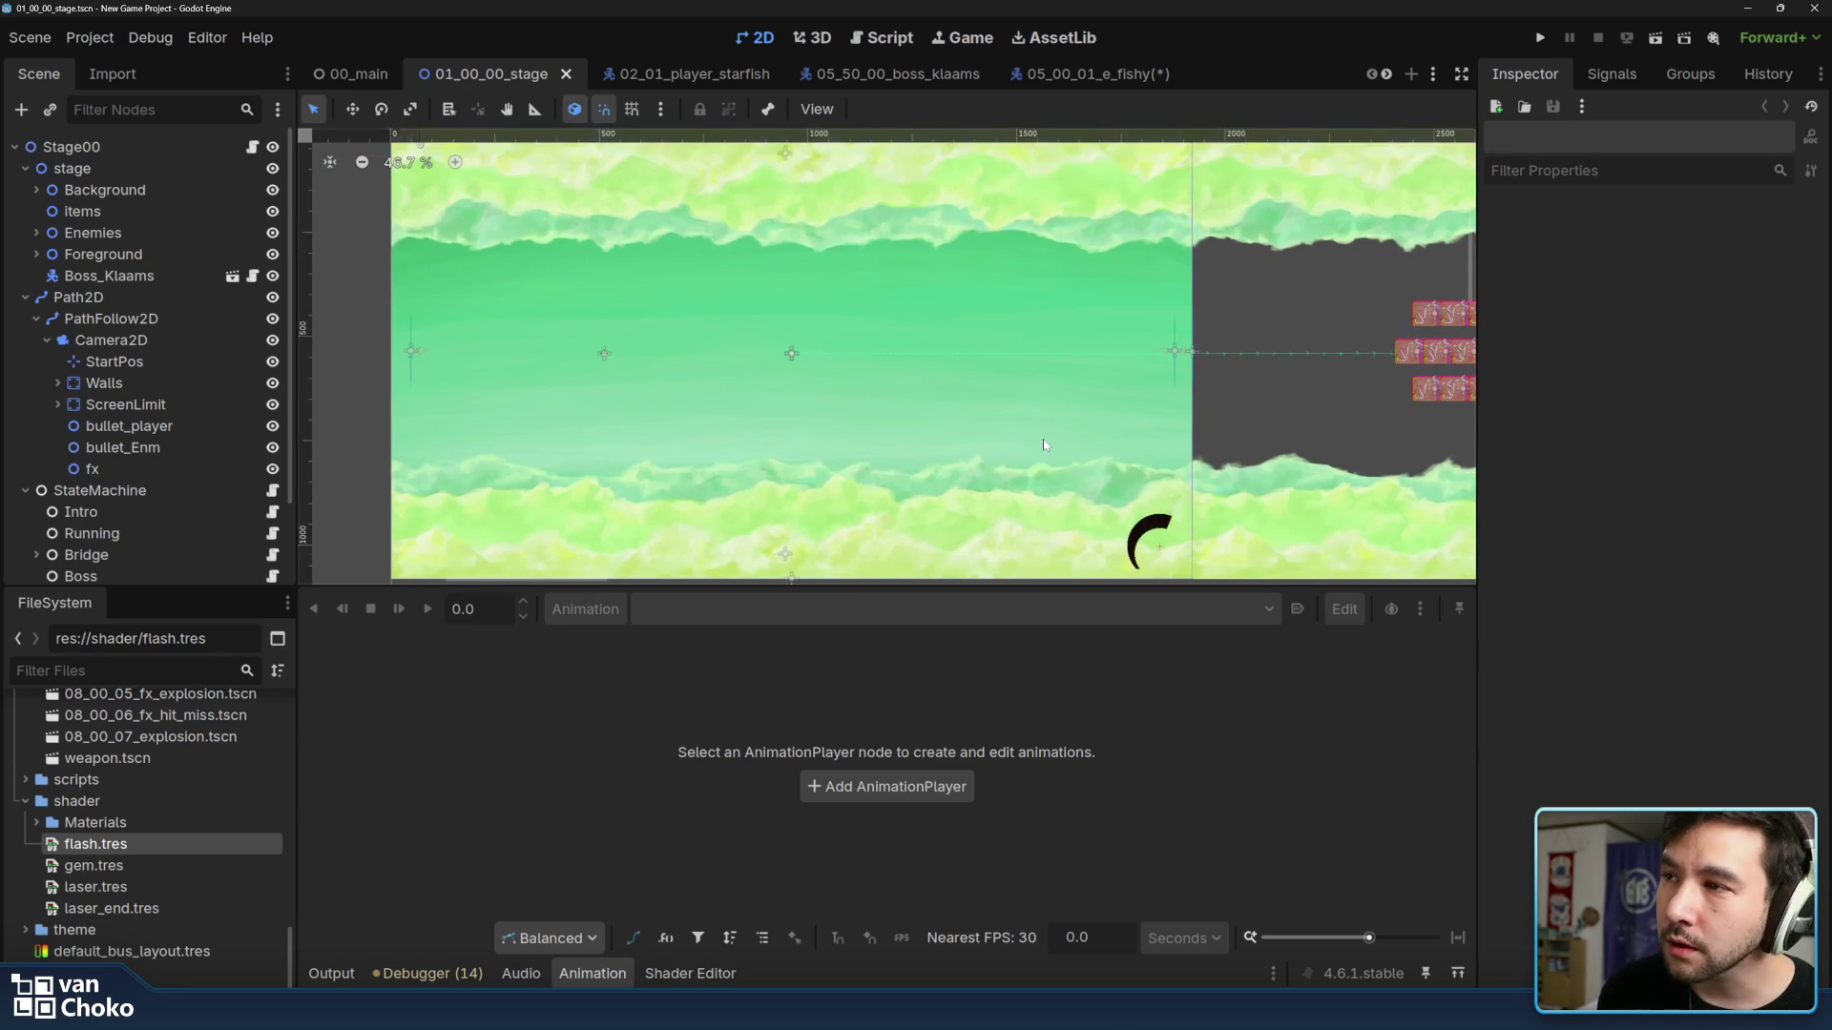
{"action": "scroll", "coordinate": [1151, 434], "scroll_direction": "left", "scroll_amount": 2}
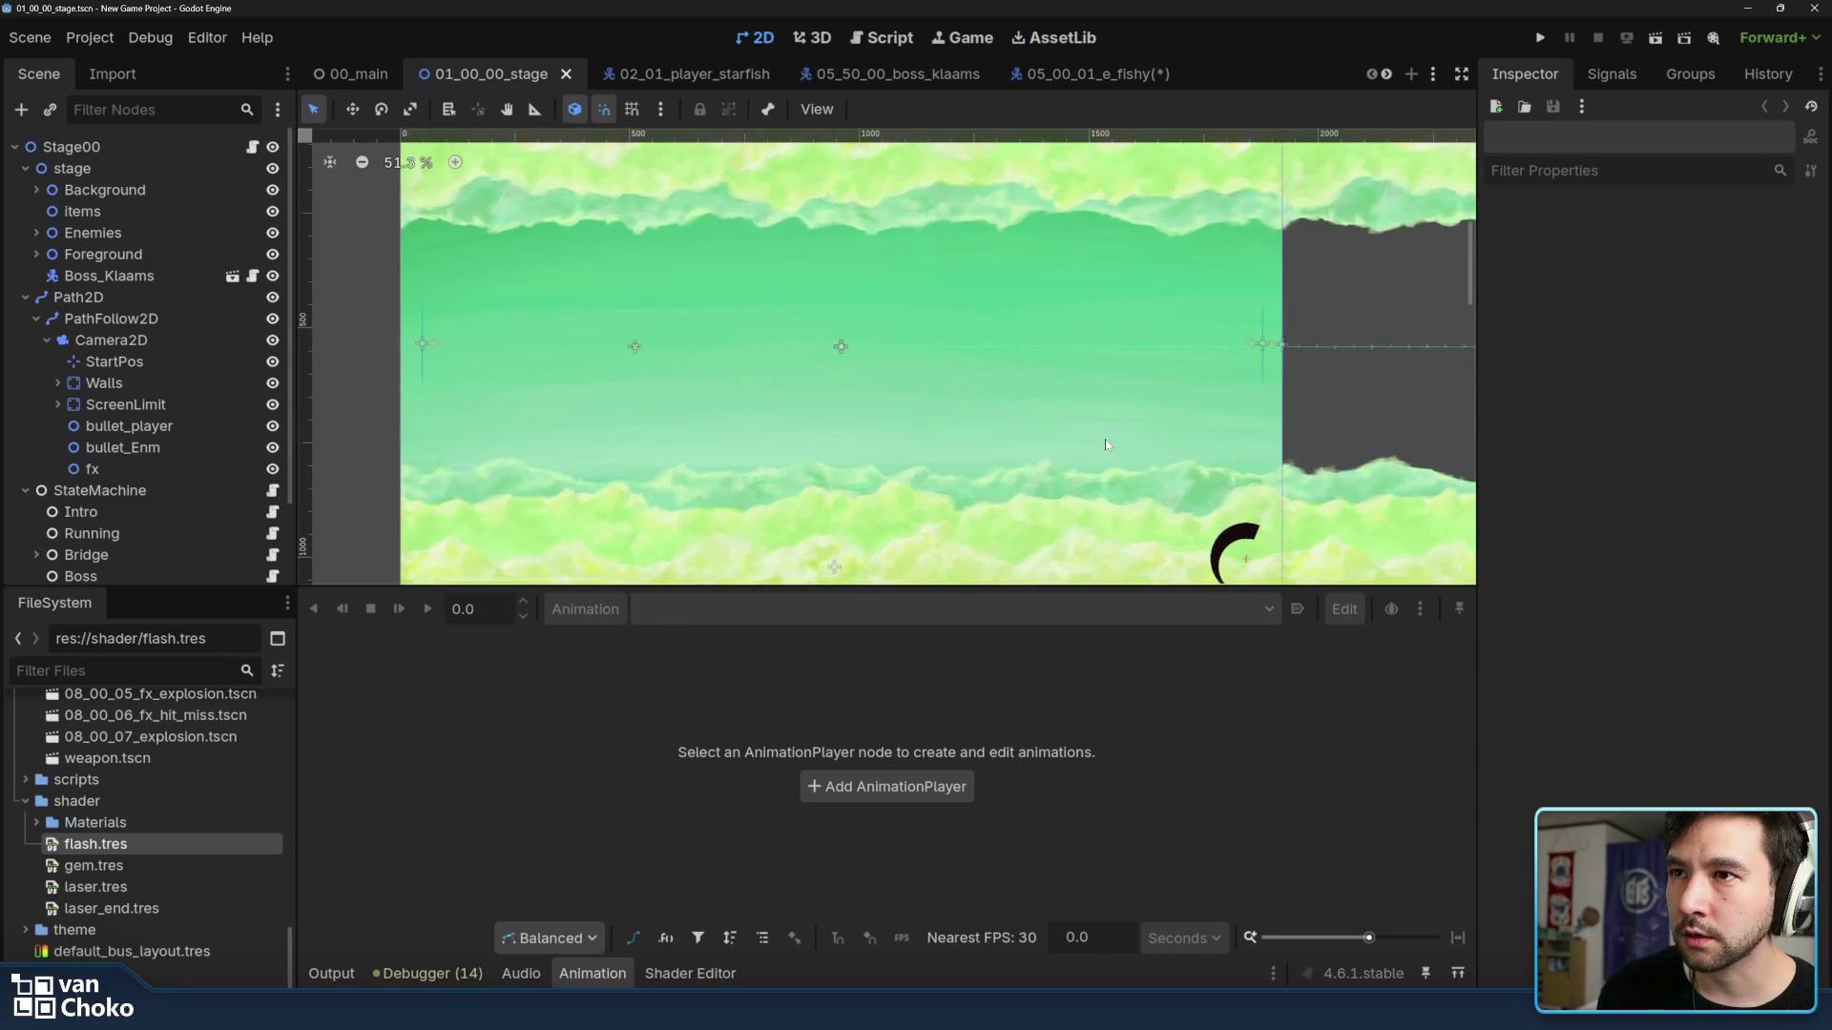
{"action": "left_click_drag", "start_coordinate": [1121, 583], "coordinate": [1127, 619]}
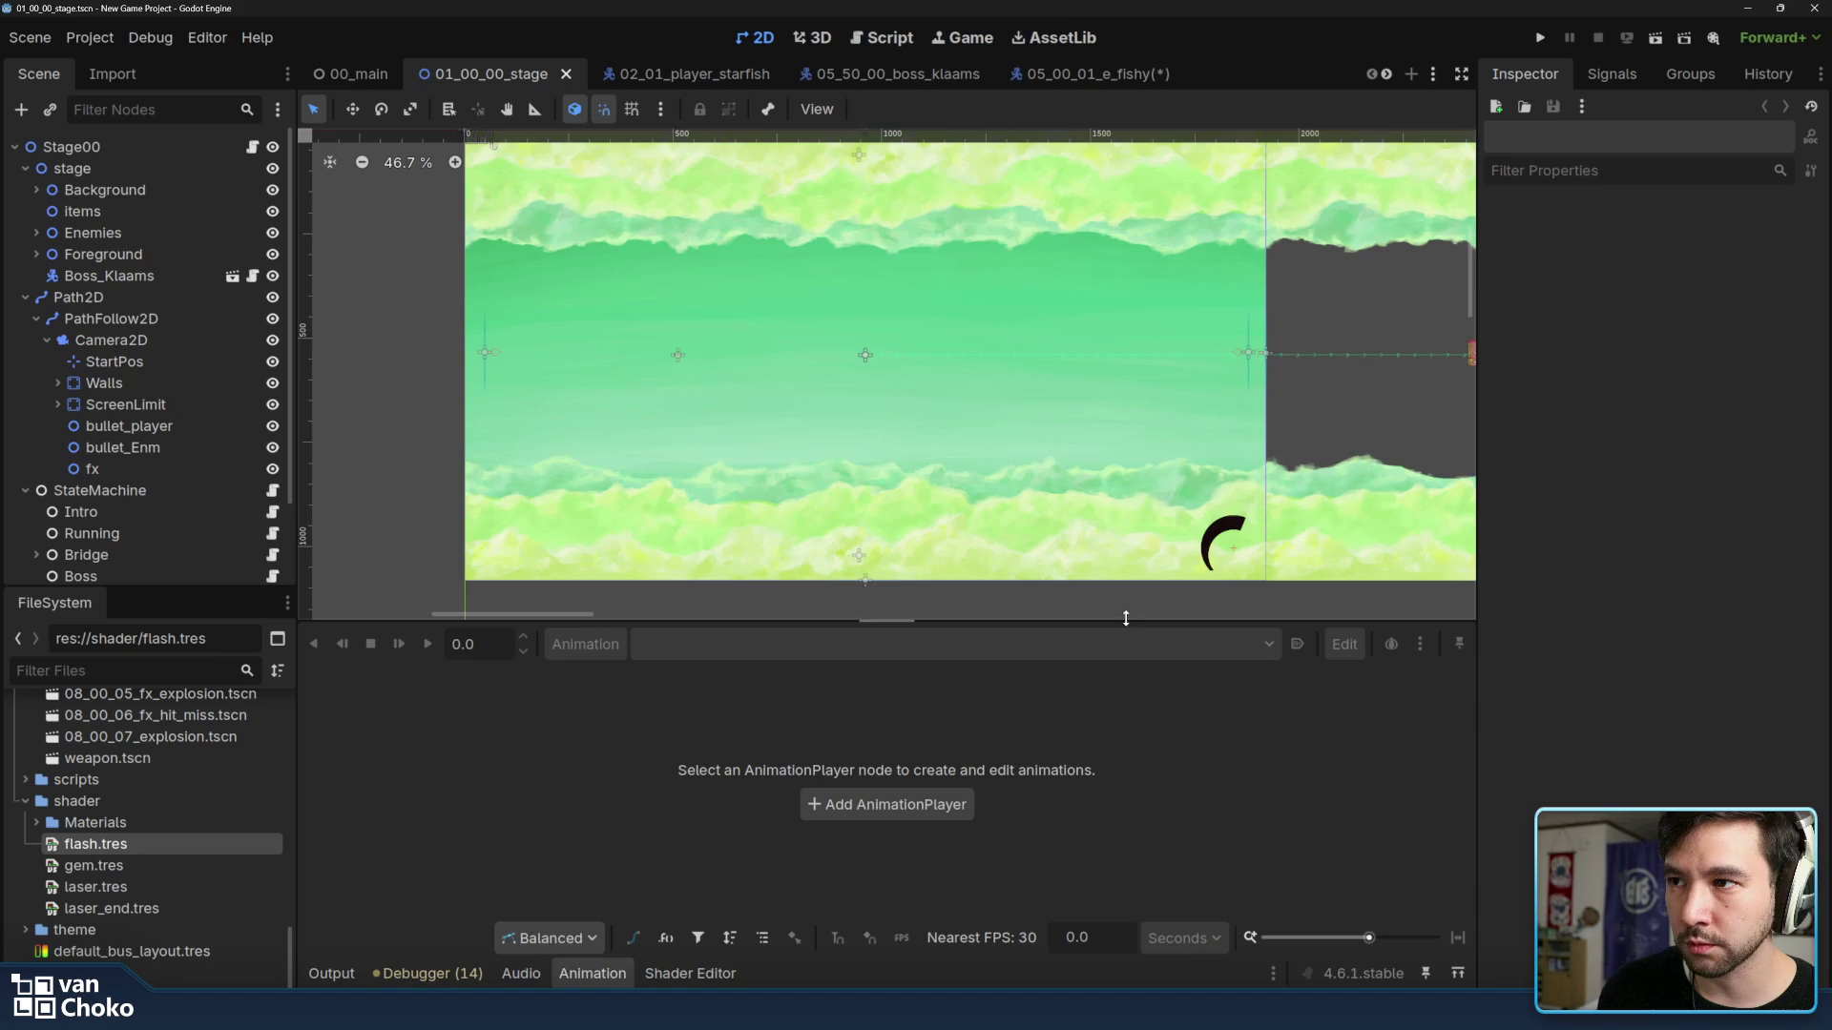
{"action": "left_click_drag", "start_coordinate": [1187, 433], "coordinate": [1195, 430]}
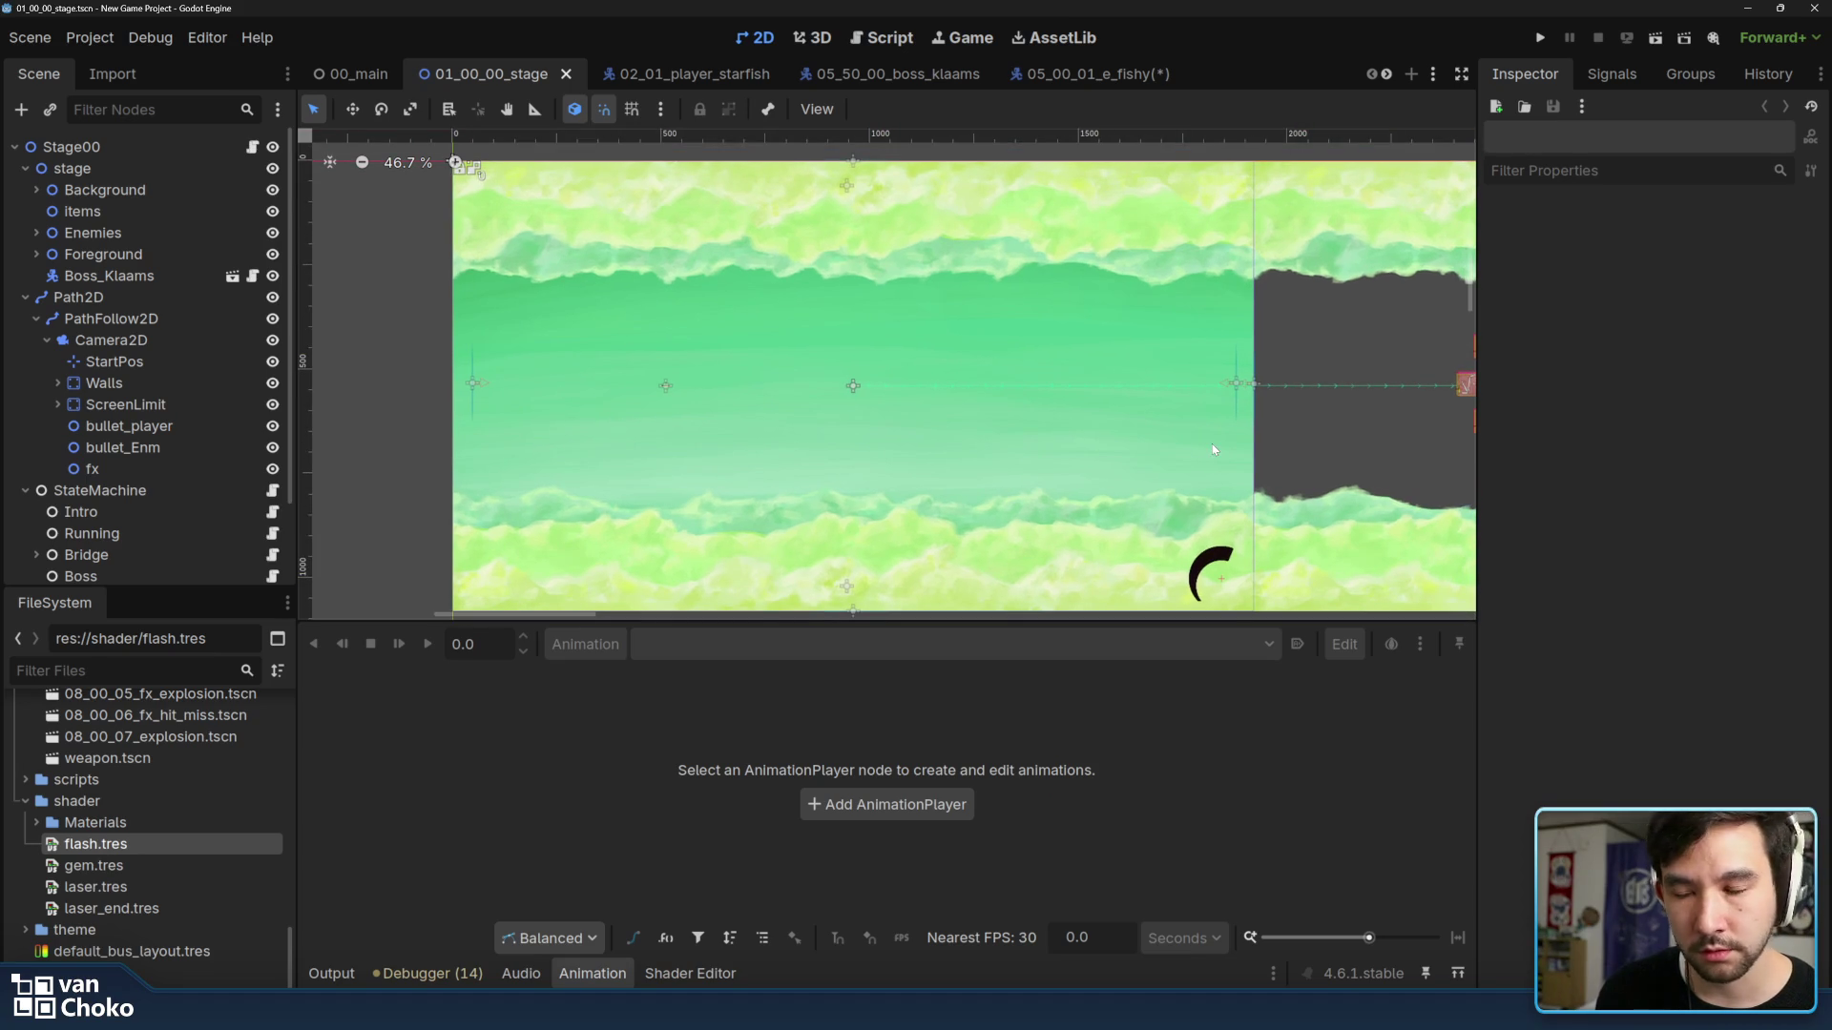
{"action": "scroll", "coordinate": [1265, 491], "scroll_direction": "right", "scroll_amount": 3}
{"action": "scroll", "coordinate": [1319, 453], "scroll_direction": "right", "scroll_amount": 2}
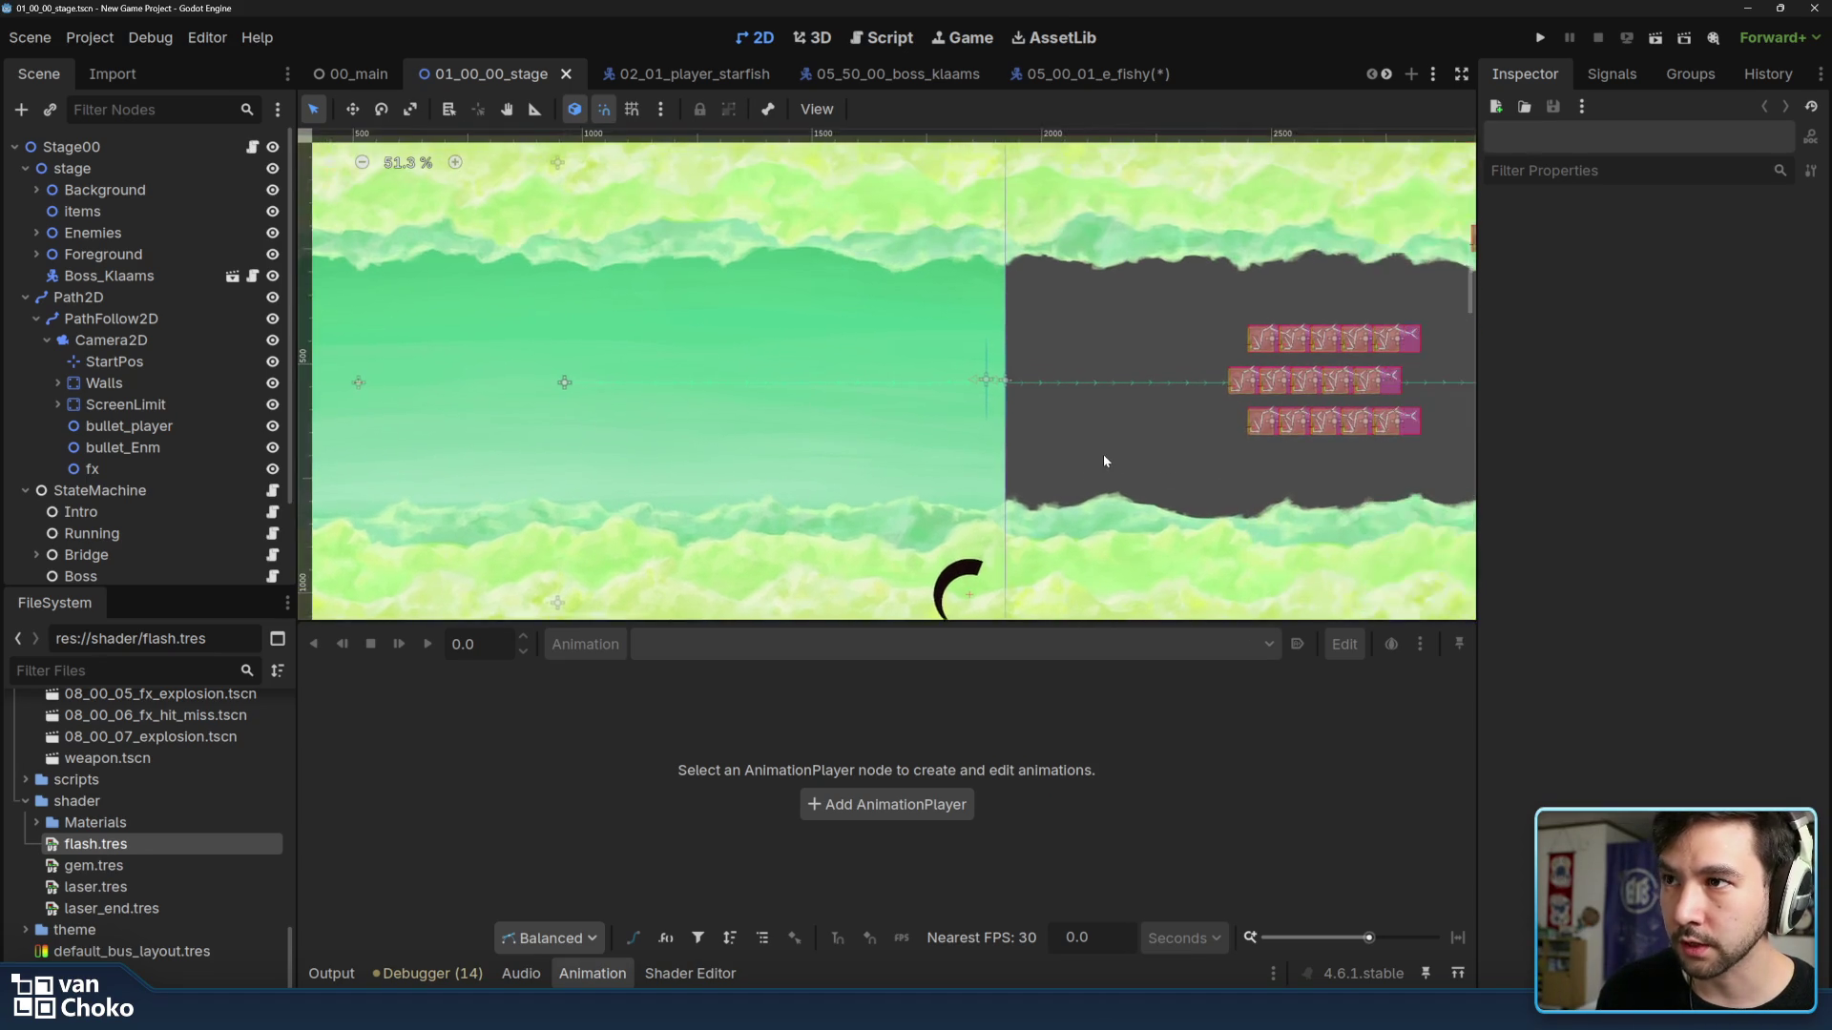
{"action": "scroll", "coordinate": [1114, 455], "scroll_direction": "up", "scroll_amount": 1}
{"action": "scroll", "coordinate": [1182, 459], "scroll_direction": "down", "scroll_amount": 1}
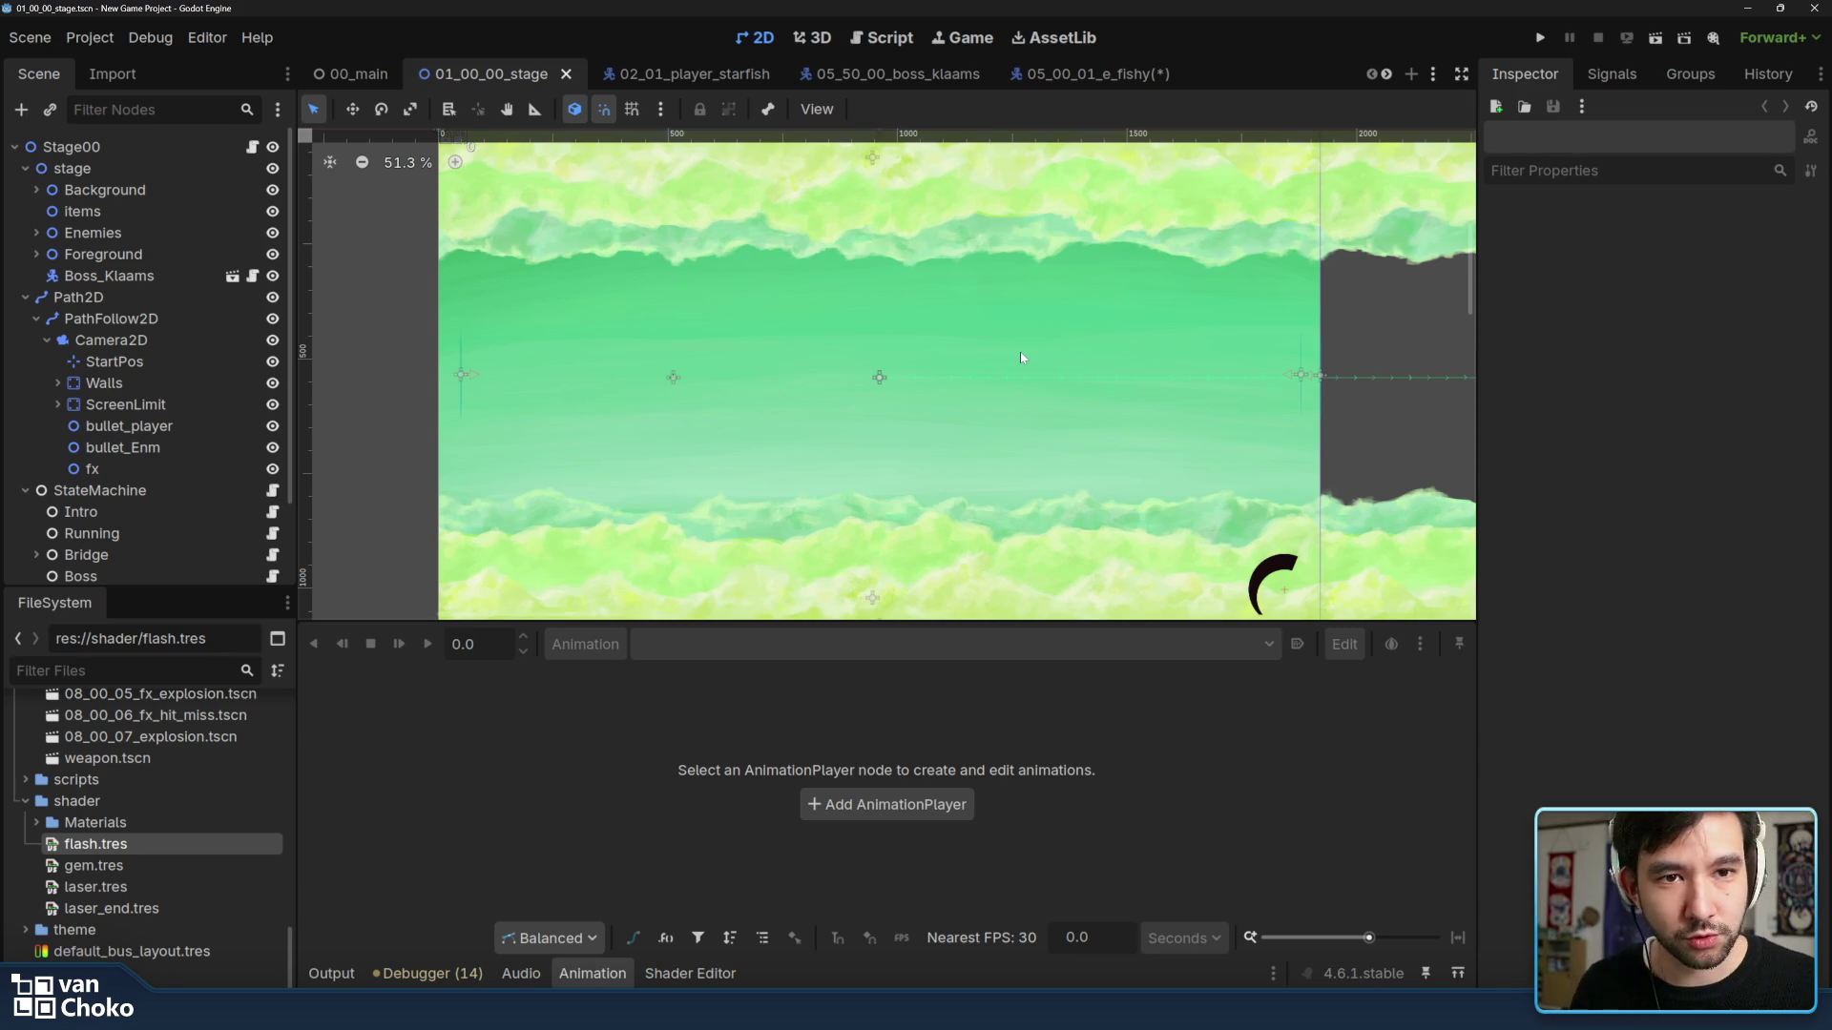
{"action": "left_click_drag", "start_coordinate": [1237, 330], "coordinate": [1221, 335]}
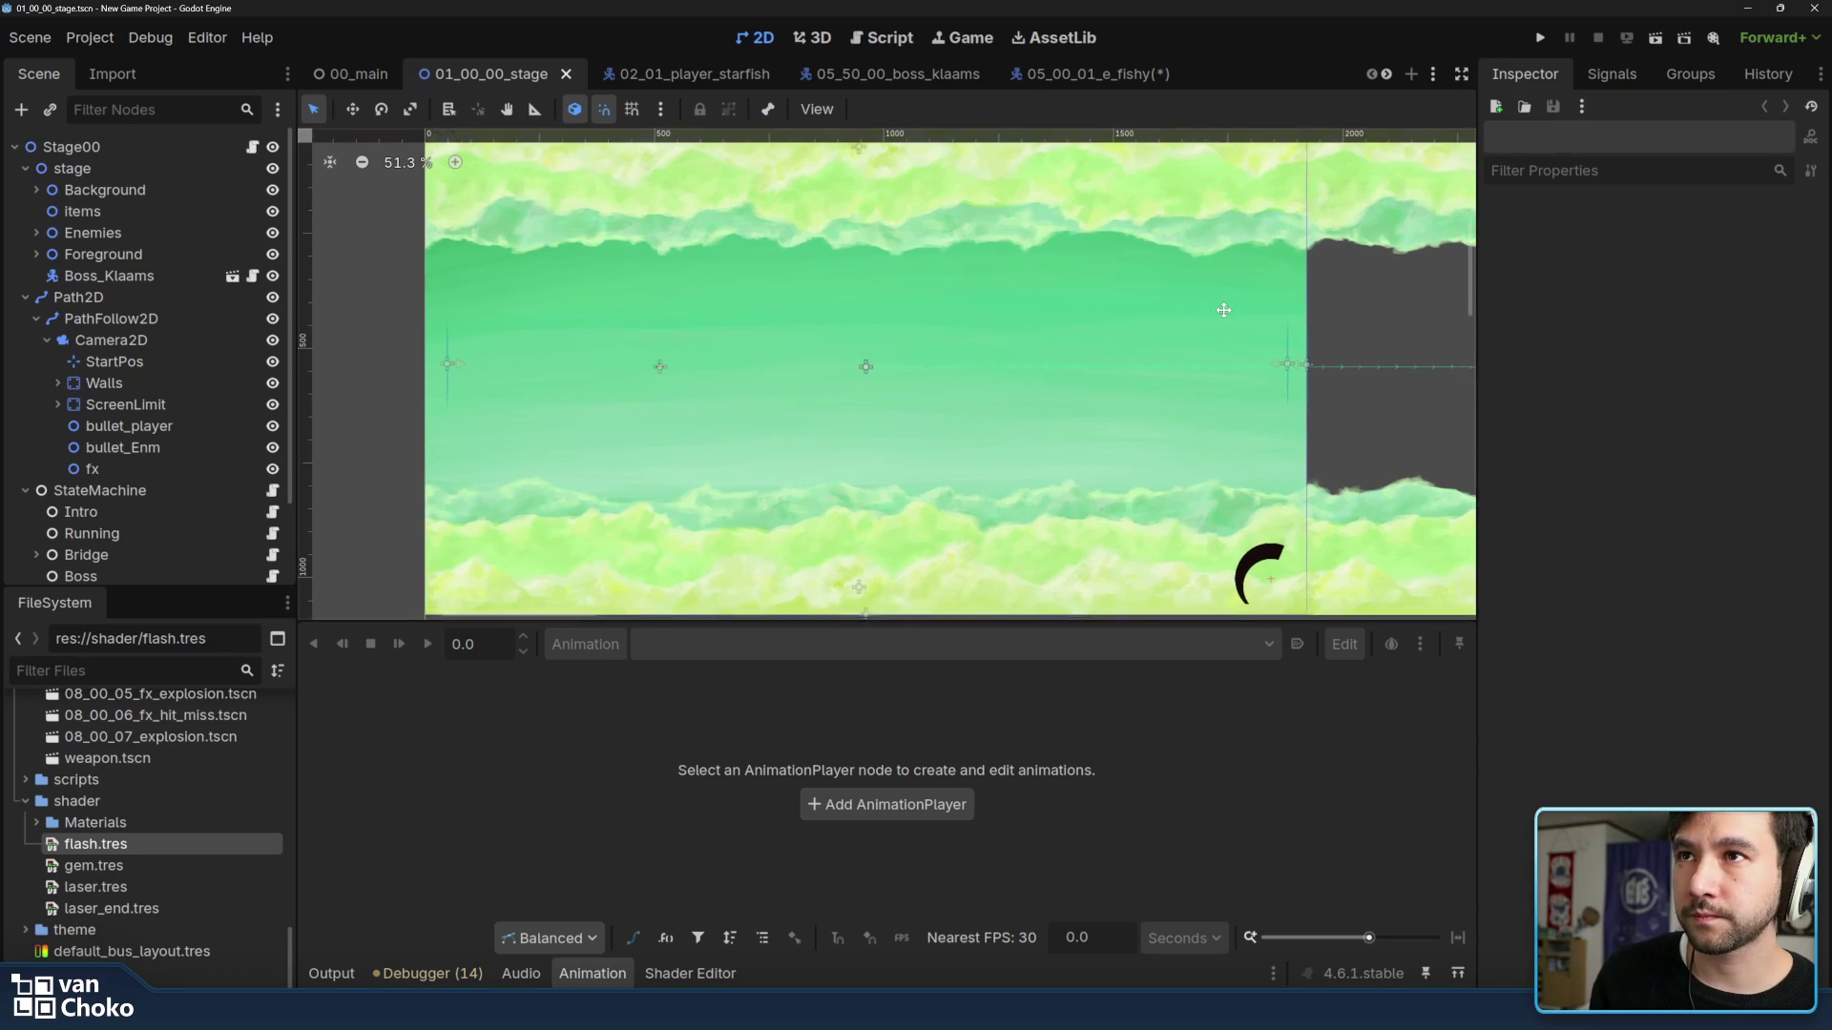
{"action": "scroll", "coordinate": [1221, 335], "scroll_direction": "down", "scroll_amount": 1}
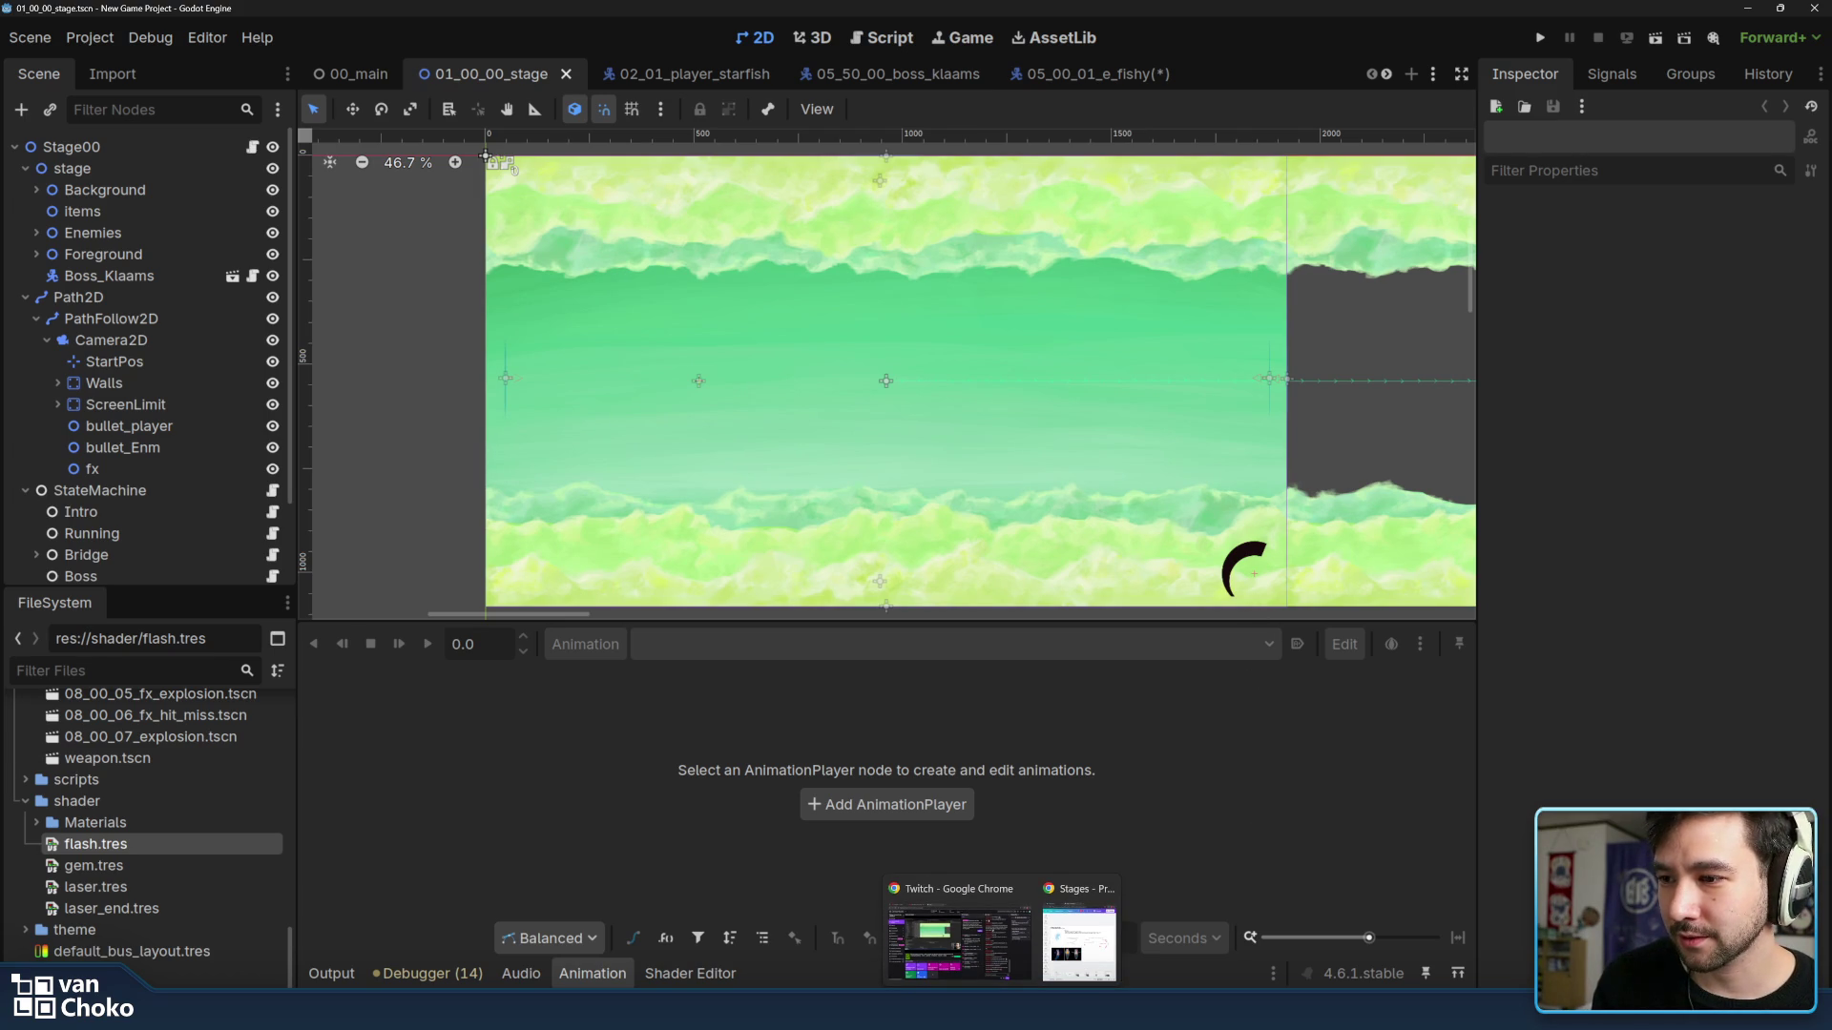
Back in the cloud mockup, sample the dark blue from the bird's head as the paint colour.
{"action": "left_click", "coordinate": [916, 938]}
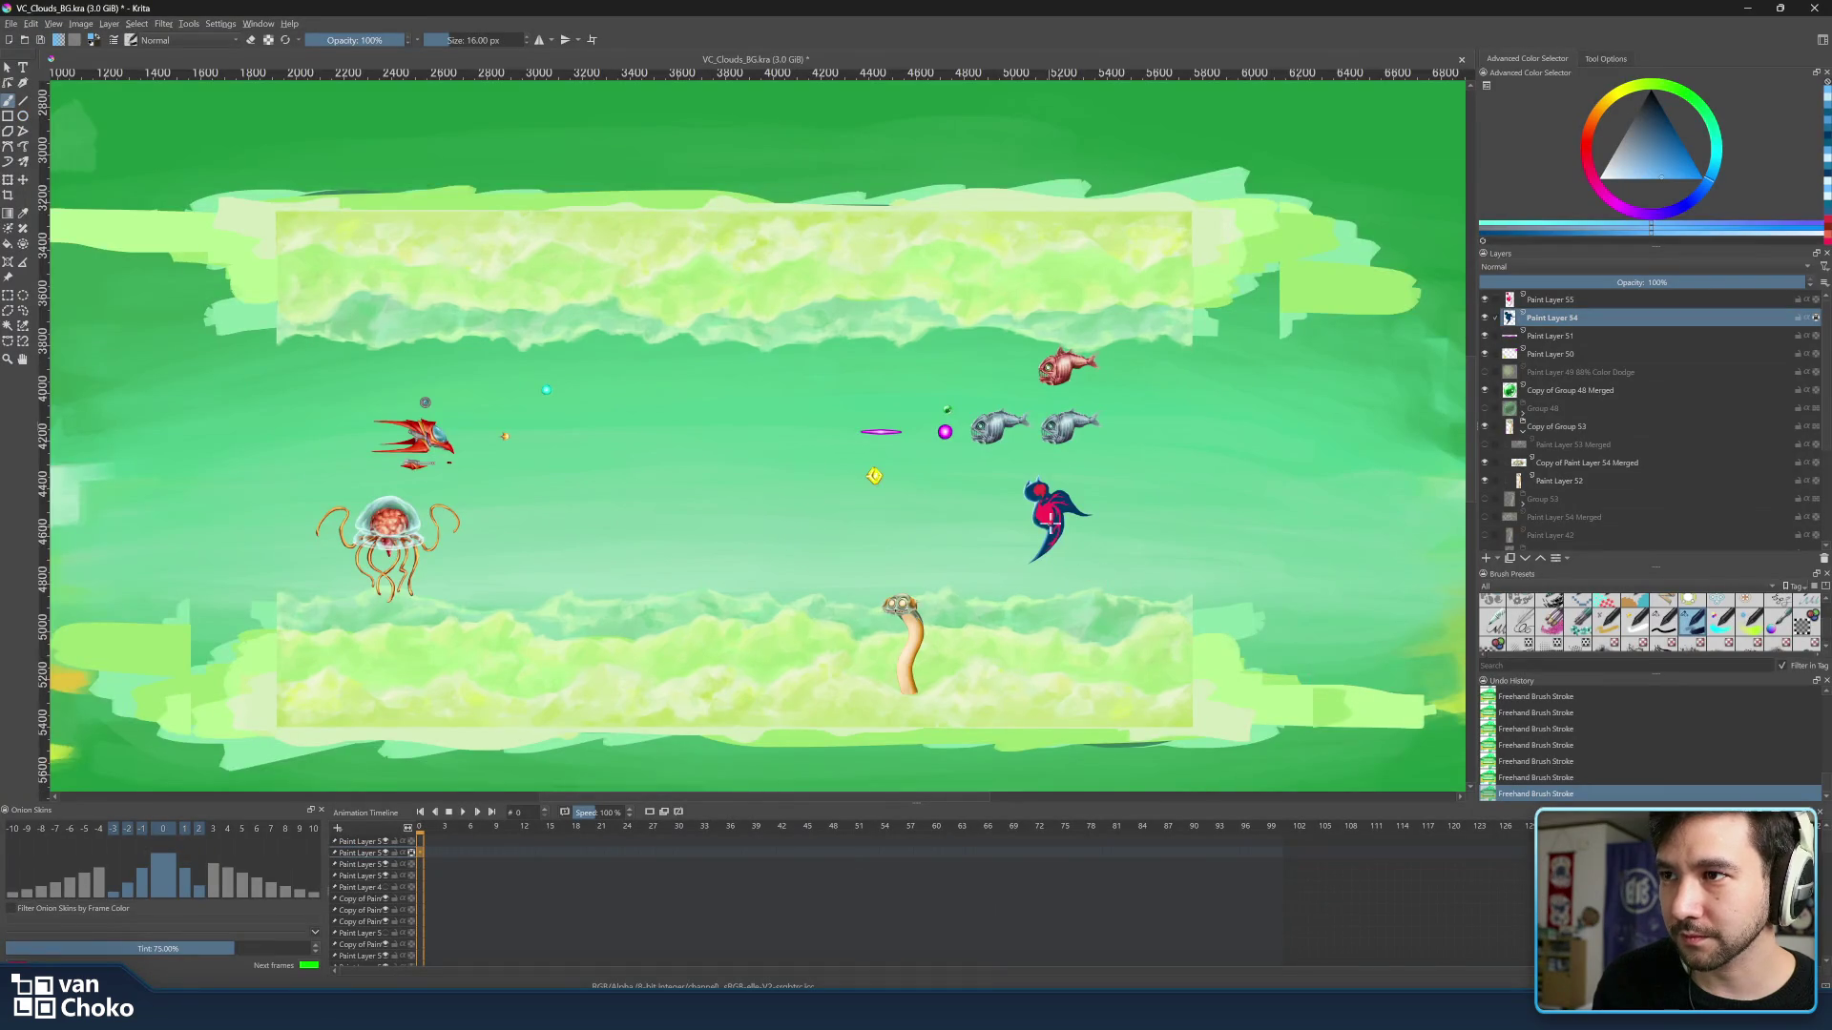
{"action": "scroll", "coordinate": [1049, 515], "scroll_direction": "up", "scroll_amount": 5}
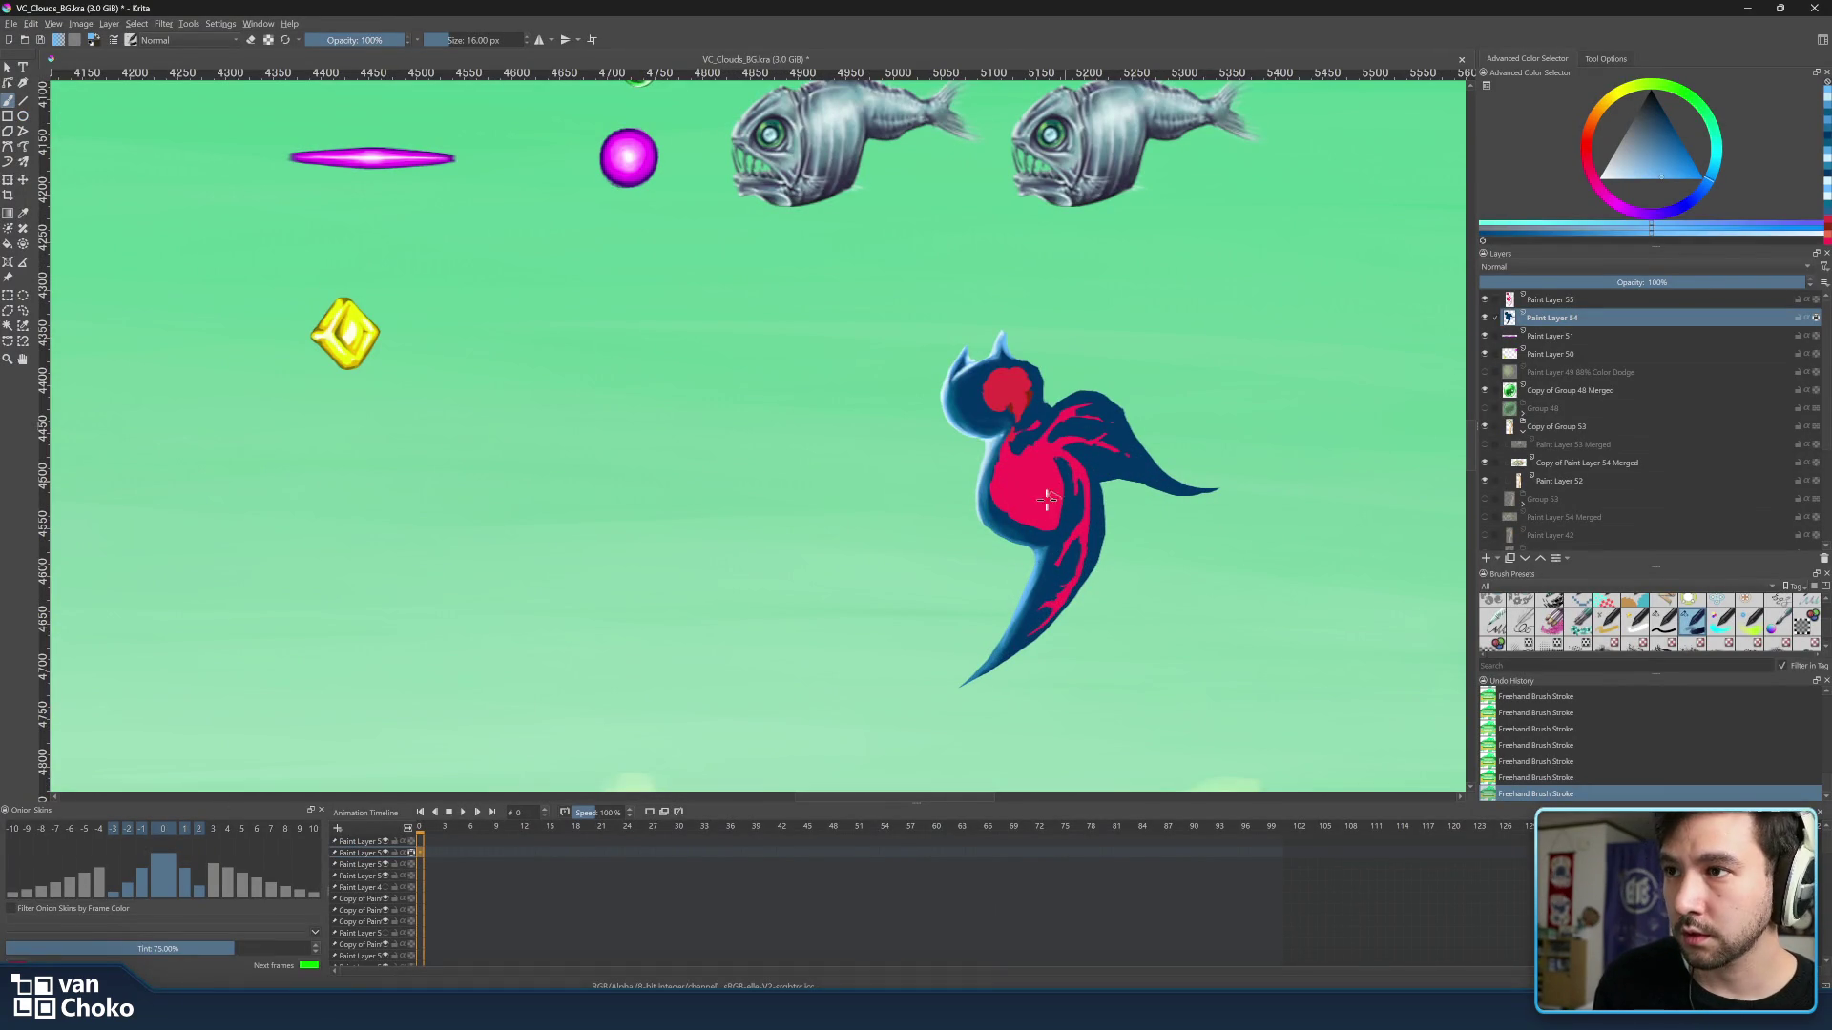
{"action": "left_click", "coordinate": [994, 436], "text": "ctrl"}
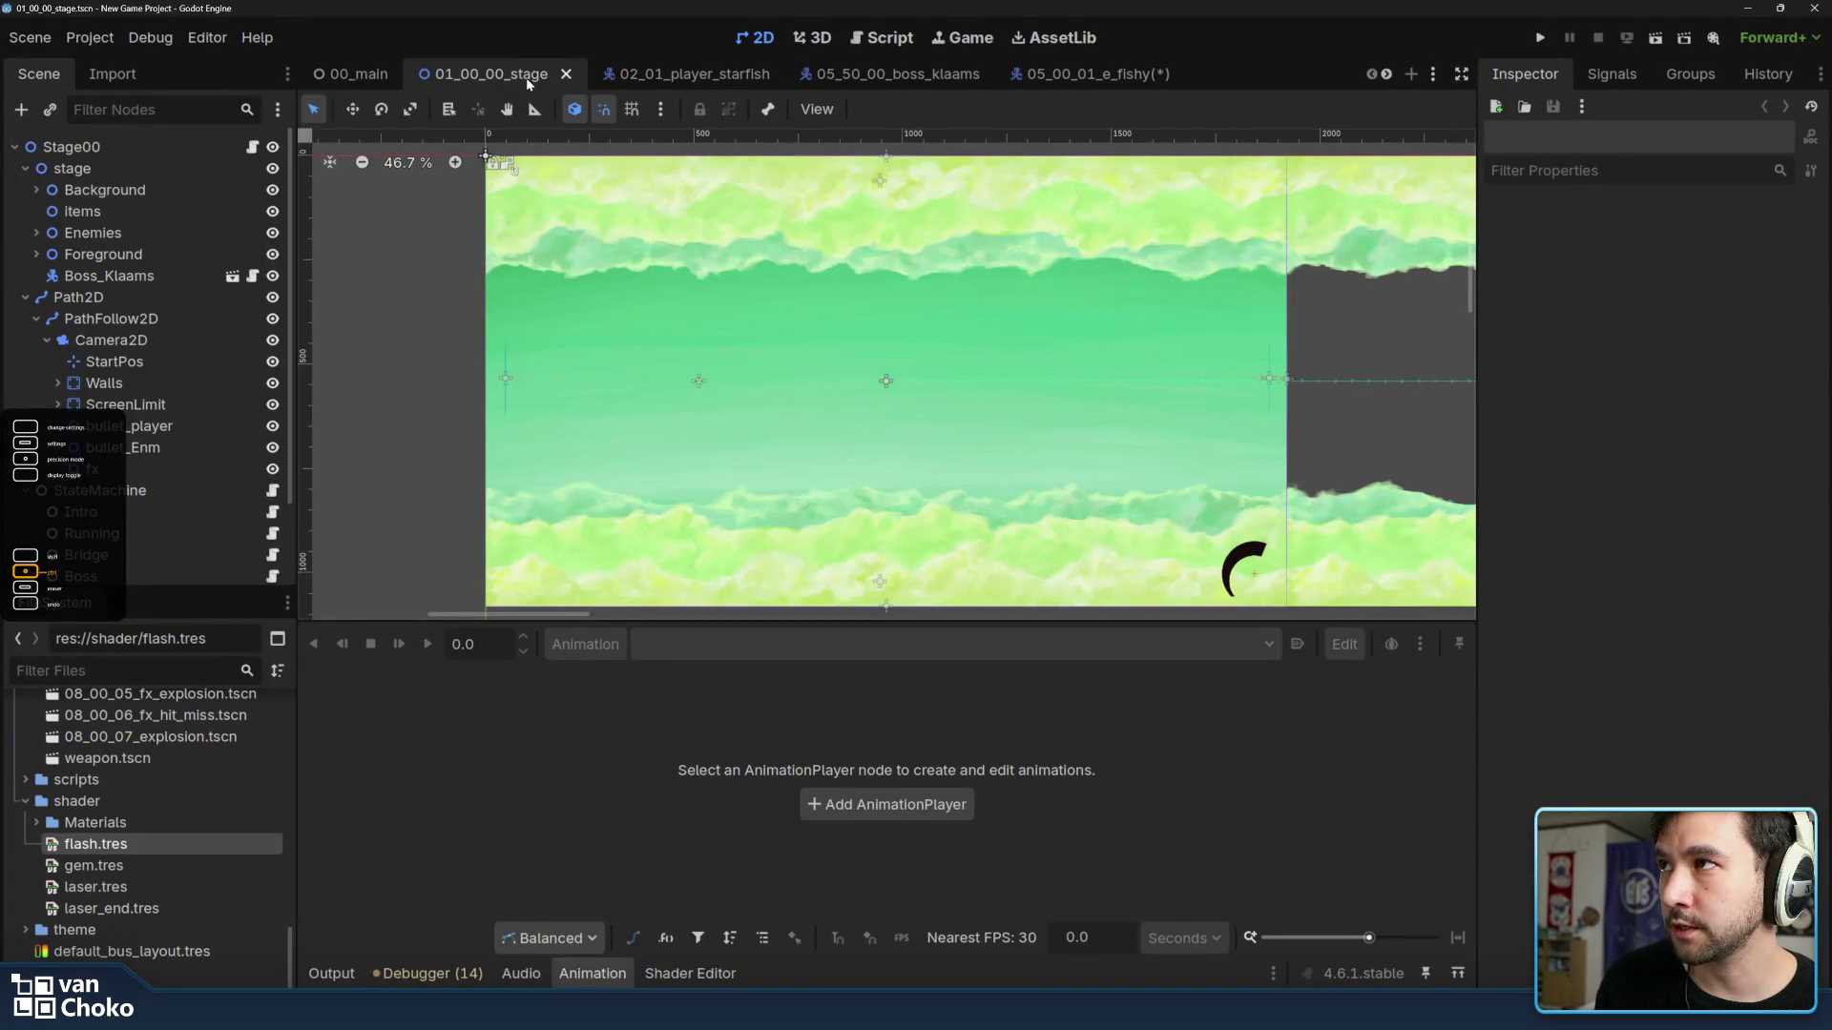
{"action": "scroll", "coordinate": [1283, 415], "scroll_direction": "down", "scroll_amount": 2}
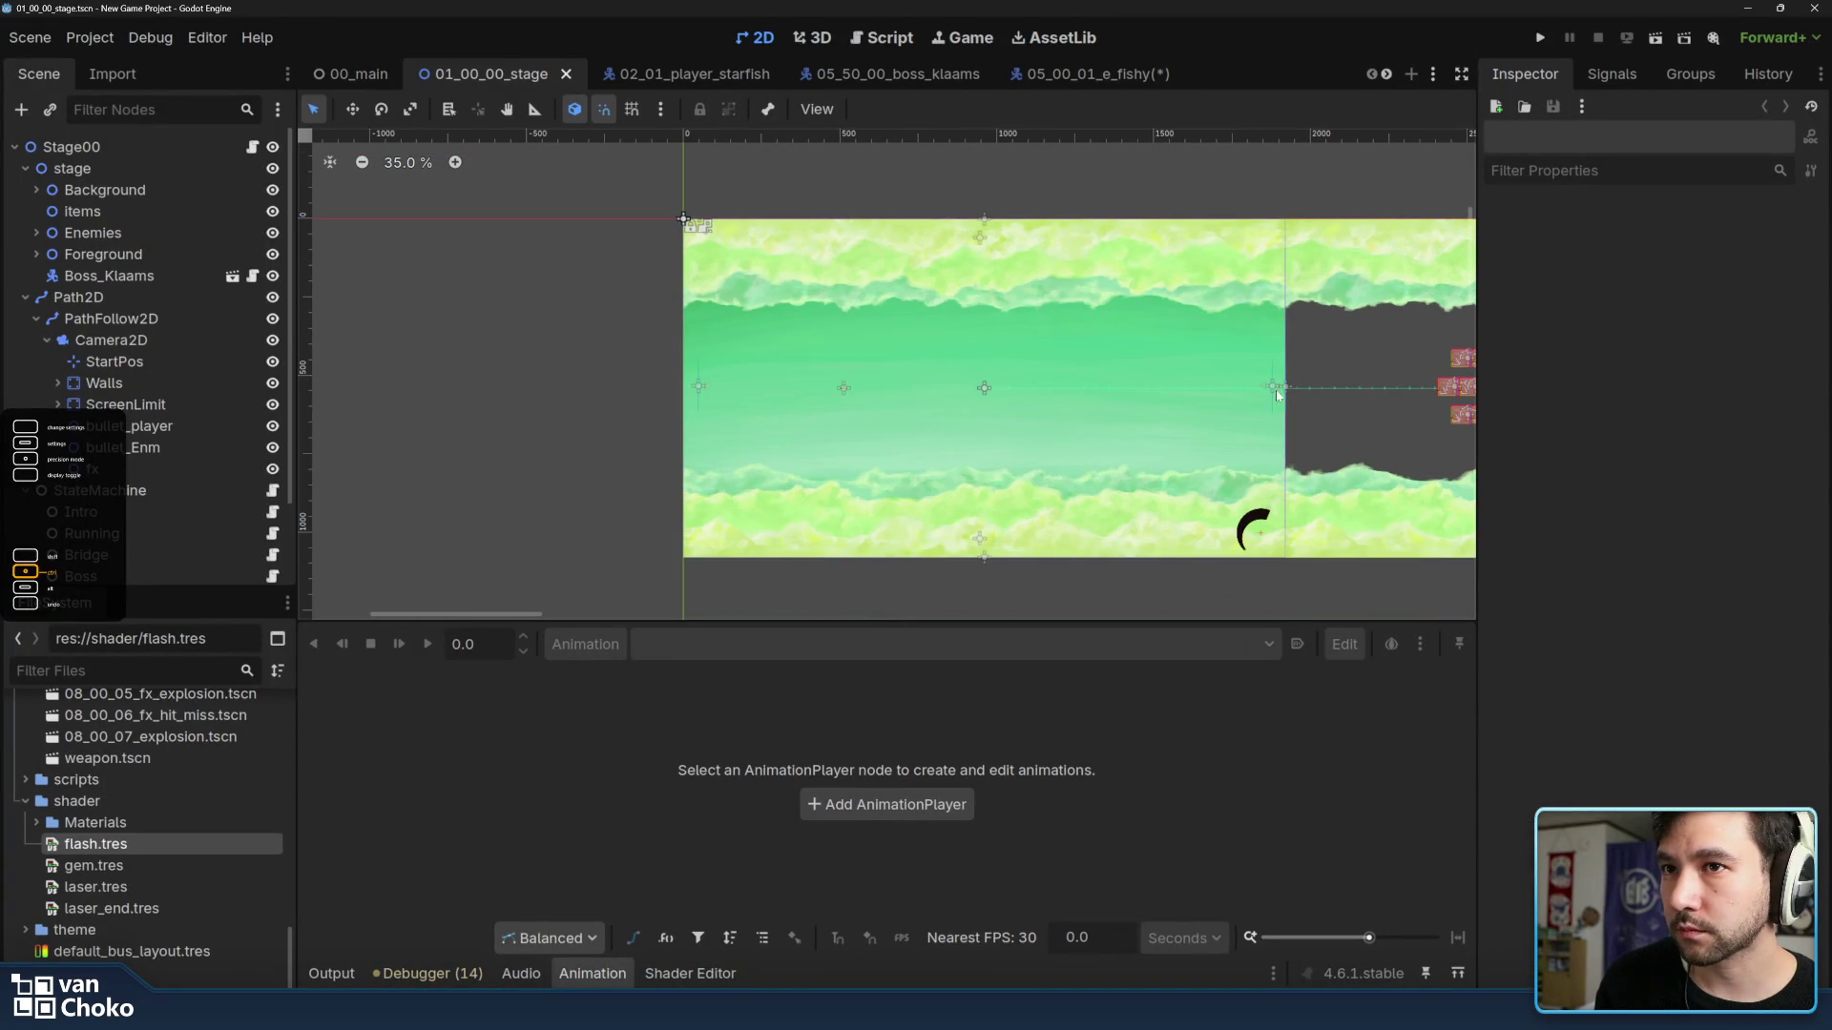
{"action": "scroll", "coordinate": [1333, 415], "scroll_direction": "right", "scroll_amount": 3}
{"action": "scroll", "coordinate": [1274, 415], "scroll_direction": "right", "scroll_amount": 3}
{"action": "scroll", "coordinate": [1203, 410], "scroll_direction": "right", "scroll_amount": 3}
{"action": "scroll", "coordinate": [1164, 407], "scroll_direction": "right", "scroll_amount": 3}
{"action": "scroll", "coordinate": [1333, 463], "scroll_direction": "left", "scroll_amount": 3}
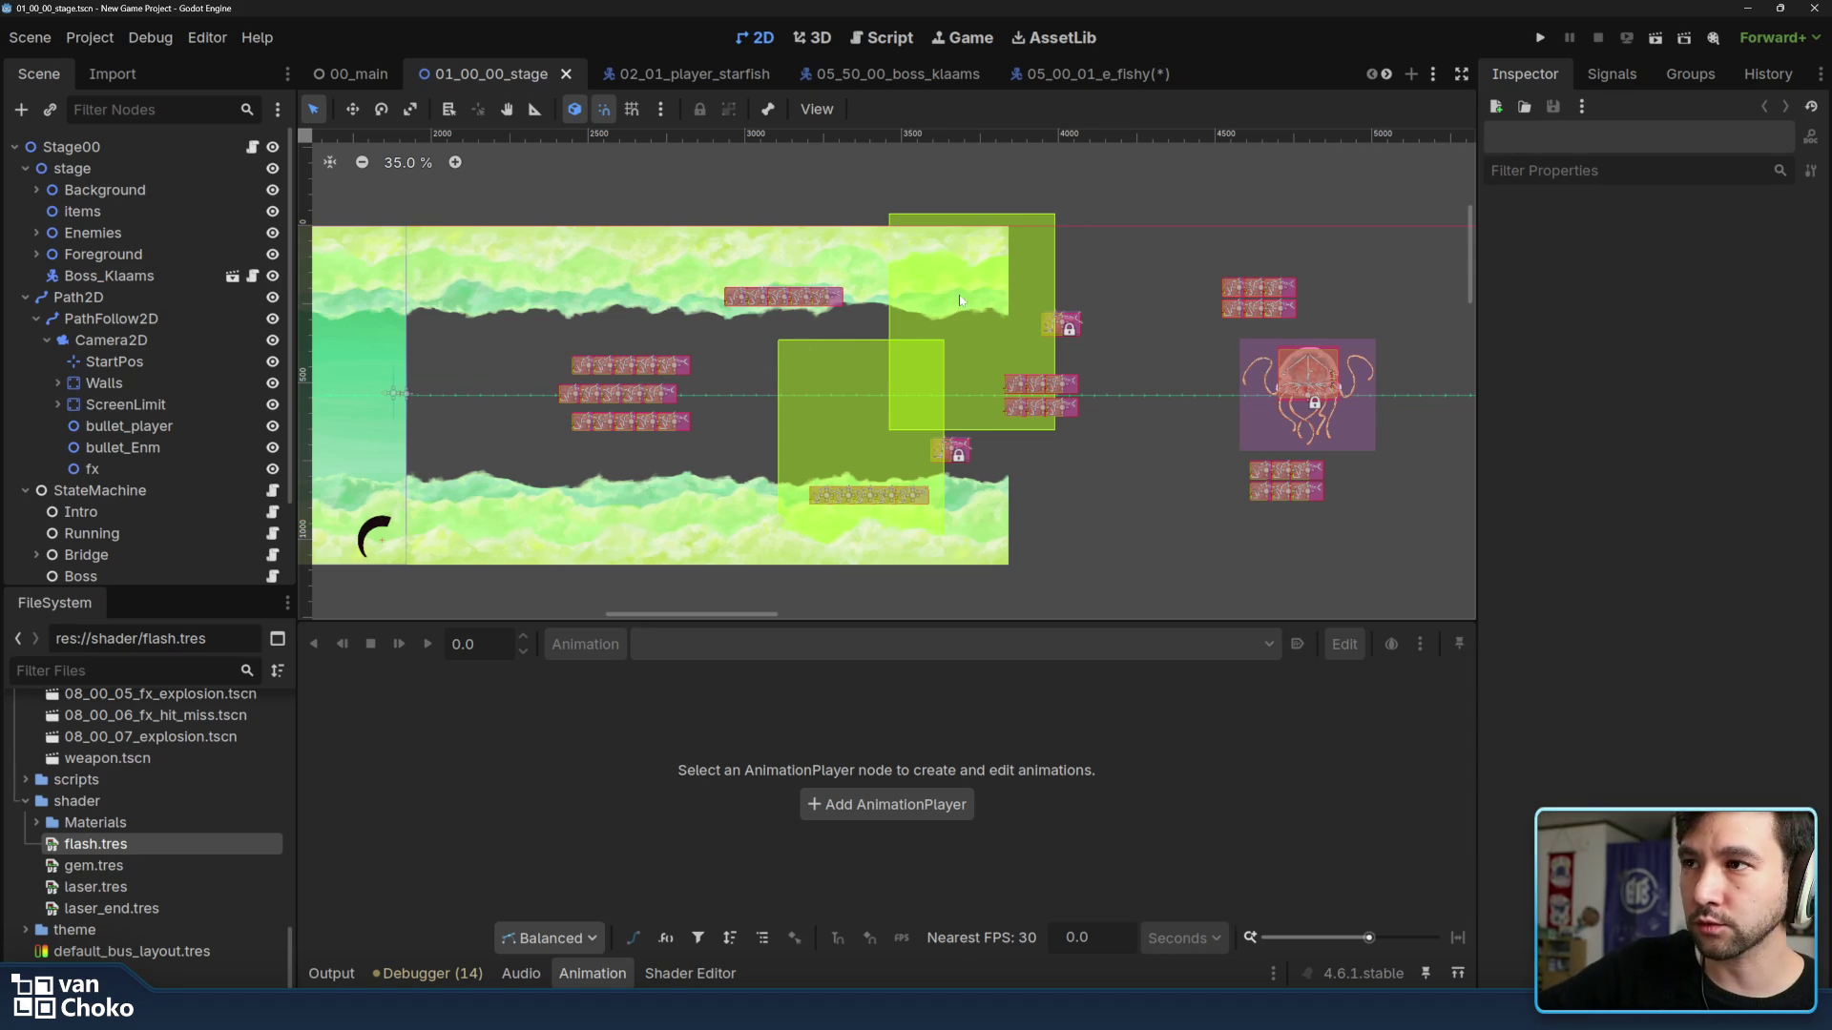
{"action": "scroll", "coordinate": [1134, 419], "scroll_direction": "right", "scroll_amount": 1}
{"action": "scroll", "coordinate": [1135, 419], "scroll_direction": "right", "scroll_amount": 2}
{"action": "scroll", "coordinate": [1138, 415], "scroll_direction": "right", "scroll_amount": 3}
{"action": "scroll", "coordinate": [1144, 415], "scroll_direction": "right", "scroll_amount": 3}
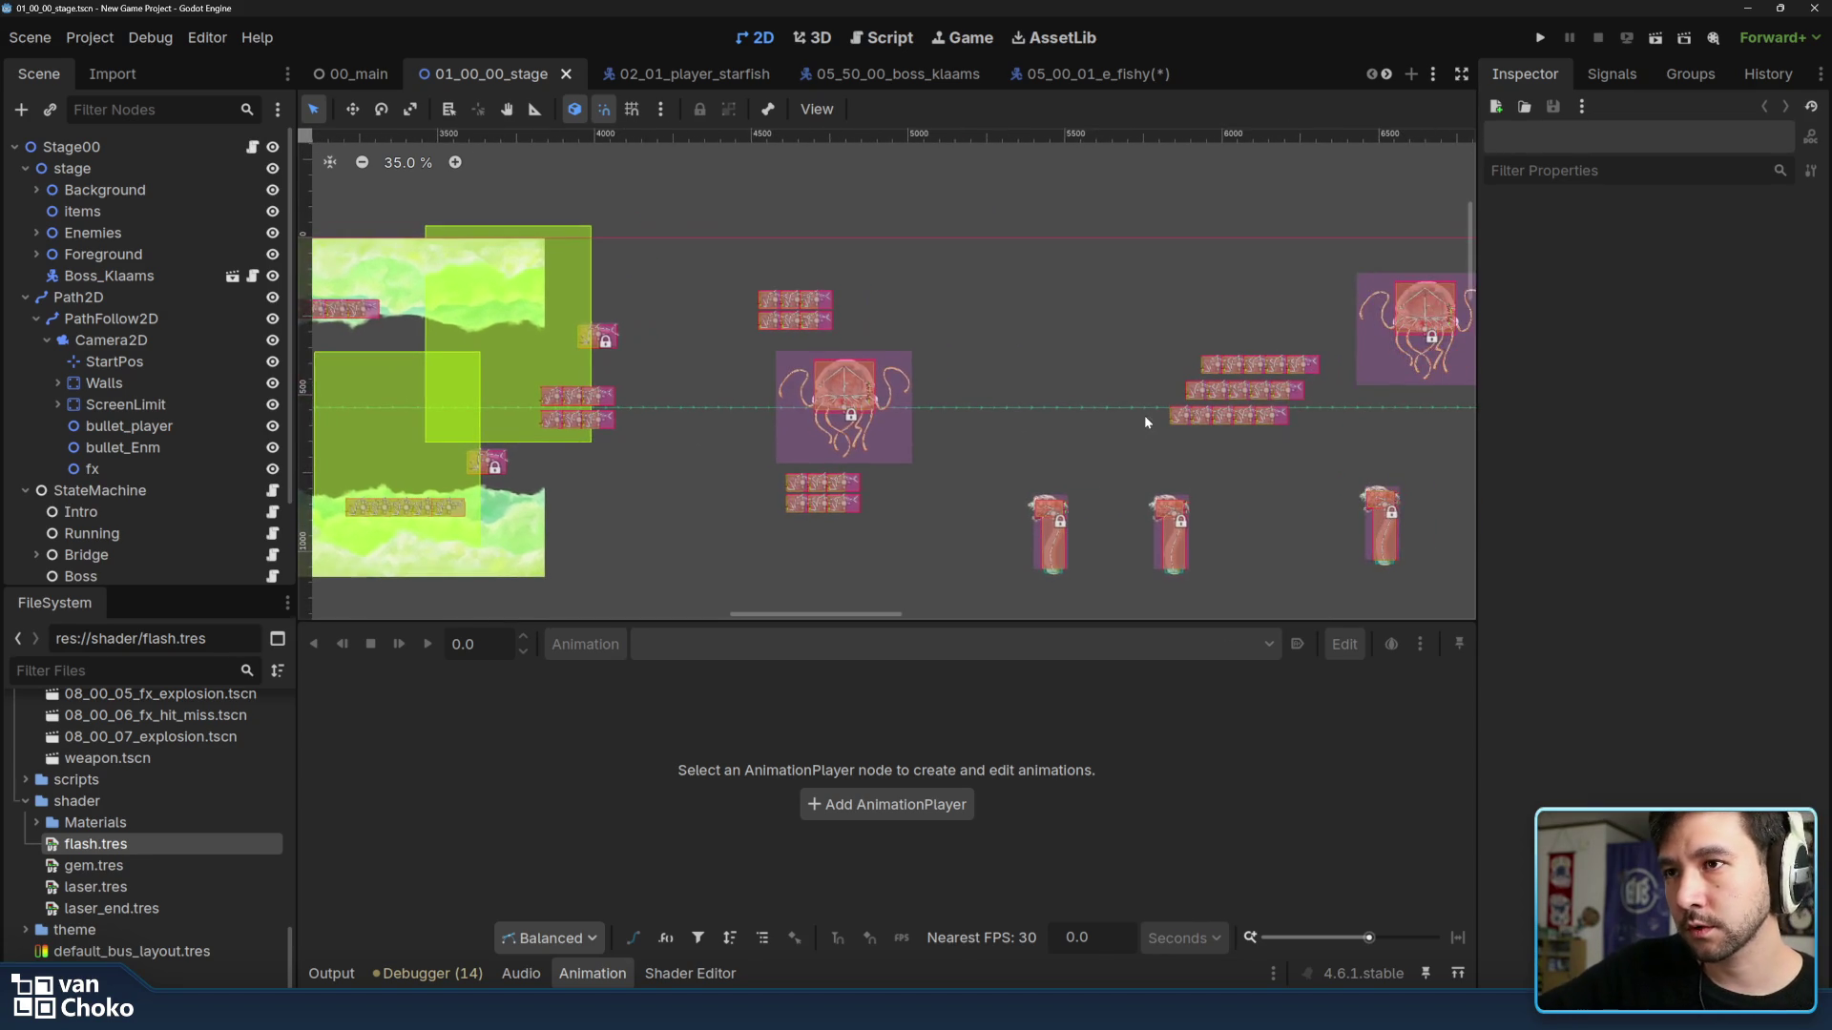
{"action": "scroll", "coordinate": [1143, 416], "scroll_direction": "right", "scroll_amount": 2}
{"action": "scroll", "coordinate": [1059, 430], "scroll_direction": "right", "scroll_amount": 1}
{"action": "scroll", "coordinate": [1011, 427], "scroll_direction": "left", "scroll_amount": 6}
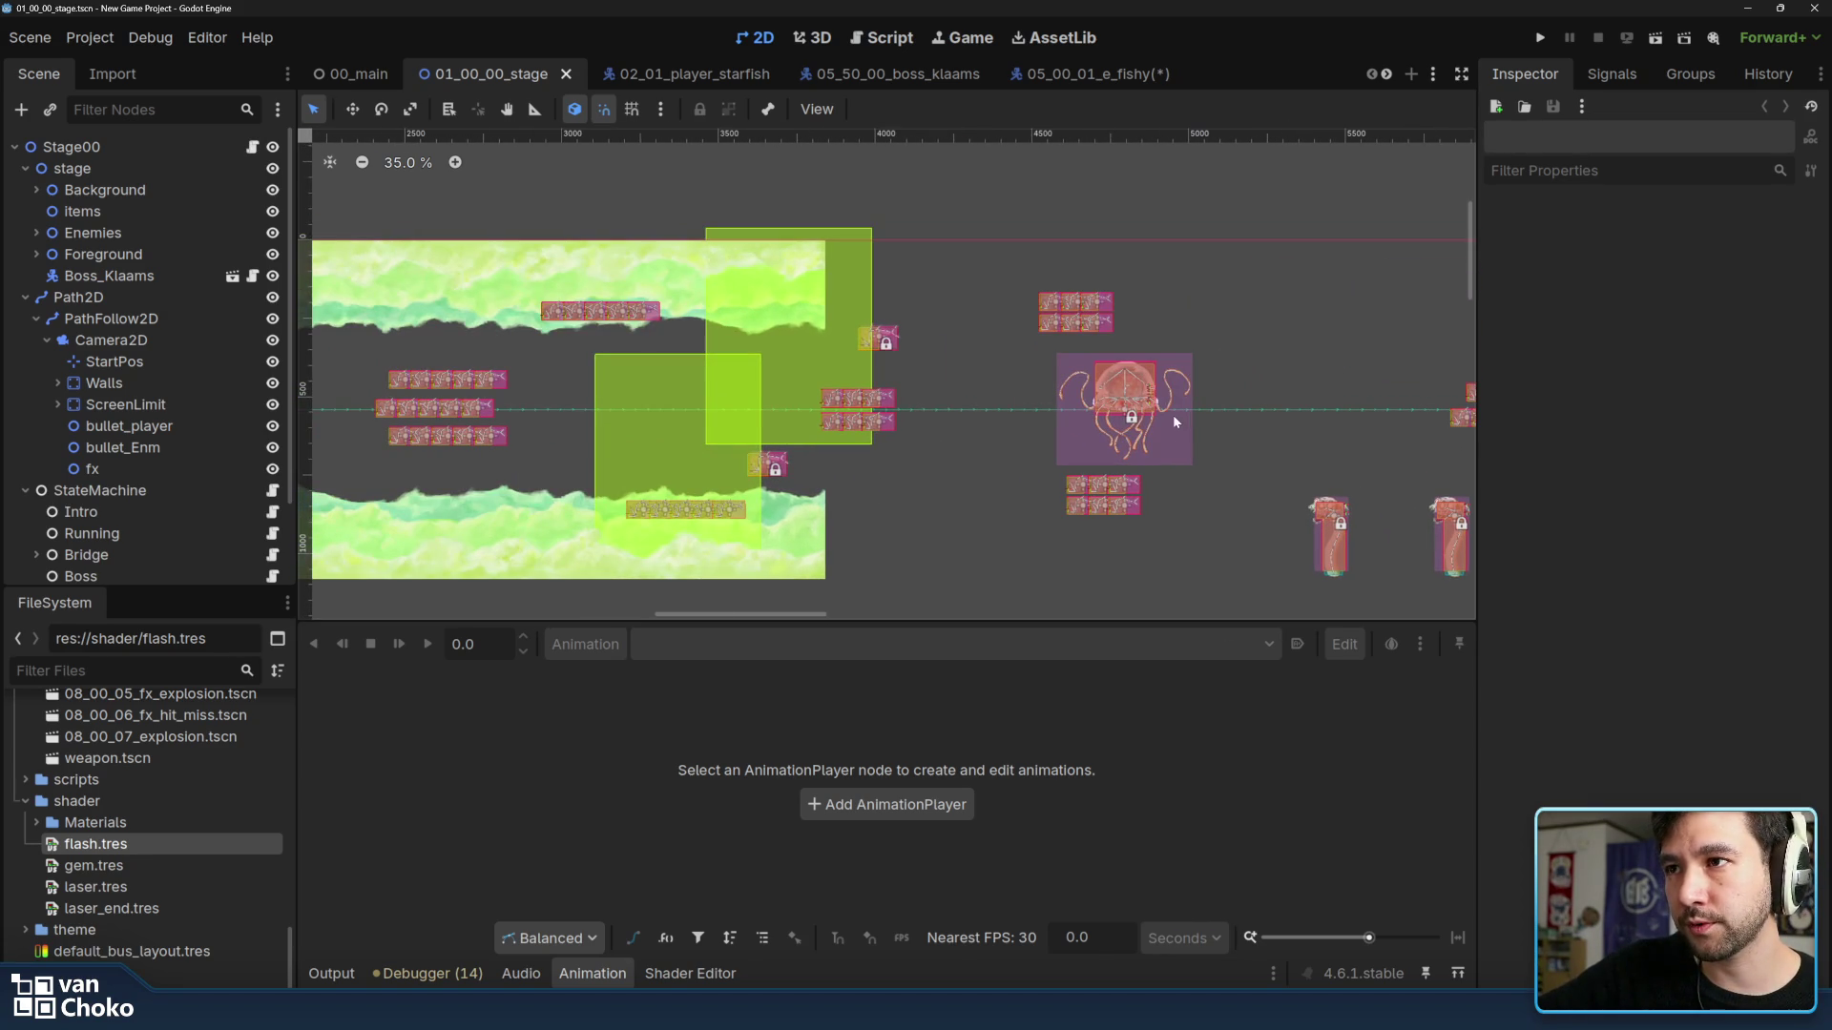
{"action": "scroll", "coordinate": [1078, 443], "scroll_direction": "left", "scroll_amount": 4}
{"action": "scroll", "coordinate": [1214, 480], "scroll_direction": "left", "scroll_amount": 2}
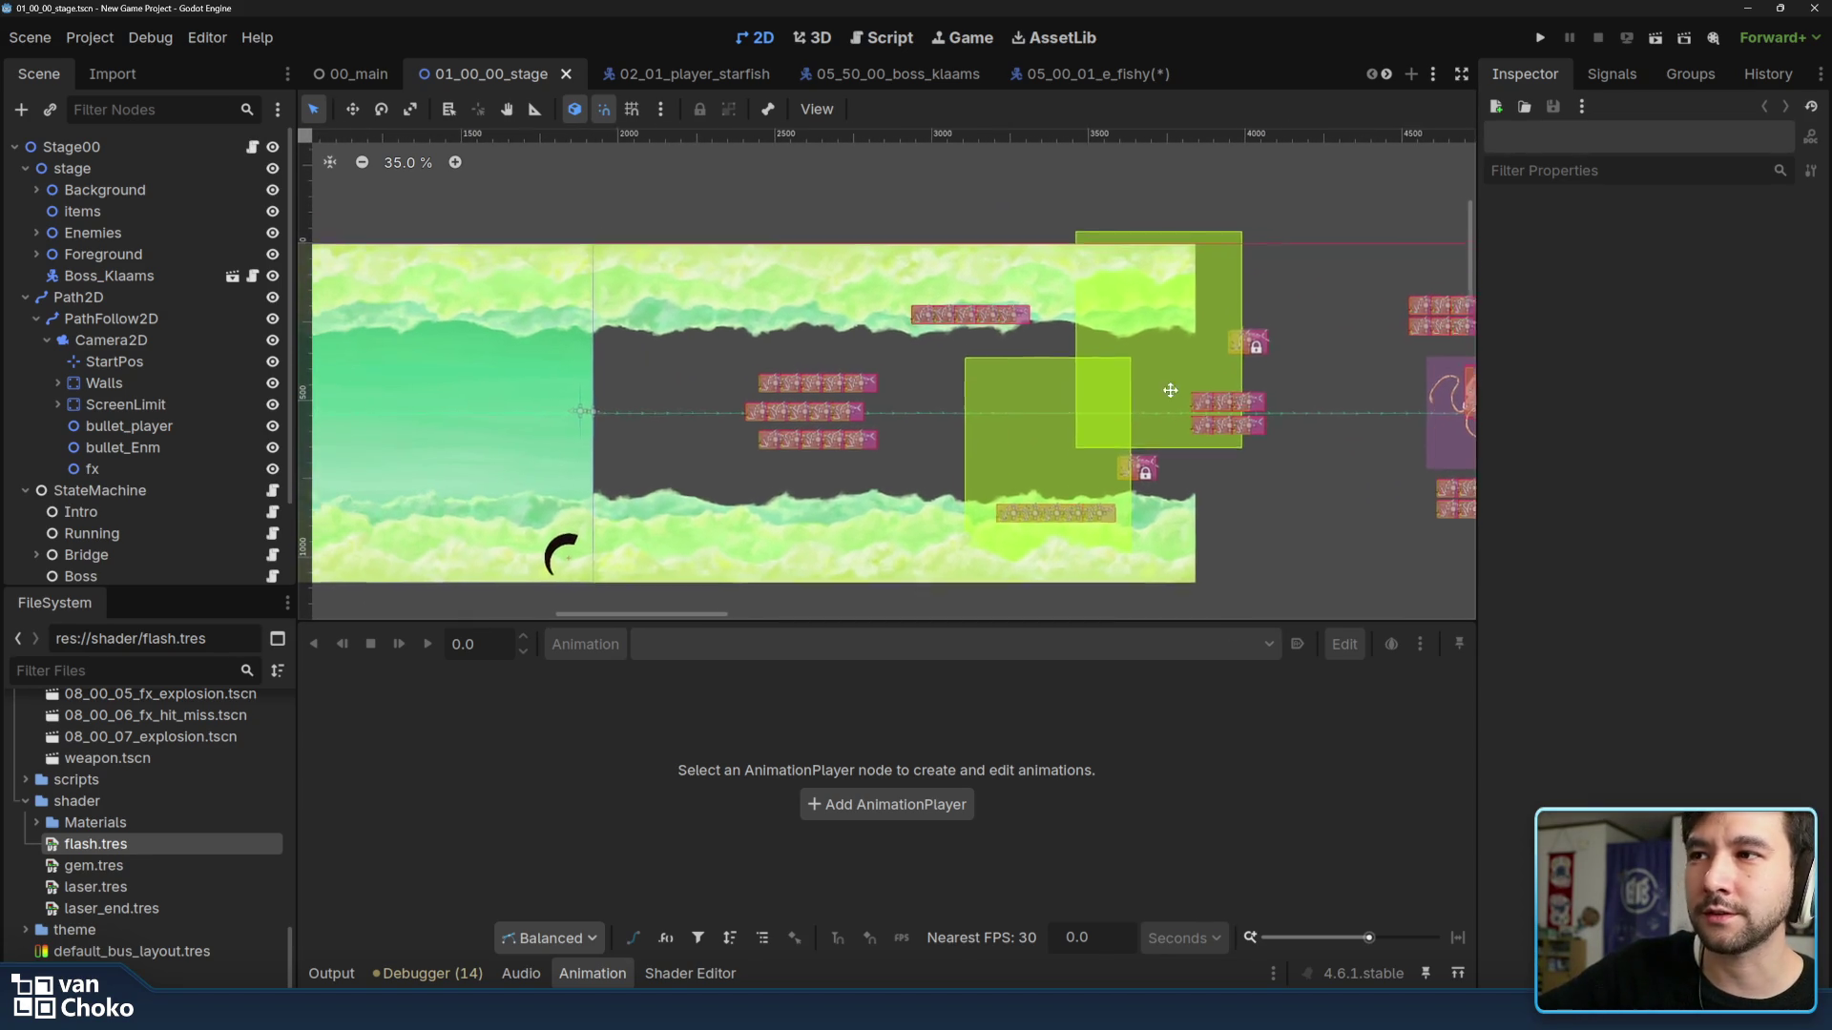
{"action": "scroll", "coordinate": [1101, 392], "scroll_direction": "left", "scroll_amount": 3}
{"action": "scroll", "coordinate": [1101, 391], "scroll_direction": "left", "scroll_amount": 1}
{"action": "scroll", "coordinate": [1145, 385], "scroll_direction": "left", "scroll_amount": 1}
{"action": "scroll", "coordinate": [1268, 385], "scroll_direction": "left", "scroll_amount": 1}
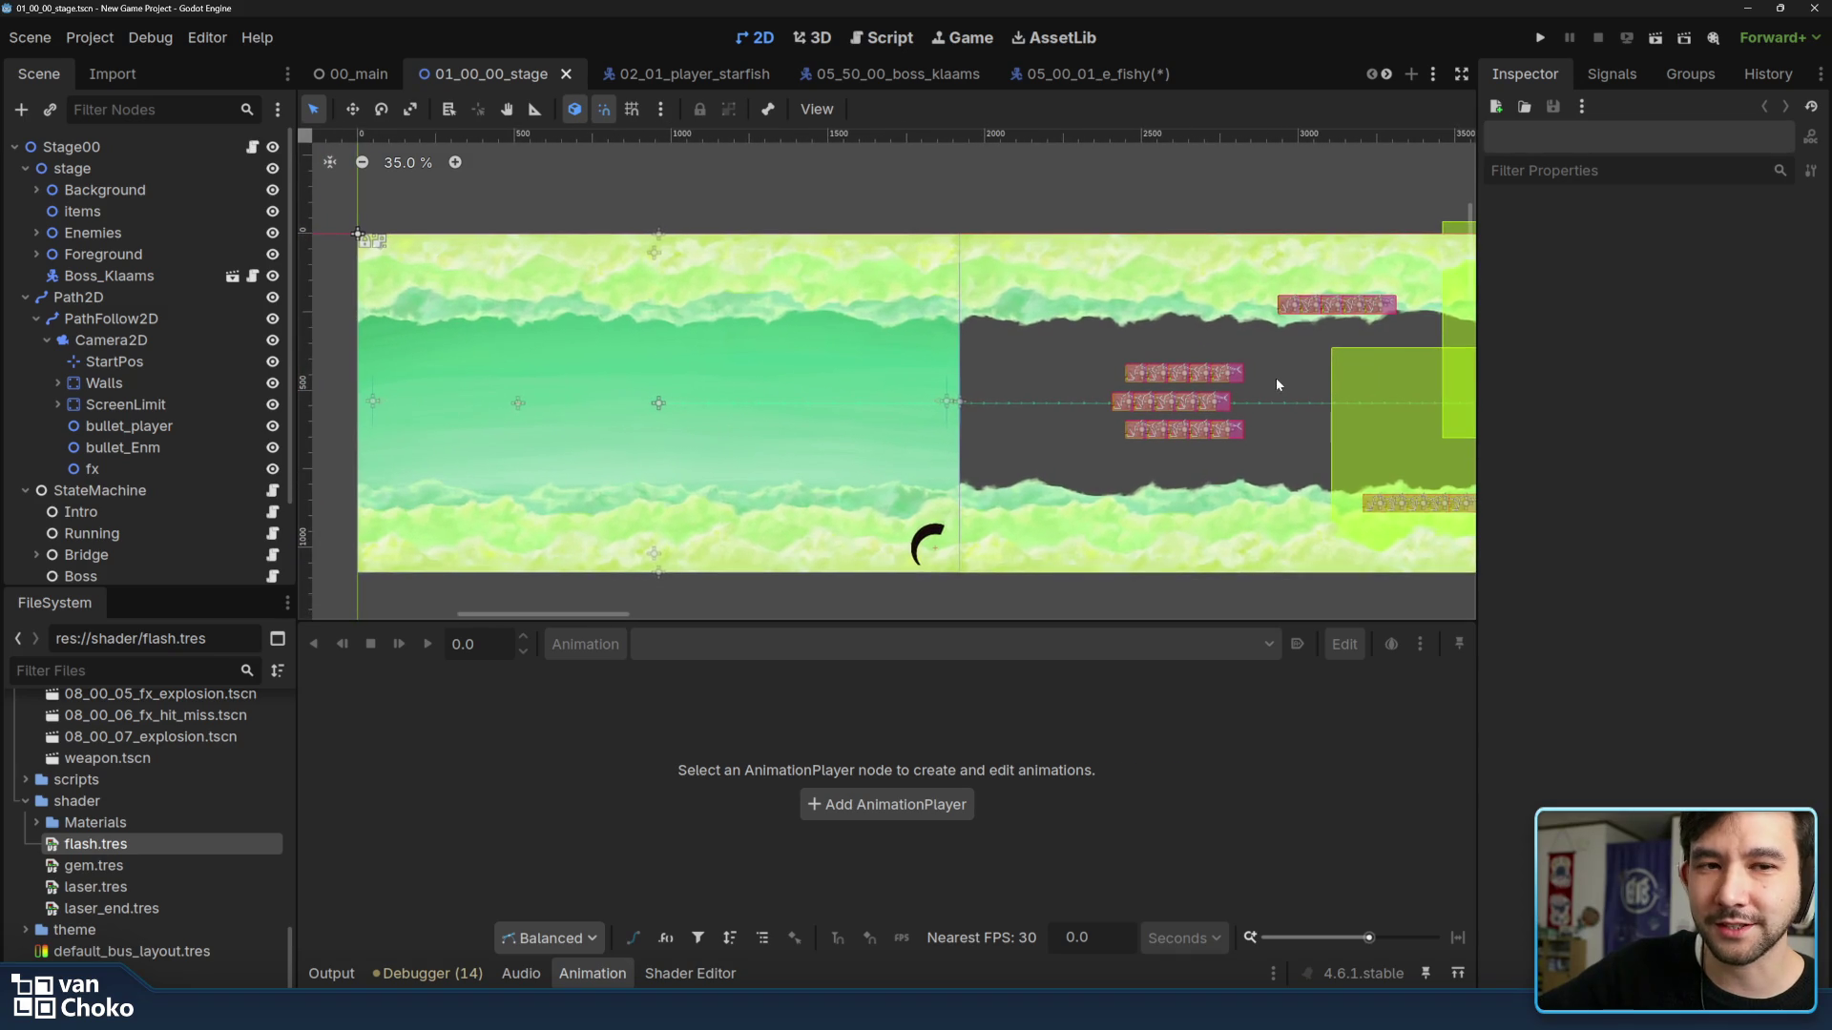
{"action": "scroll", "coordinate": [1195, 376], "scroll_direction": "left", "scroll_amount": 2}
{"action": "scroll", "coordinate": [1141, 359], "scroll_direction": "down", "scroll_amount": 1}
{"action": "scroll", "coordinate": [1141, 360], "scroll_direction": "right", "scroll_amount": 1}
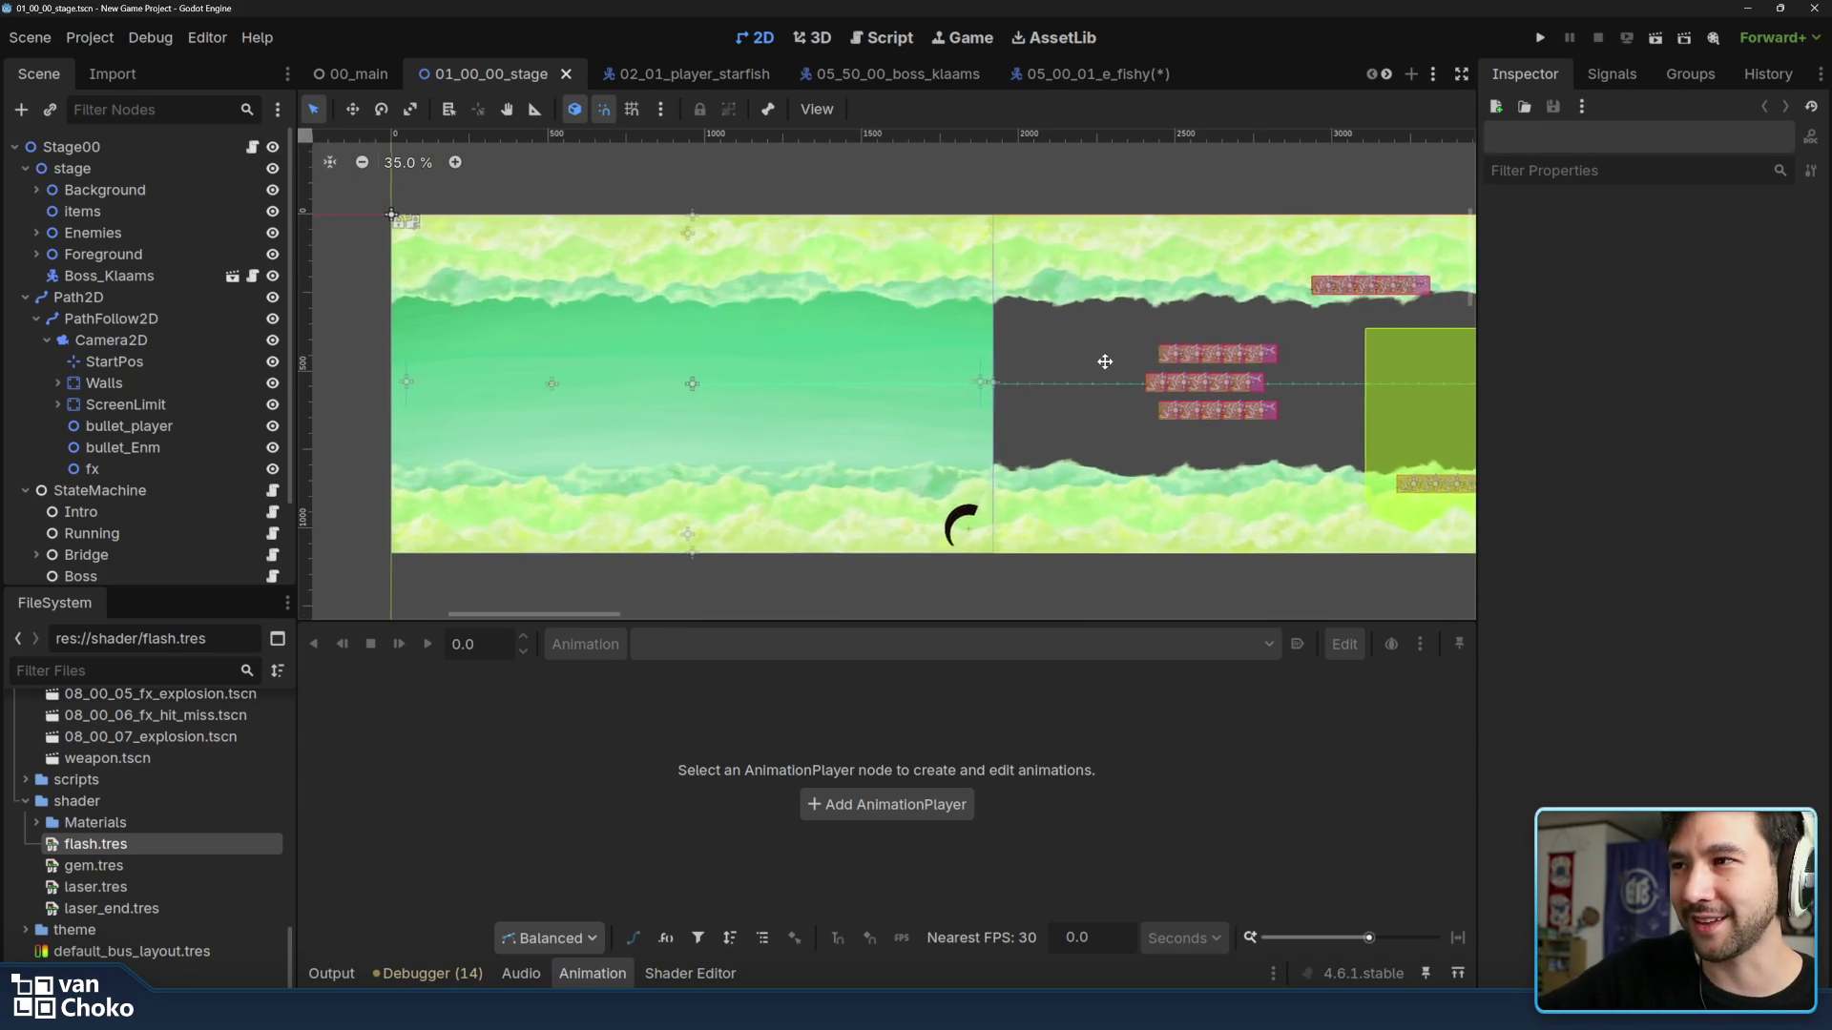
{"action": "scroll", "coordinate": [1134, 352], "scroll_direction": "left", "scroll_amount": 1}
{"action": "scroll", "coordinate": [1209, 350], "scroll_direction": "left", "scroll_amount": 2}
{"action": "scroll", "coordinate": [1089, 334], "scroll_direction": "up", "scroll_amount": 2}
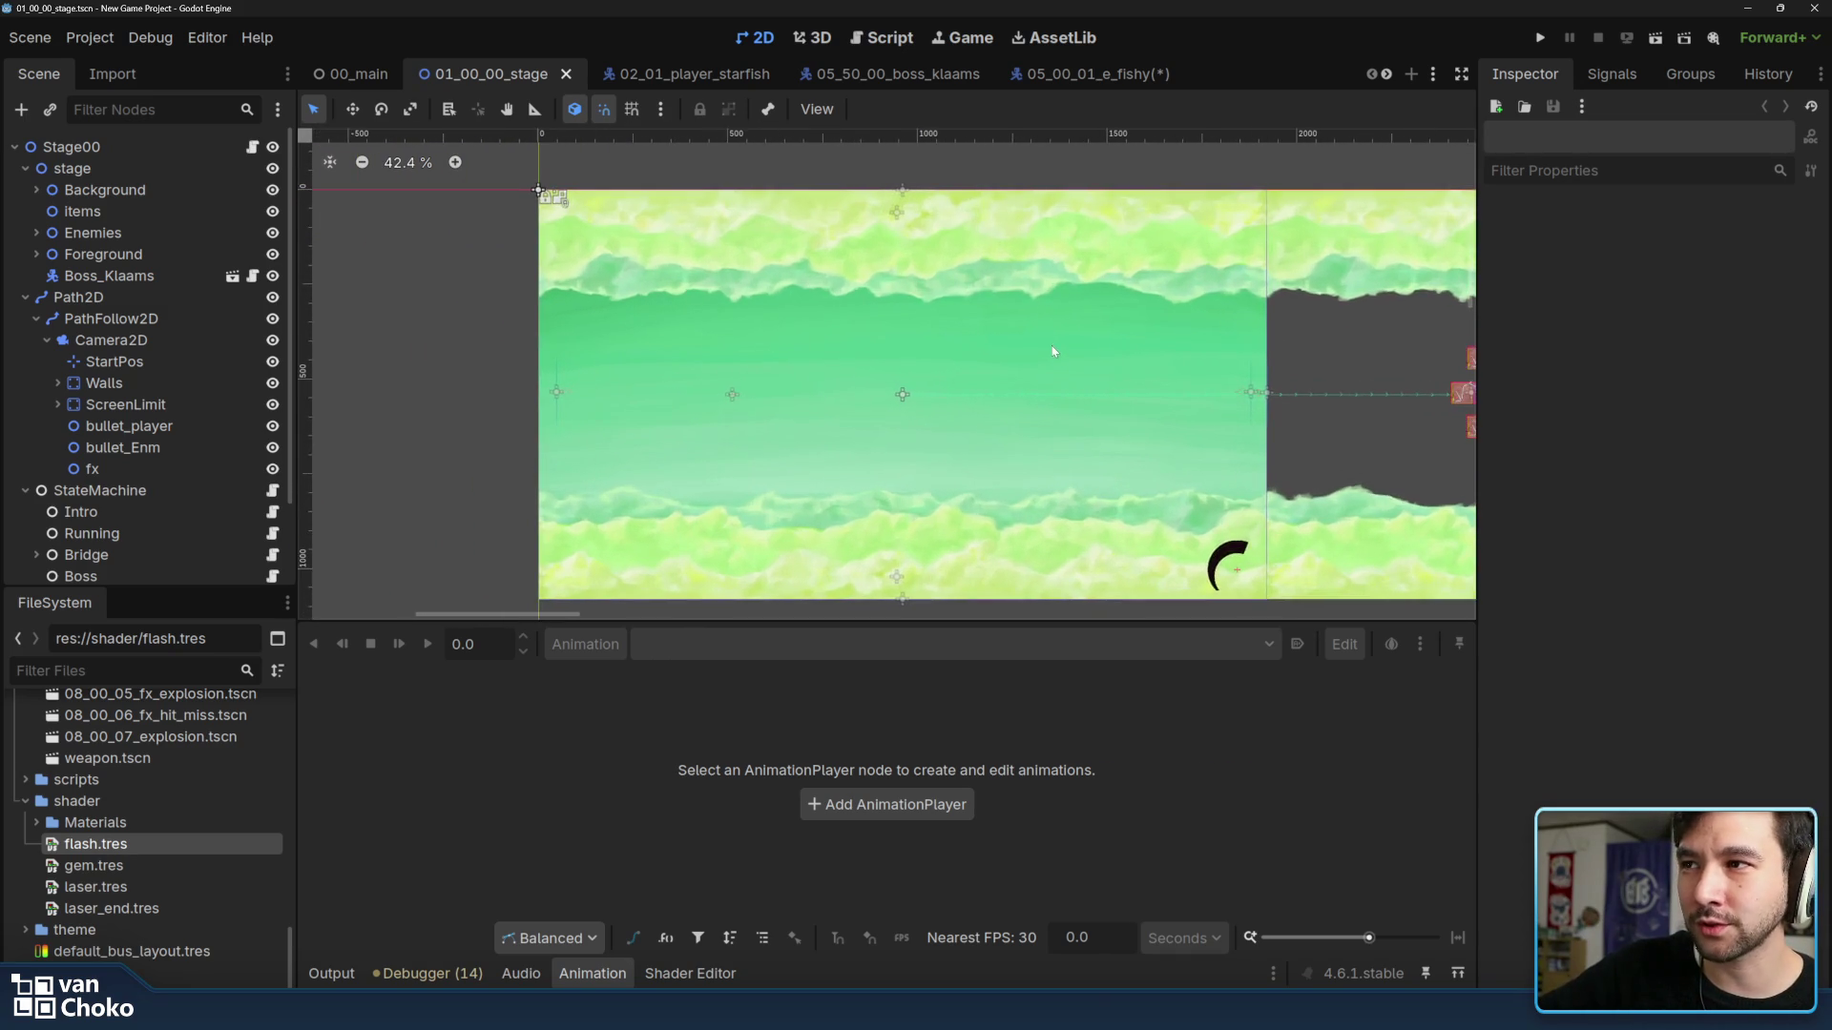
{"action": "scroll", "coordinate": [1011, 344], "scroll_direction": "right", "scroll_amount": 1}
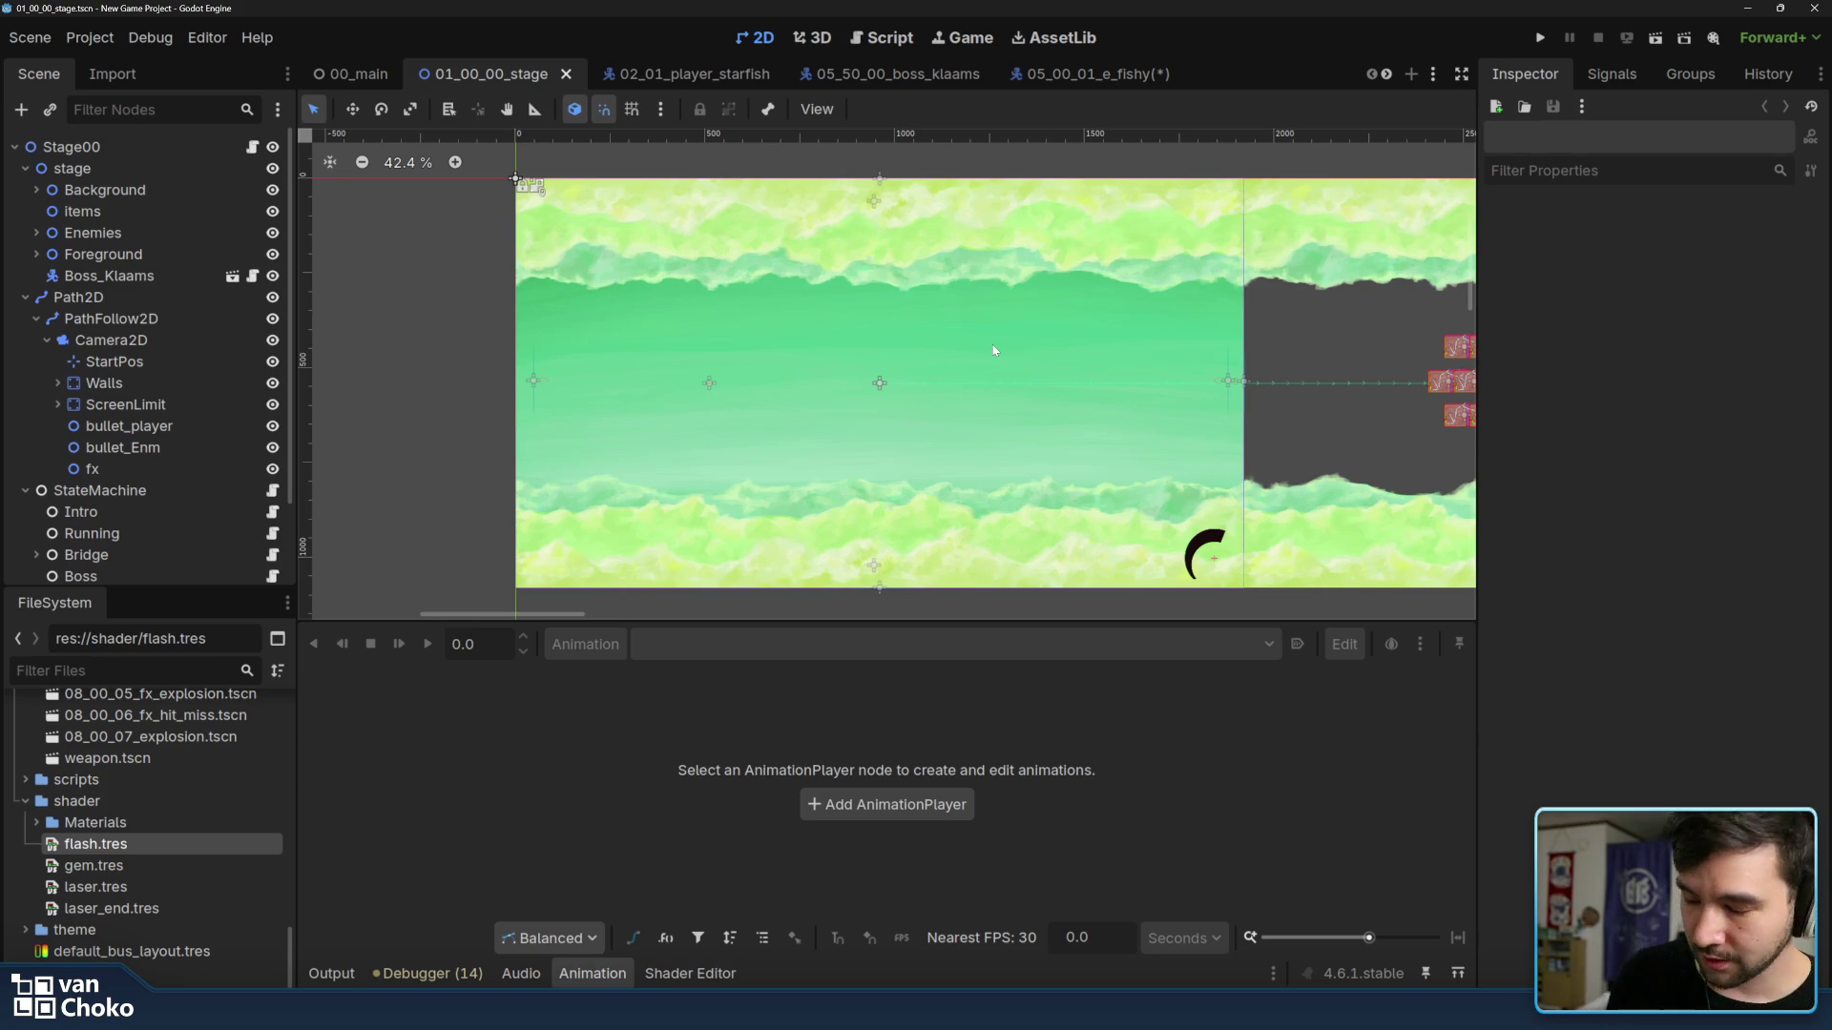
{"action": "scroll", "coordinate": [1156, 352], "scroll_direction": "up", "scroll_amount": 1}
{"action": "scroll", "coordinate": [1156, 352], "scroll_direction": "right", "scroll_amount": 1}
{"action": "scroll", "coordinate": [1187, 341], "scroll_direction": "right", "scroll_amount": 5}
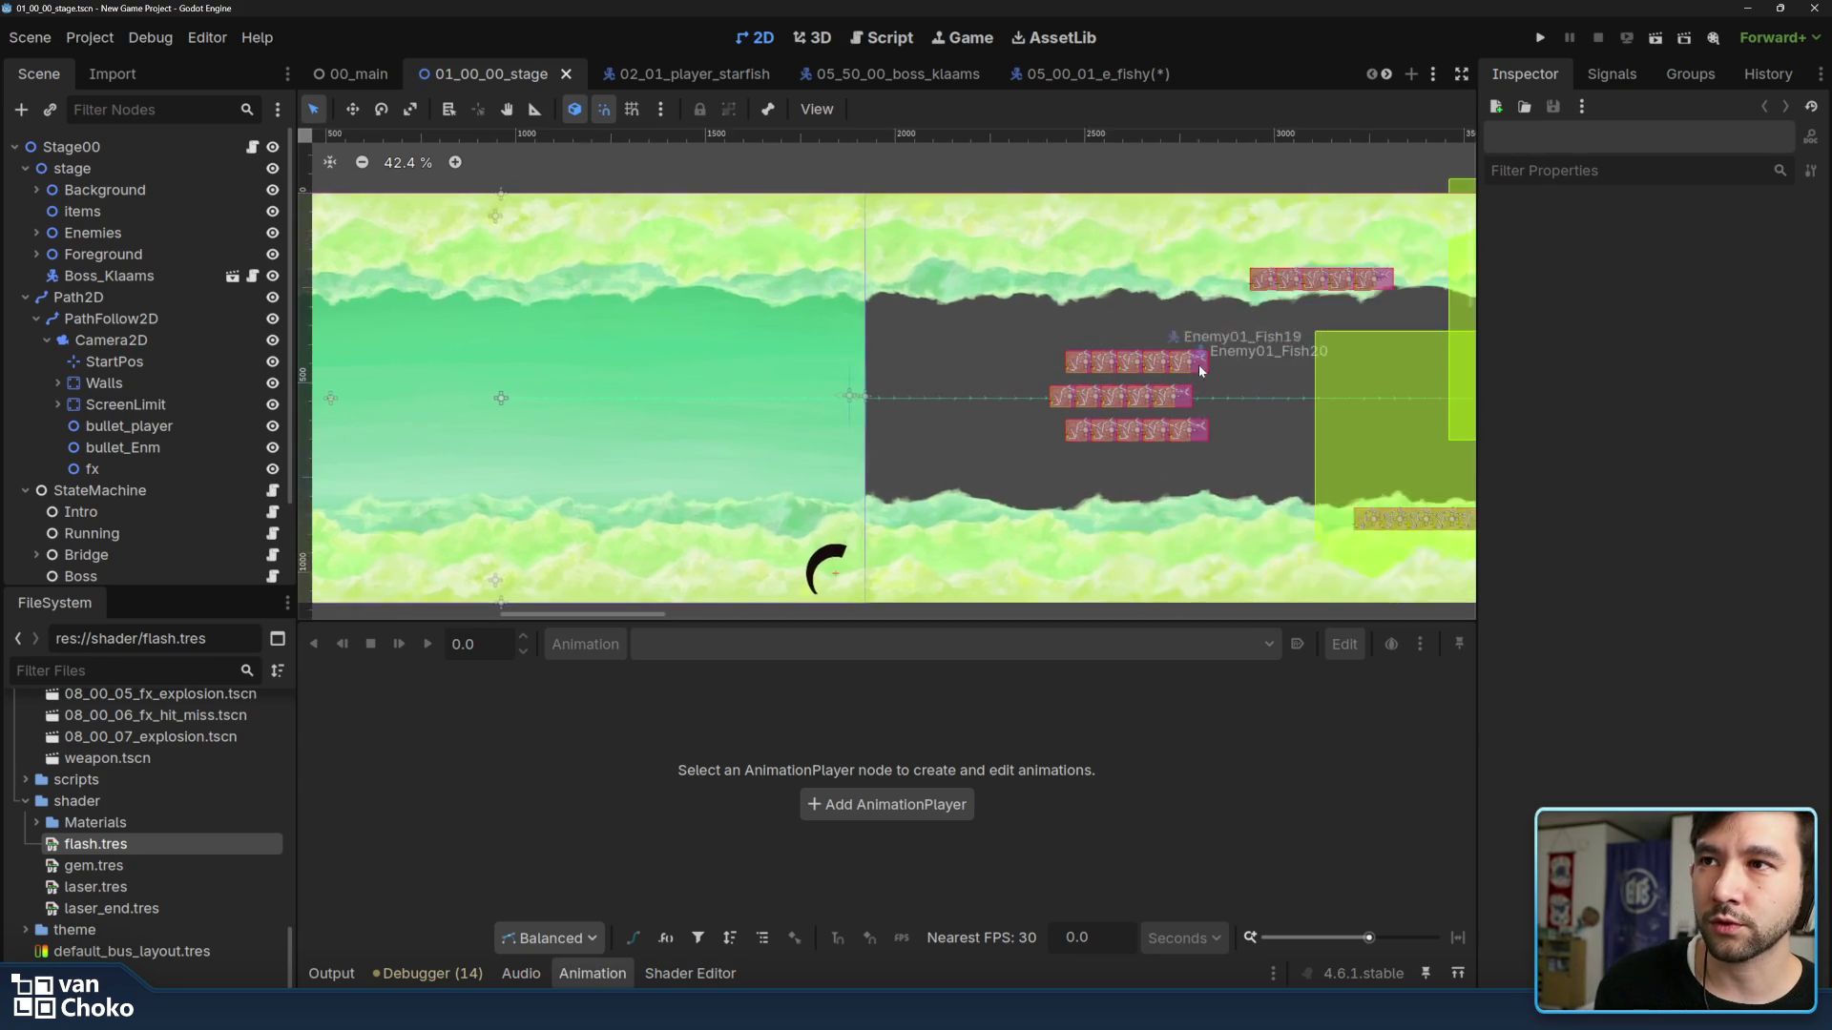
{"action": "scroll", "coordinate": [1192, 368], "scroll_direction": "right", "scroll_amount": 5}
{"action": "scroll", "coordinate": [1196, 351], "scroll_direction": "right", "scroll_amount": 3}
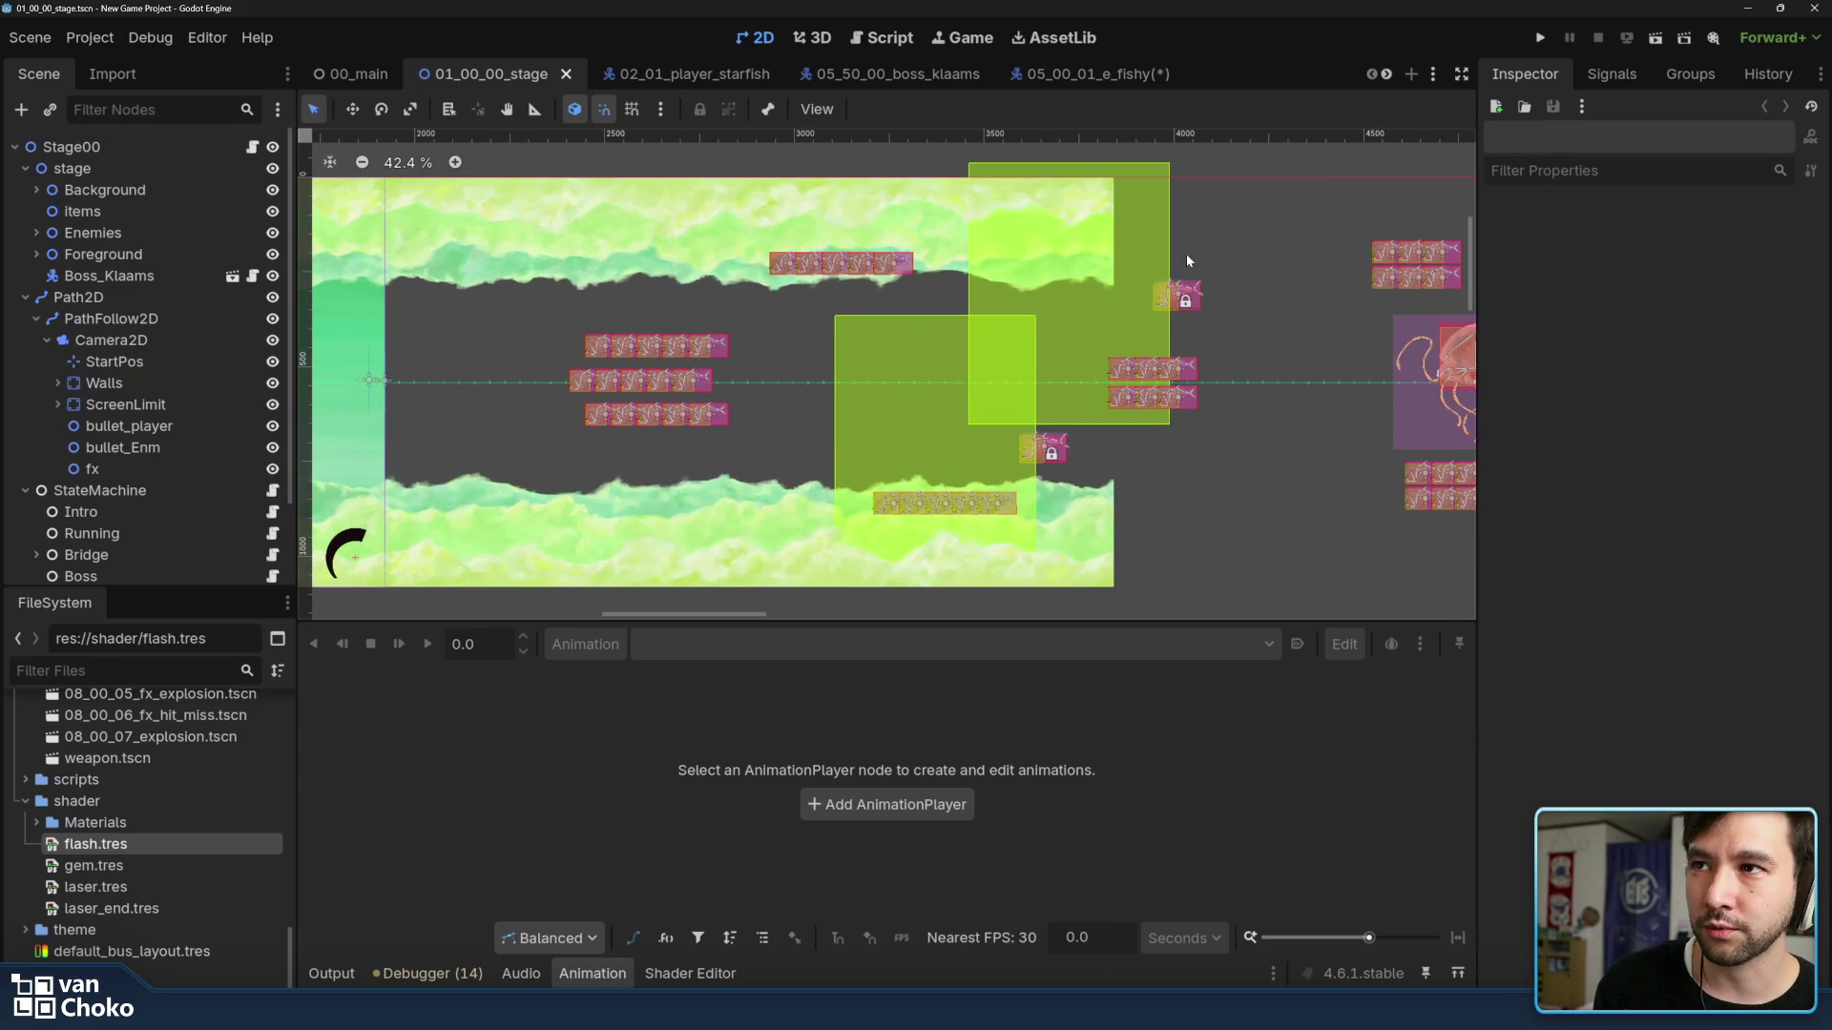
{"action": "scroll", "coordinate": [1117, 372], "scroll_direction": "right", "scroll_amount": 1}
{"action": "scroll", "coordinate": [1288, 422], "scroll_direction": "right", "scroll_amount": 3}
{"action": "scroll", "coordinate": [1331, 429], "scroll_direction": "right", "scroll_amount": 1}
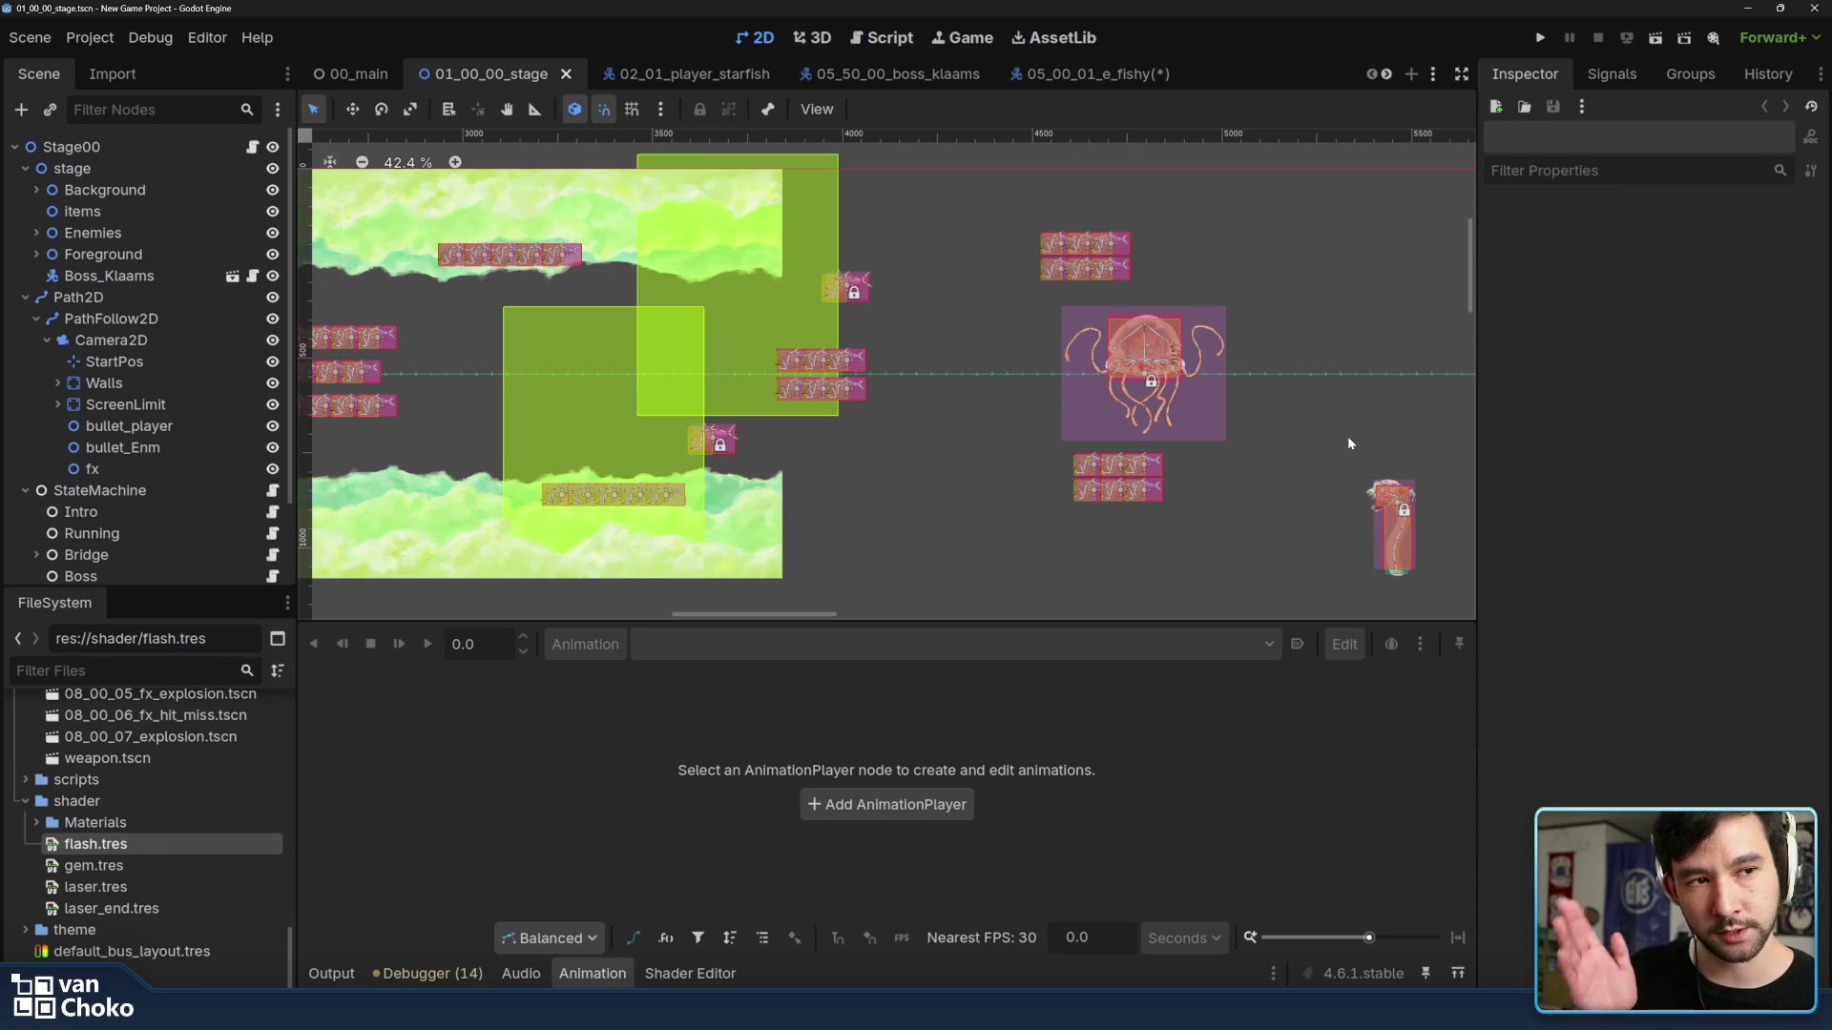
{"action": "scroll", "coordinate": [1088, 444], "scroll_direction": "right", "scroll_amount": 3}
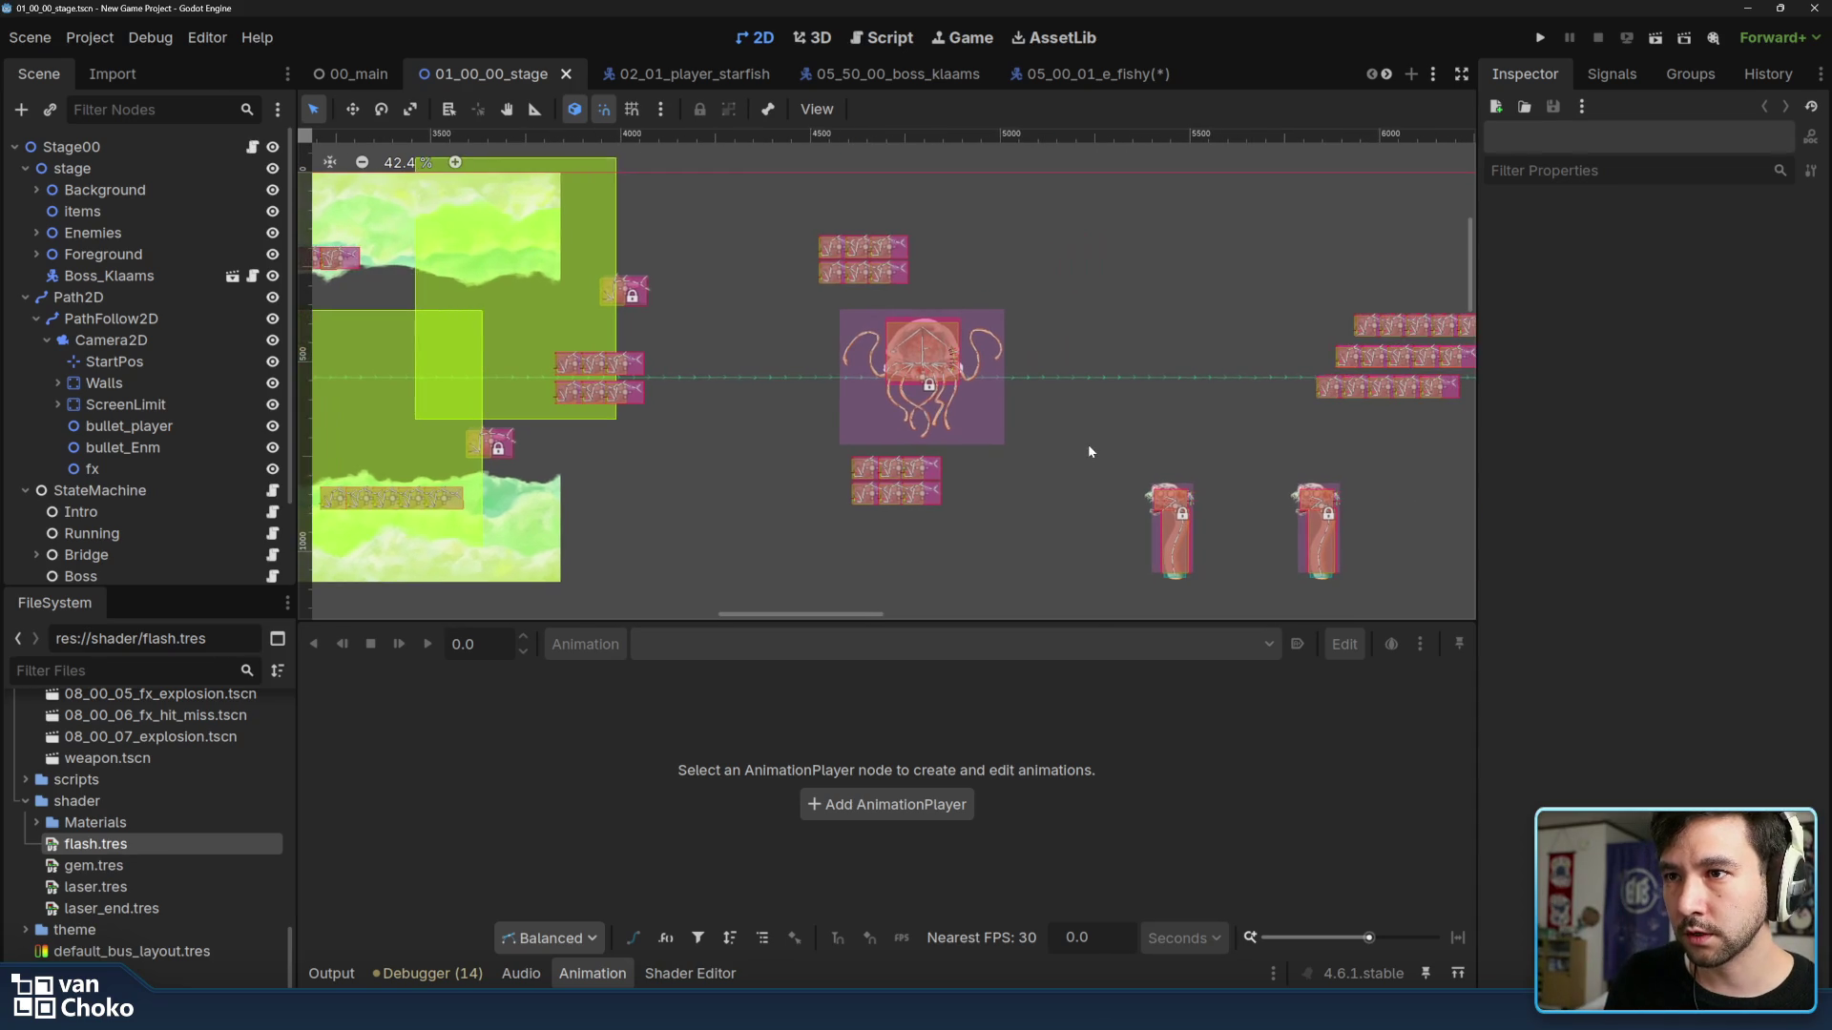
{"action": "scroll", "coordinate": [1090, 445], "scroll_direction": "left", "scroll_amount": 20}
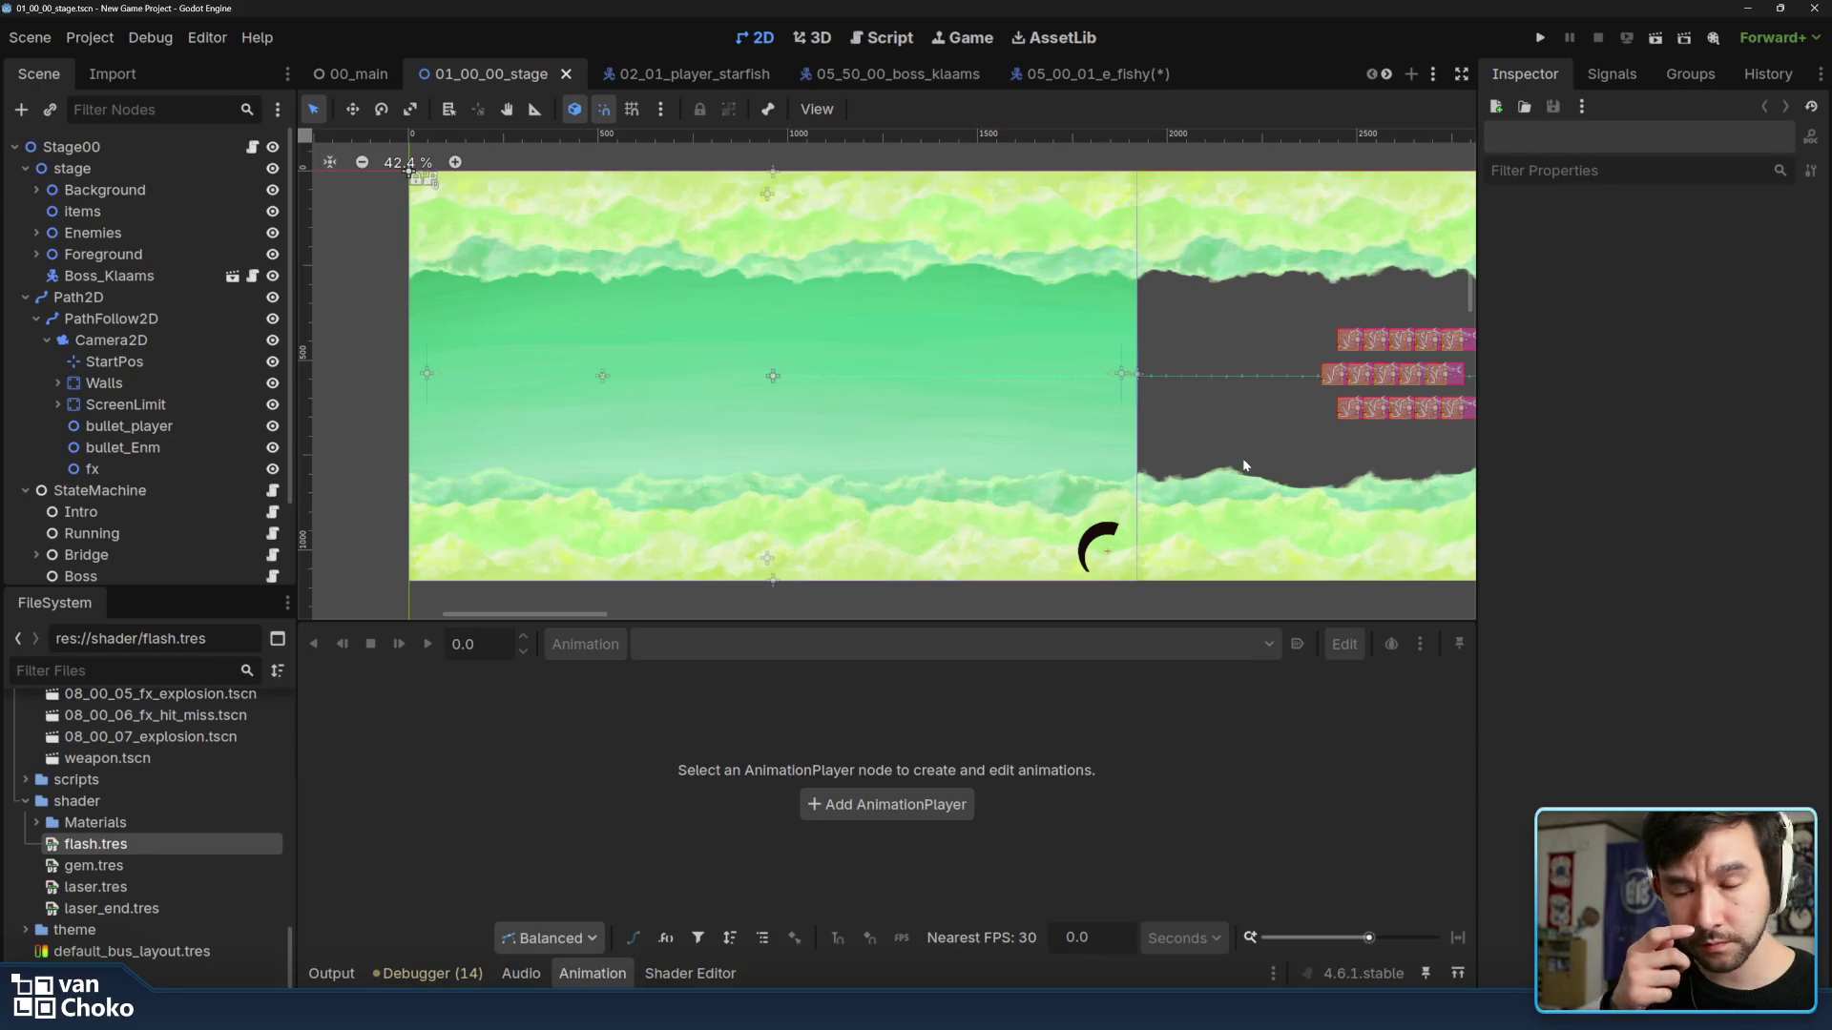
{"action": "scroll", "coordinate": [1242, 466], "scroll_direction": "left", "scroll_amount": 2}
{"action": "scroll", "coordinate": [1246, 468], "scroll_direction": "up", "scroll_amount": 1}
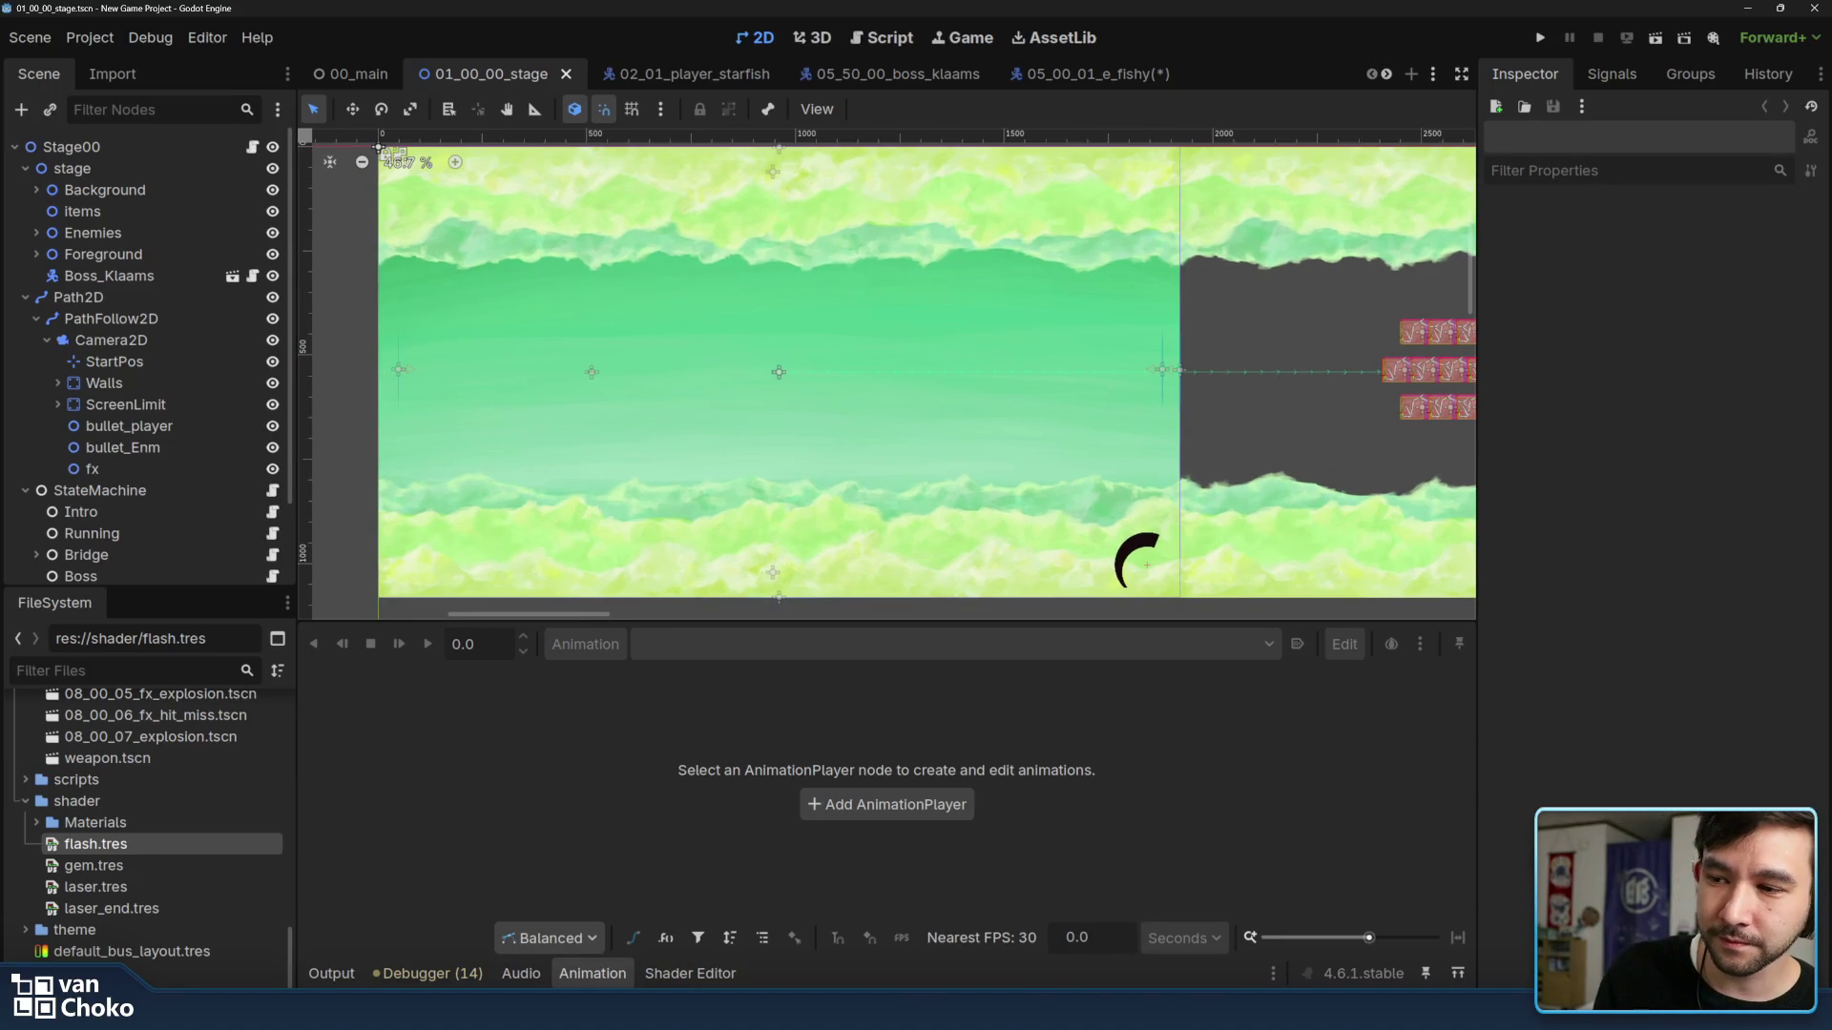
Switch from the Godot stage view back to the Krita cloud mockup.
{"action": "left_click", "coordinate": [910, 938]}
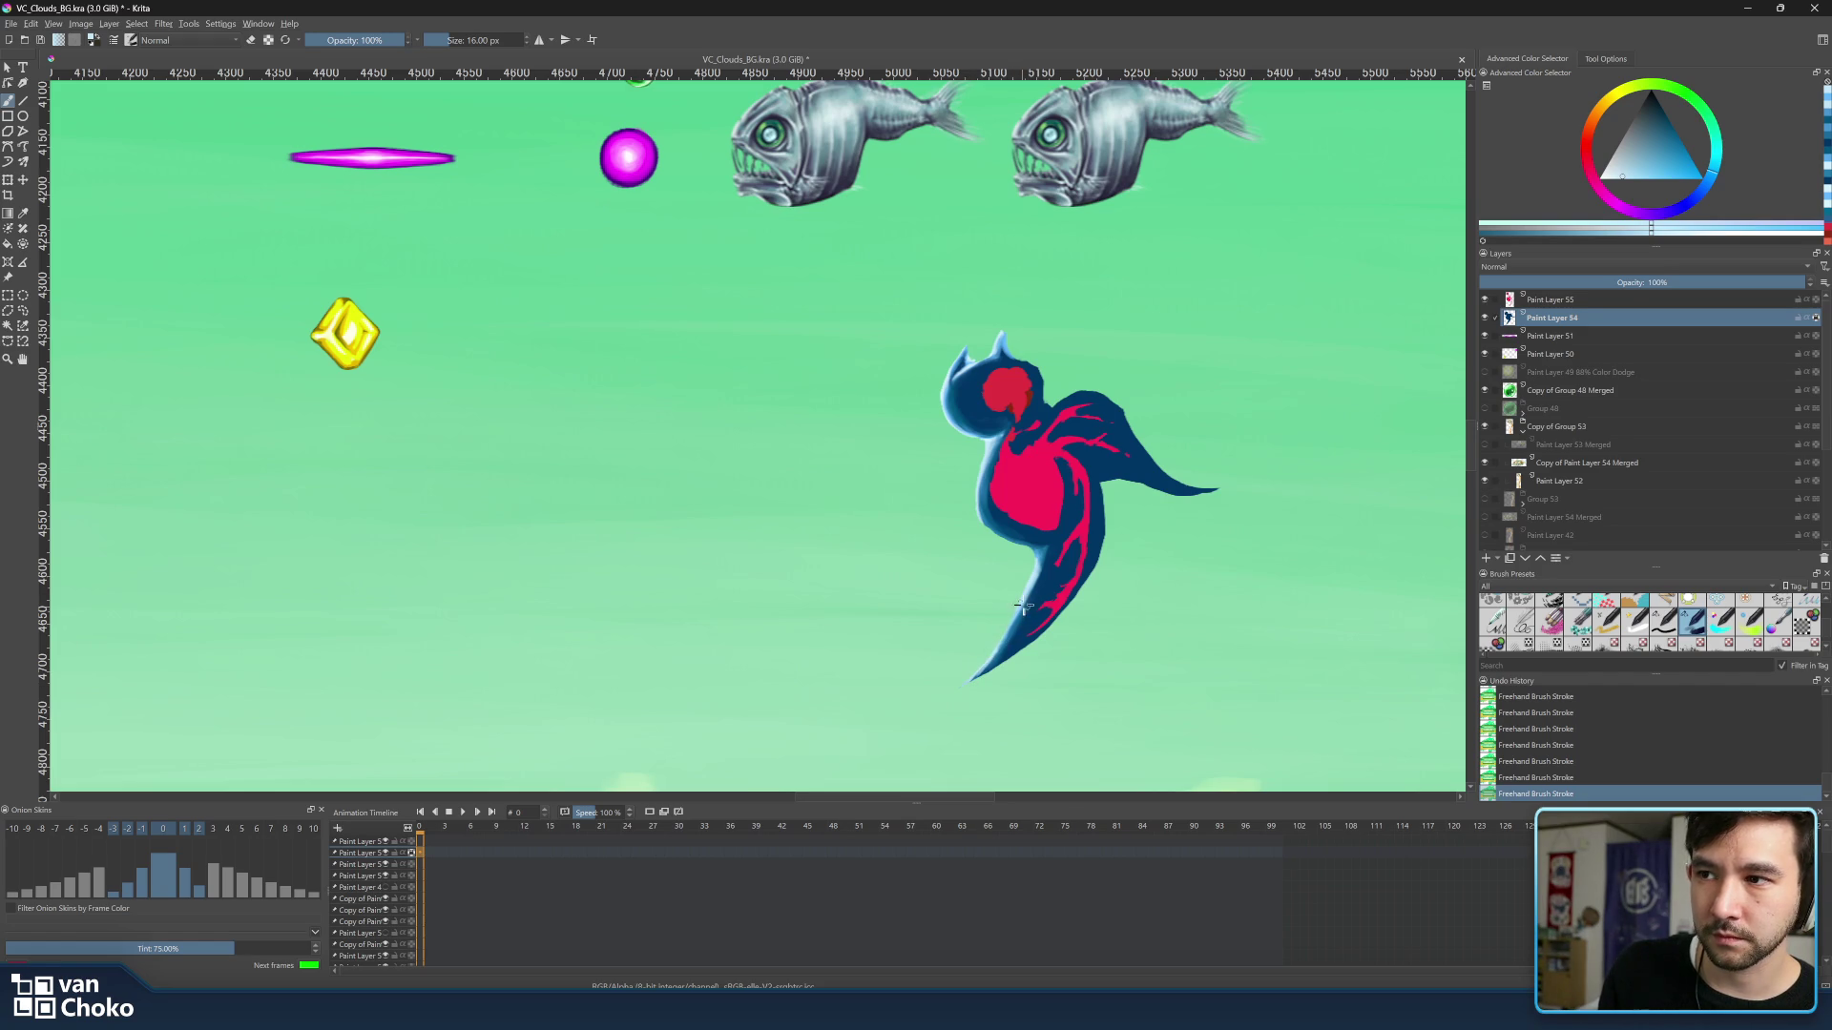
Extend the sampled pink streak down the bird's tail and dab colour onto its head.
{"action": "left_click", "coordinate": [1049, 541], "text": "ctrl"}
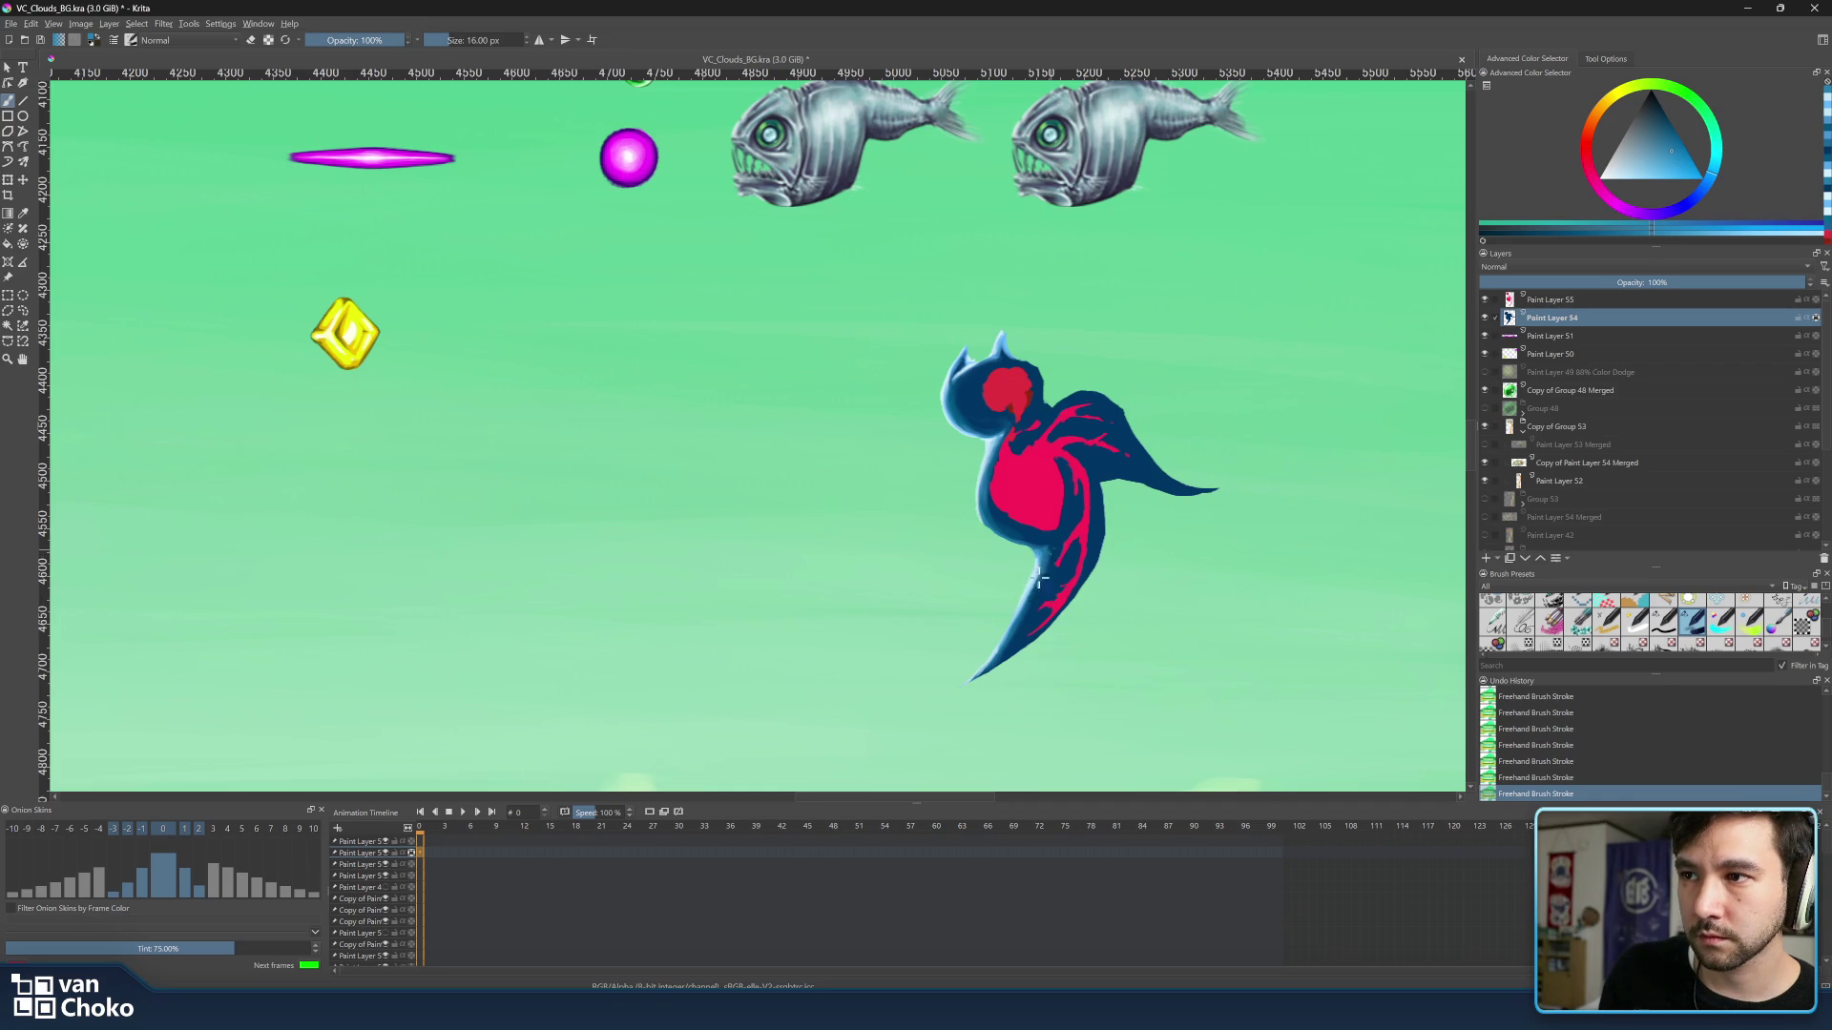
{"action": "left_click_drag", "start_coordinate": [1034, 602], "coordinate": [1008, 646]}
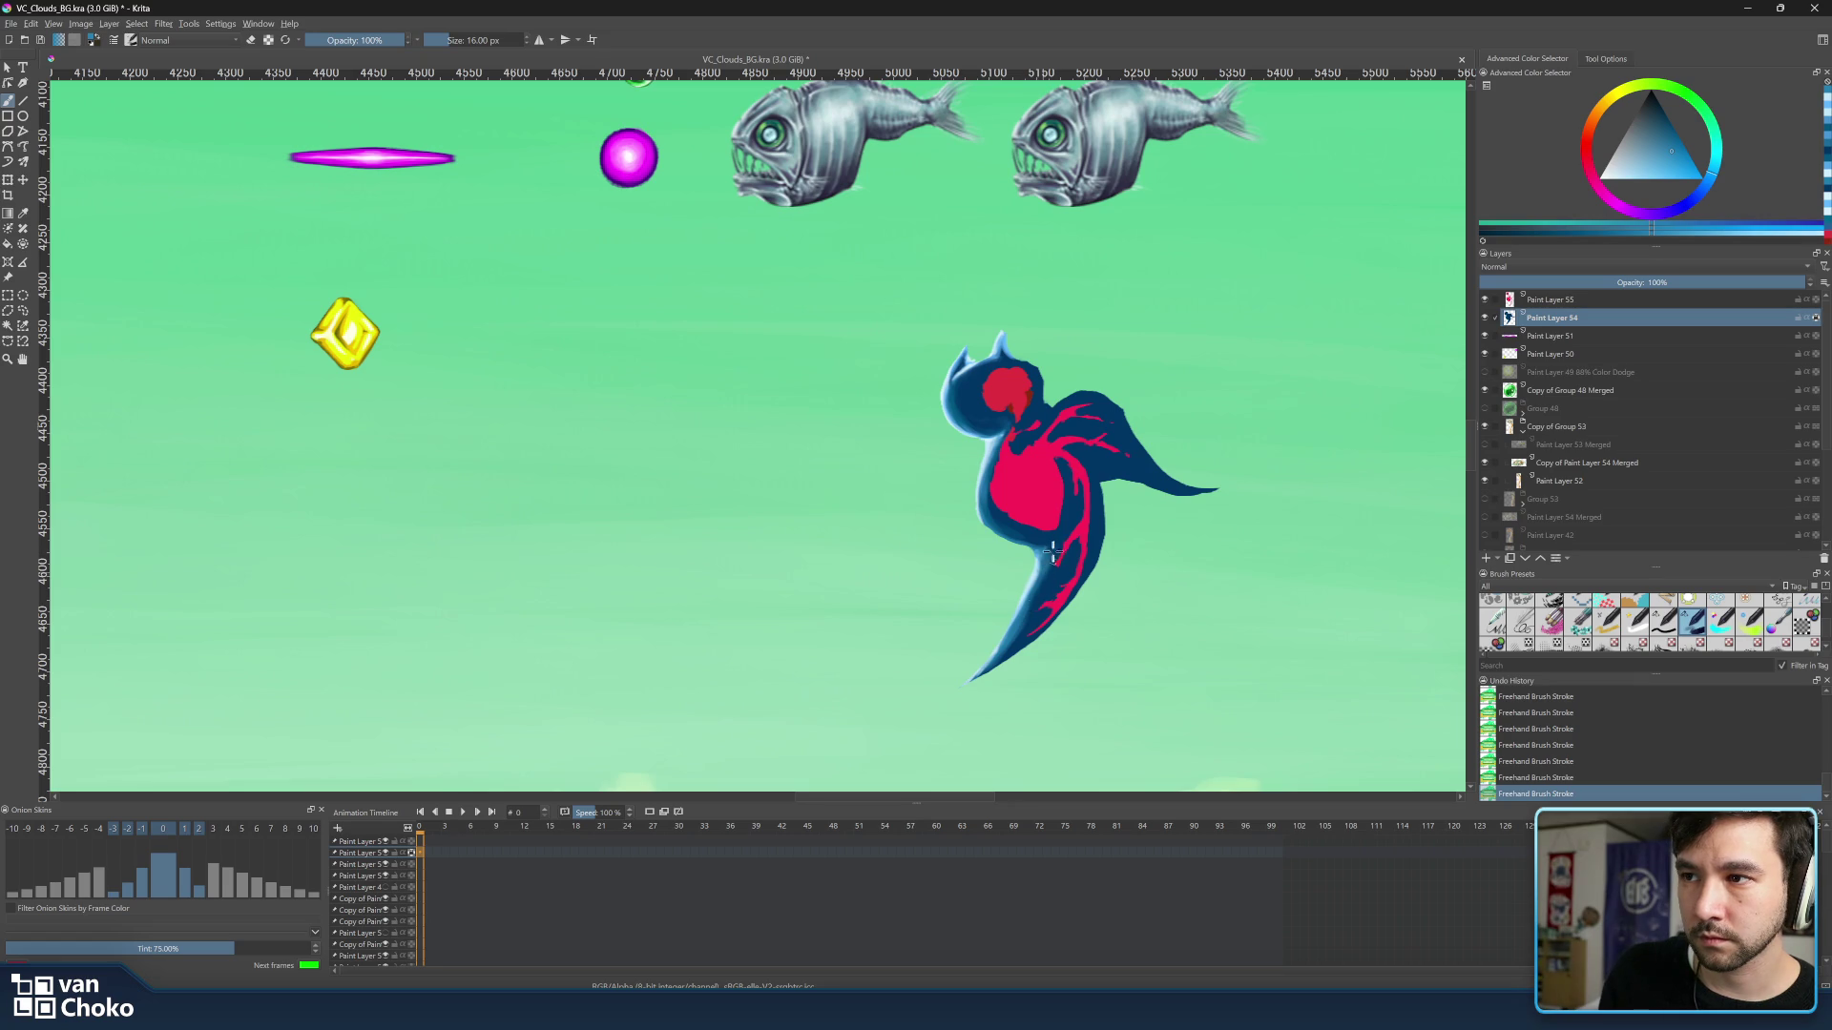
{"action": "key", "text": "bracketright"}
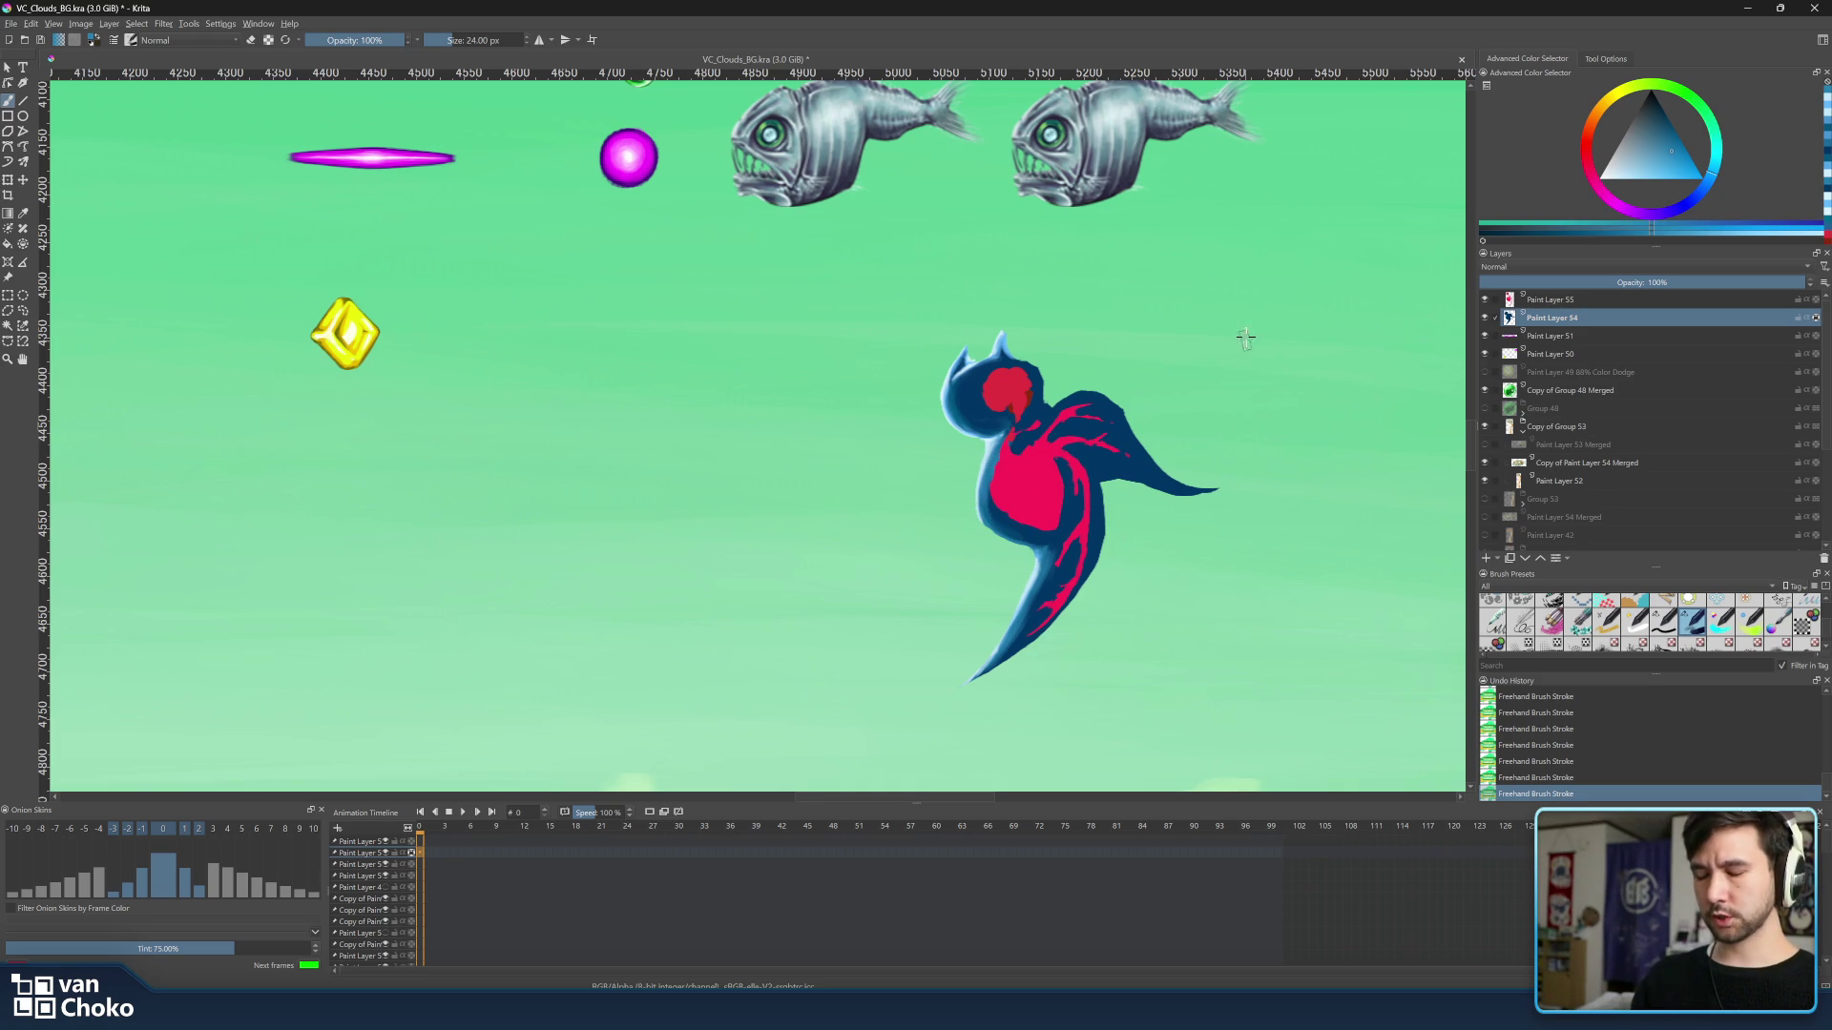
{"action": "left_click", "coordinate": [993, 393]}
Paint a lightened blue rim stroke across the top of the head and a pink shoulder mark.
{"action": "key", "text": "l"}
{"action": "left_click_drag", "start_coordinate": [973, 355], "coordinate": [1017, 362]}
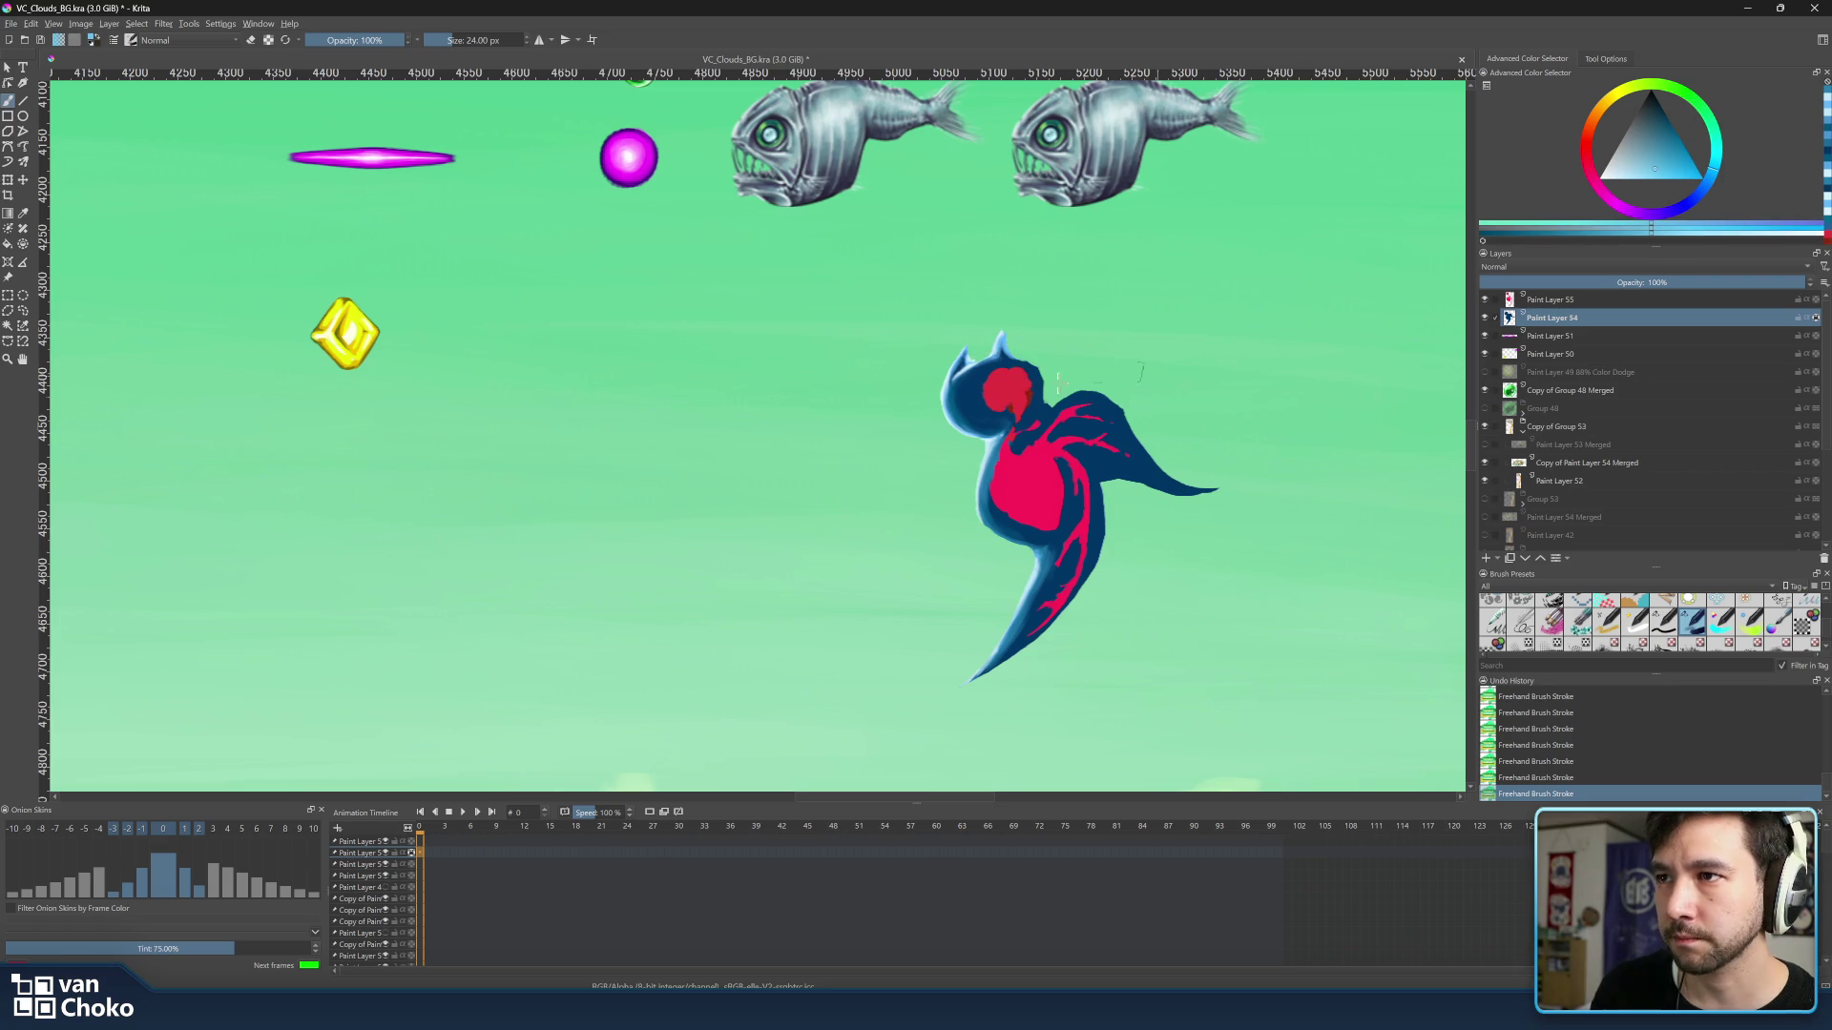
{"action": "key", "text": "bracketleft"}
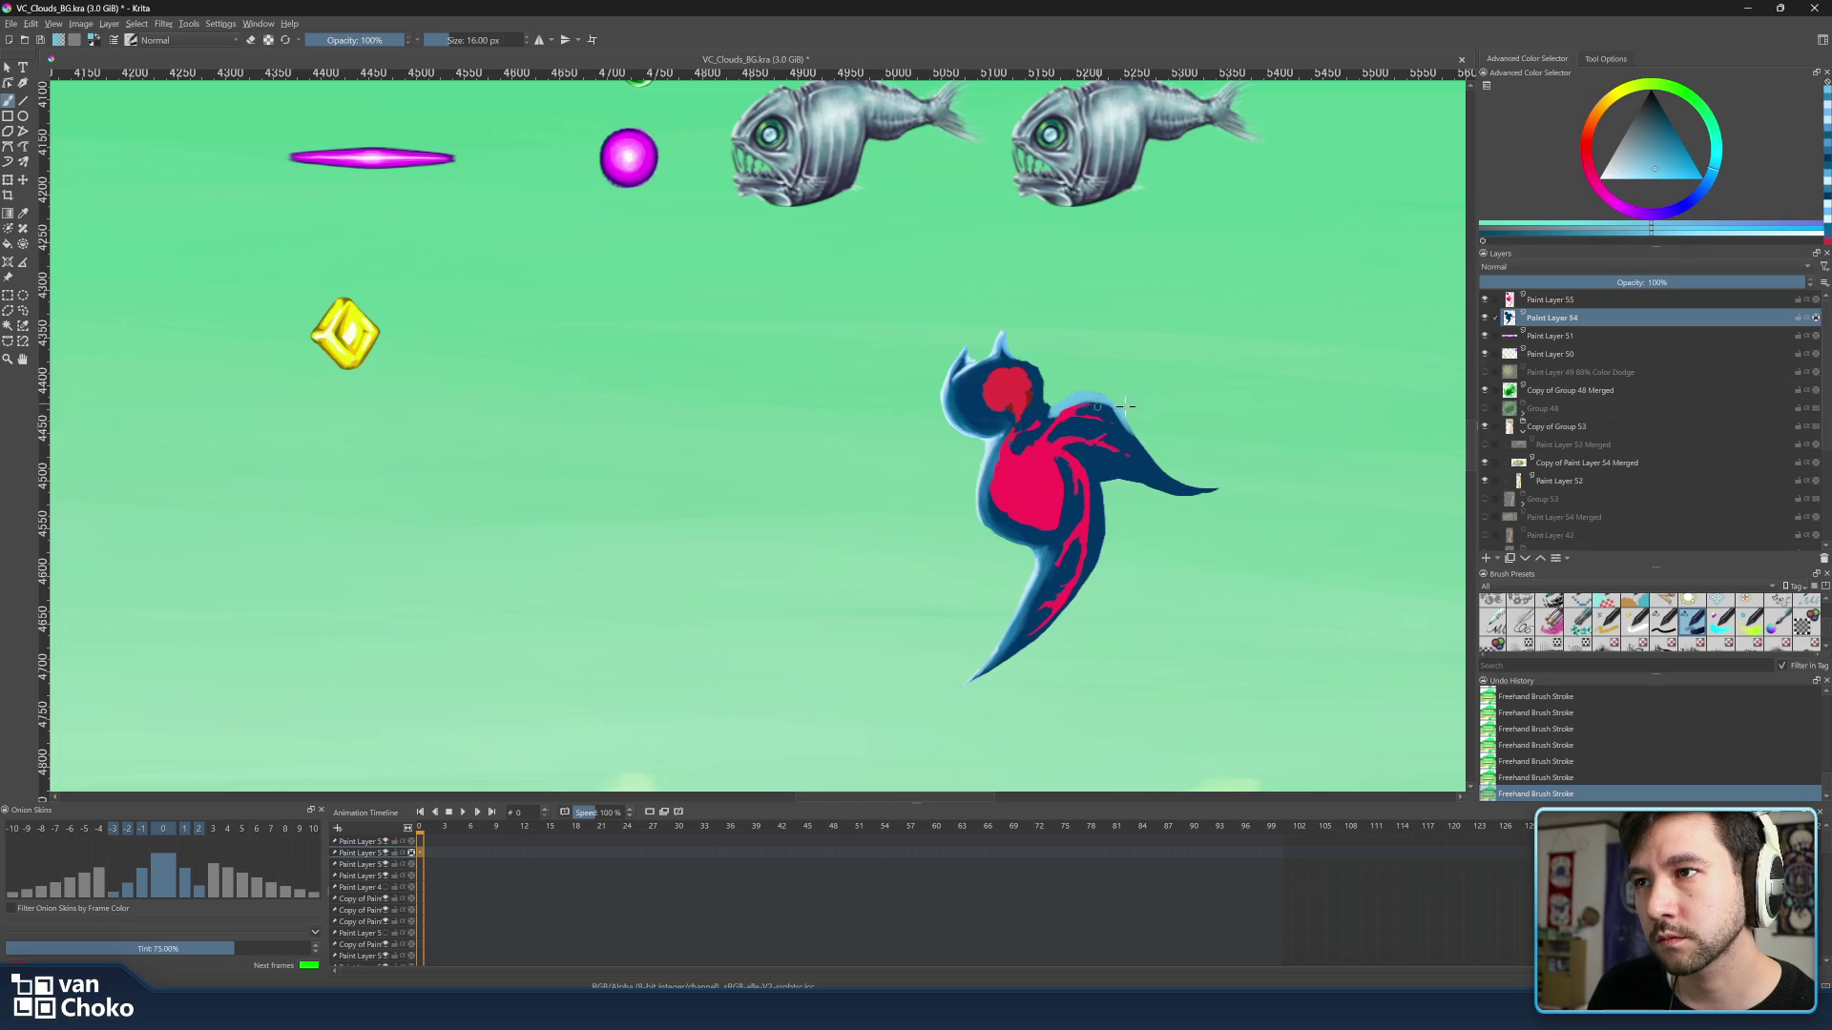
{"action": "key", "text": "bracketleft"}
{"action": "key", "text": "bracketleft"}
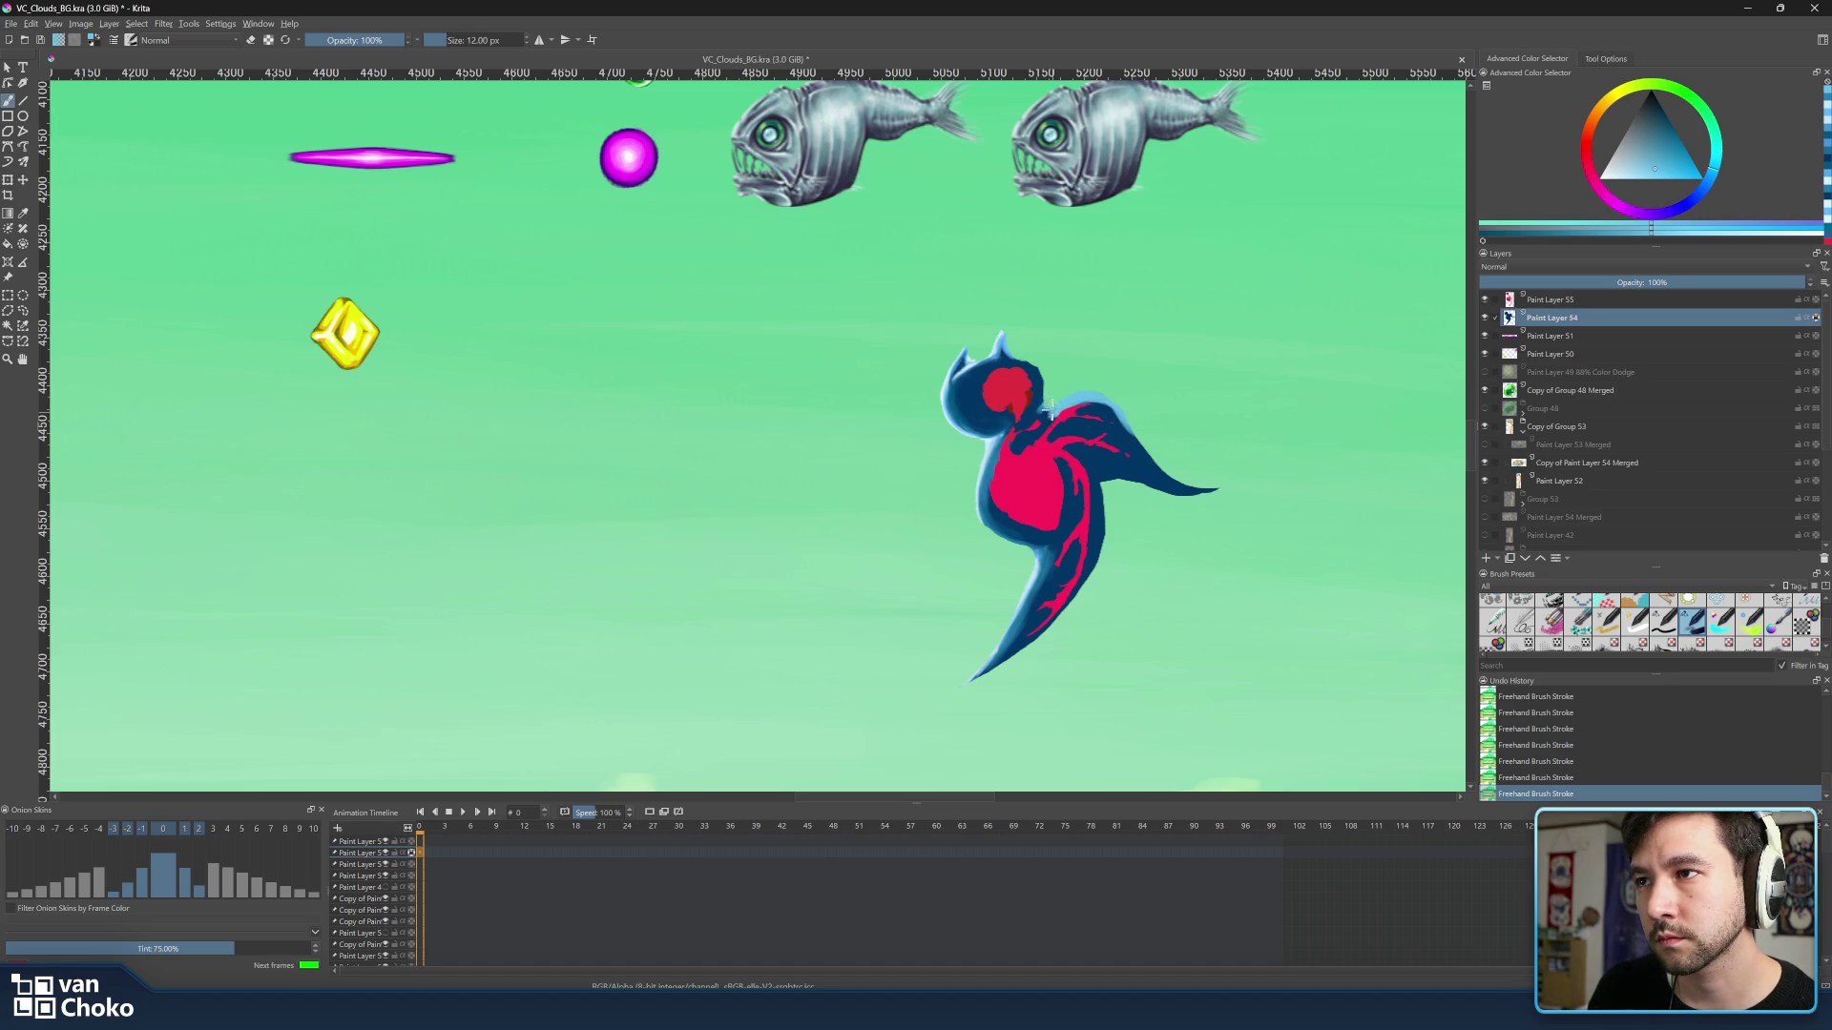
{"action": "key", "text": "bracketright"}
{"action": "key", "text": "bracketright"}
{"action": "key", "text": "bracketright"}
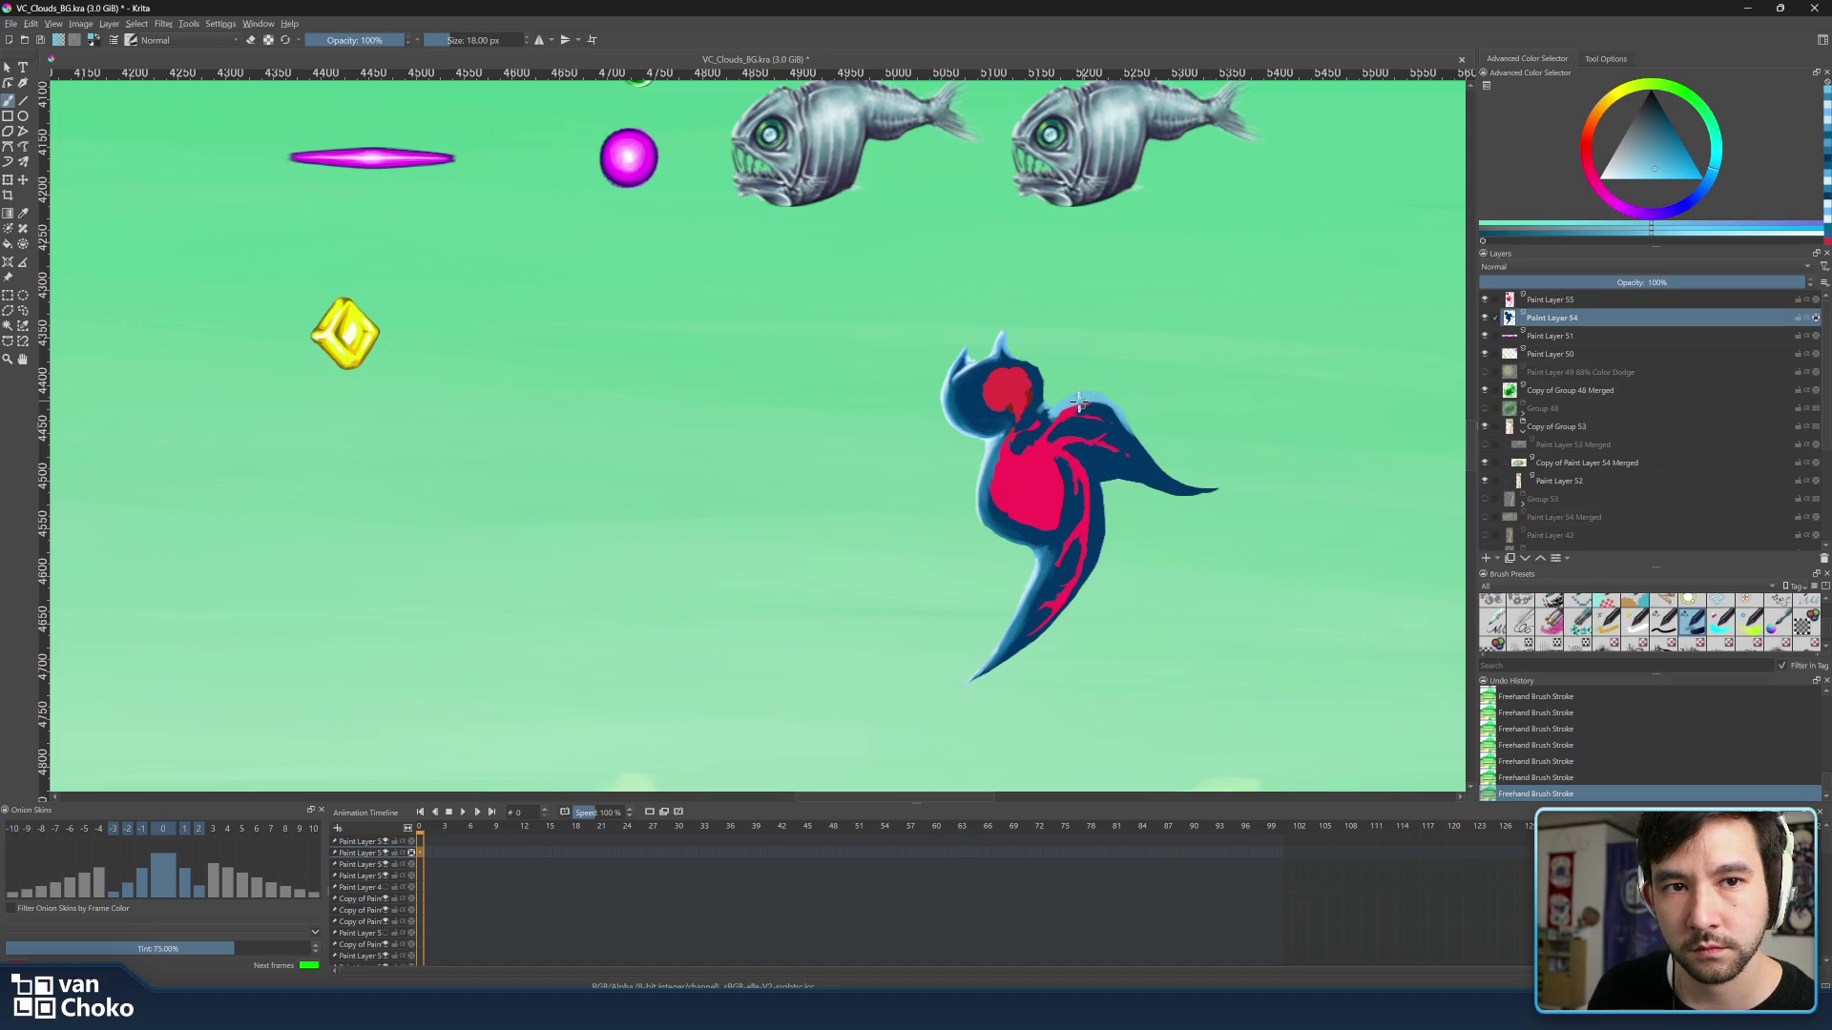
{"action": "left_click", "coordinate": [1076, 409]}
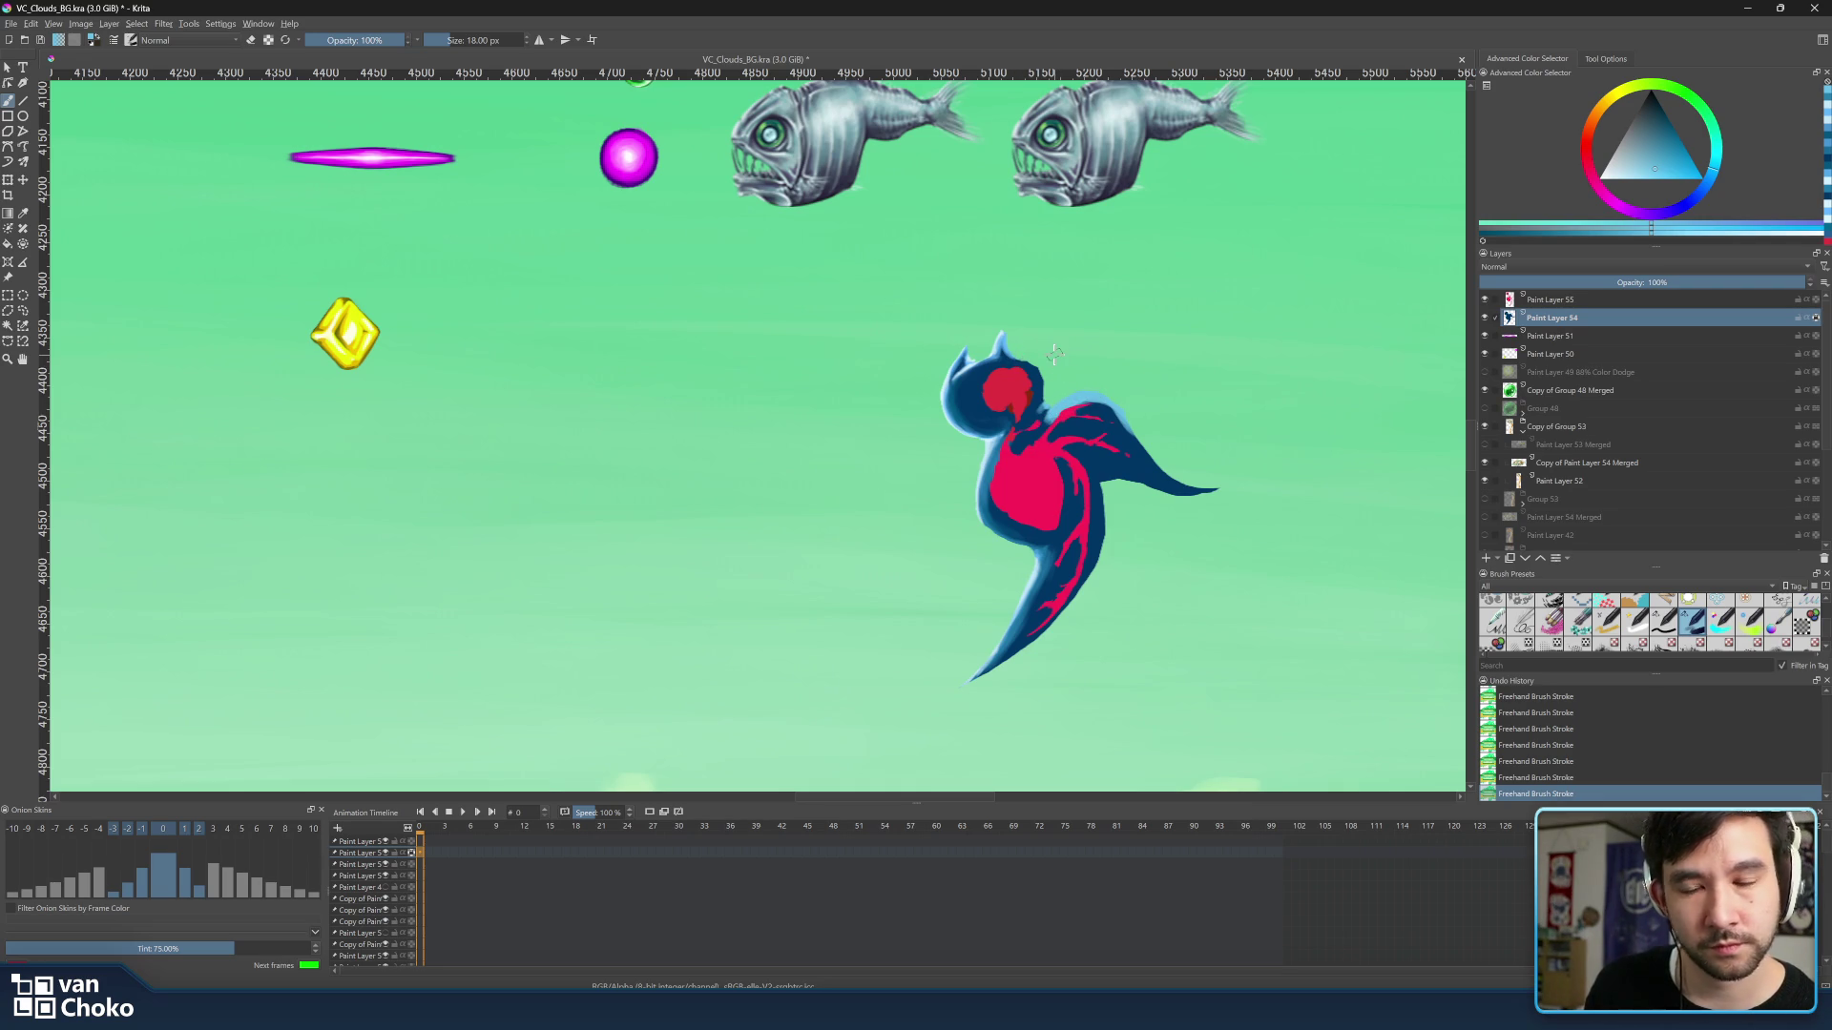
{"action": "scroll", "coordinate": [1060, 360], "scroll_direction": "down", "scroll_amount": 5}
{"action": "scroll", "coordinate": [361, 201], "scroll_direction": "down", "scroll_amount": 1}
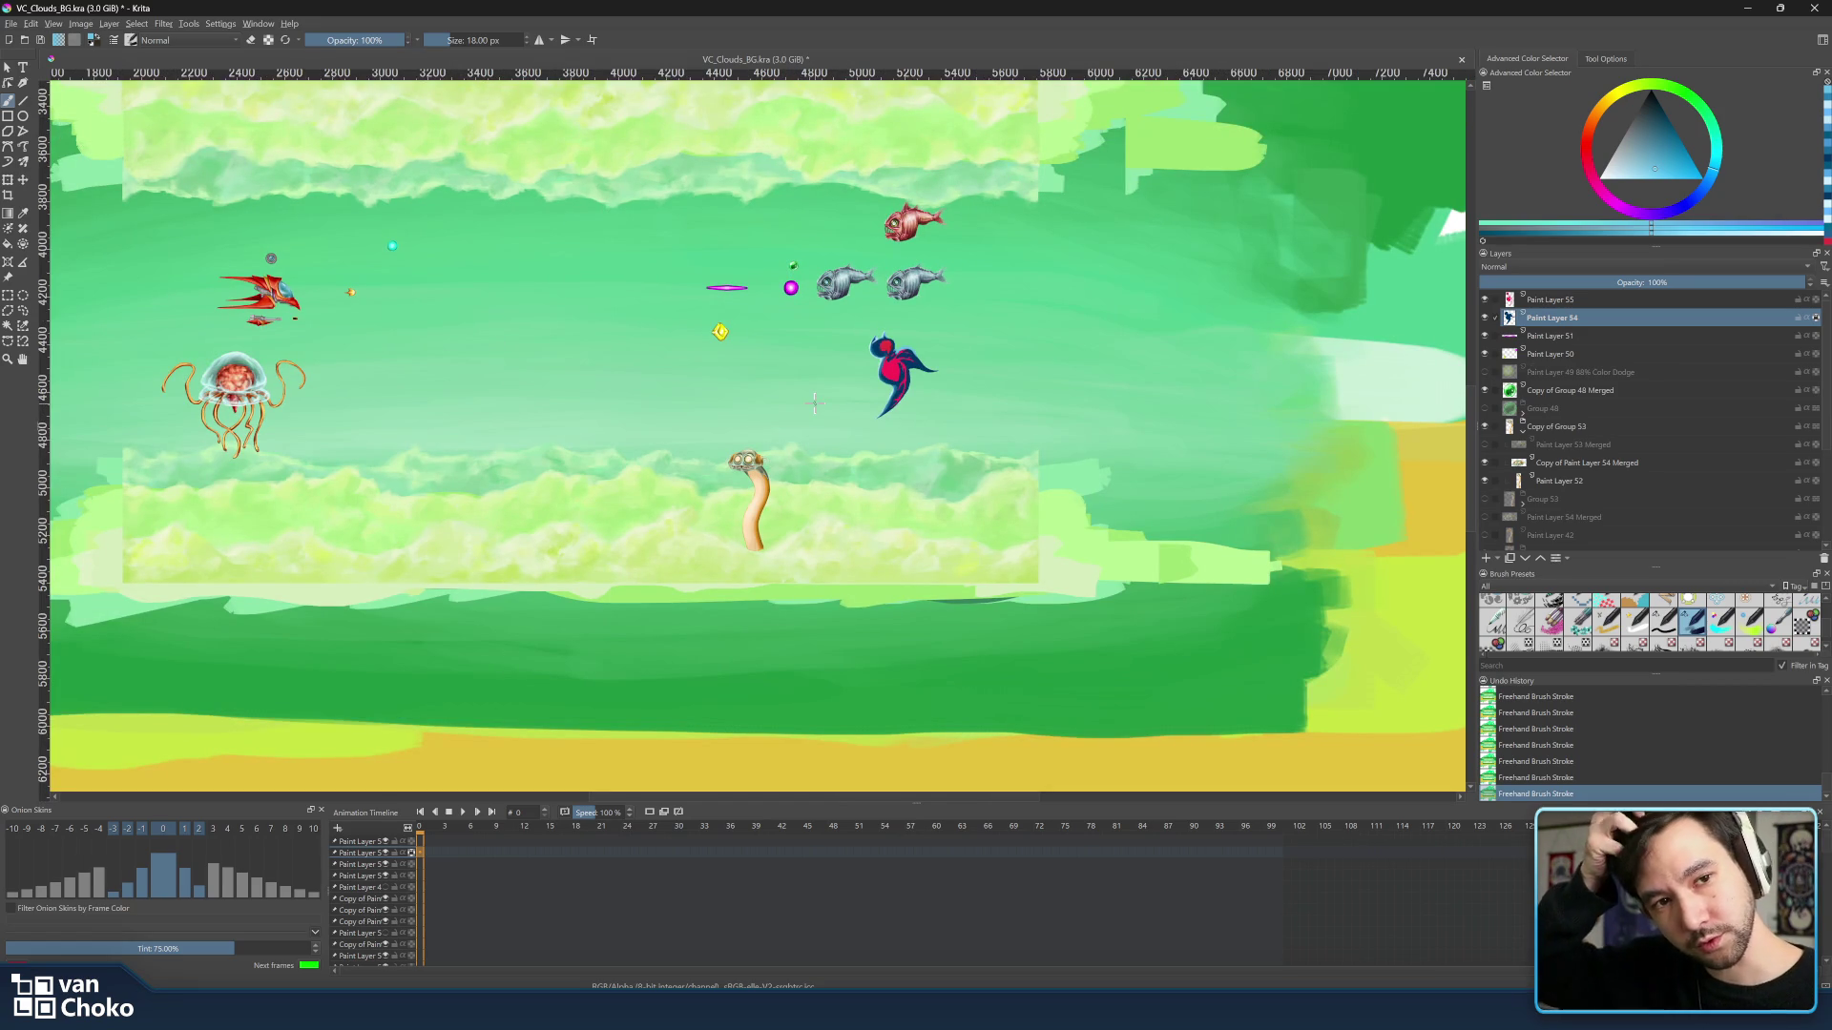
{"action": "scroll", "coordinate": [913, 425], "scroll_direction": "up", "scroll_amount": 2}
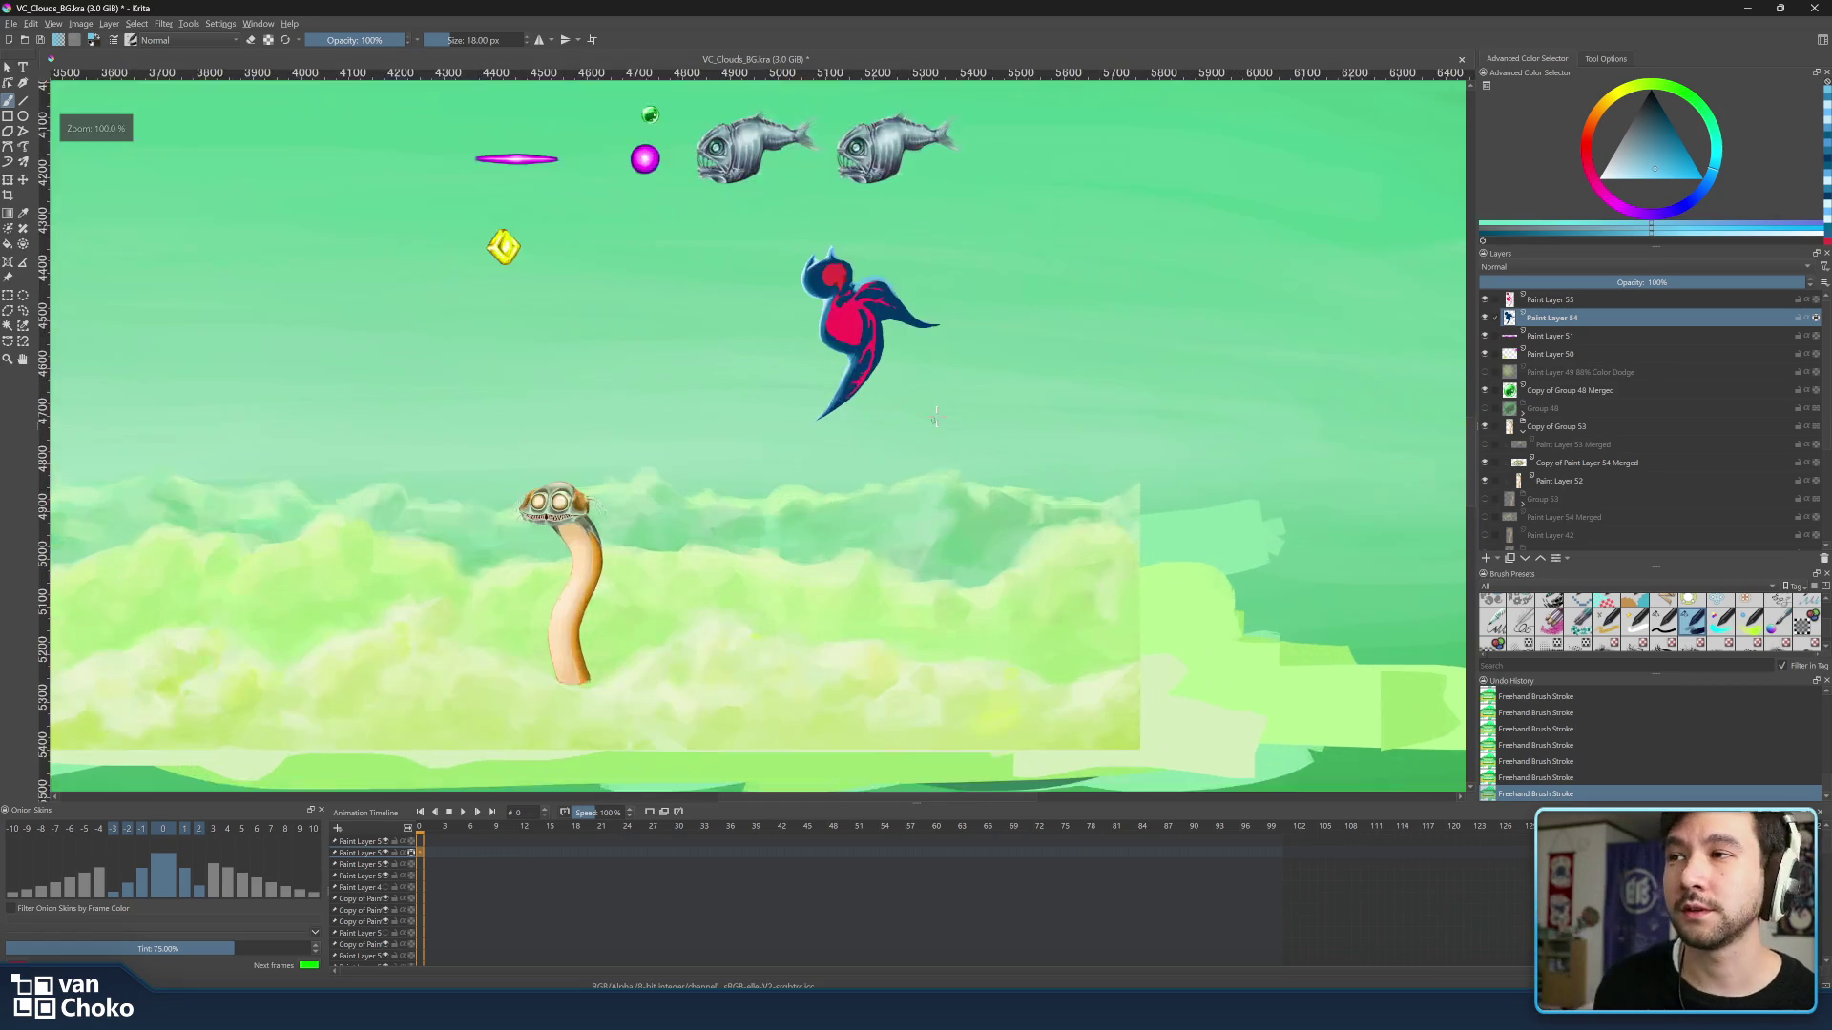
{"action": "scroll", "coordinate": [917, 418], "scroll_direction": "up", "scroll_amount": 2}
{"action": "scroll", "coordinate": [943, 397], "scroll_direction": "up", "scroll_amount": 1}
{"action": "scroll", "coordinate": [944, 397], "scroll_direction": "down", "scroll_amount": 1}
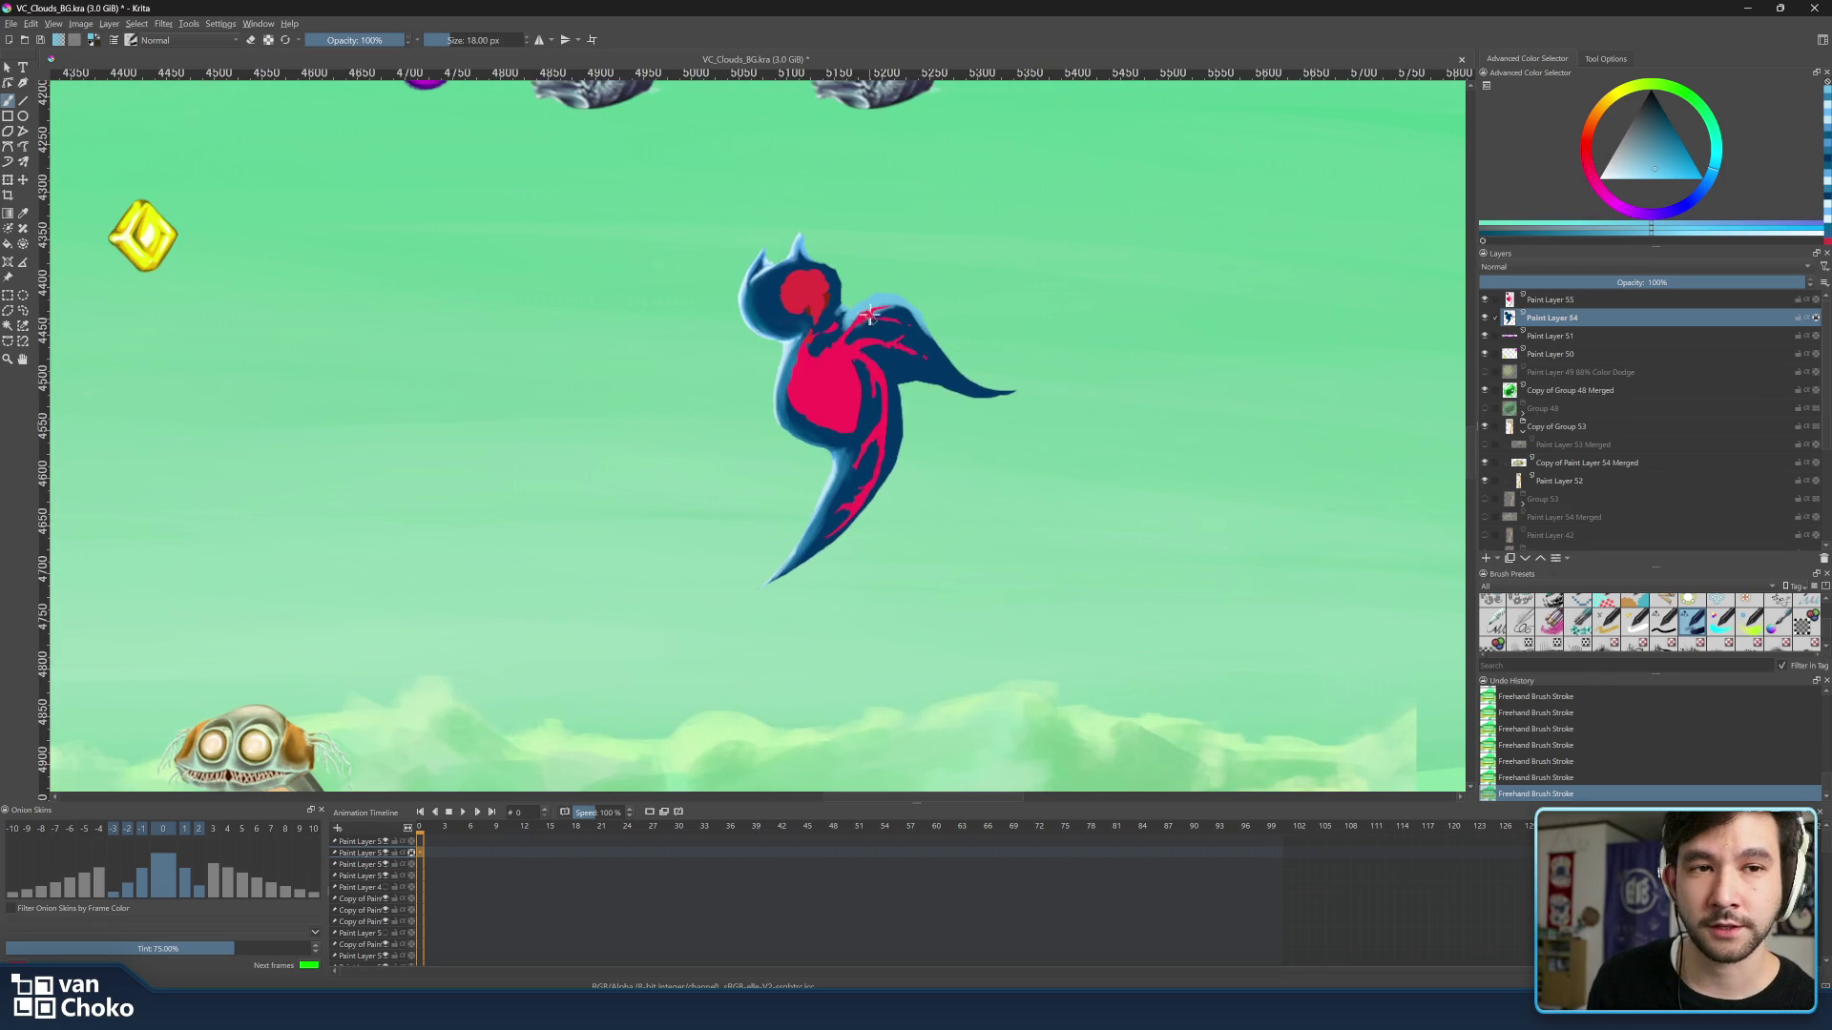
{"action": "scroll", "coordinate": [967, 303], "scroll_direction": "up", "scroll_amount": 1}
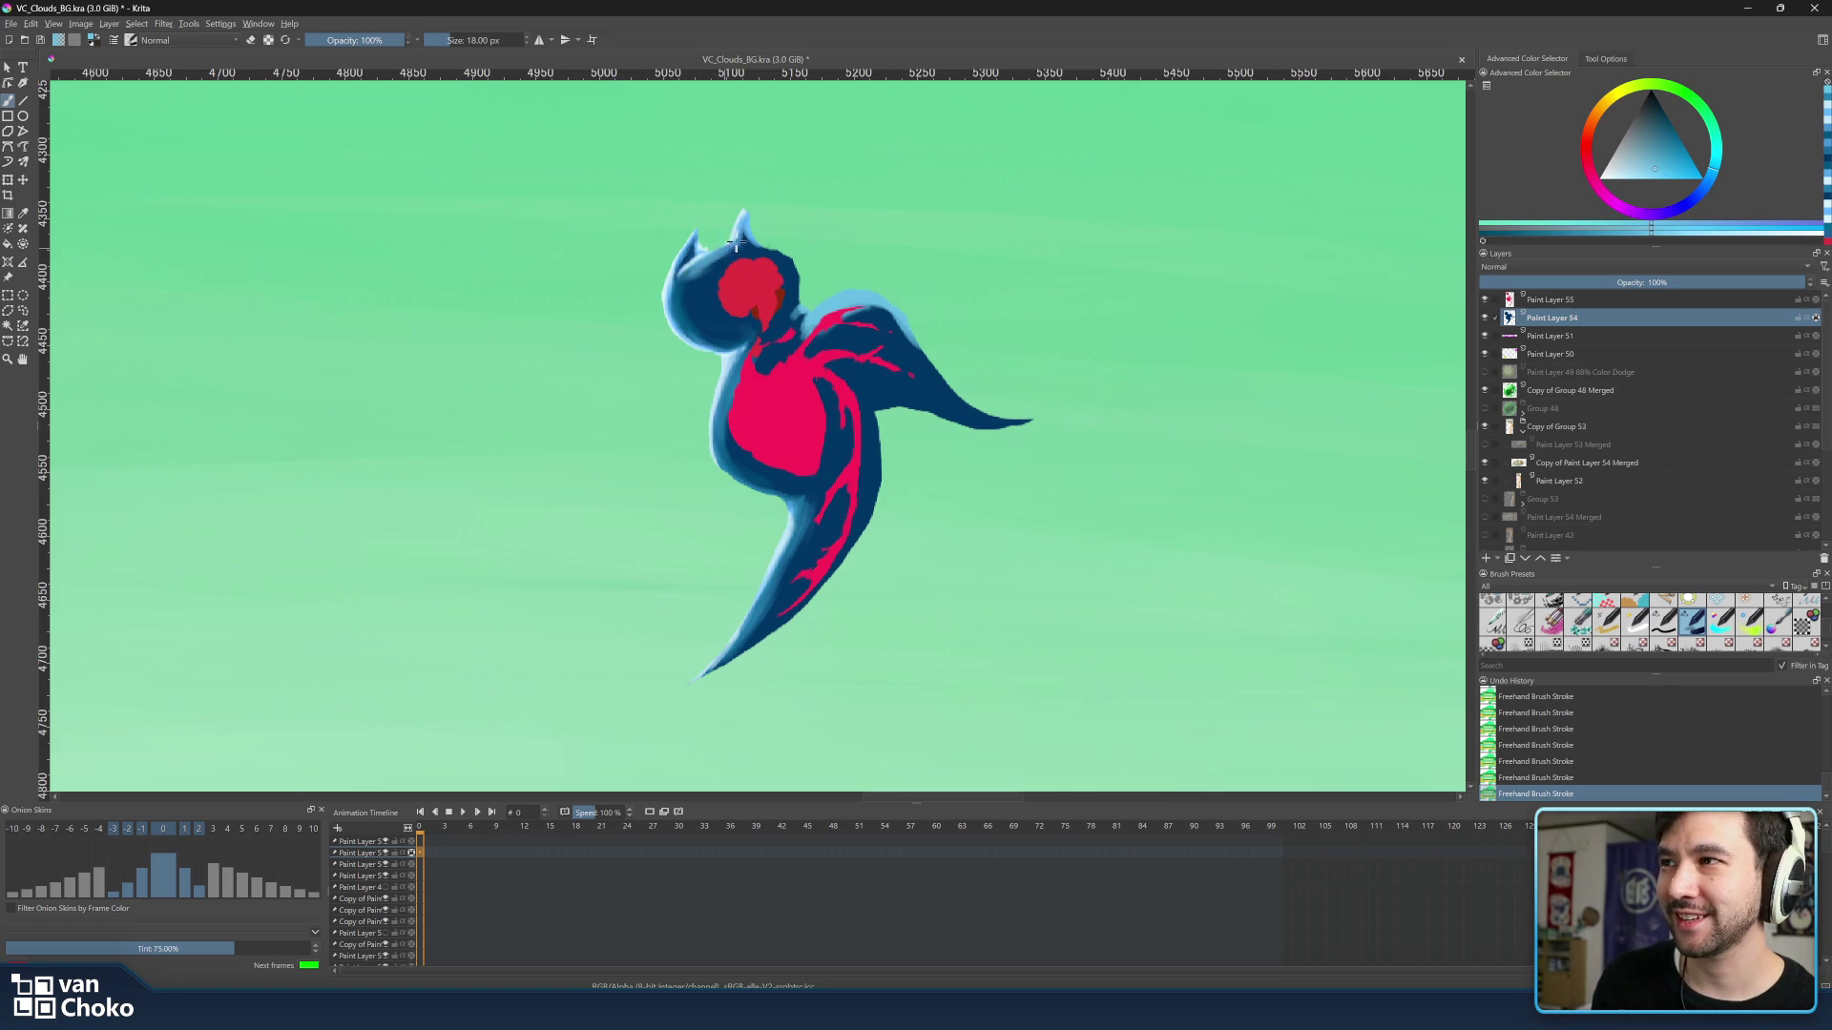
Sample light and dark blues from the head and paint fine rim highlights along its top edge.
{"action": "key", "text": "ctrl"}
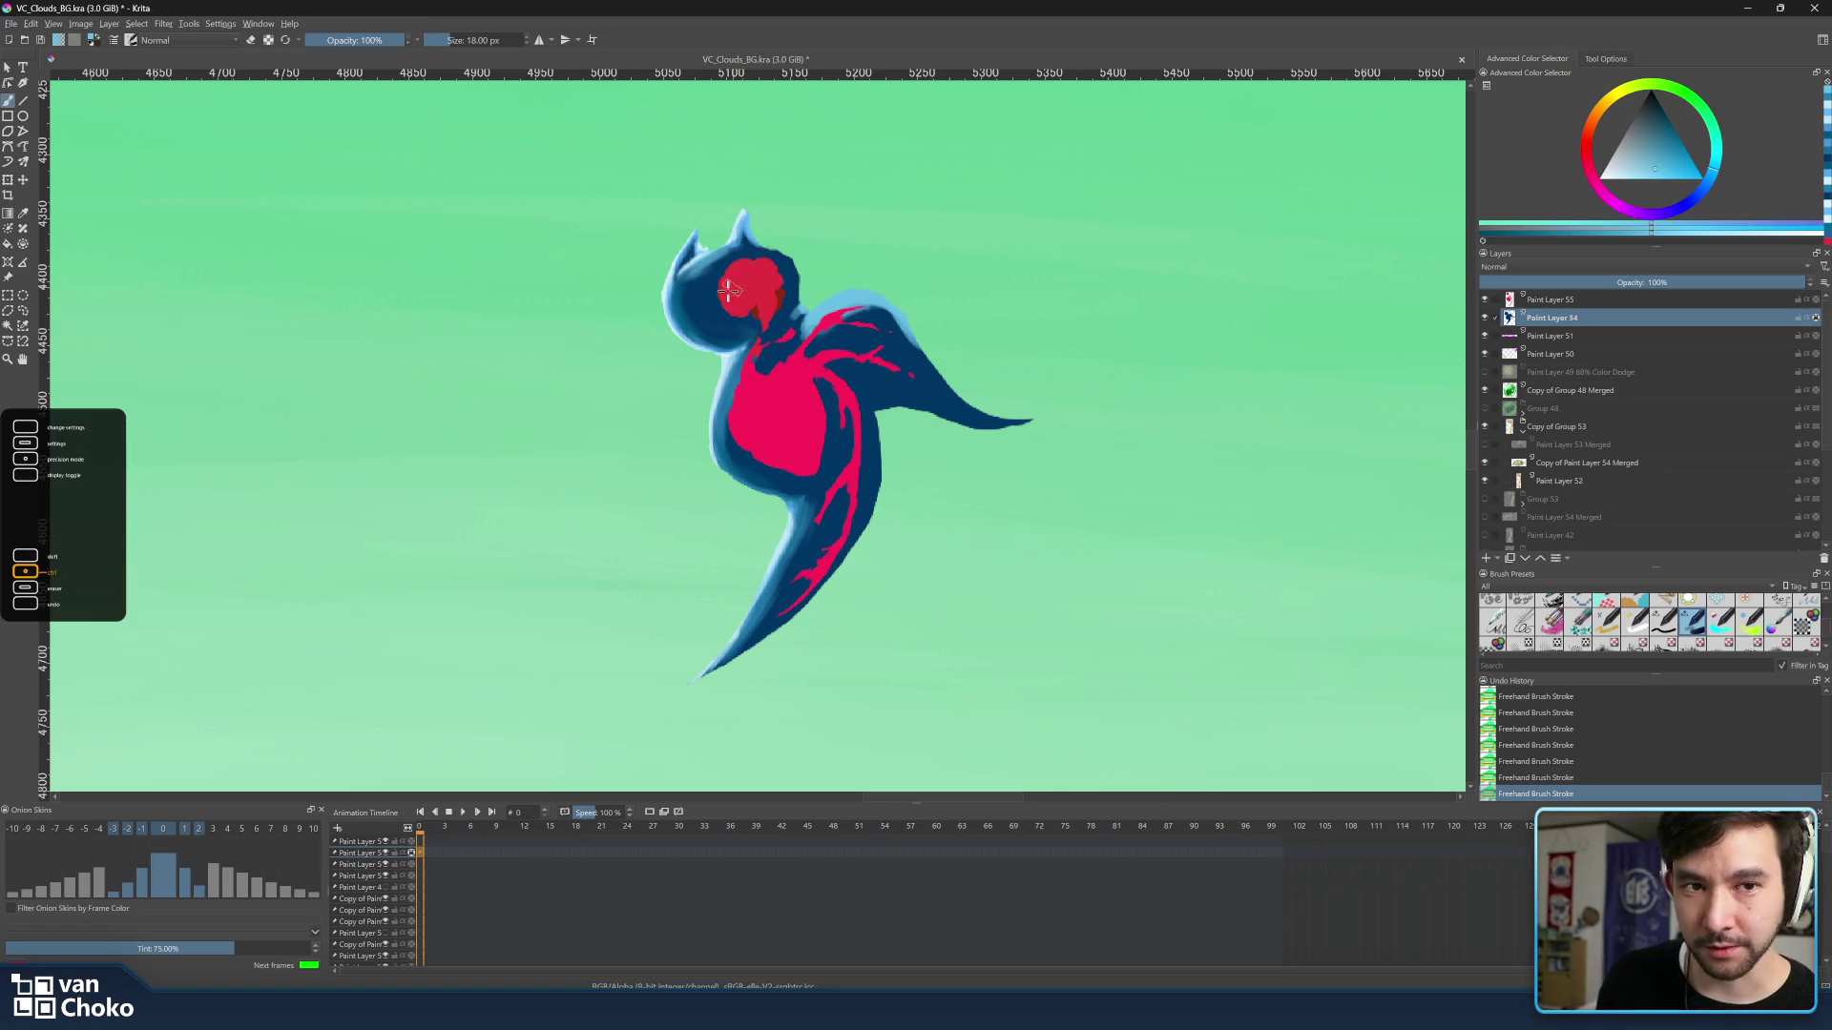
{"action": "left_click", "coordinate": [731, 262], "text": "ctrl"}
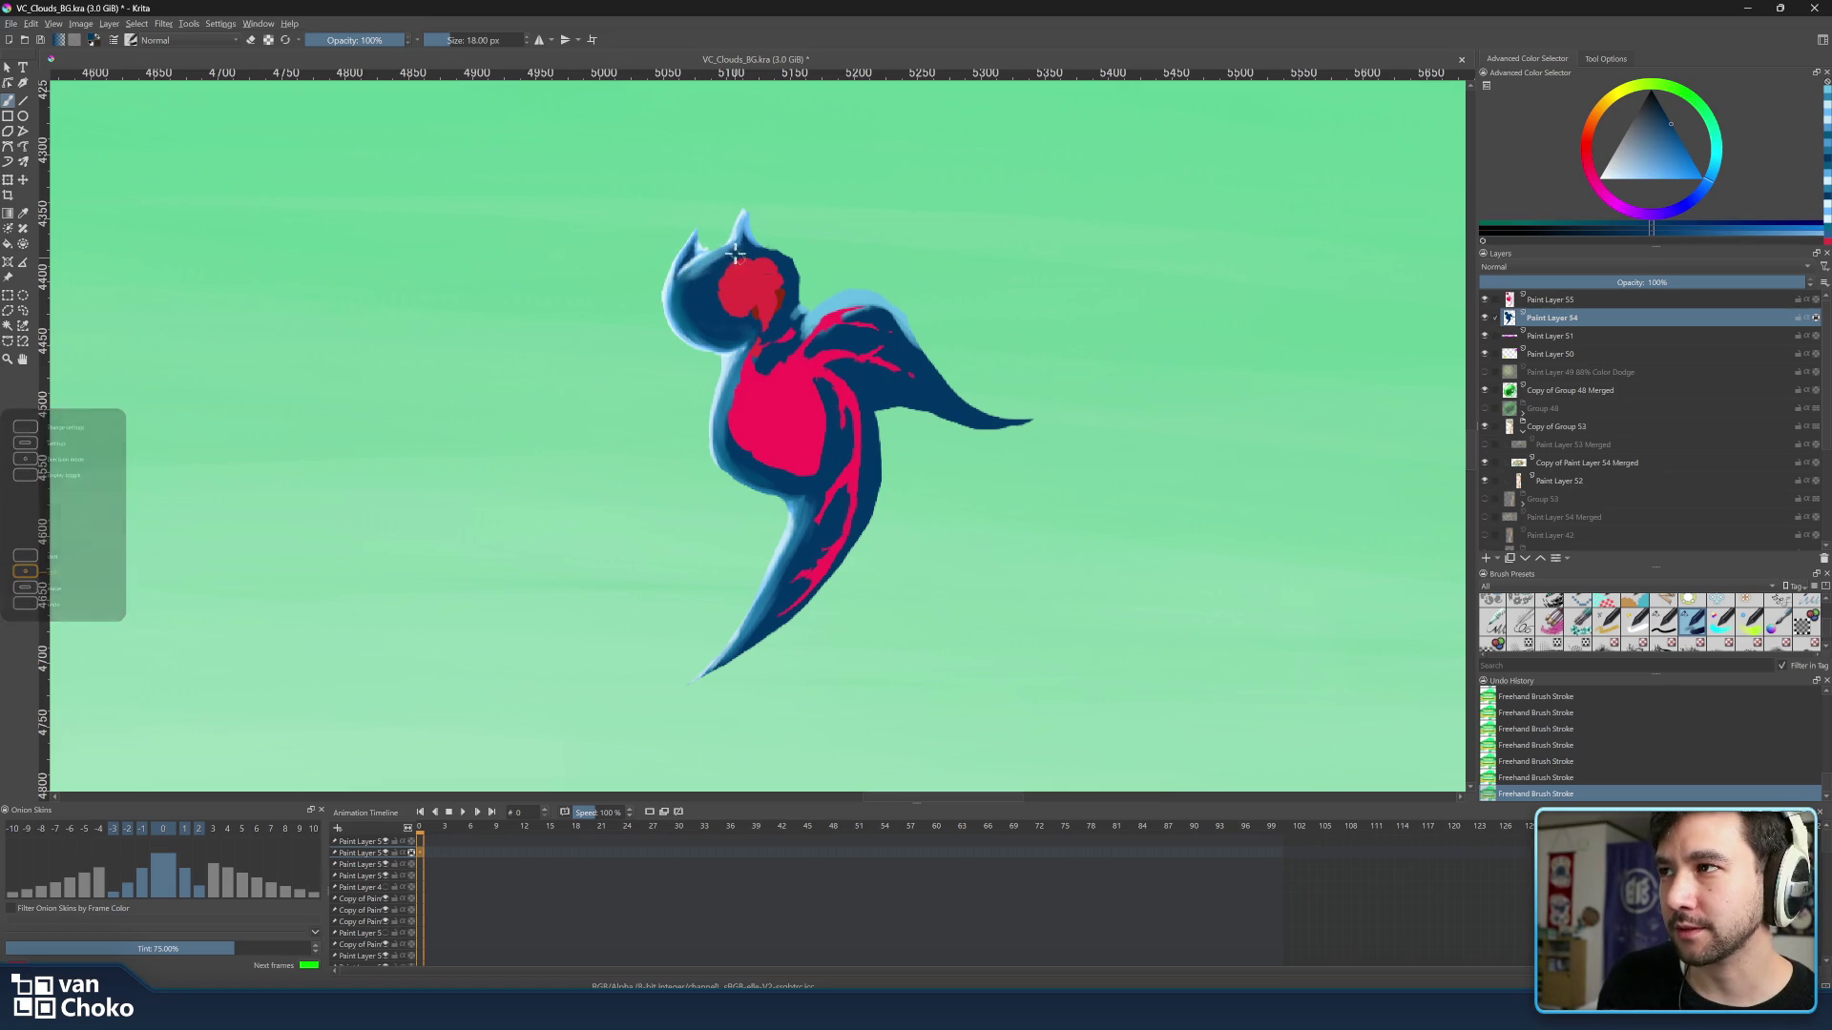
{"action": "left_click", "coordinate": [693, 297], "text": "ctrl"}
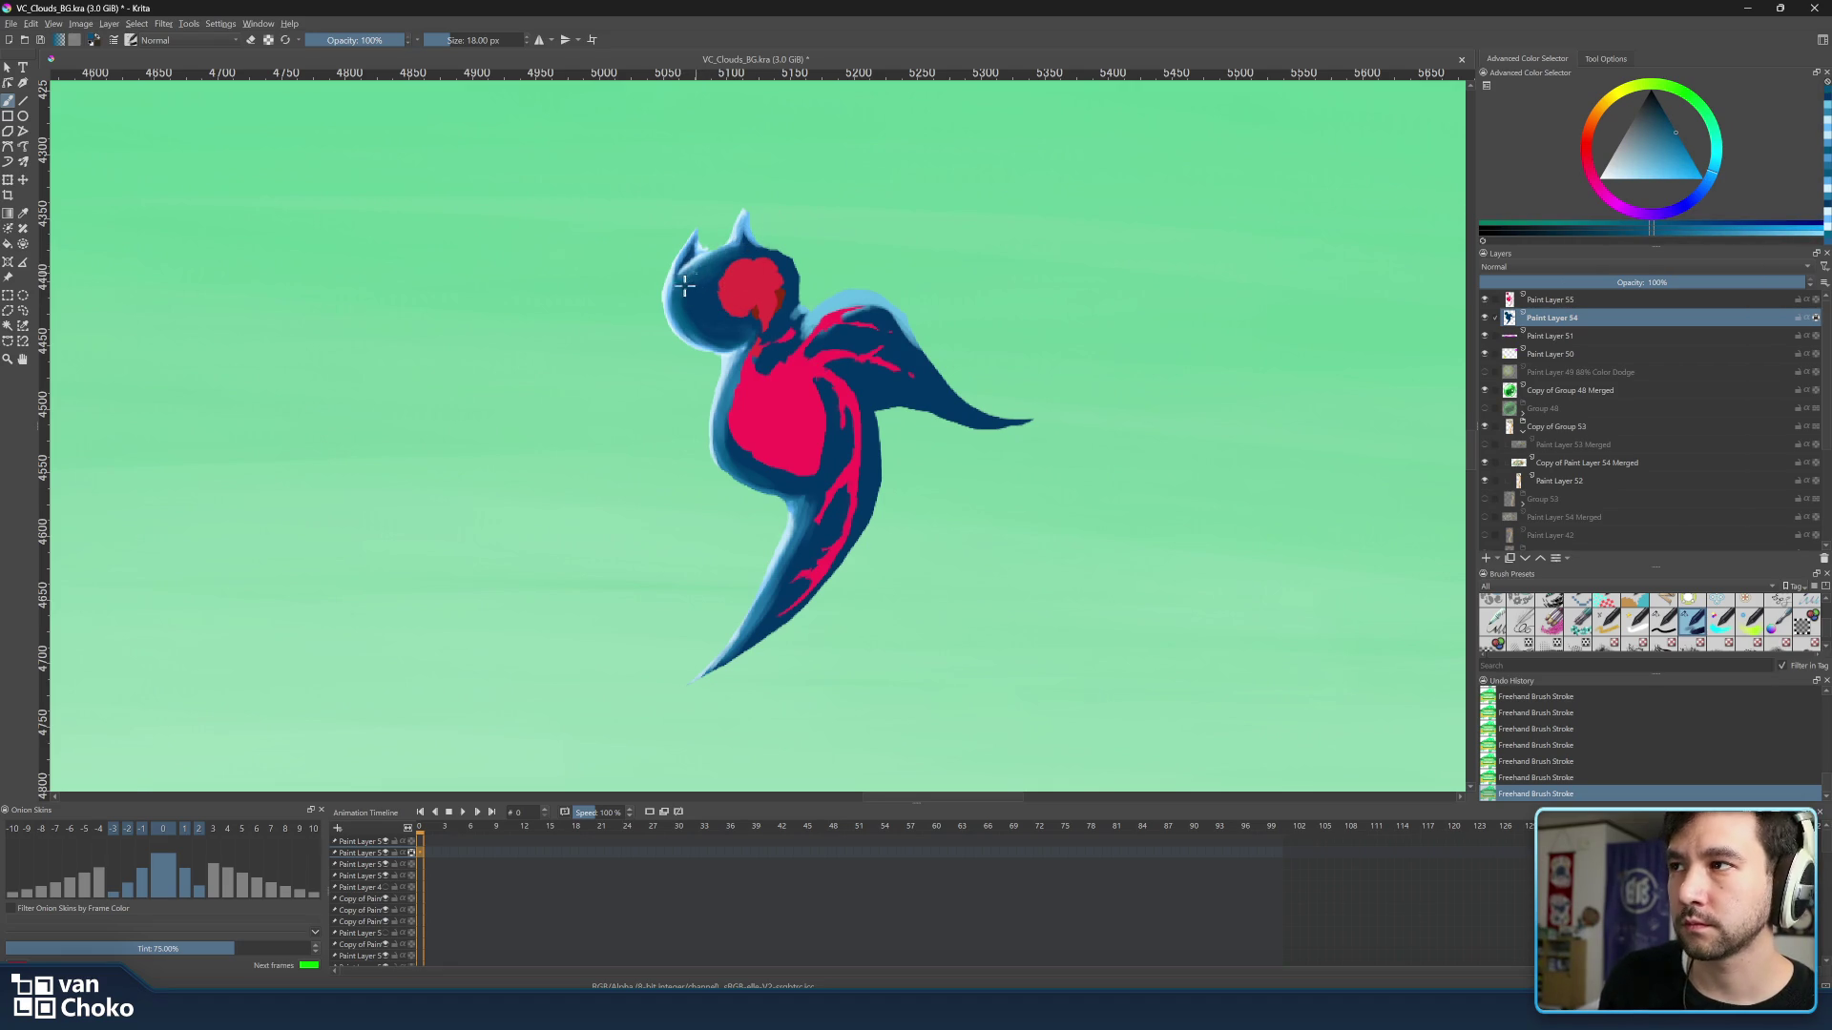
{"action": "left_click", "coordinate": [741, 238], "text": "ctrl"}
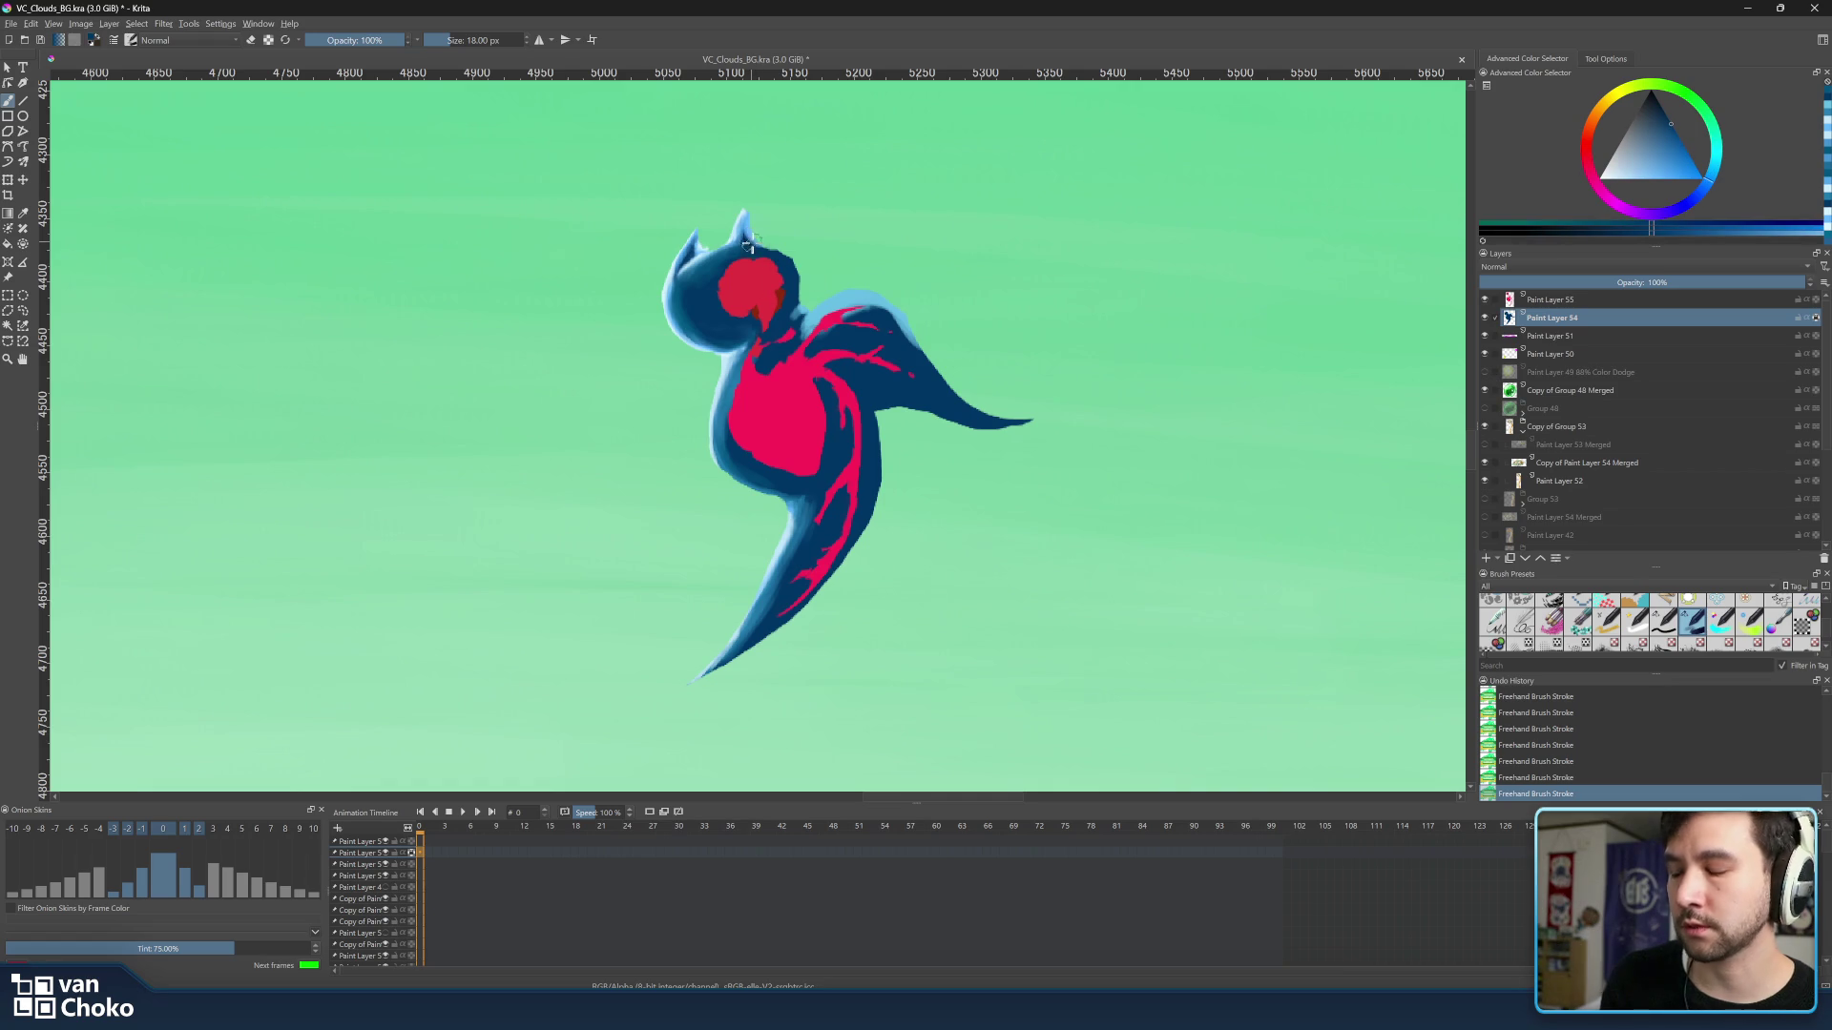
{"action": "key", "text": "bracketleft"}
{"action": "key", "text": "bracketleft"}
{"action": "key", "text": "bracketleft"}
{"action": "key", "text": "bracketleft"}
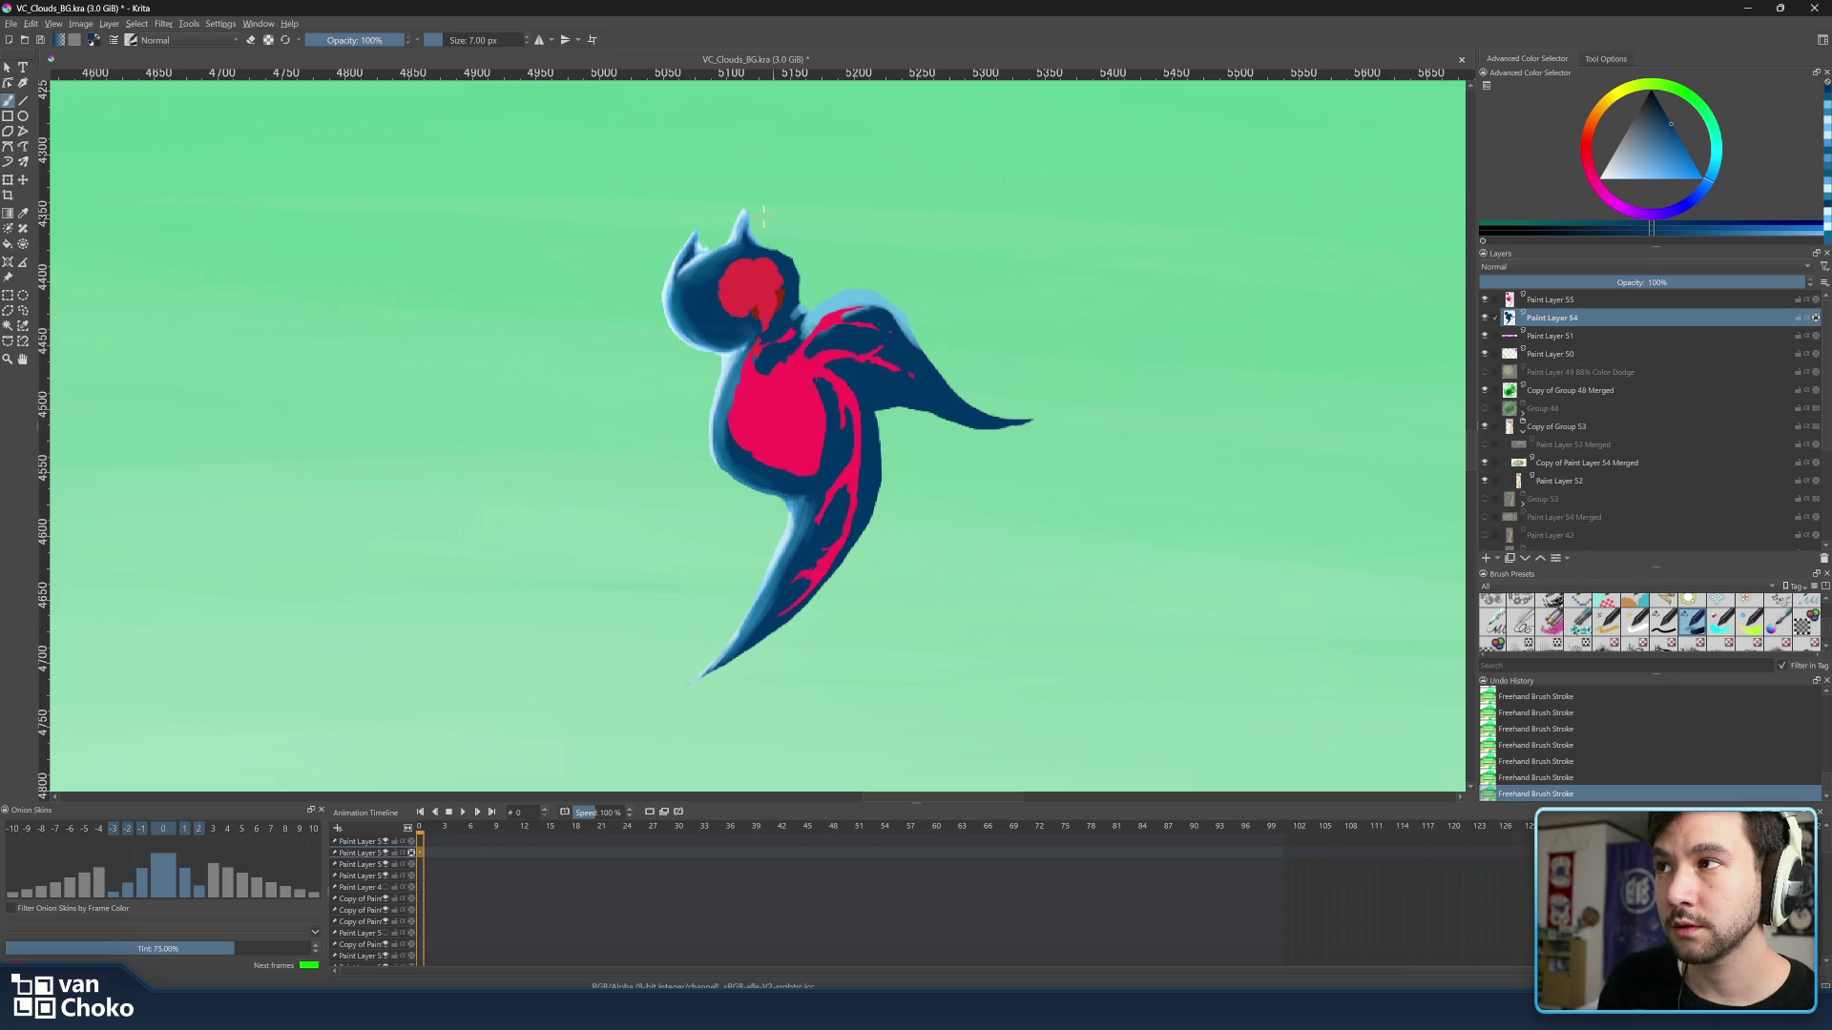
{"action": "left_click", "coordinate": [746, 209], "text": "ctrl"}
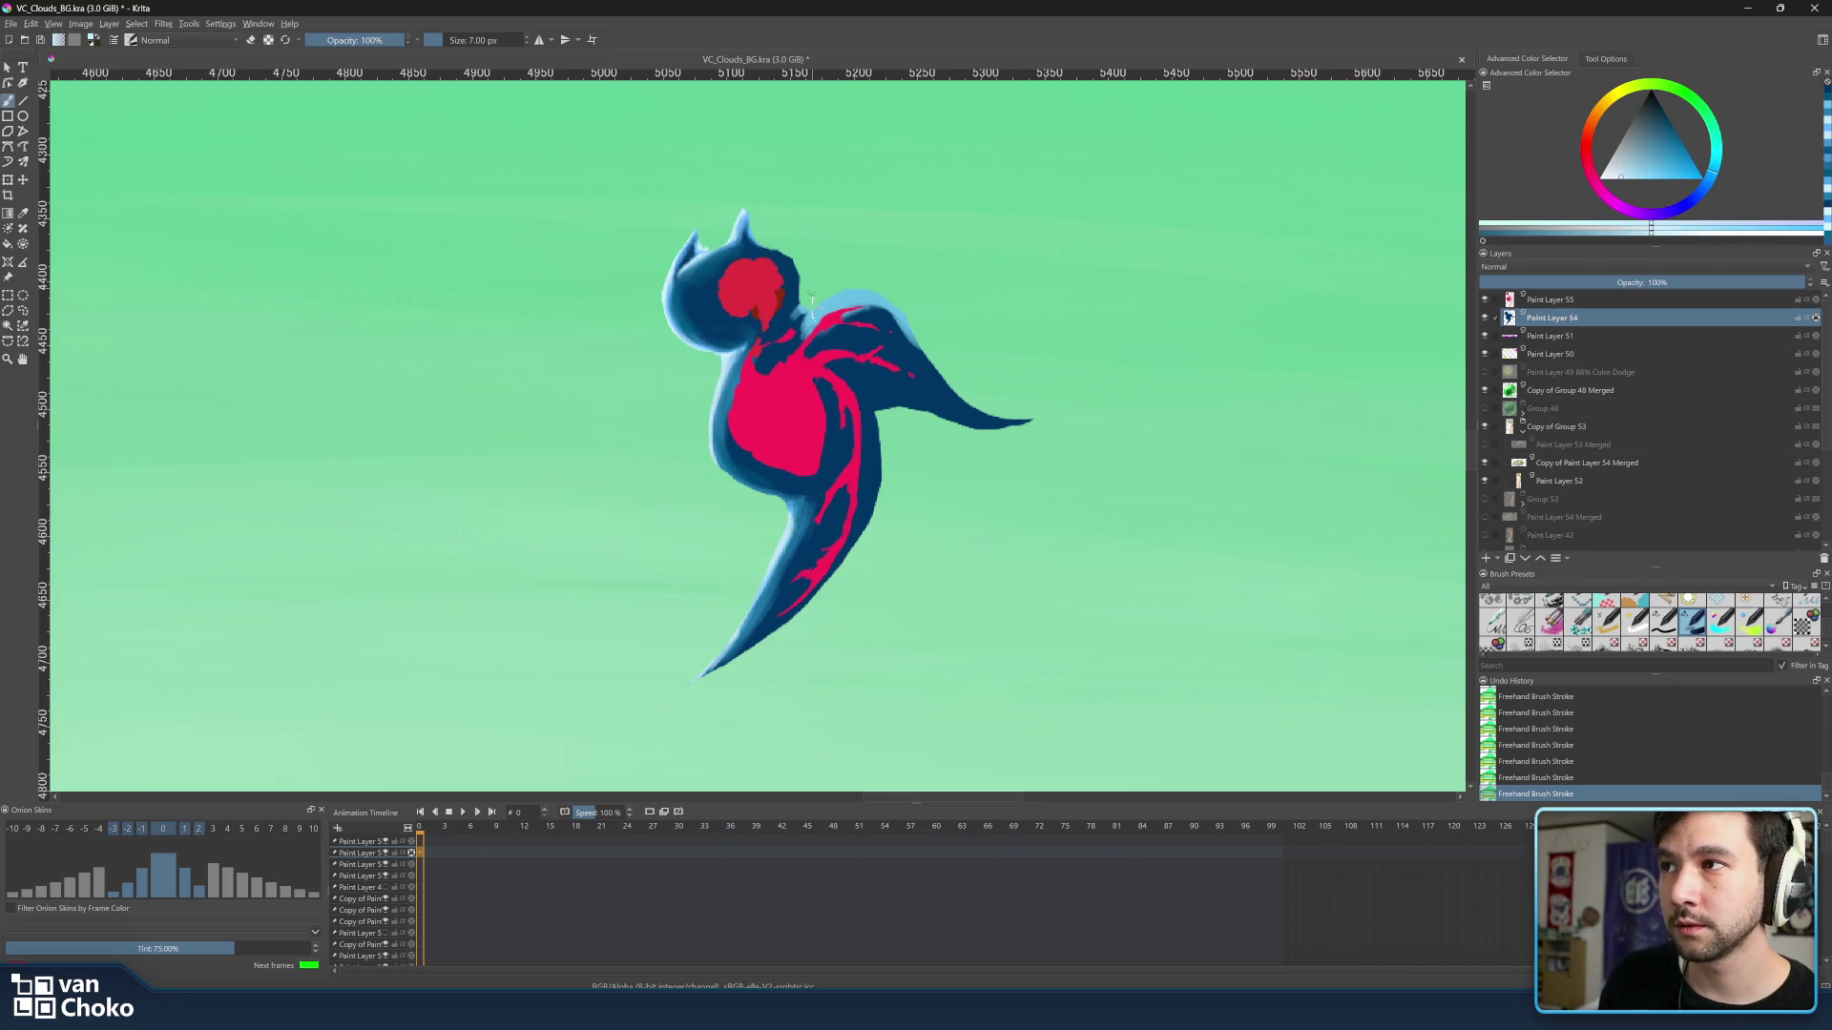
{"action": "key", "text": "bracketright"}
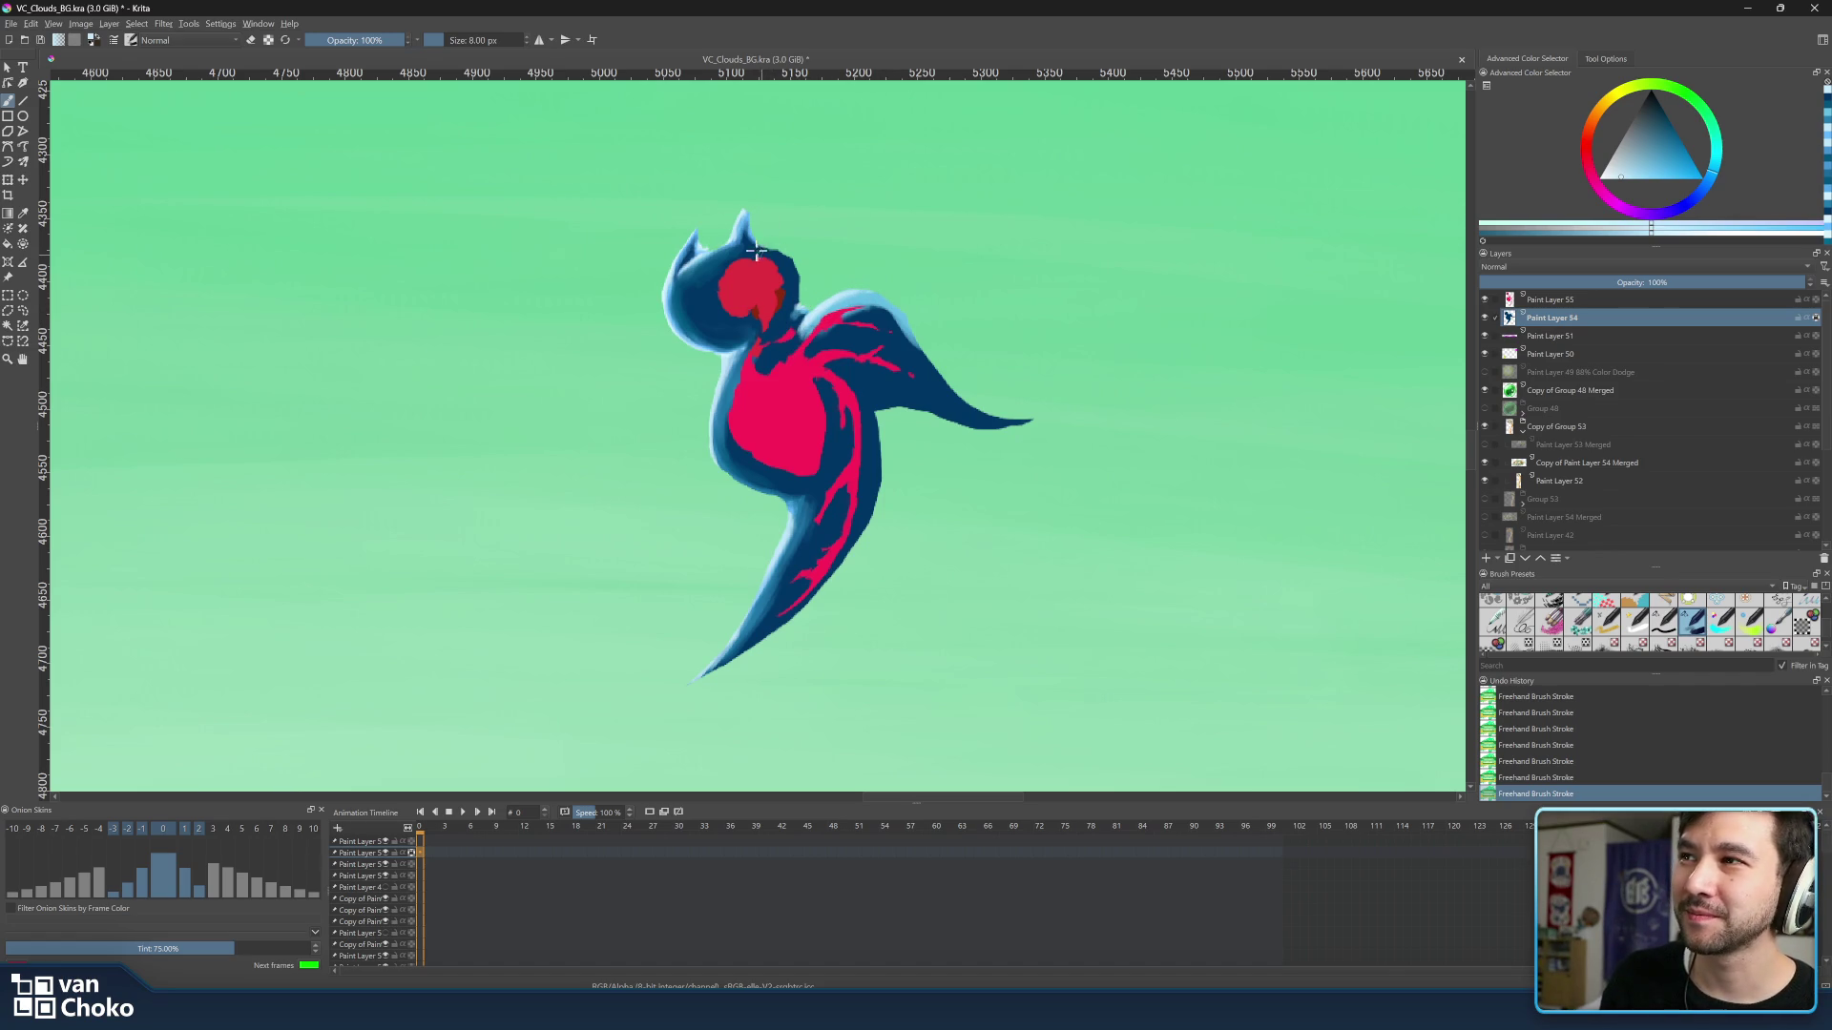
{"action": "key", "text": "ctrl"}
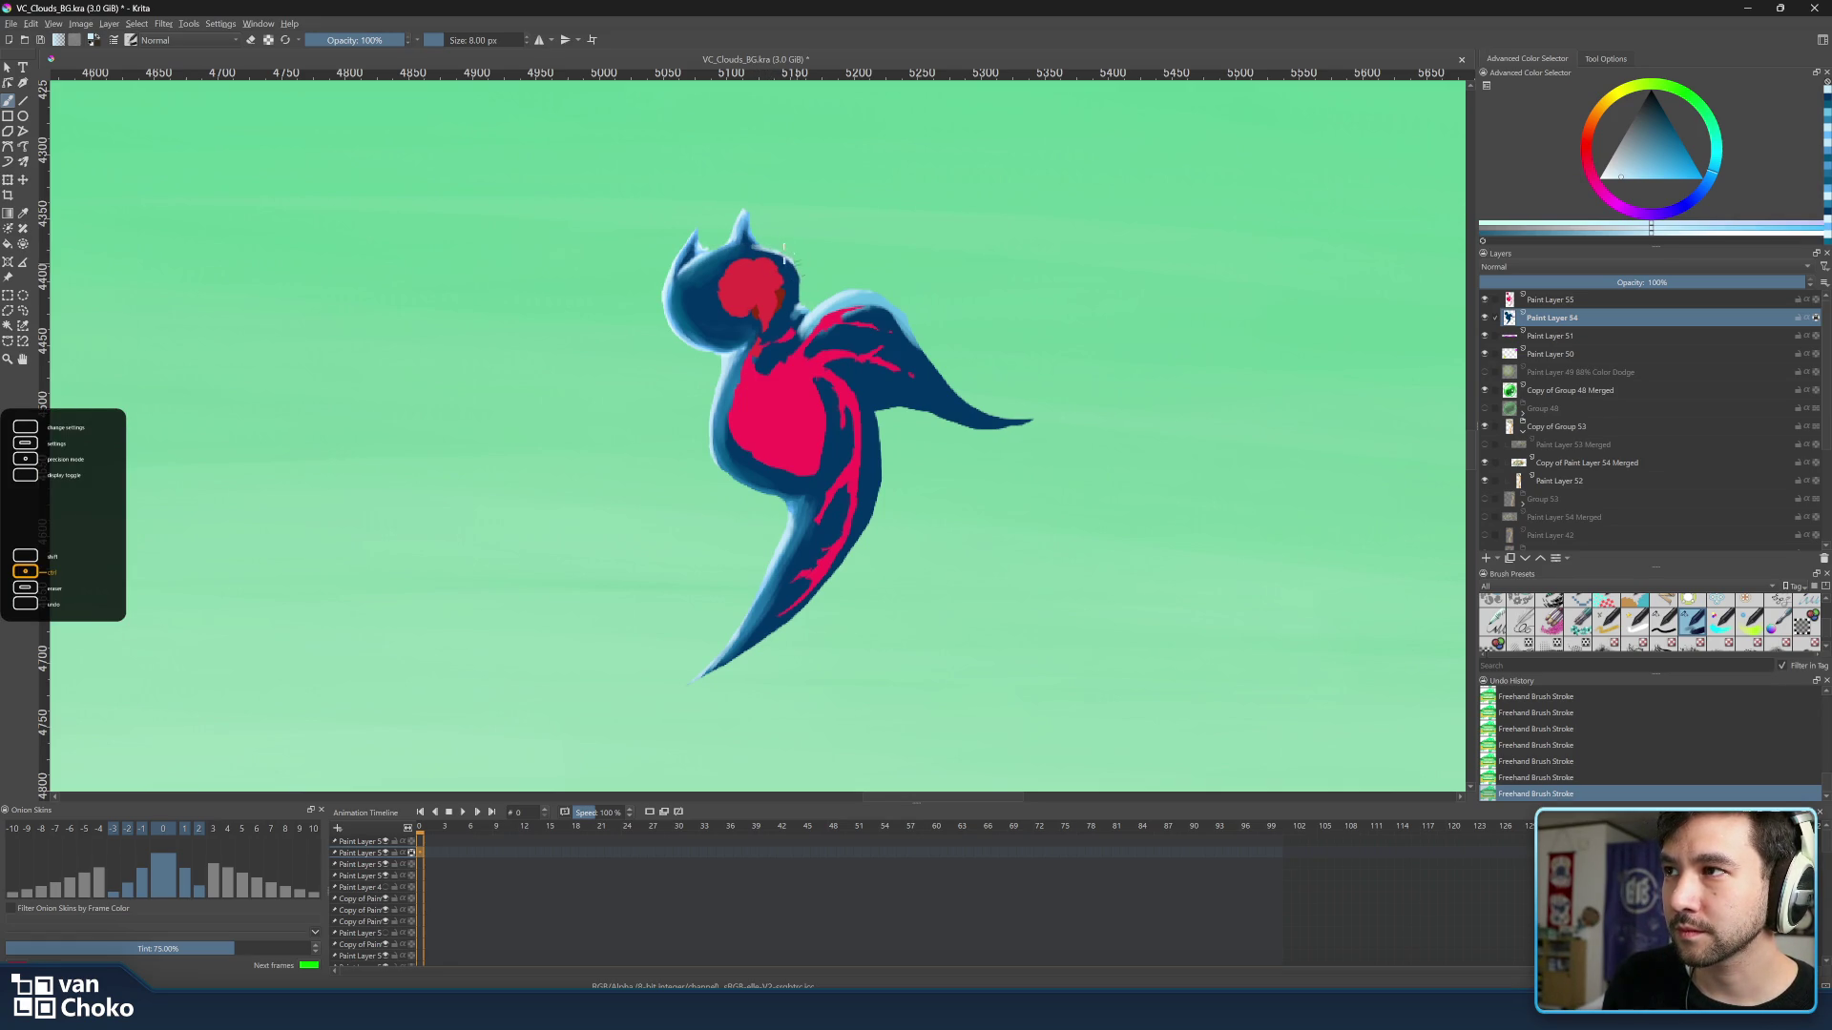
Shade below the bird's face with a darker wing blue and pick a lighter edge colour.
{"action": "left_click_drag", "start_coordinate": [723, 308], "coordinate": [735, 338]}
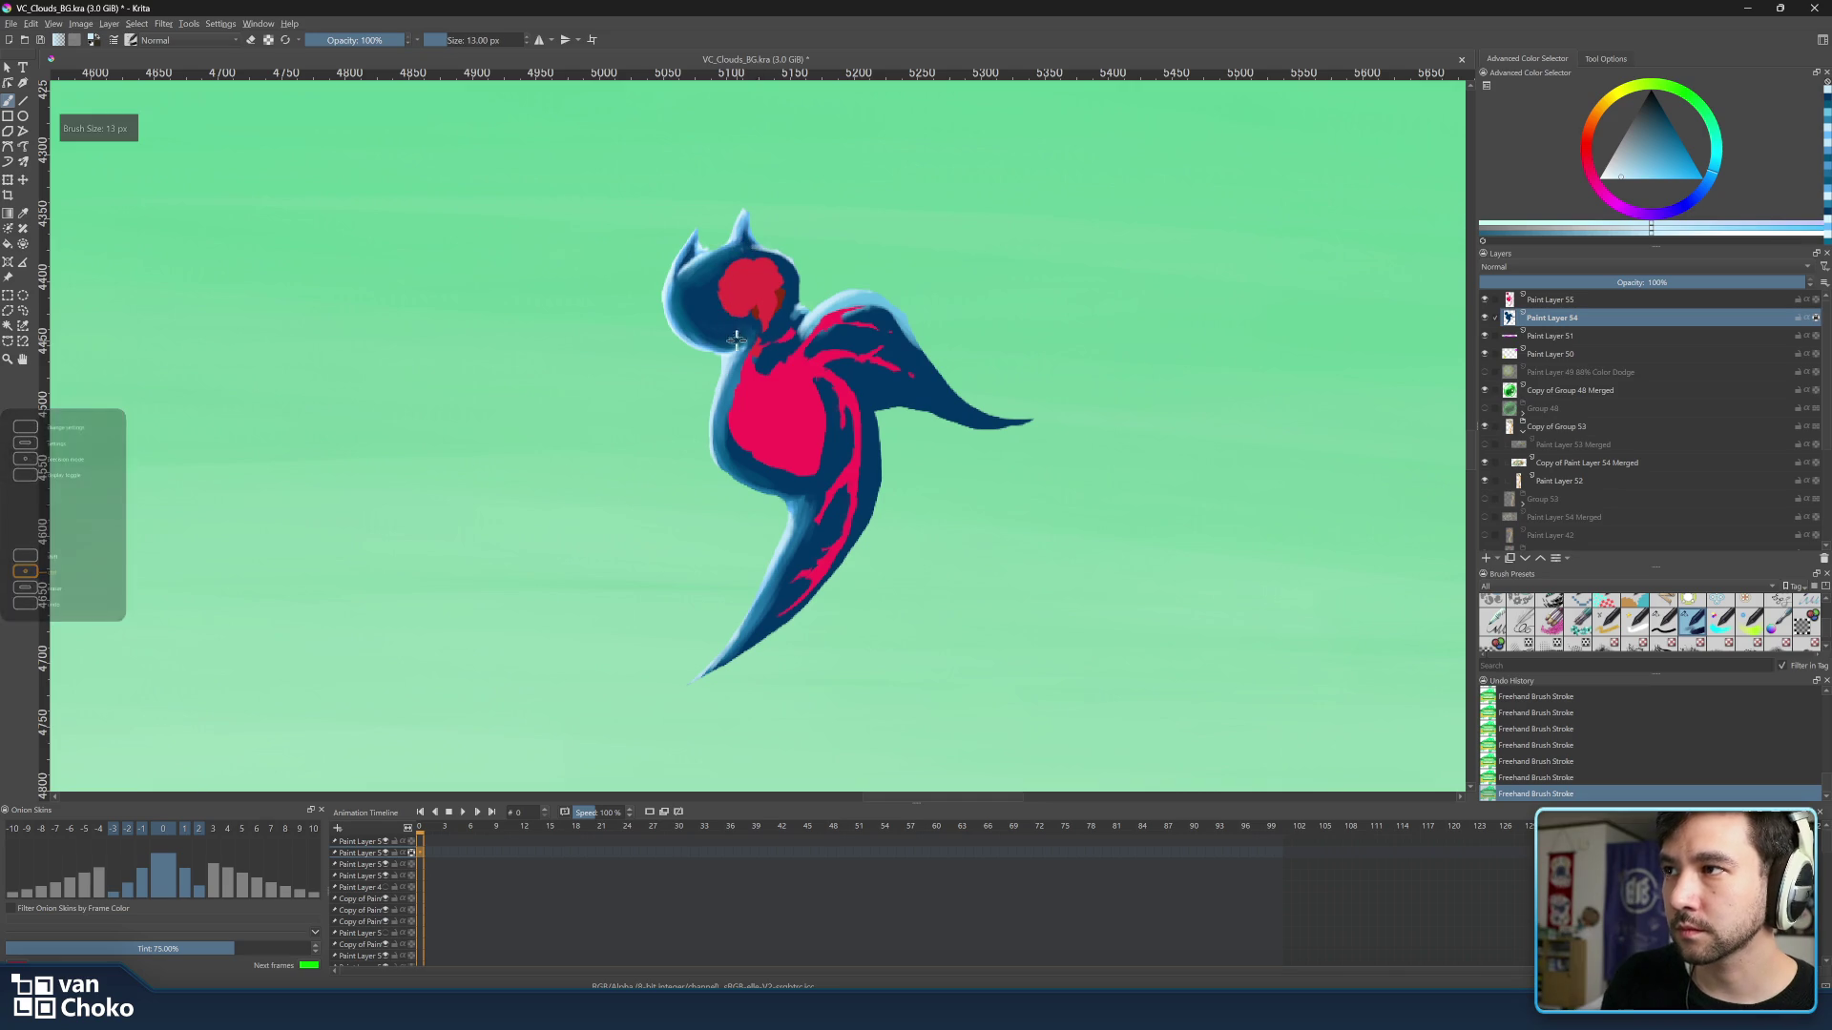
{"action": "key", "text": "bracketleft"}
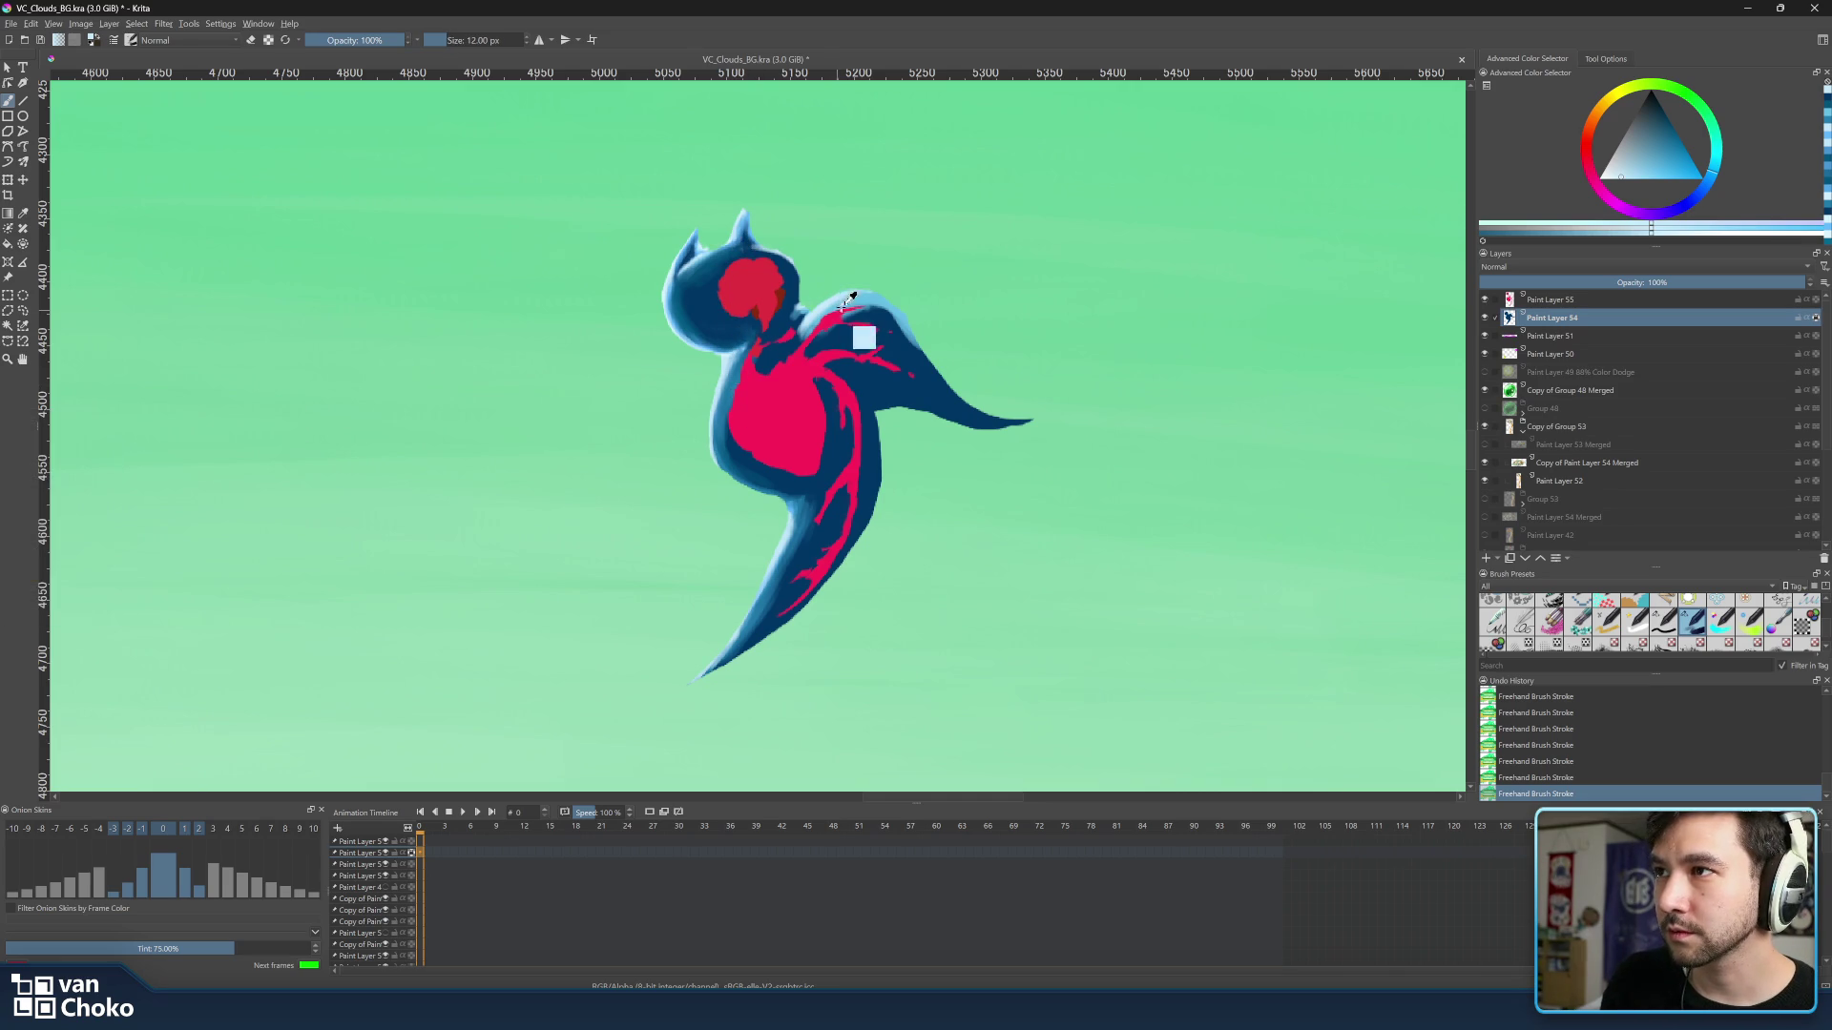
{"action": "left_click", "coordinate": [850, 298], "text": "ctrl"}
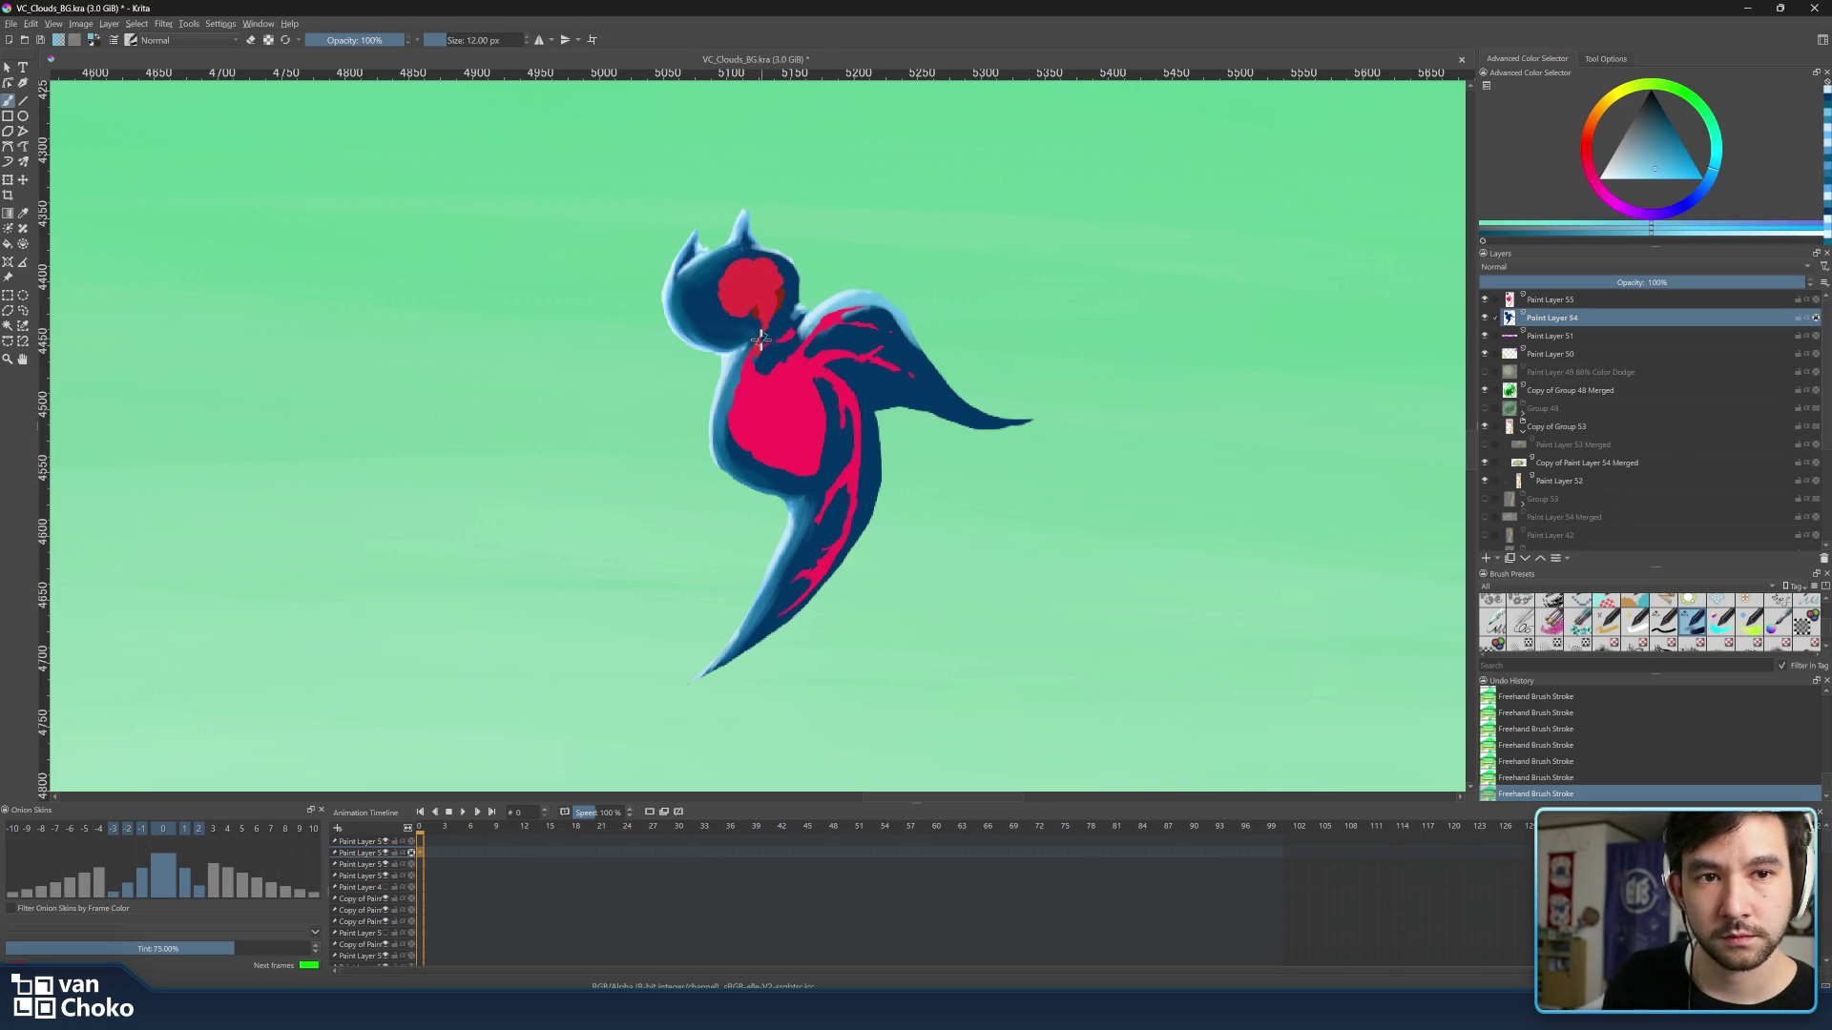
{"action": "key", "text": "ctrl"}
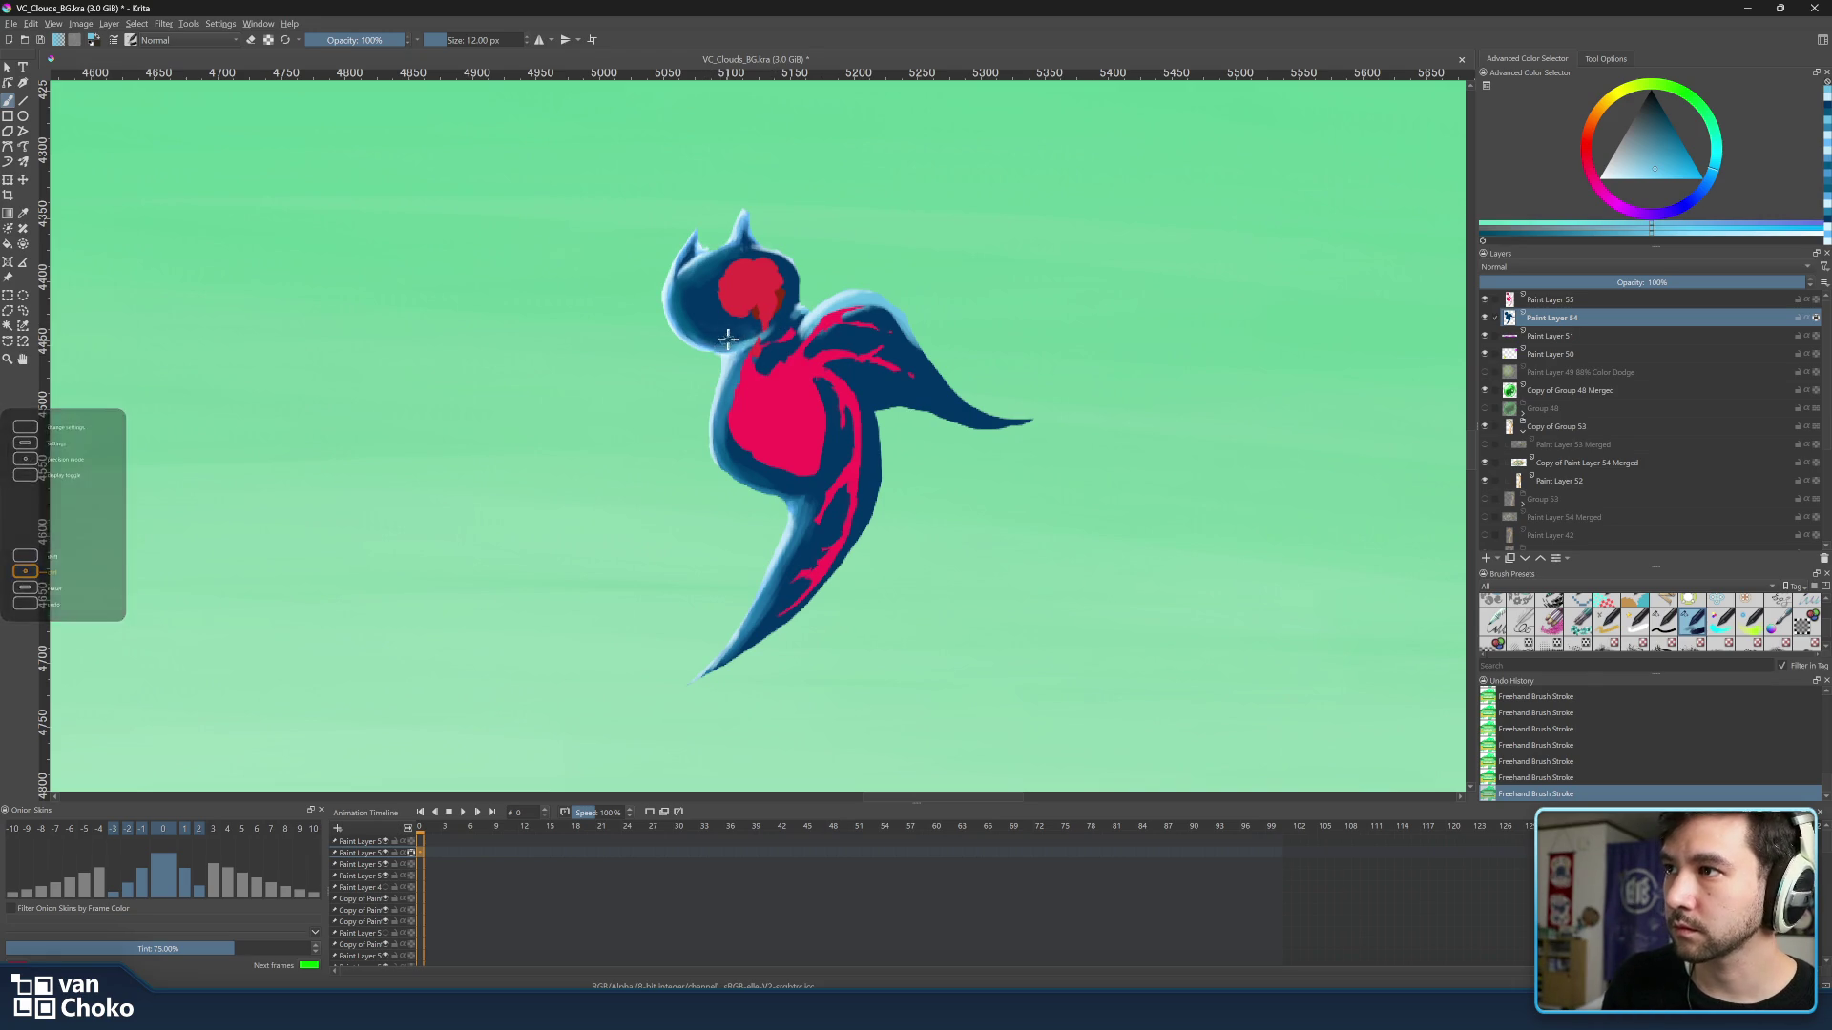
{"action": "key", "text": "bracketright"}
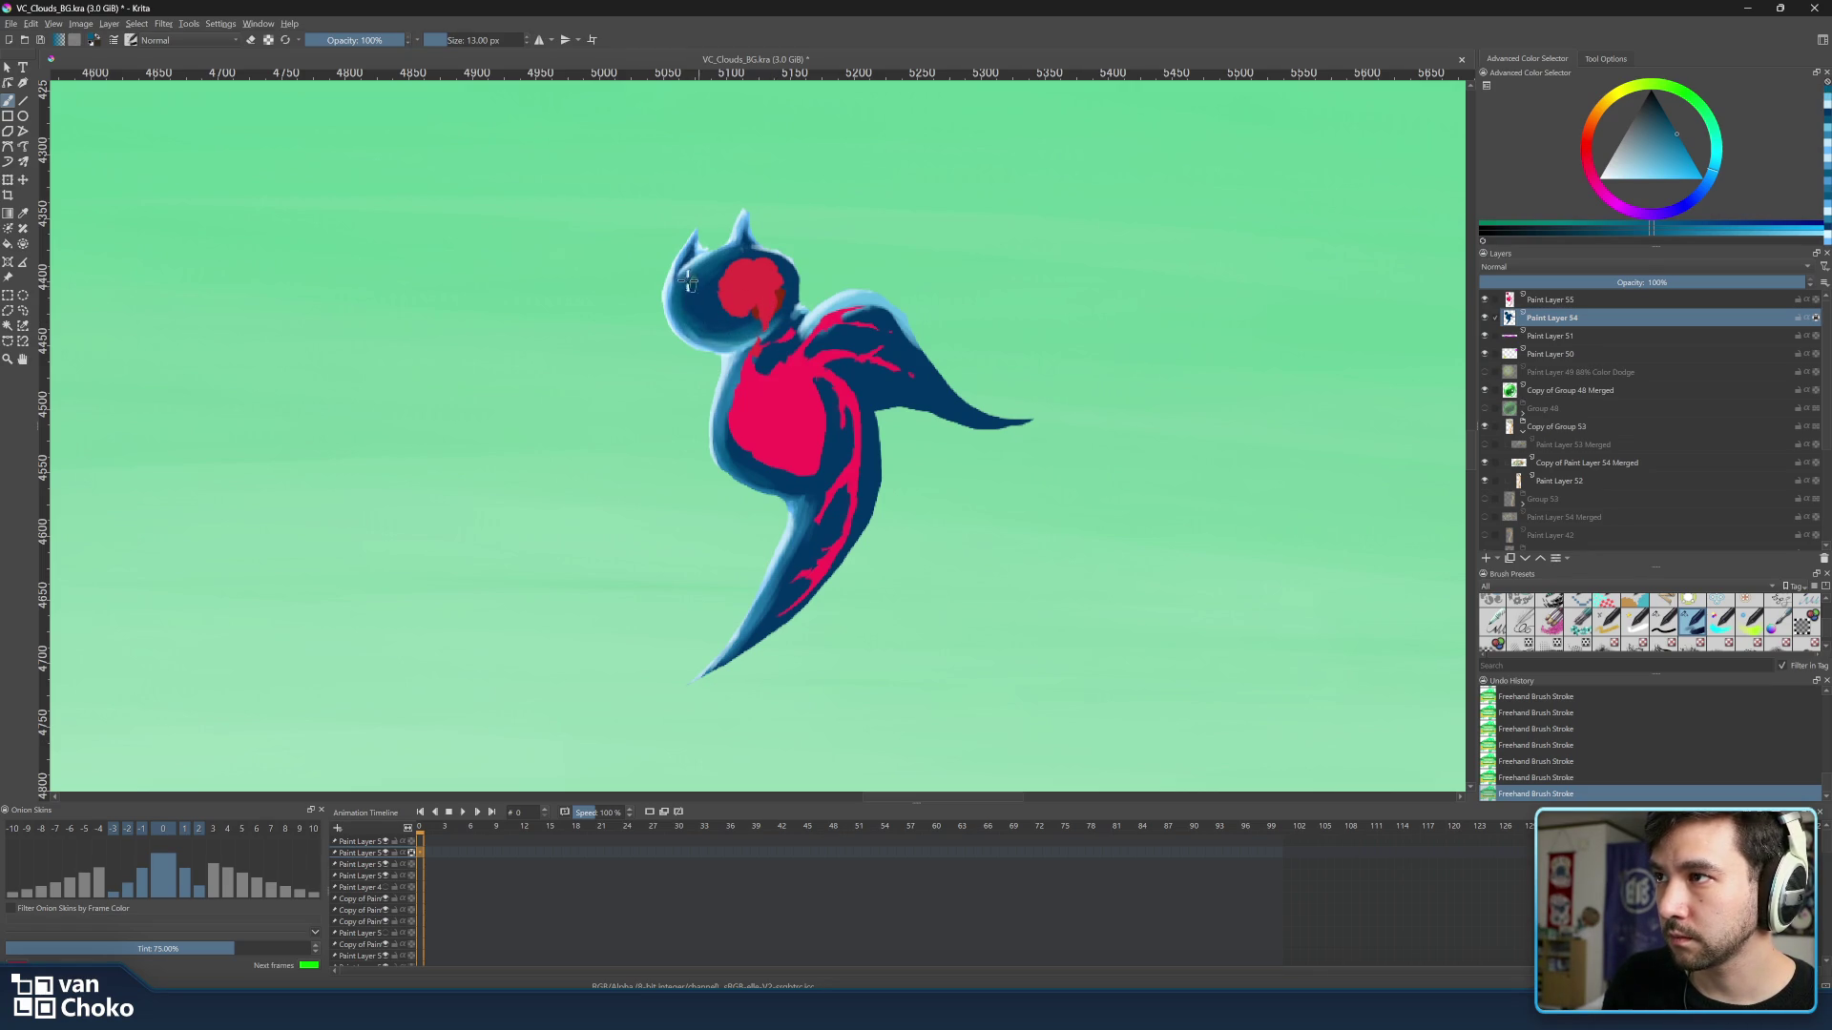
{"action": "left_click", "coordinate": [702, 299], "text": "ctrl"}
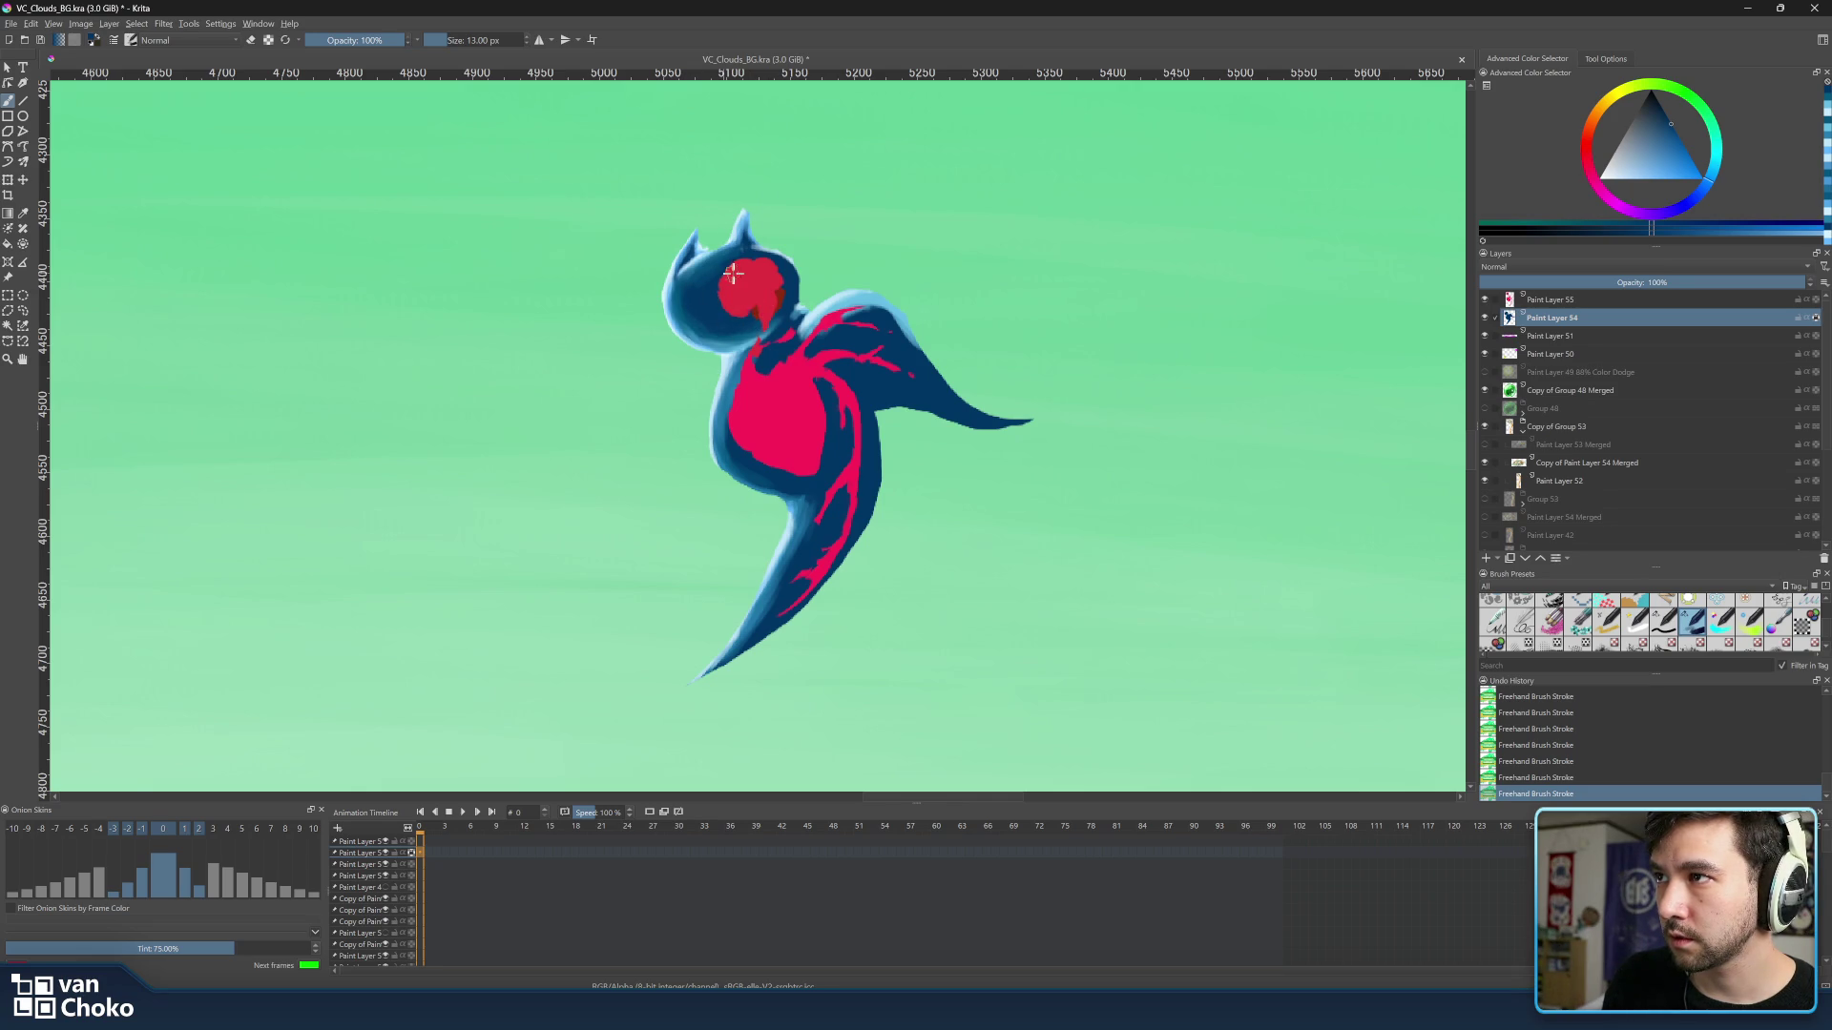
Alternate light and dark head blues to trim navy edging around the pink face patch.
{"action": "left_click", "coordinate": [745, 223], "text": "ctrl"}
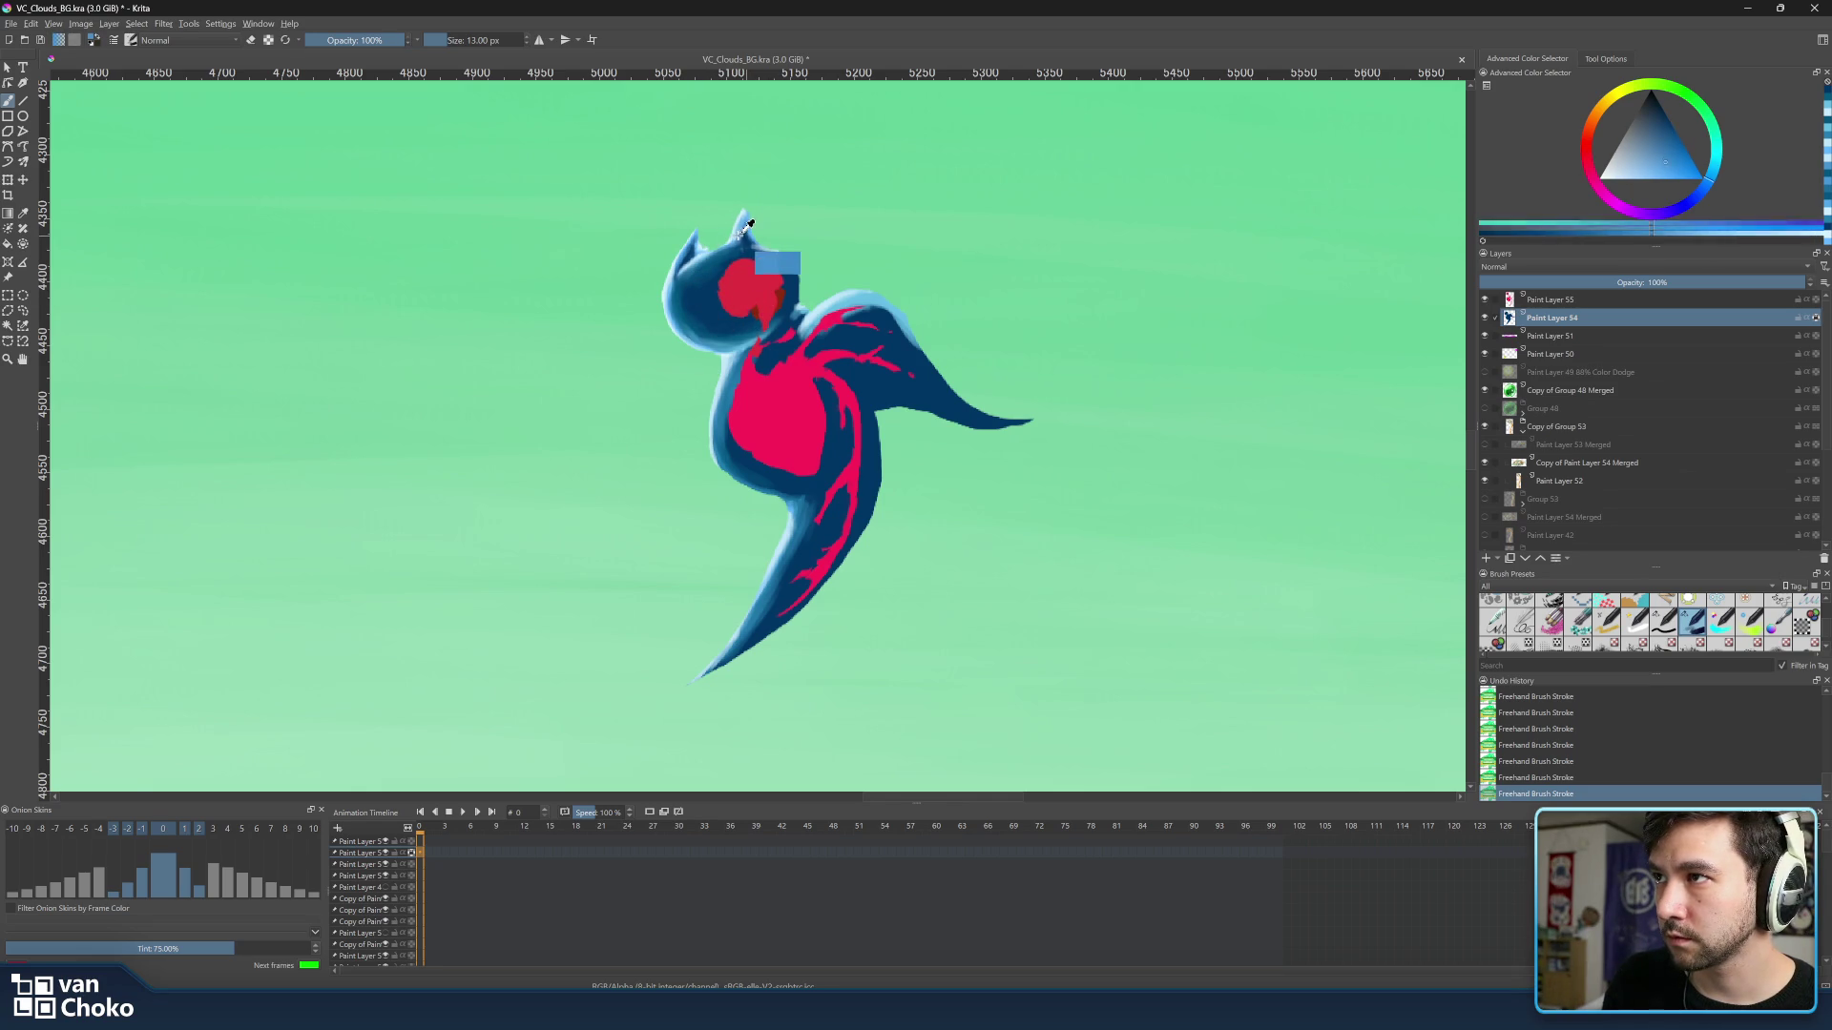
{"action": "left_click", "coordinate": [694, 276], "text": "ctrl"}
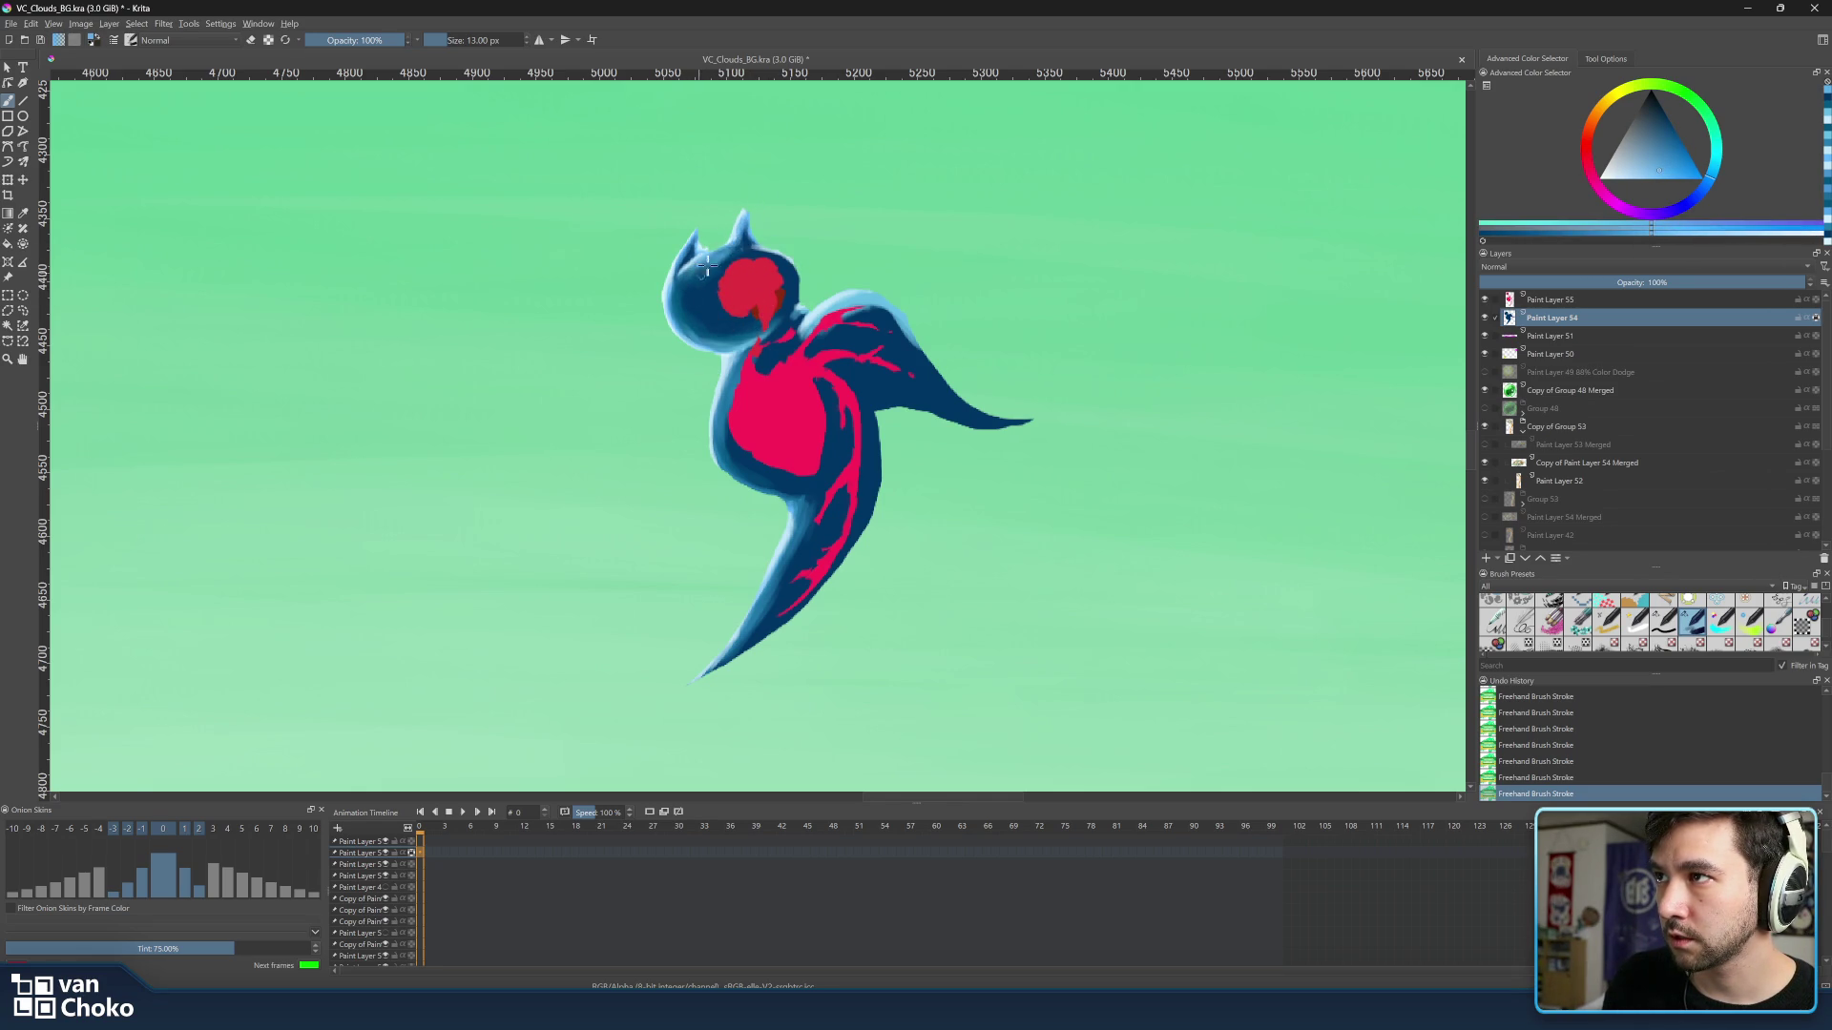
{"action": "left_click", "coordinate": [697, 252], "text": "ctrl"}
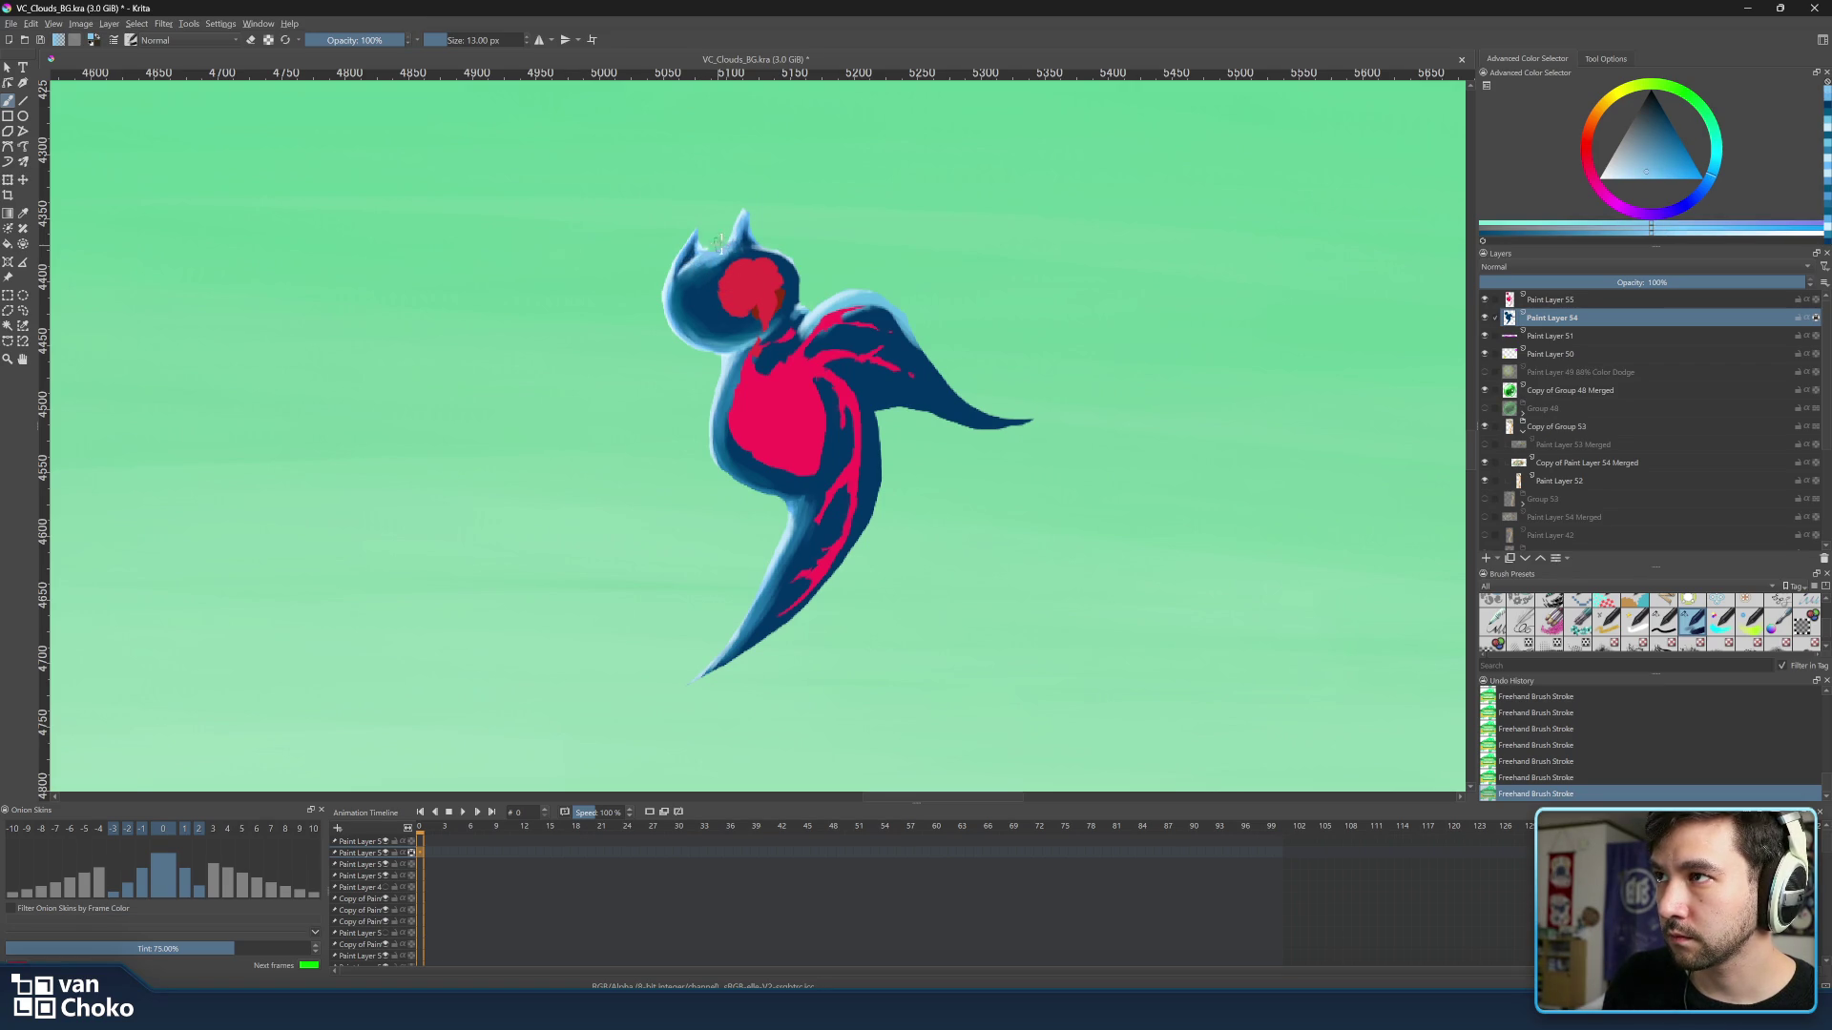
{"action": "left_click", "coordinate": [737, 225], "text": "ctrl"}
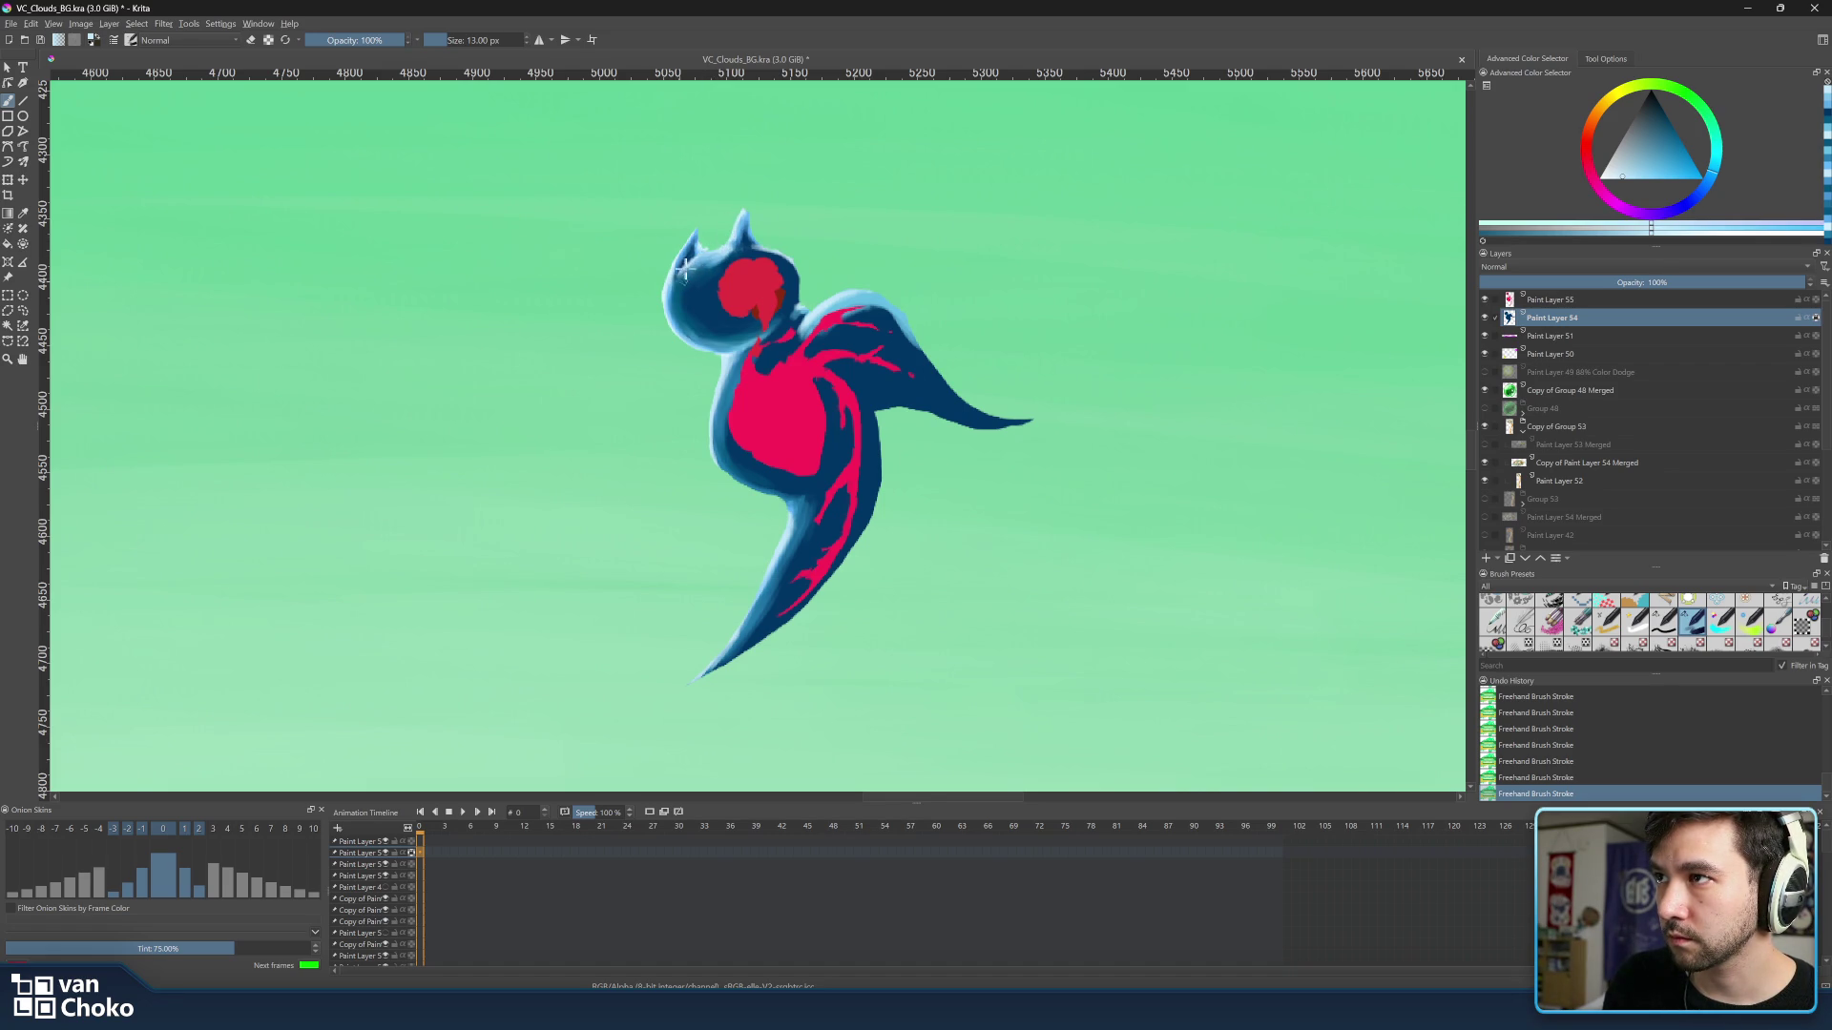
{"action": "left_click", "coordinate": [730, 252], "text": "ctrl"}
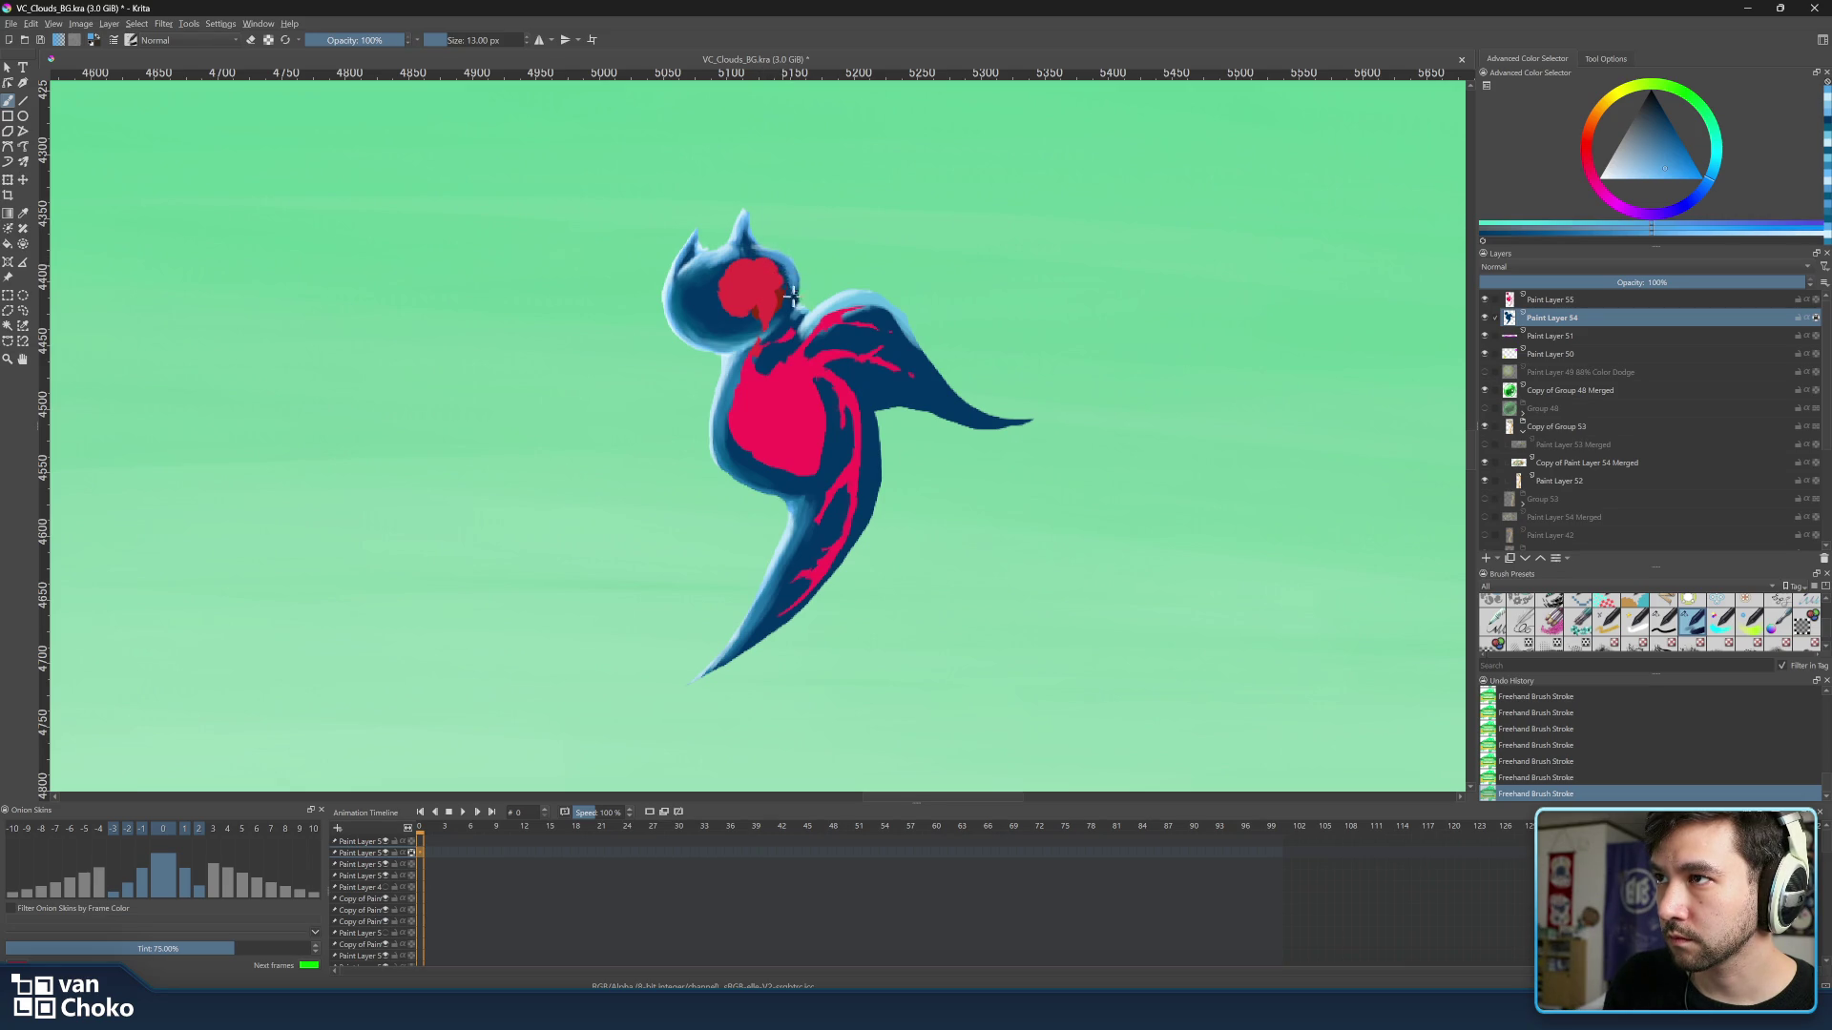
Sample light cyan and paler blues from the back to lay rim highlights along the body.
{"action": "left_click", "coordinate": [889, 319], "text": "ctrl"}
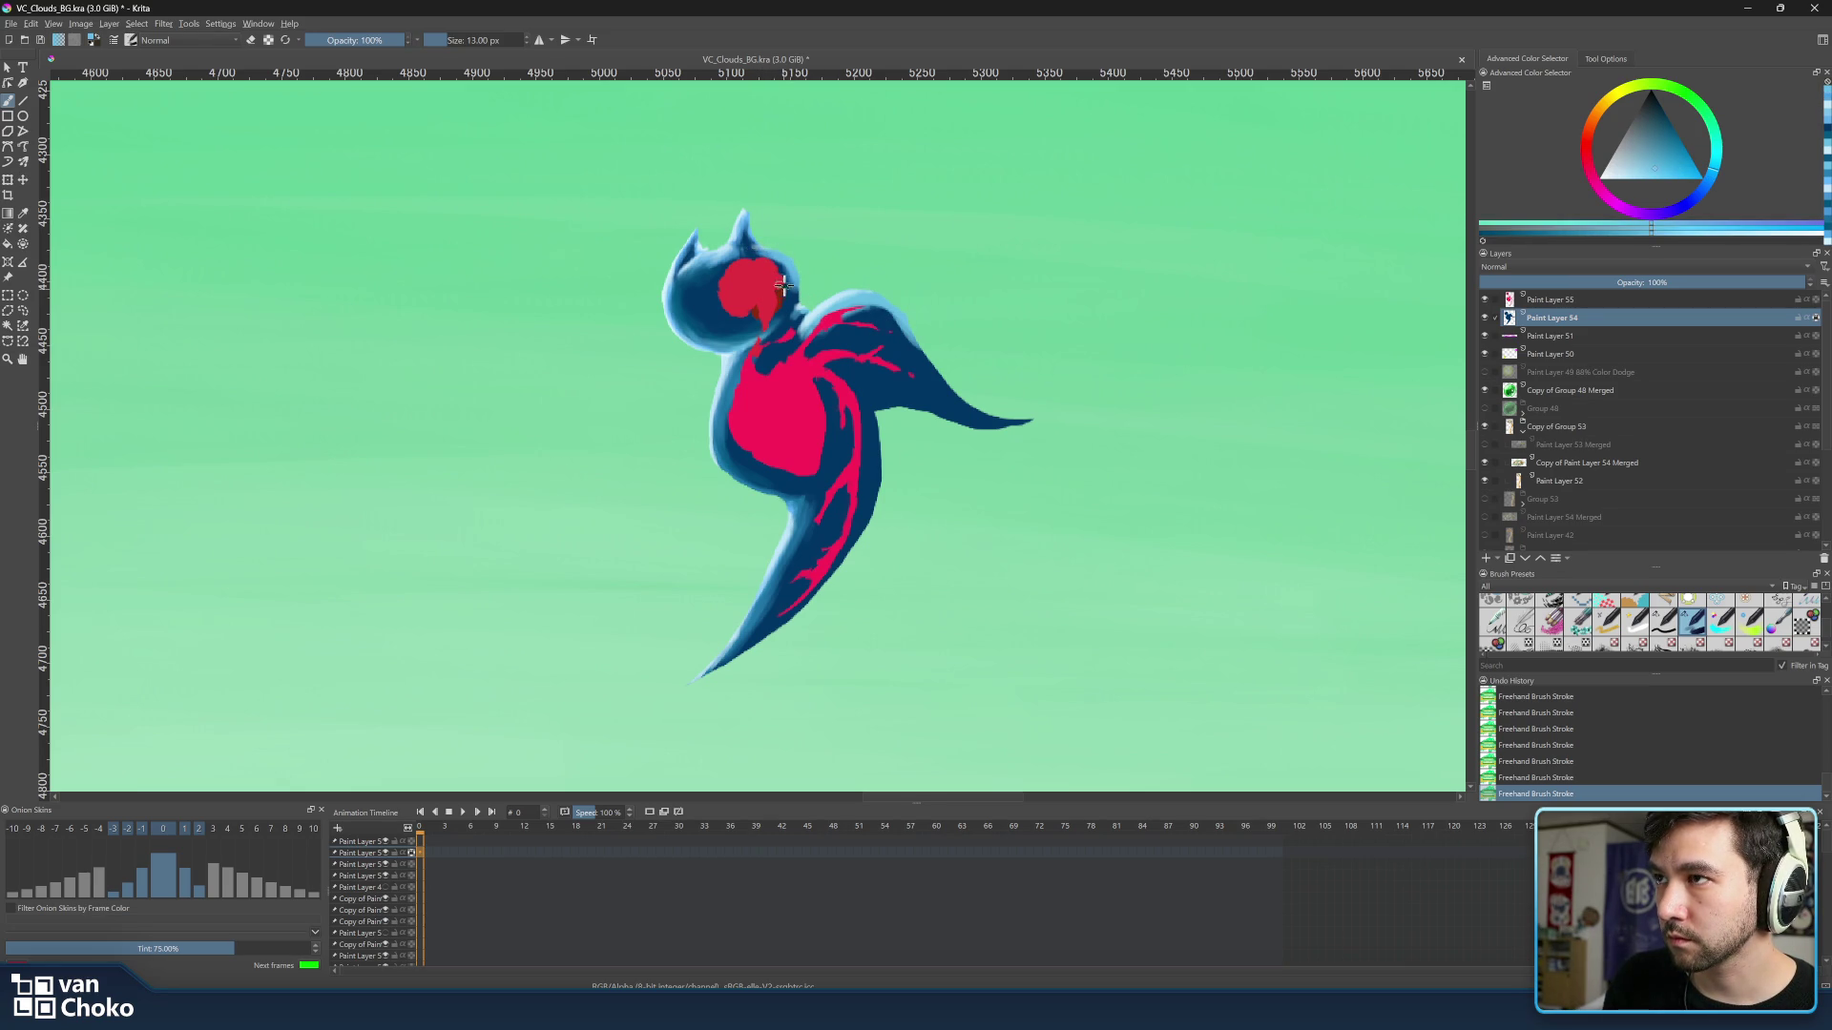
{"action": "left_click", "coordinate": [817, 327], "text": "ctrl"}
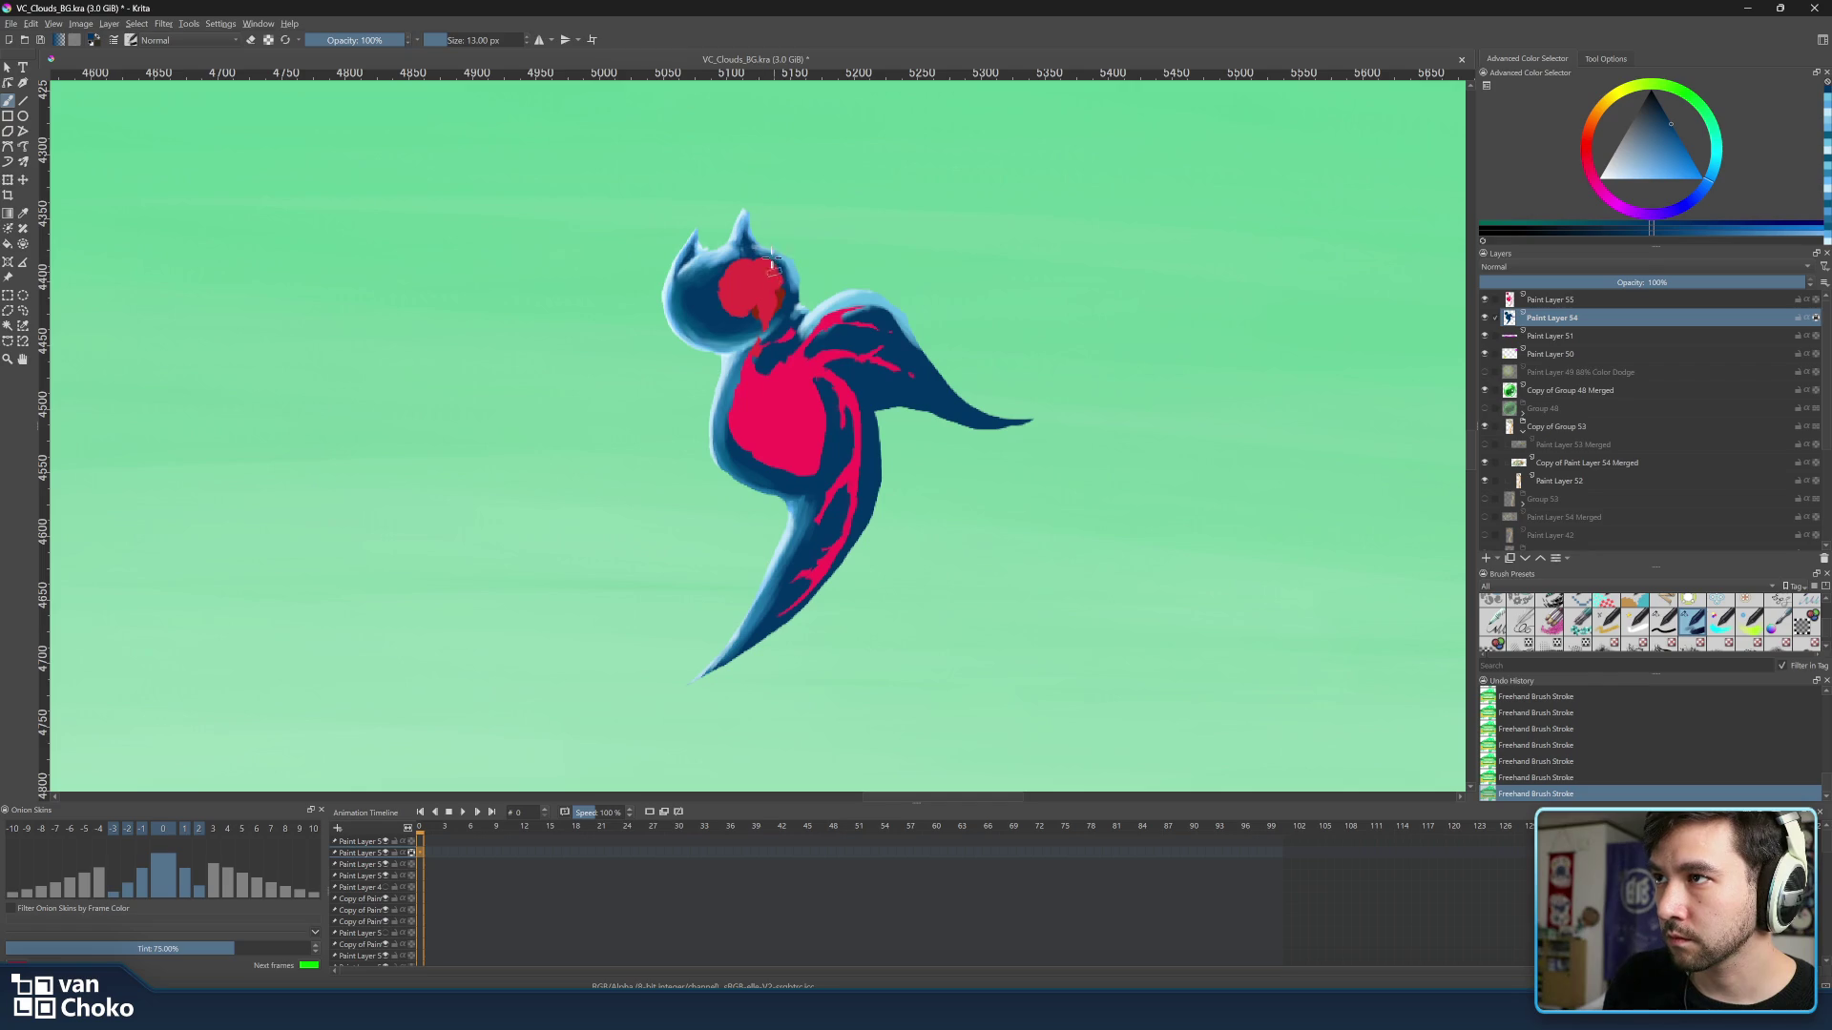
{"action": "left_click", "coordinate": [827, 315], "text": "ctrl"}
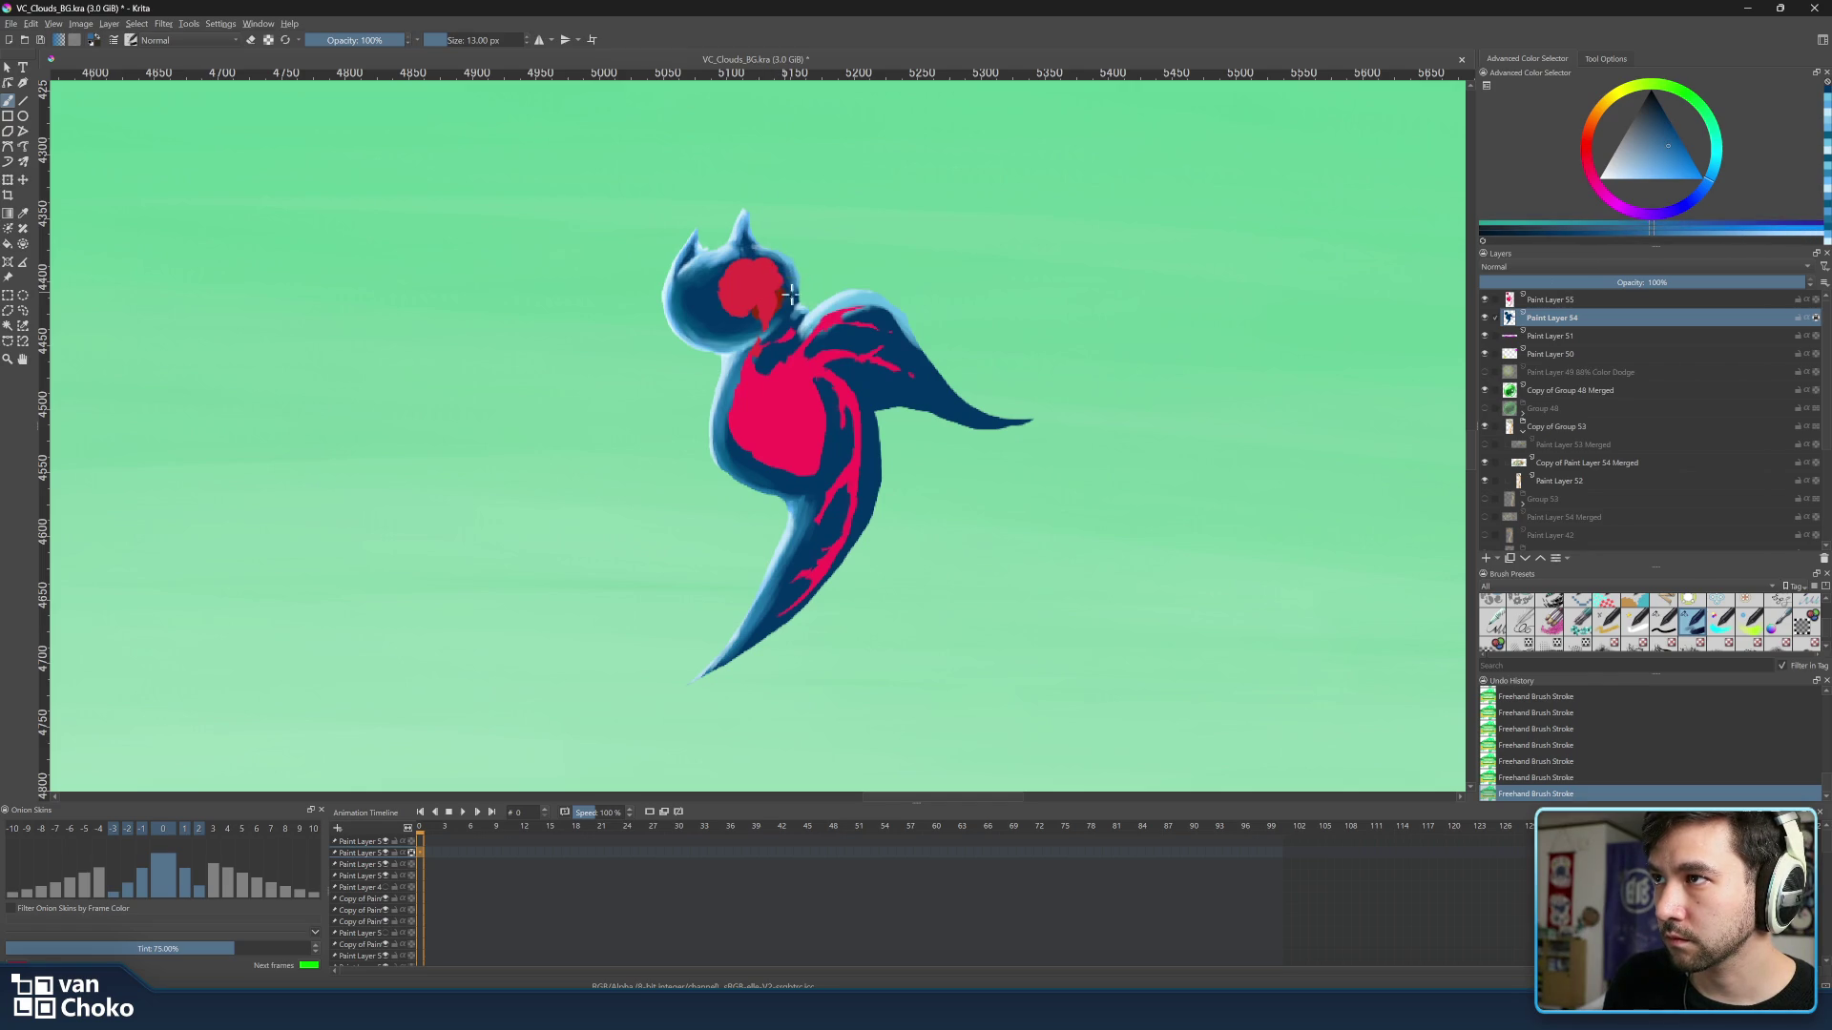
{"action": "left_click", "coordinate": [830, 289], "text": "ctrl"}
{"action": "left_click", "coordinate": [781, 271], "text": "ctrl"}
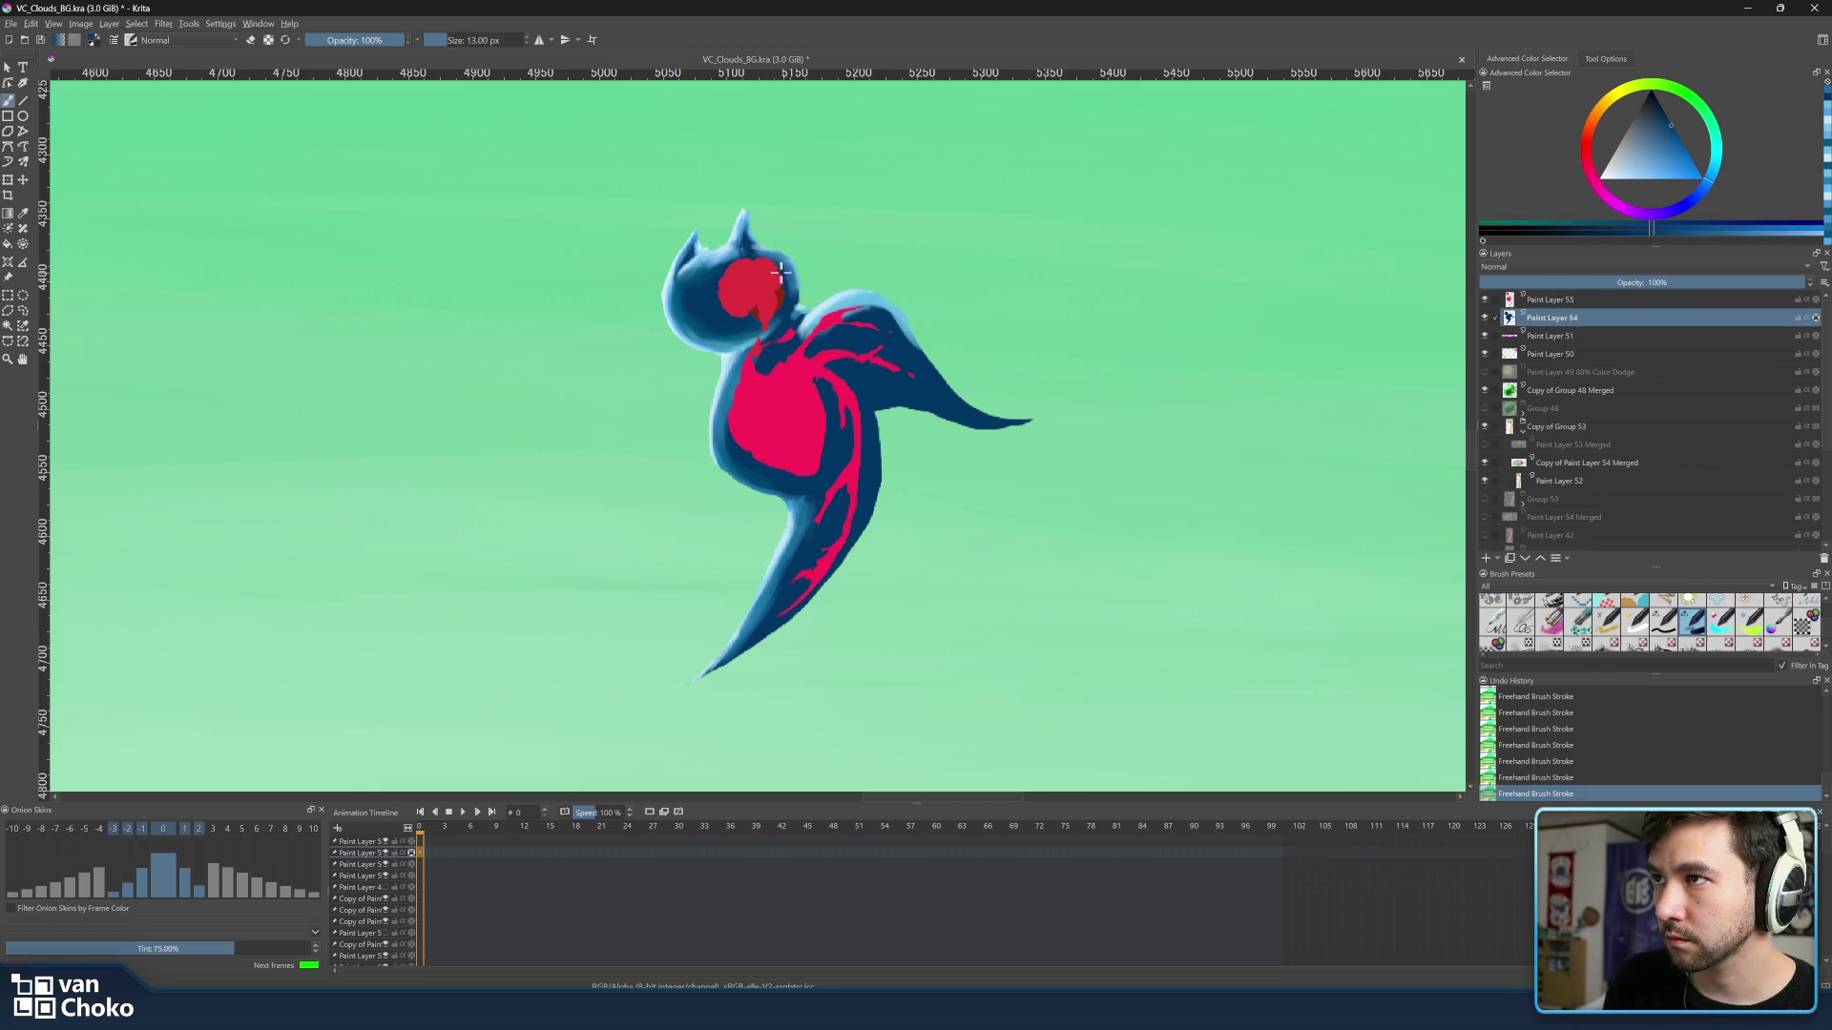
{"action": "left_click", "coordinate": [854, 294], "text": "ctrl"}
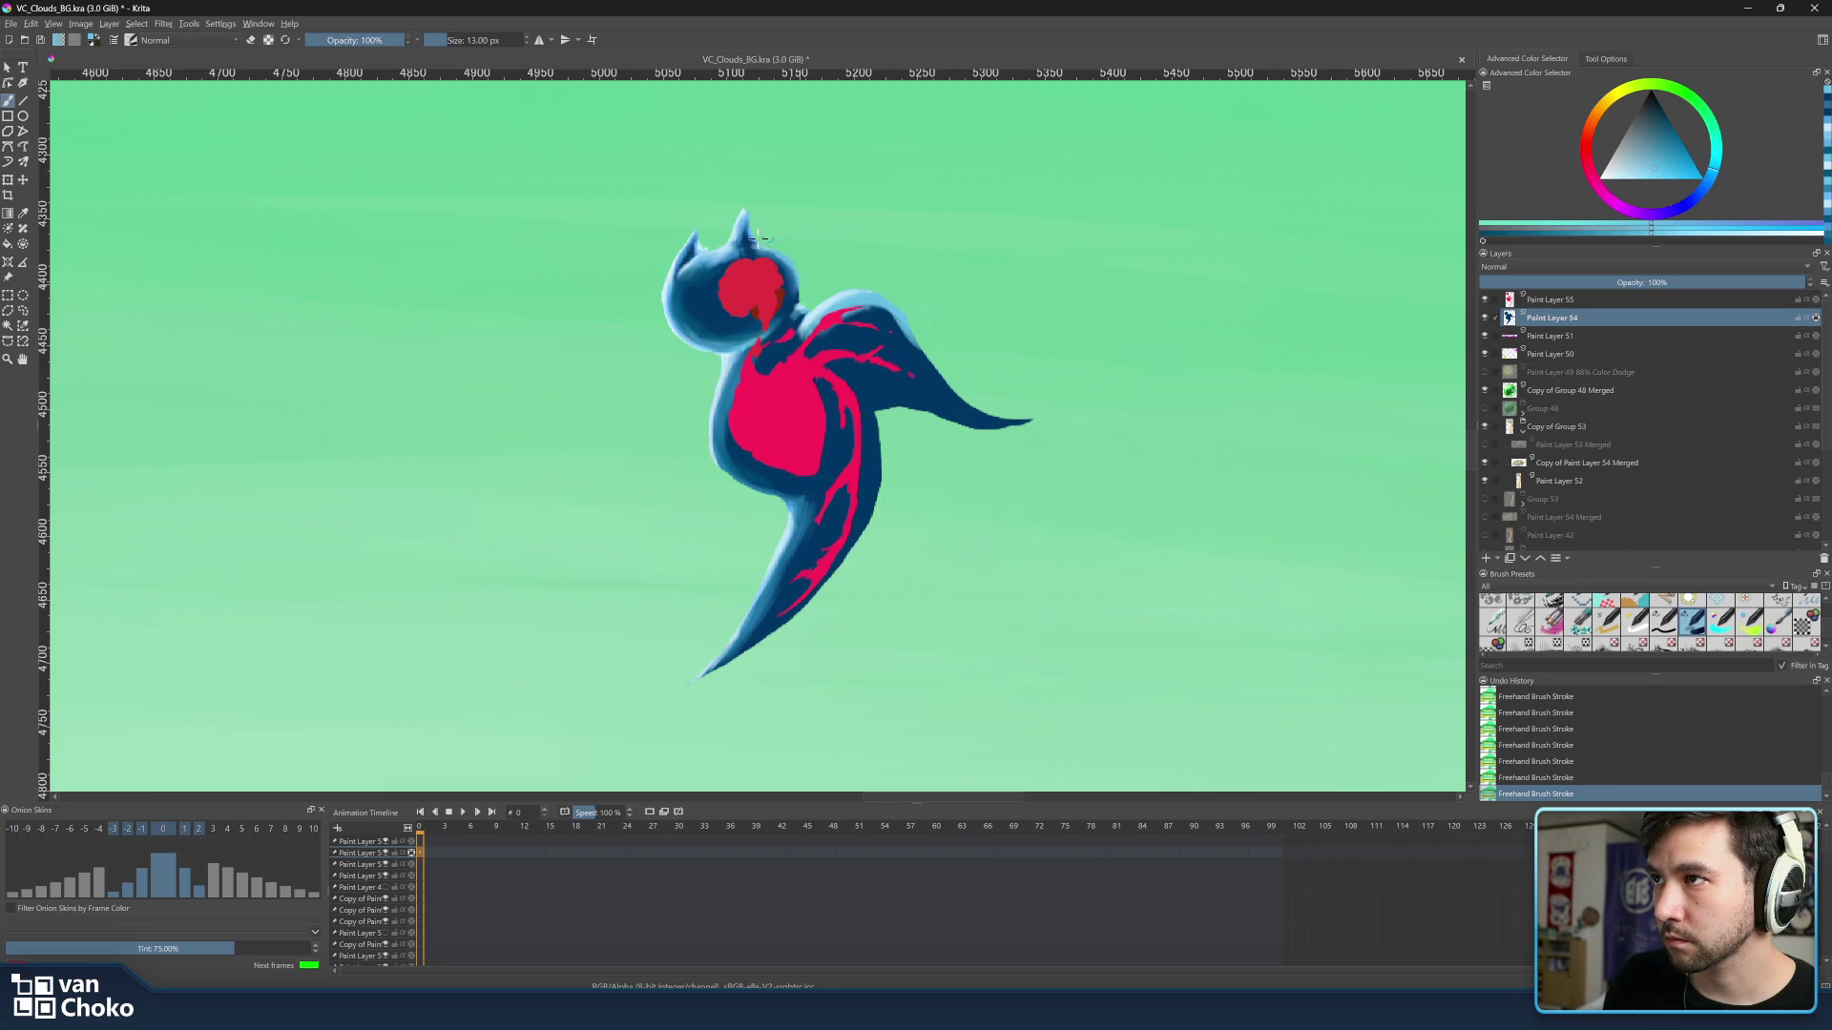
{"action": "left_click", "coordinate": [759, 238], "text": "ctrl"}
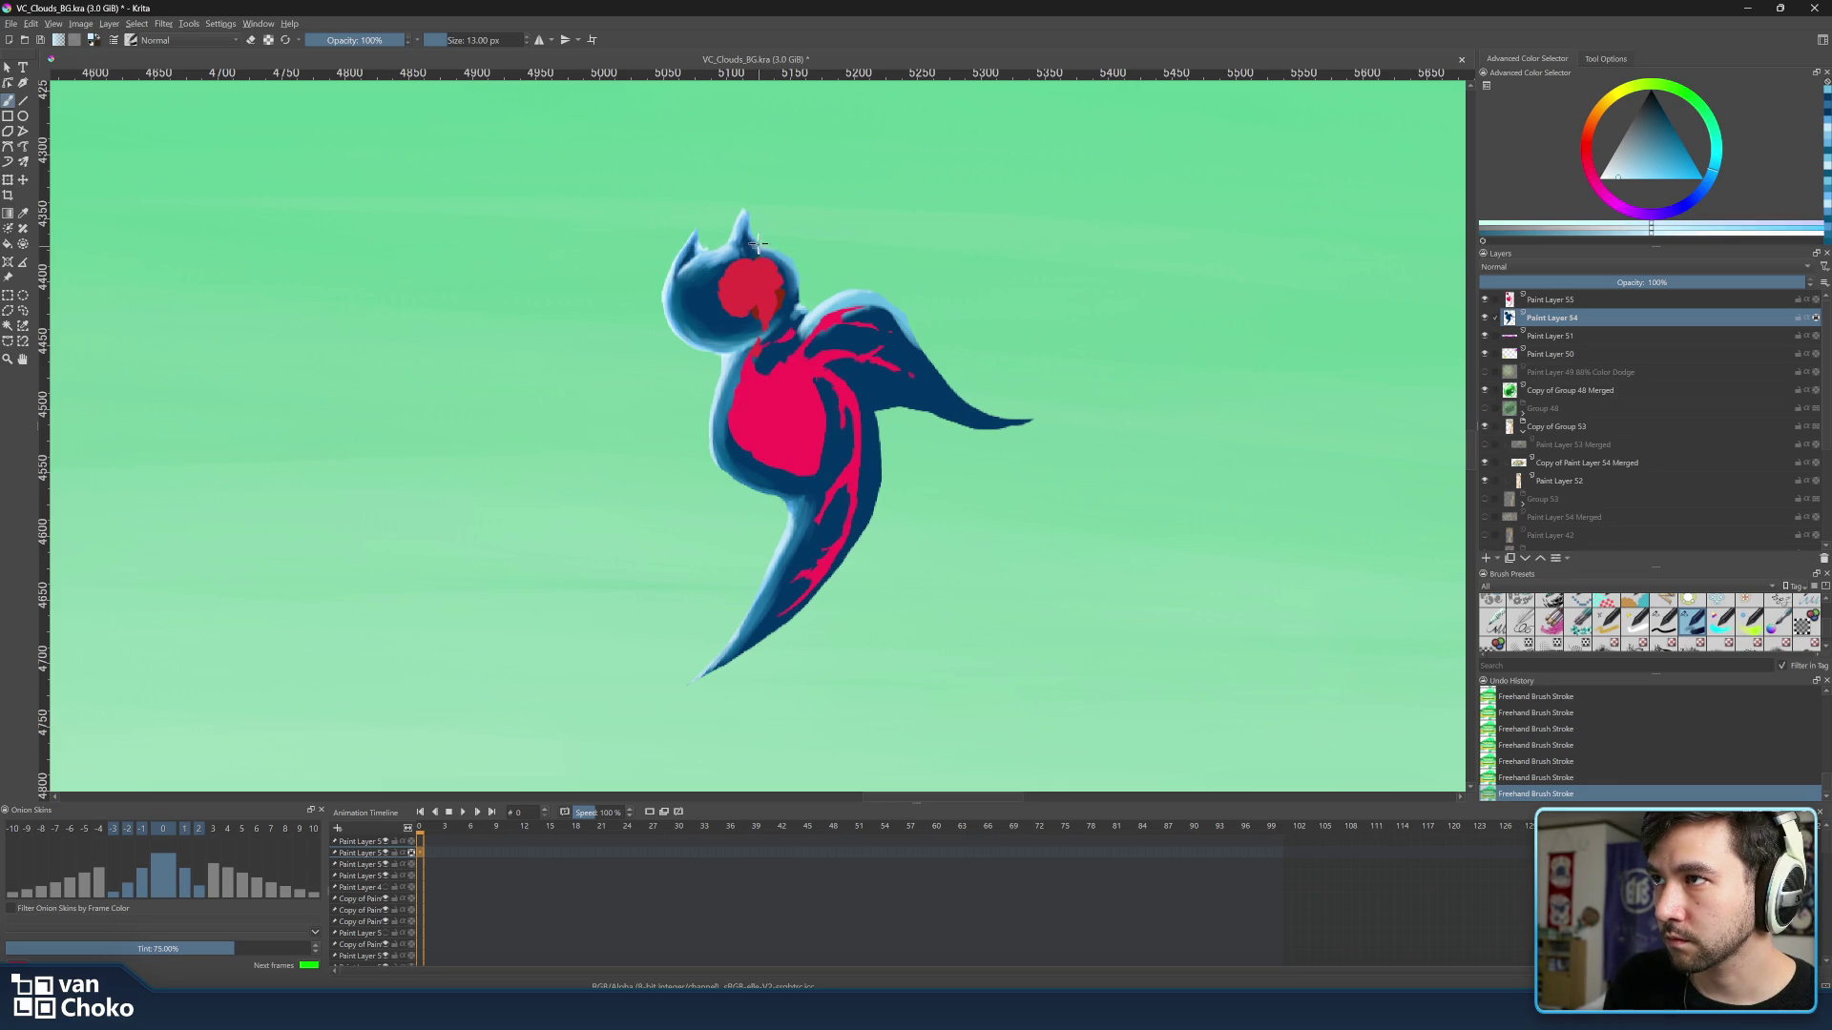
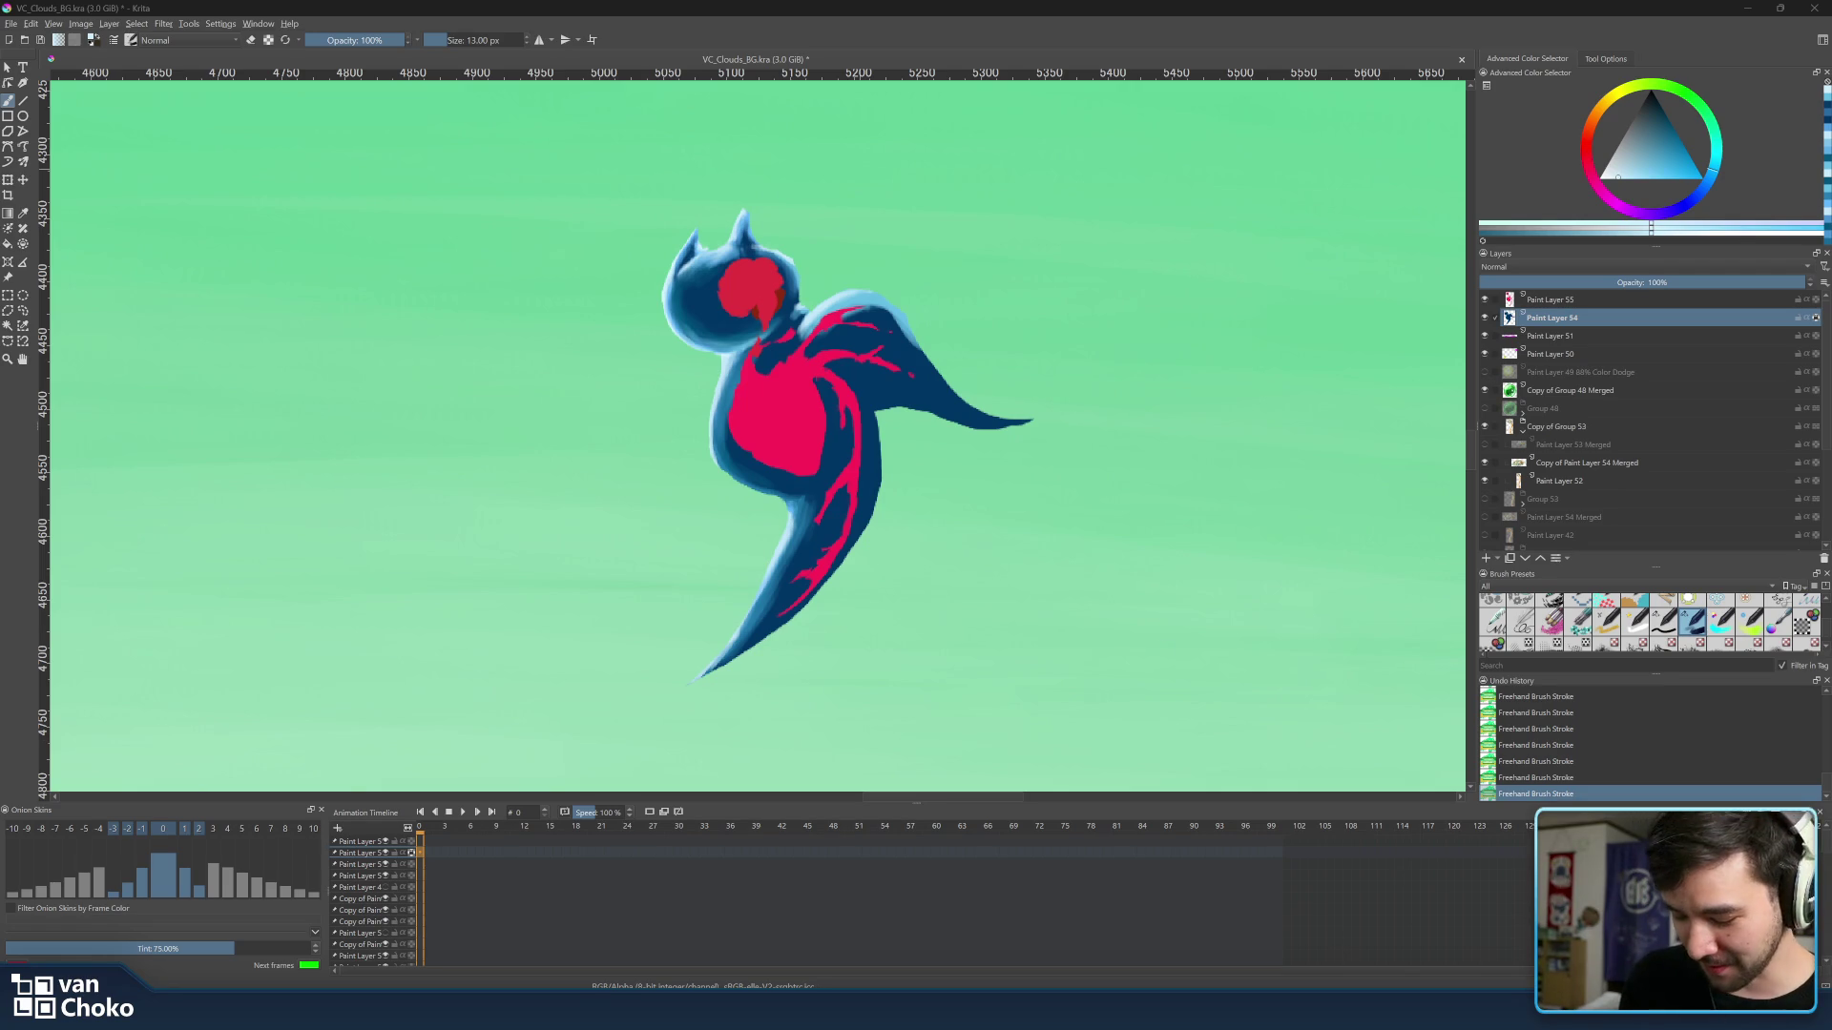
Sample light blue from the bird's head and ready a 24 px brush for shading.
{"action": "mouse_move", "coordinate": [732, 375]}
{"action": "left_mouse_down", "text": "ctrl"}
{"action": "mouse_move", "coordinate": [712, 236]}
{"action": "mouse_move", "coordinate": [680, 268]}
{"action": "left_mouse_up", "text": "ctrl"}
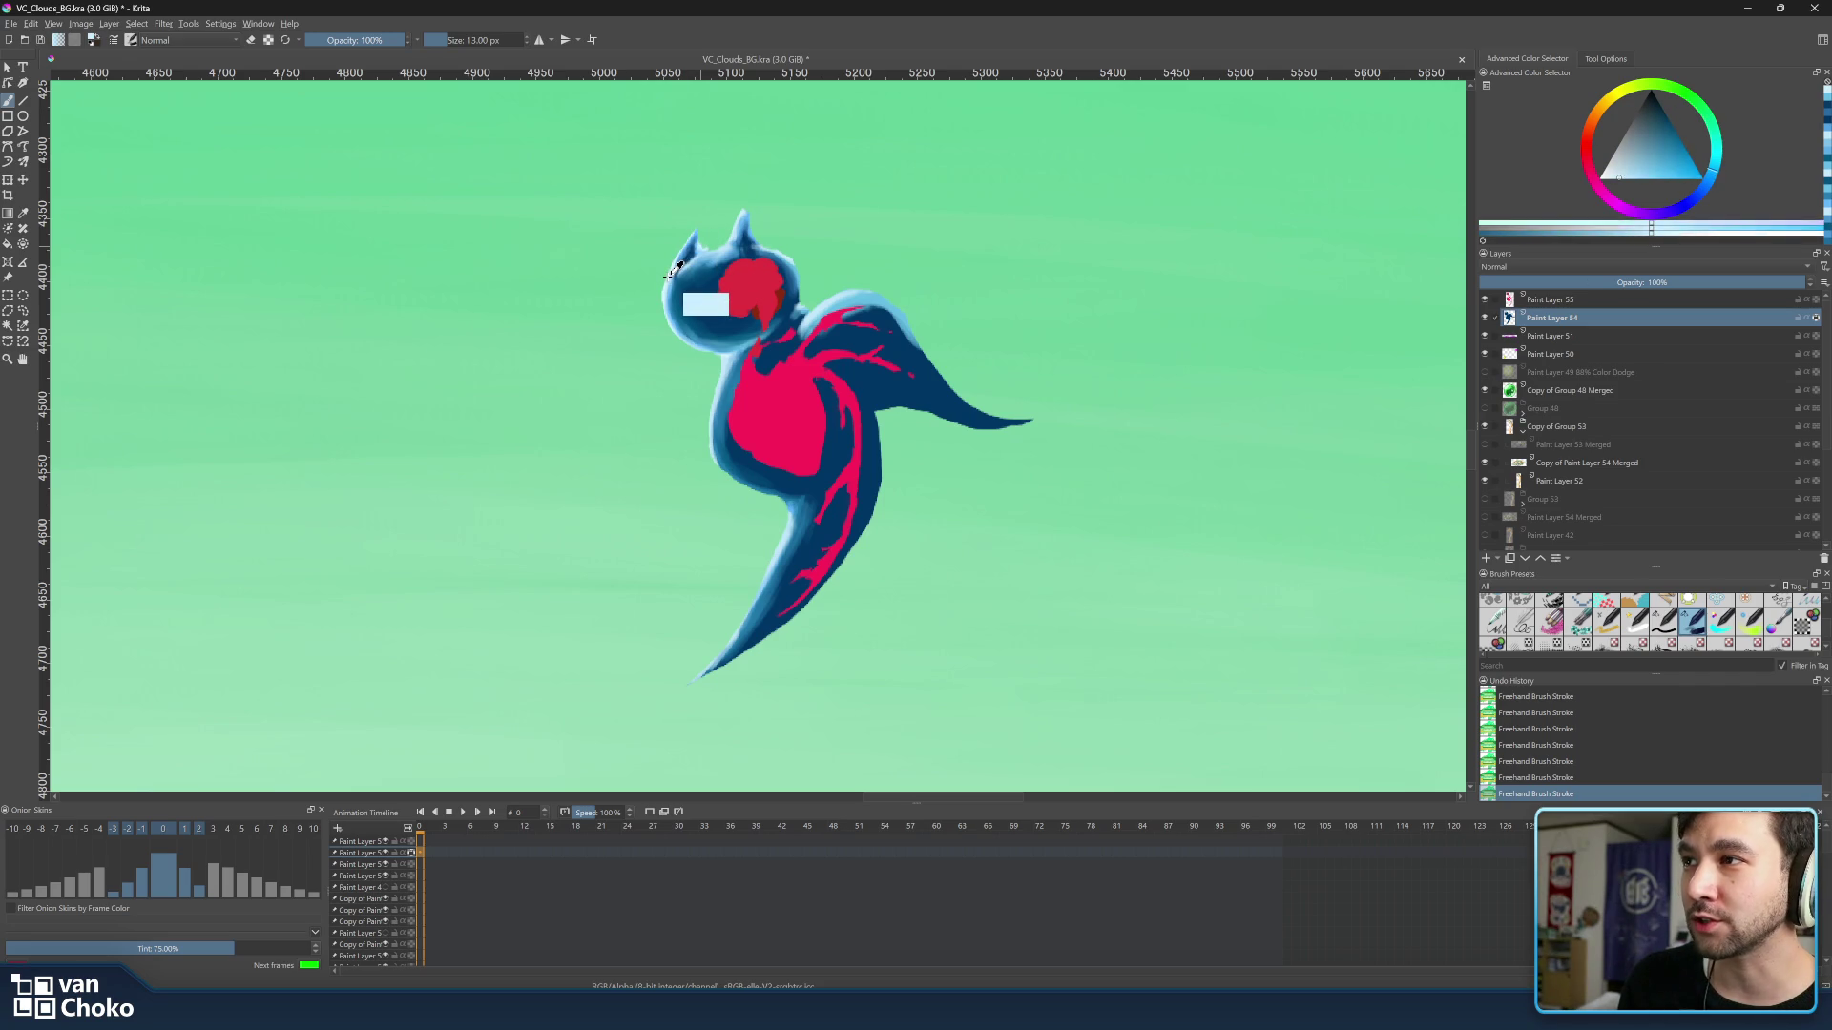
{"action": "left_click_drag", "start_coordinate": [821, 312], "coordinate": [801, 325], "text": "shift"}
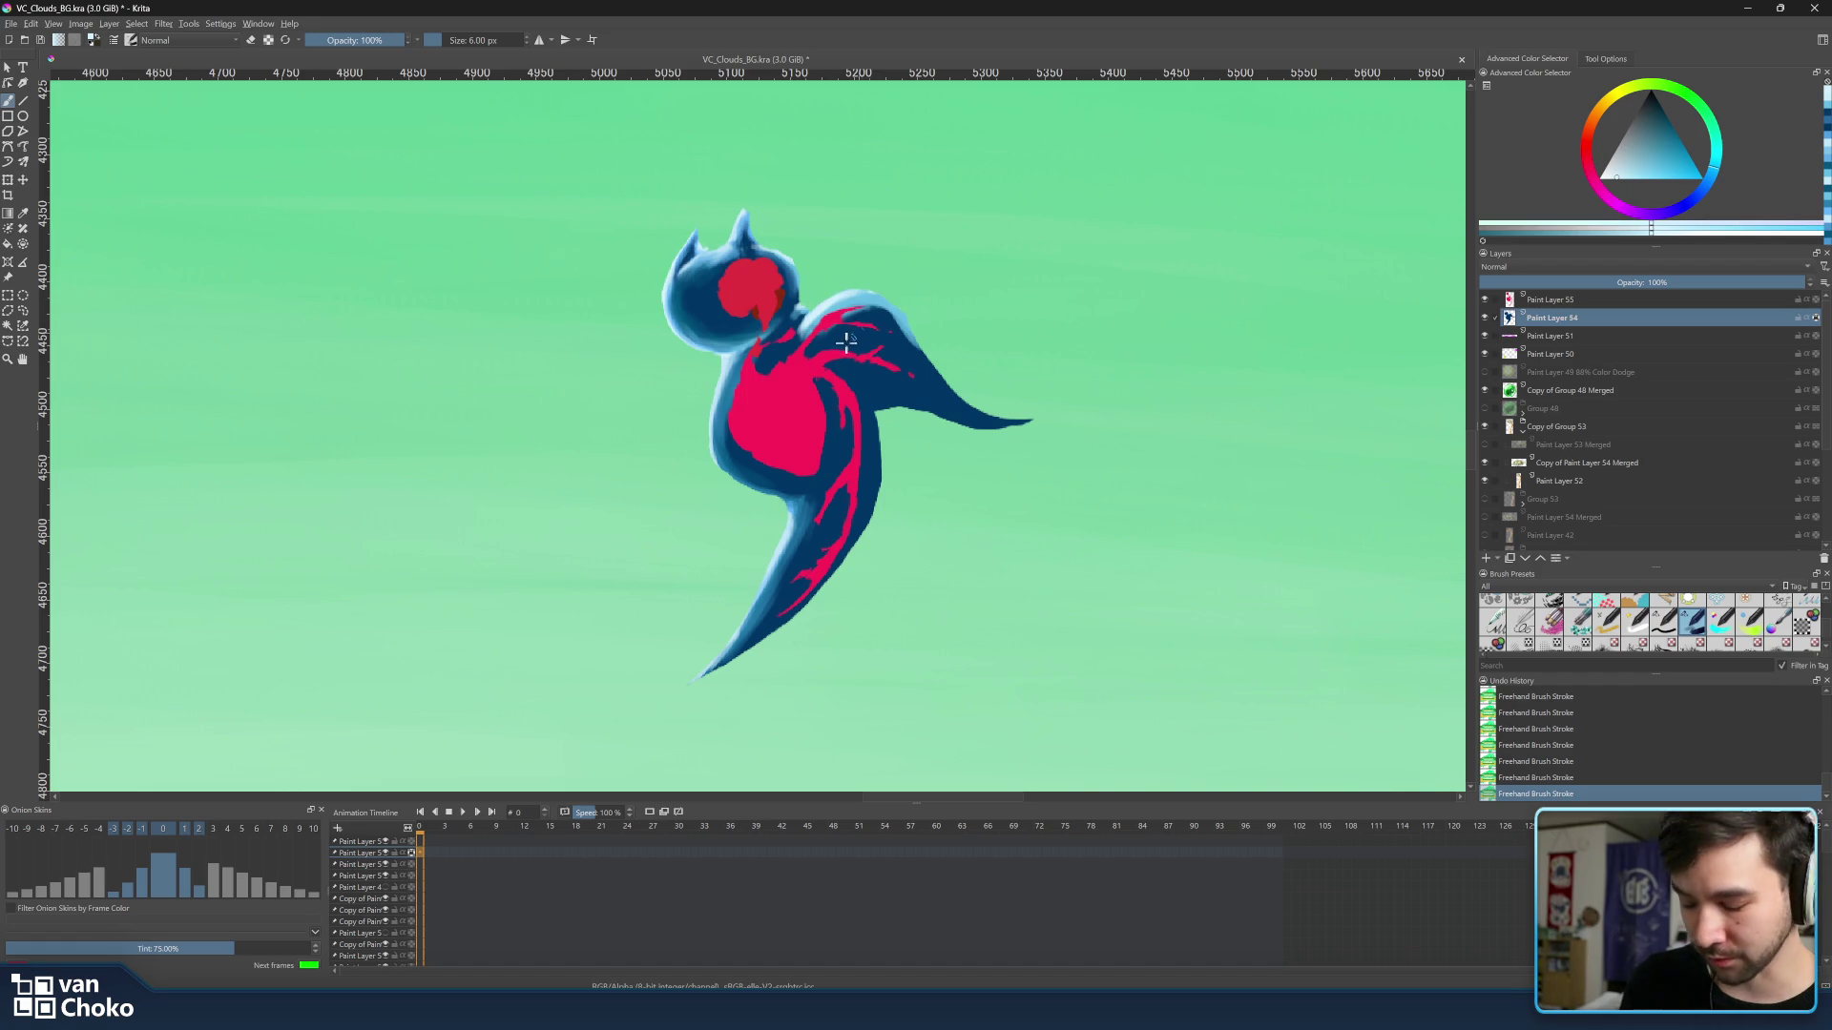
{"action": "left_click", "coordinate": [895, 332], "text": "ctrl"}
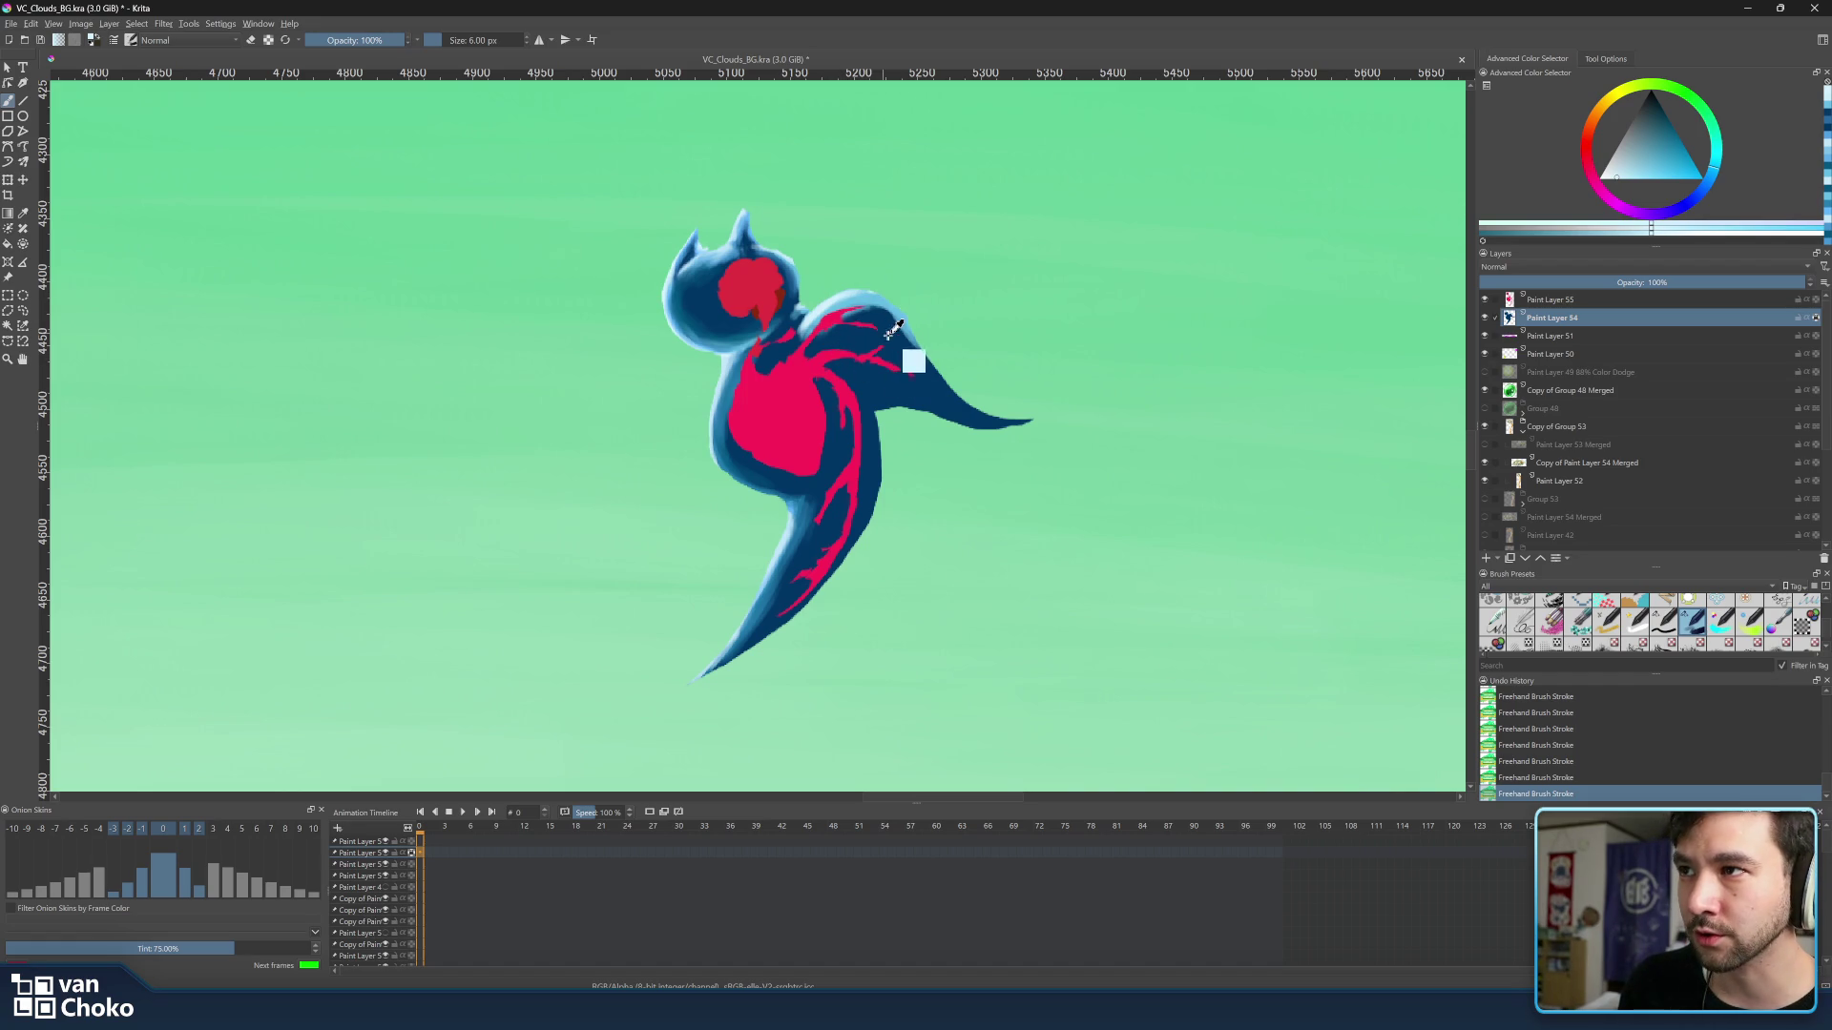
{"action": "left_click", "coordinate": [798, 315], "text": "ctrl"}
{"action": "key", "text": "bracketright"}
{"action": "key", "text": "bracketright"}
{"action": "key", "text": "bracketright"}
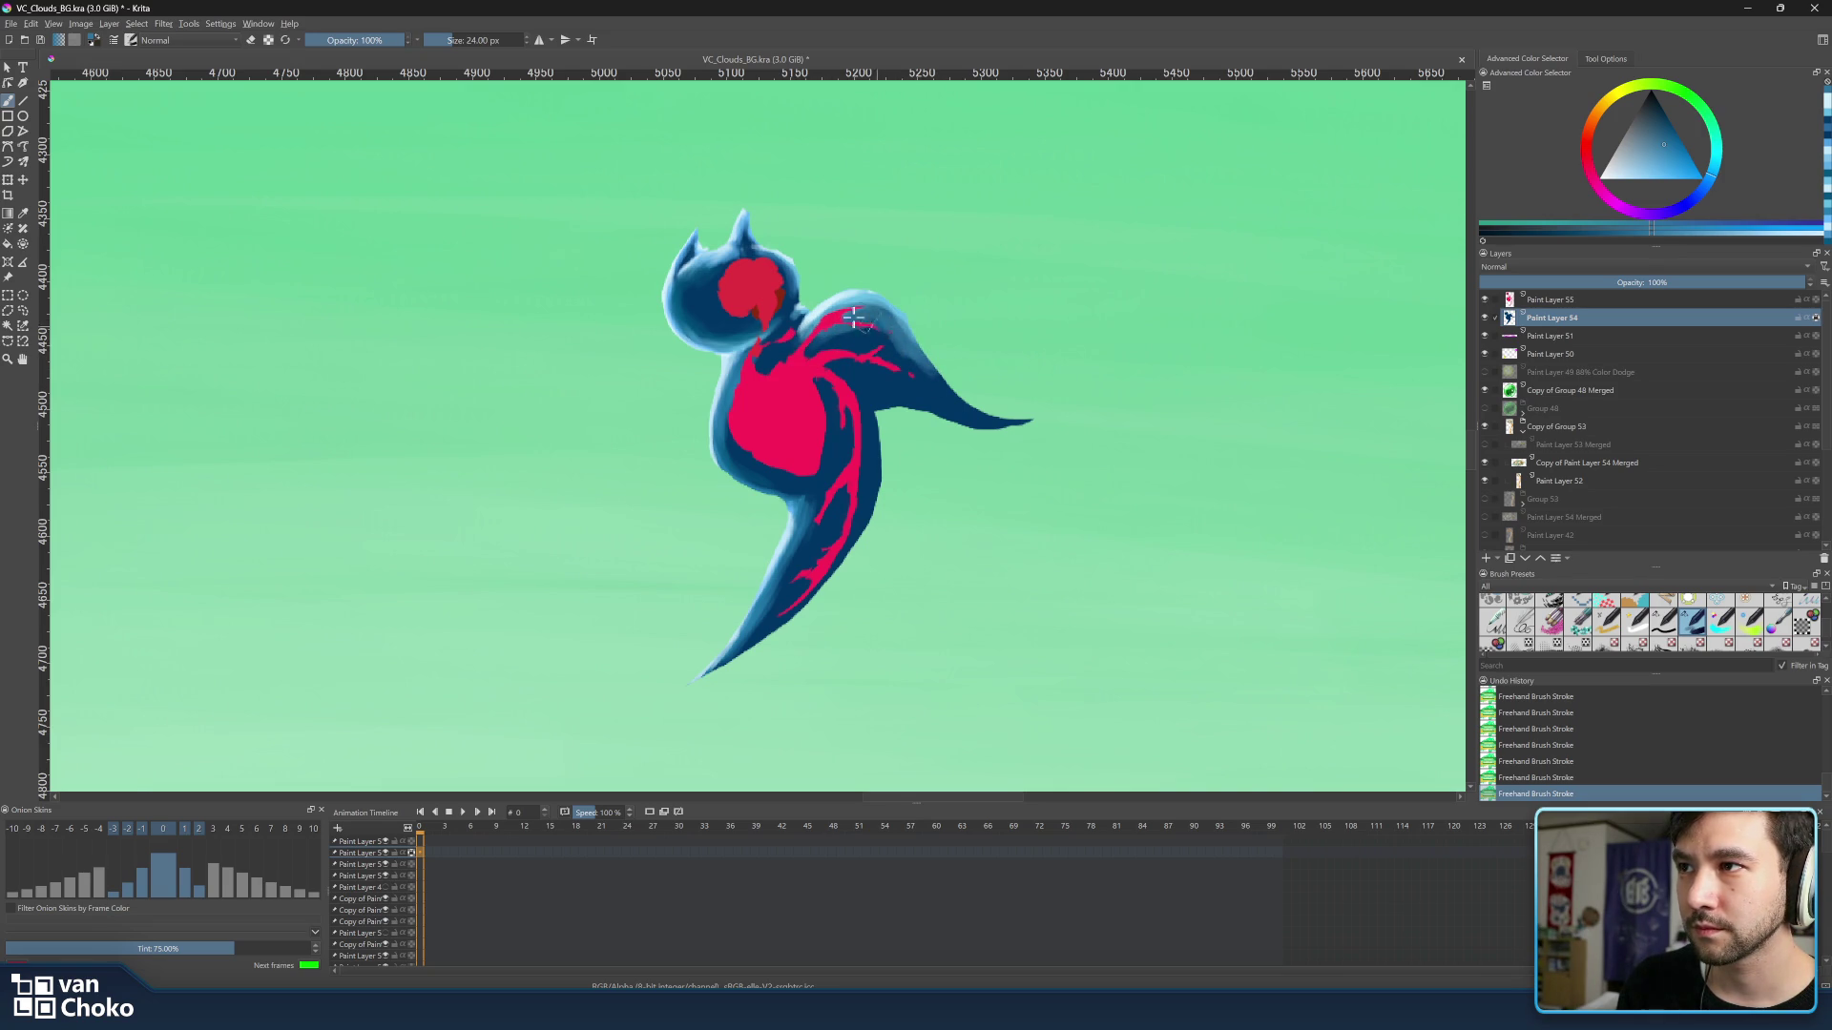
Paint darker blue shading along the wing toward its tip, sampling wing blues, ending at a 12 px brush.
{"action": "left_click", "coordinate": [849, 333], "text": "ctrl"}
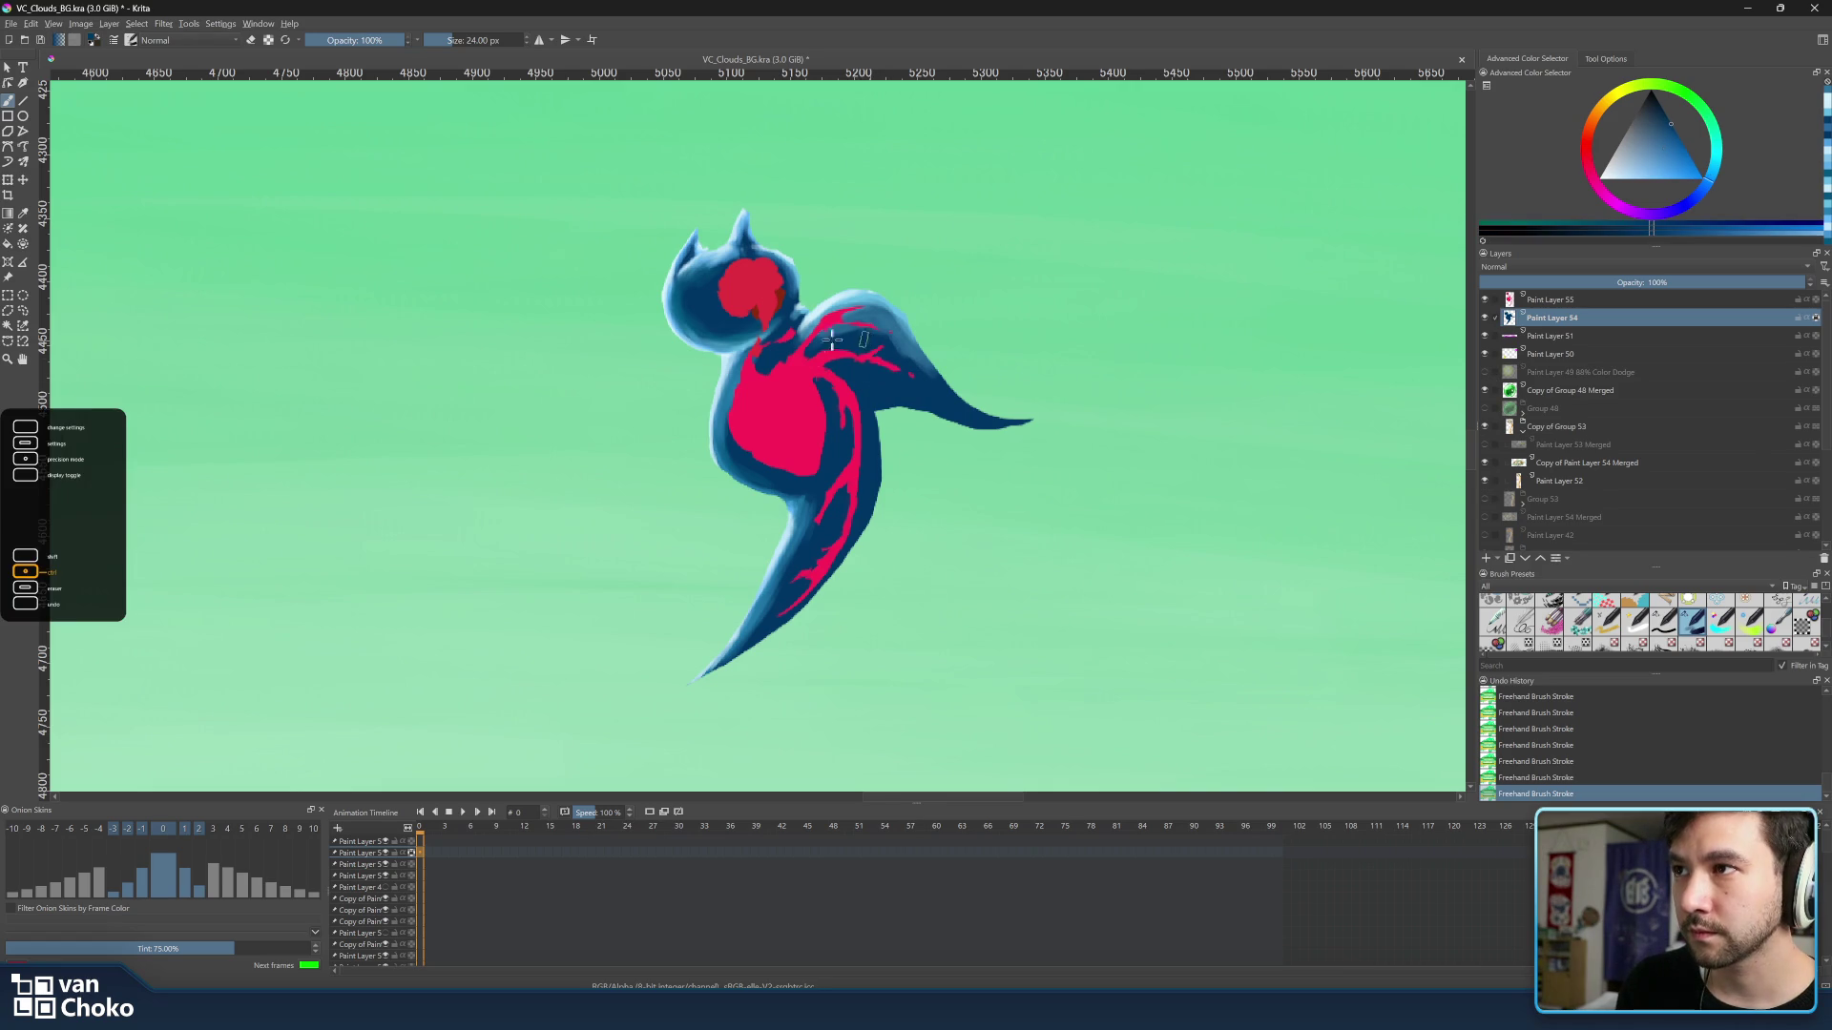
{"action": "left_click_drag", "start_coordinate": [806, 356], "coordinate": [939, 397]}
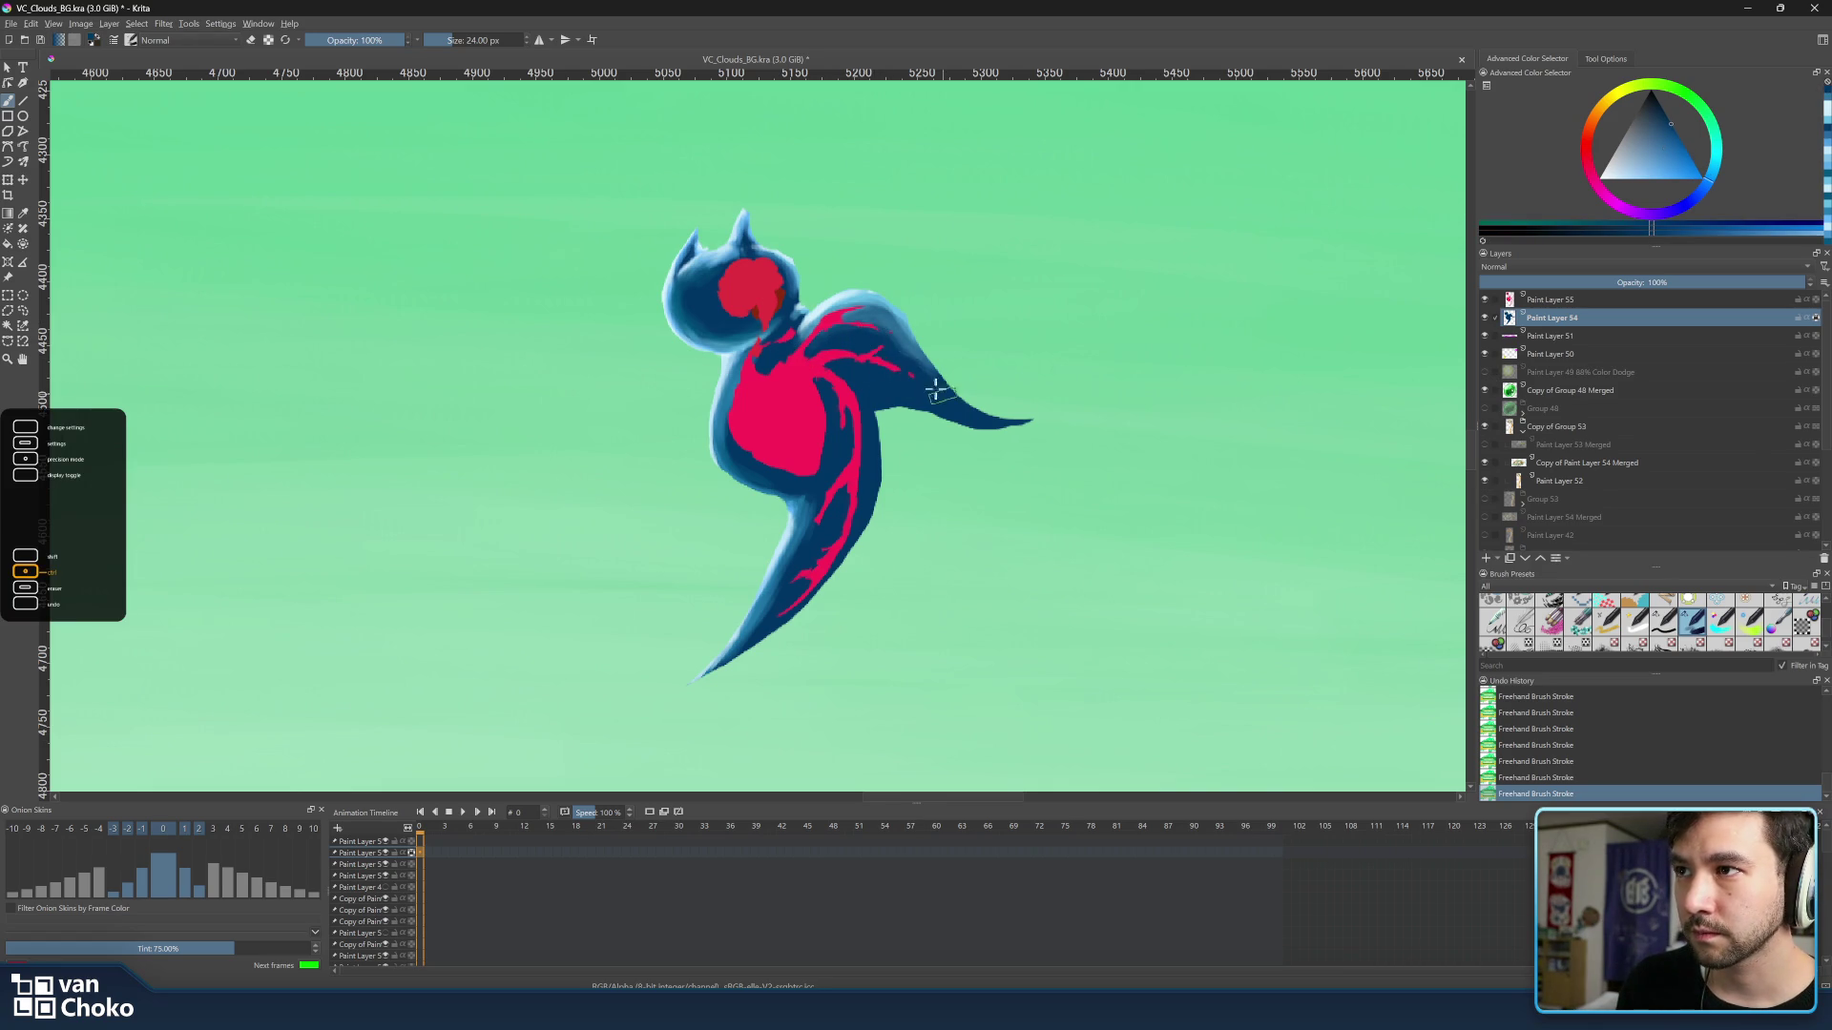
{"action": "left_click", "coordinate": [924, 359], "text": "ctrl"}
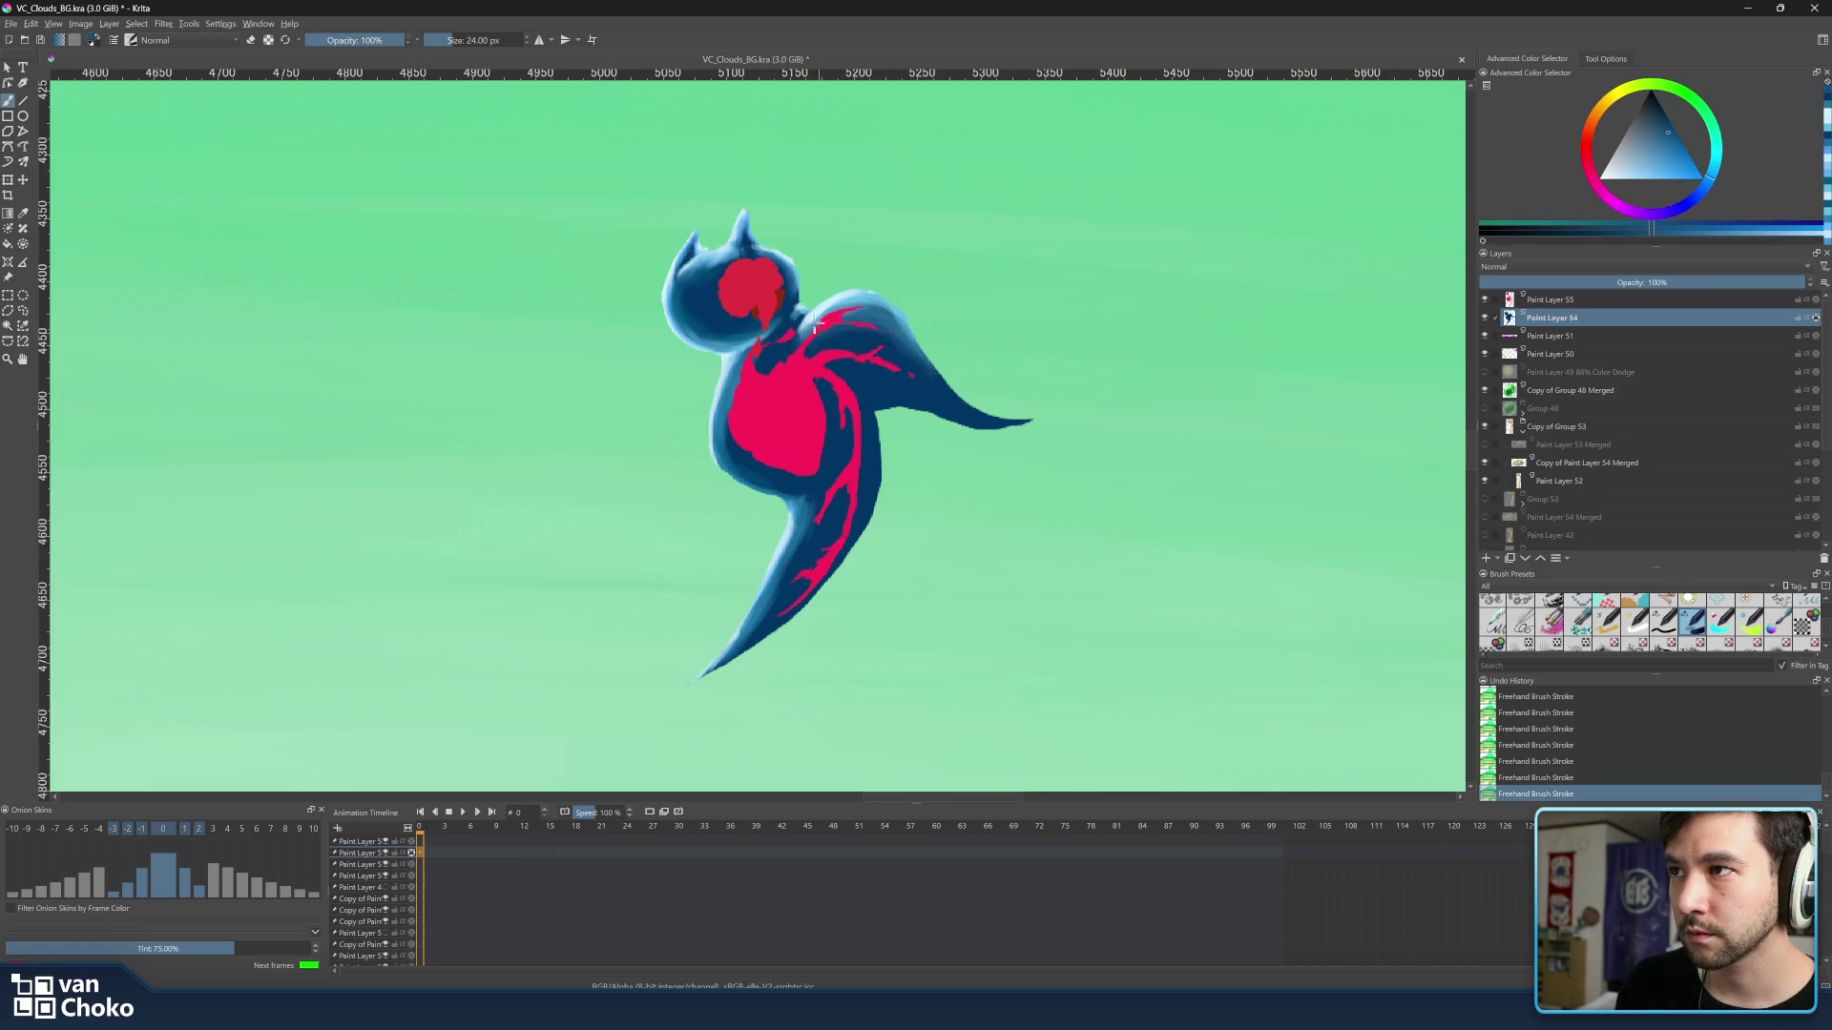
{"action": "left_click", "coordinate": [844, 355], "text": "ctrl"}
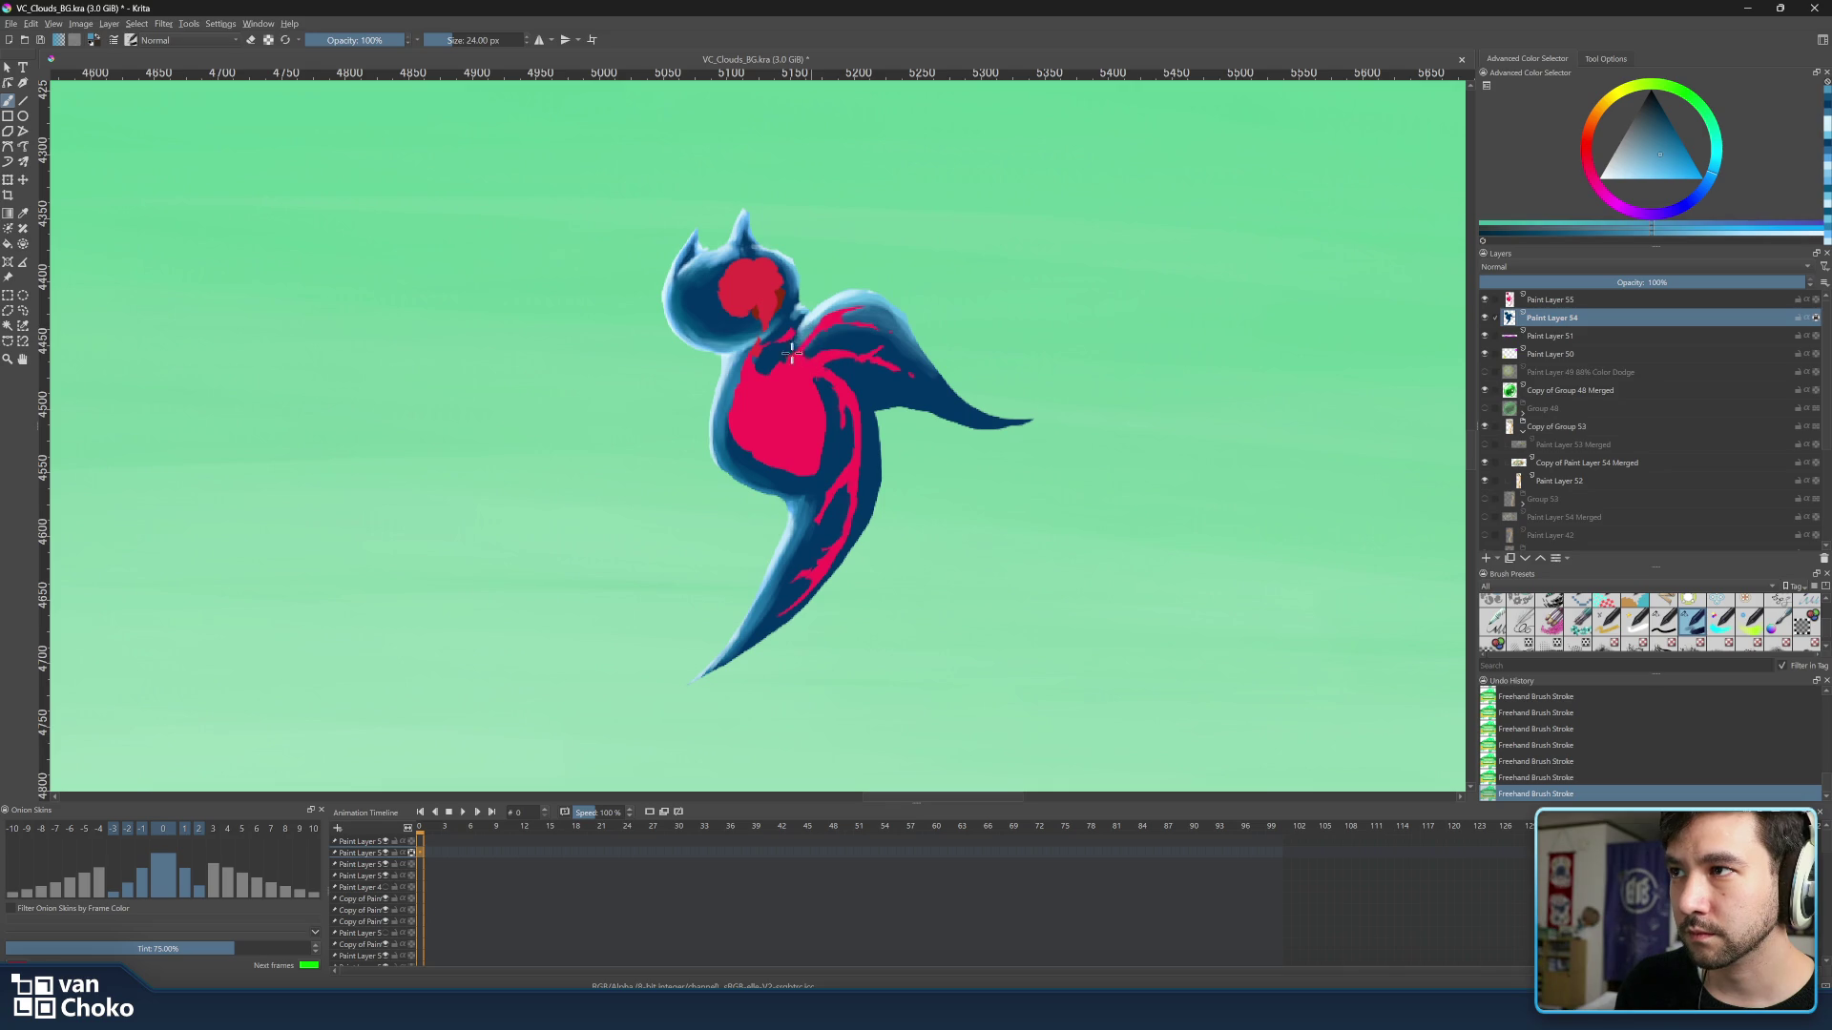
{"action": "left_click", "coordinate": [871, 373], "text": "ctrl"}
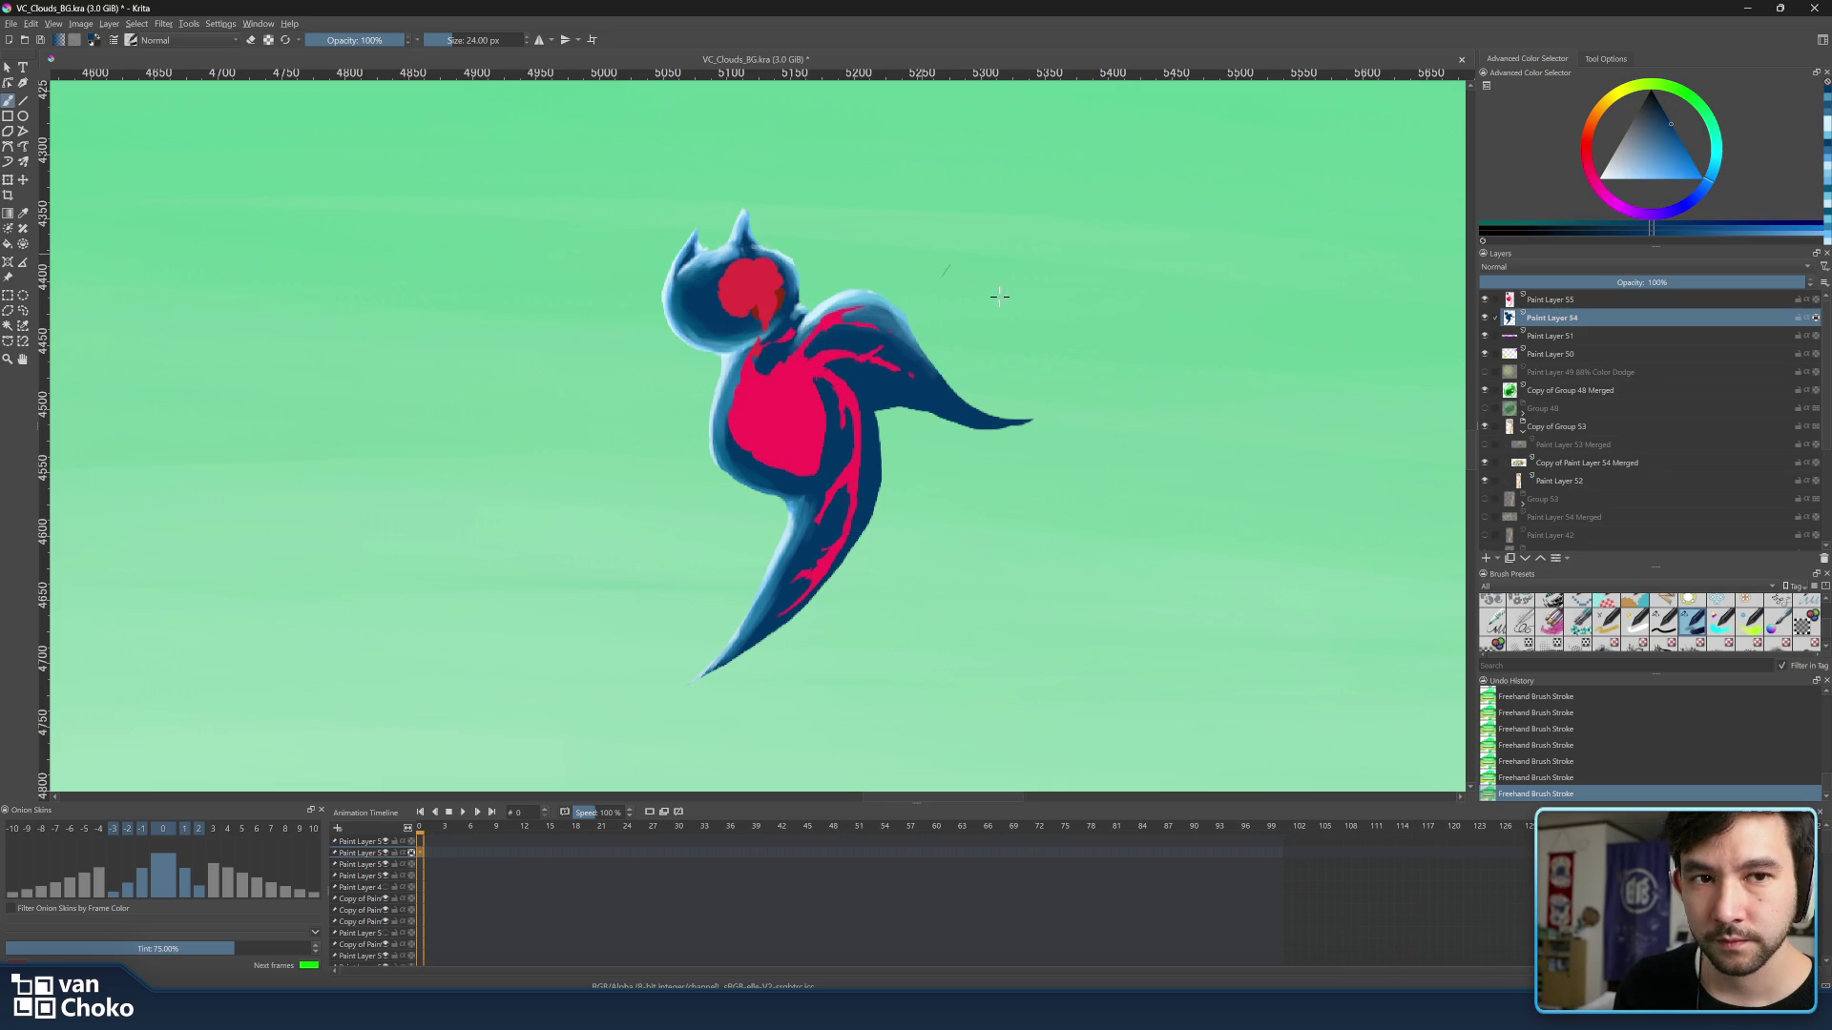
{"action": "left_click", "coordinate": [859, 324], "text": "ctrl"}
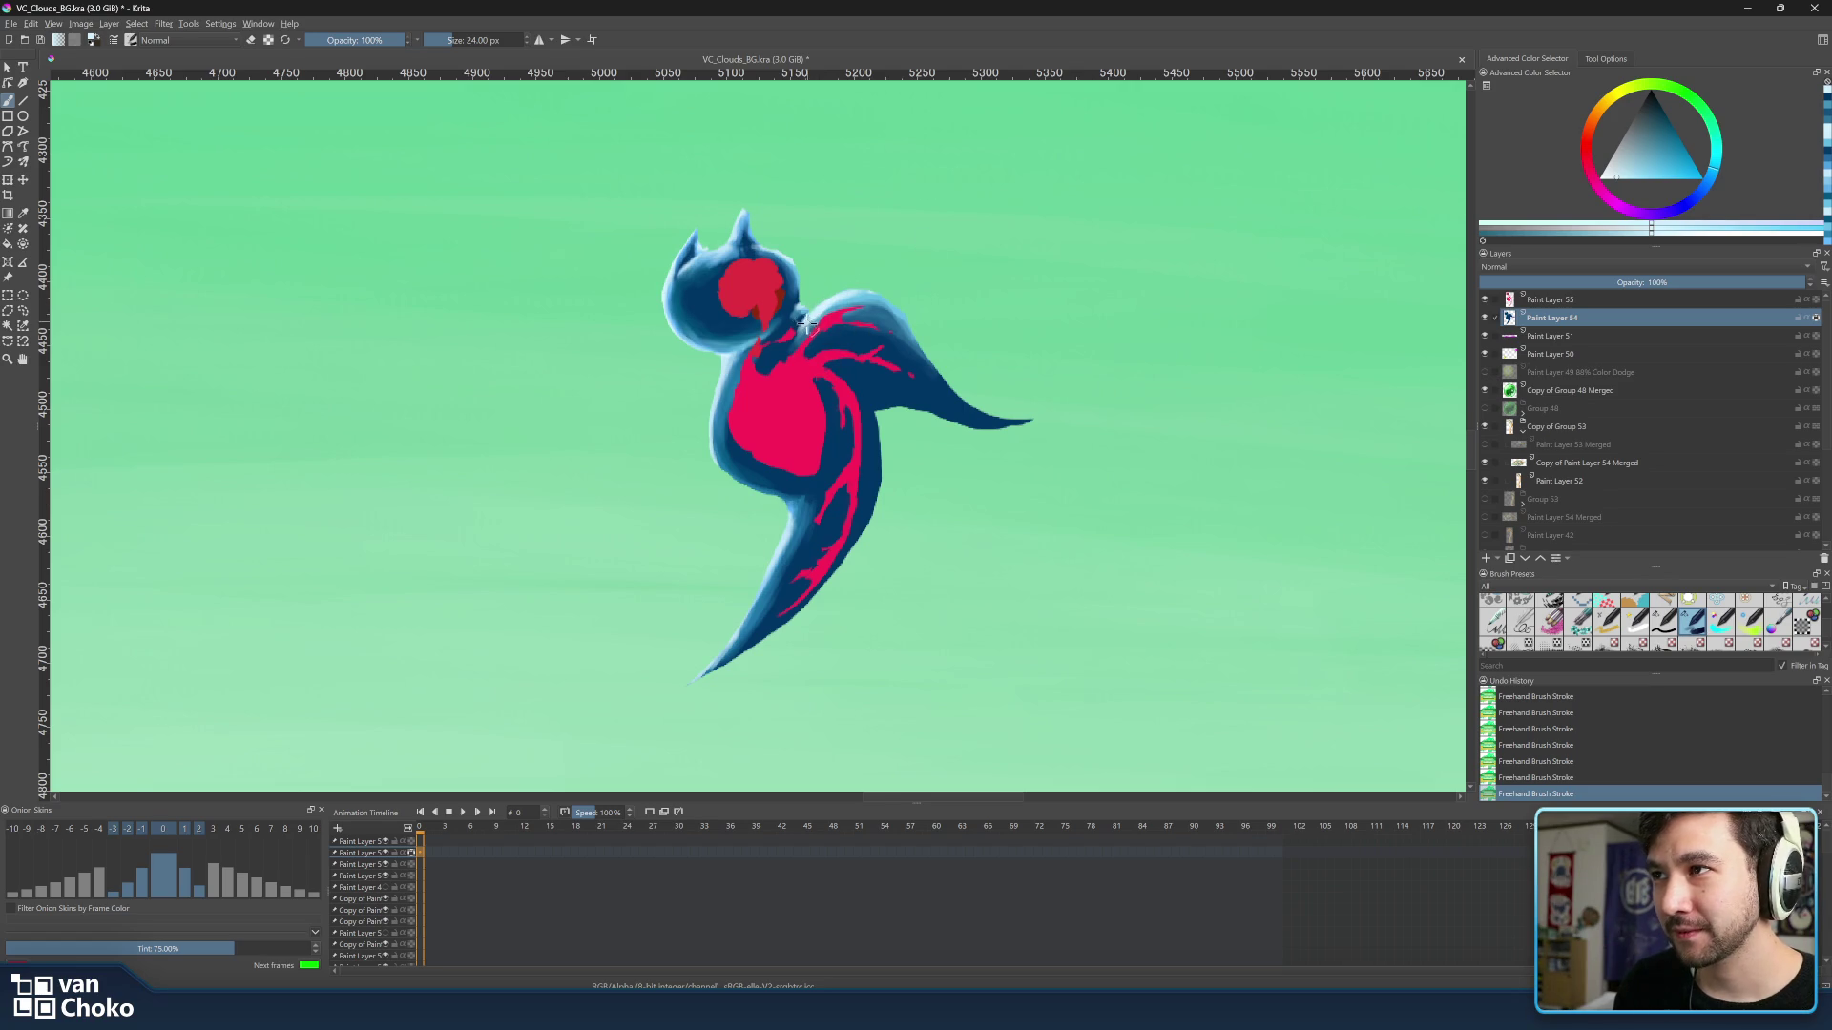
{"action": "key", "text": "bracketleft"}
{"action": "key", "text": "bracketleft"}
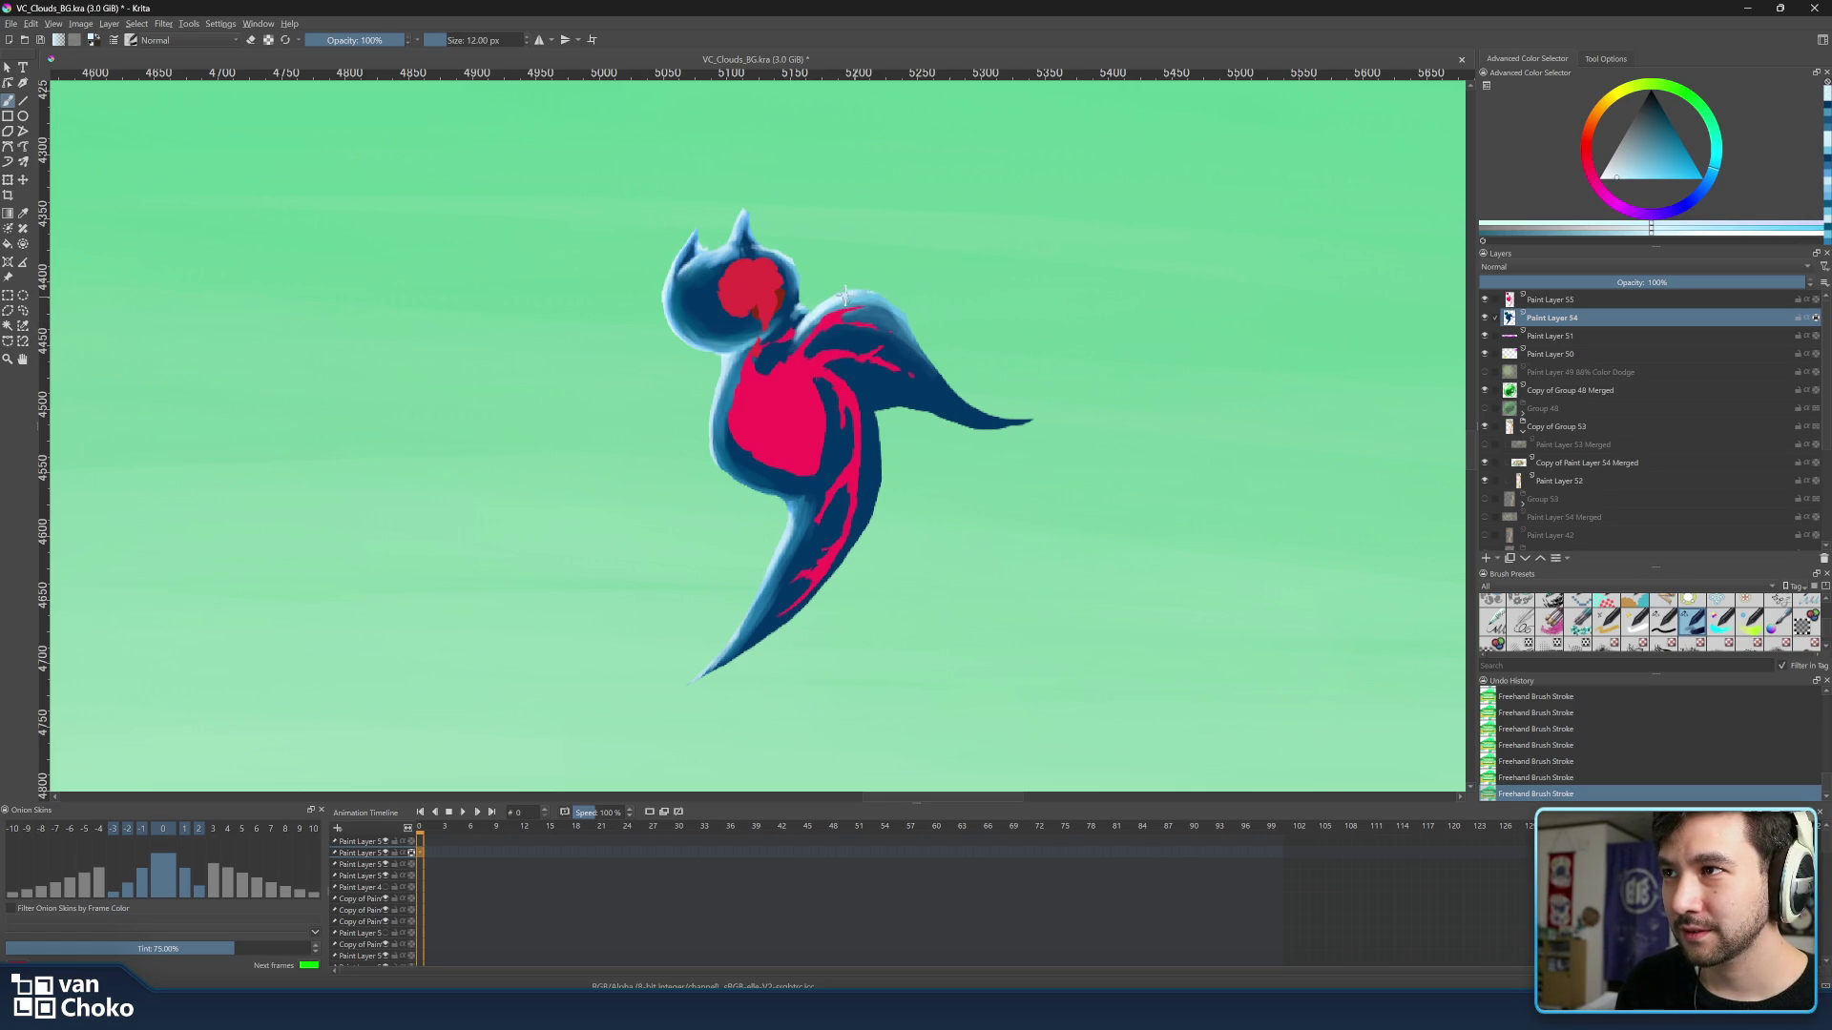
{"action": "key", "text": "bracketleft"}
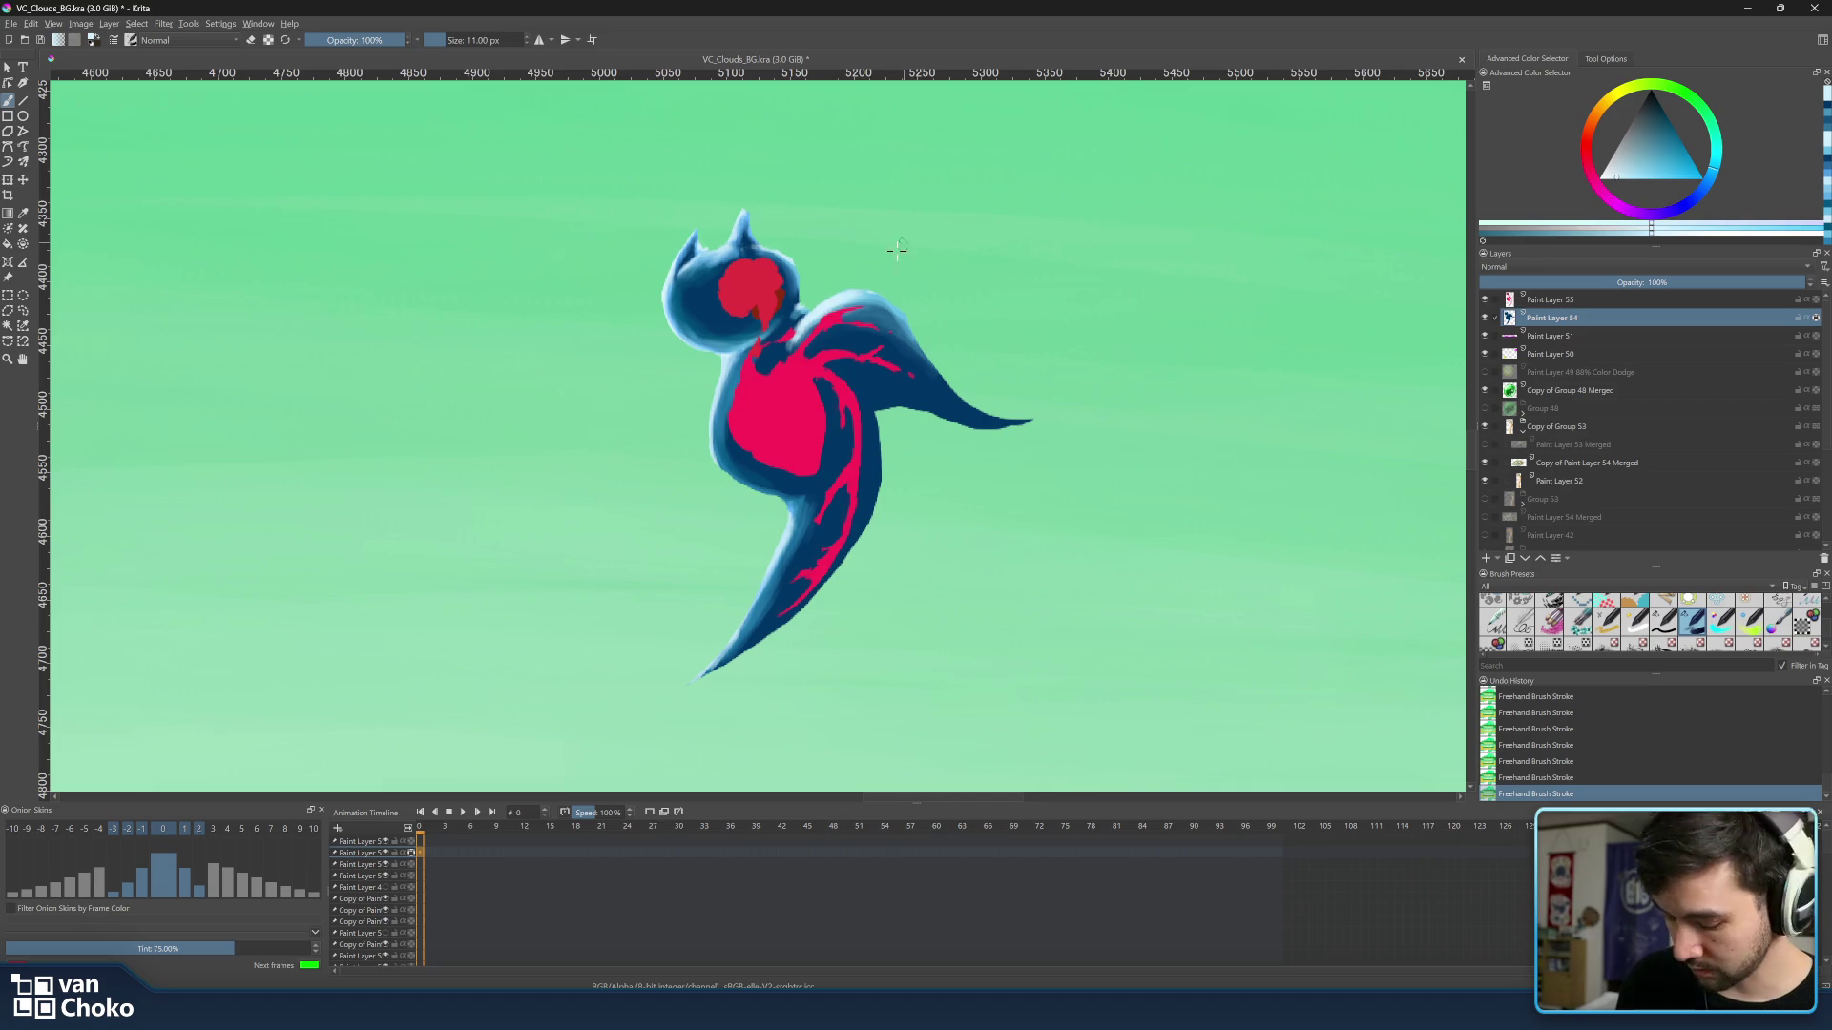
{"action": "left_click", "coordinate": [890, 290], "text": "ctrl"}
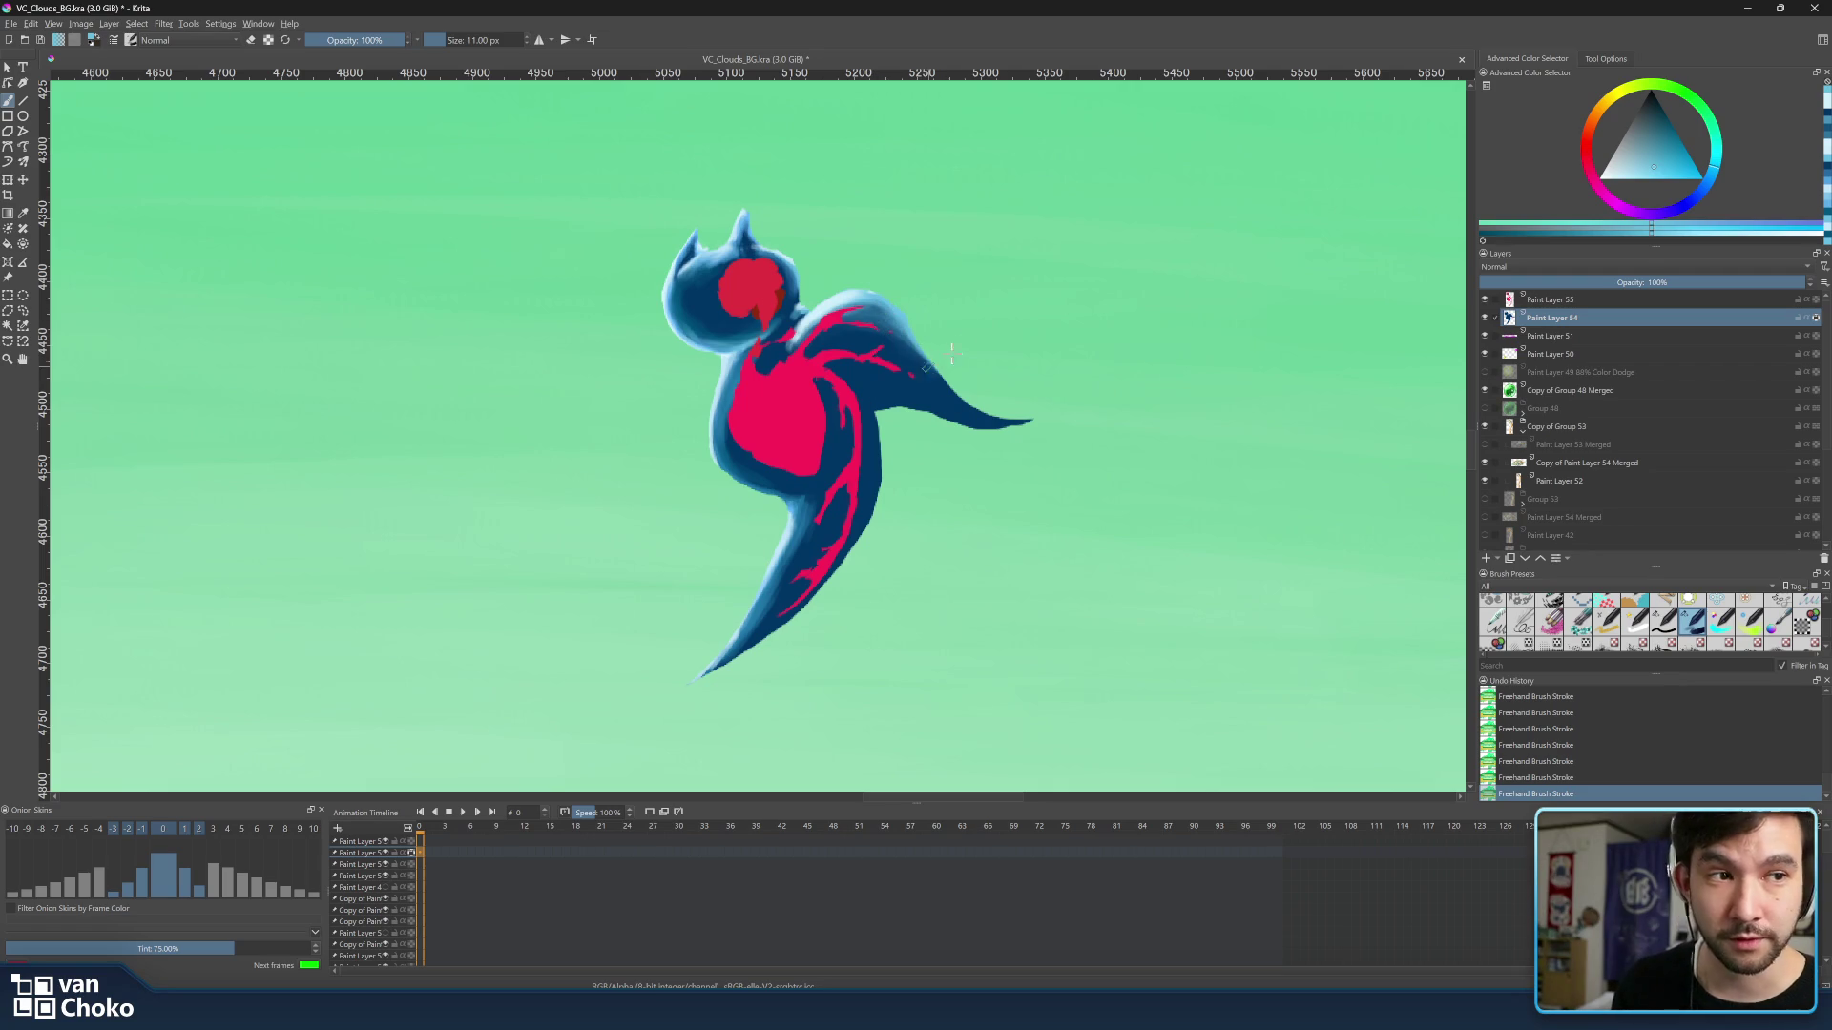
{"action": "left_click", "coordinate": [876, 304], "text": "ctrl"}
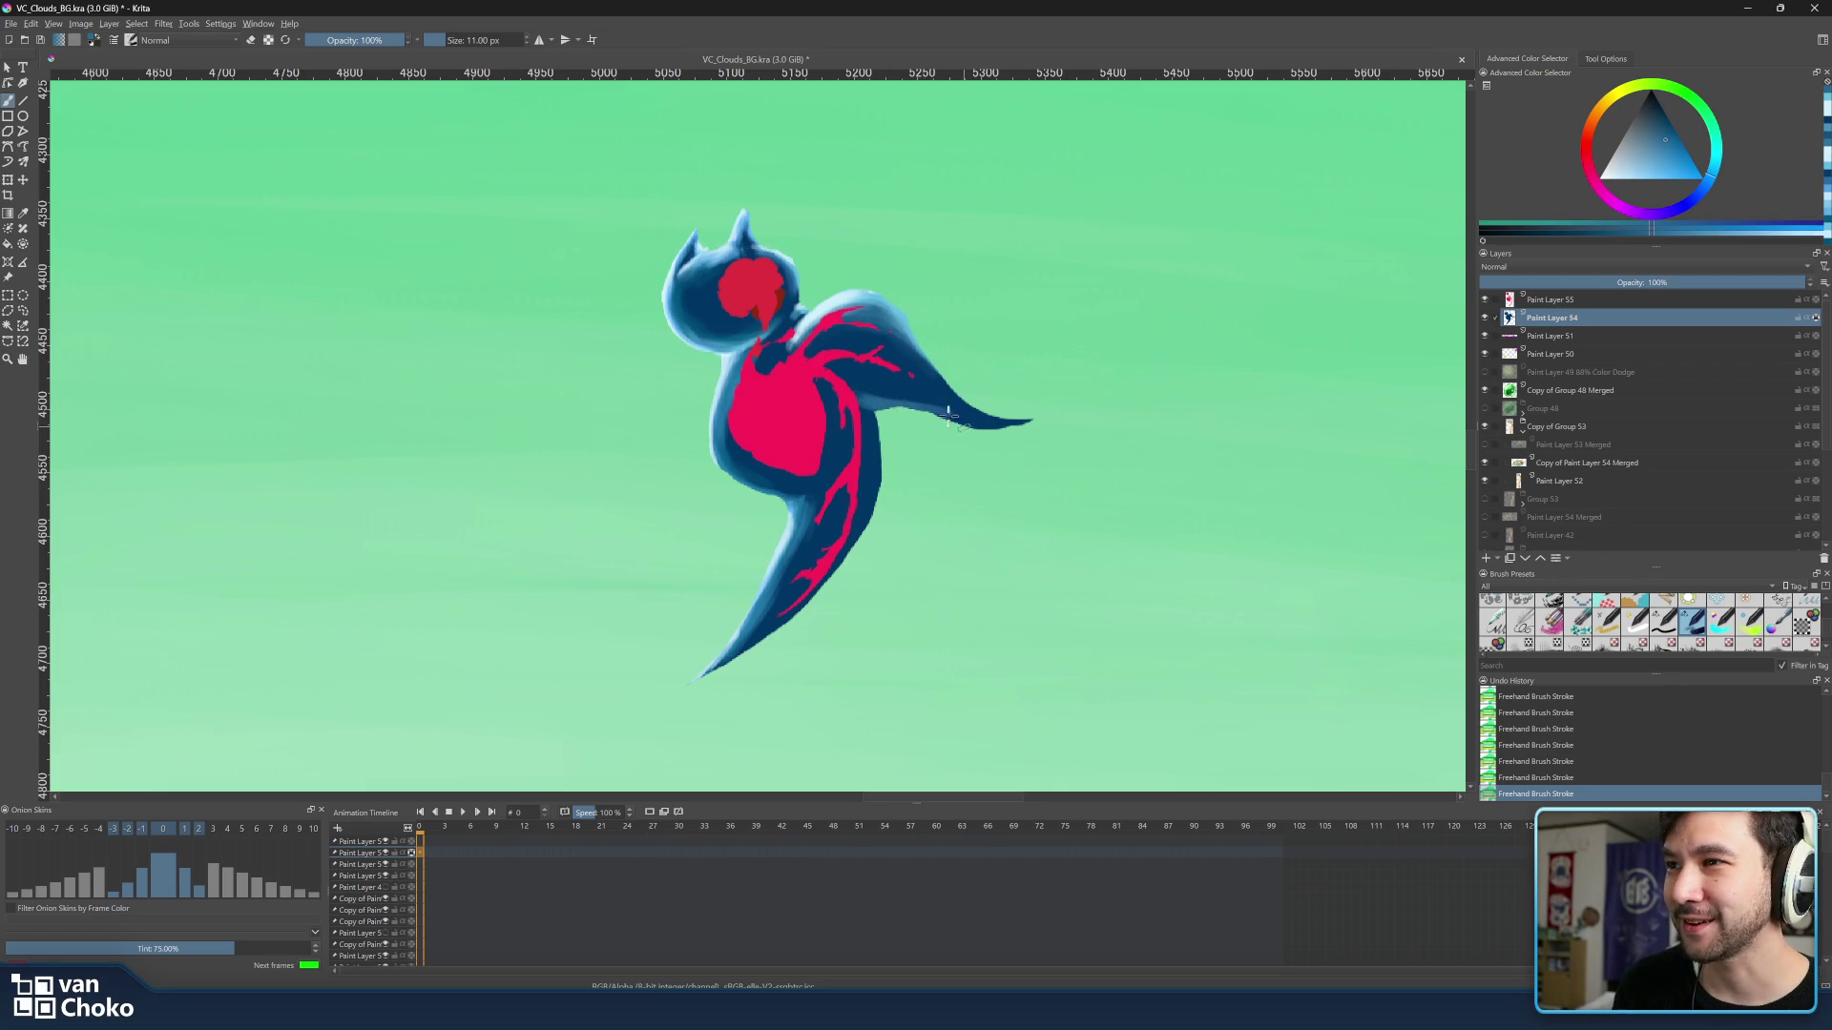
{"action": "left_click", "coordinate": [911, 396], "text": "ctrl"}
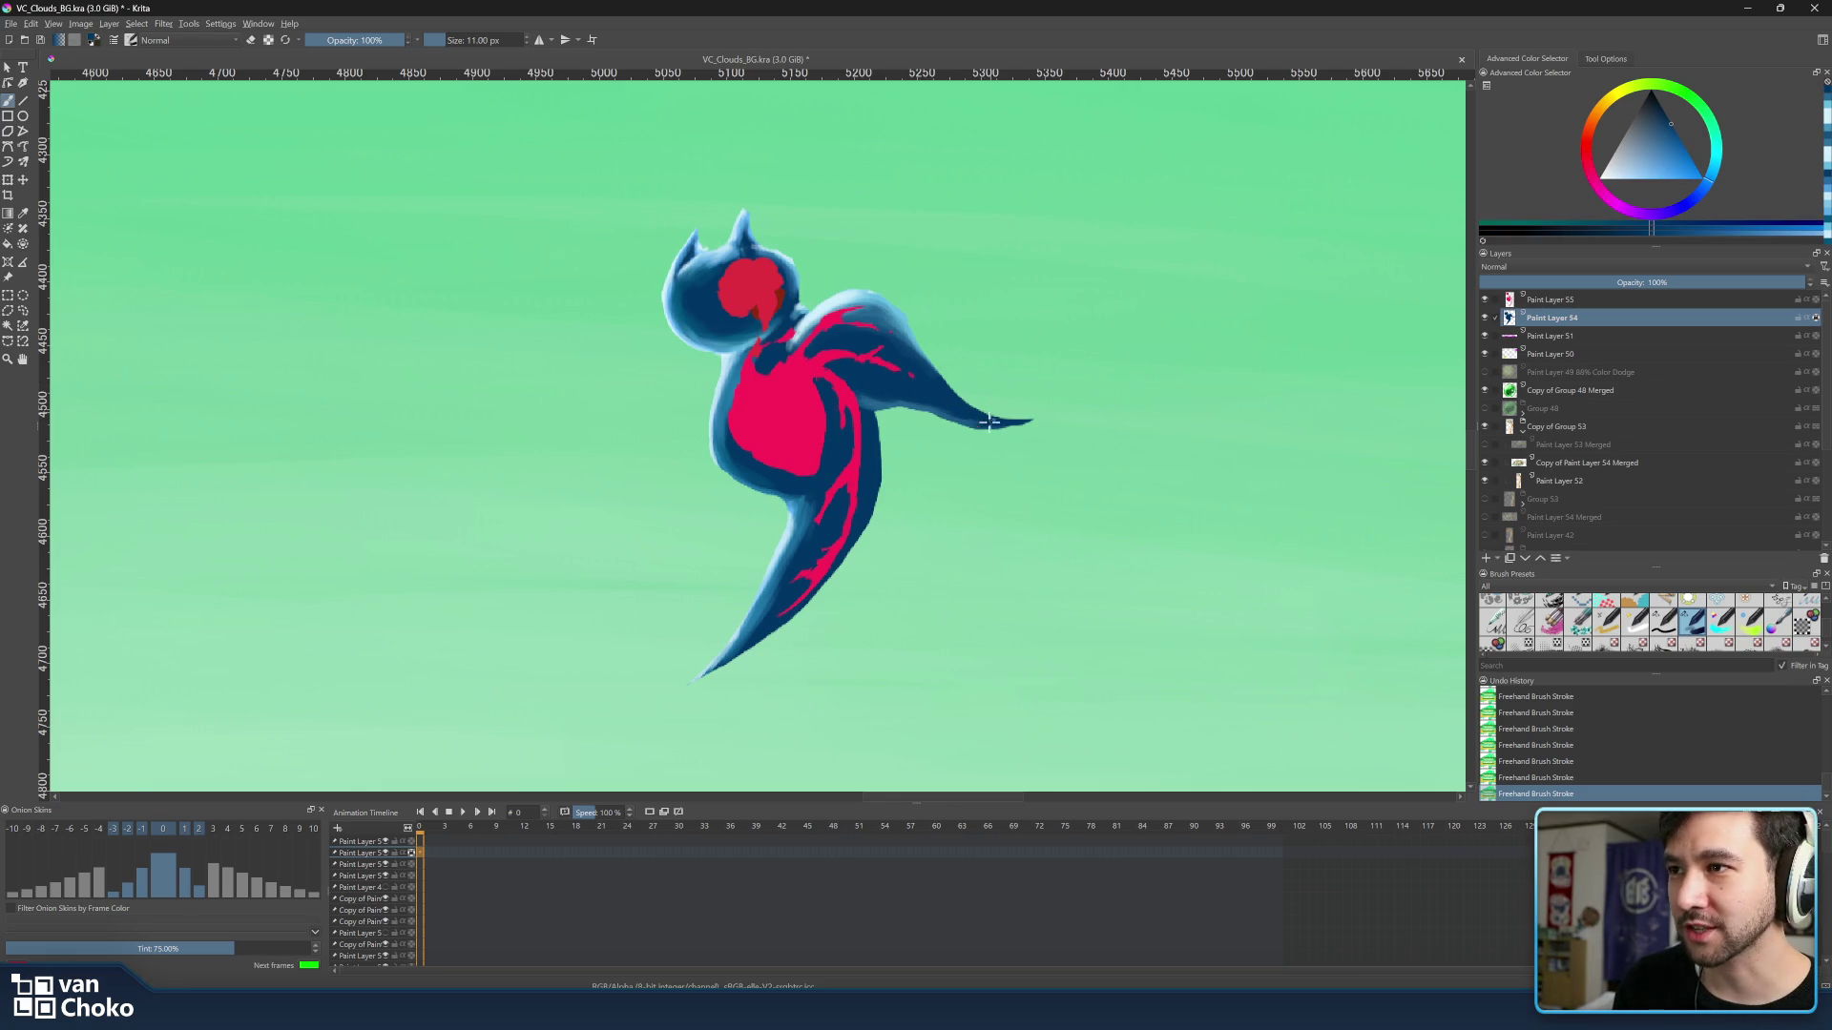
{"action": "left_click", "coordinate": [888, 400], "text": "ctrl"}
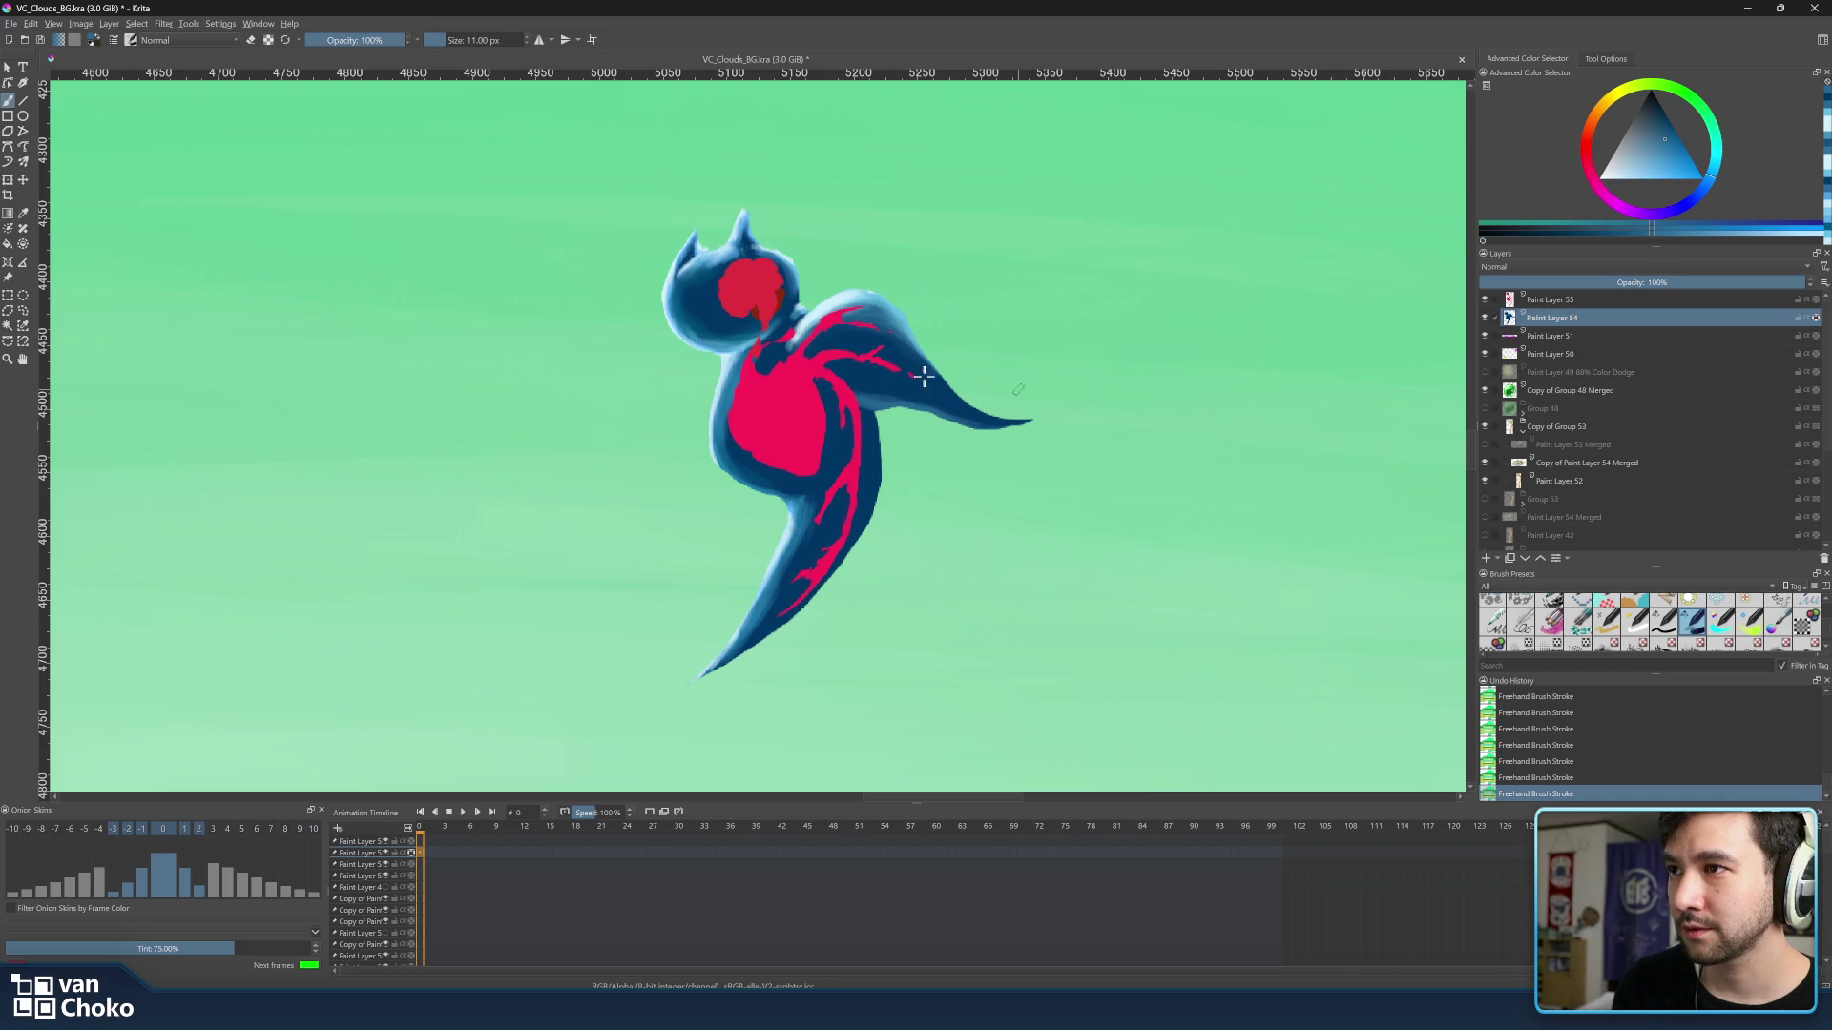
{"action": "left_click", "coordinate": [950, 343], "text": "ctrl"}
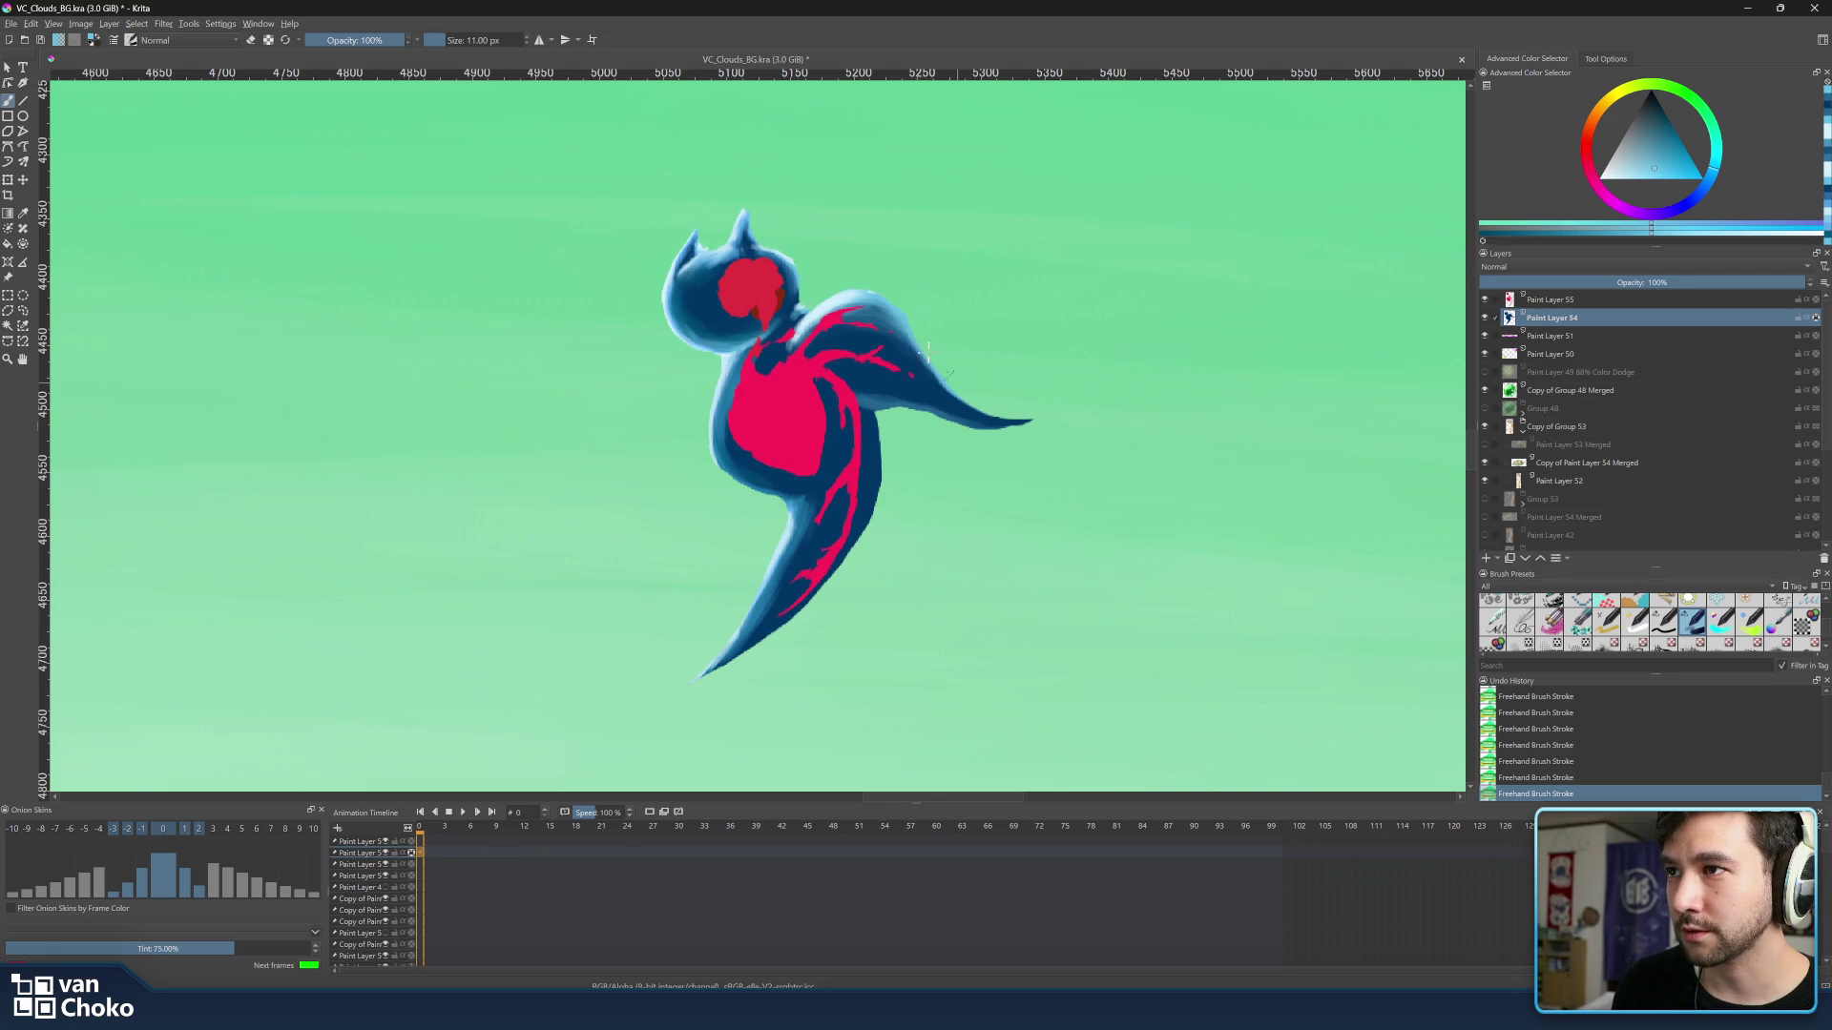
{"action": "left_click", "coordinate": [899, 332], "text": "ctrl"}
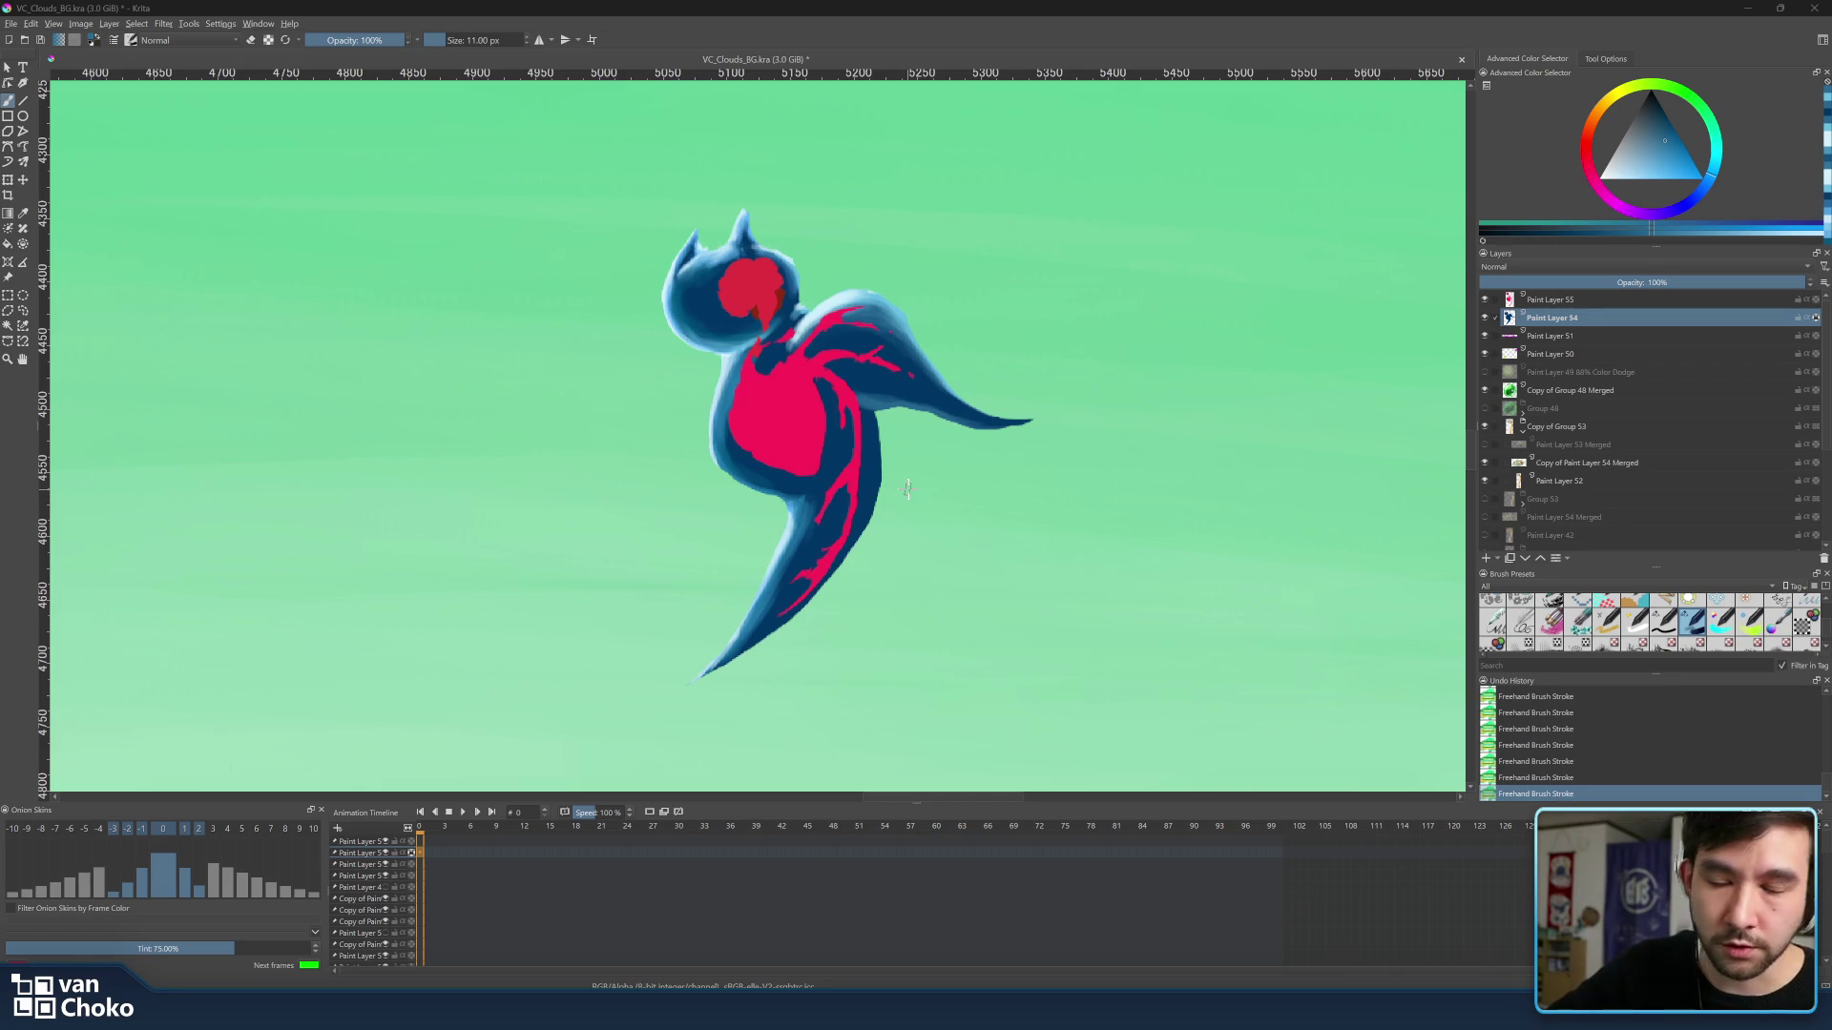
{"action": "left_click_drag", "start_coordinate": [918, 483], "coordinate": [871, 412]}
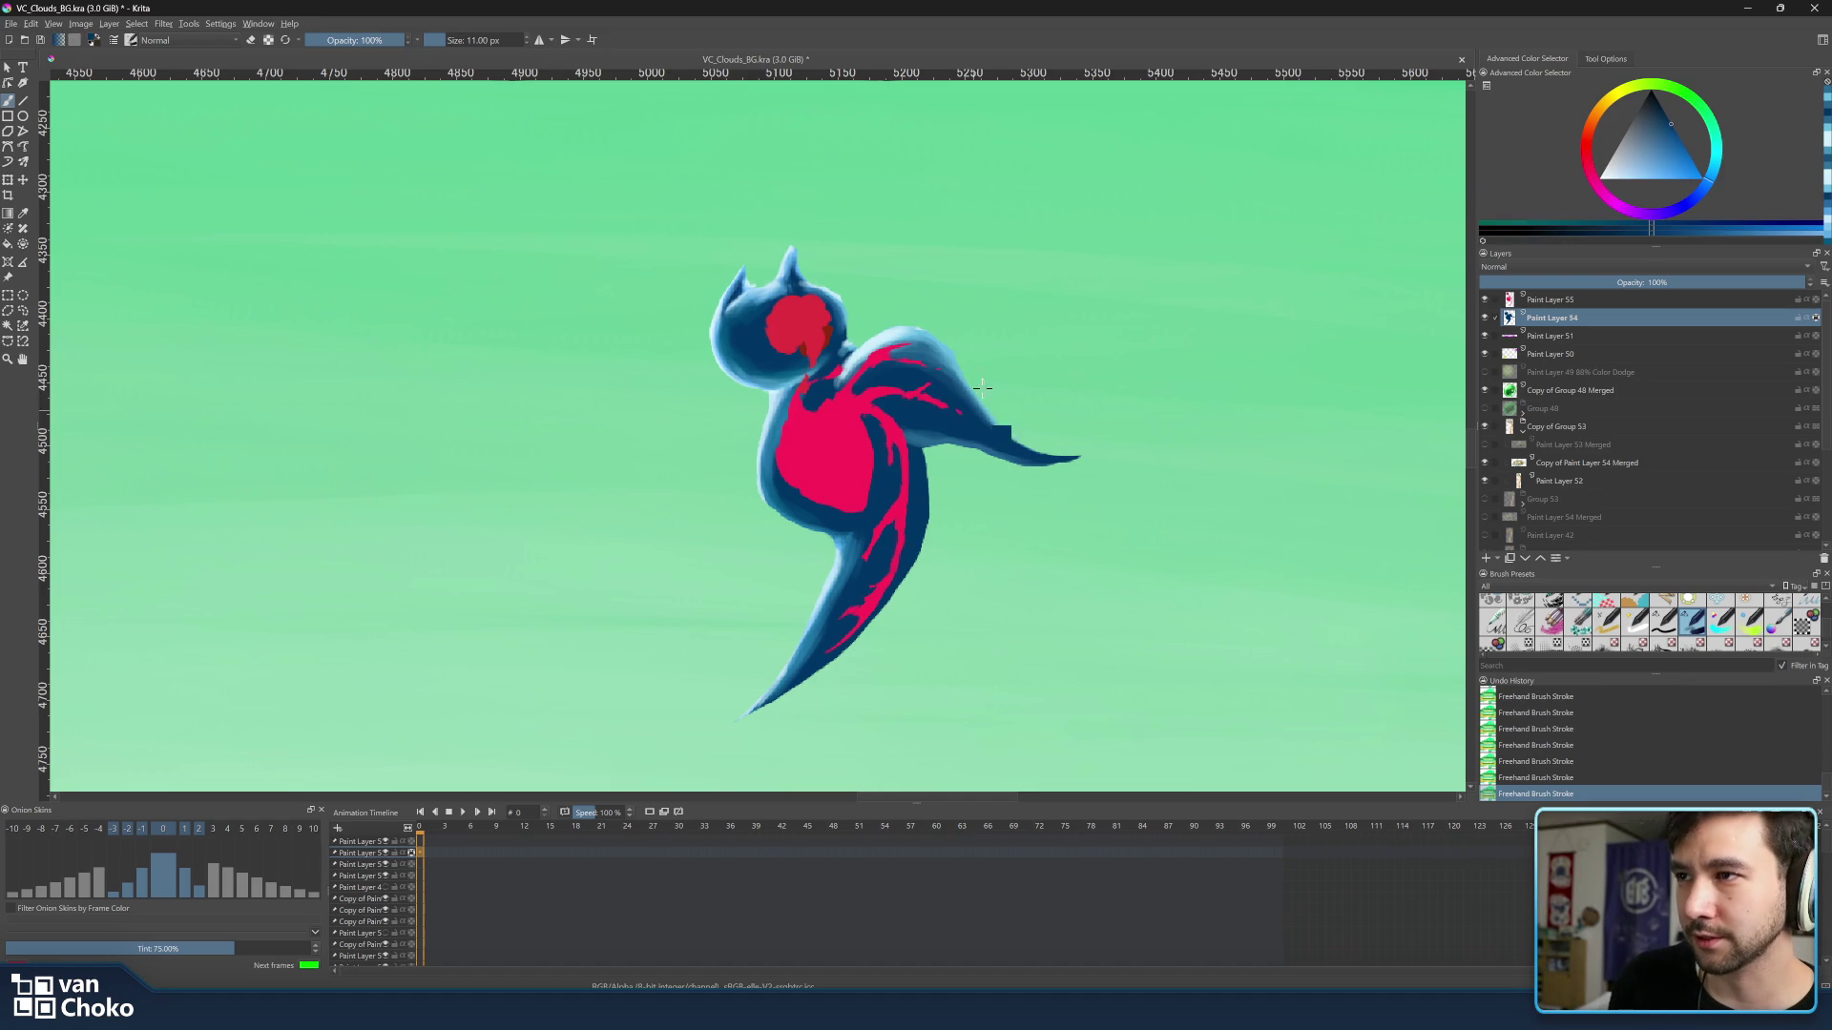
Resample wing blue, redo the undone strokes and darken part of the wing with a 16 px brush.
{"action": "left_click", "coordinate": [955, 348], "text": "ctrl"}
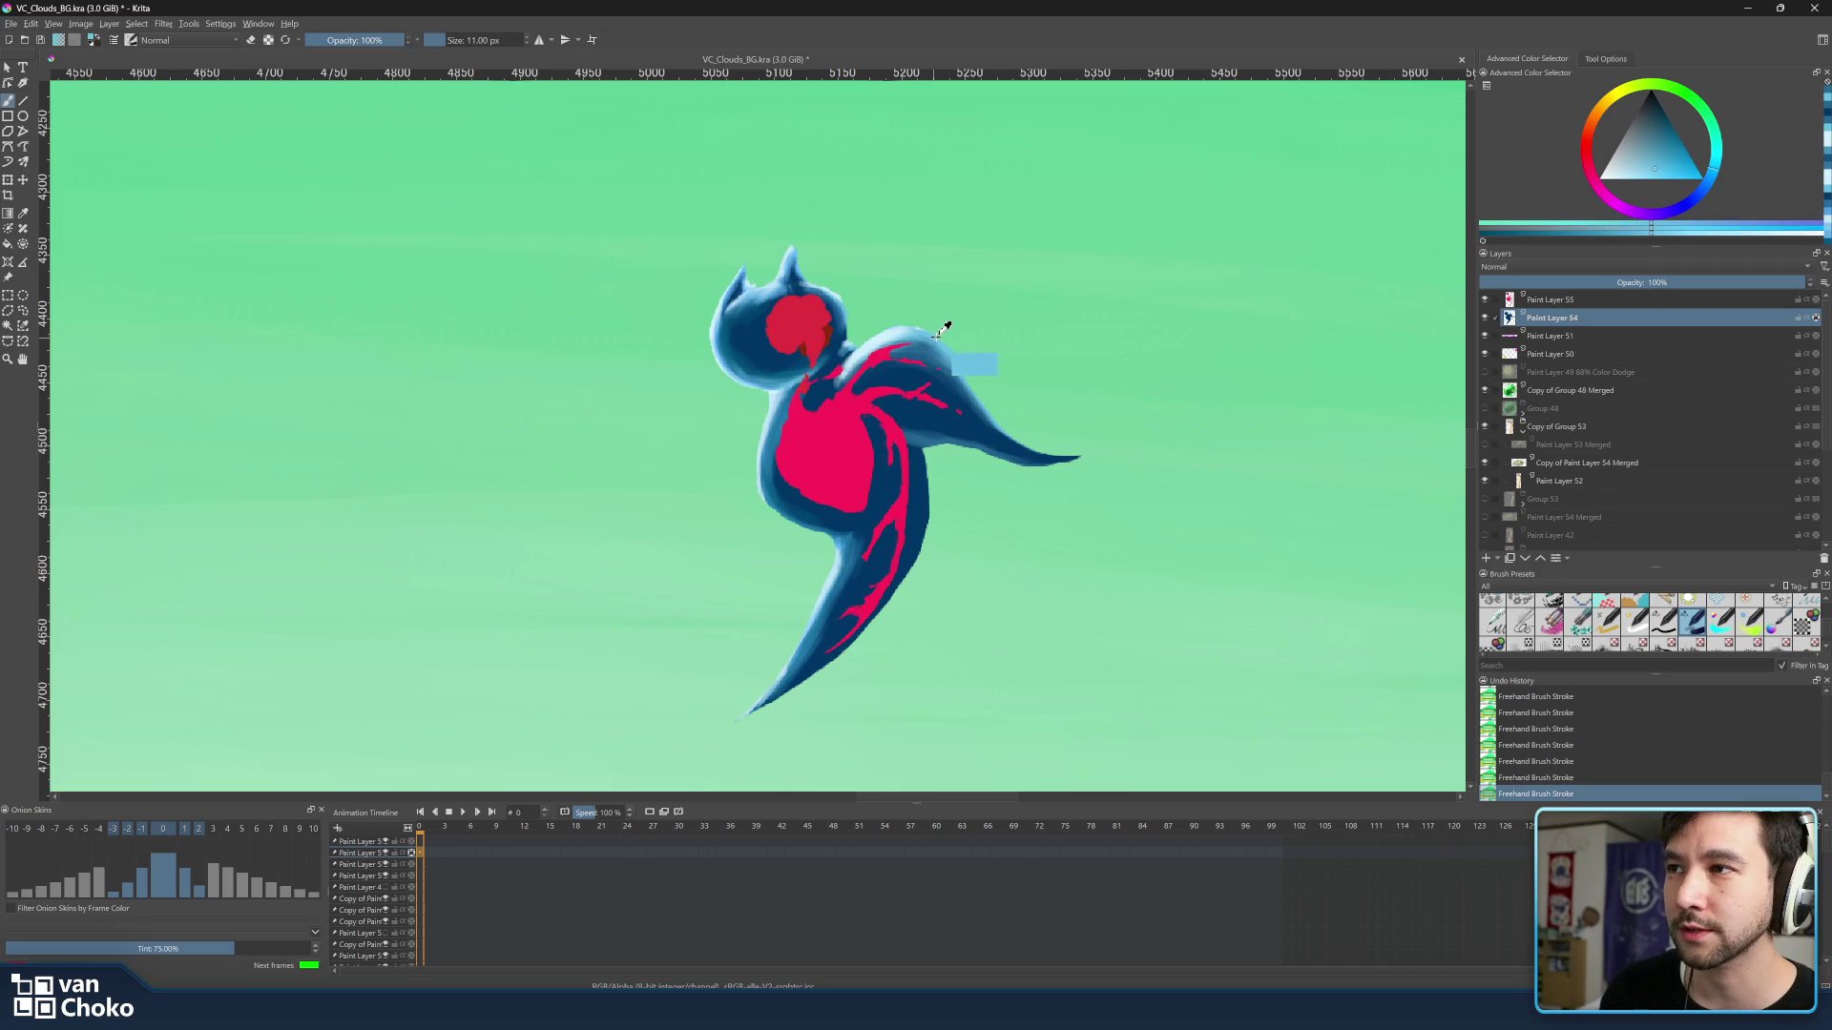
{"action": "left_click", "coordinate": [946, 344], "text": "ctrl"}
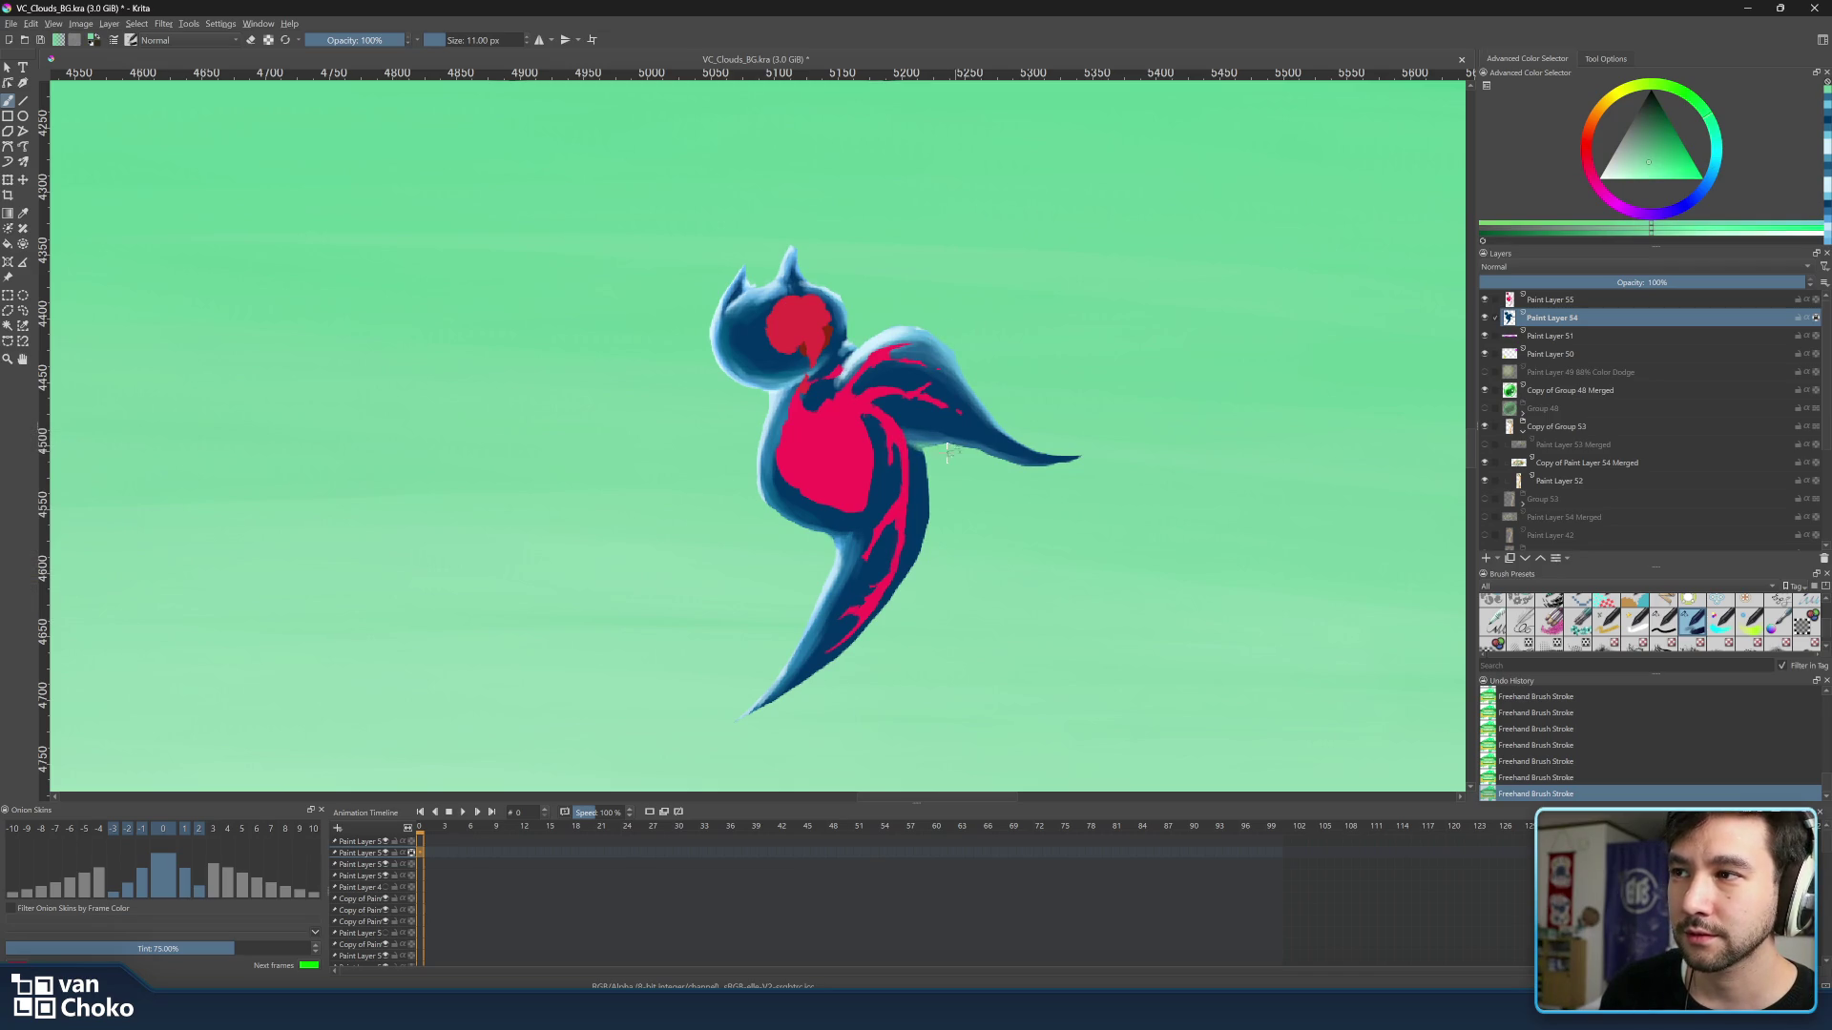
{"action": "key", "text": "ctrl+z"}
{"action": "key", "text": "ctrl+z"}
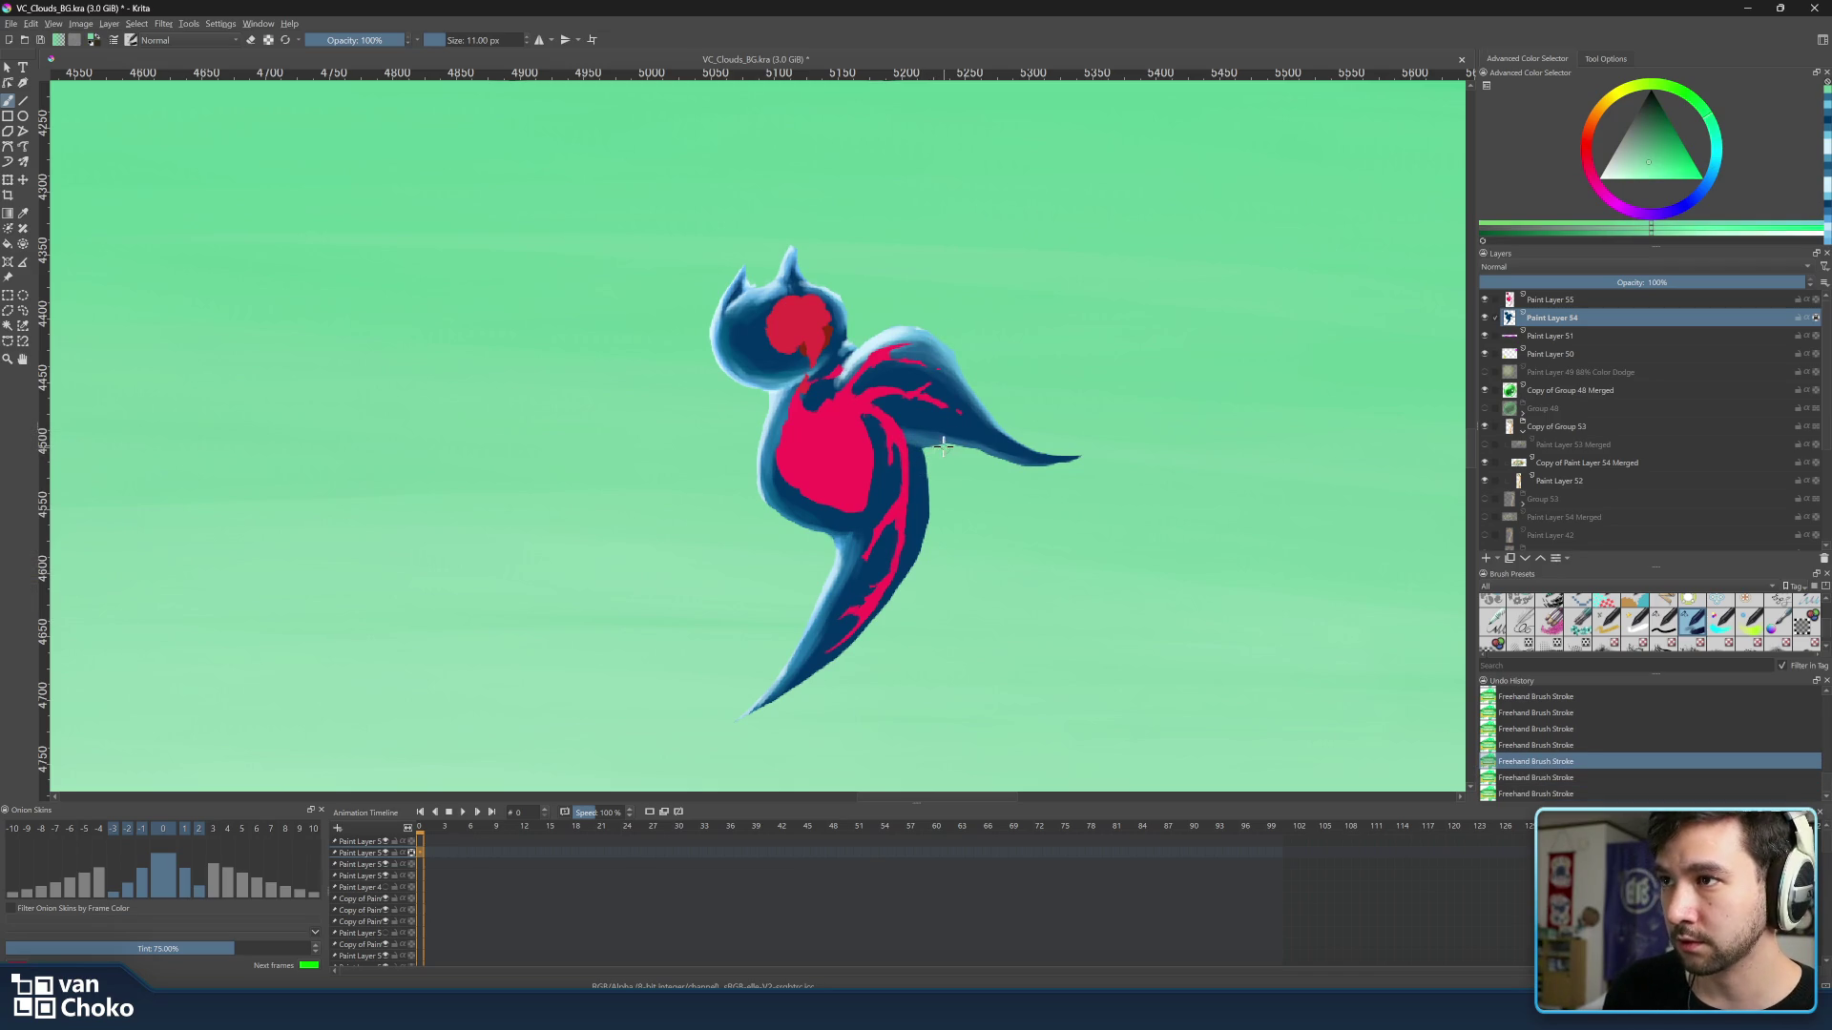
{"action": "left_click", "coordinate": [959, 341], "text": "ctrl"}
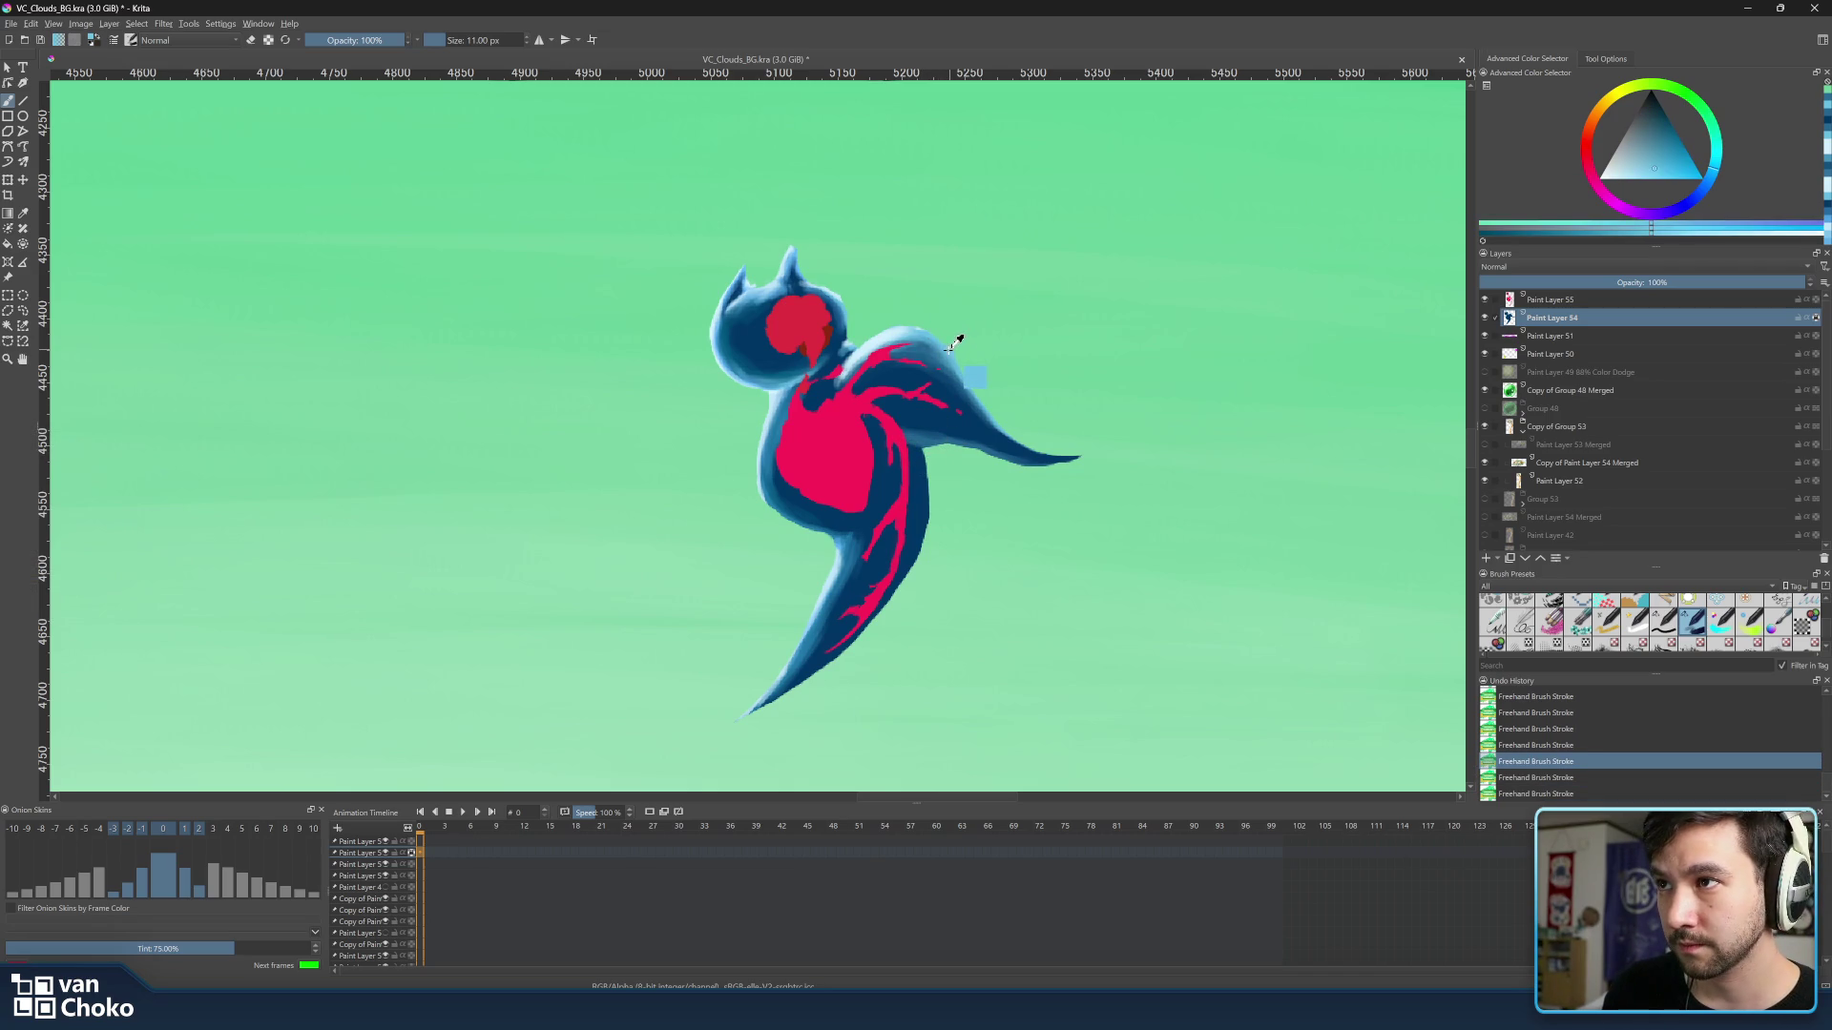
{"action": "key", "text": "ctrl+shift+z"}
{"action": "key", "text": "ctrl+shift+z"}
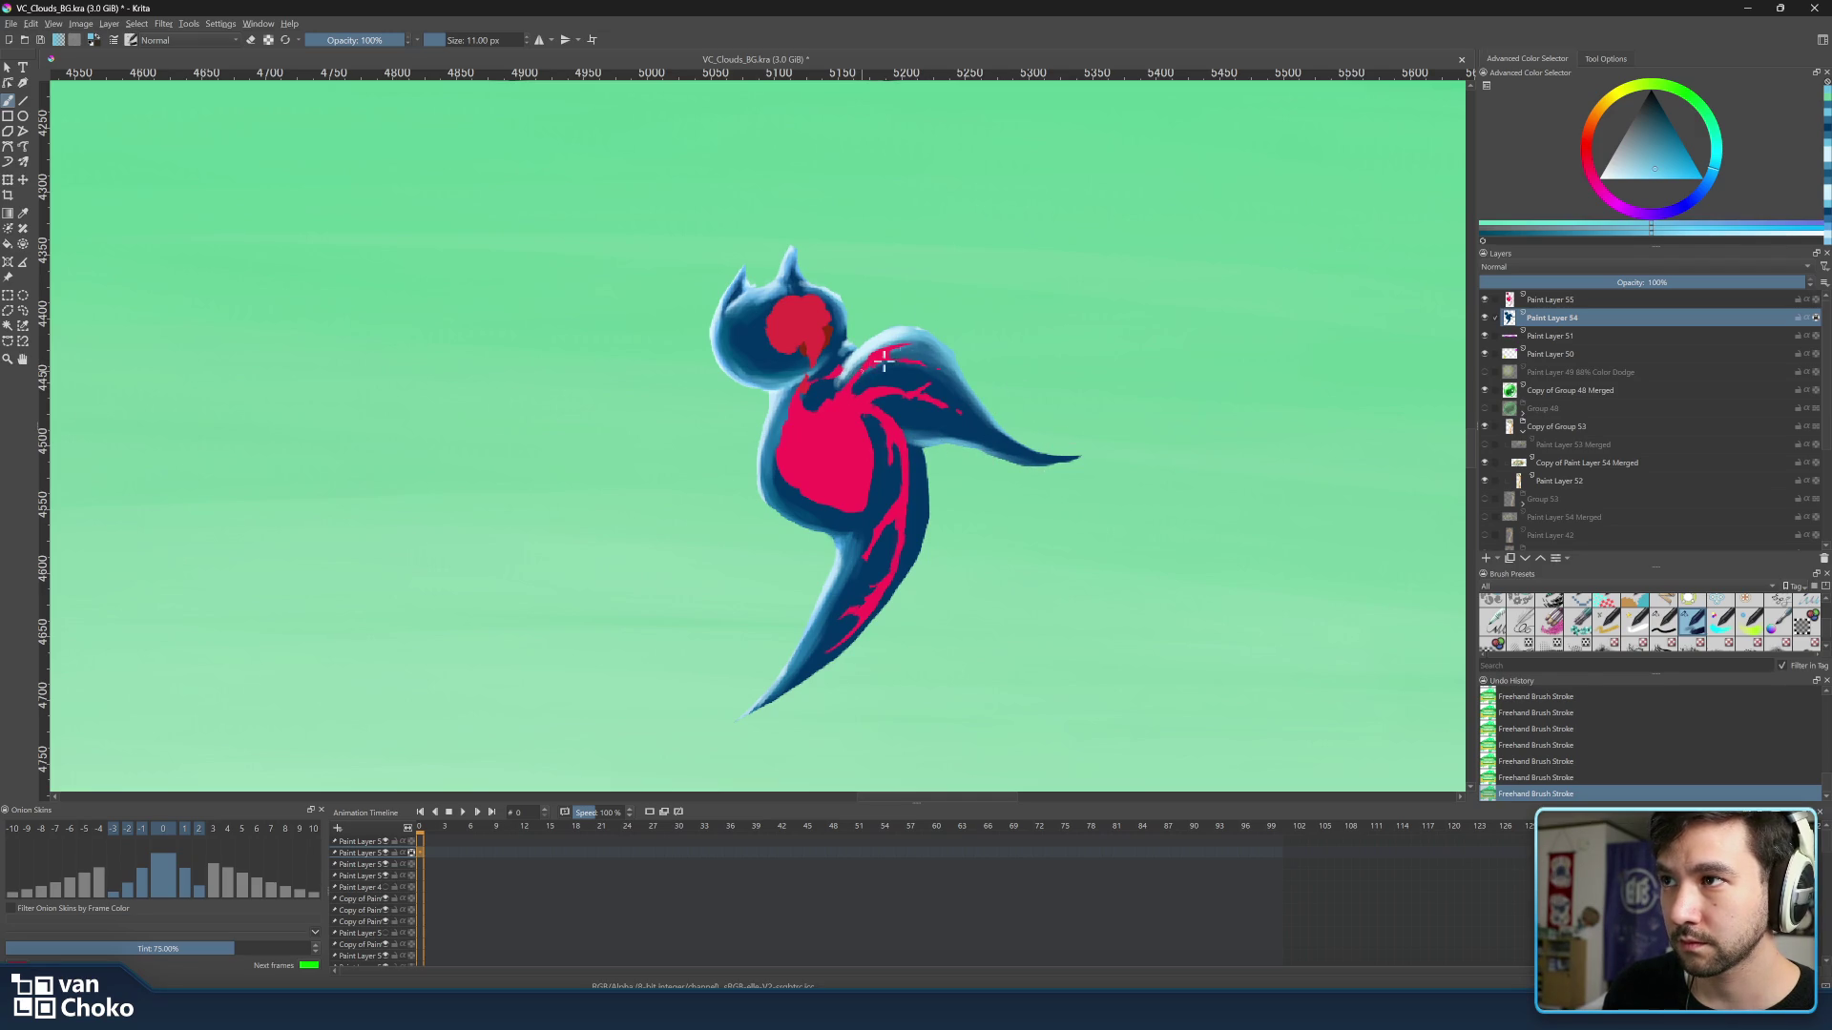
{"action": "left_click", "coordinate": [944, 351], "text": "ctrl"}
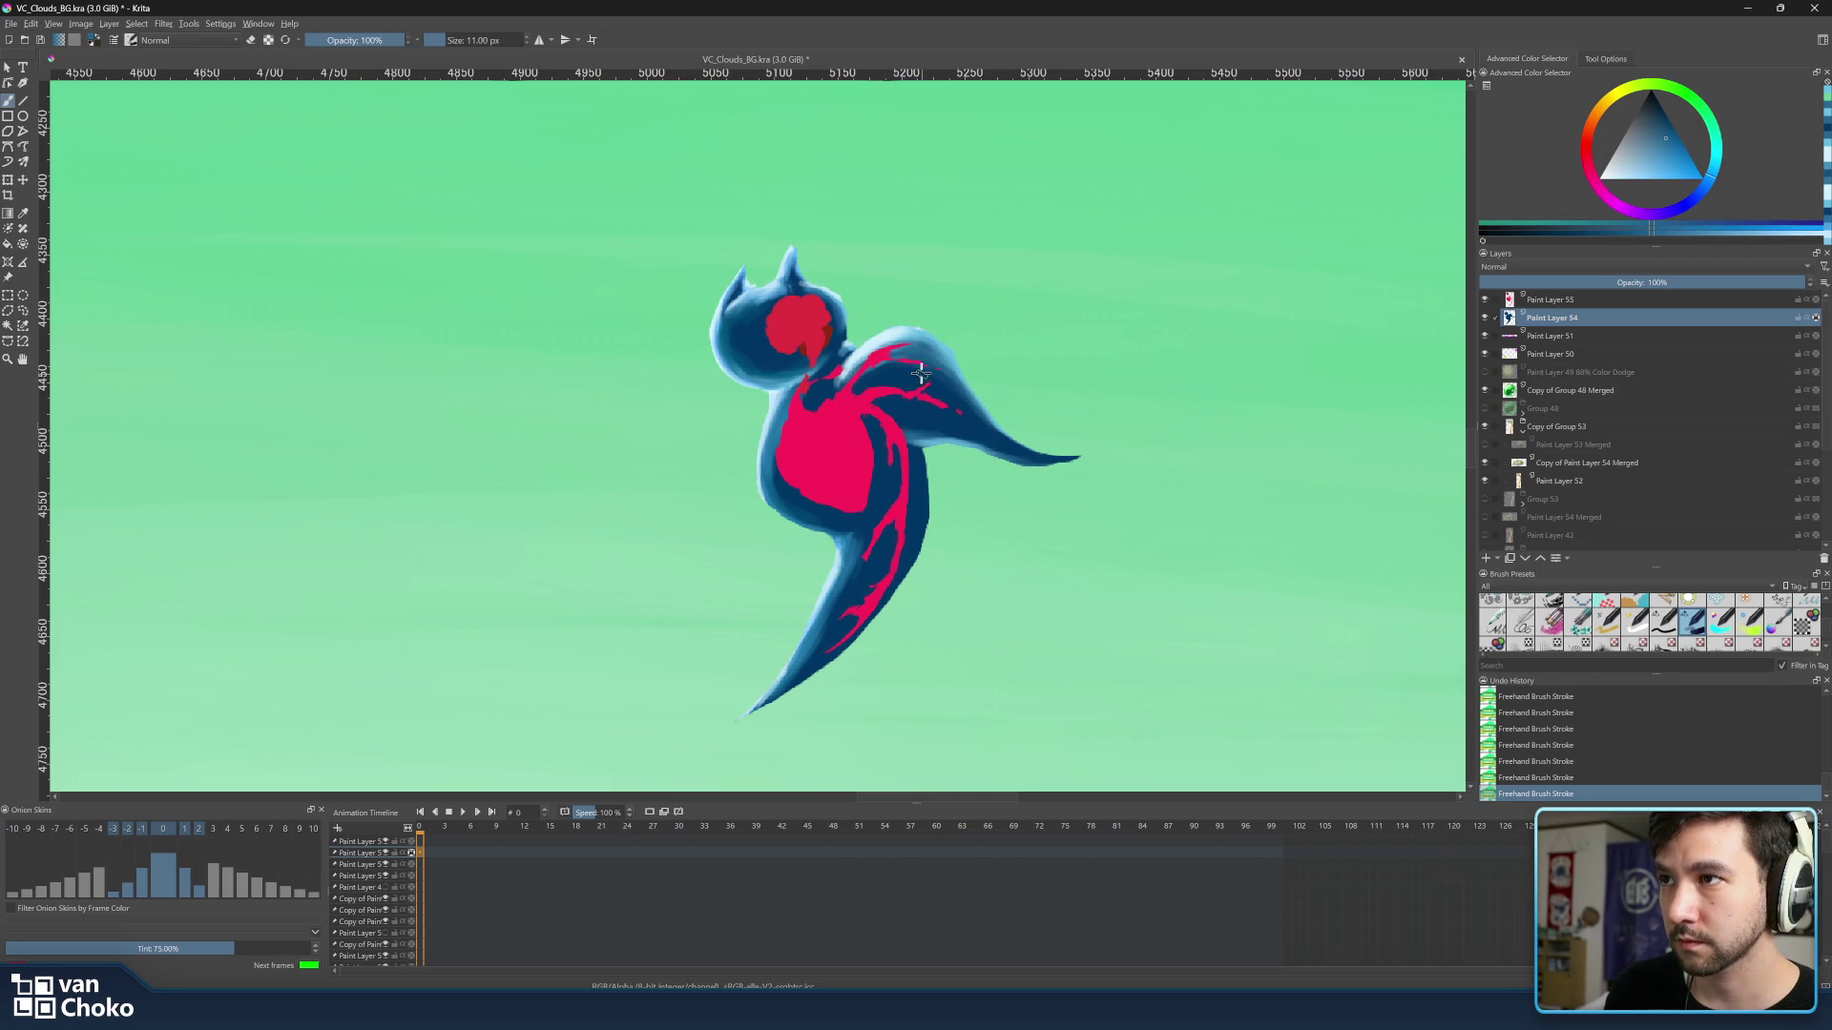
{"action": "key", "text": "bracketright"}
{"action": "key", "text": "bracketright"}
{"action": "key", "text": "bracketright"}
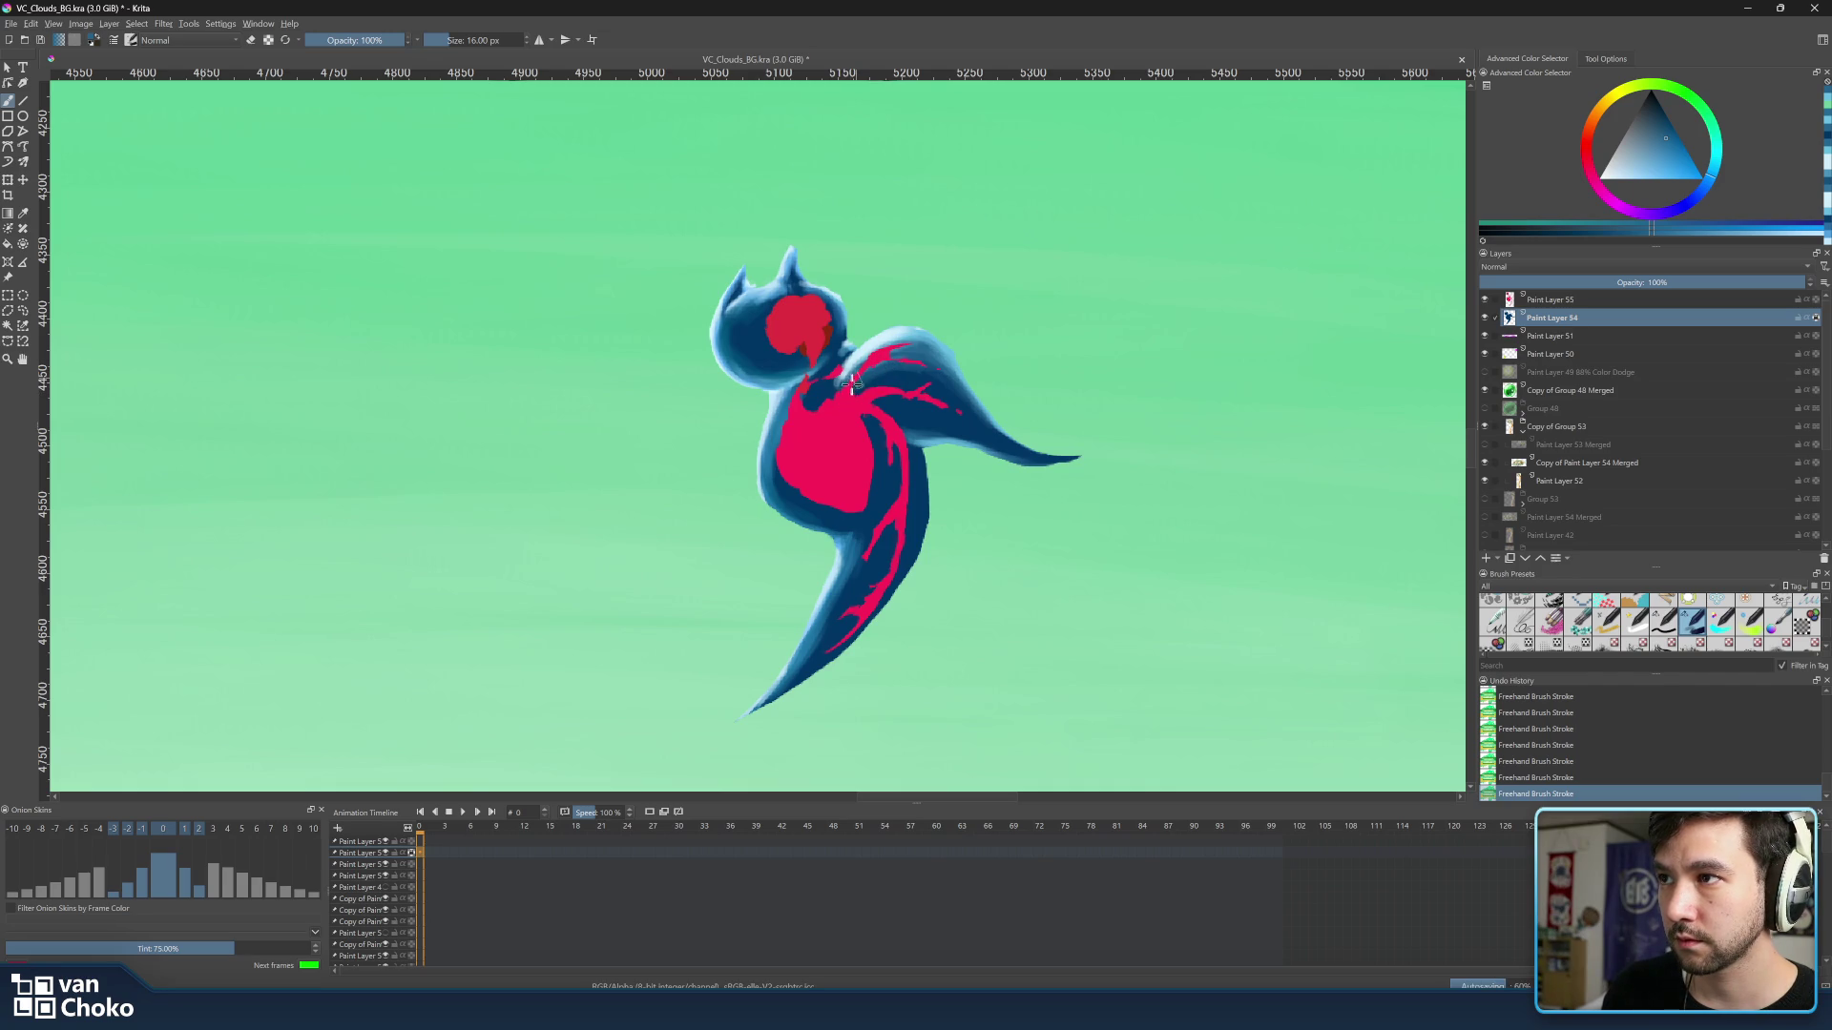
{"action": "left_click_drag", "start_coordinate": [864, 389], "coordinate": [967, 386]}
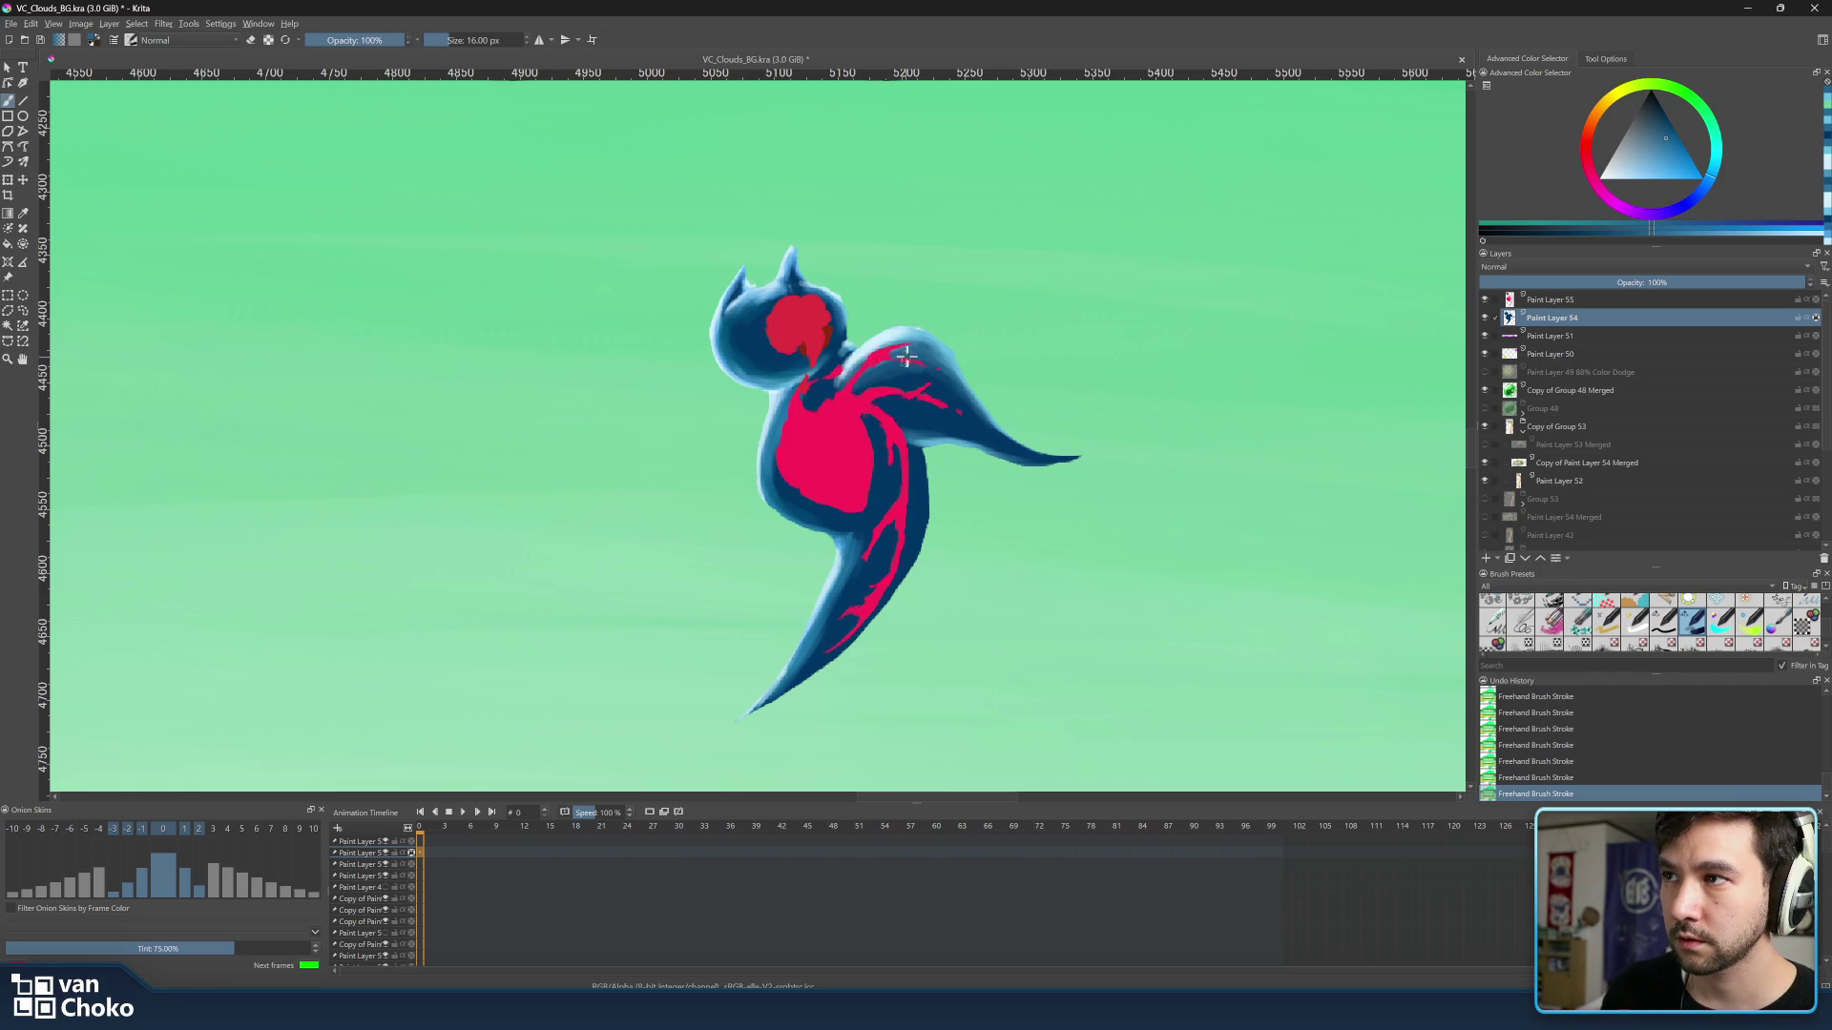
Undo that dark stroke and paint a pale teal highlight across the wing instead.
{"action": "left_click", "coordinate": [943, 331], "text": "ctrl"}
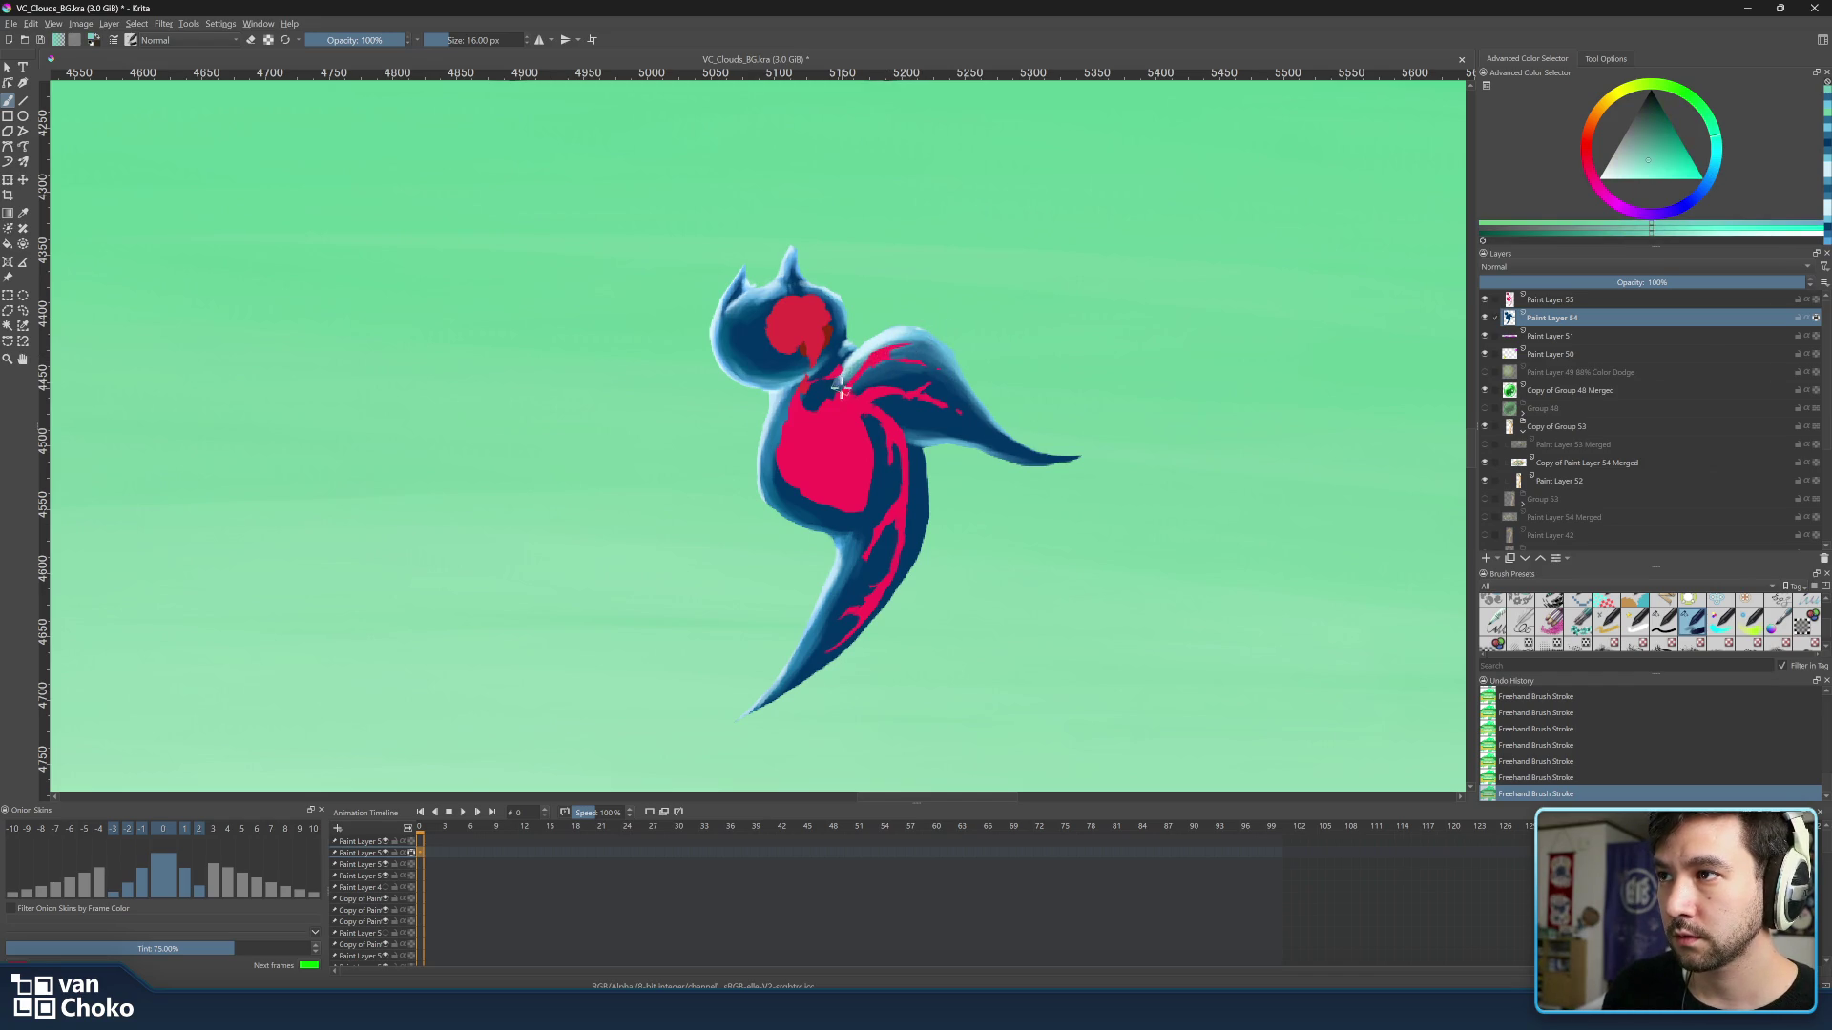
{"action": "key", "text": "ctrl+z"}
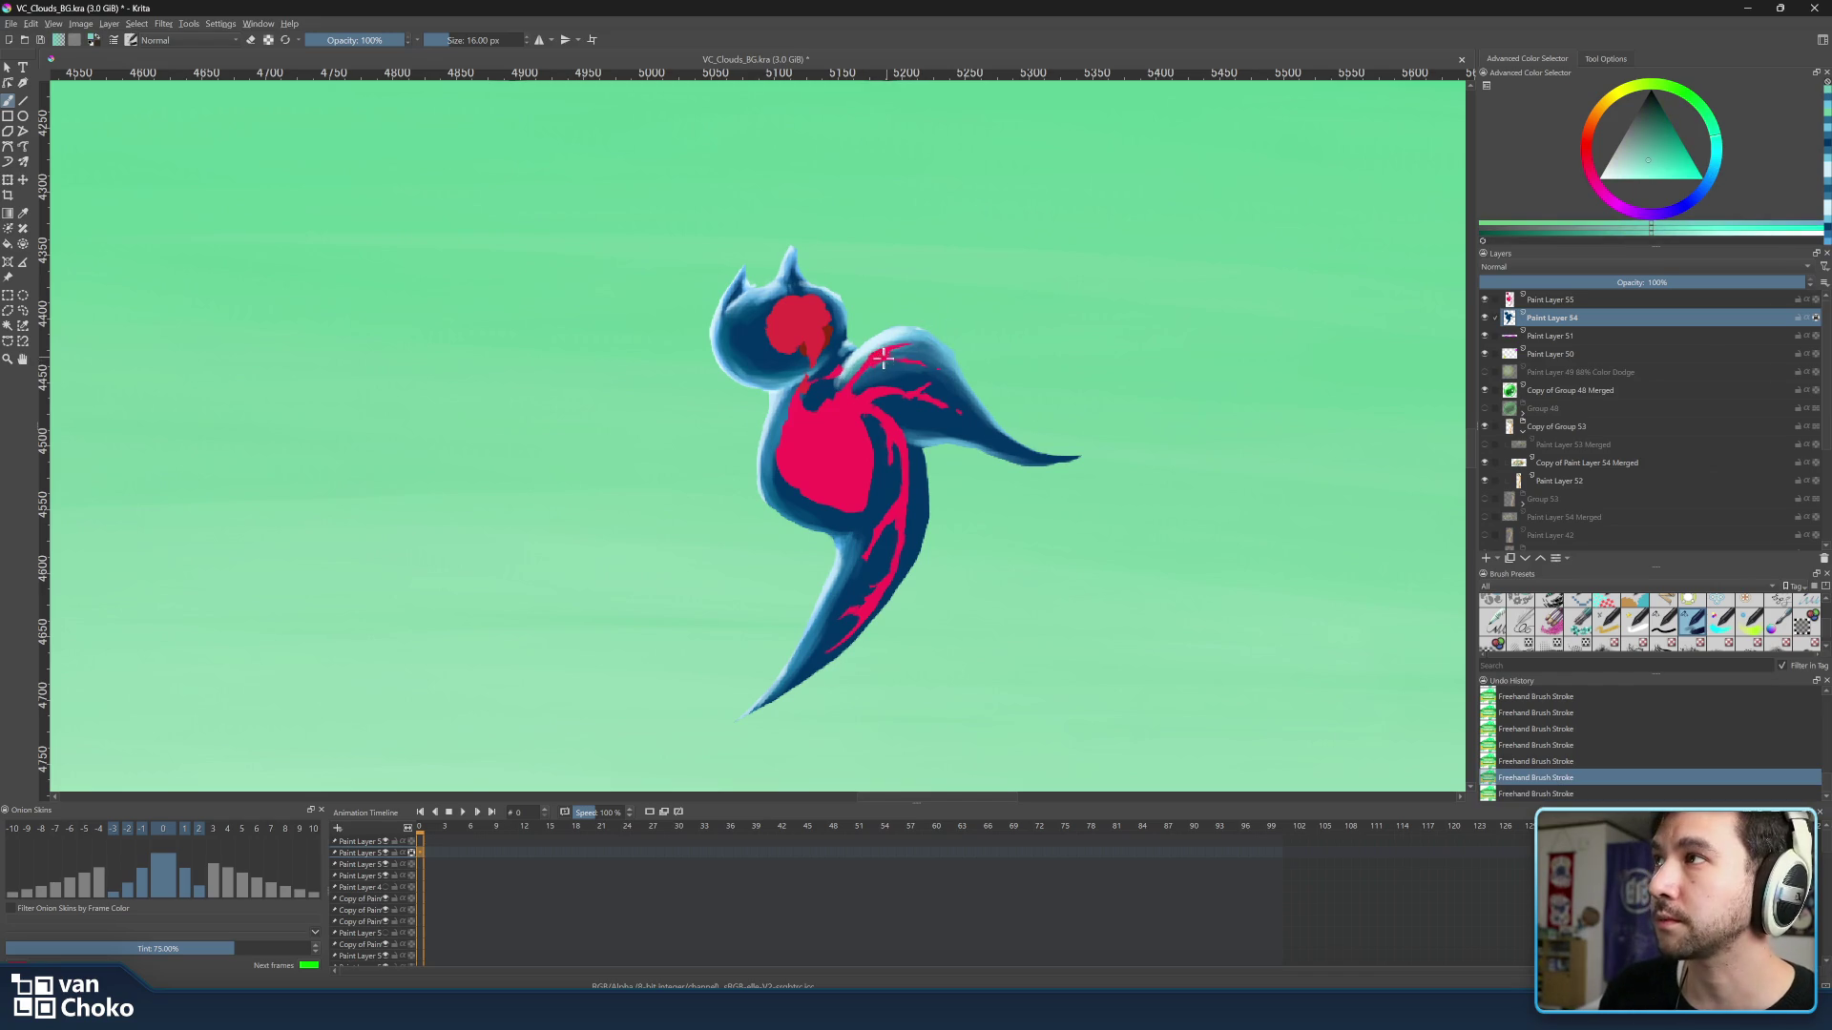
{"action": "left_click_drag", "start_coordinate": [859, 355], "coordinate": [941, 384]}
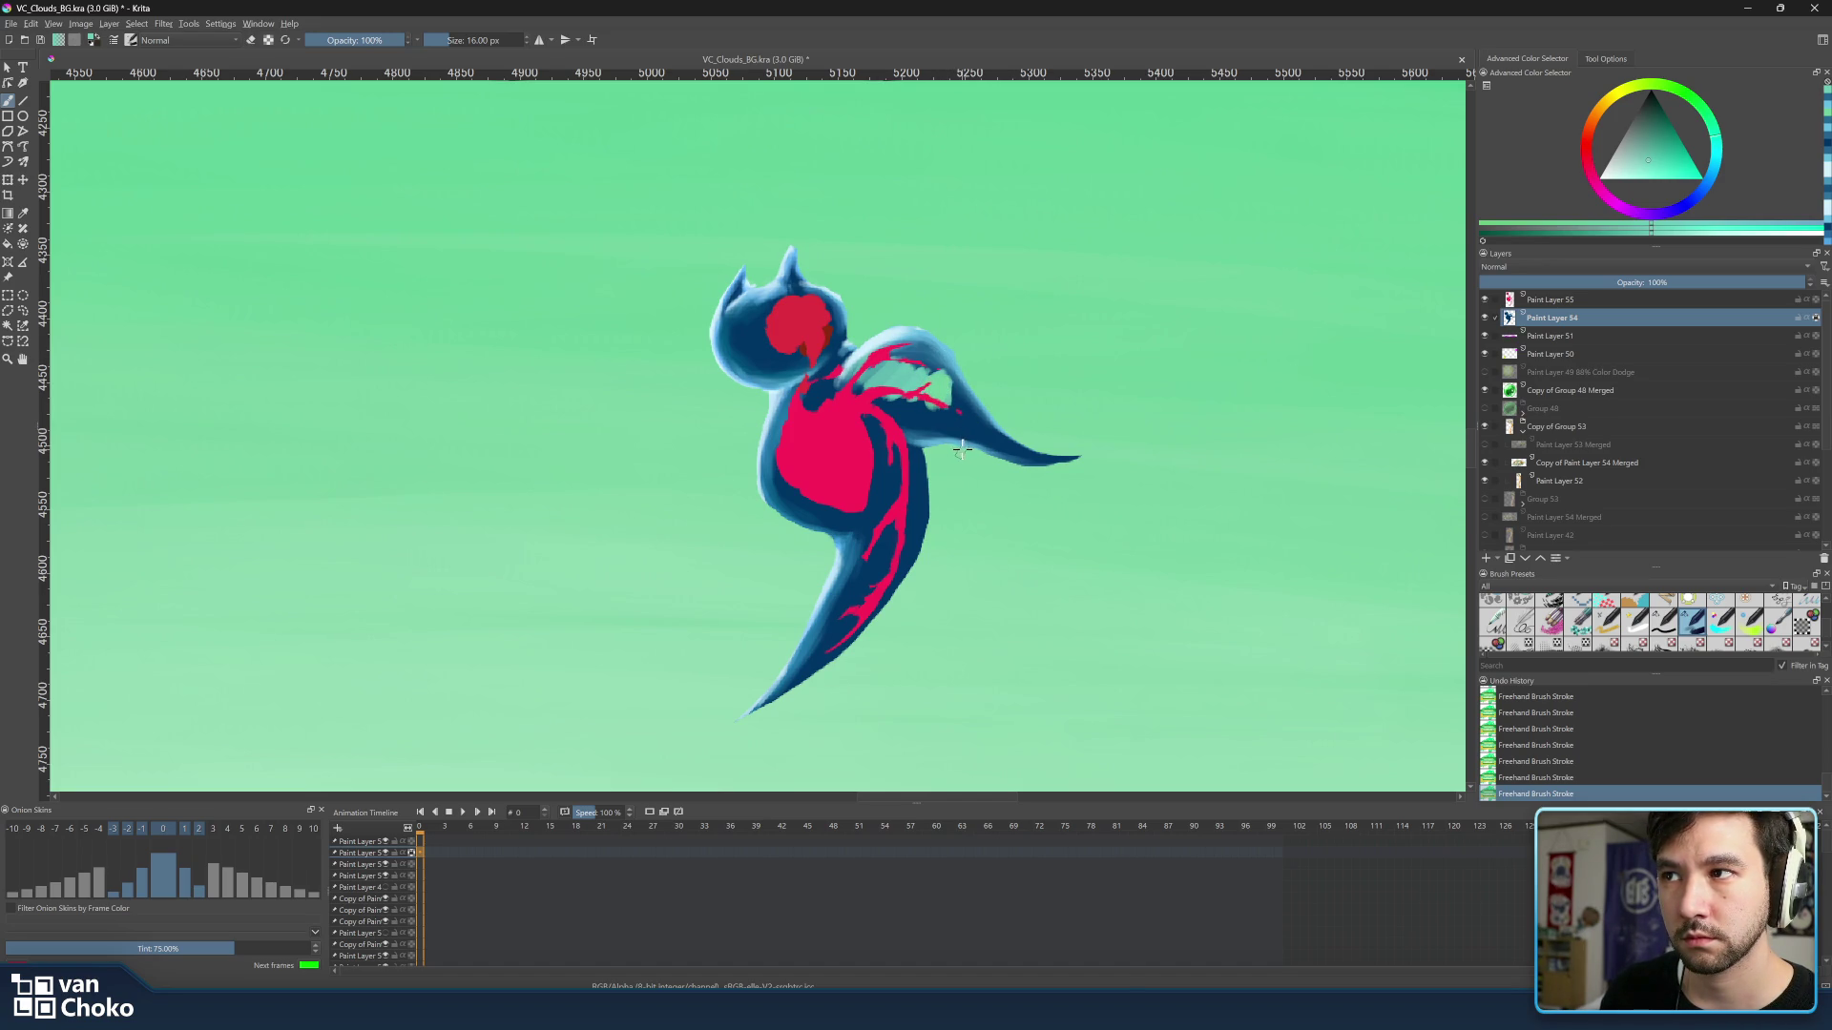
Undo the teal highlight and brush lighter blue over the red streaks on the wing shoulder.
{"action": "key", "text": "ctrl+z"}
{"action": "key", "text": "ctrl+z"}
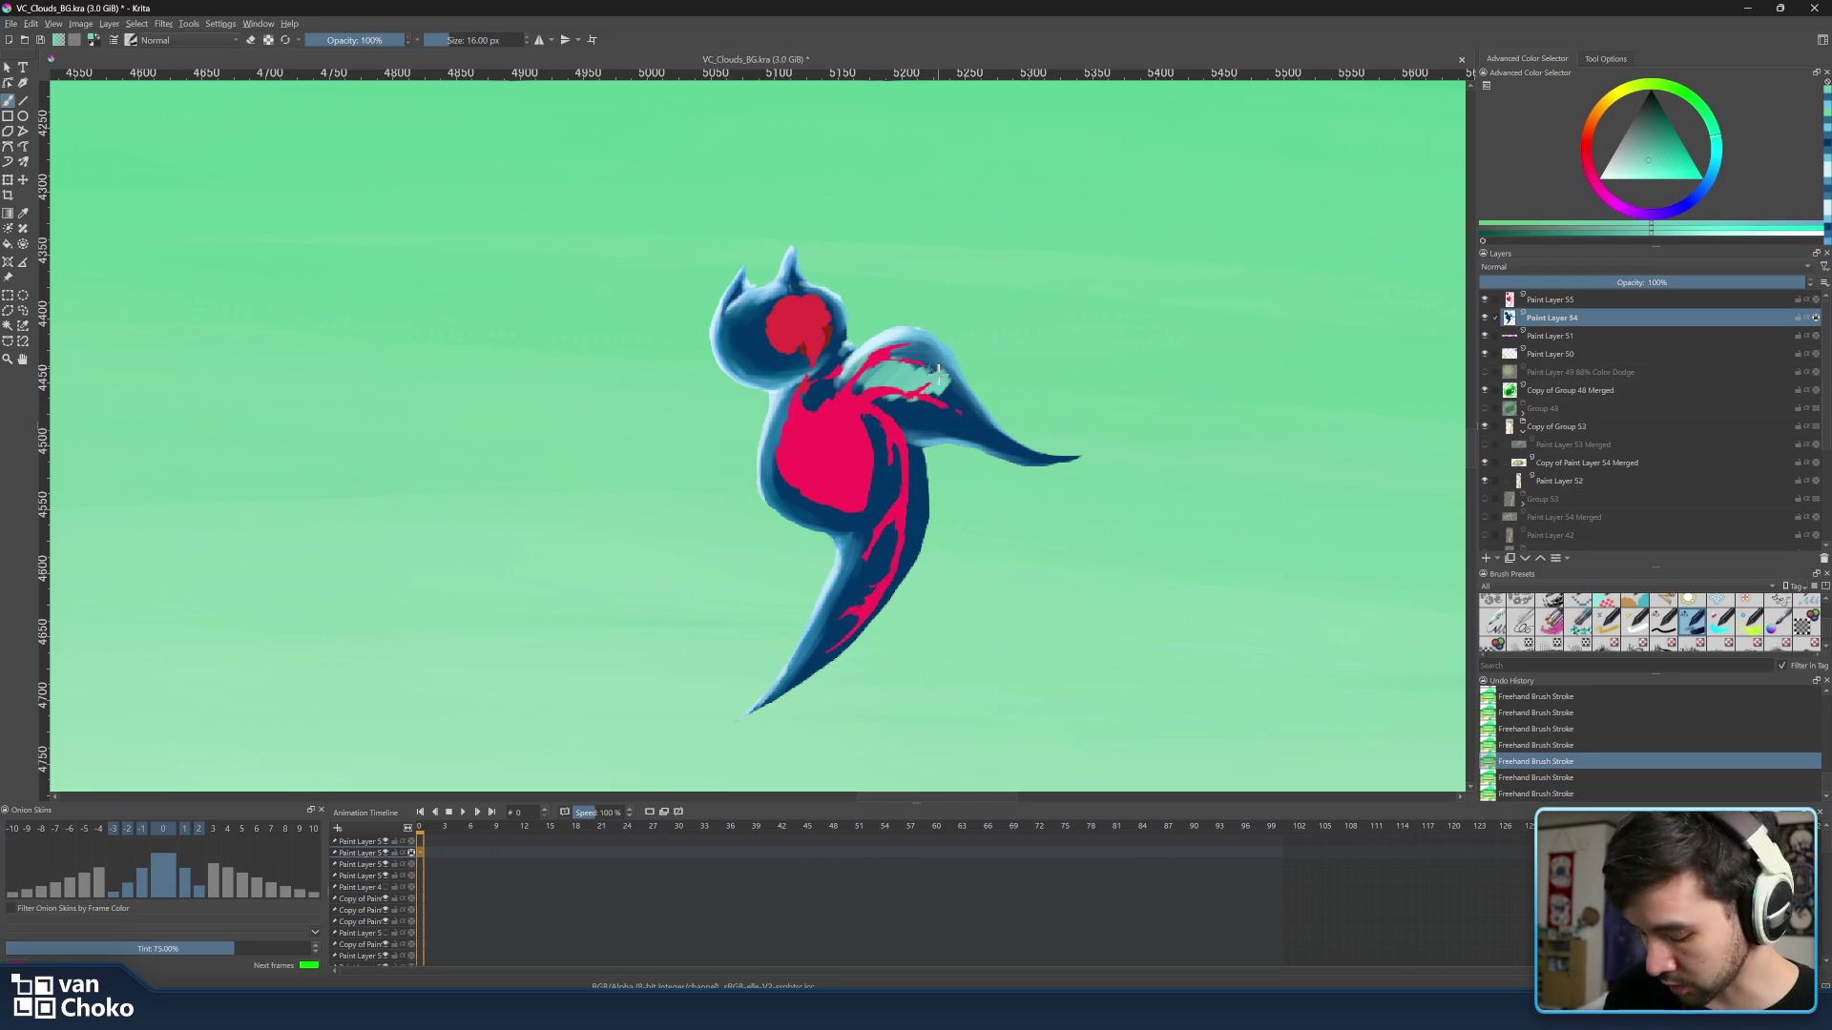
{"action": "key", "text": "ctrl+z"}
{"action": "key", "text": "ctrl+z"}
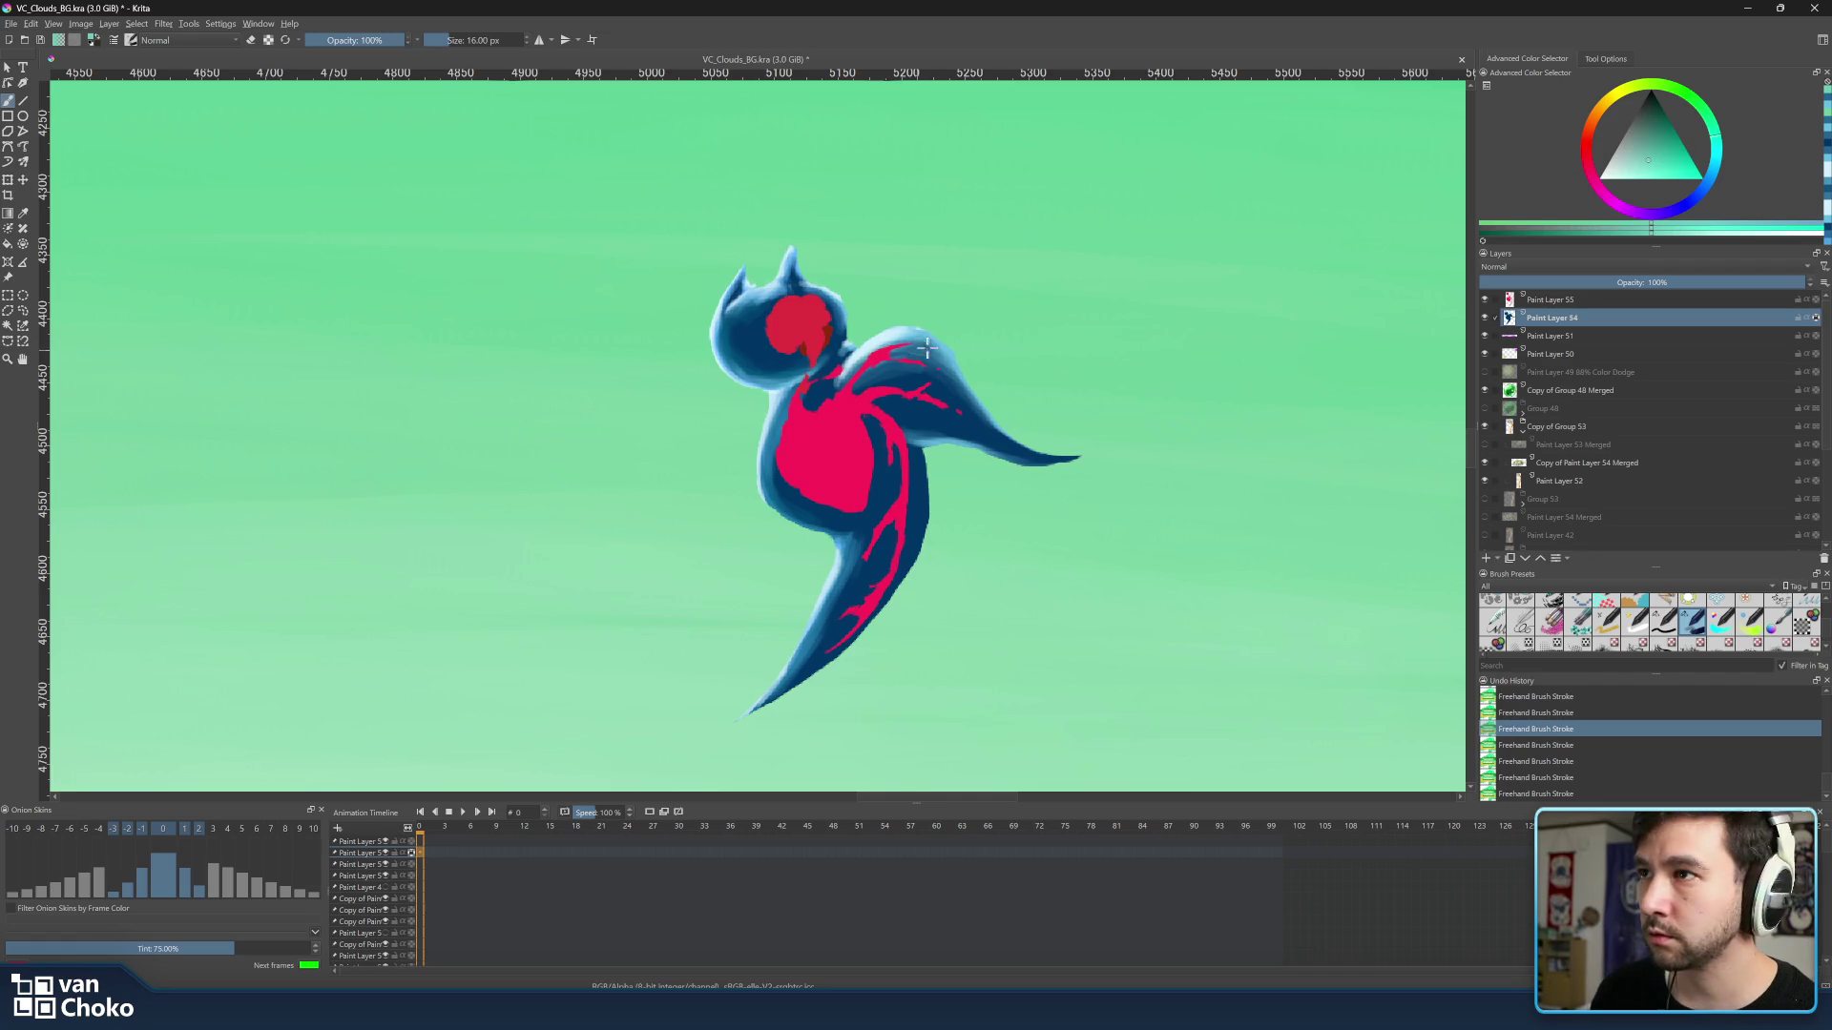
{"action": "left_click_drag", "start_coordinate": [937, 339], "coordinate": [943, 336]}
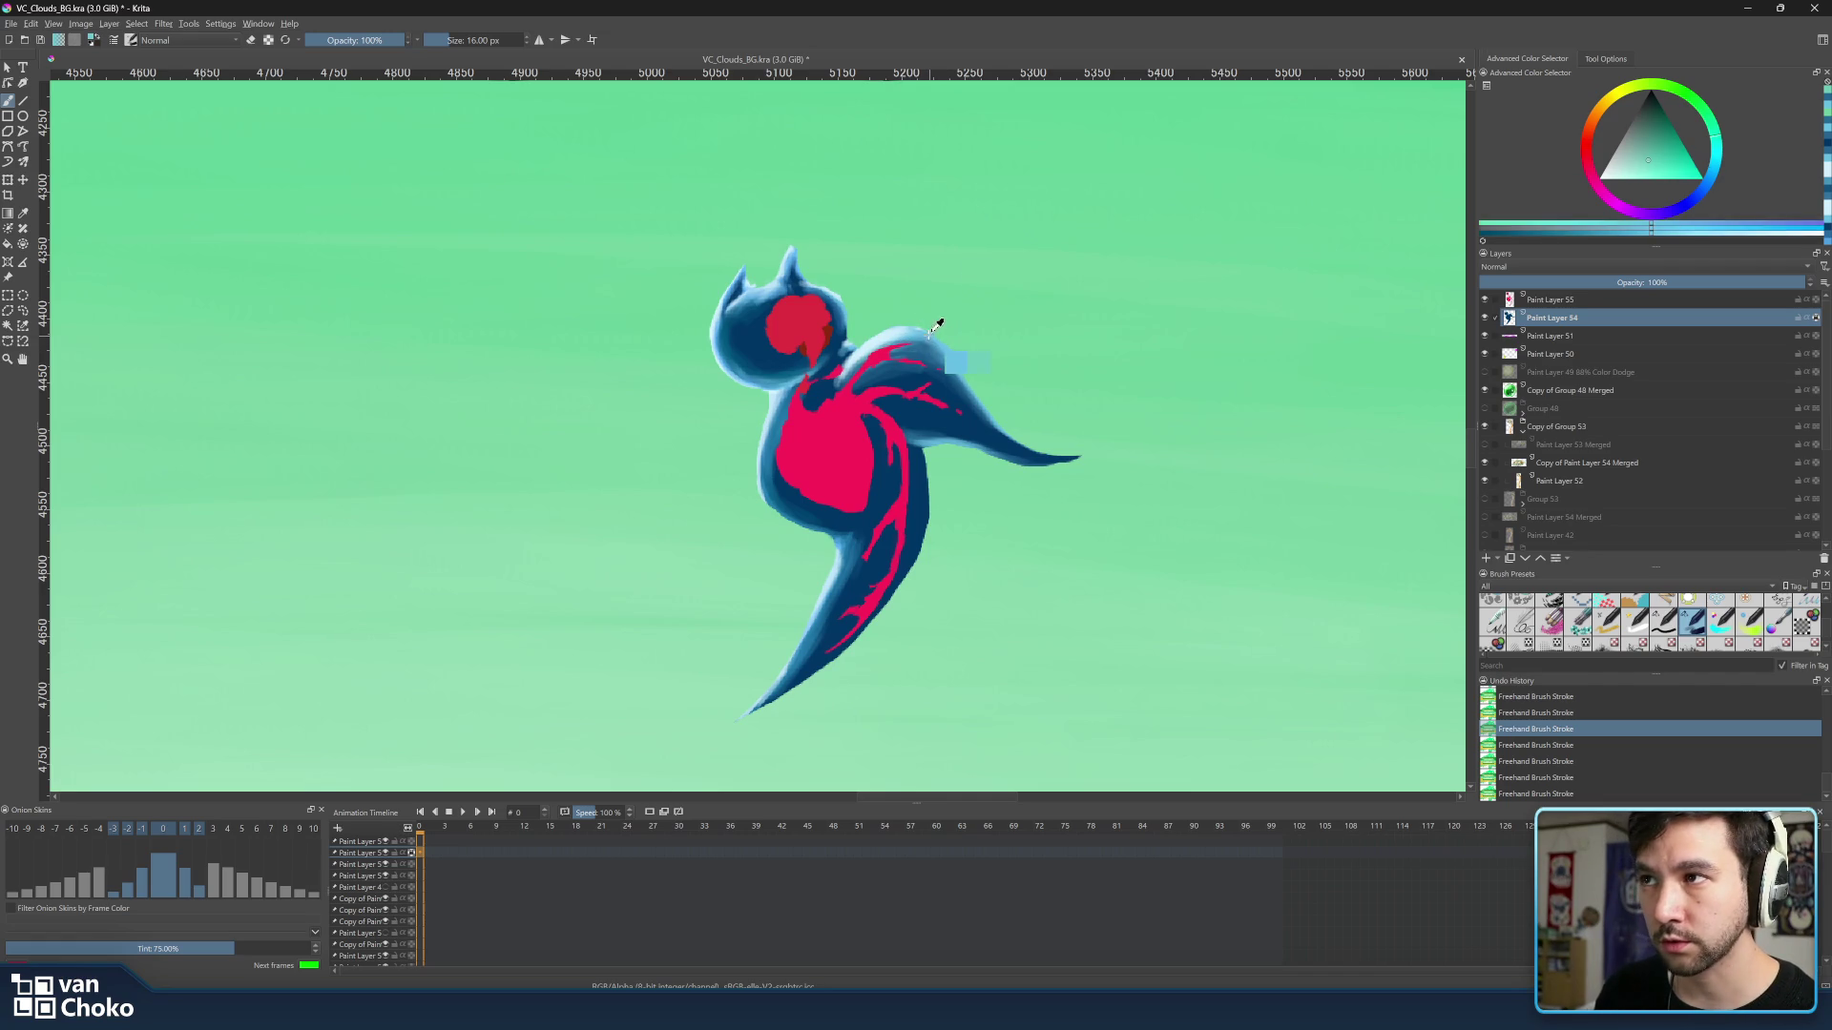
{"action": "left_click", "coordinate": [896, 372], "text": "ctrl"}
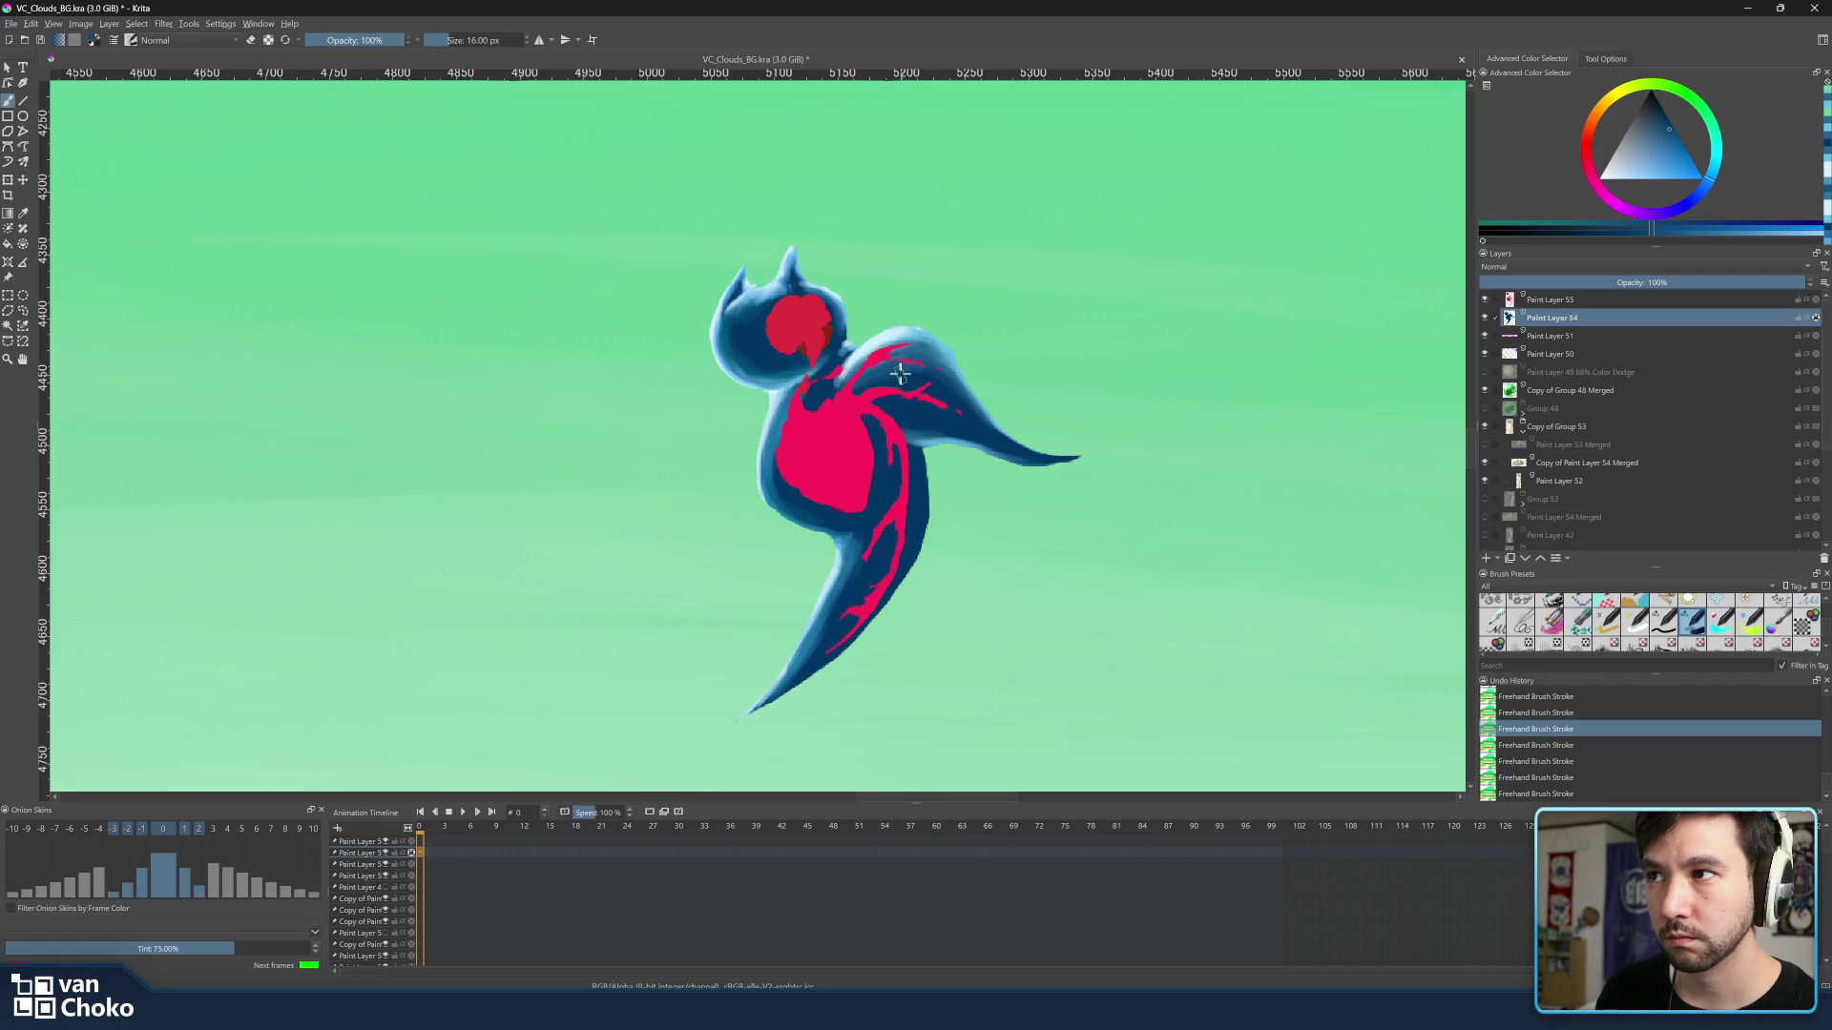
{"action": "left_click_drag", "start_coordinate": [925, 355], "coordinate": [861, 365]}
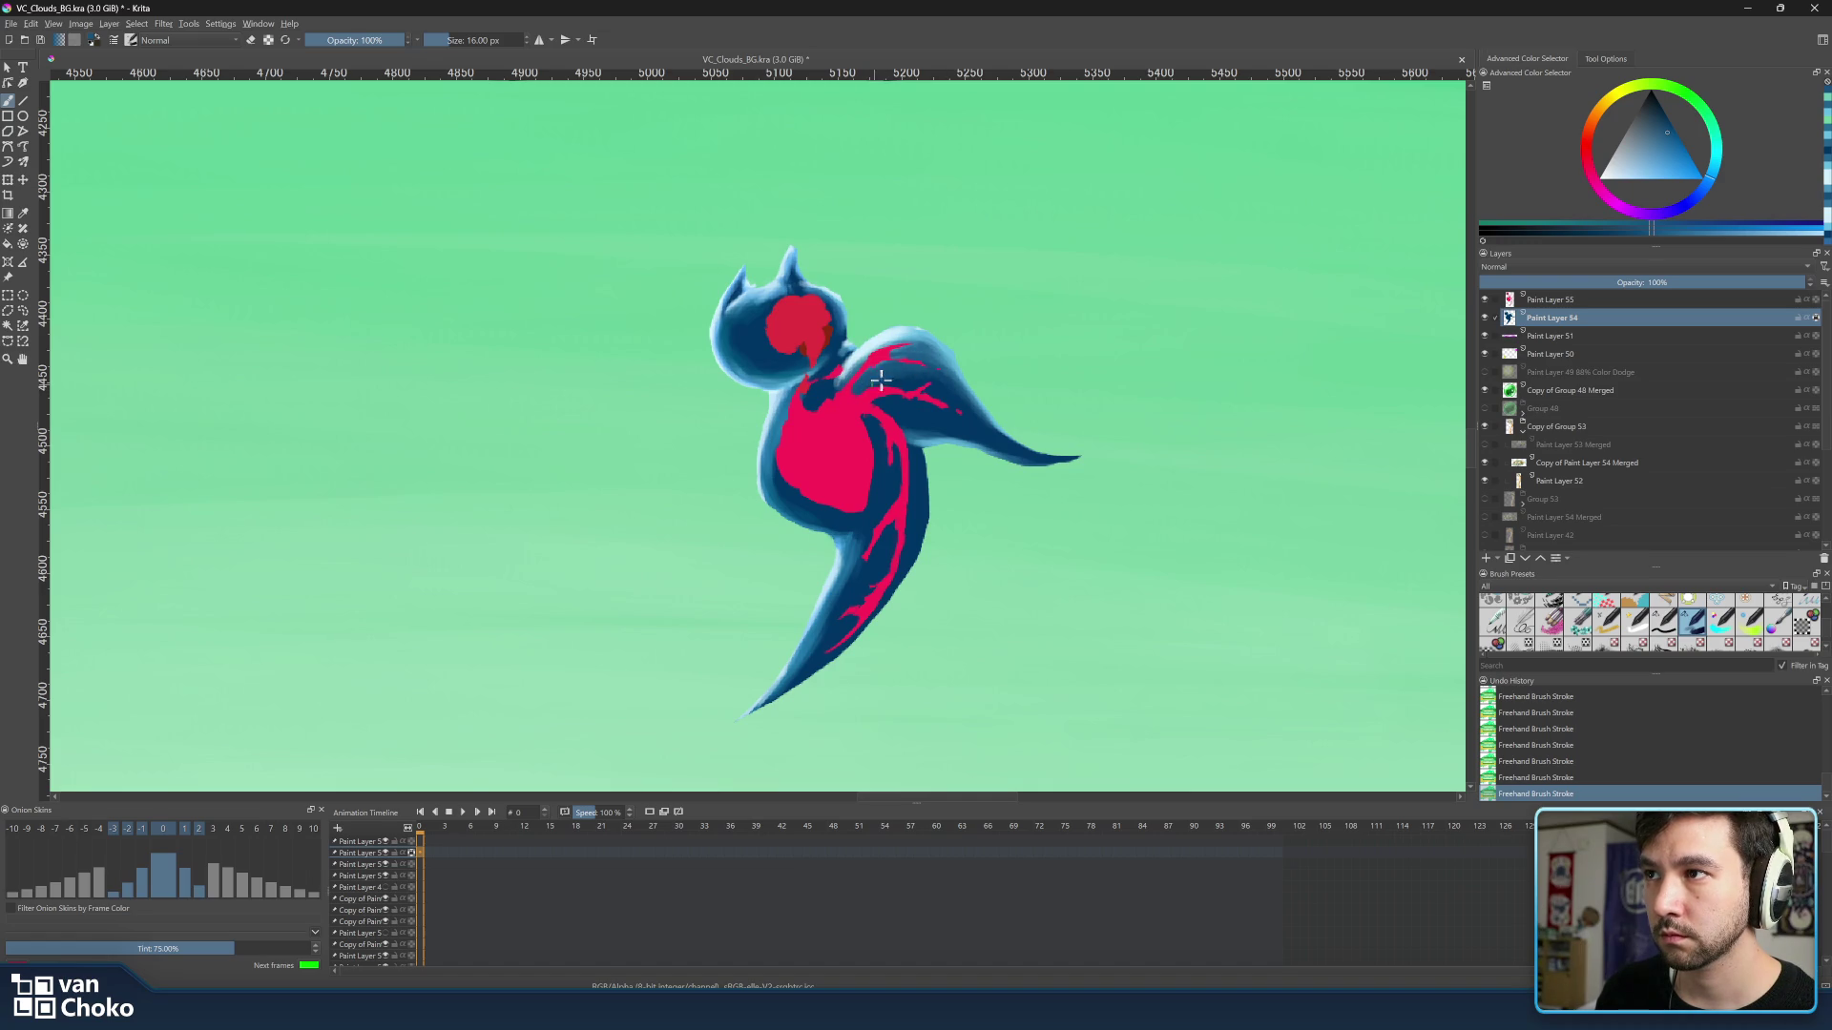
{"action": "left_click_drag", "start_coordinate": [938, 369], "coordinate": [962, 389]}
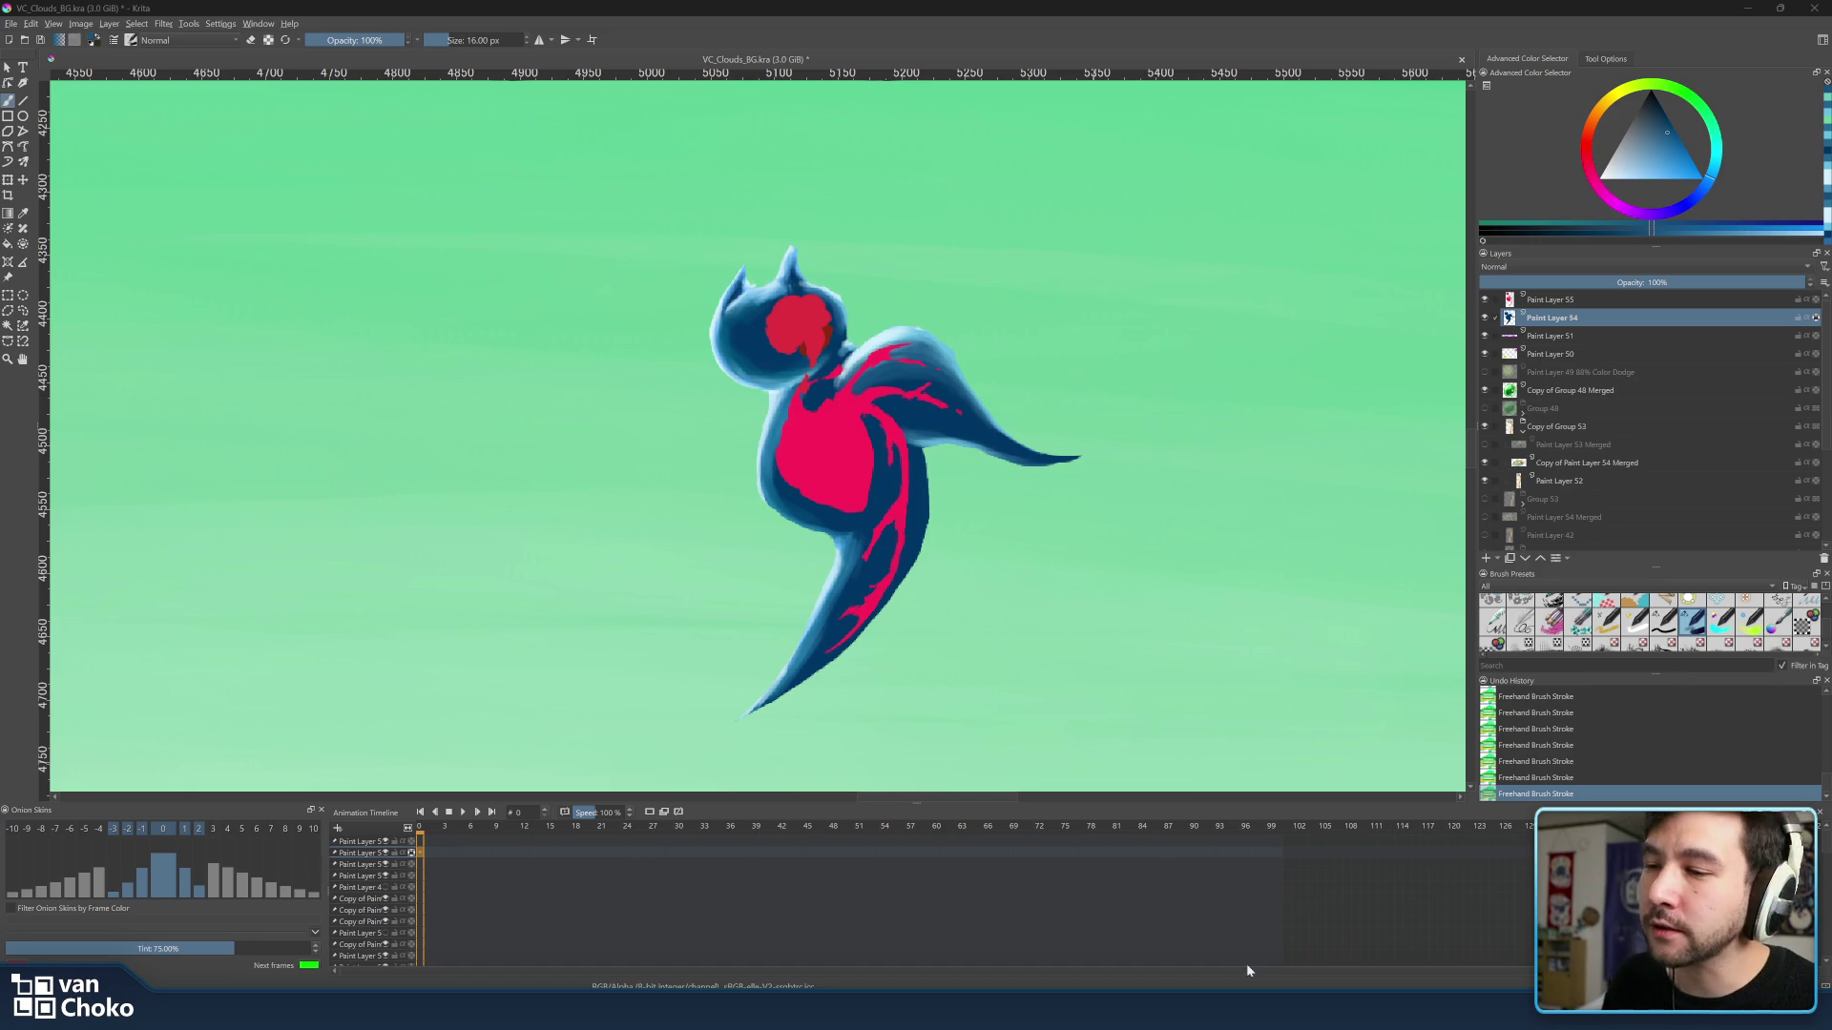
{"action": "scroll", "coordinate": [460, 365], "scroll_direction": "down", "scroll_amount": 3}
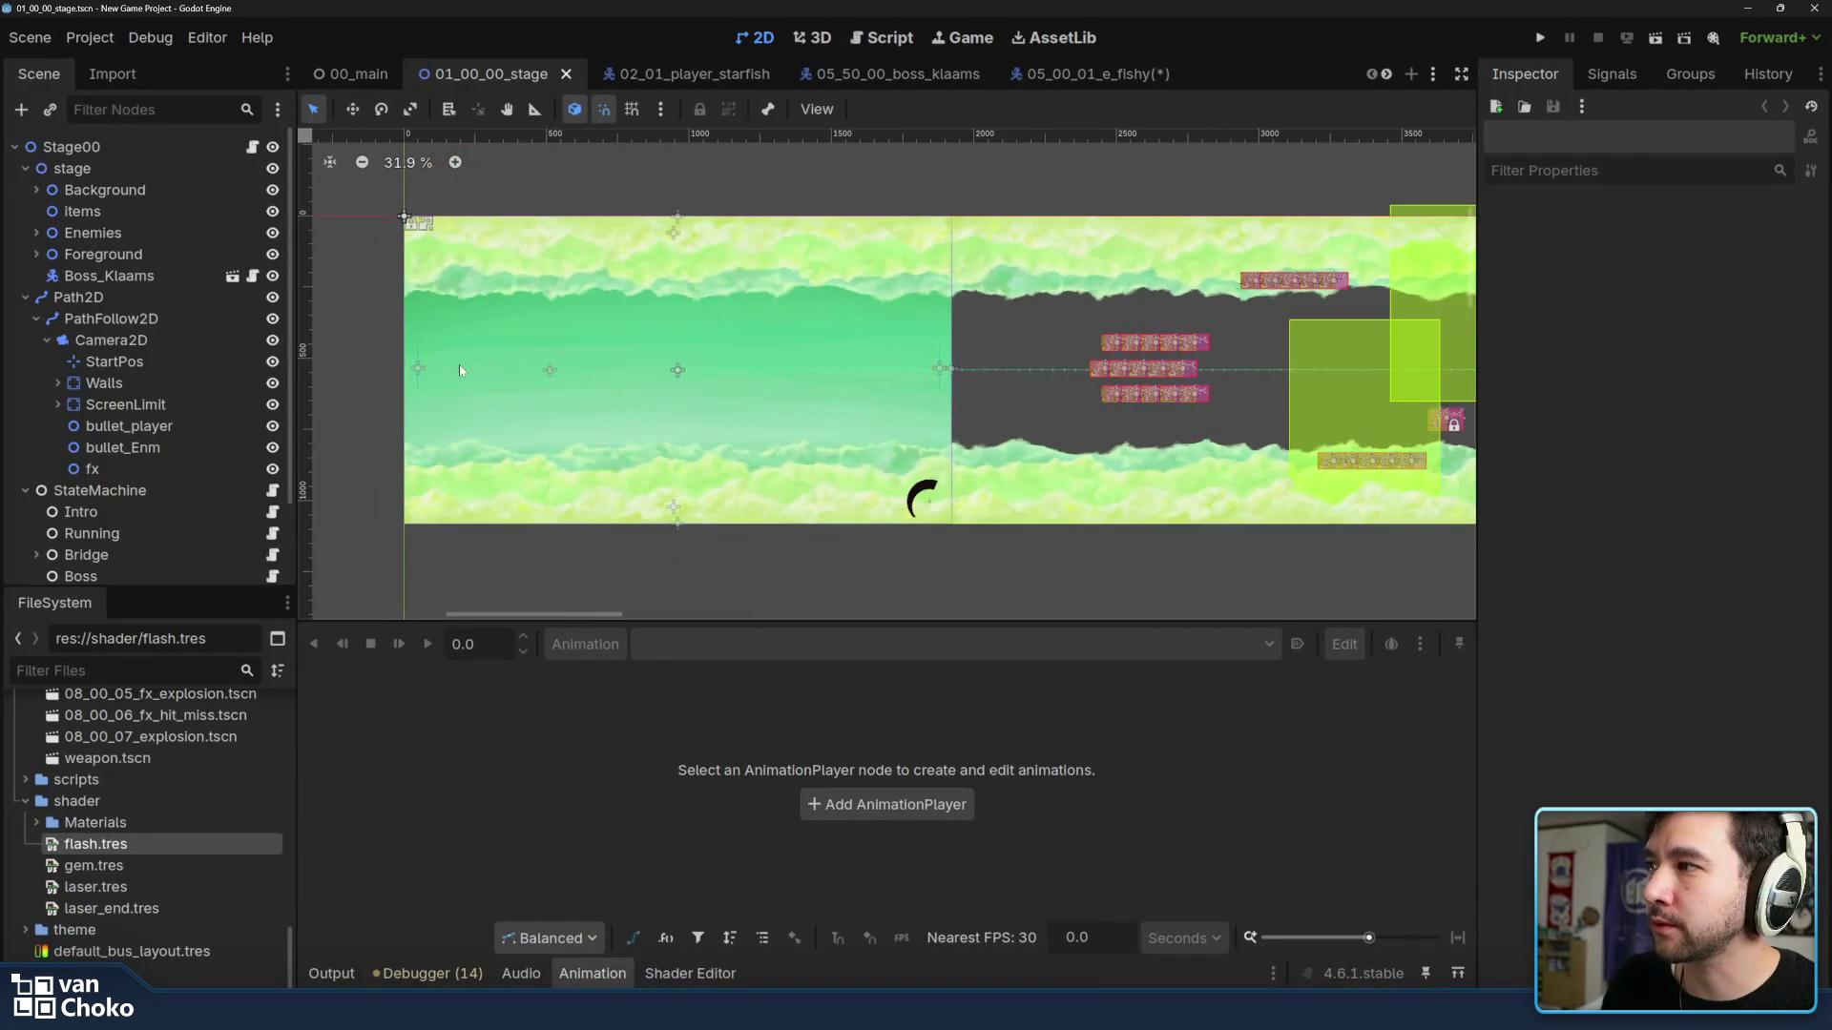
{"action": "scroll", "coordinate": [178, 438], "scroll_direction": "down", "scroll_amount": 2}
{"action": "scroll", "coordinate": [178, 438], "scroll_direction": "up", "scroll_amount": 2}
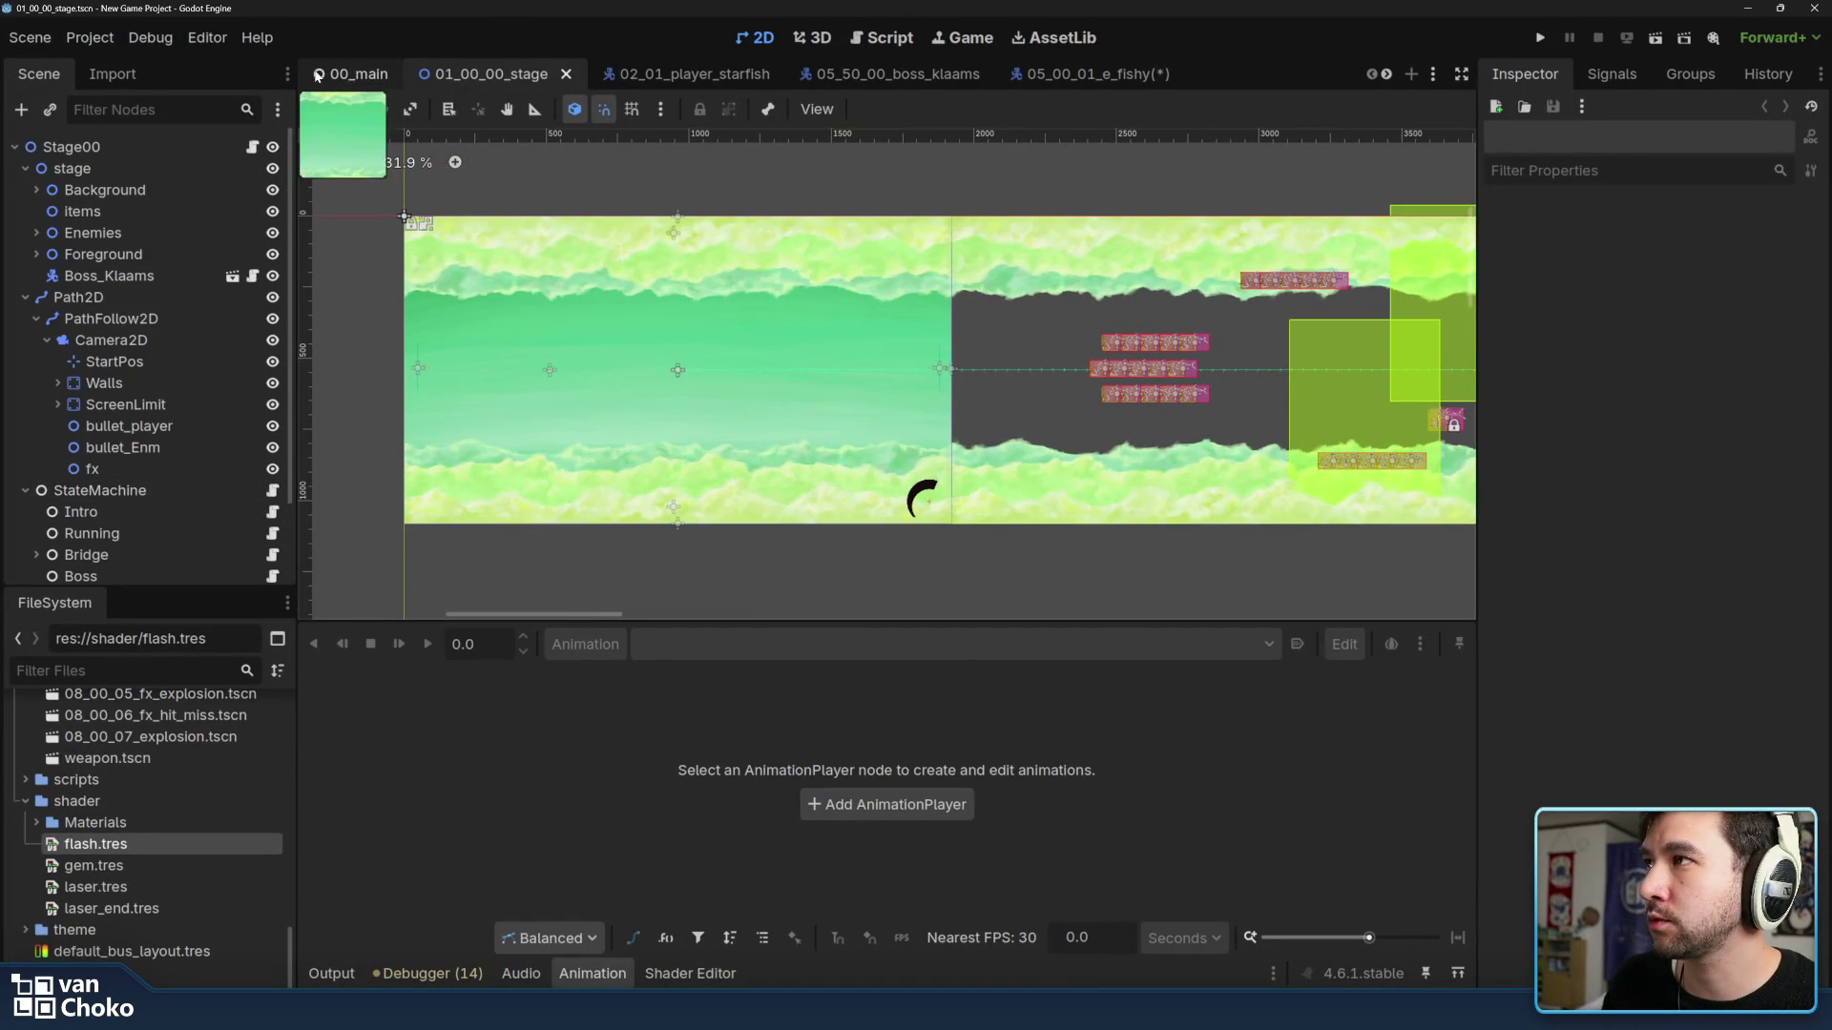
In Godot, step through the 00_main and boss_klaams scenes to the 02_01_player_starfish scene.
{"action": "left_click", "coordinate": [351, 74]}
{"action": "left_click", "coordinate": [100, 211]}
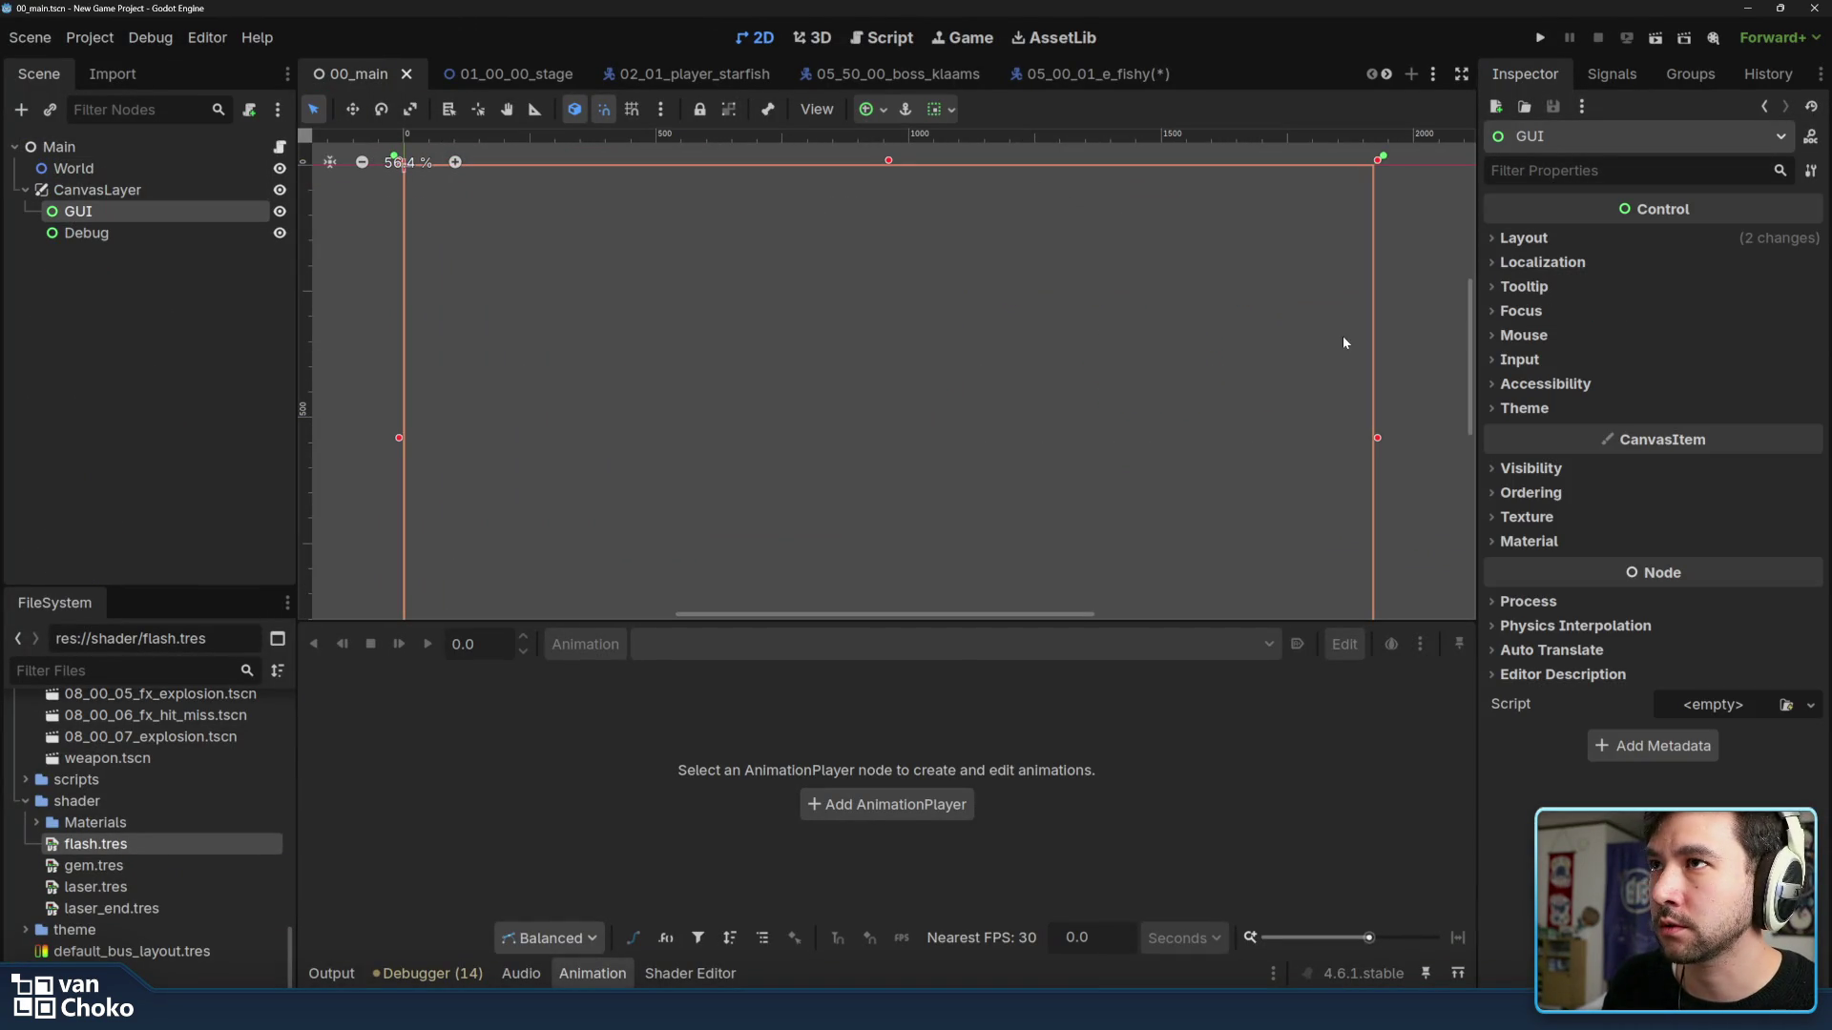
{"action": "left_click", "coordinate": [892, 77]}
{"action": "left_click", "coordinate": [619, 81]}
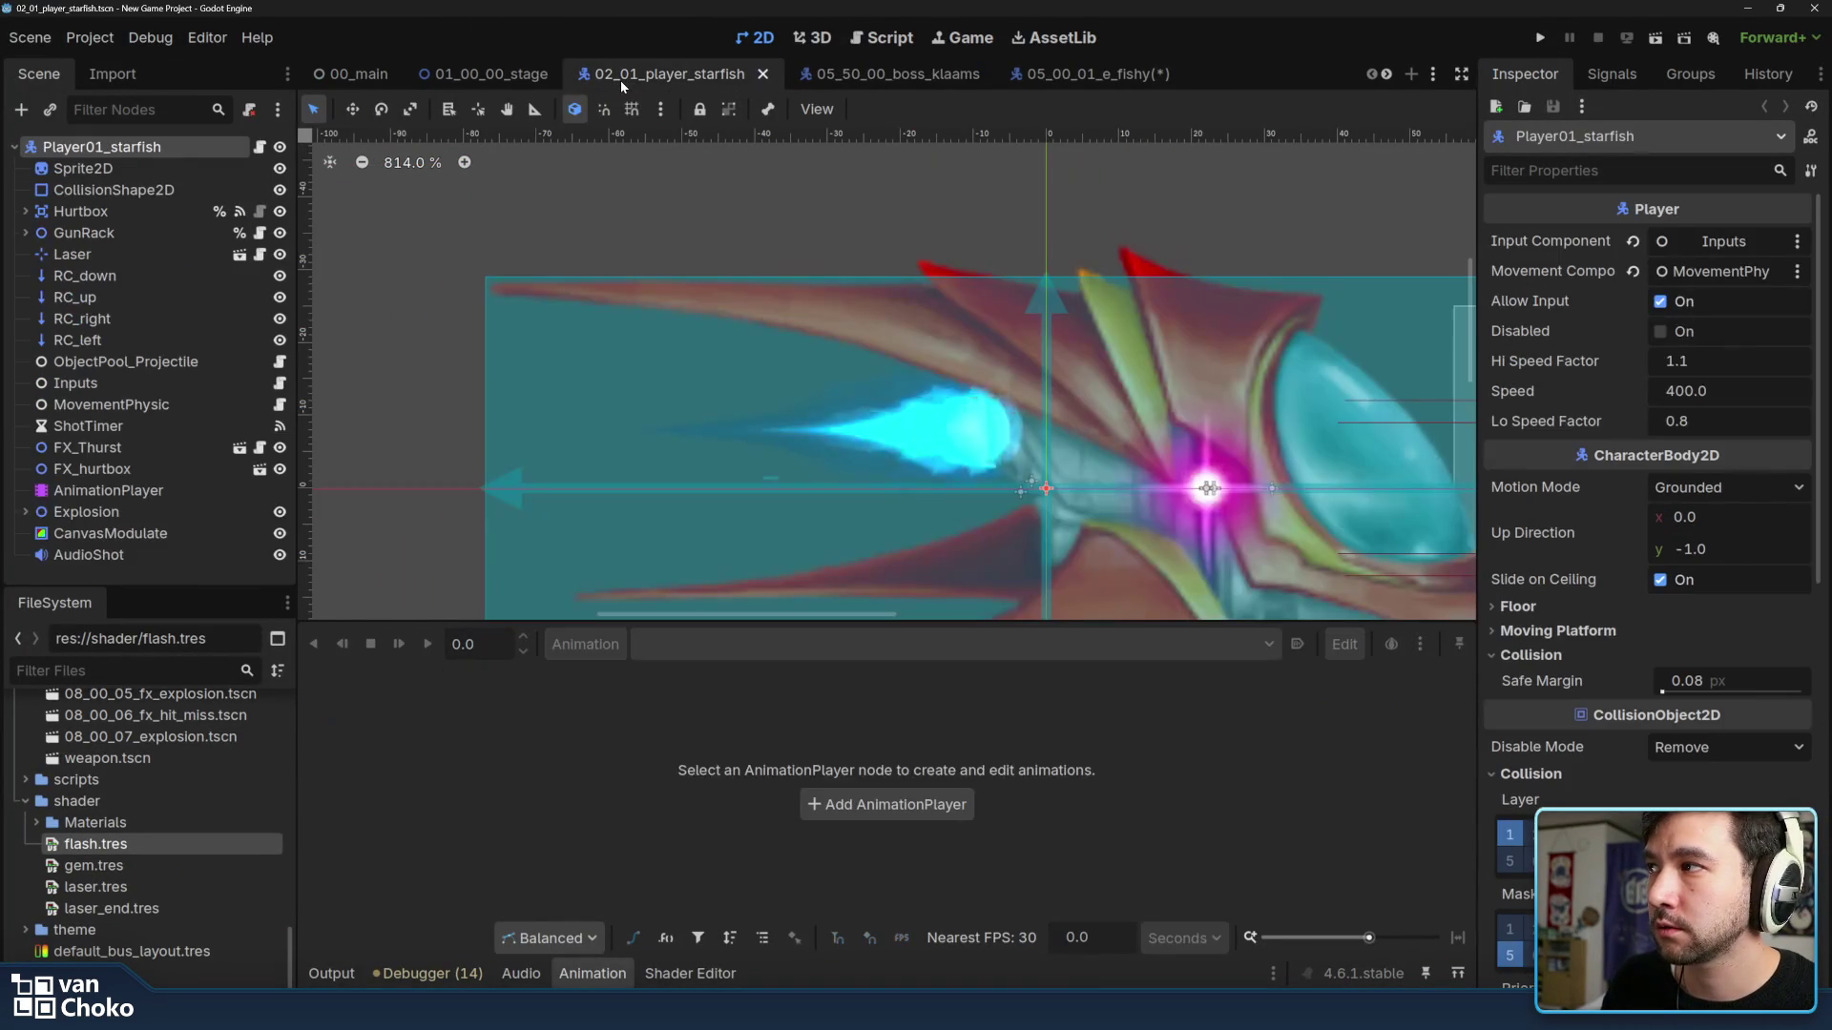
{"action": "scroll", "coordinate": [746, 296], "scroll_direction": "down", "scroll_amount": 3}
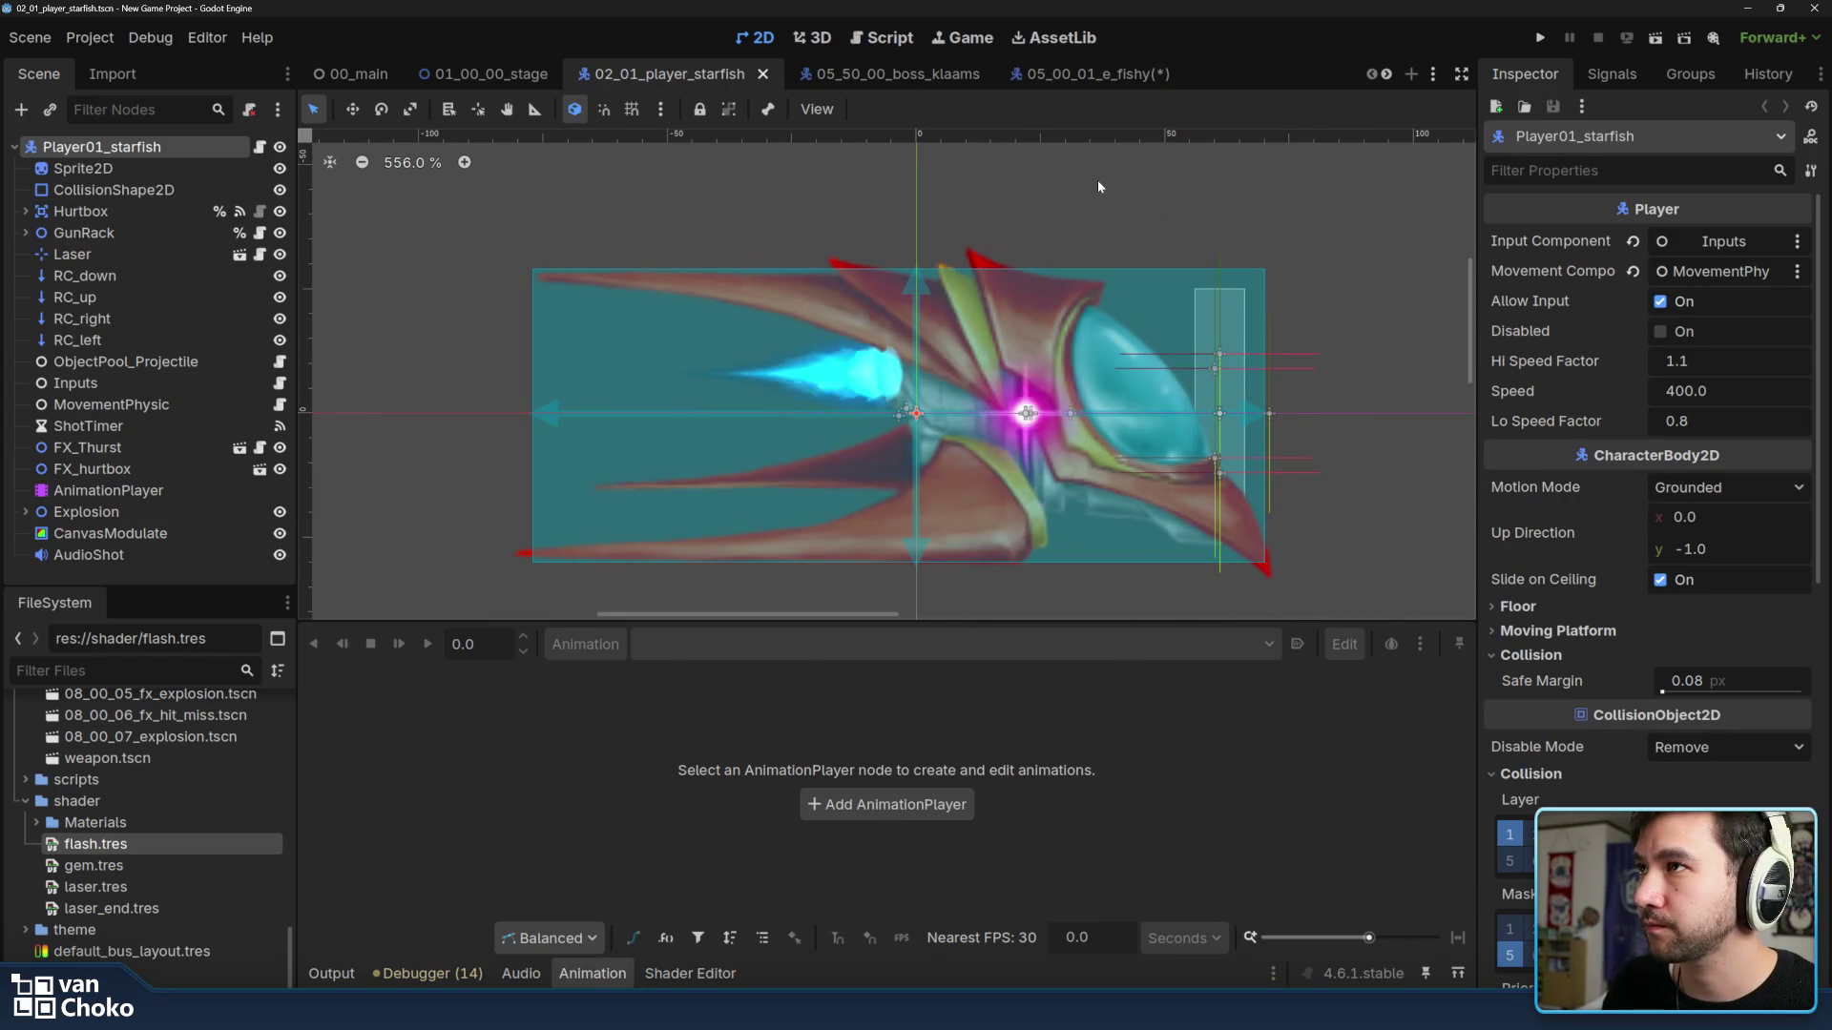
Switch via the boss_klaams tab to the 05_00_01_e_fishy enemy scene with its skeleton and loop animation.
{"action": "left_click", "coordinate": [880, 75]}
{"action": "left_click", "coordinate": [1067, 75]}
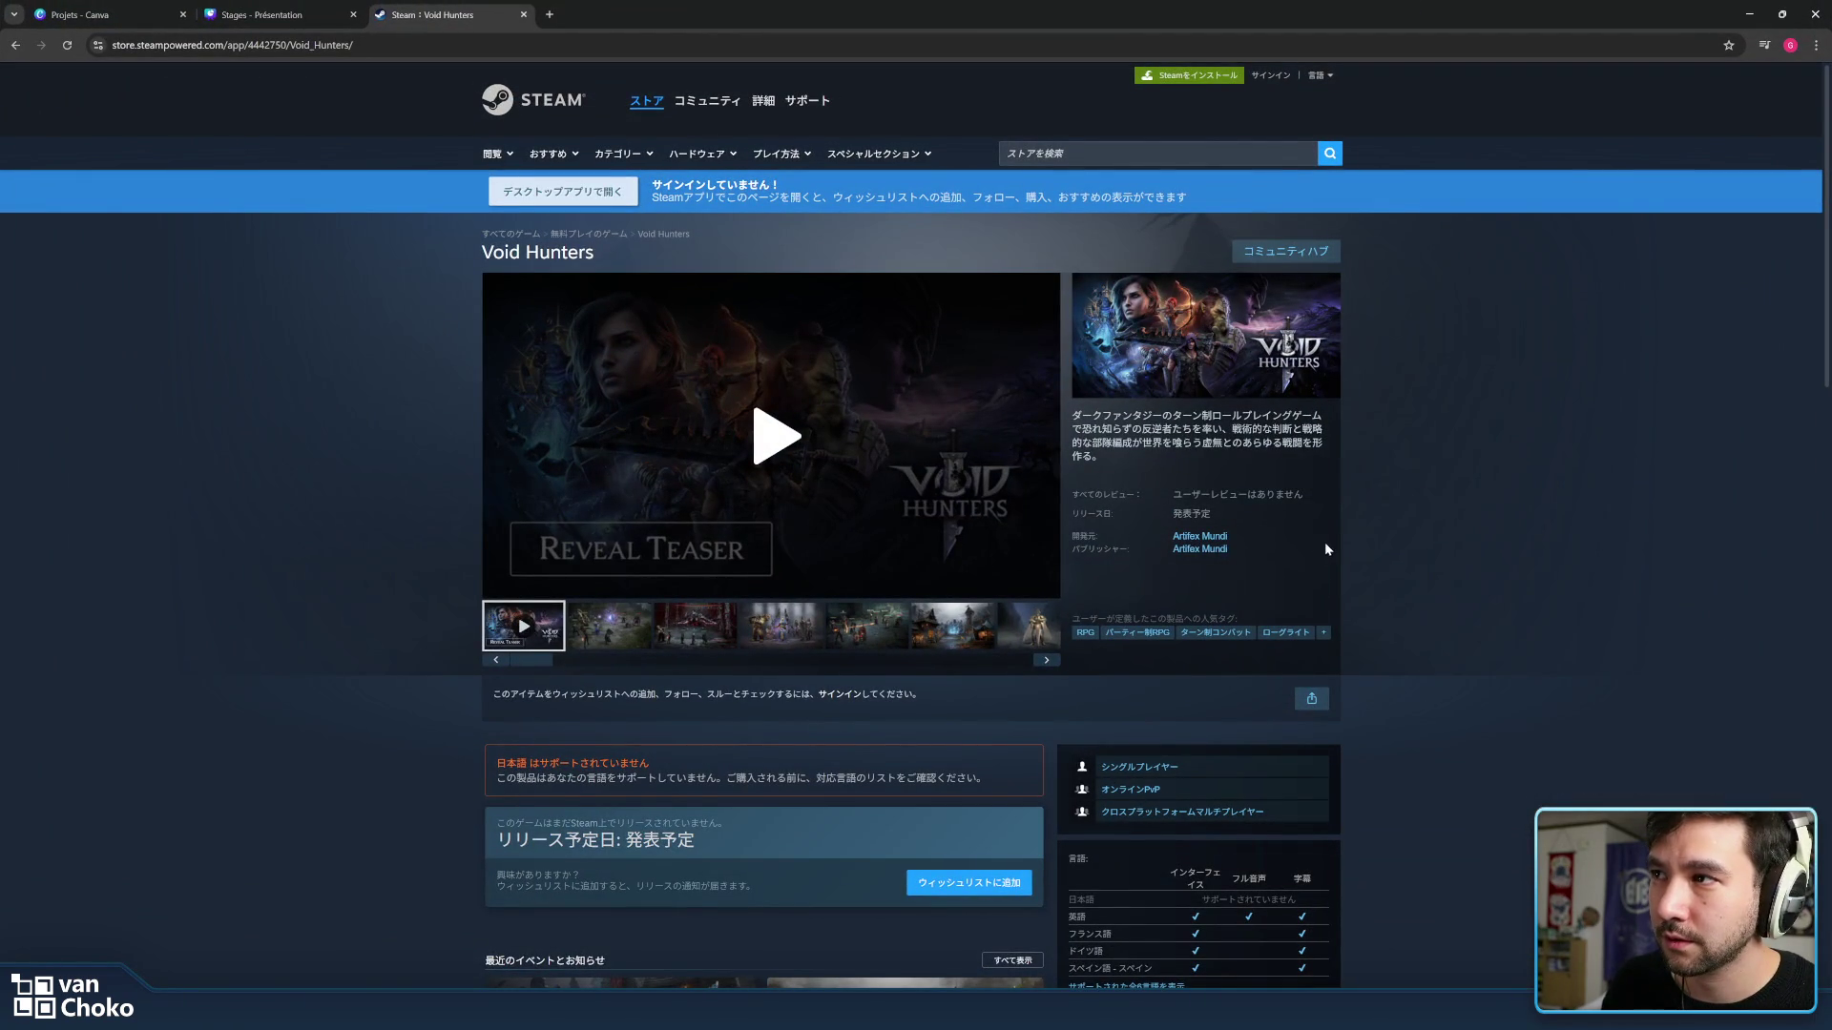
Expand Void Hunters' full description and open the Artifex Mundi developer page in a background tab.
{"action": "left_click_drag", "start_coordinate": [1071, 414], "coordinate": [1144, 496]}
{"action": "left_click", "coordinate": [1156, 457]}
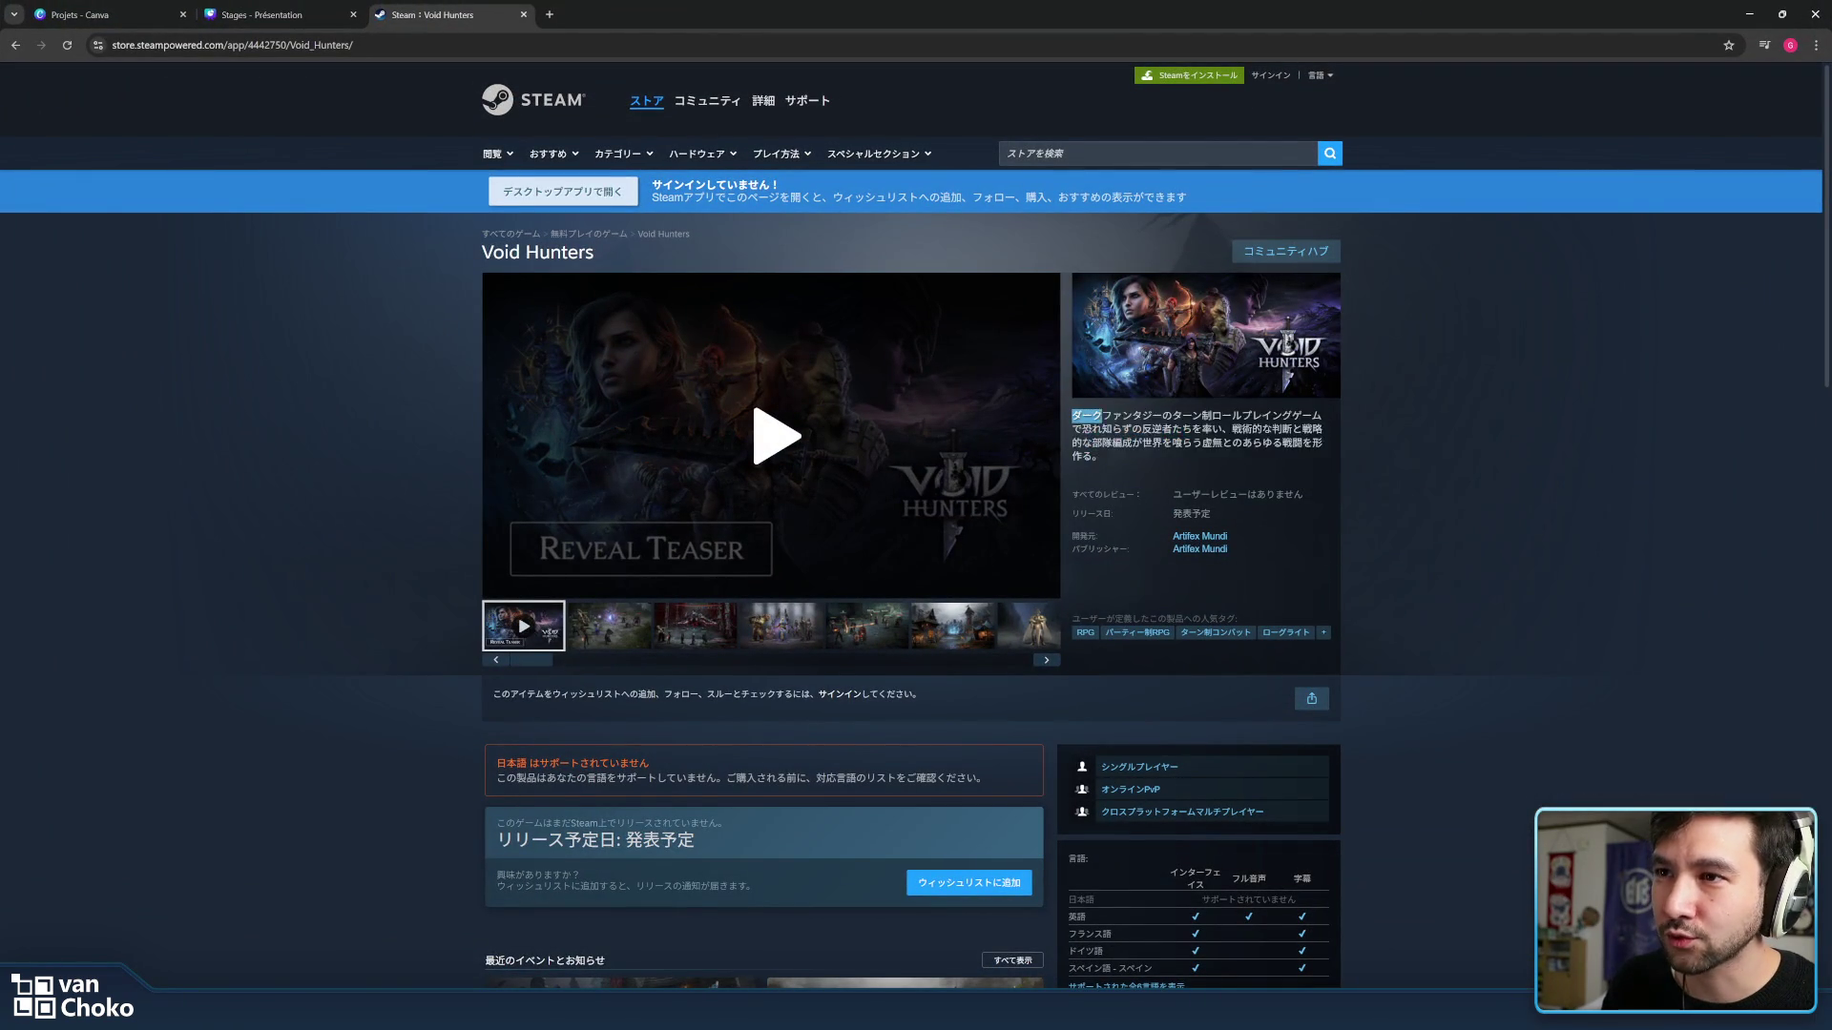
{"action": "scroll", "coordinate": [1227, 457], "scroll_direction": "down", "scroll_amount": 5}
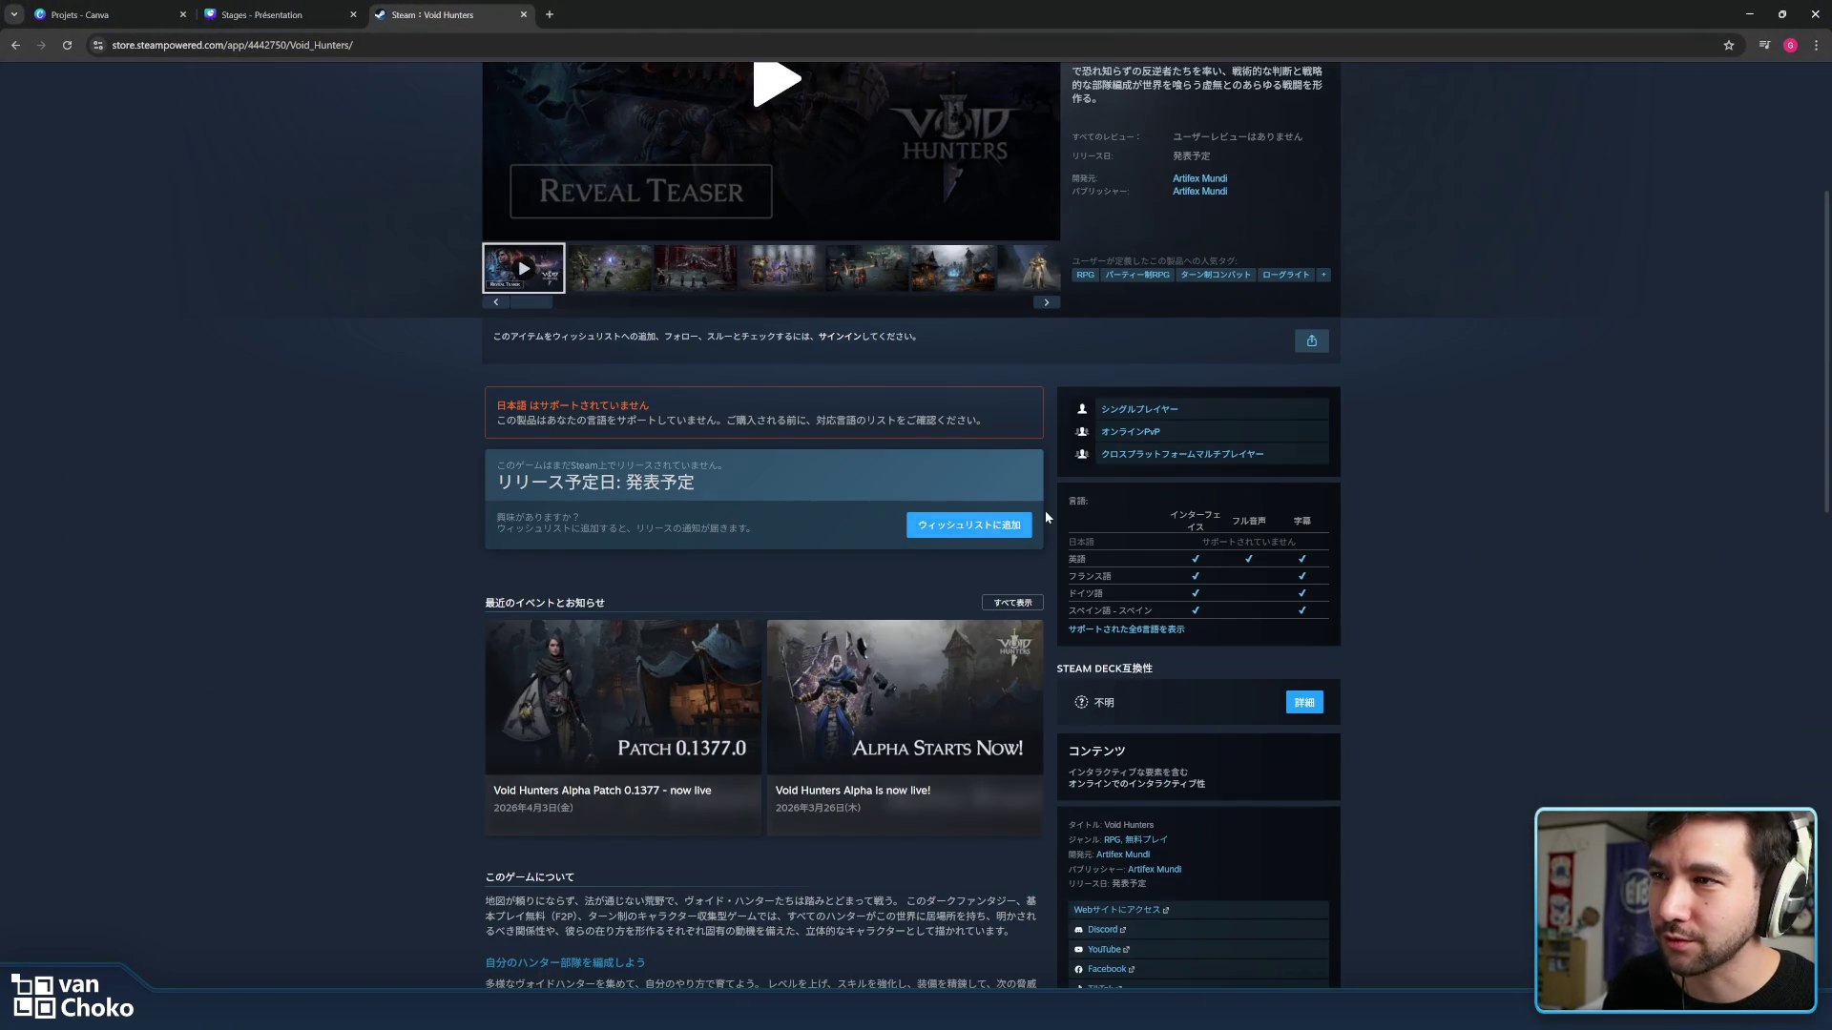
{"action": "scroll", "coordinate": [1048, 510], "scroll_direction": "down", "scroll_amount": 4}
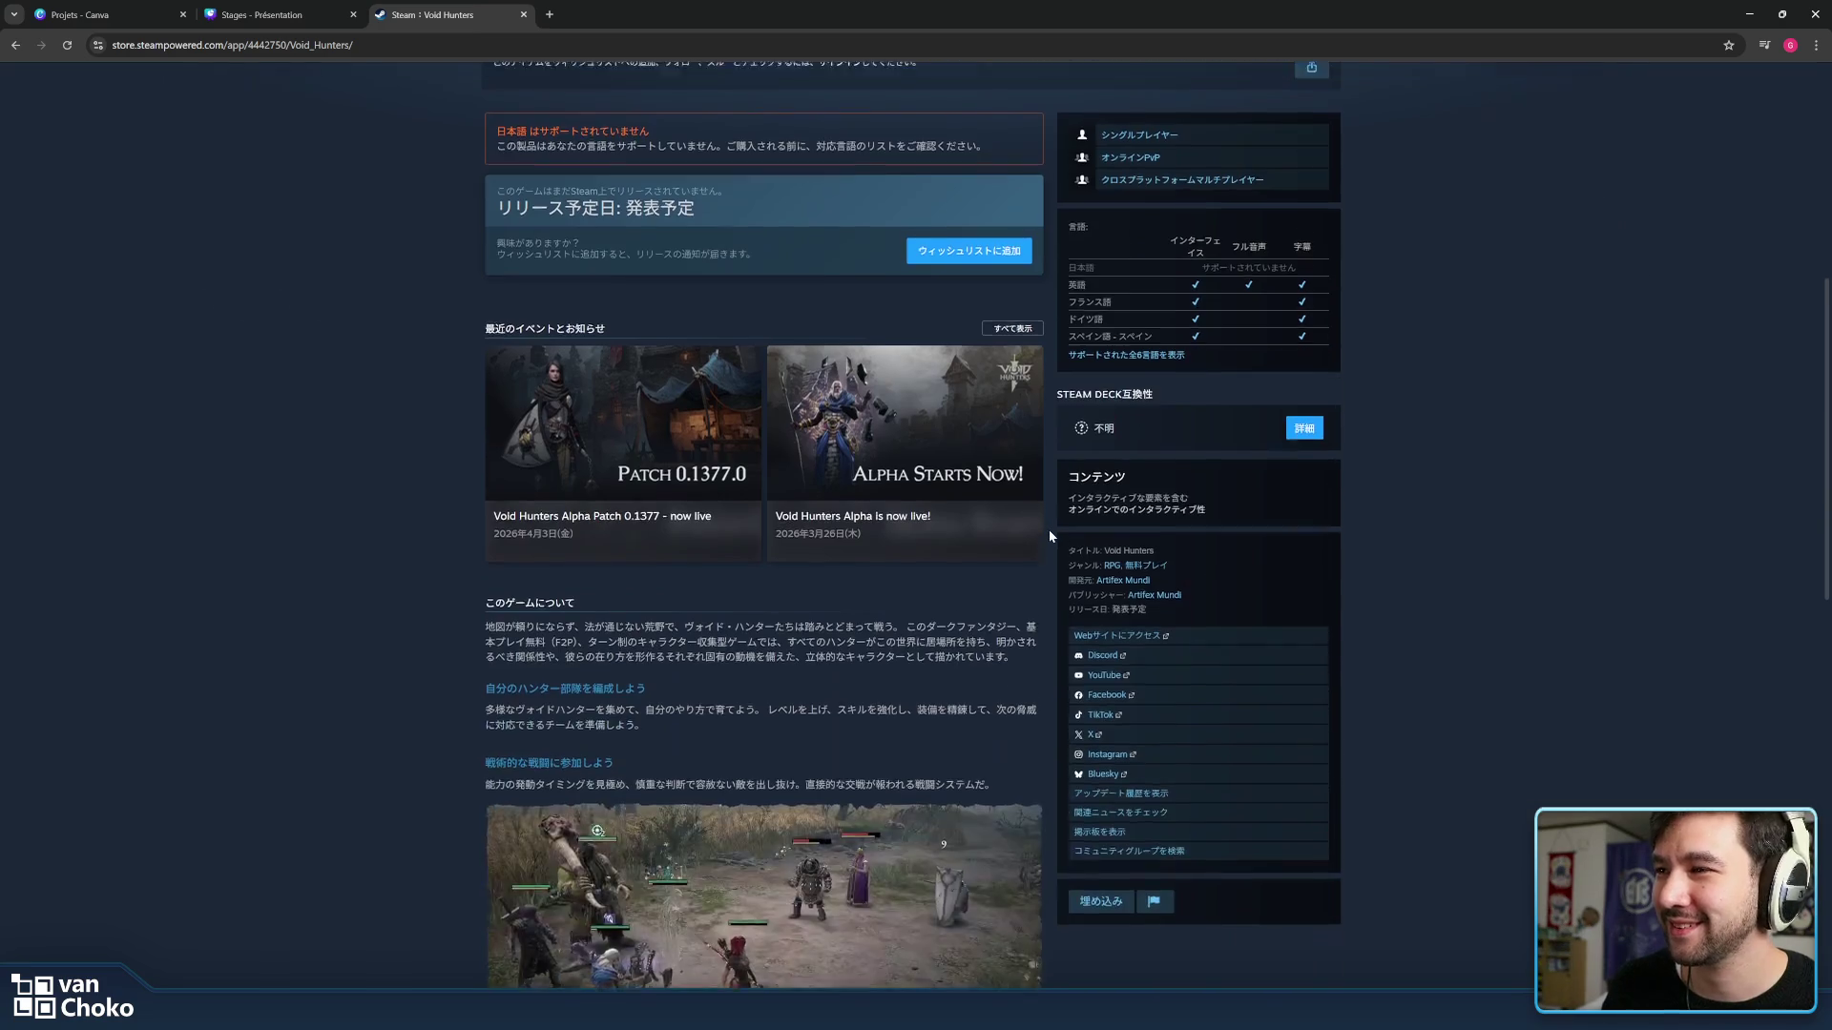
{"action": "scroll", "coordinate": [1049, 530], "scroll_direction": "down", "scroll_amount": 3}
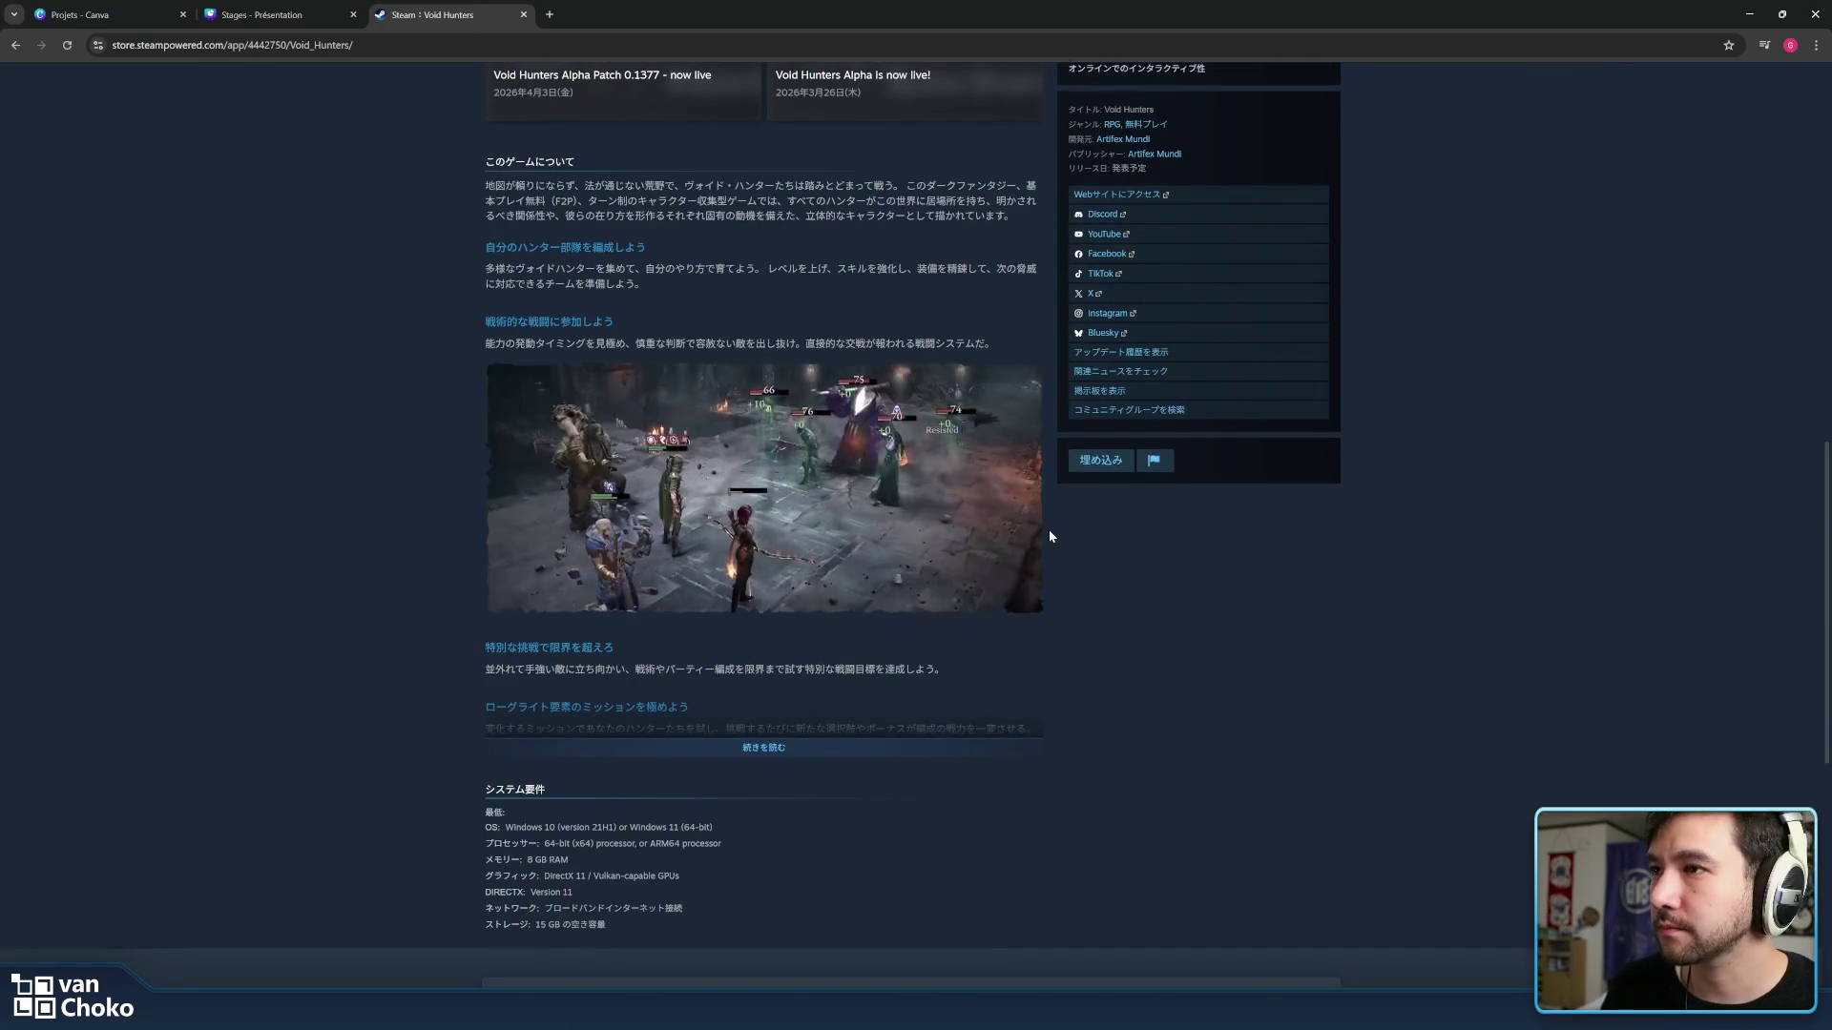
{"action": "left_click", "coordinate": [762, 754]}
{"action": "scroll", "coordinate": [1150, 709], "scroll_direction": "down", "scroll_amount": 2}
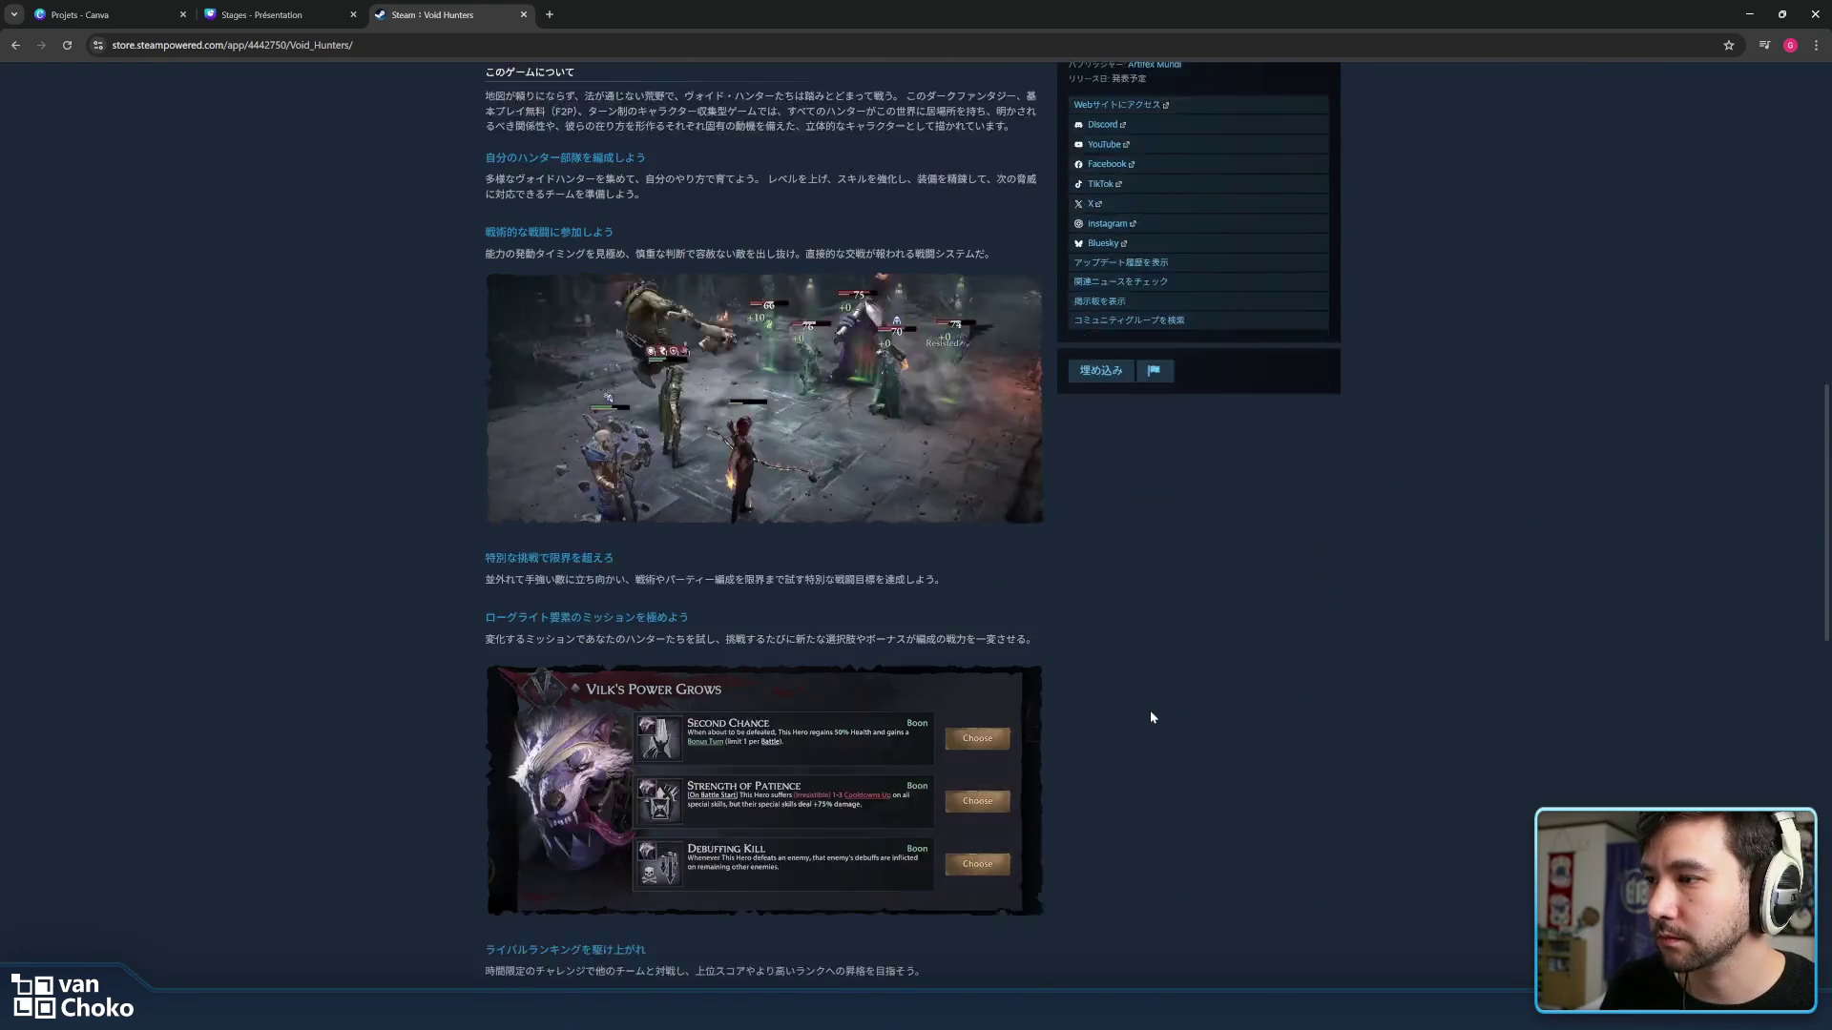
{"action": "scroll", "coordinate": [1150, 710], "scroll_direction": "up", "scroll_amount": 2}
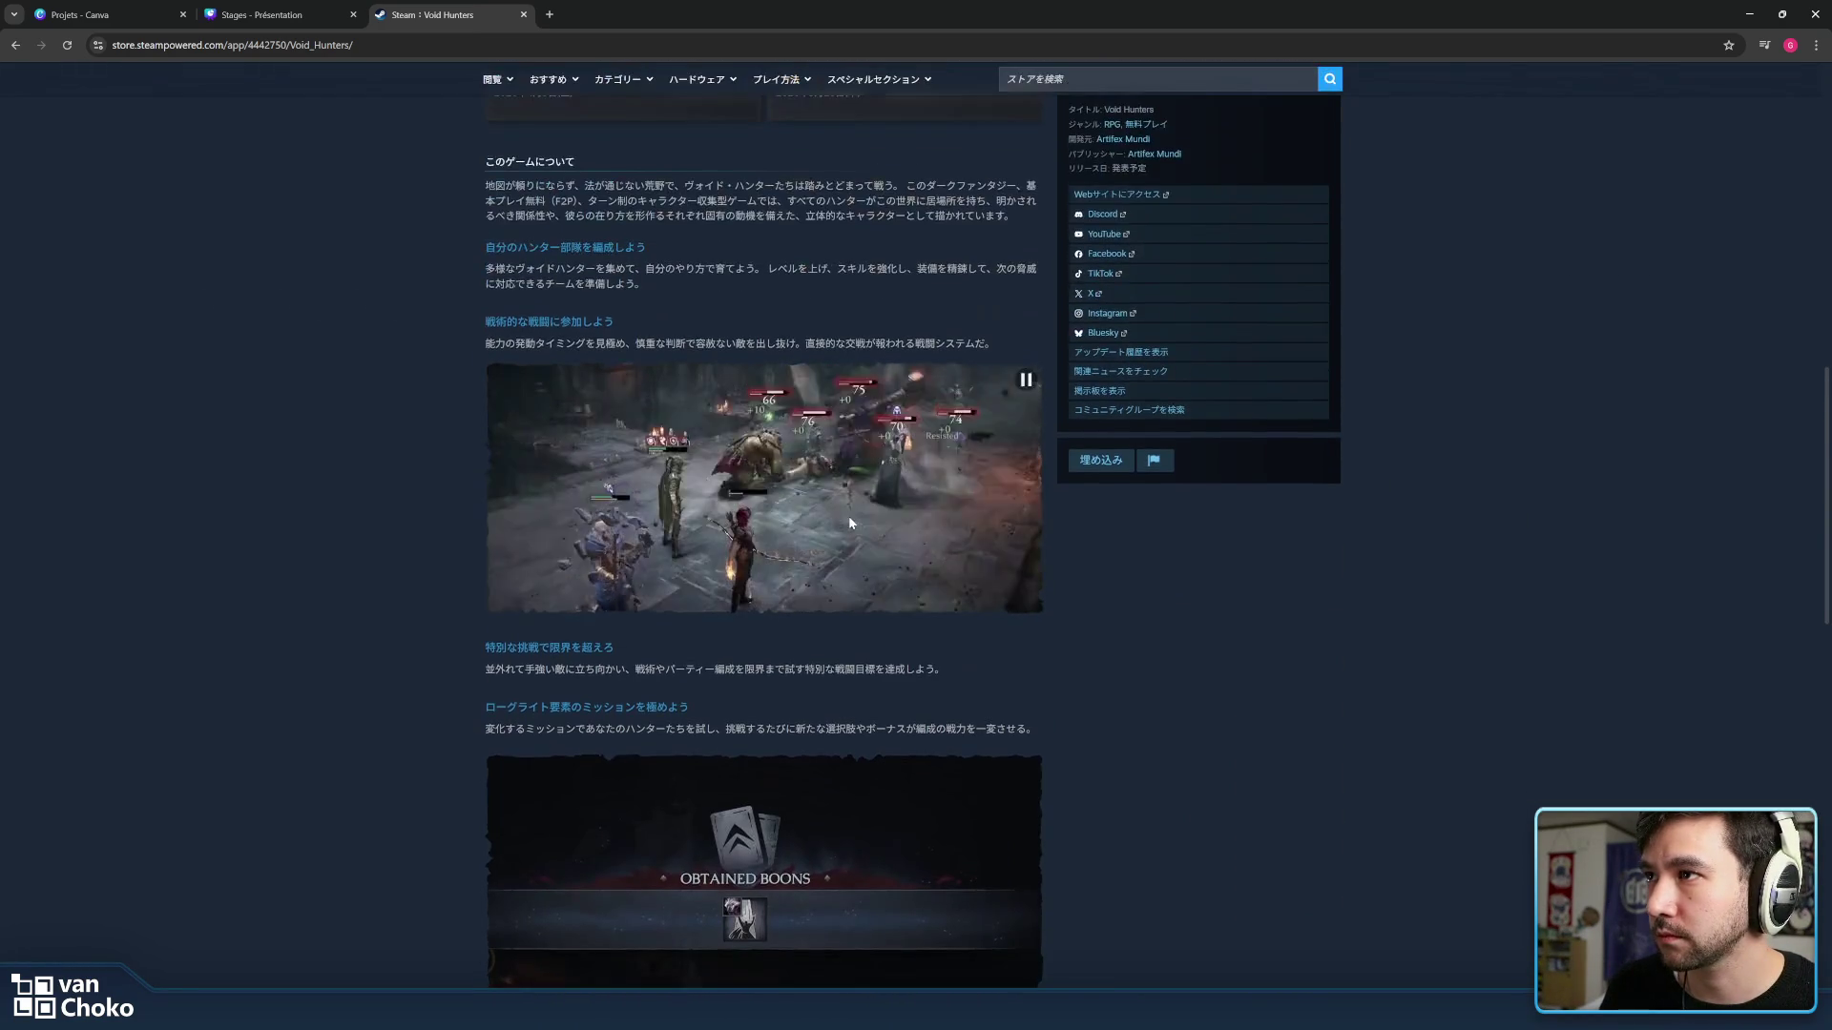
{"action": "scroll", "coordinate": [1083, 626], "scroll_direction": "up", "scroll_amount": 3}
{"action": "scroll", "coordinate": [1113, 513], "scroll_direction": "up", "scroll_amount": 3}
{"action": "scroll", "coordinate": [1111, 513], "scroll_direction": "up", "scroll_amount": 3}
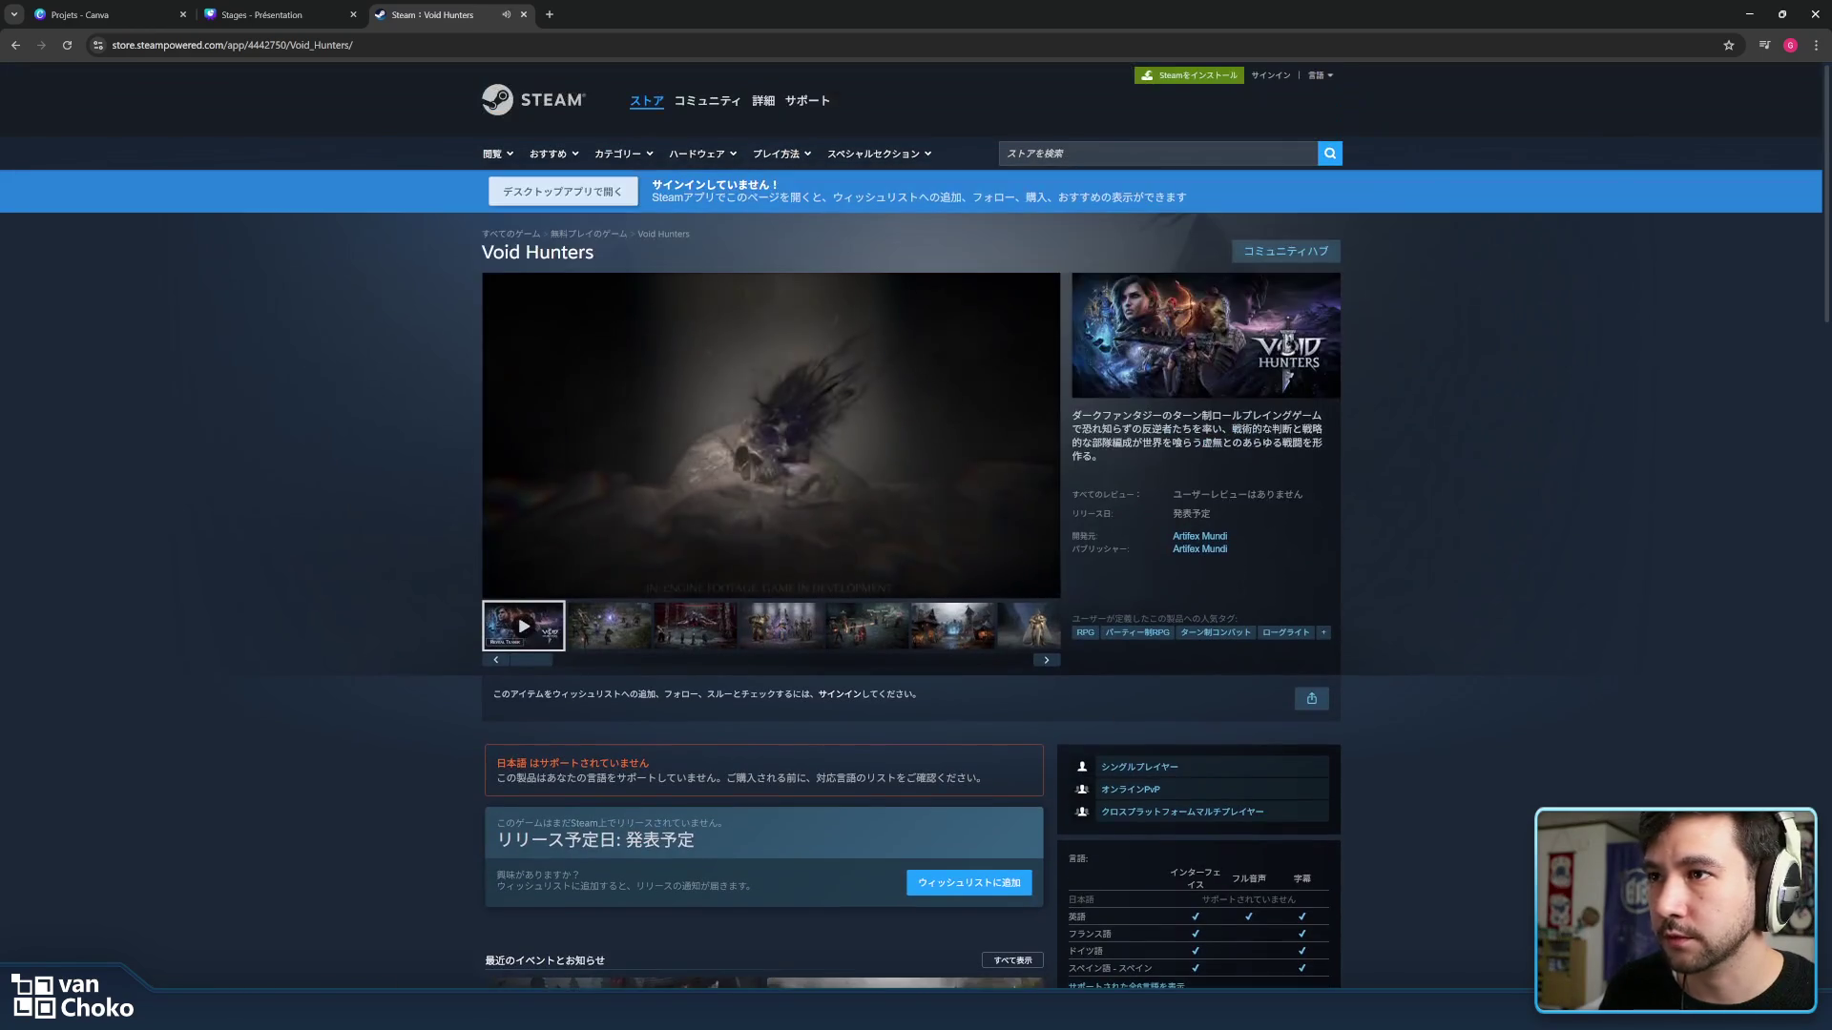
{"action": "middle_click", "coordinate": [1210, 537]}
Browse the Artifex Mundi developer page's game list, then minimise the browser back to Godot.
{"action": "left_click", "coordinate": [665, 7]}
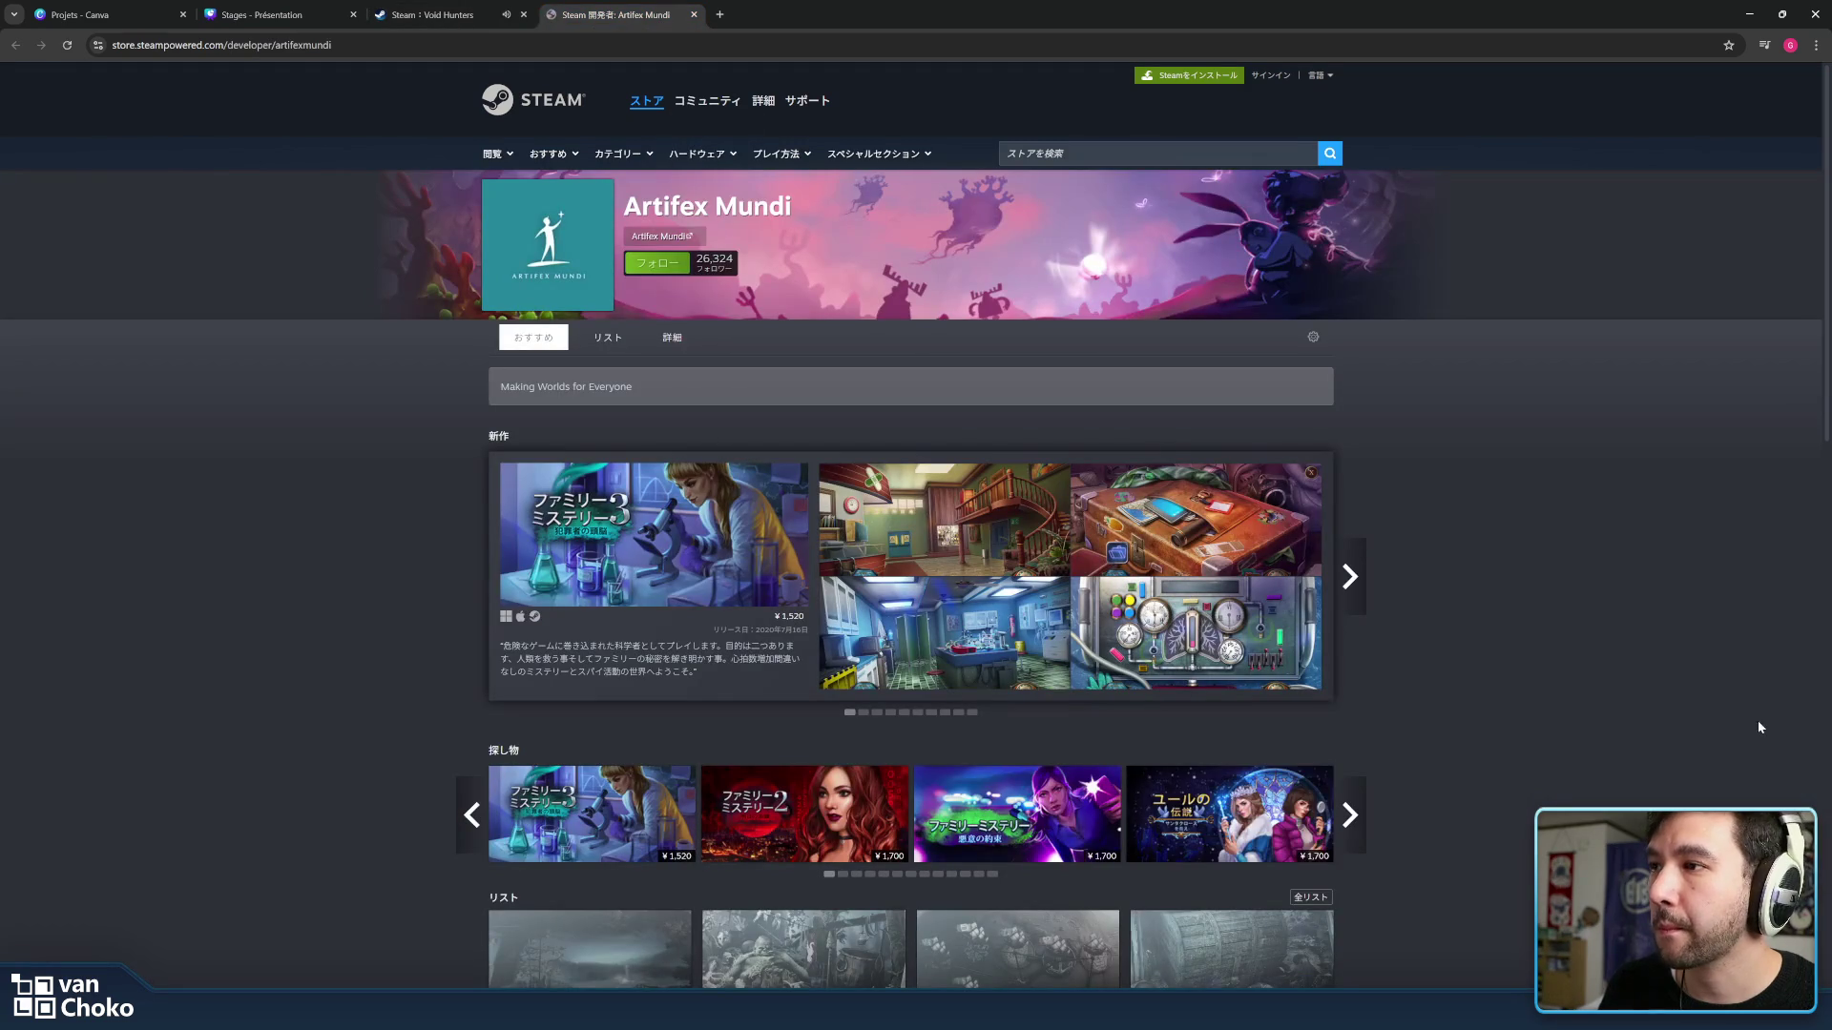
{"action": "scroll", "coordinate": [1469, 535], "scroll_direction": "down", "scroll_amount": 3}
{"action": "scroll", "coordinate": [1446, 539], "scroll_direction": "down", "scroll_amount": 3}
{"action": "scroll", "coordinate": [1425, 542], "scroll_direction": "down", "scroll_amount": 5}
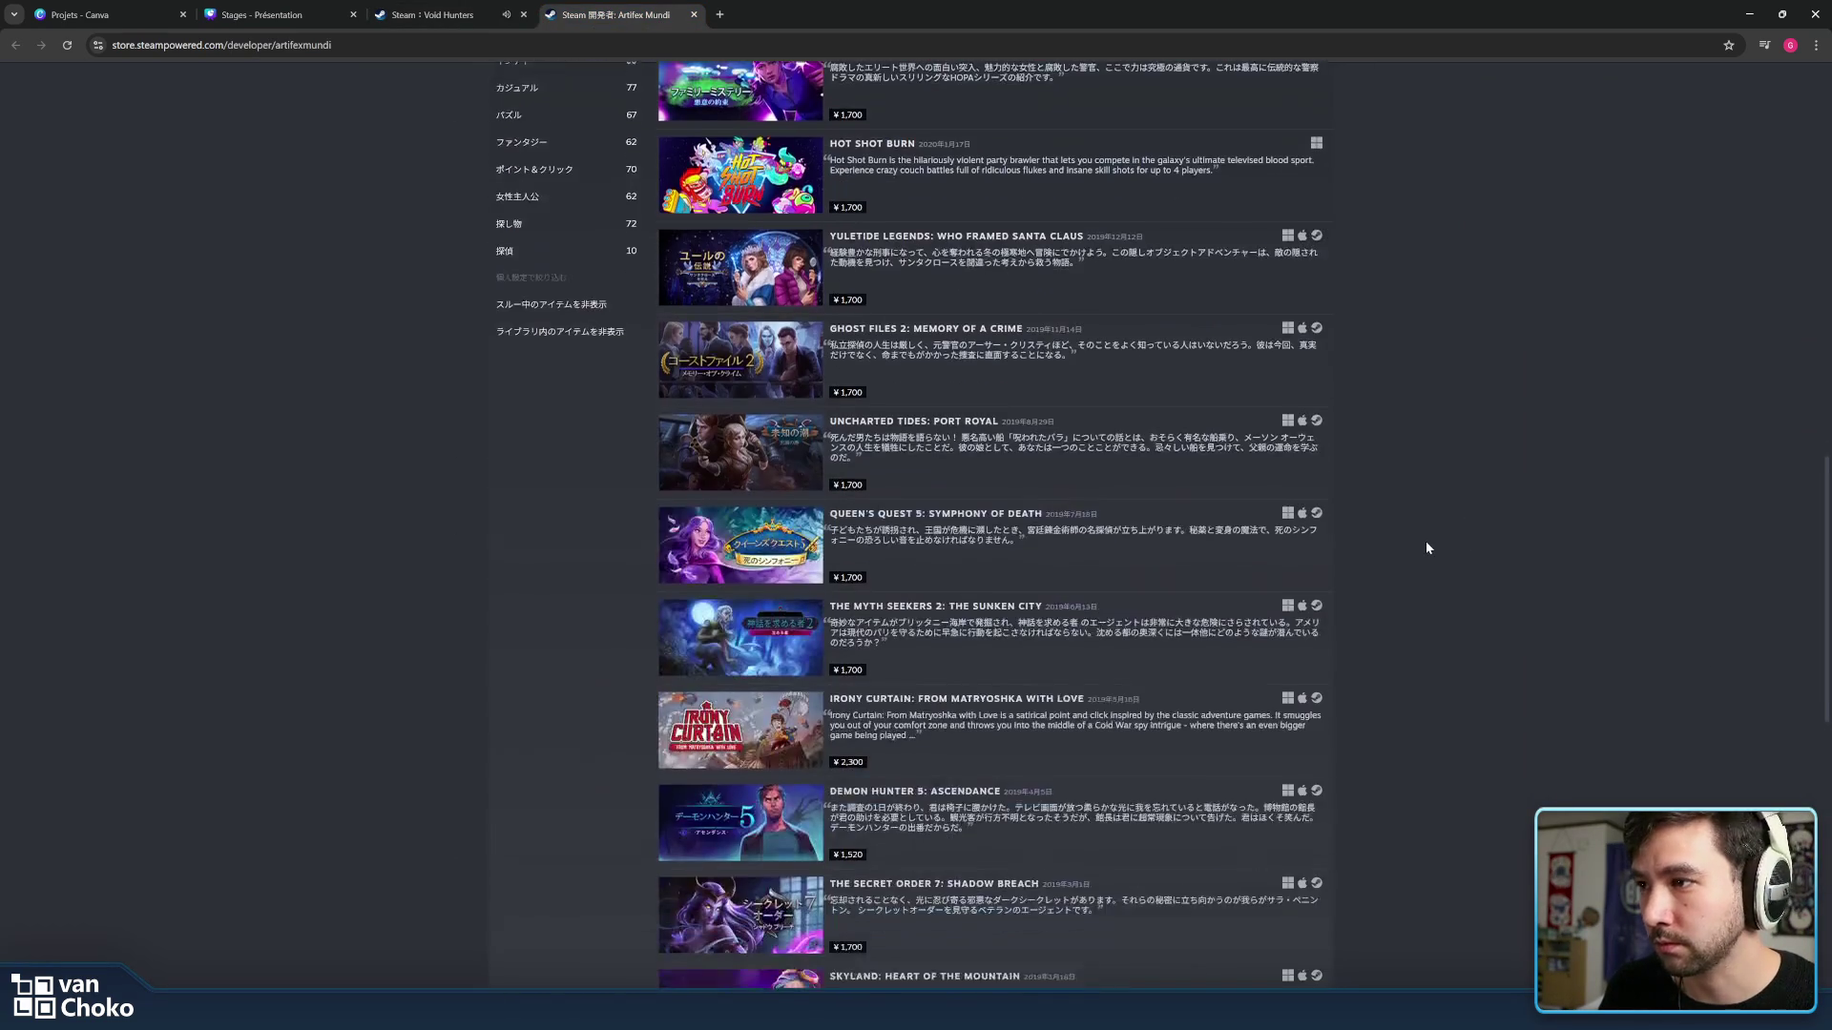
{"action": "scroll", "coordinate": [1396, 546], "scroll_direction": "down", "scroll_amount": 2}
{"action": "scroll", "coordinate": [1395, 551], "scroll_direction": "down", "scroll_amount": 2}
{"action": "scroll", "coordinate": [1394, 551], "scroll_direction": "down", "scroll_amount": 4}
{"action": "scroll", "coordinate": [1395, 550], "scroll_direction": "down", "scroll_amount": 3}
{"action": "scroll", "coordinate": [1395, 551], "scroll_direction": "down", "scroll_amount": 3}
{"action": "scroll", "coordinate": [1396, 552], "scroll_direction": "down", "scroll_amount": 3}
{"action": "scroll", "coordinate": [1396, 552], "scroll_direction": "down", "scroll_amount": 1}
{"action": "scroll", "coordinate": [1396, 553], "scroll_direction": "down", "scroll_amount": 4}
{"action": "scroll", "coordinate": [1396, 553], "scroll_direction": "down", "scroll_amount": 4}
{"action": "scroll", "coordinate": [1396, 552], "scroll_direction": "down", "scroll_amount": 4}
{"action": "scroll", "coordinate": [1395, 553], "scroll_direction": "down", "scroll_amount": 4}
{"action": "scroll", "coordinate": [1396, 553], "scroll_direction": "down", "scroll_amount": 3}
{"action": "scroll", "coordinate": [1396, 545], "scroll_direction": "up", "scroll_amount": 6}
{"action": "scroll", "coordinate": [1396, 545], "scroll_direction": "up", "scroll_amount": 6}
{"action": "scroll", "coordinate": [1395, 545], "scroll_direction": "up", "scroll_amount": 6}
{"action": "scroll", "coordinate": [1396, 546], "scroll_direction": "up", "scroll_amount": 6}
{"action": "scroll", "coordinate": [1395, 545], "scroll_direction": "up", "scroll_amount": 10}
{"action": "scroll", "coordinate": [1395, 546], "scroll_direction": "up", "scroll_amount": 2}
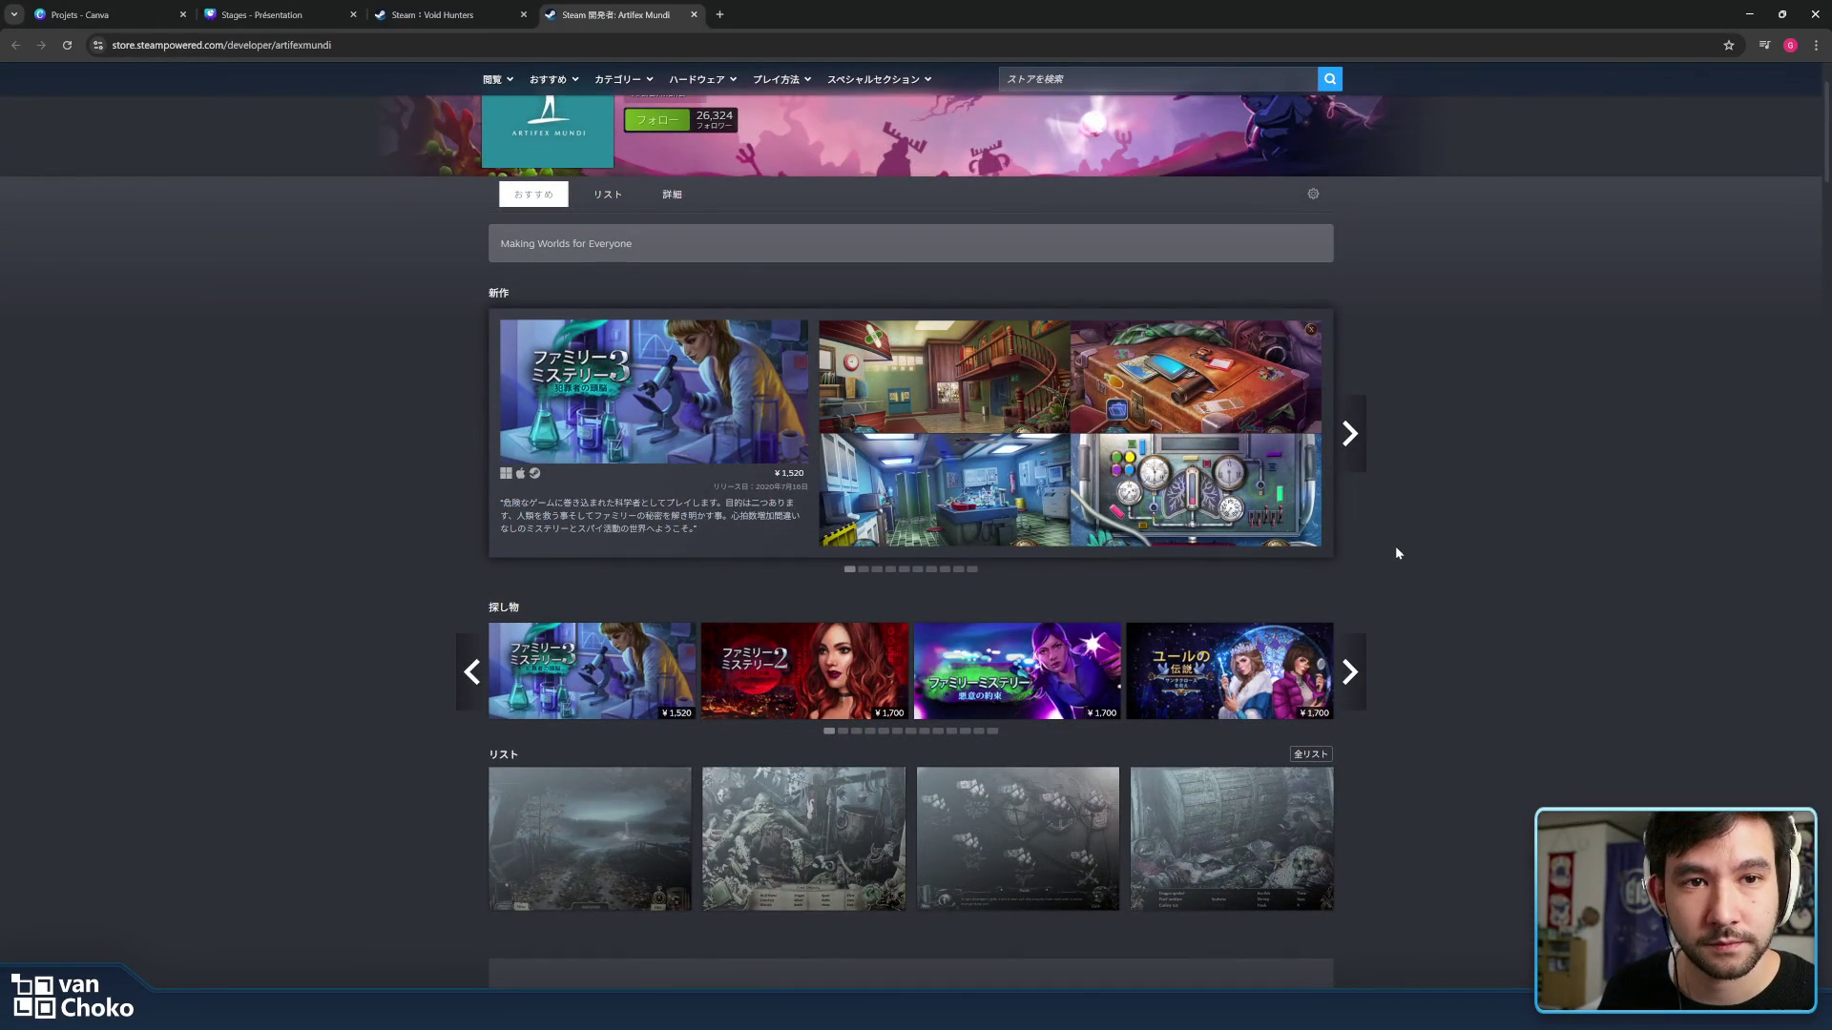
{"action": "scroll", "coordinate": [1396, 546], "scroll_direction": "up", "scroll_amount": 1}
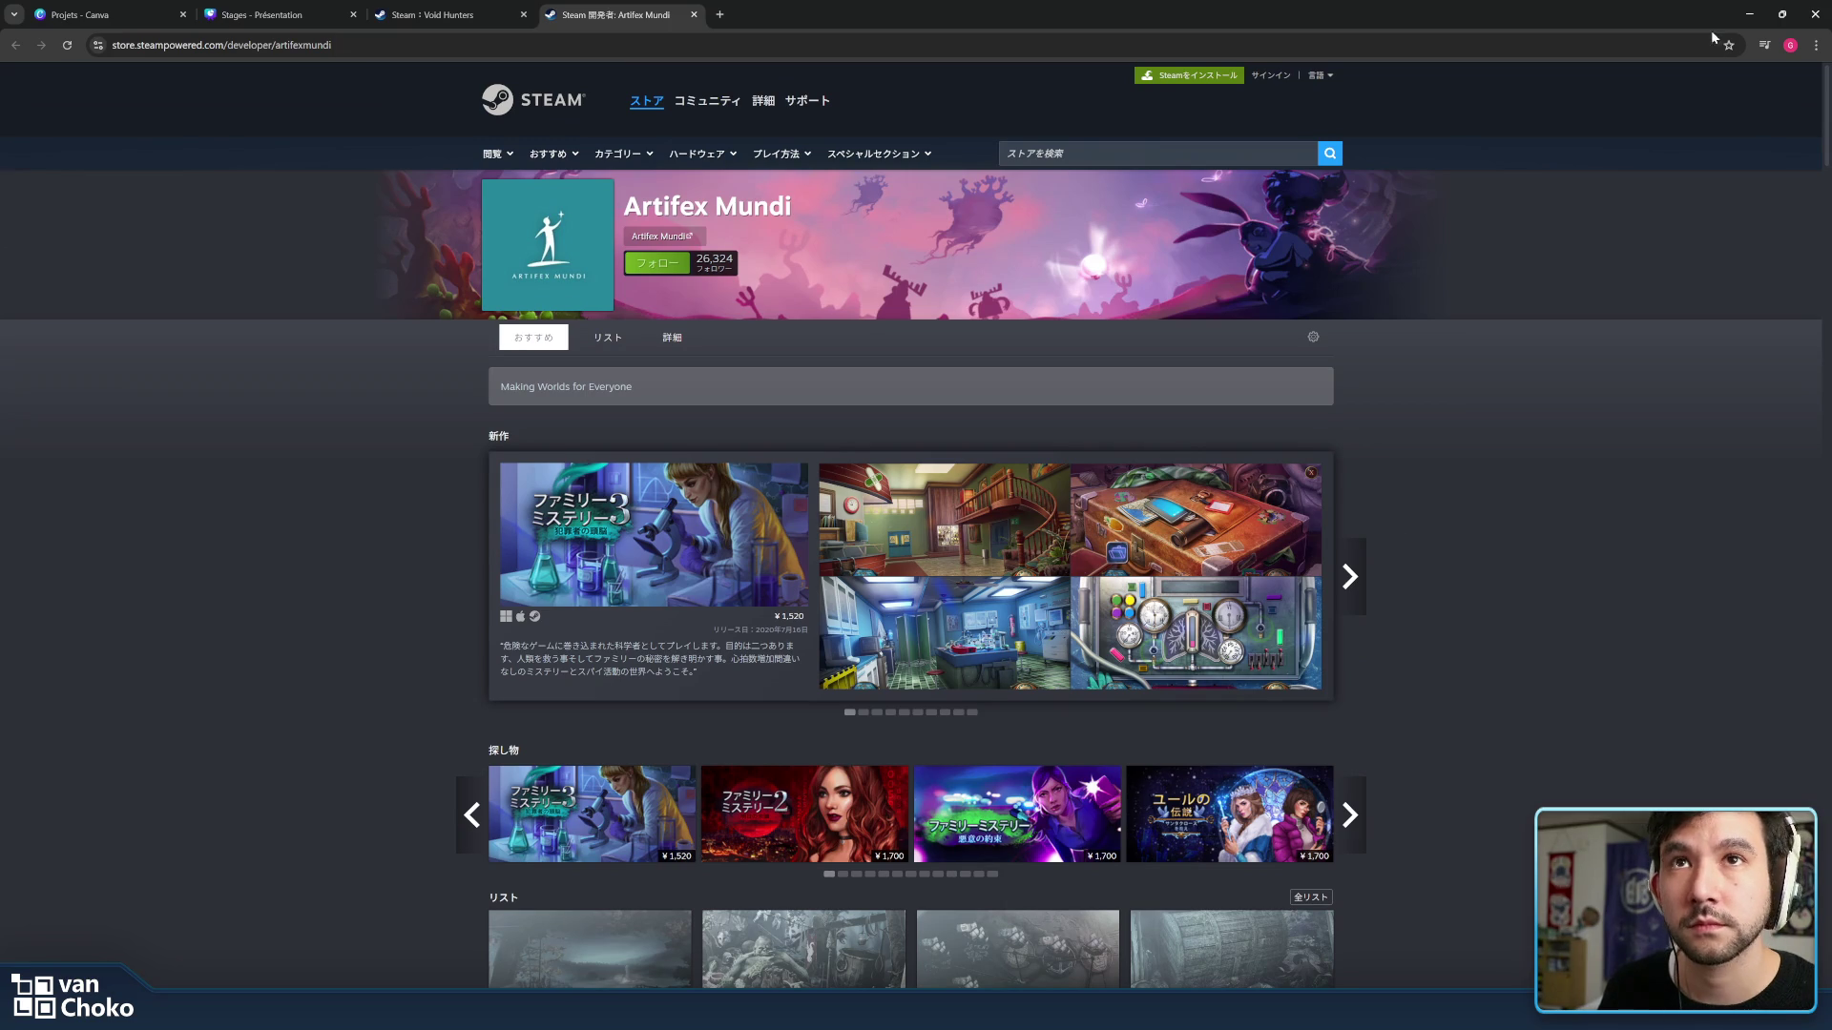
{"action": "left_click", "coordinate": [1749, 12]}
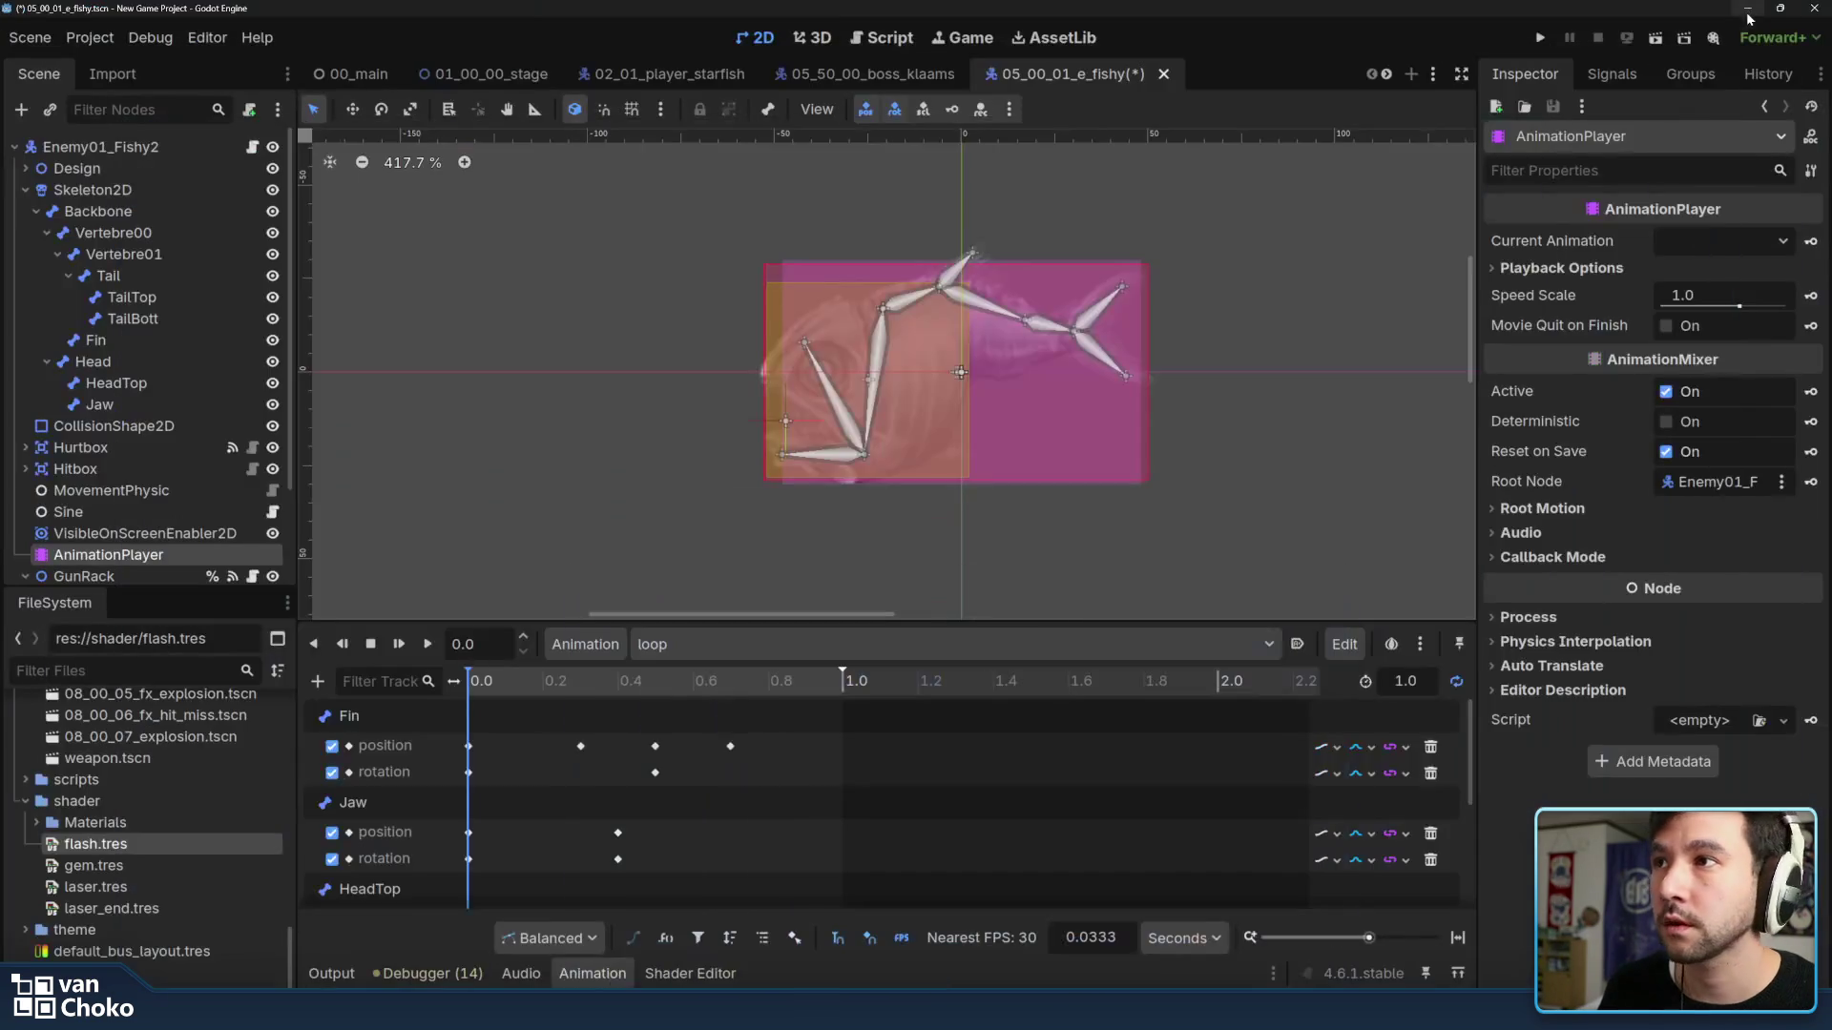
From the player starfish scene, inspect Explosion and FX_hurtbox nodes and open the FX_Thurst scene.
{"action": "left_click", "coordinate": [629, 73]}
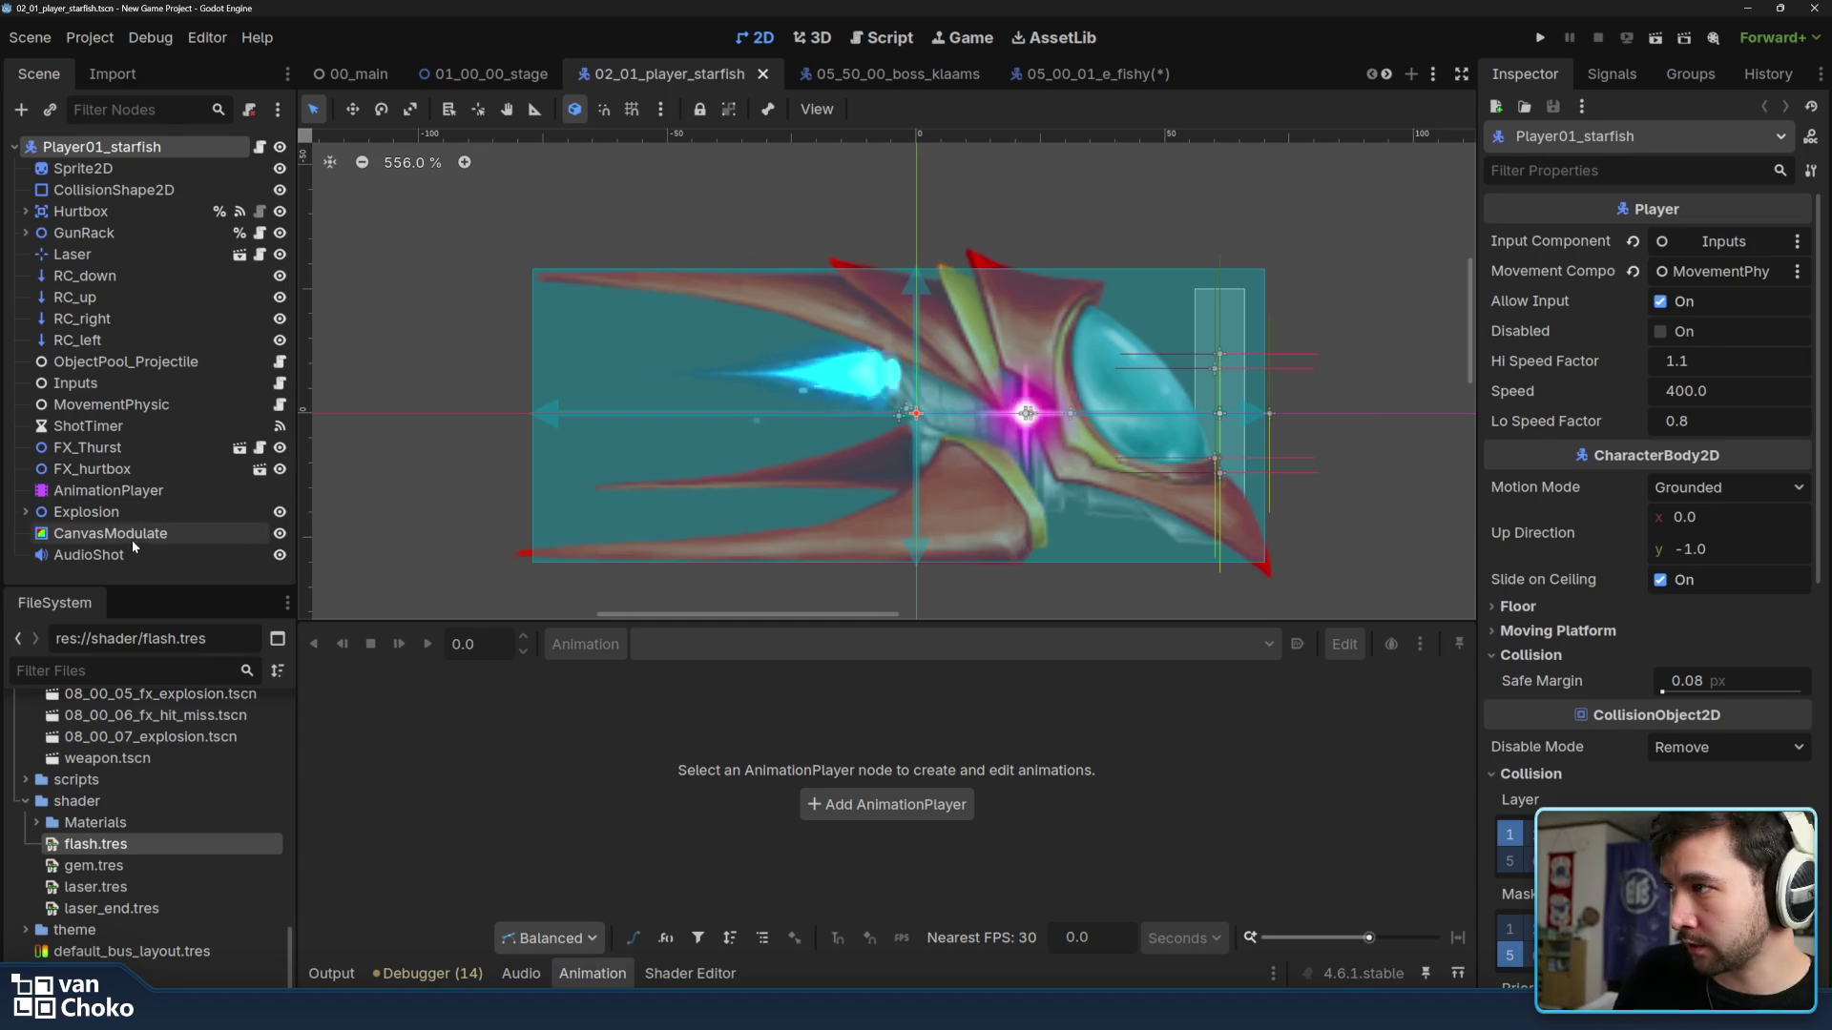
{"action": "left_click", "coordinate": [128, 509]}
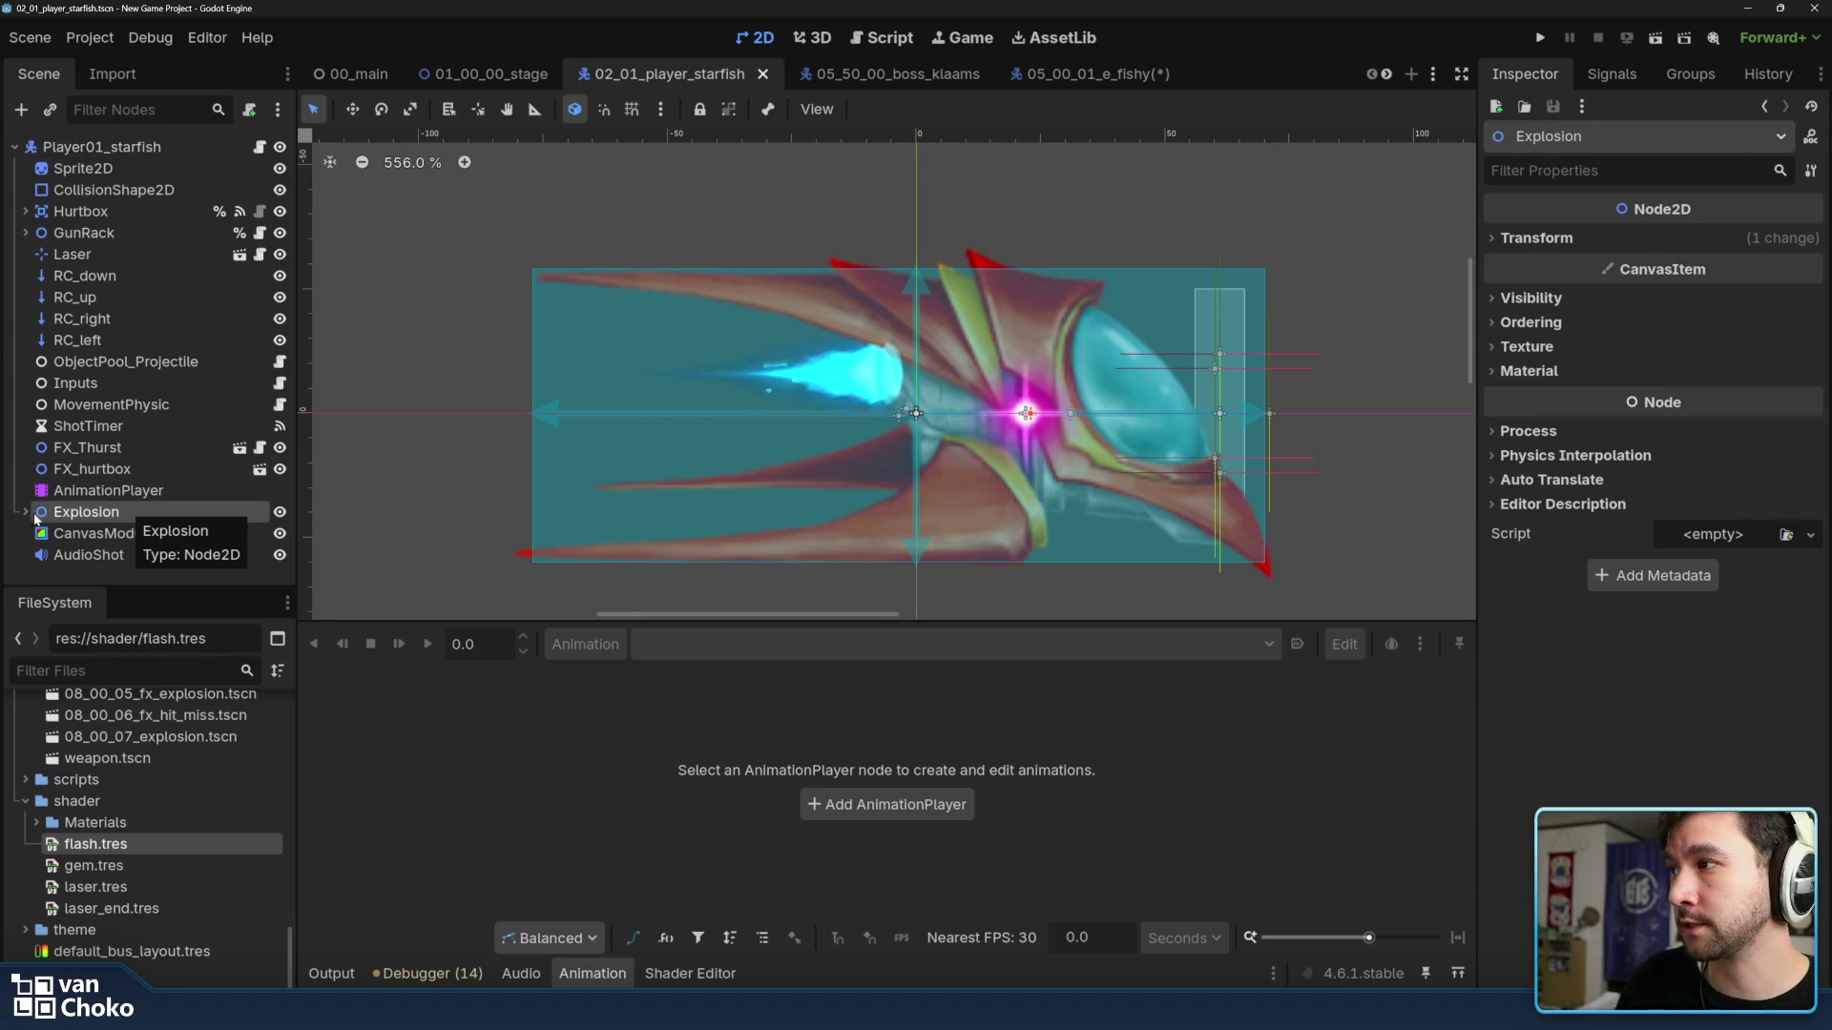
{"action": "left_click", "coordinate": [215, 468]}
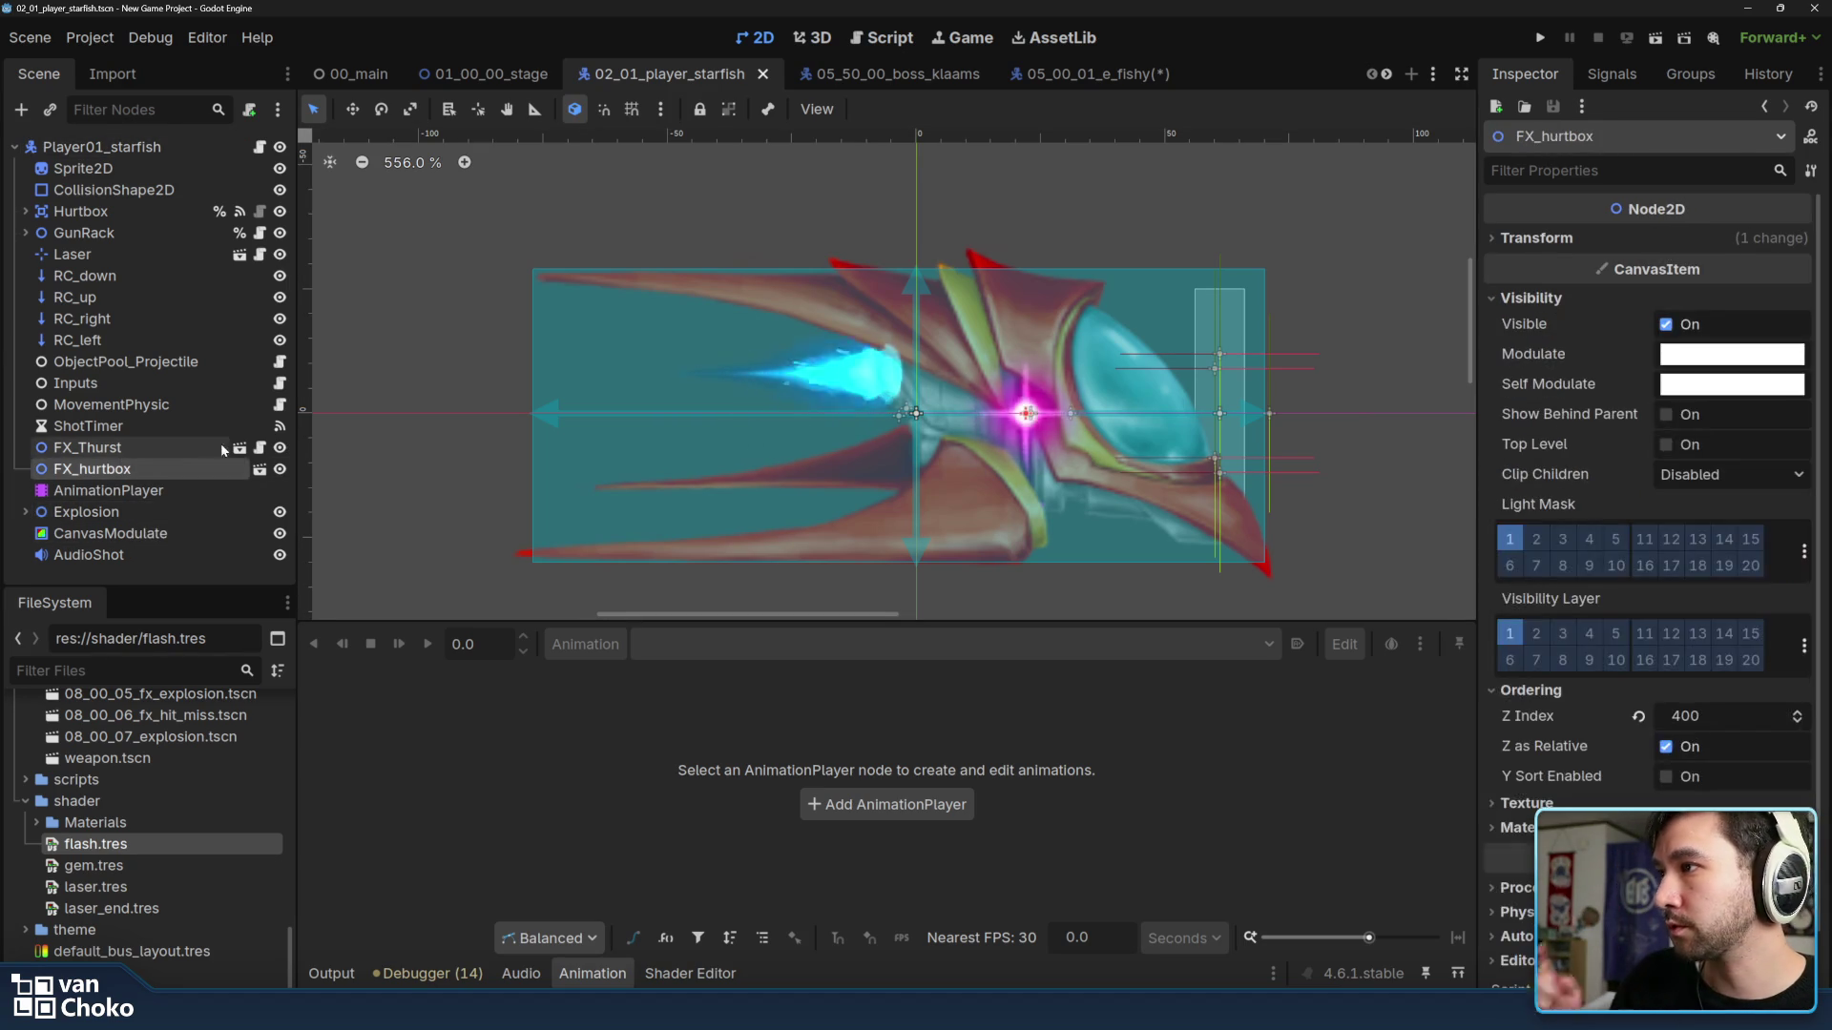
{"action": "left_click", "coordinate": [239, 446]}
Step through the thruster's particle nodes, checking the Forward_Particles emitter settings.
{"action": "left_click", "coordinate": [186, 253]}
{"action": "left_click", "coordinate": [215, 339]}
{"action": "left_click", "coordinate": [200, 297]}
{"action": "left_click", "coordinate": [187, 194]}
Hide several particle layers and play the 'idle' thrust animation.
{"action": "left_click", "coordinate": [280, 169]}
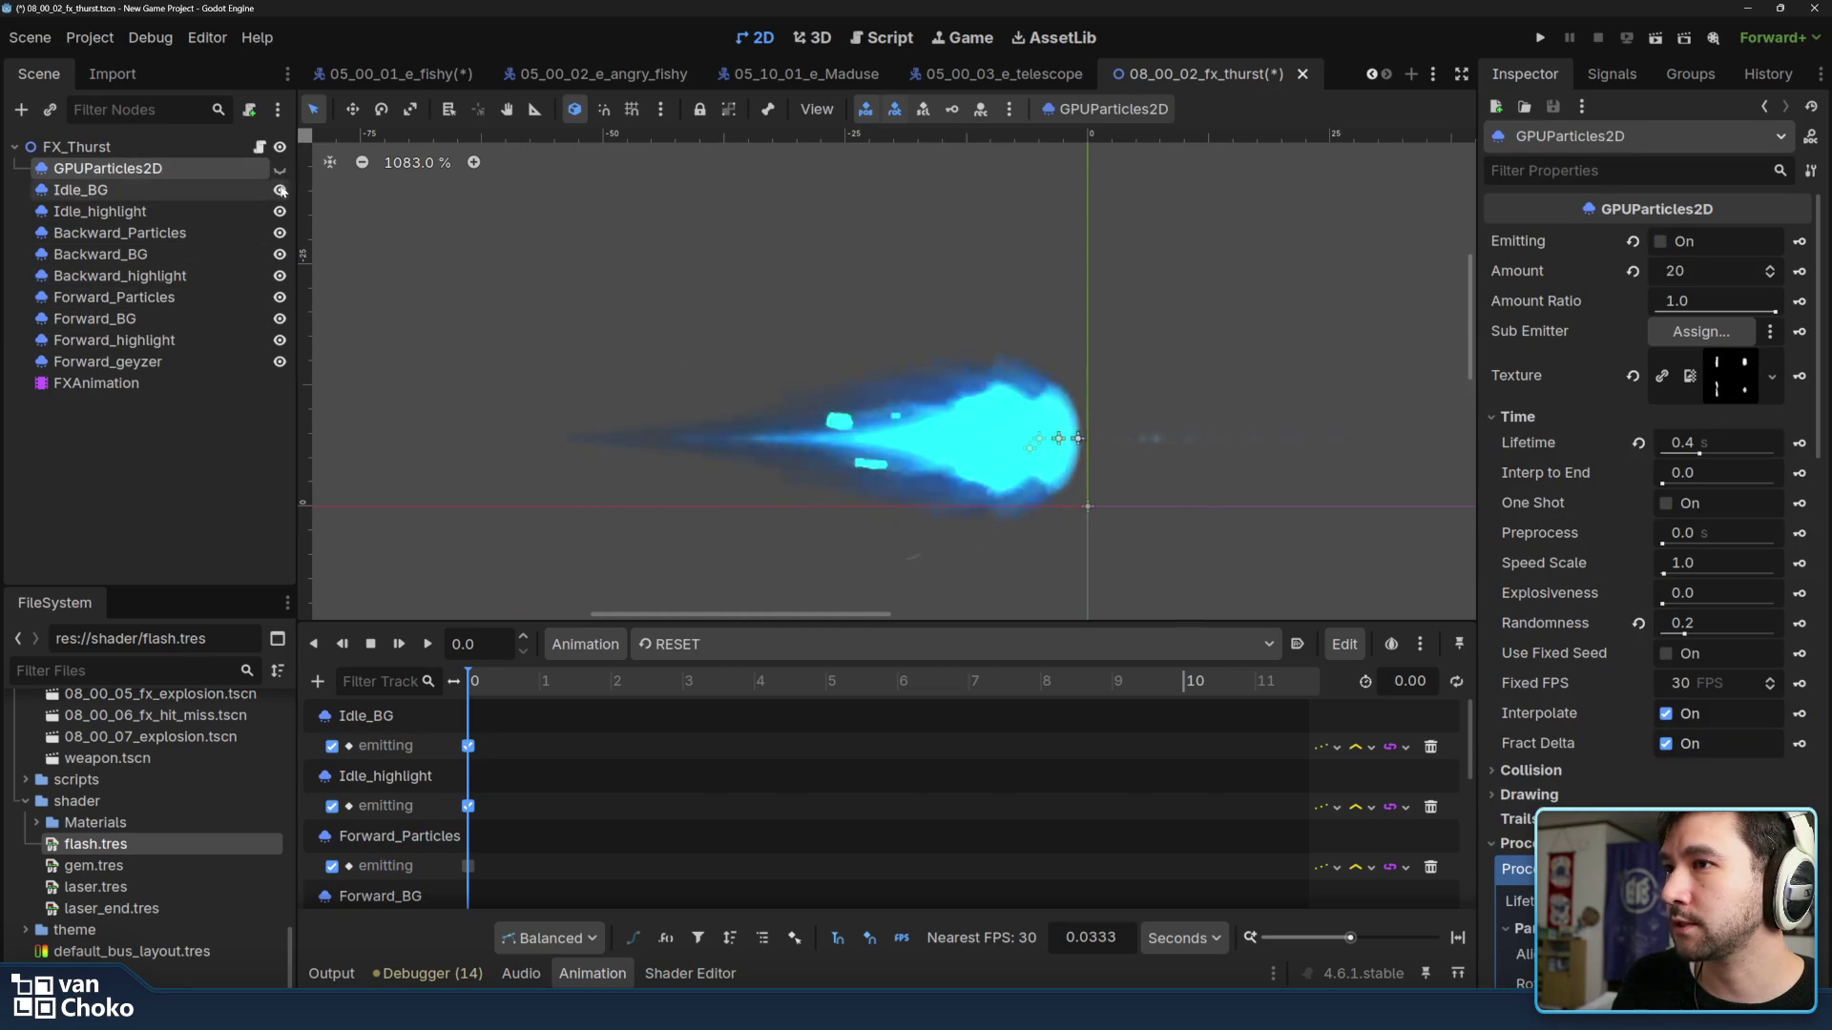
{"action": "left_click", "coordinate": [279, 211]}
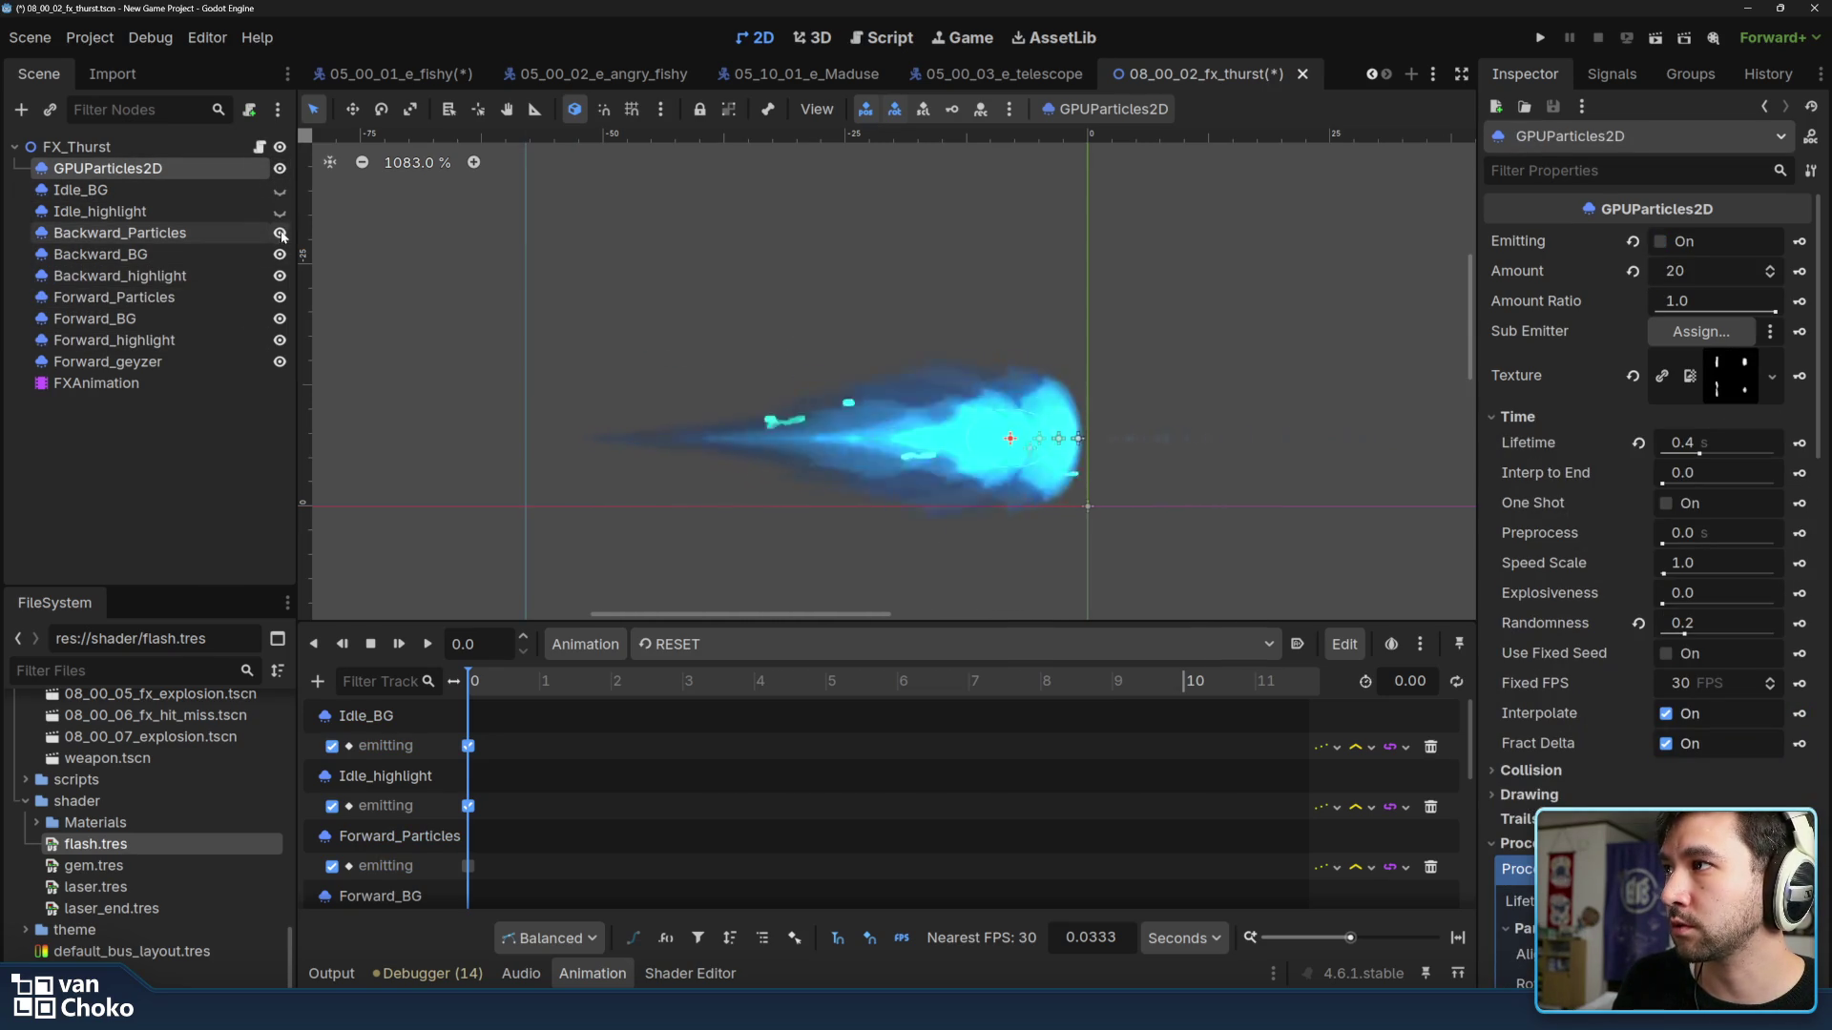
{"action": "left_click", "coordinate": [279, 232]}
{"action": "left_click", "coordinate": [758, 645]}
{"action": "left_click", "coordinate": [765, 703]}
{"action": "left_click", "coordinate": [762, 642]}
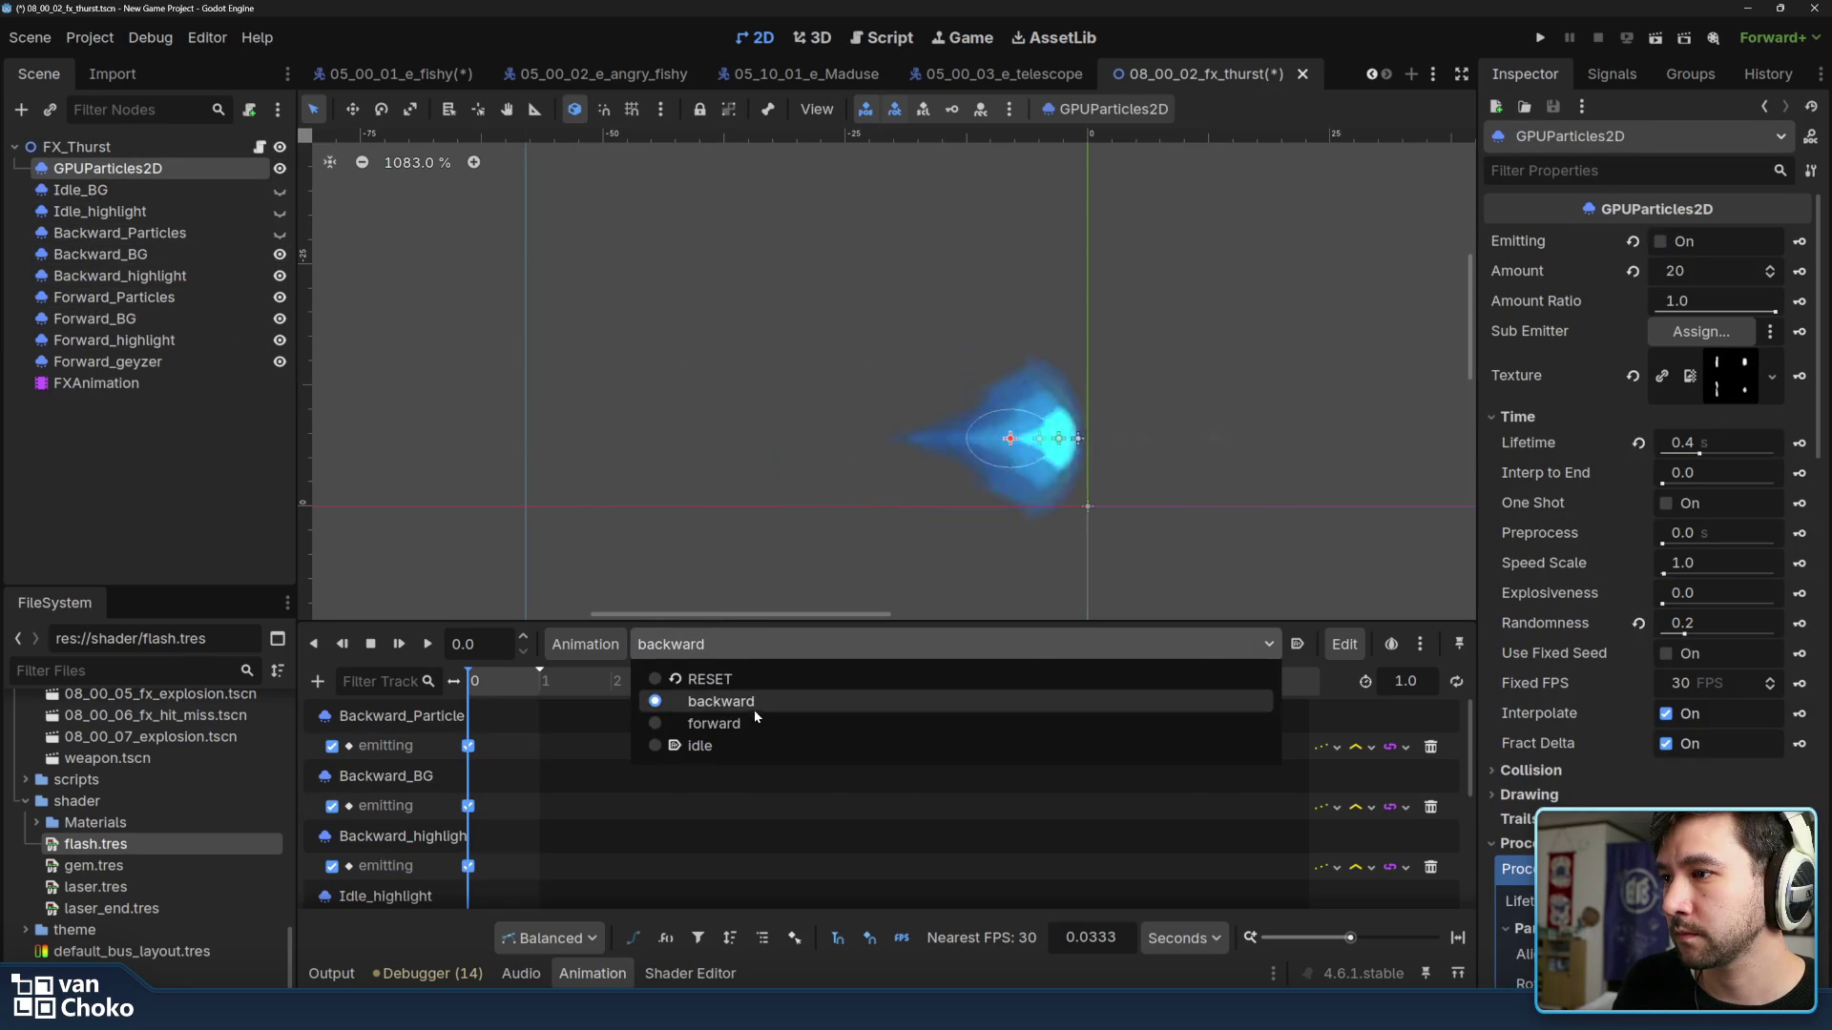
{"action": "left_click", "coordinate": [700, 746]}
{"action": "left_click", "coordinate": [428, 647]}
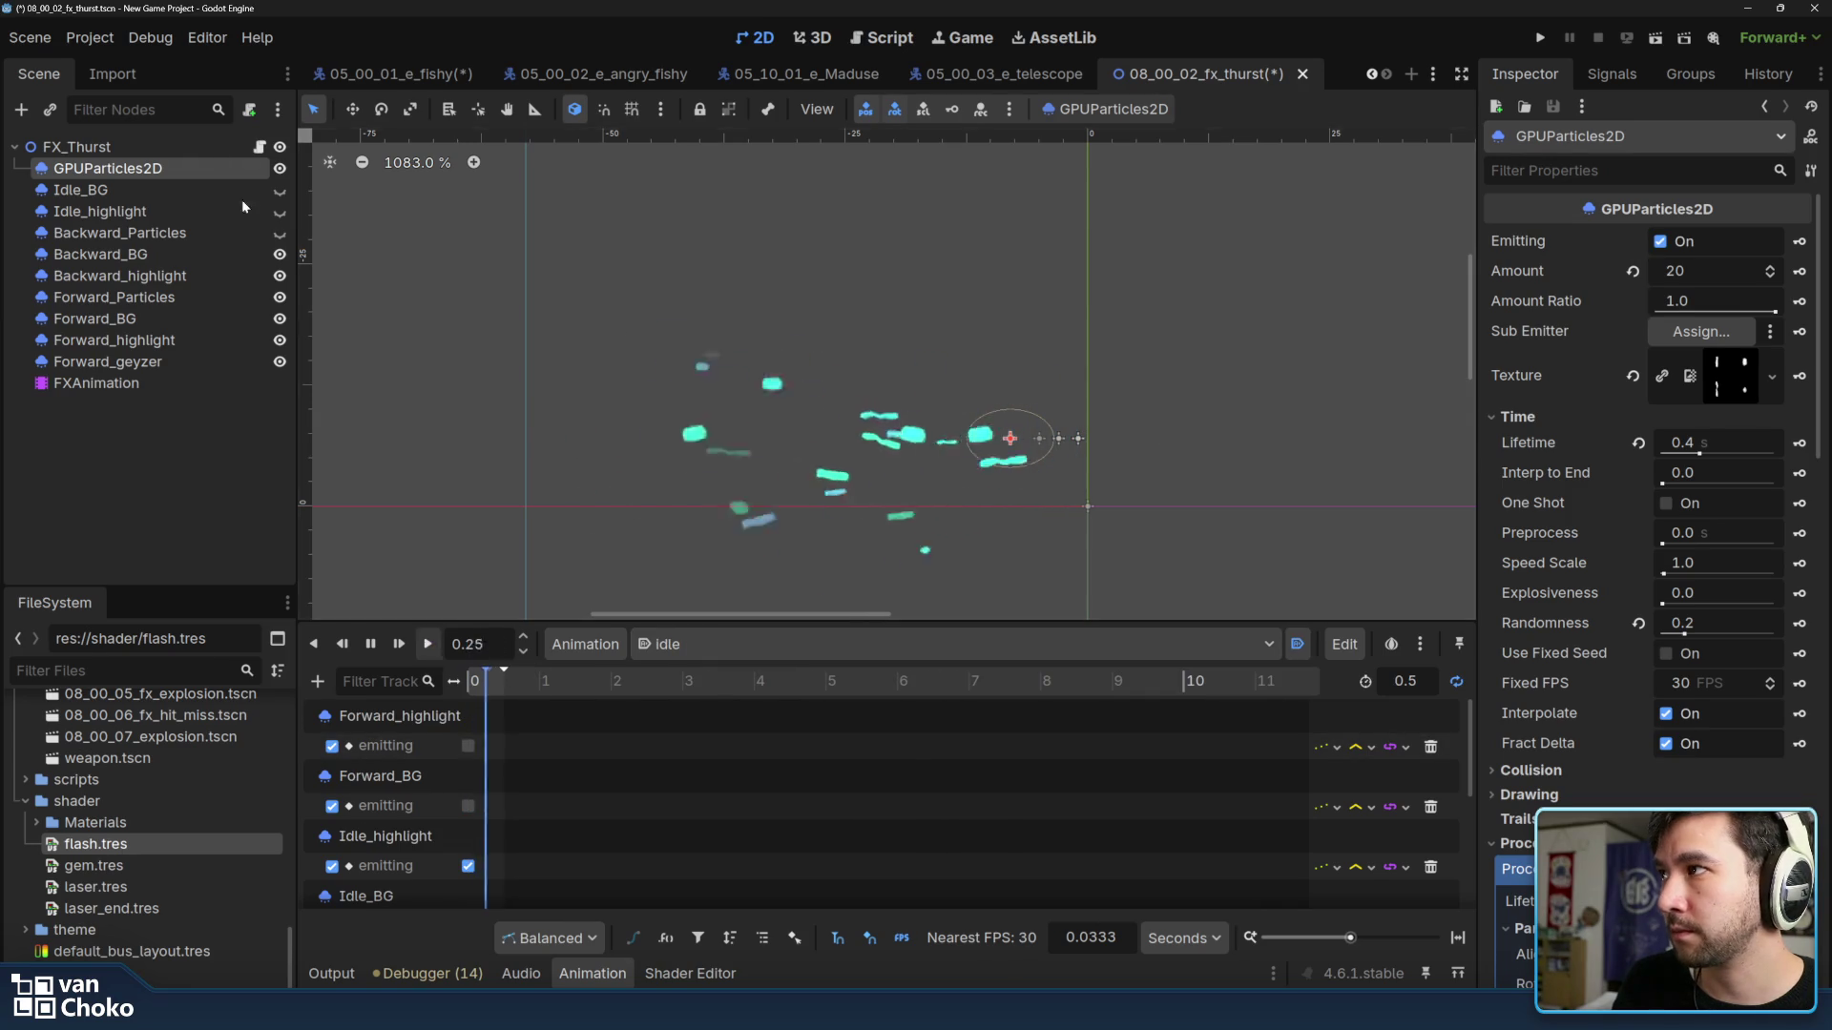
Toggle layer visibility so only the idle flame layers show, then select the FX_Thrust root node.
{"action": "left_click", "coordinate": [280, 233]}
{"action": "left_click", "coordinate": [280, 189]}
{"action": "left_click", "coordinate": [278, 253]}
{"action": "left_click", "coordinate": [280, 296]}
{"action": "left_click", "coordinate": [279, 340]}
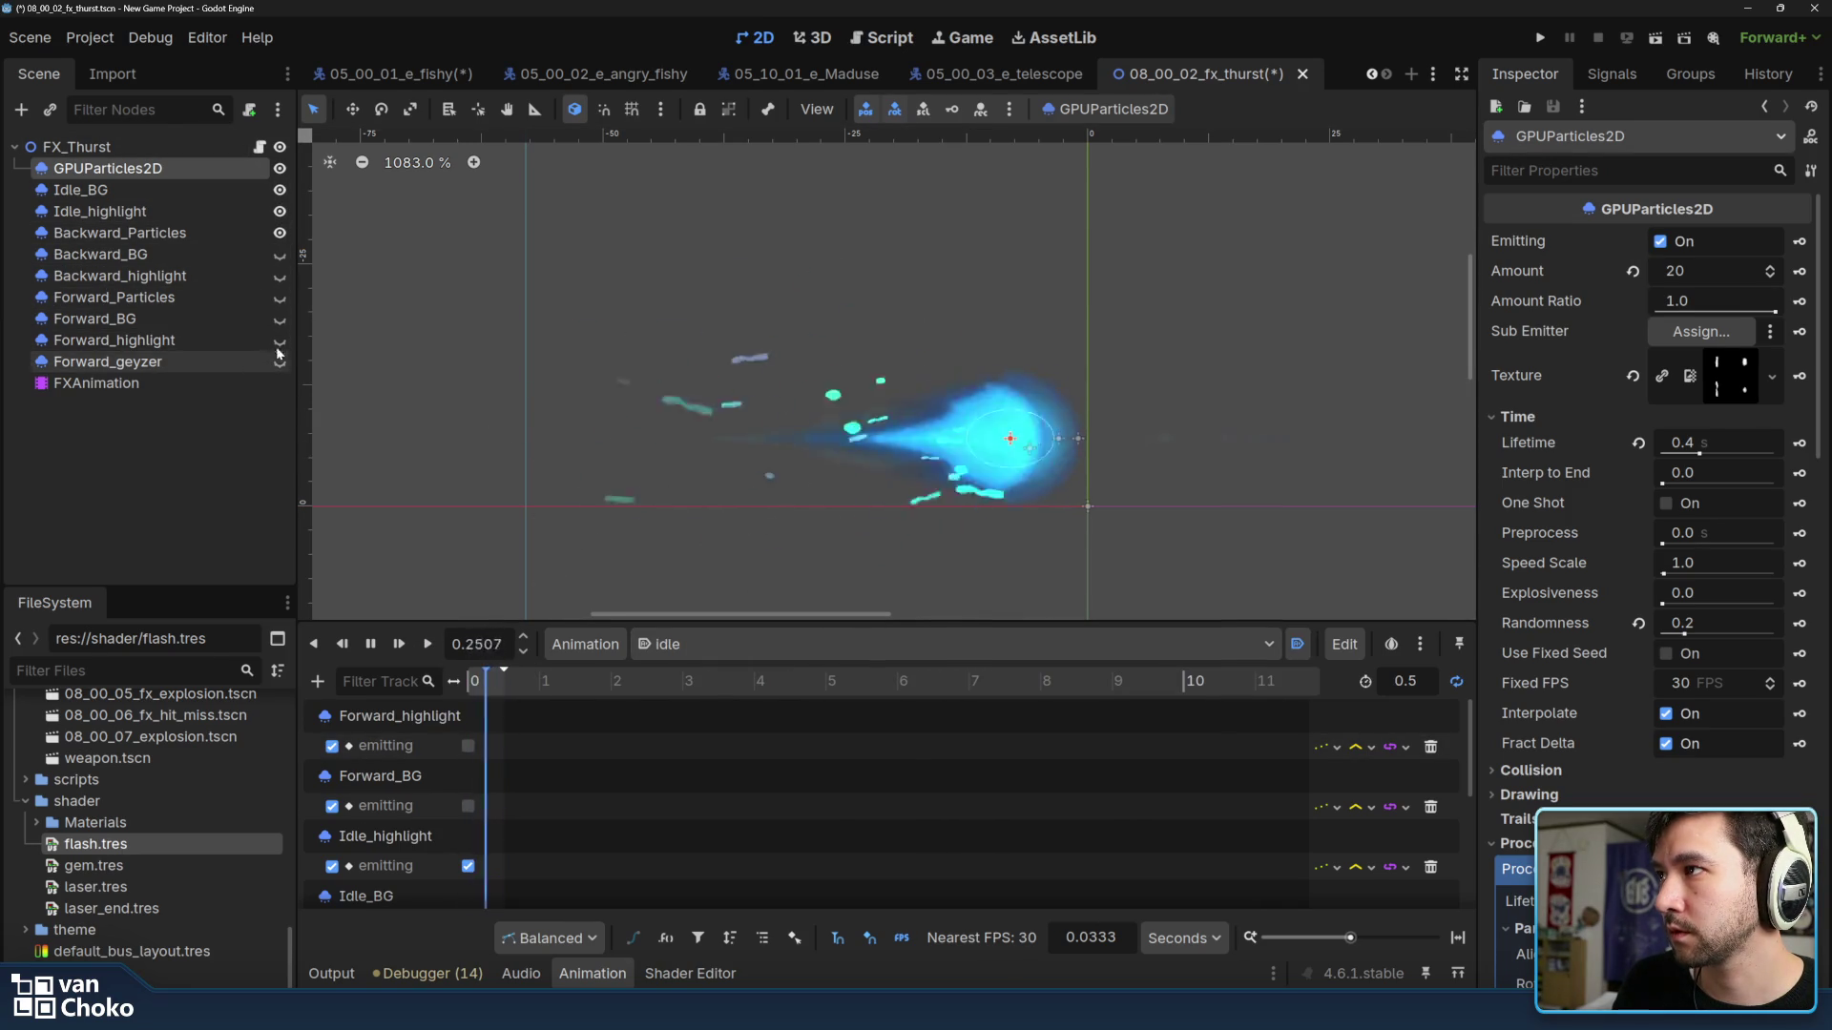
{"action": "left_click", "coordinate": [201, 188]}
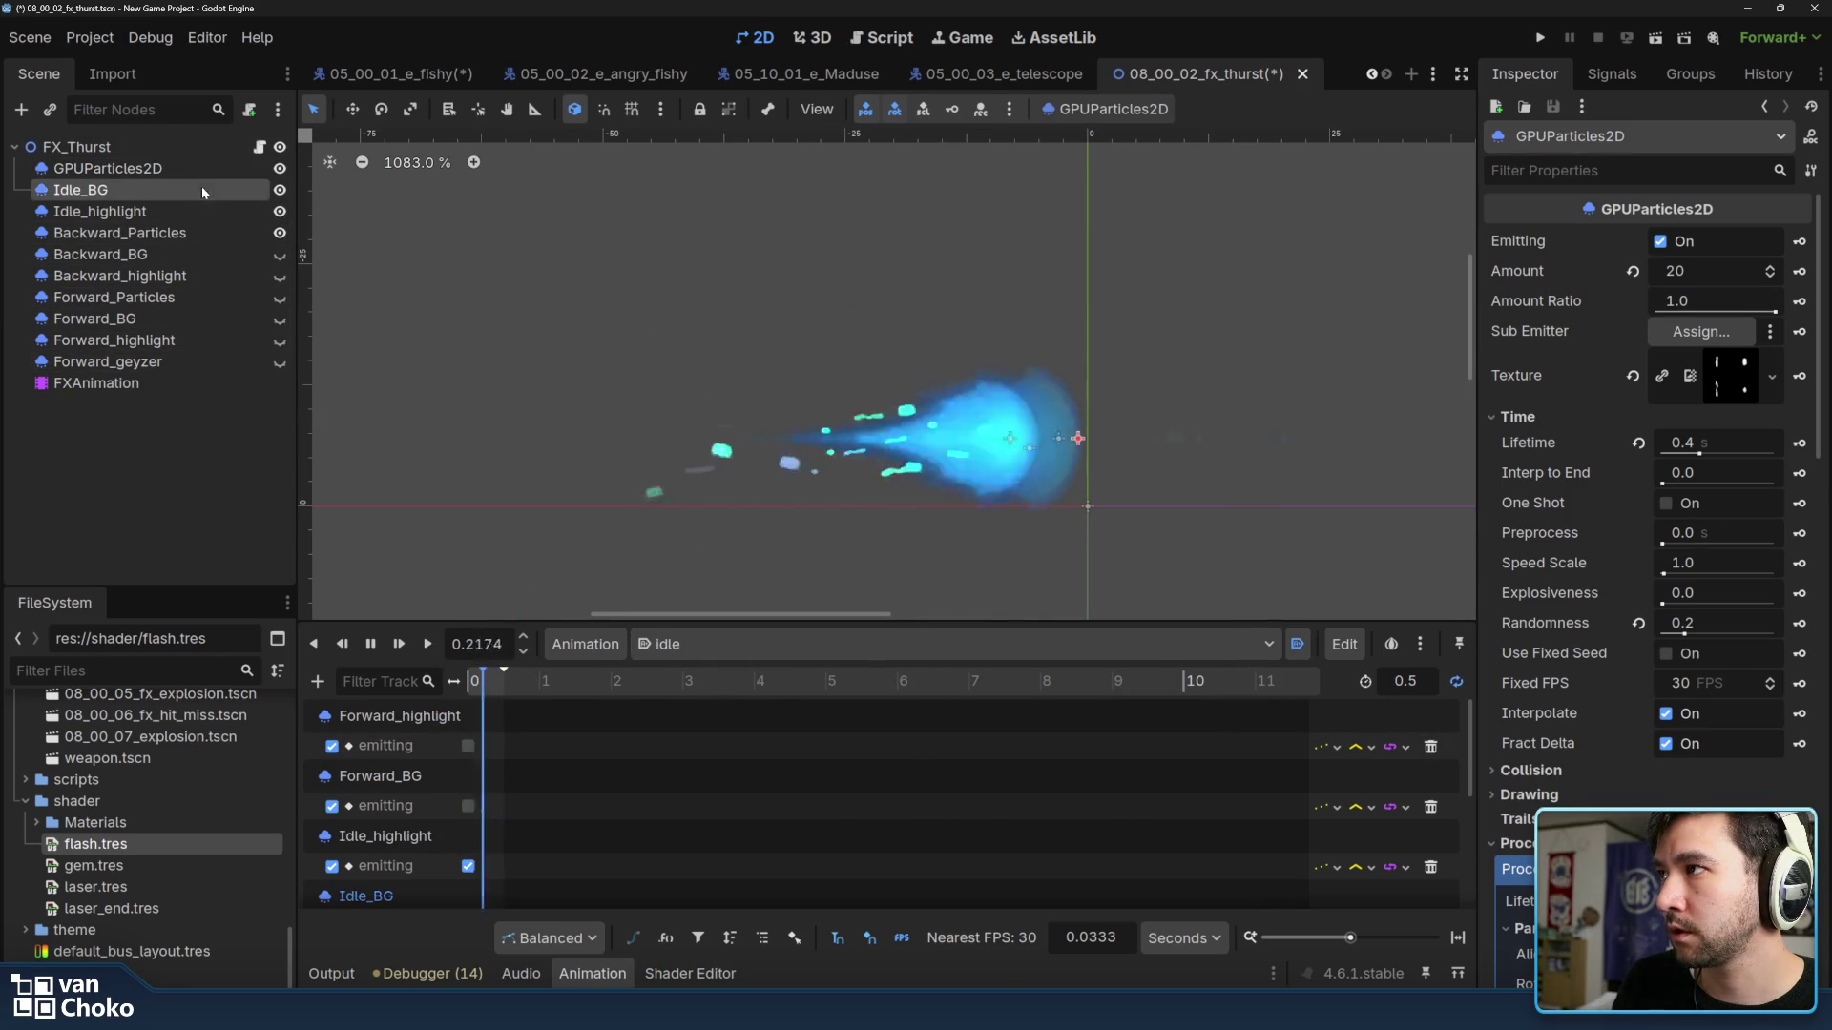
{"action": "left_click", "coordinate": [279, 189]}
{"action": "left_click", "coordinate": [279, 232]}
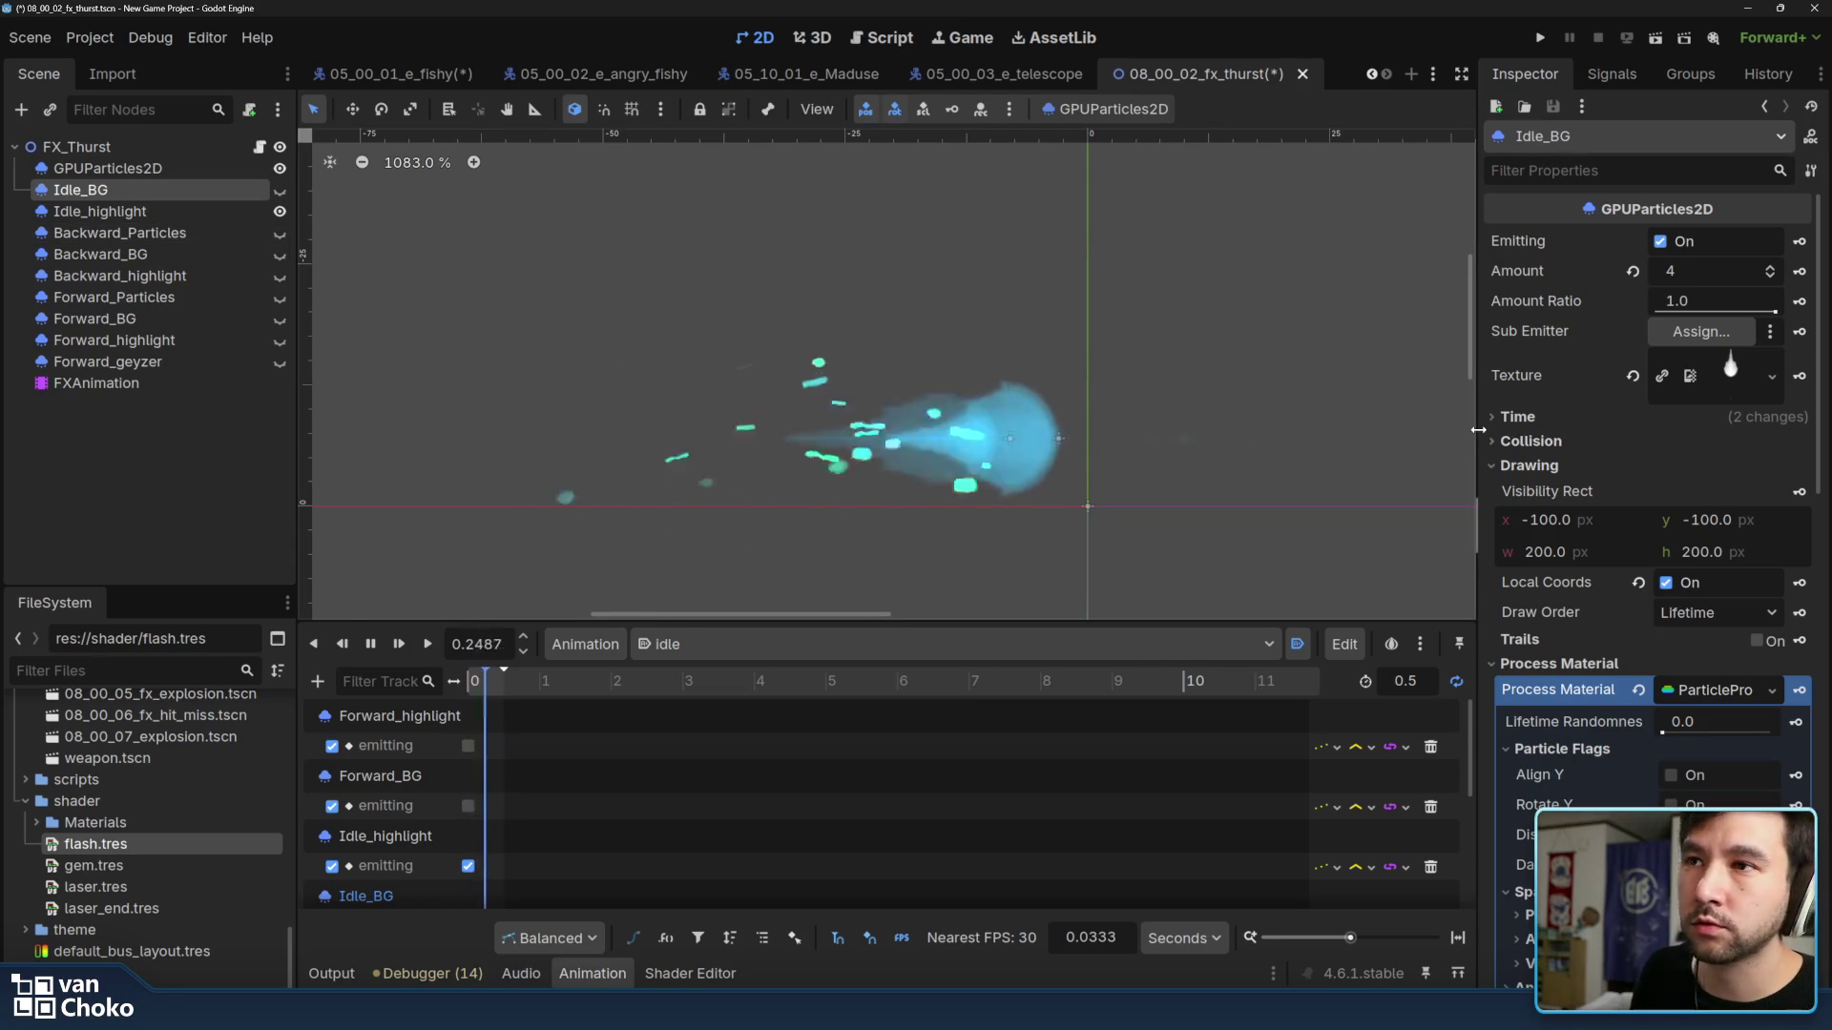
{"action": "left_click", "coordinate": [119, 146]}
Start adding a child node, cancel it, and widen the Inspector dock instead.
{"action": "key", "text": "ctrl+a"}
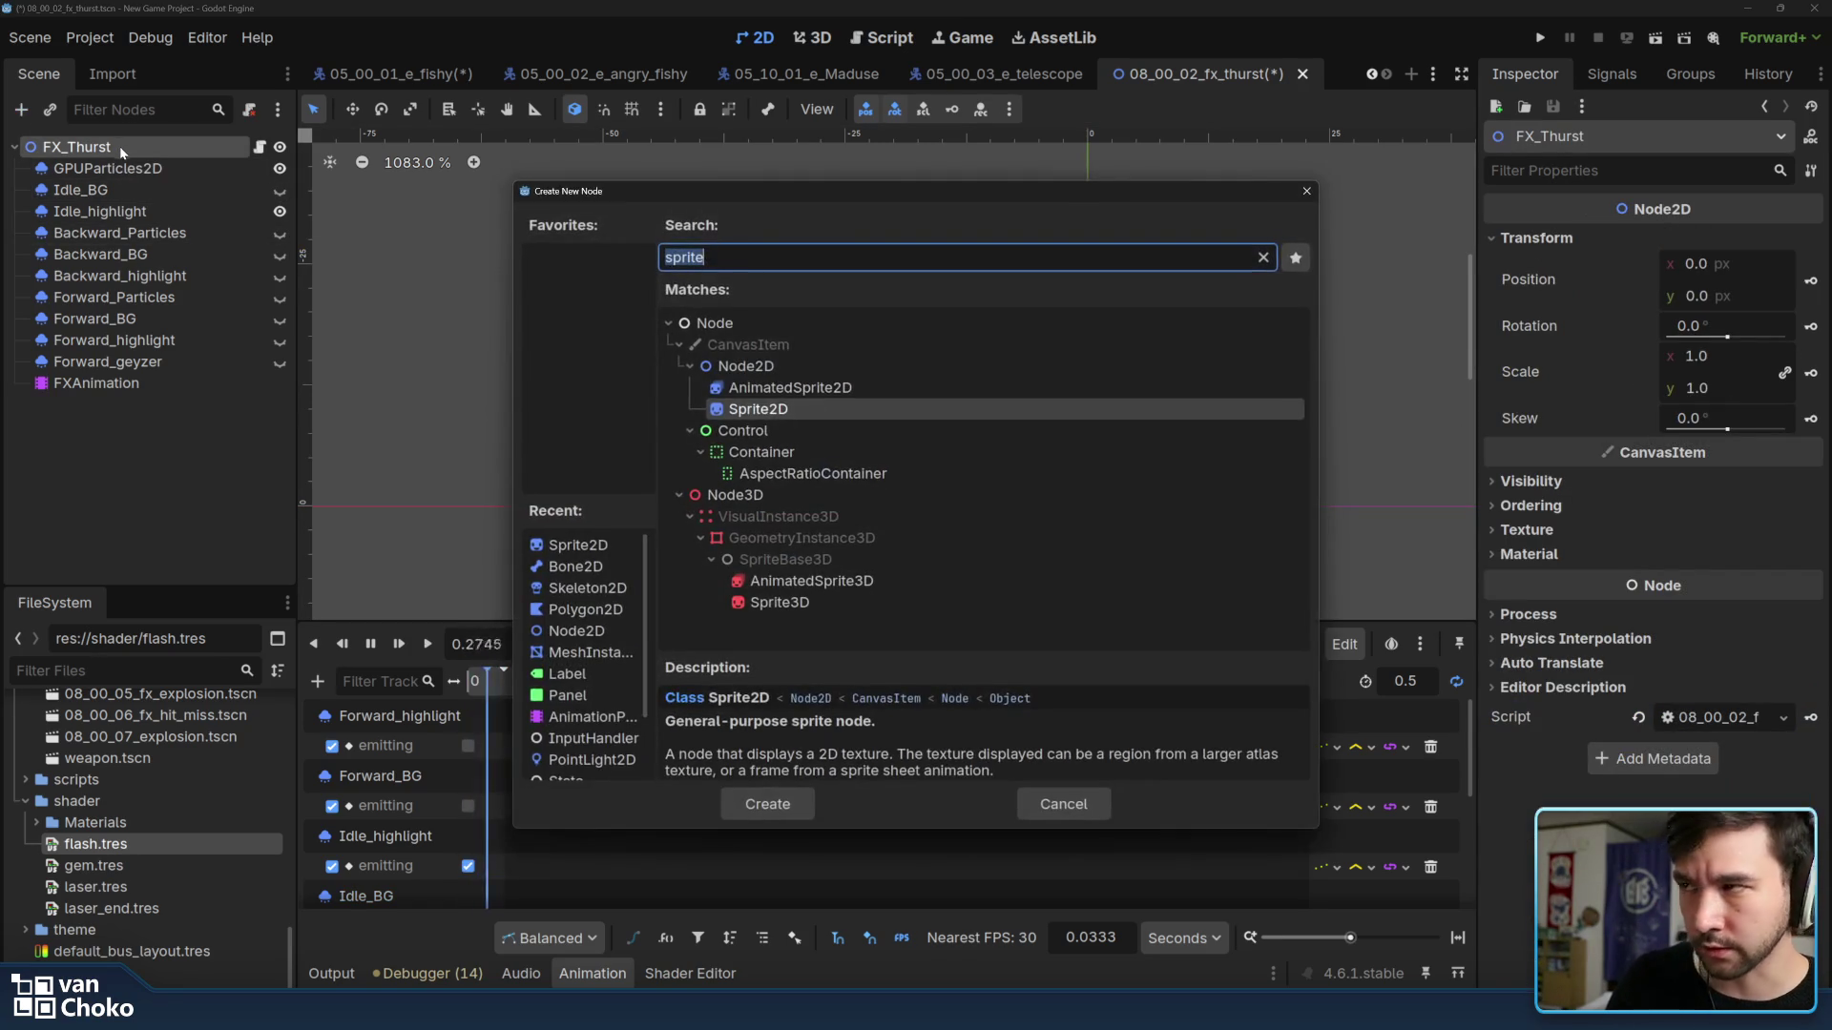
{"action": "type", "text": "particle"}
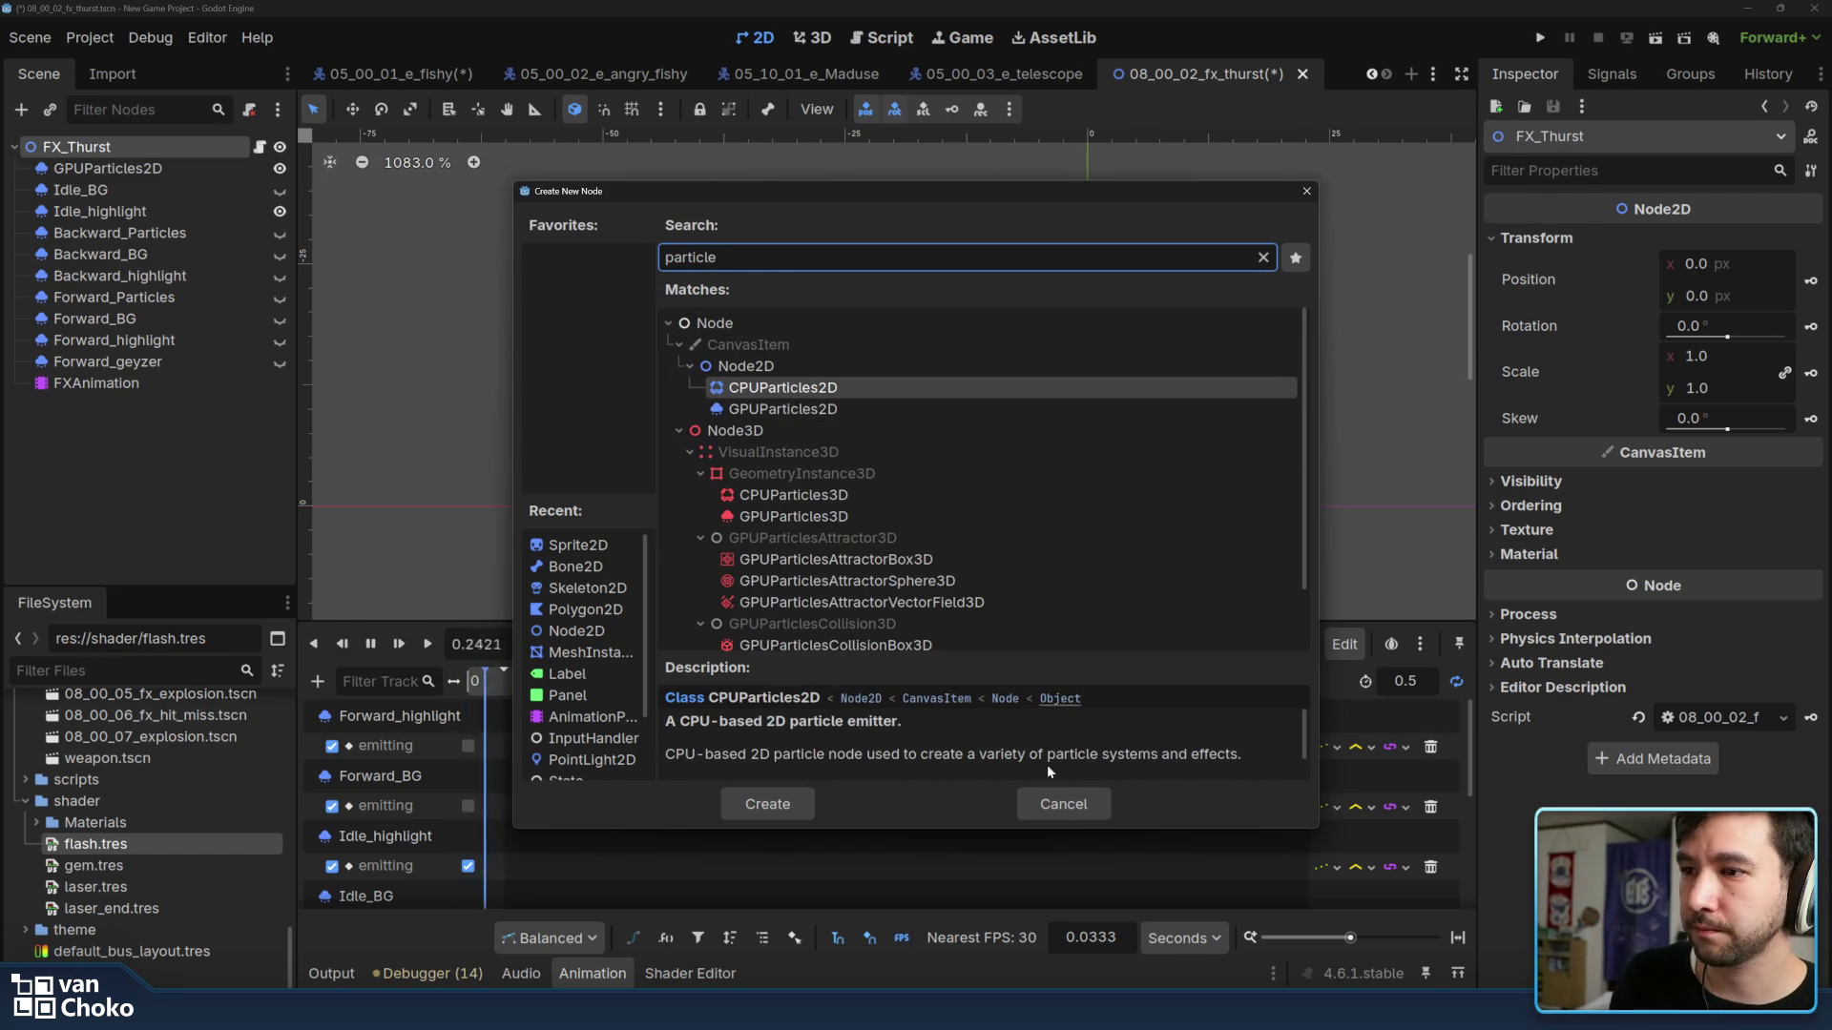
{"action": "left_click", "coordinate": [1058, 805]}
{"action": "mouse_move", "coordinate": [1476, 353]}
{"action": "left_mouse_down"}
{"action": "mouse_move", "coordinate": [1097, 353]}
{"action": "mouse_move", "coordinate": [1245, 353]}
{"action": "left_mouse_up"}
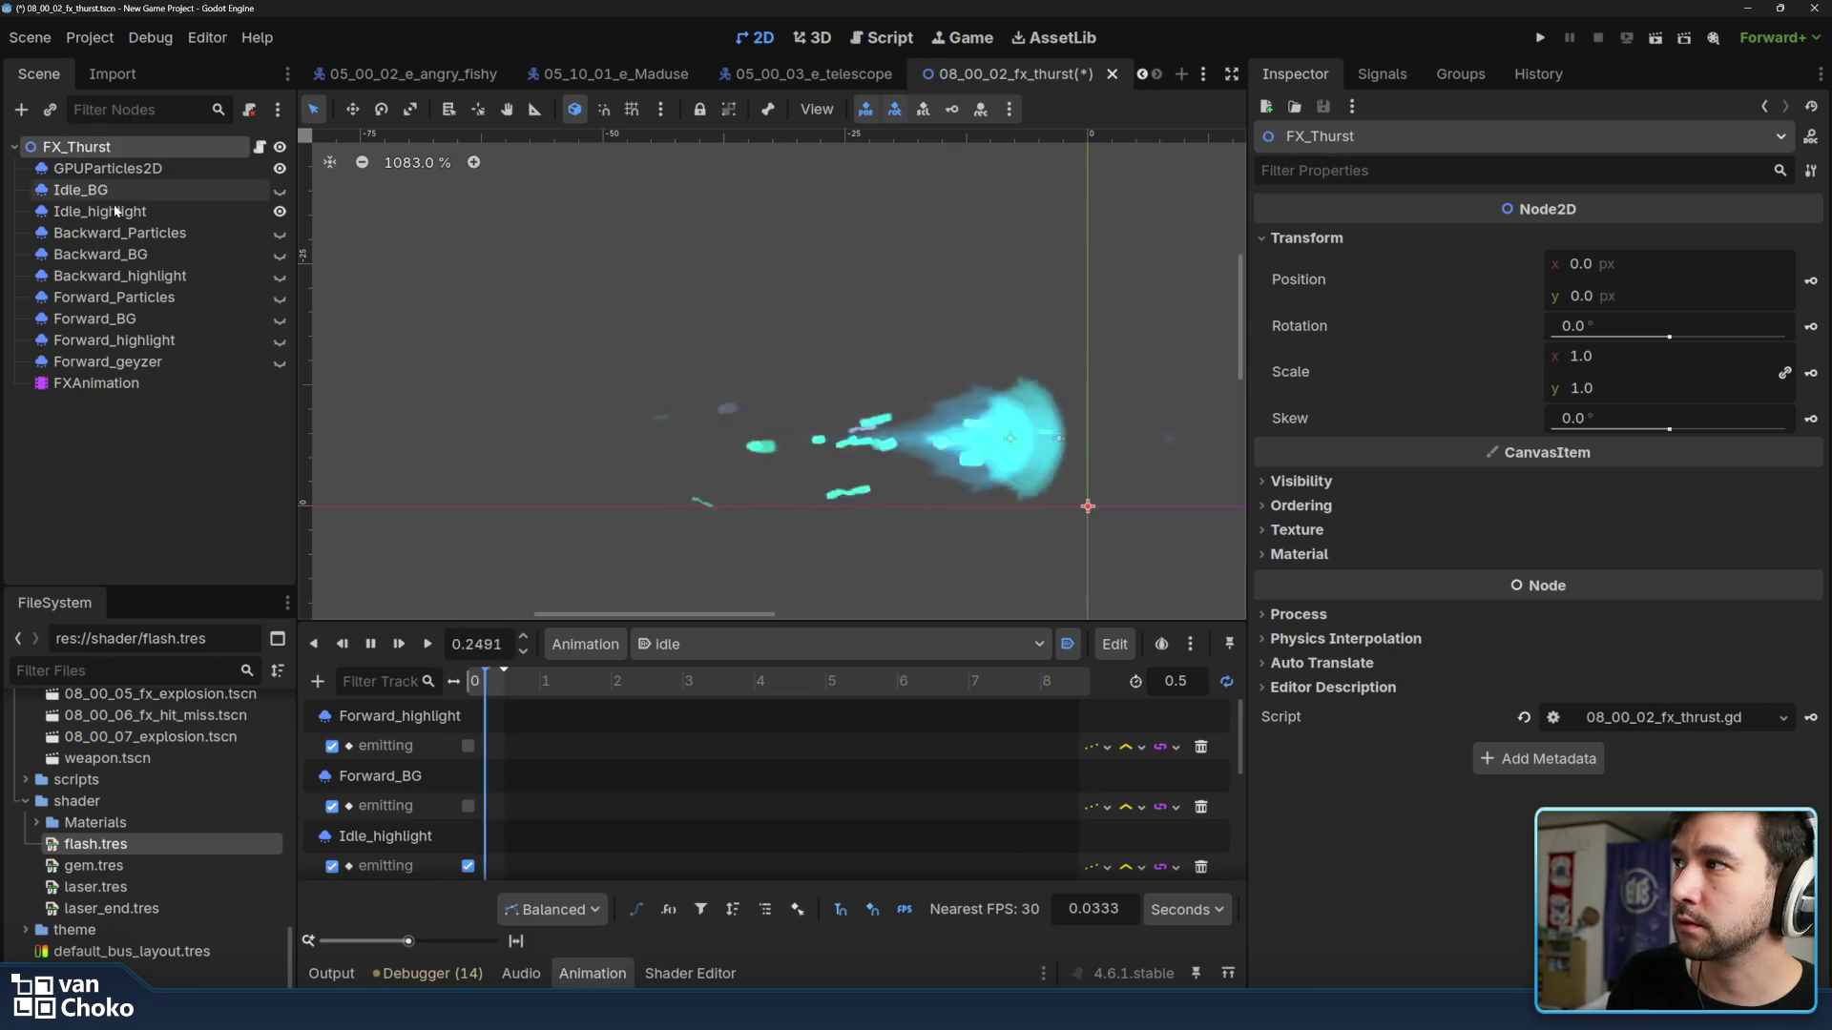
Preview the Idle_highlight particle texture in the inspector and nudge the canvas view.
{"action": "left_click", "coordinate": [119, 212]}
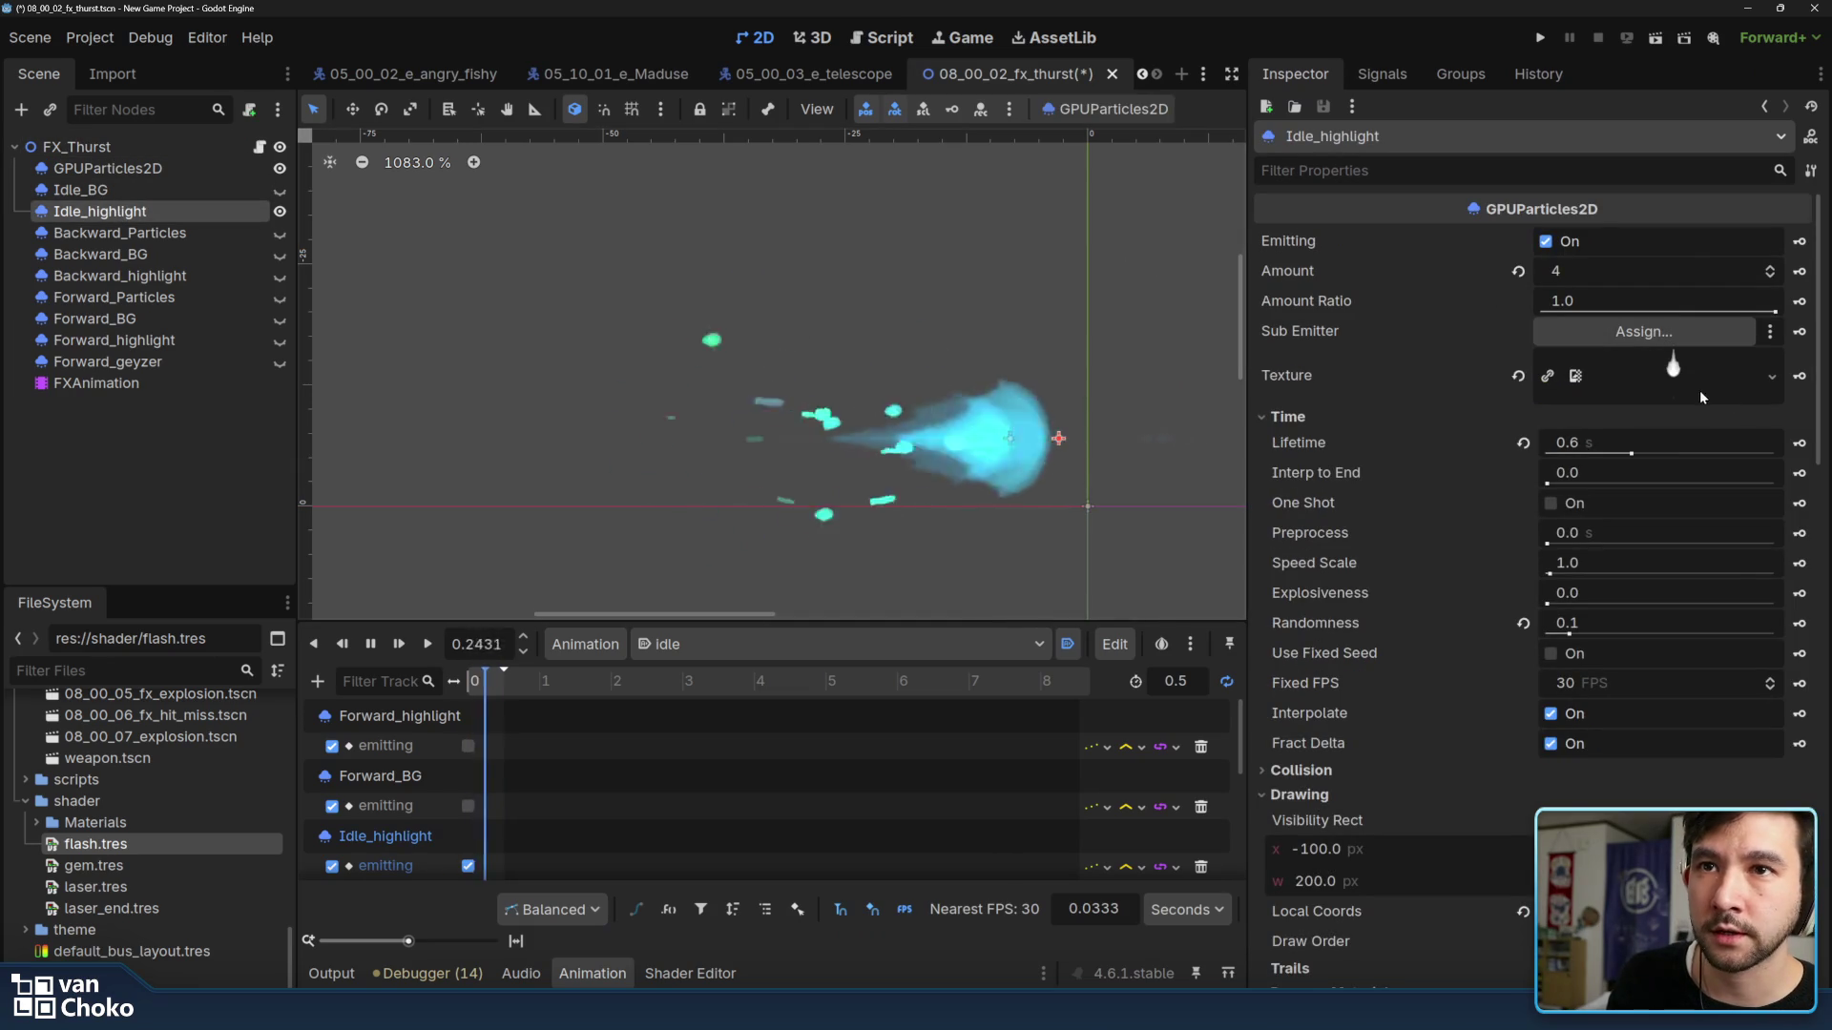
{"action": "left_click", "coordinate": [1687, 377]}
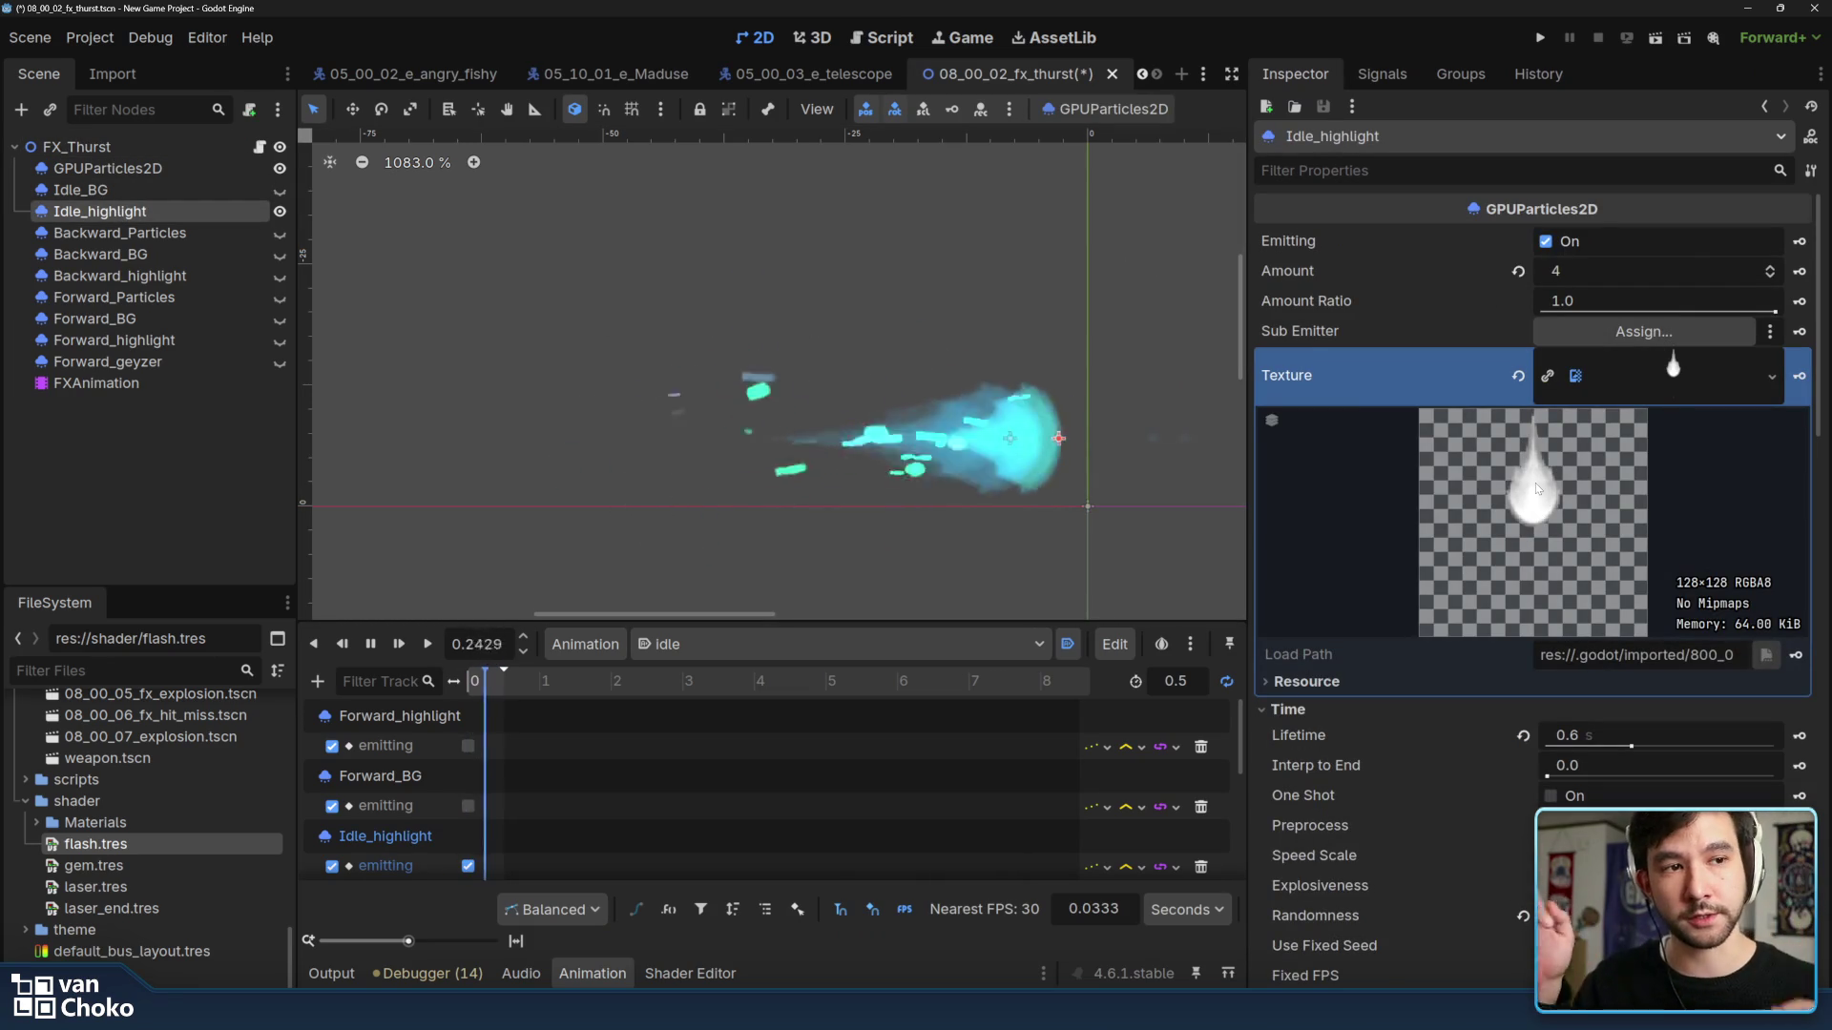
{"action": "left_click", "coordinate": [1677, 370]}
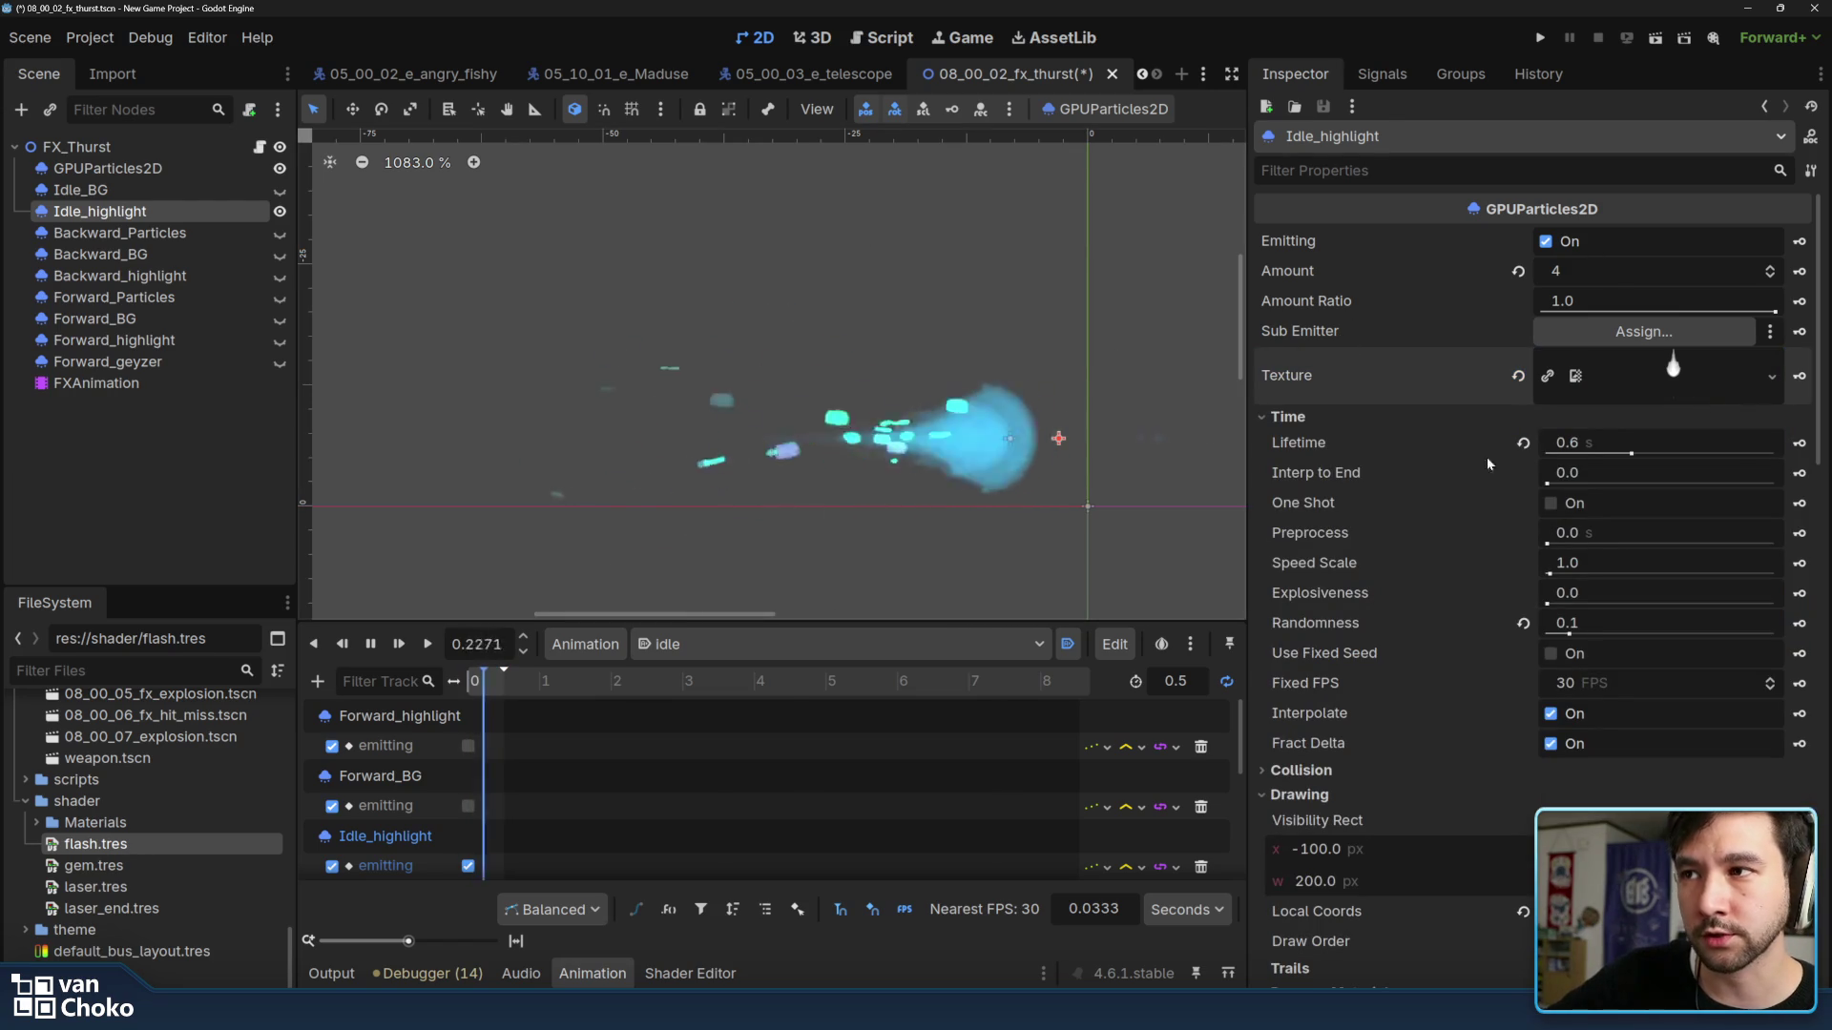
{"action": "left_click", "coordinate": [1349, 422]}
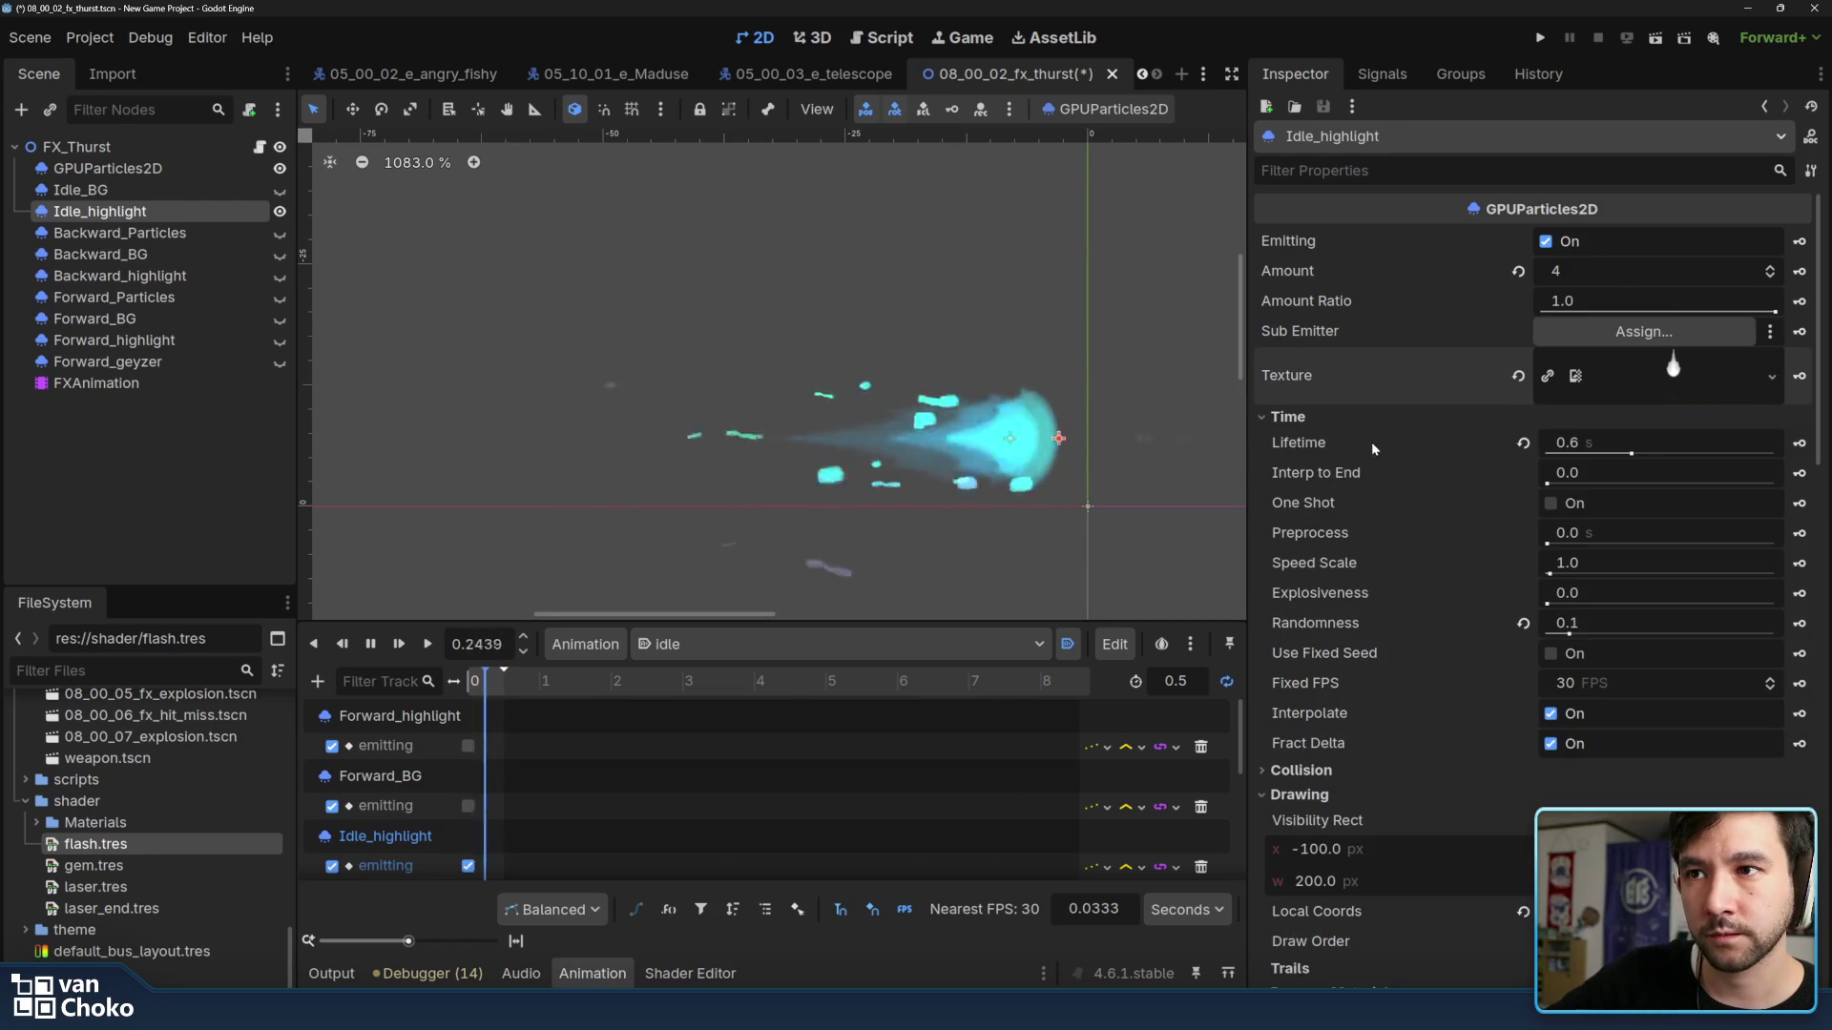
{"action": "scroll", "coordinate": [1425, 459], "scroll_direction": "down", "scroll_amount": 5}
{"action": "scroll", "coordinate": [1423, 459], "scroll_direction": "up", "scroll_amount": 3}
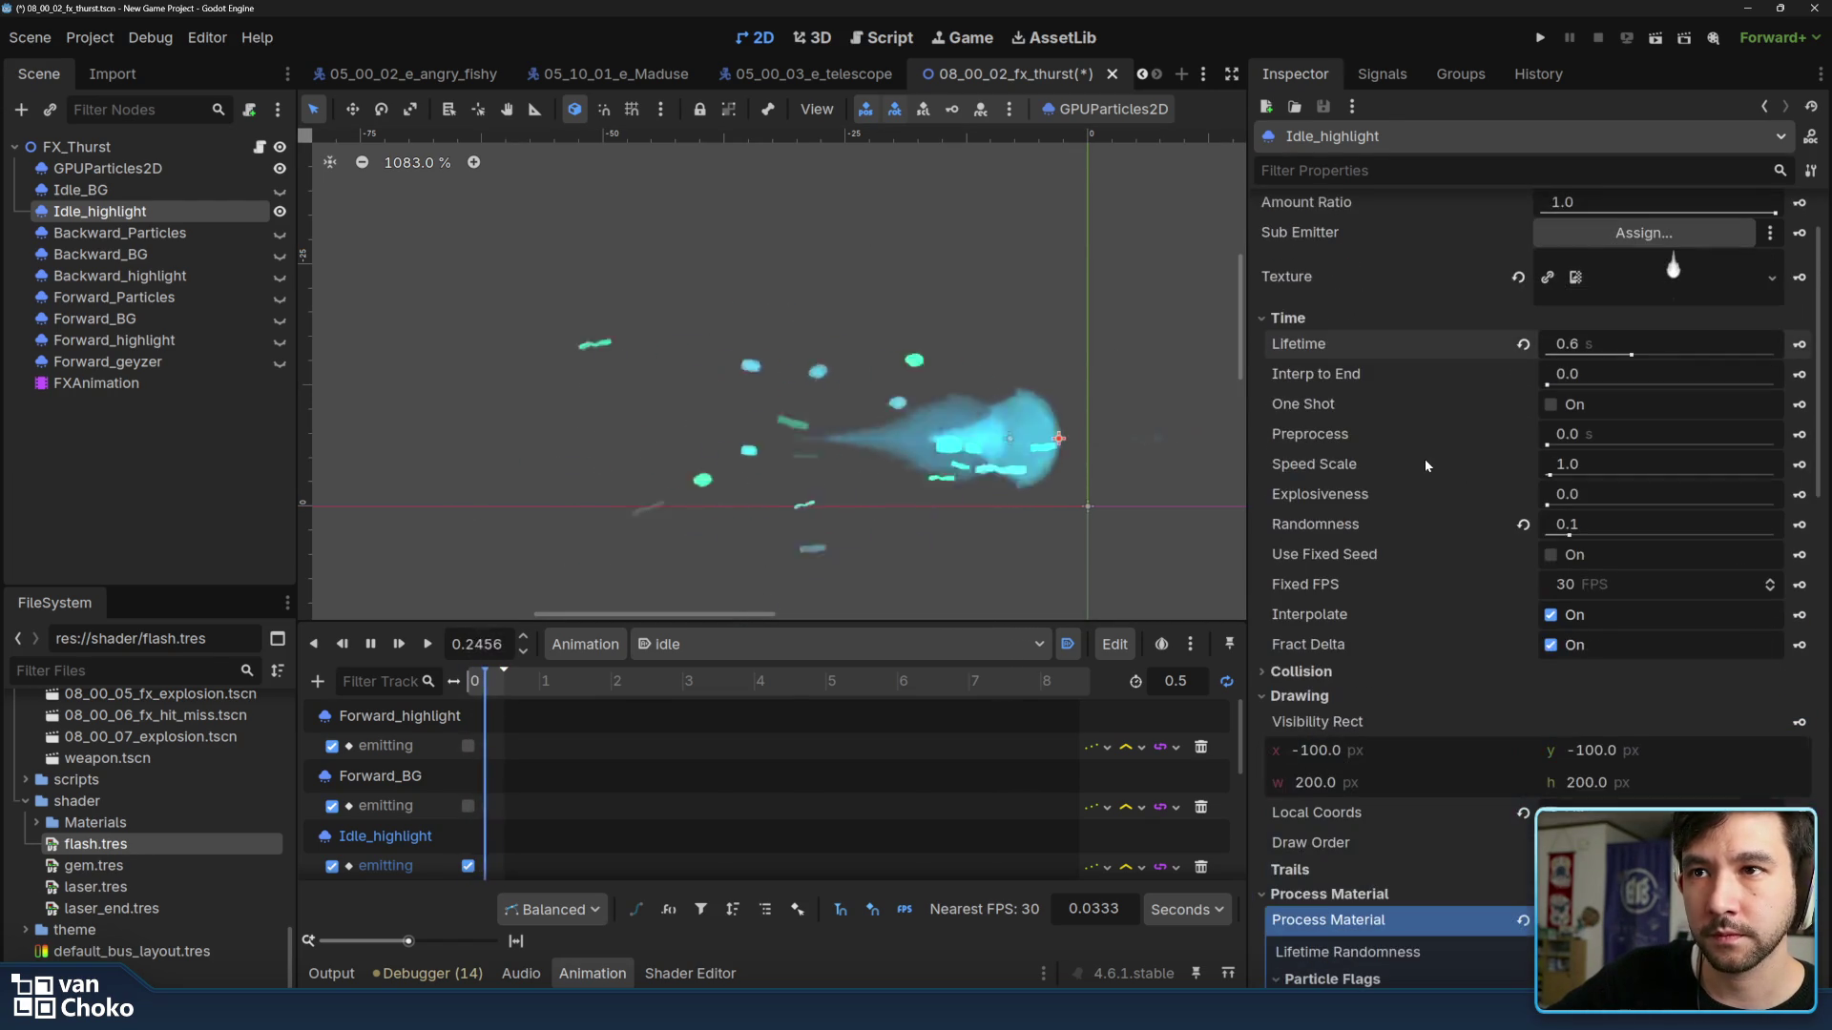
{"action": "scroll", "coordinate": [1425, 460], "scroll_direction": "up", "scroll_amount": 2}
{"action": "scroll", "coordinate": [1423, 460], "scroll_direction": "down", "scroll_amount": 4}
{"action": "scroll", "coordinate": [1424, 460], "scroll_direction": "up", "scroll_amount": 3}
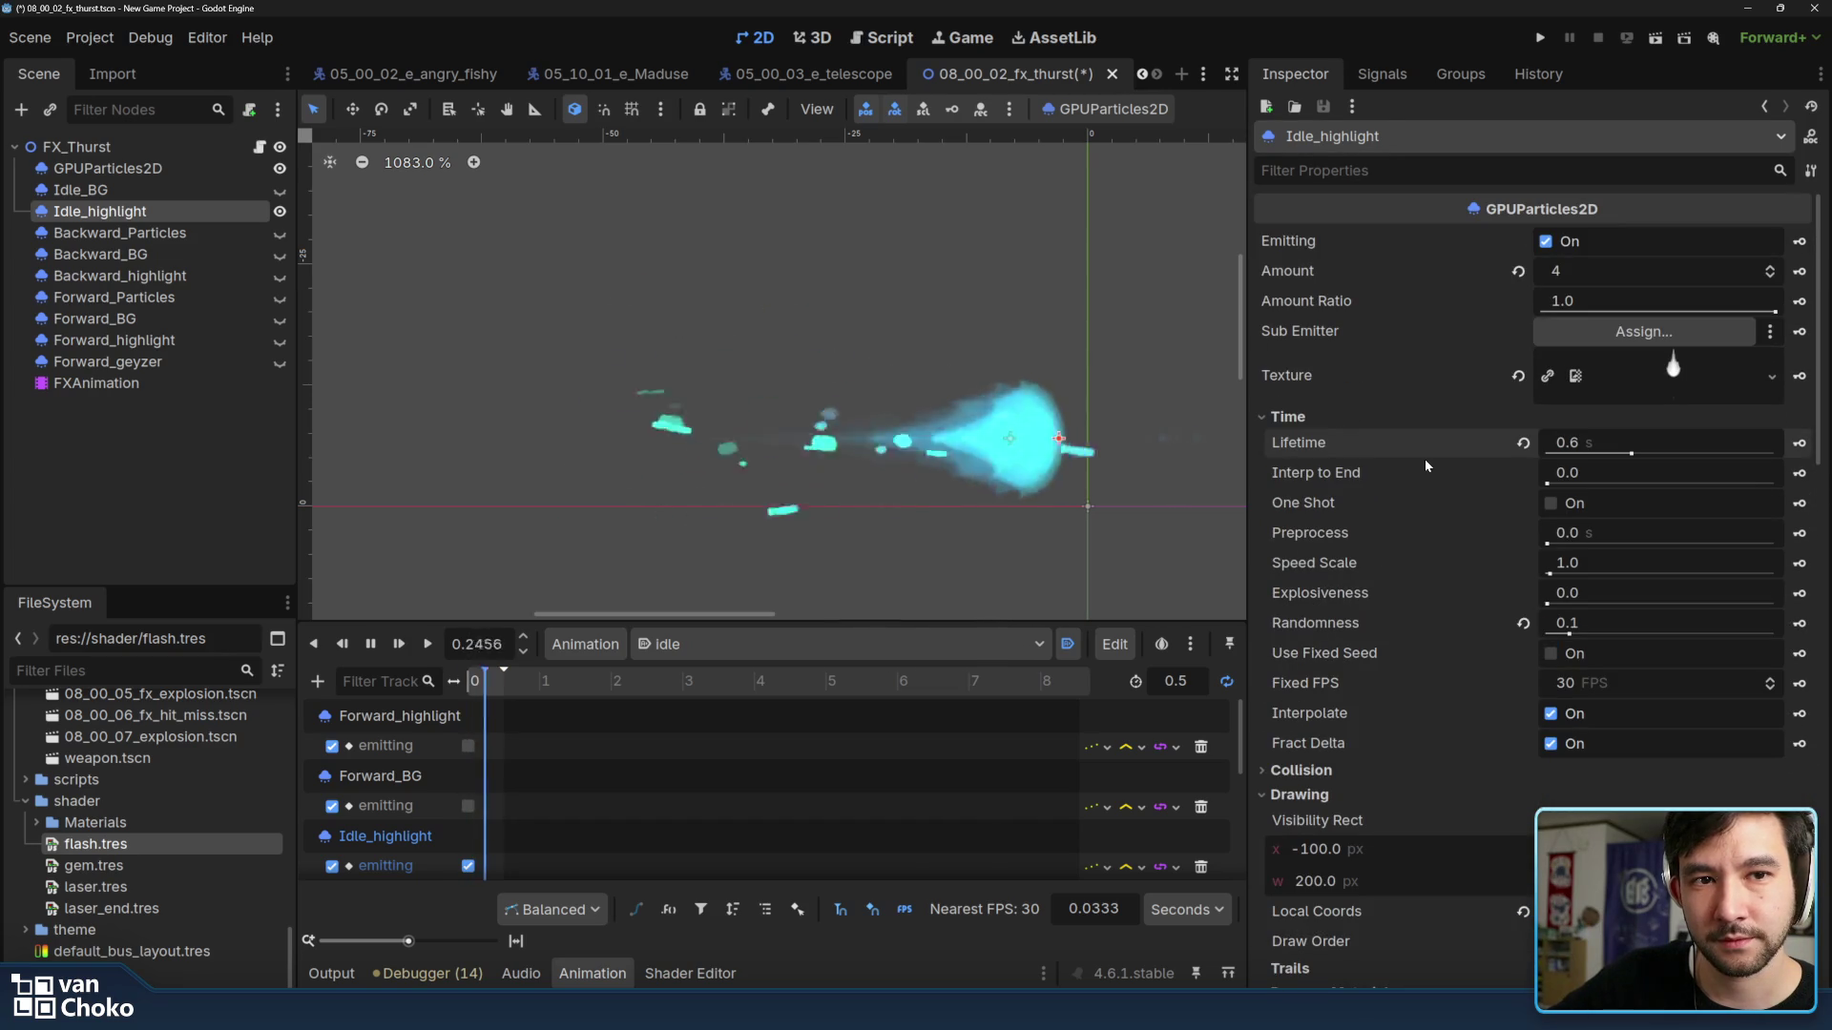
{"action": "left_click_drag", "start_coordinate": [1042, 312], "coordinate": [1022, 312]}
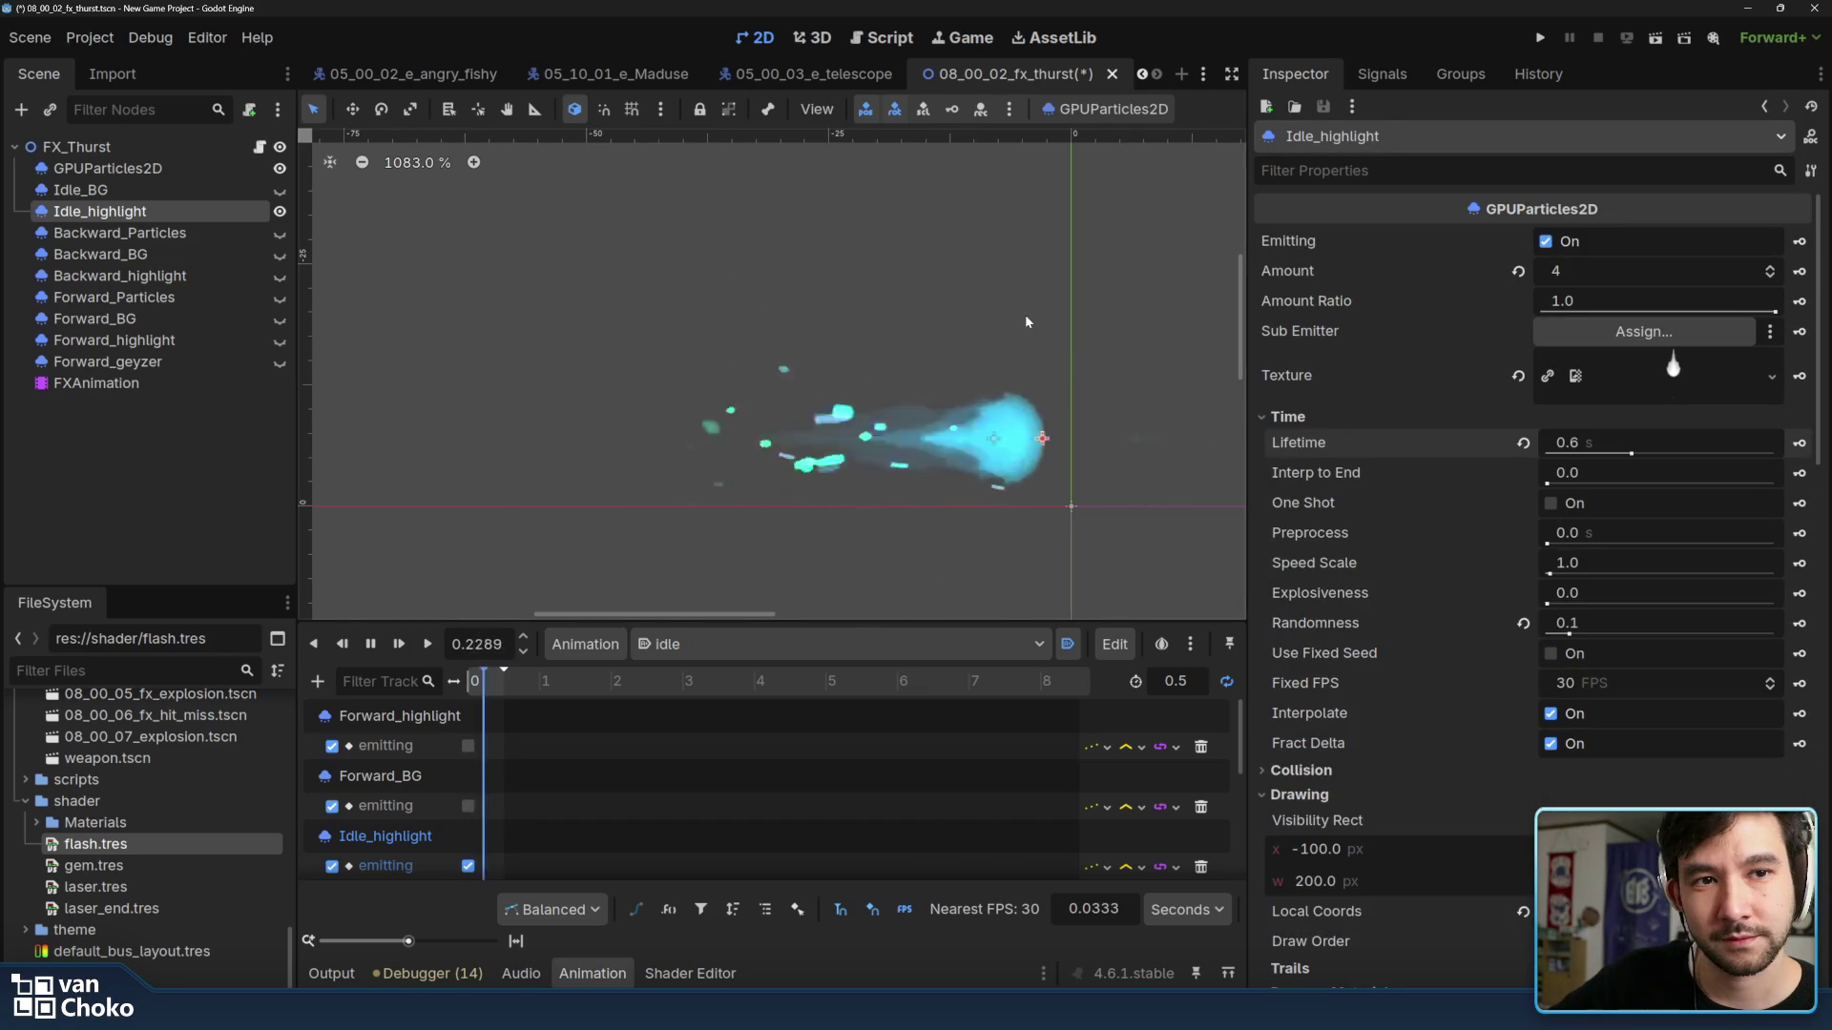
{"action": "left_click_drag", "start_coordinate": [1026, 323], "coordinate": [1018, 324]}
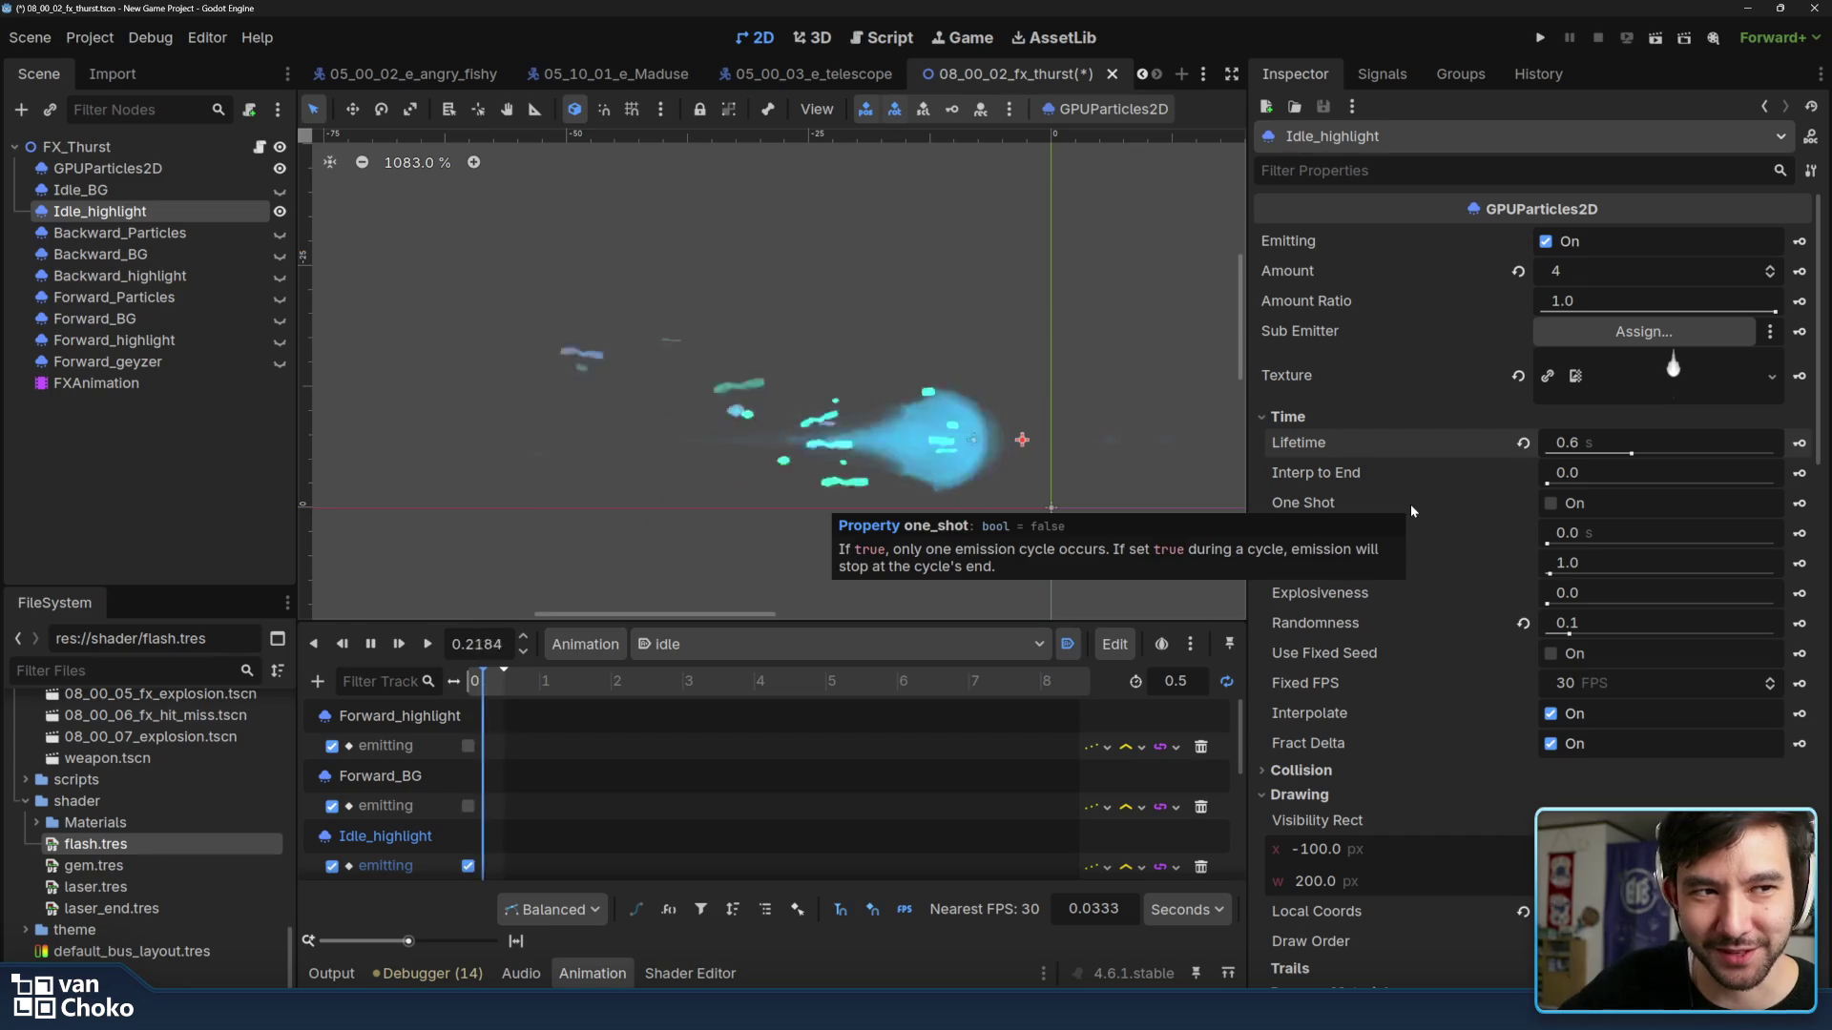
Restore visibility of all thrust layers: Idle, Backward, Forward particles, BG, highlight and geyzer.
{"action": "left_click", "coordinate": [278, 232]}
{"action": "left_click", "coordinate": [278, 189]}
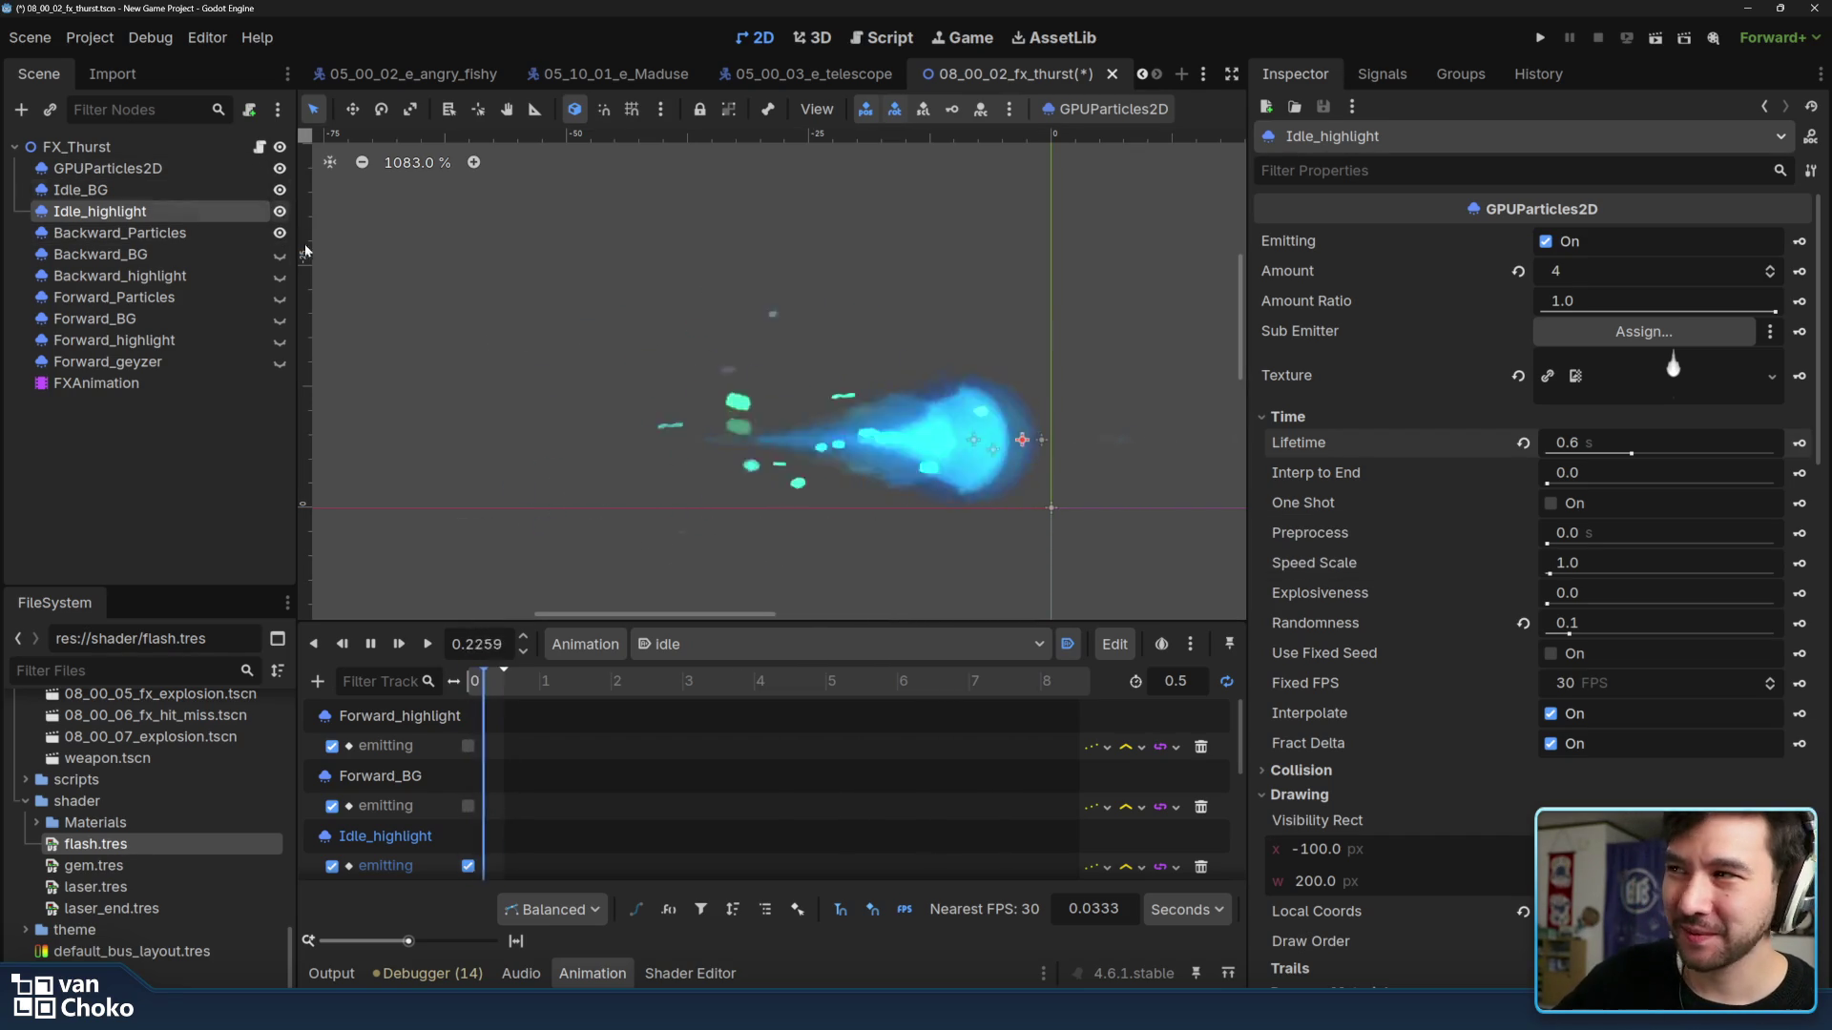
{"action": "left_click", "coordinate": [205, 232]}
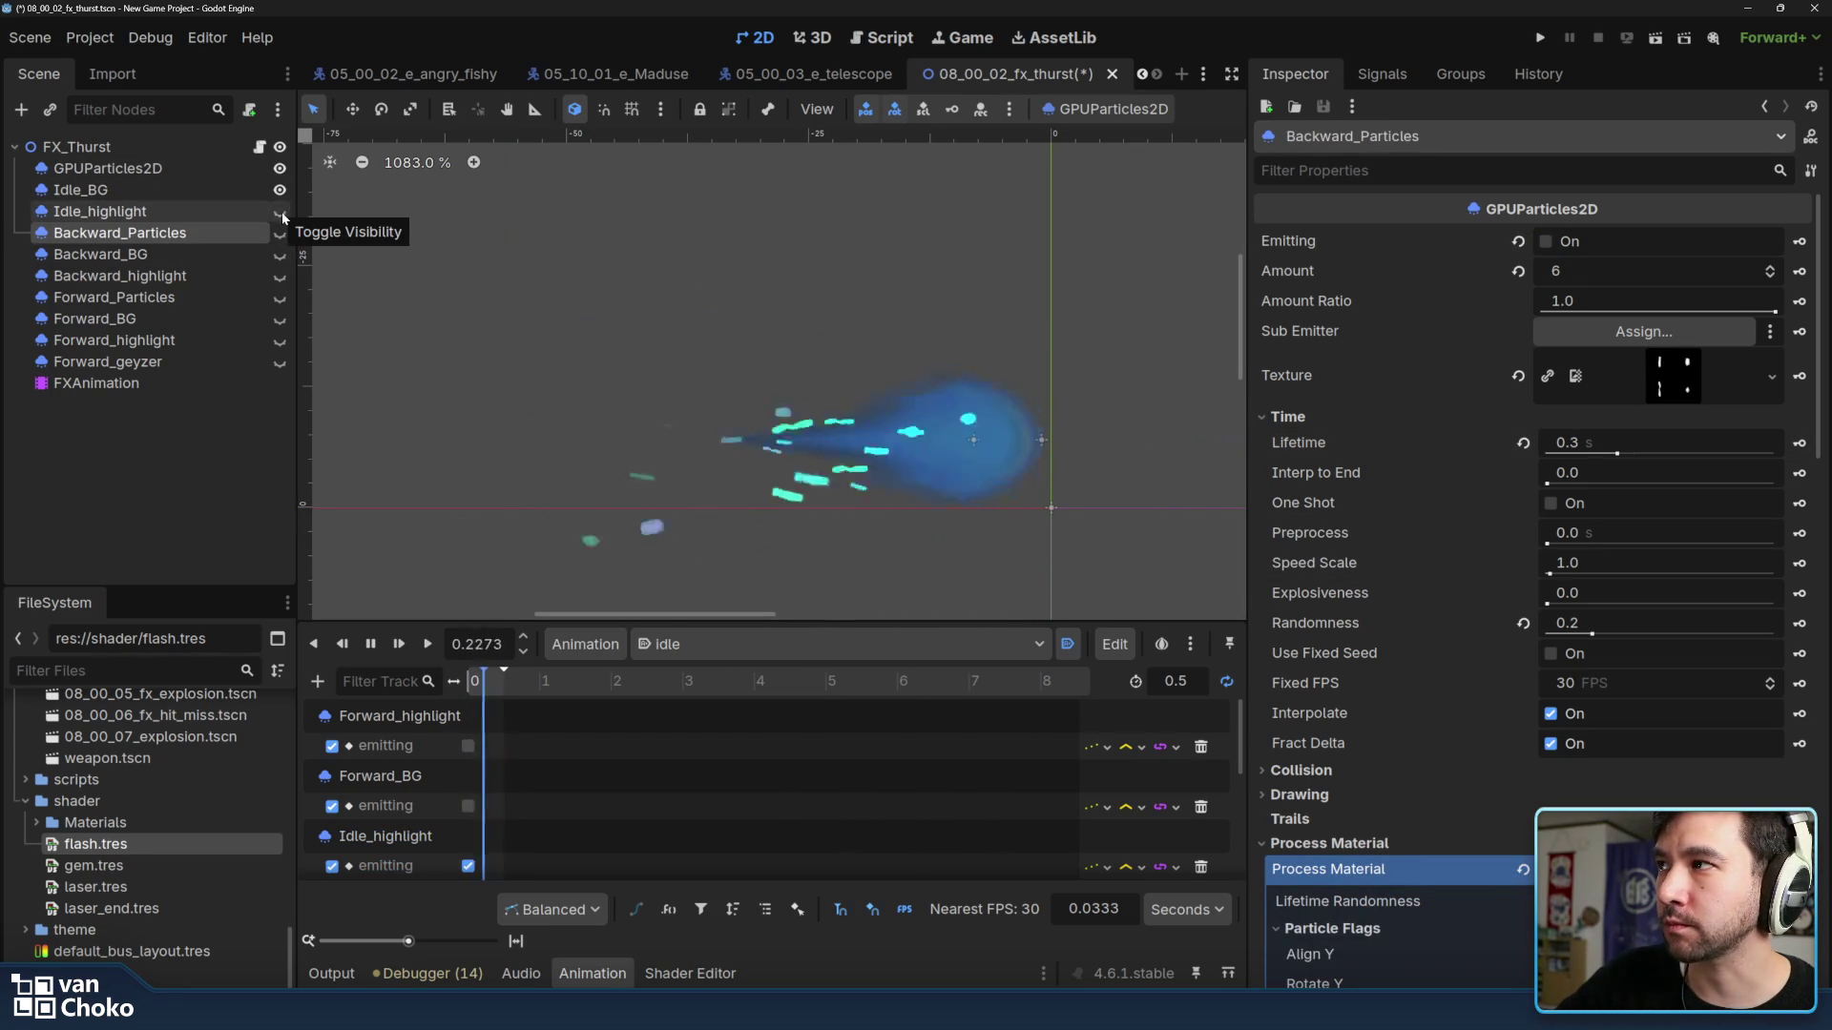
{"action": "left_click", "coordinate": [280, 210]}
{"action": "left_click", "coordinate": [280, 167]}
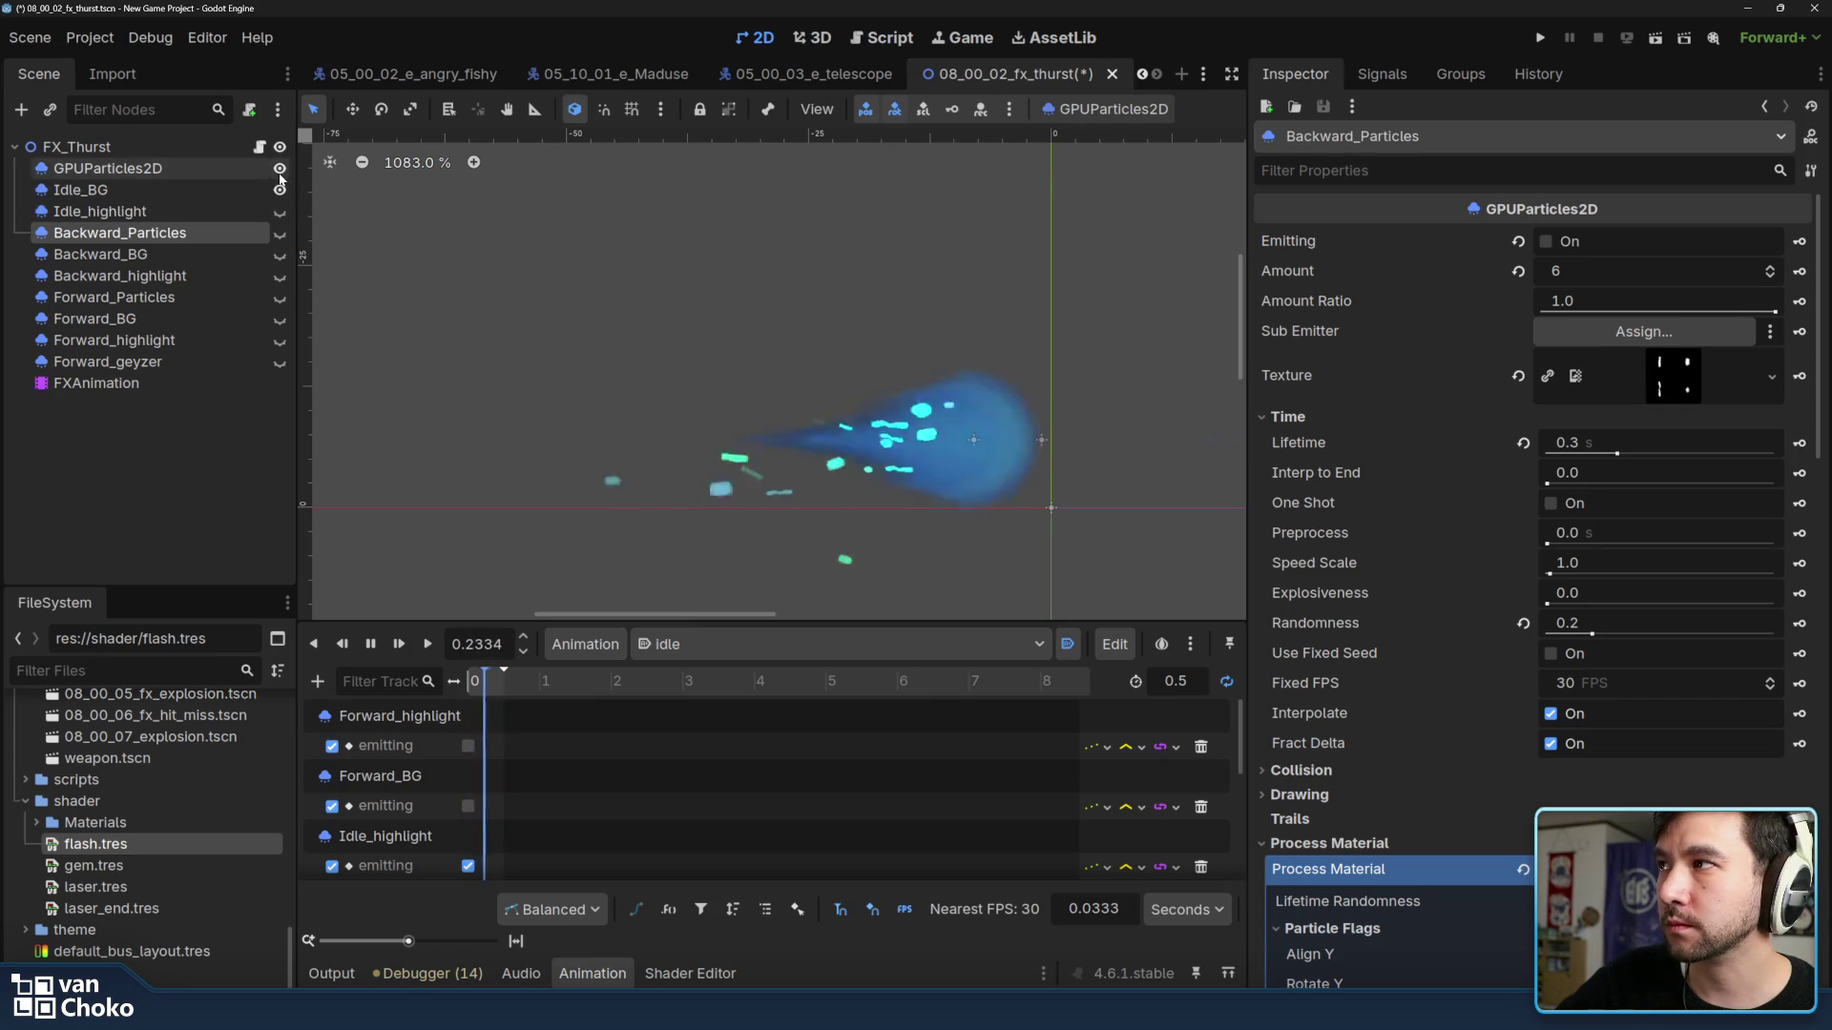
{"action": "left_click", "coordinate": [280, 168]}
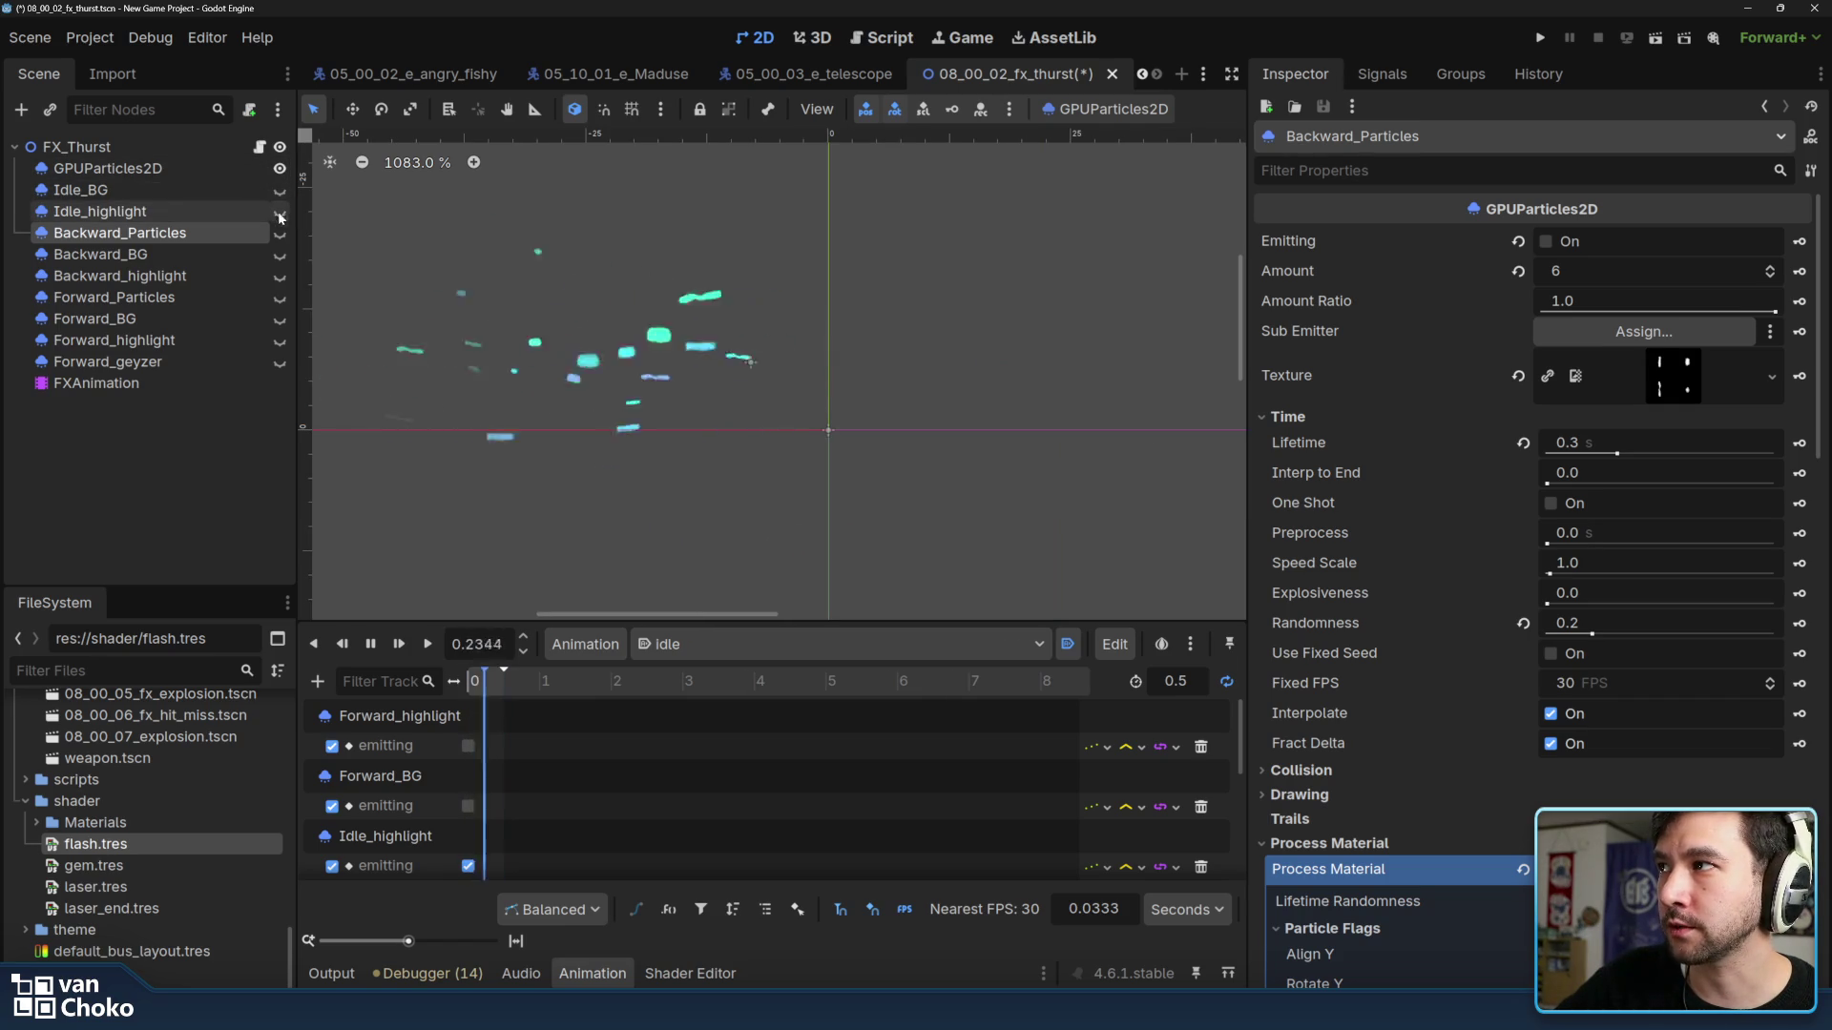
{"action": "left_click", "coordinate": [279, 211]}
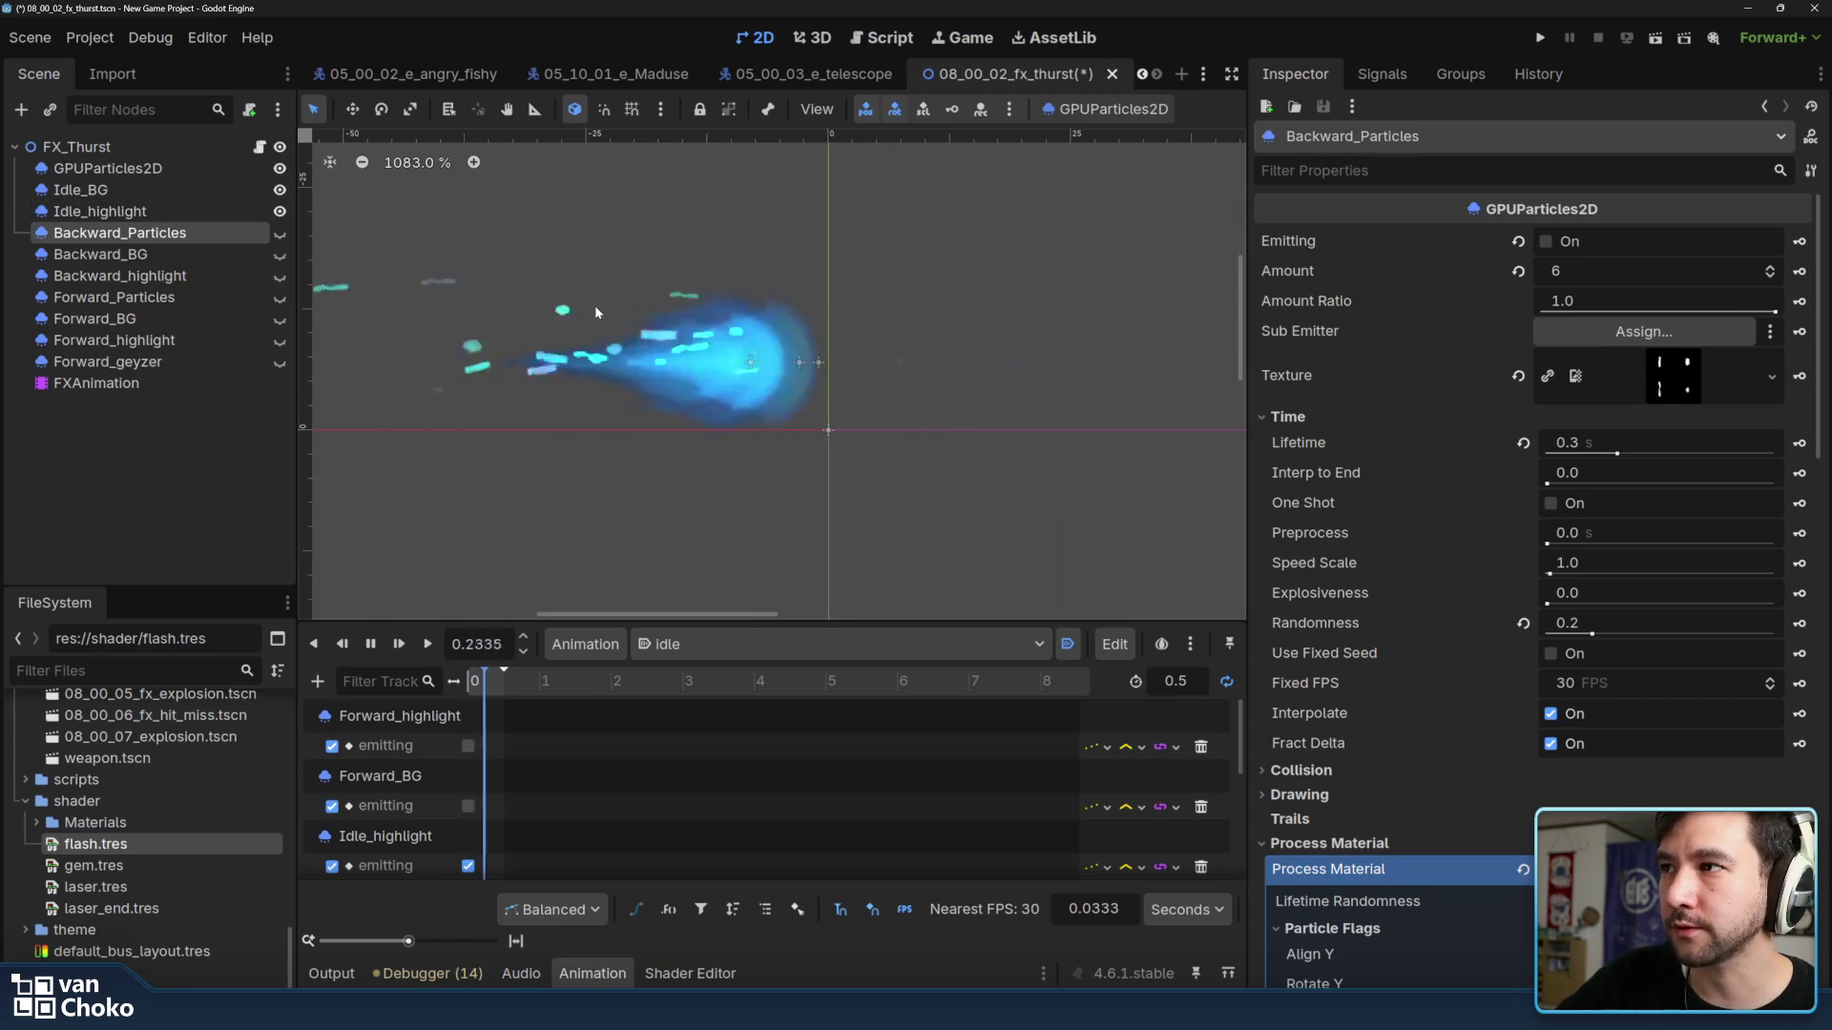
{"action": "left_click", "coordinate": [279, 232]}
{"action": "left_click", "coordinate": [278, 274]}
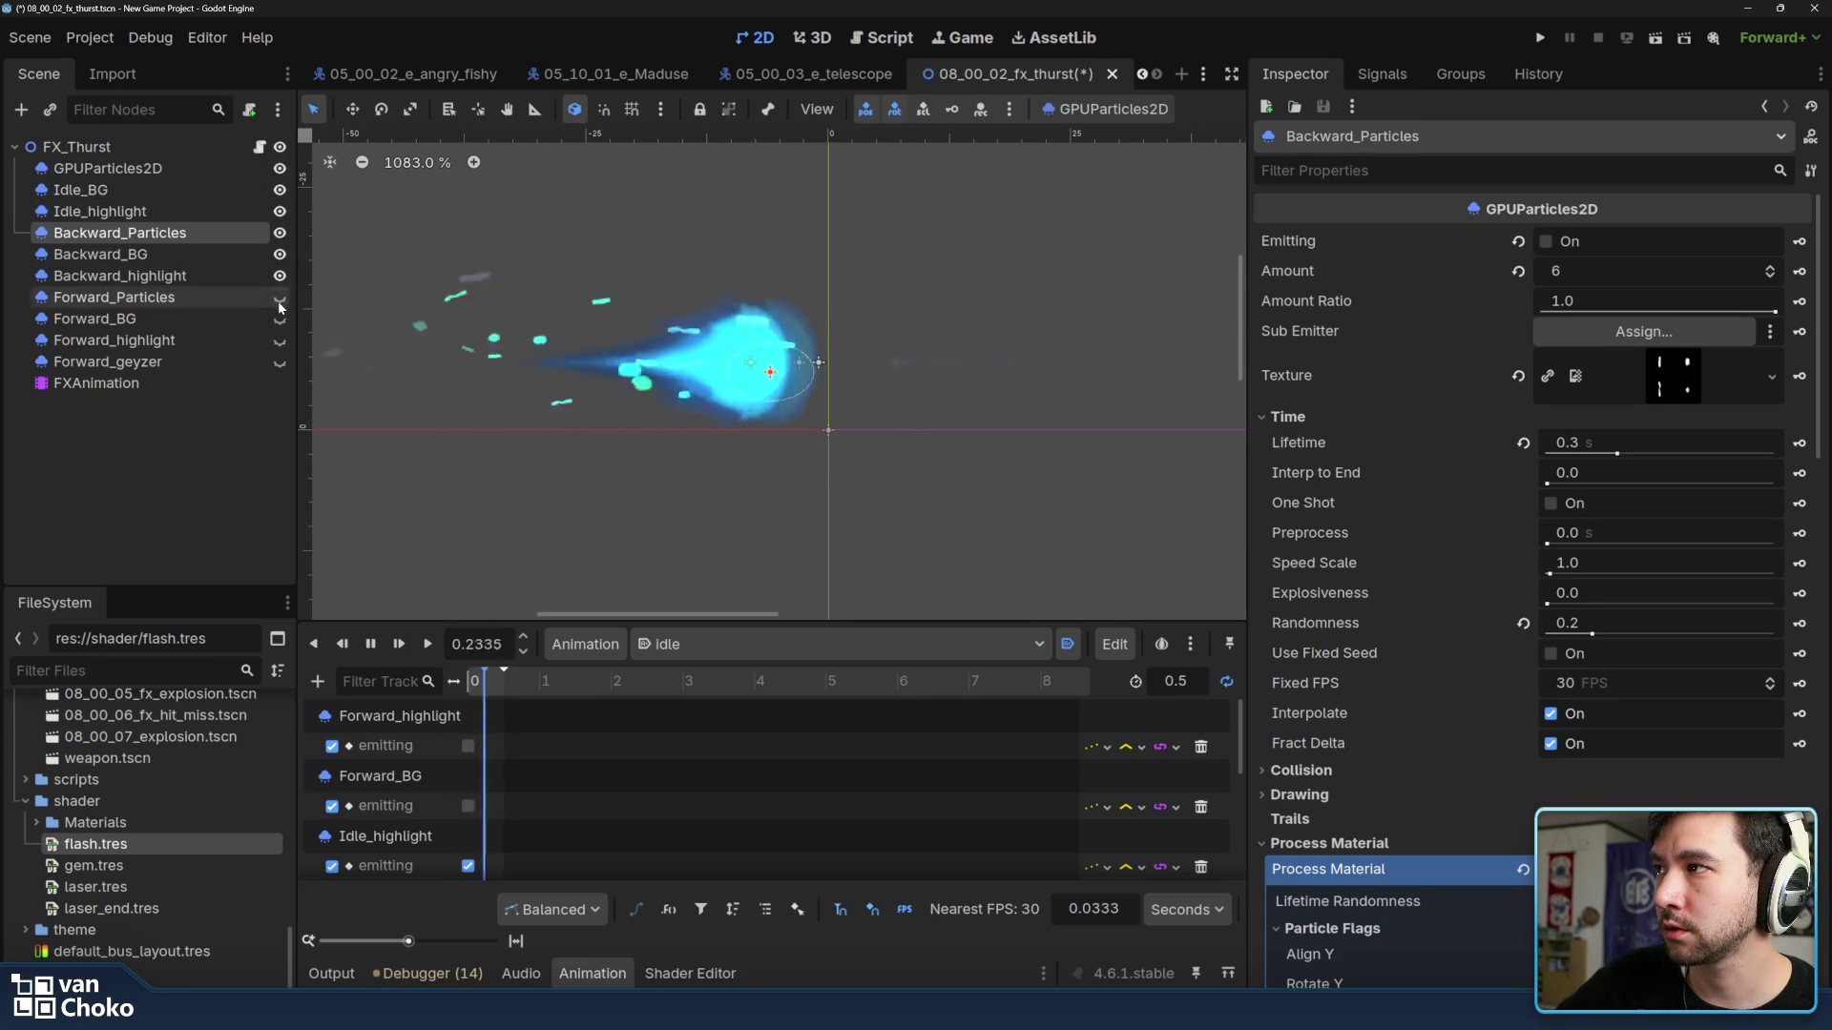
{"action": "left_click", "coordinate": [279, 319]}
{"action": "left_click", "coordinate": [280, 340]}
{"action": "left_click", "coordinate": [280, 362]}
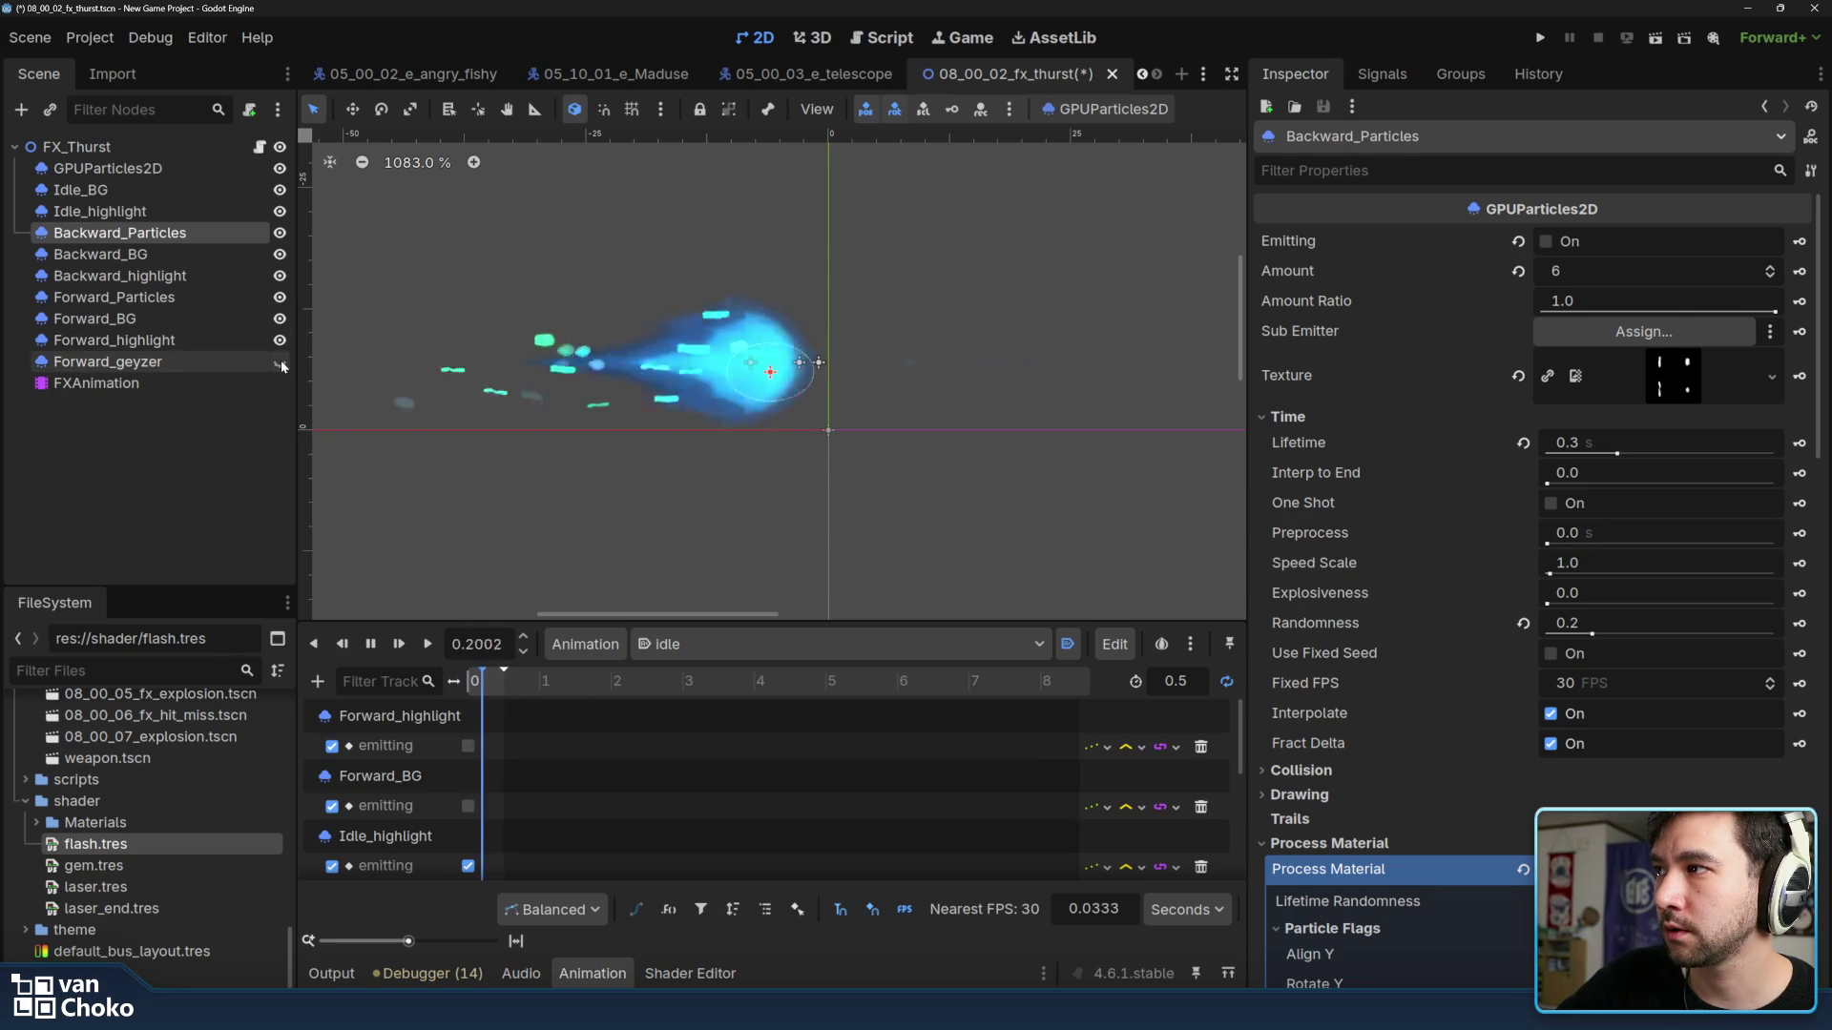
Glance at the telescope and angry_fishy enemy scenes, then save the thrust effect scene.
{"action": "left_click", "coordinate": [856, 78]}
{"action": "left_click", "coordinate": [444, 79]}
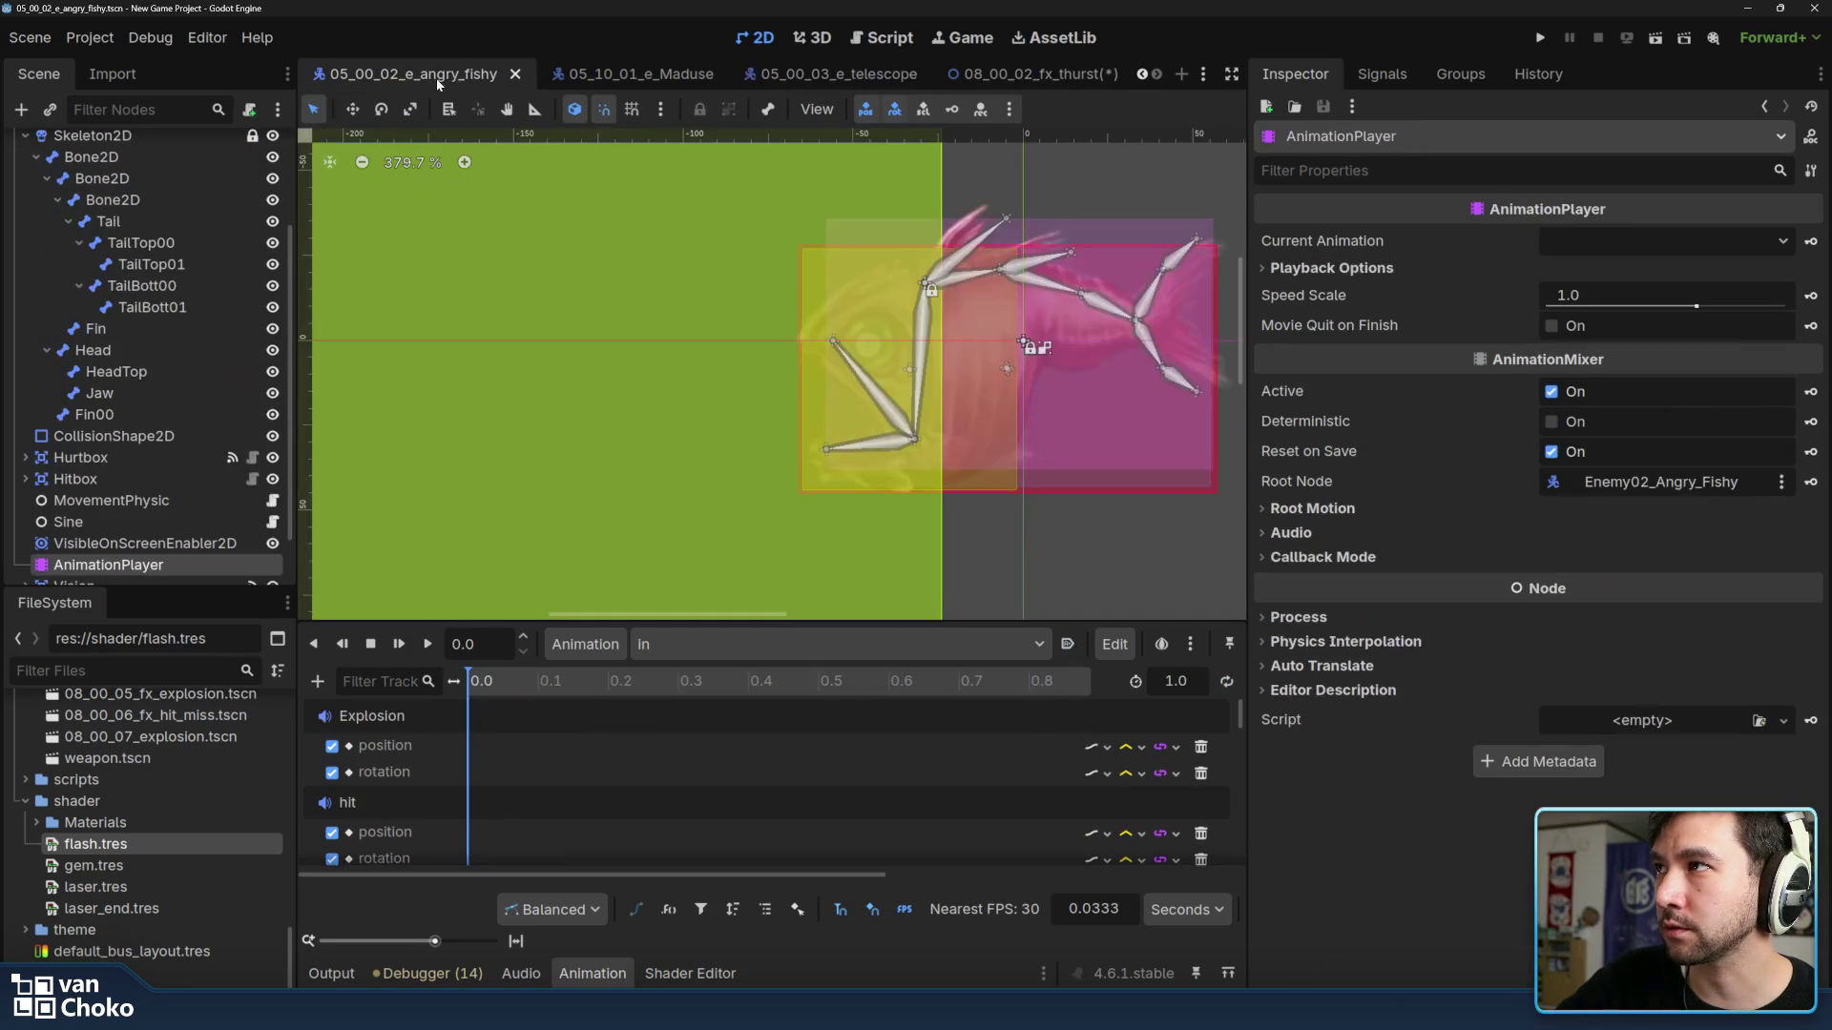
{"action": "scroll", "coordinate": [1124, 381], "scroll_direction": "down", "scroll_amount": 3}
{"action": "scroll", "coordinate": [802, 231], "scroll_direction": "down", "scroll_amount": 3}
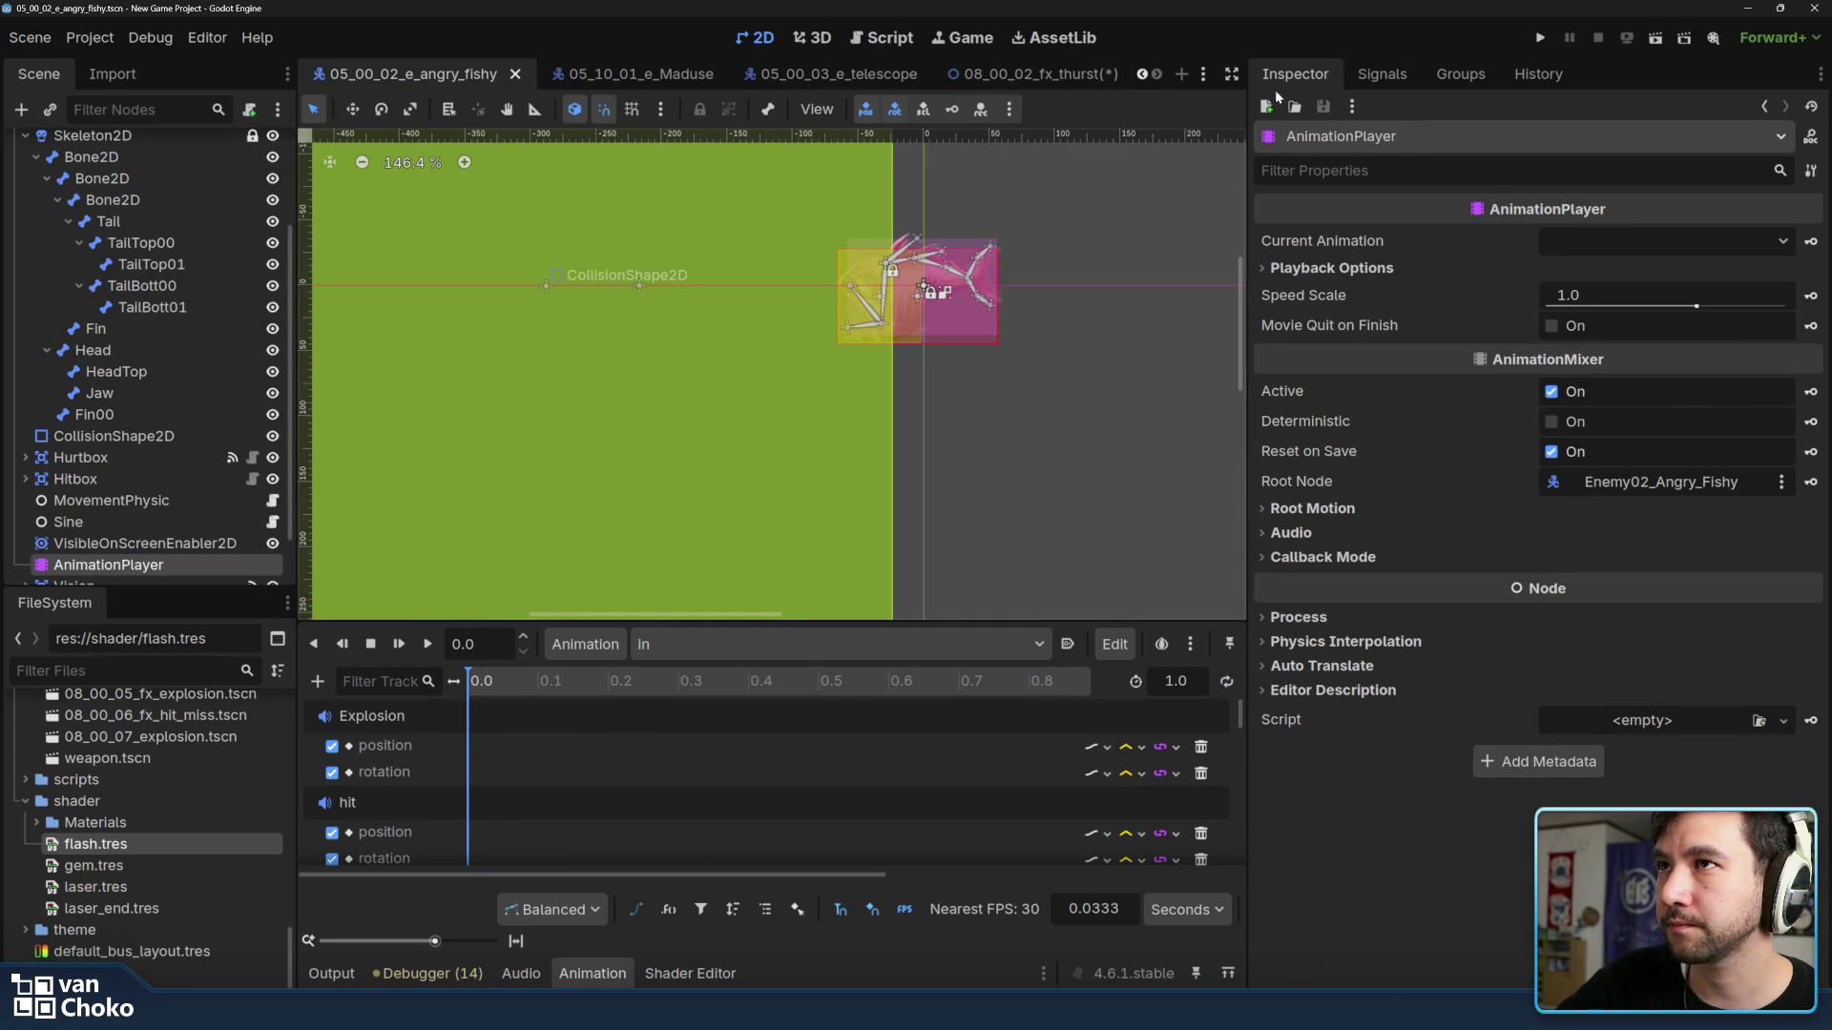
{"action": "left_click", "coordinate": [1067, 73]}
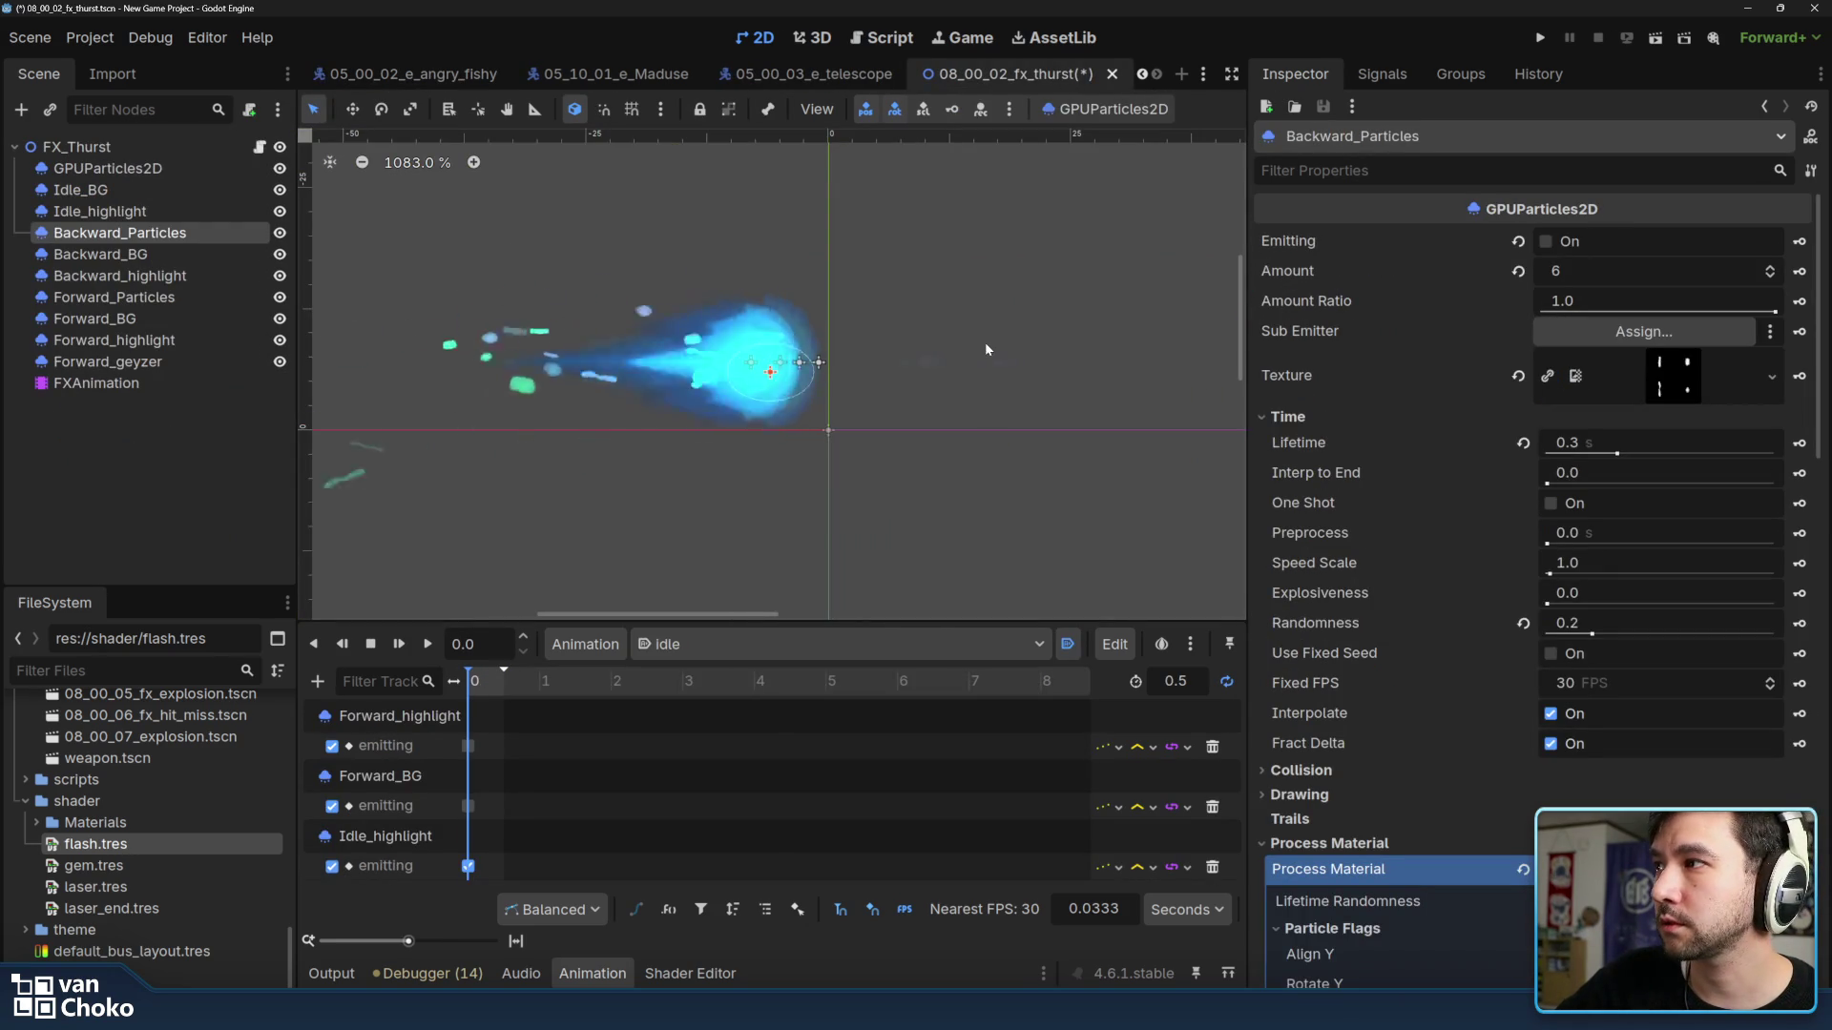
{"action": "key", "text": "ctrl+s"}
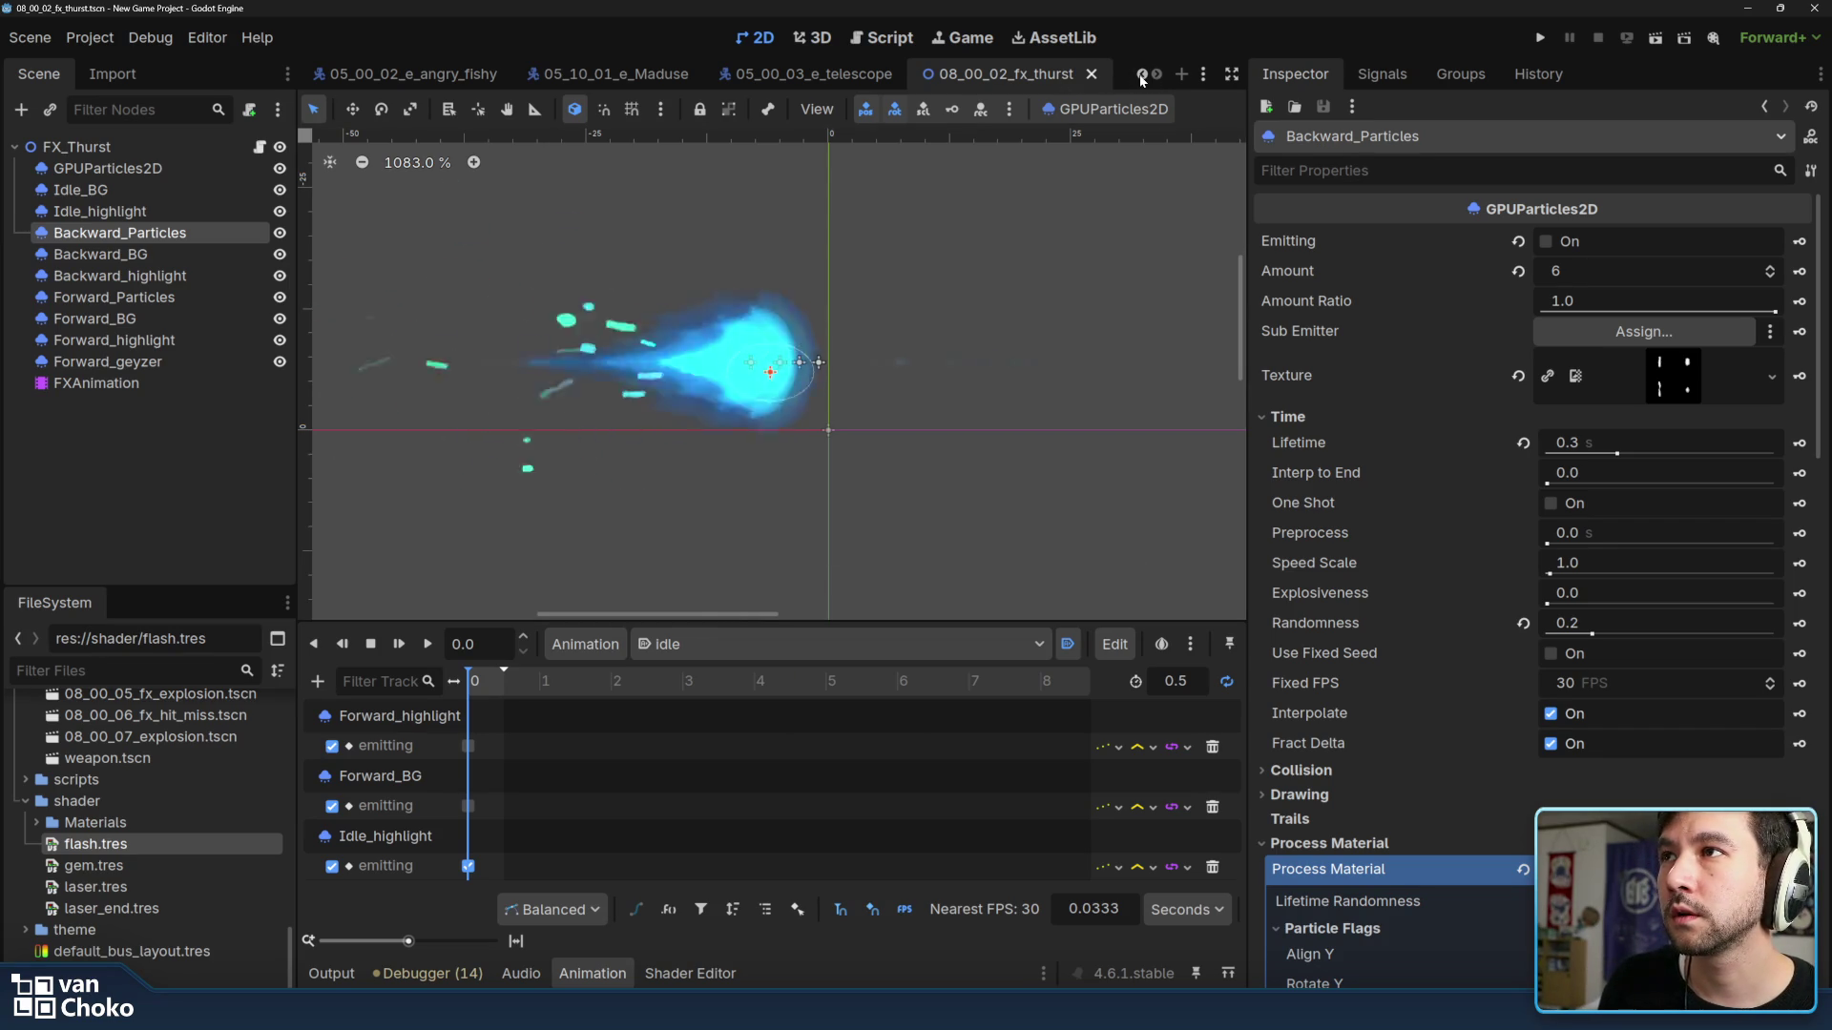
Check the fishy enemy scene, return to the player starfish scene and bring Krita's cloud painting forward.
{"action": "left_click", "coordinate": [1142, 74]}
{"action": "left_click", "coordinate": [1142, 73]}
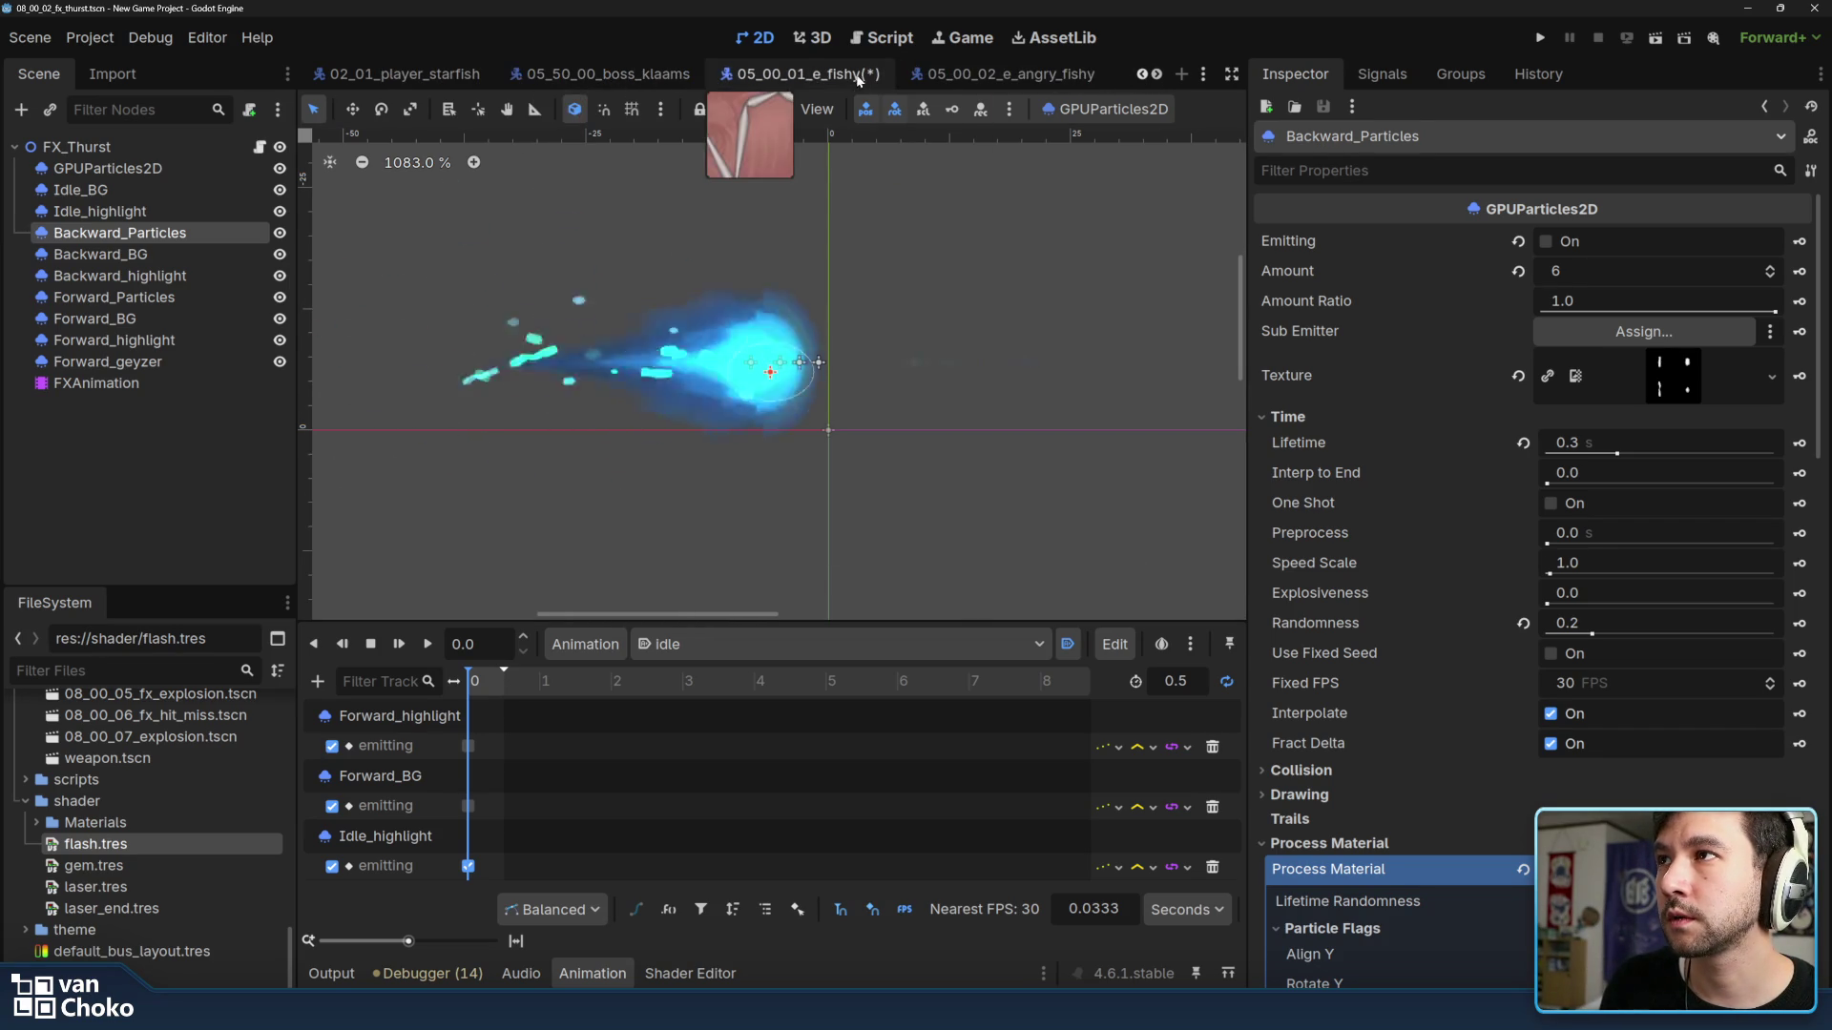
{"action": "left_click", "coordinate": [777, 73]}
{"action": "left_click", "coordinate": [399, 79]}
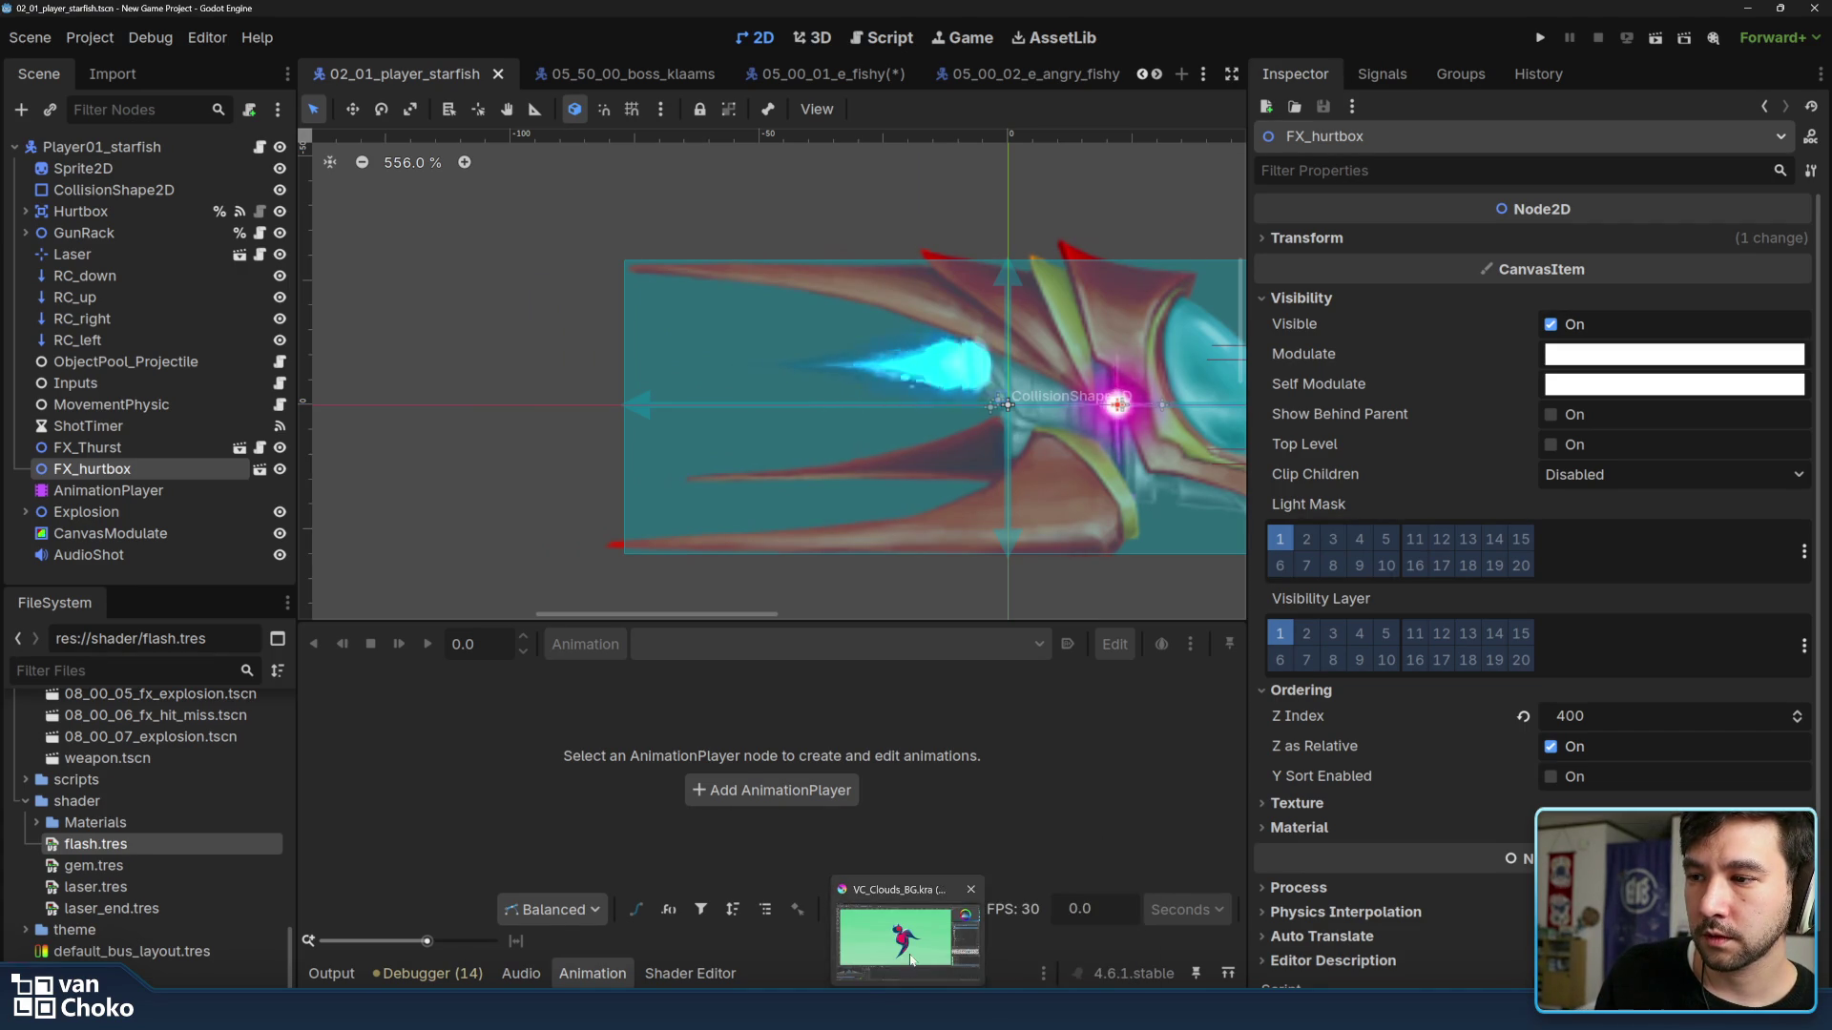
{"action": "left_click", "coordinate": [922, 930]}
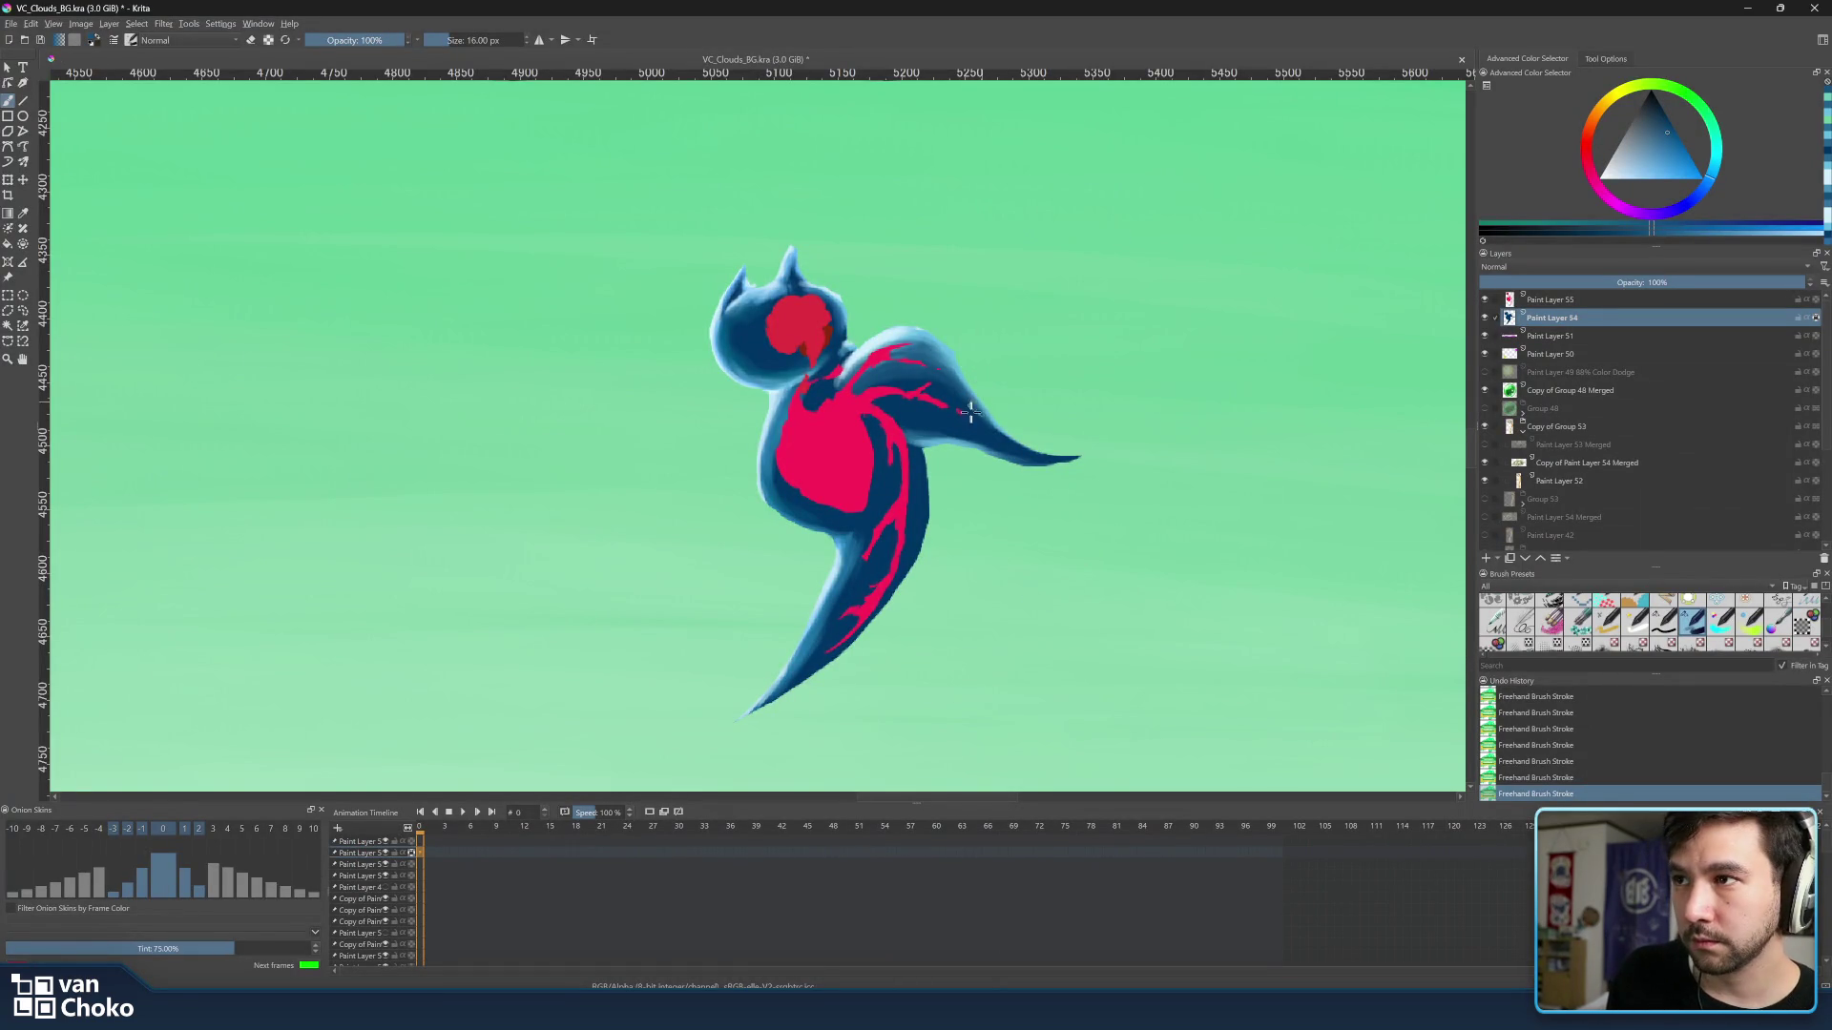
Sample the bird's body blues and a lighter blue as the paint colour.
{"action": "key", "text": "ctrl"}
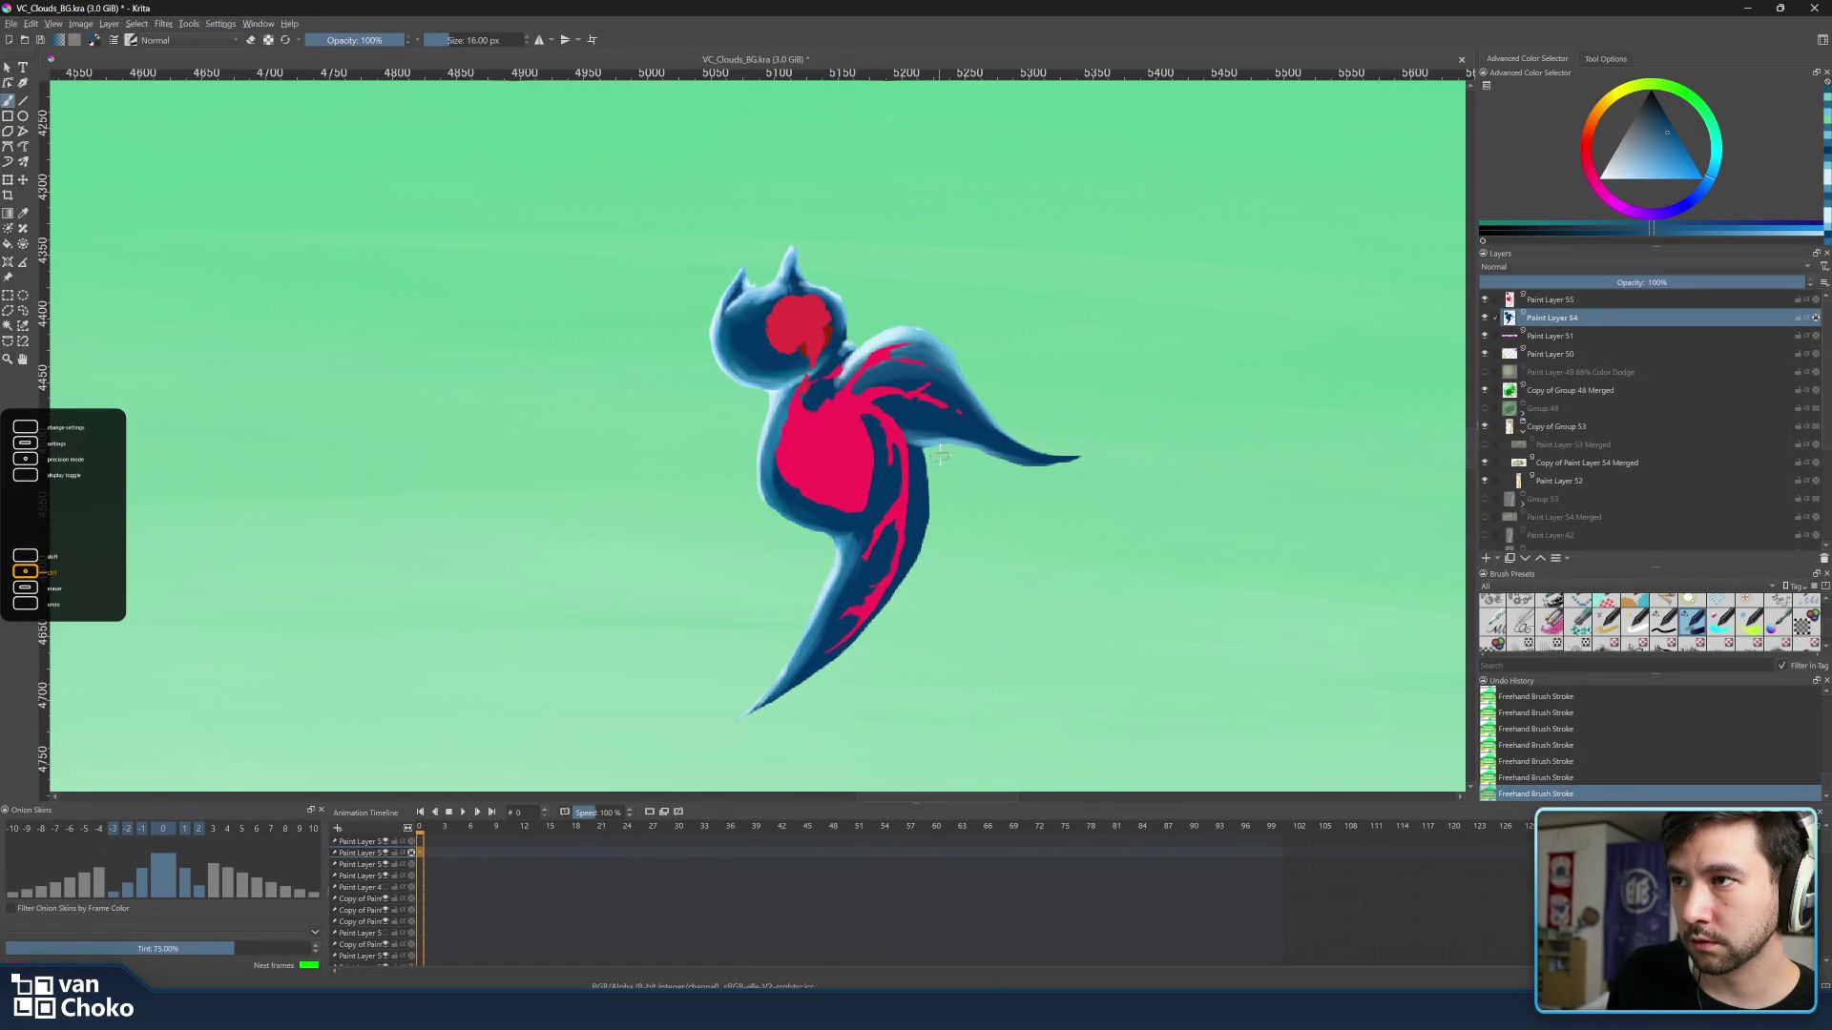
{"action": "left_click", "coordinate": [947, 432], "text": "ctrl"}
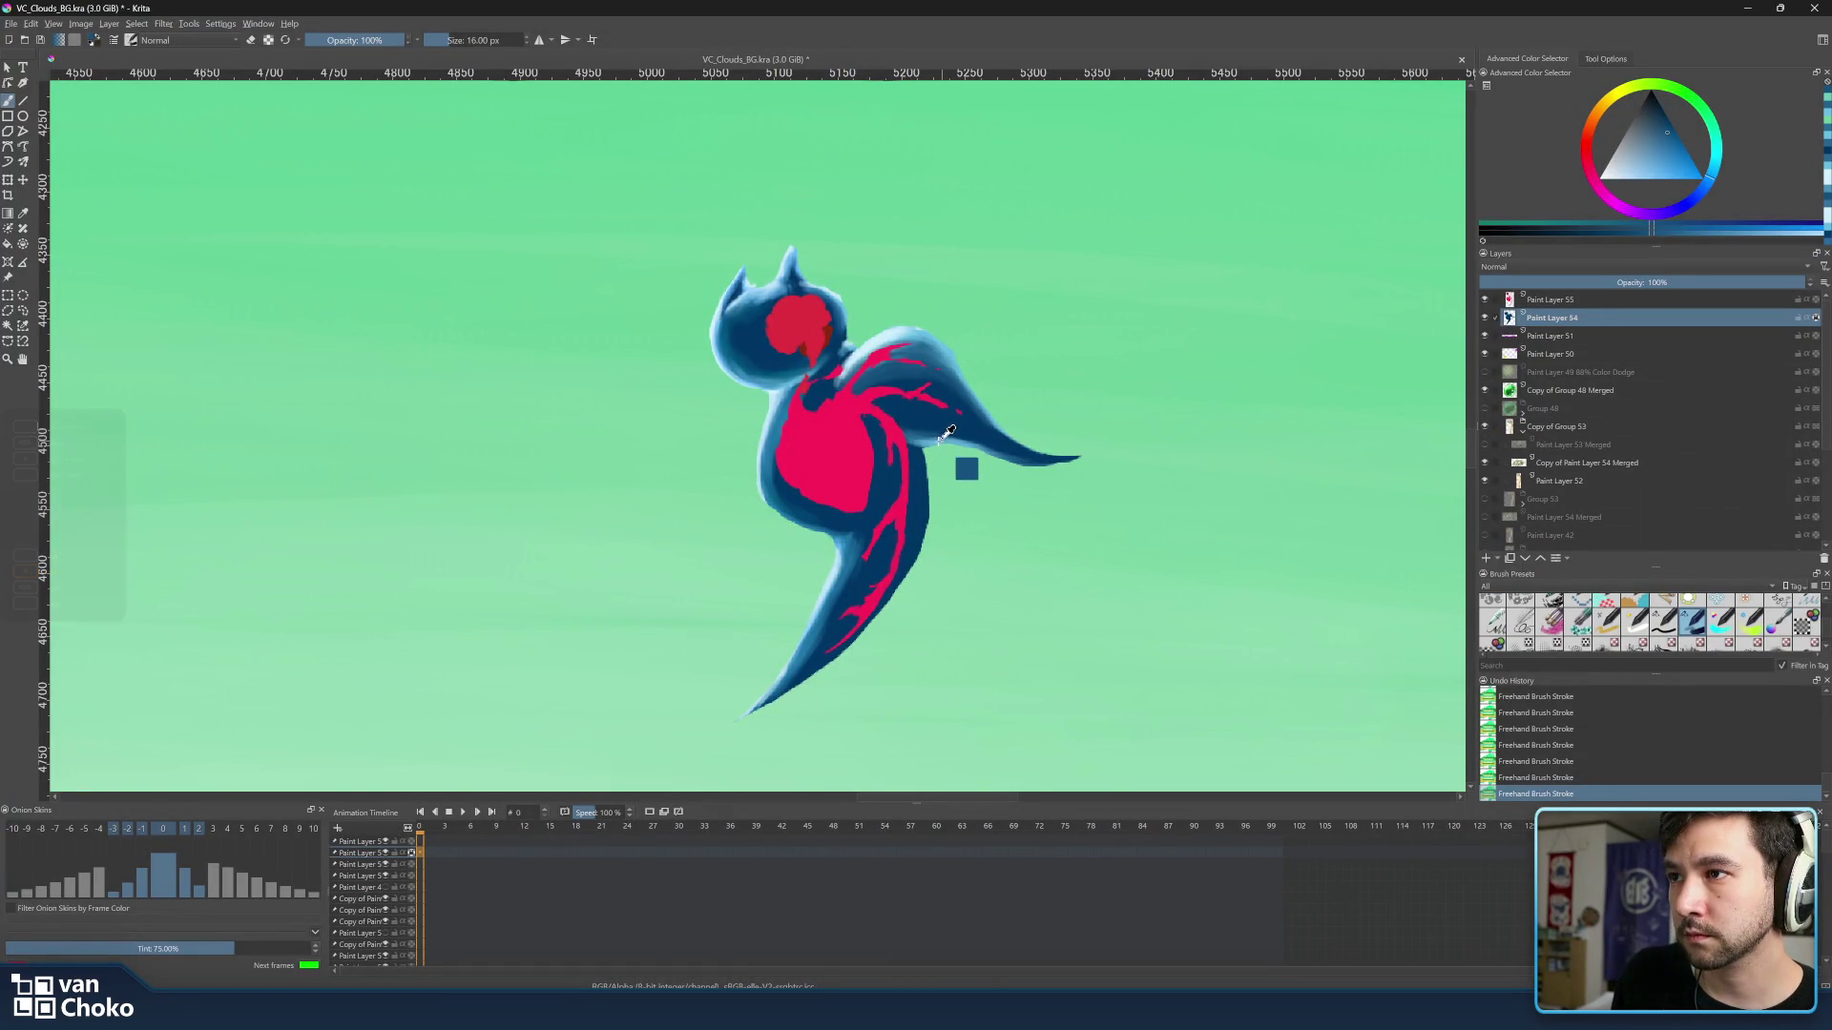
{"action": "left_click_drag", "start_coordinate": [949, 433], "coordinate": [930, 448]}
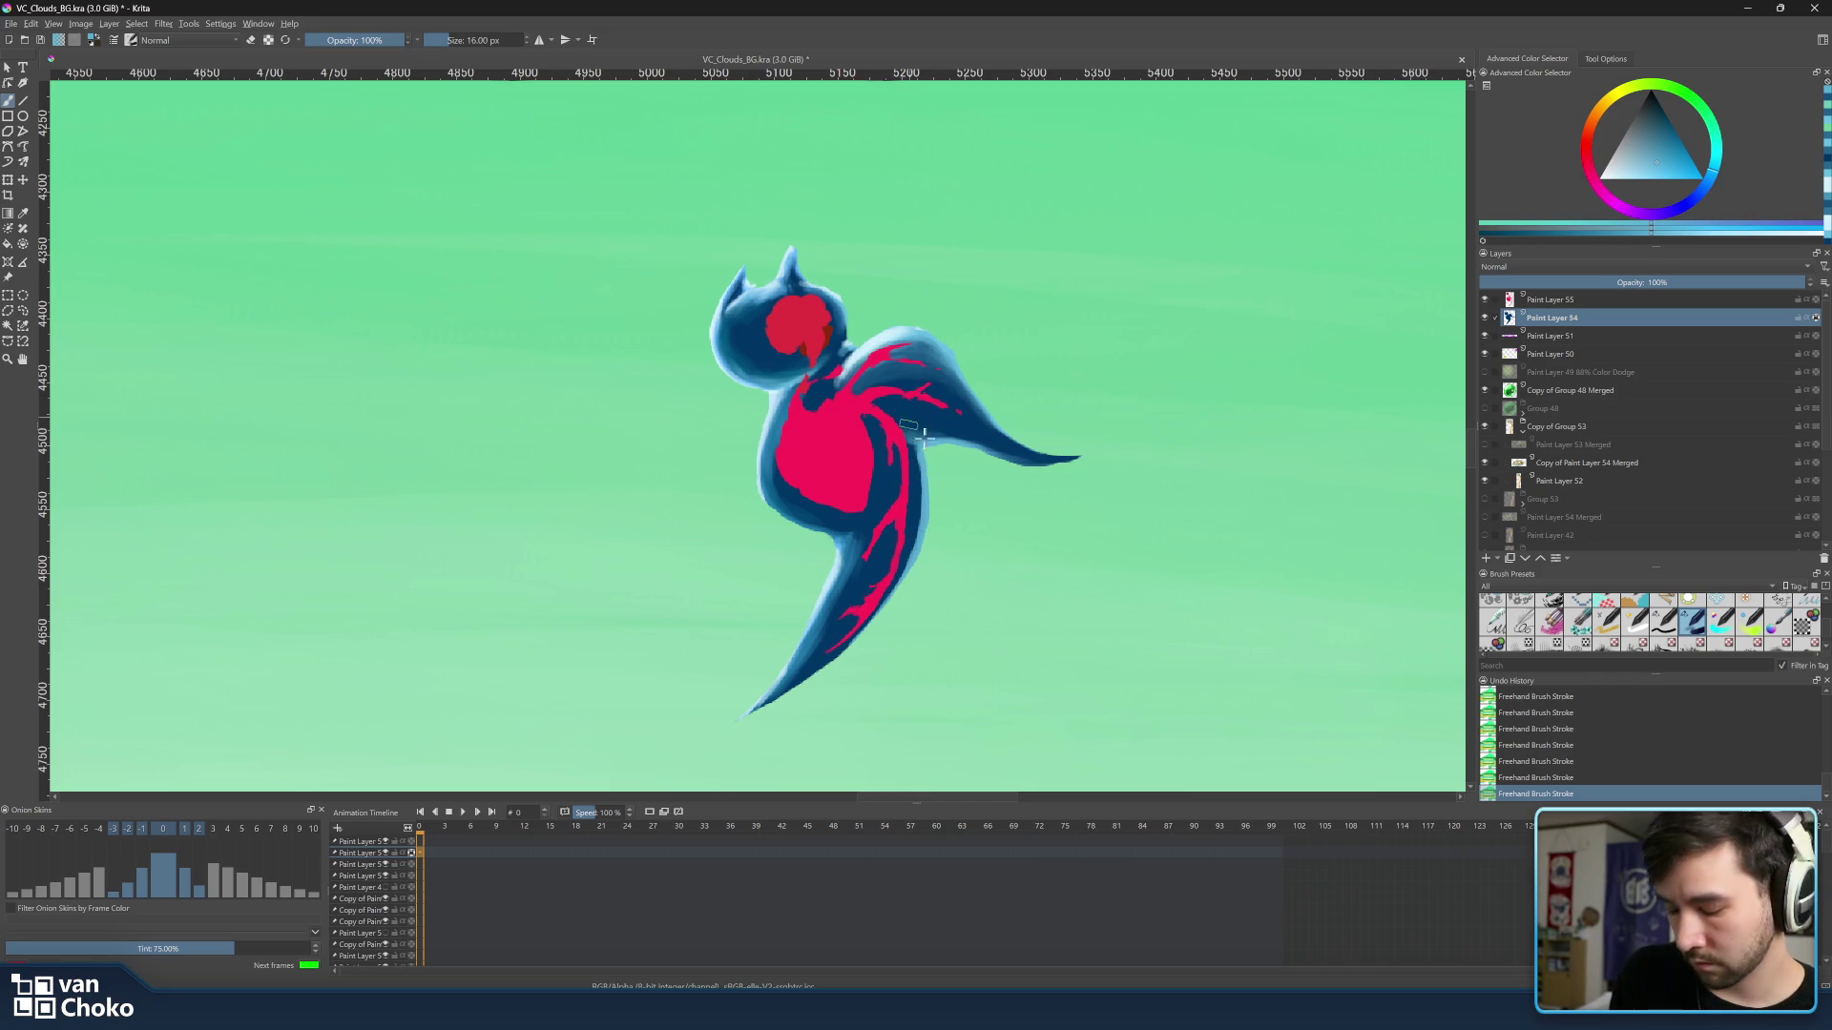
{"action": "left_click", "coordinate": [952, 360], "text": "ctrl"}
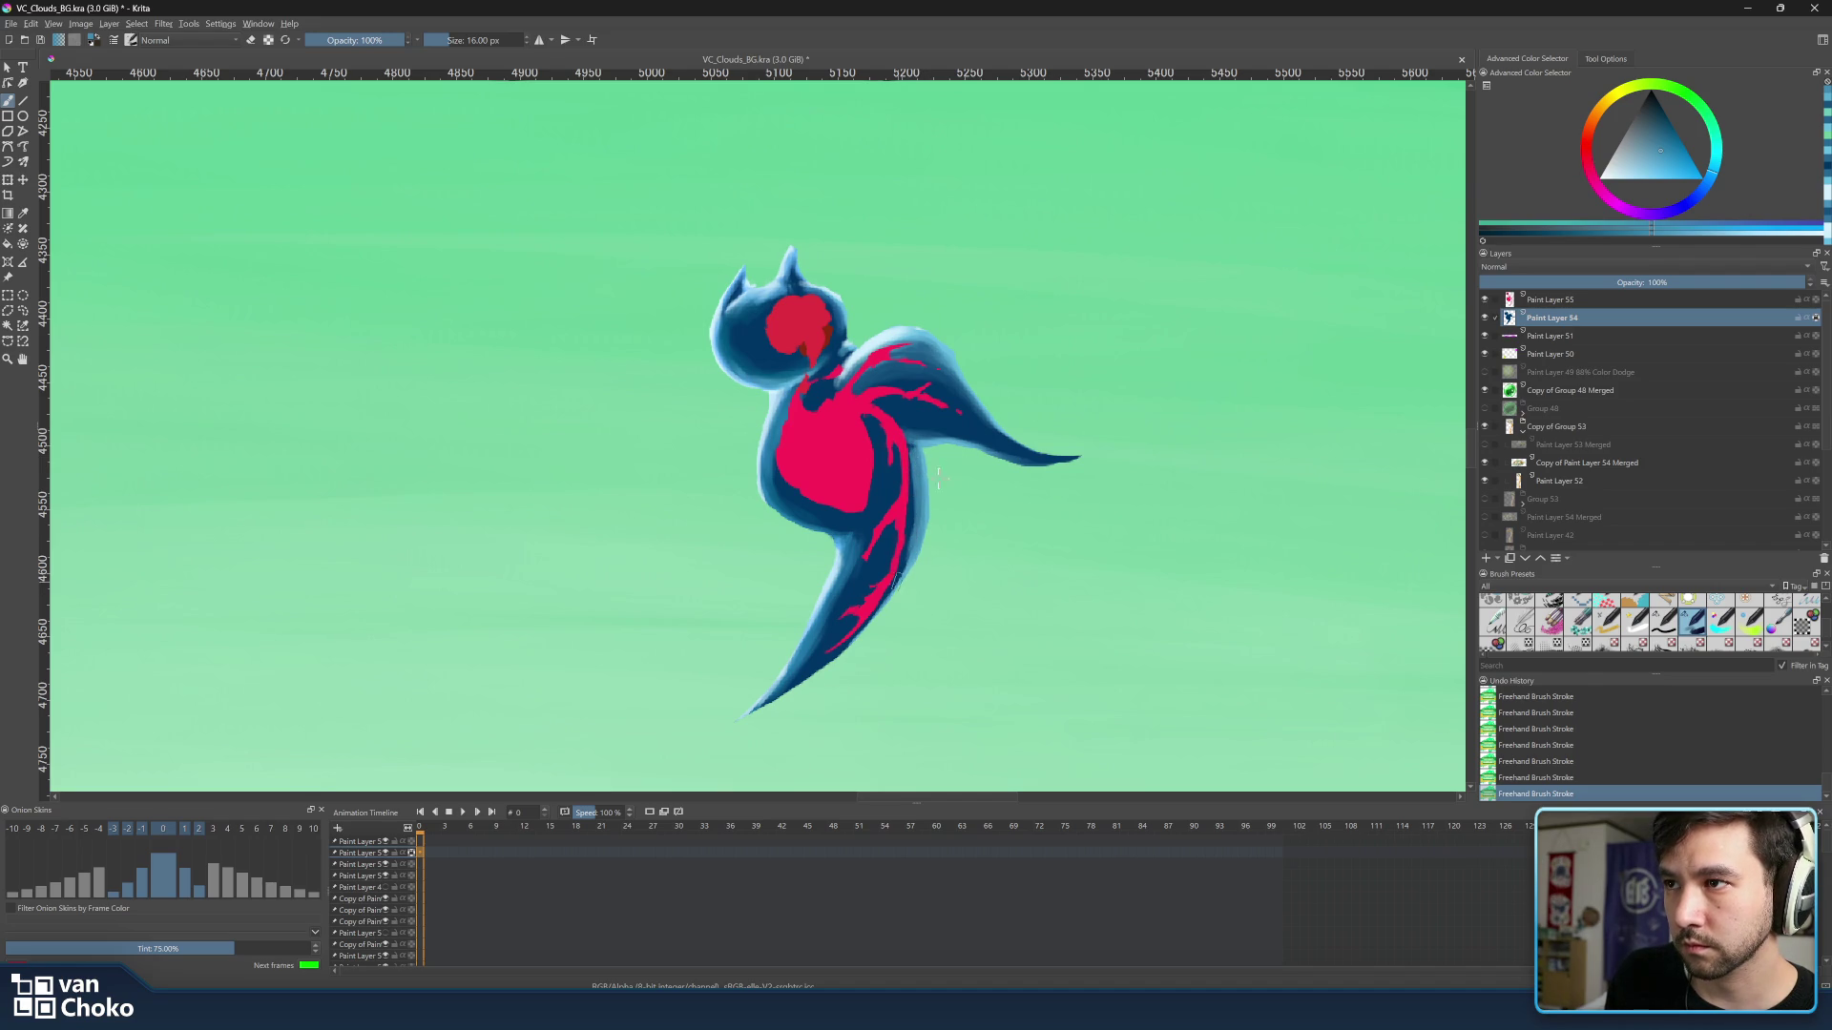
{"action": "left_click", "coordinate": [1011, 434], "text": "ctrl"}
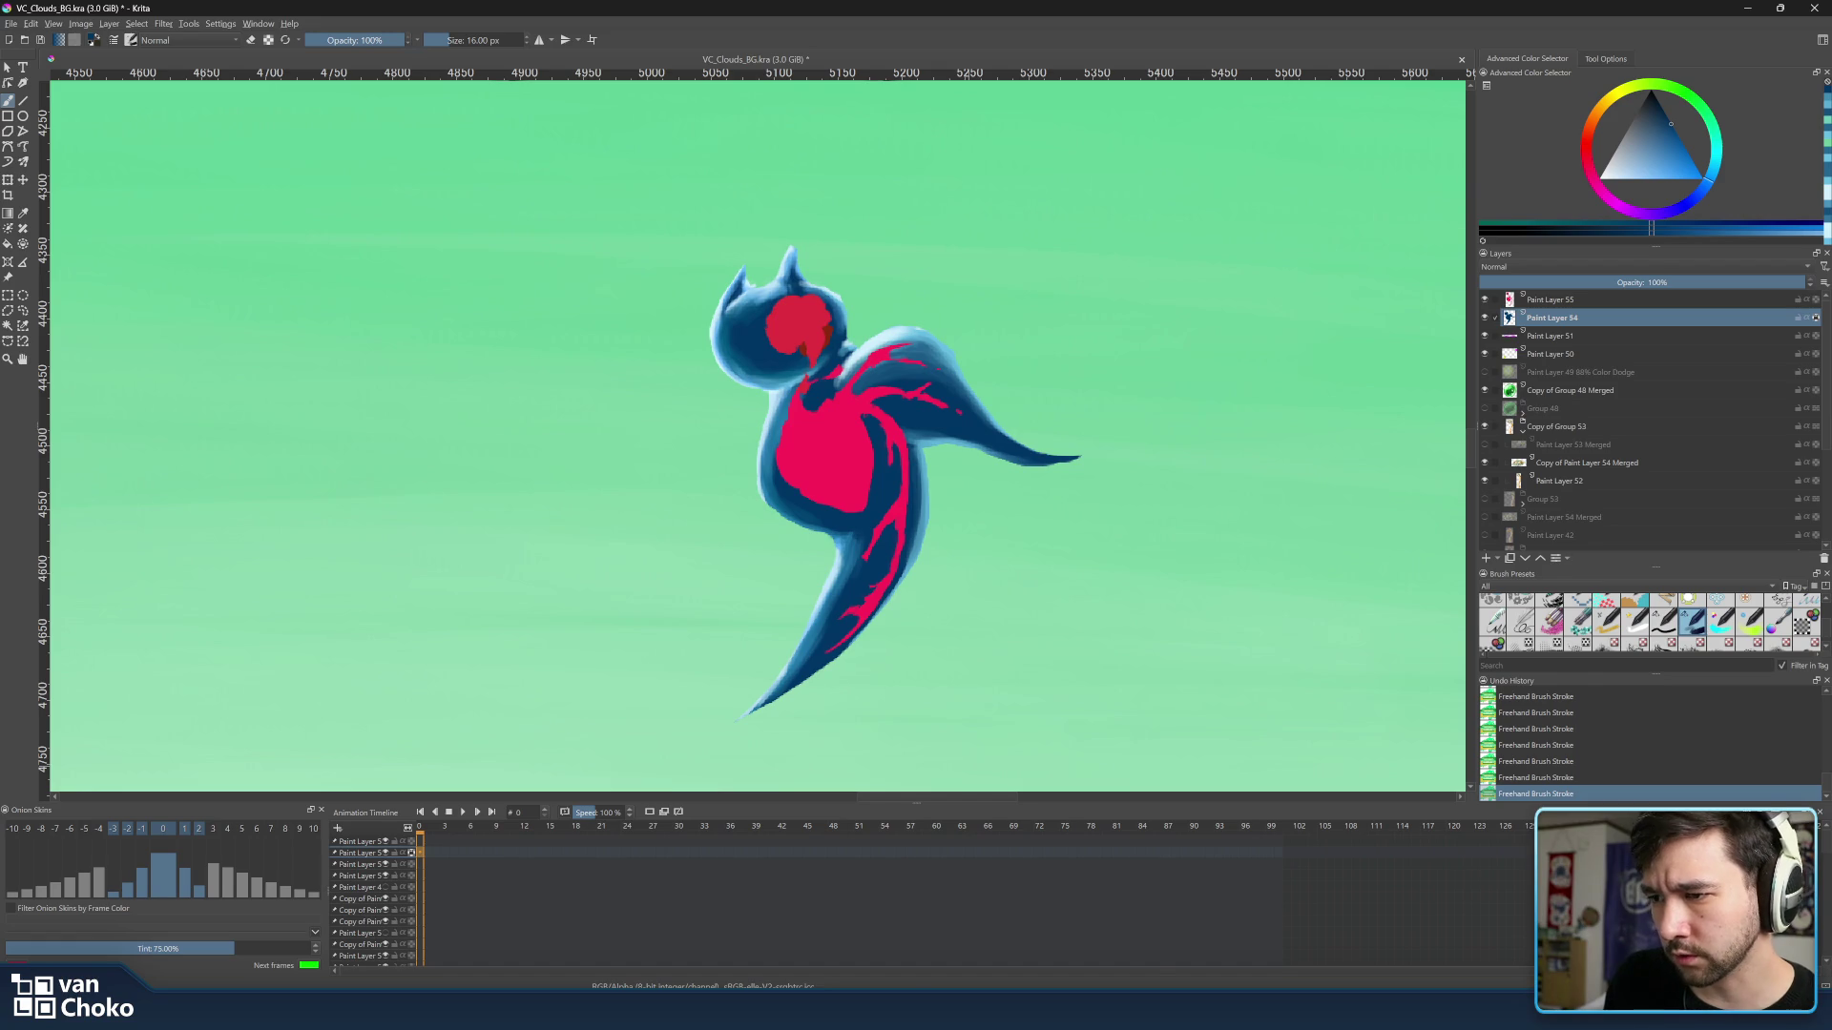
Switch over to the Steam developer page in the browser.
{"action": "left_click", "coordinate": [1060, 938]}
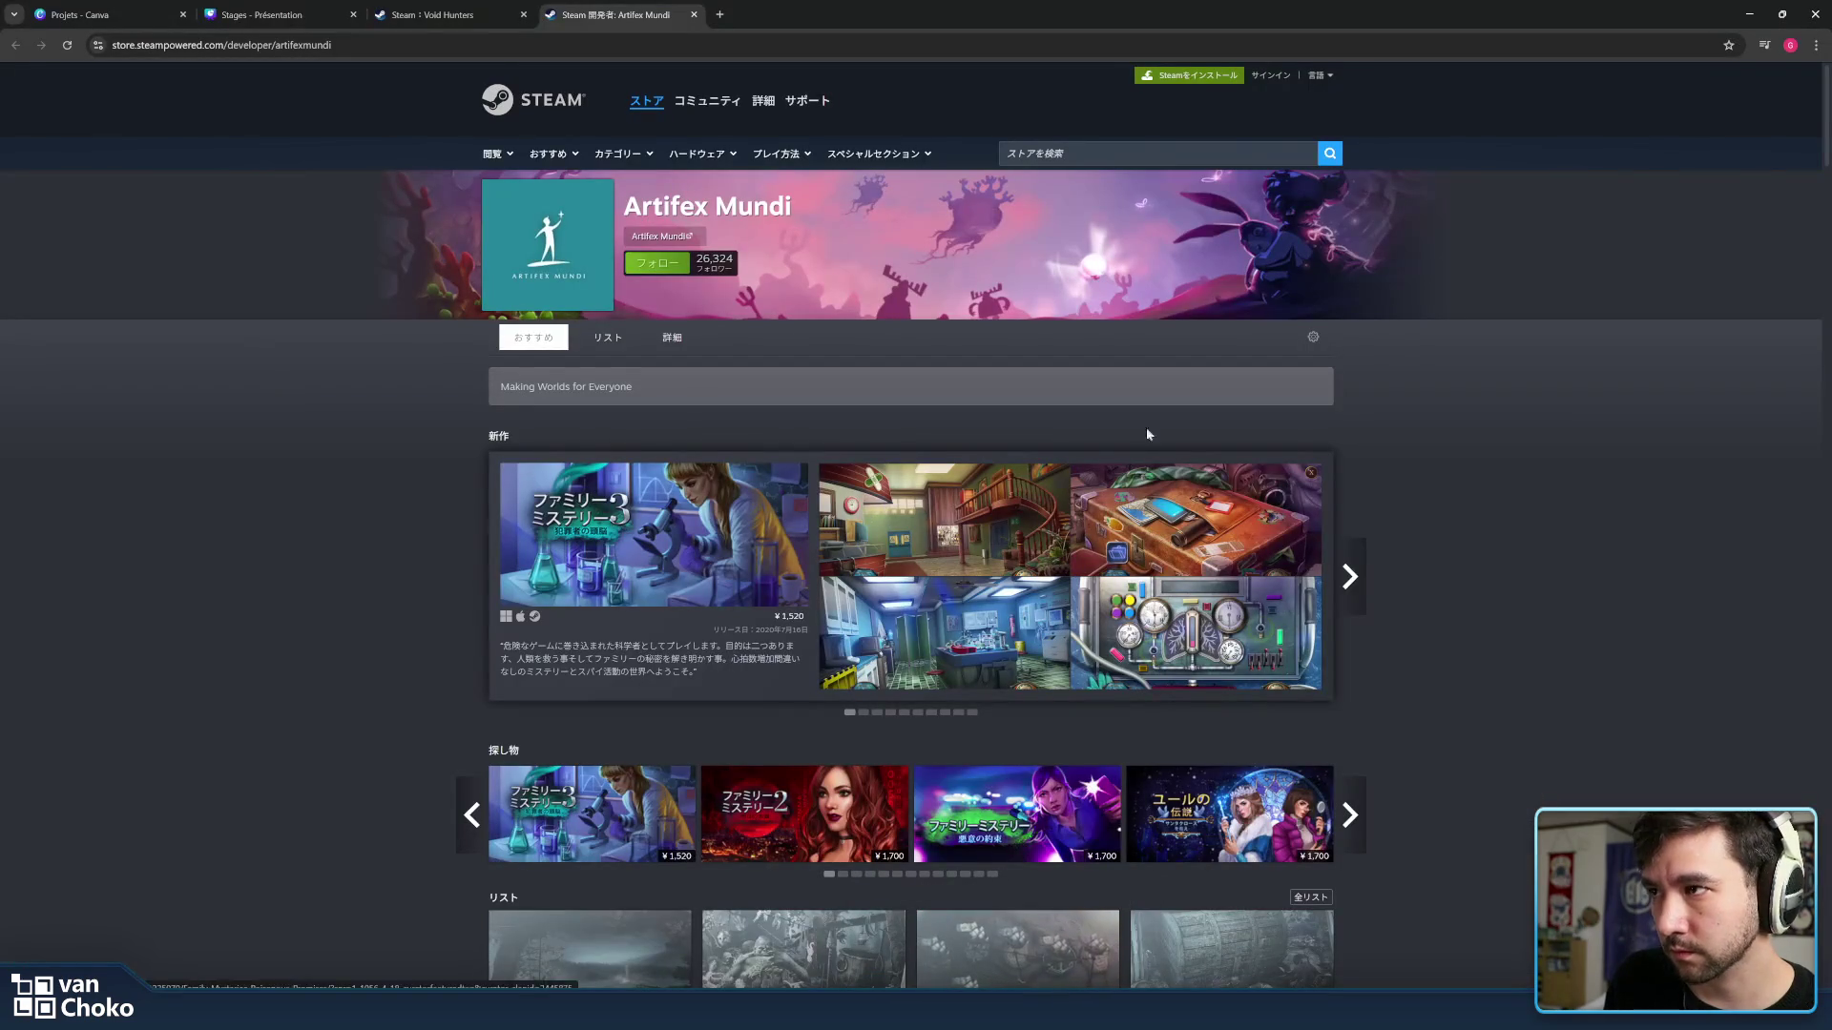
Watch the Void Hunters trailer enlarged with the volume raised, then go back to Krita.
{"action": "left_click", "coordinate": [429, 14]}
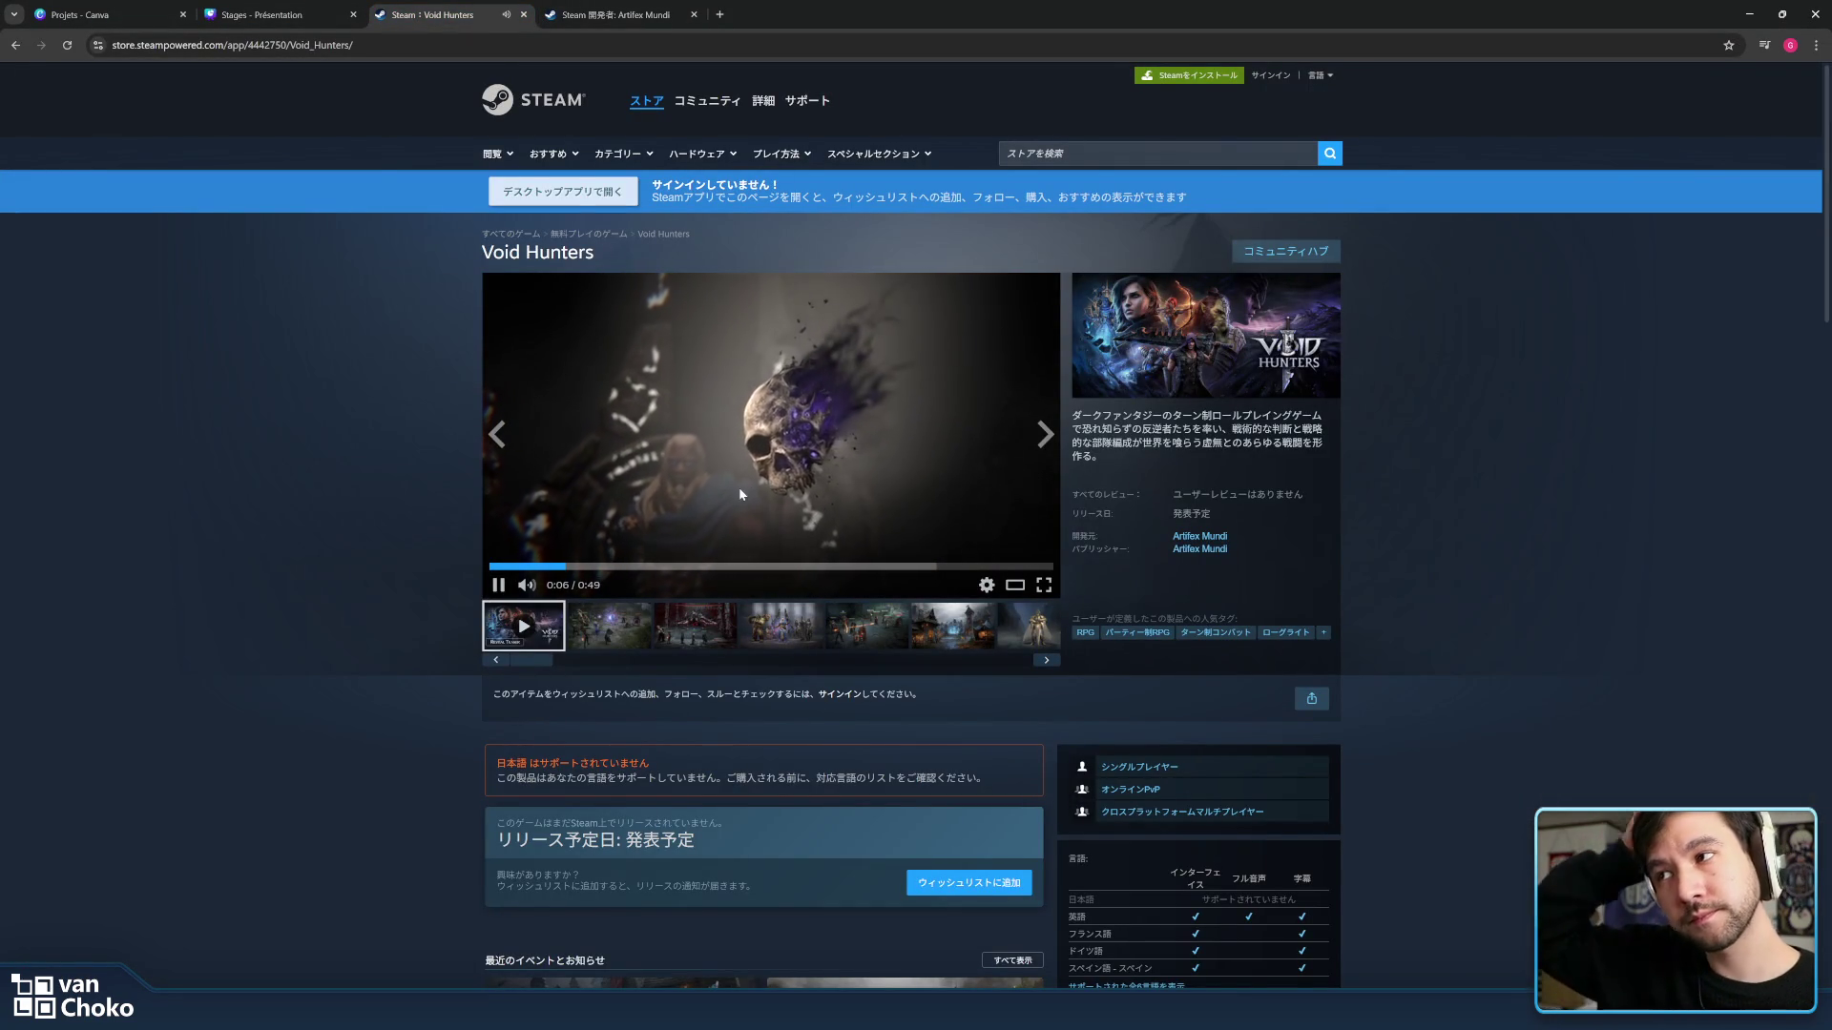
{"action": "left_click_drag", "start_coordinate": [577, 589], "coordinate": [595, 591]}
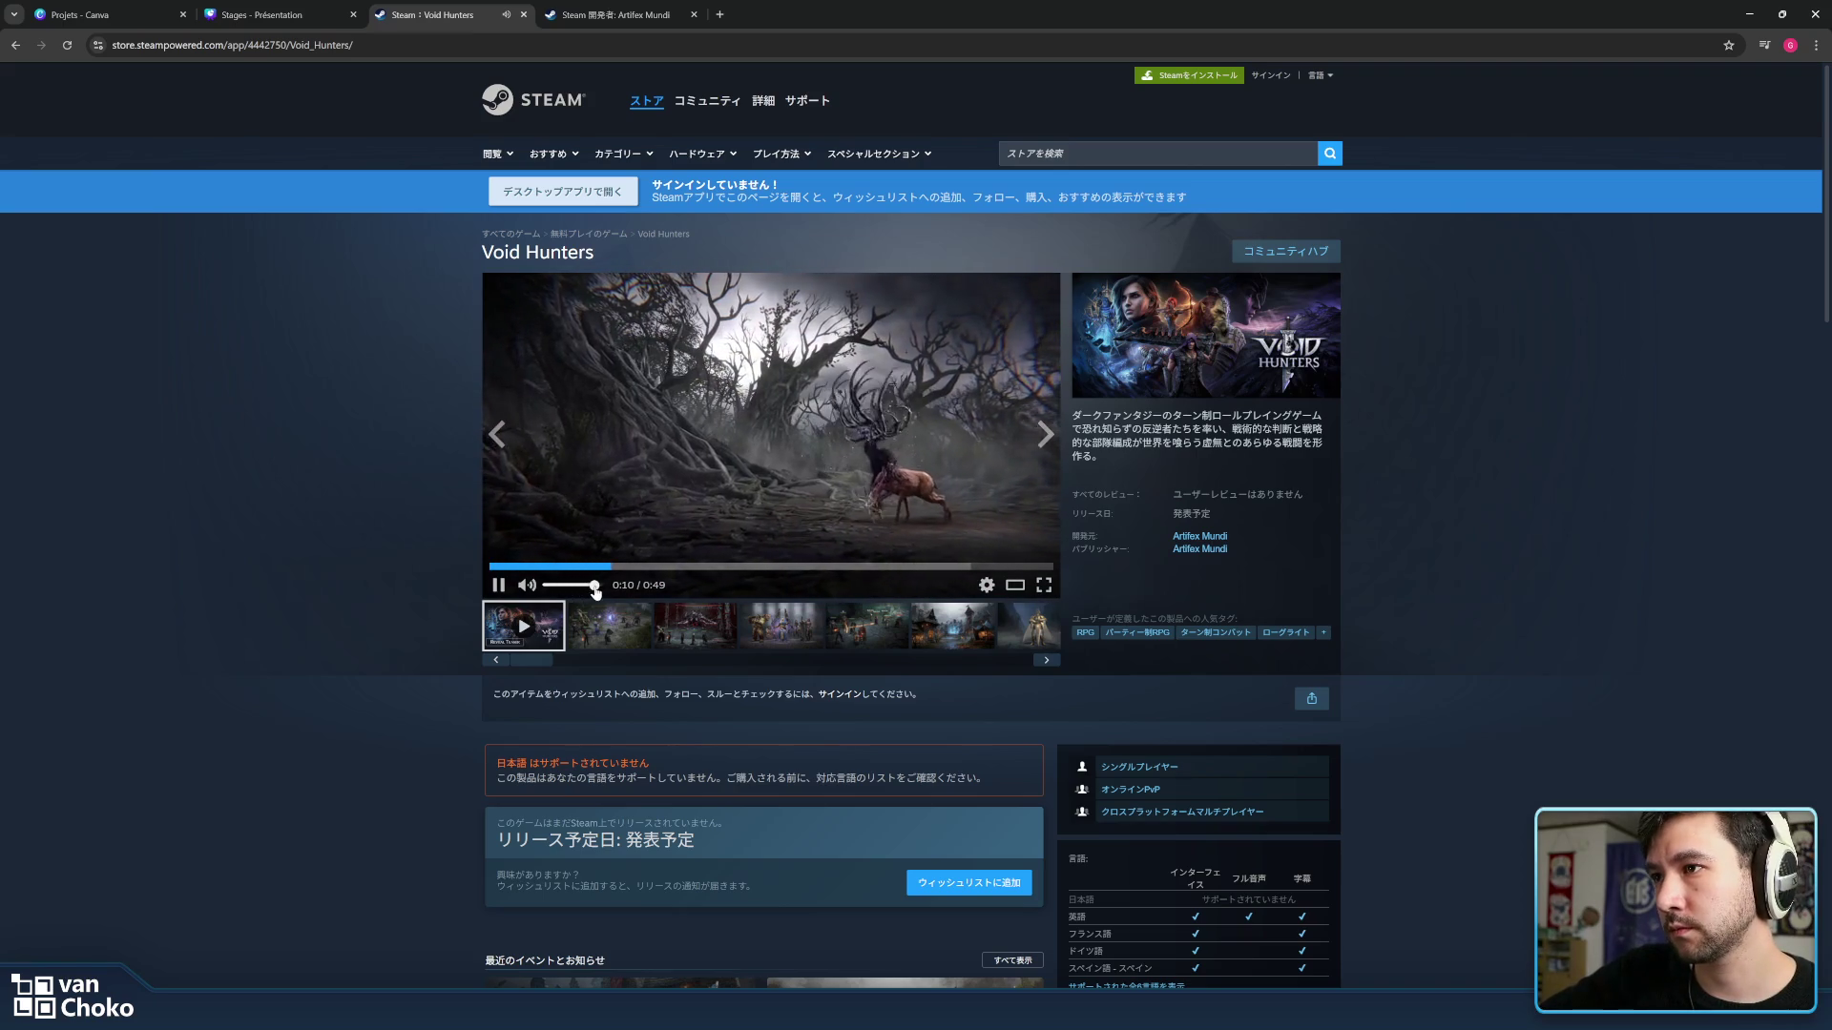
{"action": "left_click", "coordinate": [1016, 584]}
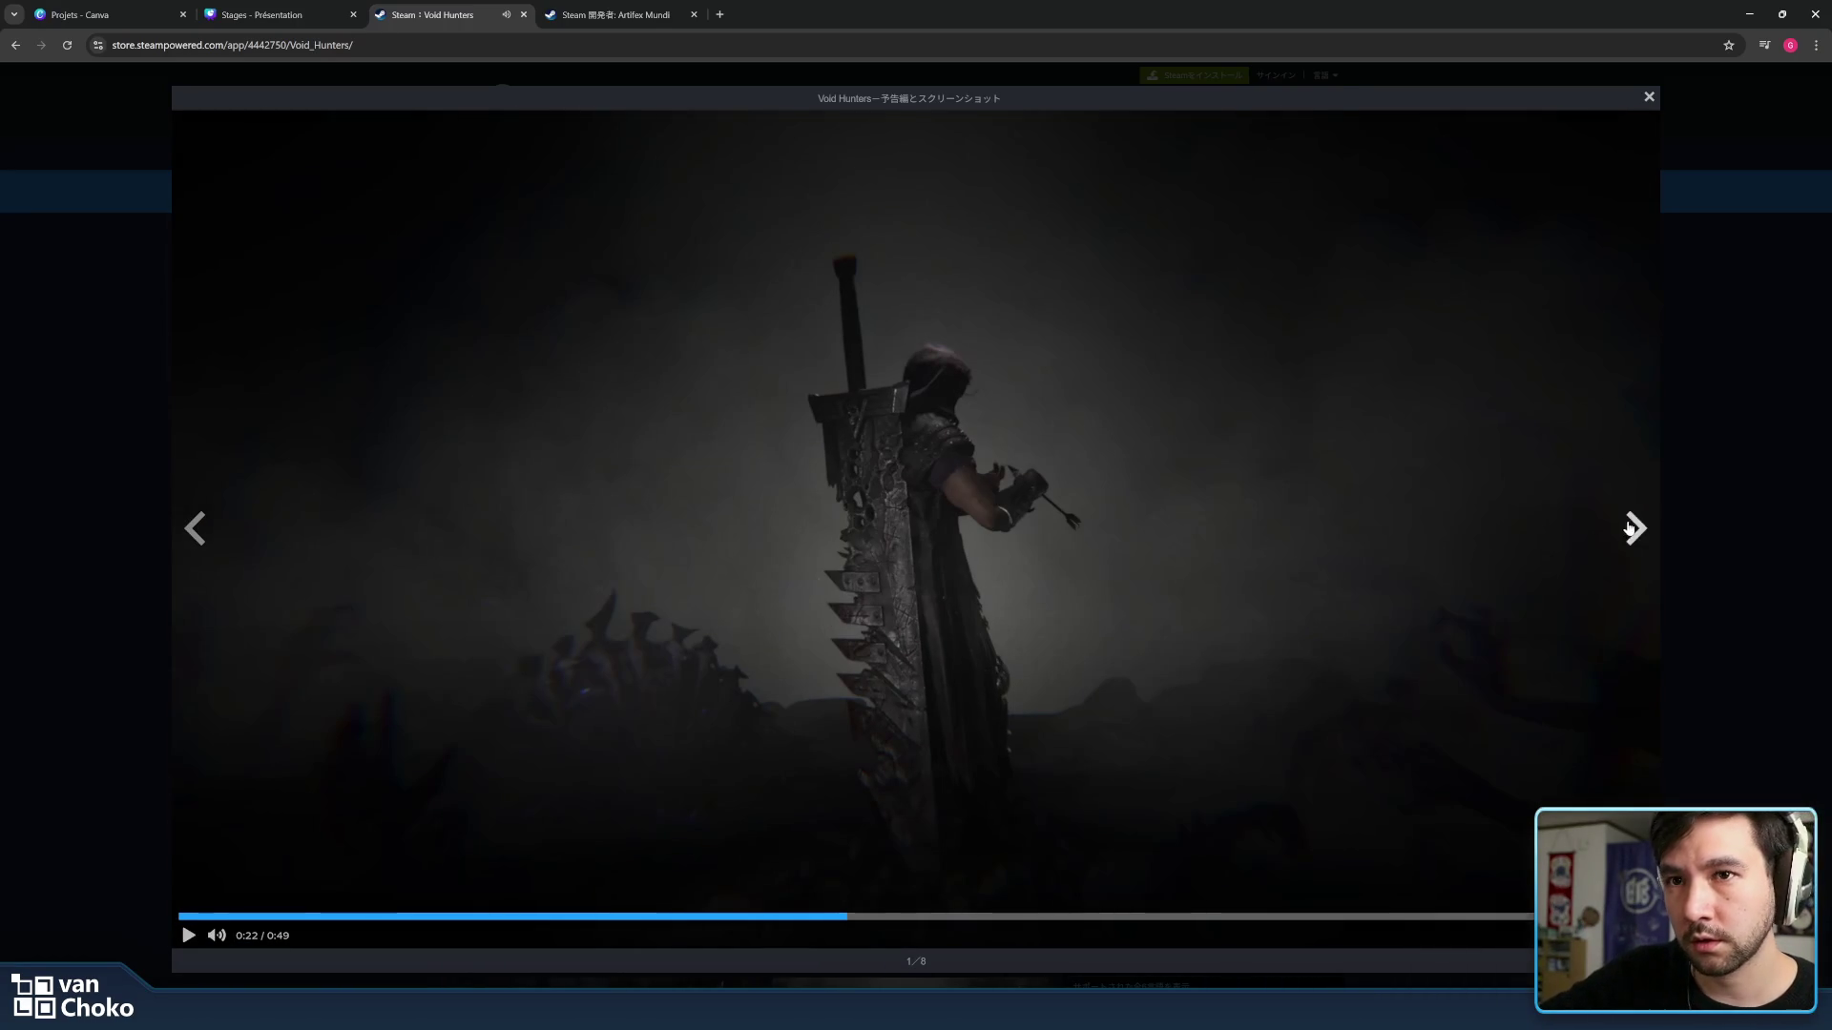
{"action": "left_click", "coordinate": [1648, 98]}
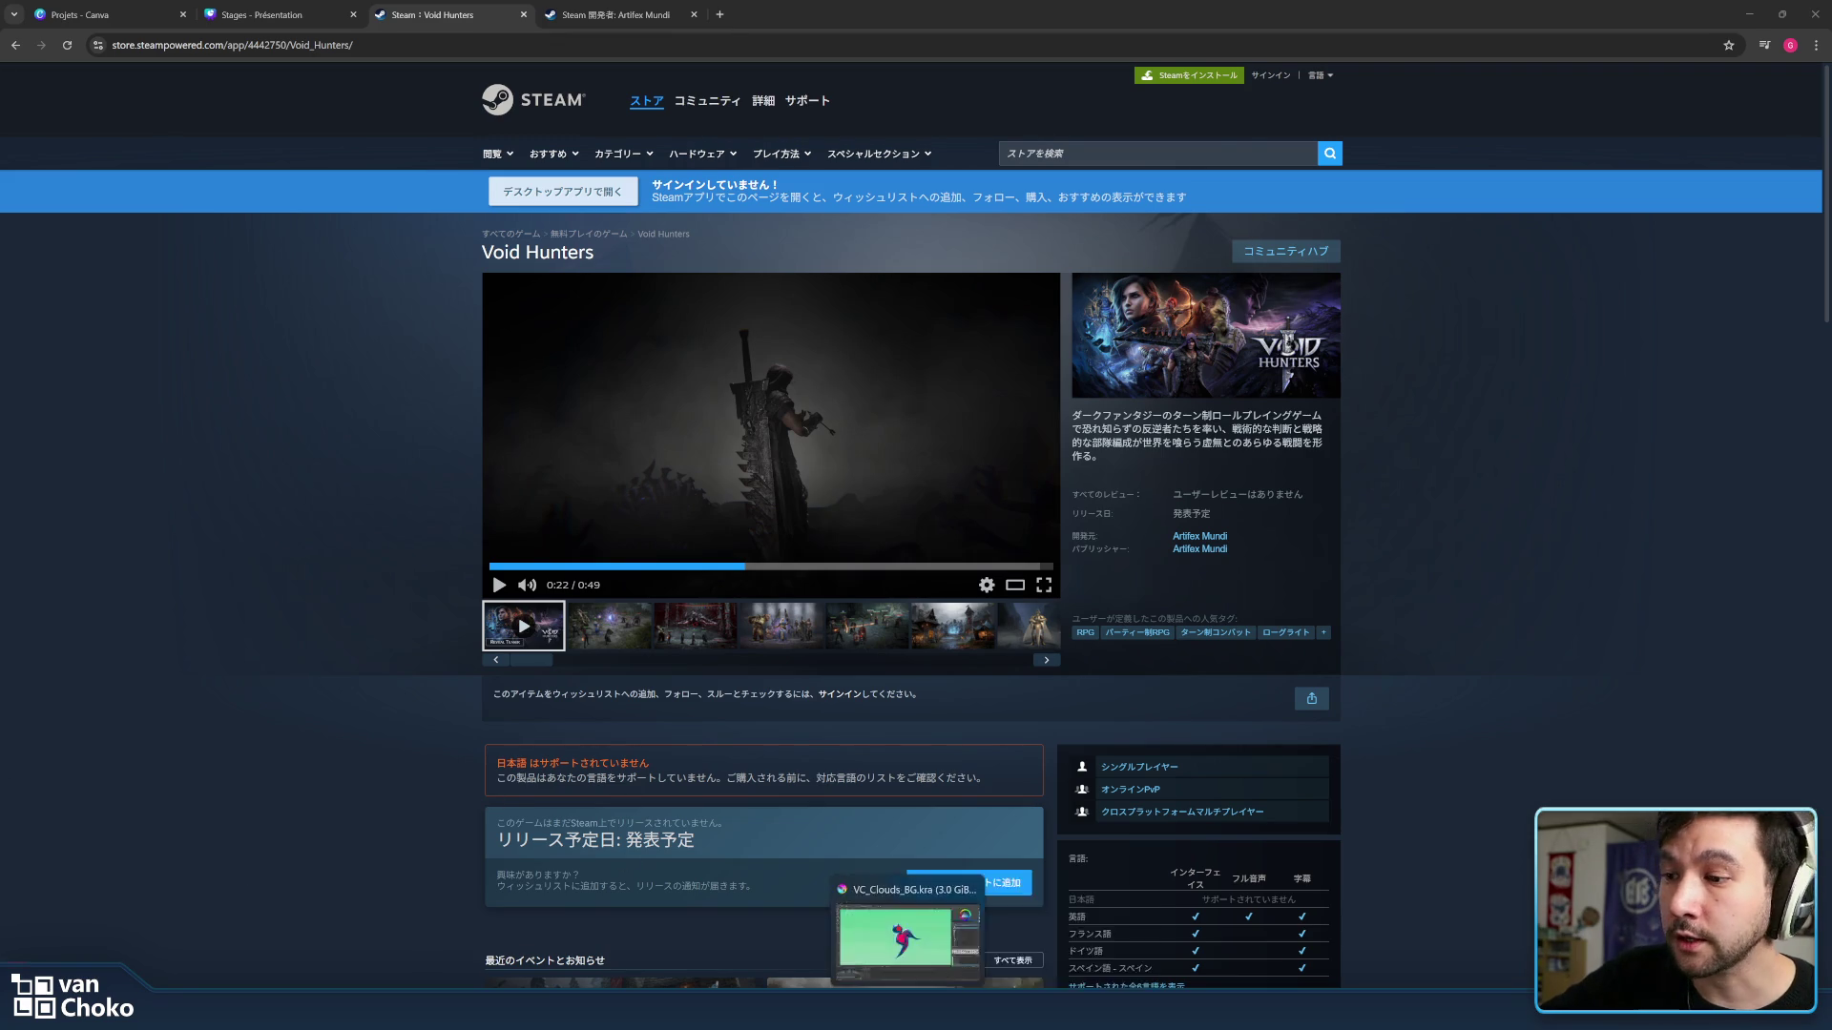
{"action": "mouse_move", "coordinate": [906, 1016]}
{"action": "left_click", "coordinate": [937, 915]}
{"action": "scroll", "coordinate": [943, 265], "scroll_direction": "down", "scroll_amount": 2}
{"action": "scroll", "coordinate": [942, 265], "scroll_direction": "down", "scroll_amount": 1}
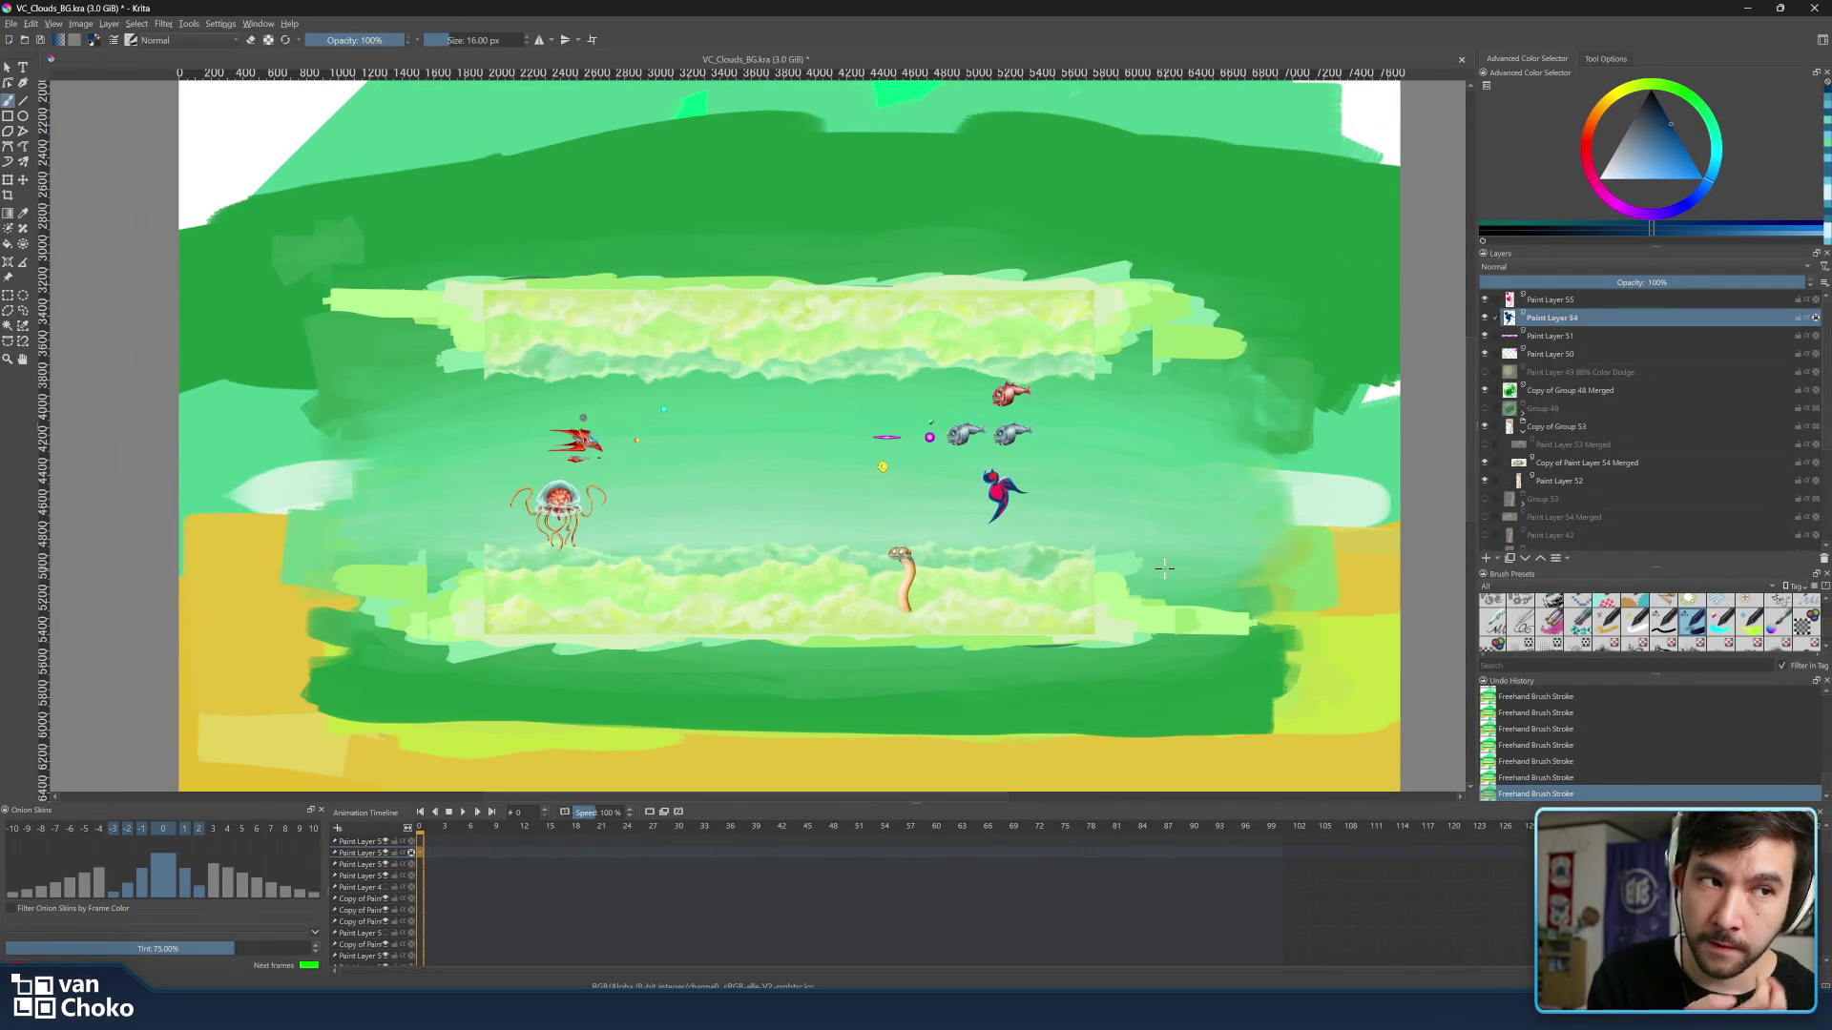
{"action": "left_click_drag", "start_coordinate": [1170, 561], "coordinate": [1020, 498]}
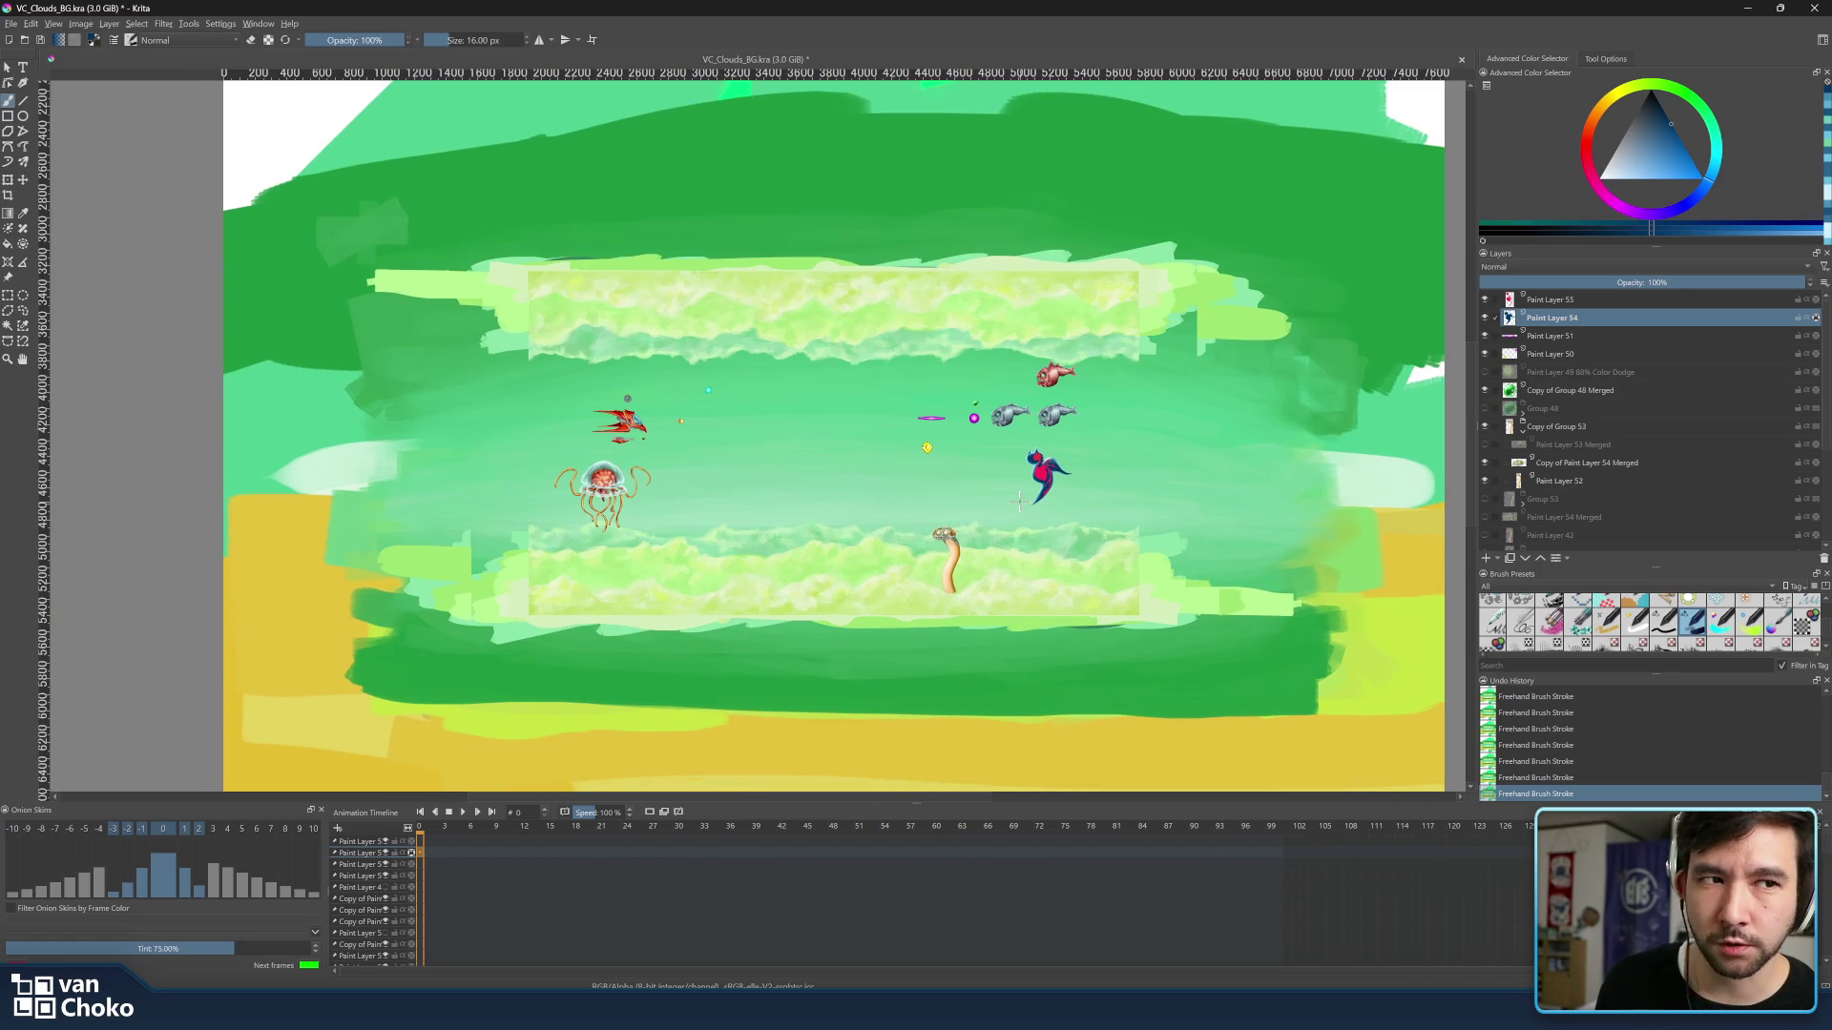
{"action": "scroll", "coordinate": [1032, 486], "scroll_direction": "up", "scroll_amount": 1}
{"action": "scroll", "coordinate": [1003, 489], "scroll_direction": "up", "scroll_amount": 1}
{"action": "scroll", "coordinate": [984, 491], "scroll_direction": "up", "scroll_amount": 1}
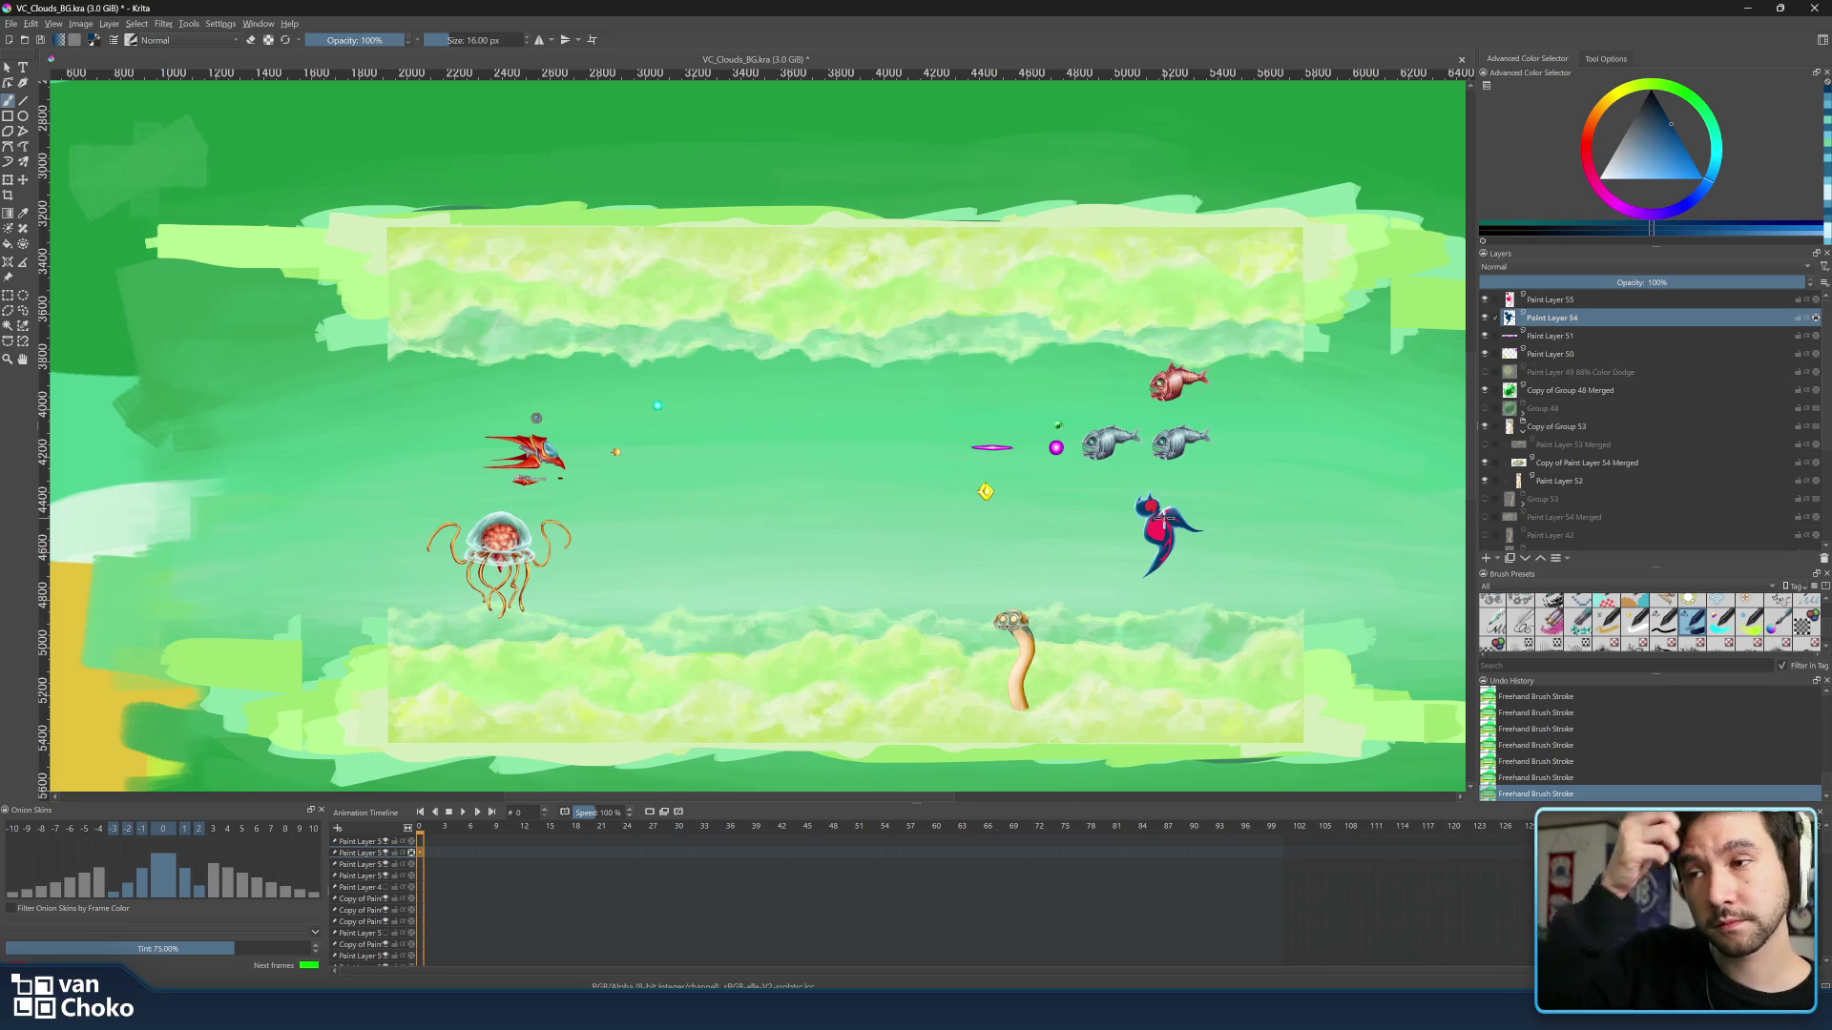
{"action": "scroll", "coordinate": [1165, 518], "scroll_direction": "up", "scroll_amount": 5}
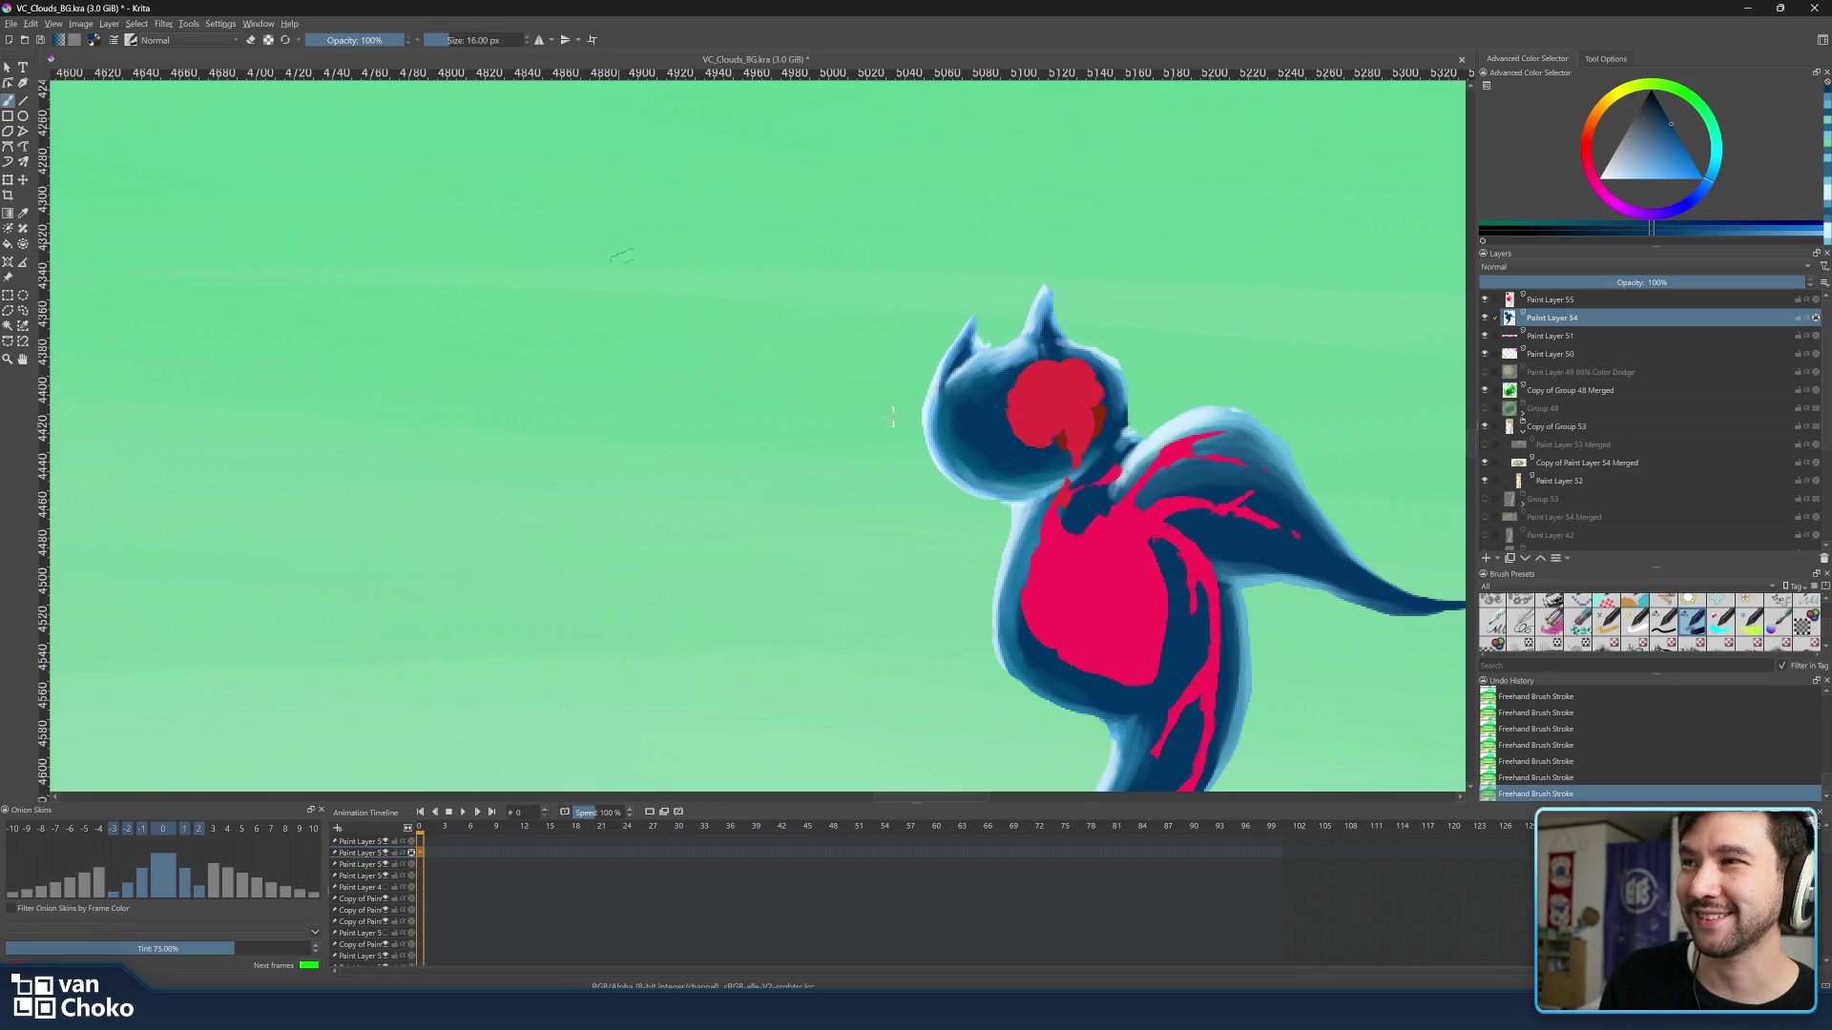
{"action": "left_click_drag", "start_coordinate": [1174, 502], "coordinate": [1110, 504]}
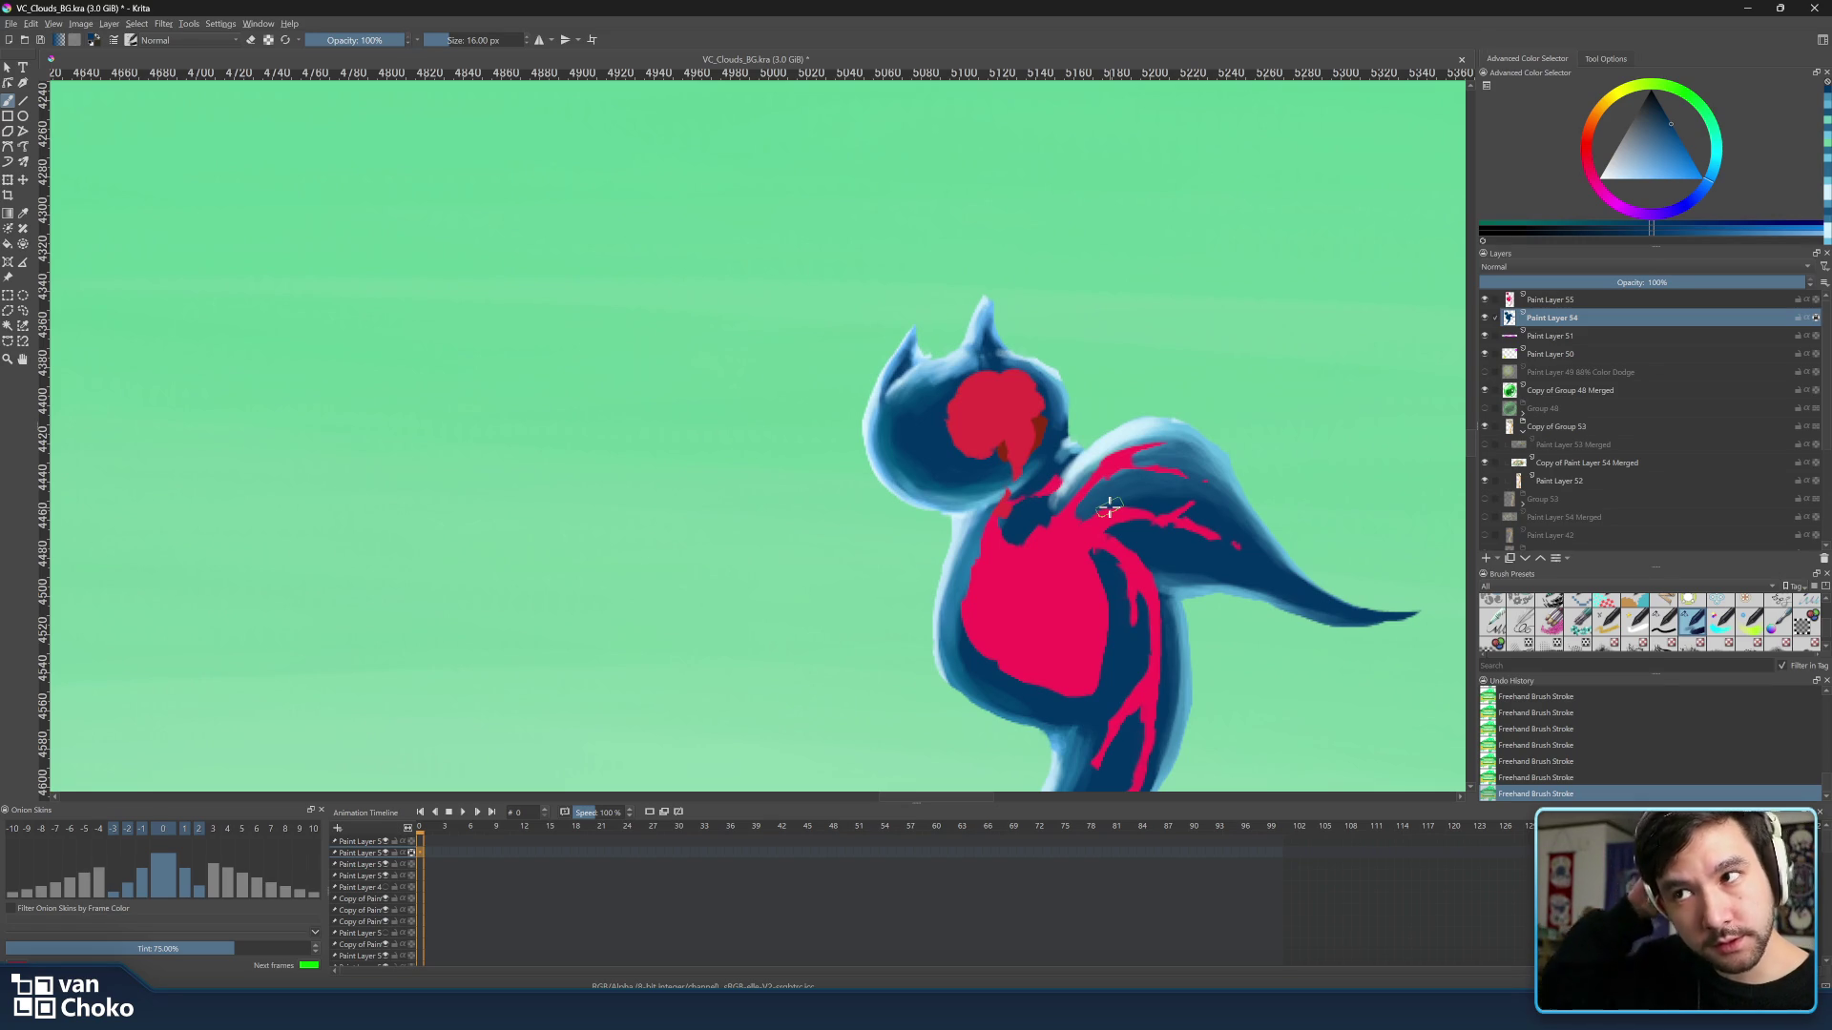
{"action": "scroll", "coordinate": [1110, 503], "scroll_direction": "down", "scroll_amount": 1}
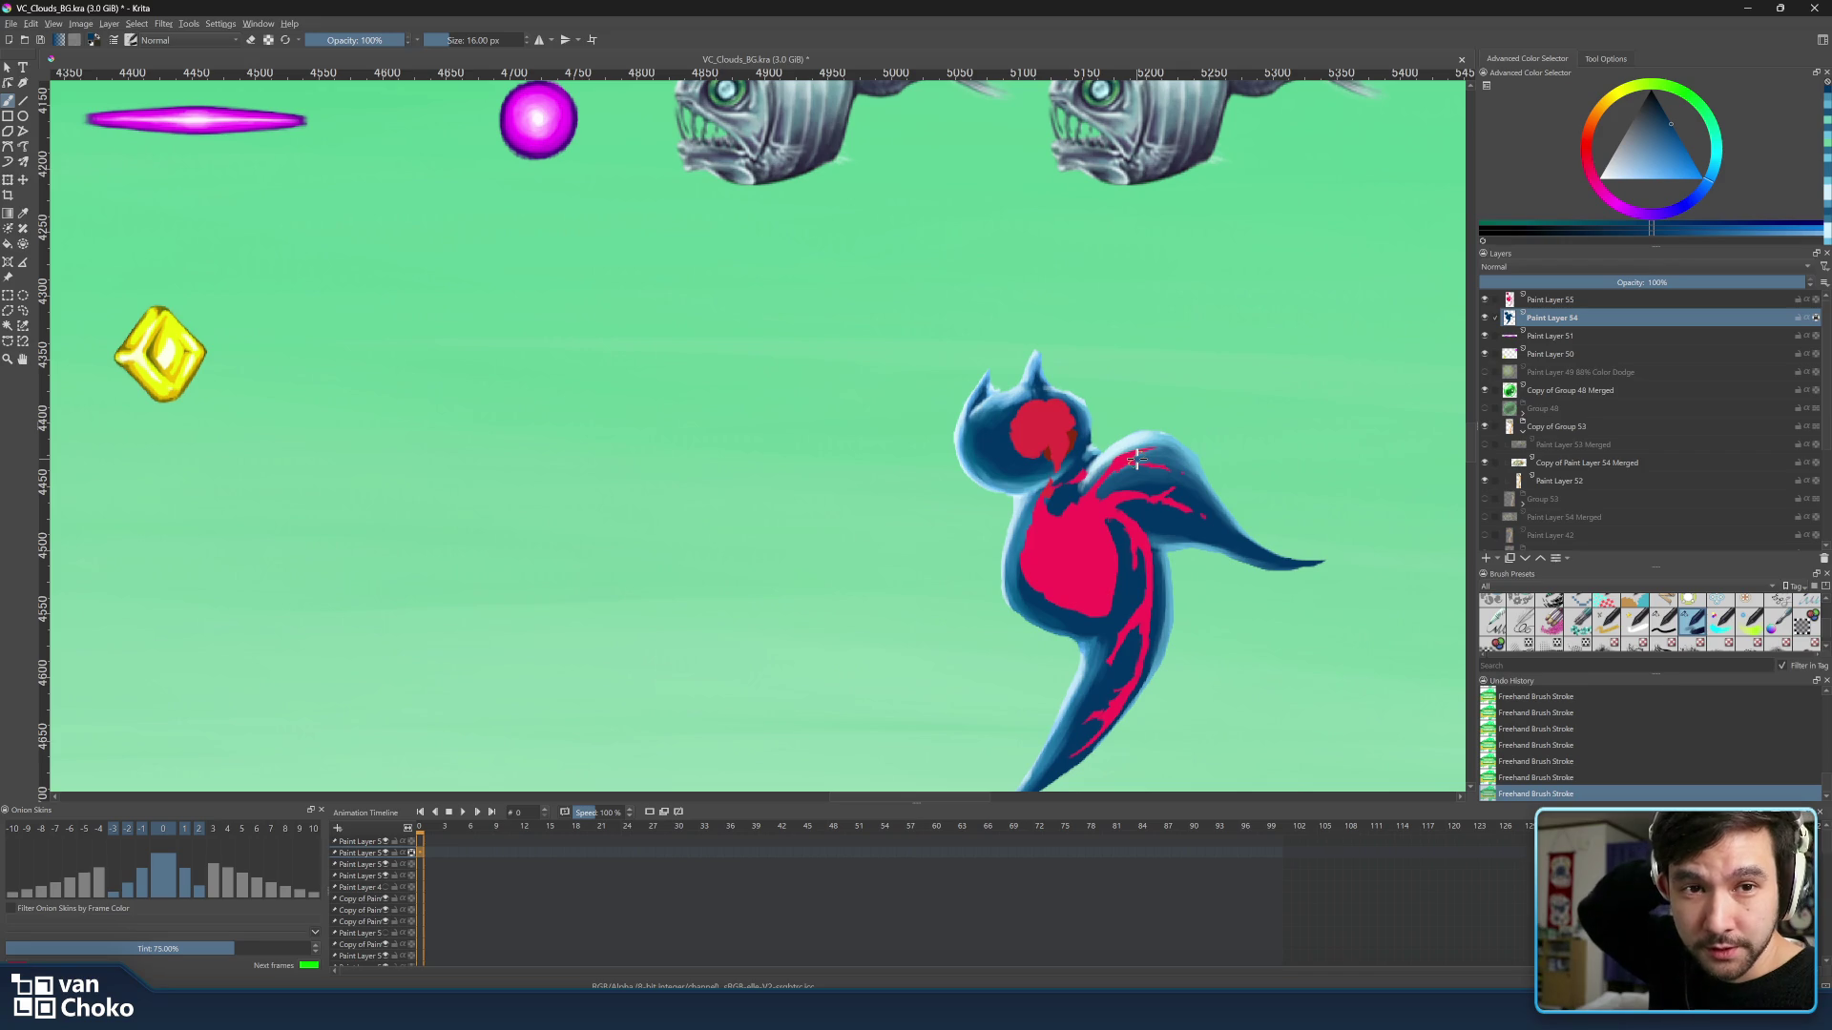
{"action": "scroll", "coordinate": [1142, 455], "scroll_direction": "down", "scroll_amount": 2}
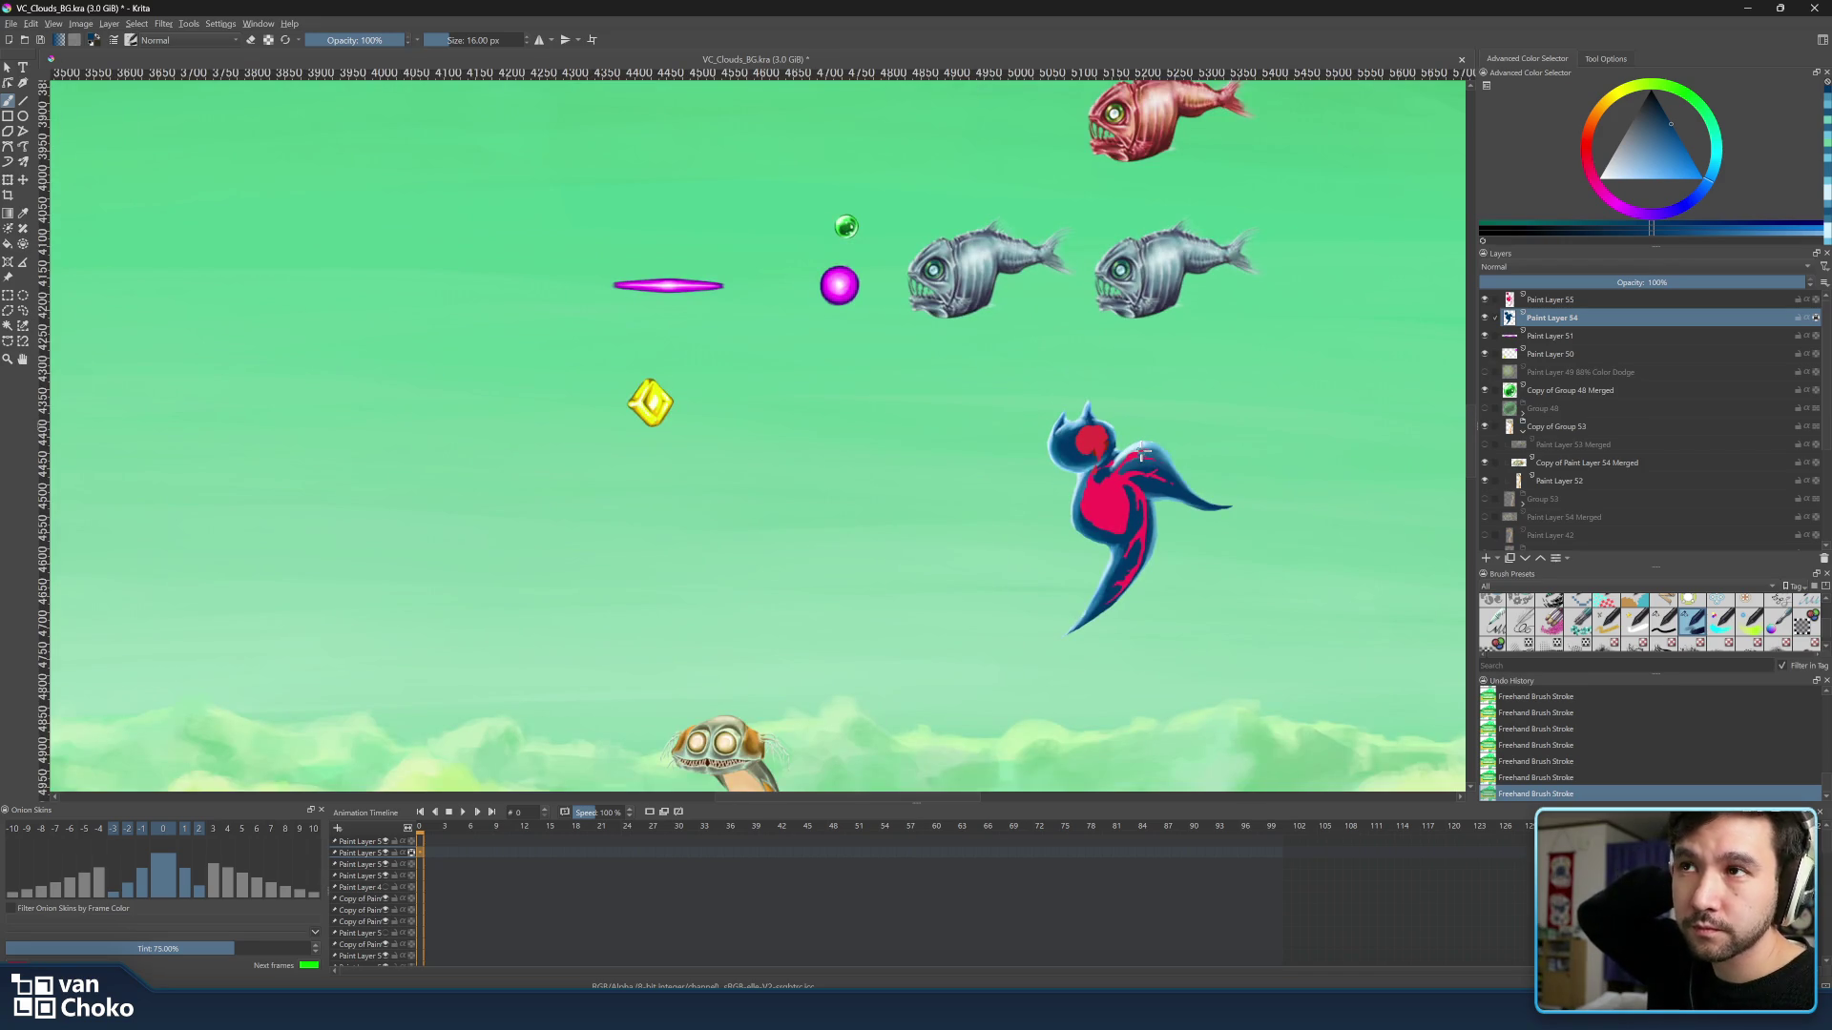
{"action": "scroll", "coordinate": [1143, 456], "scroll_direction": "down", "scroll_amount": 2}
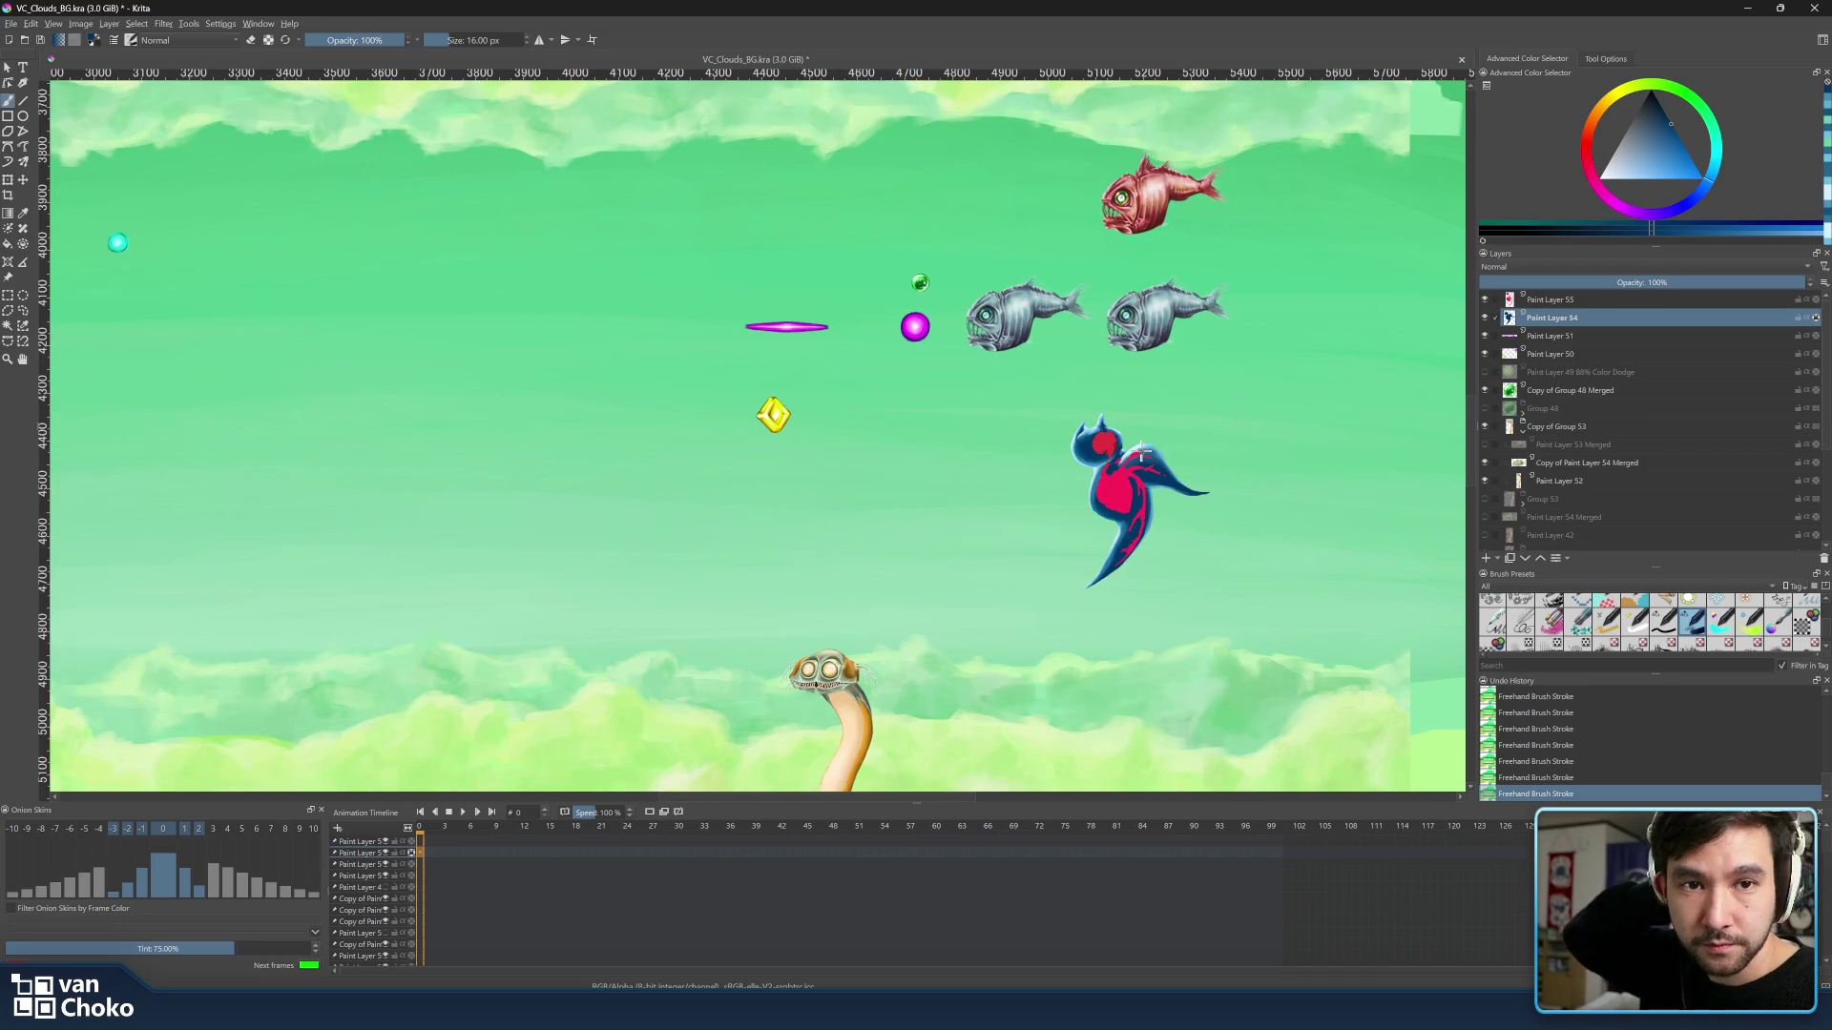
{"action": "scroll", "coordinate": [1145, 456], "scroll_direction": "up", "scroll_amount": 2}
{"action": "scroll", "coordinate": [1144, 455], "scroll_direction": "down", "scroll_amount": 2}
{"action": "scroll", "coordinate": [1153, 455], "scroll_direction": "up", "scroll_amount": 2}
{"action": "scroll", "coordinate": [1154, 455], "scroll_direction": "up", "scroll_amount": 2}
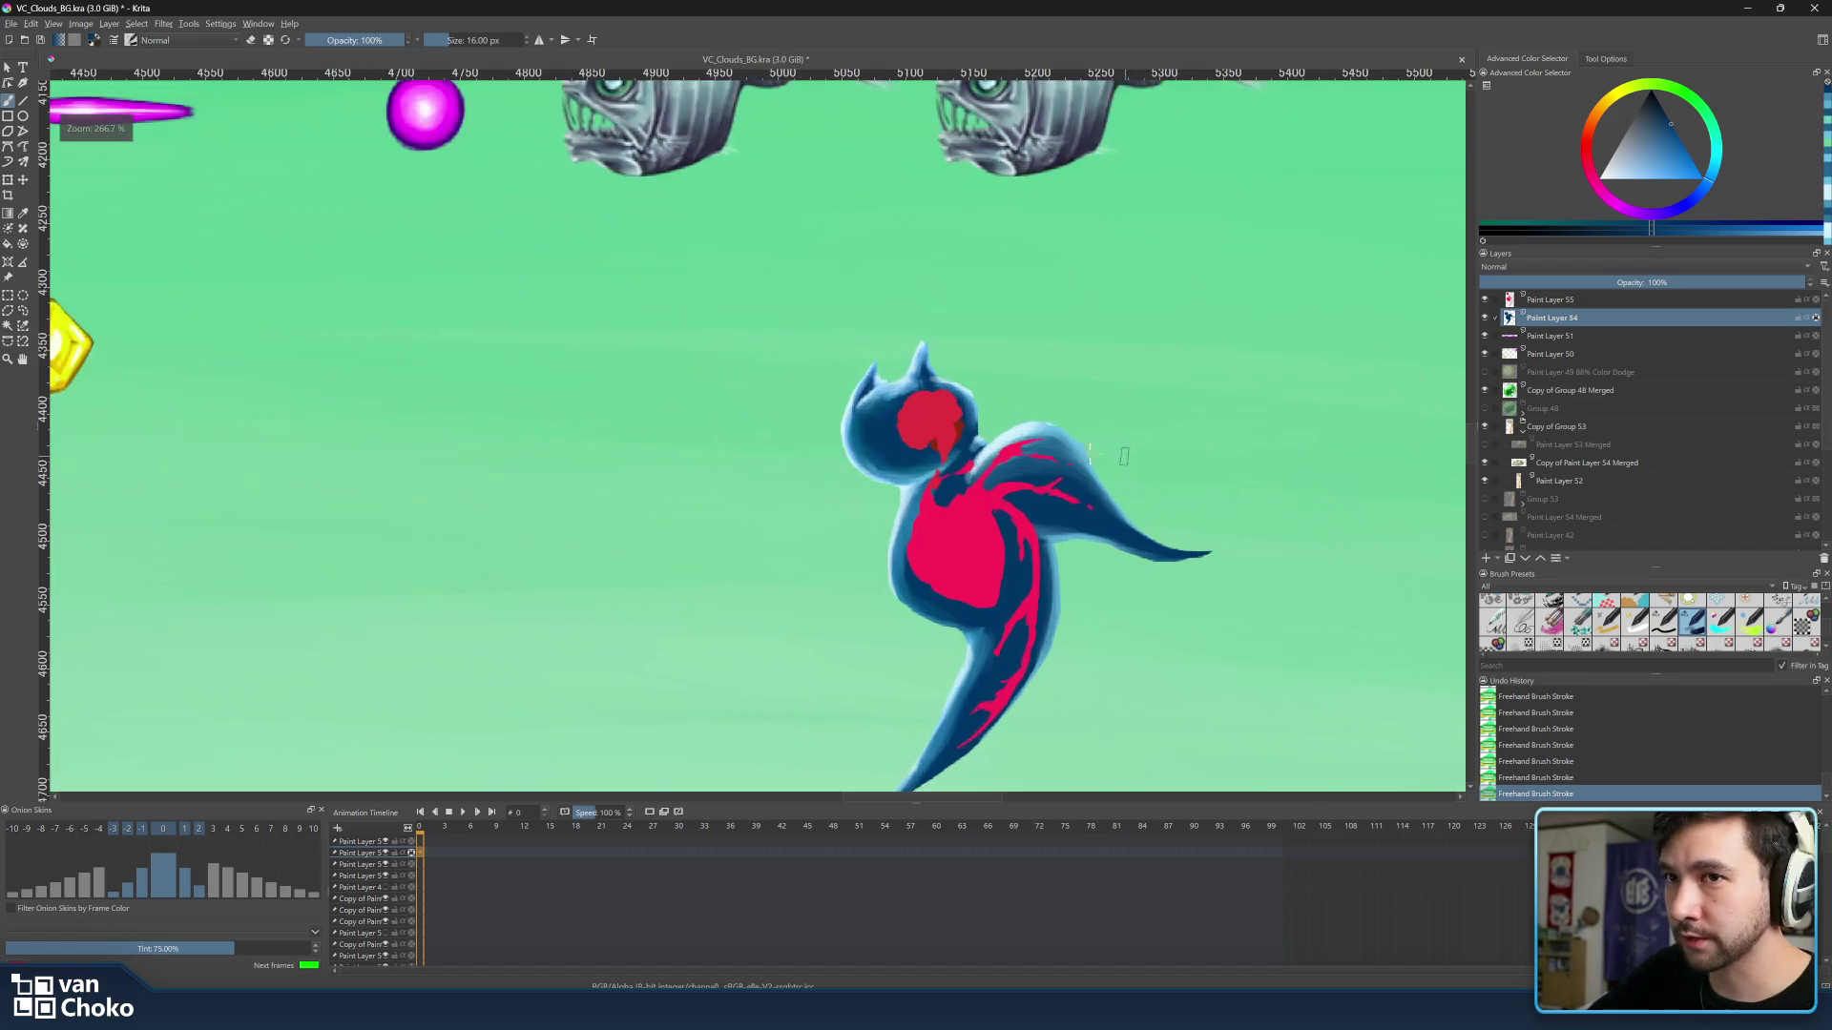
{"action": "left_click_drag", "start_coordinate": [1139, 449], "coordinate": [1089, 431]}
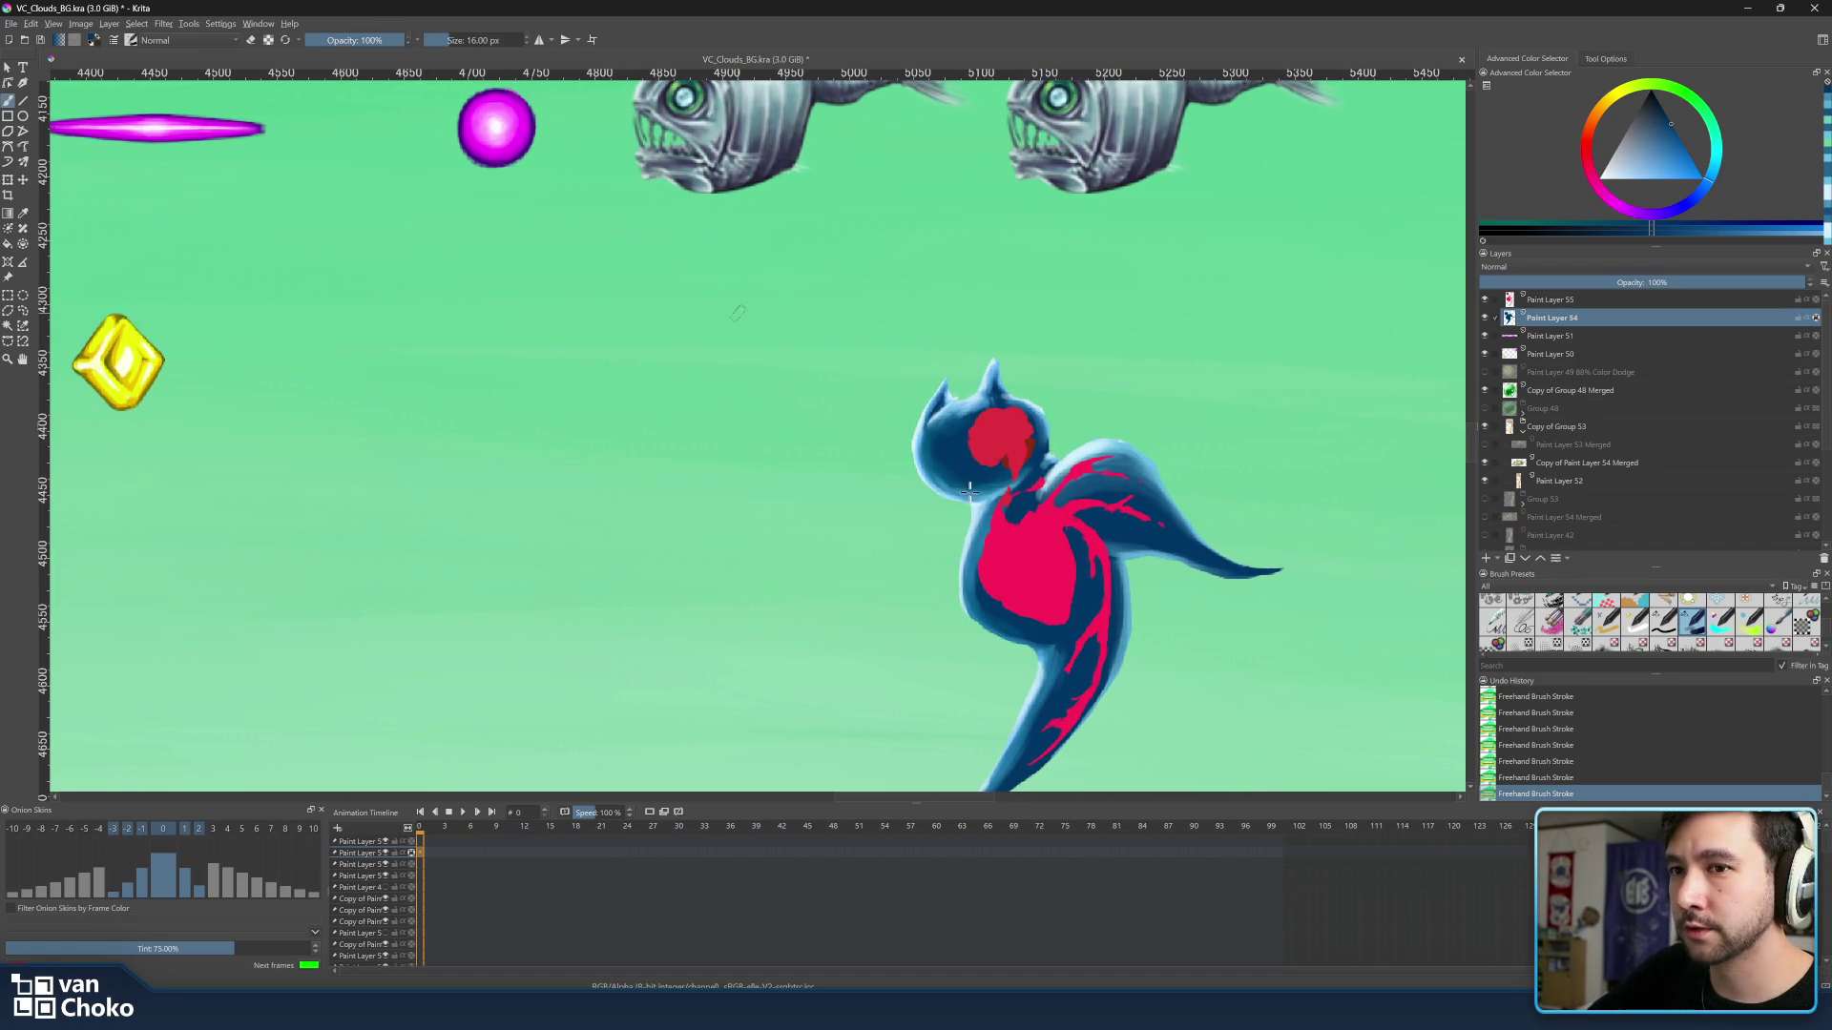
{"action": "left_click_drag", "start_coordinate": [1581, 676], "coordinate": [1581, 733]}
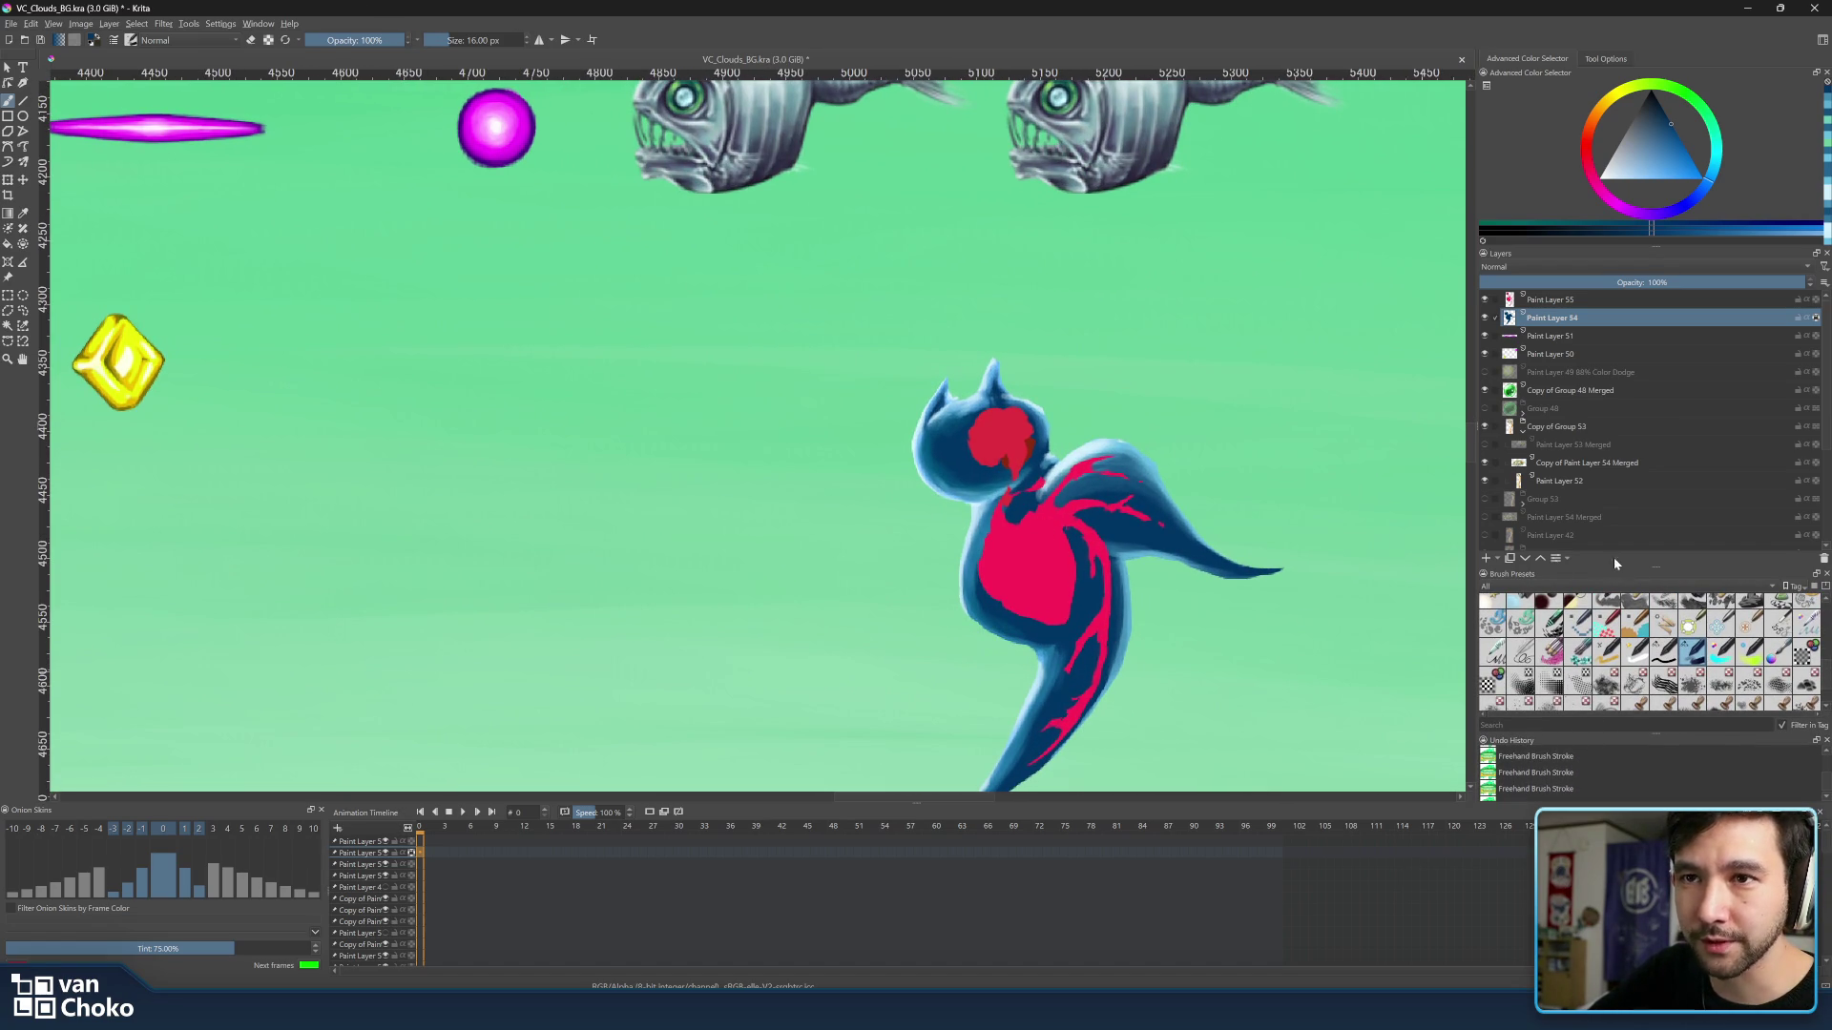
Enlarge the brush preset and layer dockers, then shade the bird's wing.
{"action": "mouse_move", "coordinate": [1630, 570]}
{"action": "left_mouse_down"}
{"action": "mouse_move", "coordinate": [1628, 347]}
{"action": "mouse_move", "coordinate": [1629, 368]}
{"action": "left_mouse_up"}
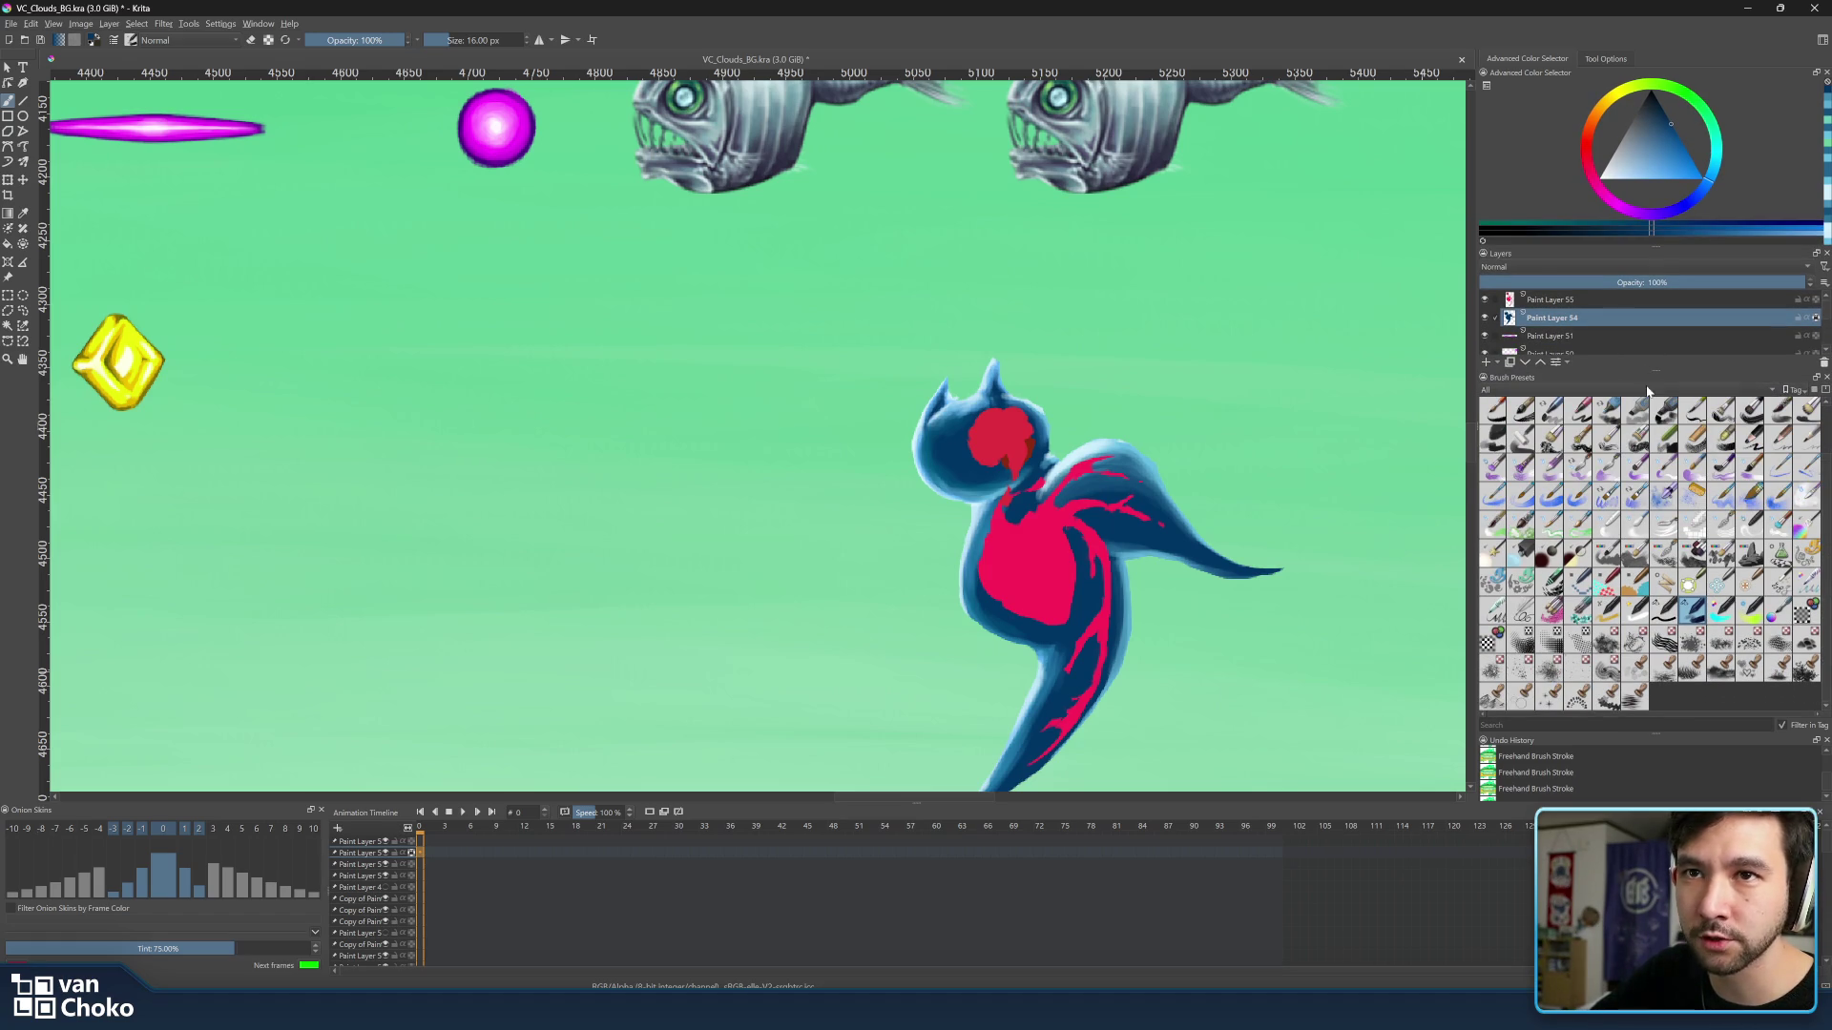
{"action": "left_click_drag", "start_coordinate": [1647, 376], "coordinate": [1675, 588]}
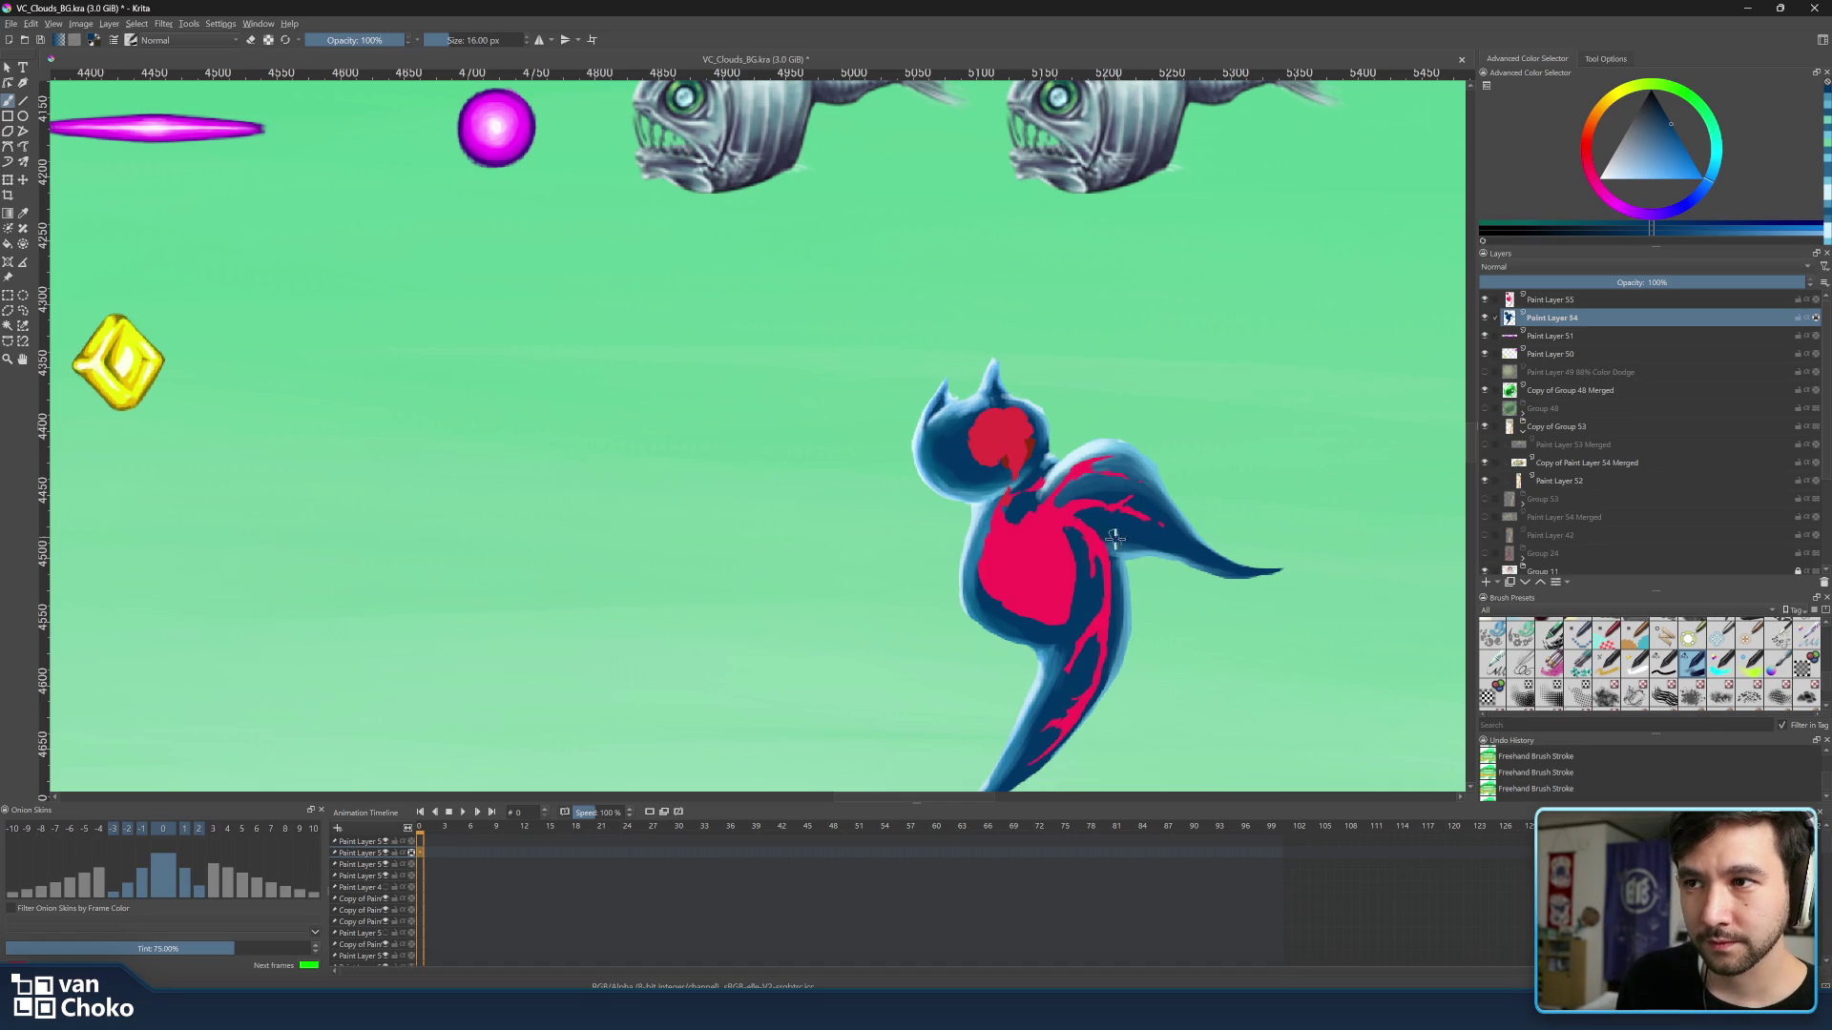
{"action": "left_click_drag", "start_coordinate": [1146, 533], "coordinate": [1172, 547]}
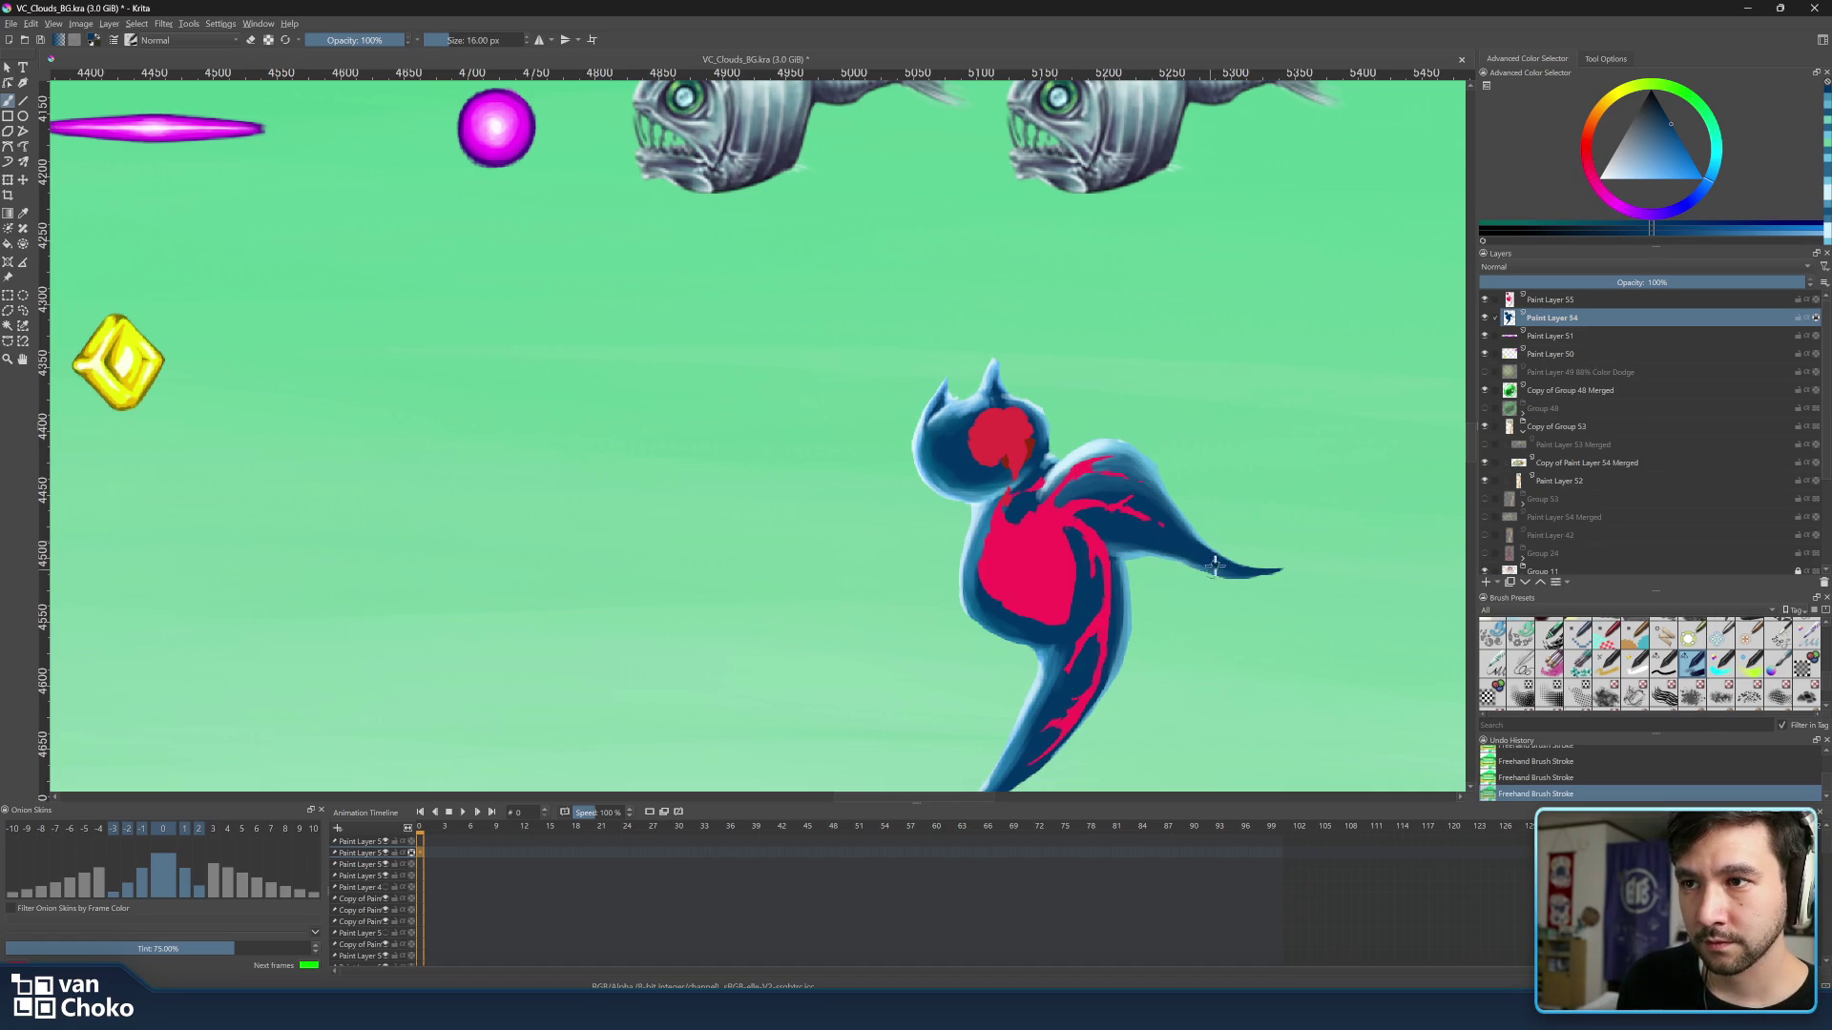
Sample the wing's greyish blue, a darker blue and the light cyan near the tail tip.
{"action": "left_click", "coordinate": [1211, 534], "text": "ctrl"}
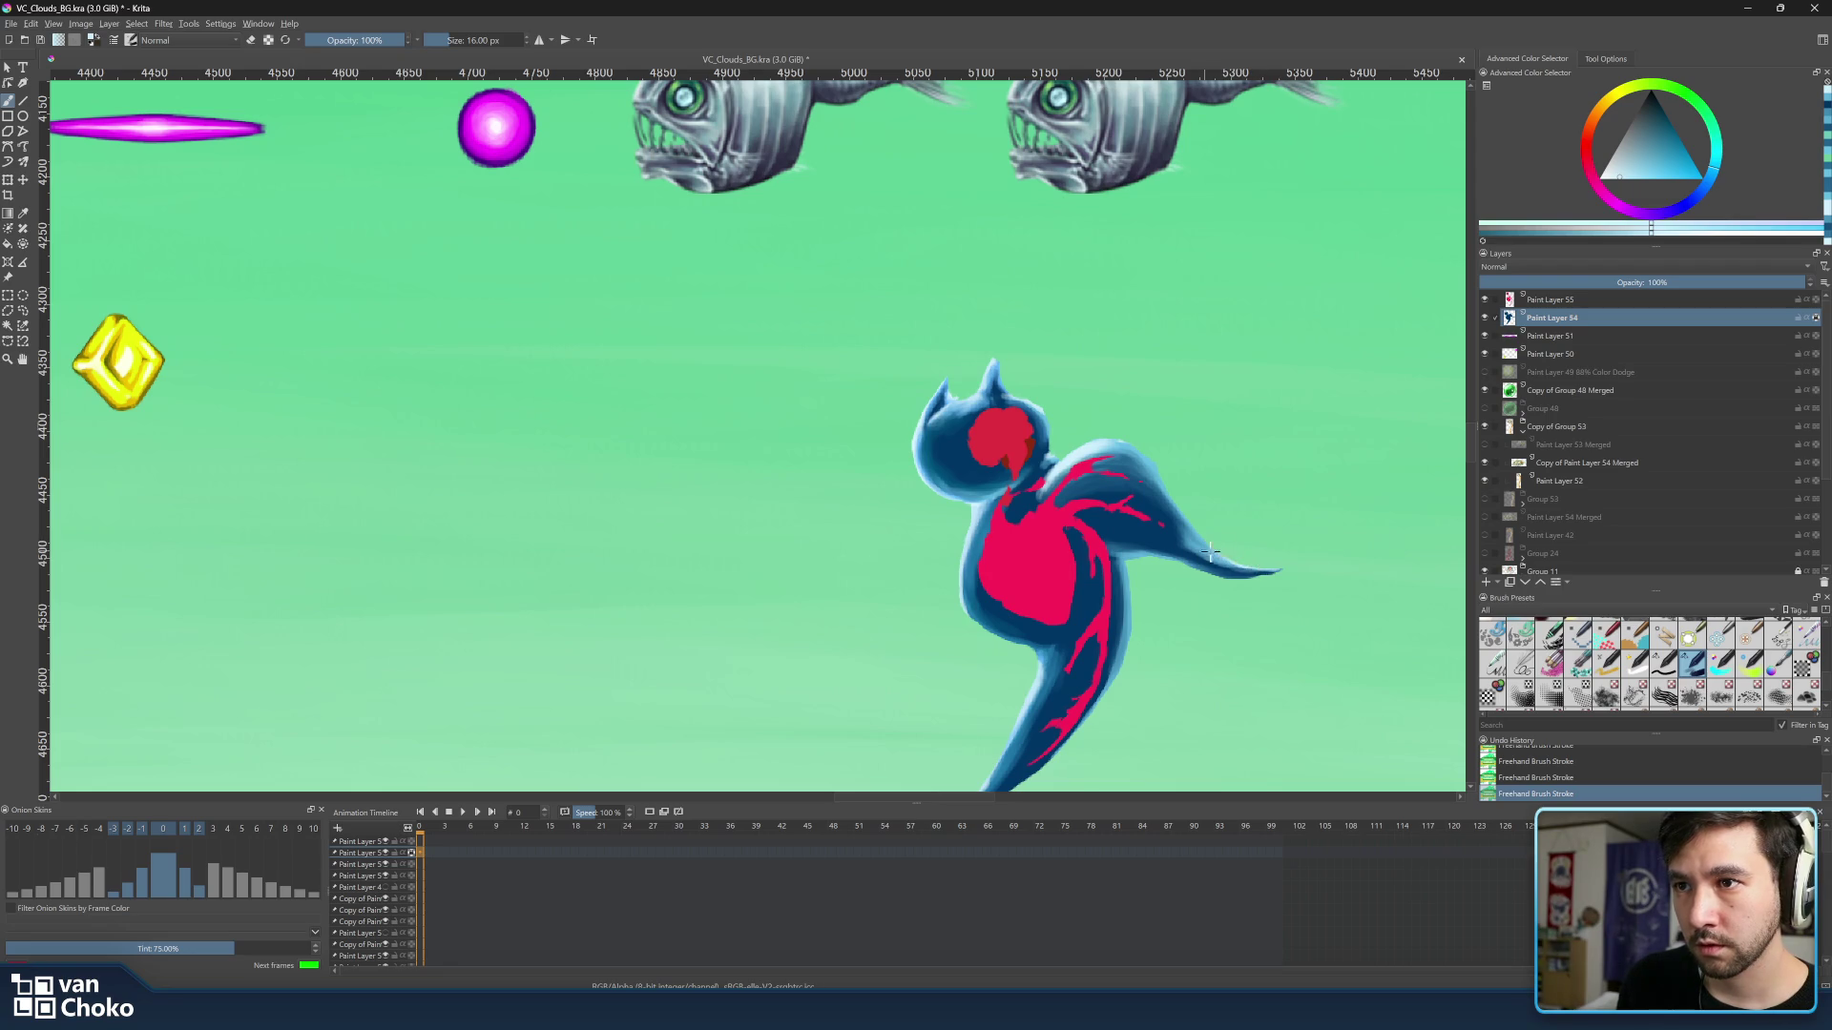
{"action": "left_click", "coordinate": [1259, 582], "text": "ctrl"}
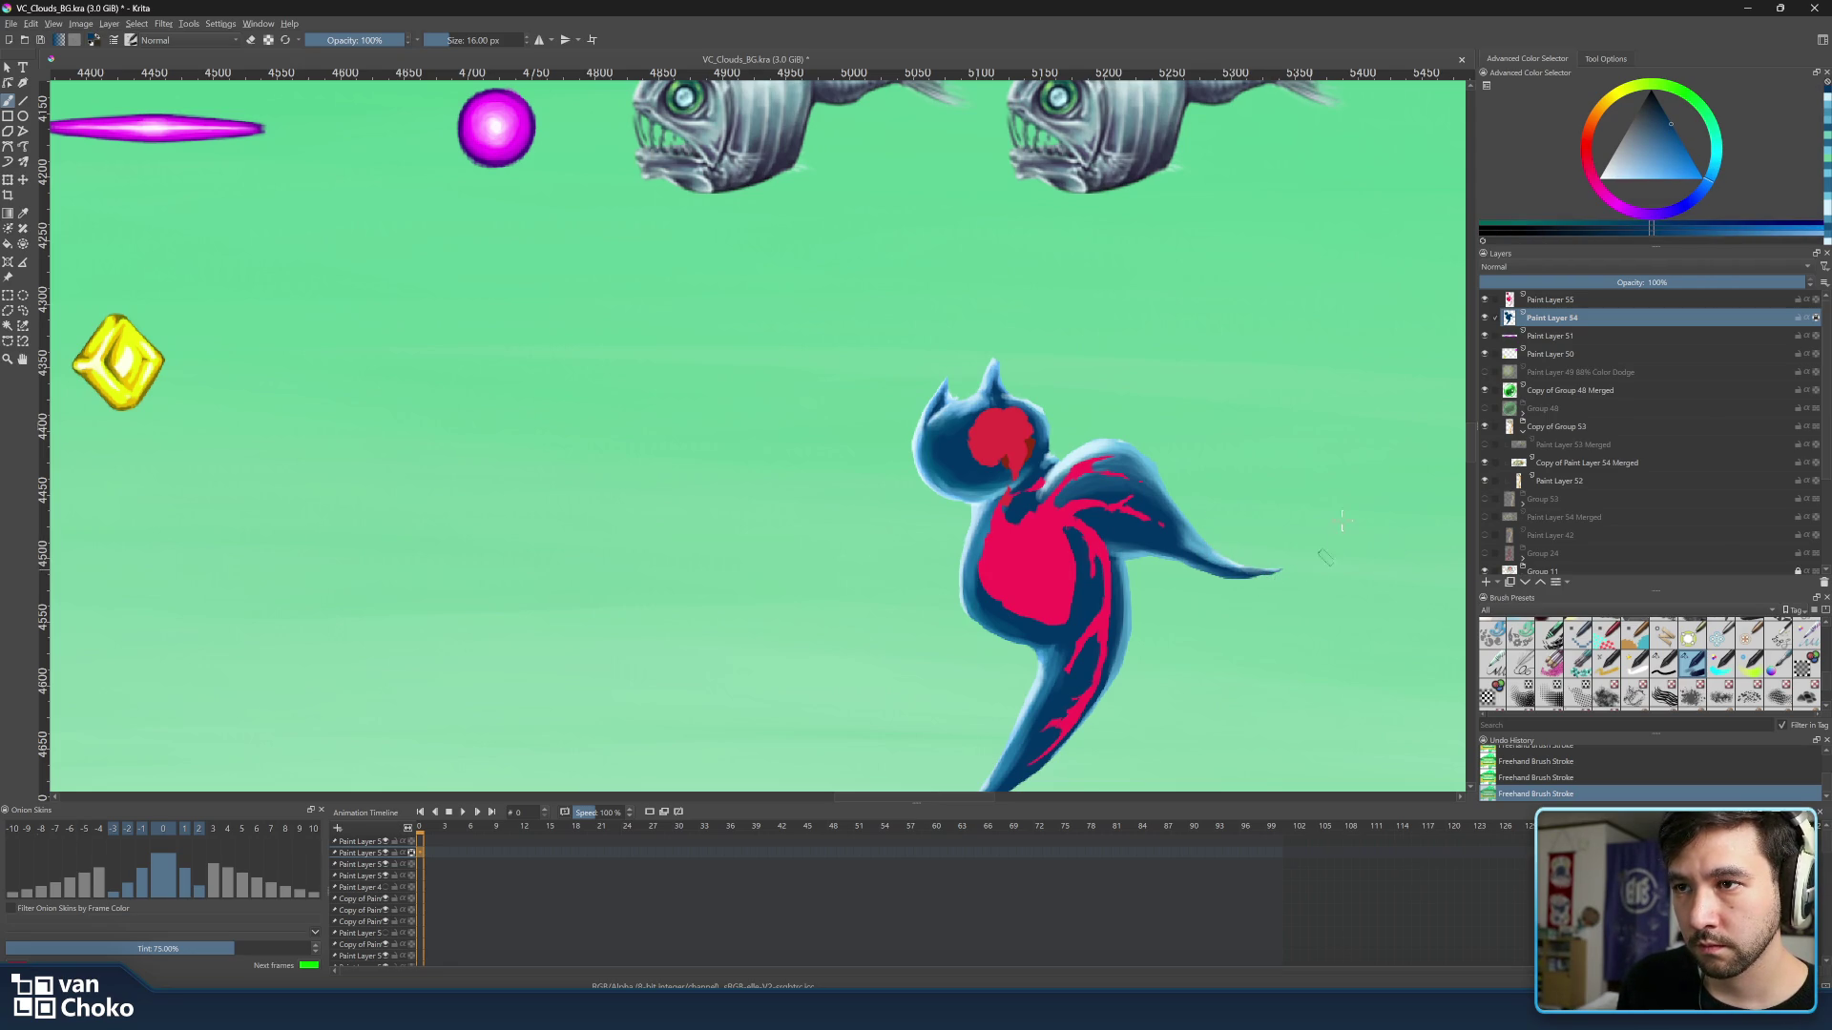
{"action": "left_click", "coordinate": [1251, 550], "text": "ctrl"}
{"action": "left_click", "coordinate": [1251, 560], "text": "ctrl"}
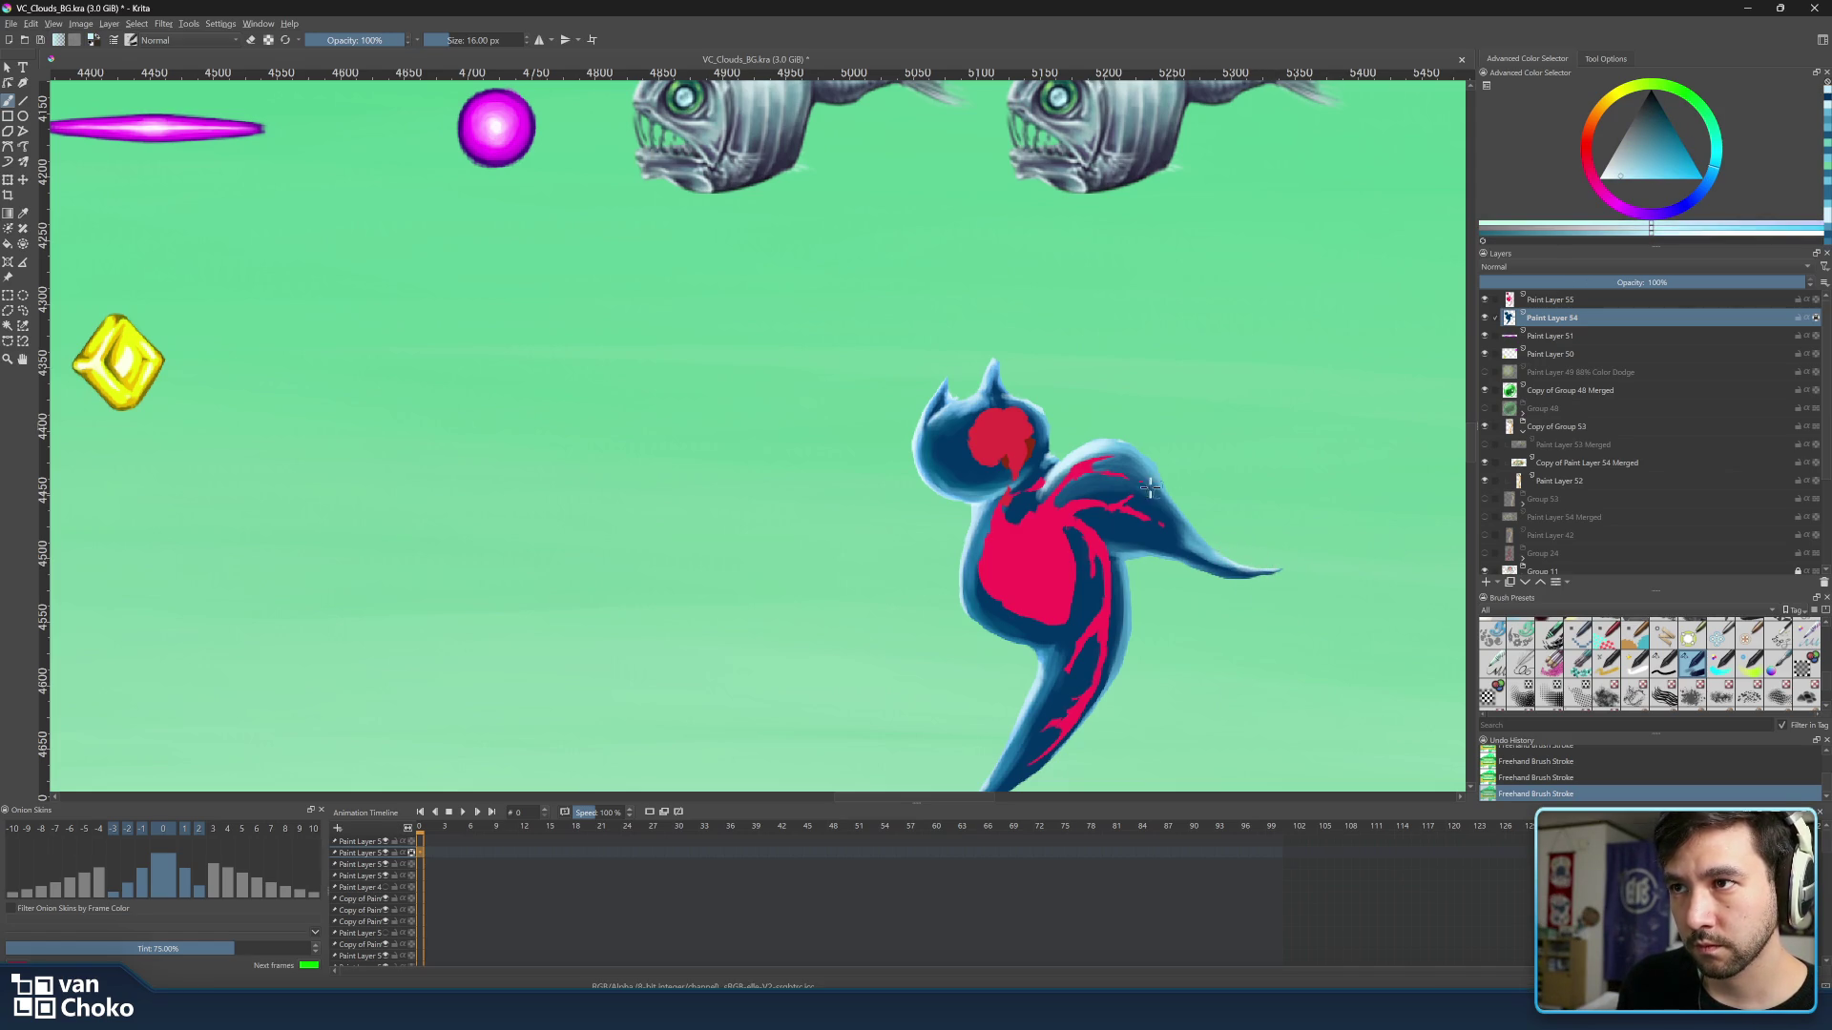
{"action": "left_click", "coordinate": [1162, 453], "text": "ctrl"}
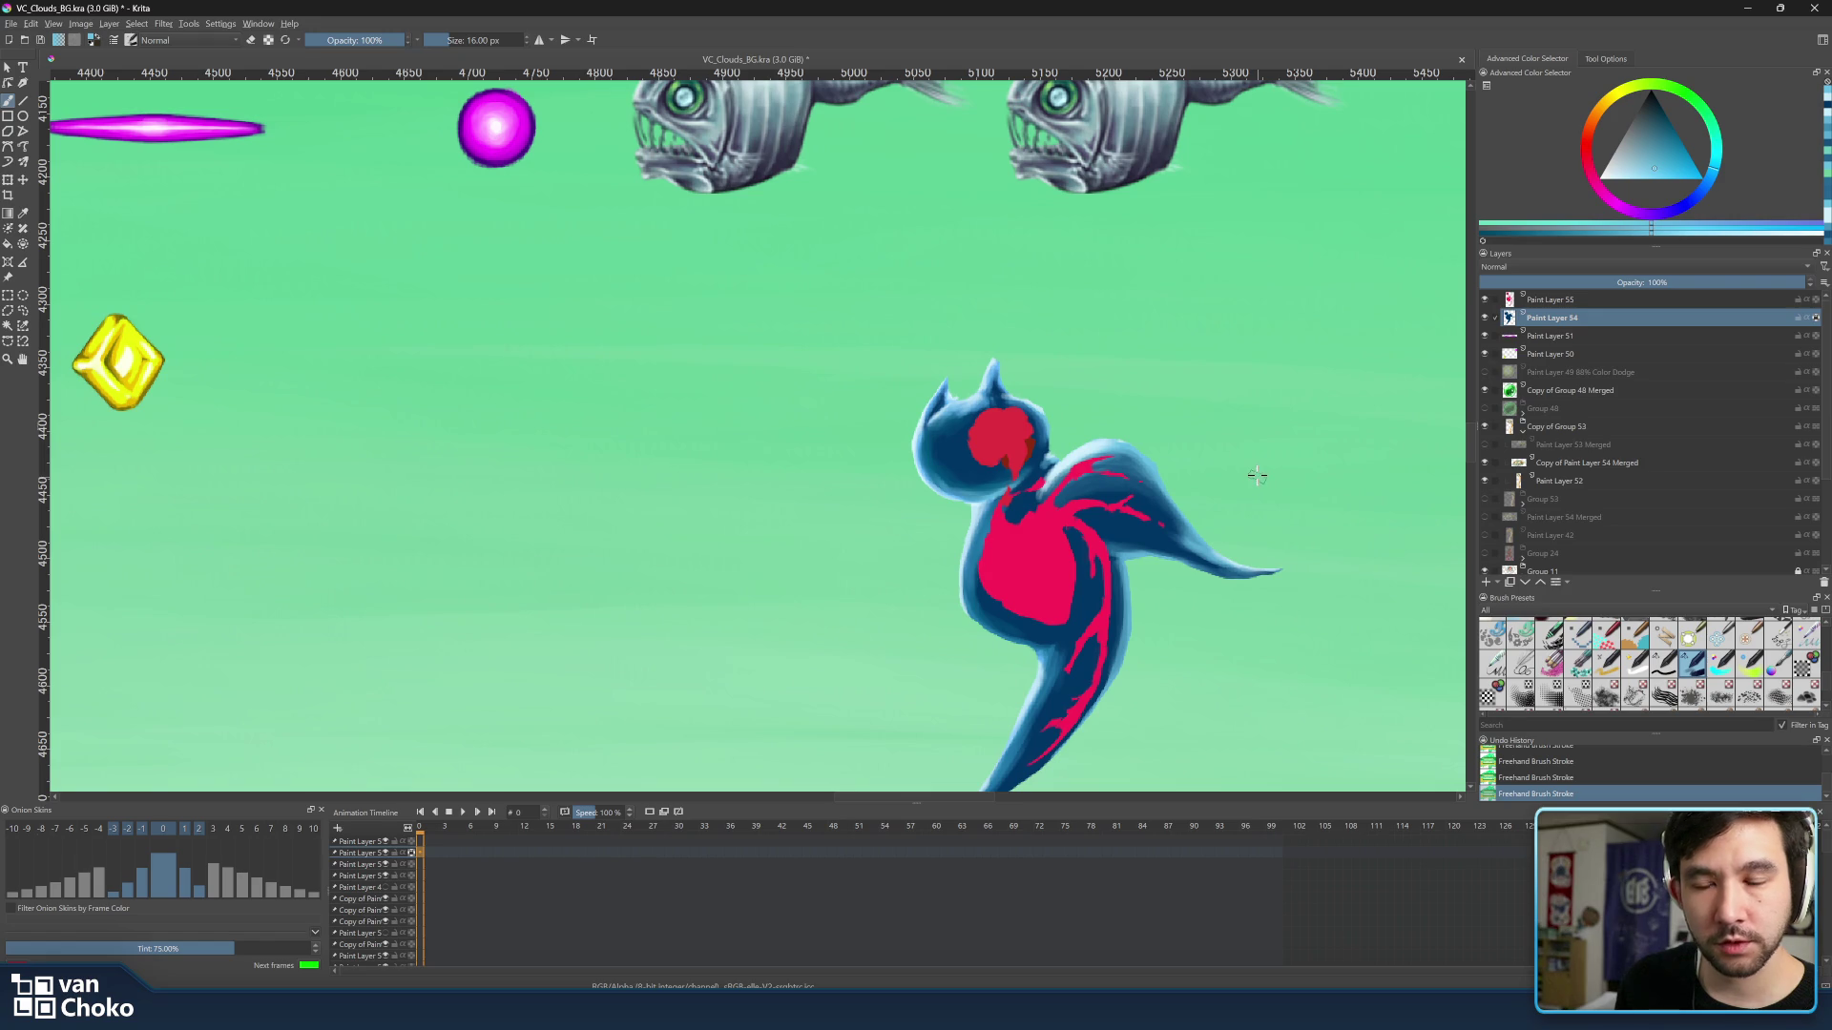
{"action": "scroll", "coordinate": [1260, 487], "scroll_direction": "down", "scroll_amount": 3}
{"action": "scroll", "coordinate": [1259, 487], "scroll_direction": "down", "scroll_amount": 2}
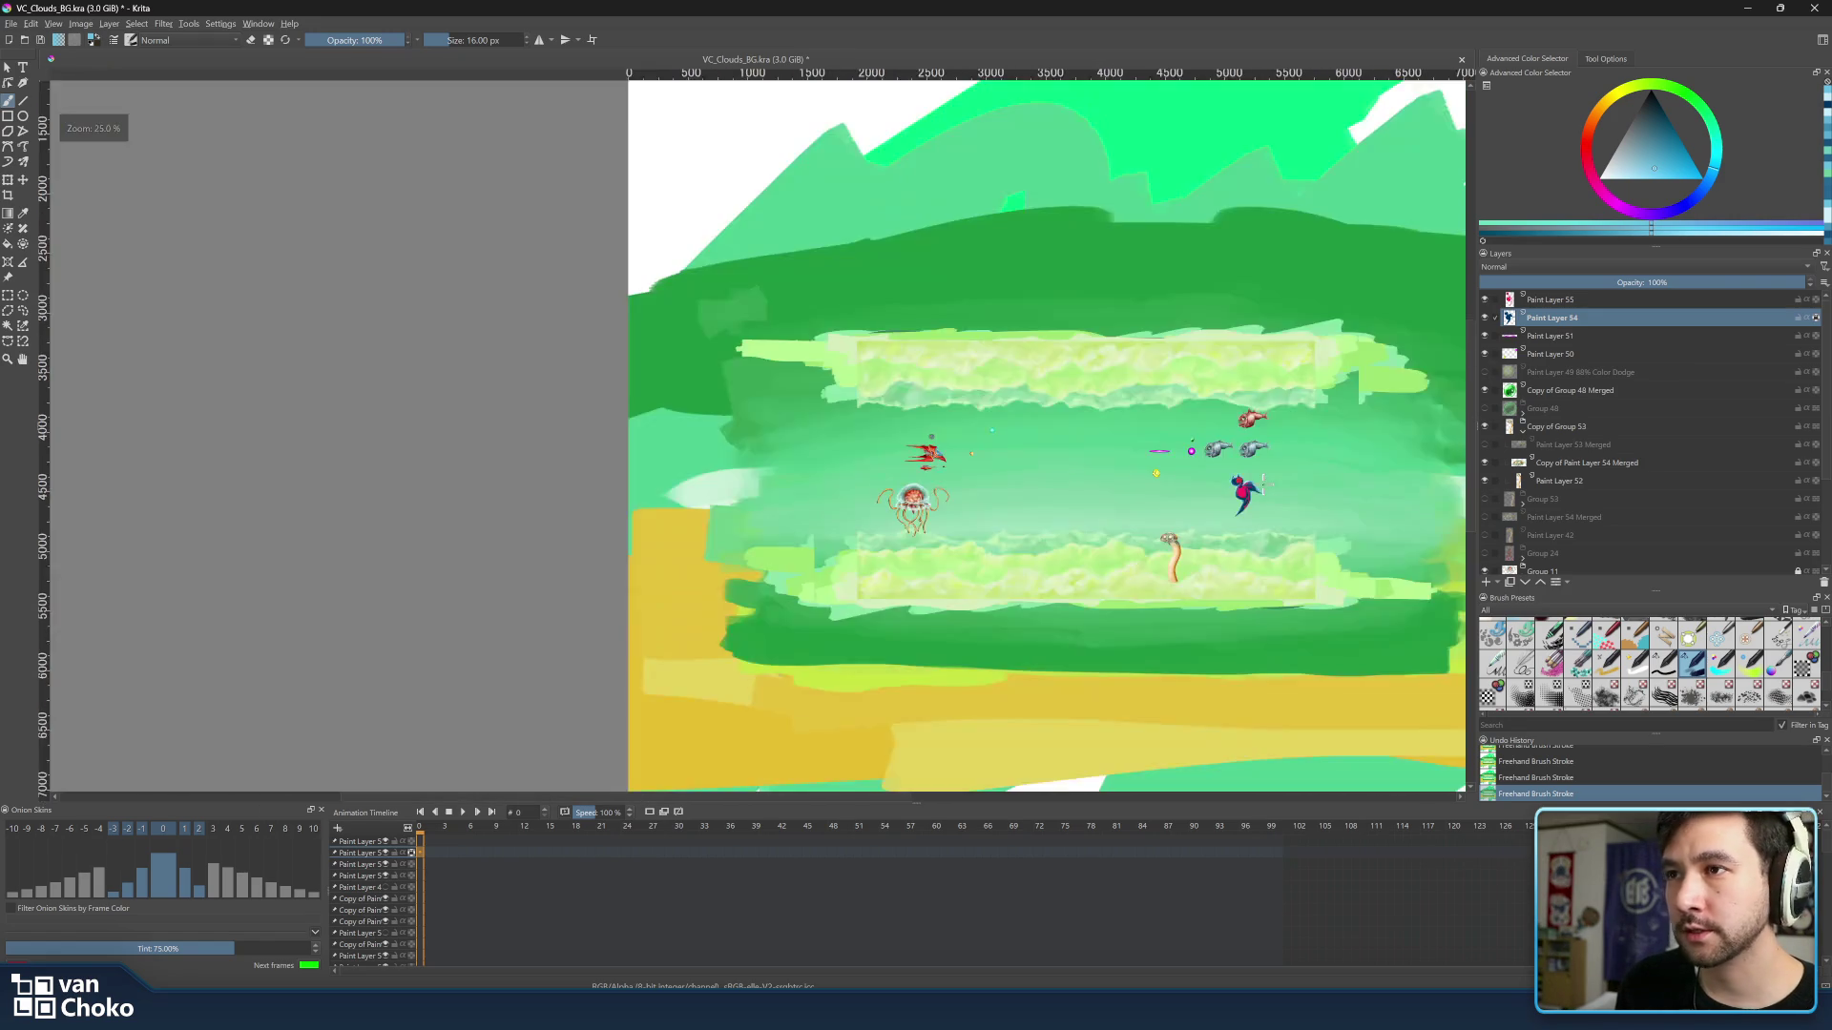
{"action": "scroll", "coordinate": [1261, 487], "scroll_direction": "up", "scroll_amount": 2}
Frame the whole level on the canvas, then bring up the Canva enemy design slides.
{"action": "left_click_drag", "start_coordinate": [1260, 438], "coordinate": [1198, 456]}
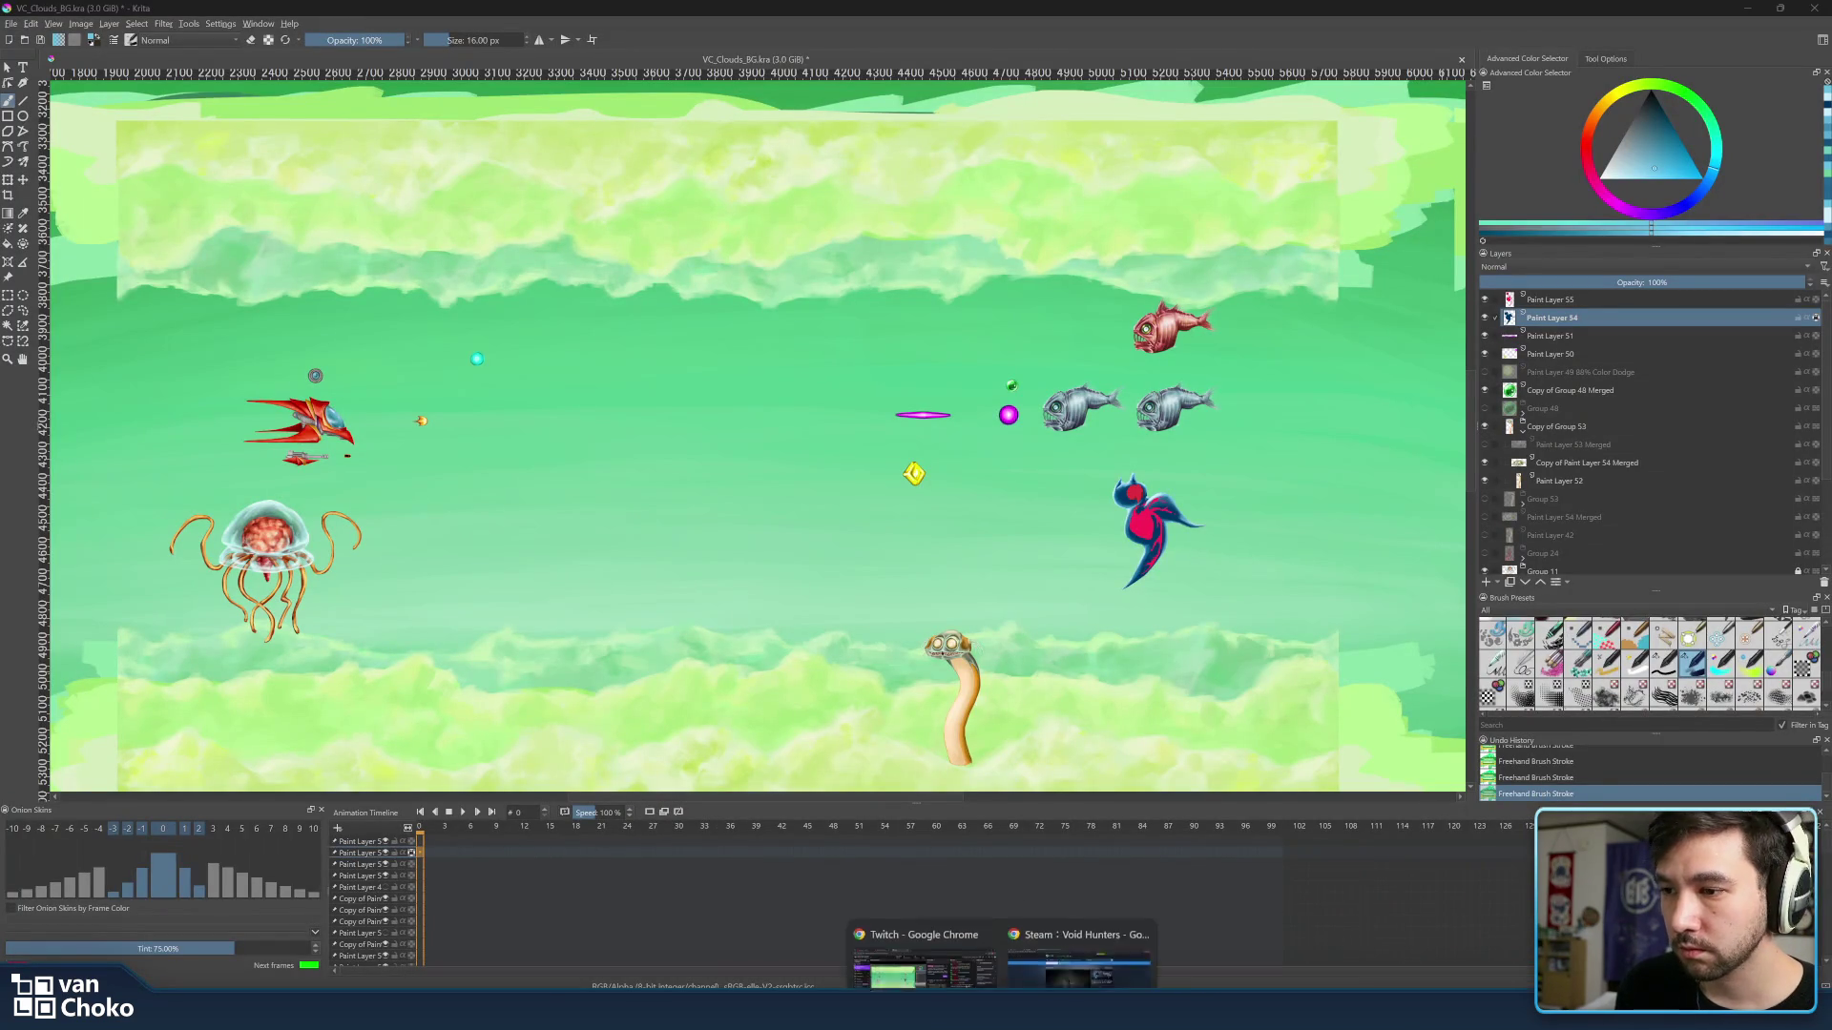
{"action": "left_click", "coordinate": [1080, 938]}
{"action": "left_click", "coordinate": [258, 15]}
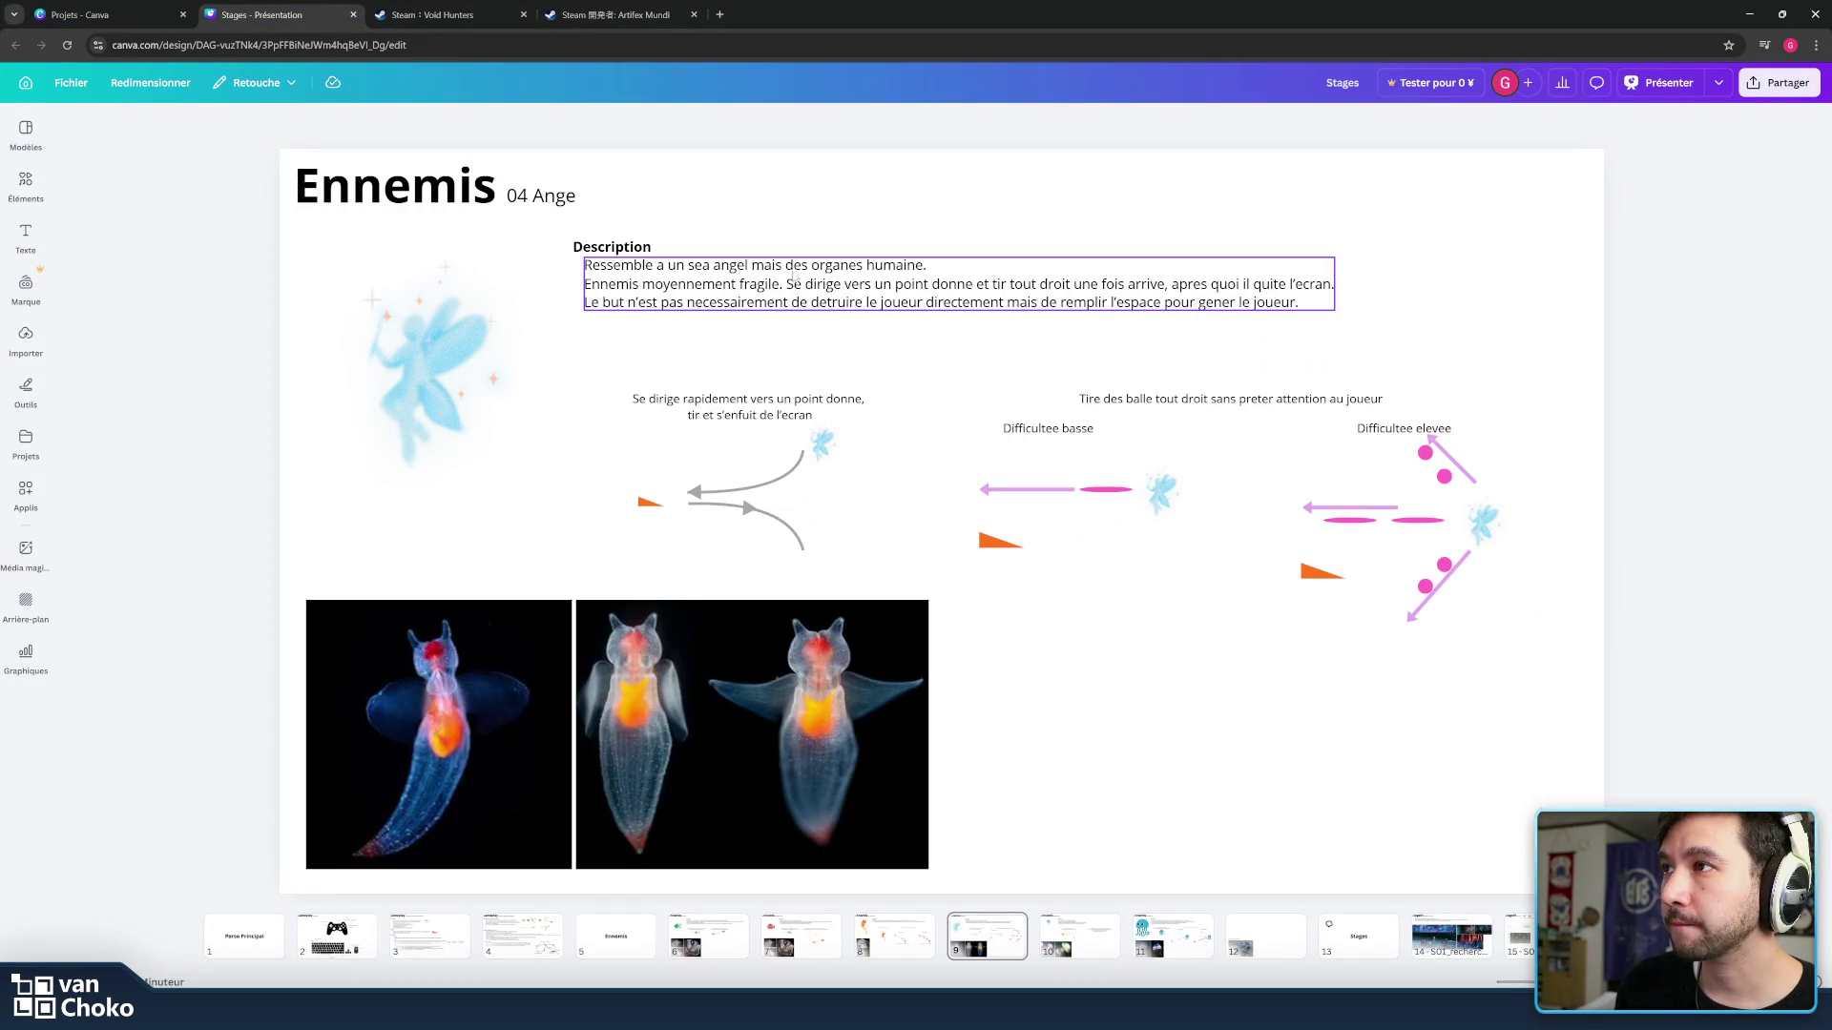
Highlight 'sea angel' in the Ange slide's description and start a new browser tab.
{"action": "left_click", "coordinate": [885, 760]}
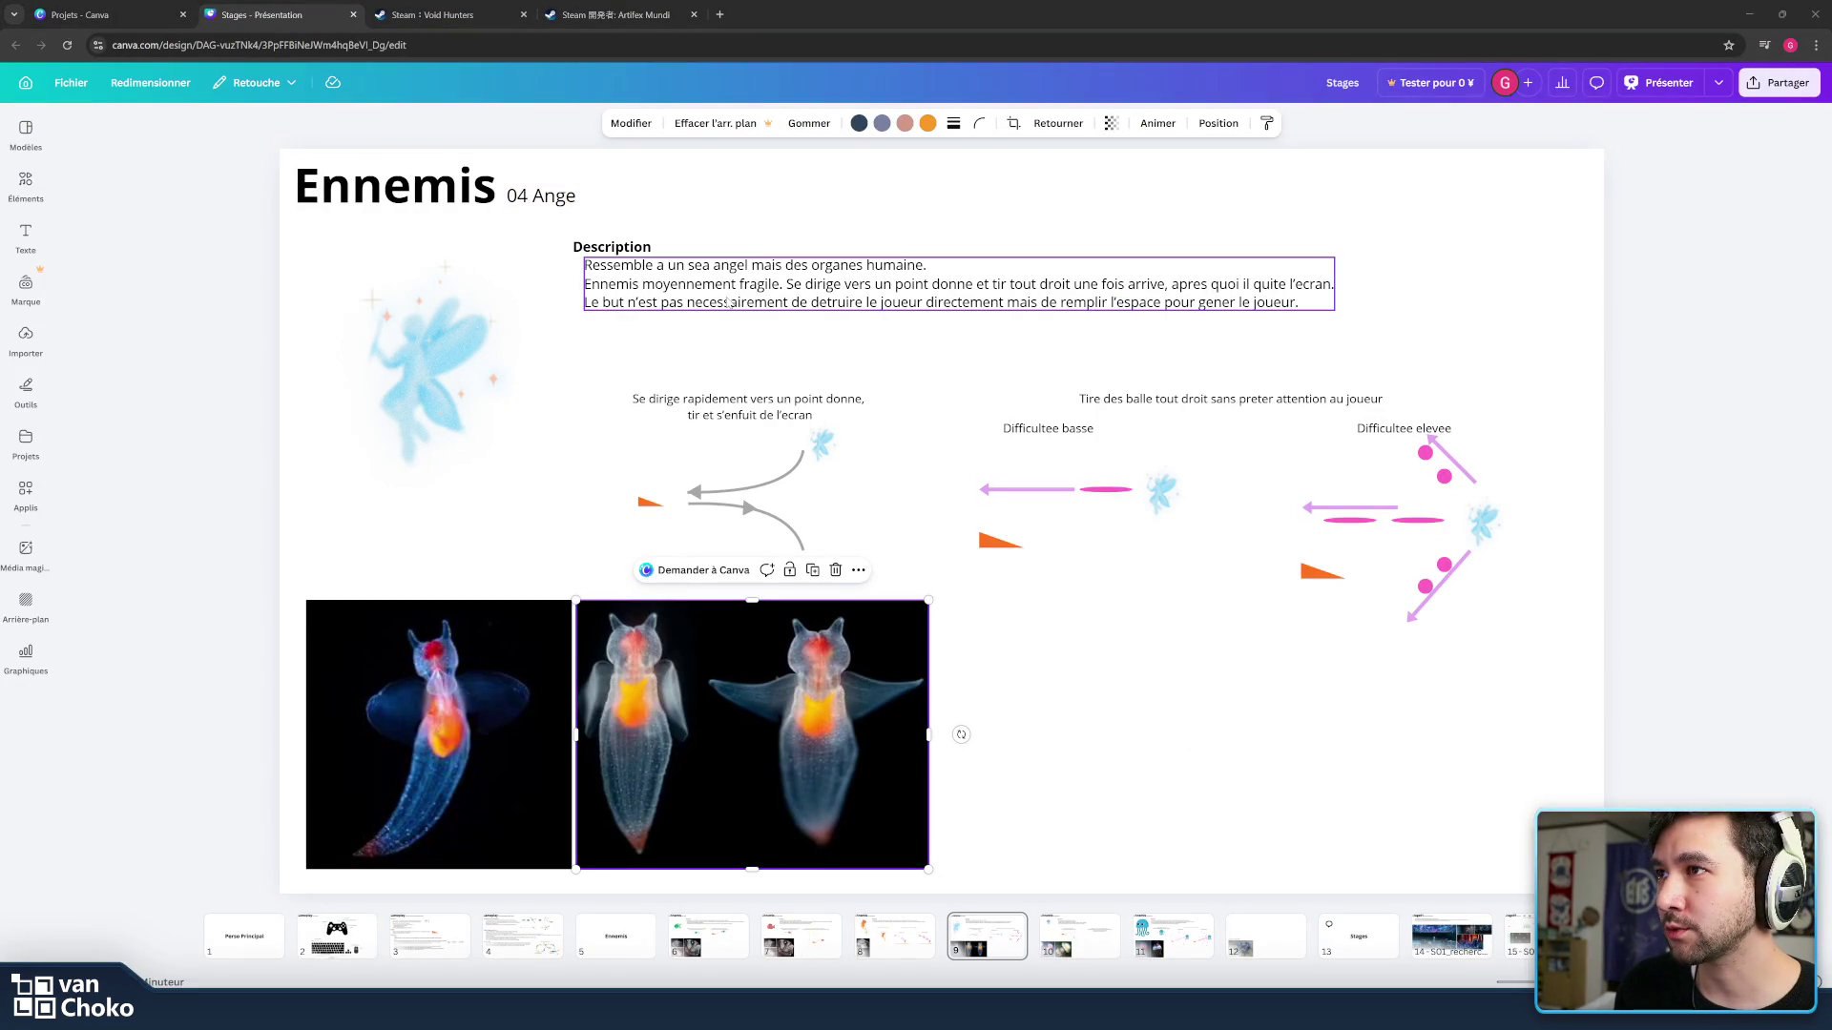
{"action": "left_click", "coordinate": [708, 273]}
{"action": "left_click_drag", "start_coordinate": [687, 266], "coordinate": [739, 267]}
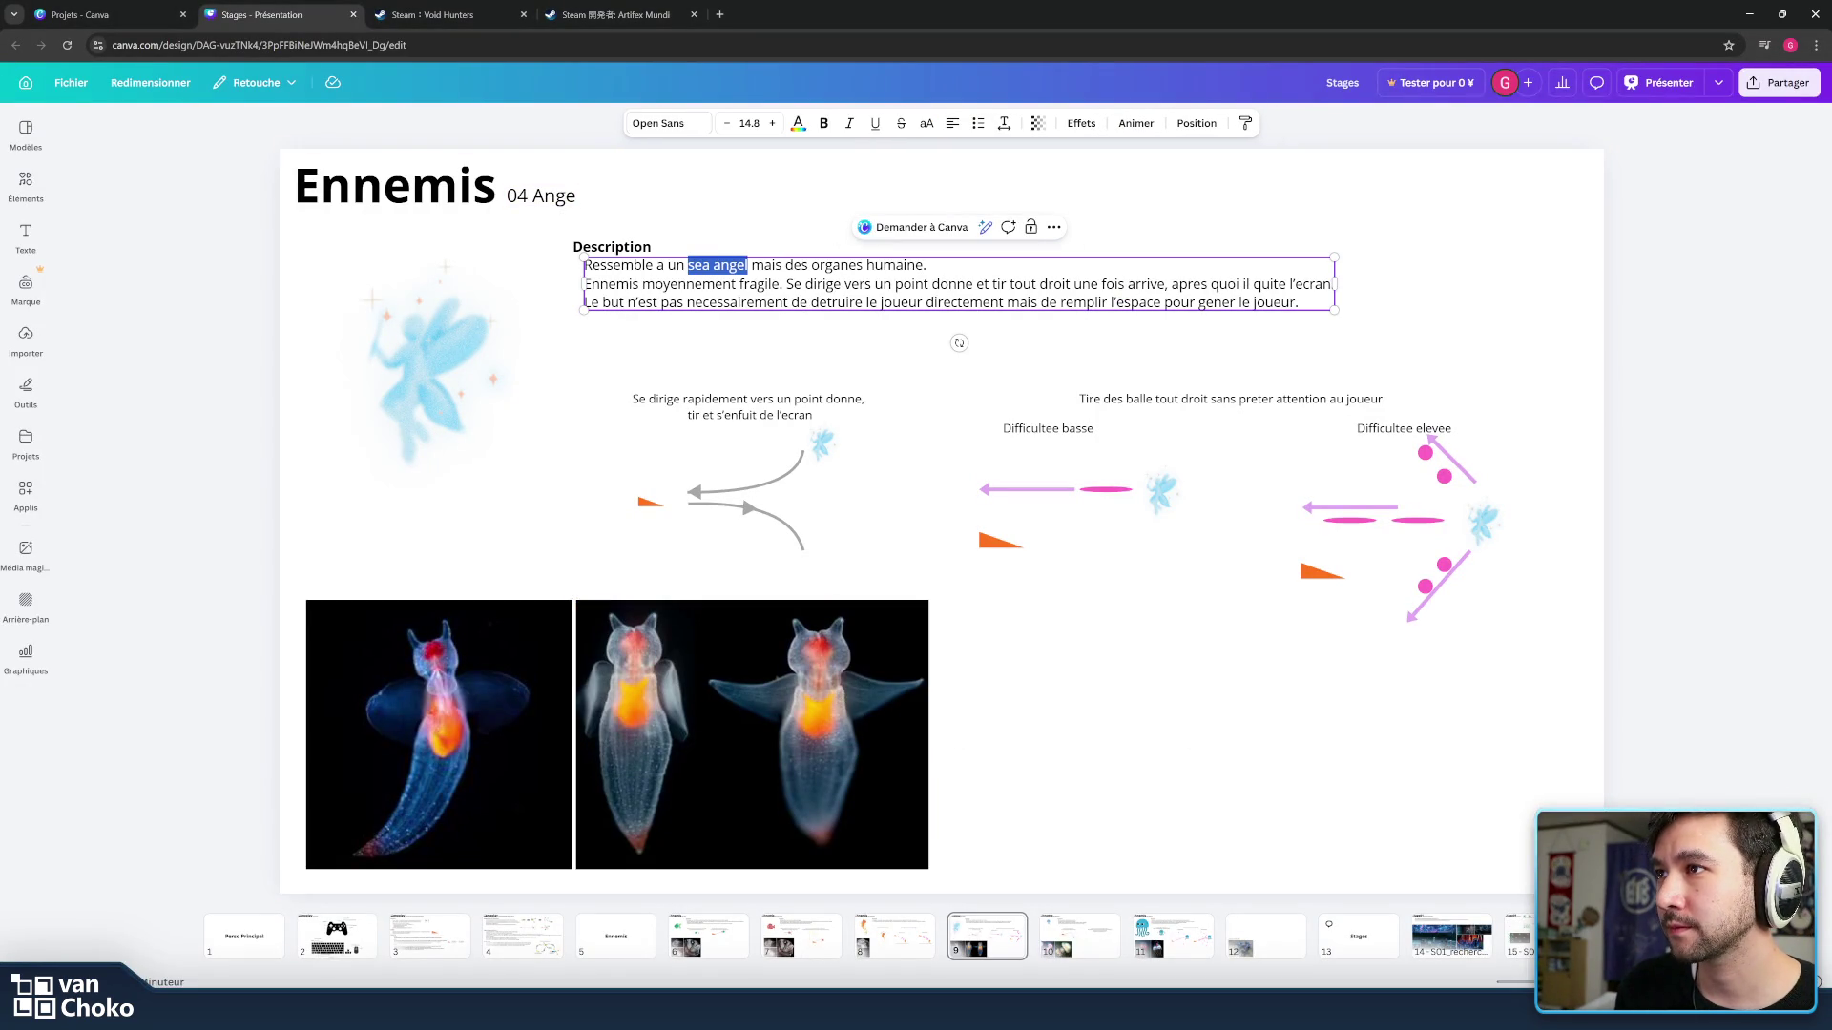
{"action": "left_click", "coordinate": [718, 15]}
Search Google Images for 'sea angel', enlarge the Kaiyukan clione photo, then hide the browser.
{"action": "type", "text": "sea angel"}
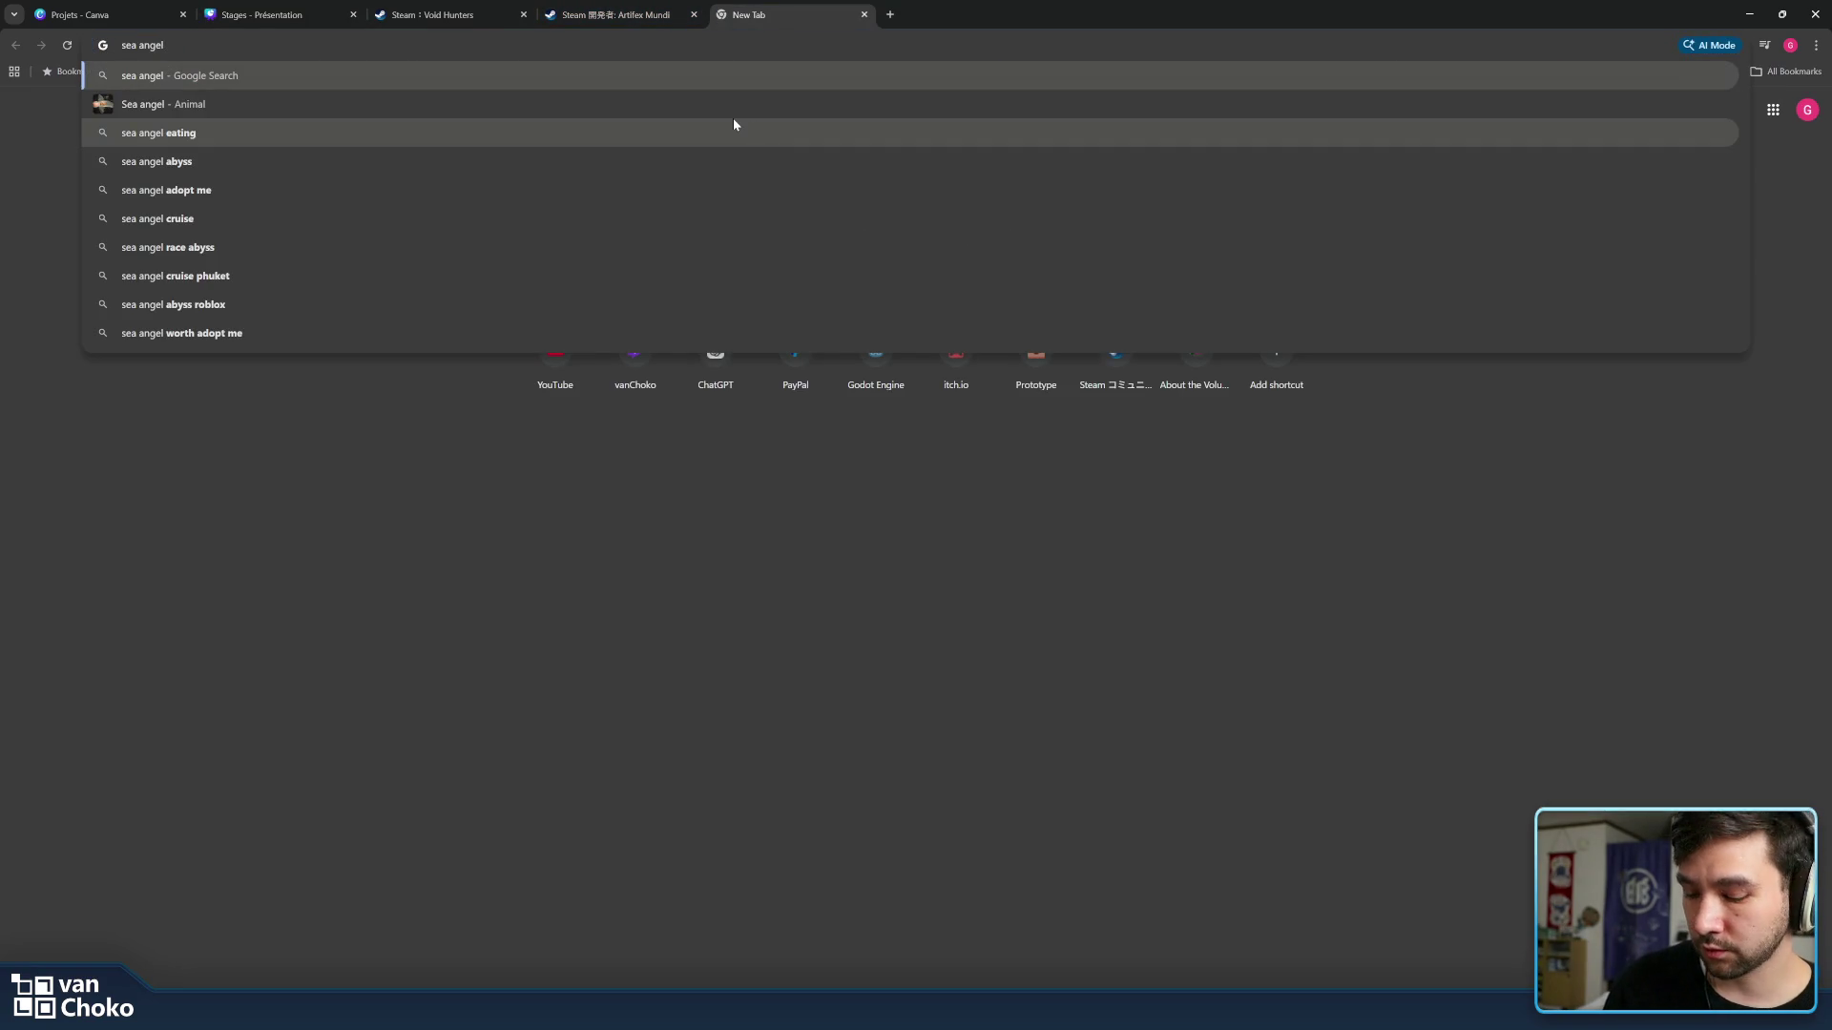
{"action": "key", "text": "Return"}
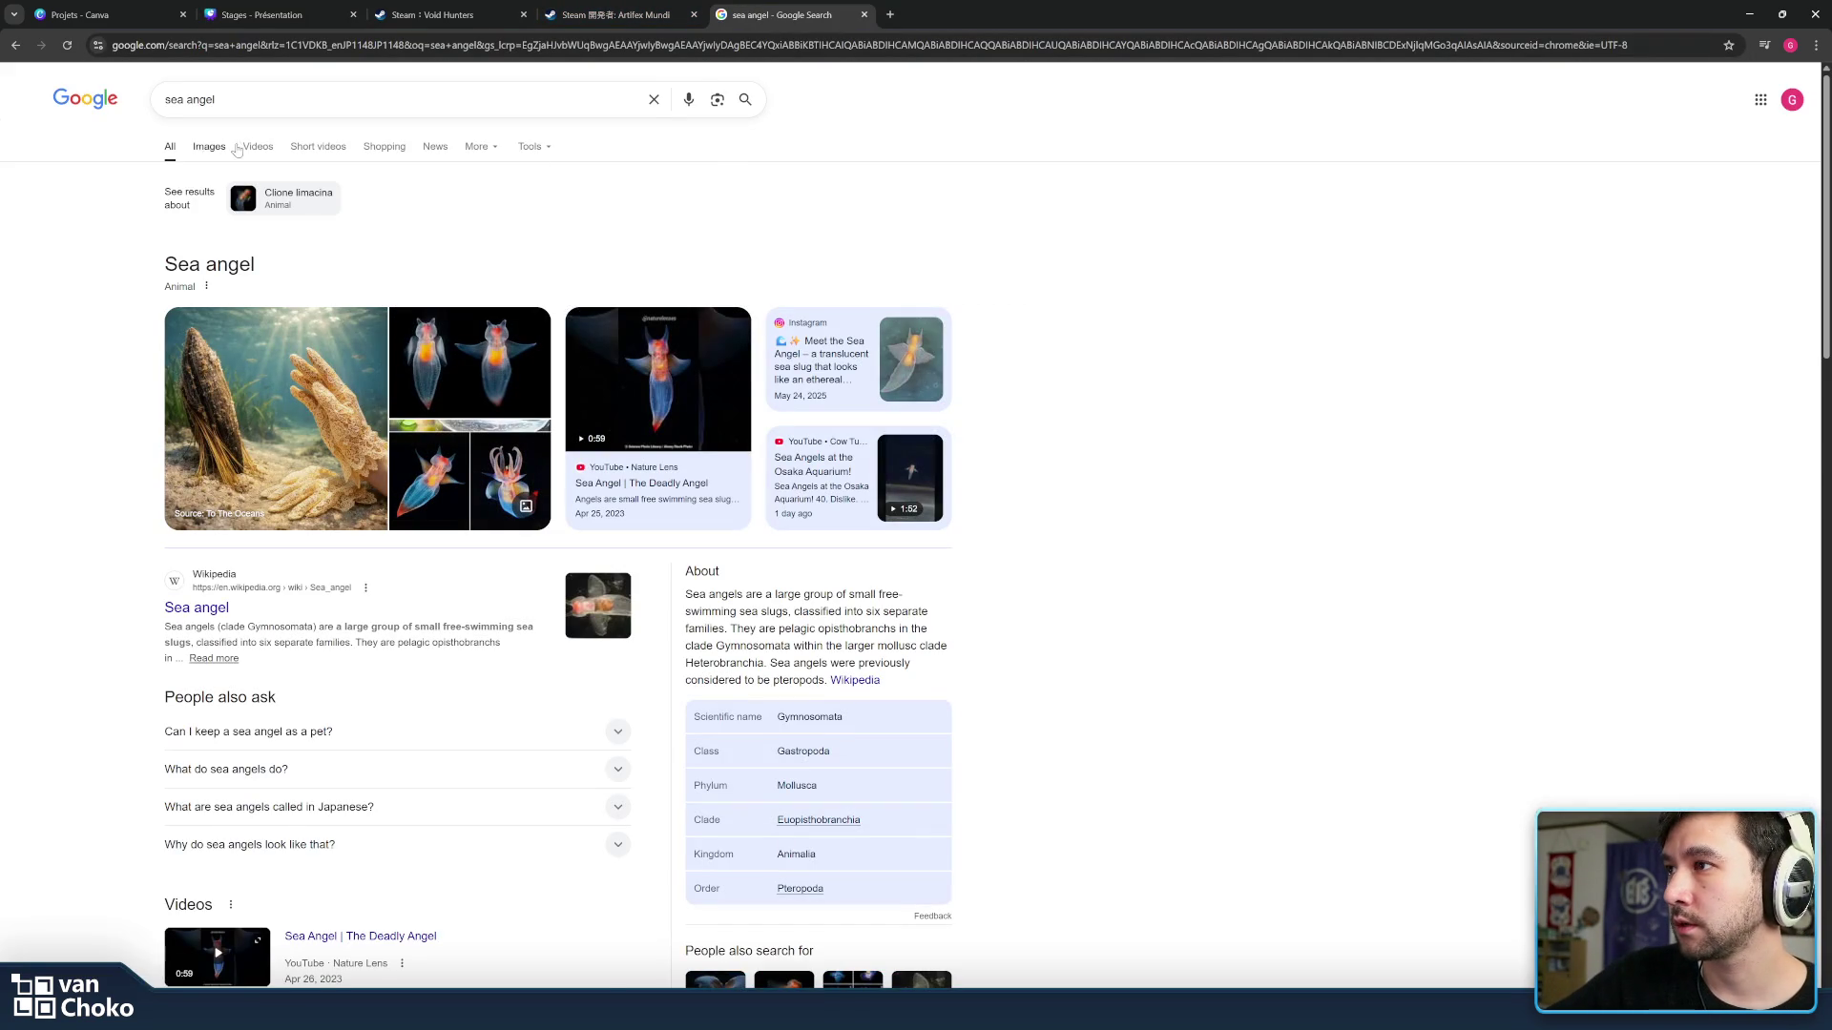
{"action": "left_click", "coordinate": [211, 147]}
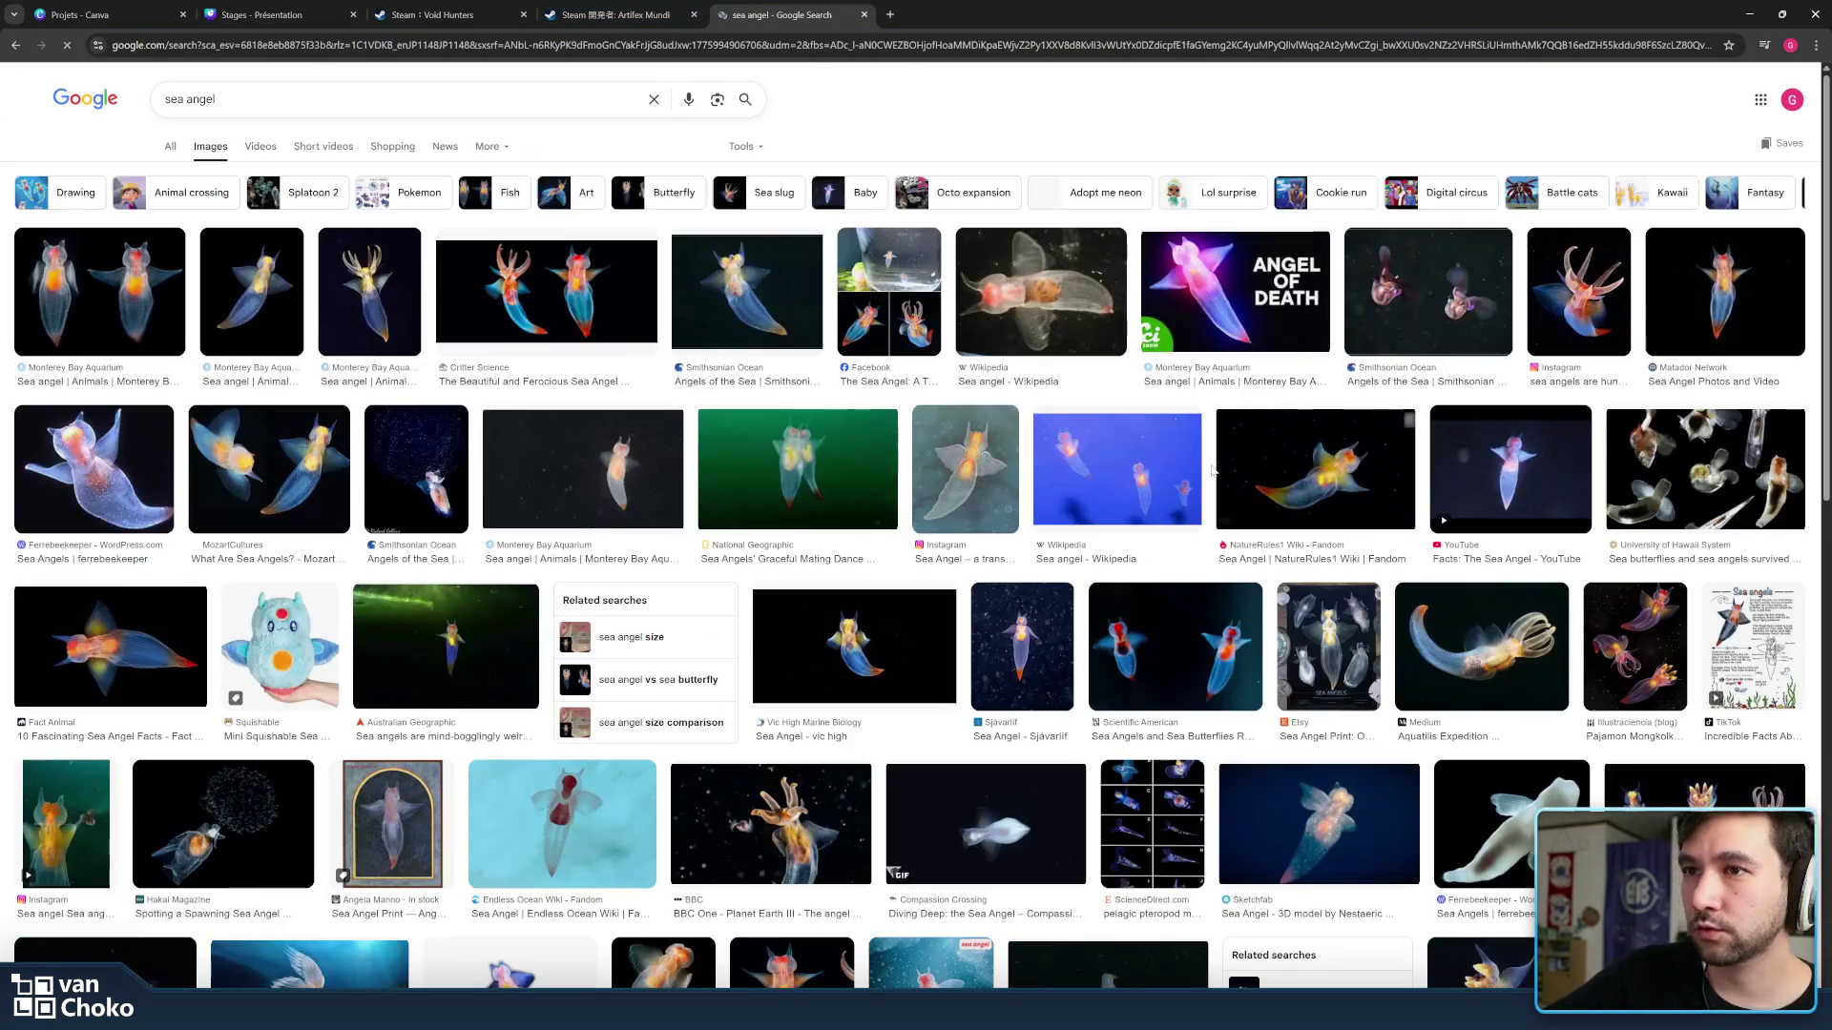
{"action": "scroll", "coordinate": [1482, 380], "scroll_direction": "down", "scroll_amount": 2}
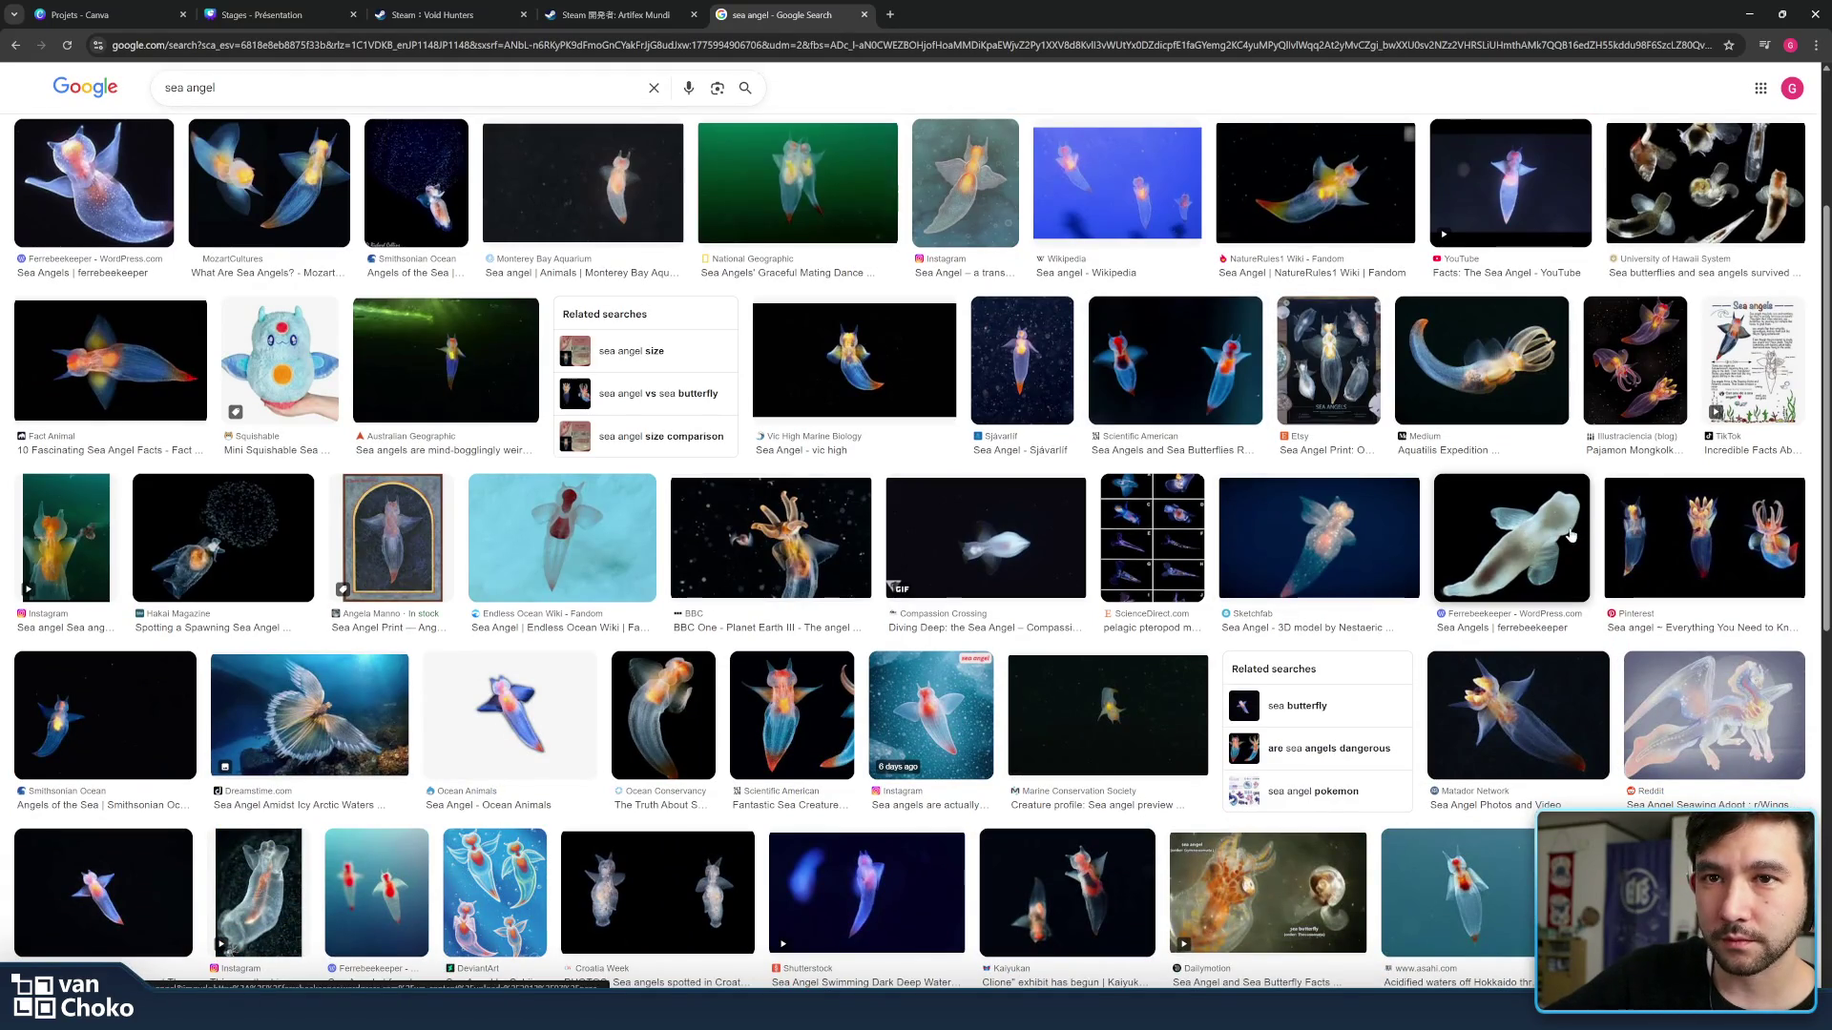
{"action": "scroll", "coordinate": [1570, 535], "scroll_direction": "down", "scroll_amount": 2}
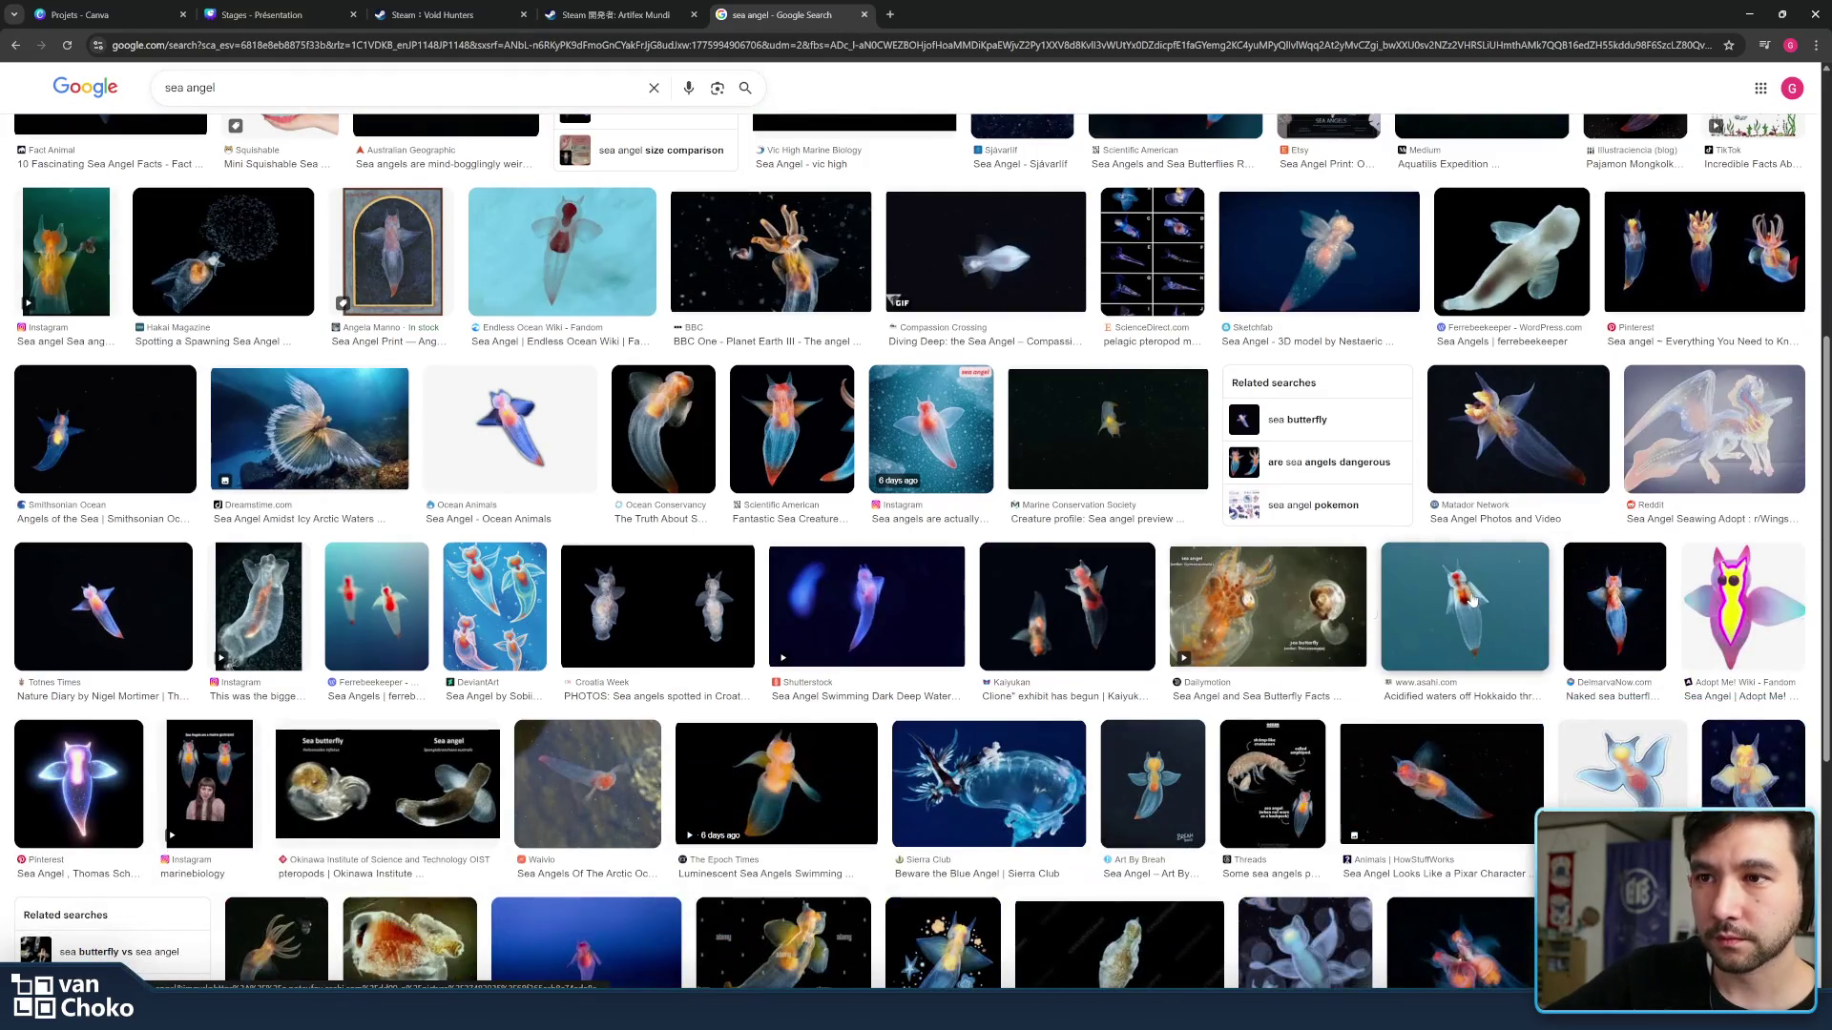
{"action": "left_click", "coordinate": [1064, 601]}
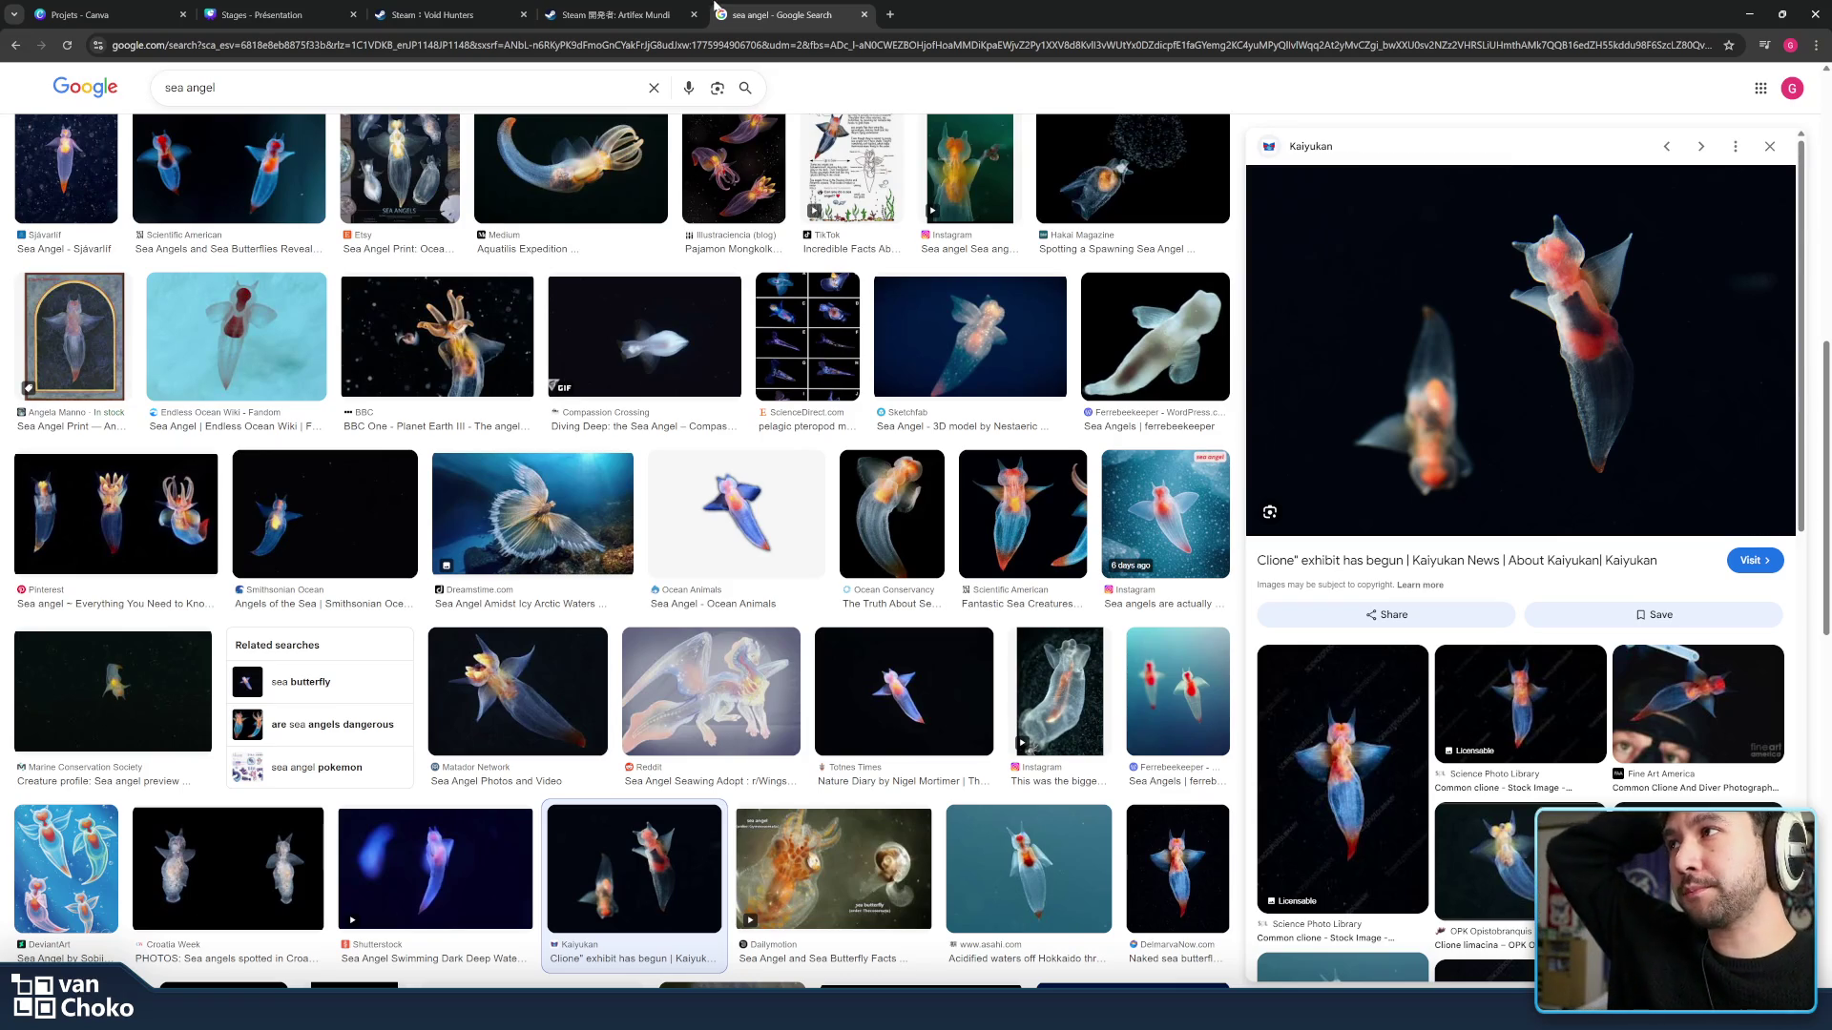
{"action": "left_click", "coordinate": [1748, 14]}
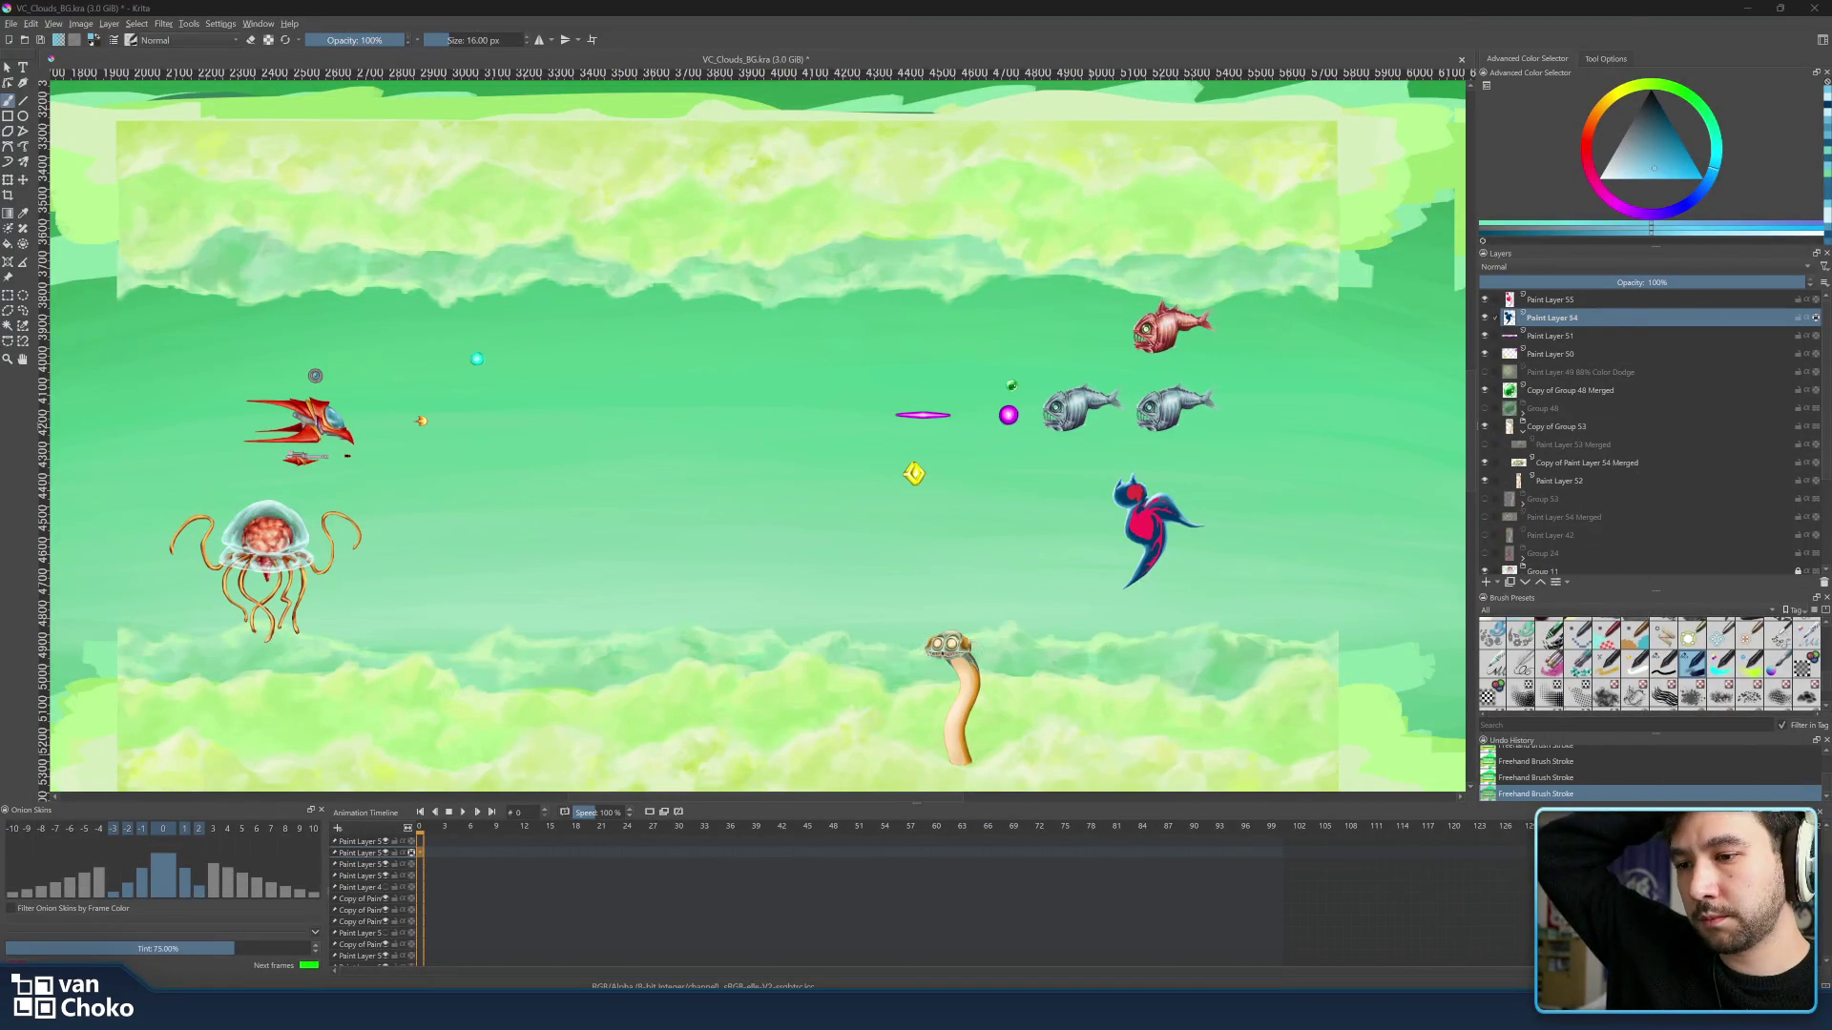
Run the Godot project with a wider game view and start Stage 1 from the menu.
{"action": "key", "text": "alt+Tab"}
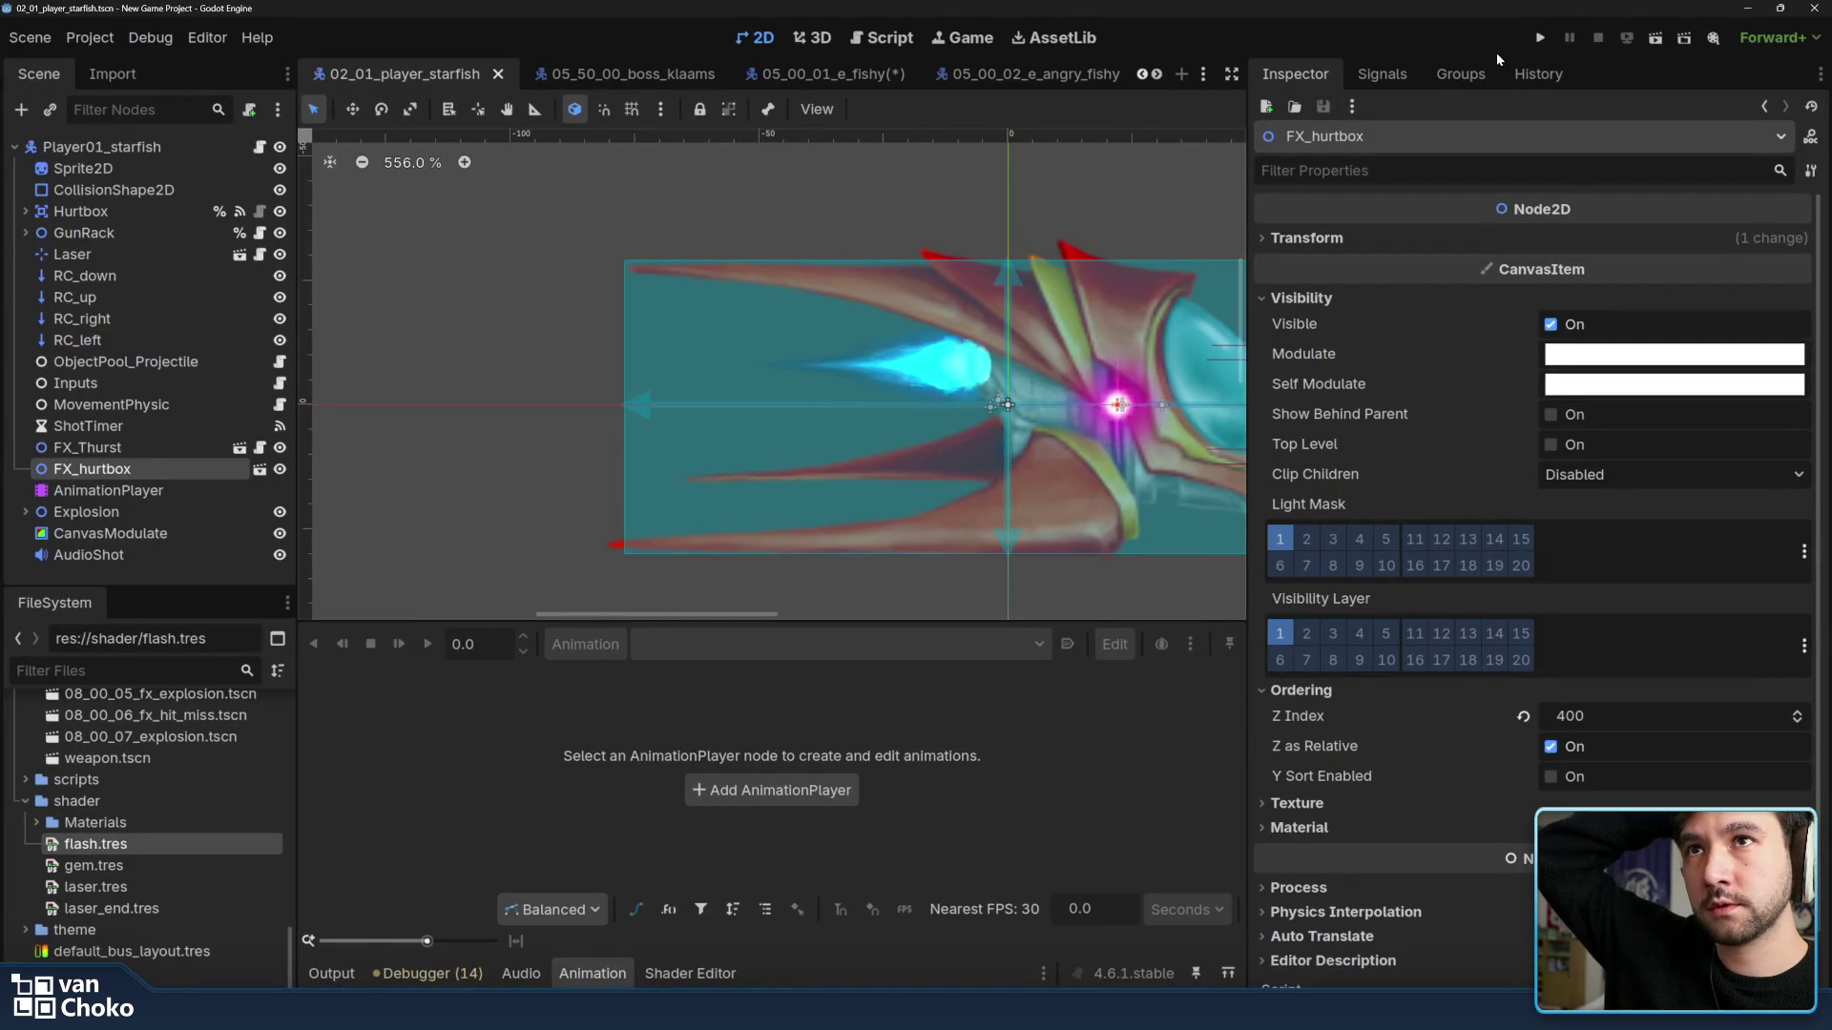
{"action": "left_click", "coordinate": [1540, 35]}
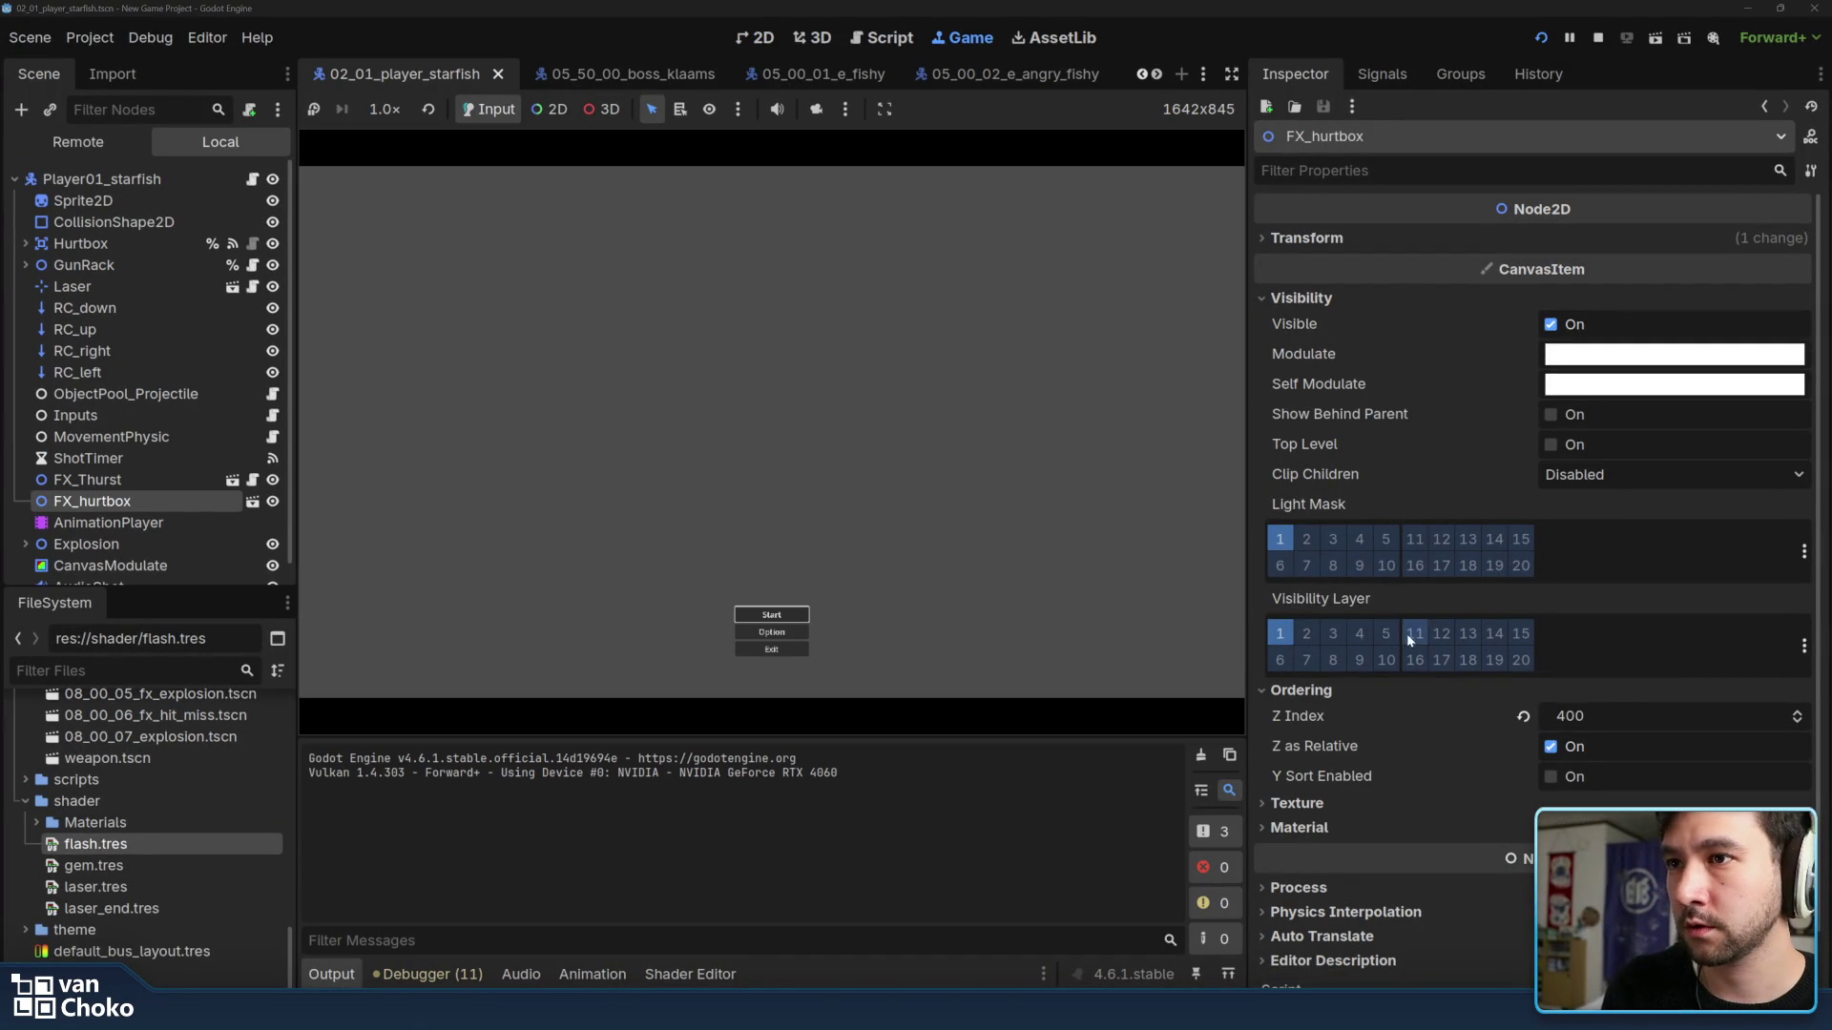
{"action": "left_click_drag", "start_coordinate": [1245, 634], "coordinate": [1500, 640]}
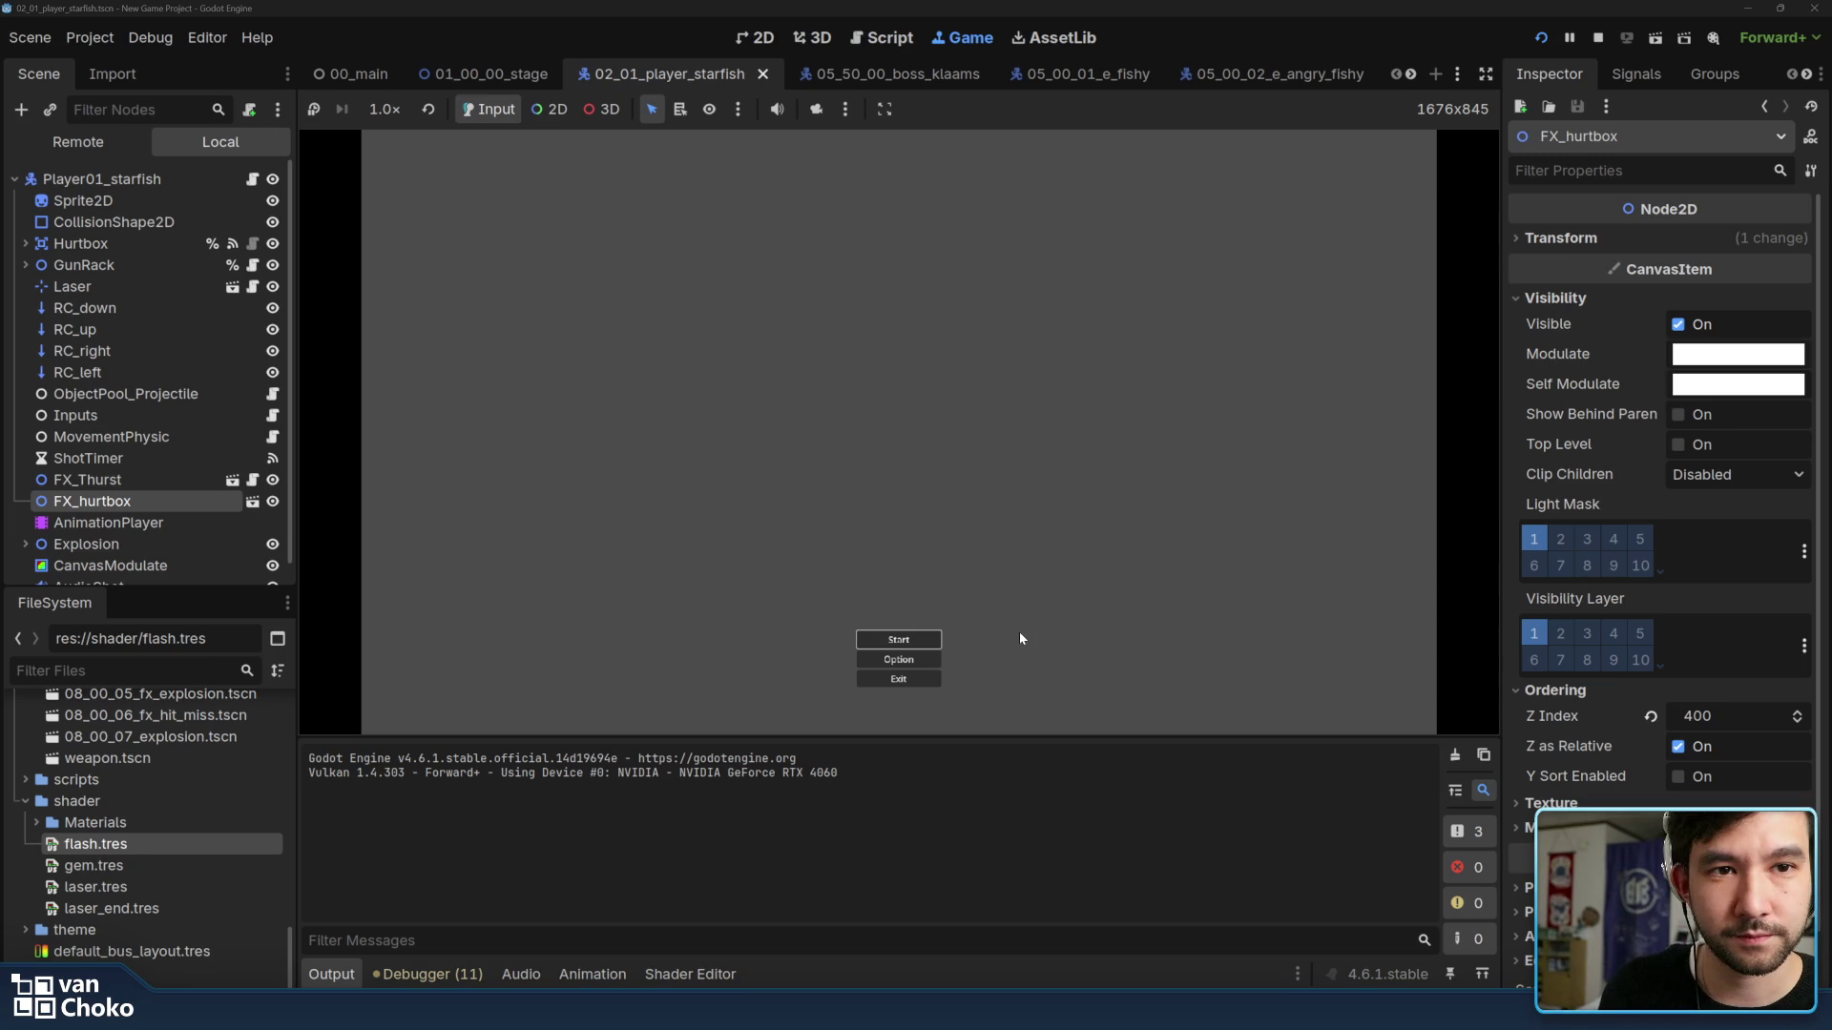
{"action": "left_click", "coordinate": [899, 640]}
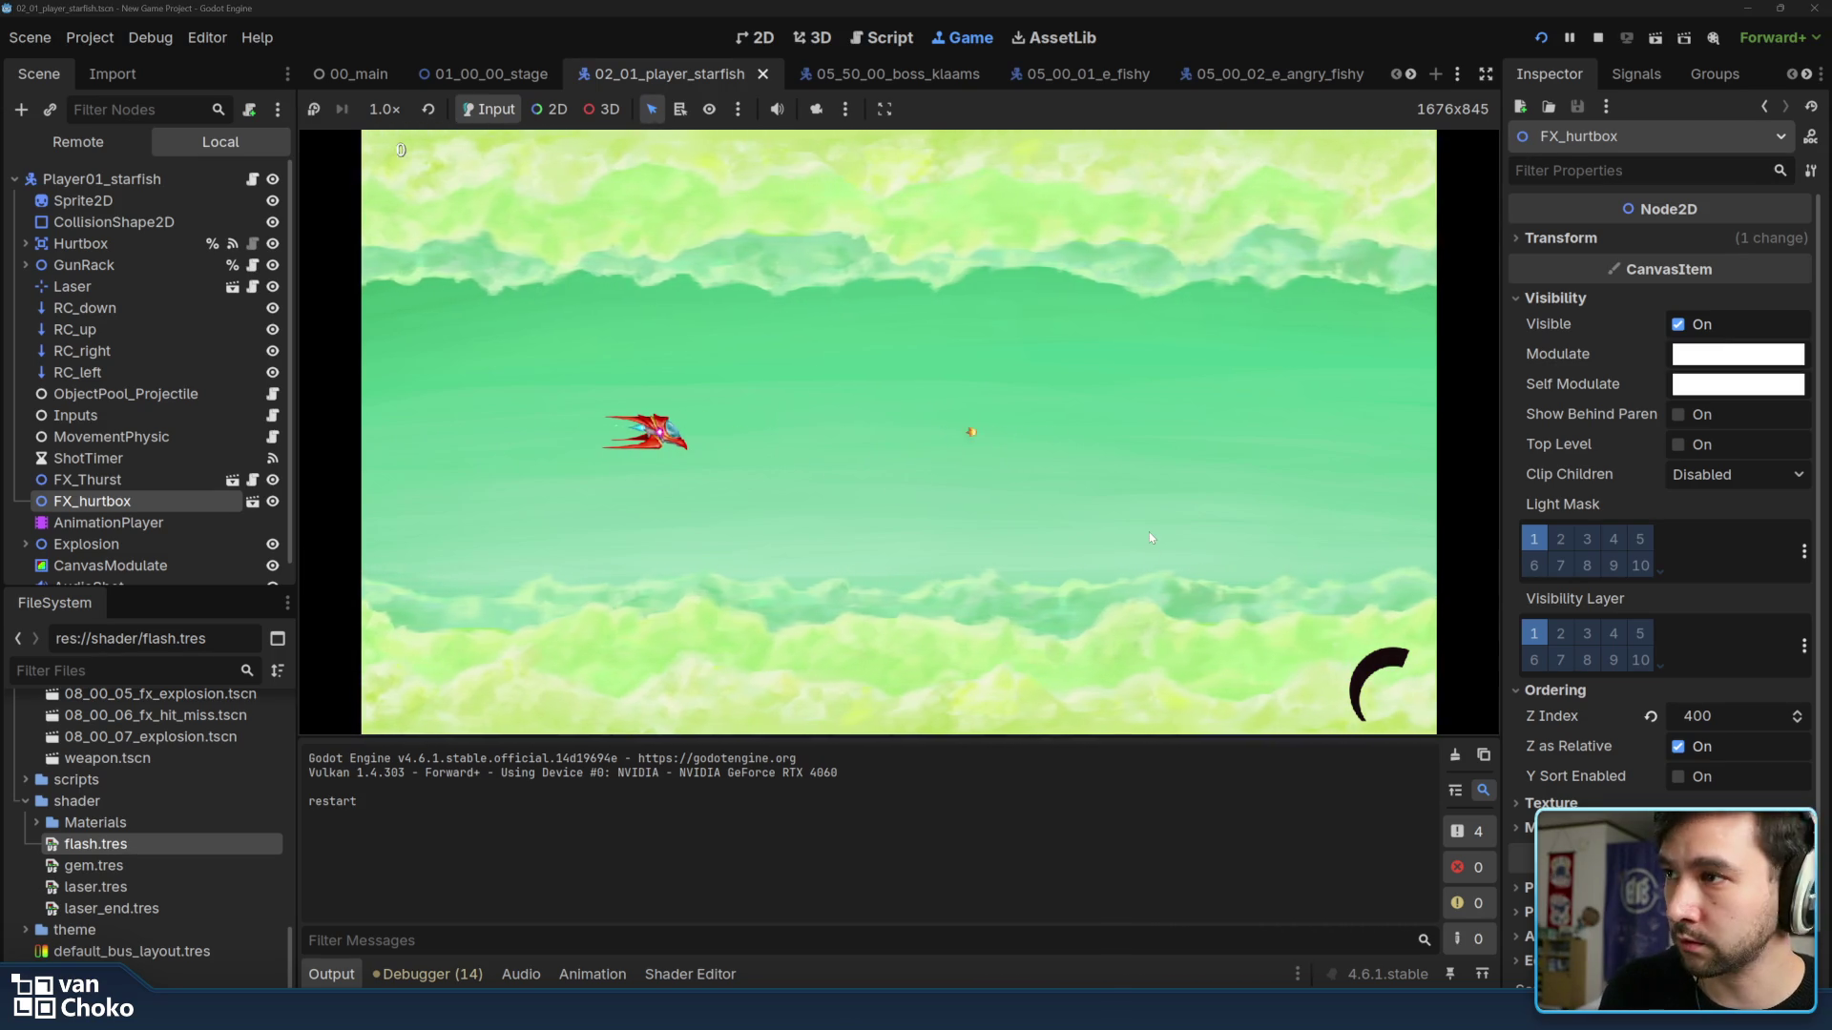
Fly the ship through the fish waves, dodging and shooting with the arrow keys.
{"action": "key", "text": "Right"}
{"action": "key", "text": "Right"}
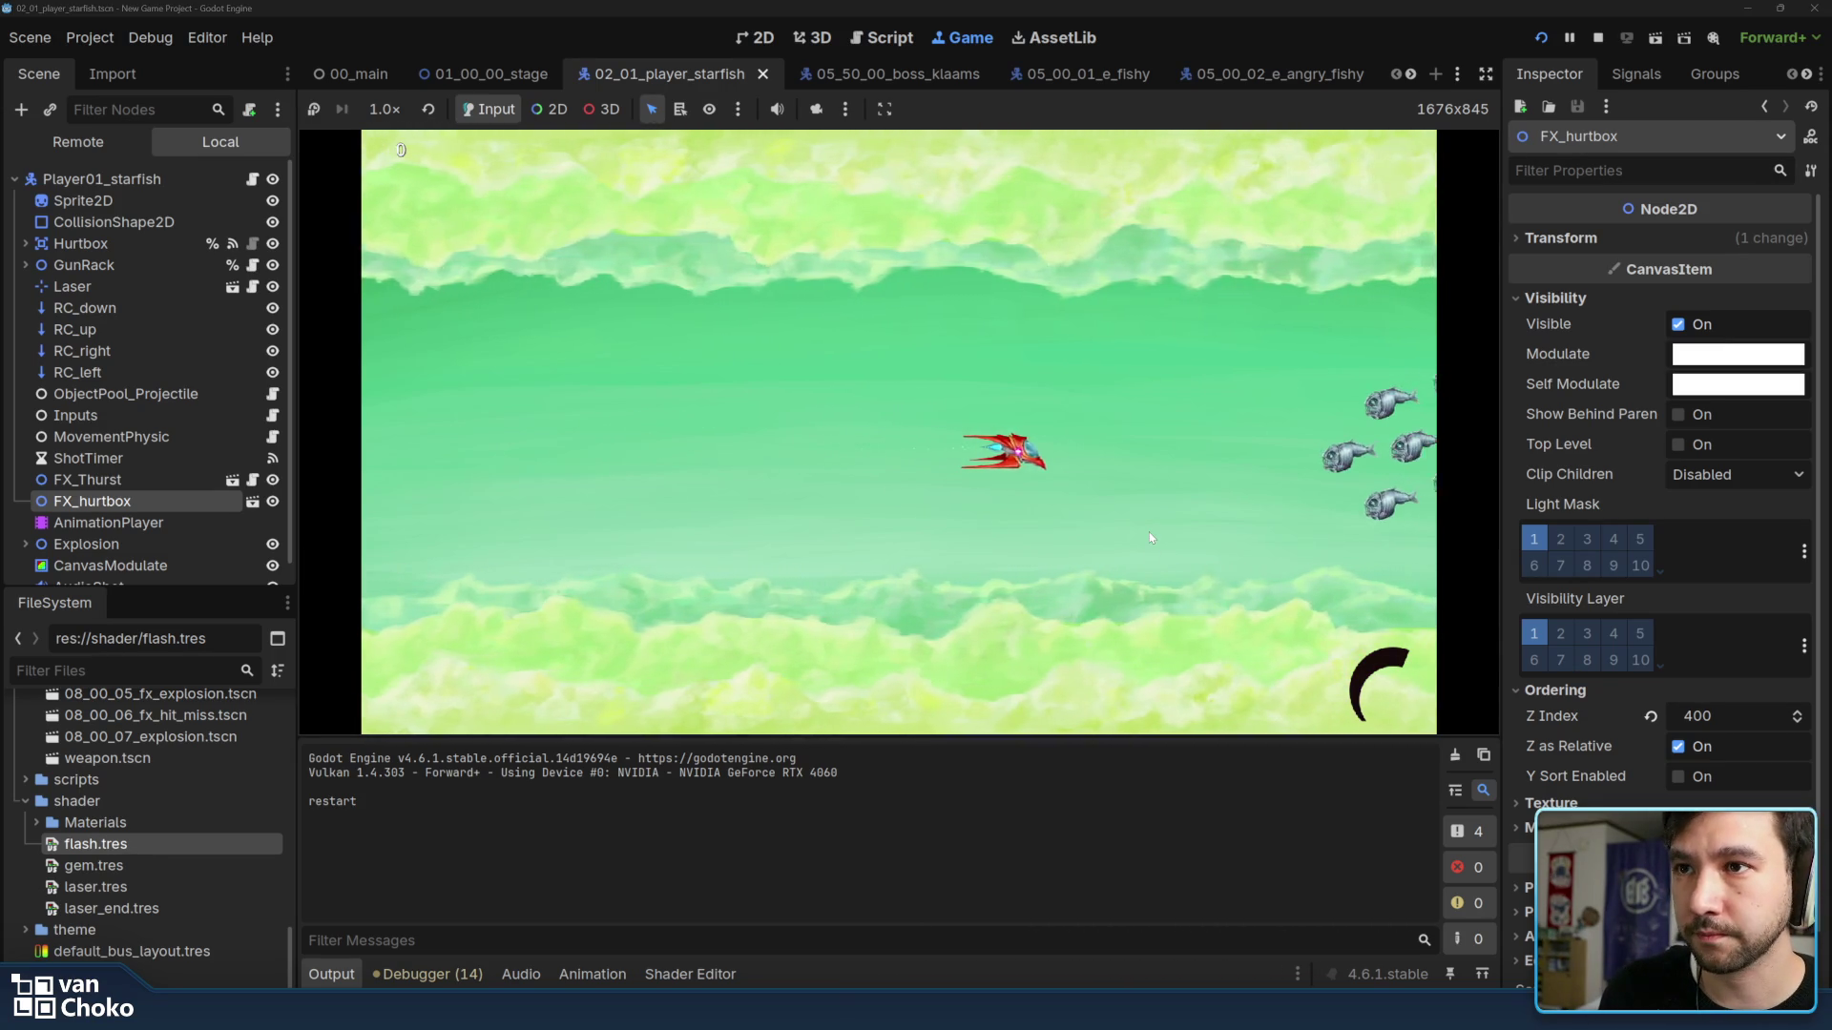
{"action": "key", "text": "Up"}
{"action": "key", "text": "Down"}
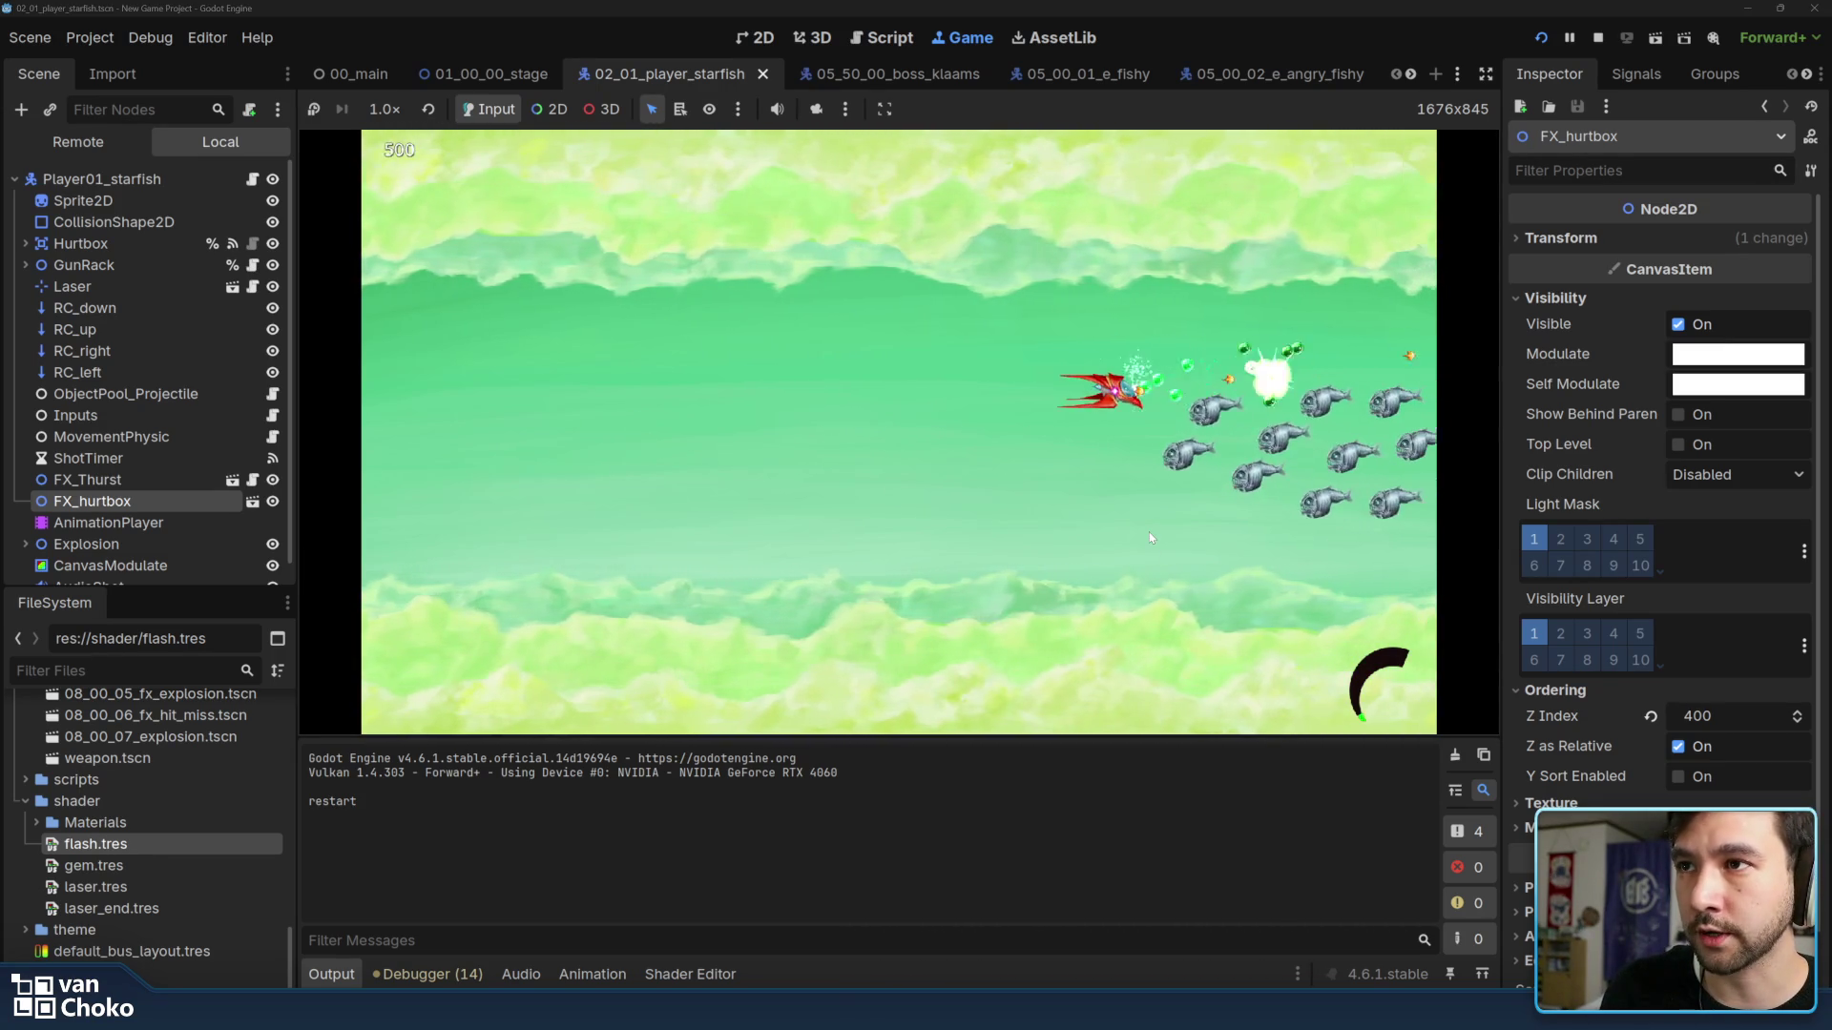
{"action": "key", "text": "Left"}
{"action": "key", "text": "Right"}
{"action": "key", "text": "Up"}
{"action": "key", "text": "Left"}
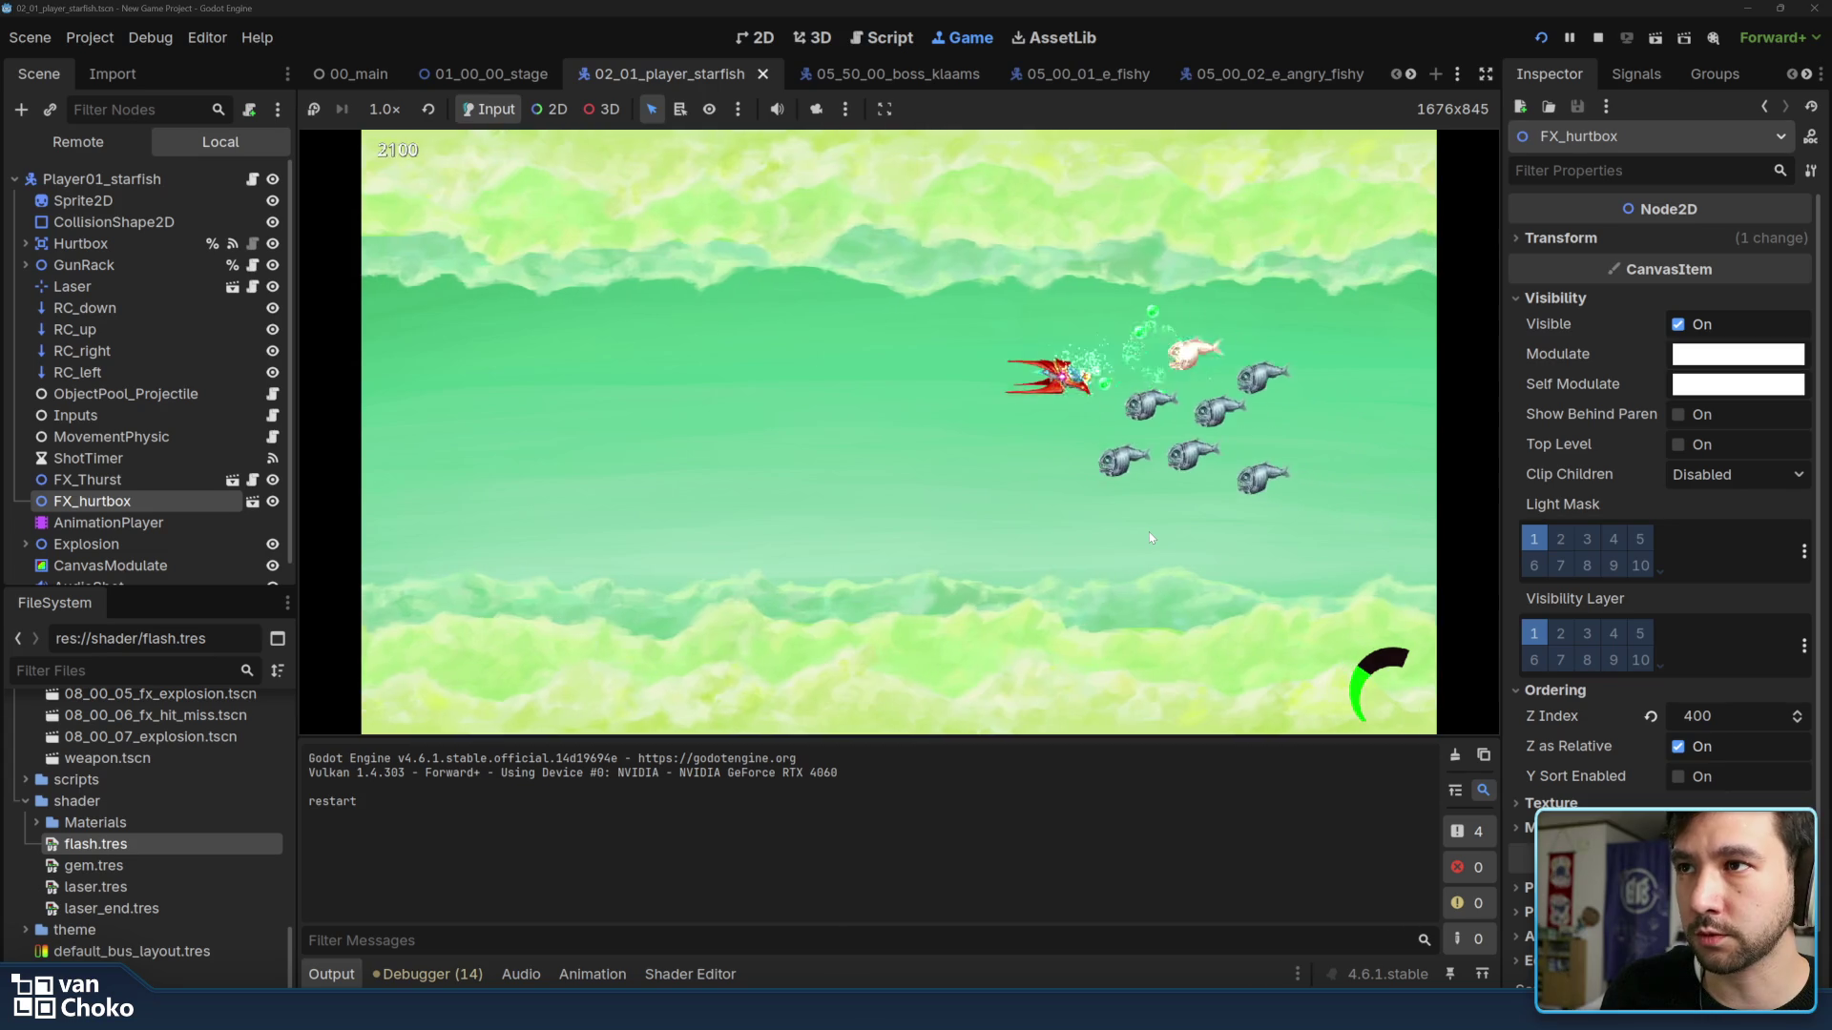
{"action": "key", "text": "Down"}
{"action": "key", "text": "Down"}
{"action": "key", "text": "Up"}
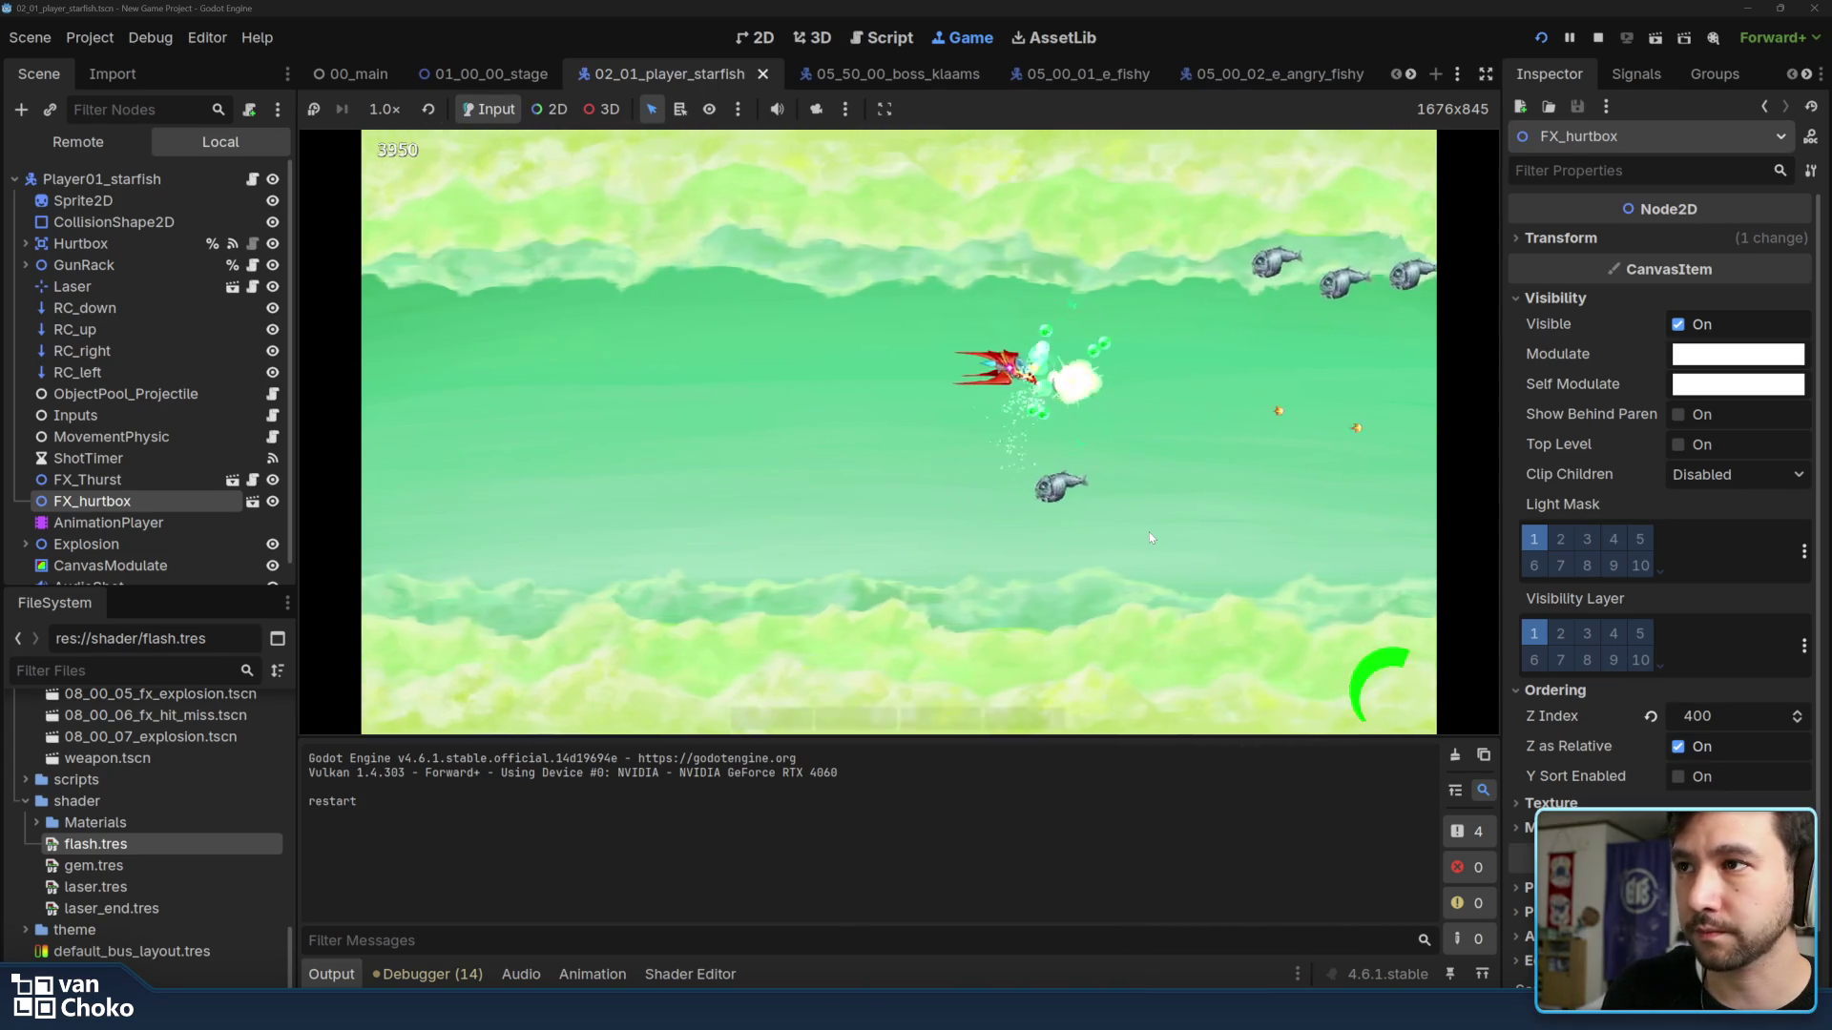
{"action": "key", "text": "Down"}
{"action": "key", "text": "Left"}
{"action": "key", "text": "Down"}
{"action": "key", "text": "Left"}
{"action": "key", "text": "Right"}
{"action": "key", "text": "Up"}
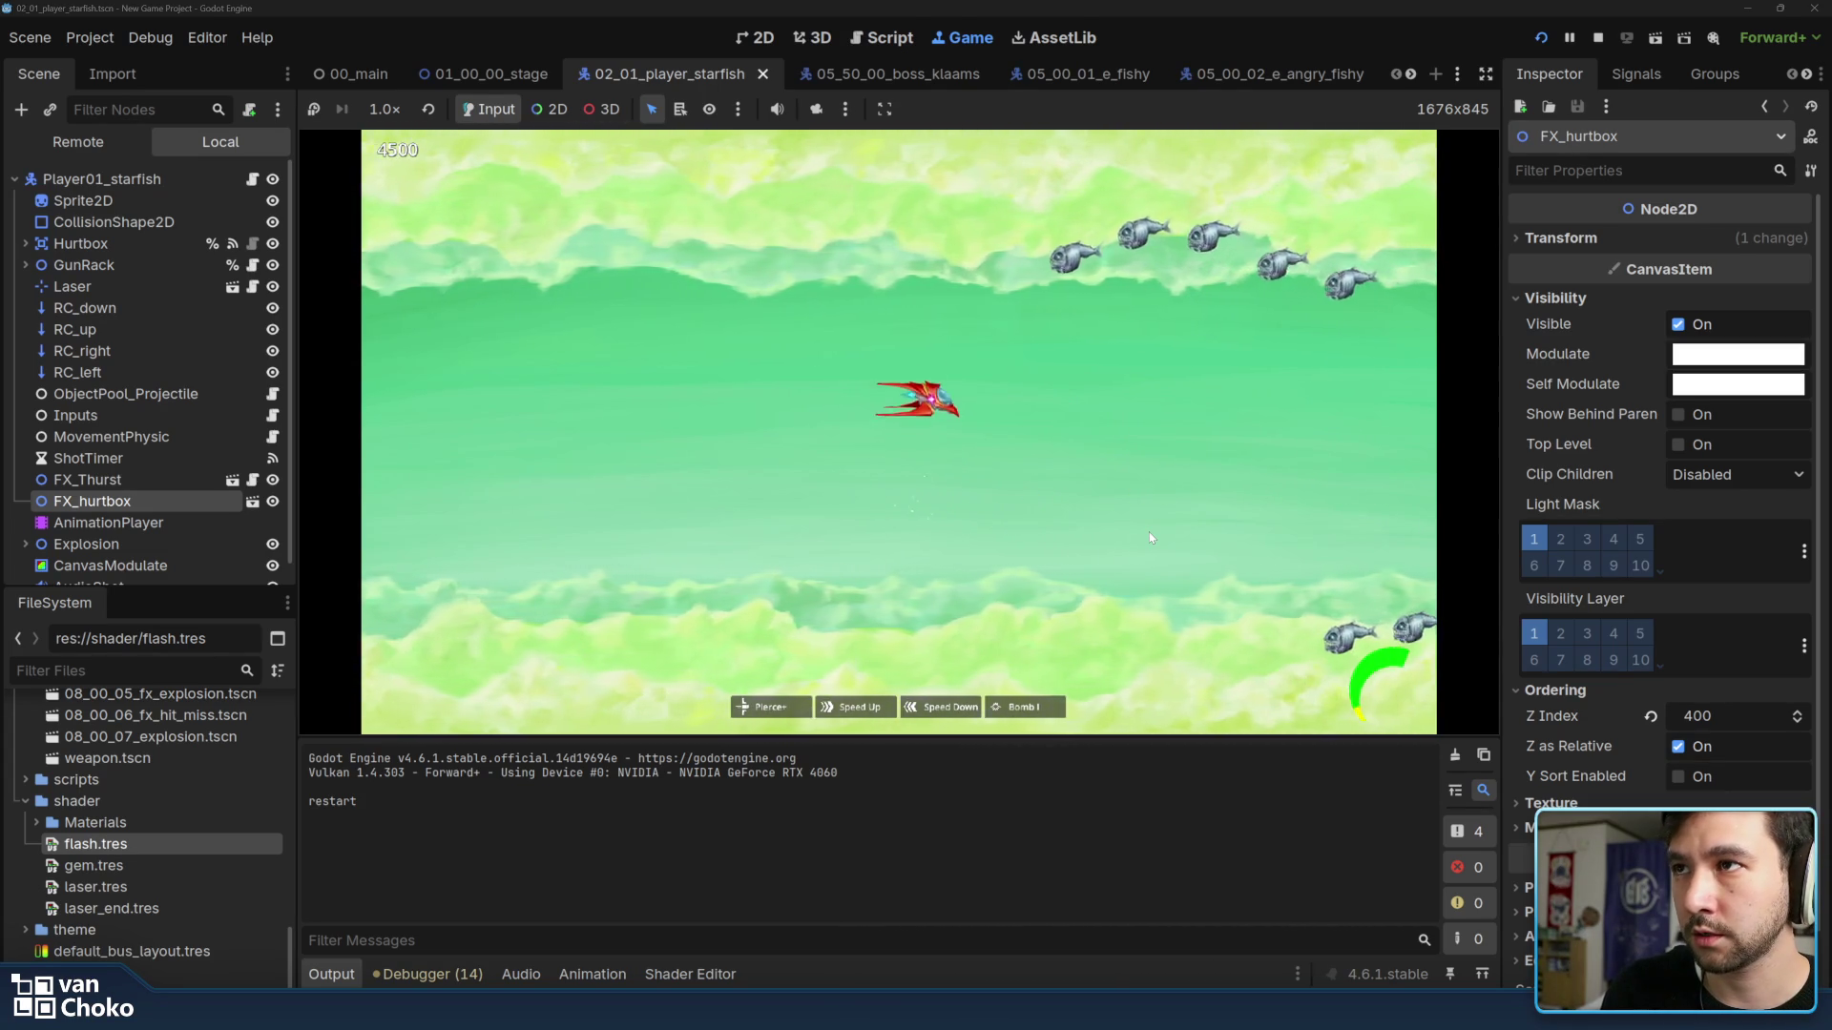
{"action": "key", "text": "Up"}
{"action": "key", "text": "Right"}
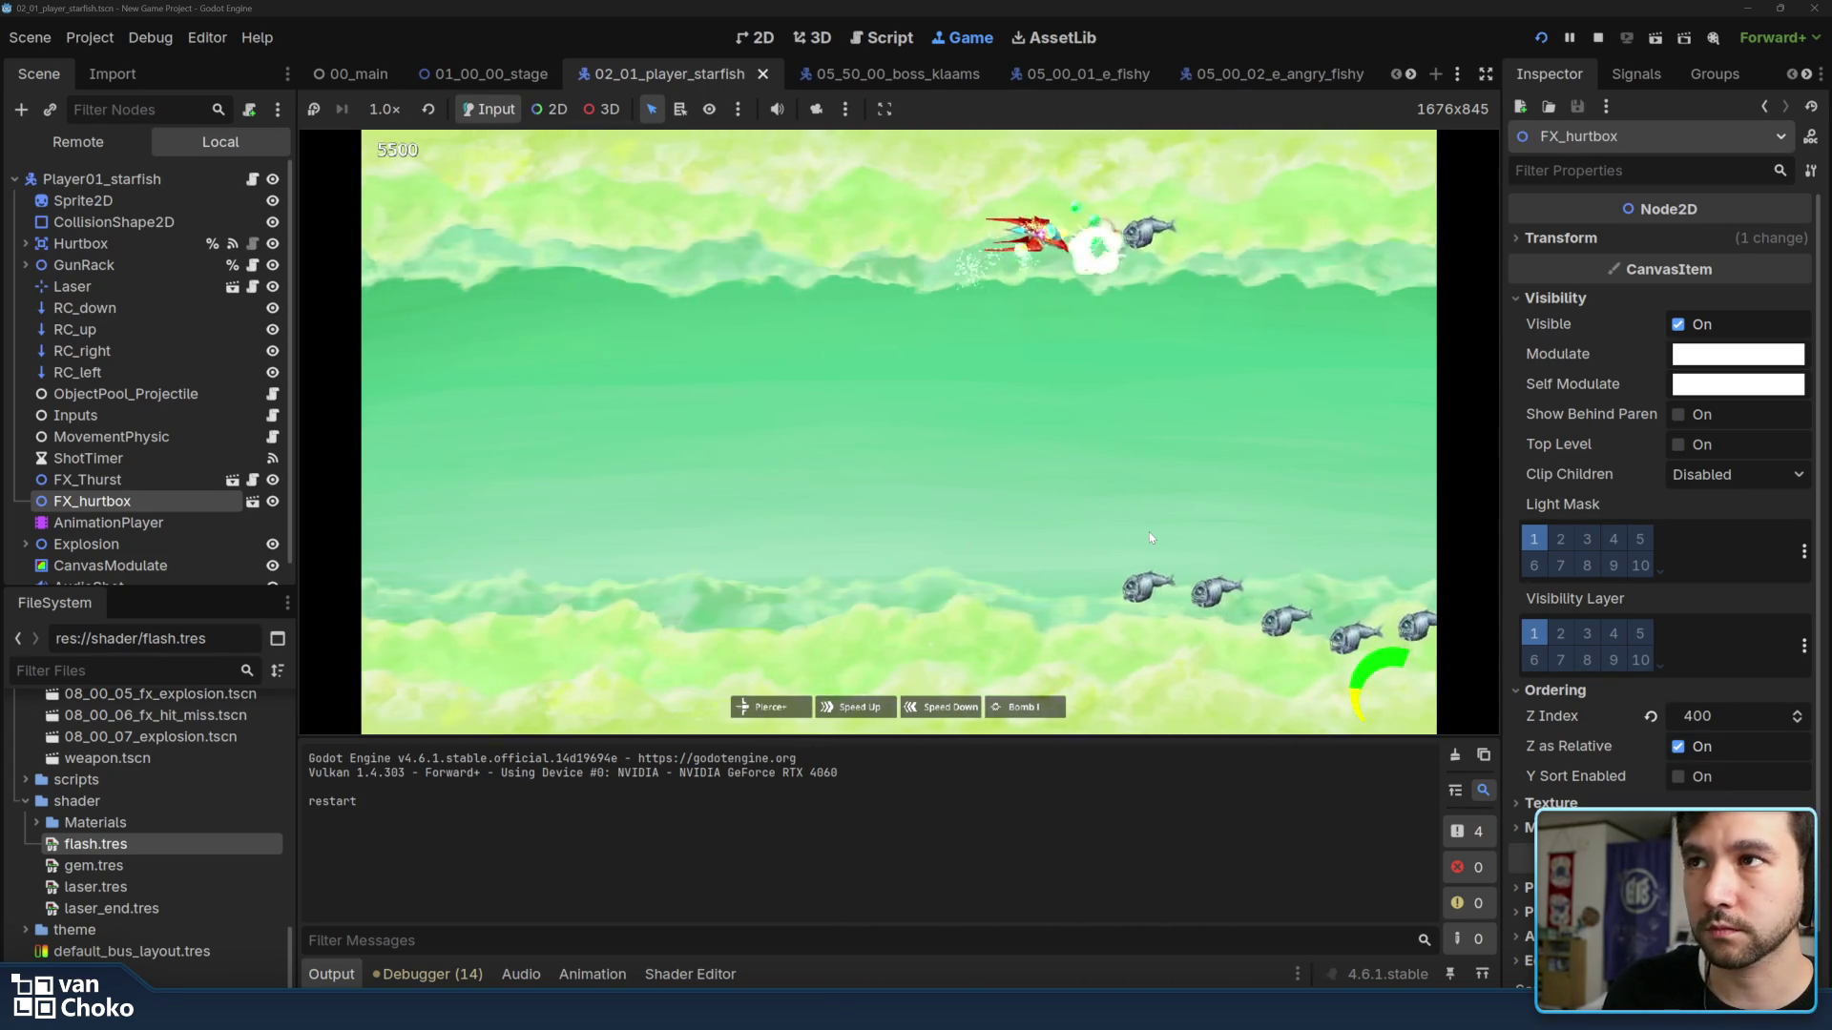
{"action": "key", "text": "Down"}
{"action": "key", "text": "Left"}
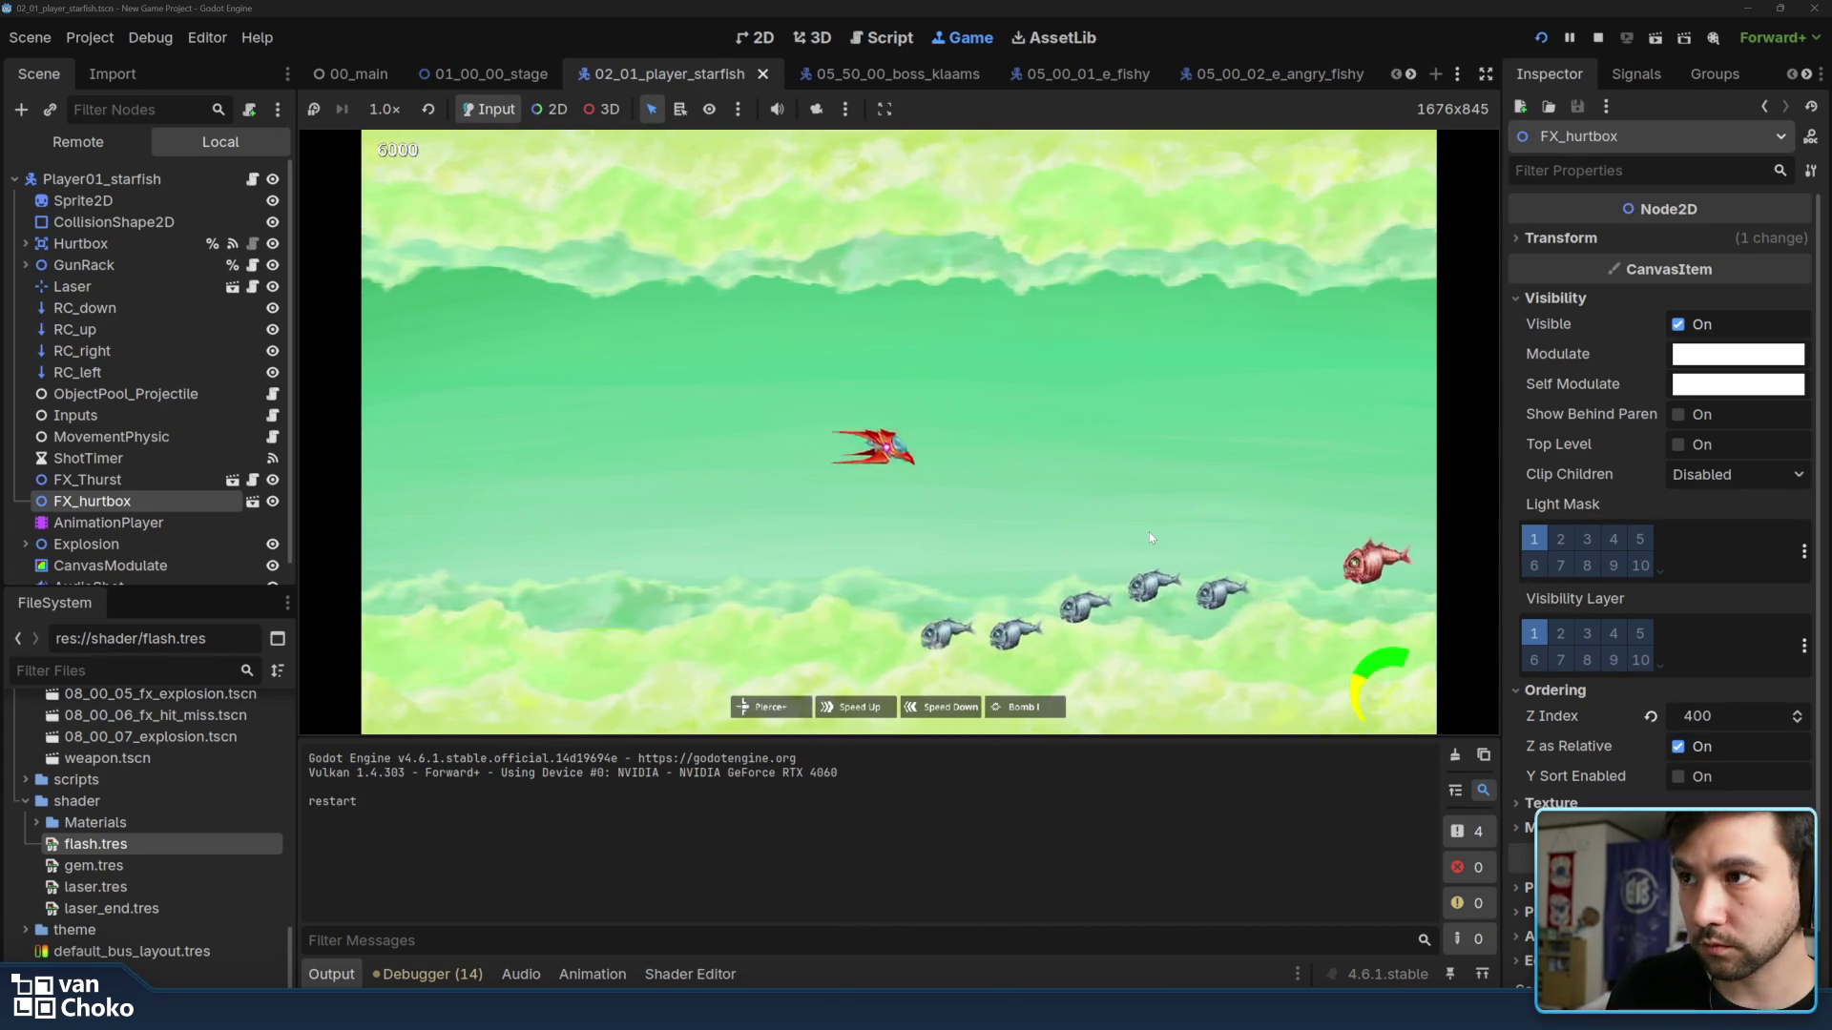
Shoot down the fish school, collect gems, fight the jellyfish, then stop the running game.
{"action": "key", "text": "Down"}
{"action": "key", "text": "Left"}
{"action": "key", "text": "Right"}
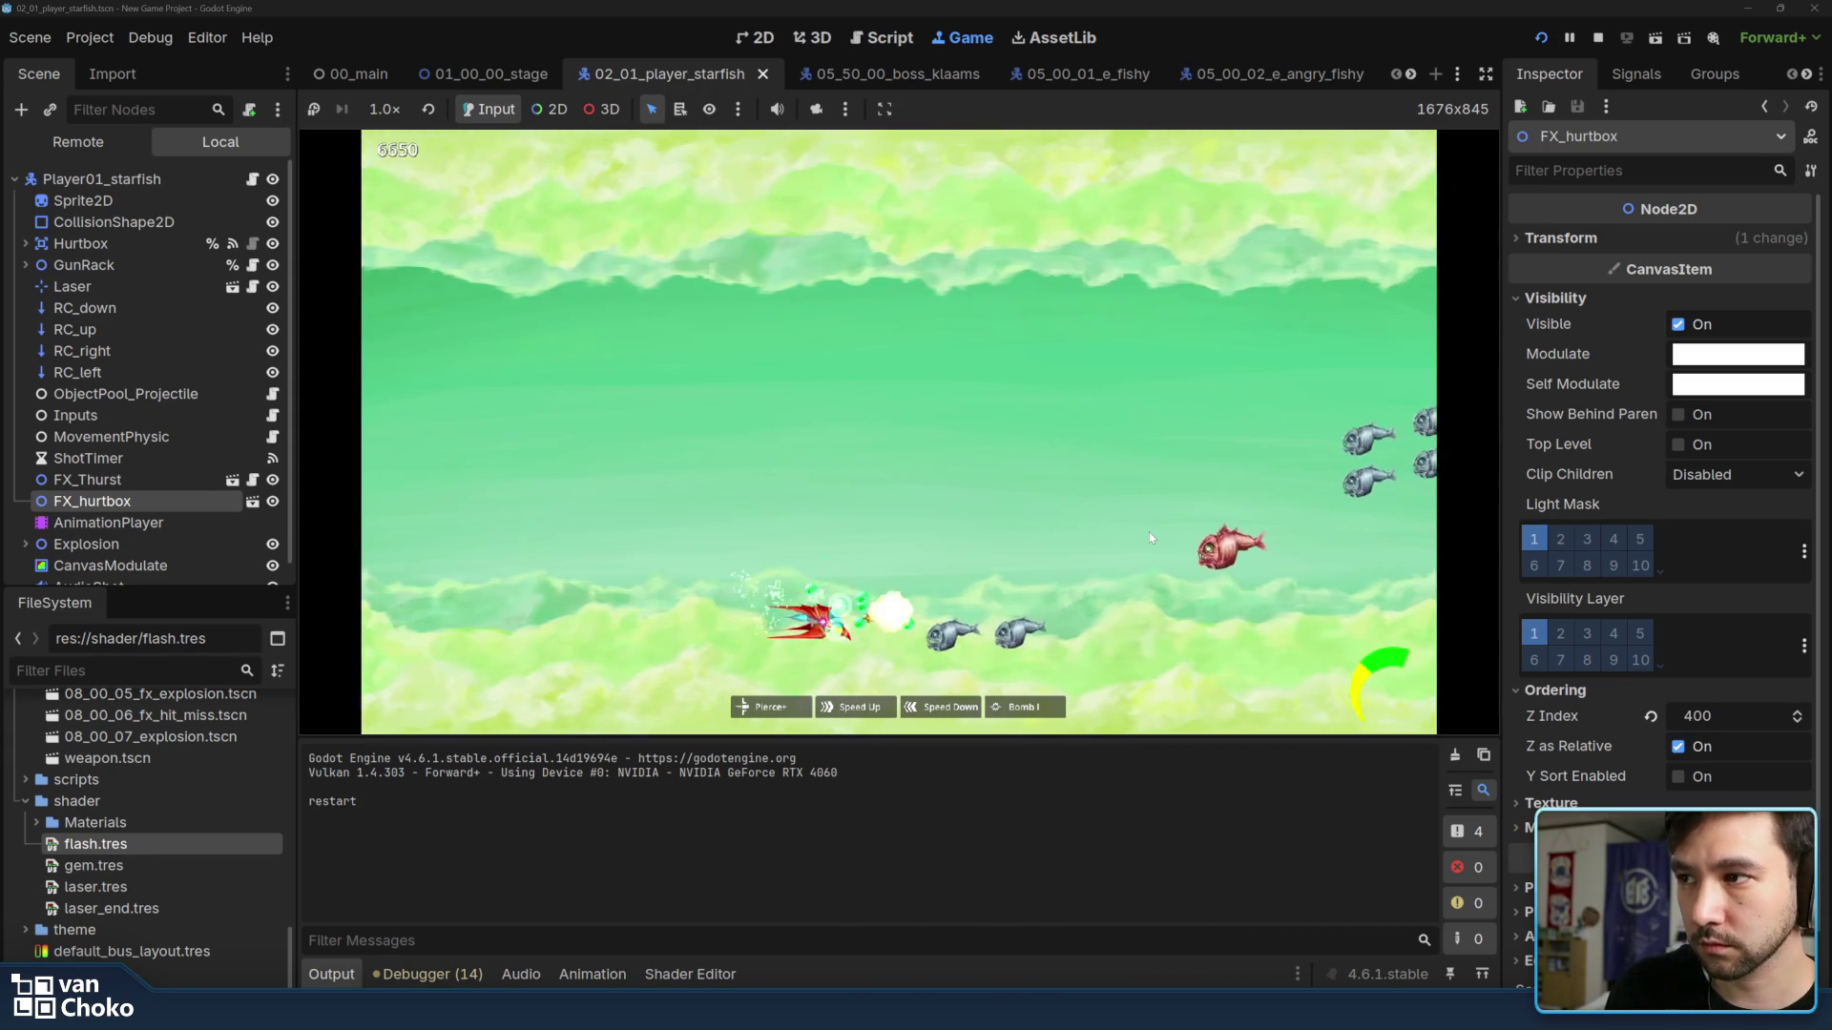
{"action": "key", "text": "Up"}
{"action": "key", "text": "Right"}
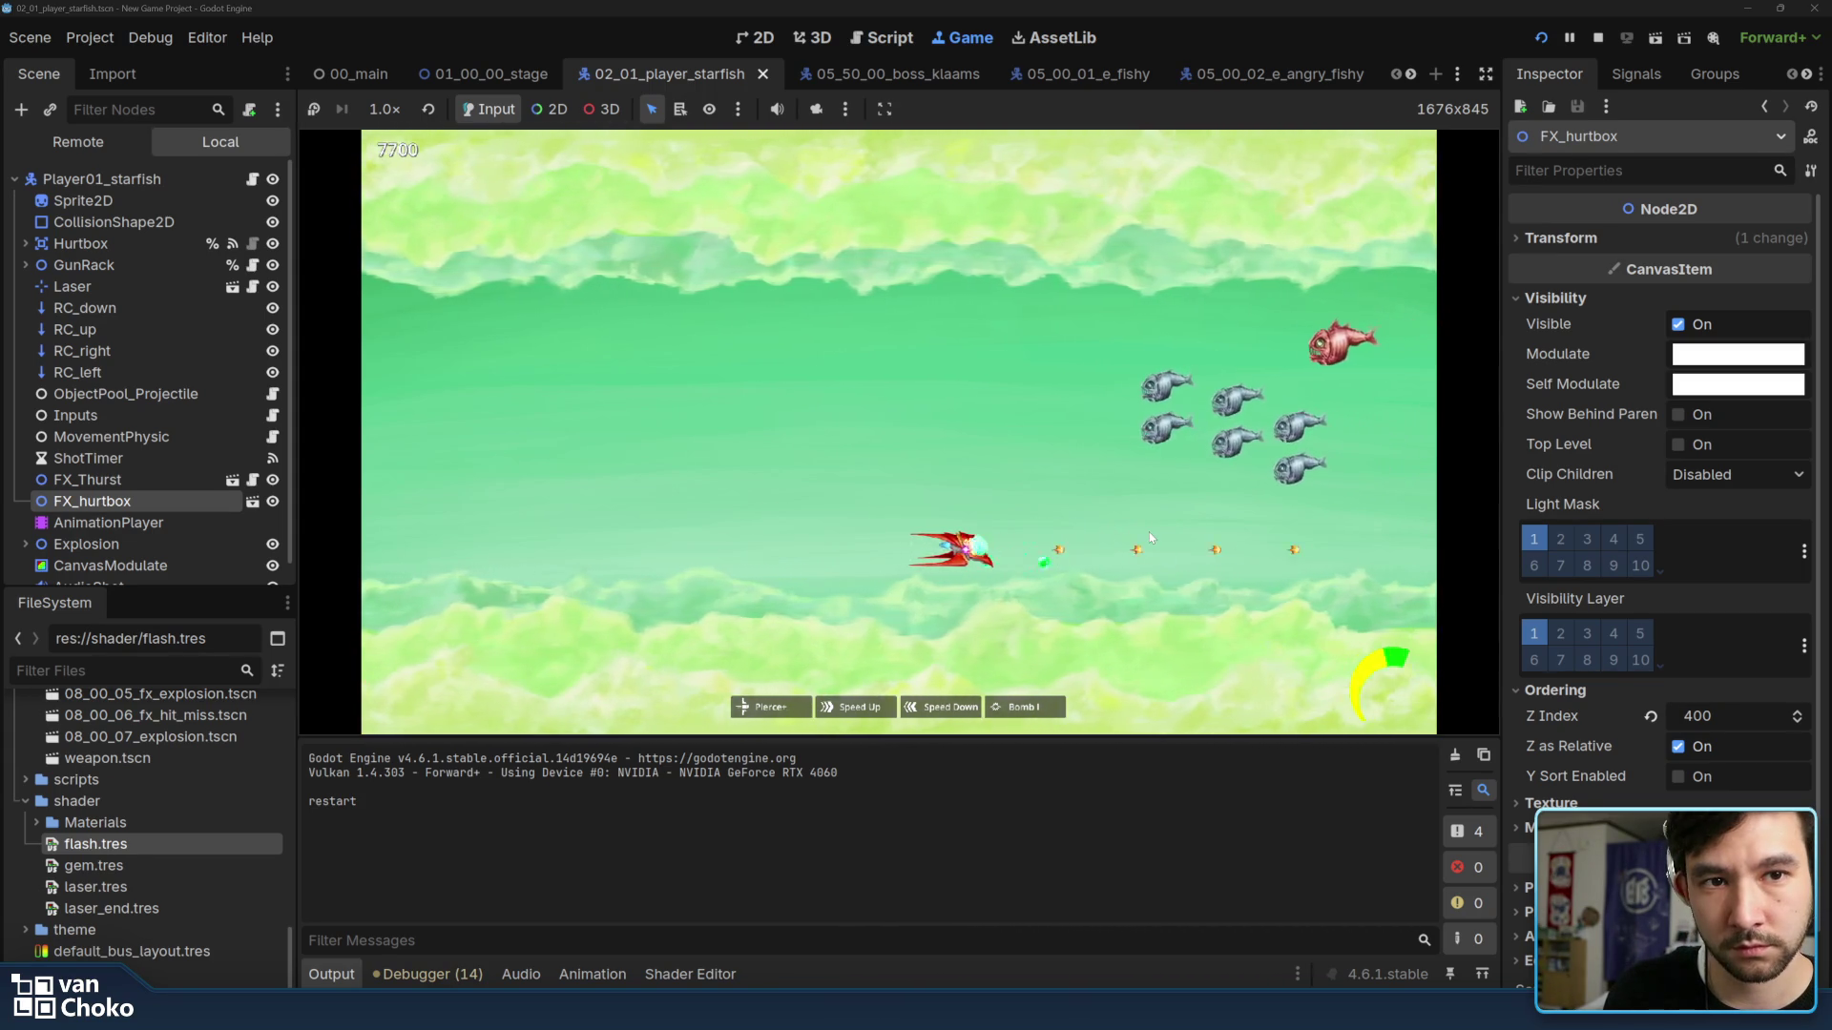
{"action": "key", "text": "Up"}
{"action": "key", "text": "Left"}
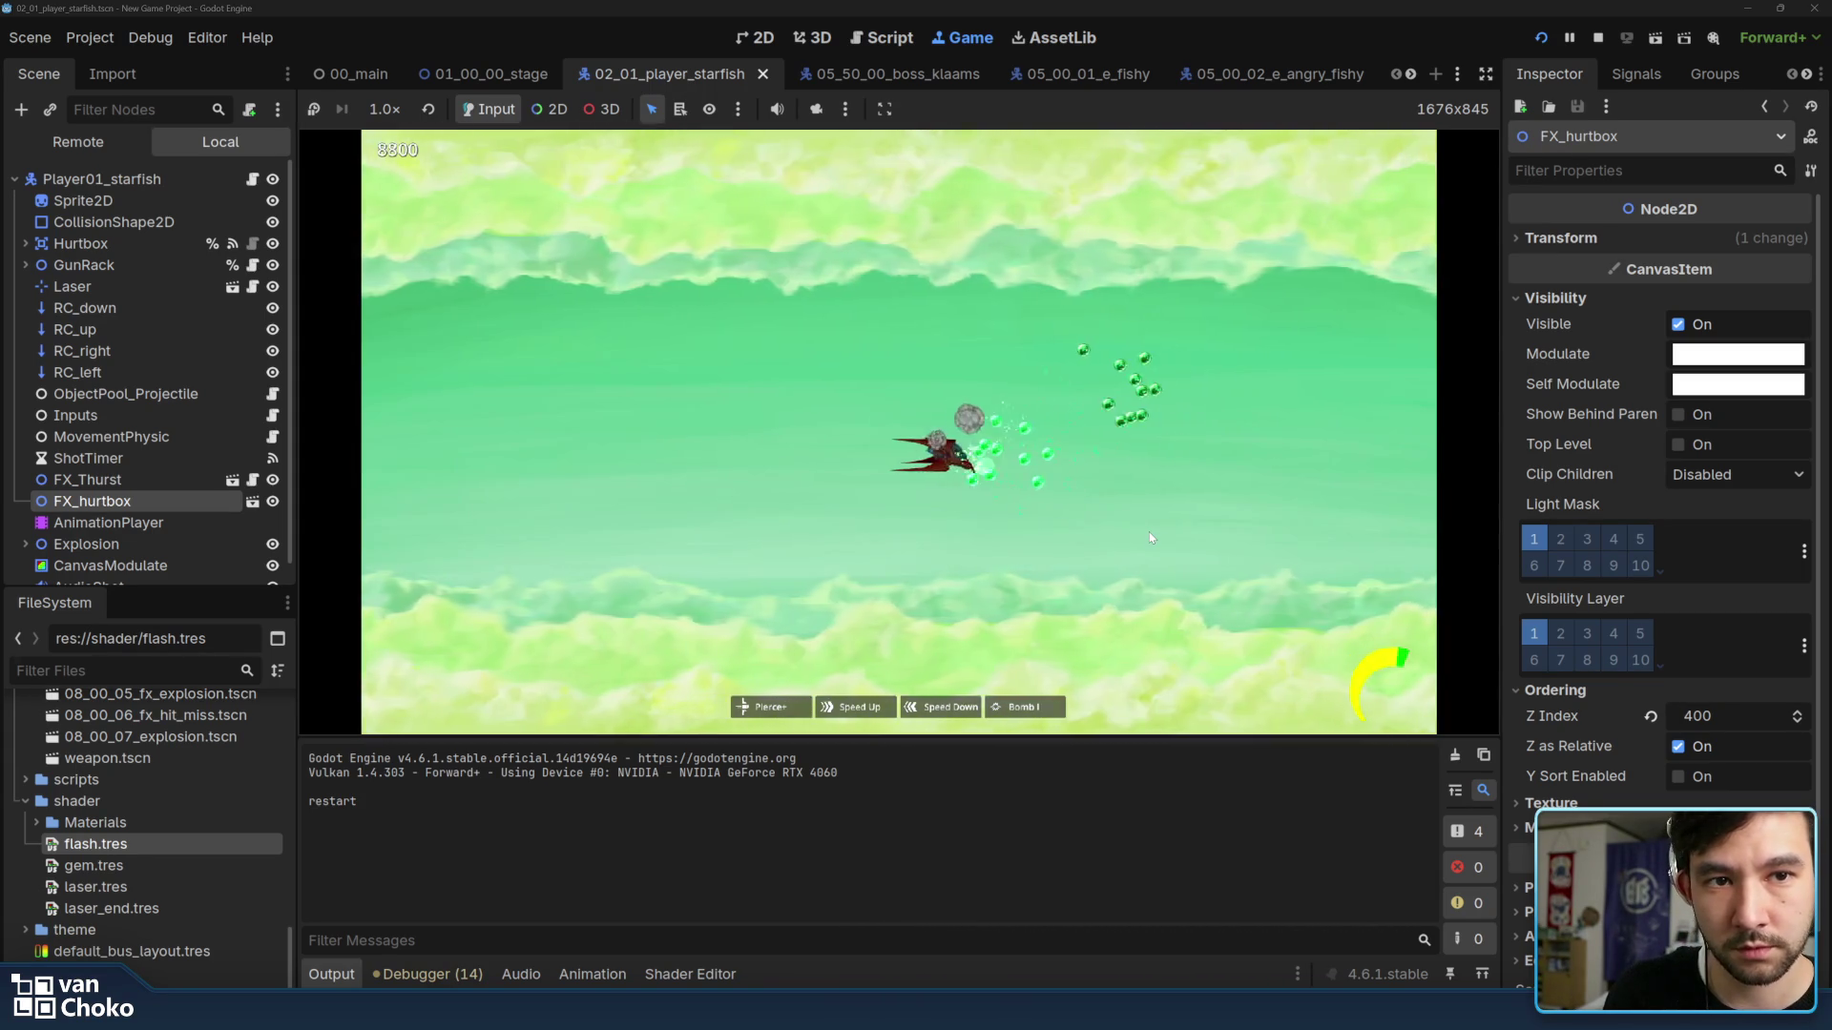
{"action": "key", "text": "Right"}
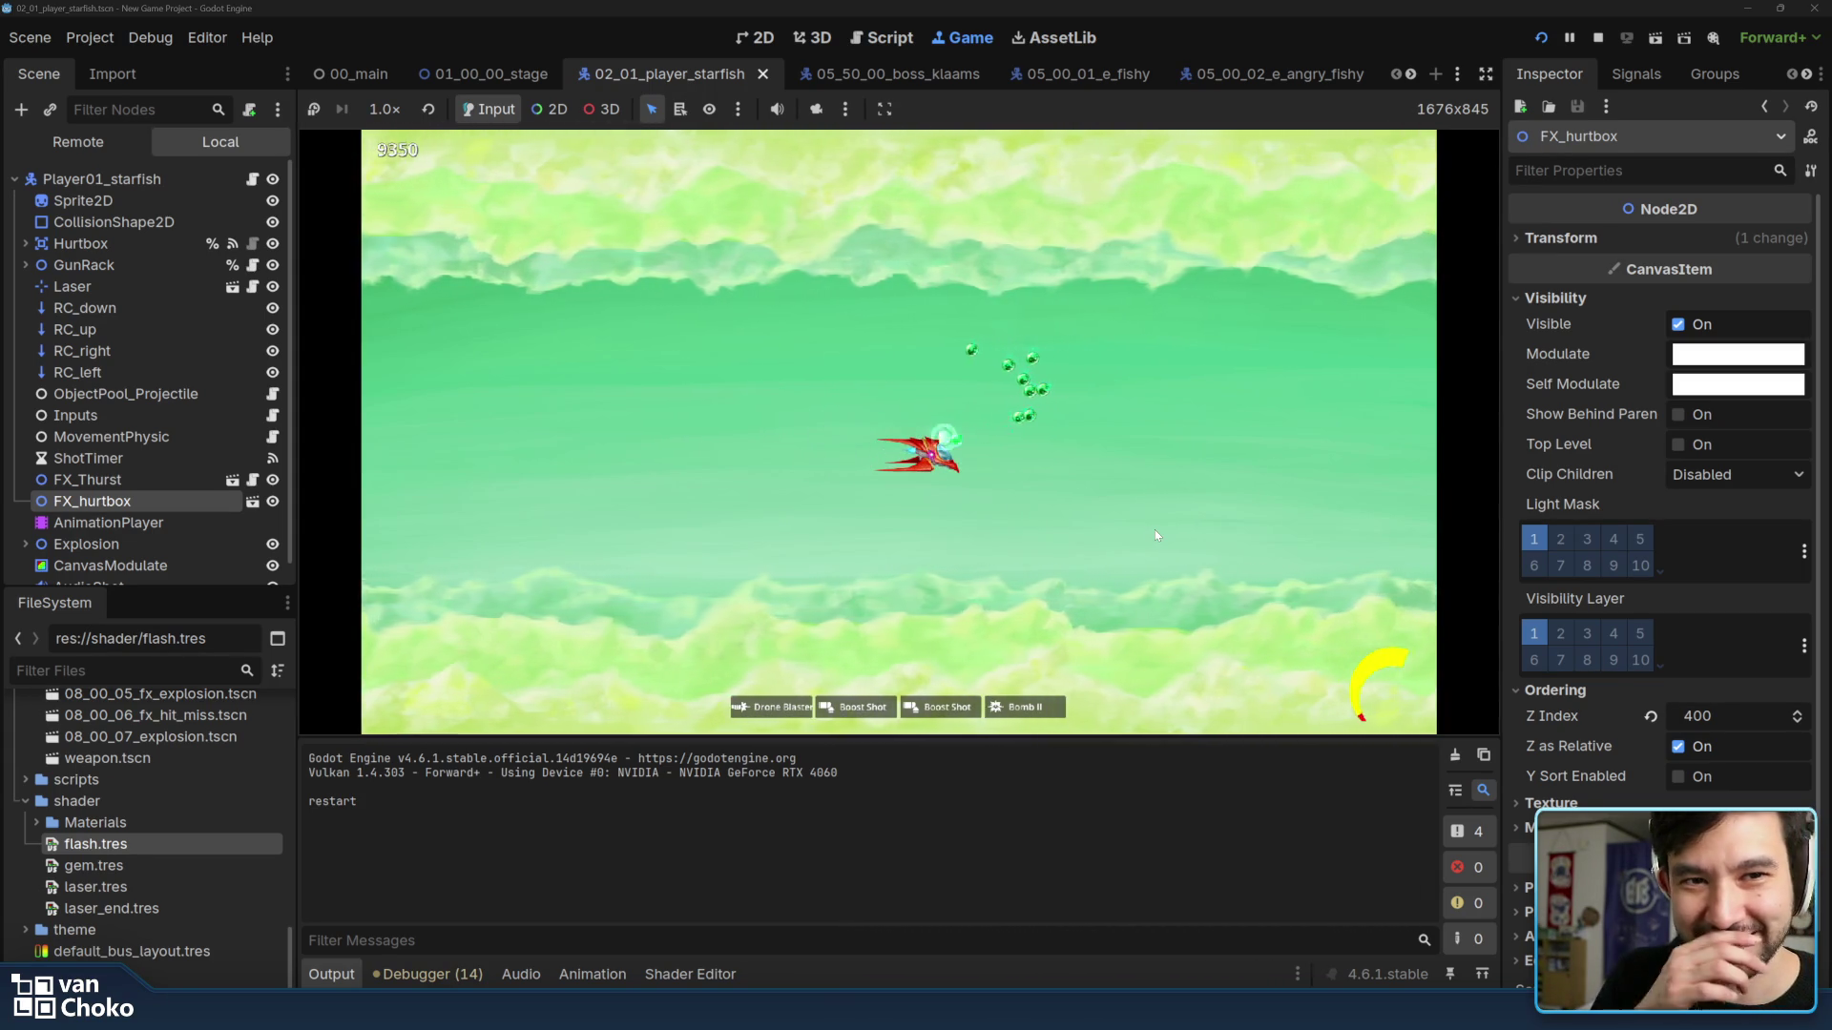
{"action": "key", "text": "Left"}
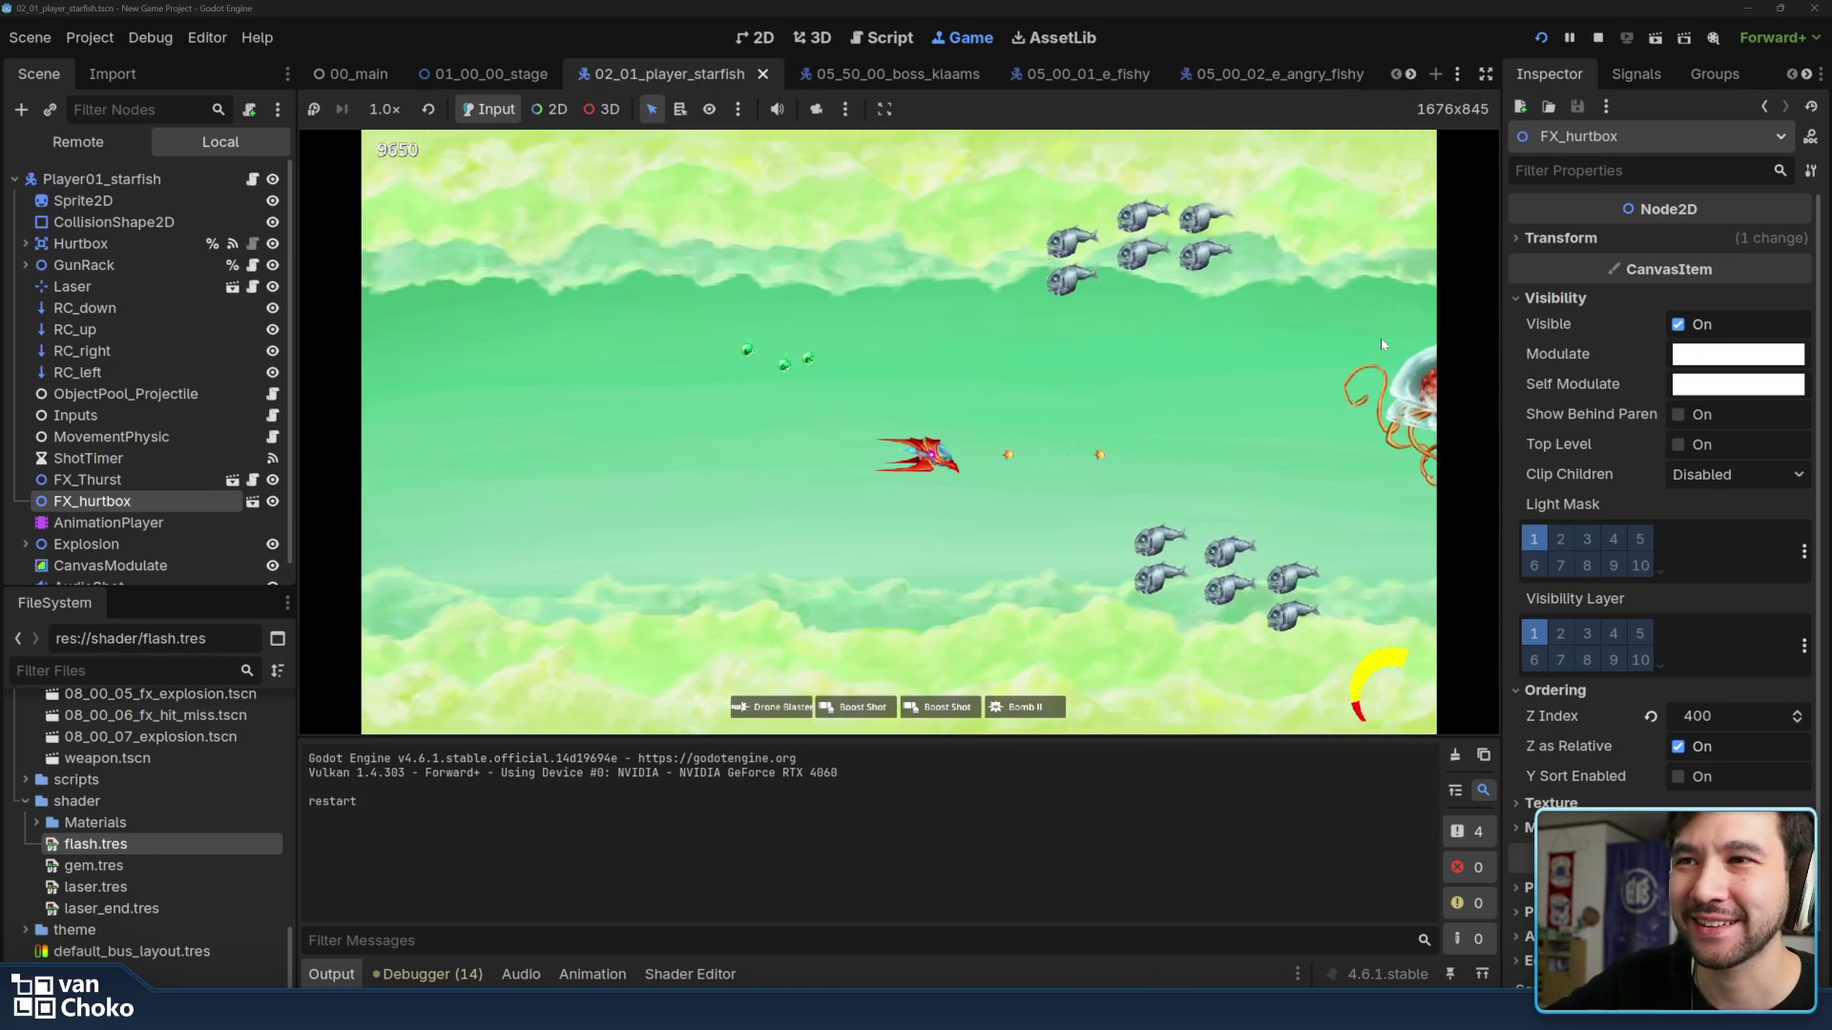
{"action": "key", "text": "Left"}
{"action": "key", "text": "Up"}
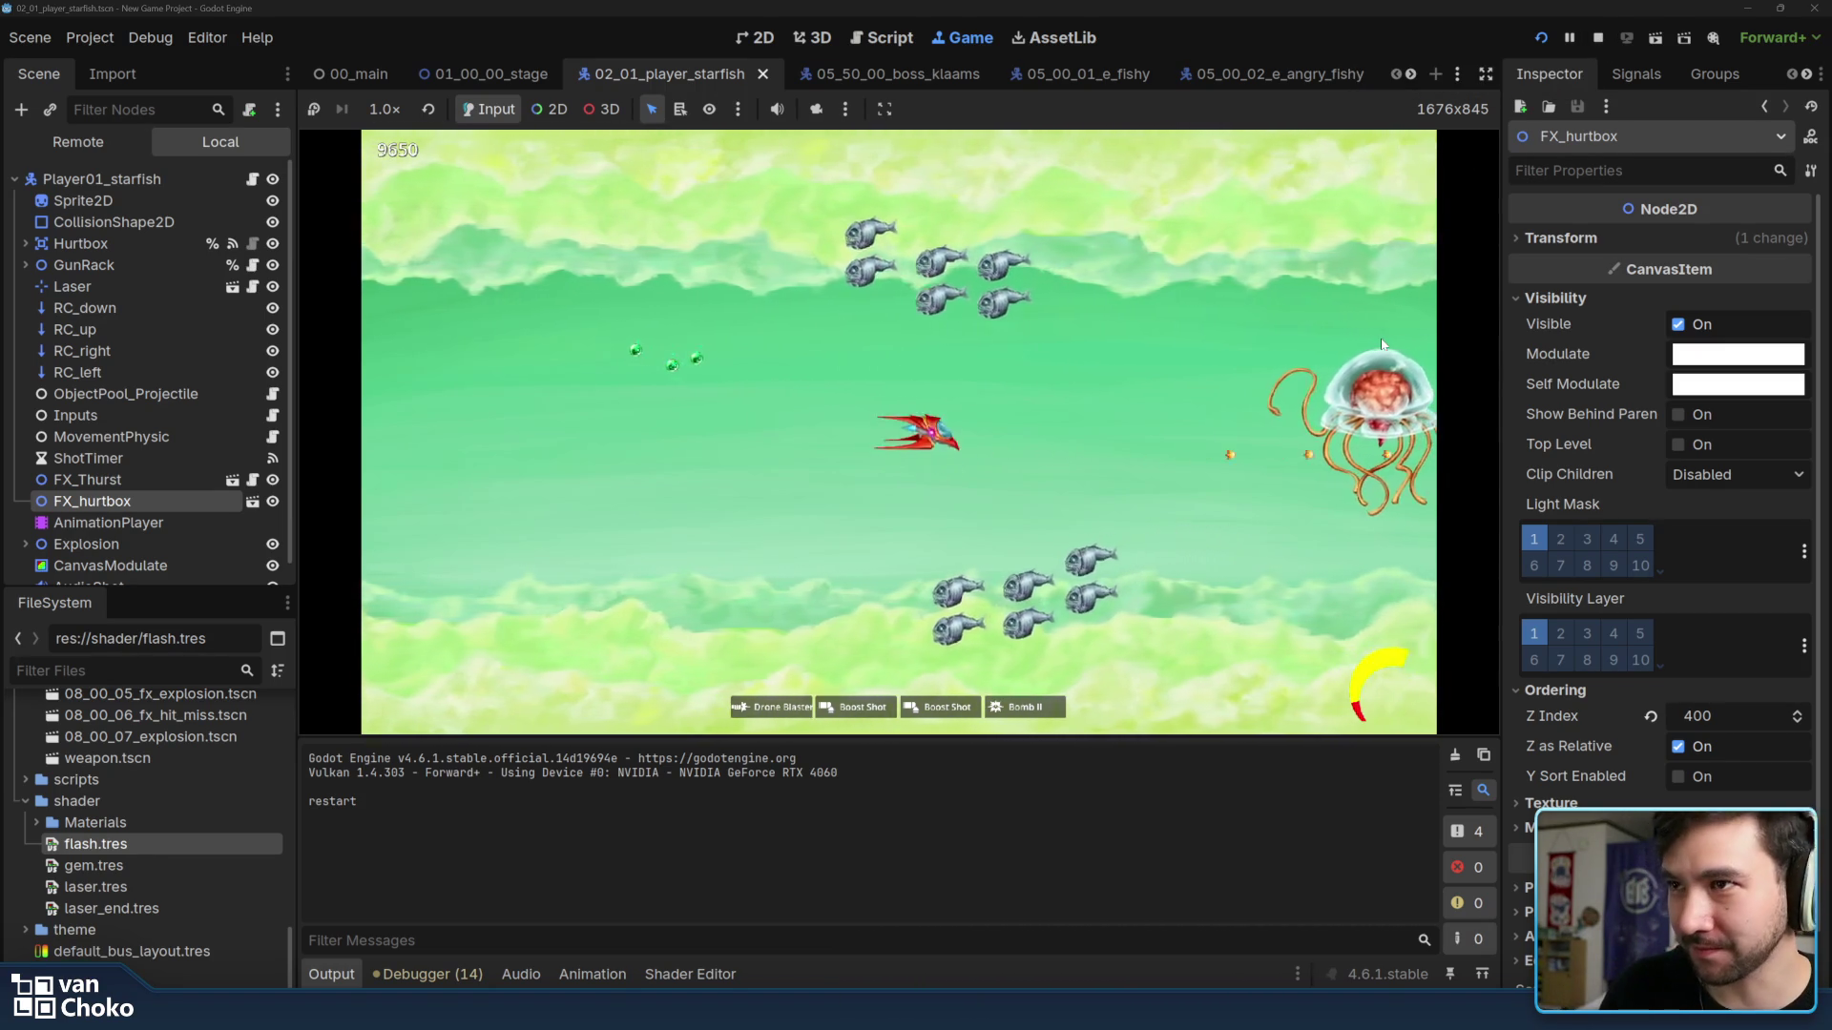
{"action": "key", "text": "Right"}
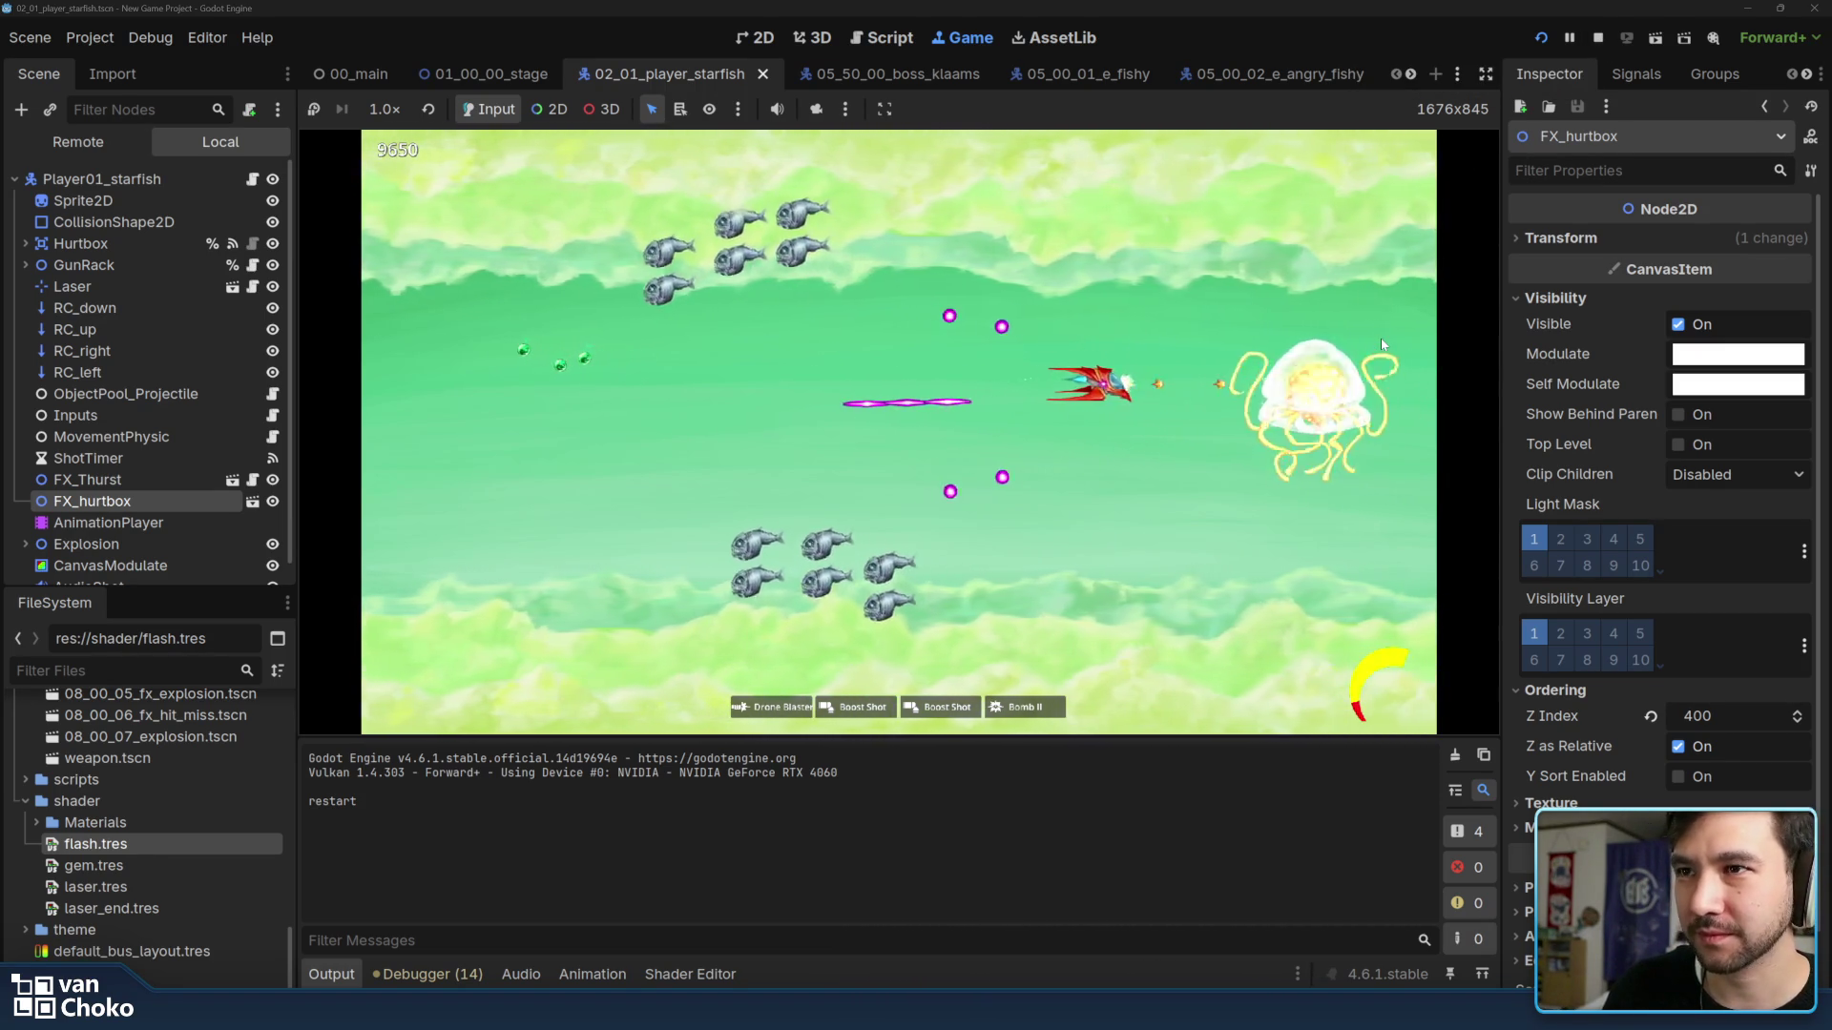
{"action": "left_click", "coordinate": [1599, 39]}
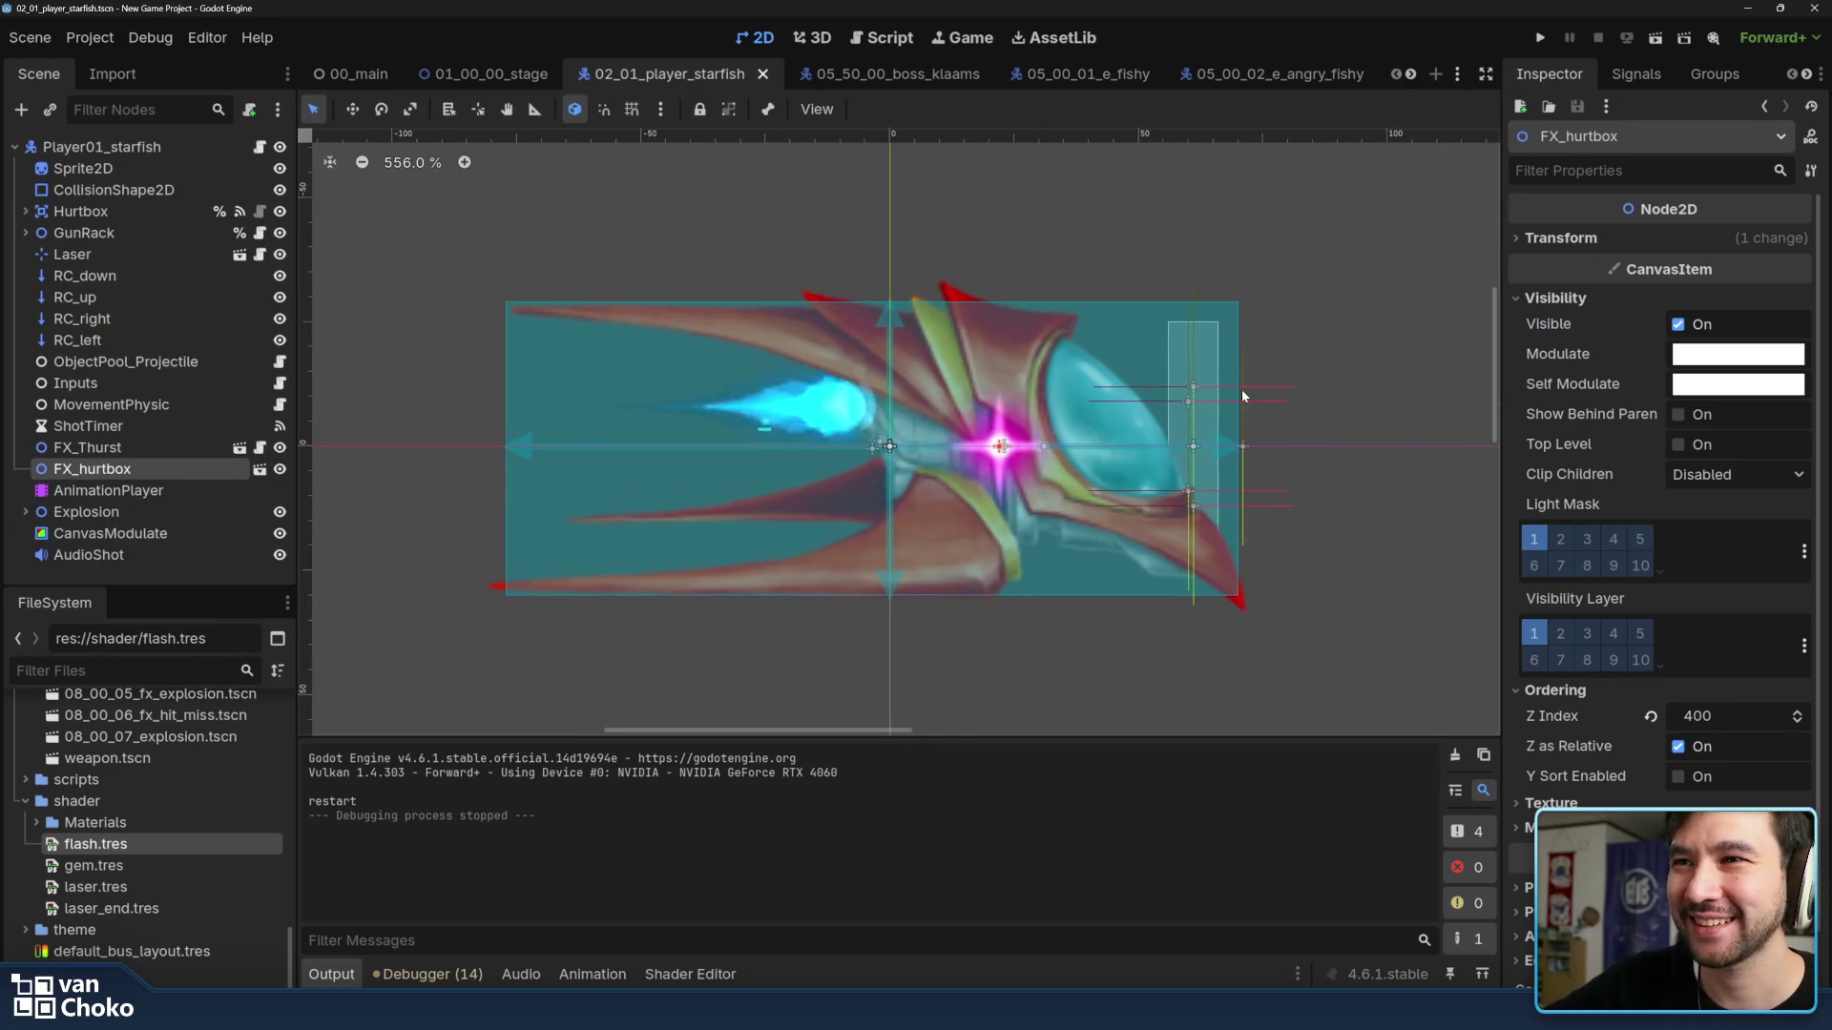
{"action": "scroll", "coordinate": [1240, 388], "scroll_direction": "down", "scroll_amount": 4}
{"action": "scroll", "coordinate": [1103, 398], "scroll_direction": "down", "scroll_amount": 1}
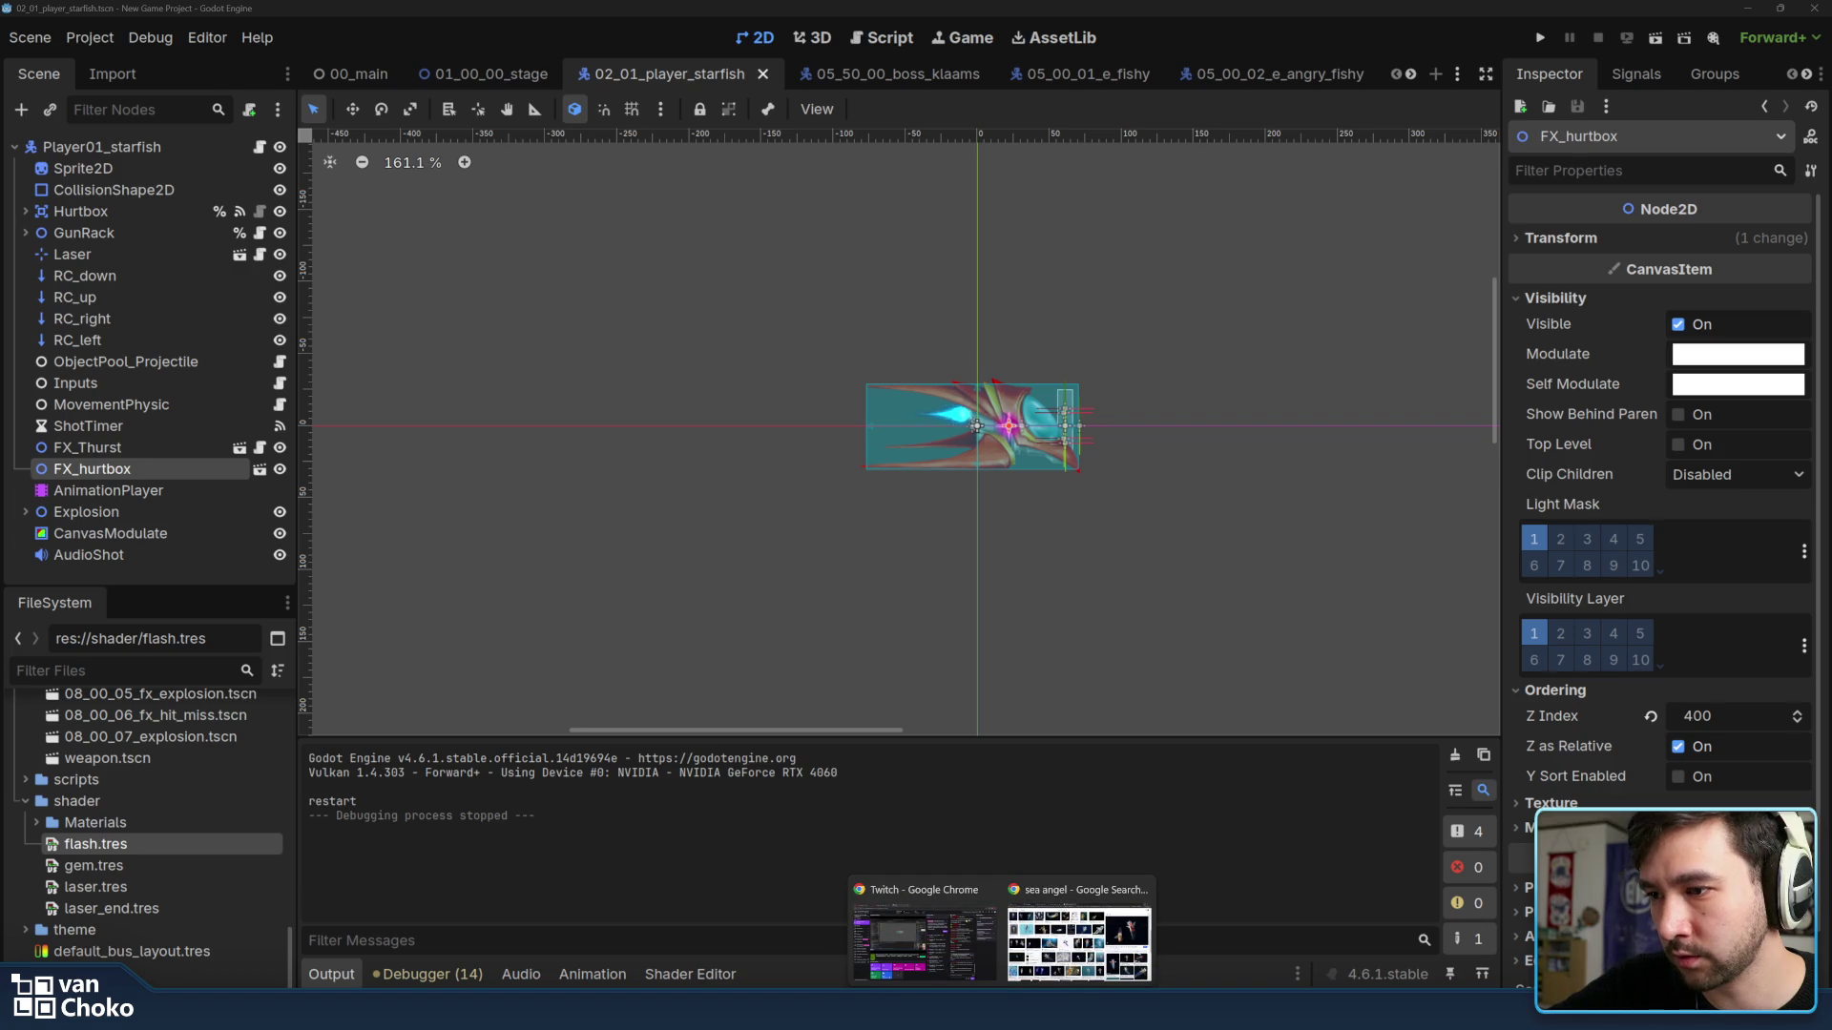
Bring Chrome forward and switch to the Canva Stages presentation tab.
{"action": "left_click", "coordinate": [1077, 934]}
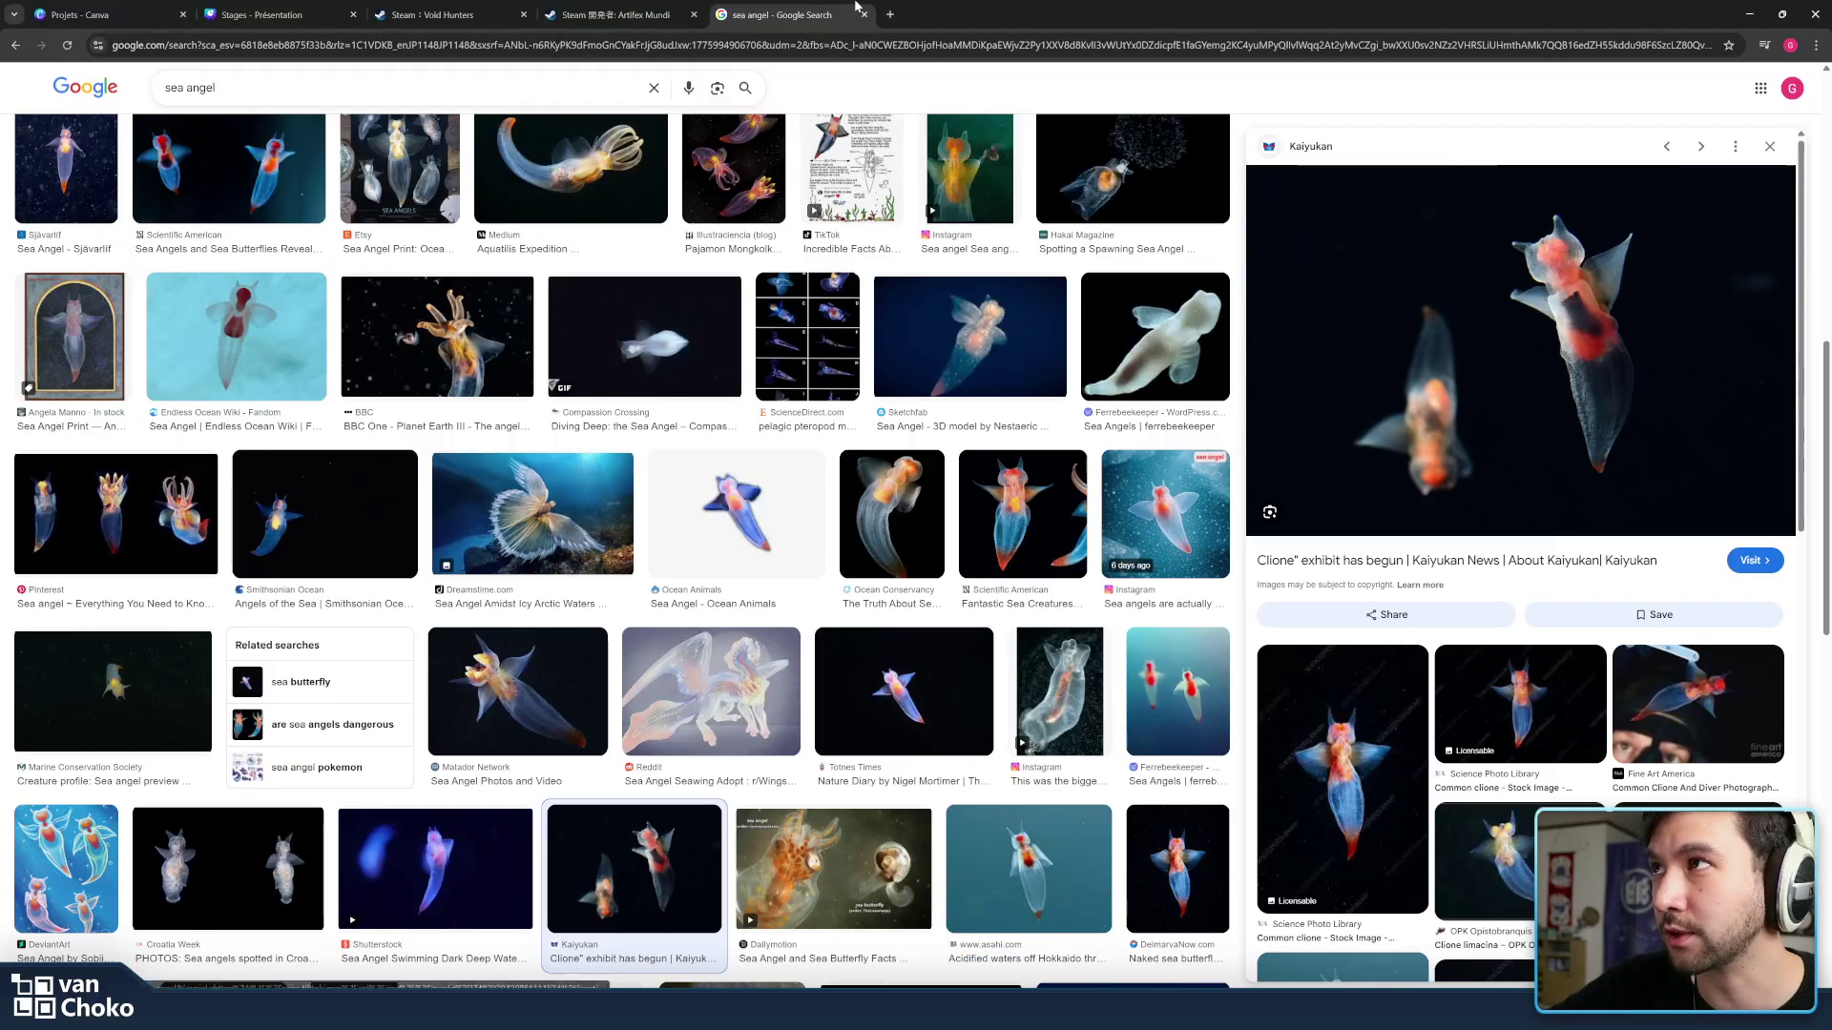
{"action": "left_click", "coordinate": [265, 14]}
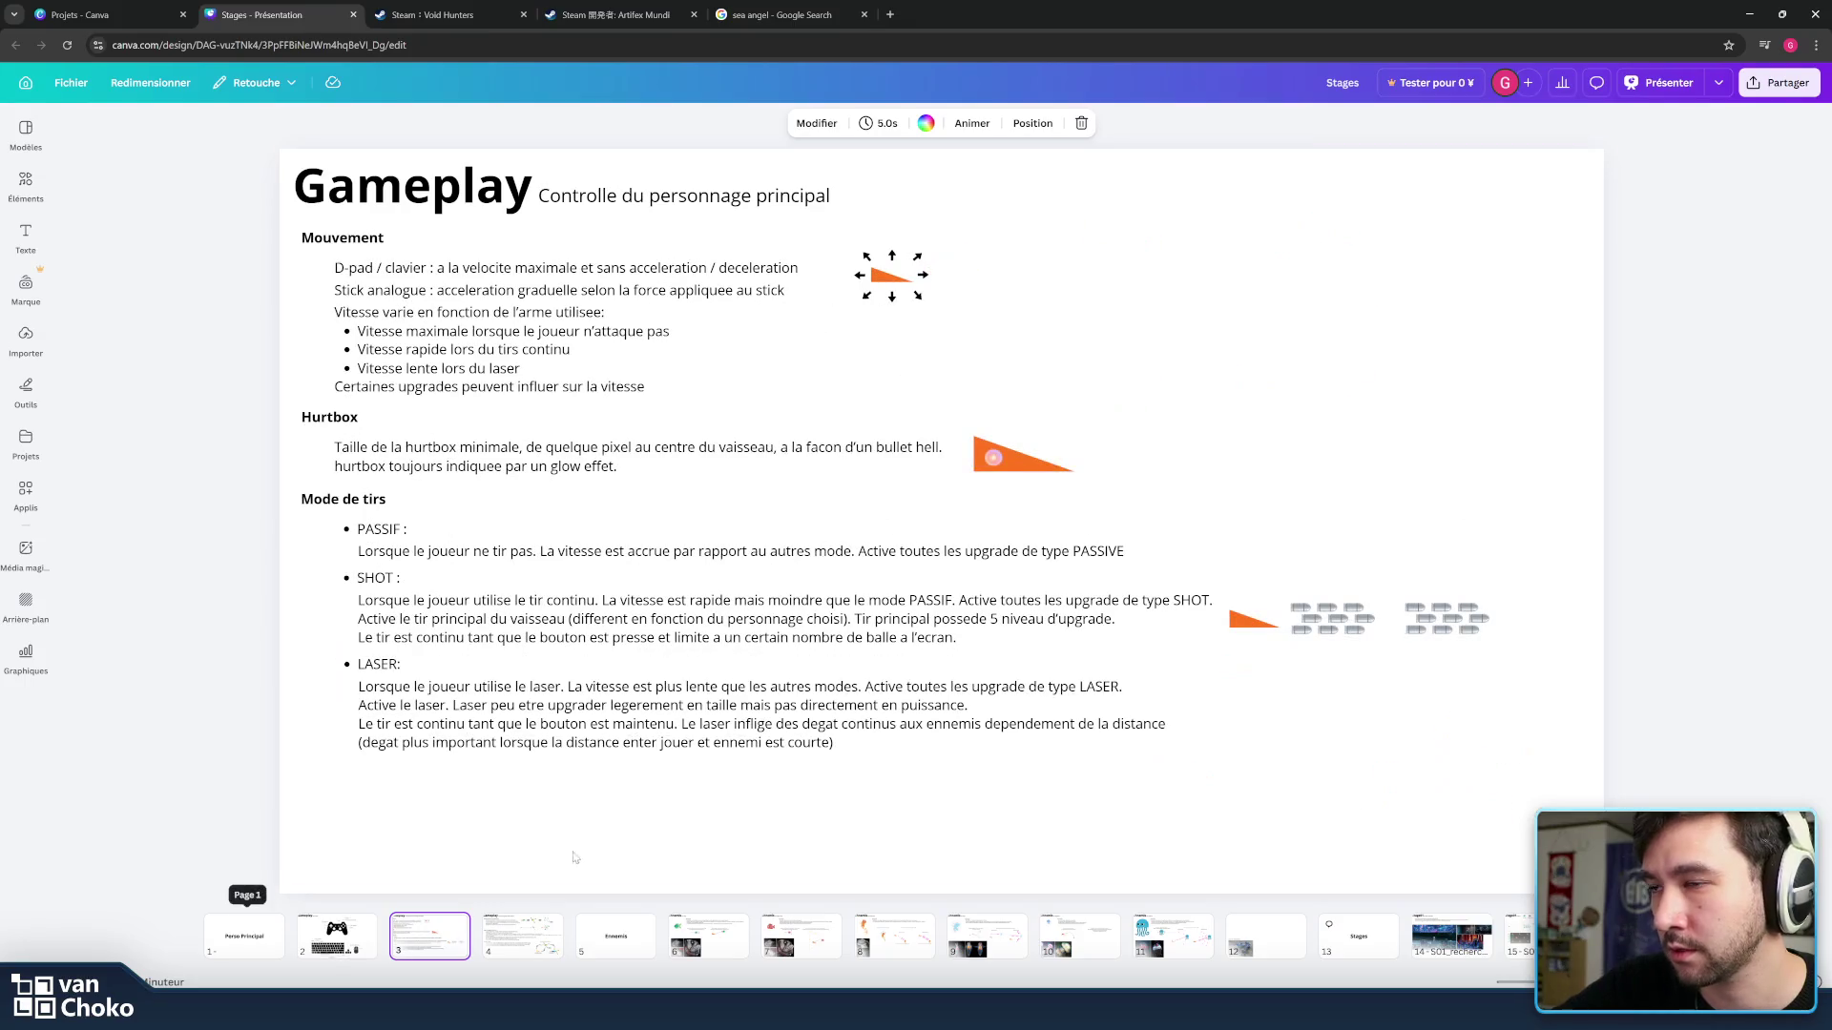
{"action": "scroll", "coordinate": [1231, 822], "scroll_direction": "down", "scroll_amount": 1}
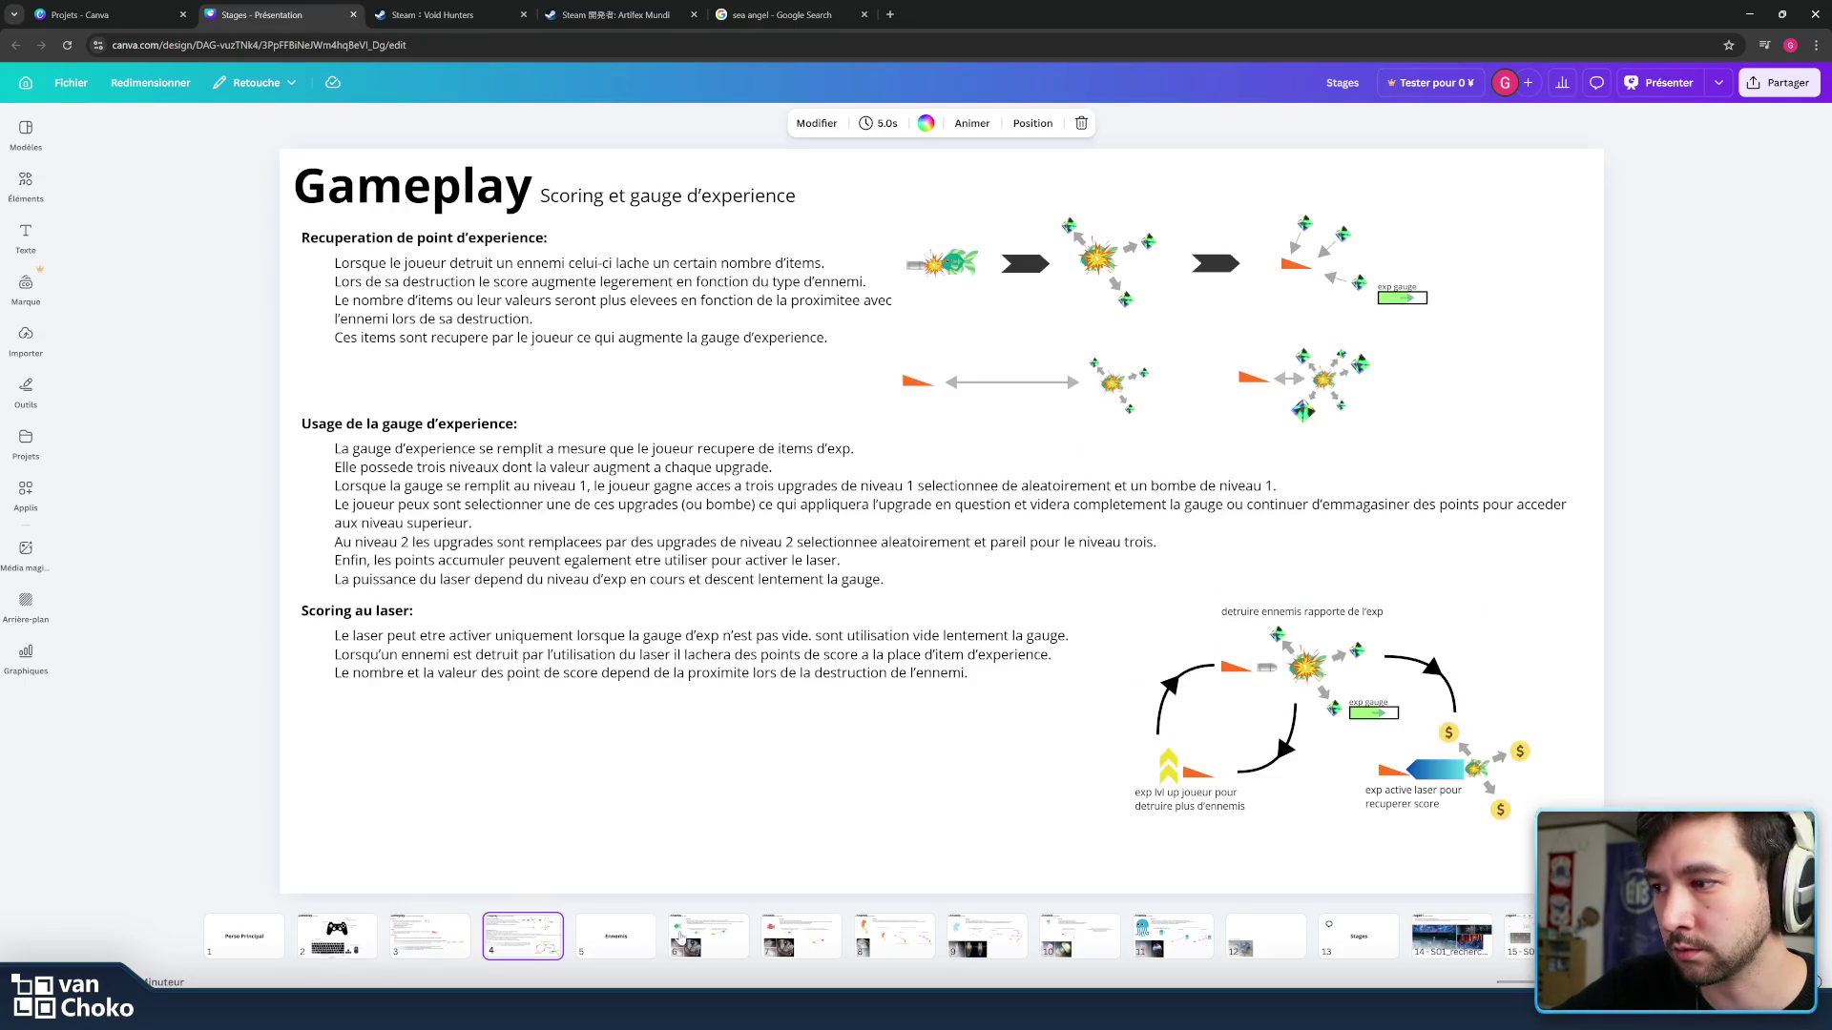
{"action": "scroll", "coordinate": [1087, 814], "scroll_direction": "down", "scroll_amount": 1}
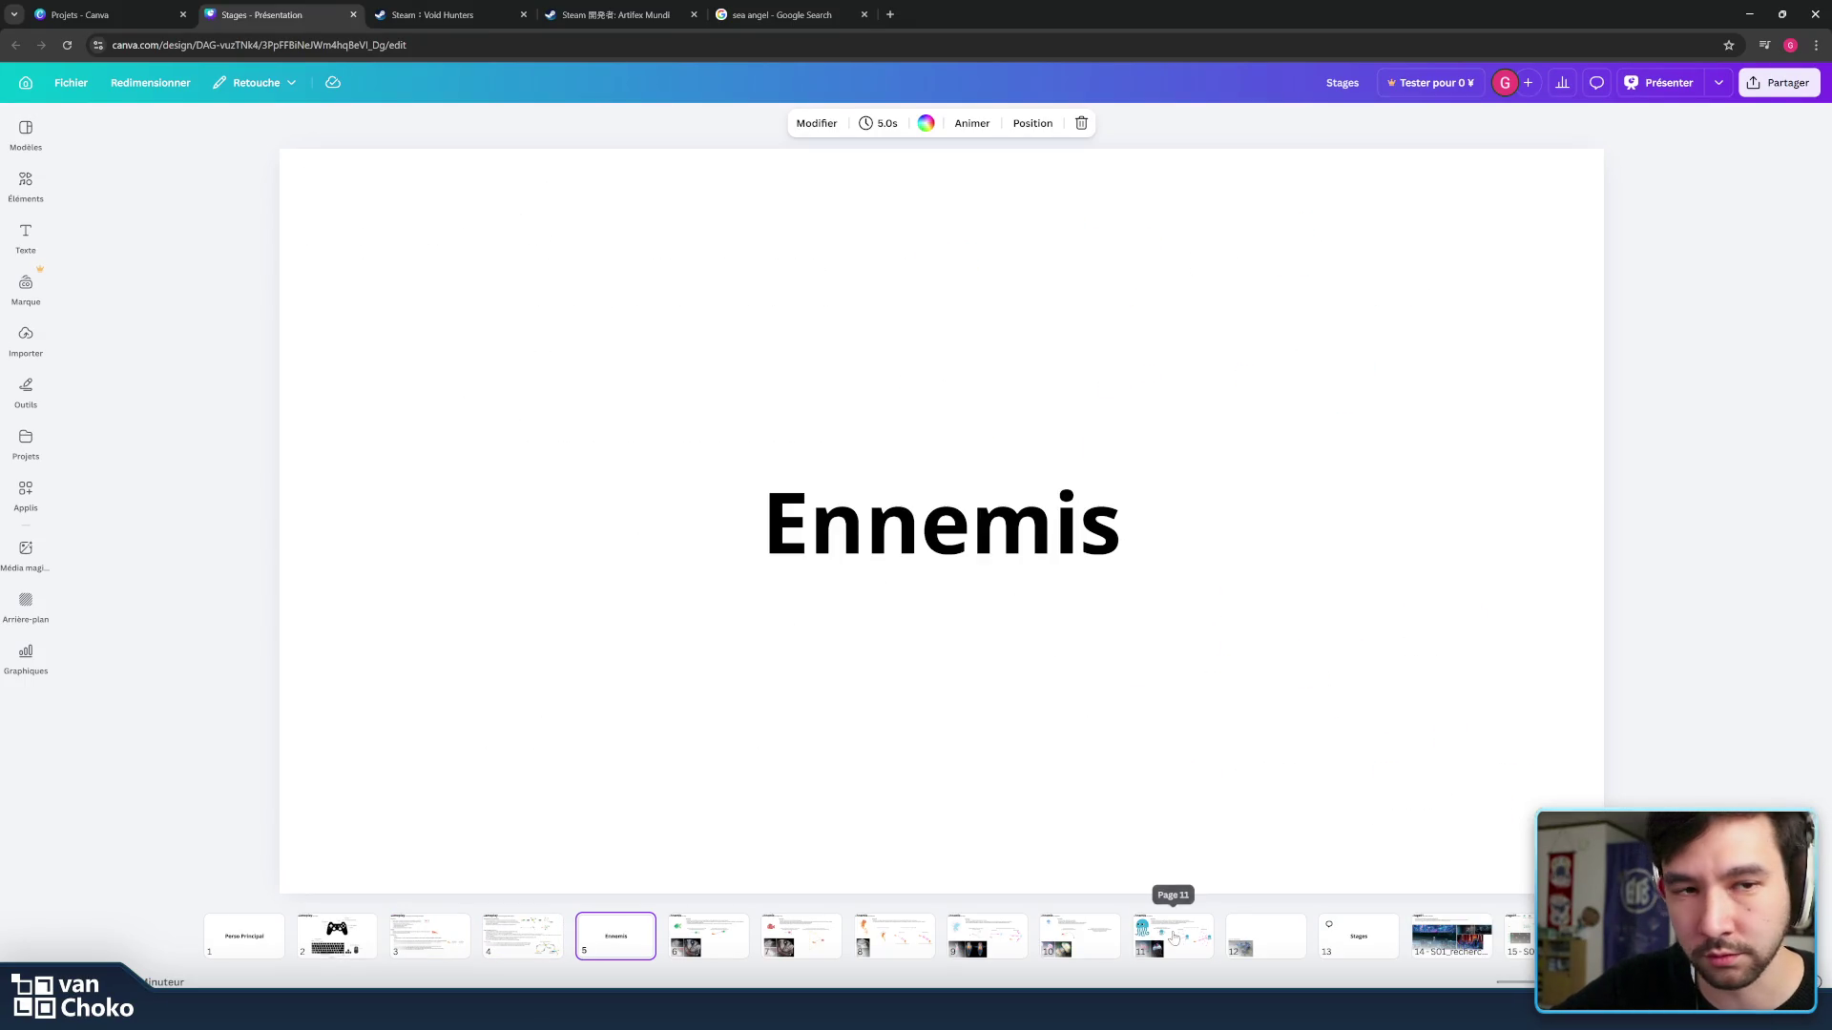
Page through the jellyfish, Stages, Stage01, Jellyshot and 04 Ange slides.
{"action": "left_click", "coordinate": [1175, 939]}
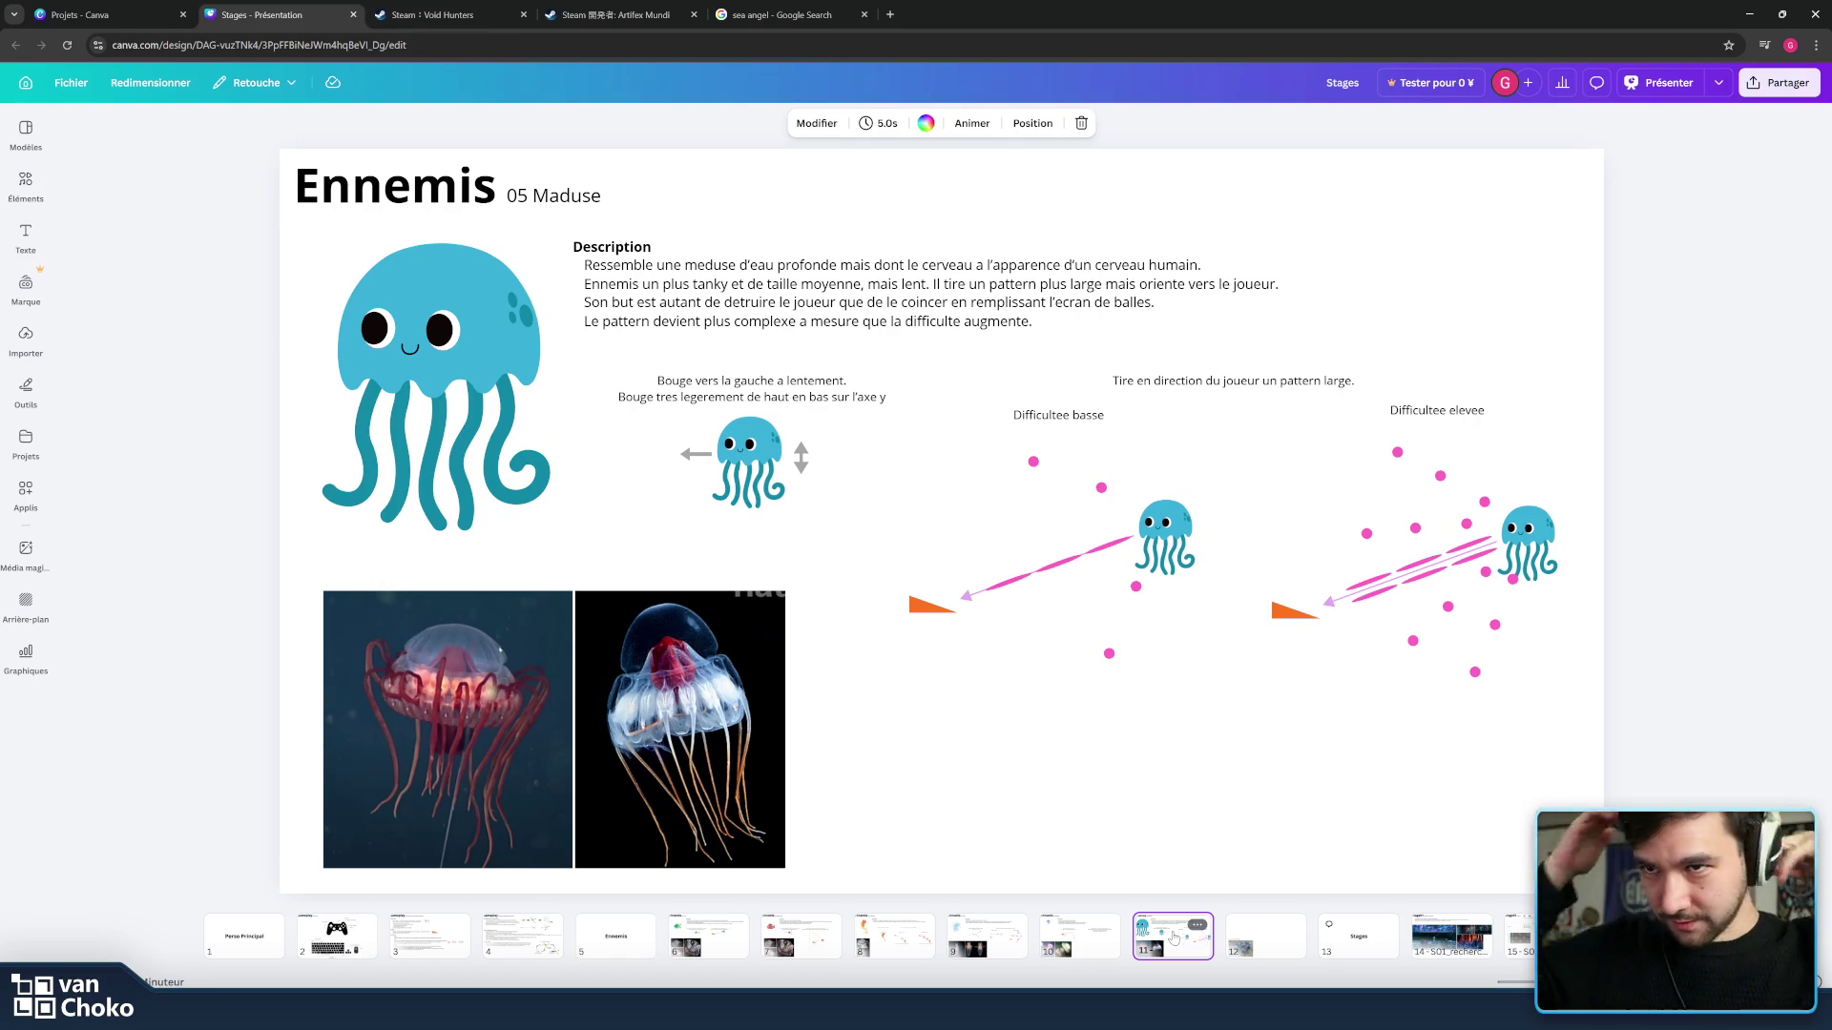
{"action": "left_click", "coordinate": [1354, 941]}
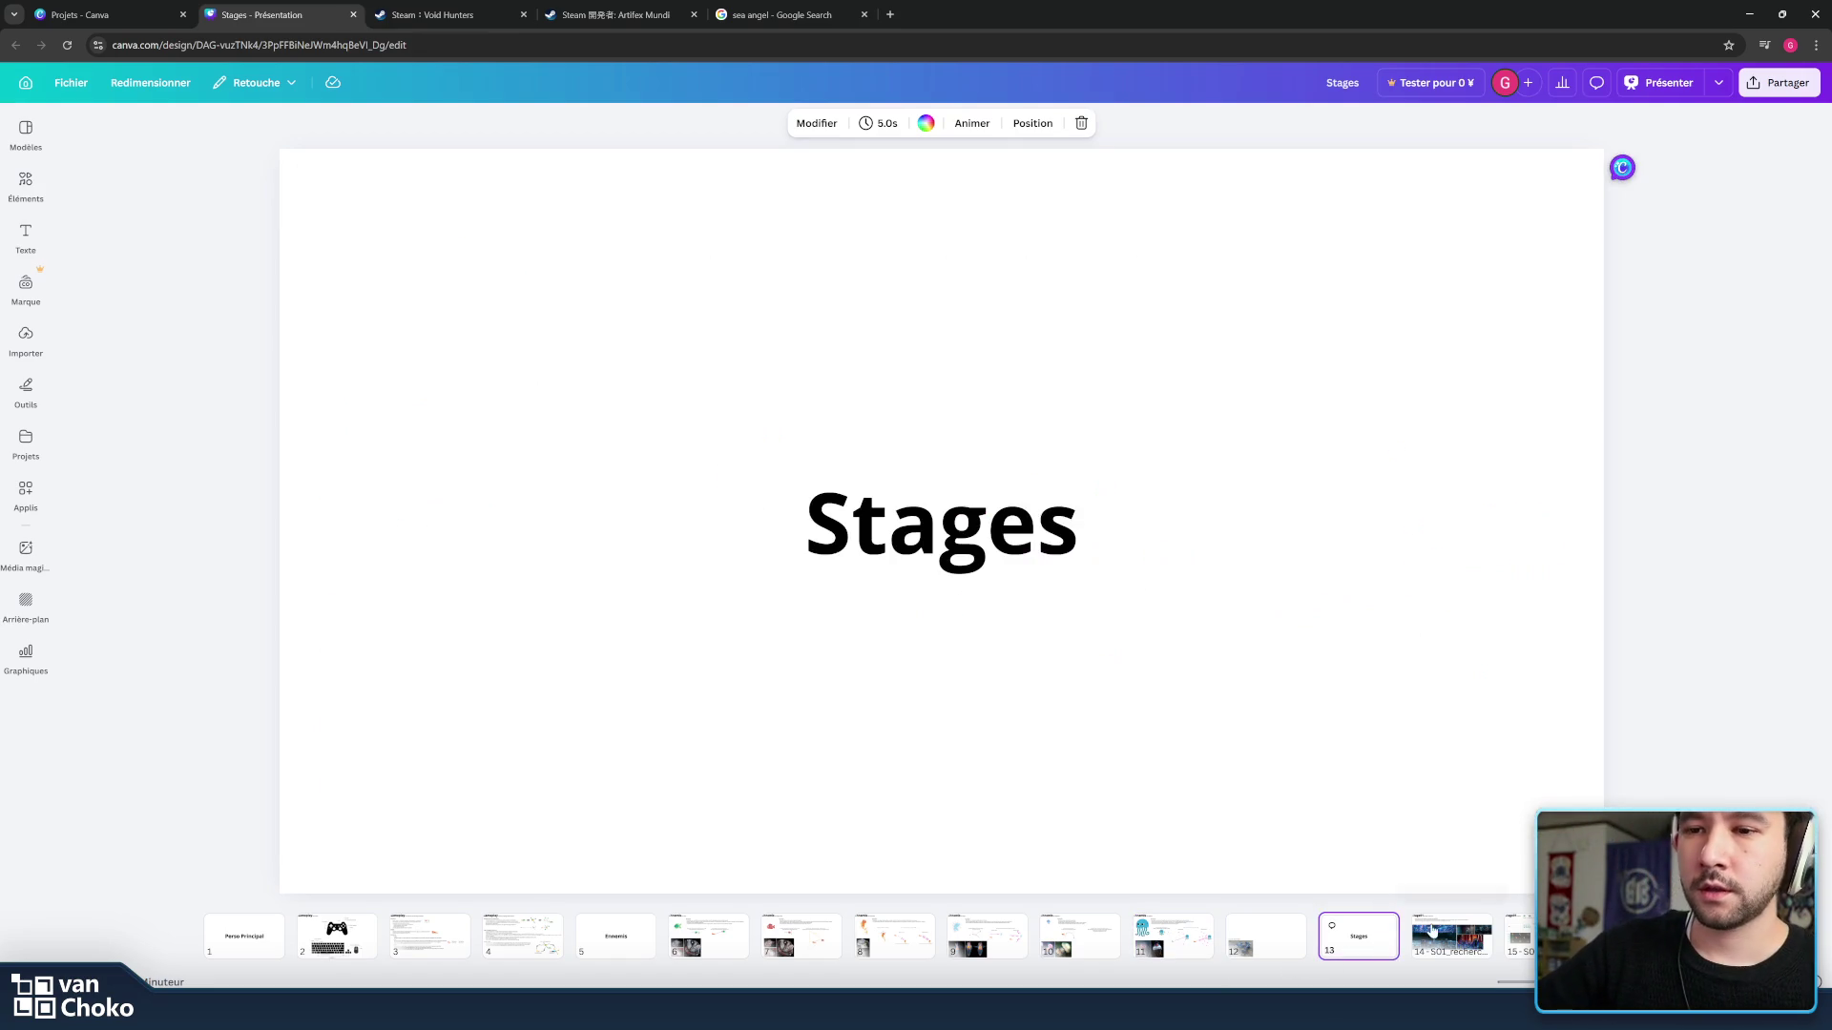
{"action": "left_click", "coordinate": [1433, 938]}
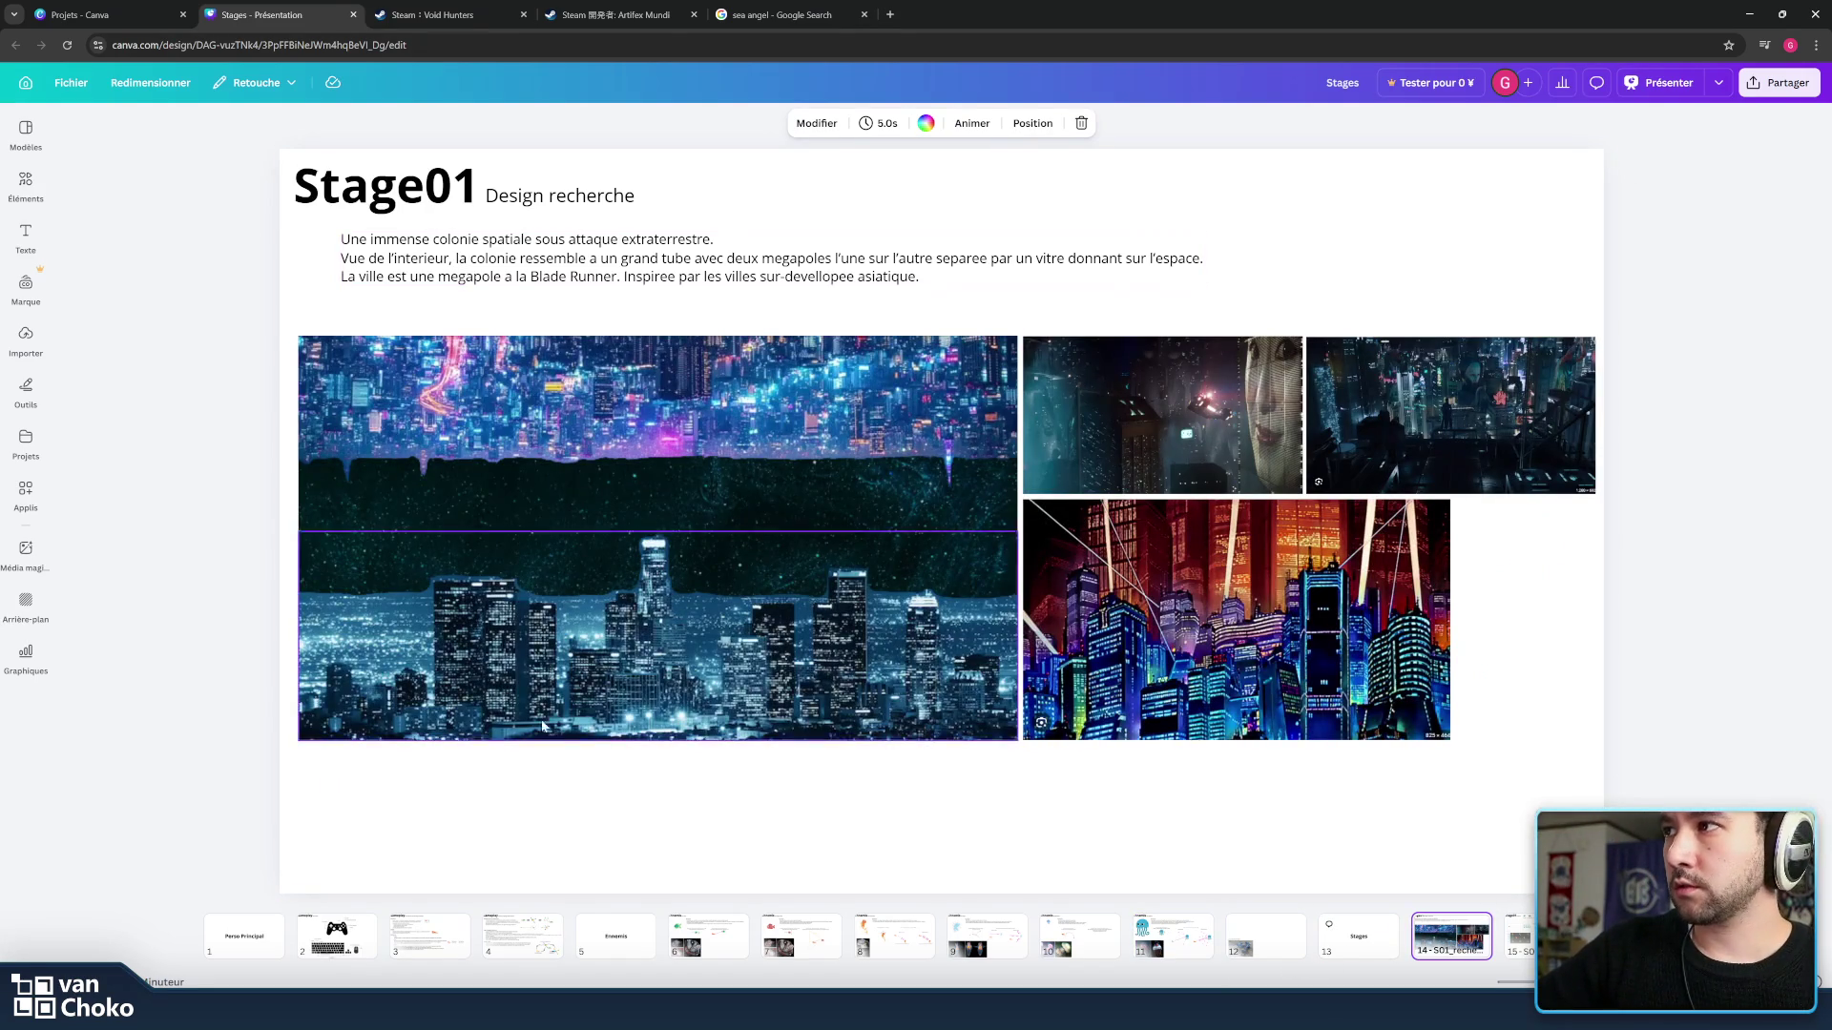
{"action": "left_click", "coordinate": [1099, 941]}
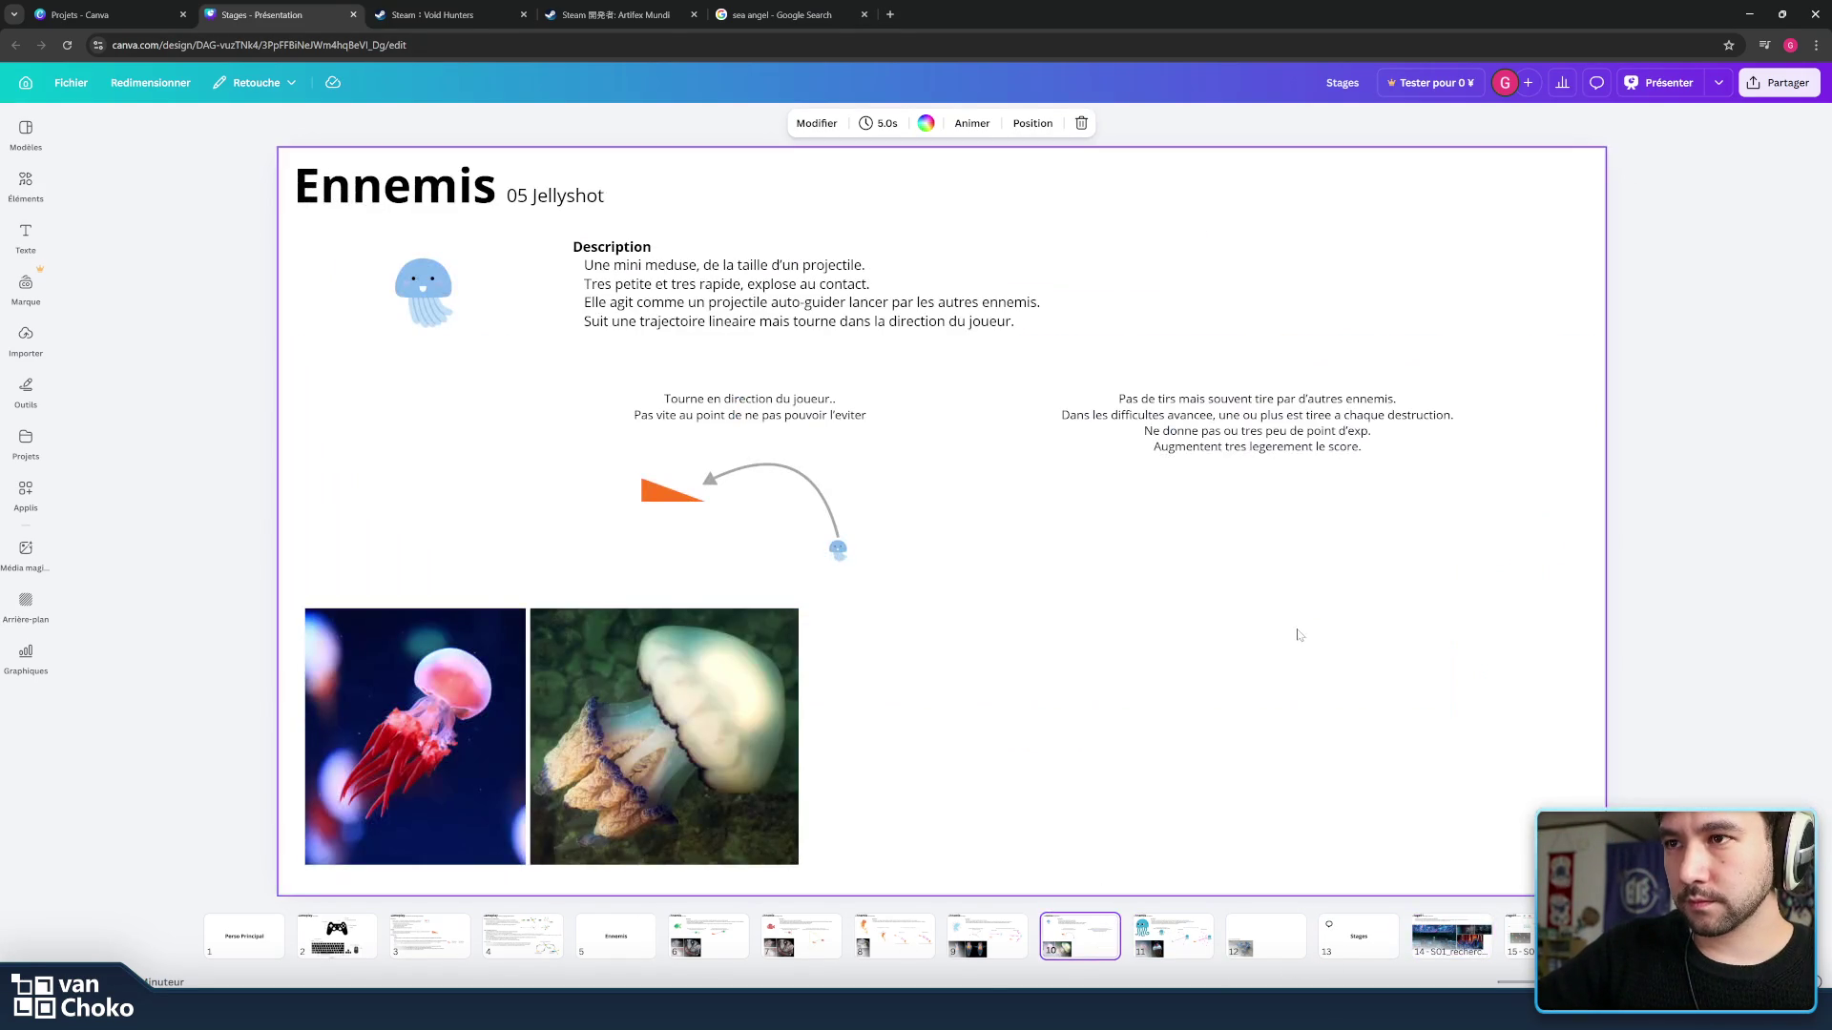
{"action": "left_click", "coordinate": [973, 943]}
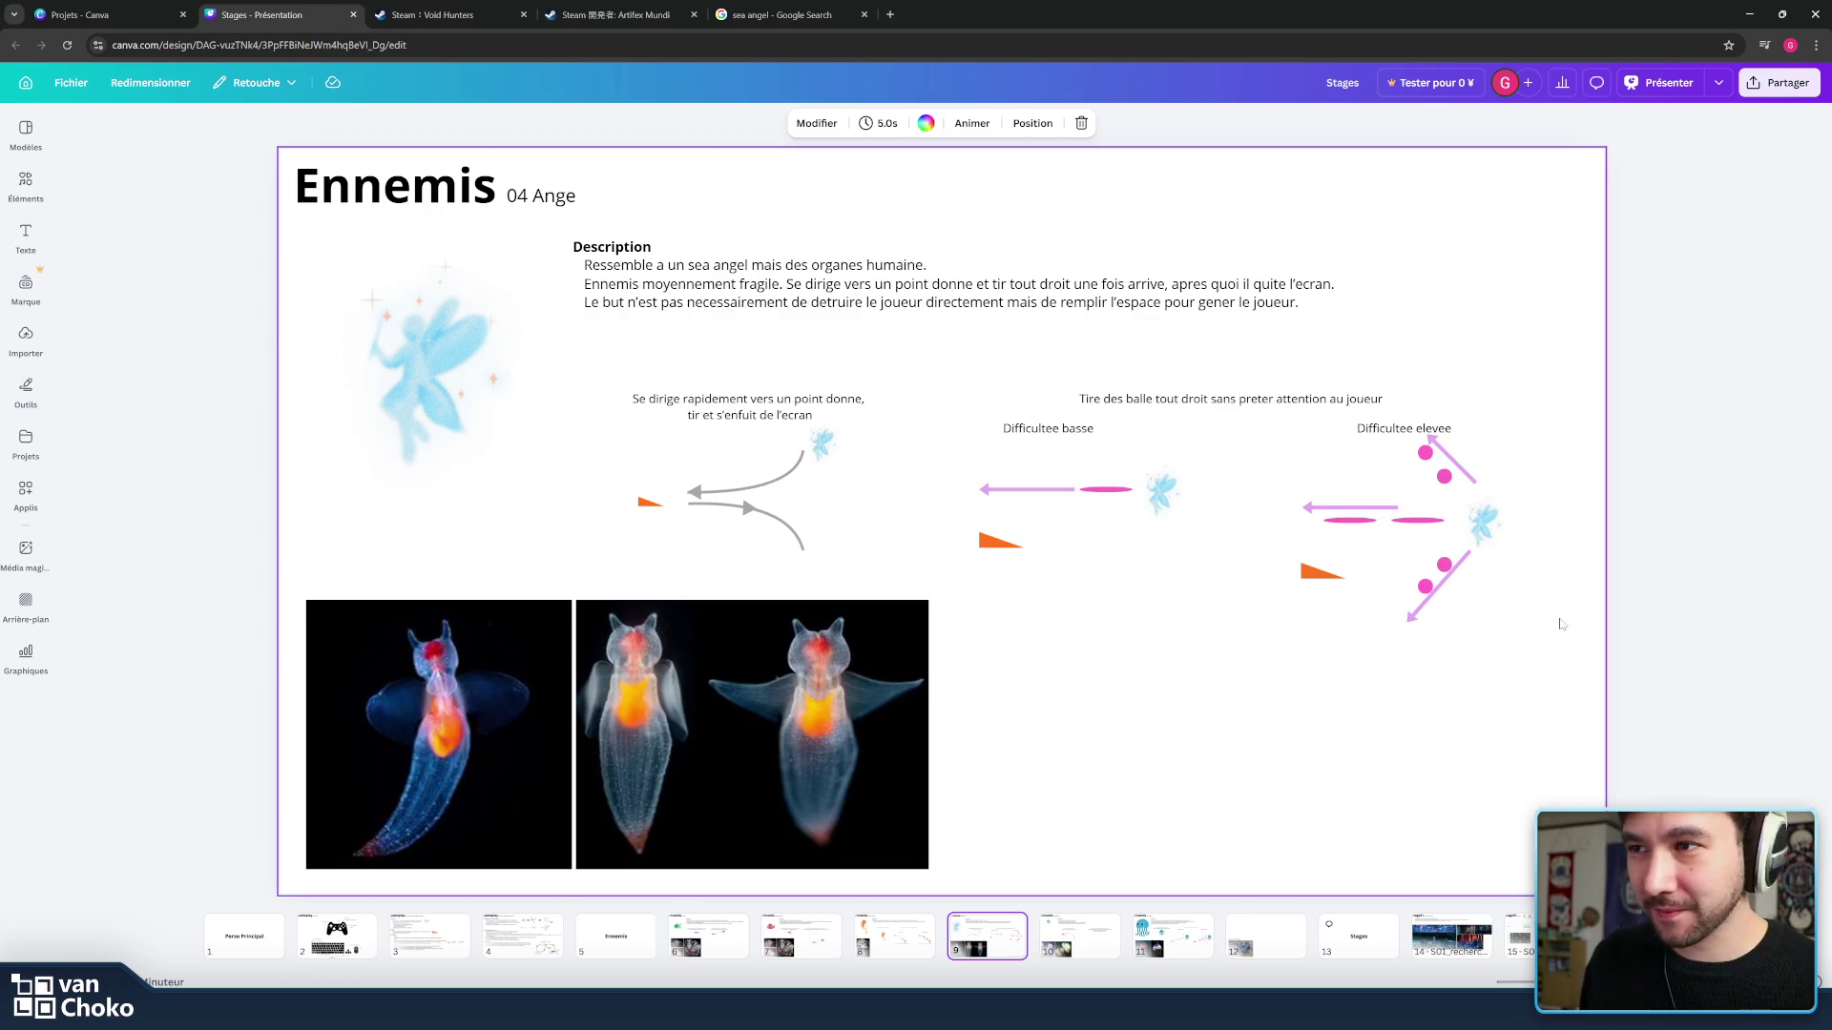
{"action": "key", "text": "Right"}
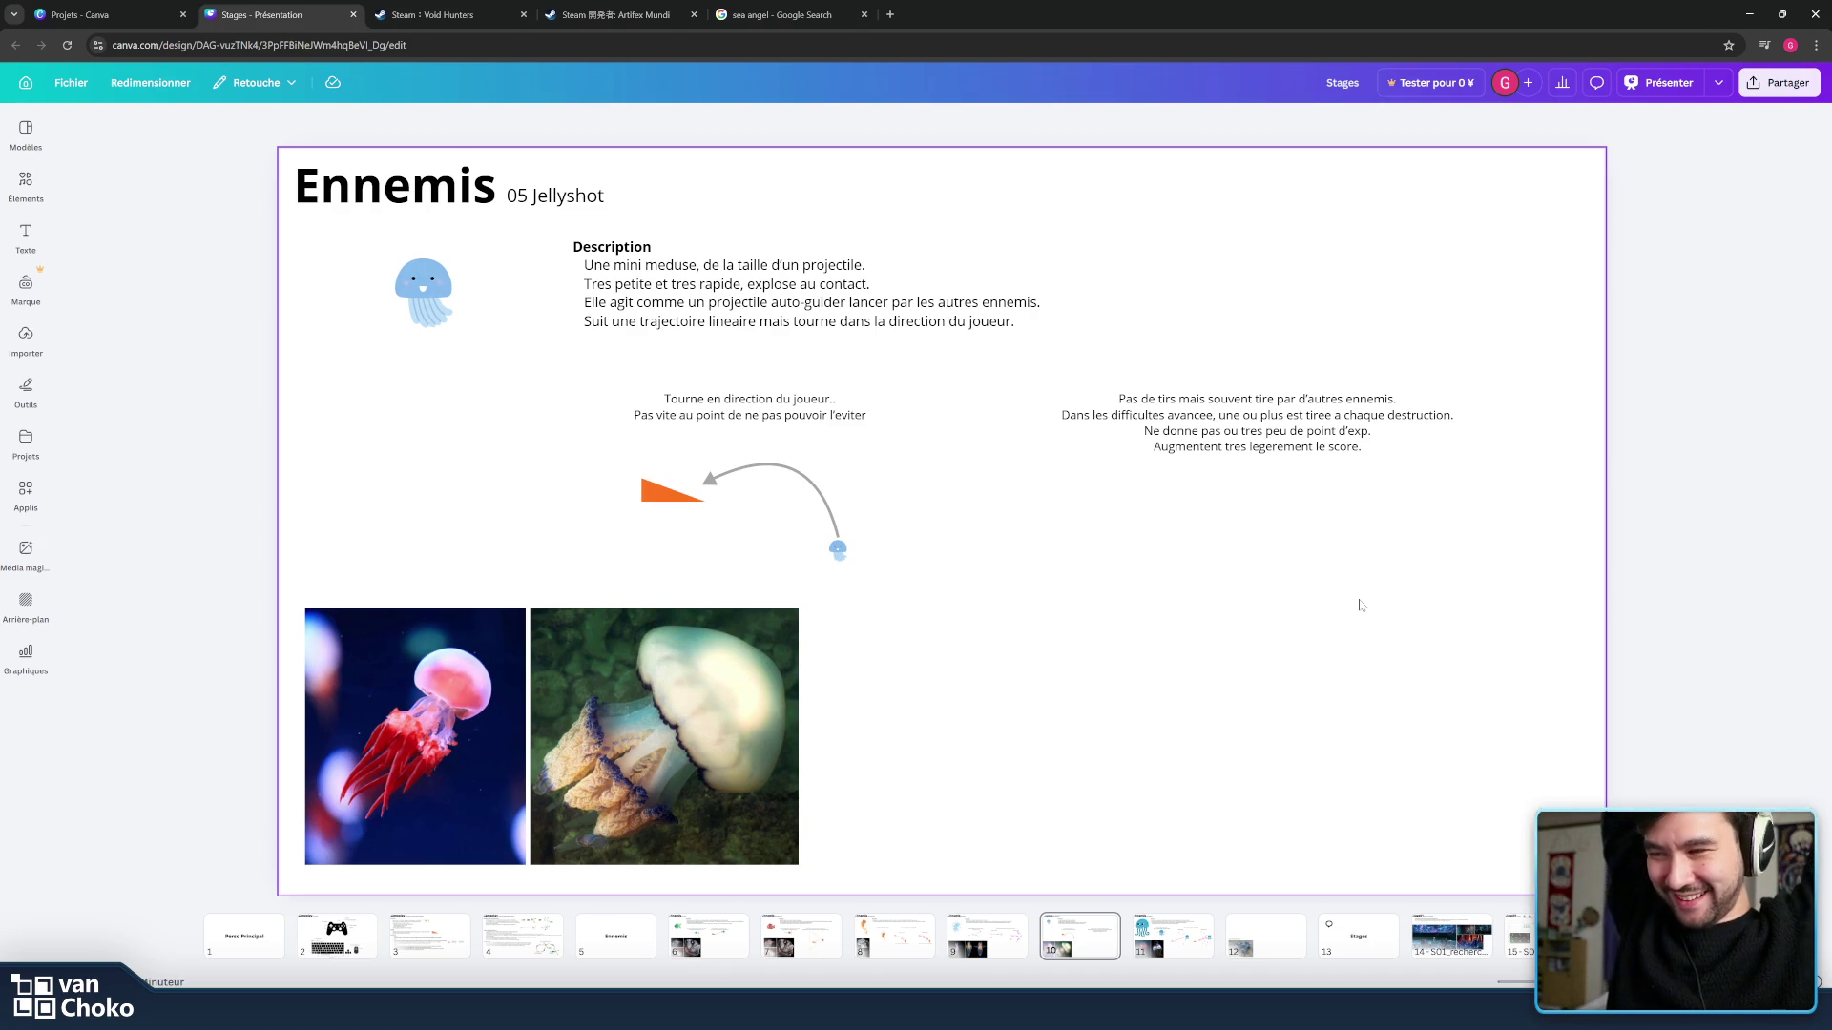
Review the Maduse and sea-slug slides, then go back to the Jellyshot page.
{"action": "left_click", "coordinate": [1173, 933]}
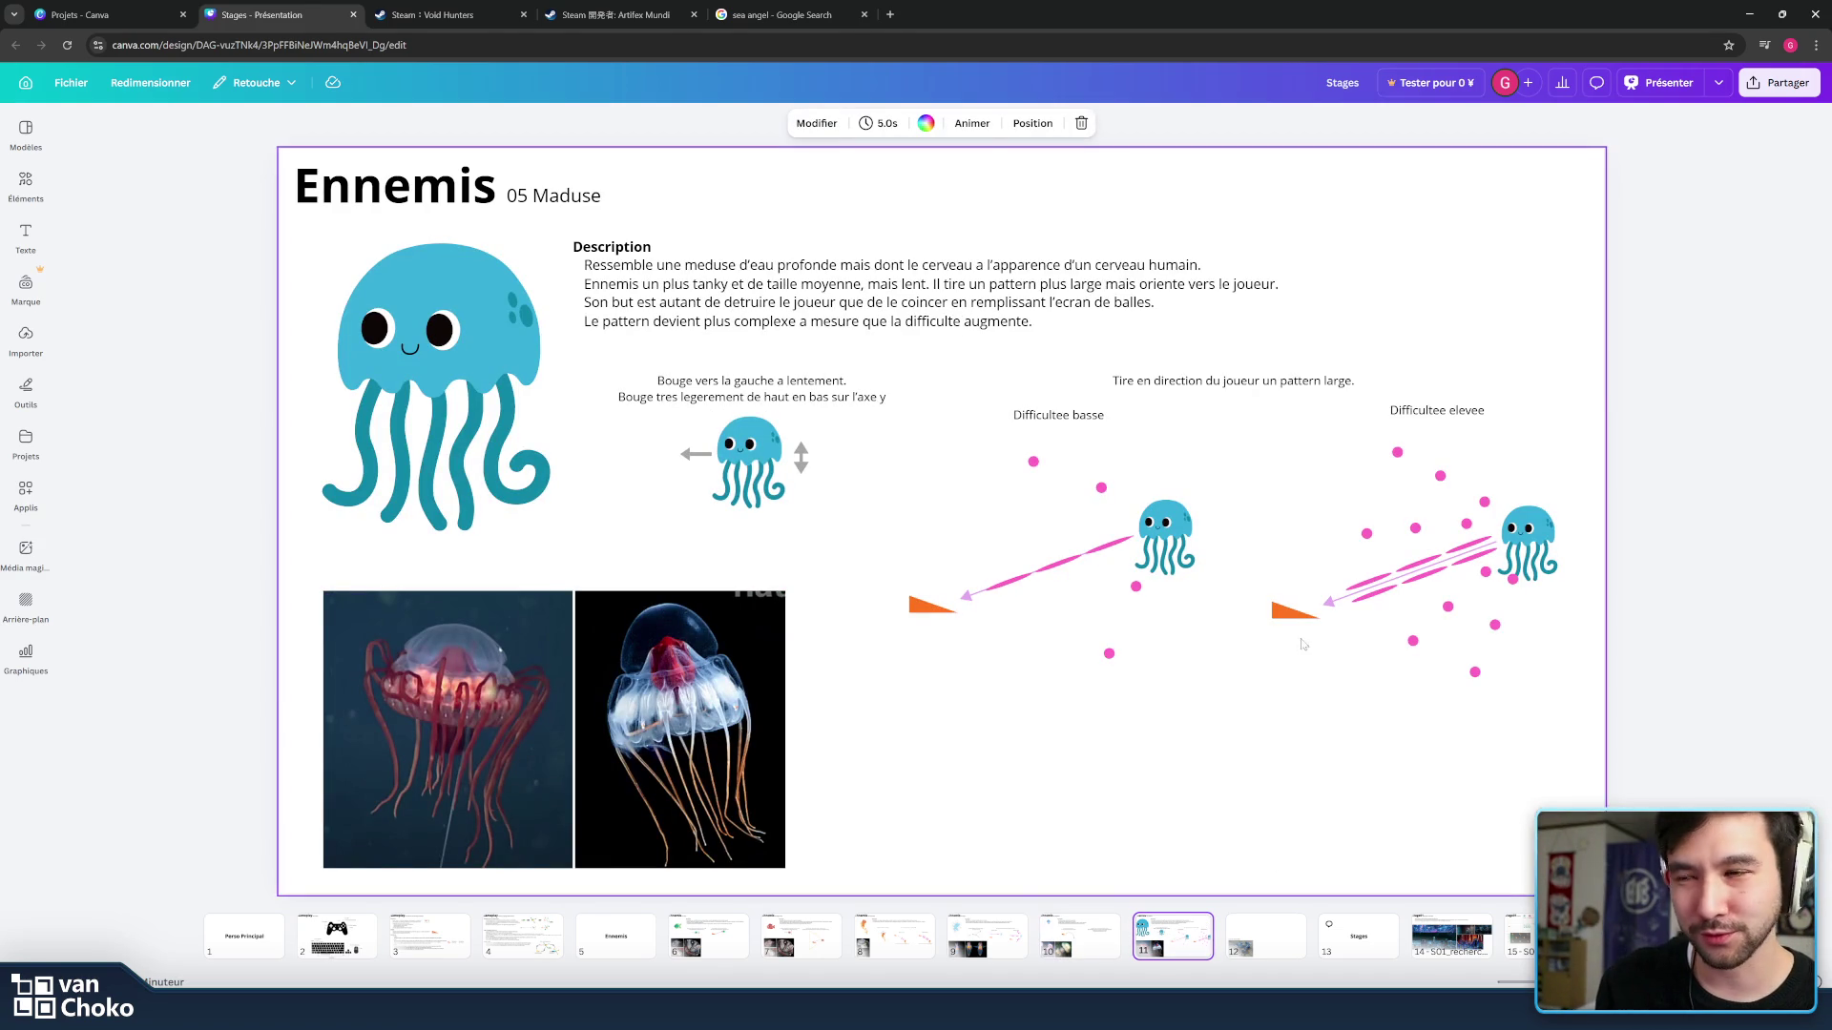
{"action": "left_click", "coordinate": [1699, 491]}
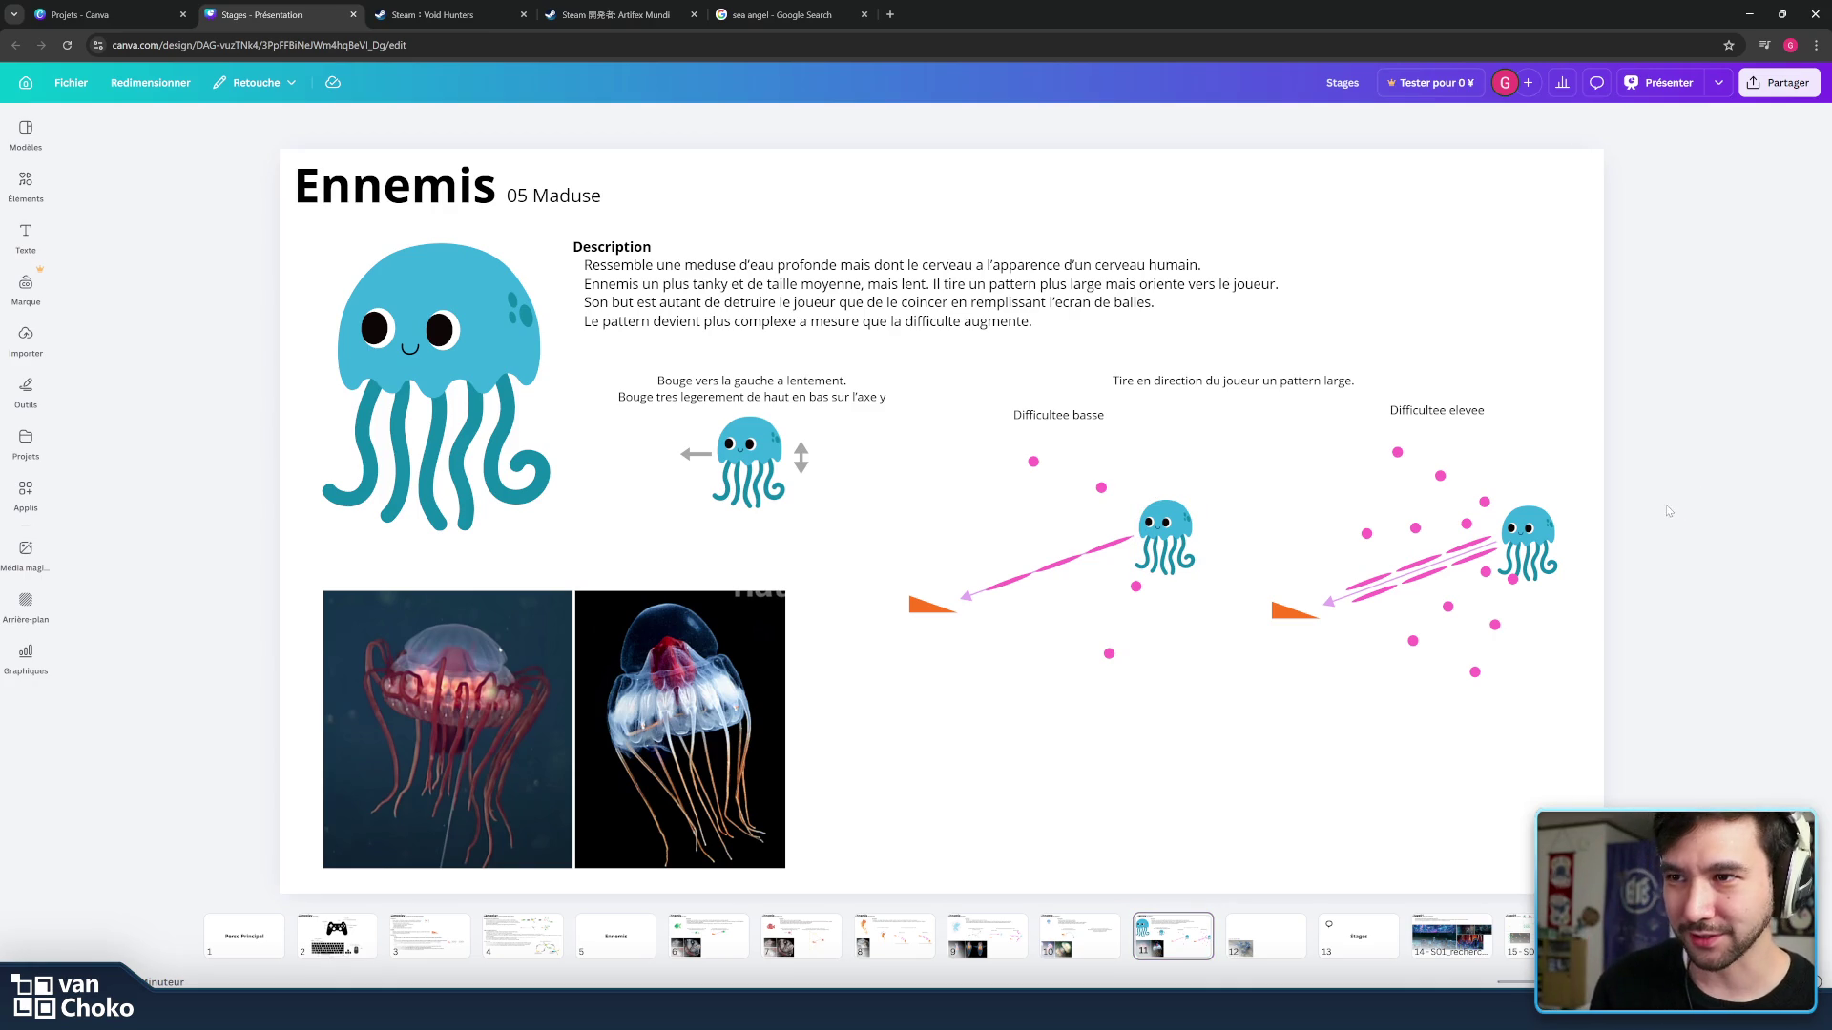
{"action": "left_click", "coordinate": [1273, 927]}
{"action": "left_click", "coordinate": [1153, 929]}
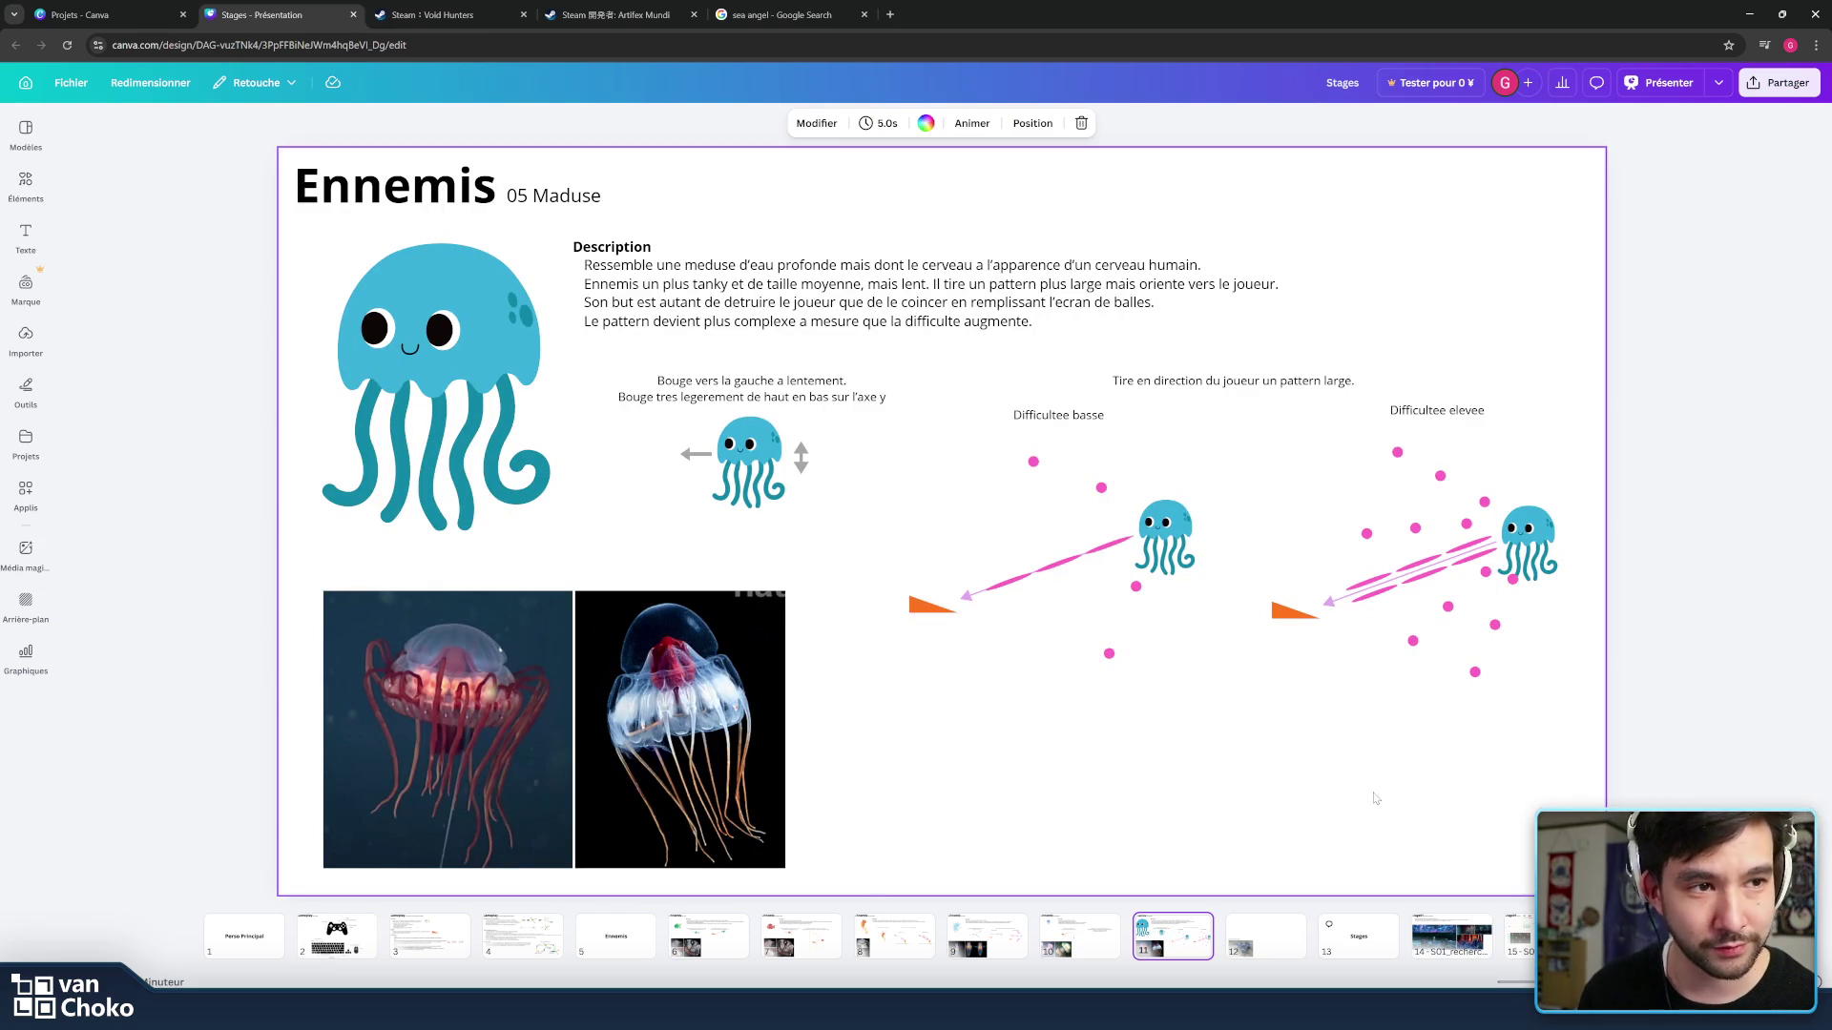
{"action": "key", "text": "Left"}
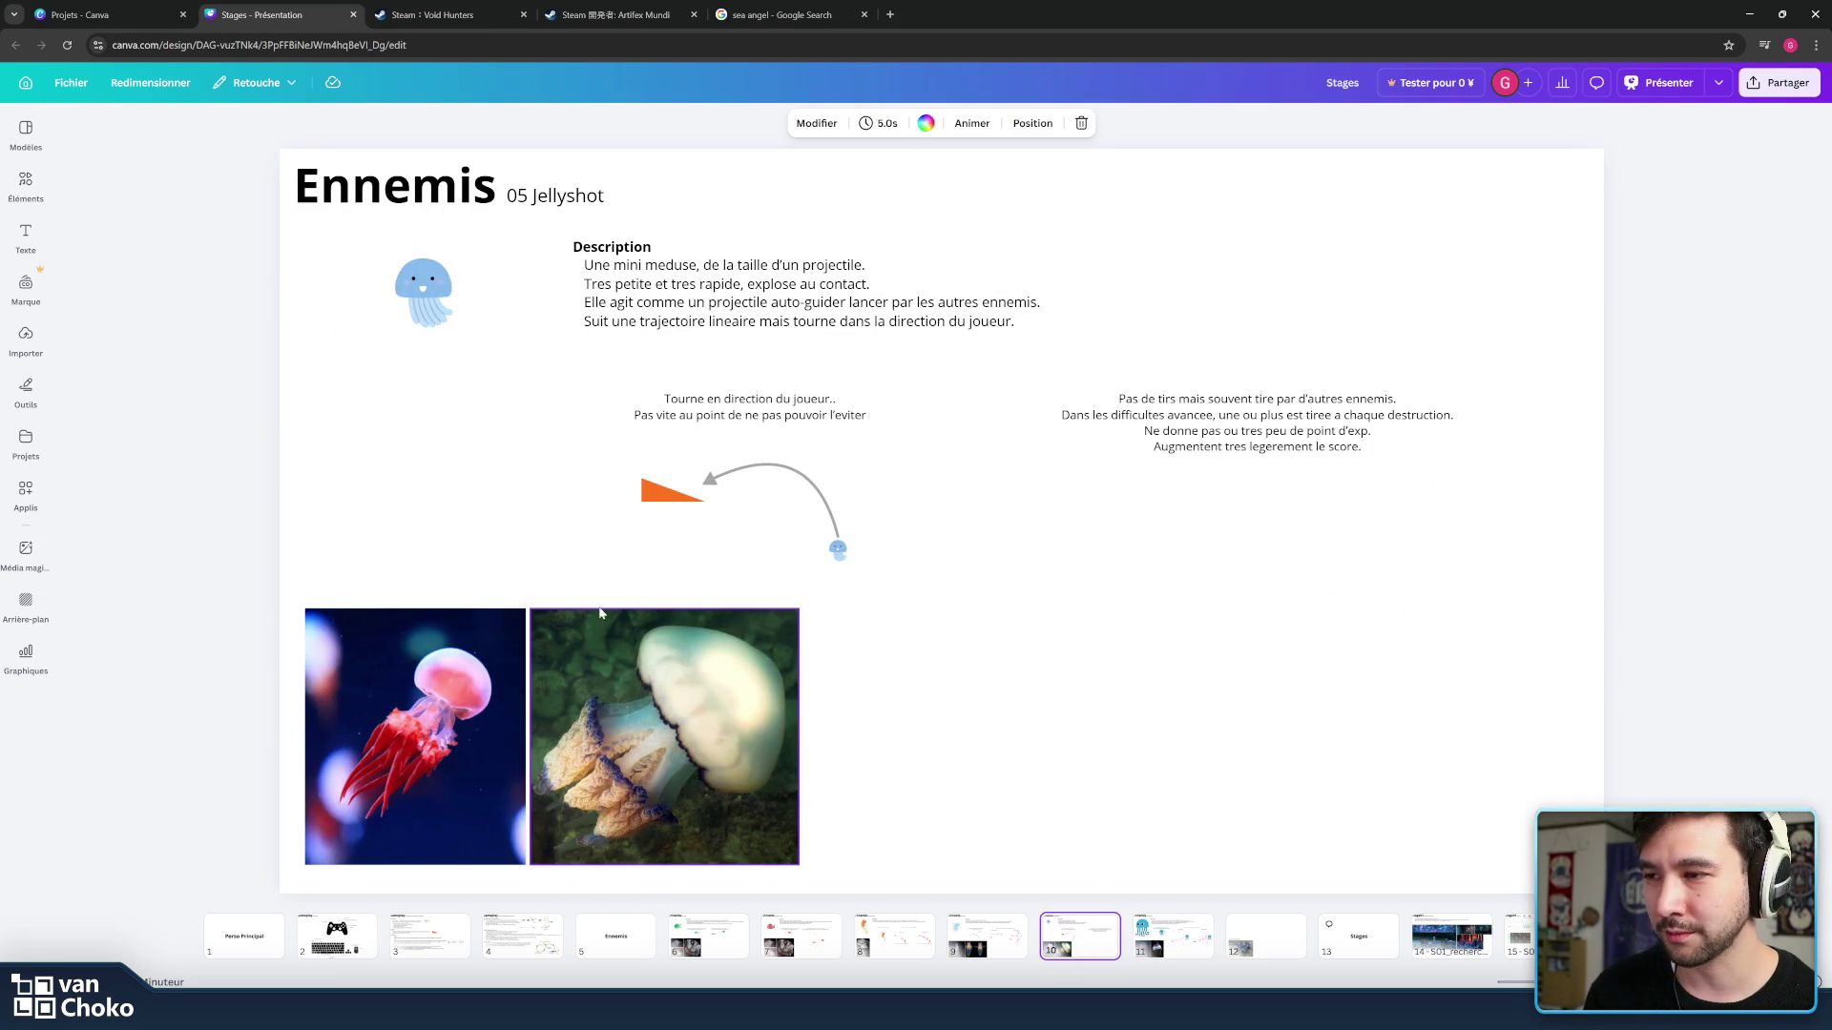
{"action": "left_click", "coordinate": [1211, 666]}
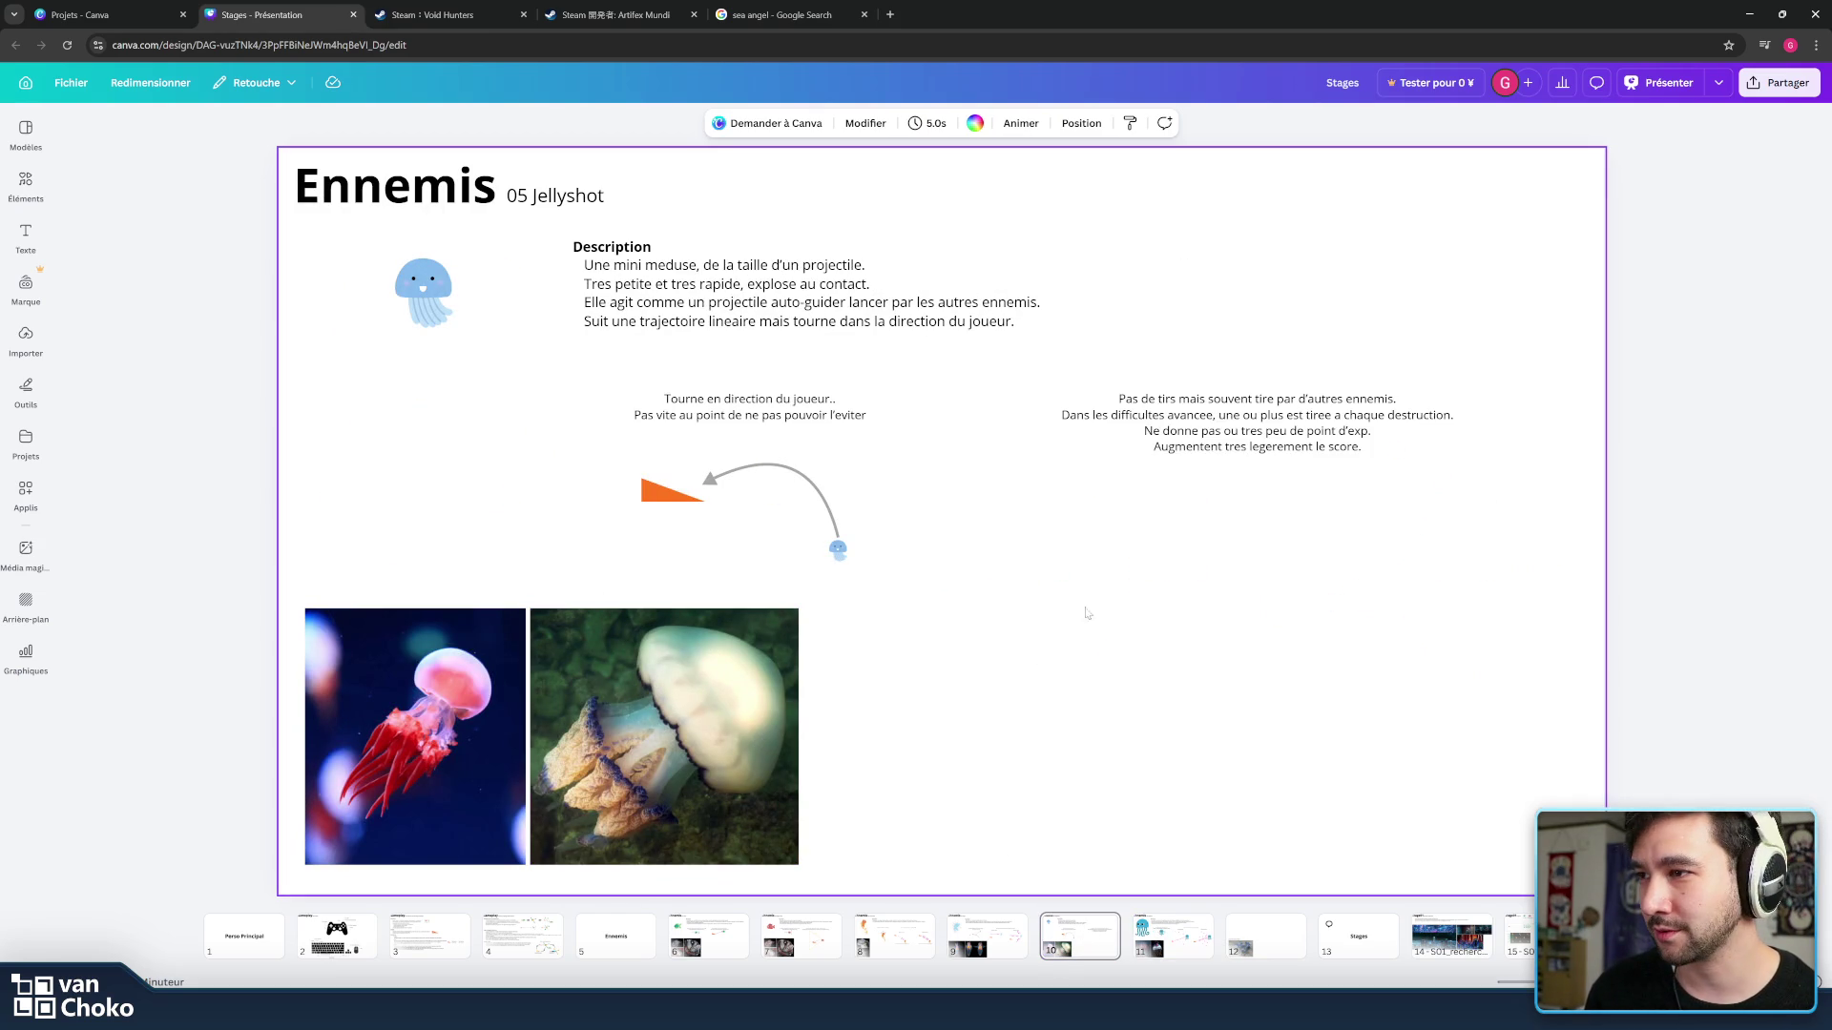
Revisit Stage01, finish on the 04 Ange sea angel slide and switch windows.
{"action": "left_click", "coordinate": [1433, 944]}
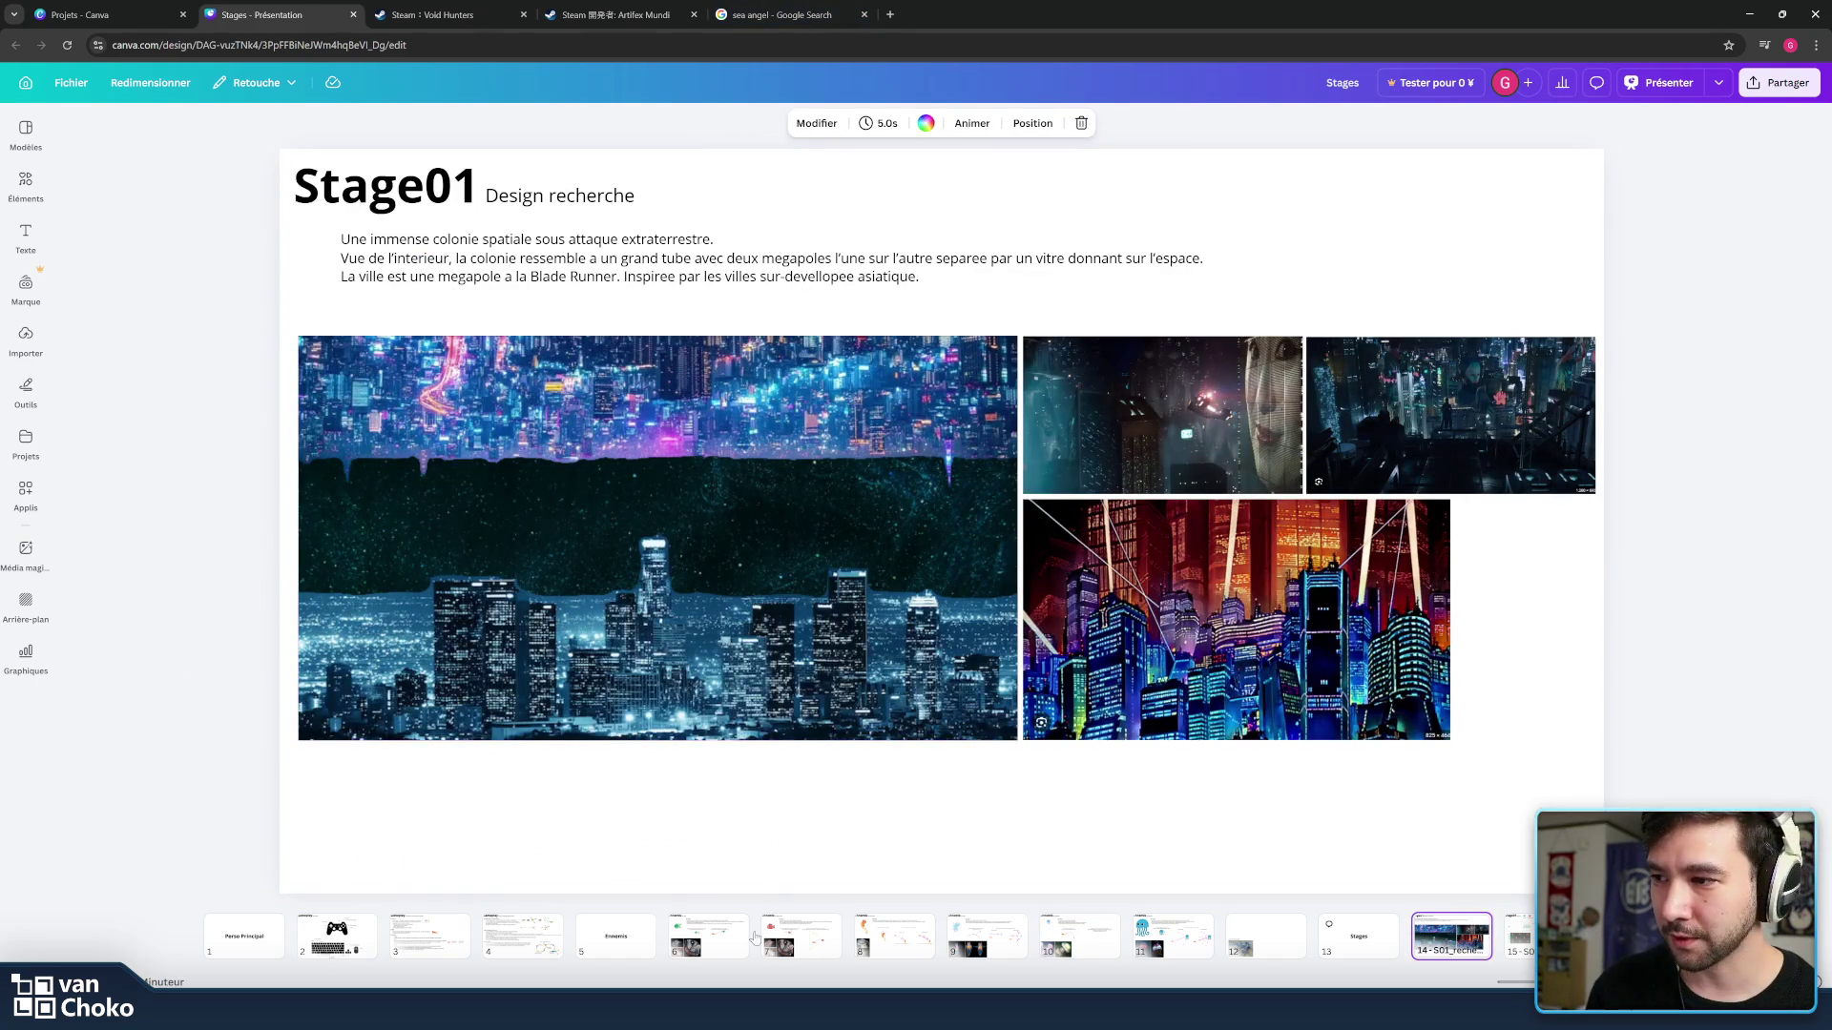
{"action": "left_click", "coordinate": [987, 946]}
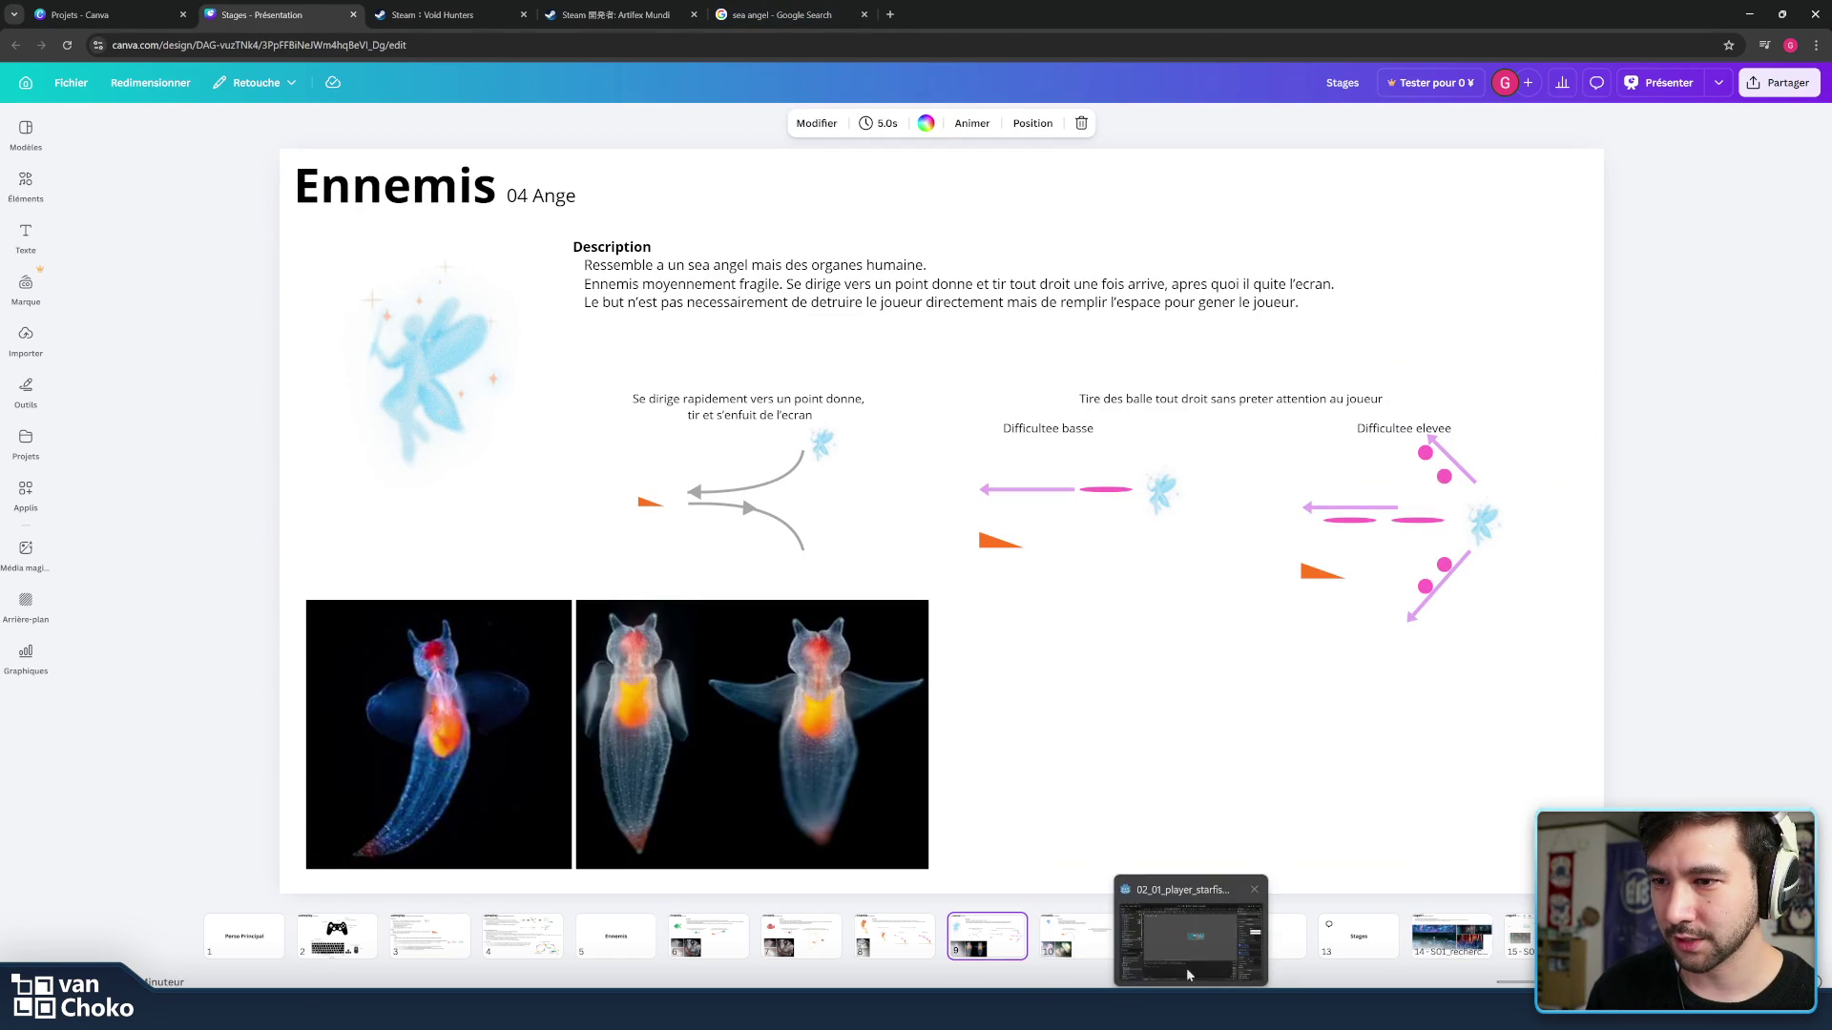
{"action": "mouse_move", "coordinate": [1188, 976]}
{"action": "left_click", "coordinate": [1183, 938]}
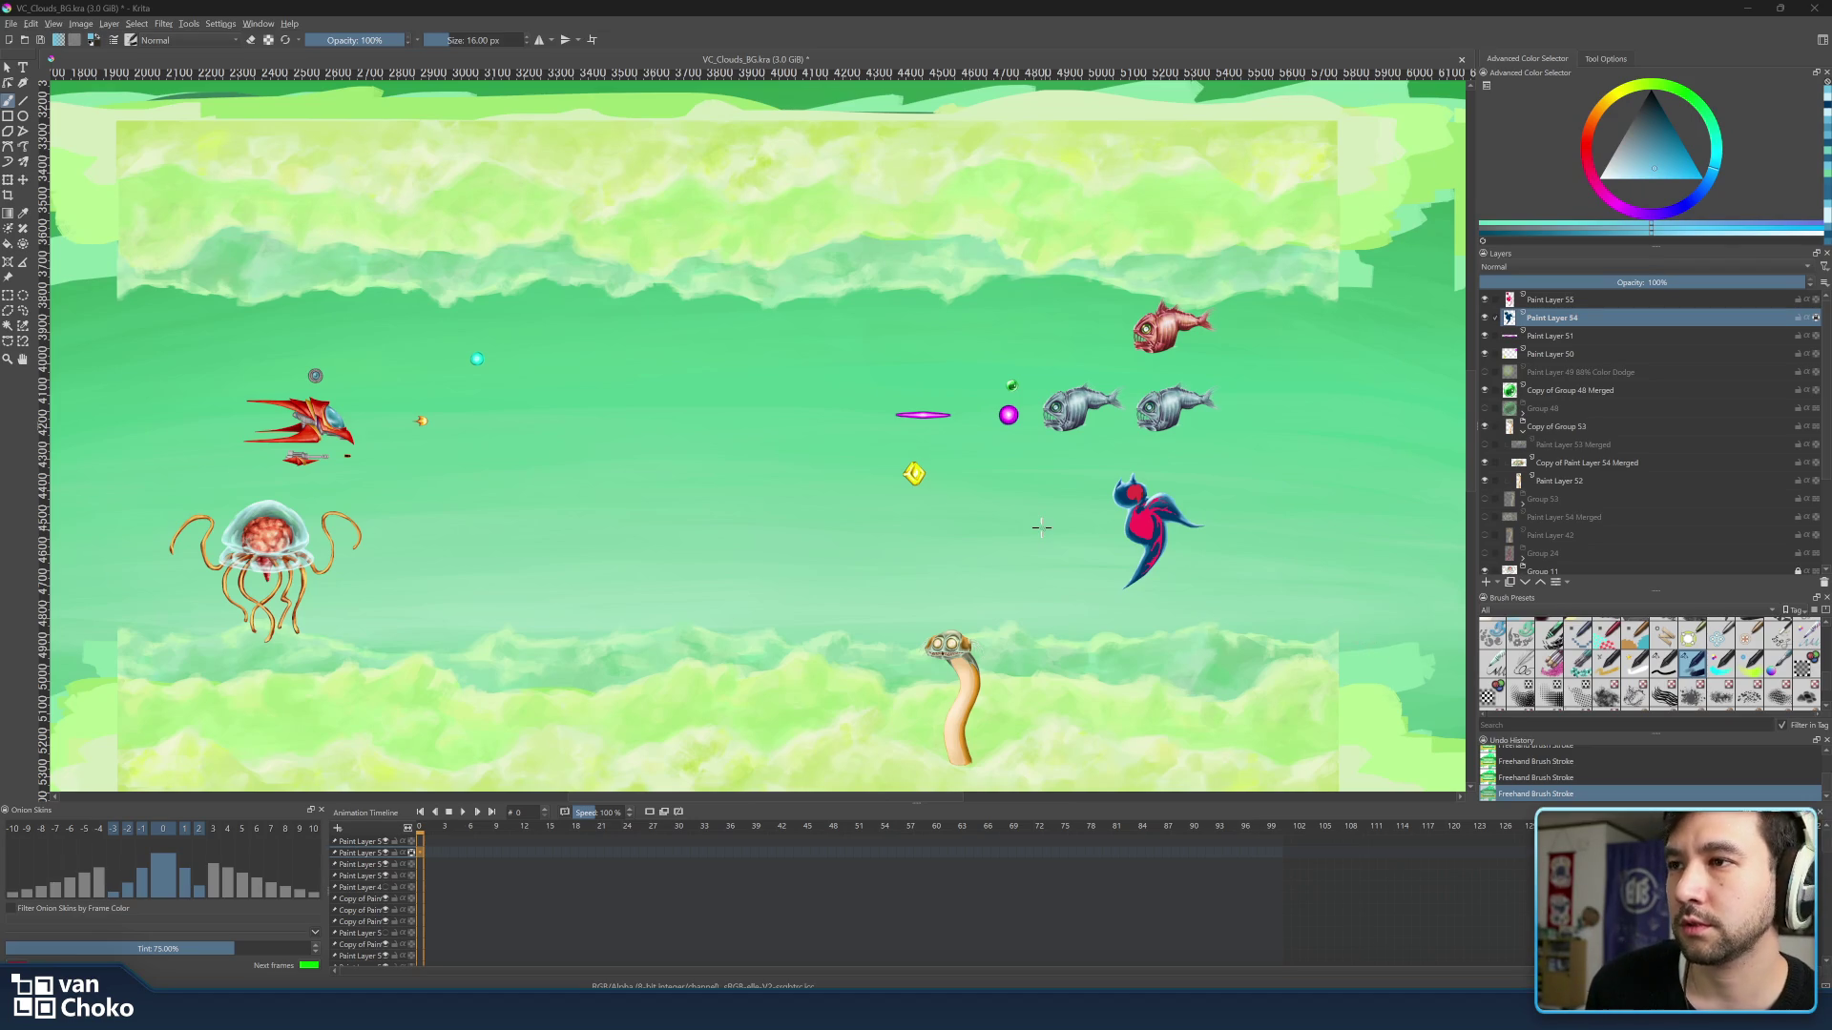
Nudge the cloud-level view, then bring the Chrome window forward from the taskbar.
{"action": "left_click_drag", "start_coordinate": [1011, 526], "coordinate": [1037, 497]}
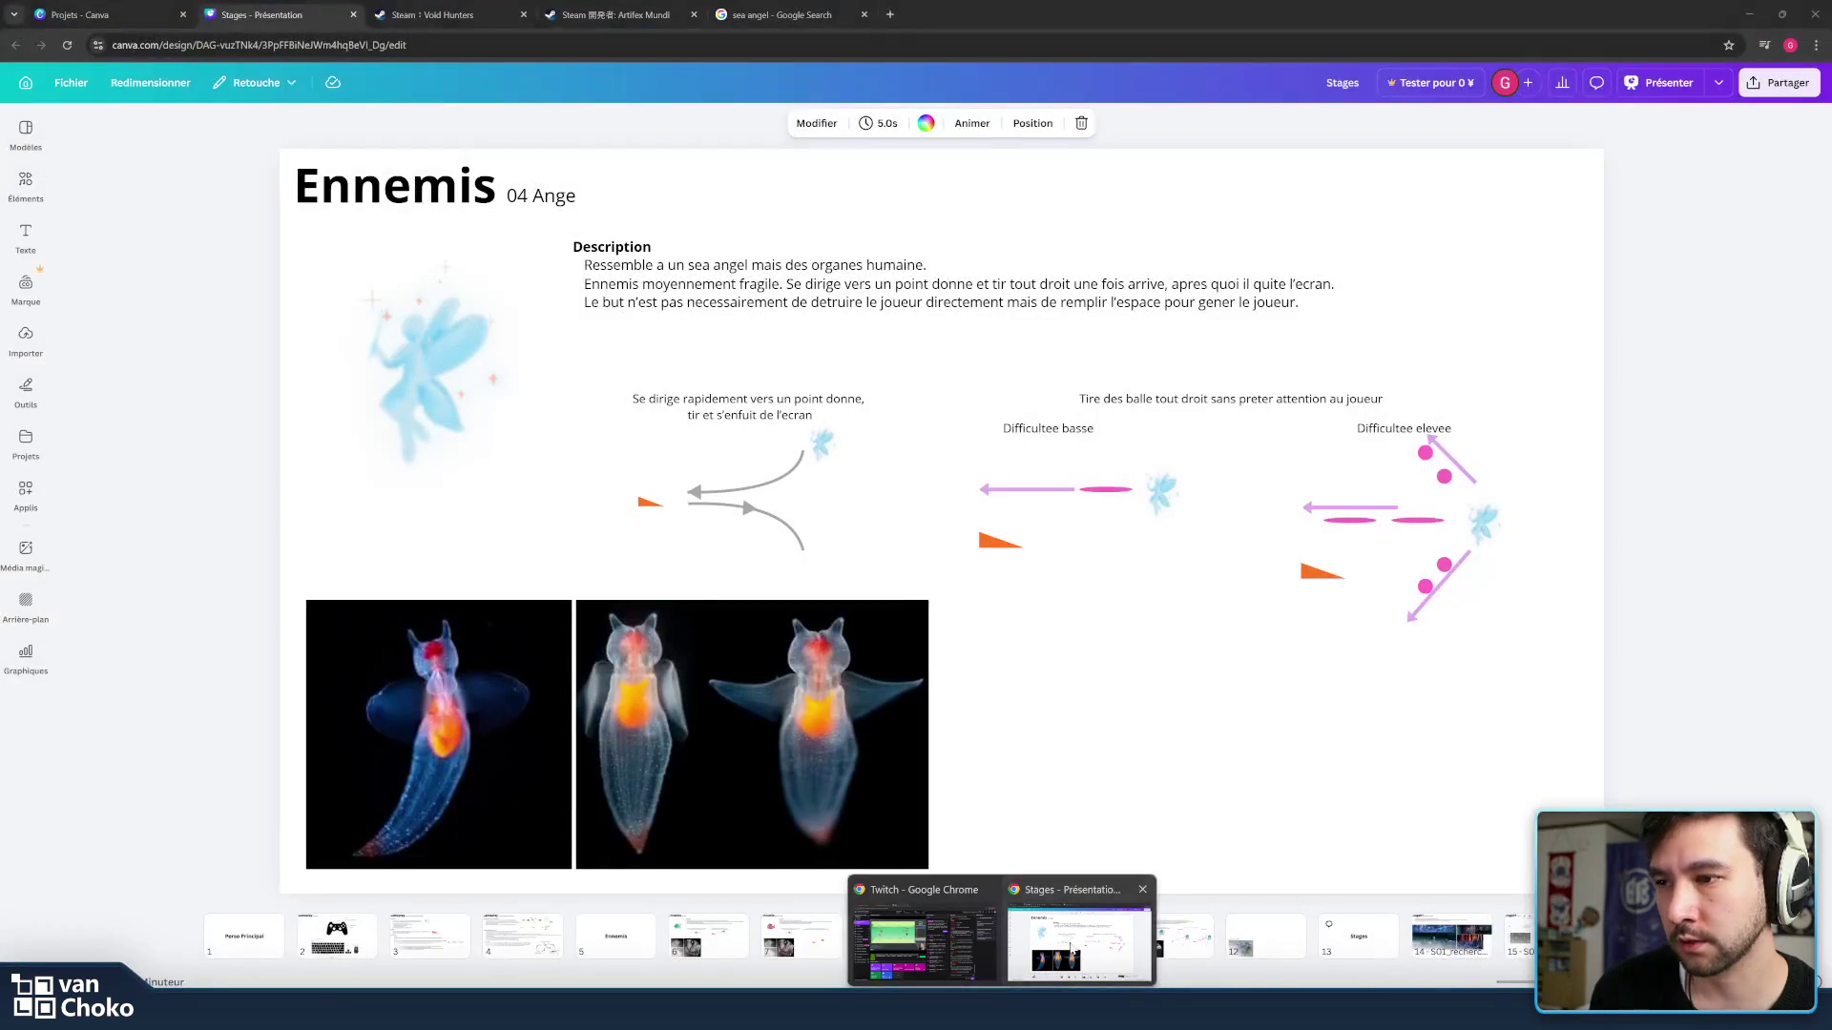
{"action": "left_click", "coordinate": [1077, 937]}
In a new tab beside the painting, search Google Images for 'vanillaware' and maximize the browser.
{"action": "left_click", "coordinate": [888, 15]}
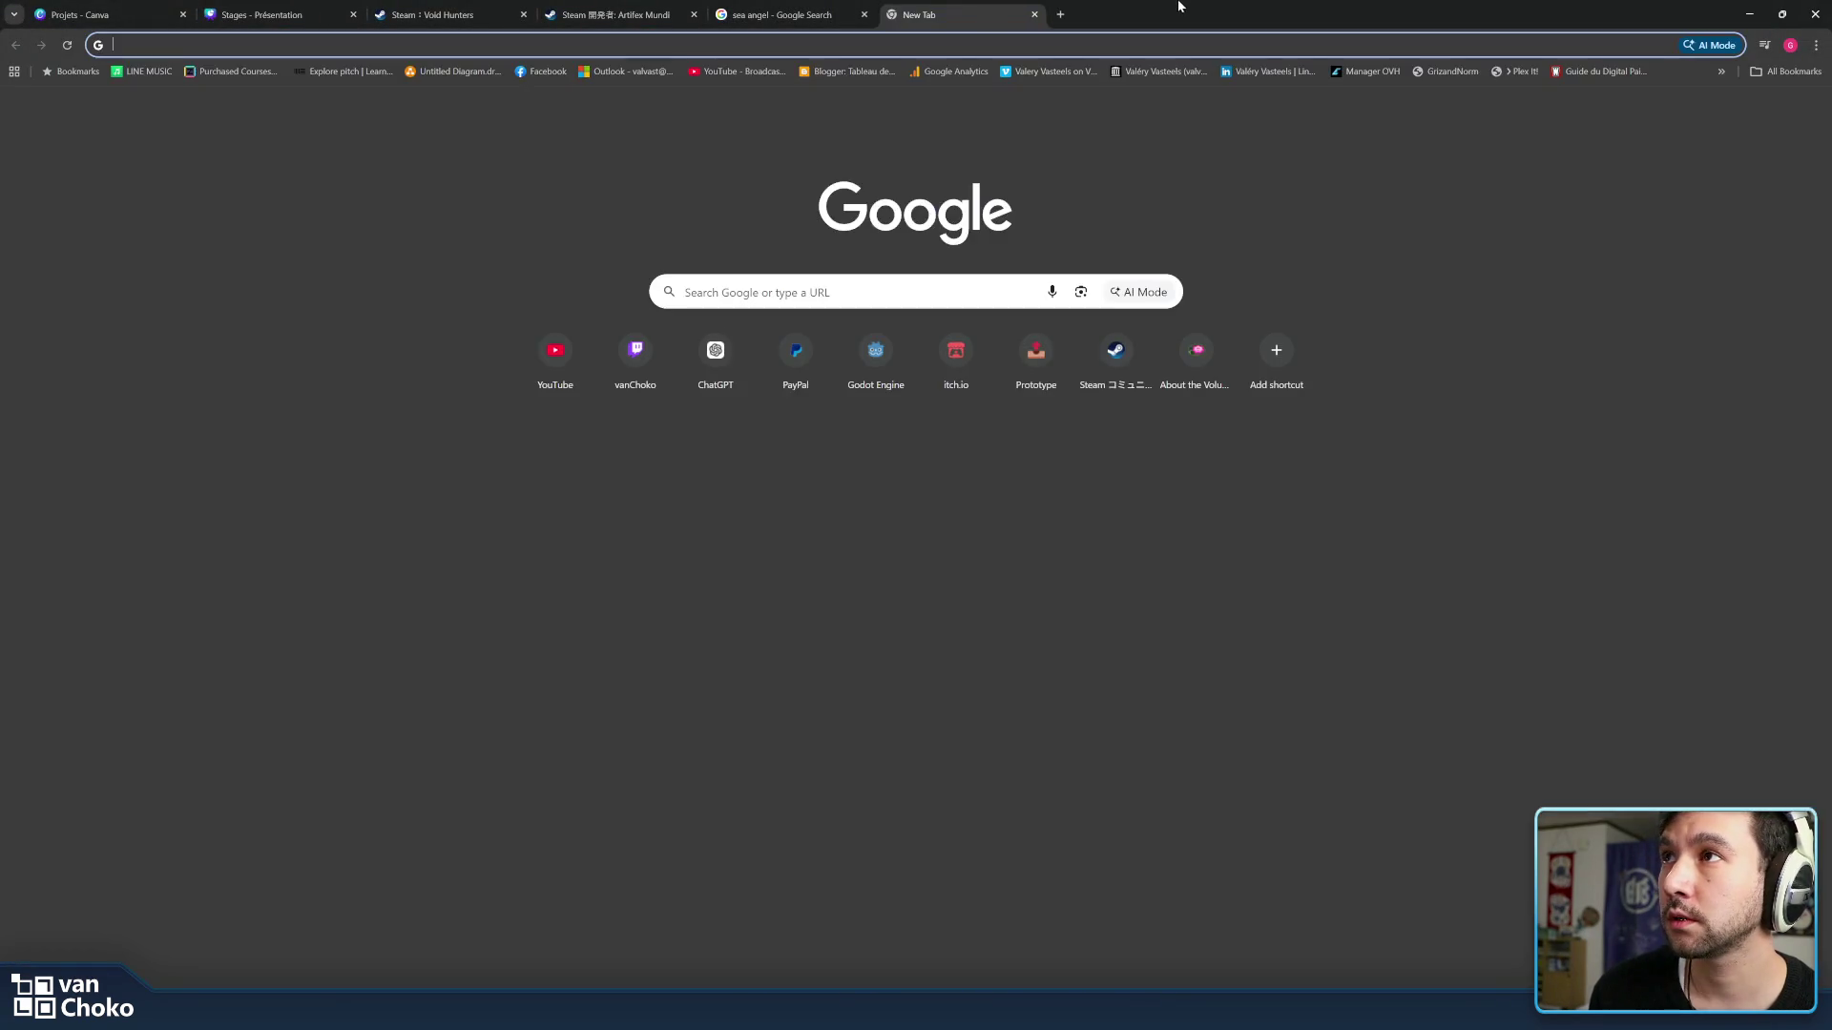
{"action": "left_click_drag", "start_coordinate": [1173, 14], "coordinate": [1503, 408]}
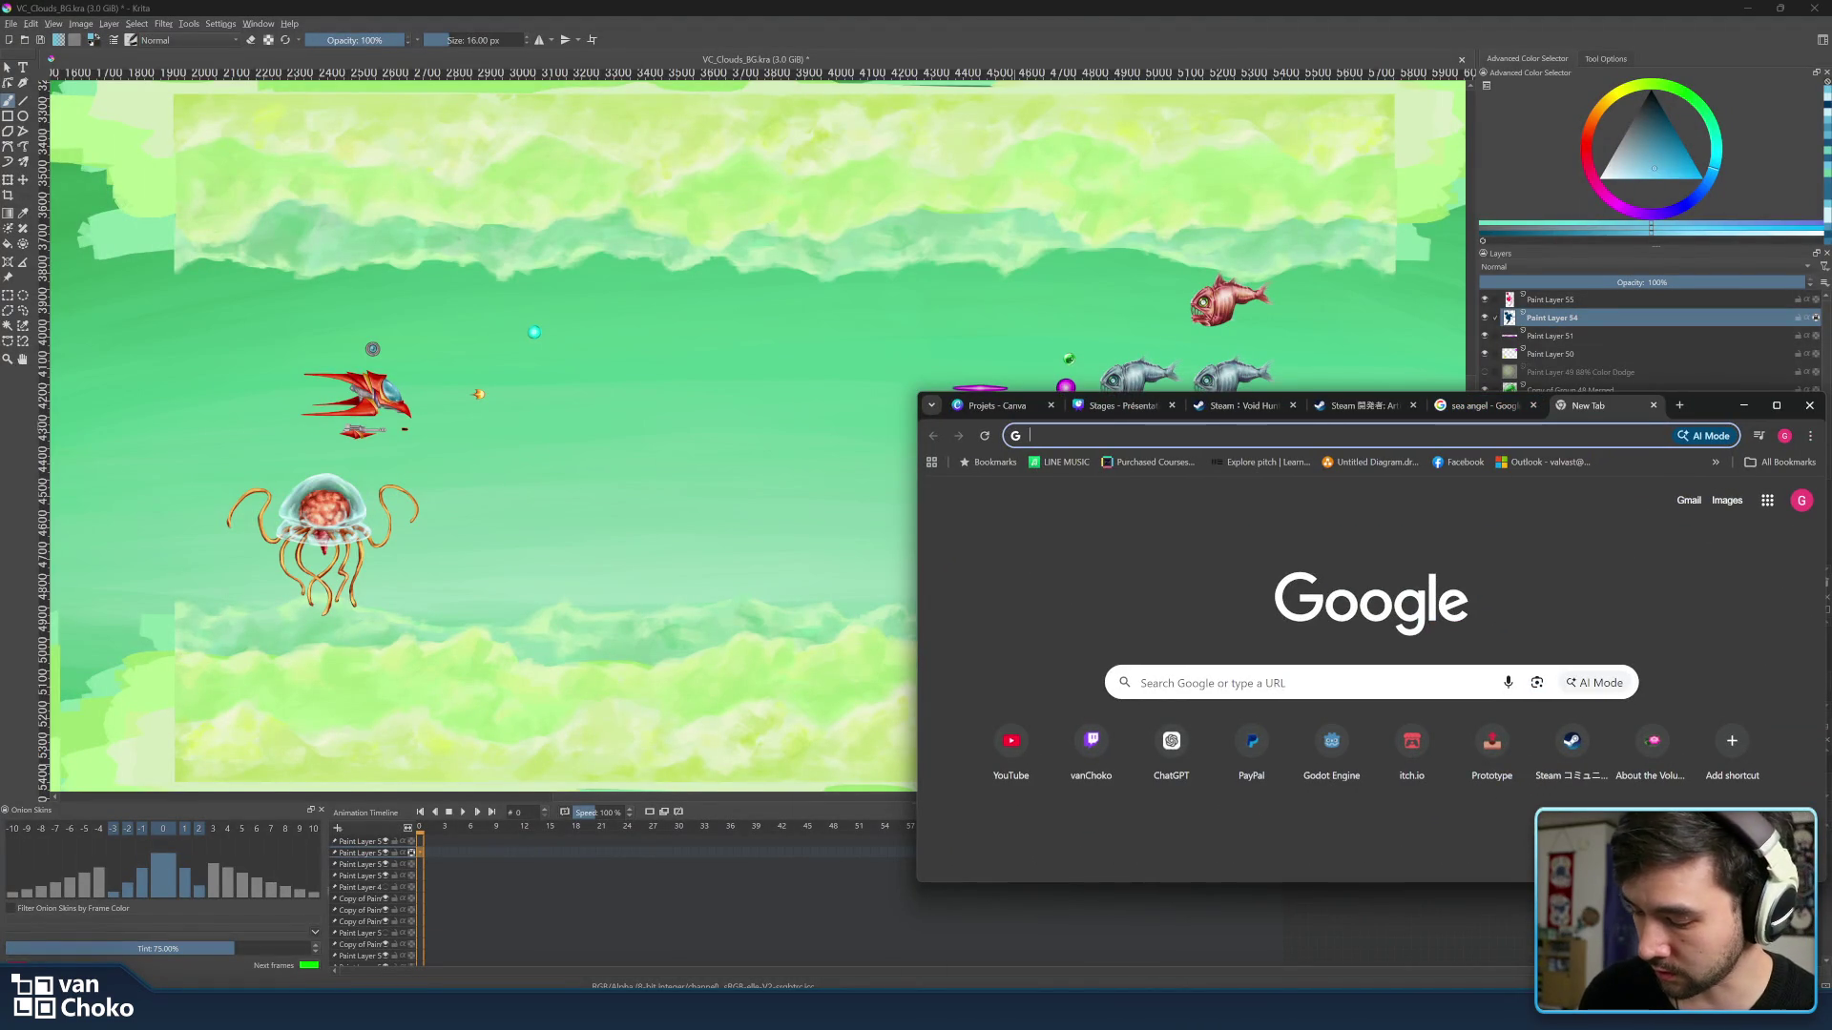
{"action": "type", "text": "vanilla"}
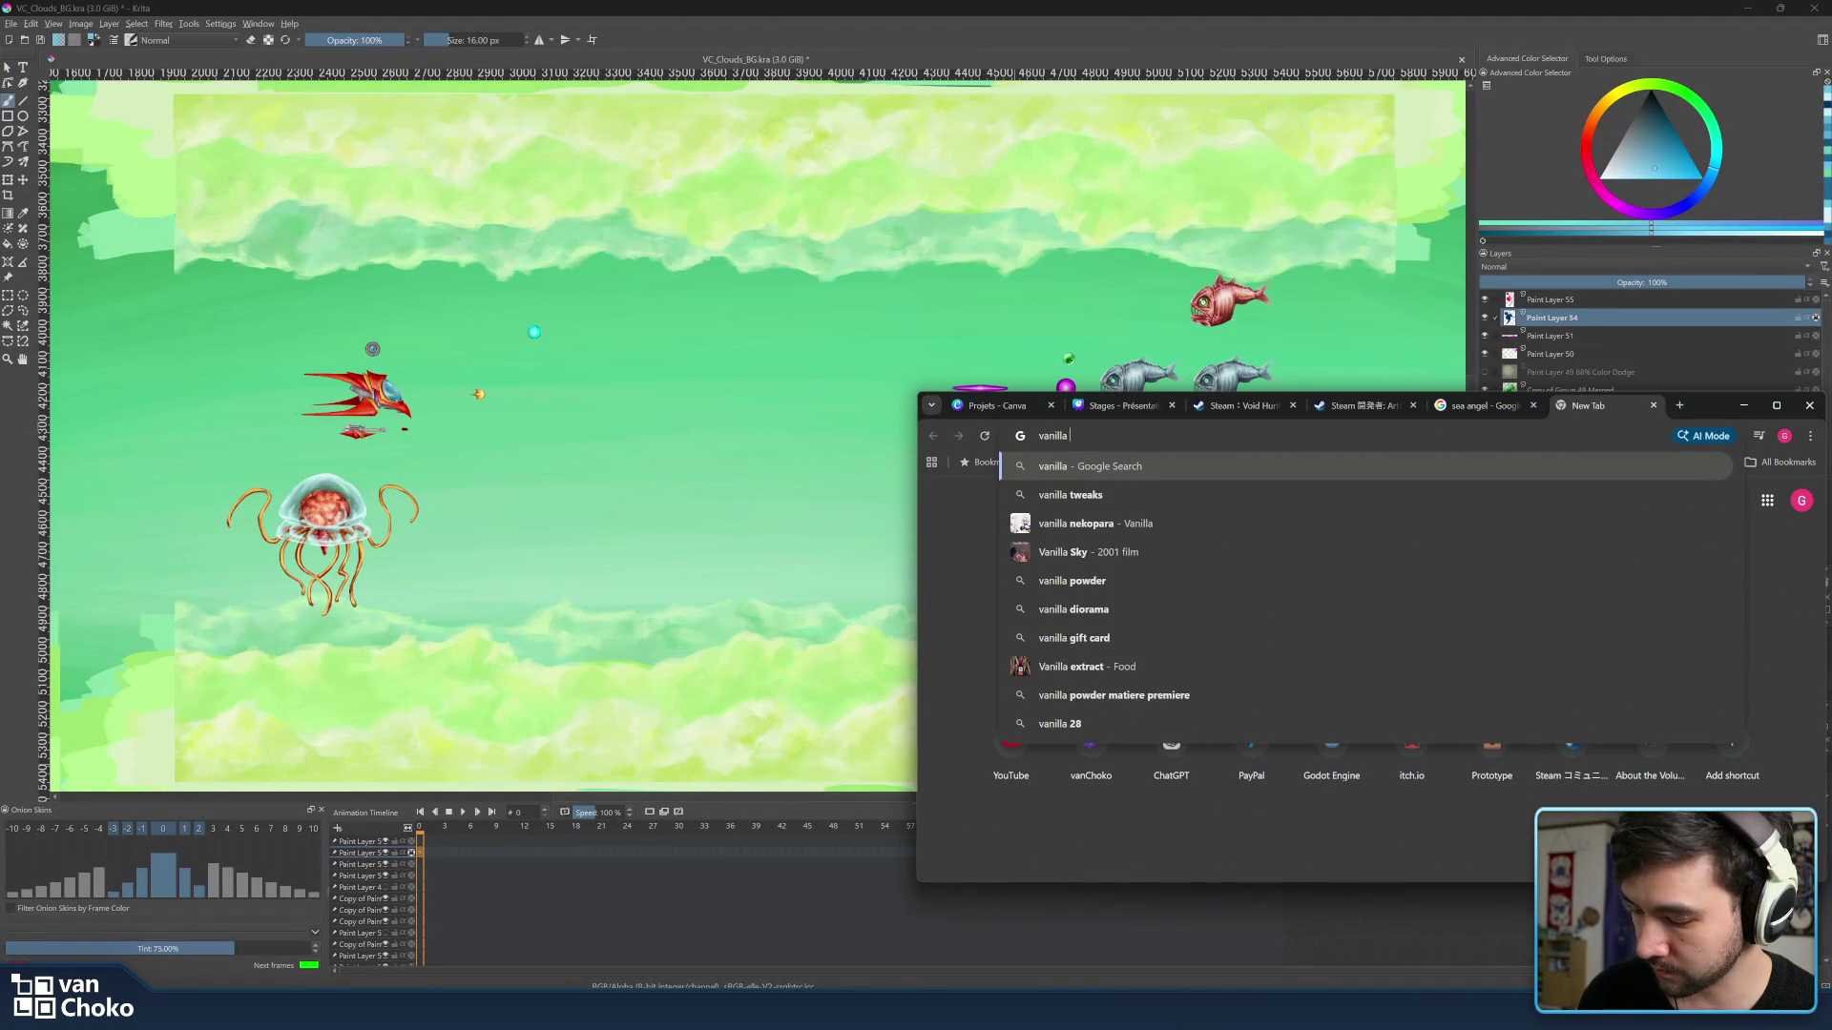
{"action": "type", "text": "ware"}
{"action": "key", "text": "Return"}
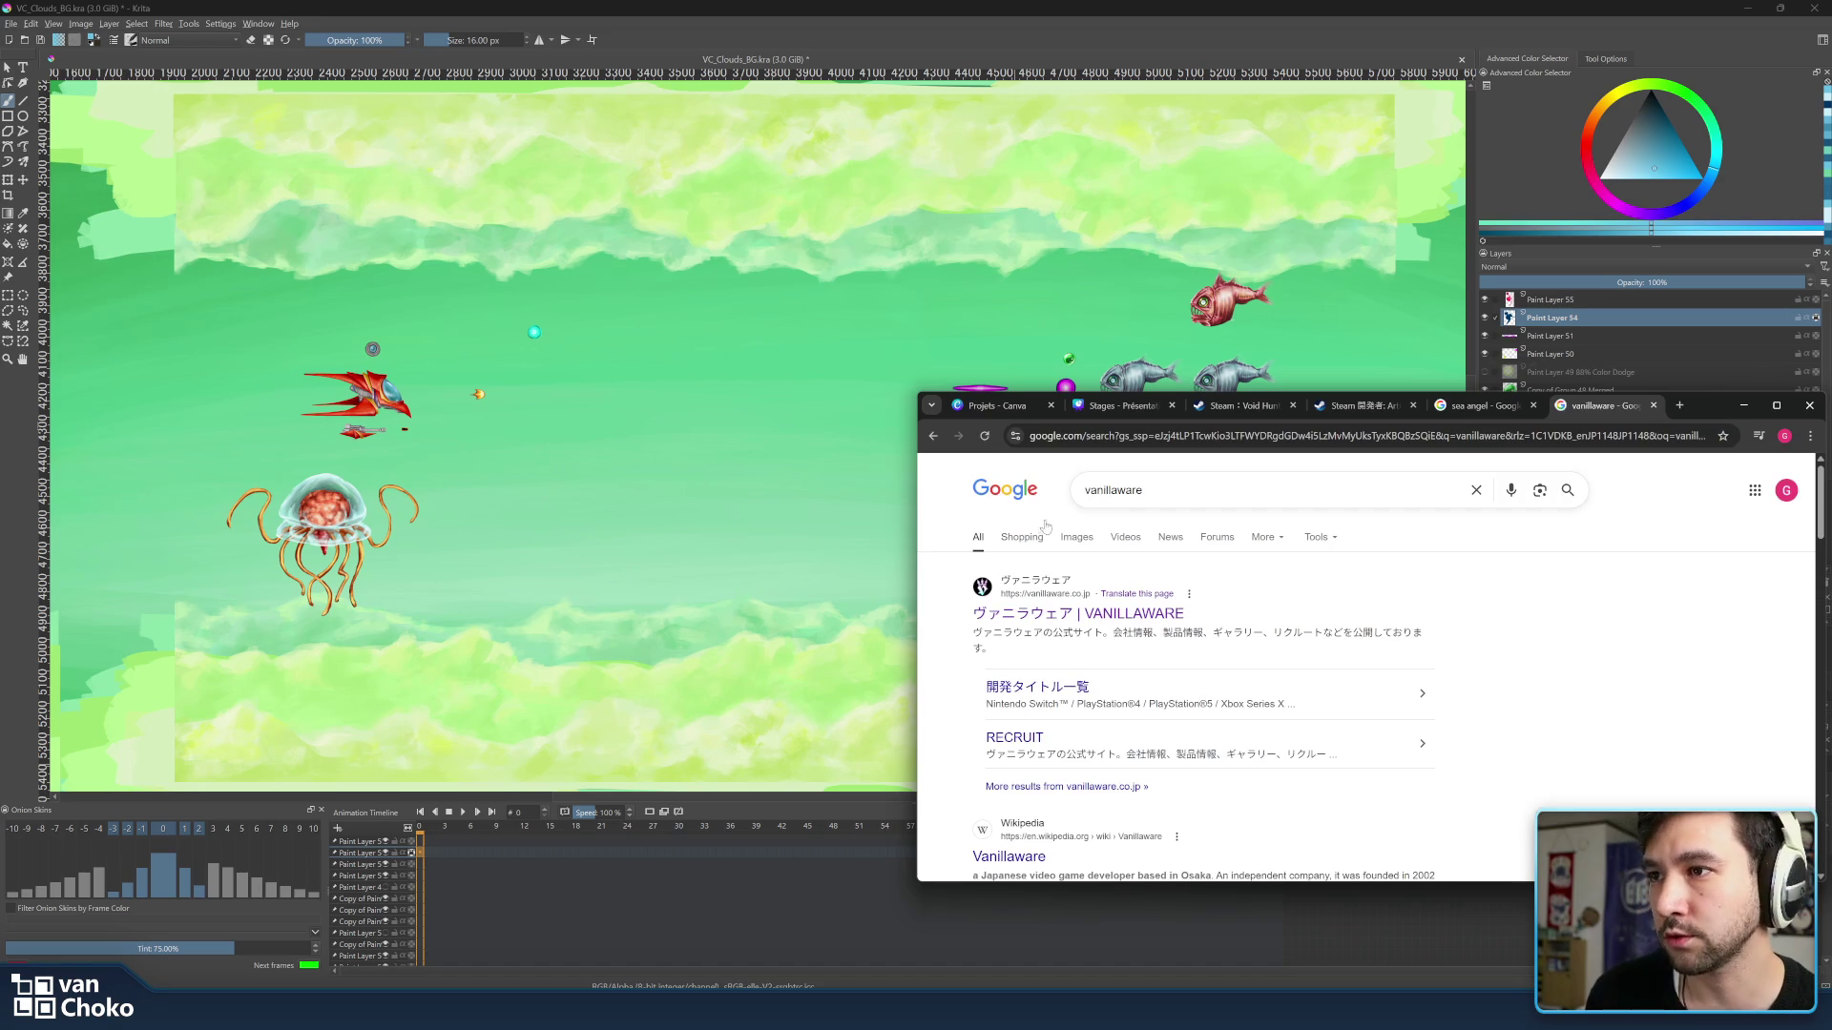
{"action": "left_click", "coordinate": [1076, 539]}
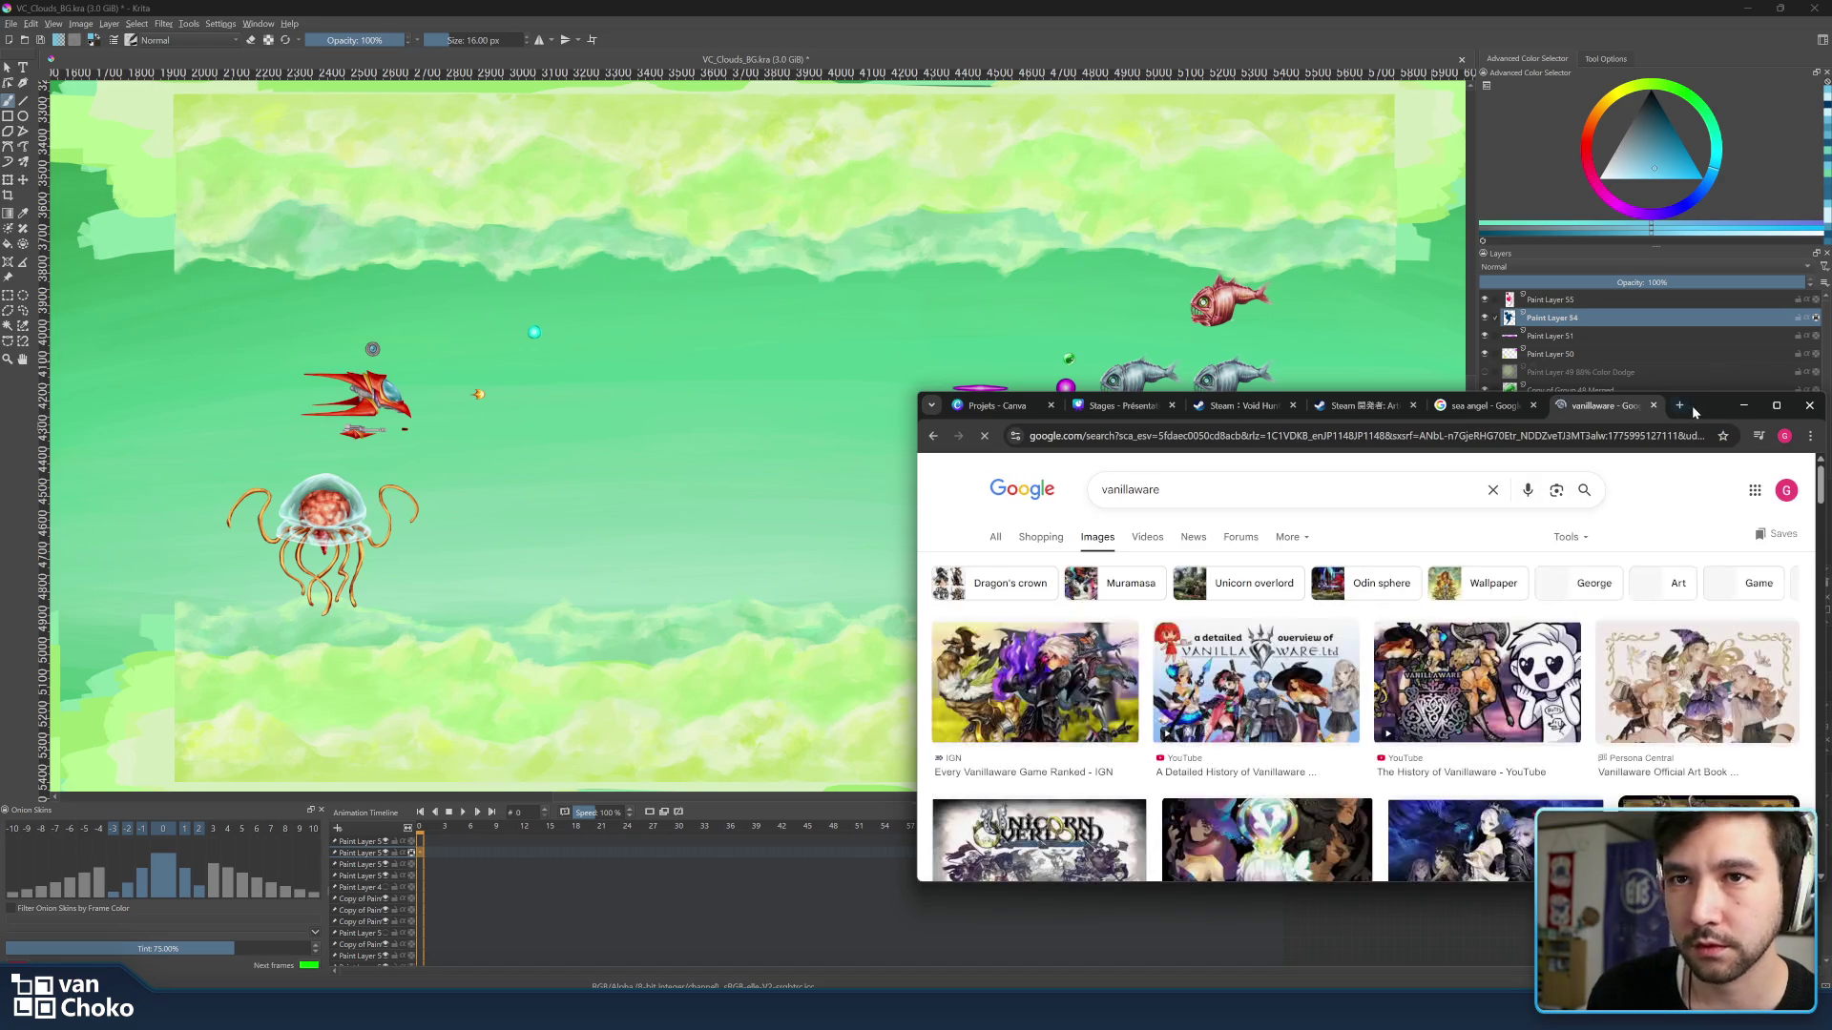
{"action": "left_click_drag", "start_coordinate": [1693, 411], "coordinate": [1444, 7]}
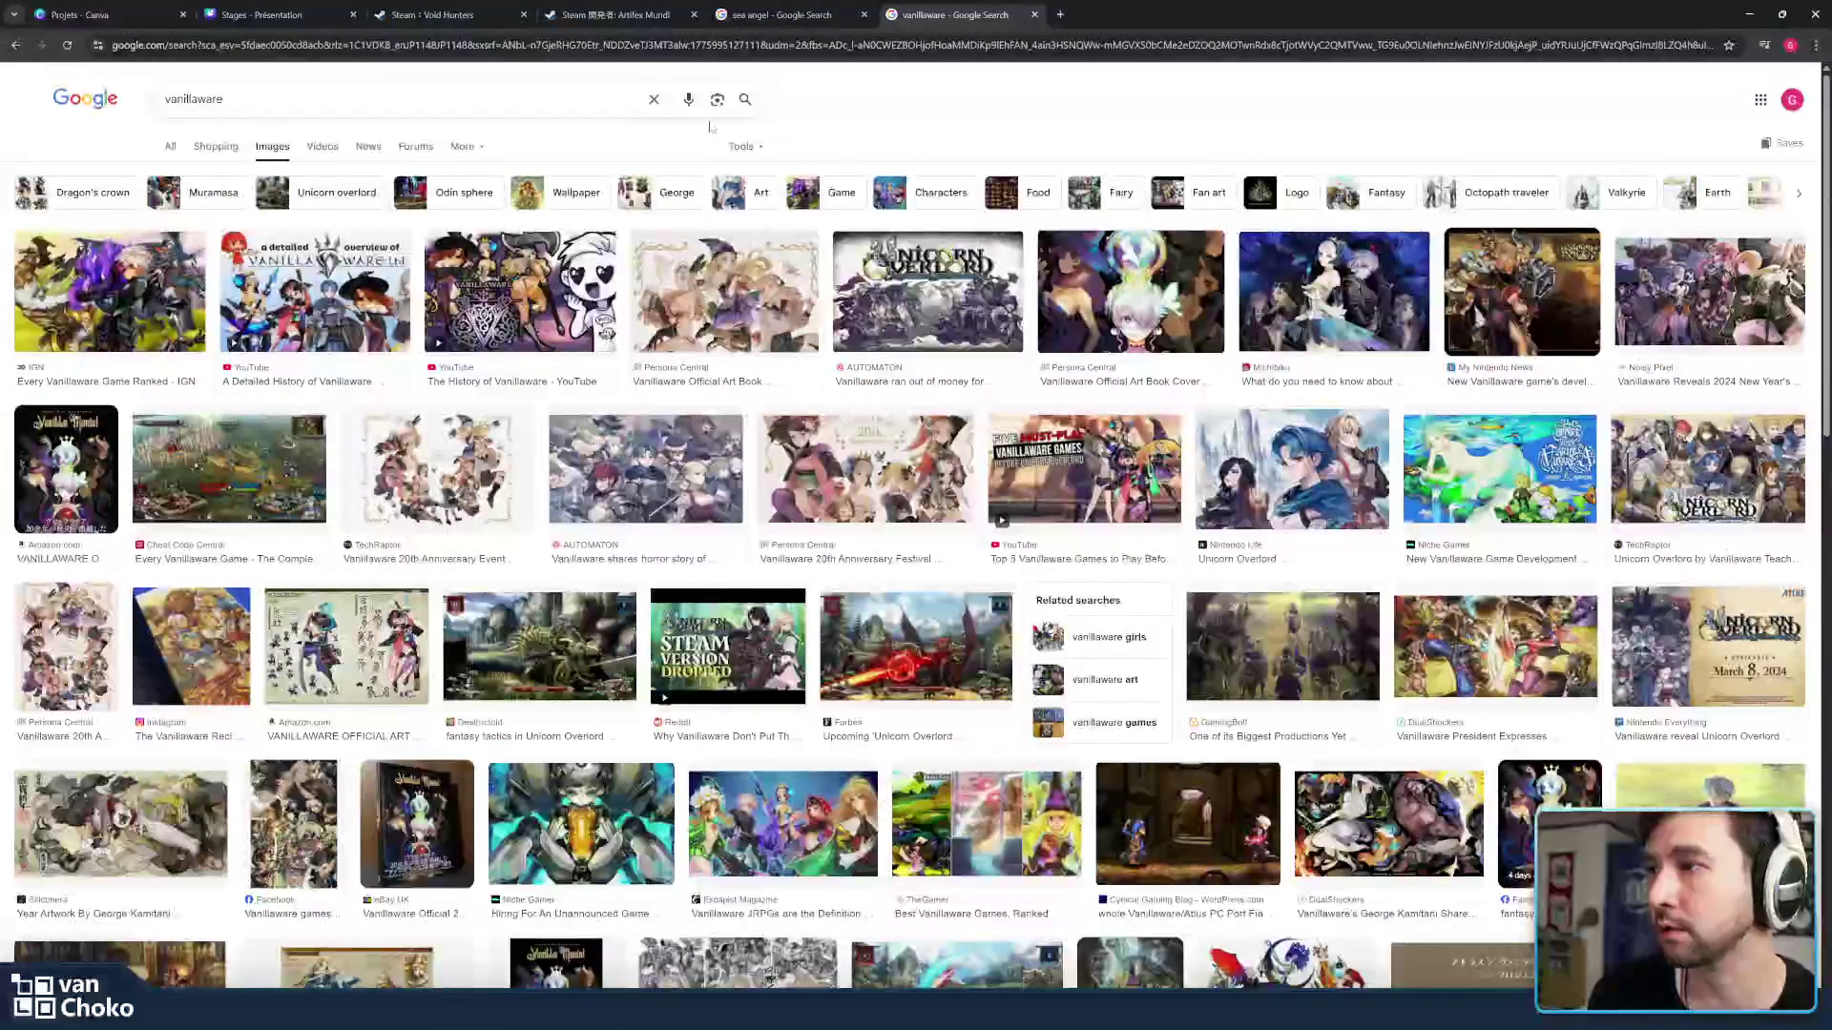
{"action": "type", "text": "1"}
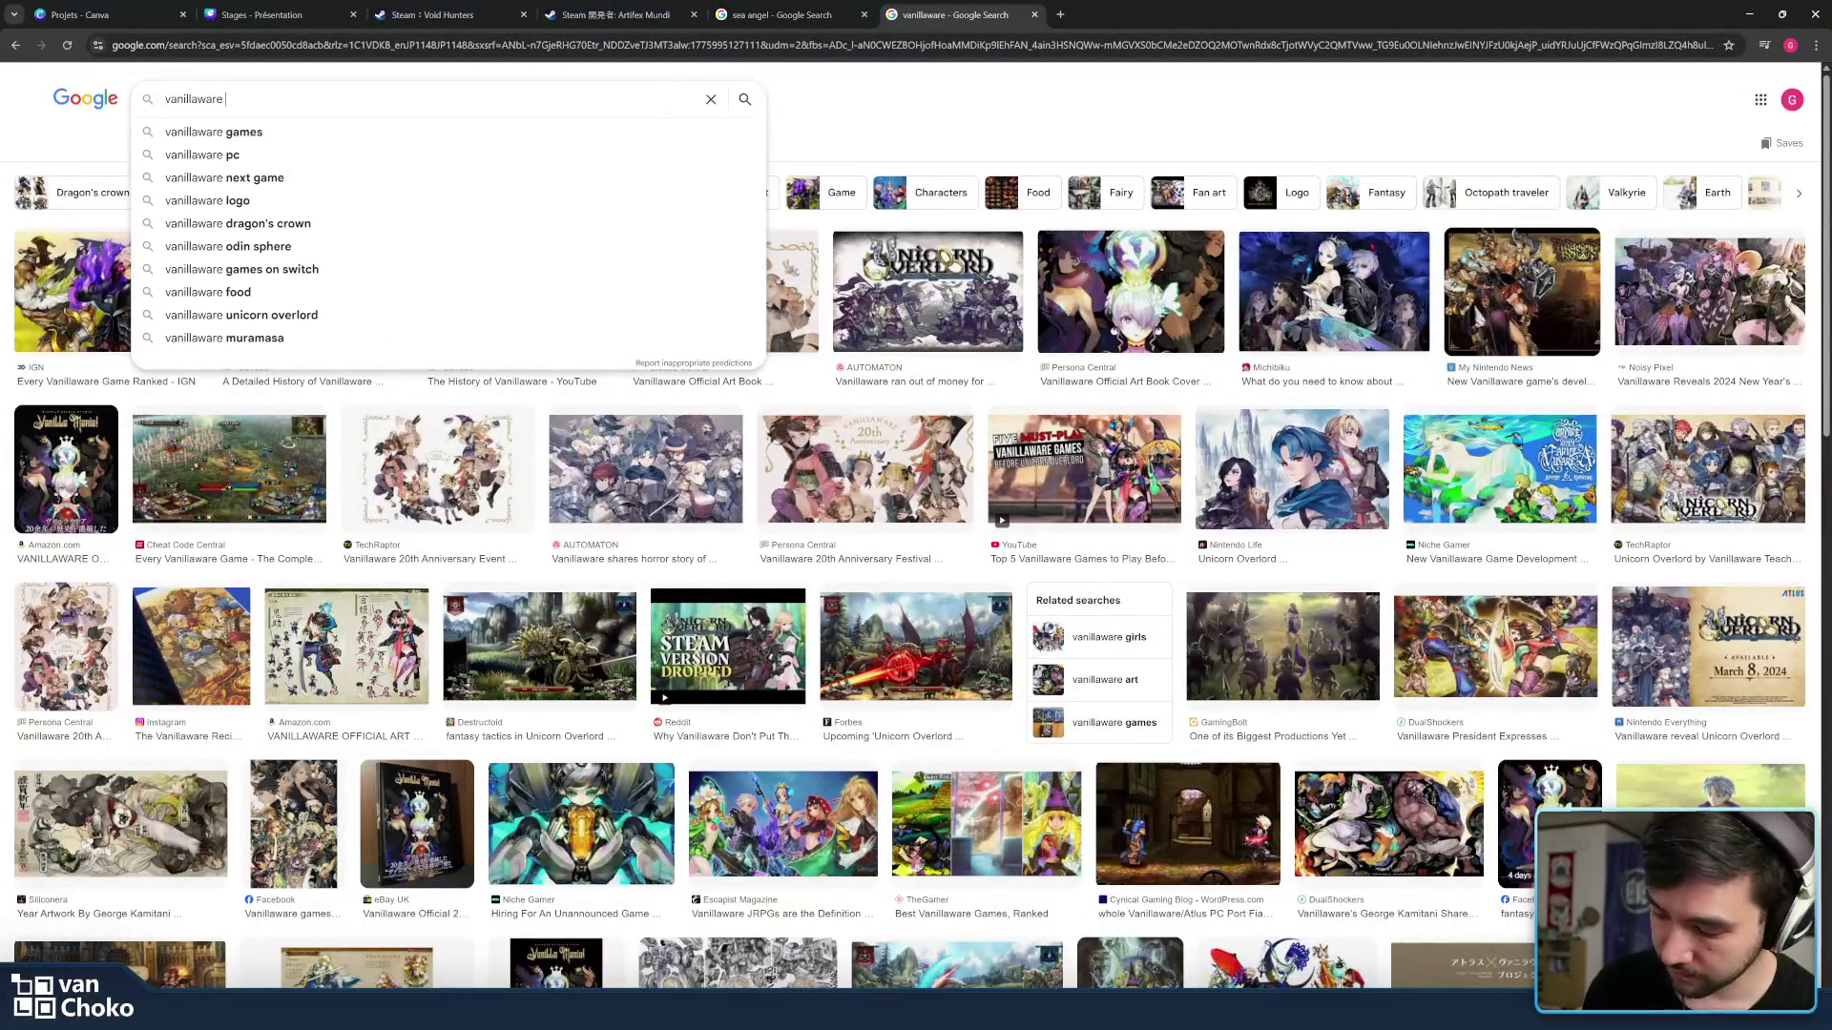
{"action": "type", "text": "3 "}
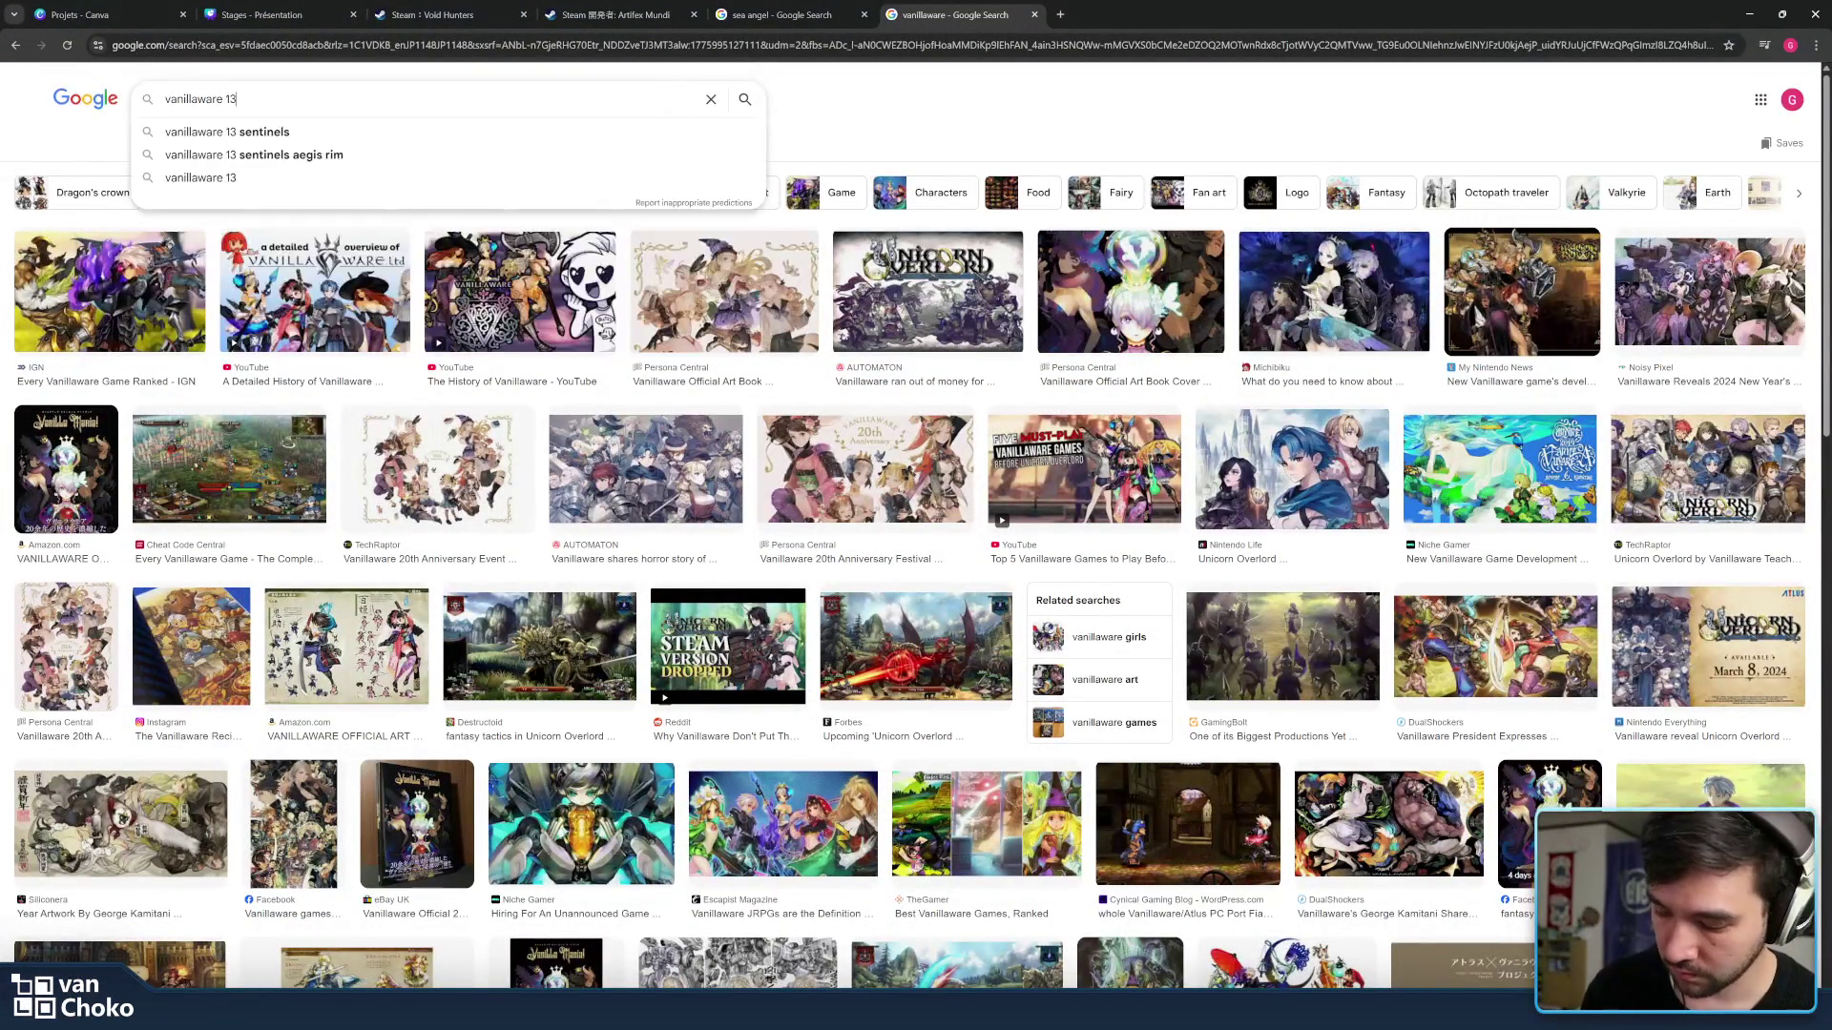
{"action": "type", "text": "sentinelle"}
Browse 13 Sentinels reference images (Polygon, Outerhaven, RPG Site, Persona Central, Atlus), then close the search tab.
{"action": "key", "text": "Return"}
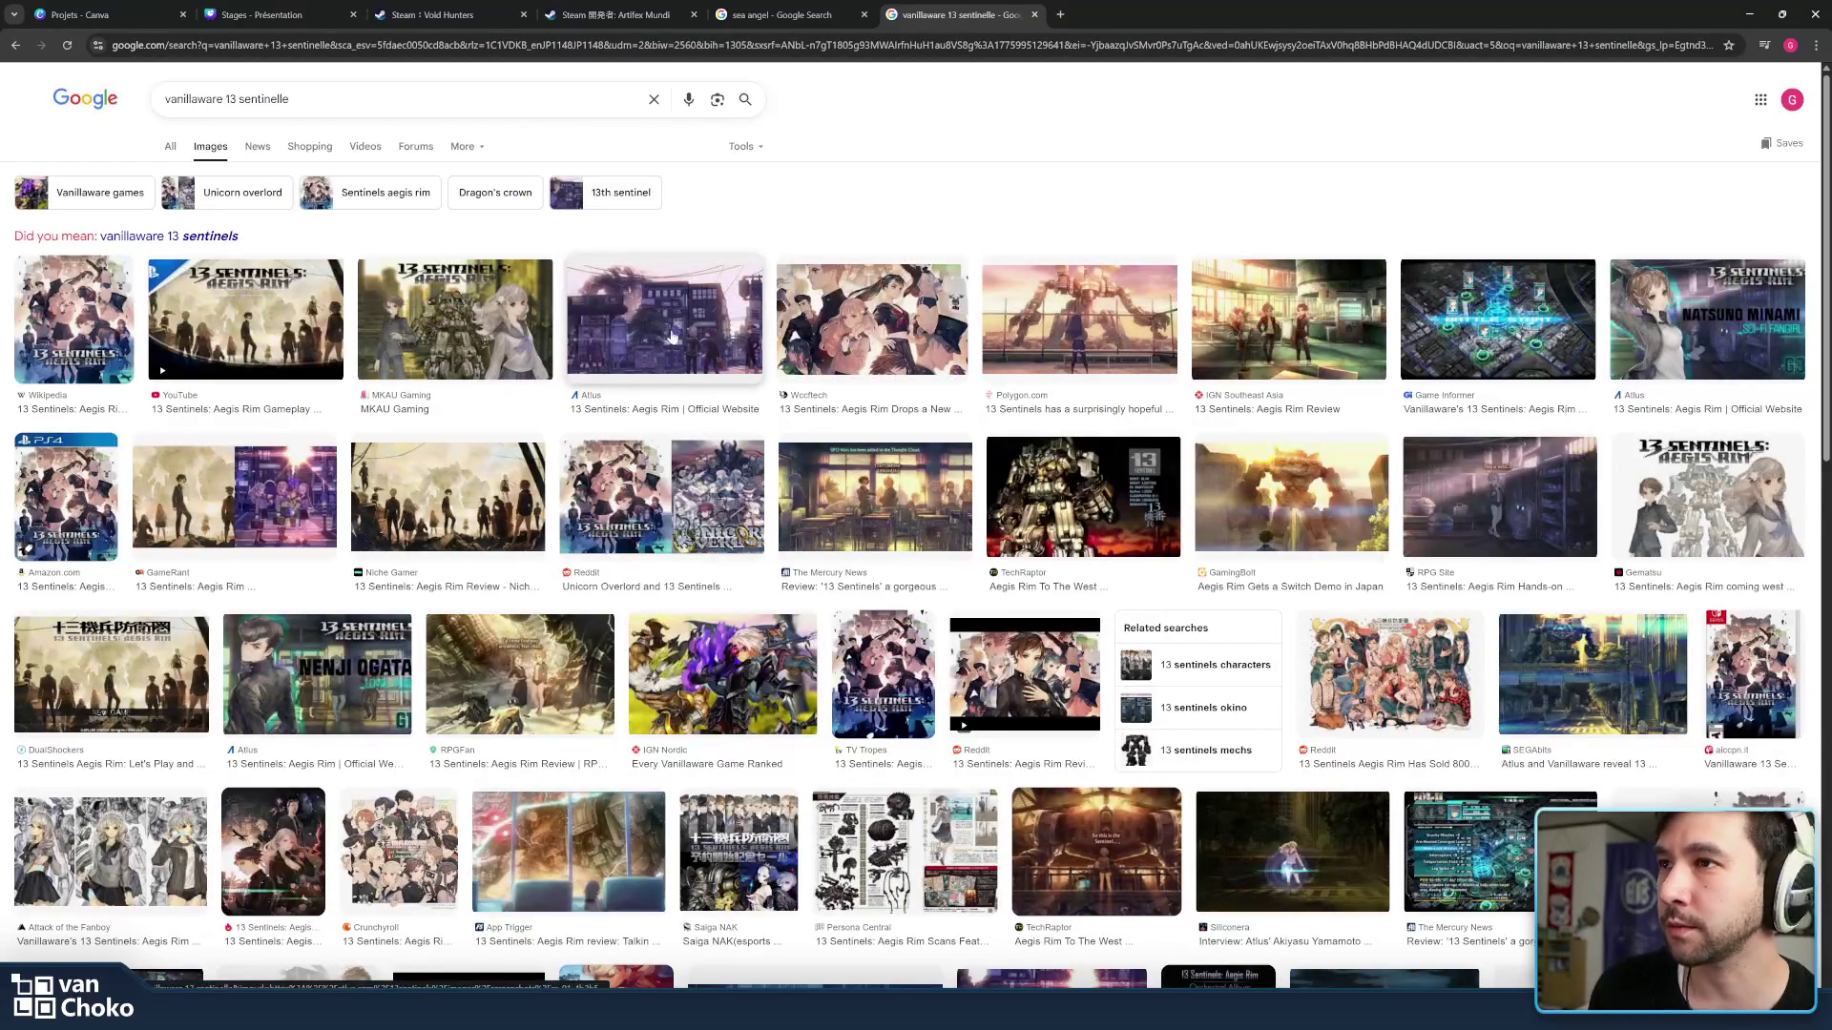
{"action": "left_click", "coordinate": [1131, 343]}
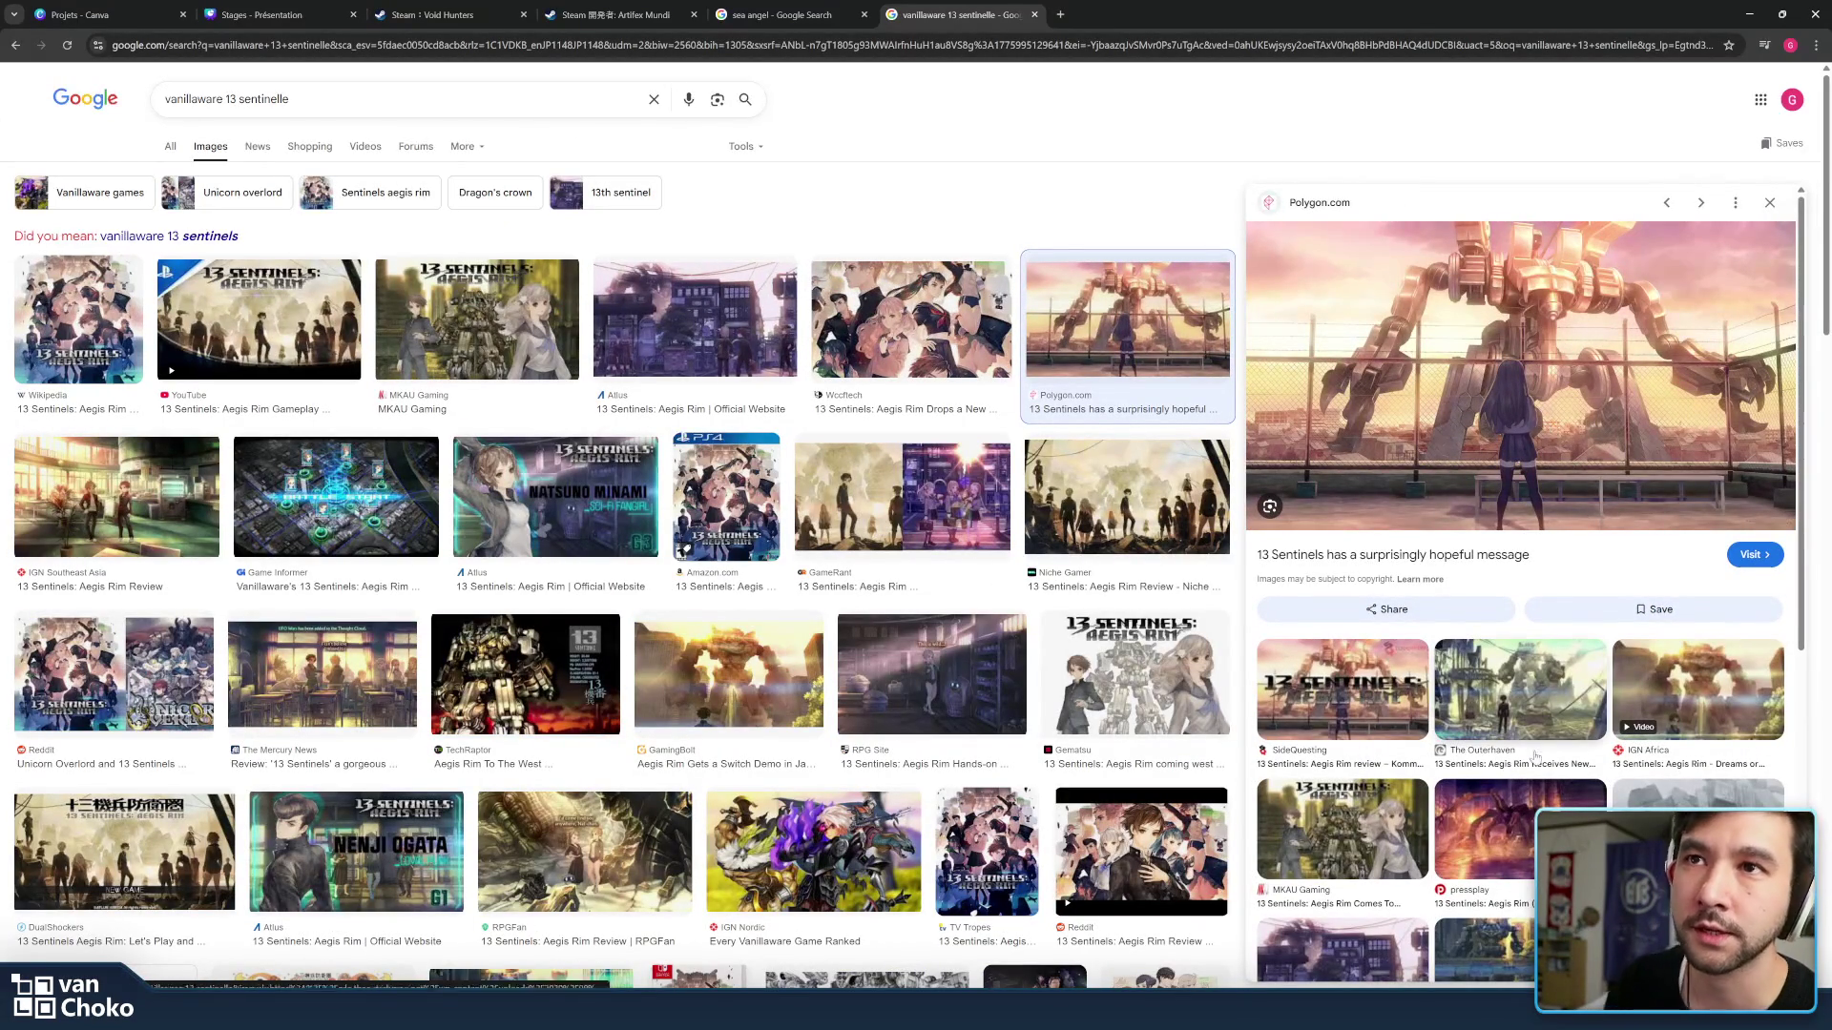
{"action": "left_click", "coordinate": [1524, 709]}
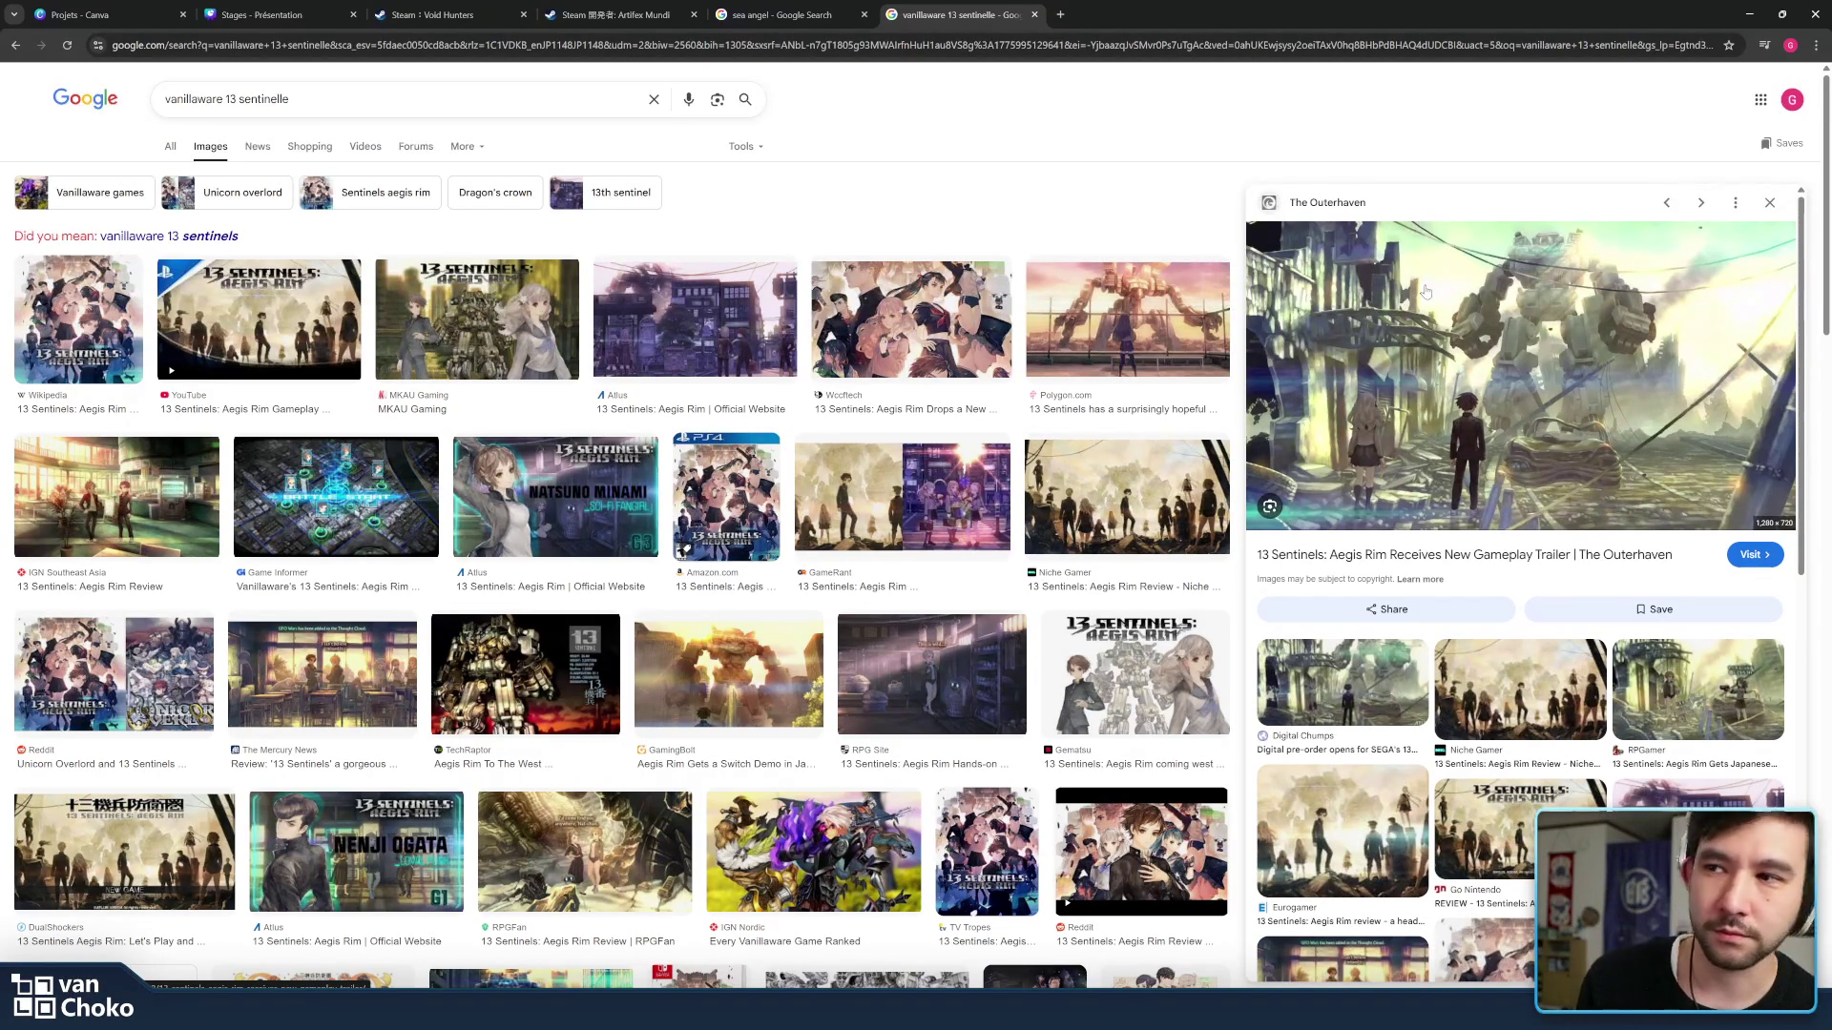
{"action": "left_click", "coordinate": [895, 673]}
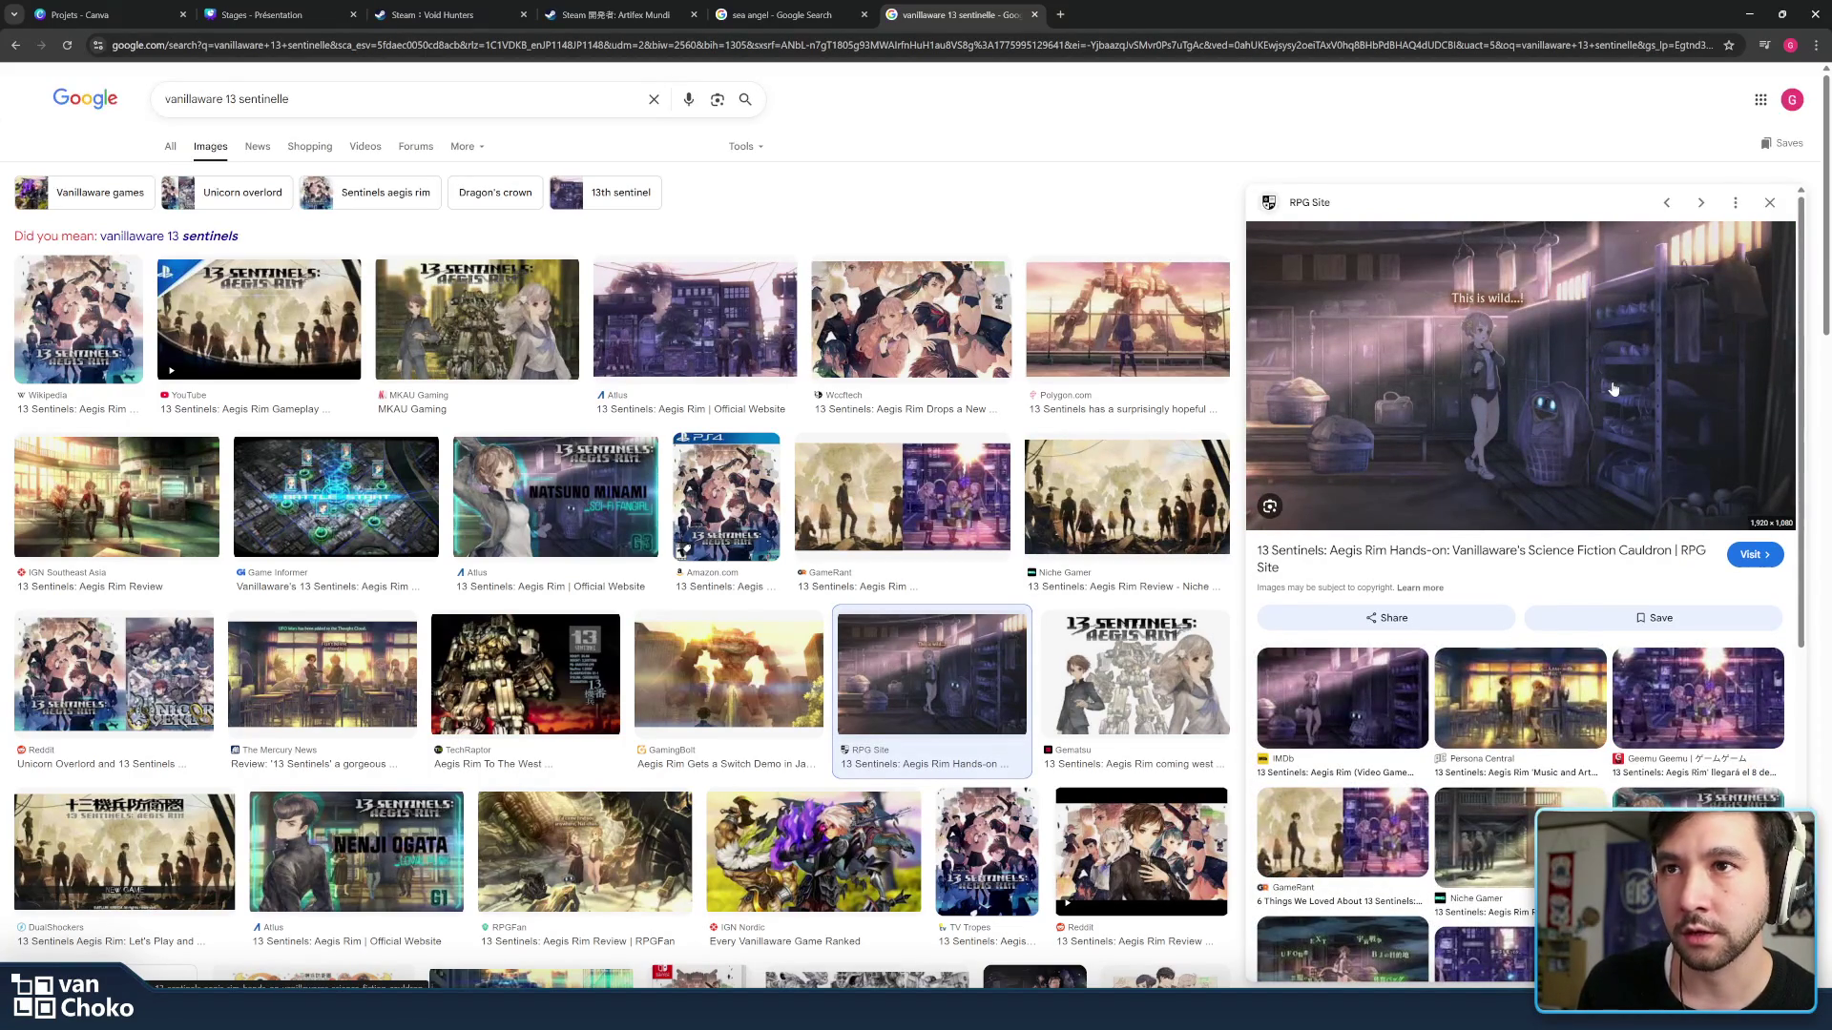
{"action": "left_click", "coordinate": [1496, 684]}
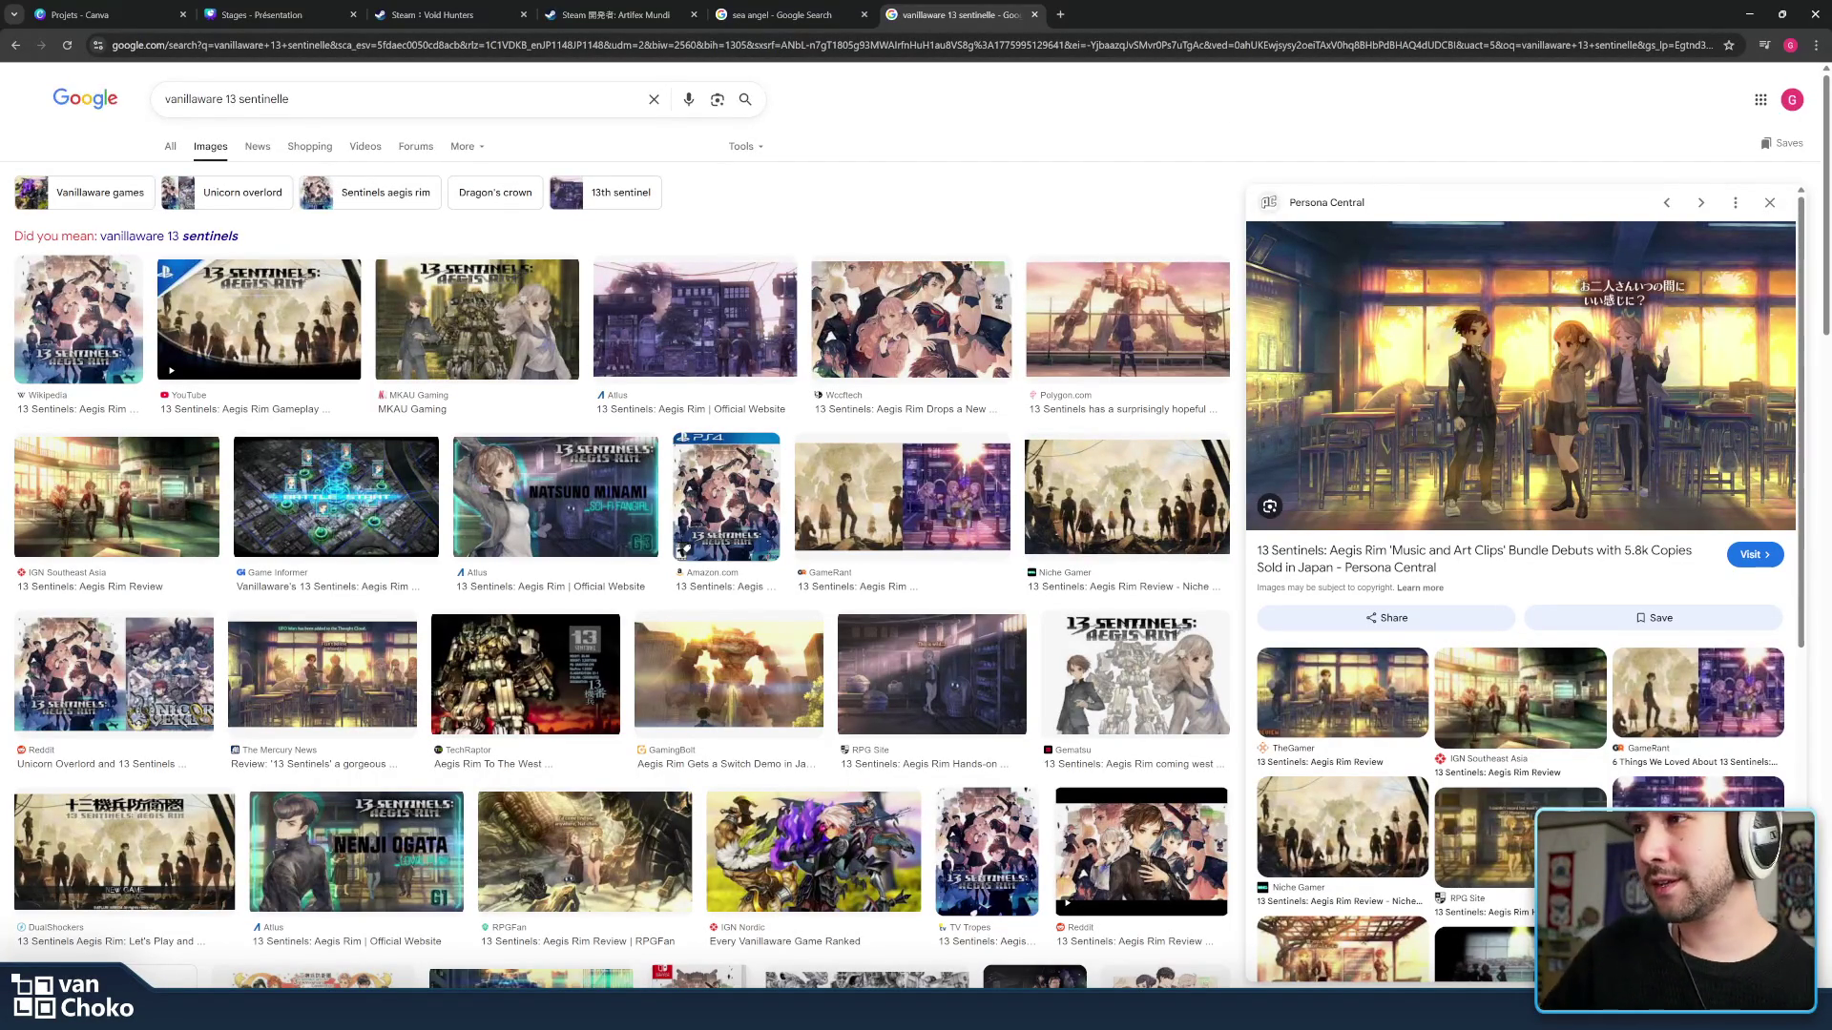
{"action": "left_click", "coordinate": [730, 334]}
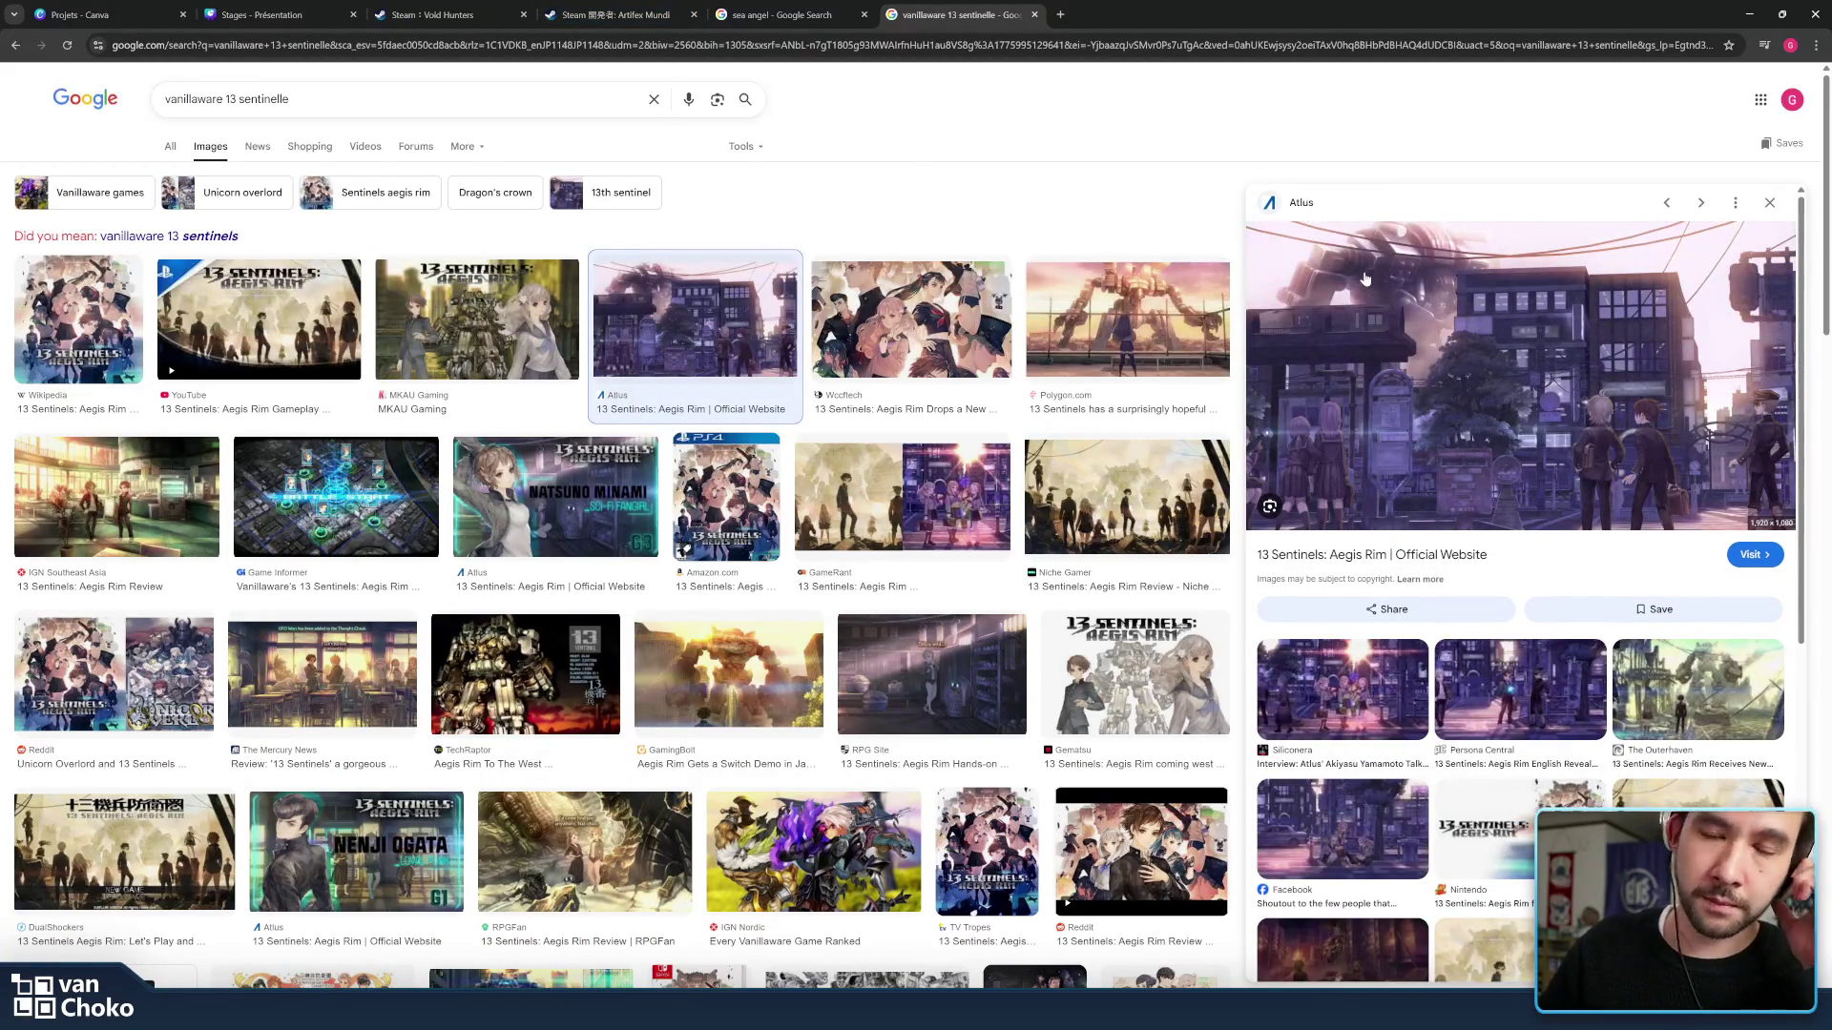
{"action": "middle_click", "coordinate": [994, 5]}
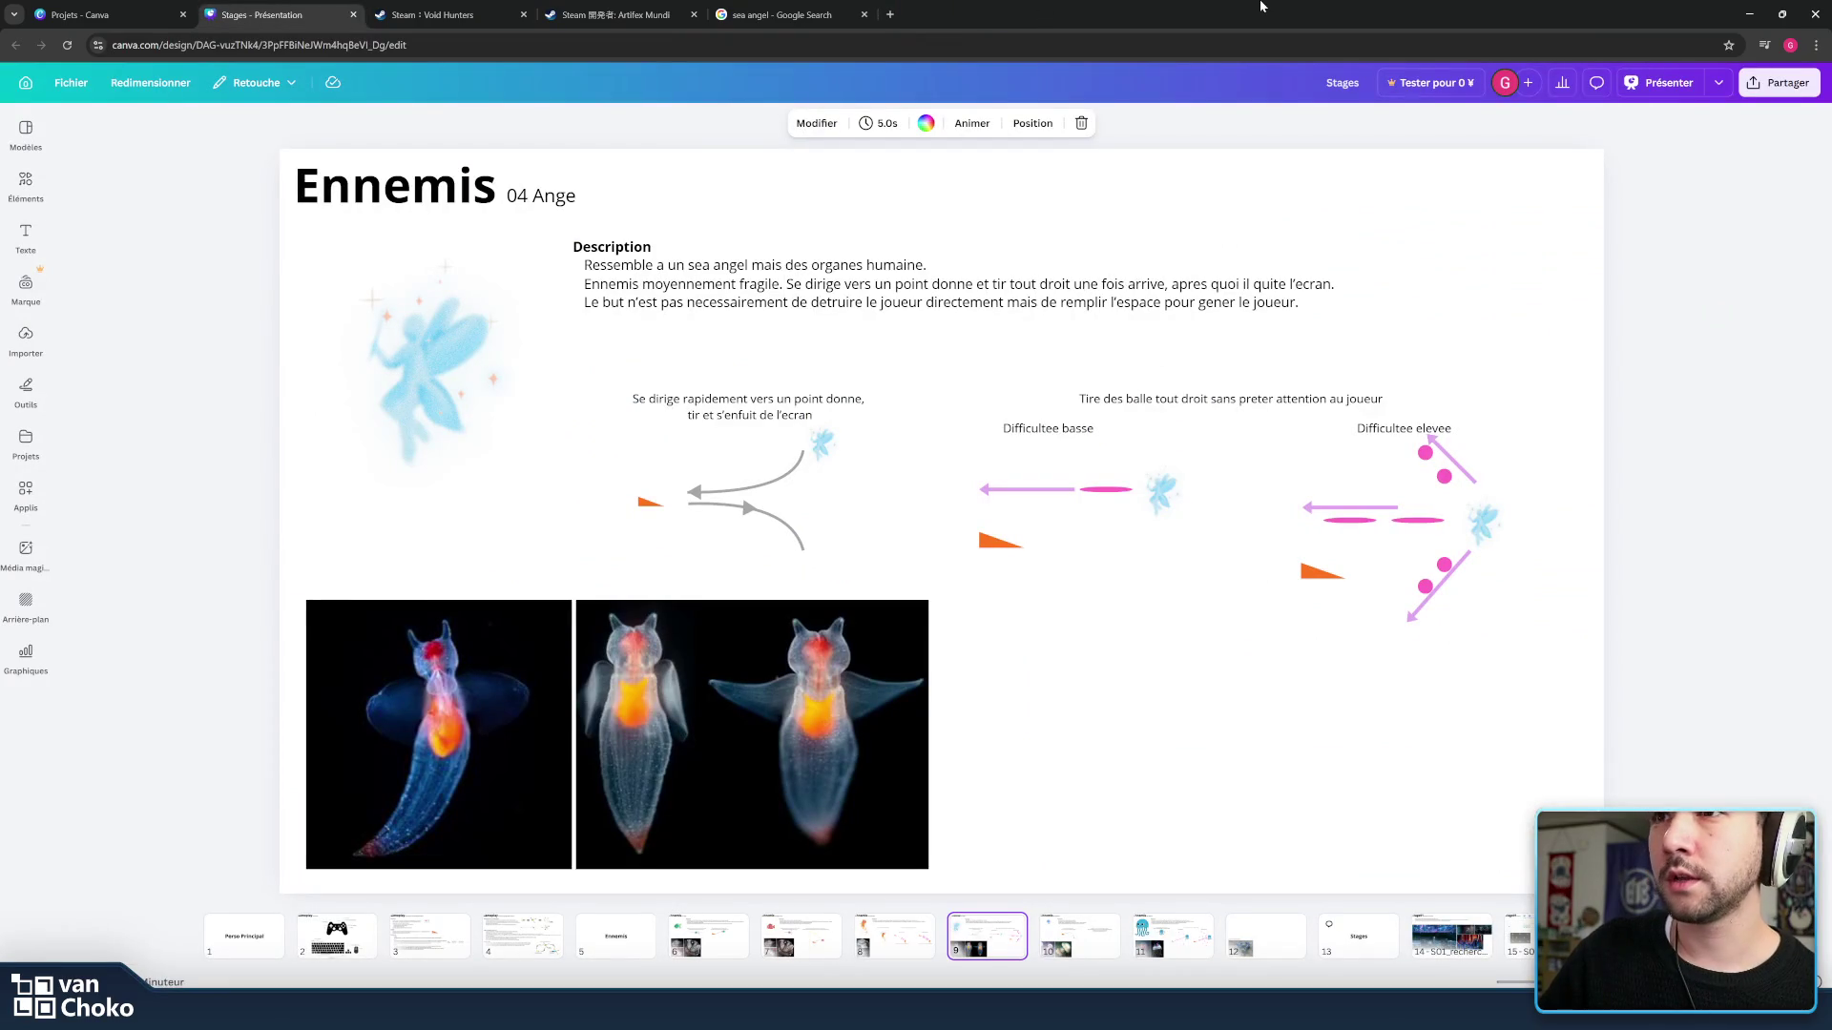
Minimize the browser to reveal the Krita cloud level and nudge the canvas toward the bird.
{"action": "left_click", "coordinate": [1746, 12]}
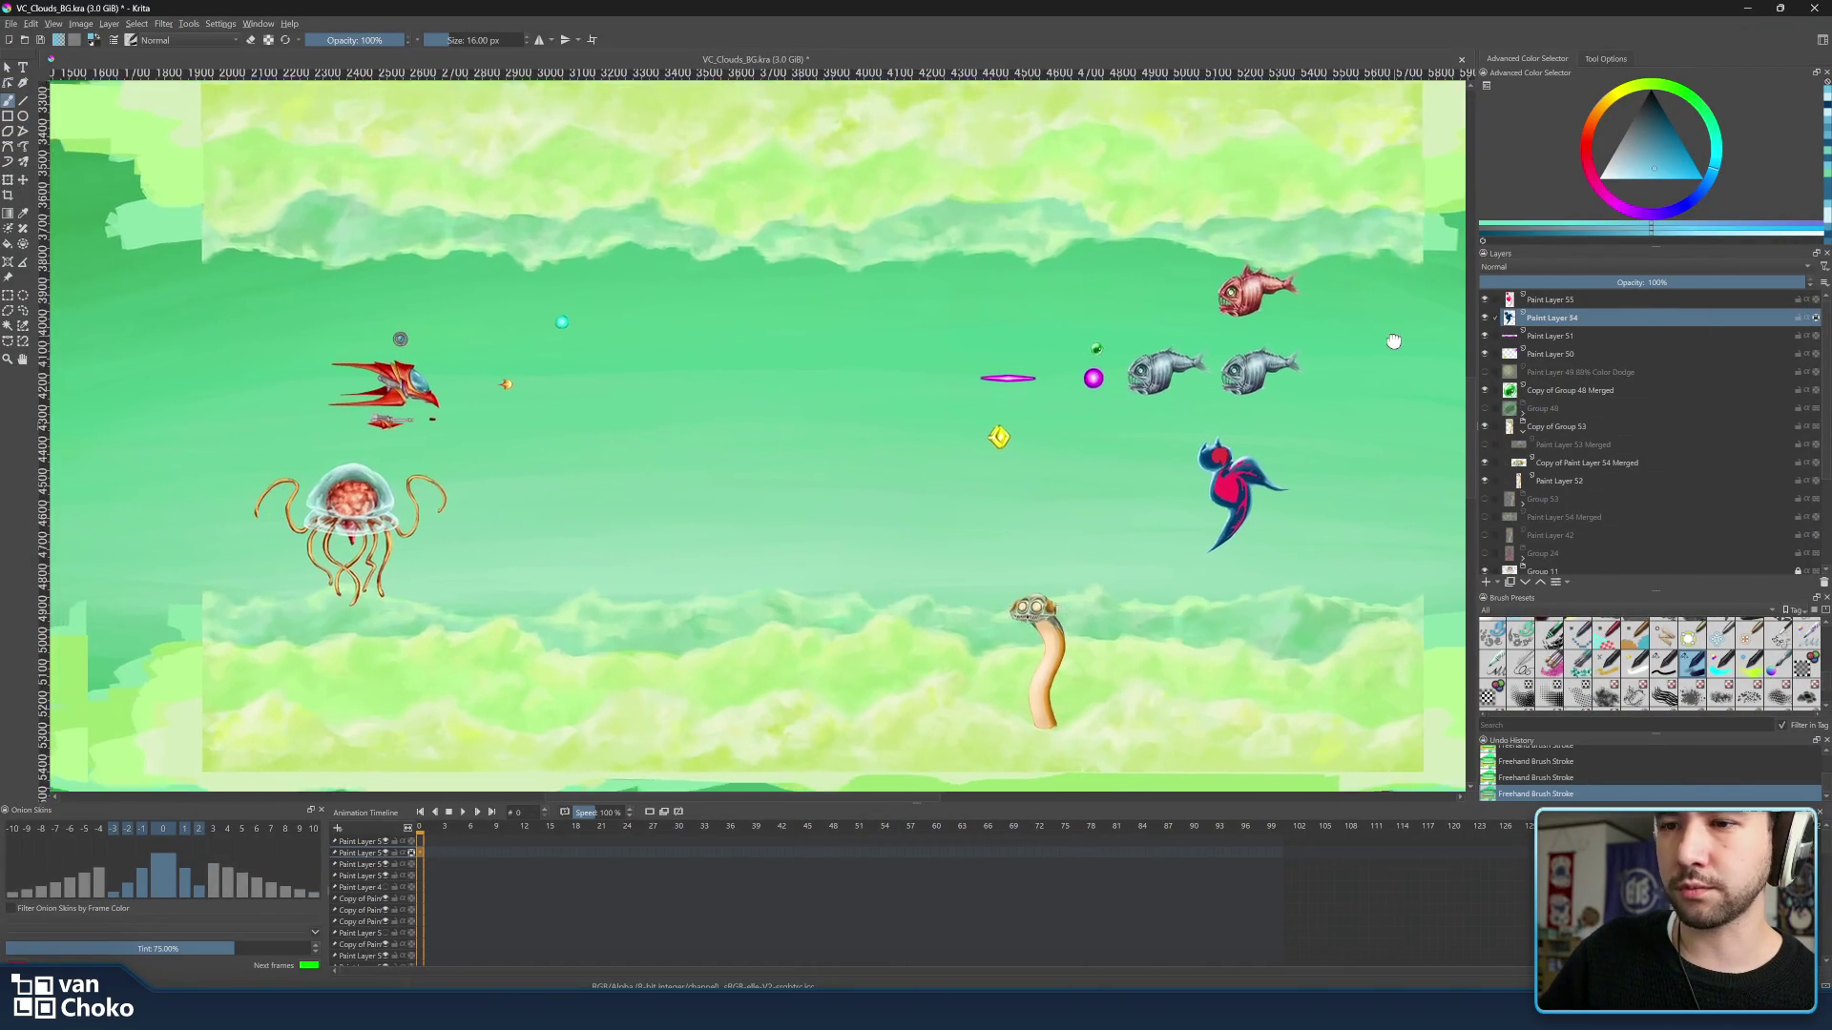
{"action": "left_click_drag", "start_coordinate": [1392, 338], "coordinate": [1395, 344]}
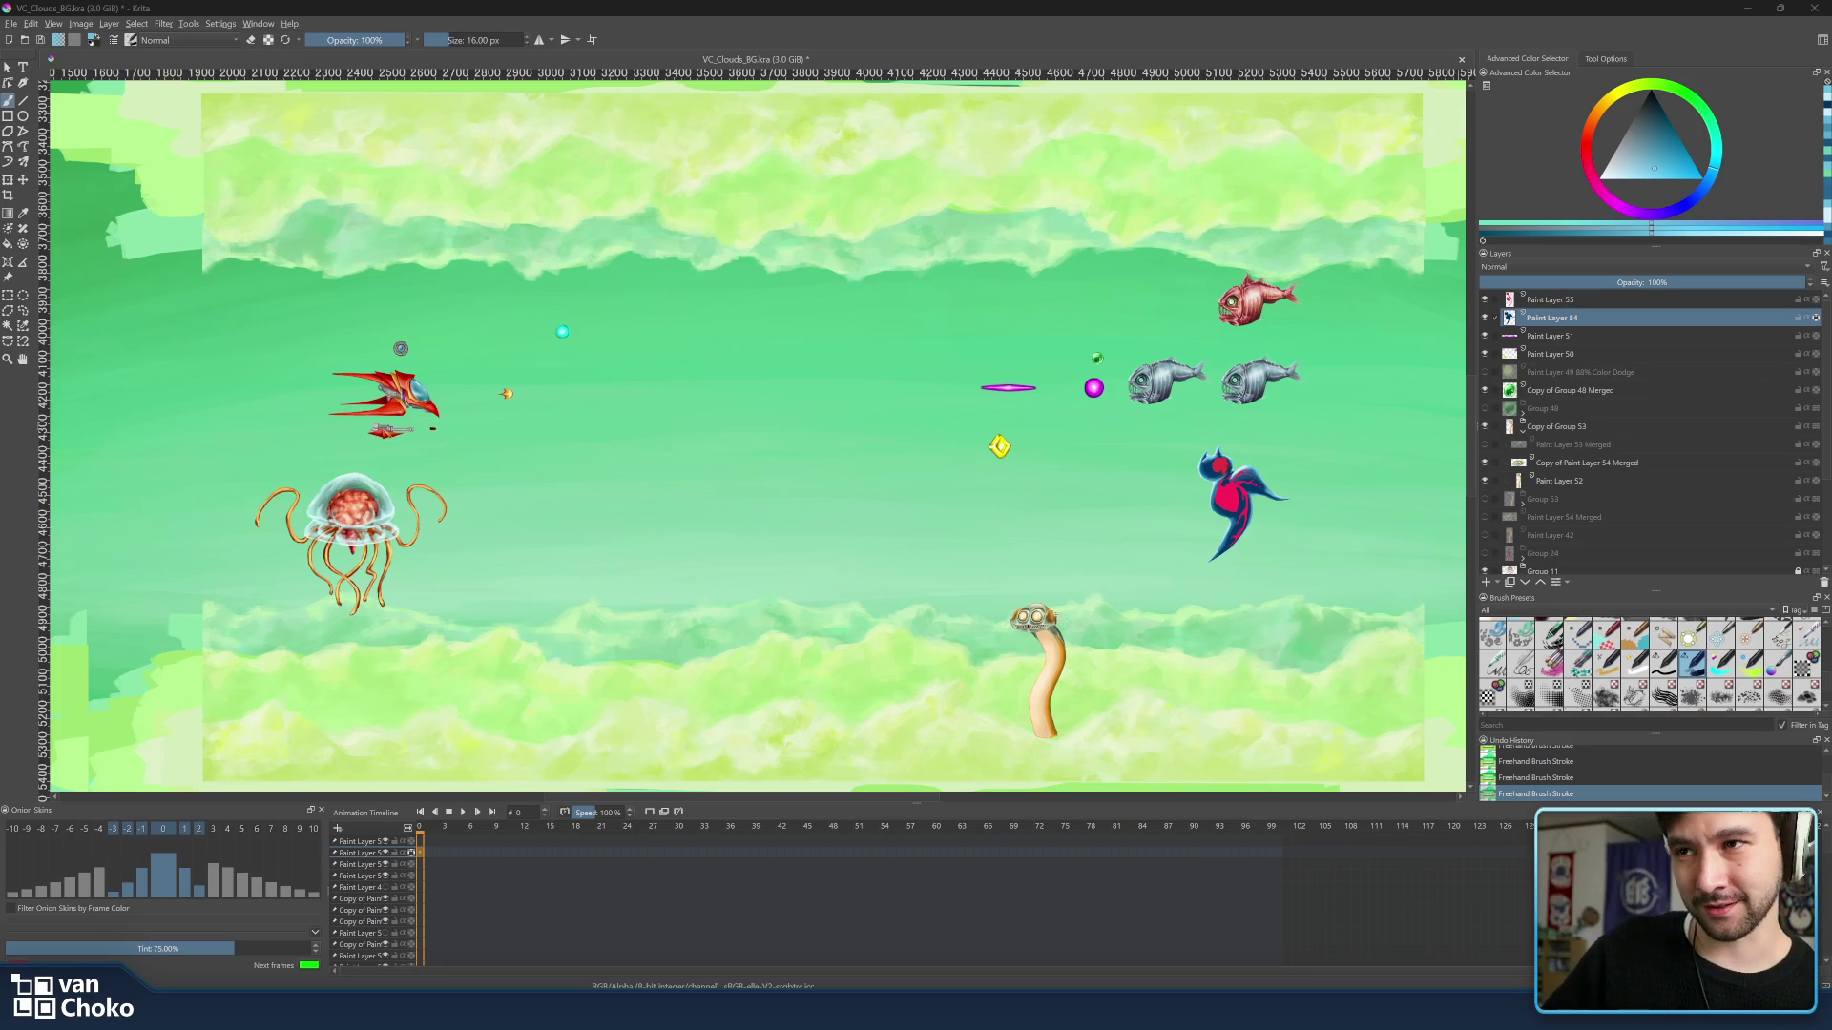
{"action": "scroll", "coordinate": [1312, 536], "scroll_direction": "up", "scroll_amount": 5}
{"action": "scroll", "coordinate": [1312, 535], "scroll_direction": "down", "scroll_amount": 4}
{"action": "scroll", "coordinate": [1104, 429], "scroll_direction": "up", "scroll_amount": 1}
{"action": "scroll", "coordinate": [1147, 483], "scroll_direction": "up", "scroll_amount": 1}
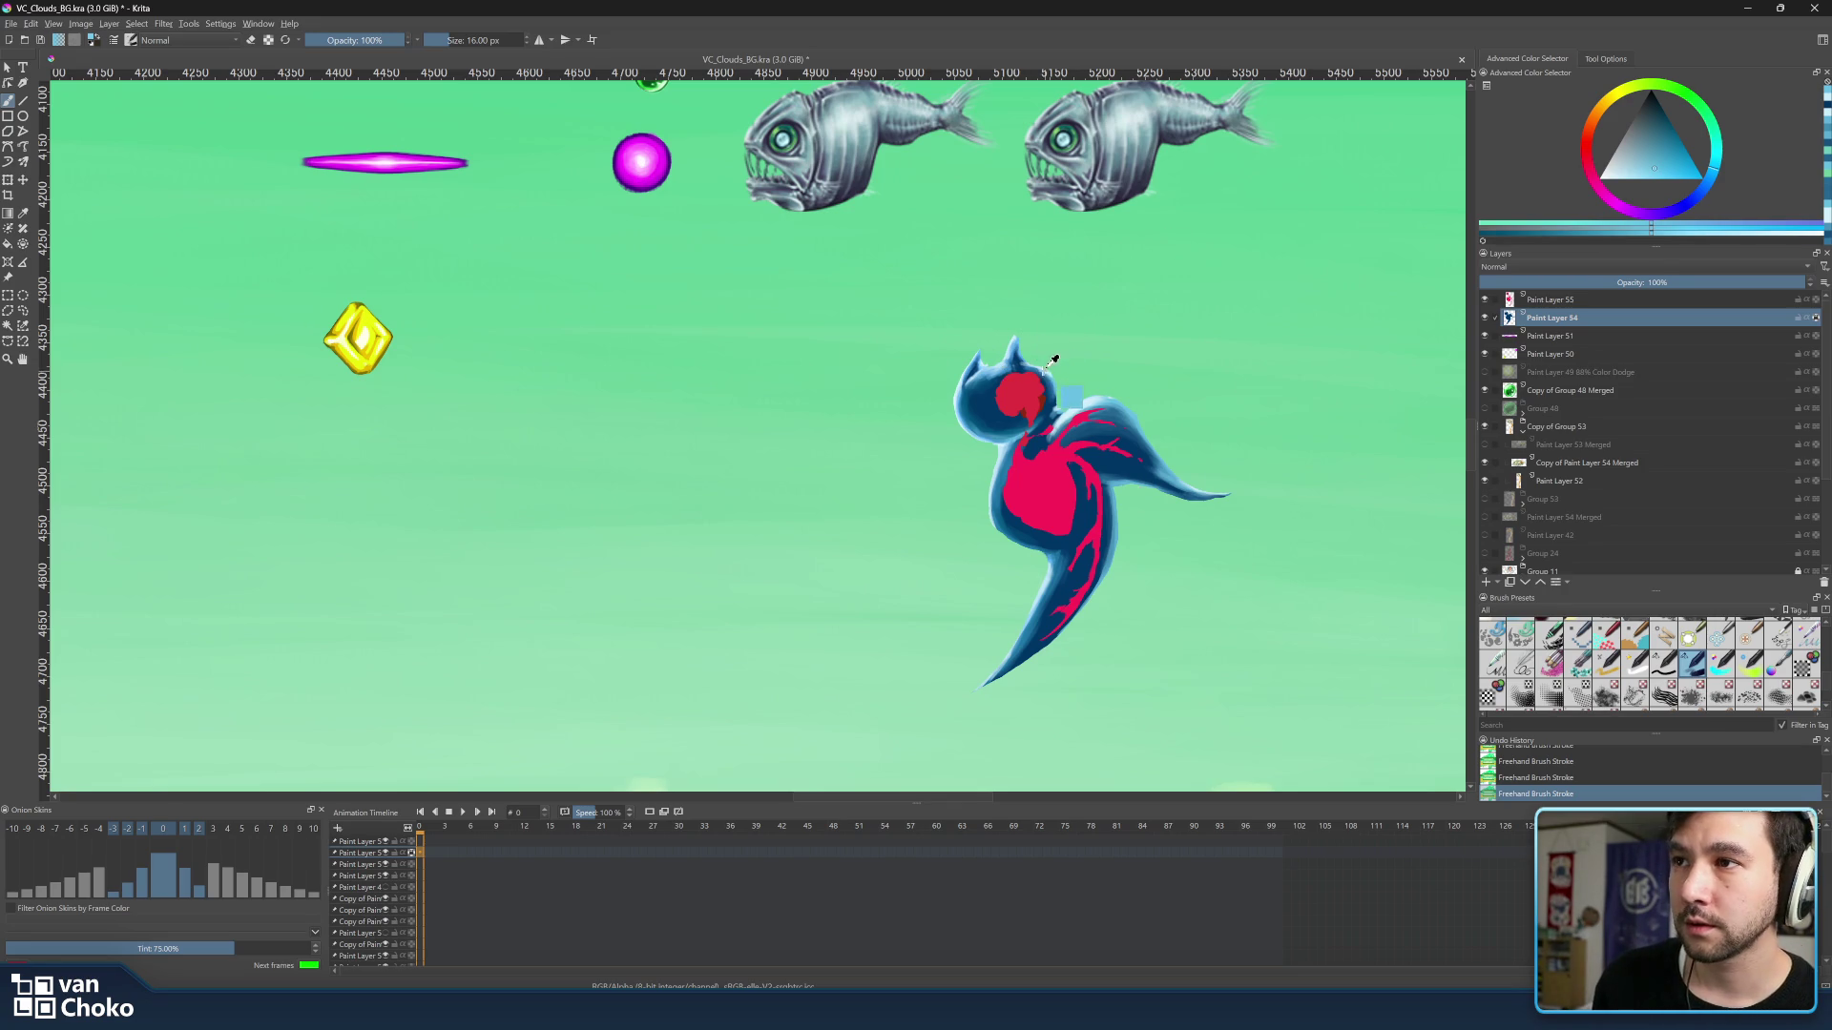
Pick a lighter, more saturated blue in the colour selector, then switch to the Canva Ange slide.
{"action": "key", "text": "l"}
{"action": "key", "text": "l"}
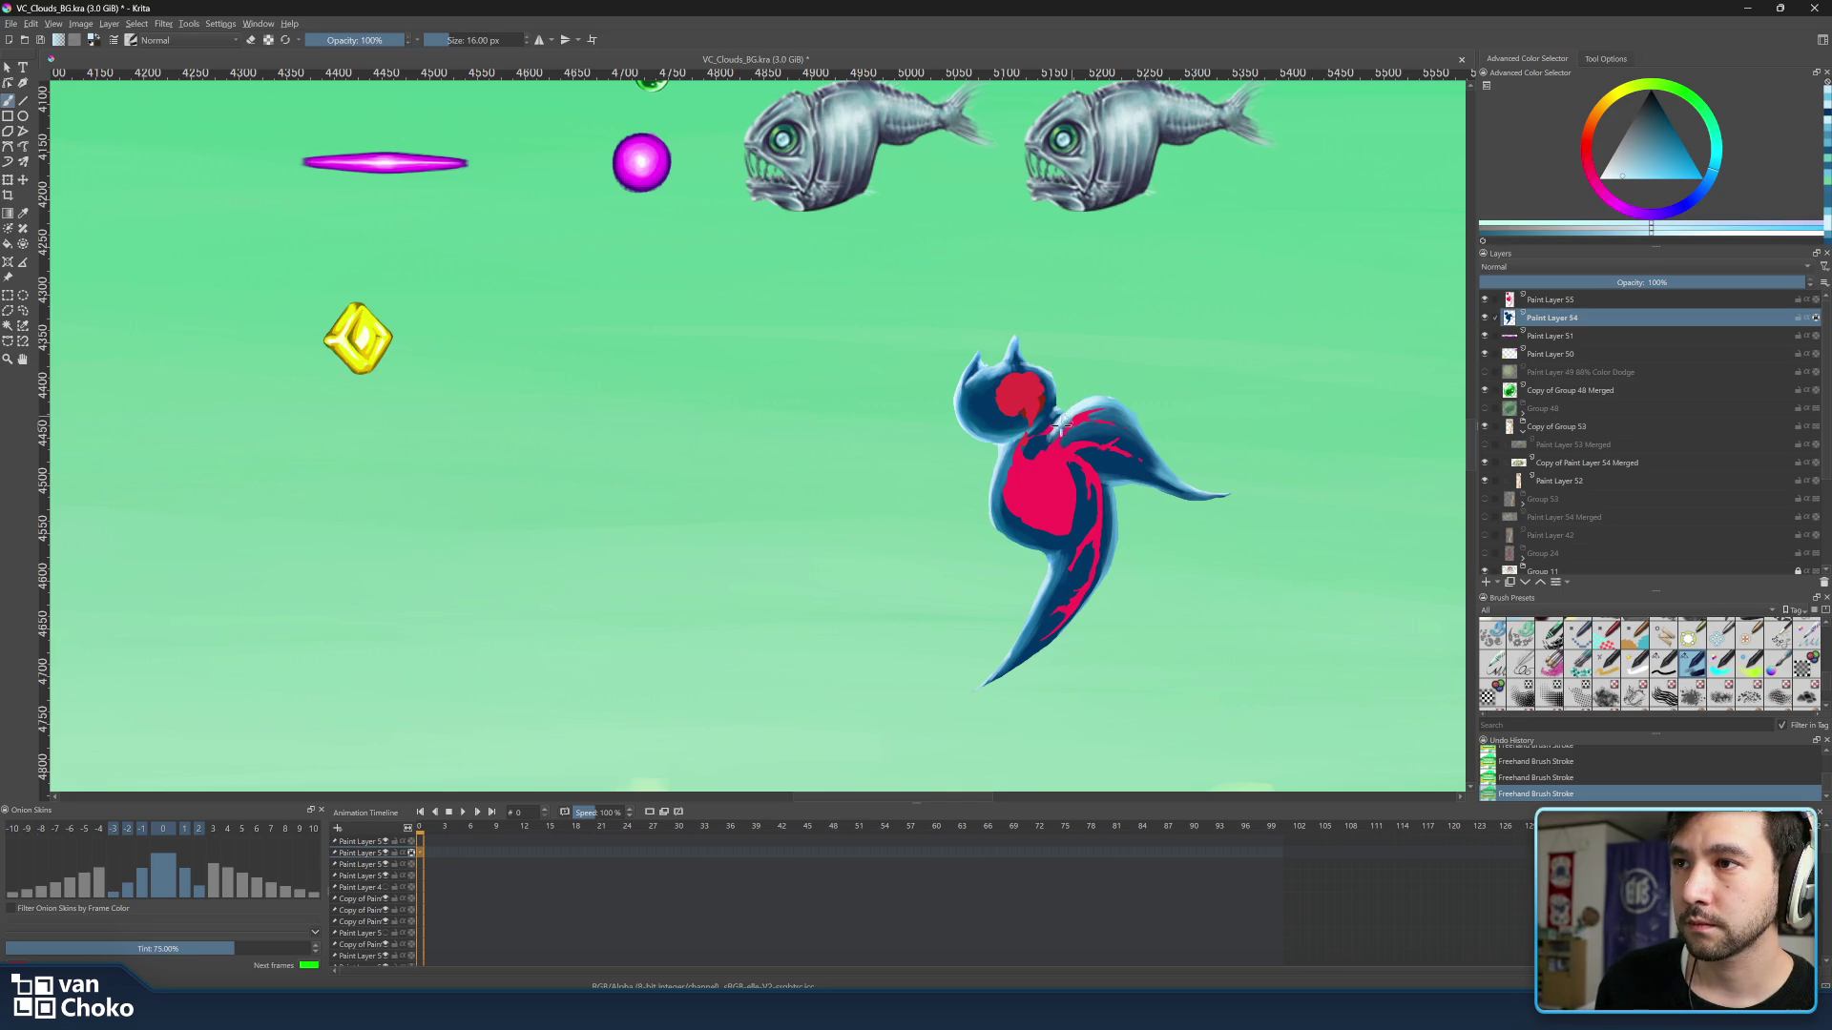
{"action": "left_click", "coordinate": [1140, 415], "text": "ctrl"}
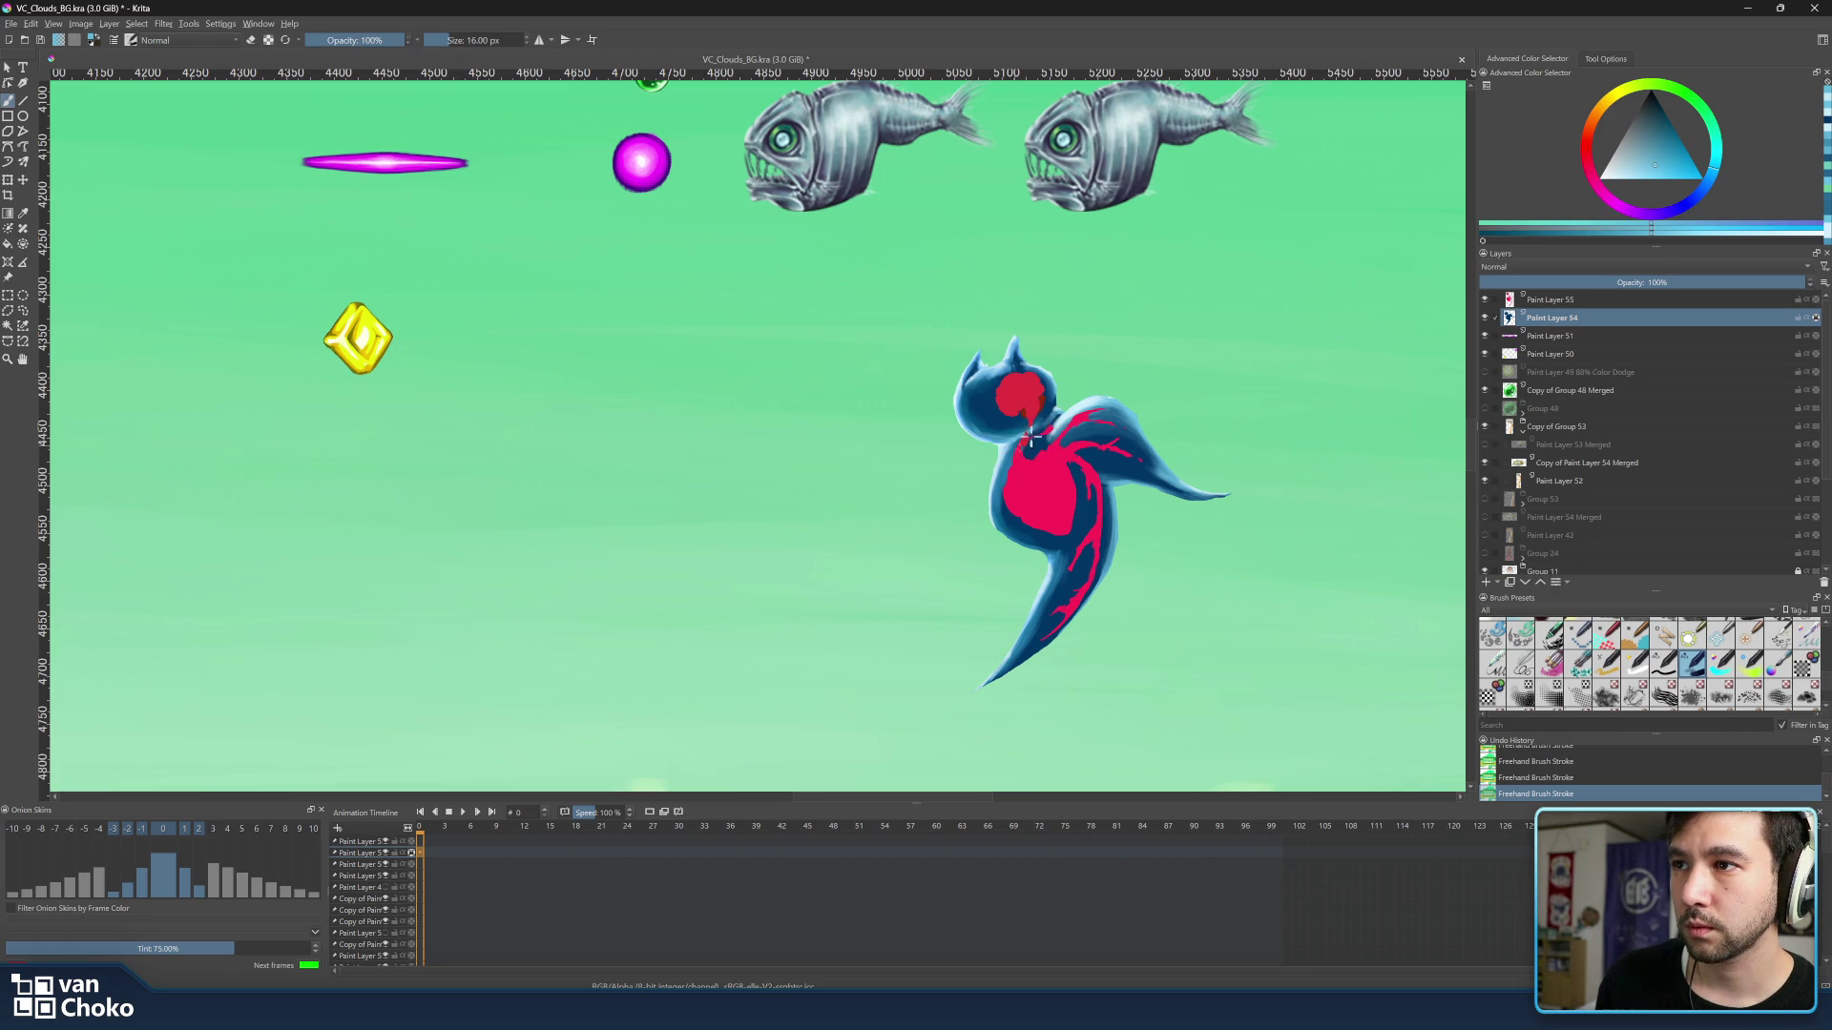
{"action": "left_click", "coordinate": [1017, 458], "text": "ctrl"}
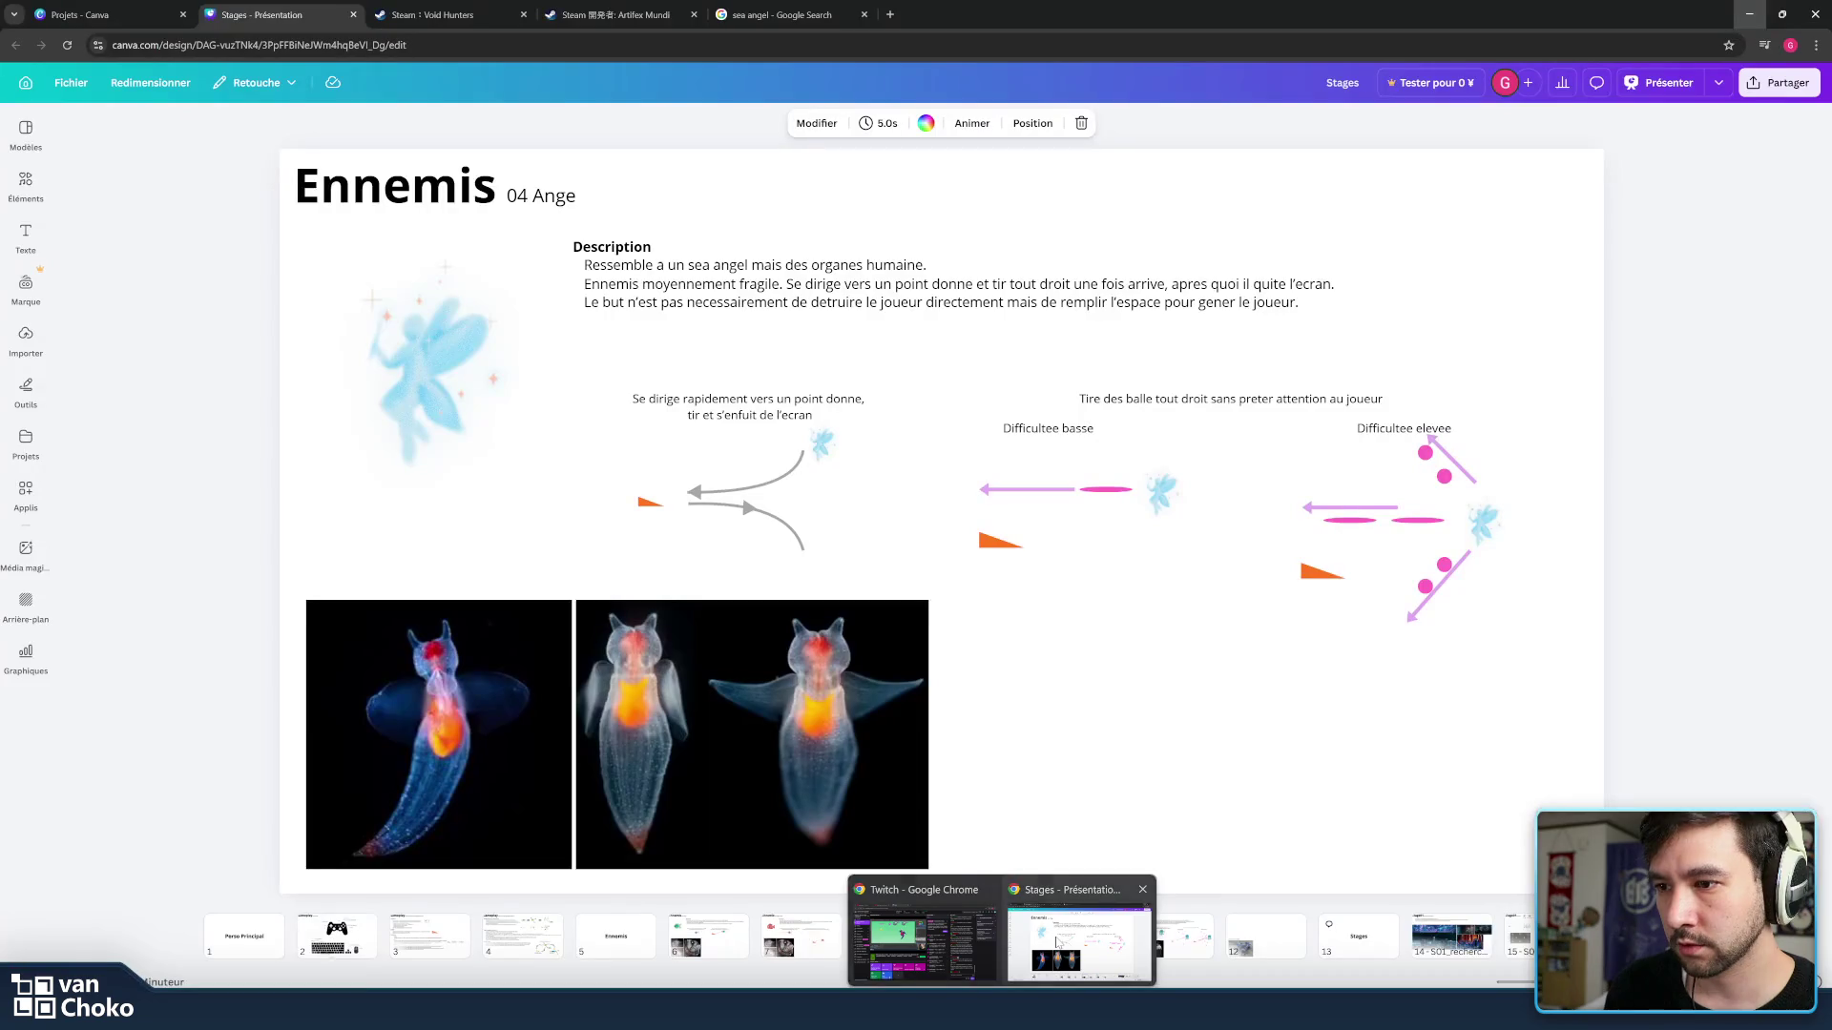
{"action": "left_click", "coordinate": [1073, 931]}
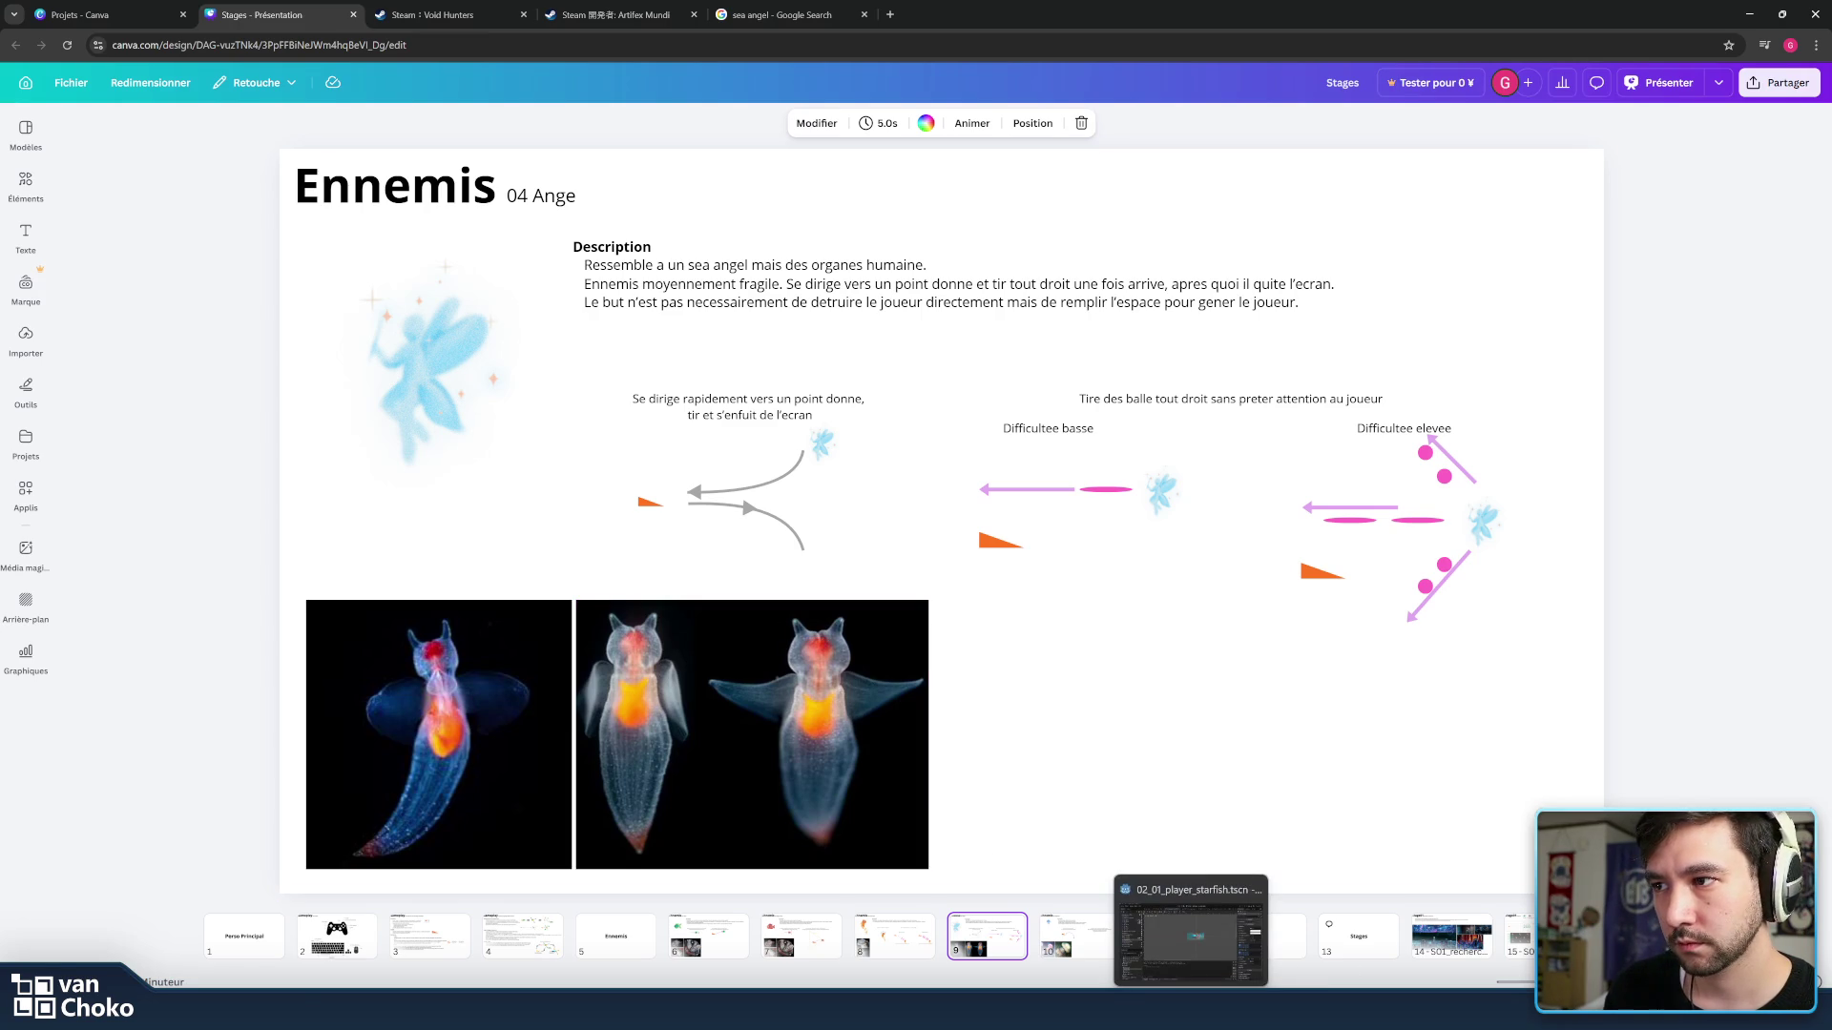
Pass briefly through the Godot window and return to the Krita painting.
{"action": "left_click", "coordinate": [1184, 947]}
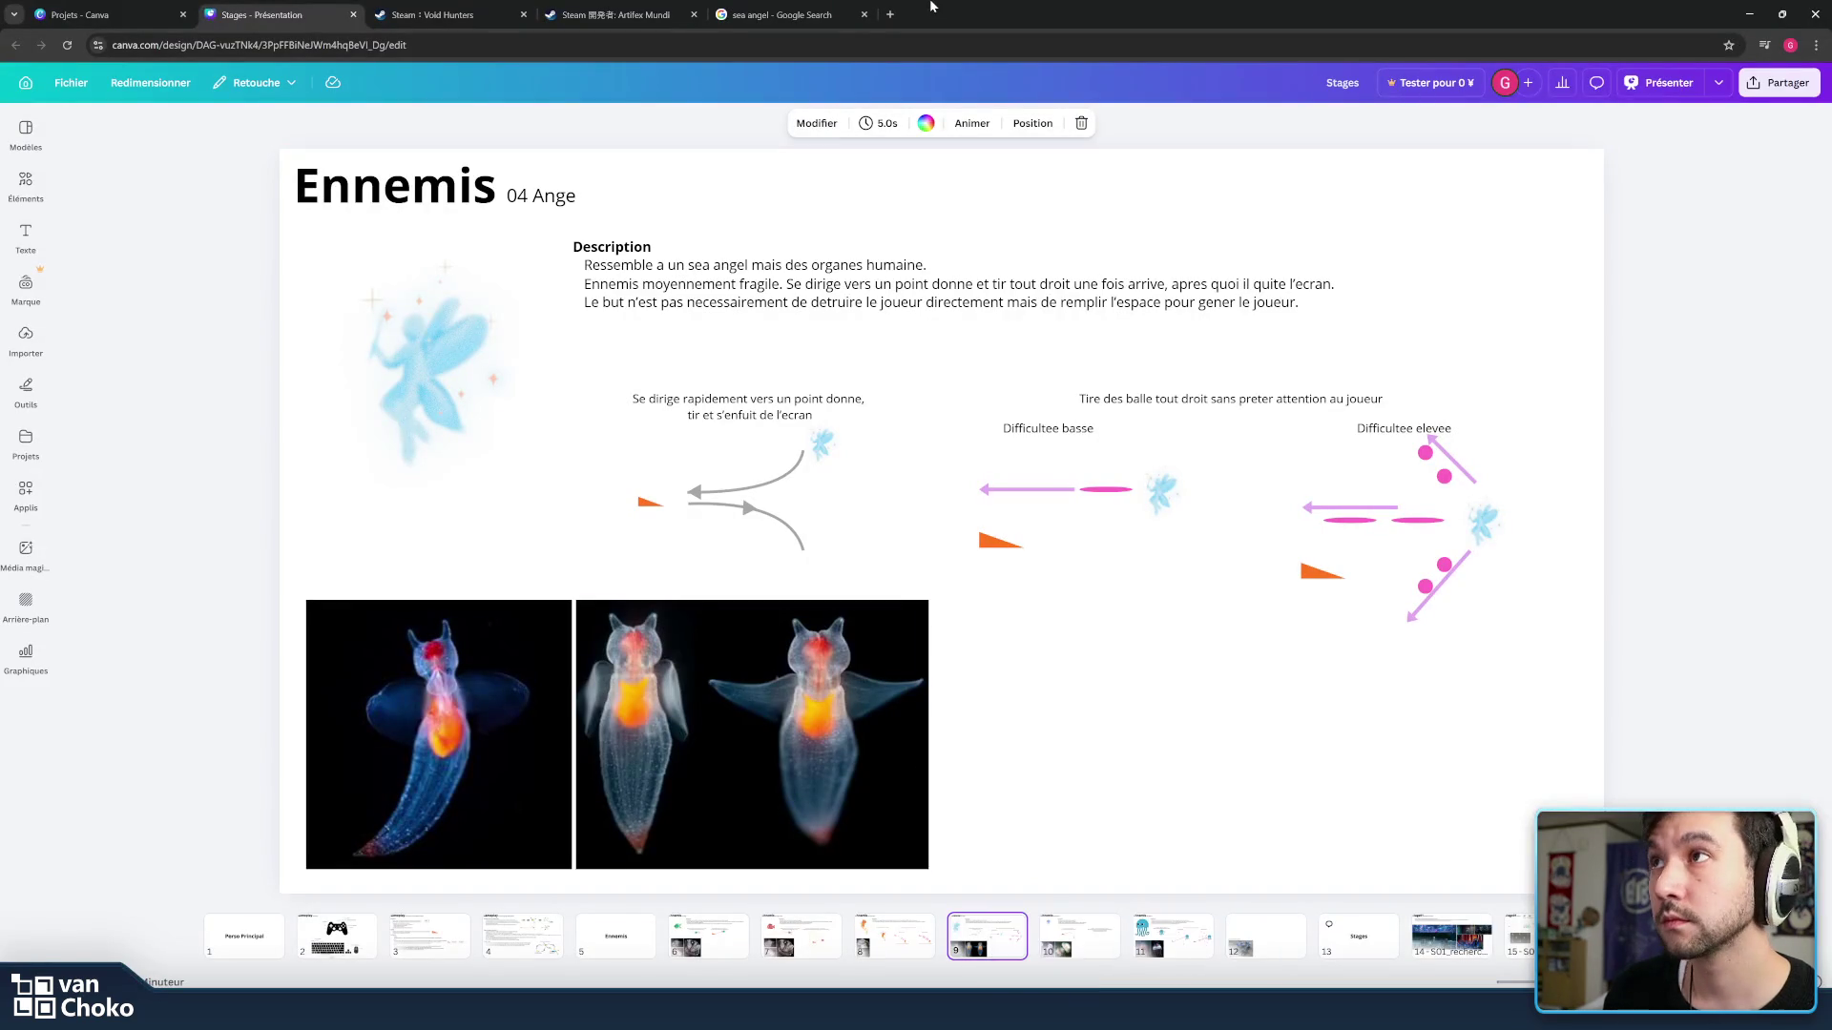
{"action": "left_click", "coordinate": [1187, 937]}
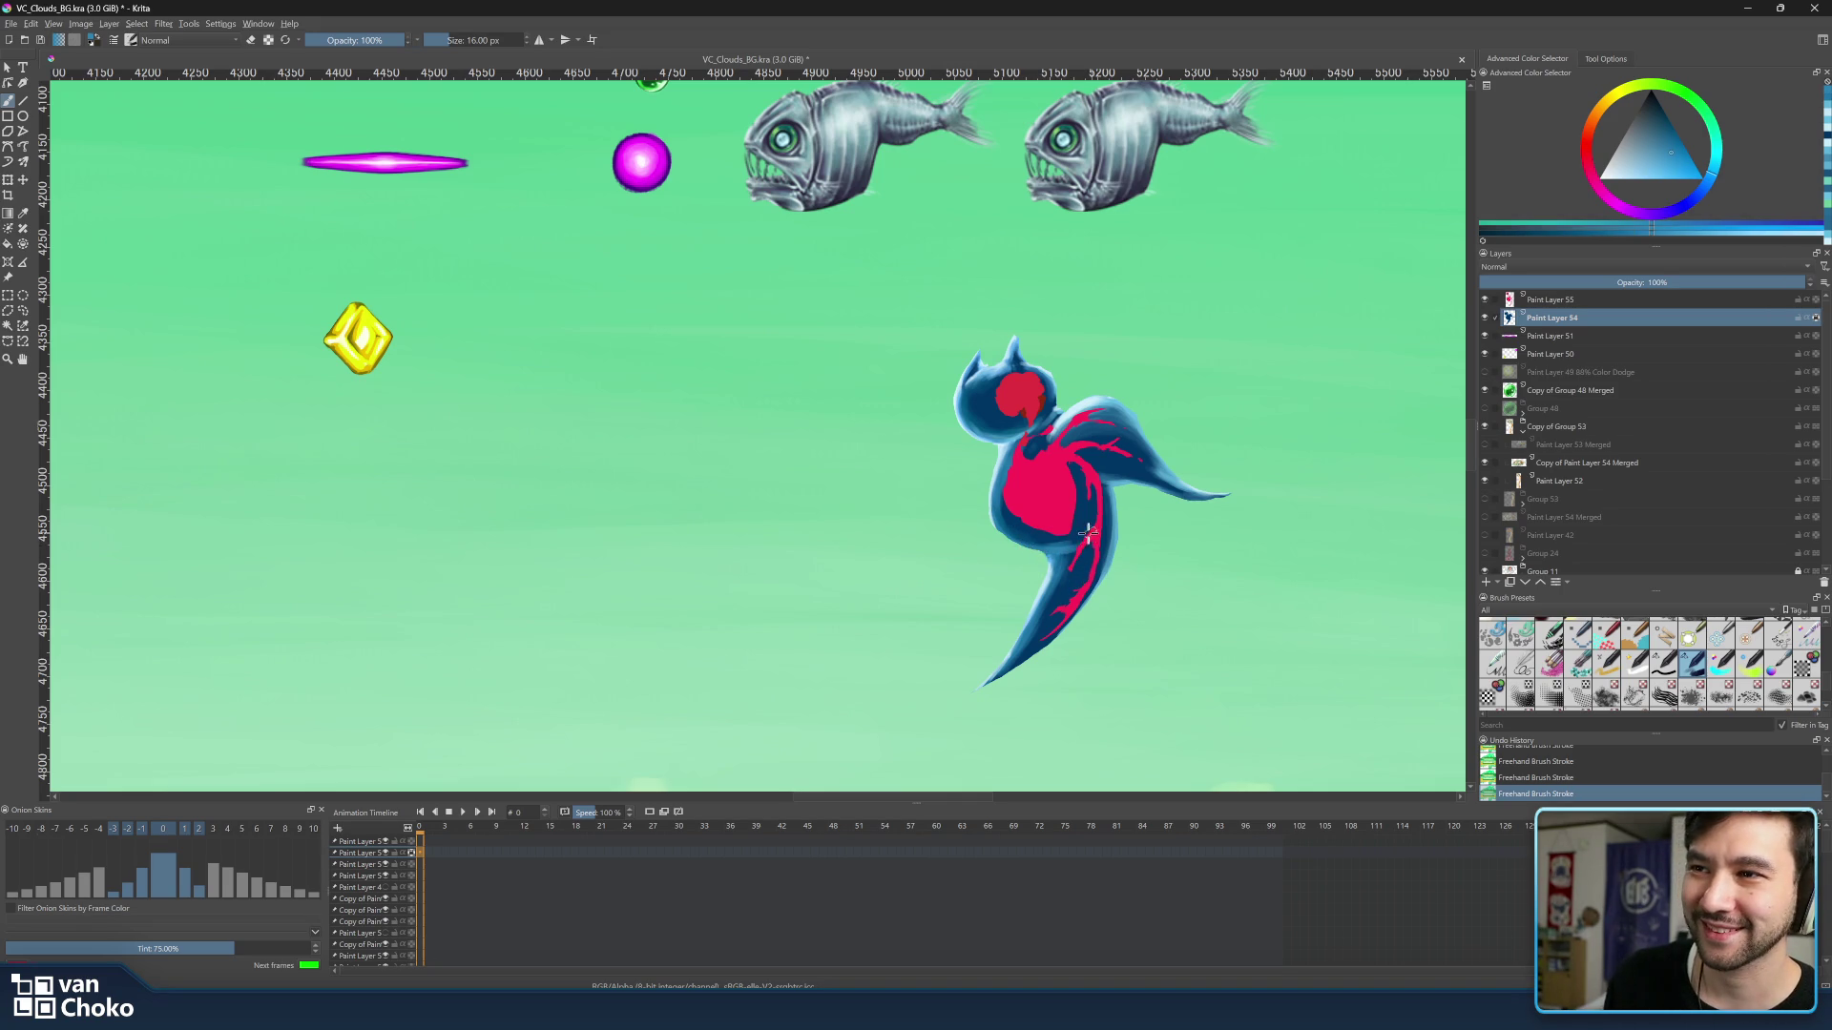
Sample several blues from the bird and settle on a fine ~5 px brush for detailing.
{"action": "left_click", "coordinate": [1113, 552], "text": "ctrl"}
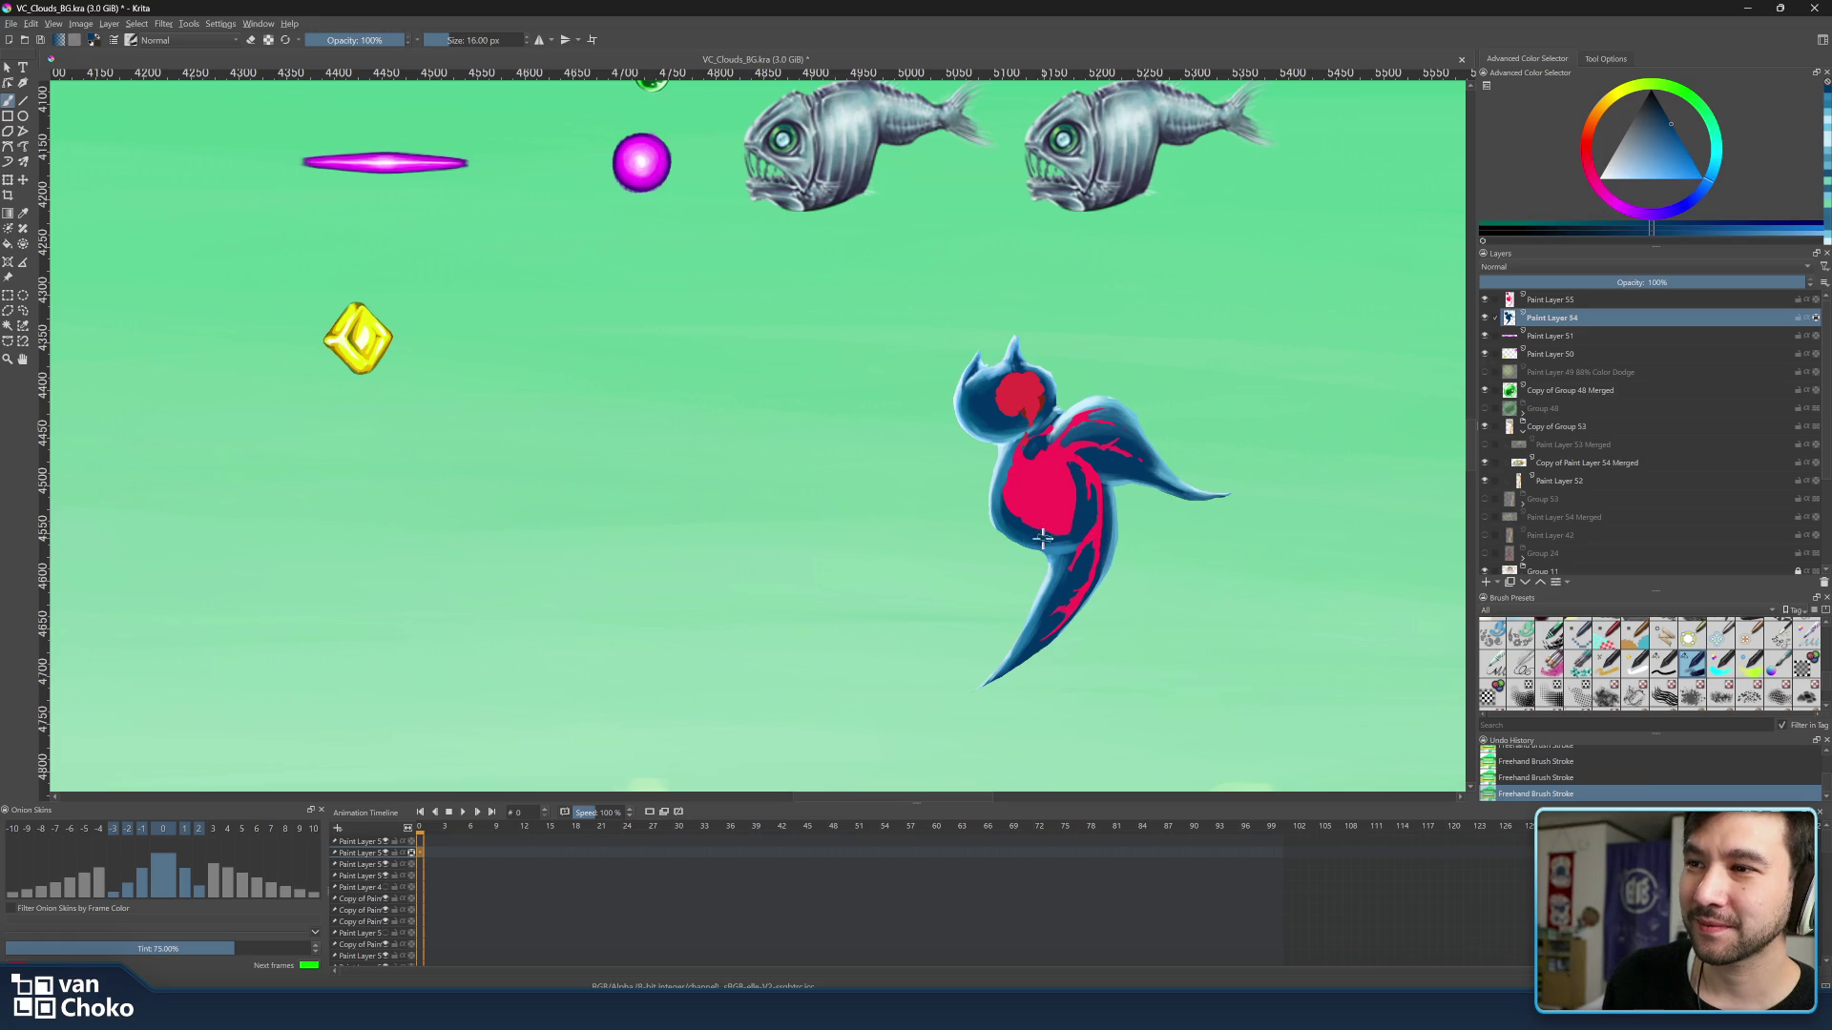
{"action": "left_click", "coordinate": [1102, 570], "text": "ctrl"}
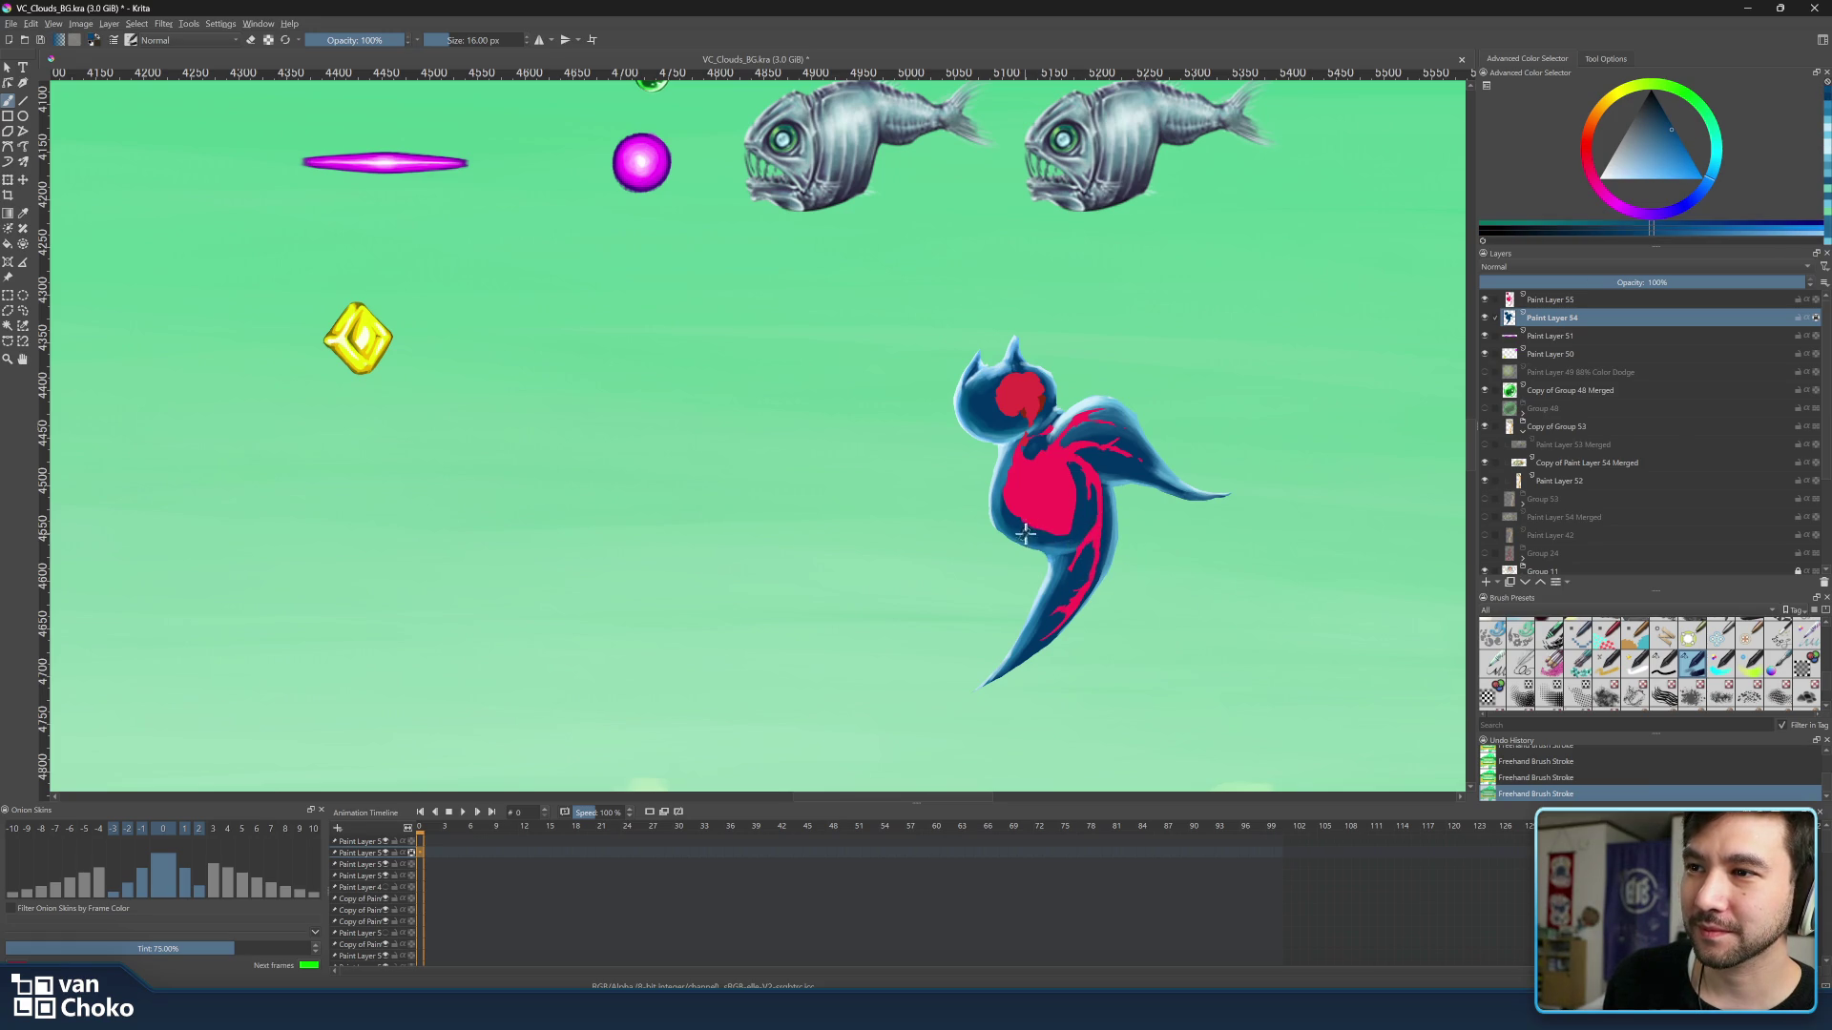
{"action": "left_click", "coordinate": [1079, 572], "text": "ctrl"}
{"action": "left_click", "coordinate": [1002, 494], "text": "ctrl"}
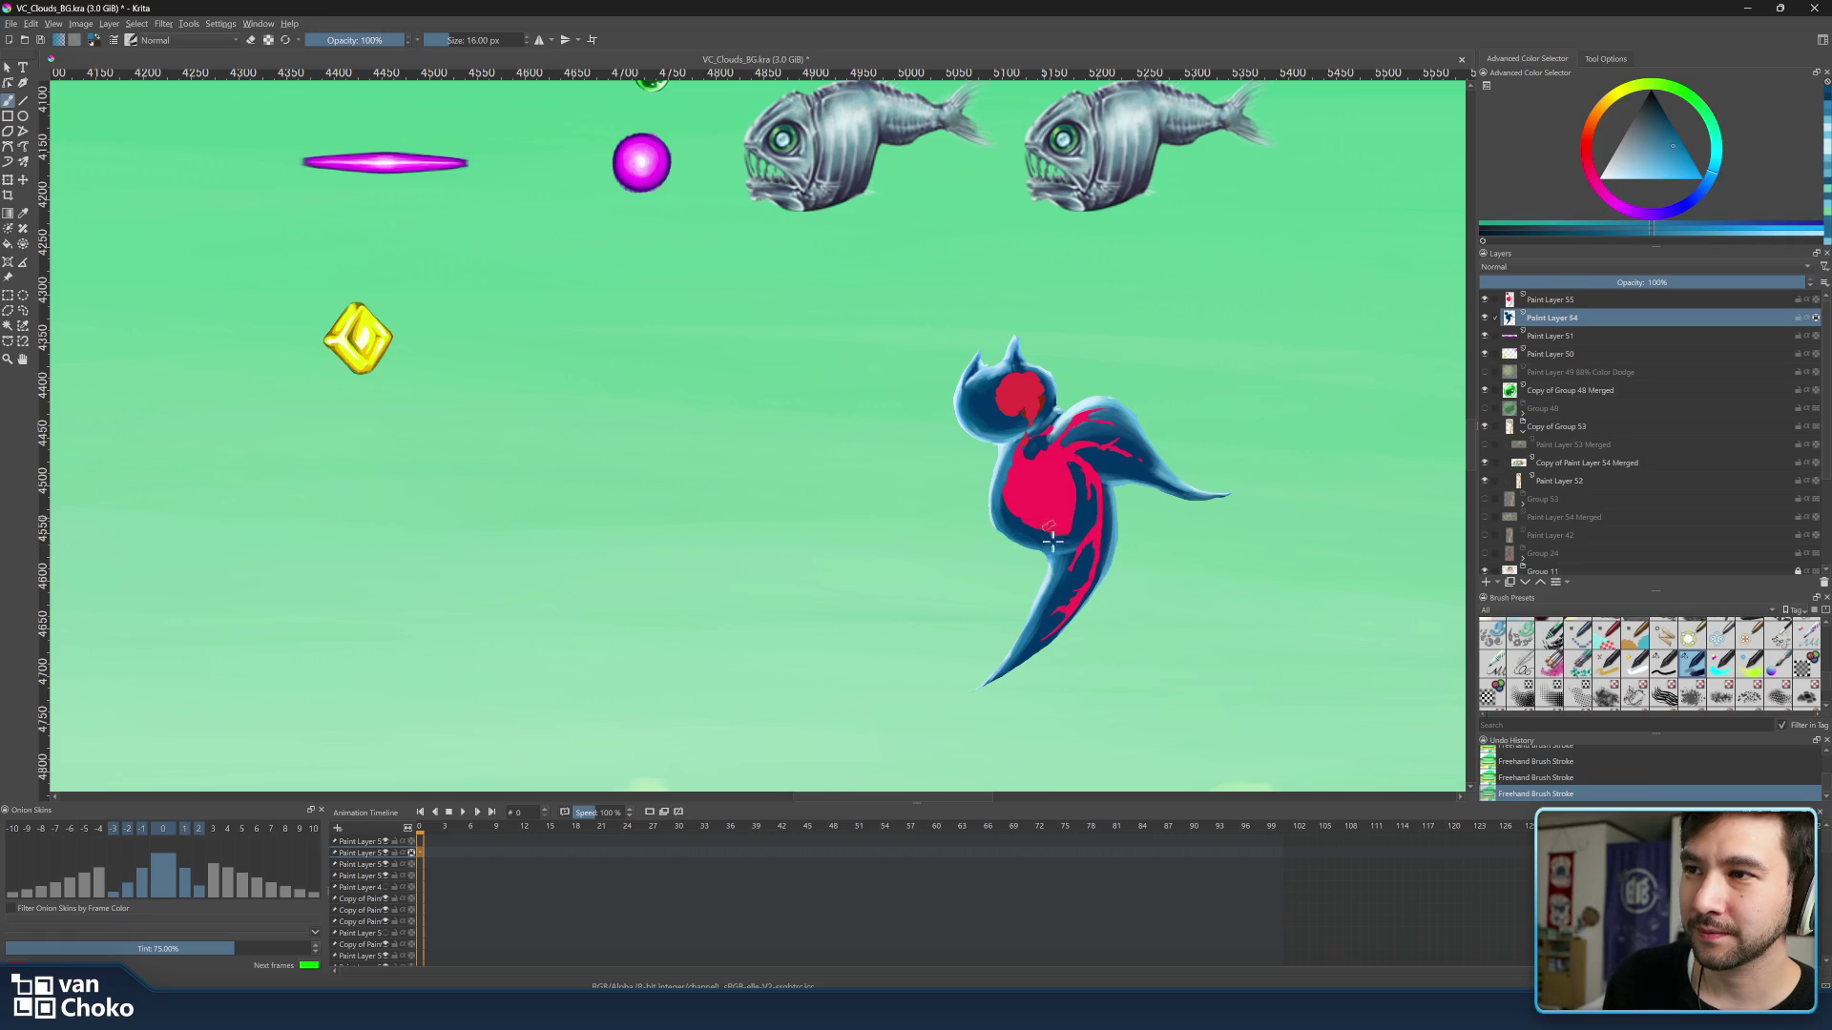
{"action": "left_click", "coordinate": [1038, 490], "text": "ctrl"}
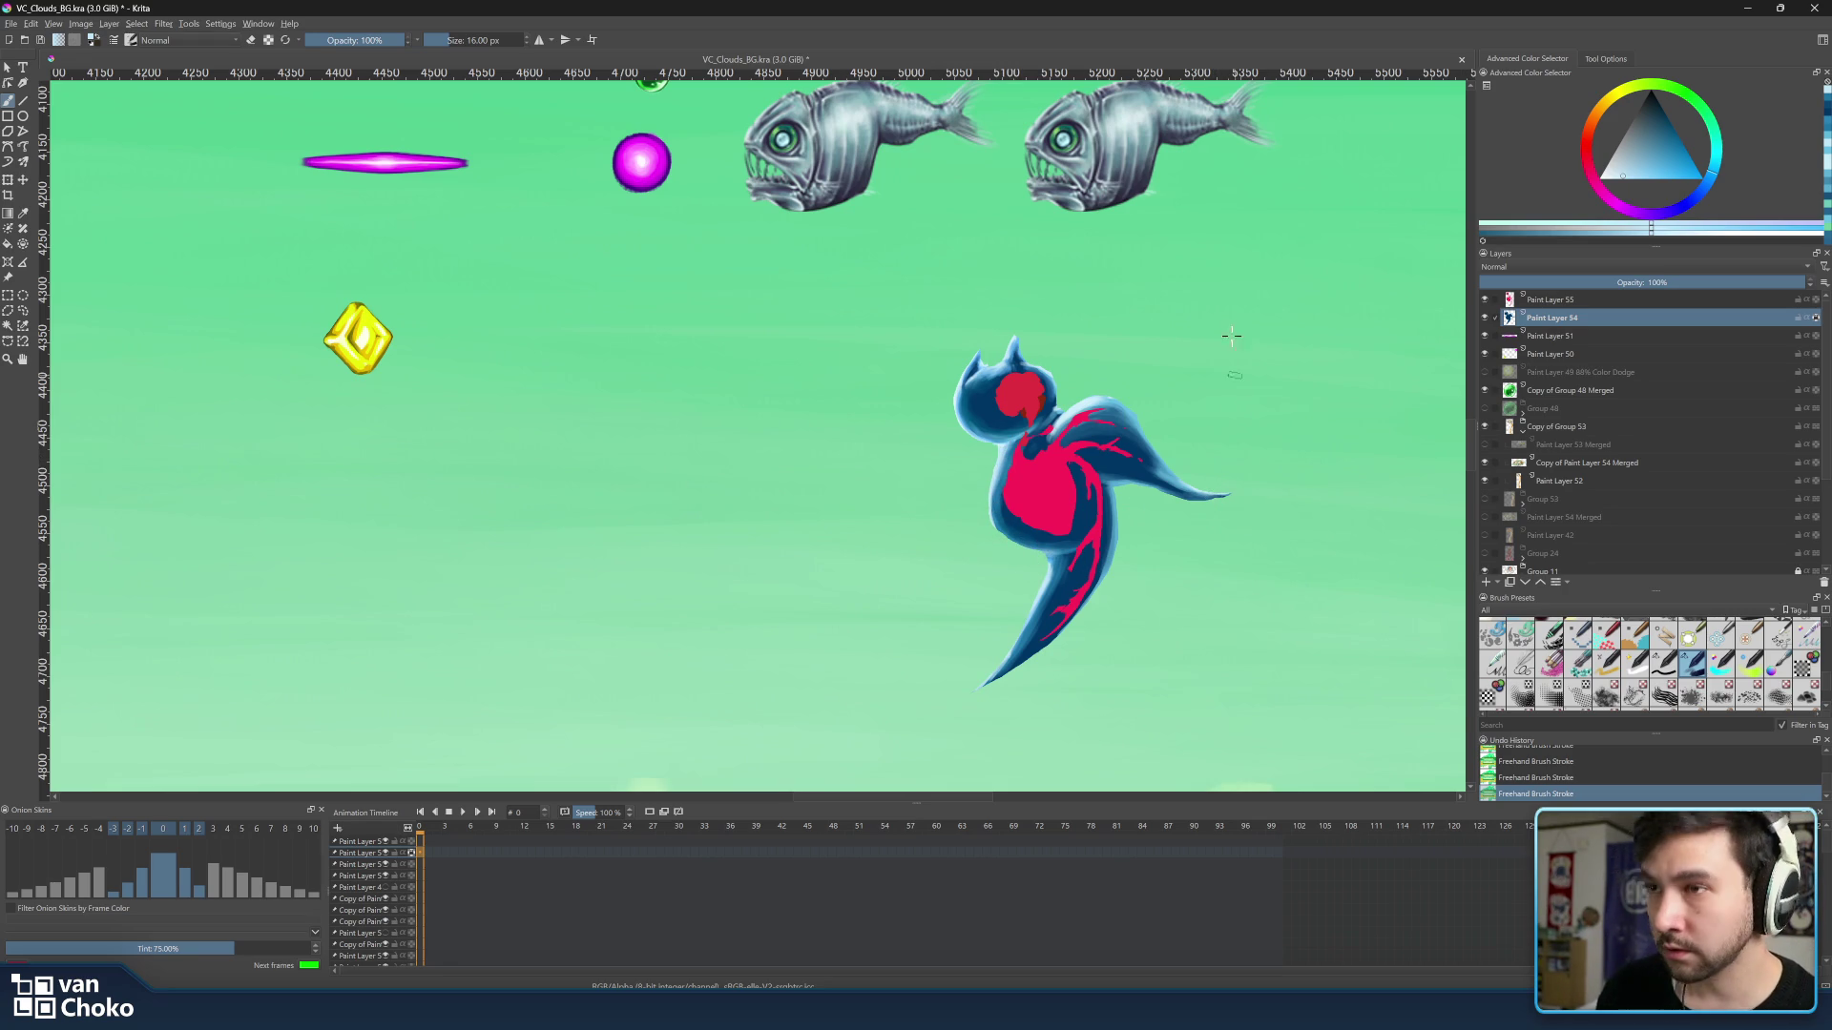
{"action": "key", "text": "bracketleft"}
{"action": "key", "text": "bracketleft"}
{"action": "key", "text": "bracketleft"}
{"action": "key", "text": "bracketleft"}
{"action": "key", "text": "bracketleft"}
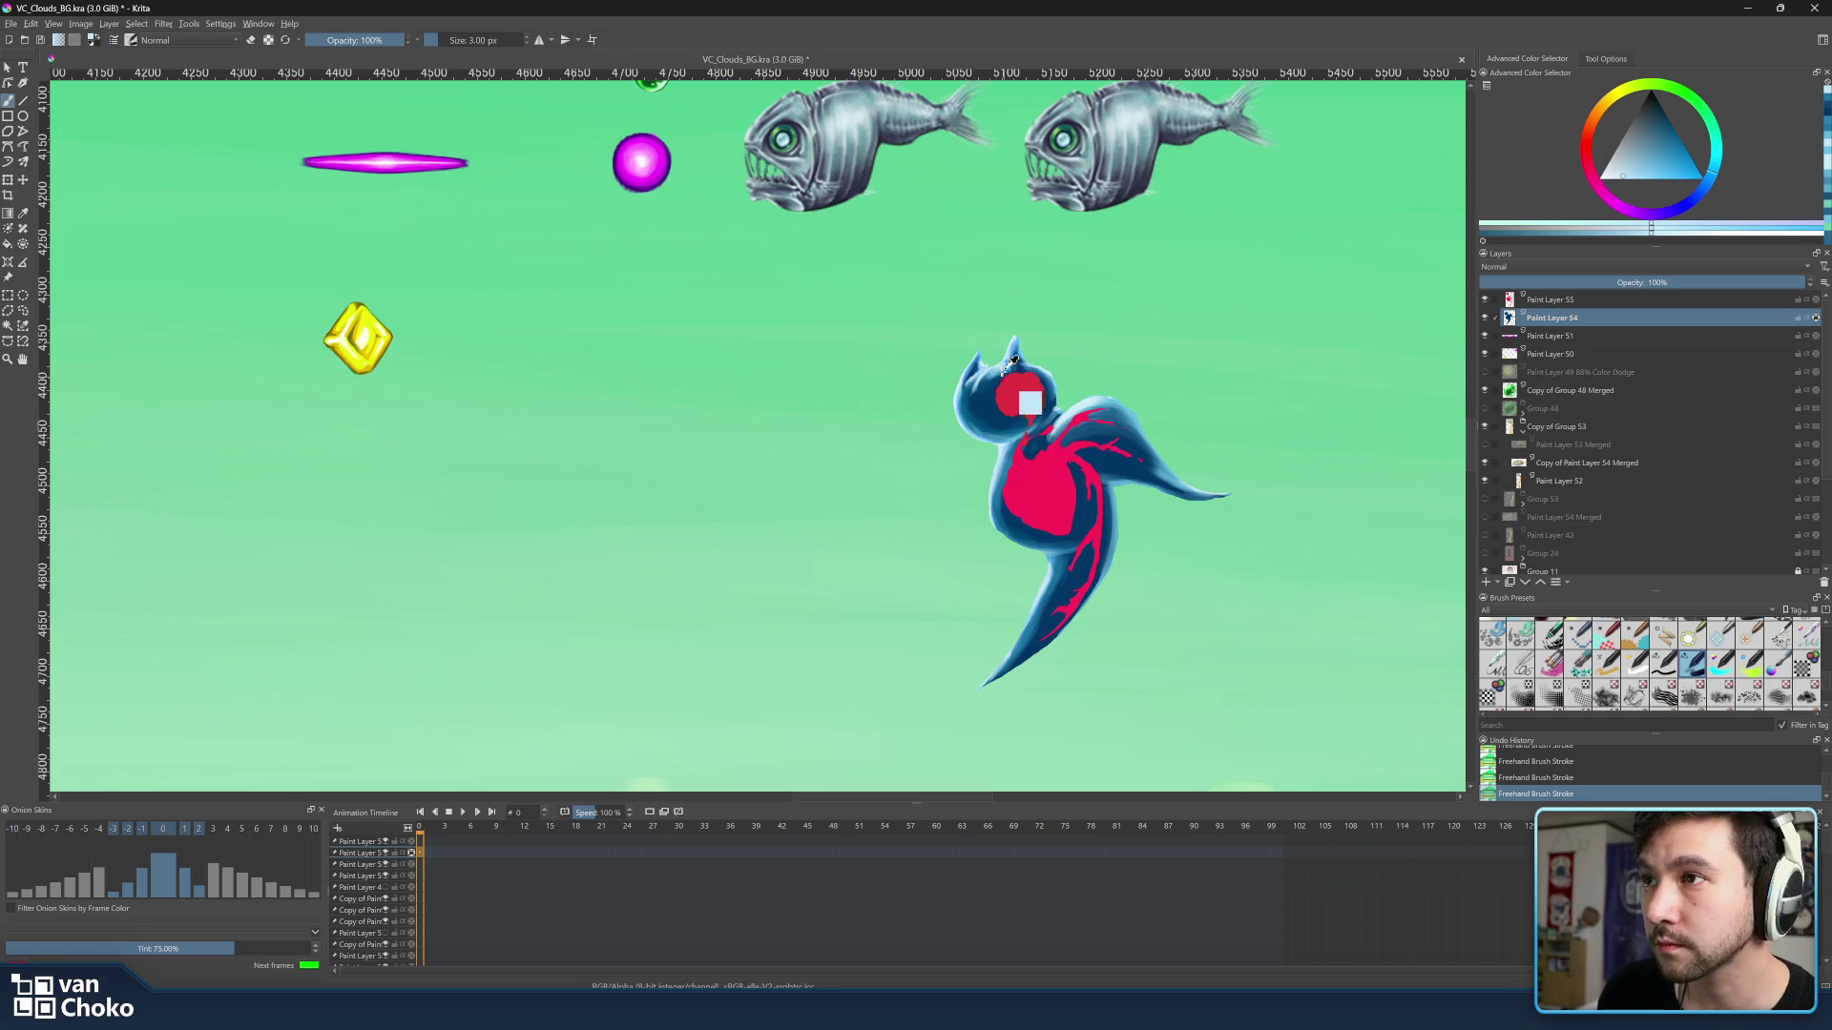
{"action": "key", "text": "bracketright"}
{"action": "key", "text": "bracketright"}
{"action": "key", "text": "bracketright"}
{"action": "key", "text": "bracketright"}
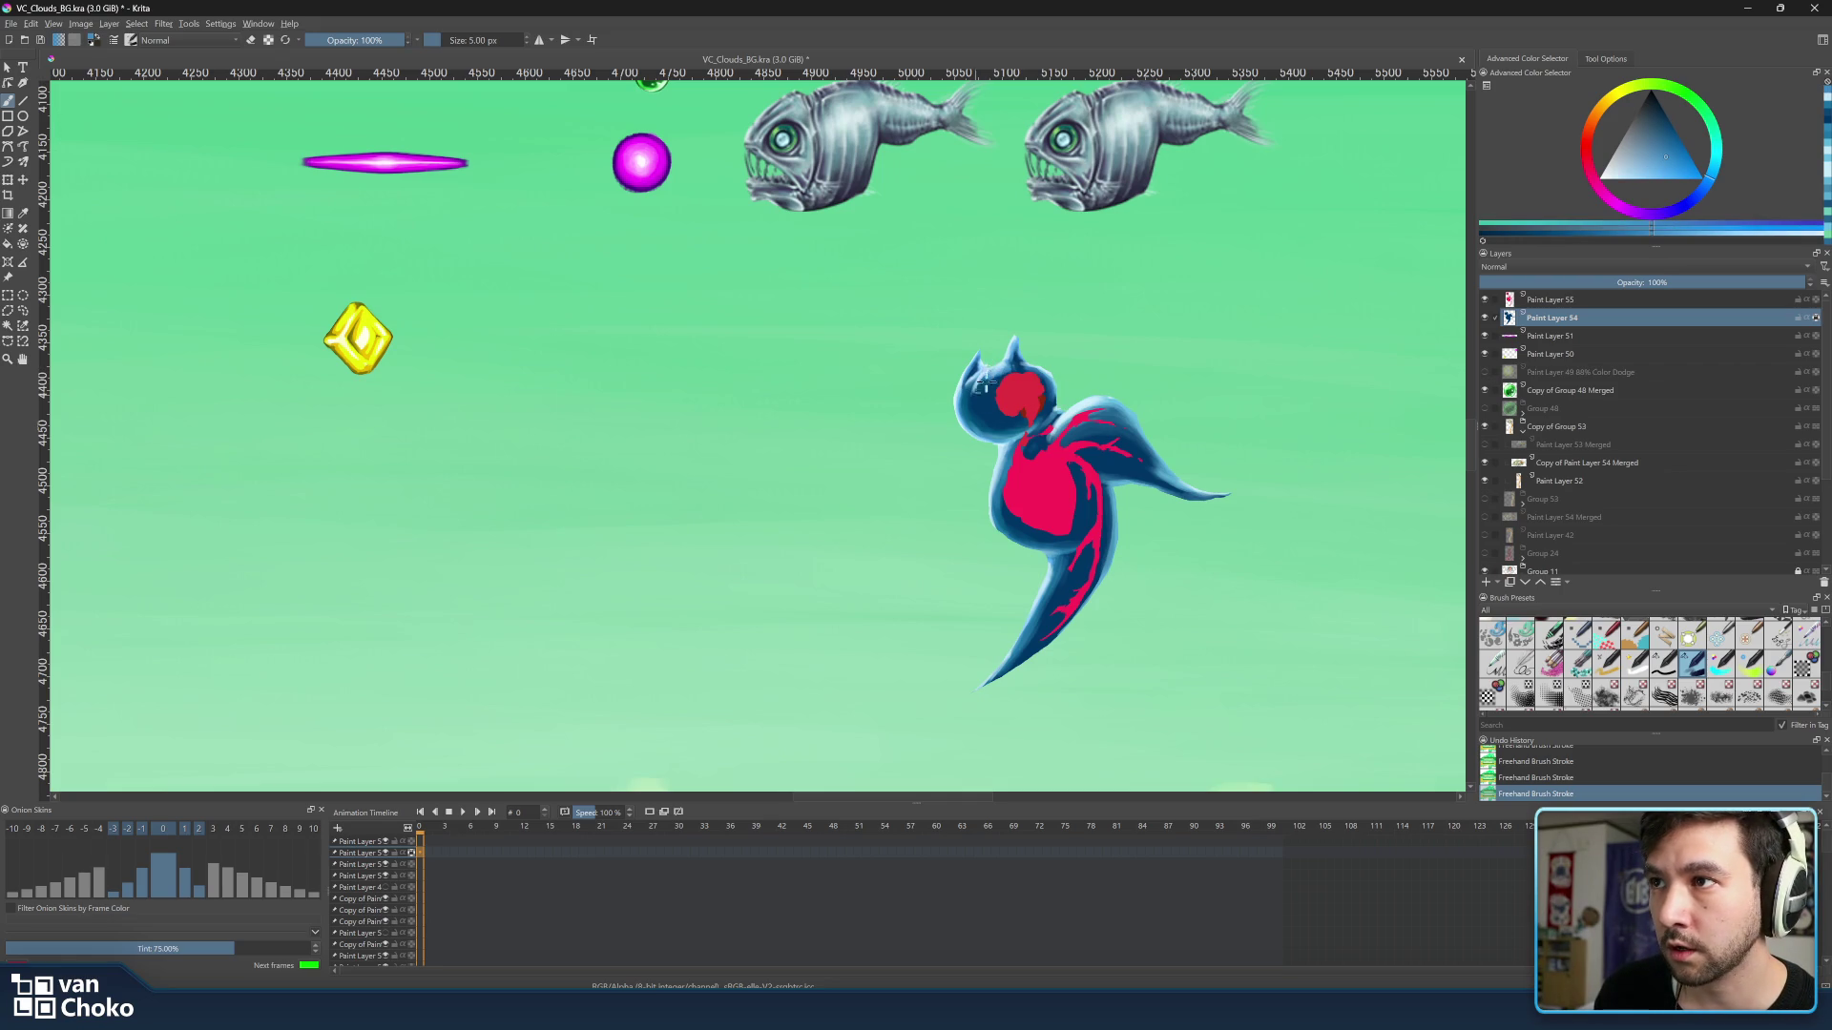
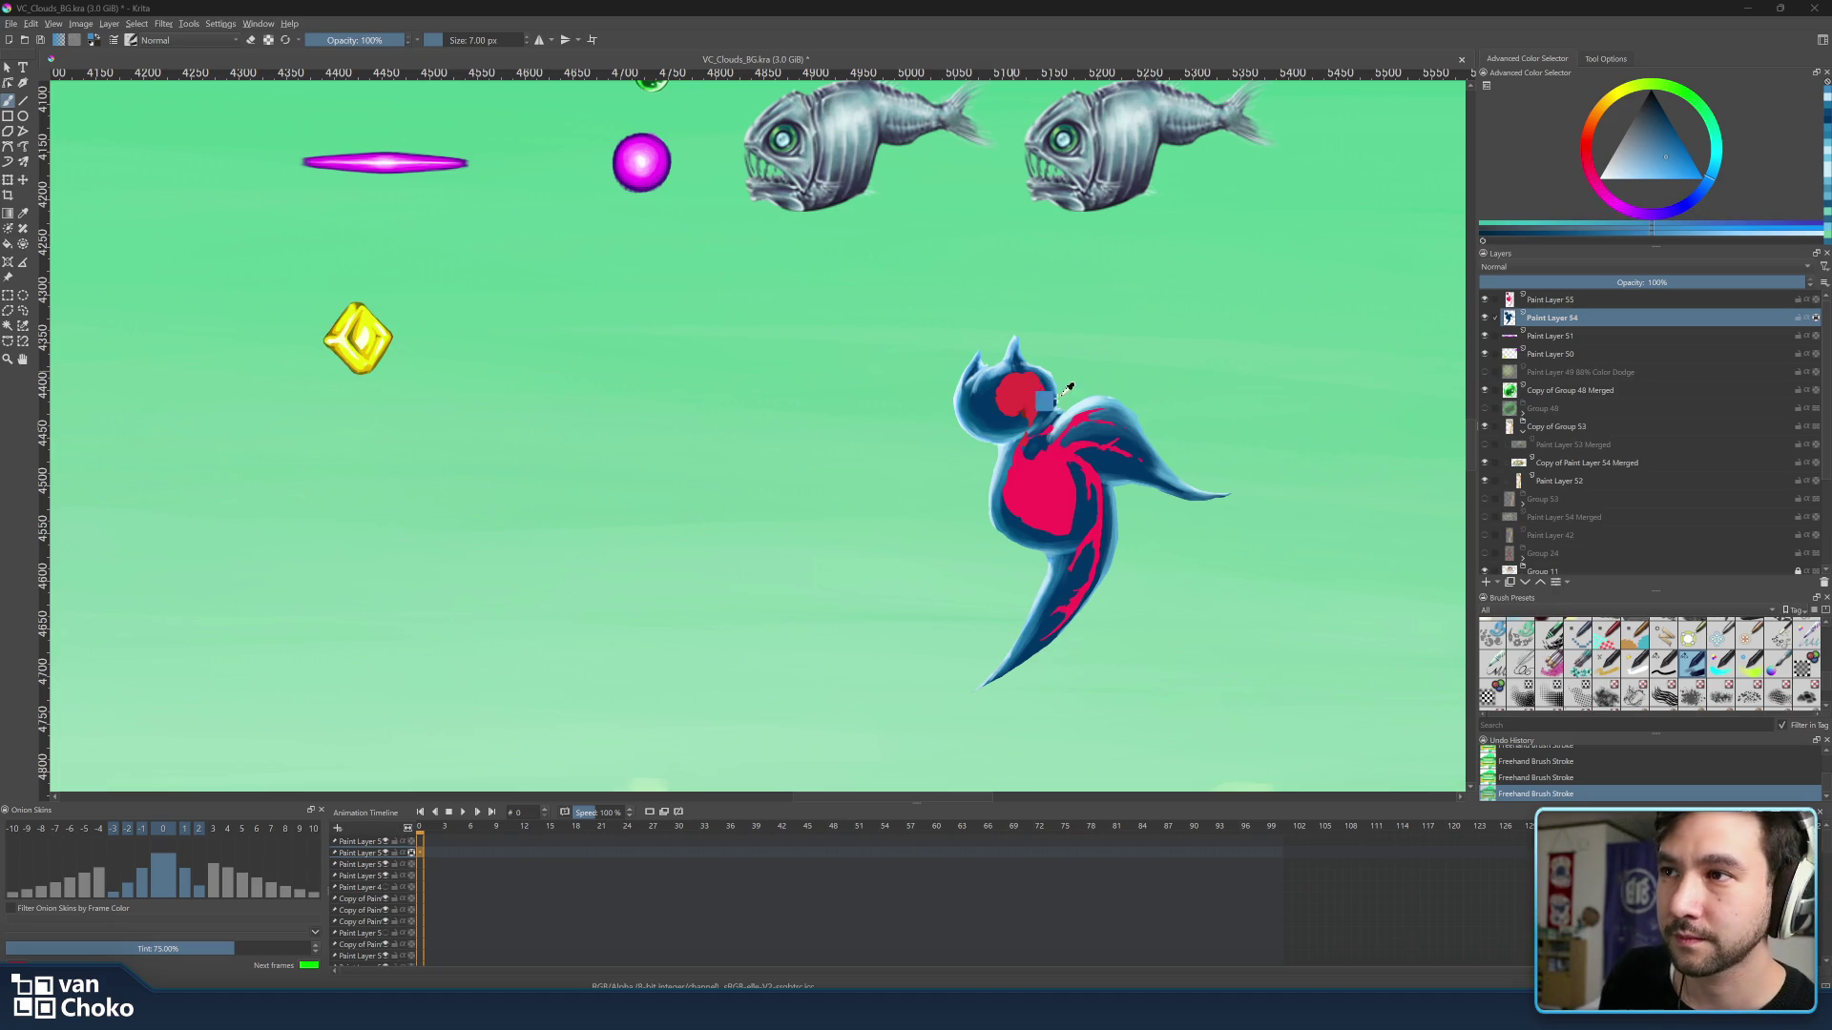
Duplicate Paint Layer 54 and move the copy to the top of the layer stack.
{"action": "key", "text": "l"}
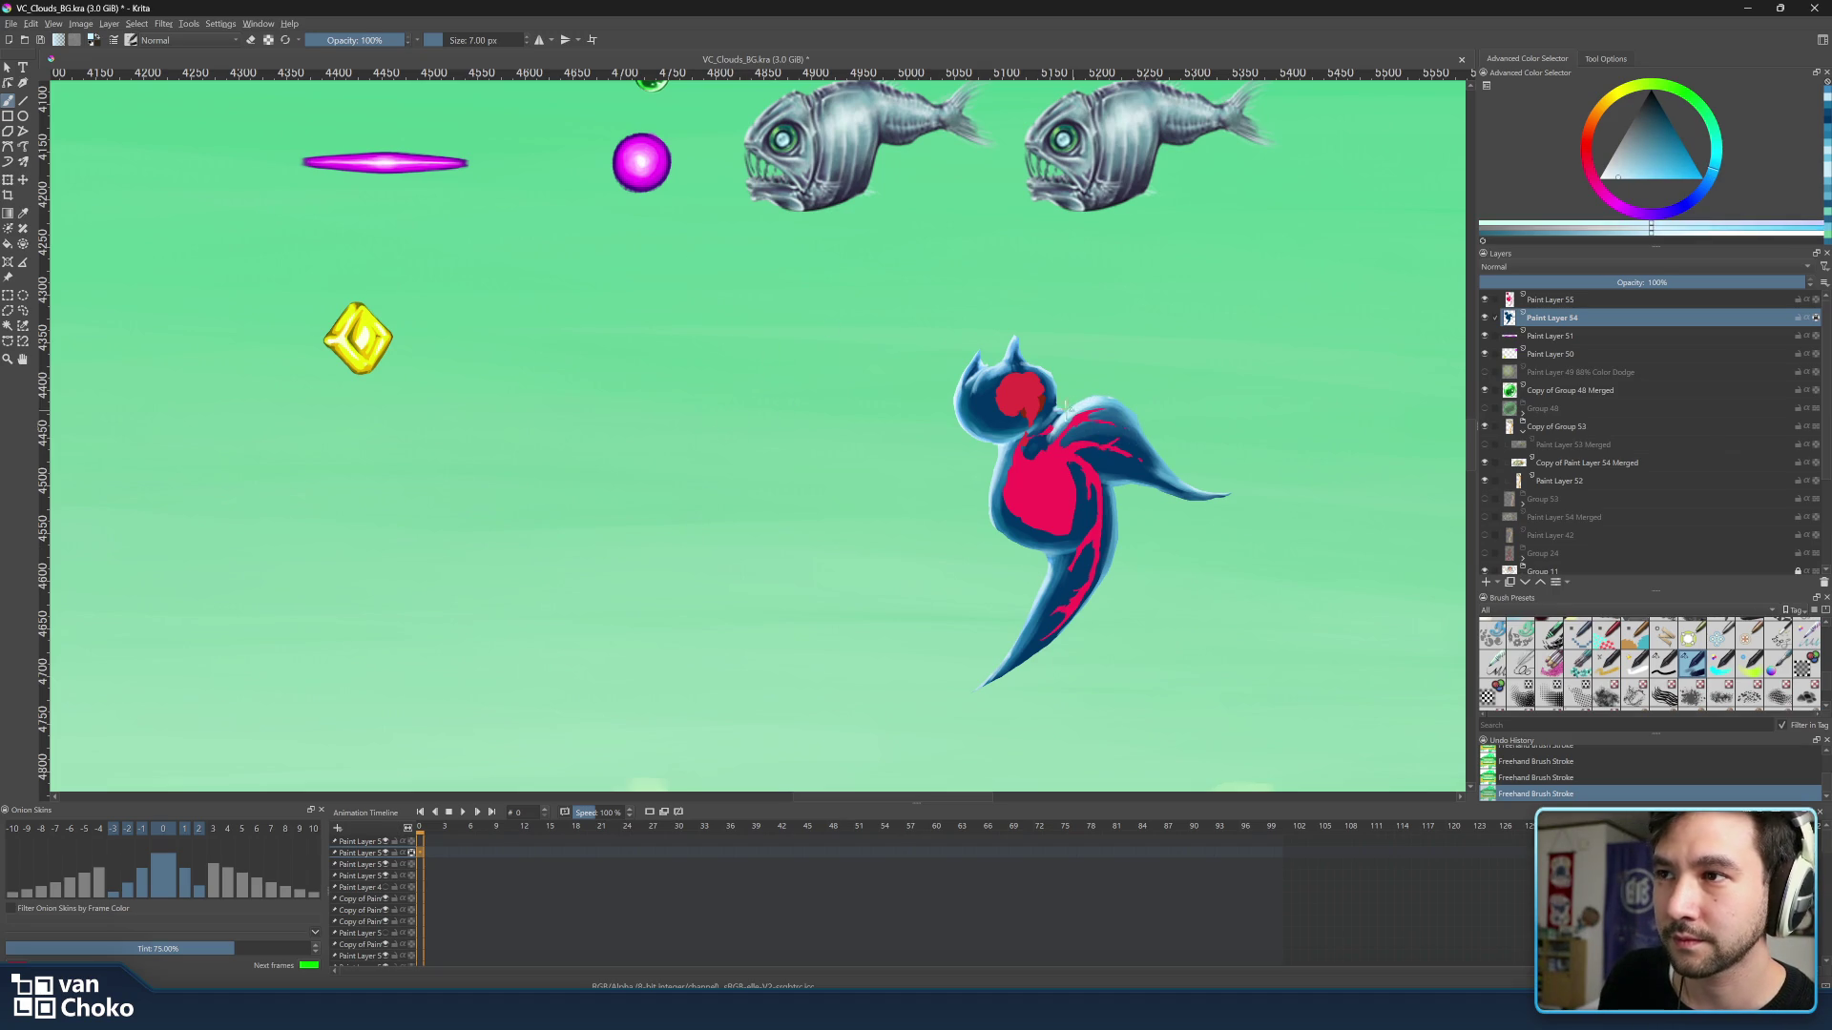
{"action": "key", "text": "bracketleft"}
{"action": "key", "text": "bracketleft"}
{"action": "key", "text": "bracketleft"}
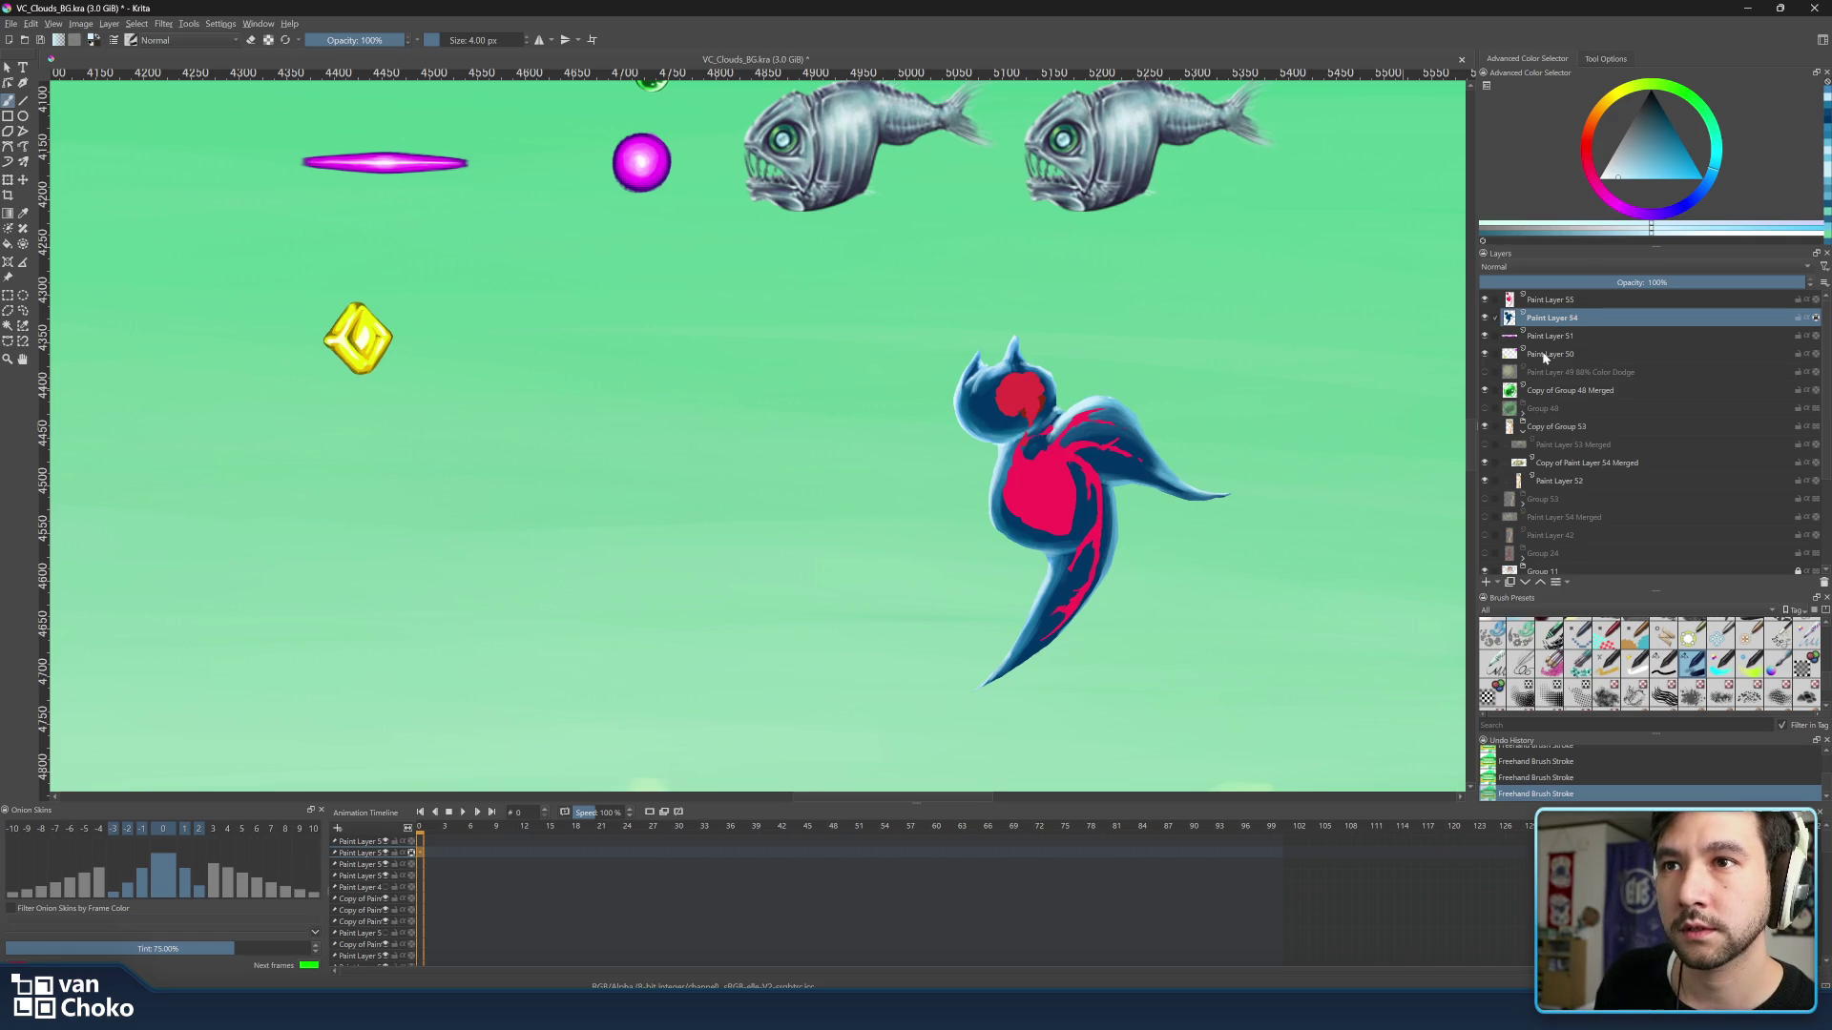
{"action": "left_click", "coordinate": [1514, 585]}
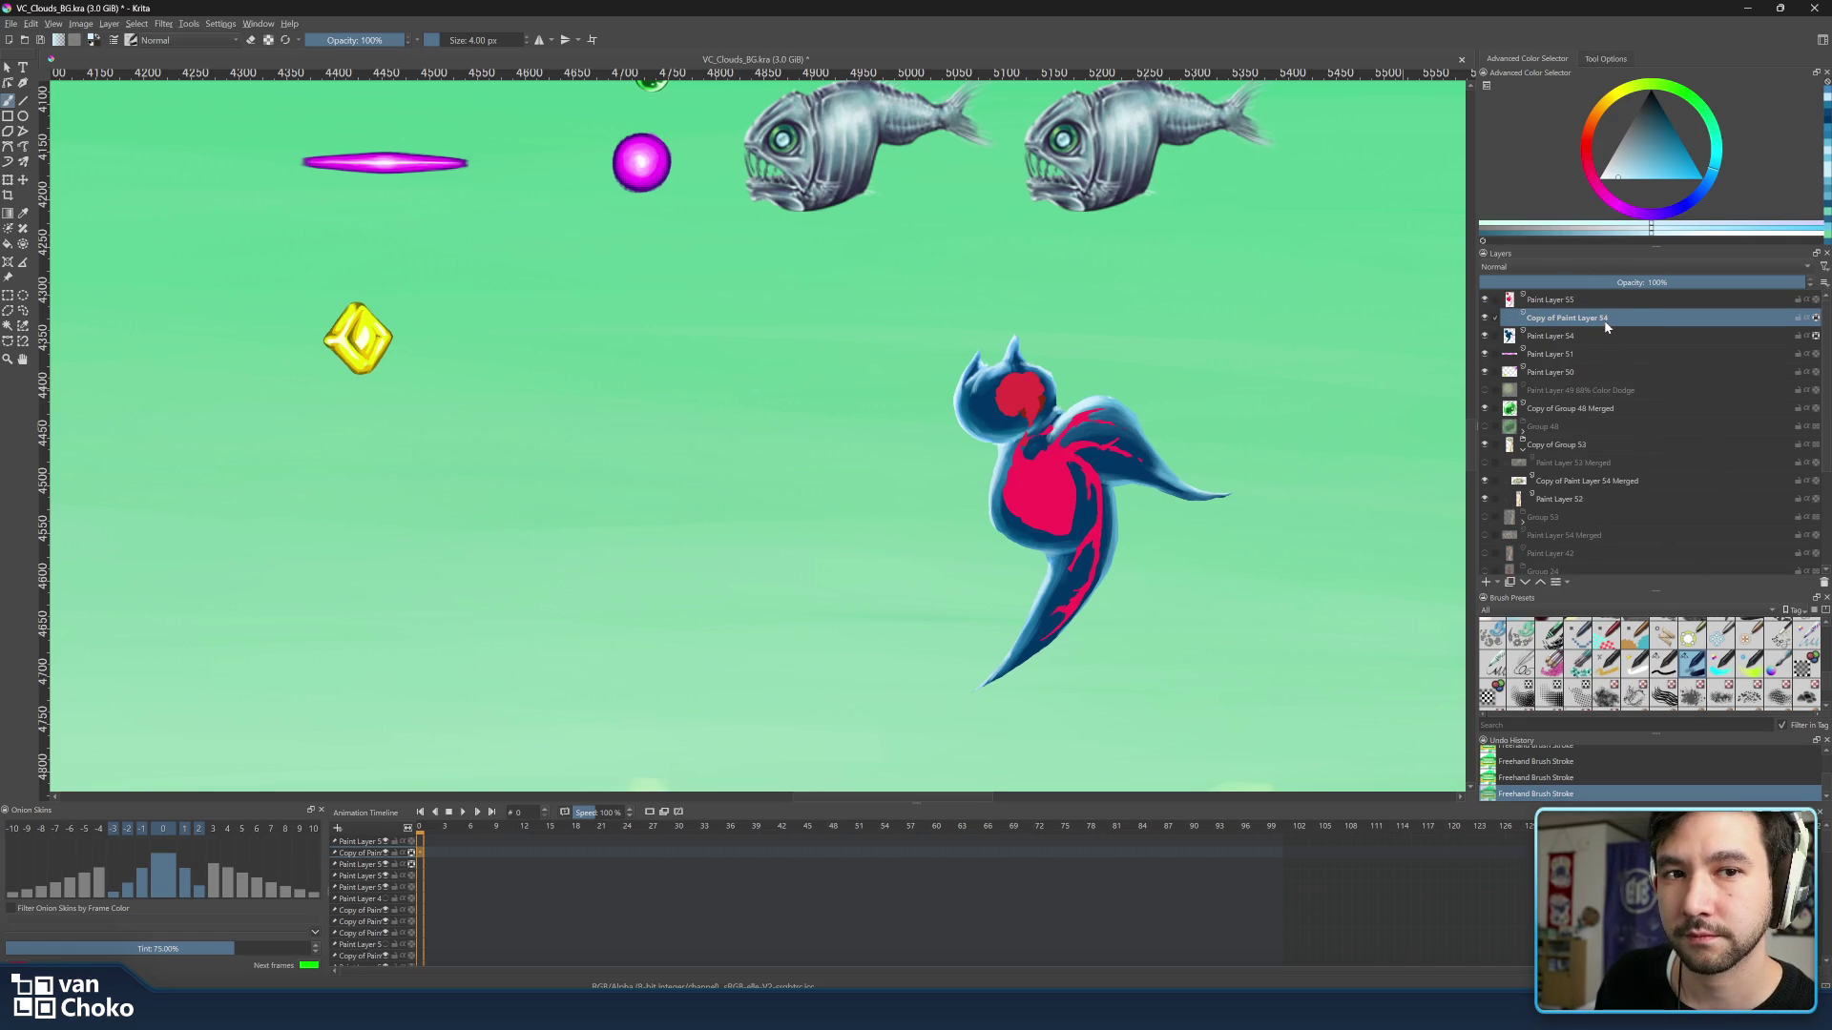
{"action": "left_click_drag", "start_coordinate": [1605, 326], "coordinate": [1605, 296]}
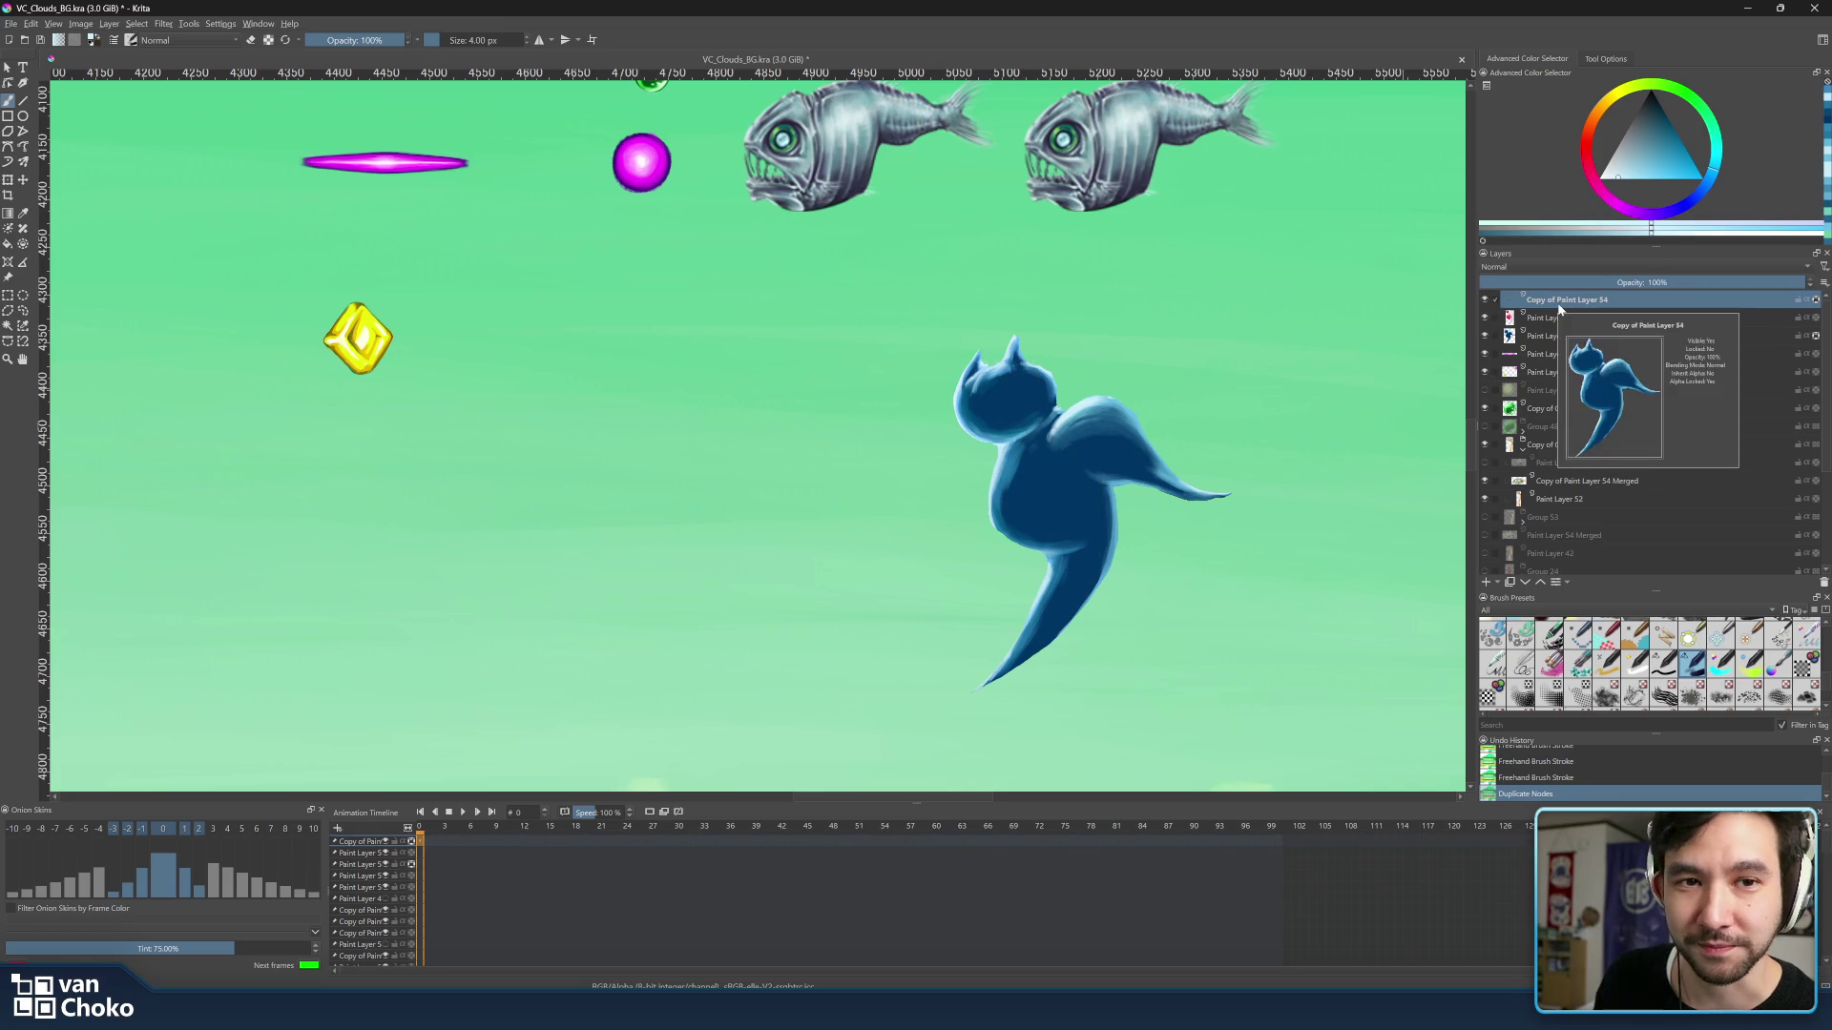
{"action": "key", "text": "ctrl+Page_Up"}
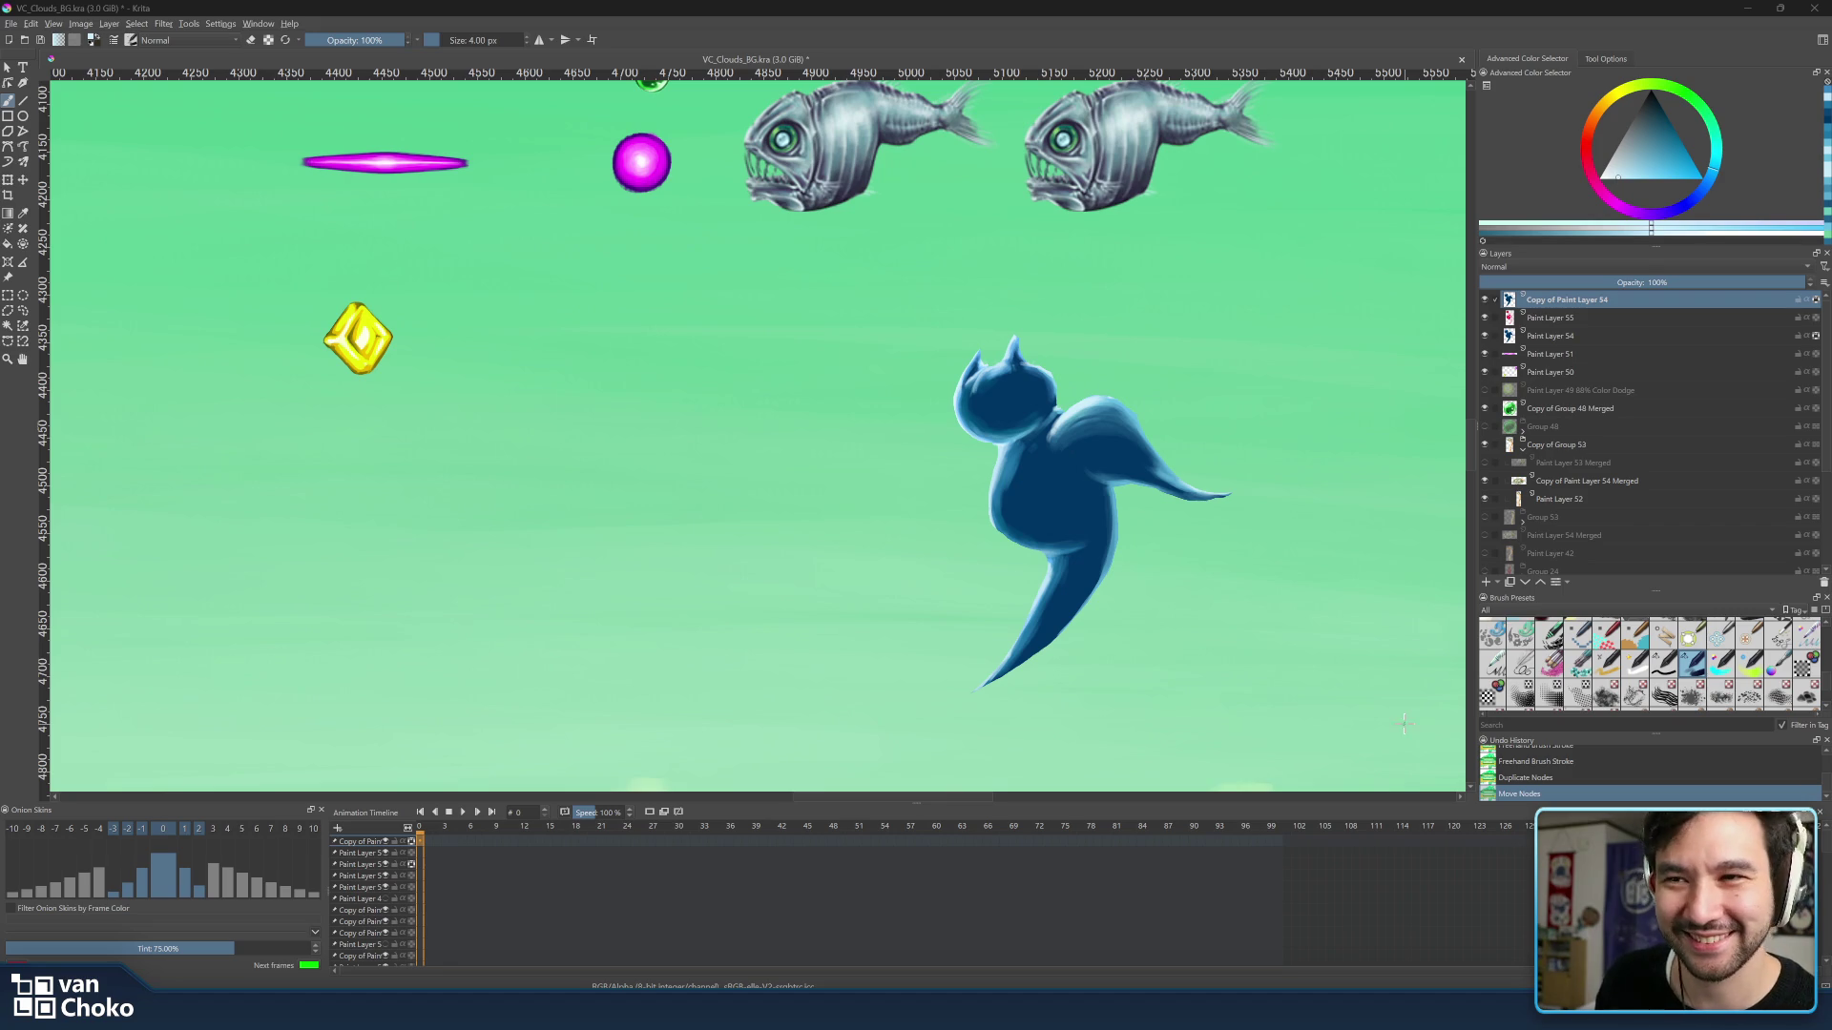
{"action": "scroll", "coordinate": [1051, 445], "scroll_direction": "up", "scroll_amount": 2}
{"action": "scroll", "coordinate": [1104, 493], "scroll_direction": "up", "scroll_amount": 2}
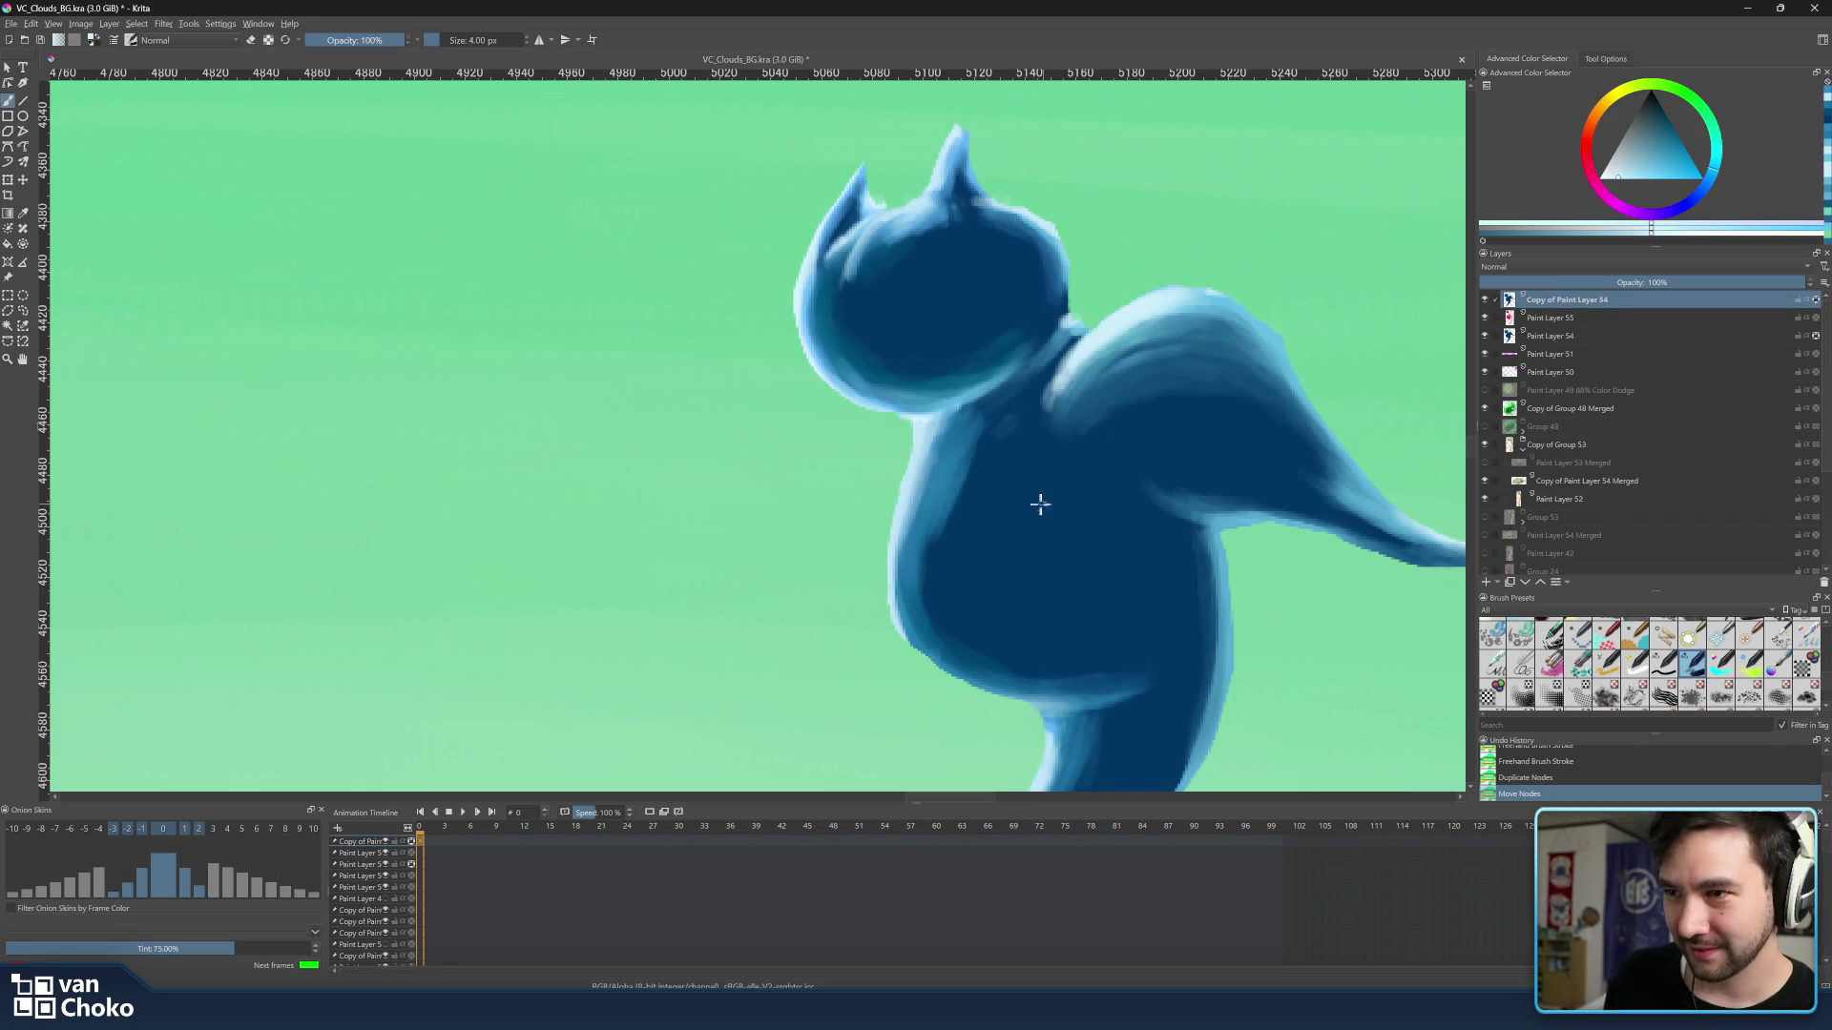
Paint a large red patch on the creature's chest and hide Paint Layer 54.
{"action": "key", "text": "bracketright"}
{"action": "key", "text": "bracketright"}
{"action": "key", "text": "bracketright"}
{"action": "mouse_move", "coordinate": [1019, 462]}
{"action": "left_mouse_down"}
{"action": "mouse_move", "coordinate": [1046, 498]}
{"action": "mouse_move", "coordinate": [1105, 523]}
{"action": "left_mouse_up"}
{"action": "key", "text": "bracketleft"}
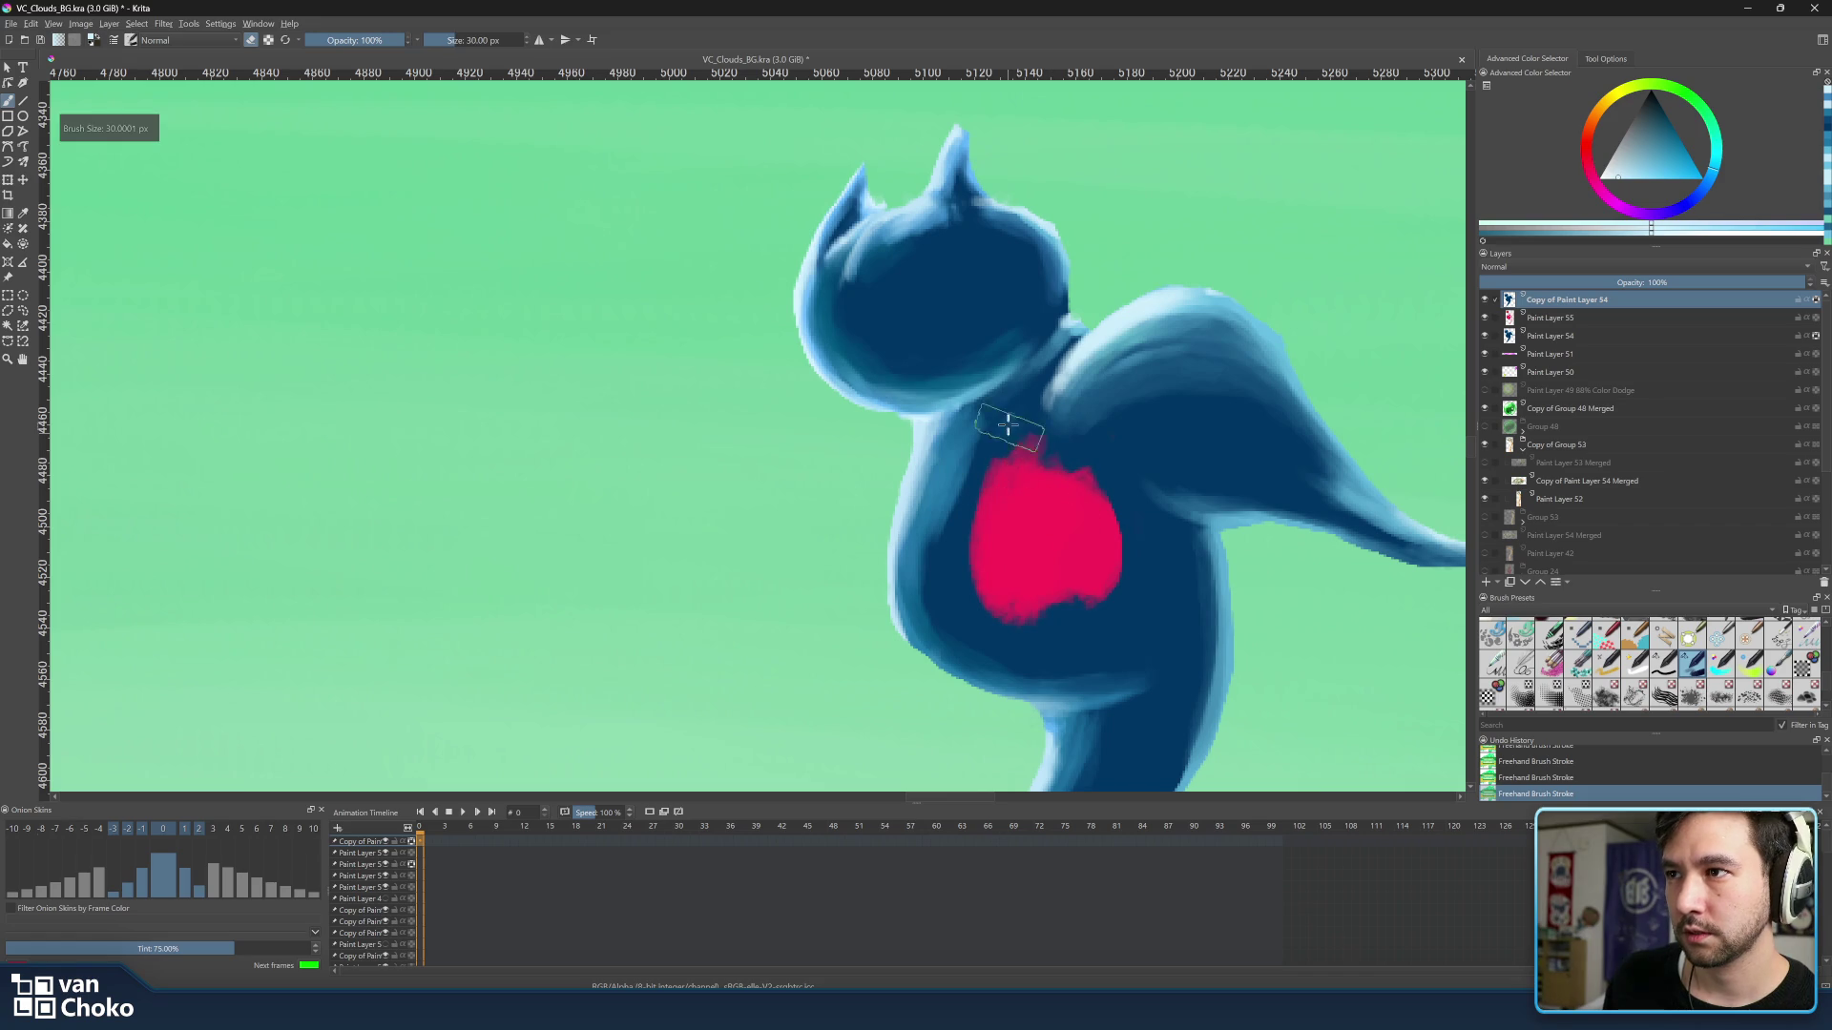
{"action": "mouse_move", "coordinate": [1003, 449]}
{"action": "left_mouse_down"}
{"action": "mouse_move", "coordinate": [987, 579]}
{"action": "mouse_move", "coordinate": [1014, 653]}
{"action": "left_mouse_up"}
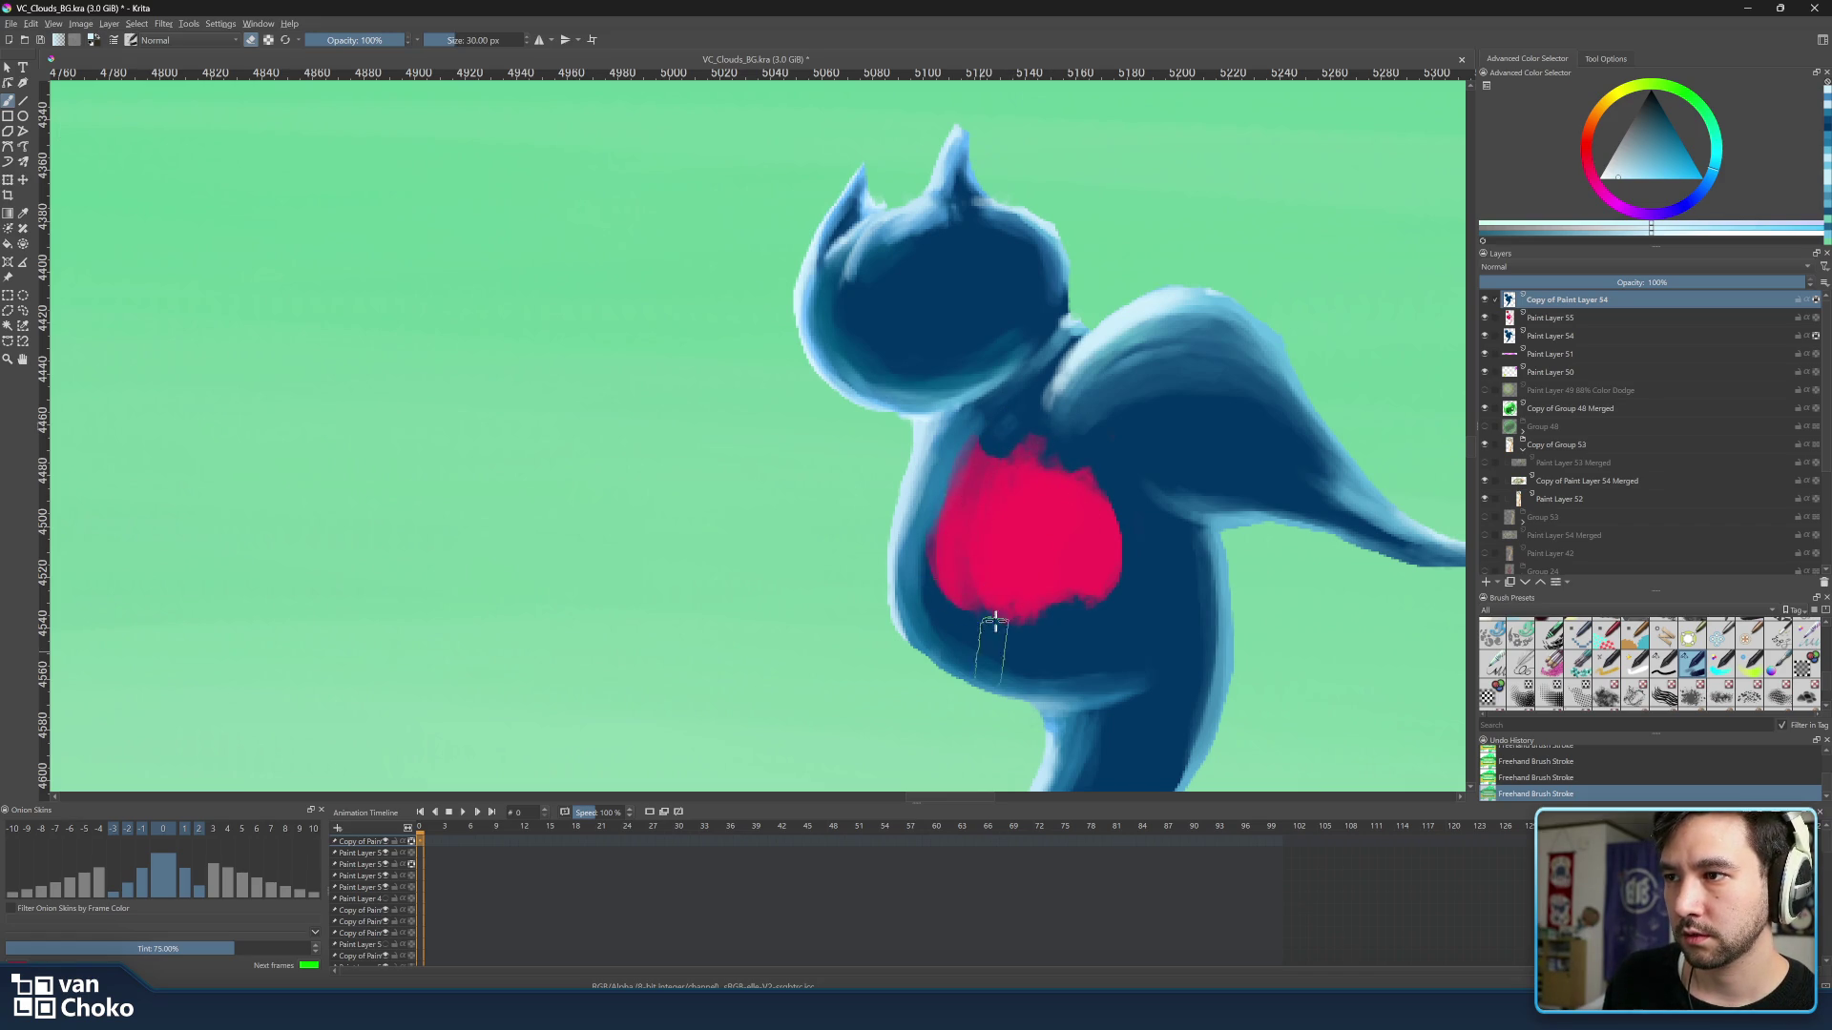
{"action": "left_click", "coordinate": [1485, 336]}
{"action": "key", "text": "bracketleft"}
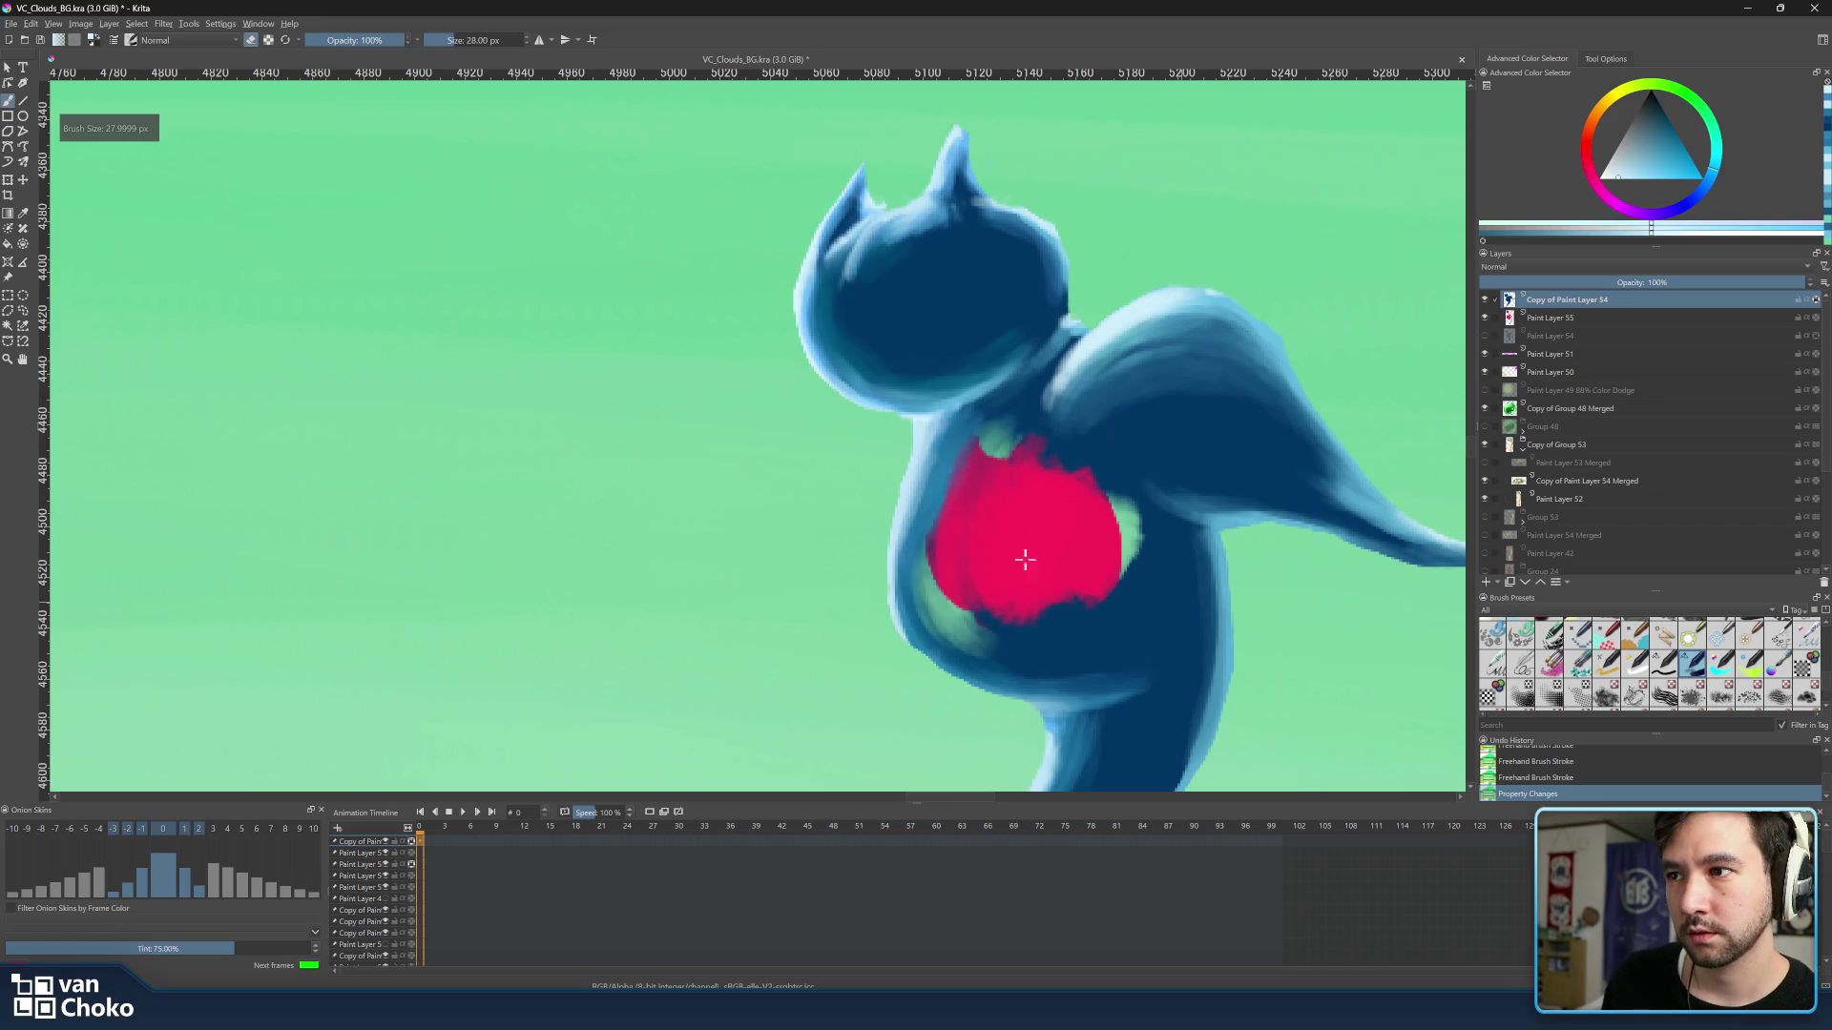
{"action": "left_click_drag", "start_coordinate": [1005, 437], "coordinate": [1012, 456]}
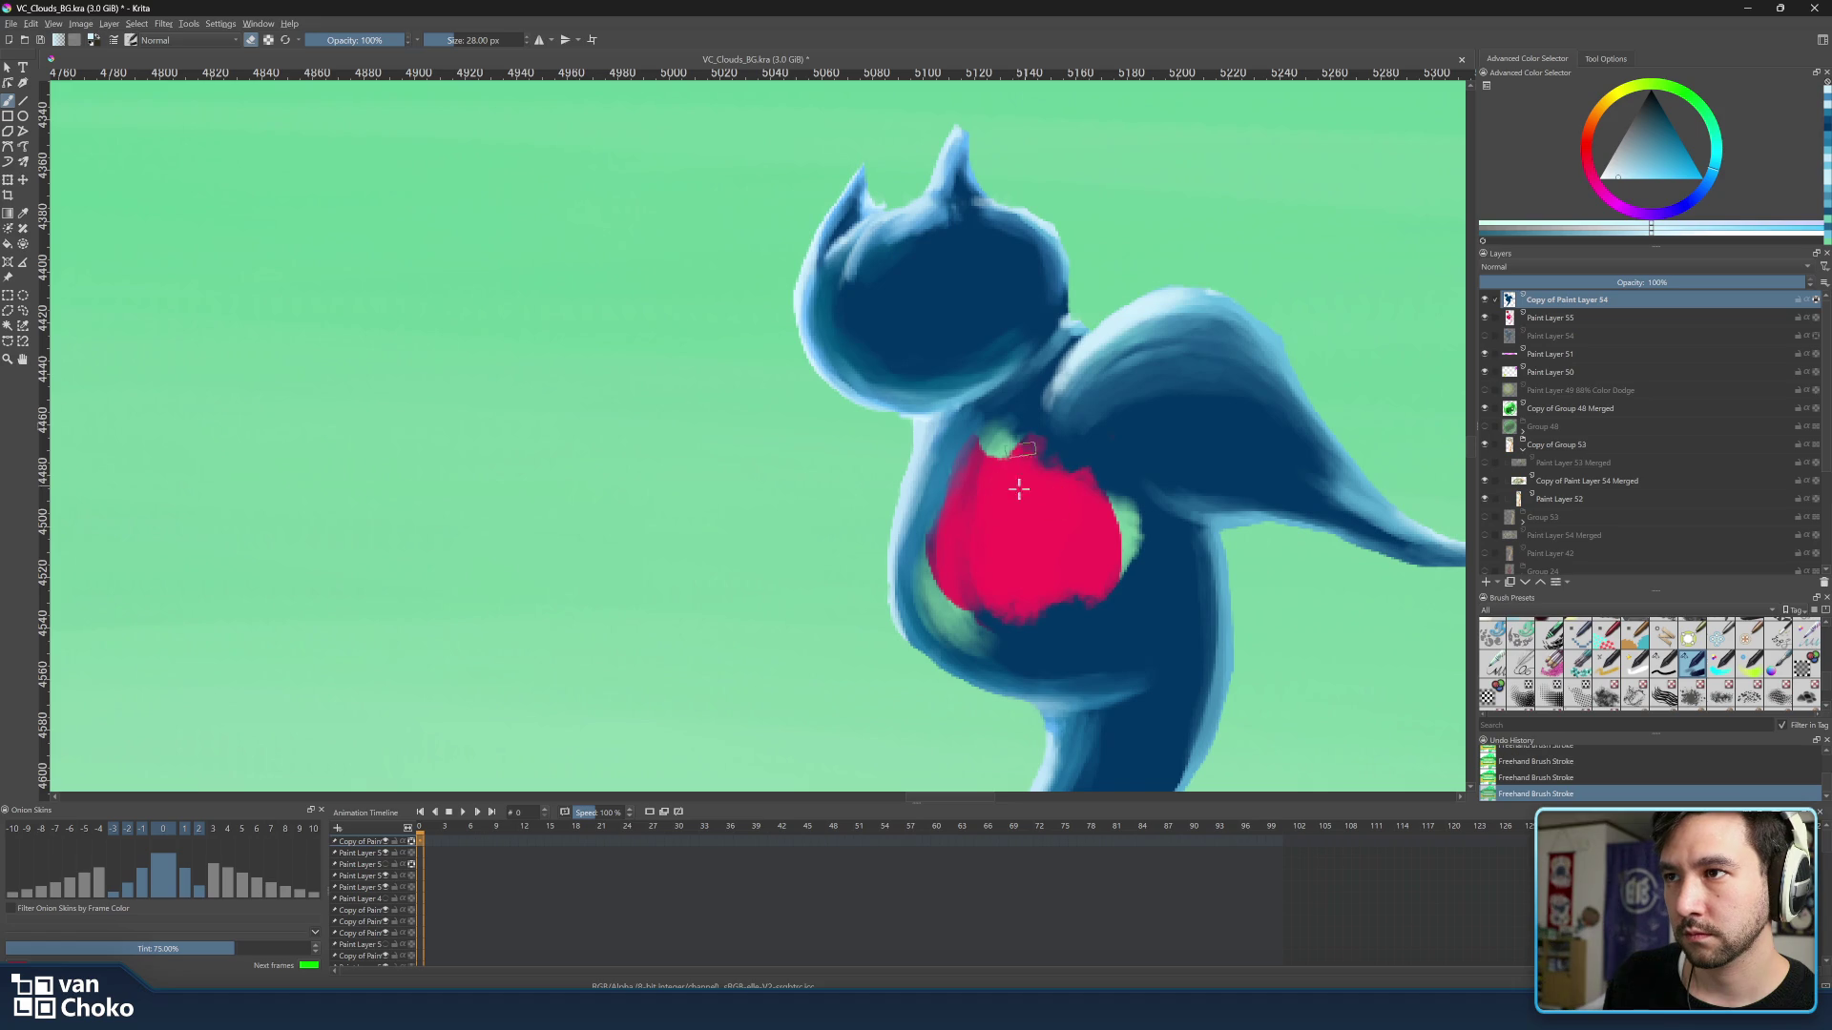
Add a small red mark at the neck and extend the patch's lower and right edges.
{"action": "key", "text": "bracketleft"}
{"action": "key", "text": "bracketleft"}
{"action": "key", "text": "bracketleft"}
{"action": "key", "text": "bracketleft"}
{"action": "key", "text": "bracketleft"}
{"action": "key", "text": "bracketleft"}
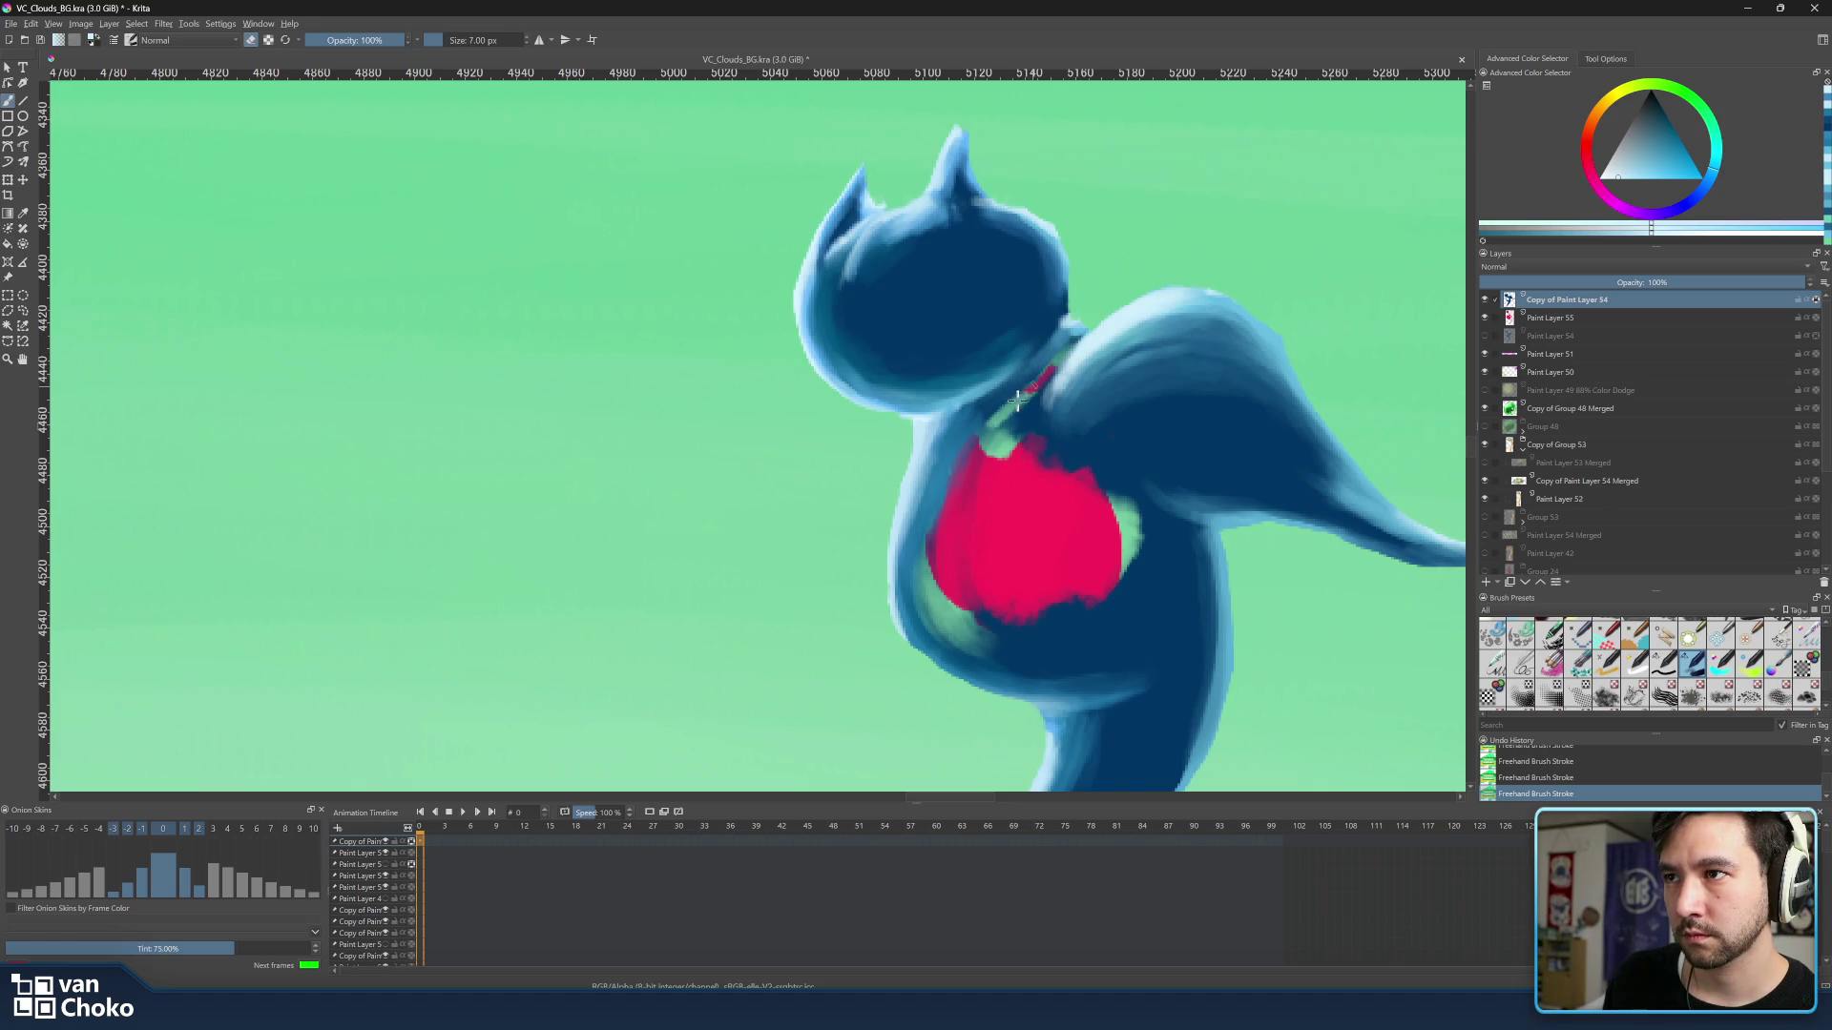
{"action": "key", "text": "bracketright"}
{"action": "key", "text": "bracketright"}
{"action": "key", "text": "bracketright"}
{"action": "key", "text": "bracketright"}
{"action": "left_click_drag", "start_coordinate": [1038, 380], "coordinate": [1036, 387]}
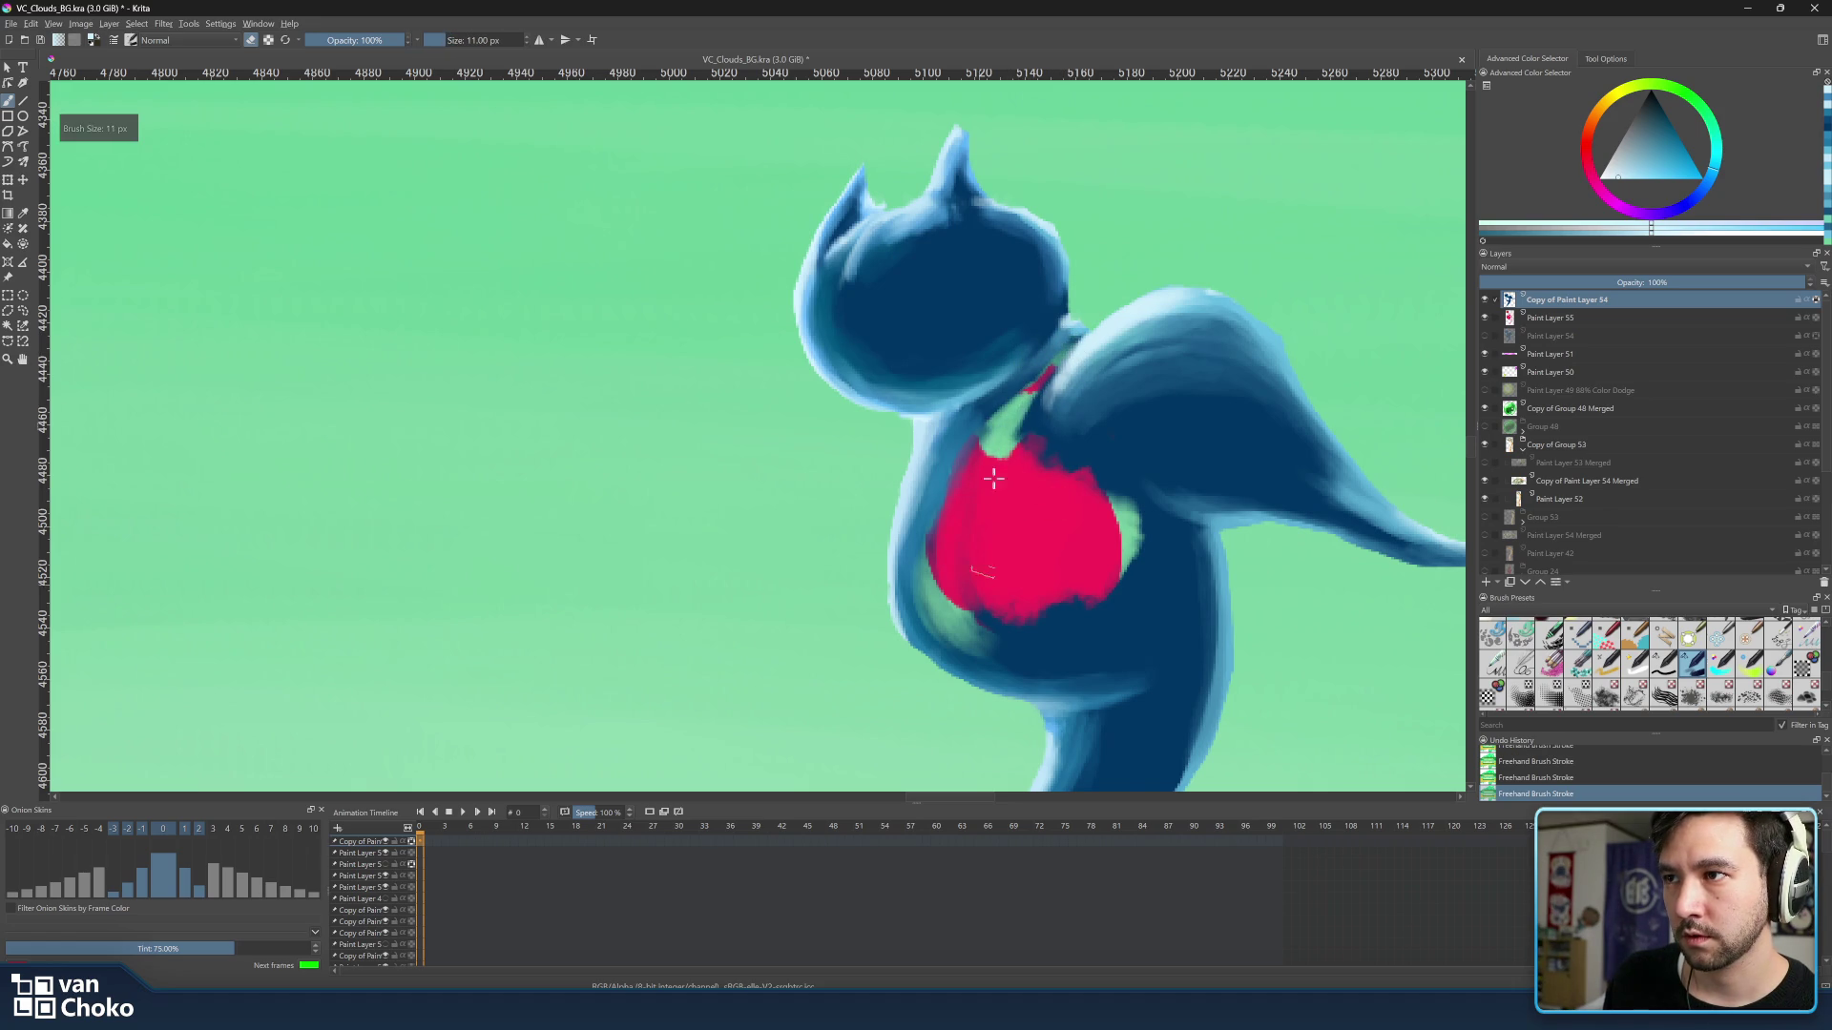
{"action": "key", "text": "bracketright"}
{"action": "key", "text": "bracketright"}
{"action": "key", "text": "bracketright"}
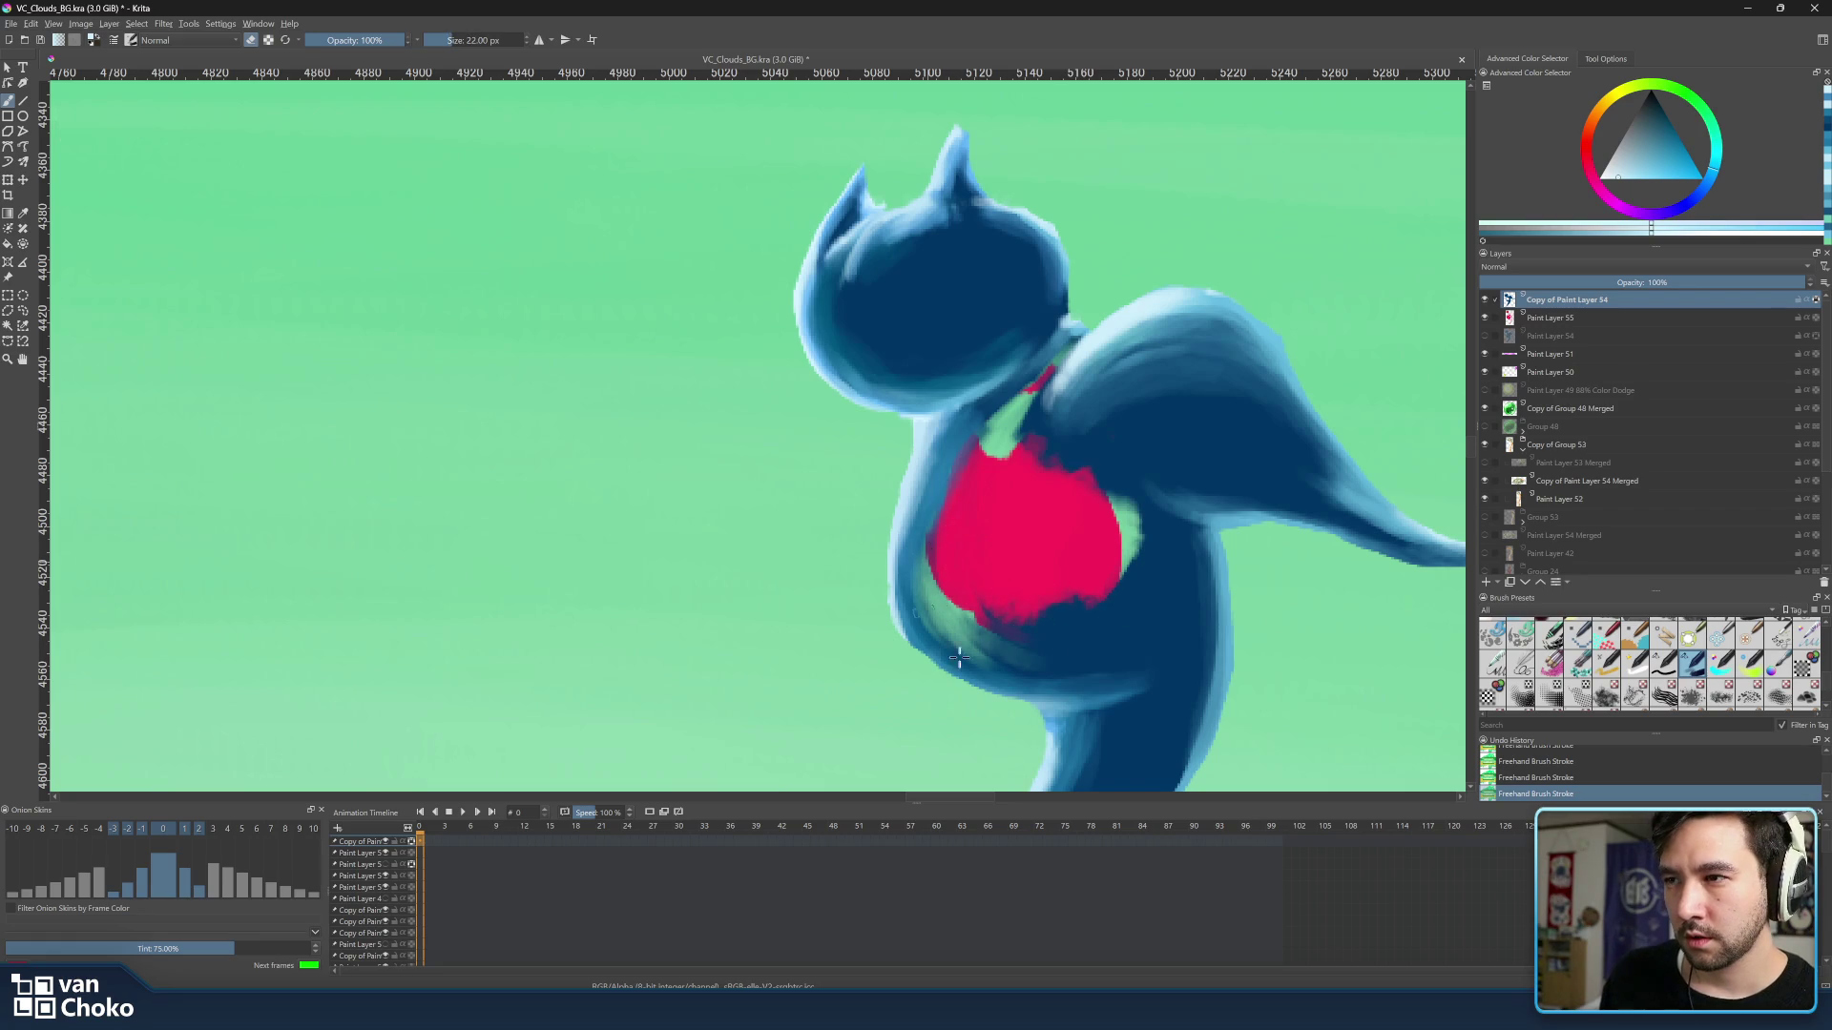
{"action": "mouse_move", "coordinate": [1009, 620]}
{"action": "left_mouse_down"}
{"action": "mouse_move", "coordinate": [1030, 632]}
{"action": "mouse_move", "coordinate": [1130, 574]}
{"action": "mouse_move", "coordinate": [1104, 501]}
{"action": "mouse_move", "coordinate": [1156, 524]}
{"action": "mouse_move", "coordinate": [1189, 586]}
{"action": "mouse_move", "coordinate": [1176, 548]}
{"action": "mouse_move", "coordinate": [1186, 630]}
{"action": "mouse_move", "coordinate": [1141, 542]}
{"action": "mouse_move", "coordinate": [1140, 631]}
{"action": "mouse_move", "coordinate": [1011, 622]}
{"action": "mouse_move", "coordinate": [1105, 622]}
{"action": "mouse_move", "coordinate": [1010, 613]}
{"action": "mouse_move", "coordinate": [1053, 601]}
{"action": "mouse_move", "coordinate": [1080, 638]}
{"action": "mouse_move", "coordinate": [971, 631]}
{"action": "mouse_move", "coordinate": [979, 610]}
{"action": "mouse_move", "coordinate": [1098, 595]}
{"action": "mouse_move", "coordinate": [1139, 663]}
{"action": "mouse_move", "coordinate": [1106, 601]}
{"action": "left_mouse_up"}
Repaint the red patch's lower-left edge in teal and lighten the neck area.
{"action": "key", "text": "bracketright"}
{"action": "key", "text": "bracketright"}
{"action": "key", "text": "bracketright"}
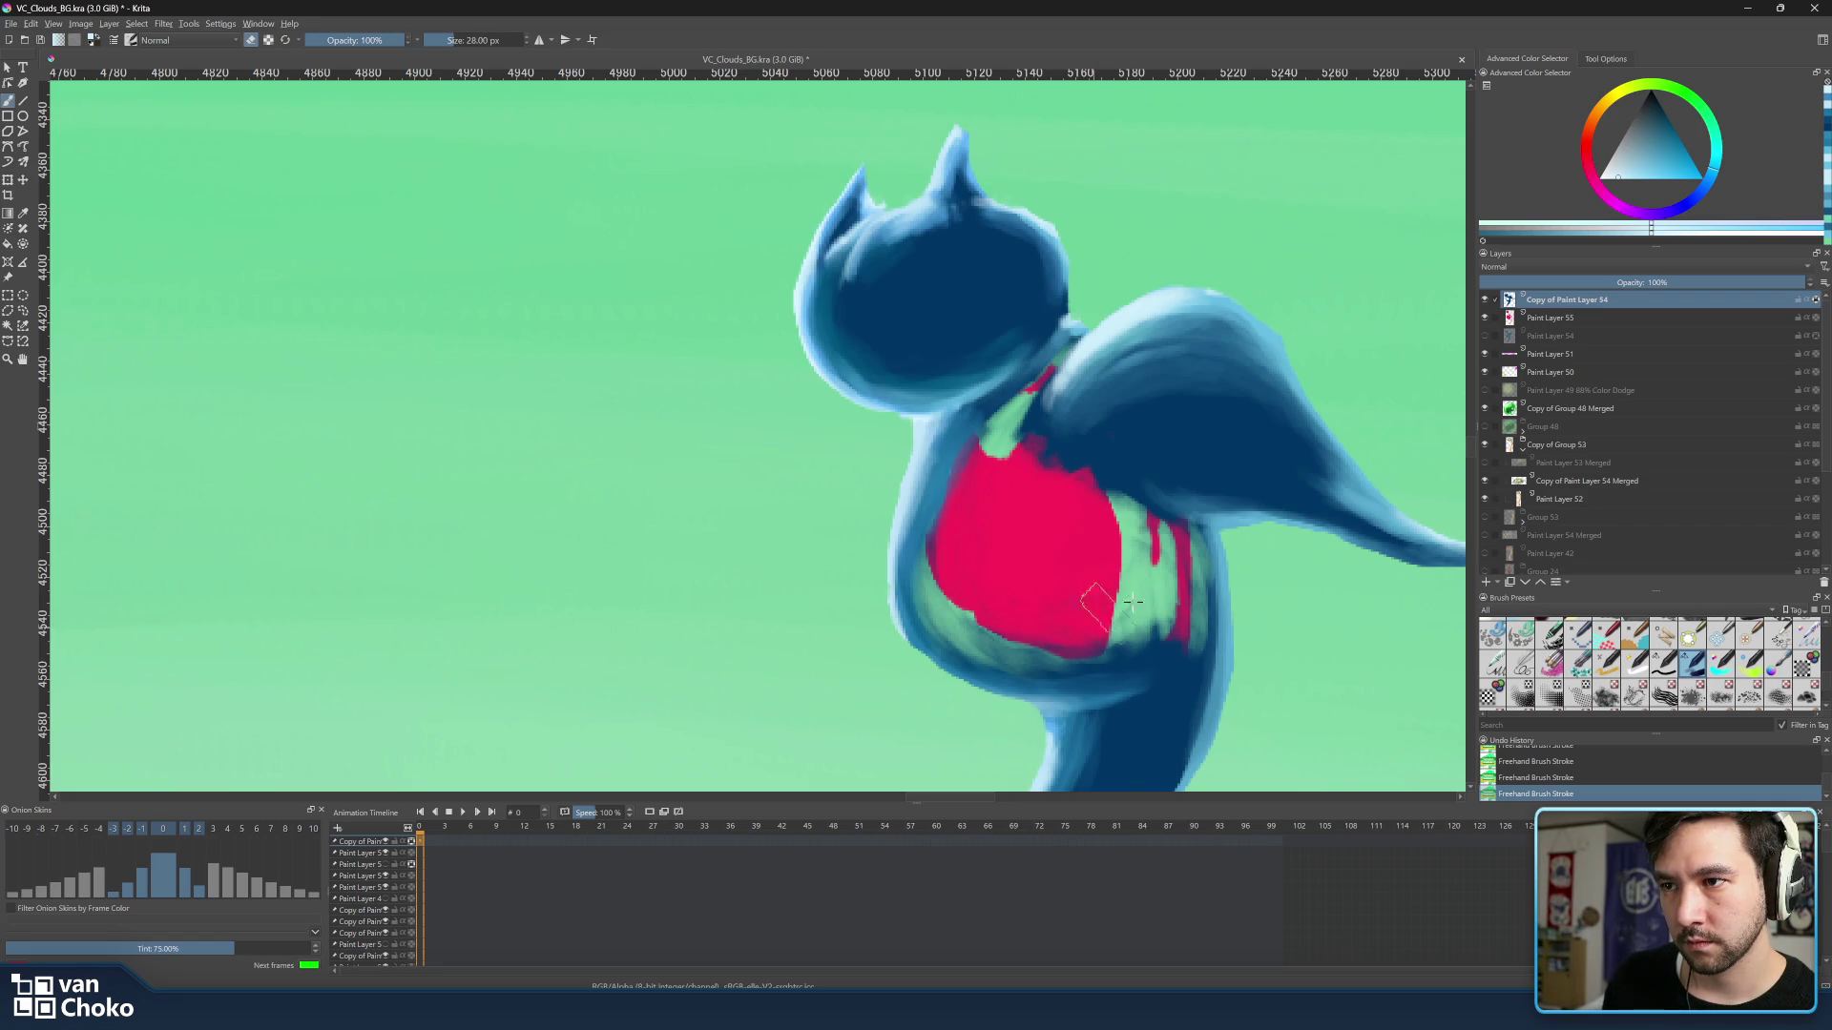
{"action": "mouse_move", "coordinate": [1083, 612]}
{"action": "left_mouse_down"}
{"action": "mouse_move", "coordinate": [1031, 662]}
{"action": "mouse_move", "coordinate": [1127, 618]}
{"action": "mouse_move", "coordinate": [1151, 638]}
{"action": "mouse_move", "coordinate": [1168, 625]}
{"action": "mouse_move", "coordinate": [1002, 636]}
{"action": "mouse_move", "coordinate": [1113, 669]}
{"action": "mouse_move", "coordinate": [1182, 635]}
{"action": "mouse_move", "coordinate": [1101, 665]}
{"action": "mouse_move", "coordinate": [993, 582]}
{"action": "mouse_move", "coordinate": [988, 630]}
{"action": "mouse_move", "coordinate": [1152, 587]}
{"action": "left_mouse_up"}
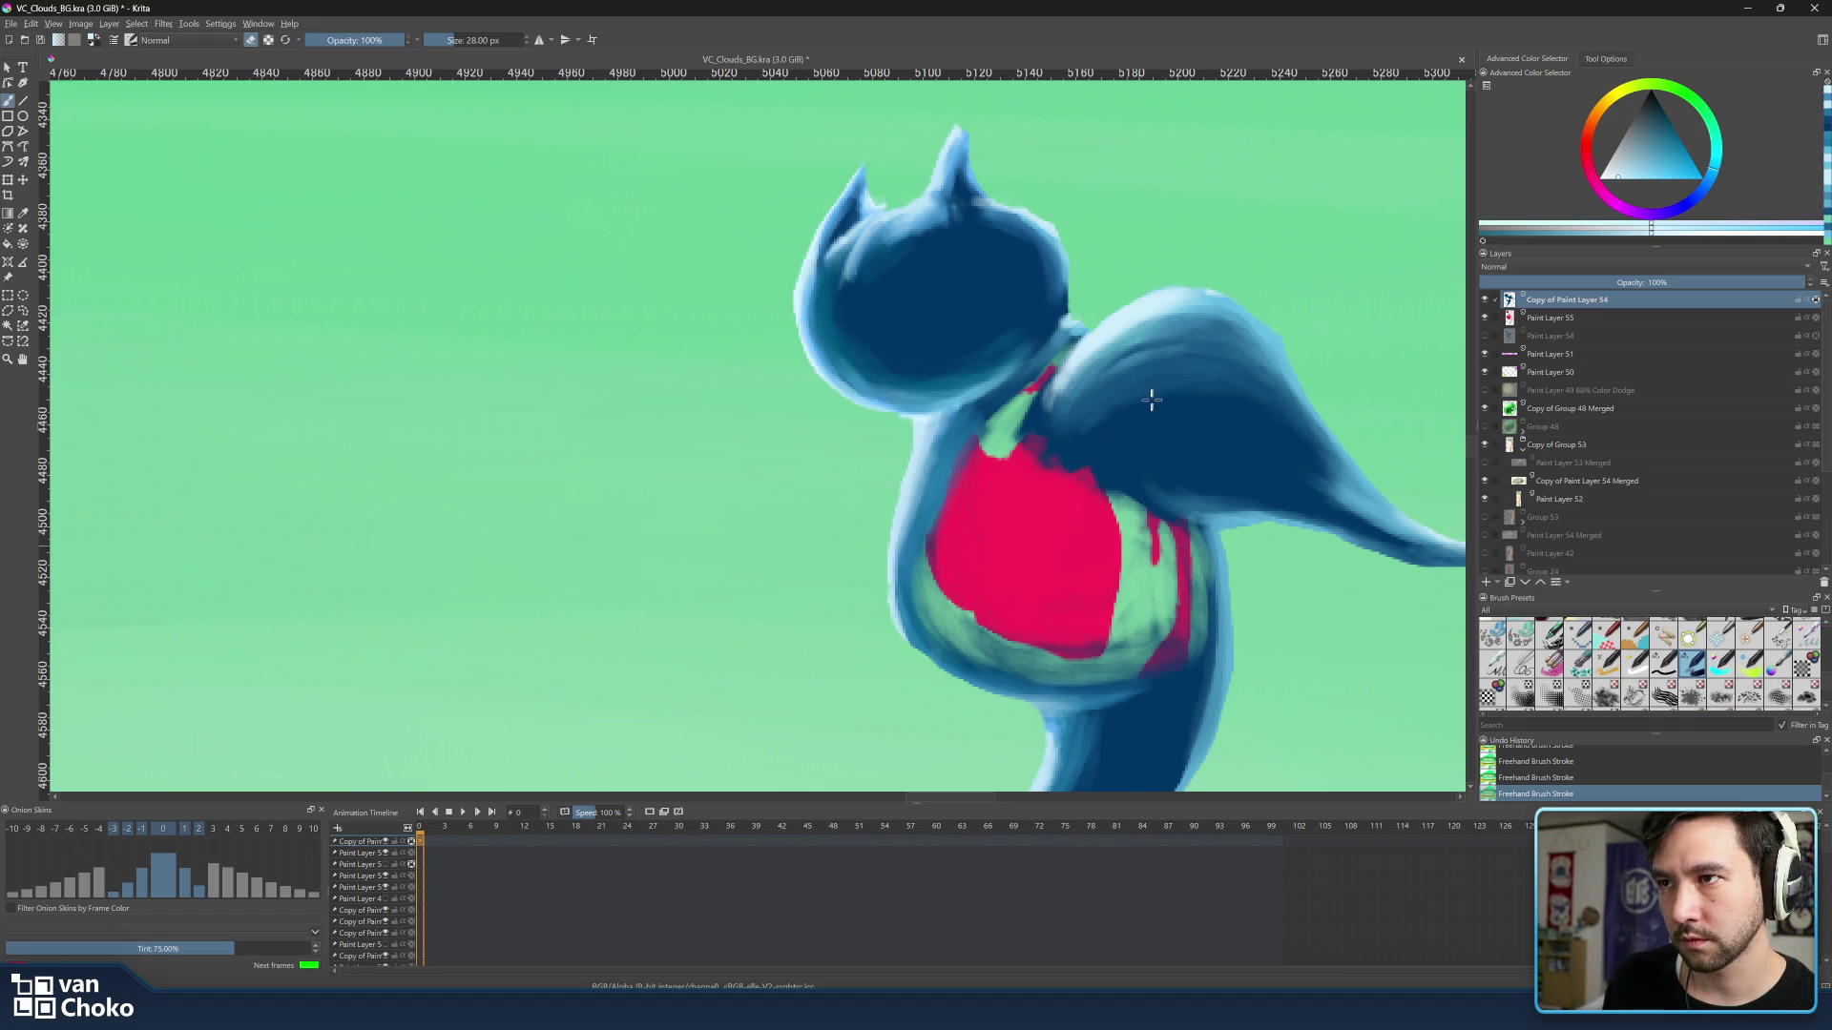
{"action": "key", "text": "bracketleft"}
{"action": "key", "text": "bracketleft"}
{"action": "key", "text": "bracketright"}
{"action": "key", "text": "bracketright"}
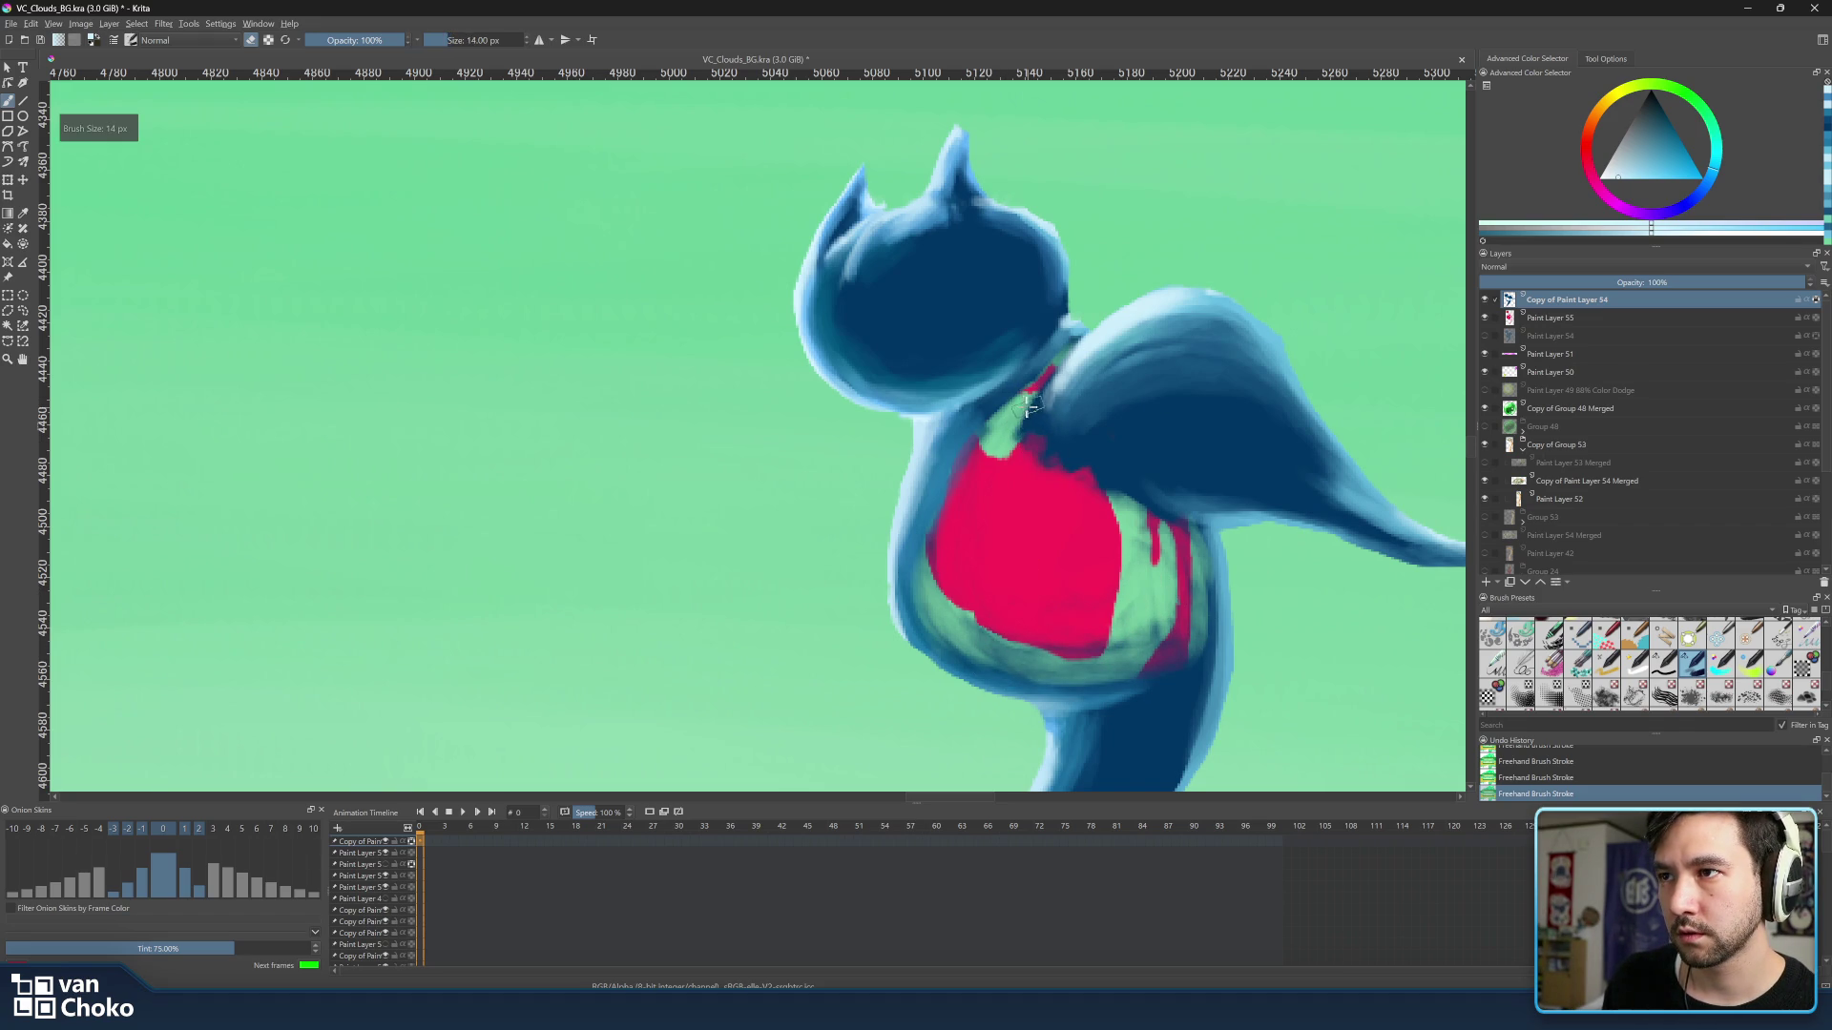
{"action": "left_click_drag", "start_coordinate": [982, 429], "coordinate": [1052, 350]}
Paint red over the neck's green area and teal over the shadow beside the patch.
{"action": "key", "text": "bracketright"}
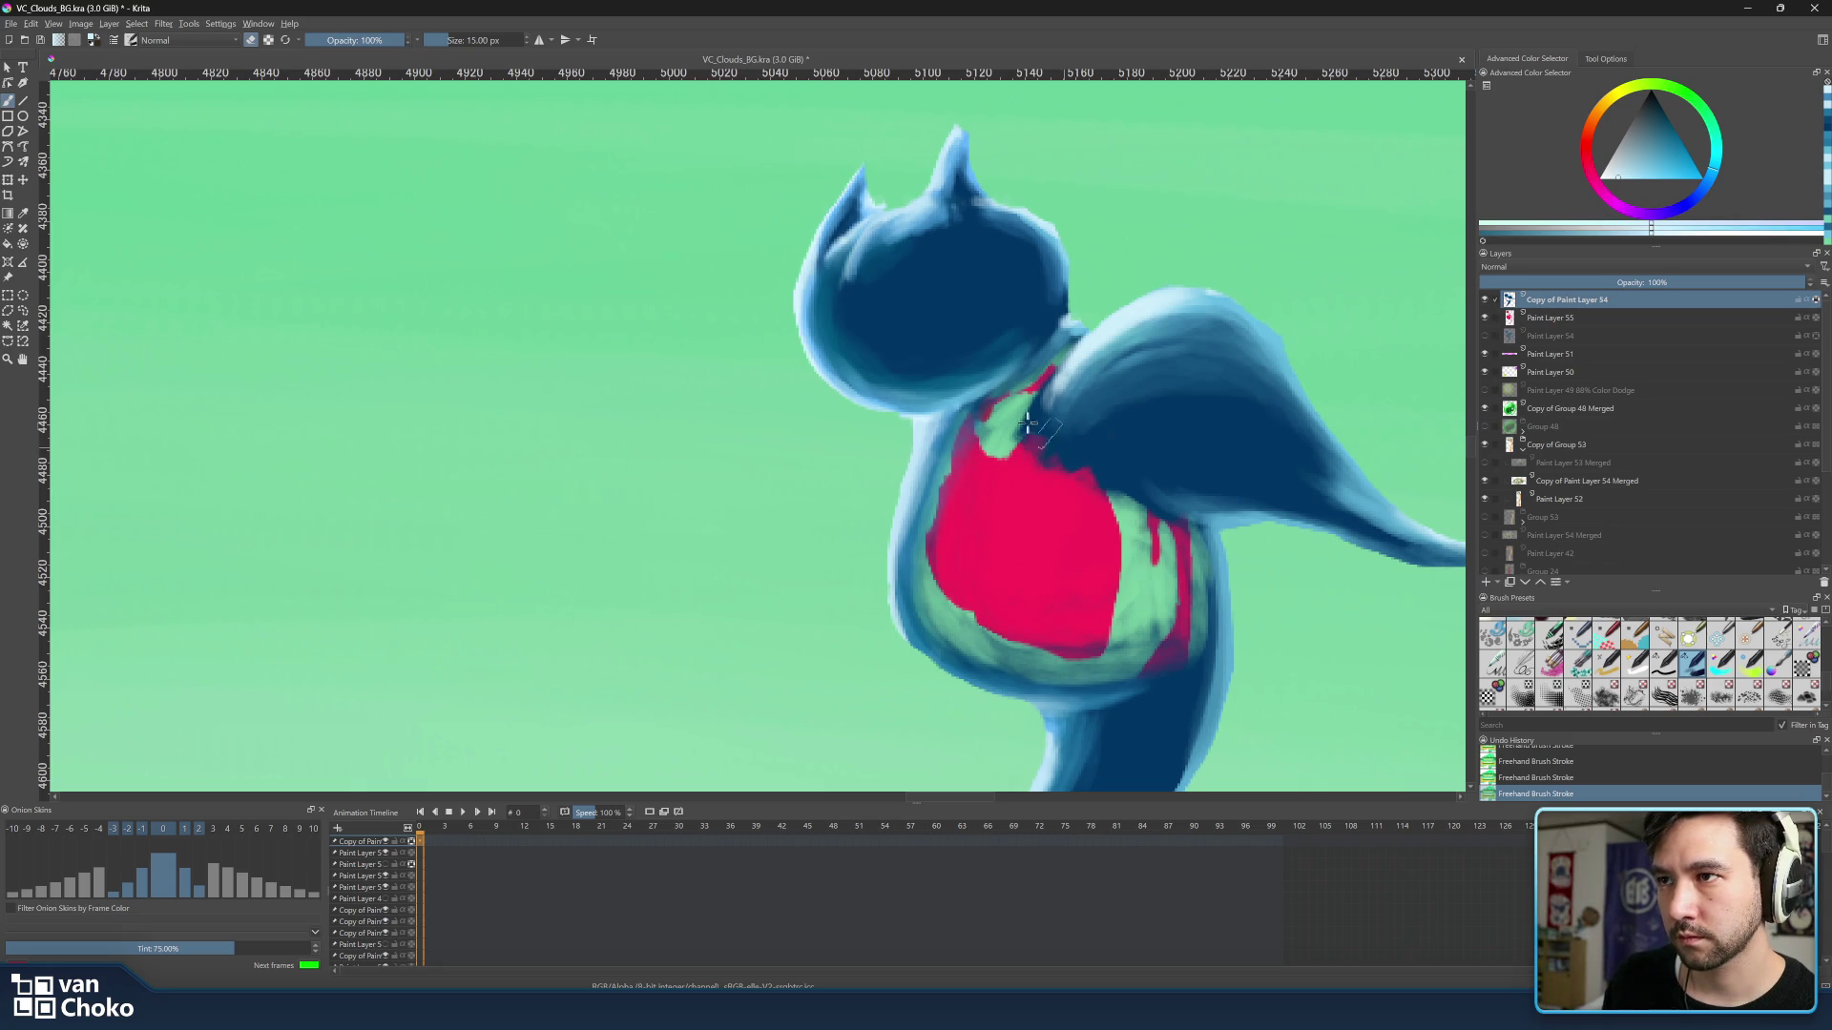
{"action": "mouse_move", "coordinate": [1031, 450]}
{"action": "left_mouse_down"}
{"action": "mouse_move", "coordinate": [1074, 491]}
{"action": "mouse_move", "coordinate": [1104, 458]}
{"action": "mouse_move", "coordinate": [1167, 461]}
{"action": "mouse_move", "coordinate": [1133, 414]}
{"action": "mouse_move", "coordinate": [1040, 470]}
{"action": "mouse_move", "coordinate": [1044, 418]}
{"action": "mouse_move", "coordinate": [1030, 456]}
{"action": "mouse_move", "coordinate": [1146, 404]}
{"action": "mouse_move", "coordinate": [1080, 444]}
{"action": "mouse_move", "coordinate": [1239, 450]}
{"action": "mouse_move", "coordinate": [1163, 407]}
{"action": "mouse_move", "coordinate": [1256, 418]}
{"action": "mouse_move", "coordinate": [1108, 379]}
{"action": "mouse_move", "coordinate": [1219, 390]}
{"action": "left_mouse_up"}
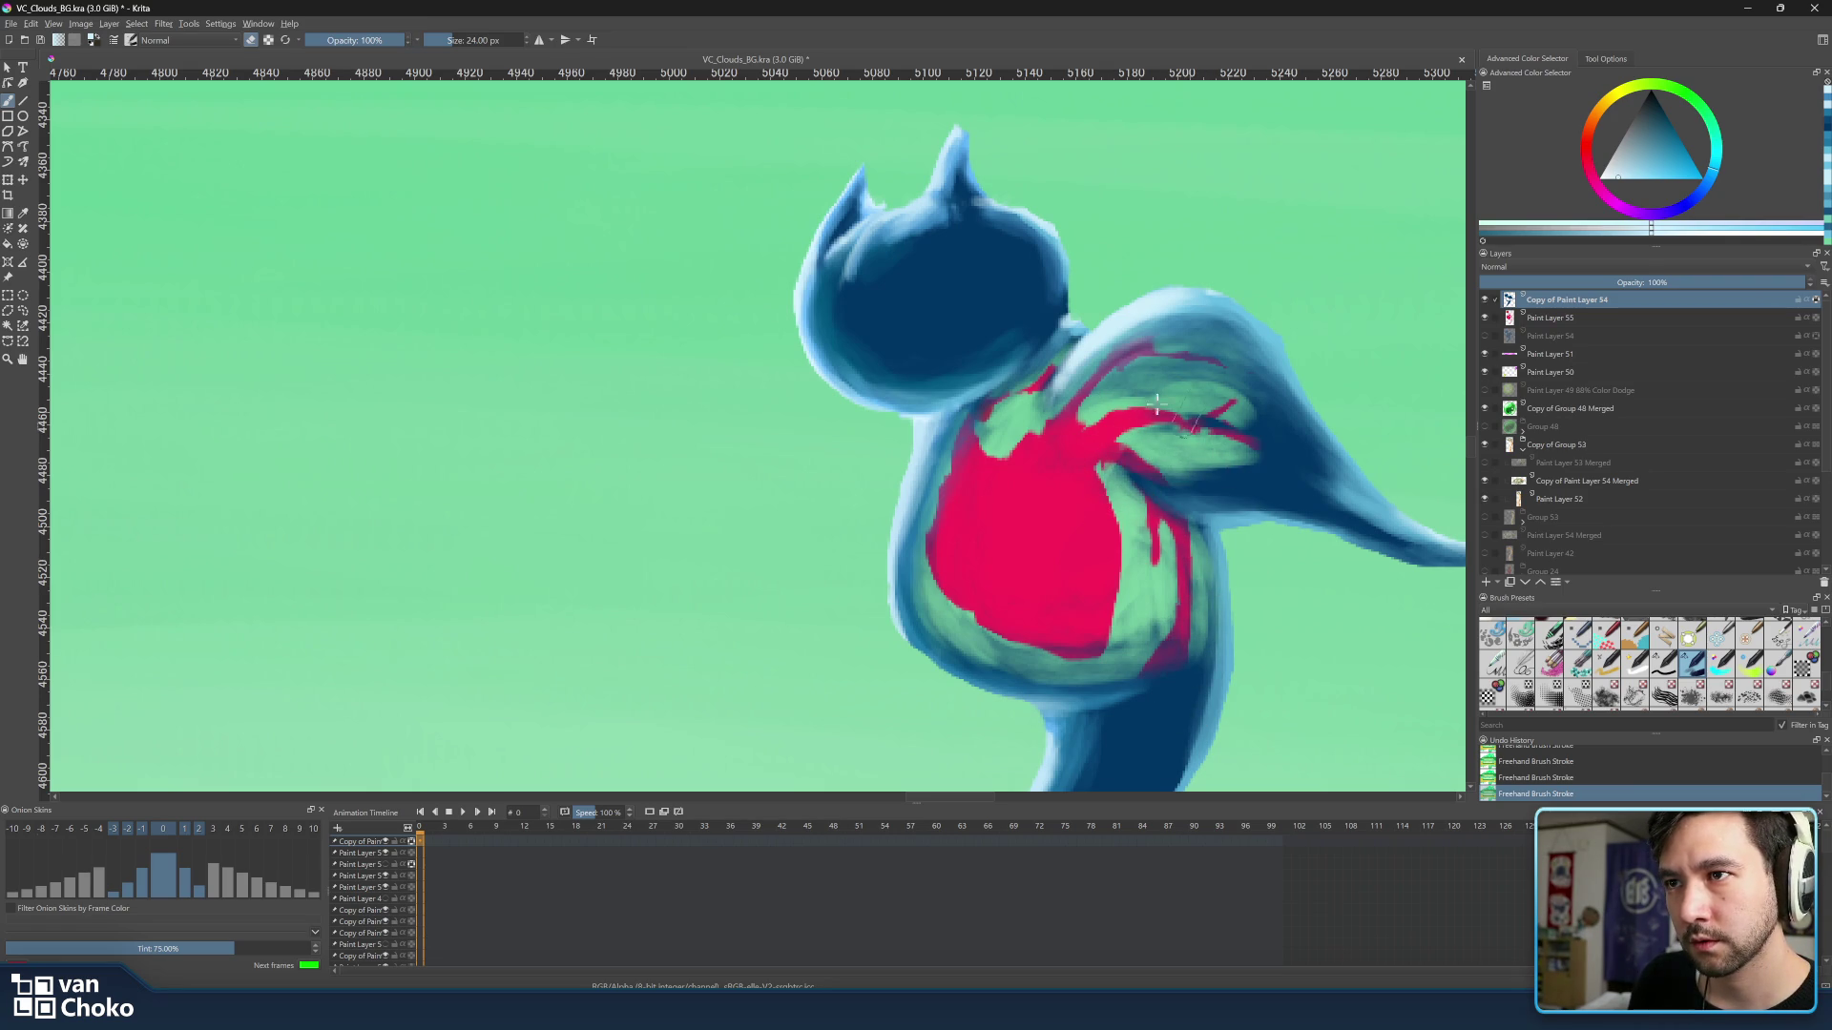
{"action": "mouse_move", "coordinate": [1216, 431]}
{"action": "left_mouse_down"}
{"action": "mouse_move", "coordinate": [1281, 474]}
{"action": "mouse_move", "coordinate": [1284, 425]}
{"action": "left_mouse_up"}
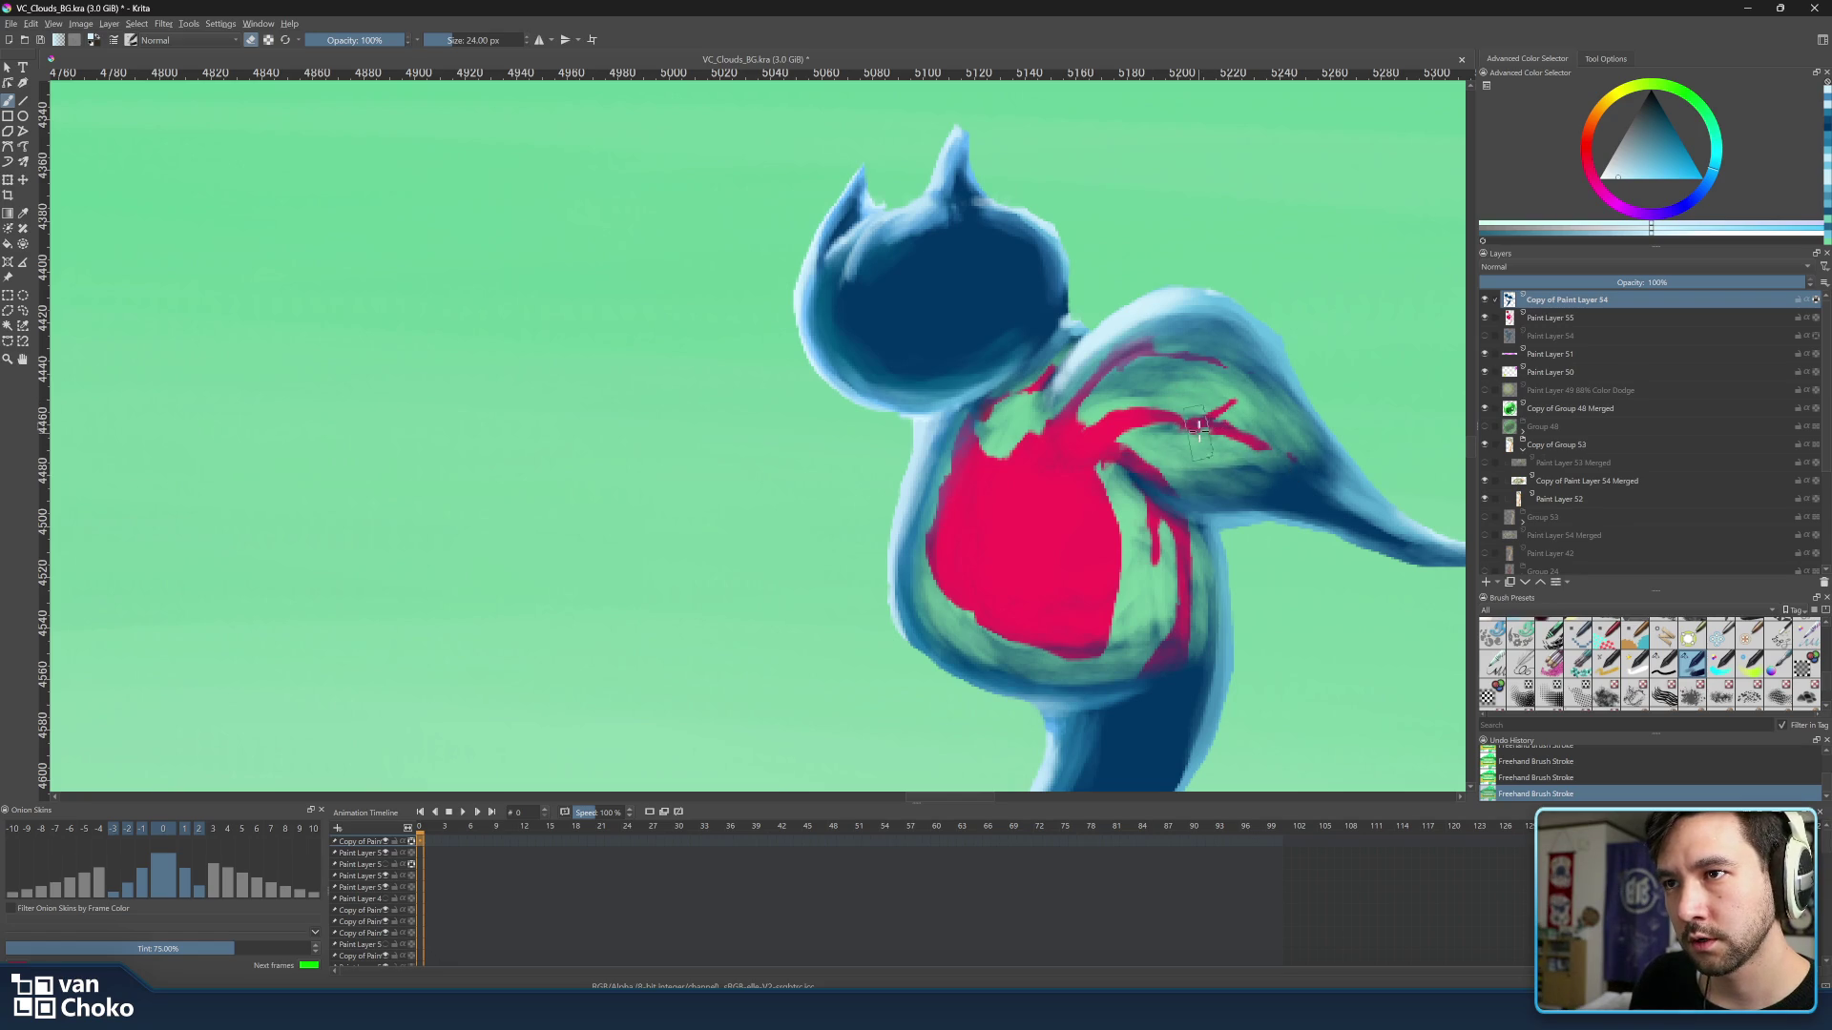
Touch up the blue-green wing edge and paint a red marking inside the head.
{"action": "left_click_drag", "start_coordinate": [1112, 414], "coordinate": [1130, 415]}
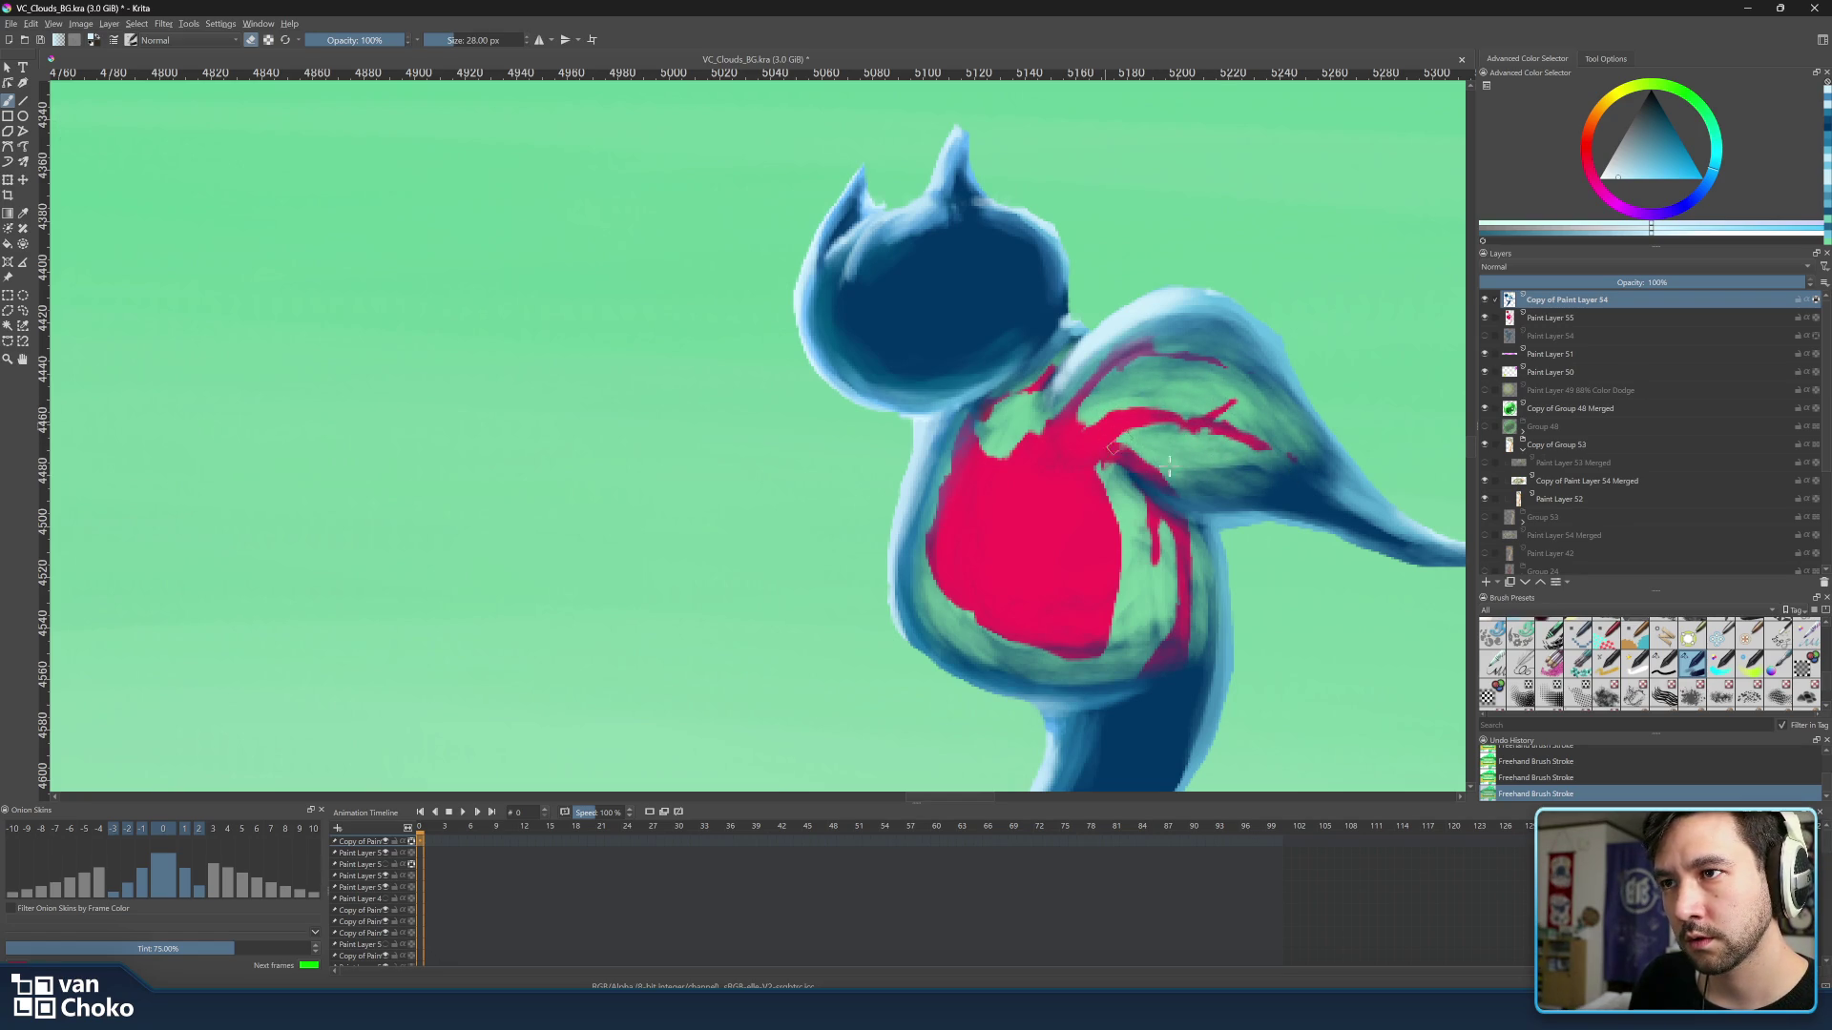
{"action": "left_click_drag", "start_coordinate": [1281, 472], "coordinate": [1338, 493]}
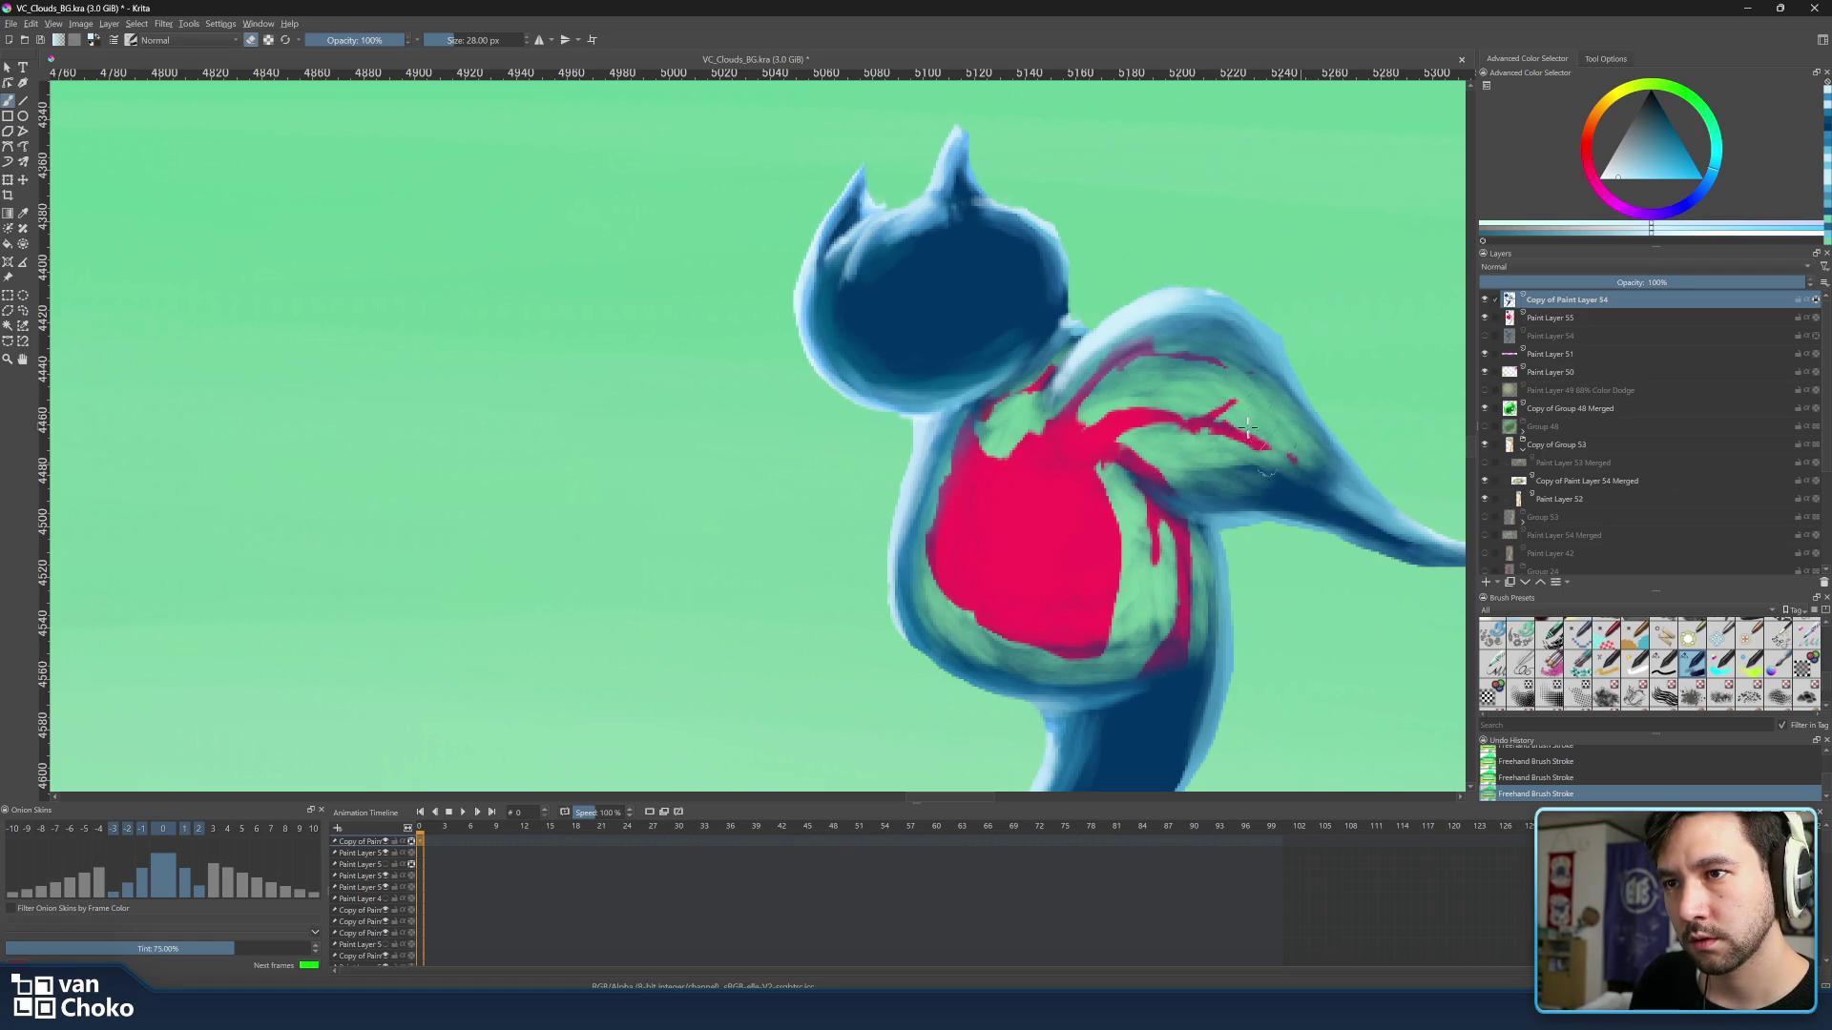
{"action": "key", "text": "bracketleft"}
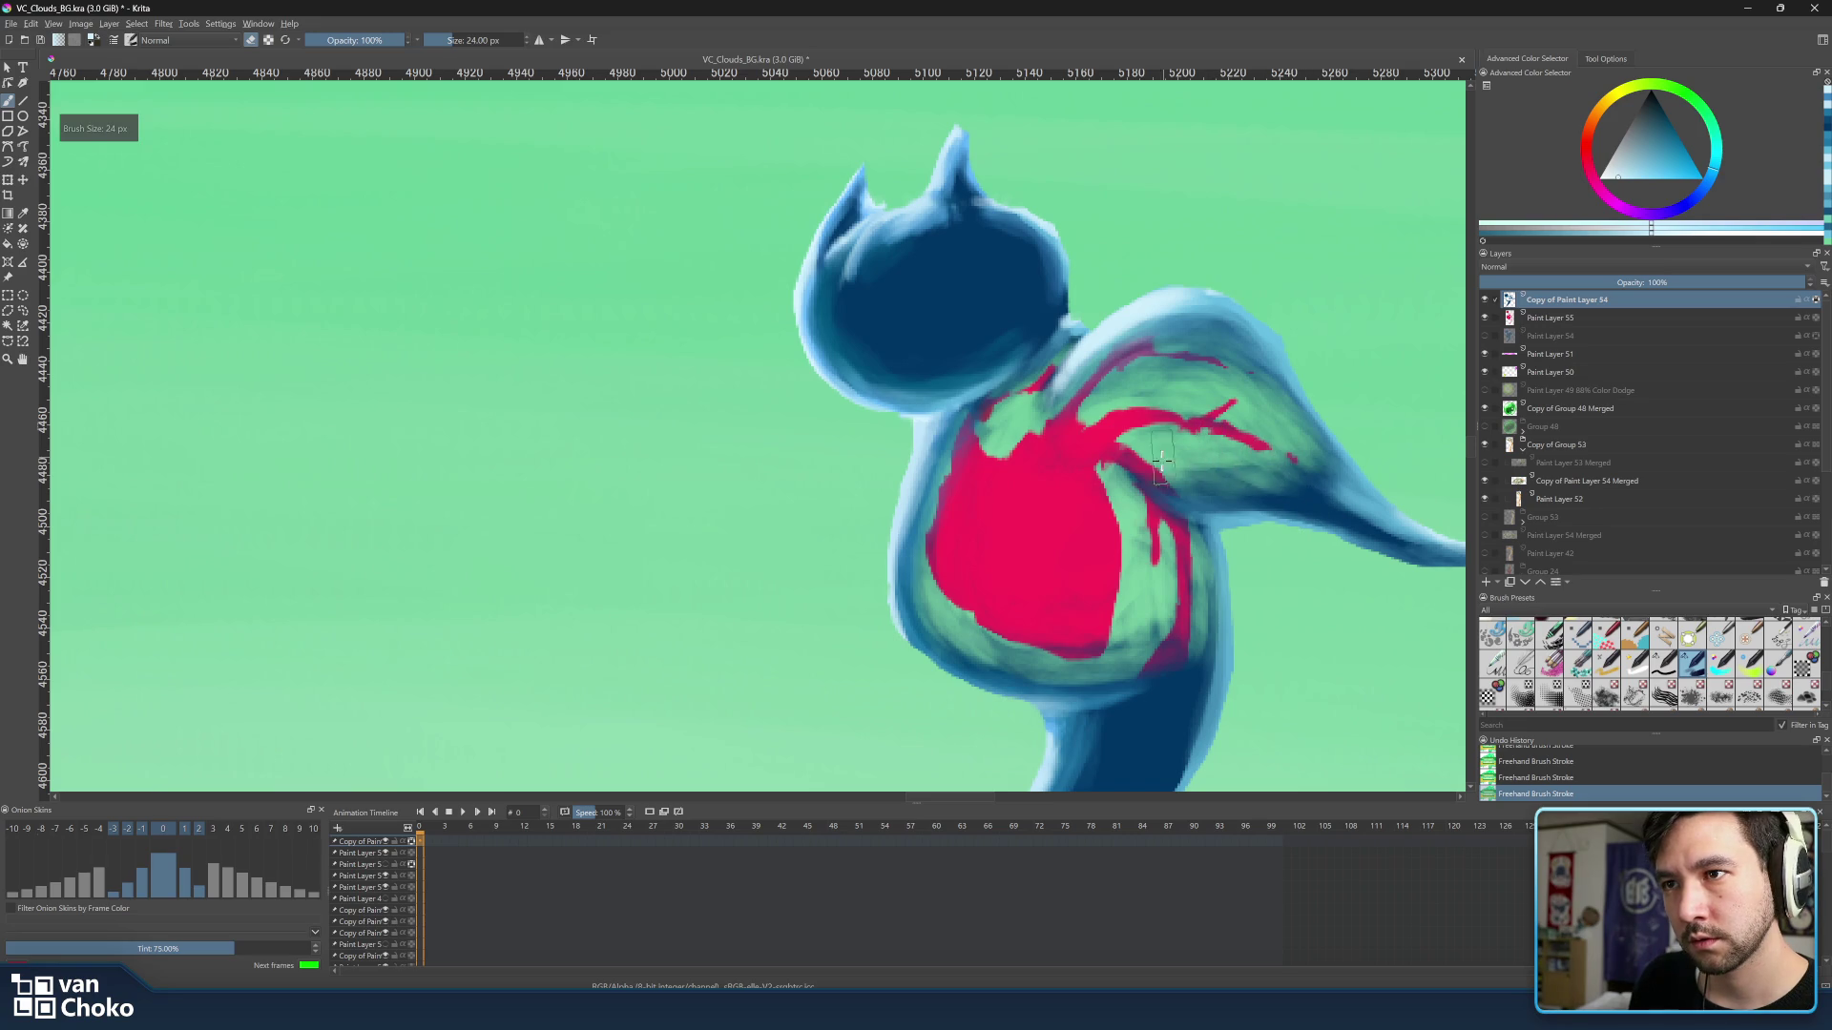
{"action": "key", "text": "bracketleft"}
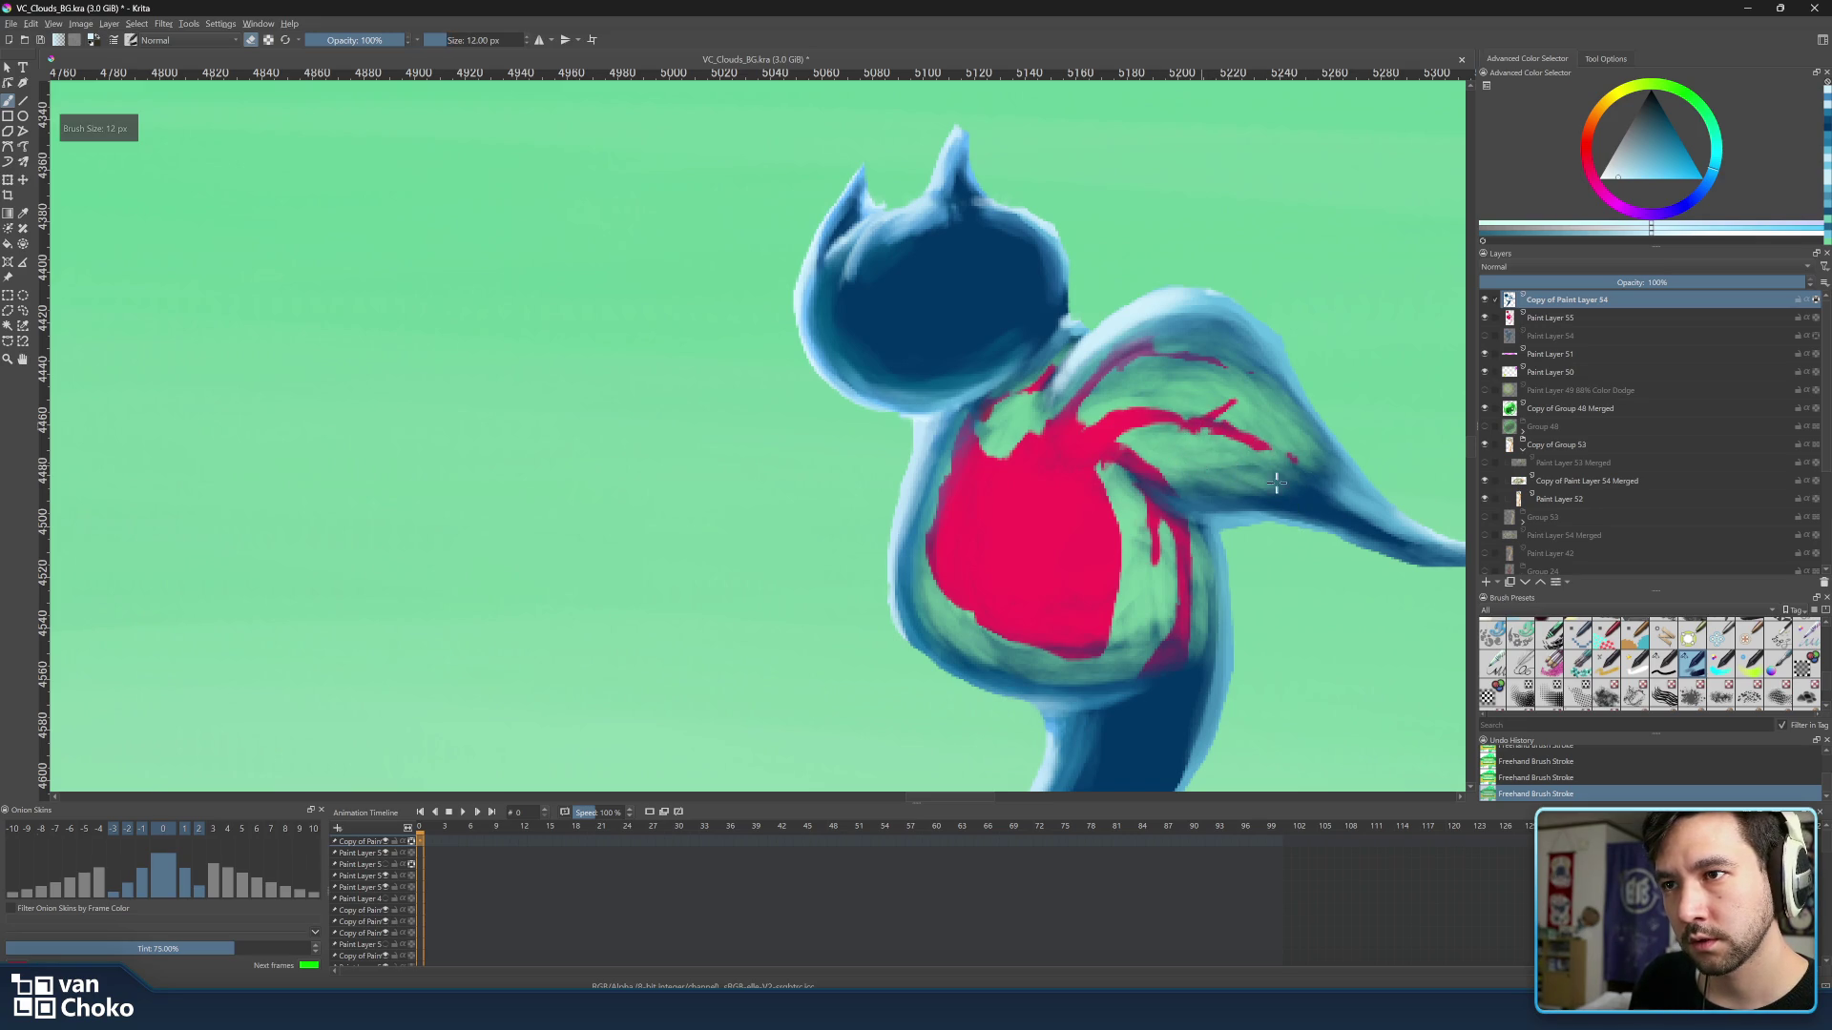
{"action": "key", "text": "bracketright"}
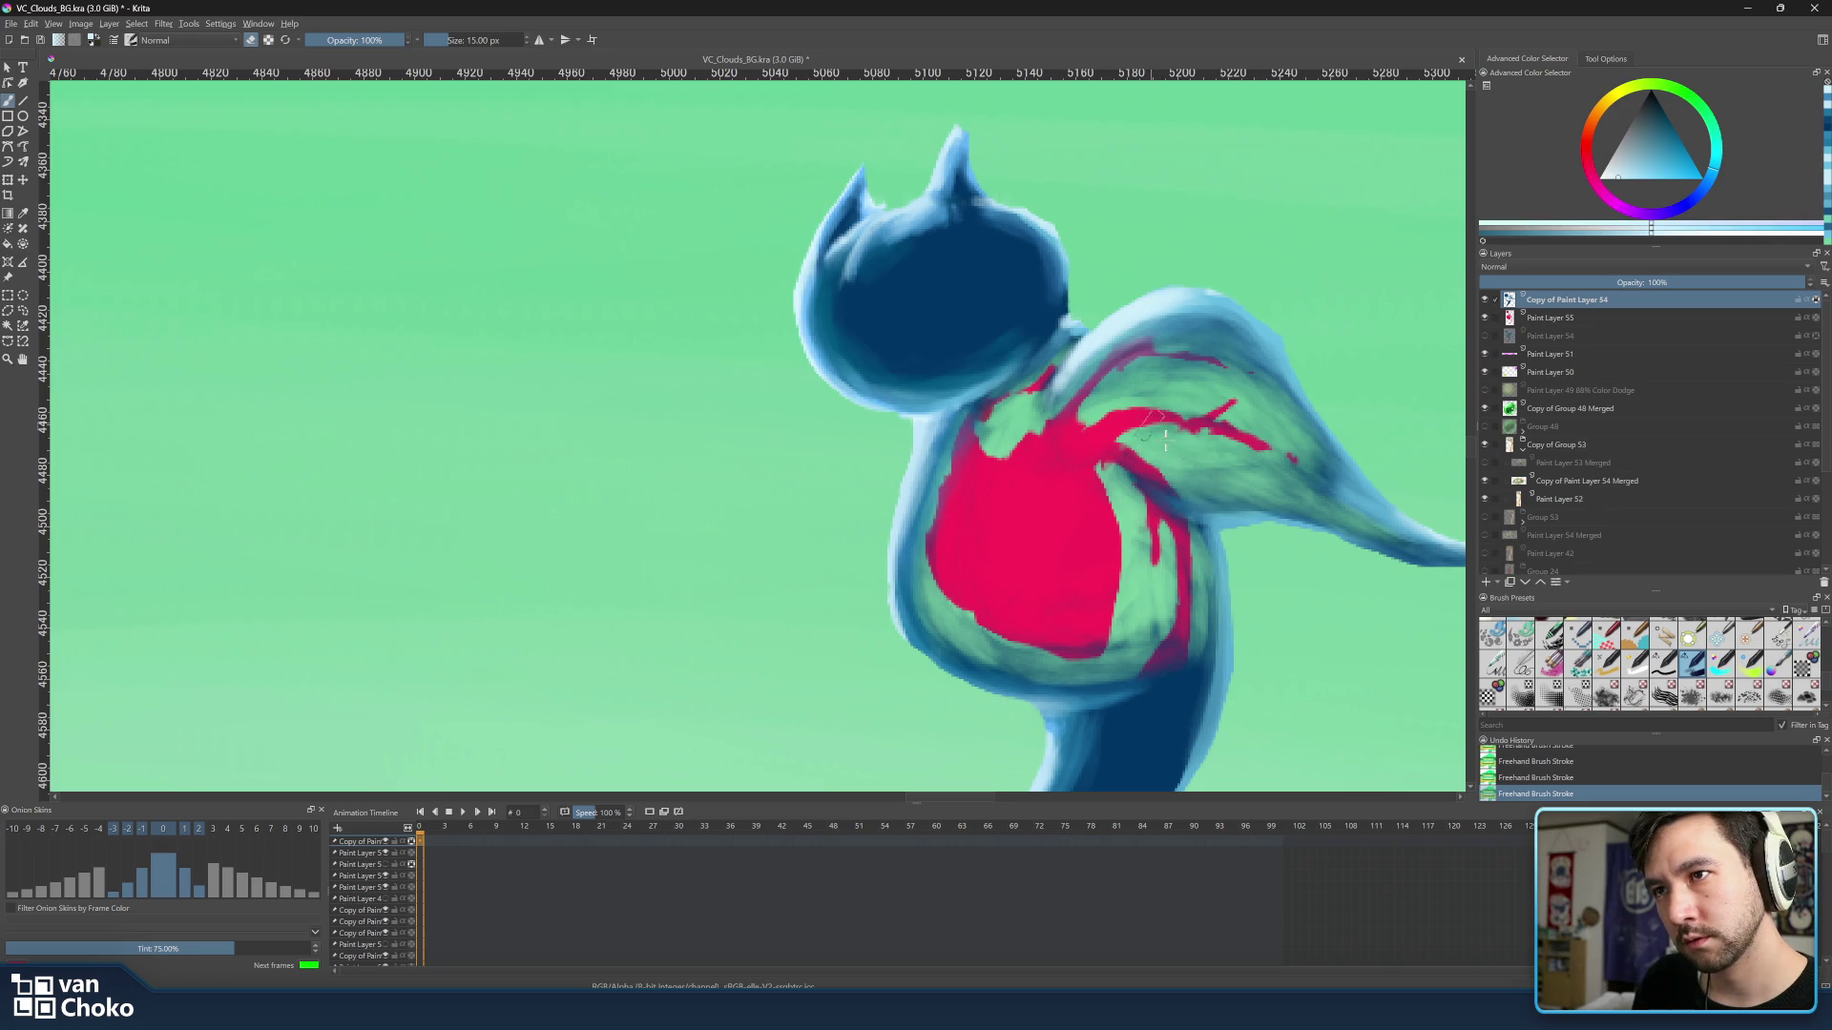
{"action": "key", "text": "bracketright"}
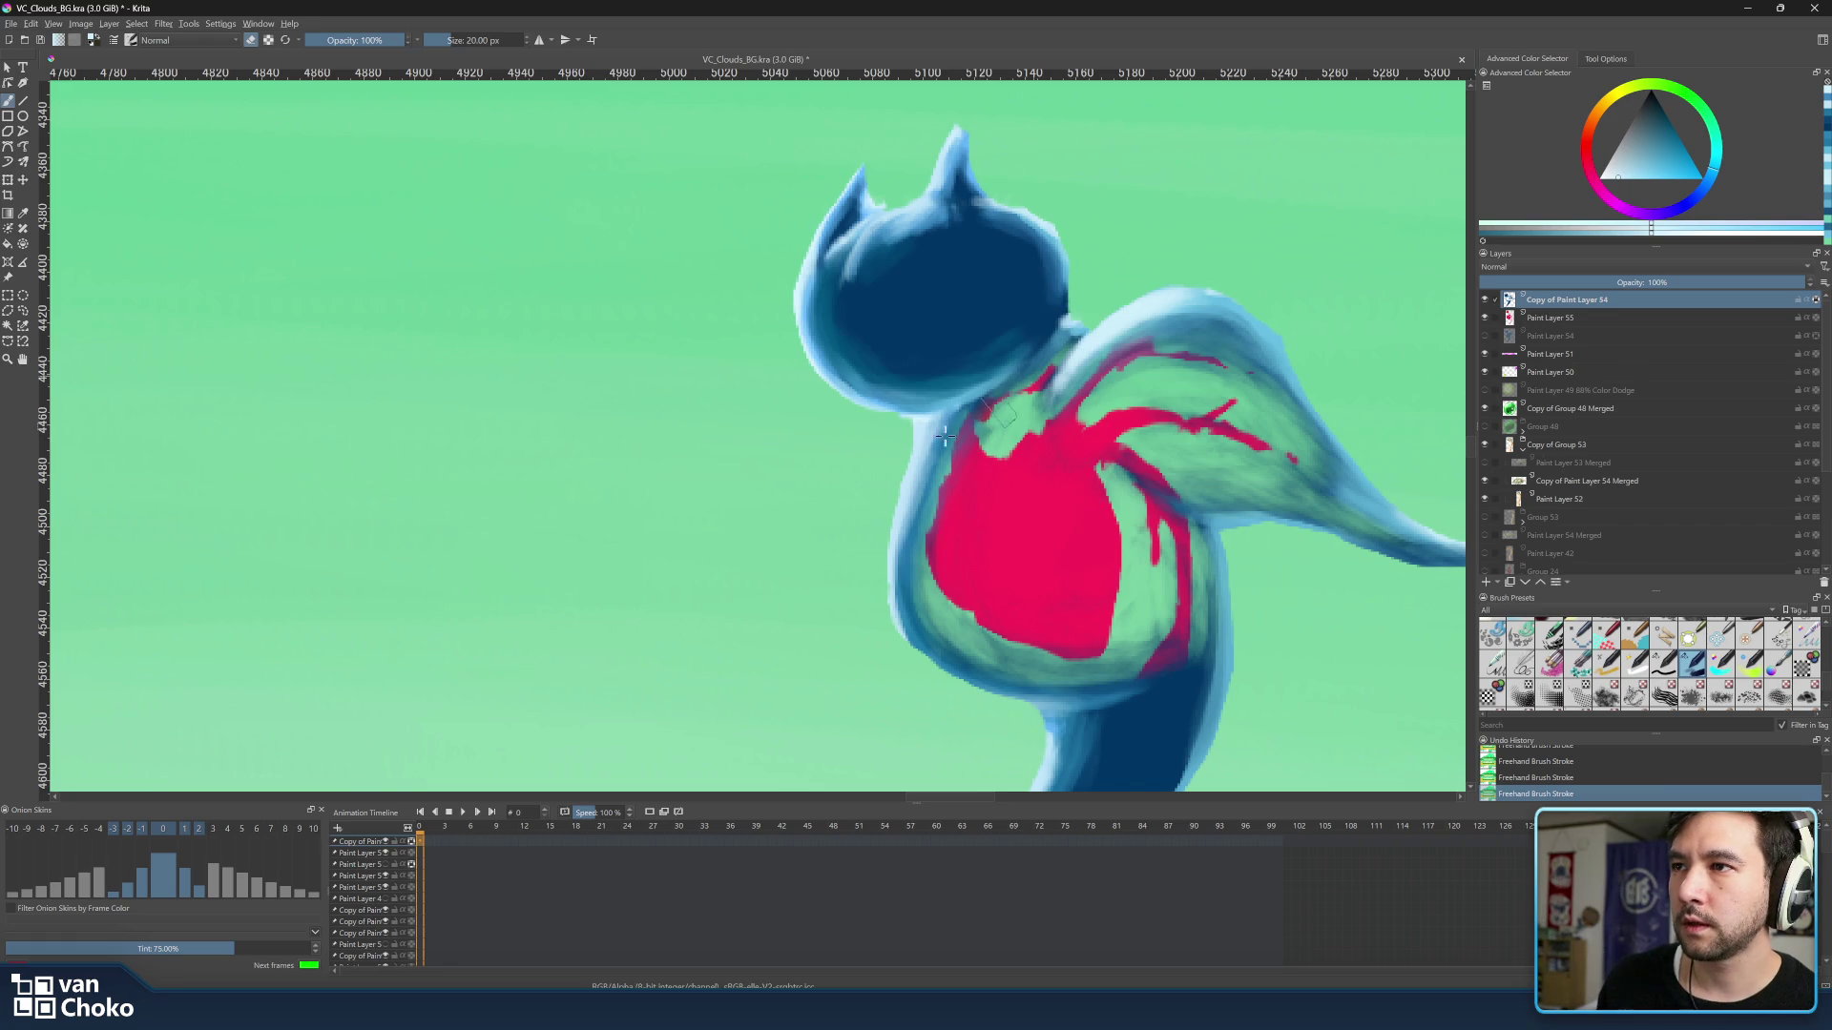
{"action": "mouse_move", "coordinate": [968, 289]}
{"action": "left_mouse_down"}
{"action": "mouse_move", "coordinate": [965, 253]}
{"action": "mouse_move", "coordinate": [912, 298]}
{"action": "mouse_move", "coordinate": [949, 254]}
{"action": "mouse_move", "coordinate": [943, 277]}
{"action": "mouse_move", "coordinate": [908, 250]}
{"action": "mouse_move", "coordinate": [908, 299]}
{"action": "mouse_move", "coordinate": [887, 294]}
{"action": "mouse_move", "coordinate": [938, 239]}
{"action": "mouse_move", "coordinate": [877, 323]}
{"action": "mouse_move", "coordinate": [934, 304]}
{"action": "mouse_move", "coordinate": [884, 326]}
{"action": "mouse_move", "coordinate": [928, 268]}
{"action": "mouse_move", "coordinate": [952, 336]}
{"action": "mouse_move", "coordinate": [1001, 246]}
{"action": "mouse_move", "coordinate": [931, 303]}
{"action": "mouse_move", "coordinate": [997, 328]}
{"action": "mouse_move", "coordinate": [990, 295]}
{"action": "mouse_move", "coordinate": [1037, 280]}
{"action": "mouse_move", "coordinate": [1002, 321]}
{"action": "mouse_move", "coordinate": [1030, 283]}
{"action": "mouse_move", "coordinate": [1009, 344]}
{"action": "mouse_move", "coordinate": [905, 294]}
{"action": "mouse_move", "coordinate": [952, 366]}
{"action": "mouse_move", "coordinate": [868, 308]}
{"action": "mouse_move", "coordinate": [891, 289]}
{"action": "mouse_move", "coordinate": [930, 337]}
{"action": "mouse_move", "coordinate": [982, 295]}
{"action": "mouse_move", "coordinate": [945, 336]}
{"action": "mouse_move", "coordinate": [1009, 255]}
{"action": "mouse_move", "coordinate": [950, 306]}
{"action": "mouse_move", "coordinate": [1033, 282]}
{"action": "mouse_move", "coordinate": [1020, 315]}
{"action": "mouse_move", "coordinate": [951, 323]}
{"action": "mouse_move", "coordinate": [980, 358]}
{"action": "mouse_move", "coordinate": [1045, 322]}
{"action": "mouse_move", "coordinate": [1001, 229]}
{"action": "mouse_move", "coordinate": [952, 258]}
{"action": "mouse_move", "coordinate": [987, 226]}
{"action": "mouse_move", "coordinate": [1020, 264]}
{"action": "mouse_move", "coordinate": [944, 221]}
{"action": "left_mouse_up"}
Add a light mark on the lower cheek of the head.
{"action": "key", "text": "bracketright"}
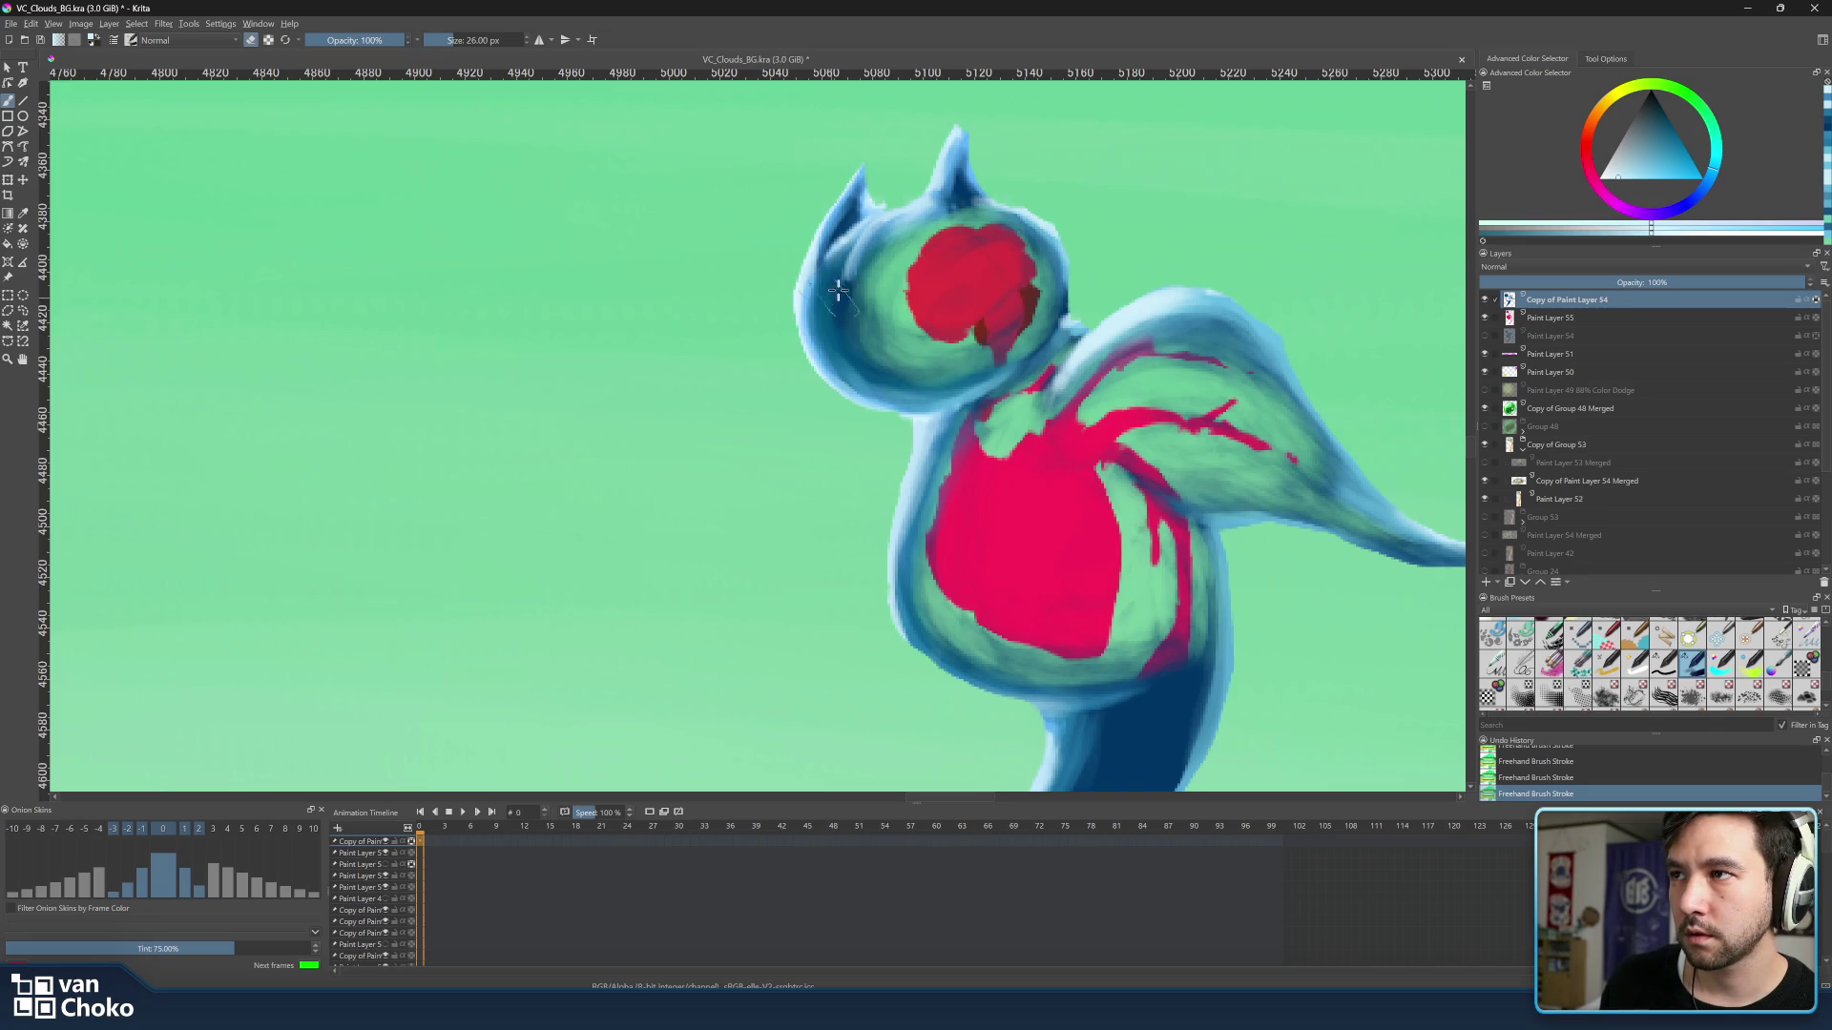
{"action": "left_click_drag", "start_coordinate": [858, 359], "coordinate": [865, 370]}
{"action": "key", "text": "bracketleft"}
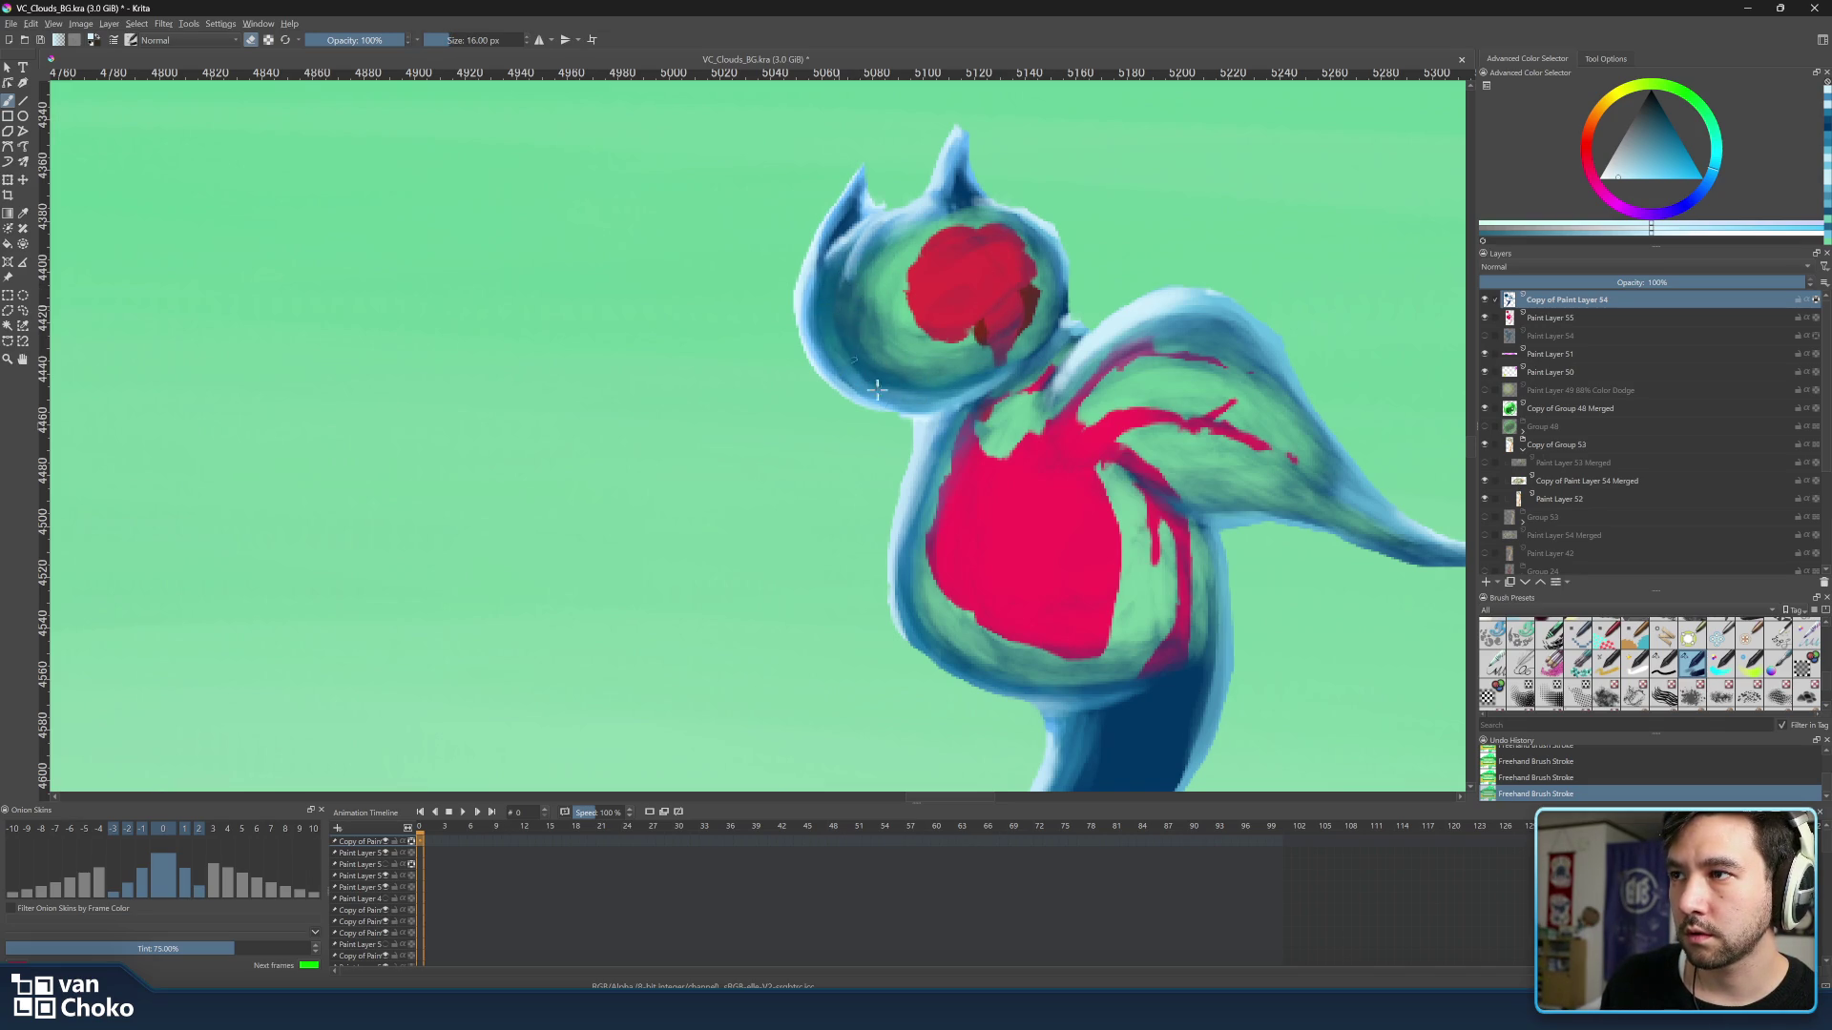
{"action": "key", "text": "bracketright"}
{"action": "key", "text": "bracketright"}
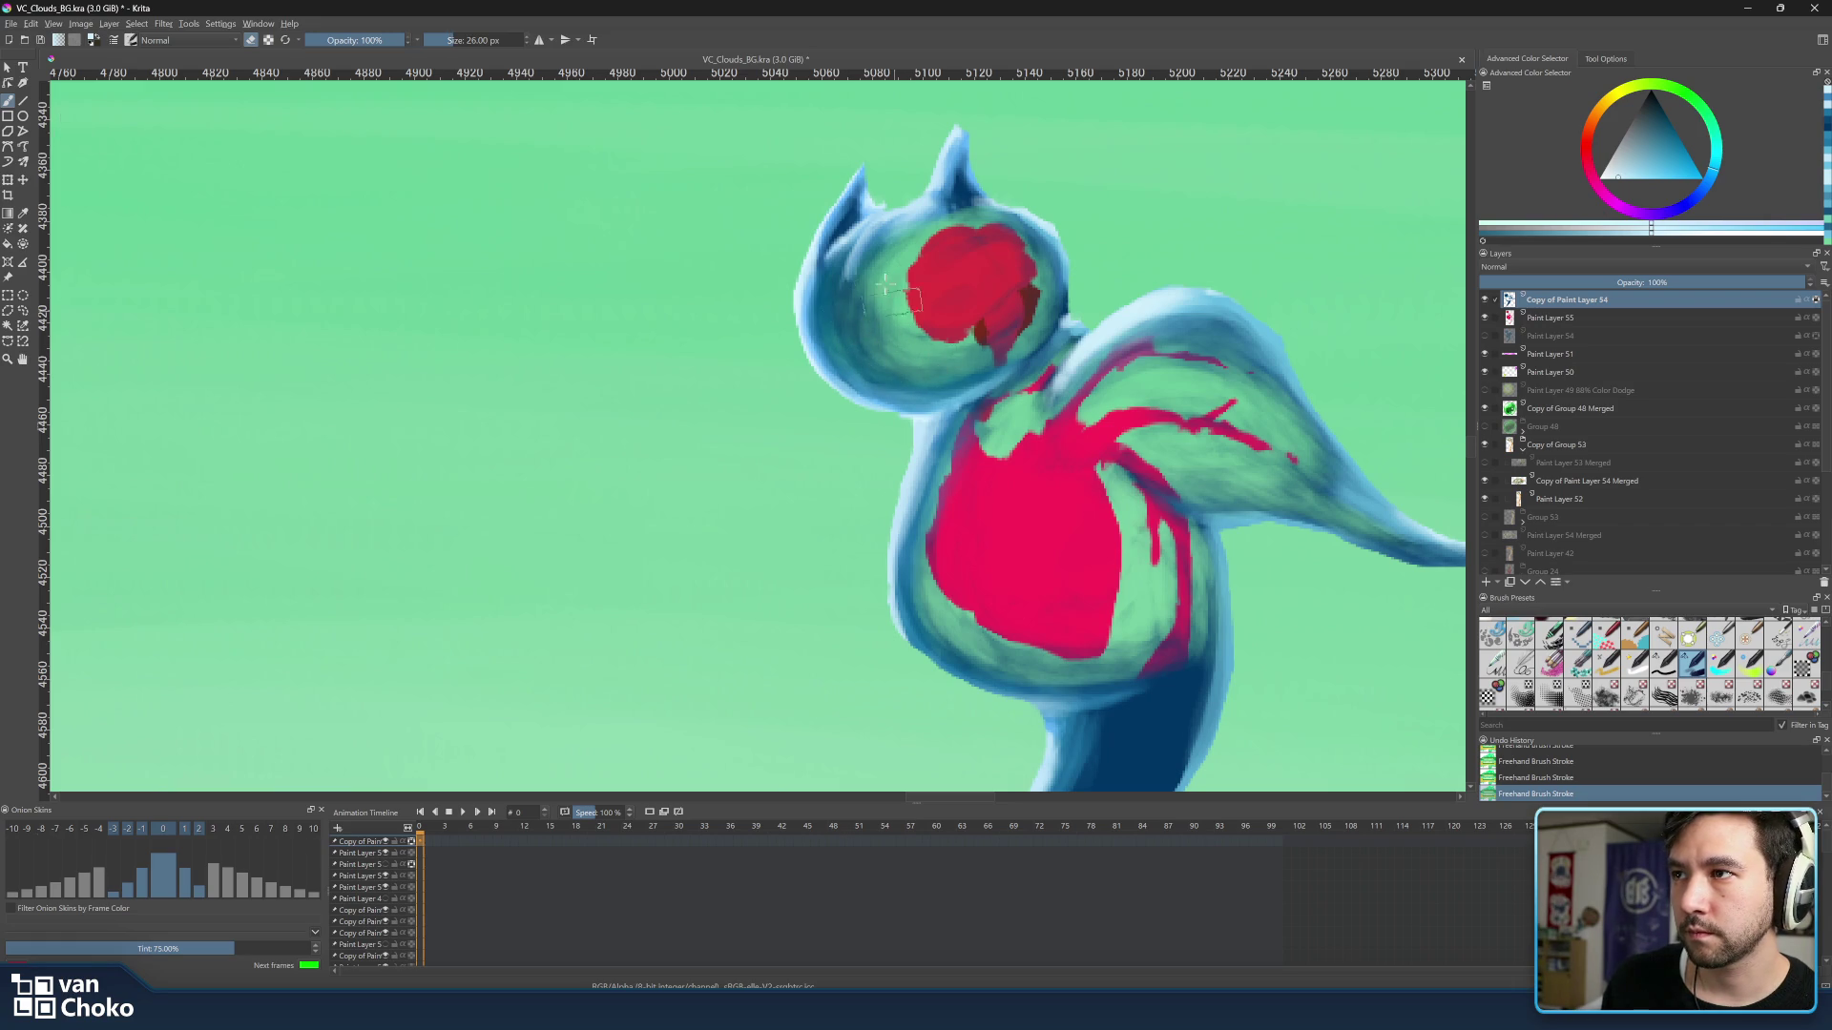
{"action": "key", "text": "bracketright"}
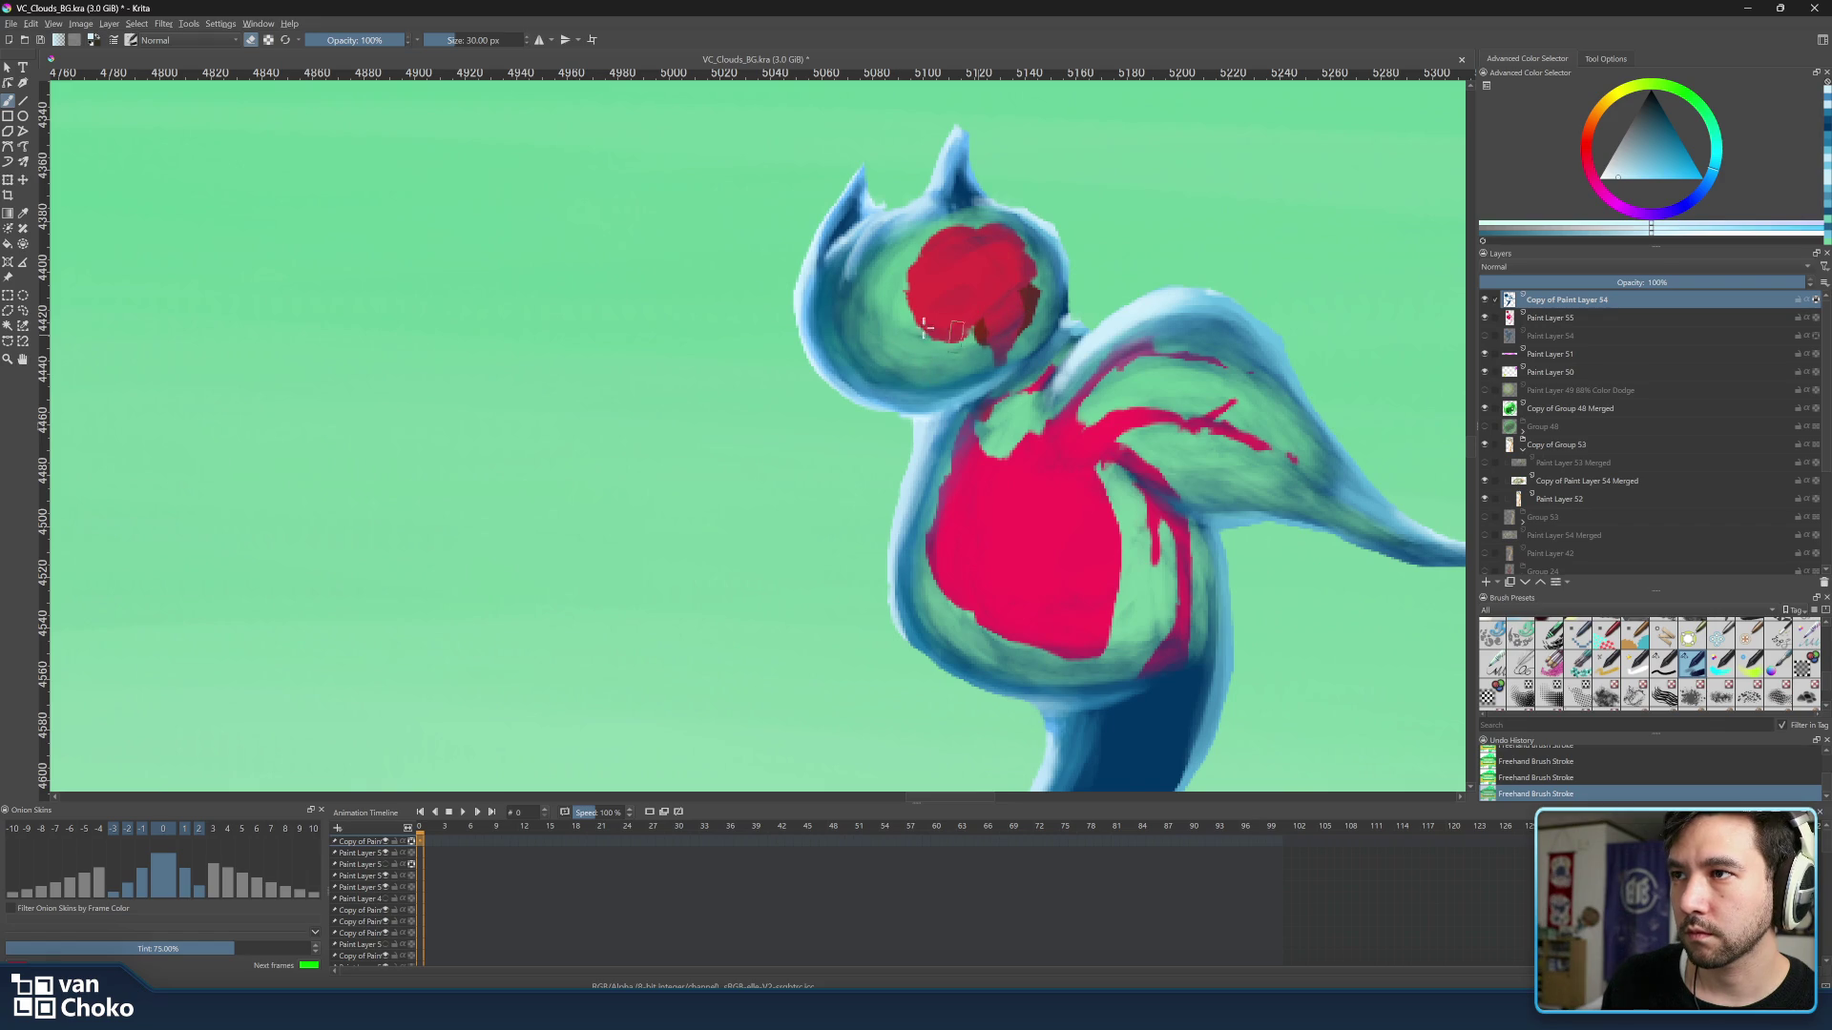
Shade the red head marking's right and lower edges darker with a finer brush.
{"action": "left_click_drag", "start_coordinate": [1008, 286], "coordinate": [1002, 351]}
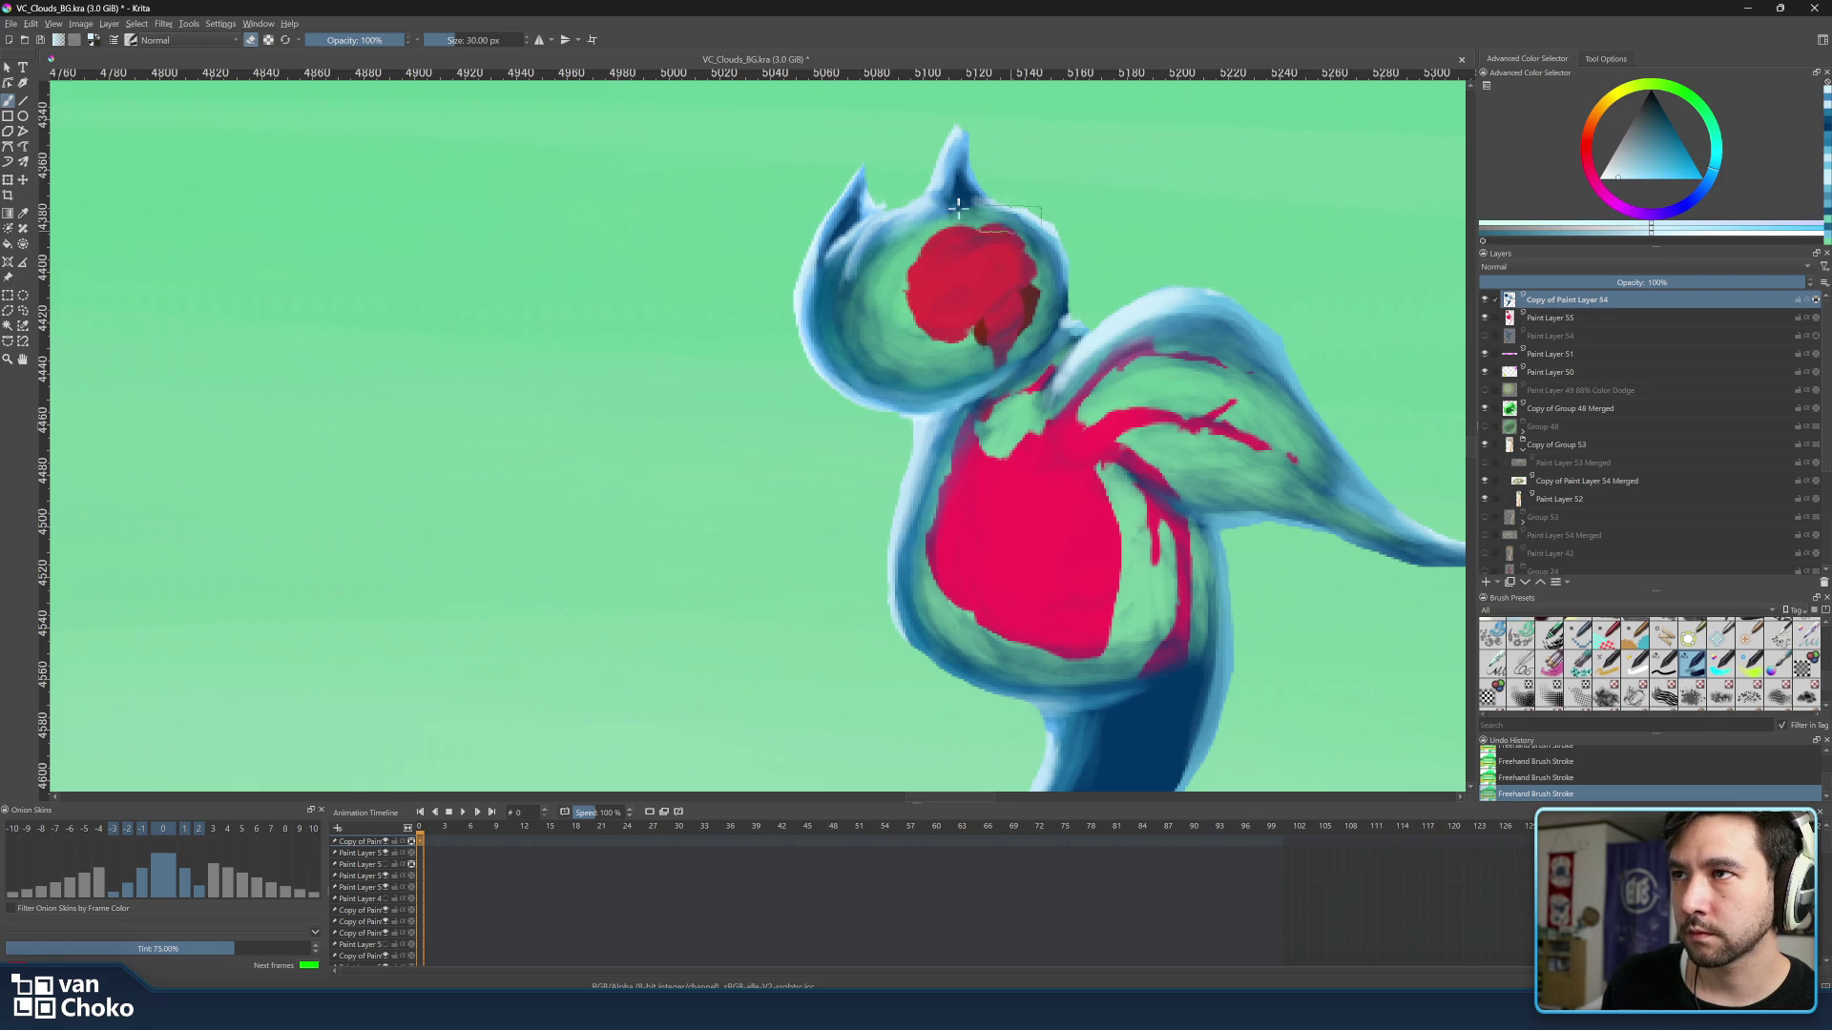
{"action": "key", "text": "bracketleft"}
{"action": "key", "text": "bracketleft"}
{"action": "key", "text": "bracketleft"}
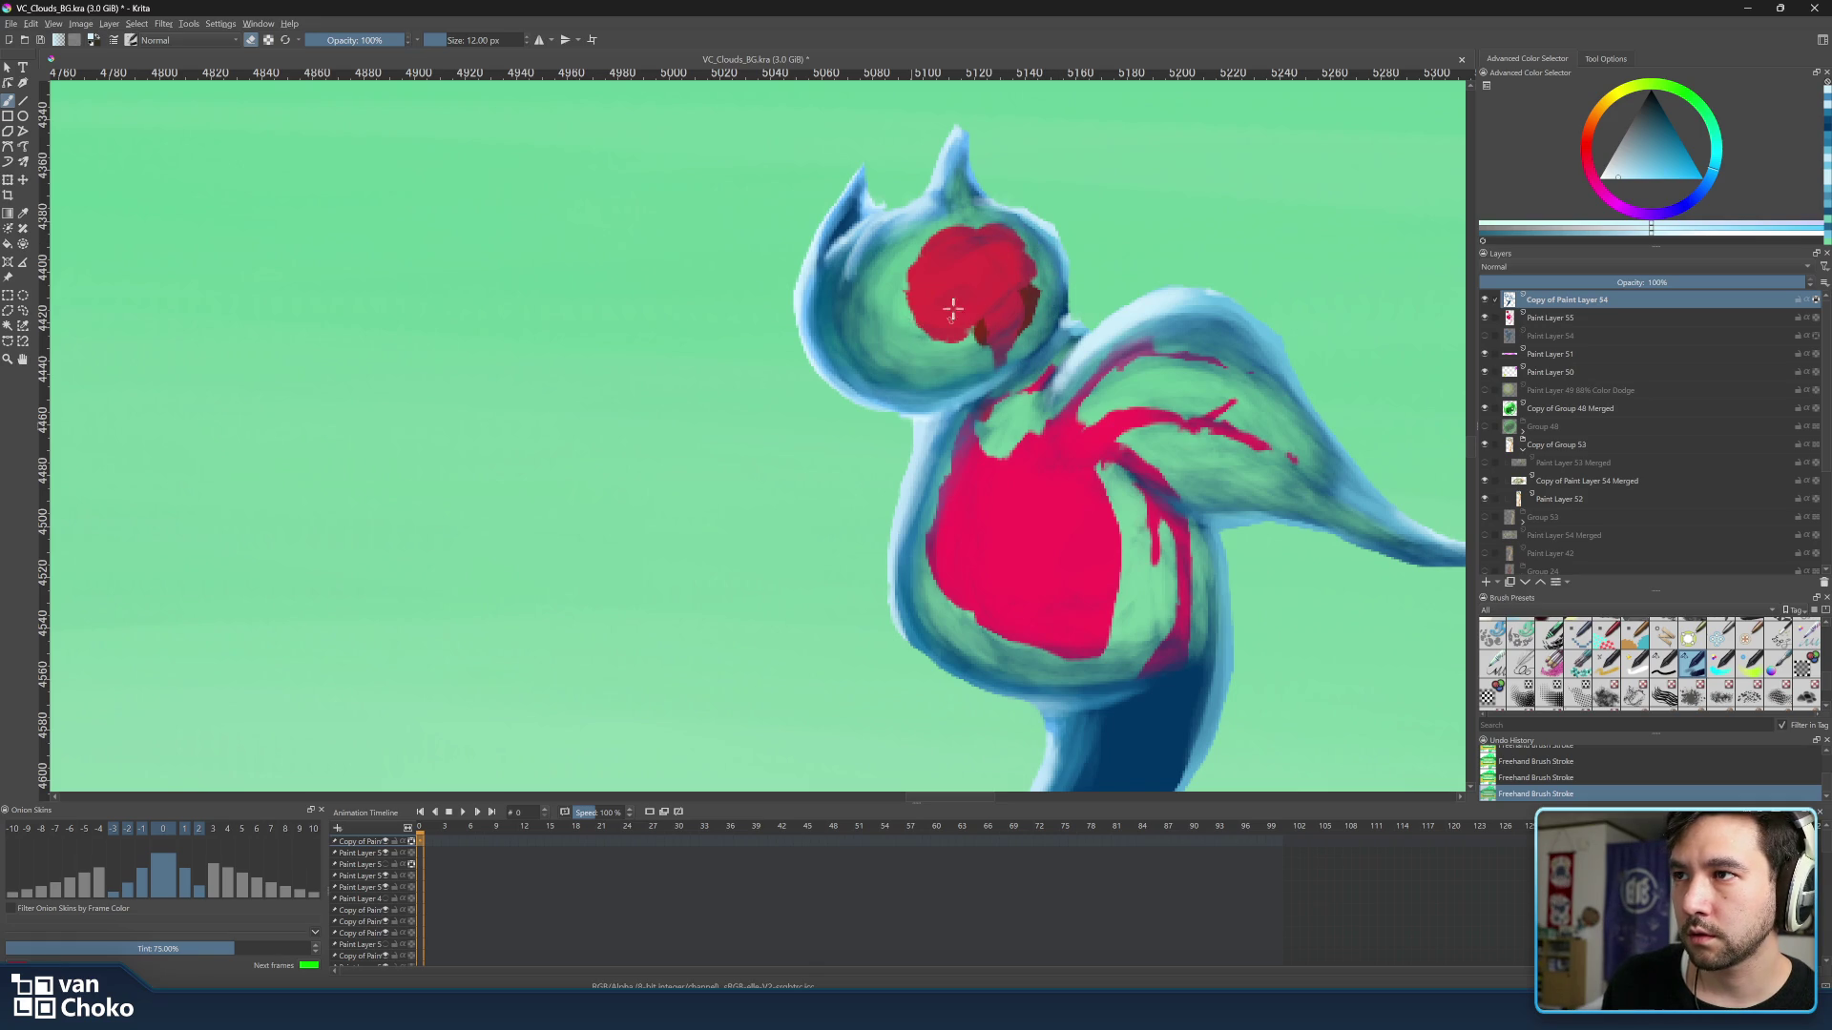
{"action": "key", "text": "bracketright"}
{"action": "key", "text": "bracketright"}
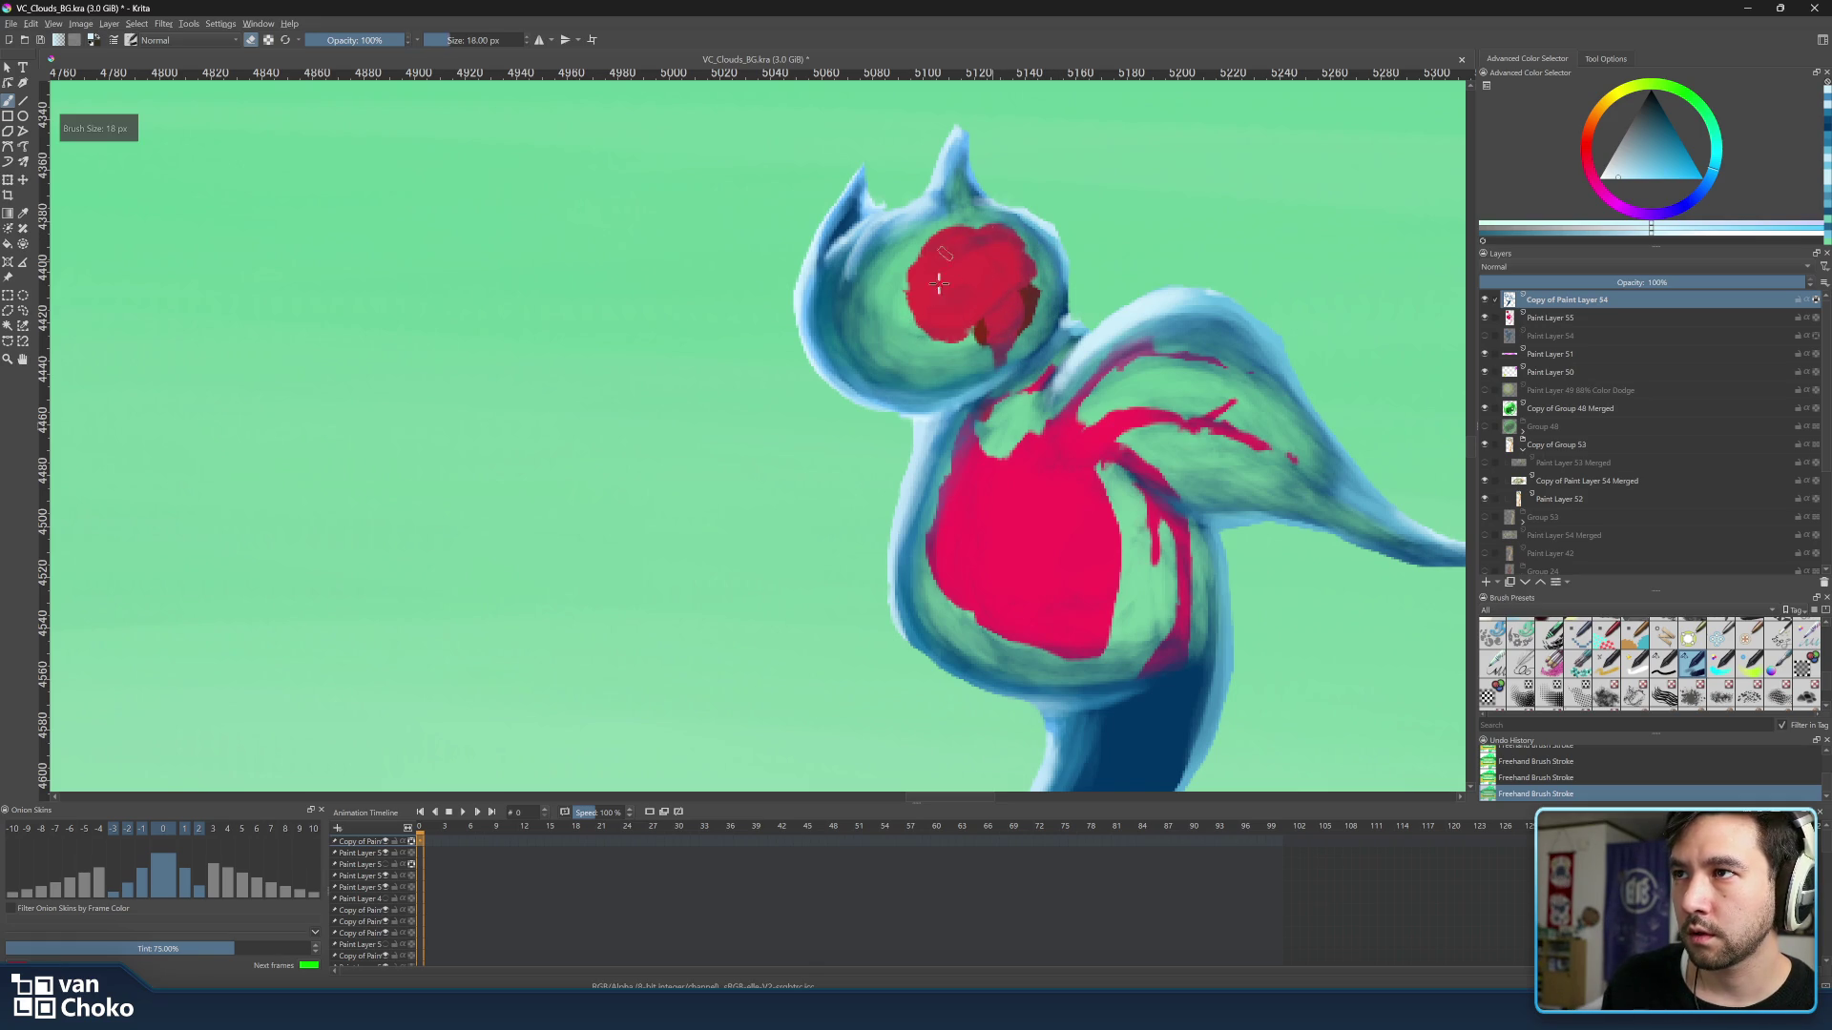
{"action": "key", "text": "bracketright"}
{"action": "key", "text": "bracketright"}
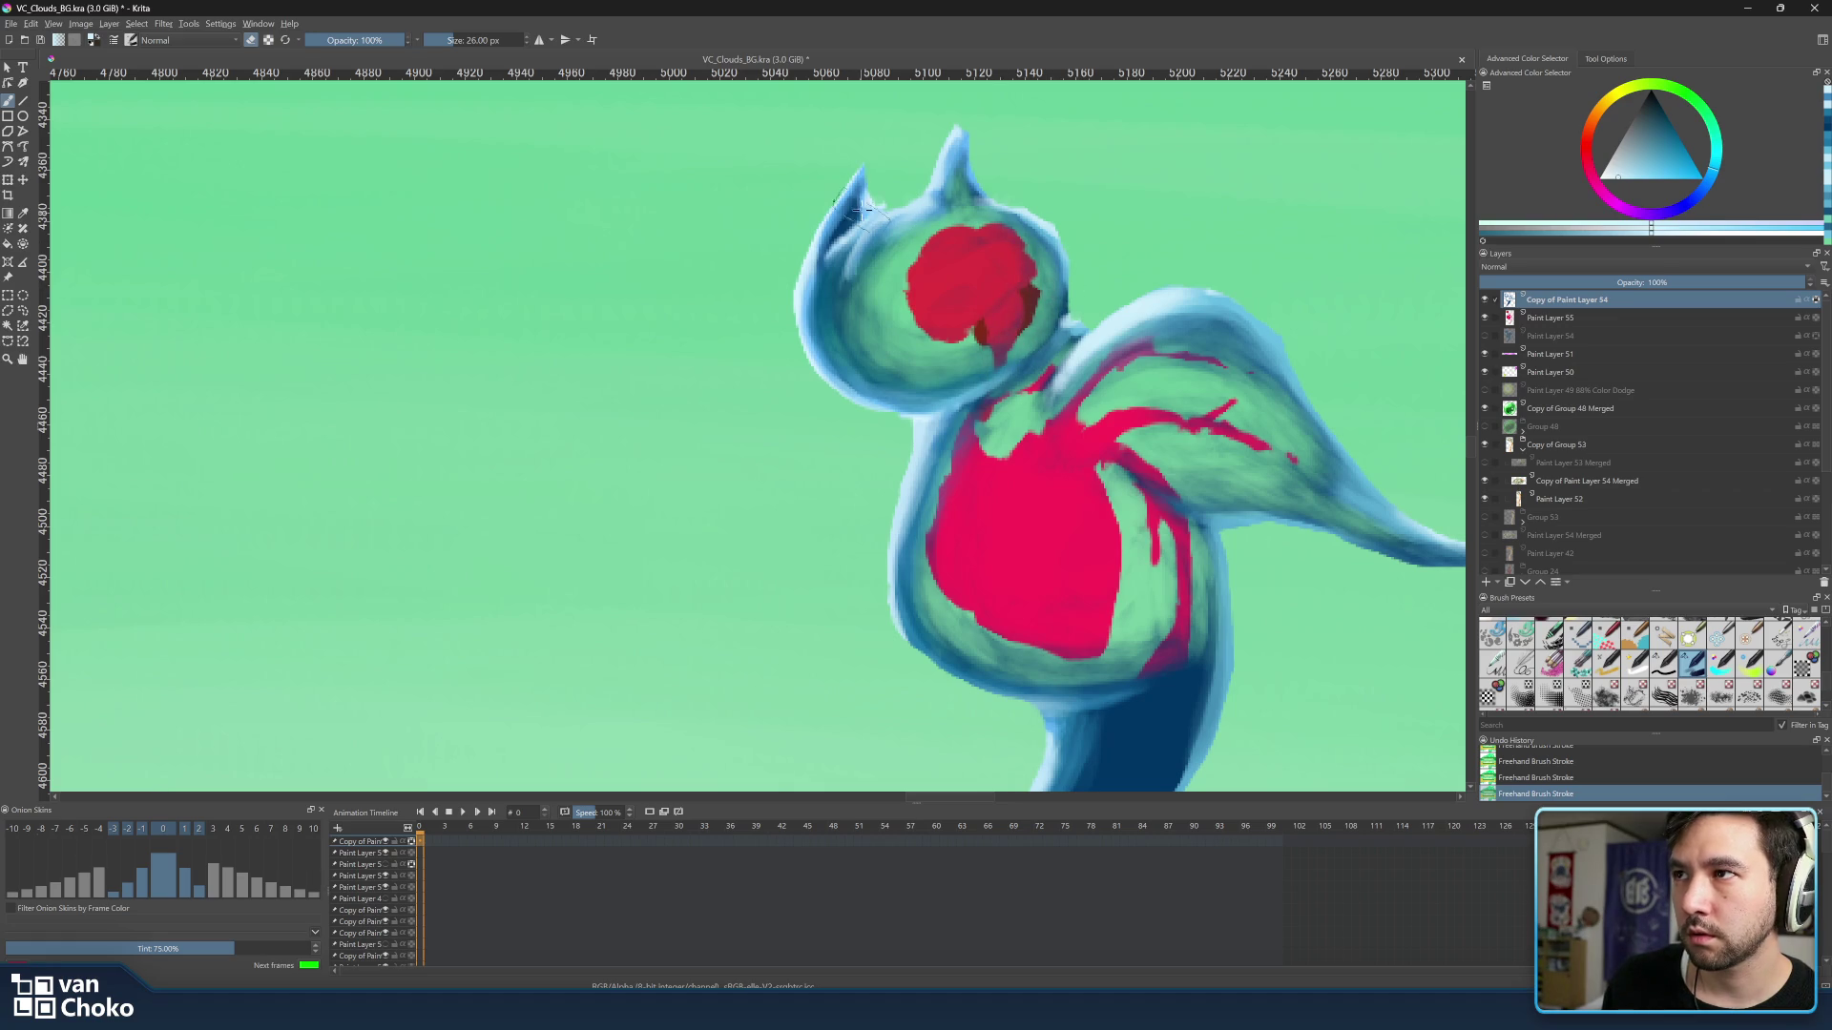
{"action": "key", "text": "bracketleft"}
{"action": "key", "text": "bracketleft"}
{"action": "key", "text": "bracketleft"}
{"action": "key", "text": "bracketleft"}
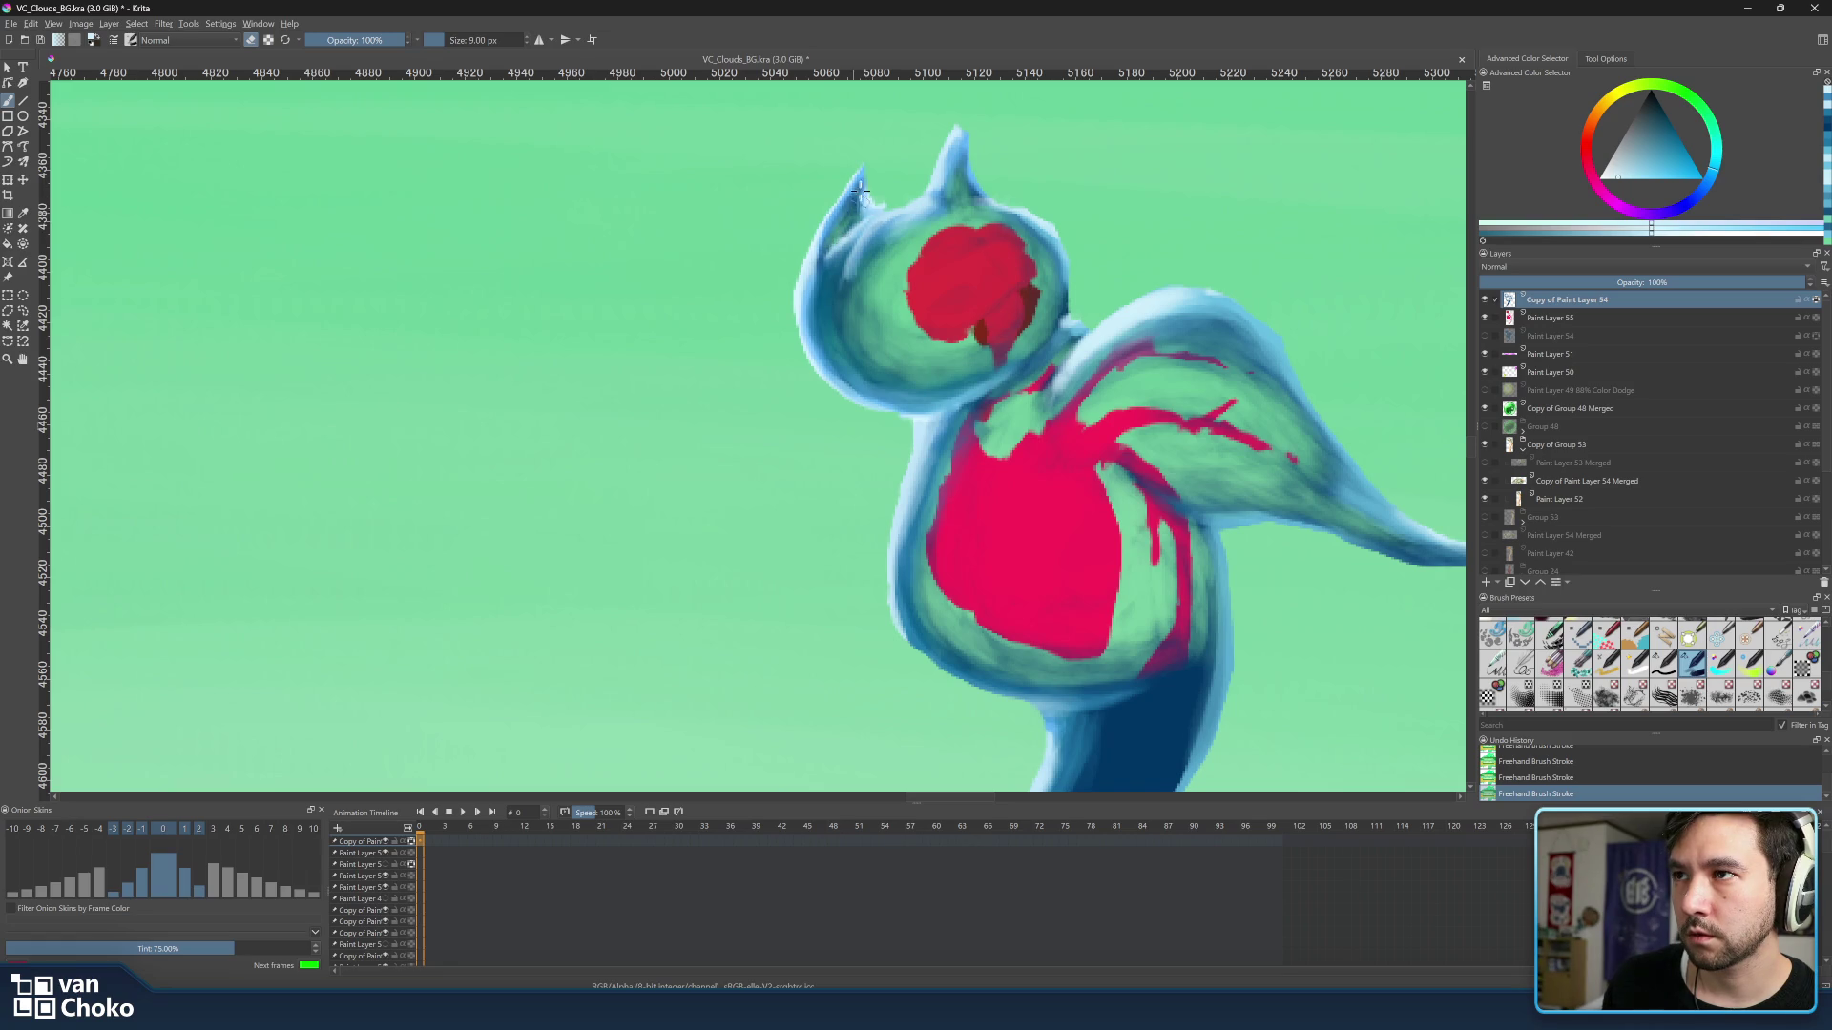
{"action": "scroll", "coordinate": [844, 401], "scroll_direction": "down", "scroll_amount": 2}
{"action": "scroll", "coordinate": [1087, 502], "scroll_direction": "down", "scroll_amount": 4}
{"action": "scroll", "coordinate": [1152, 541], "scroll_direction": "down", "scroll_amount": 3}
{"action": "scroll", "coordinate": [1157, 547], "scroll_direction": "up", "scroll_amount": 8}
Sample the light blue from the creature's body and bring up sea angel reference images.
{"action": "key", "text": "bracketright"}
{"action": "key", "text": "bracketright"}
{"action": "key", "text": "bracketright"}
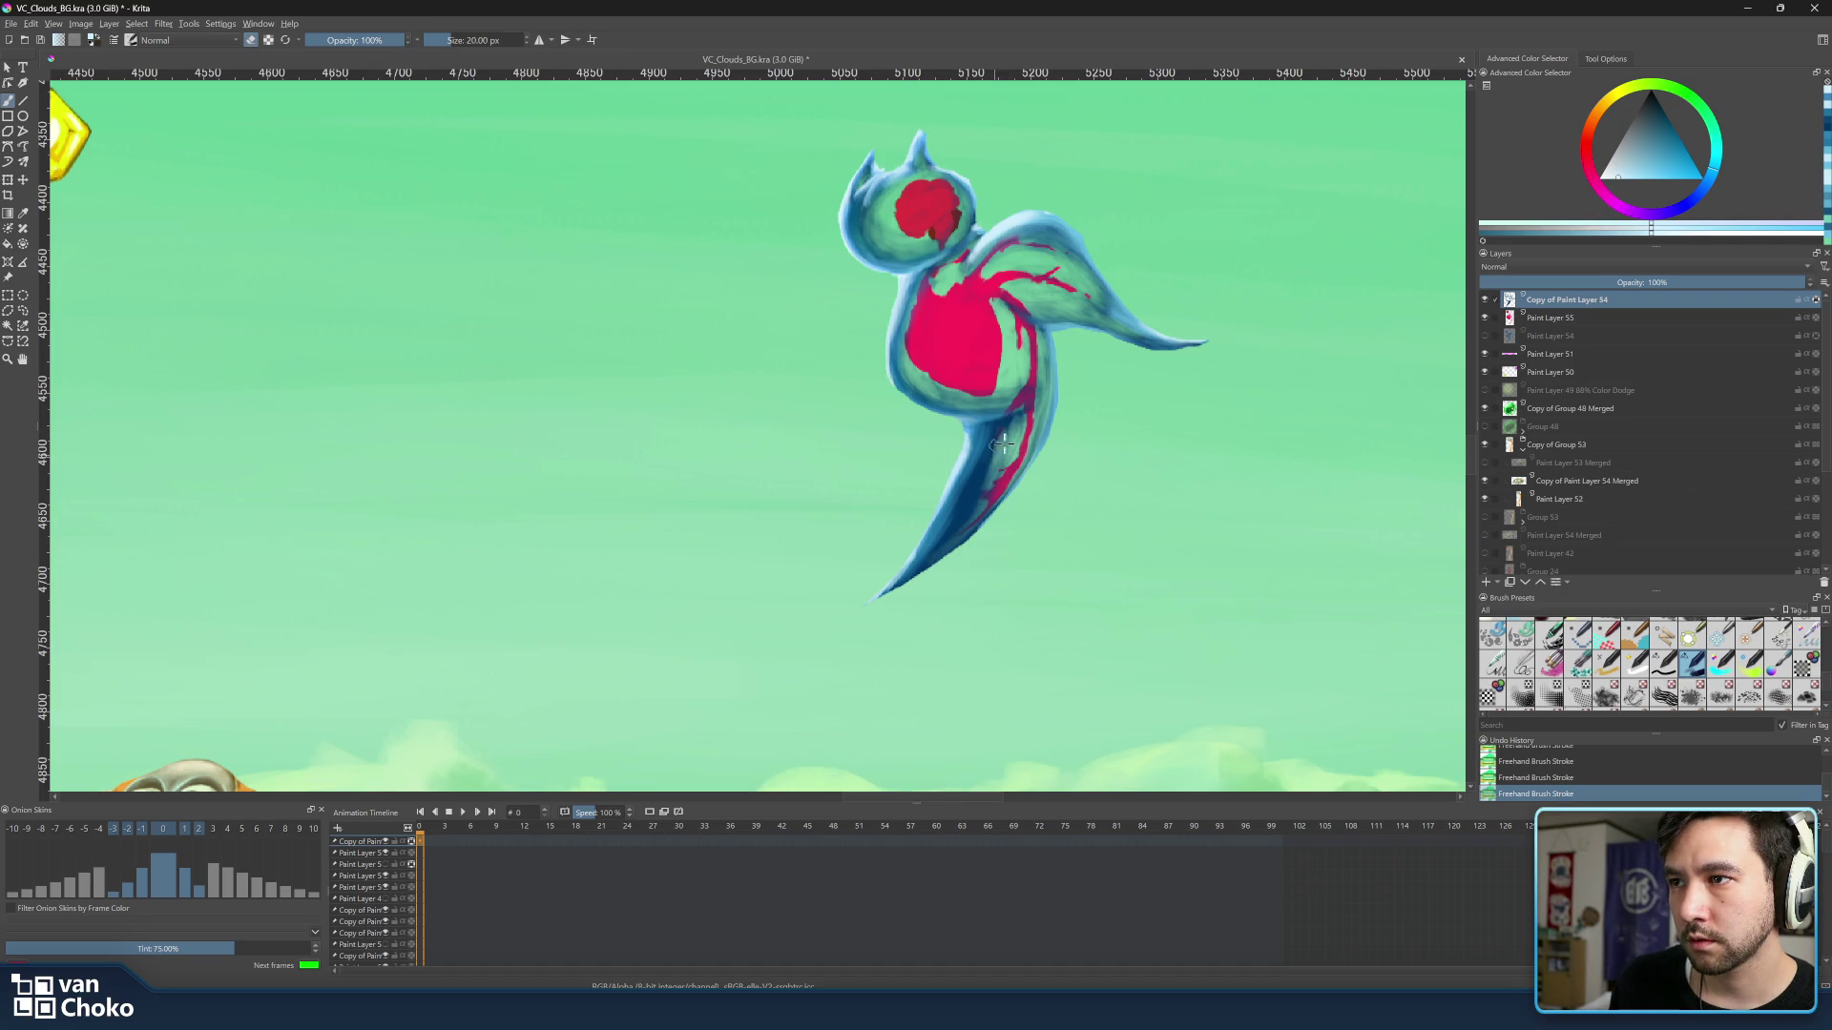
{"action": "key", "text": "bracketright"}
{"action": "key", "text": "bracketright"}
{"action": "key", "text": "bracketright"}
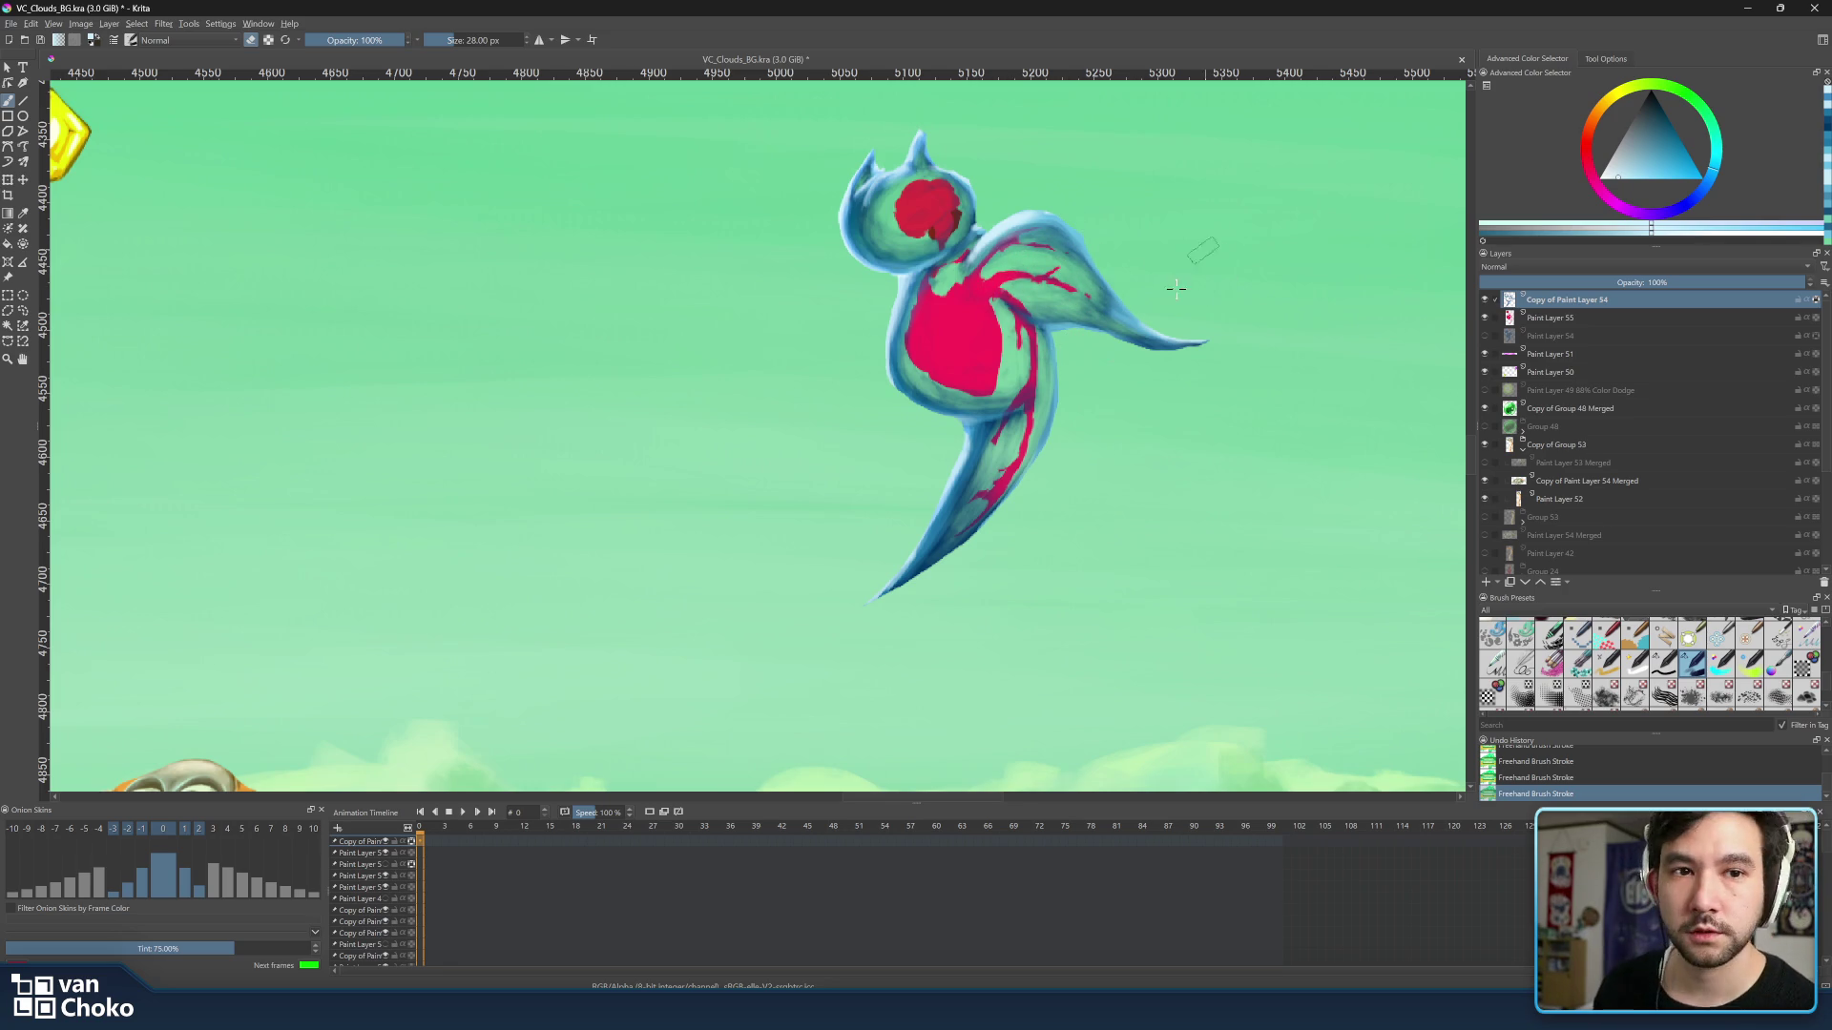
{"action": "left_click", "coordinate": [963, 424], "text": "ctrl"}
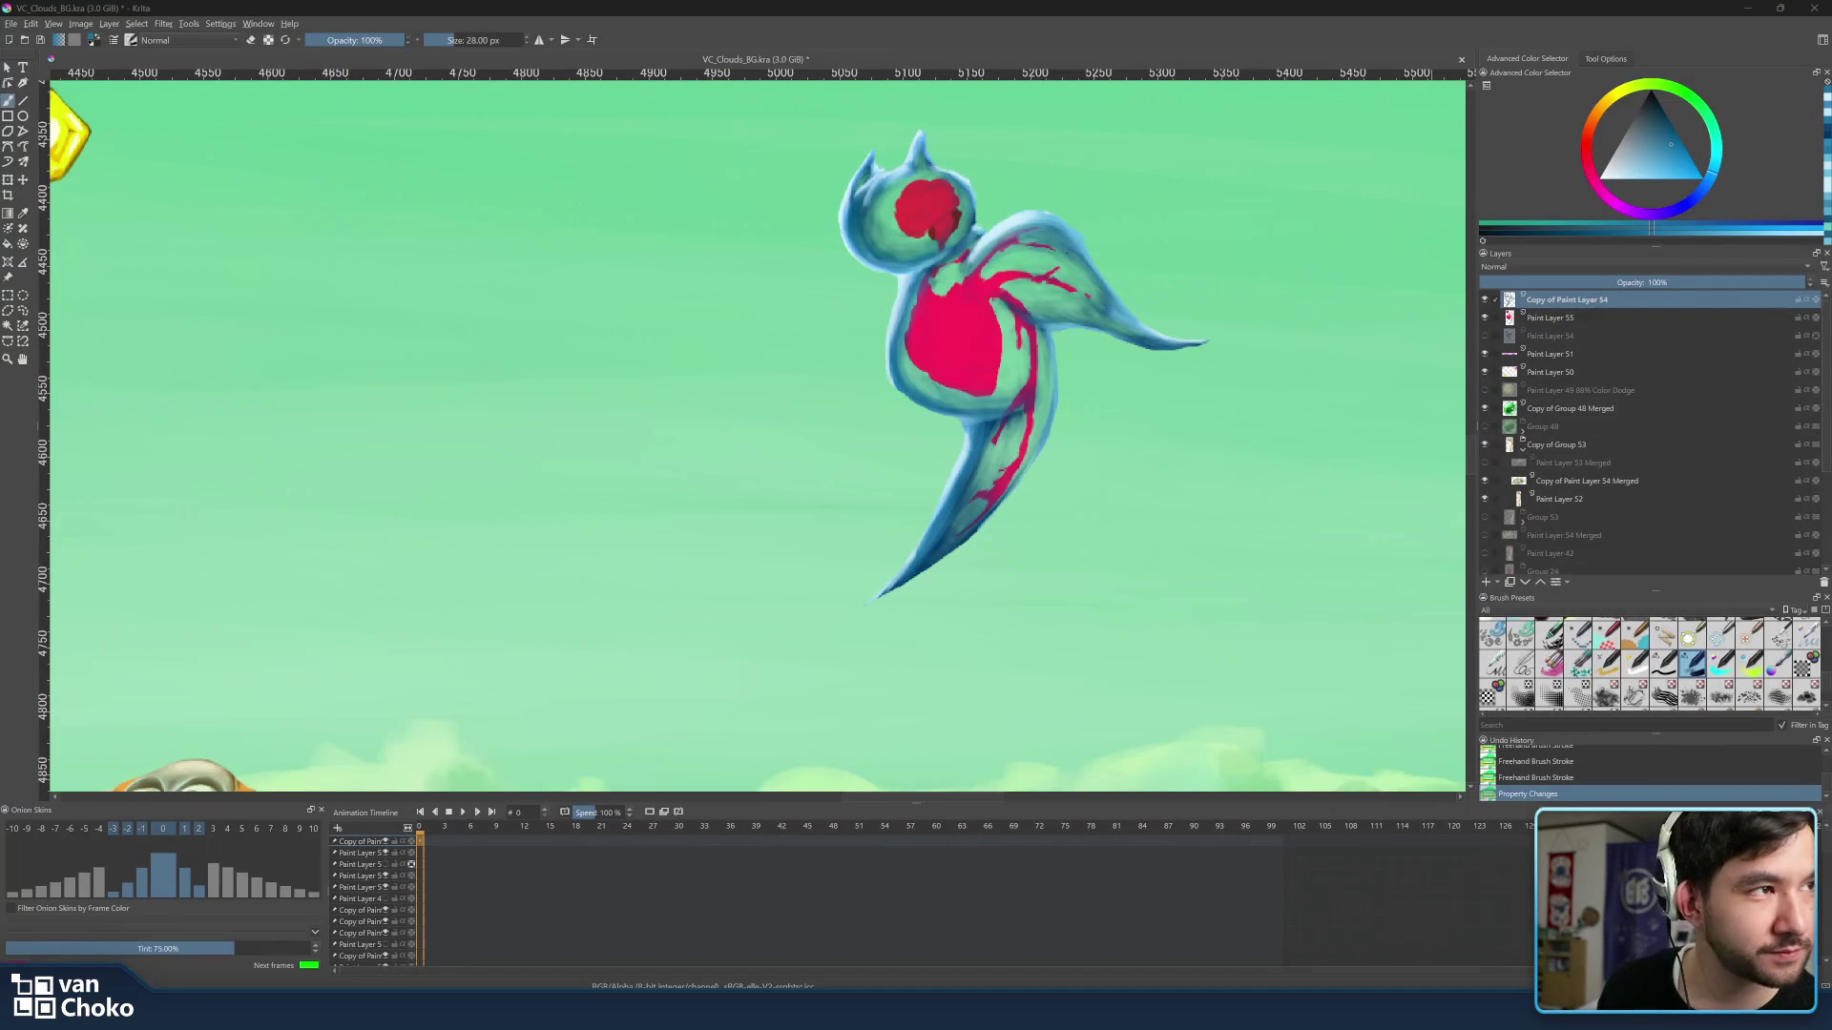
{"action": "left_click", "coordinate": [1641, 1017]}
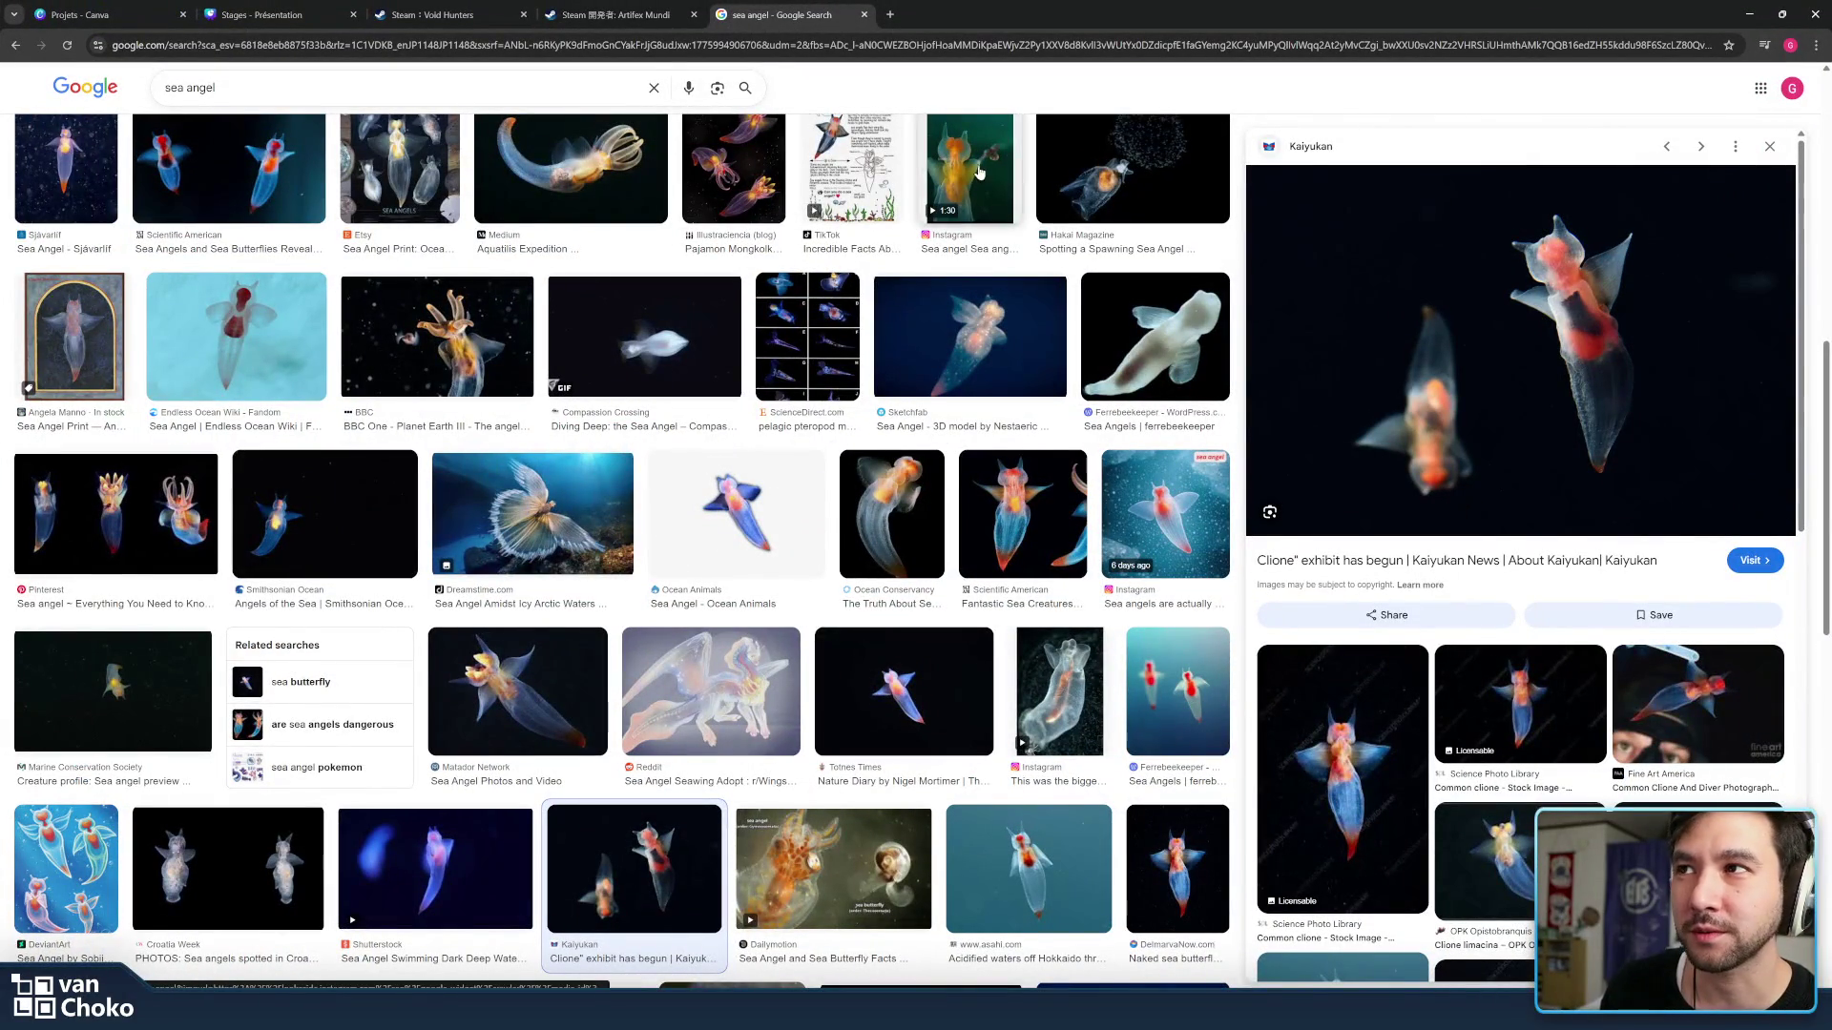
{"action": "left_click", "coordinate": [978, 171]}
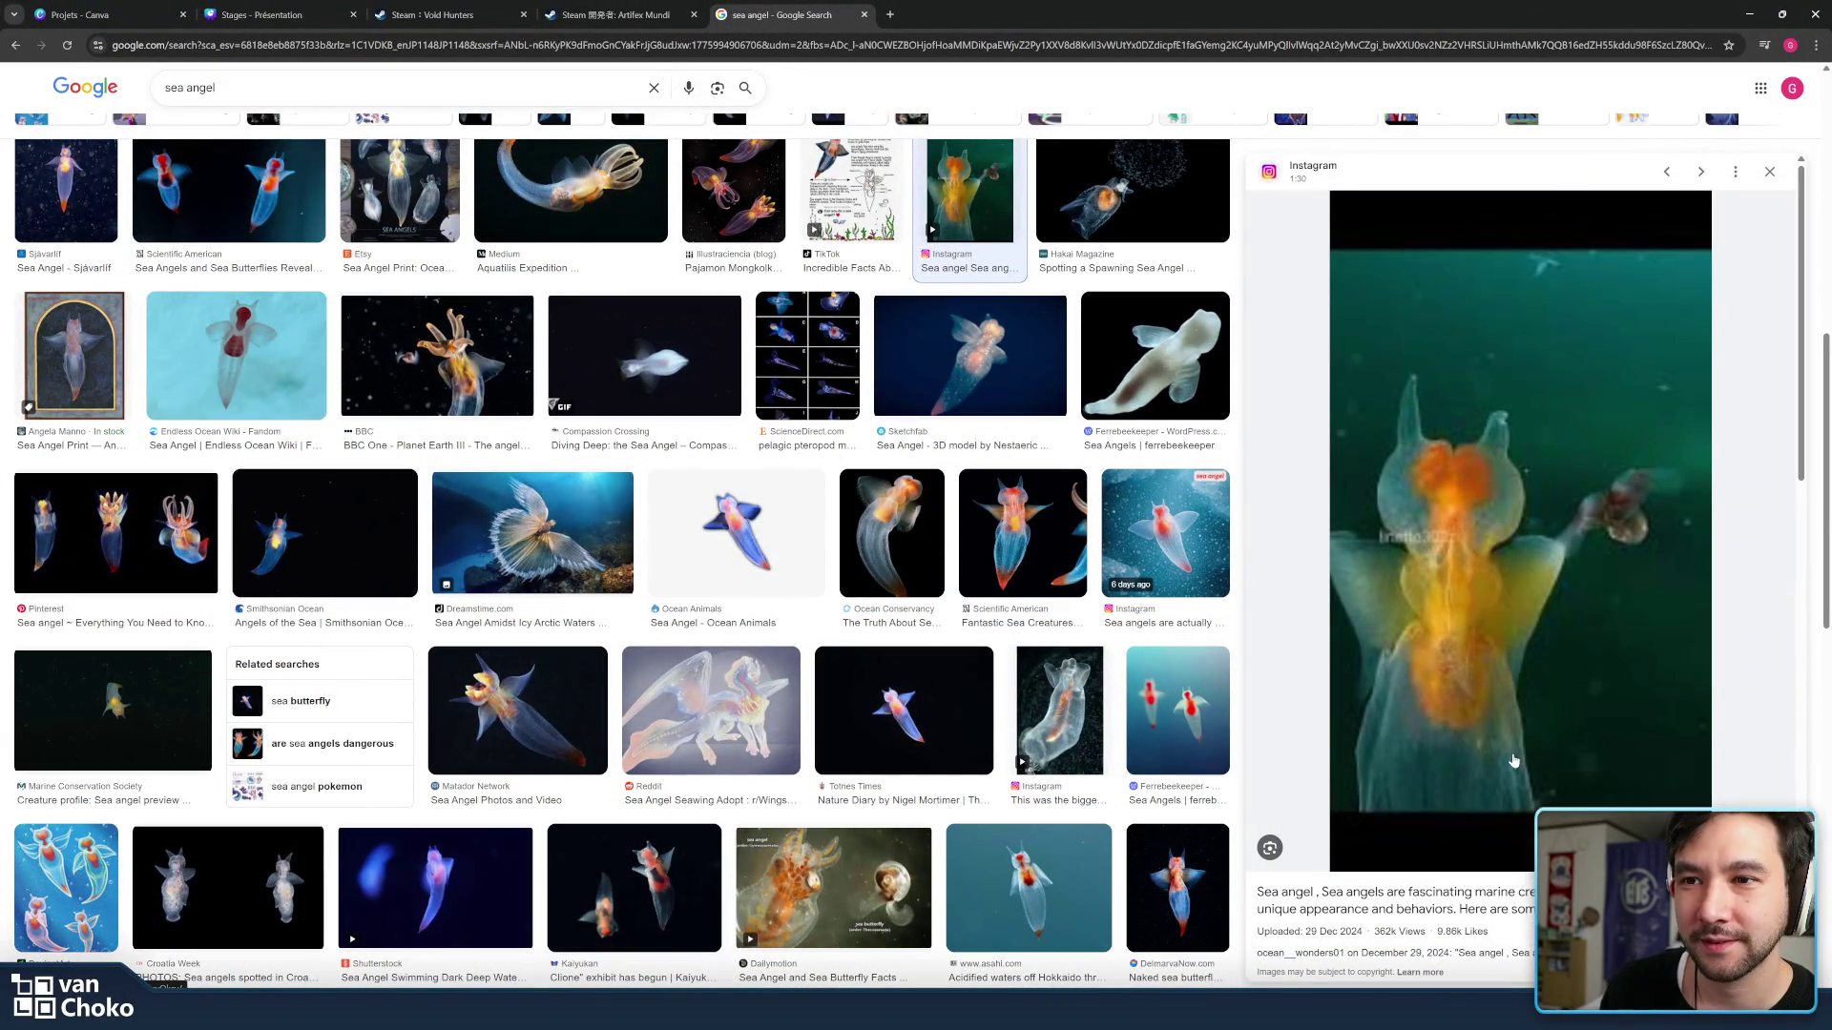
{"action": "left_click", "coordinate": [1052, 580]}
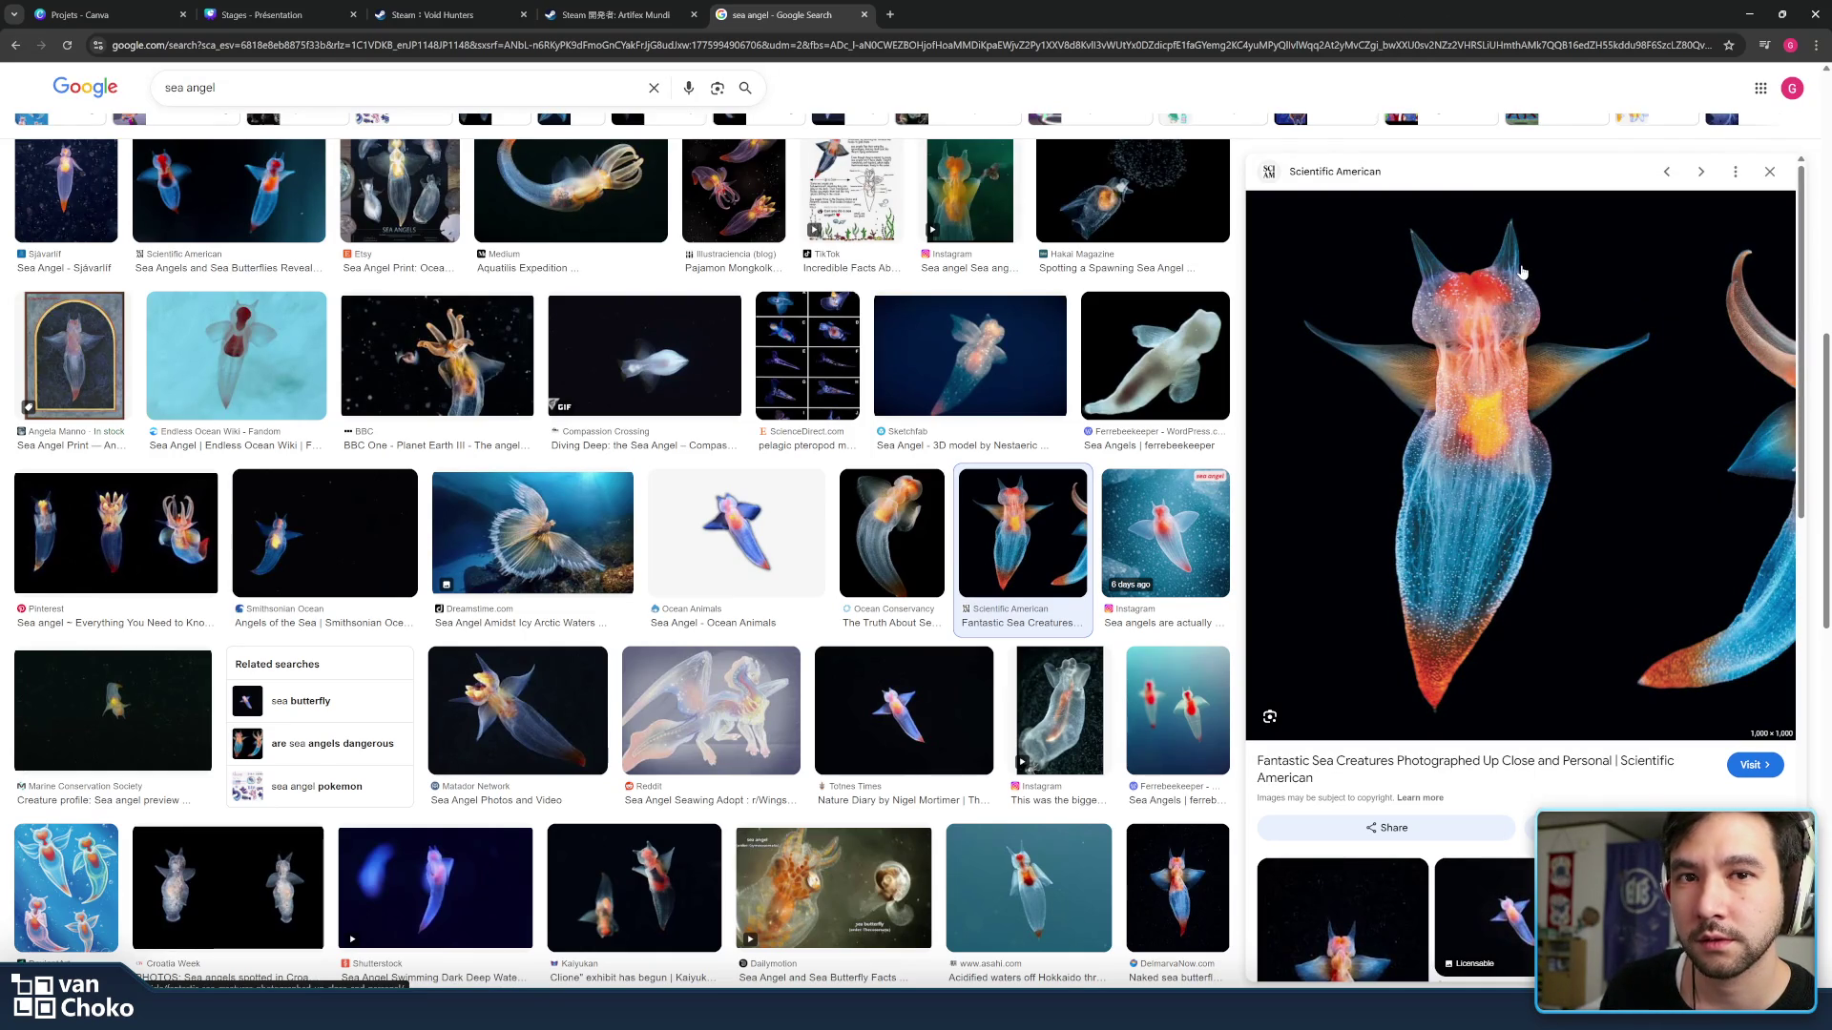
{"action": "left_click", "coordinate": [1747, 11]}
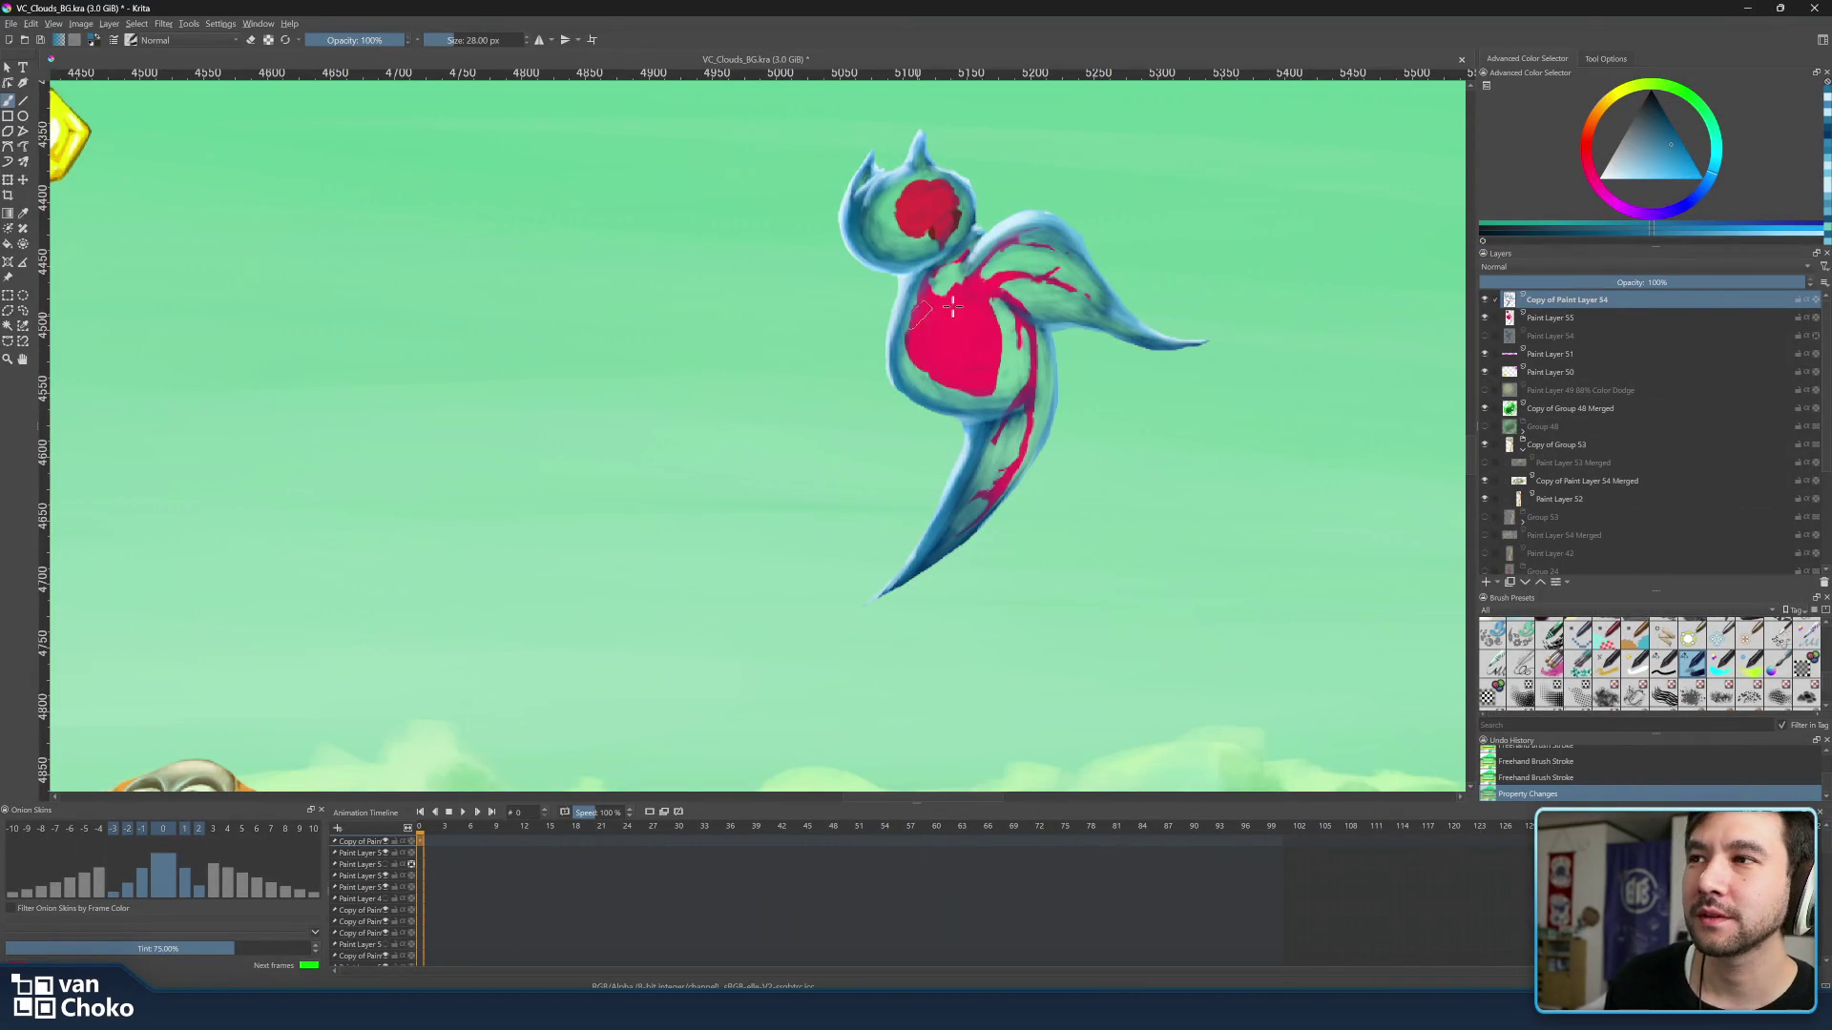
Paint lighter blue highlight strokes near the neck and on the lower body.
{"action": "mouse_move", "coordinate": [913, 323]}
{"action": "left_mouse_down"}
{"action": "mouse_move", "coordinate": [923, 287]}
{"action": "mouse_move", "coordinate": [974, 246]}
{"action": "left_mouse_up"}
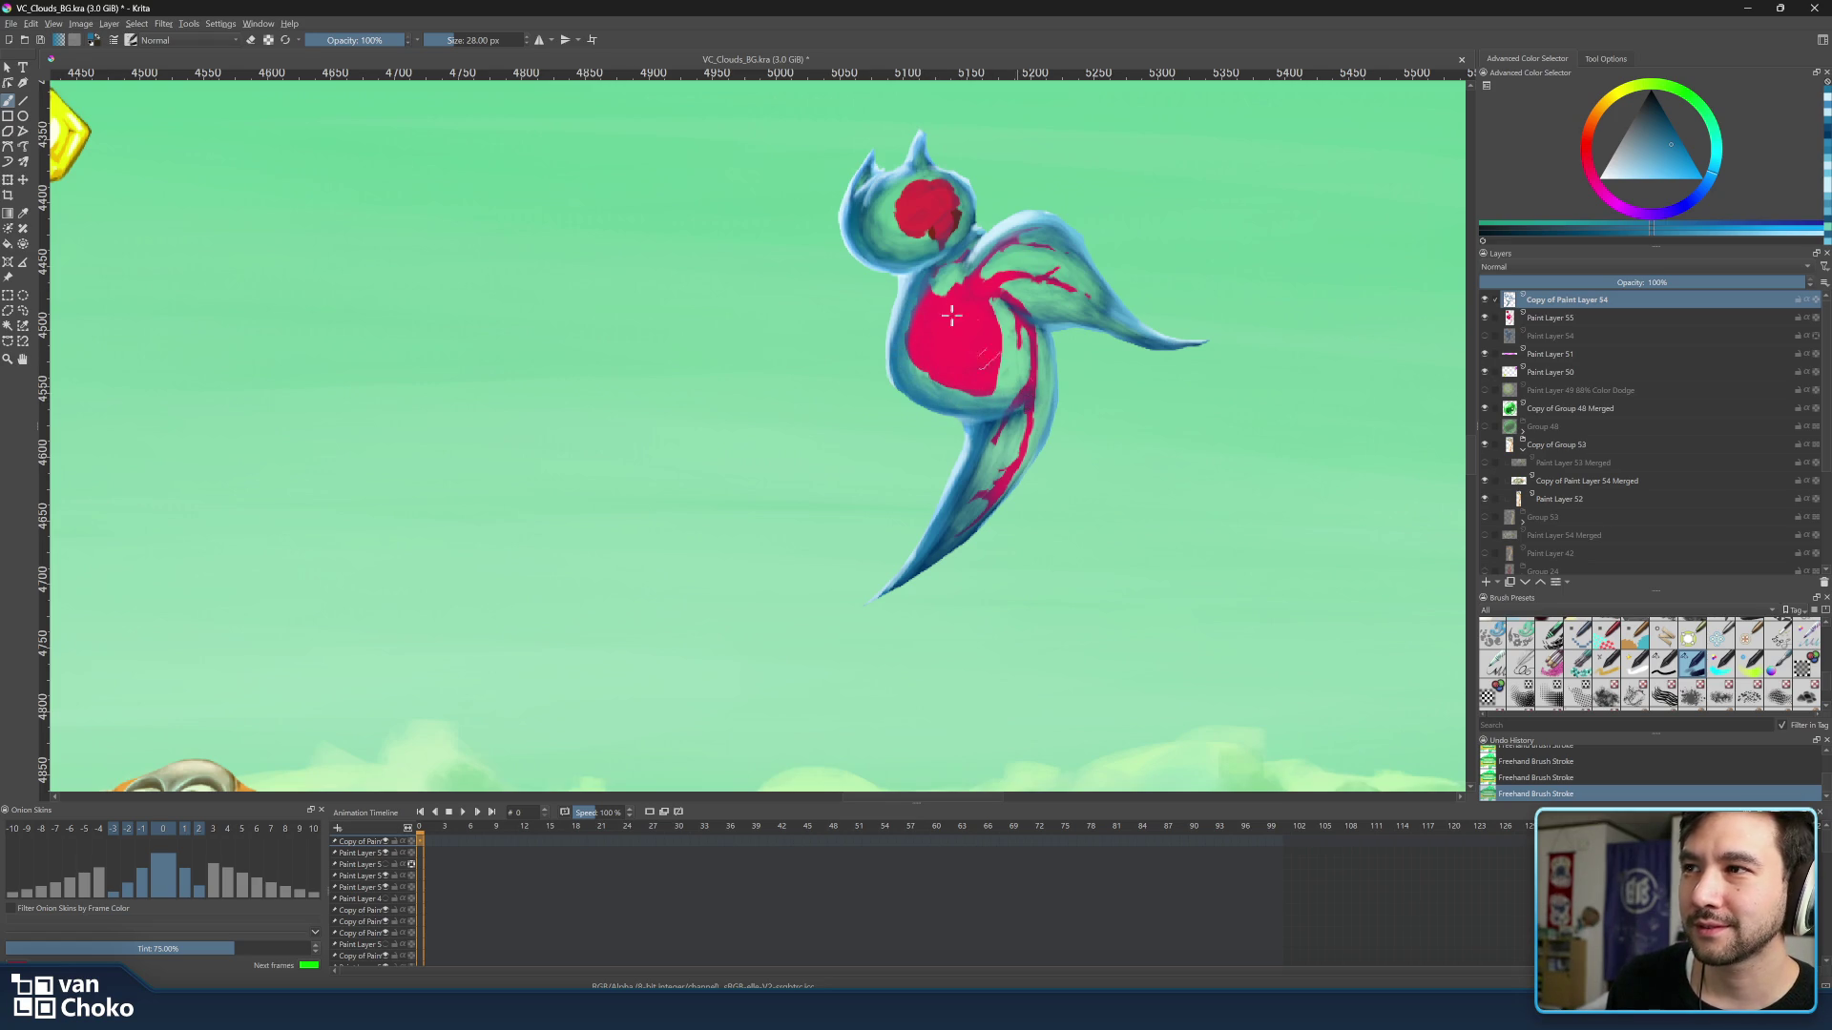
{"action": "left_click", "coordinate": [917, 273], "text": "ctrl"}
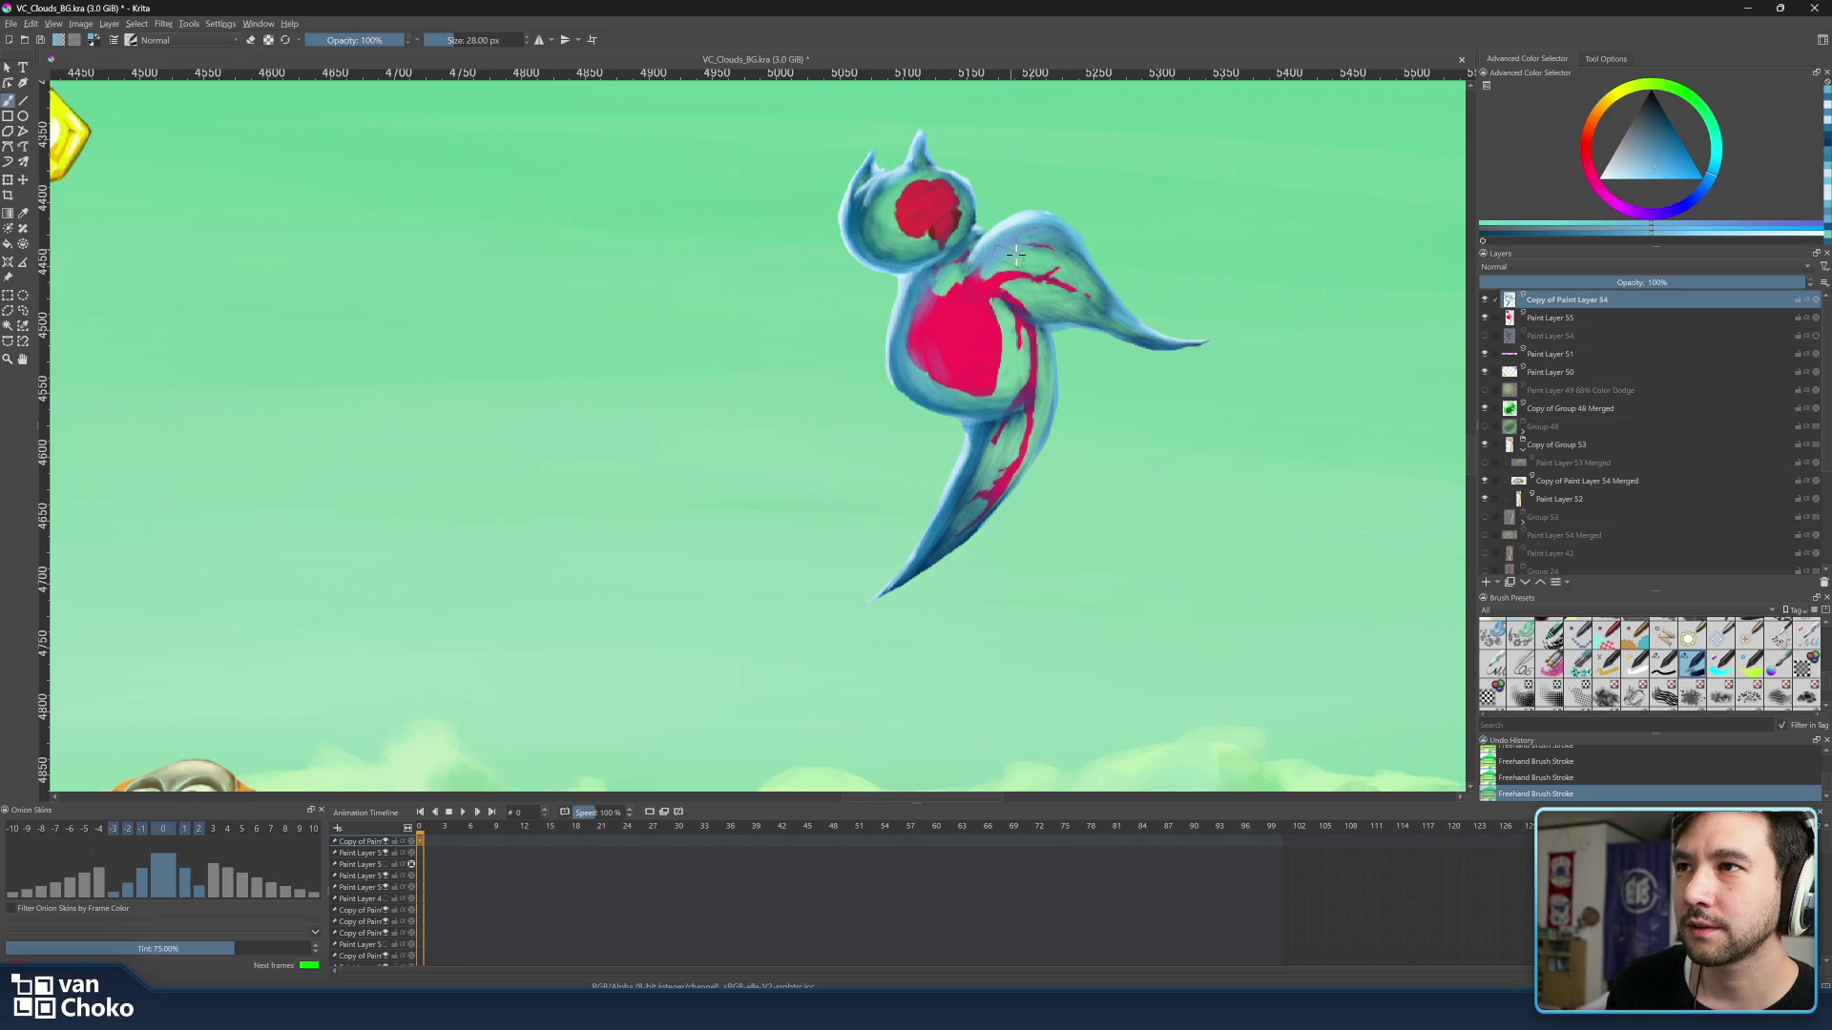
{"action": "left_click", "coordinate": [1102, 284], "text": "ctrl"}
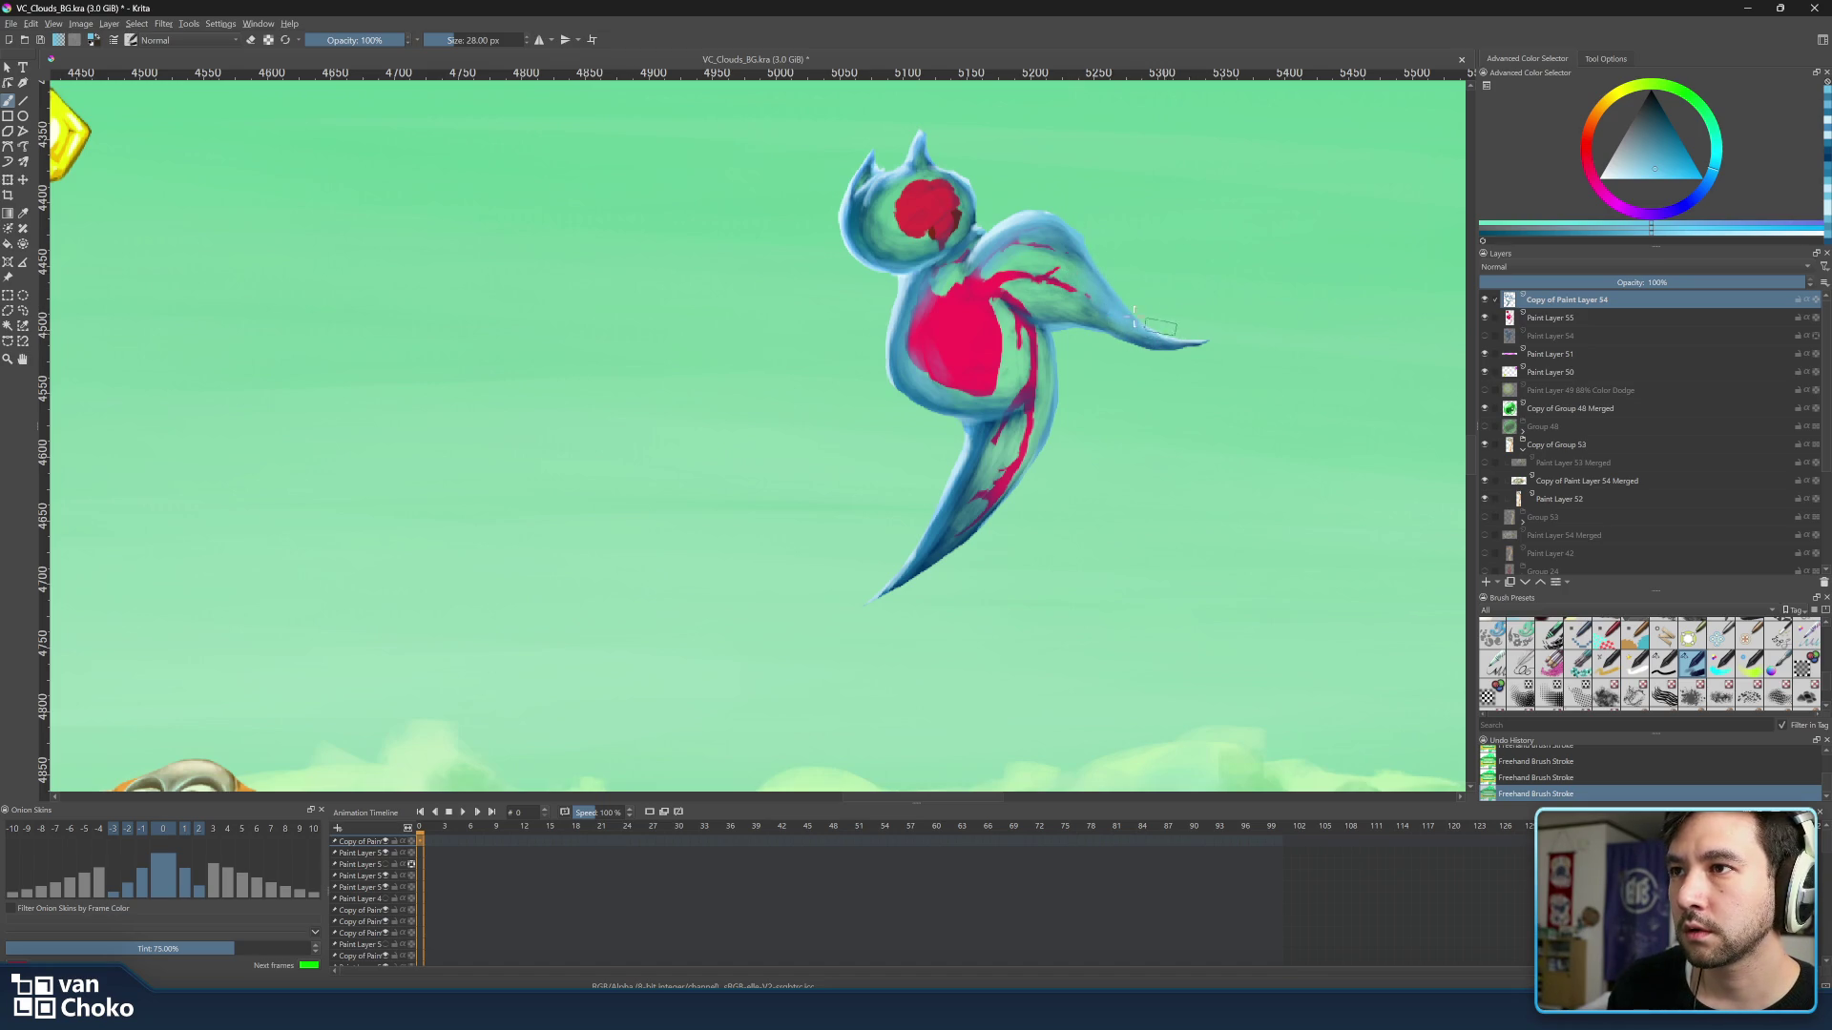
{"action": "key", "text": "bracketleft"}
{"action": "key", "text": "bracketleft"}
{"action": "key", "text": "bracketleft"}
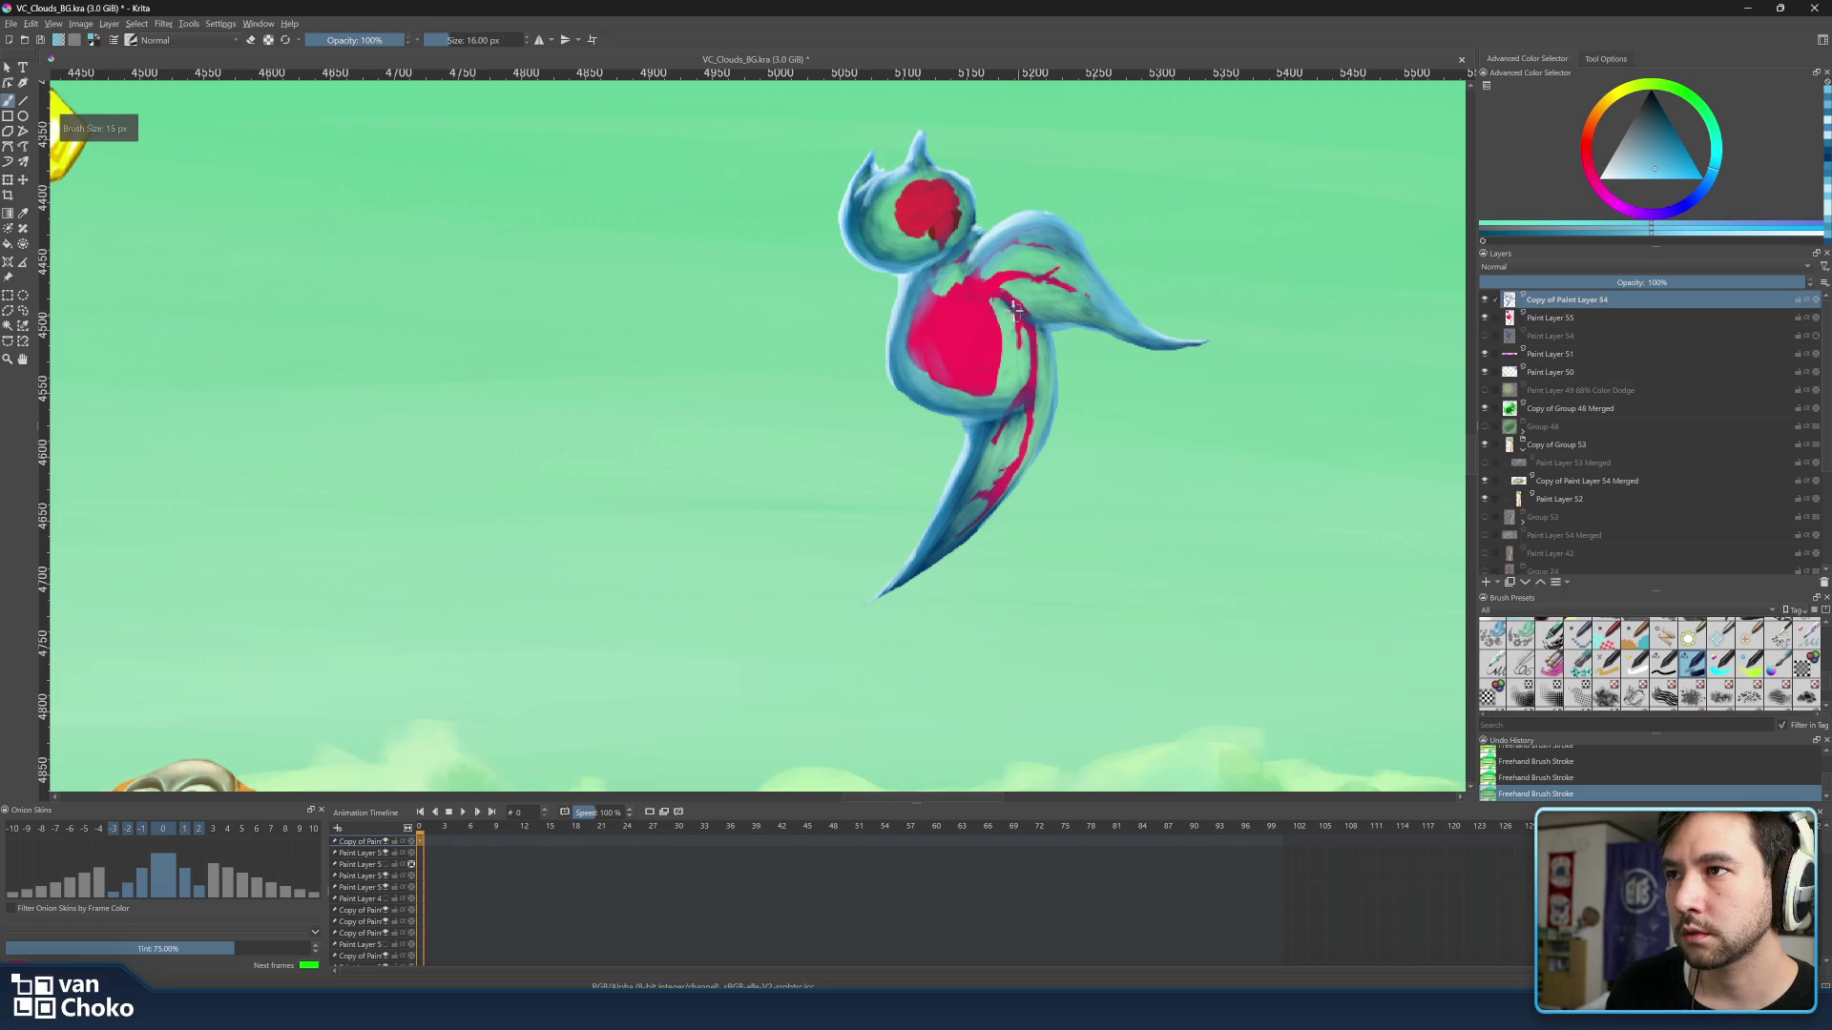
{"action": "key", "text": "bracketleft"}
{"action": "key", "text": "bracketleft"}
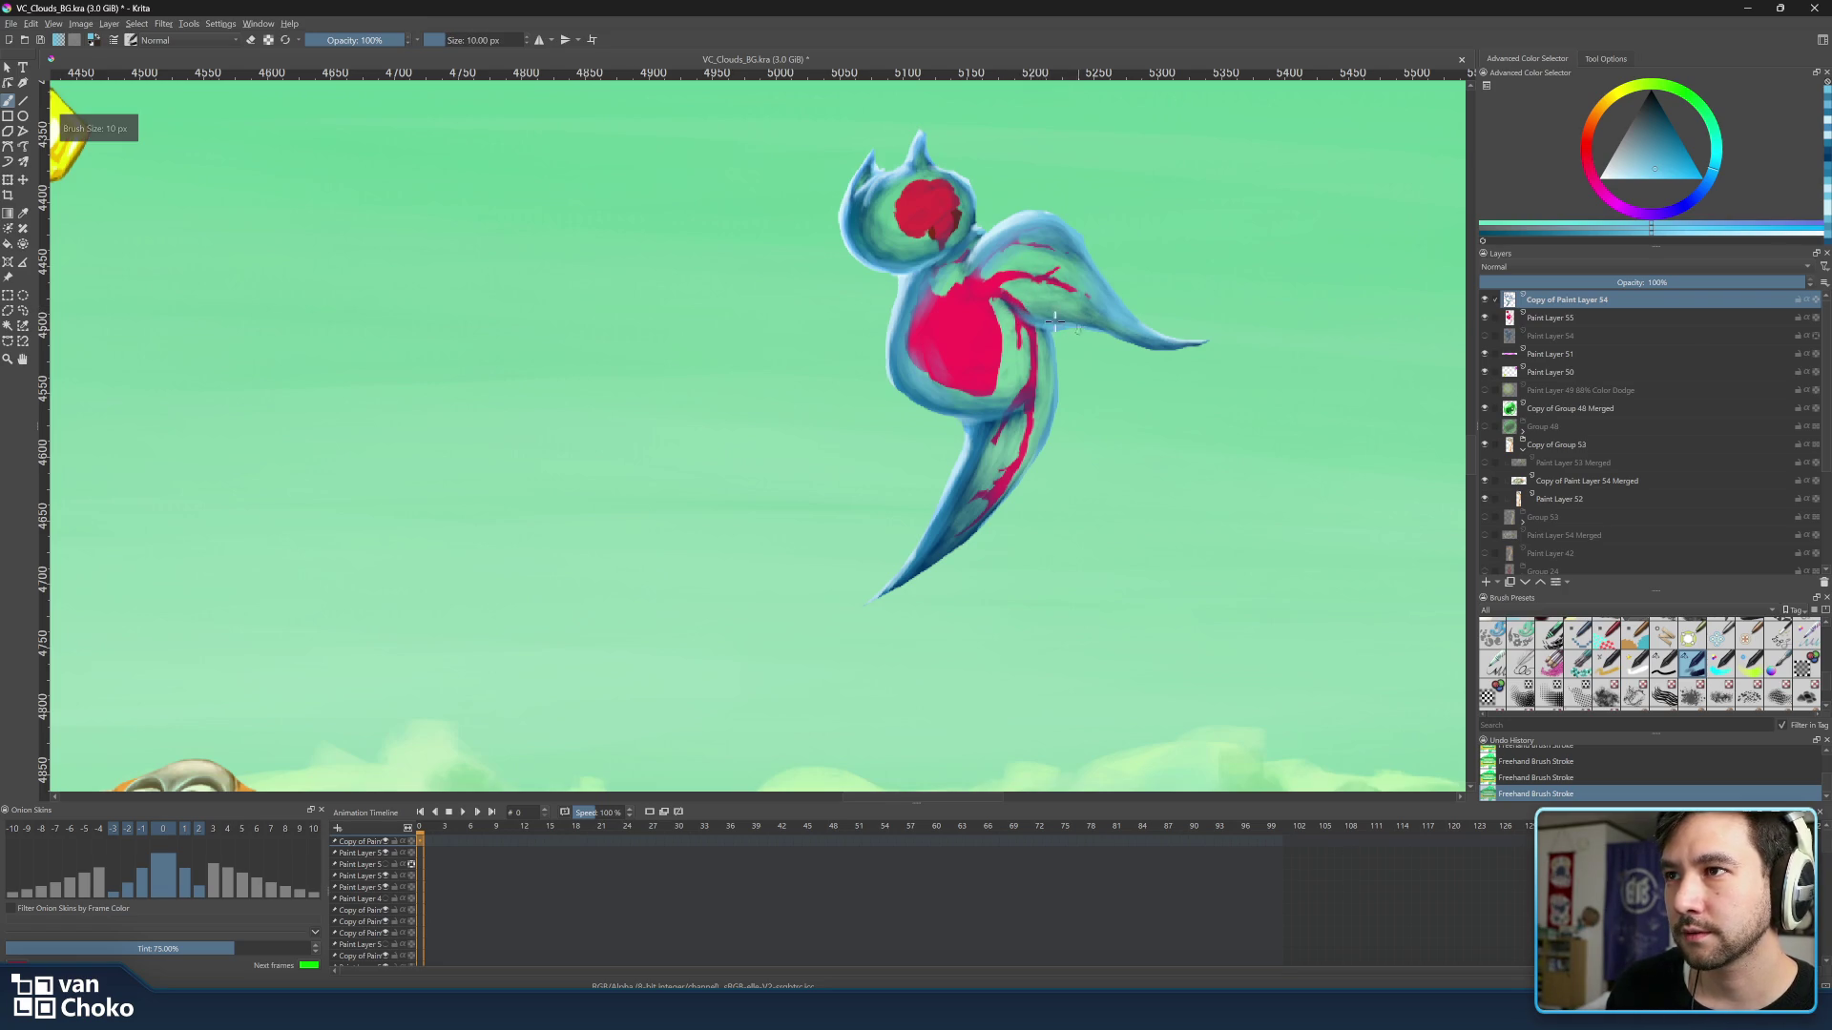
{"action": "key", "text": "bracketright"}
{"action": "key", "text": "bracketright"}
{"action": "key", "text": "bracketright"}
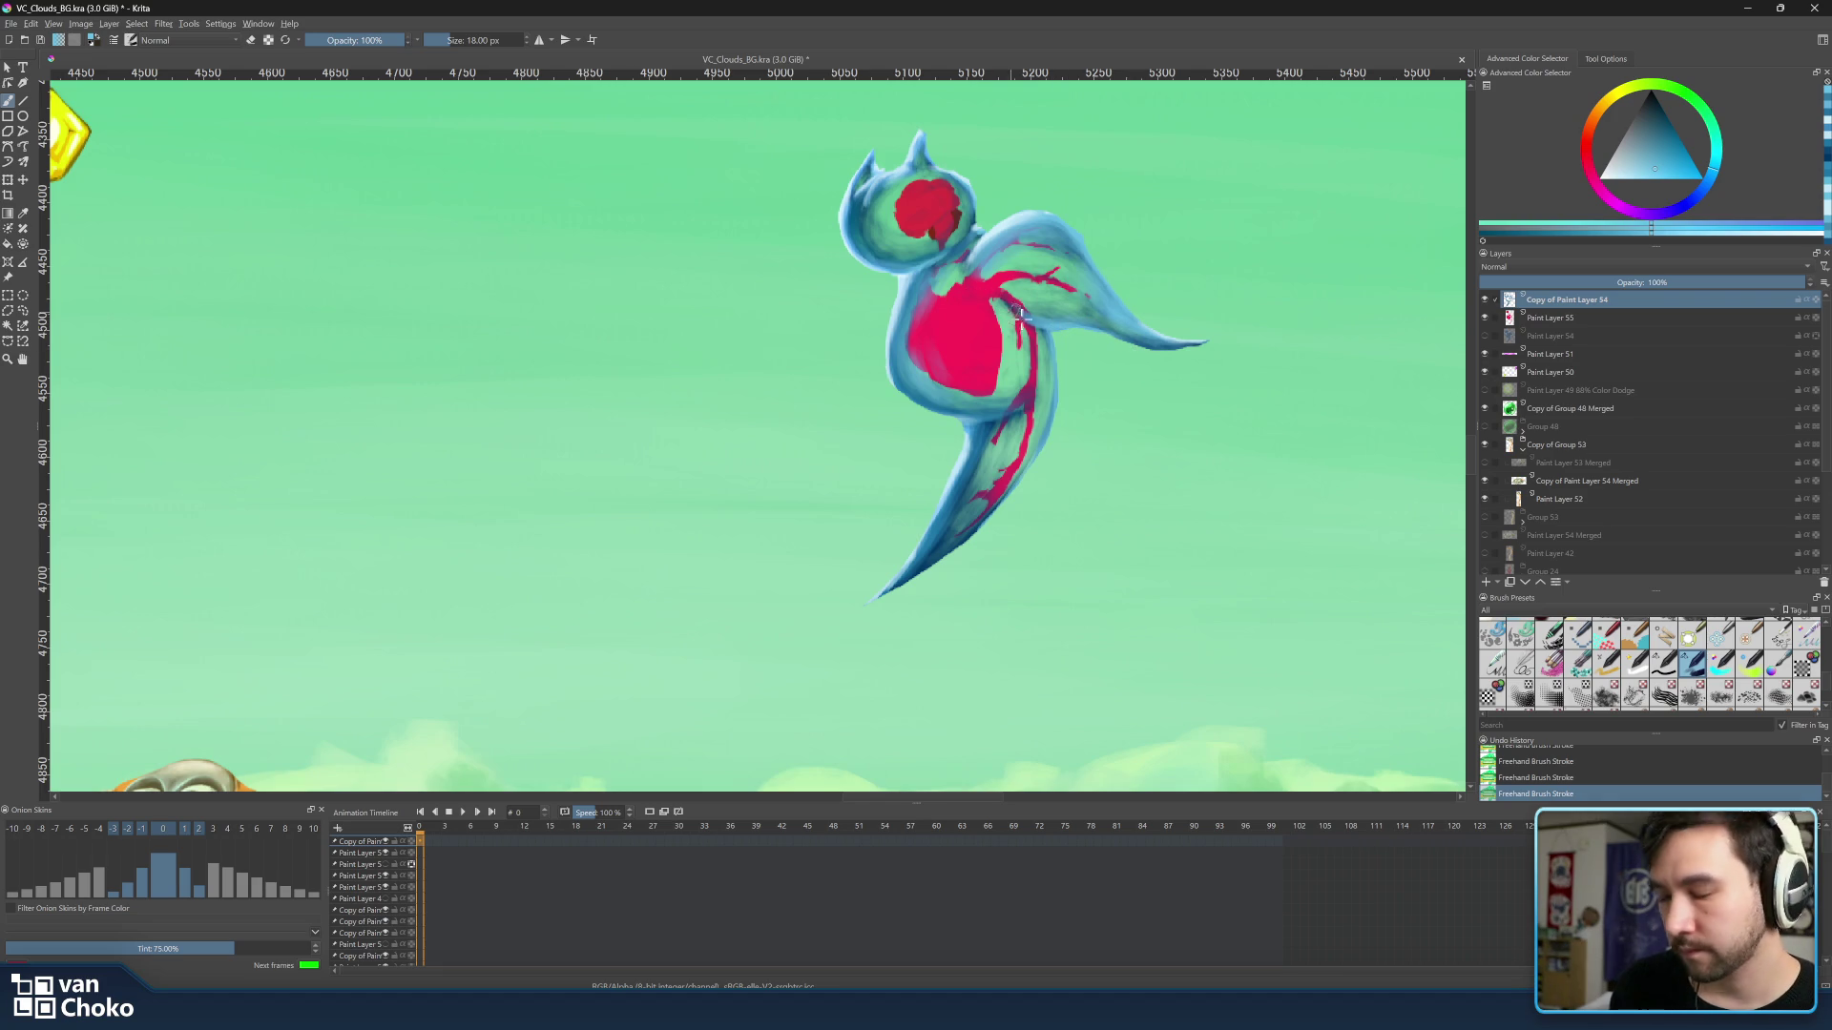
{"action": "mouse_move", "coordinate": [1007, 466]}
{"action": "left_mouse_down"}
{"action": "mouse_move", "coordinate": [981, 424]}
{"action": "mouse_move", "coordinate": [1019, 456]}
{"action": "left_mouse_up"}
Switch to a slightly darker blue for further highlights and shift the view toward the jellyfish.
{"action": "left_click", "coordinate": [983, 423], "text": "ctrl"}
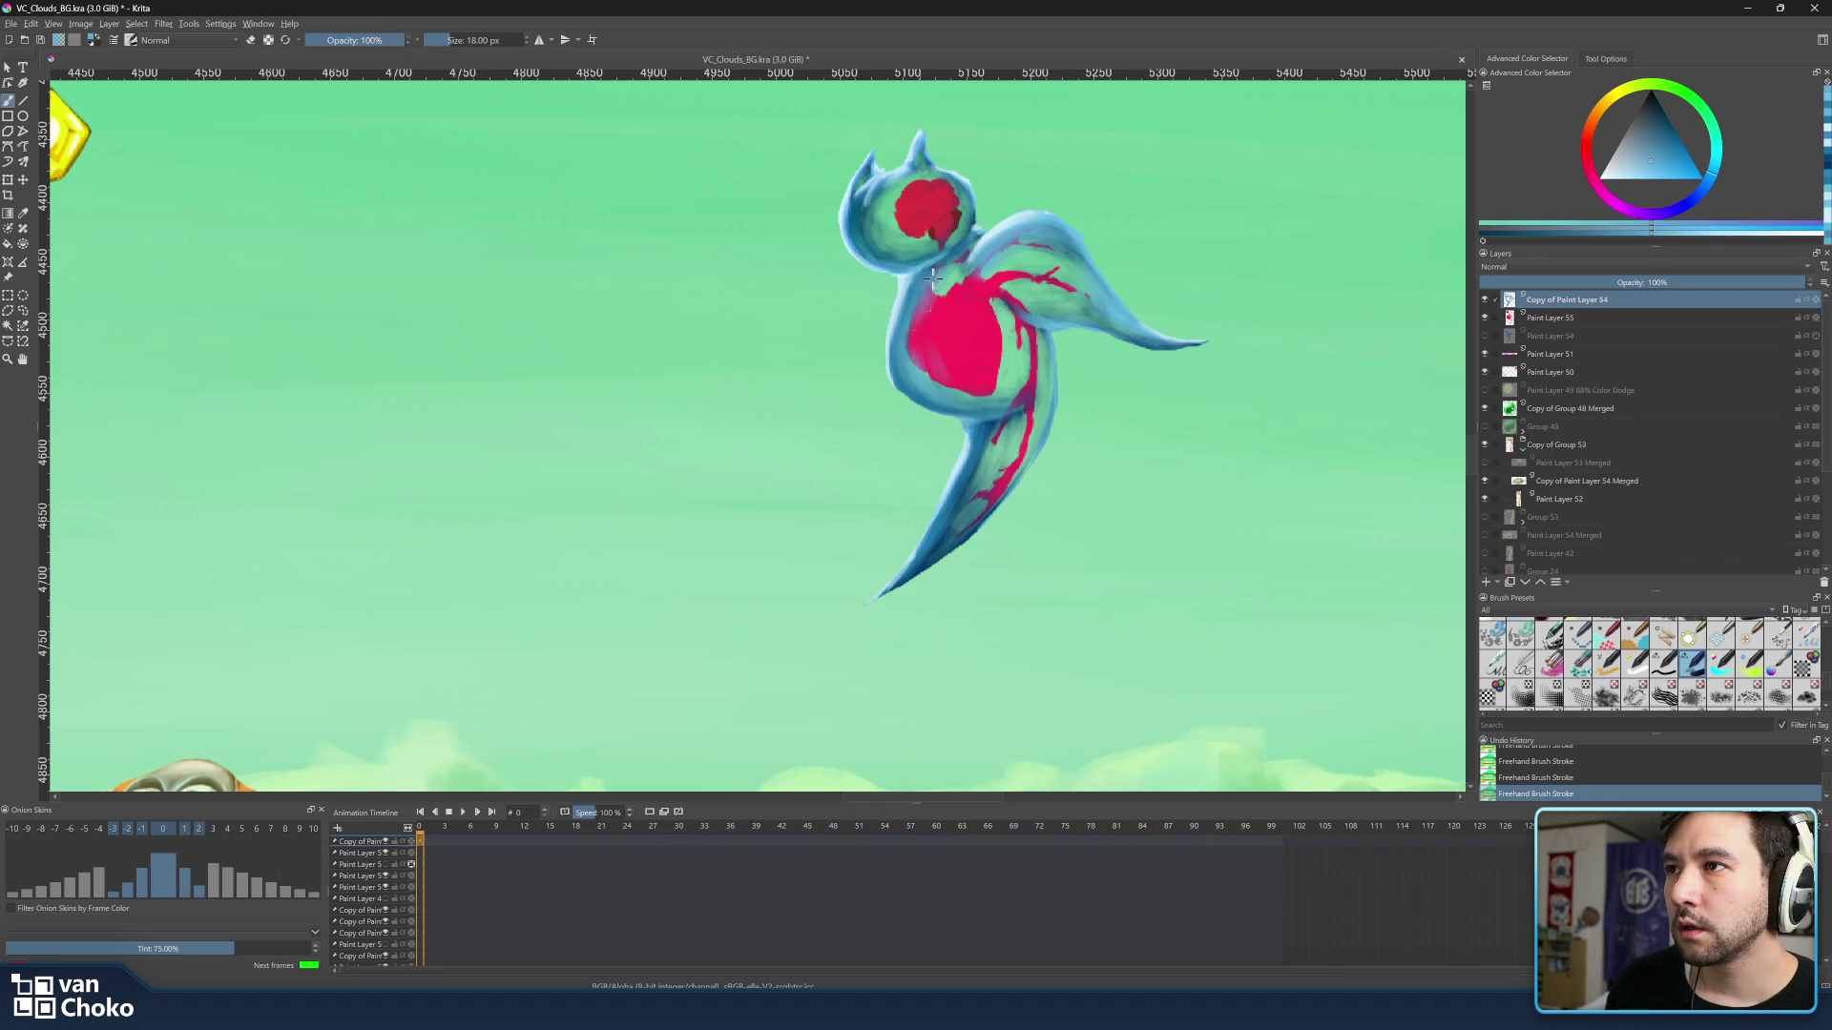
{"action": "key", "text": "bracketright"}
{"action": "key", "text": "bracketright"}
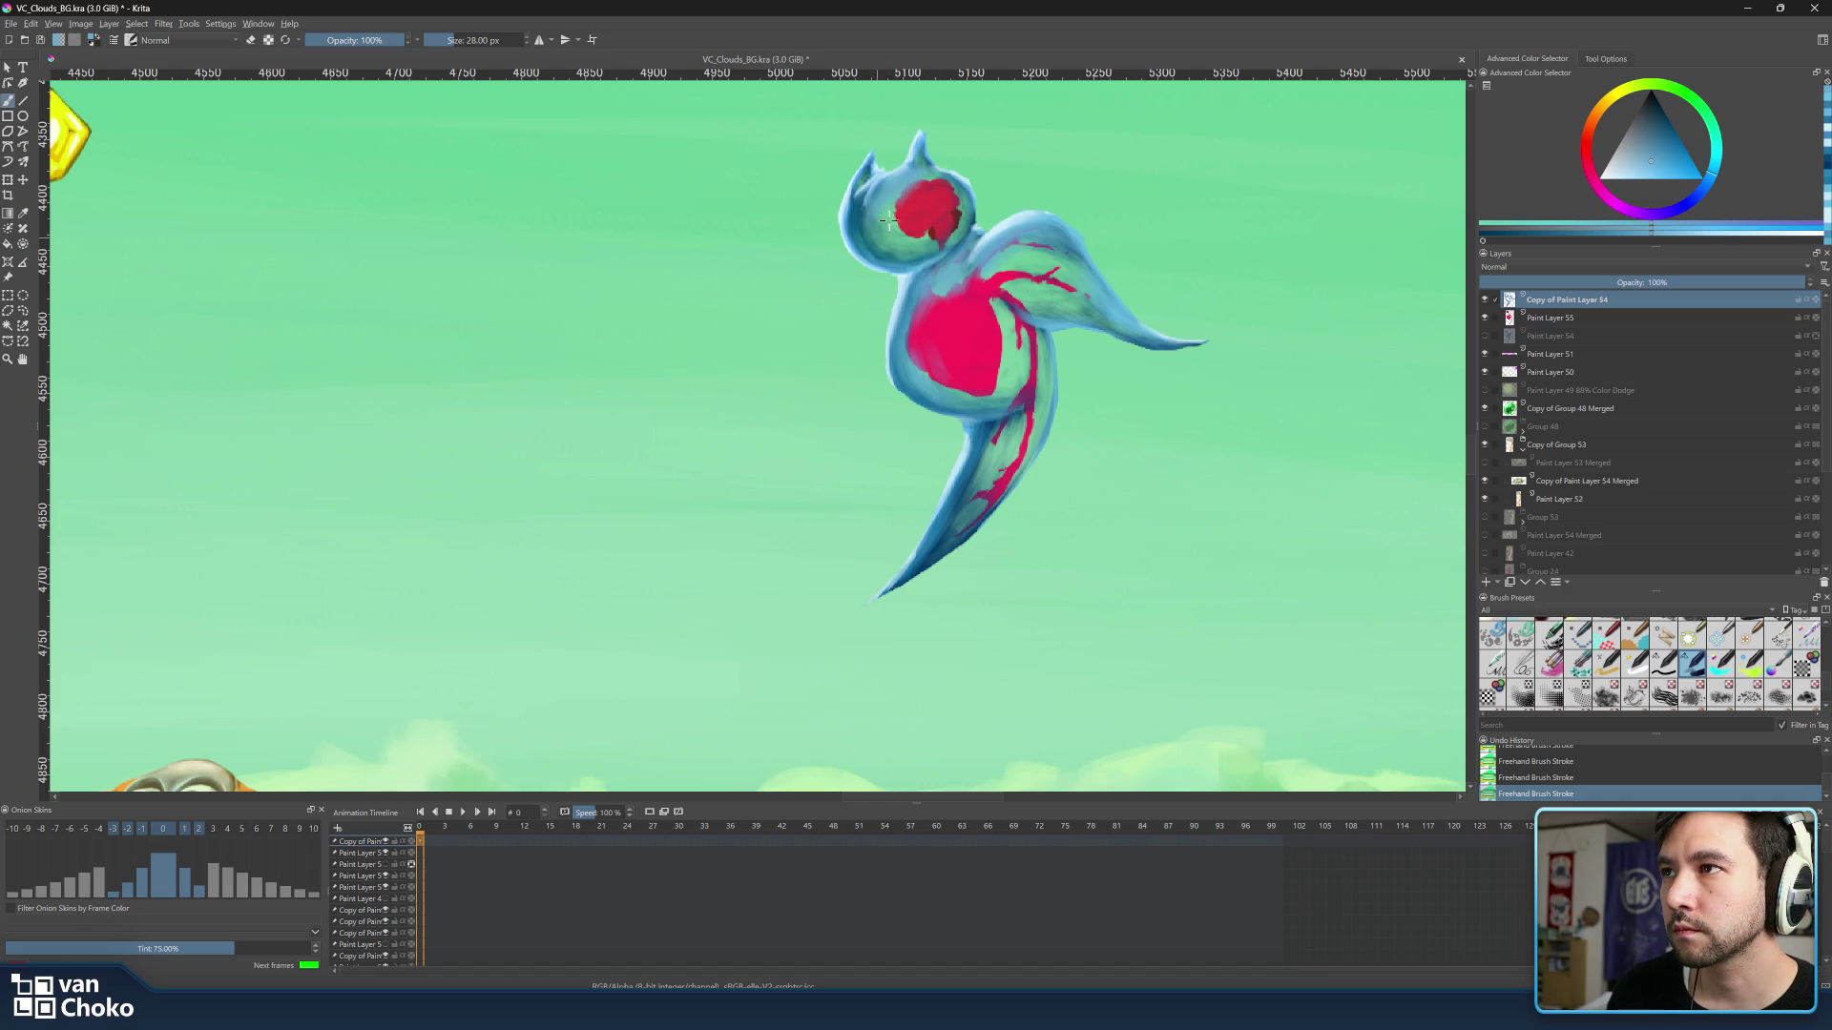
{"action": "key", "text": "bracketleft"}
{"action": "key", "text": "bracketleft"}
{"action": "key", "text": "bracketleft"}
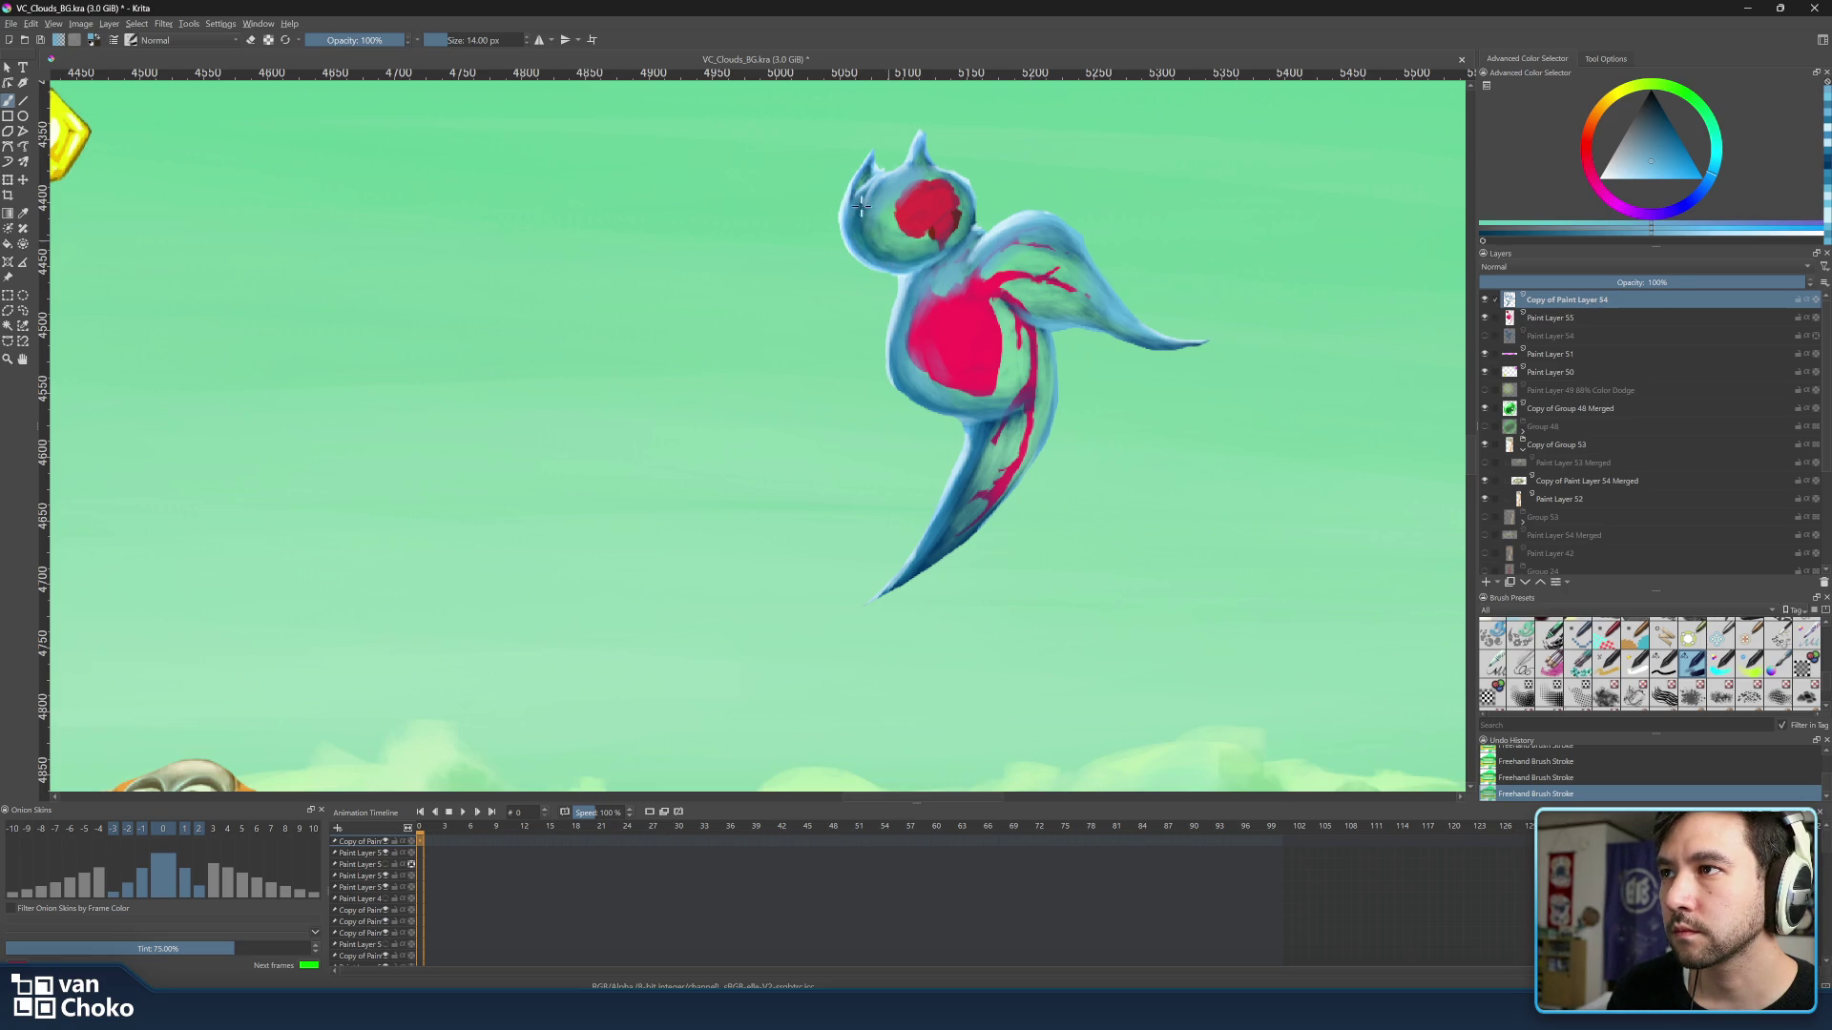
{"action": "key", "text": "bracketleft"}
{"action": "key", "text": "bracketleft"}
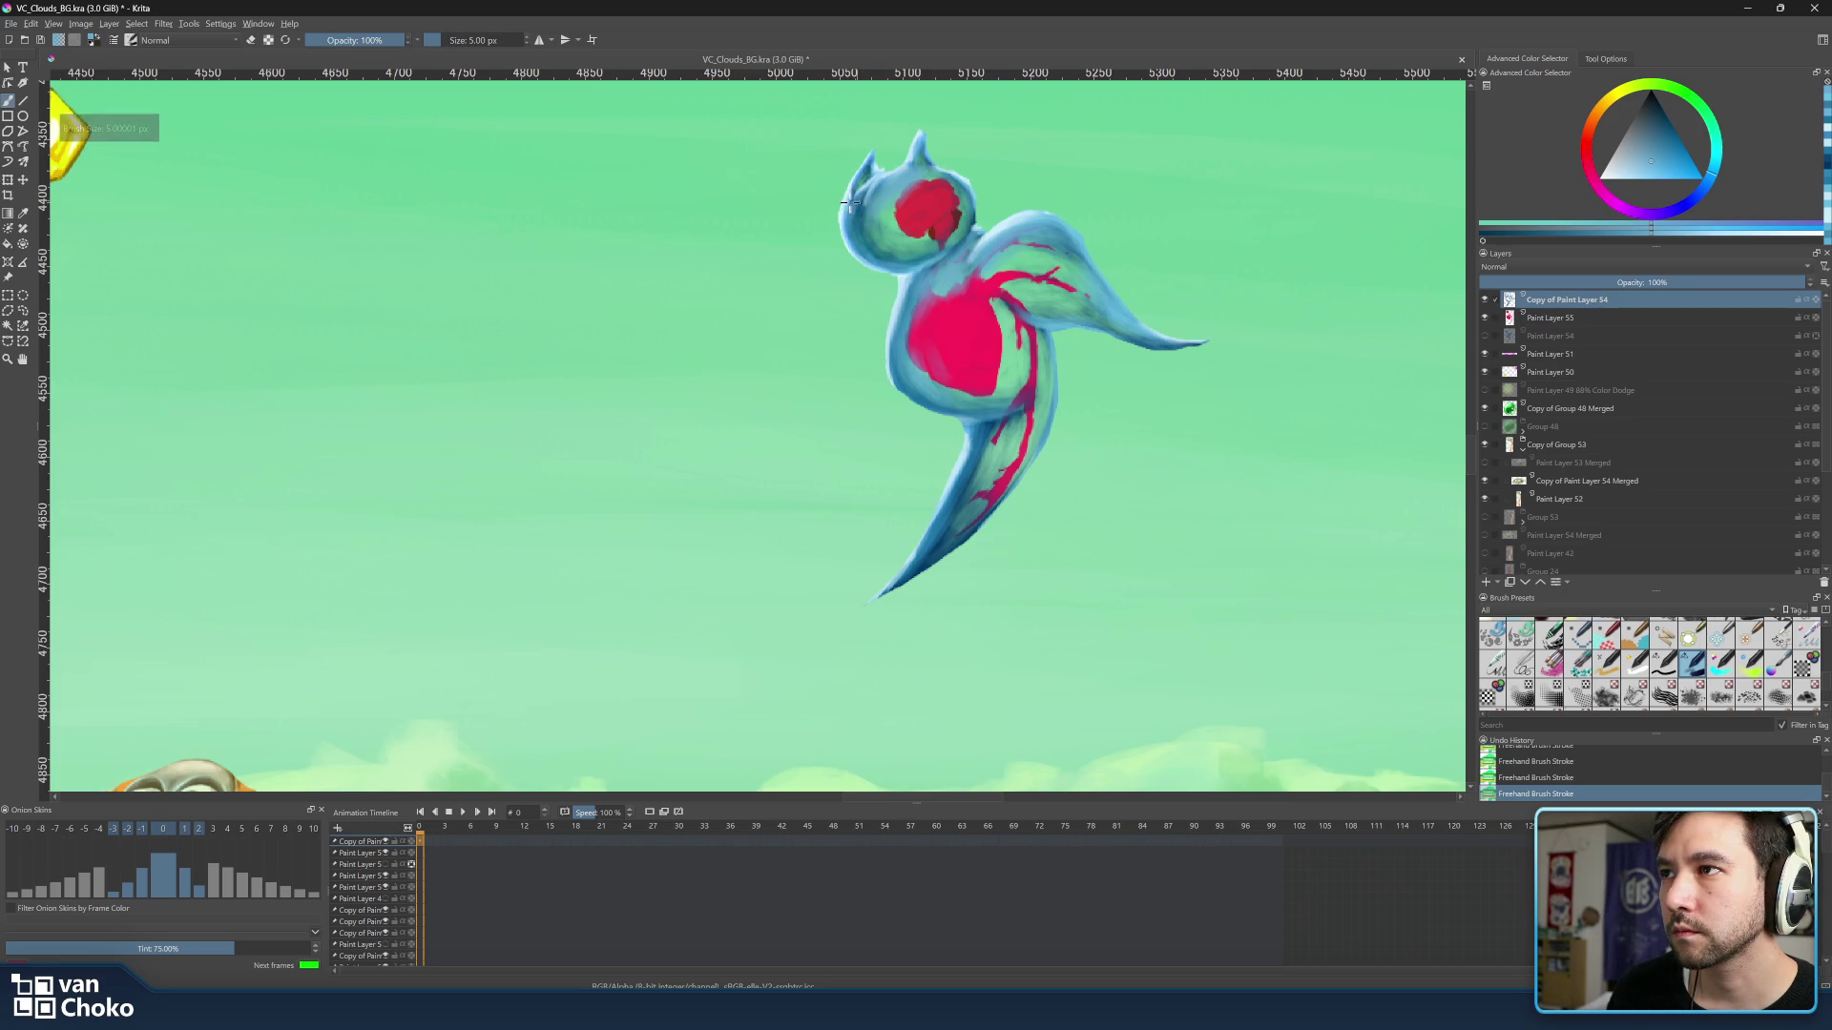
{"action": "key", "text": "bracketright"}
{"action": "key", "text": "bracketright"}
{"action": "key", "text": "bracketright"}
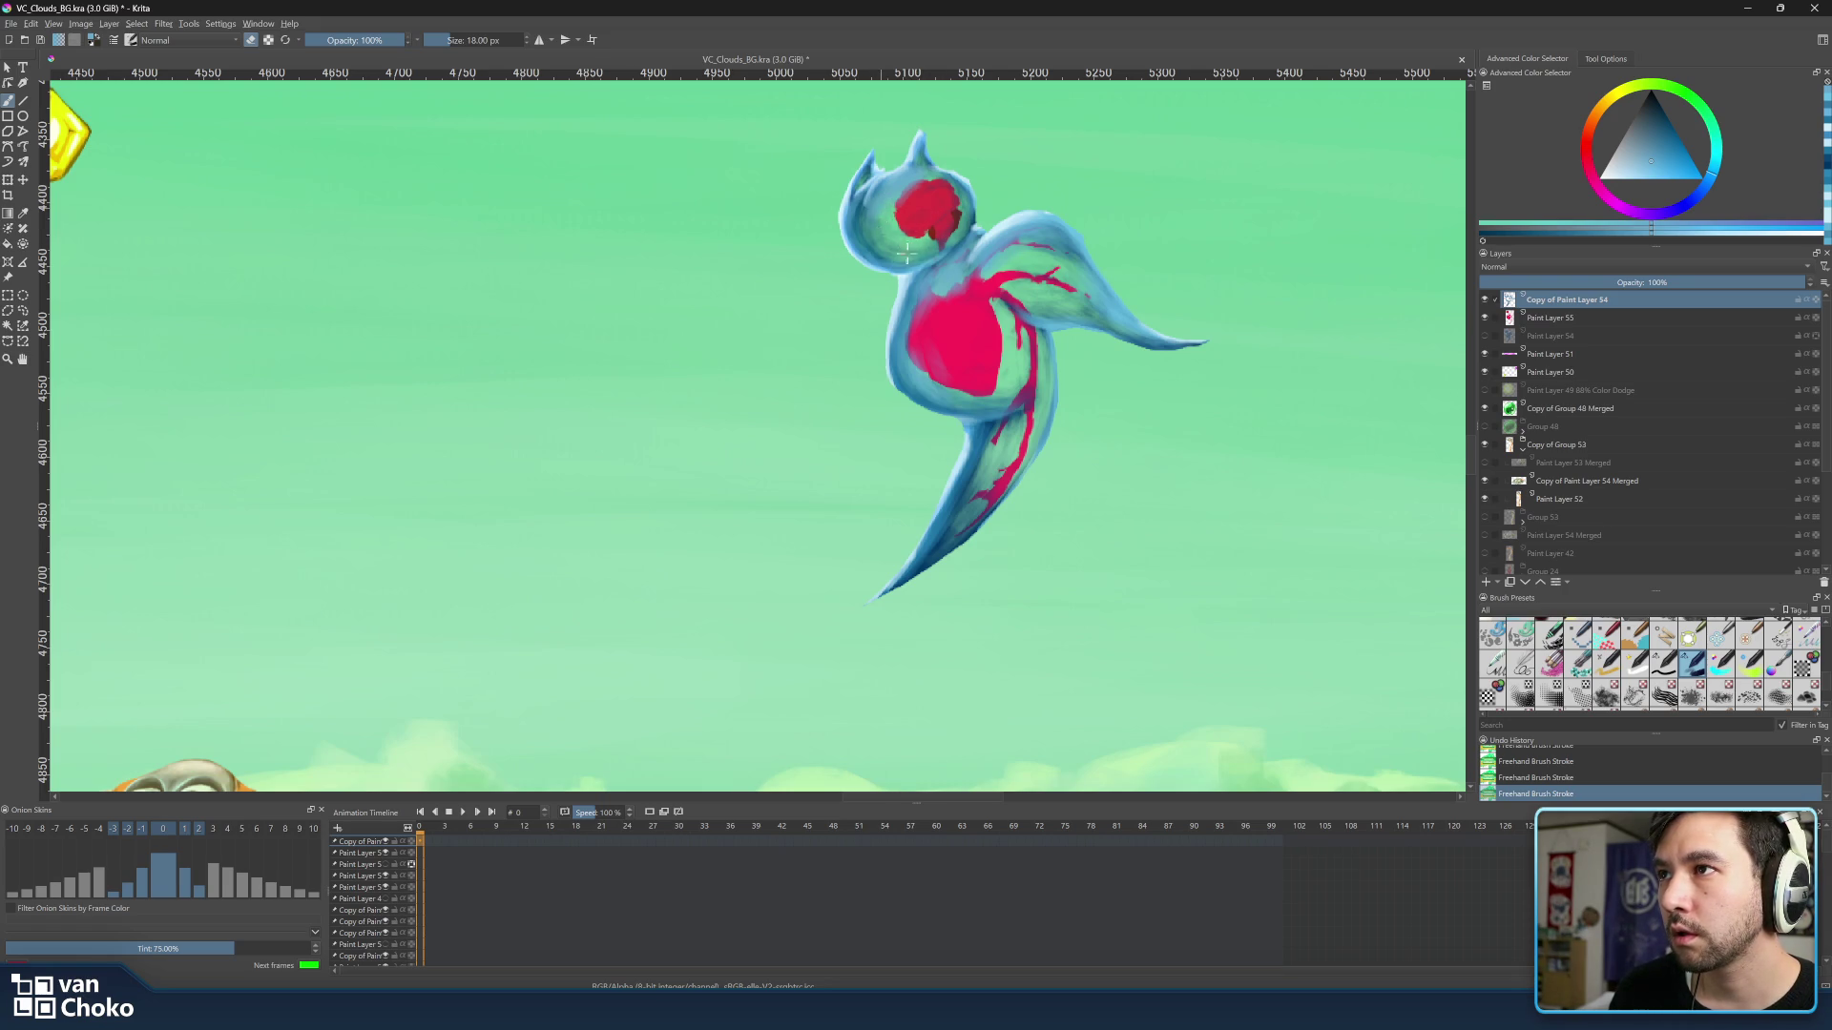
{"action": "key", "text": "bracketright"}
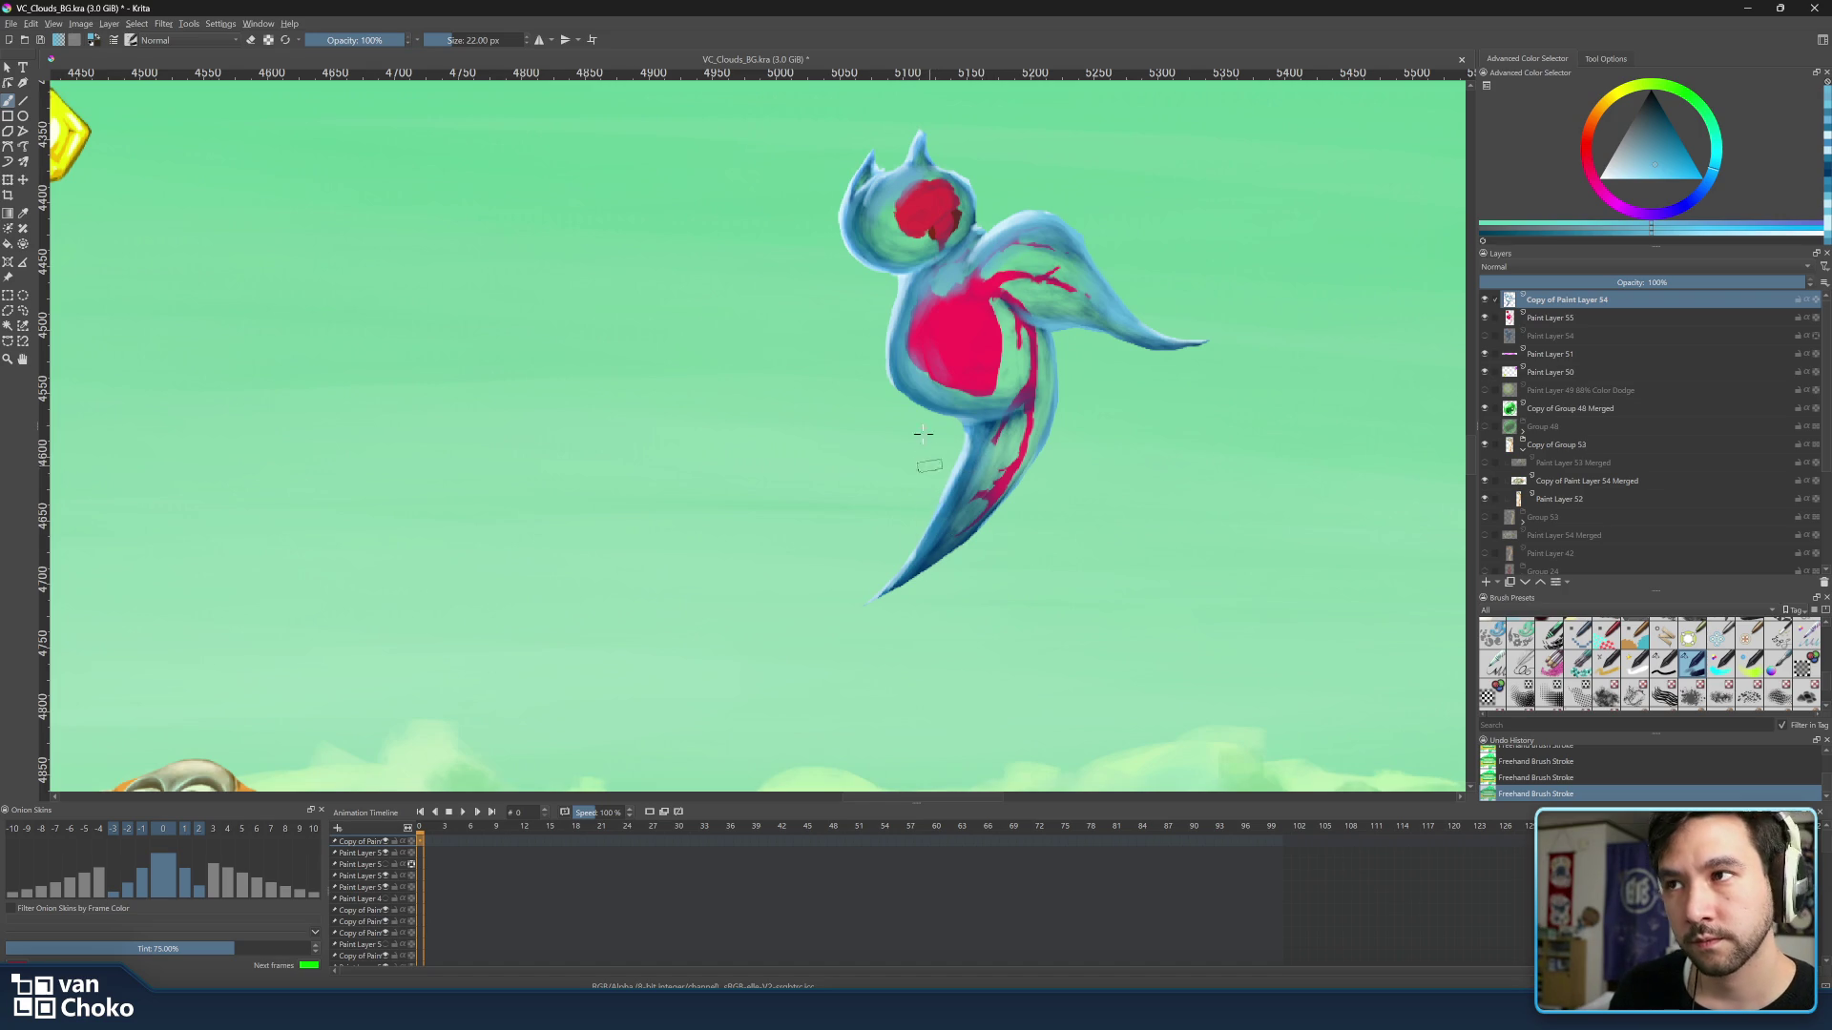
{"action": "scroll", "coordinate": [926, 450], "scroll_direction": "down", "scroll_amount": 4}
{"action": "left_click_drag", "start_coordinate": [927, 450], "coordinate": [1089, 443]}
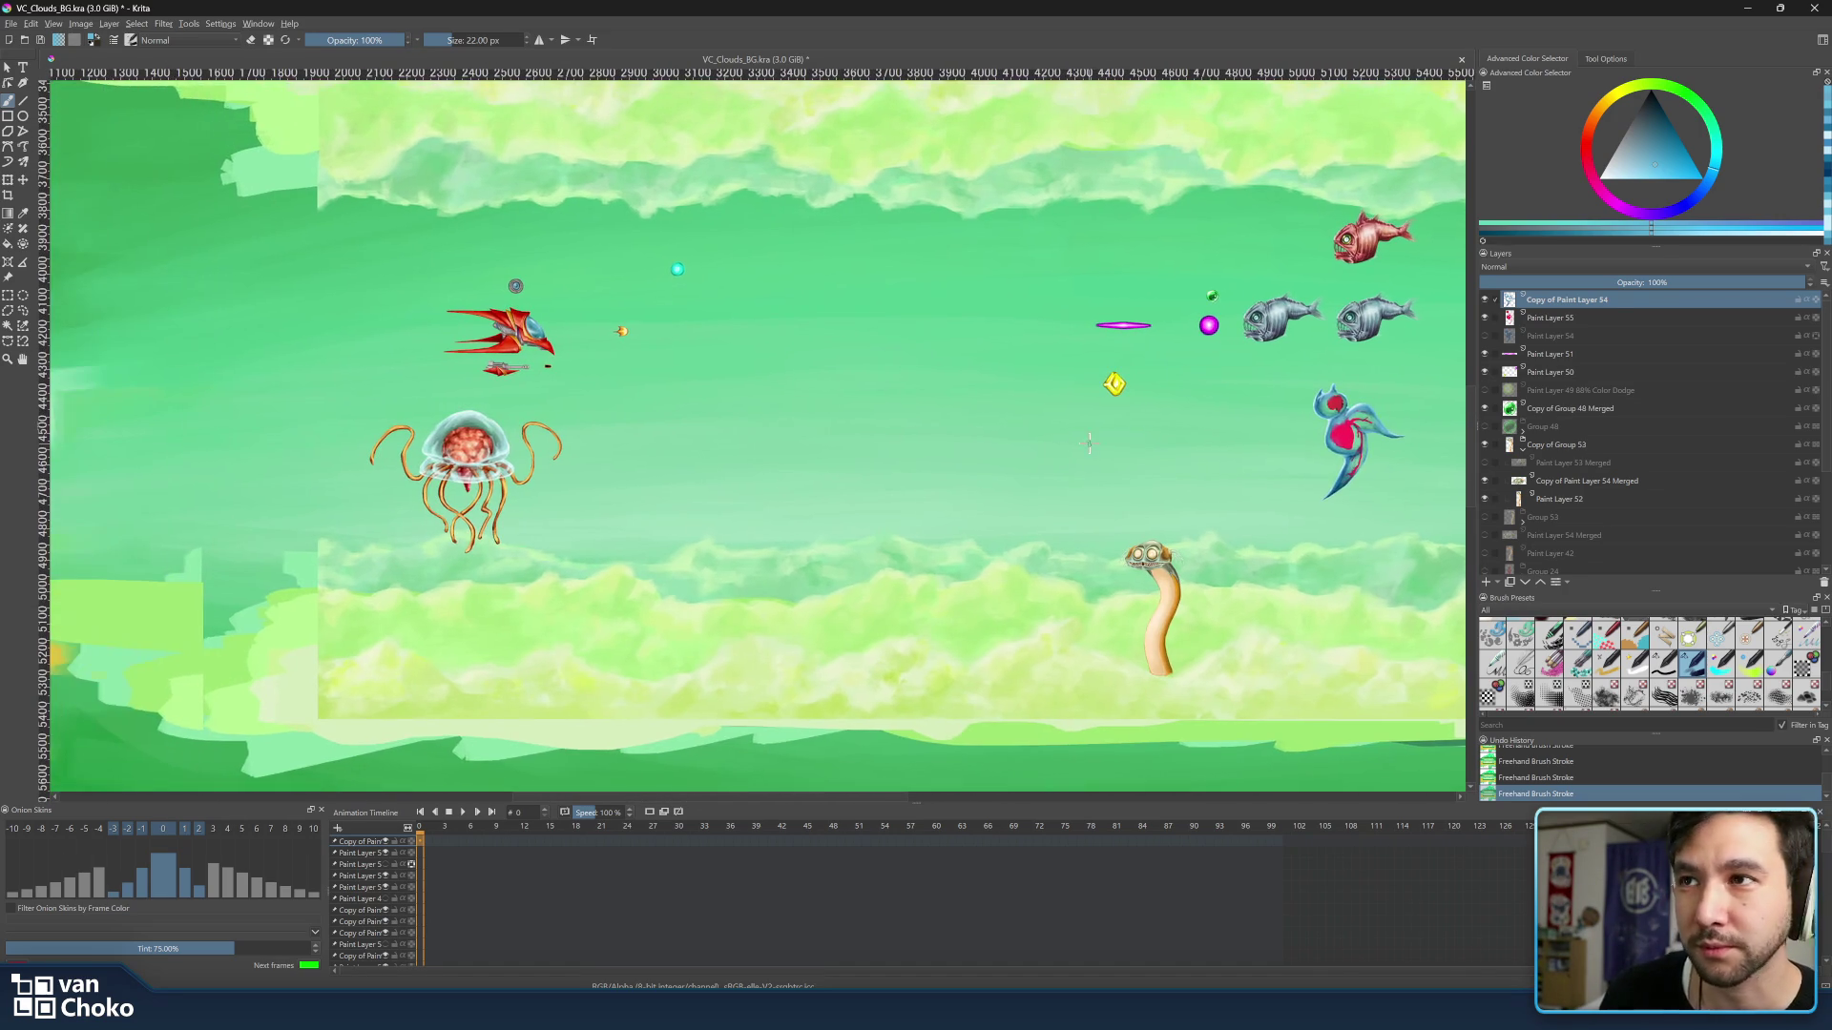
{"action": "scroll", "coordinate": [1107, 430], "scroll_direction": "down", "scroll_amount": 1}
{"action": "scroll", "coordinate": [1088, 436], "scroll_direction": "up", "scroll_amount": 2}
{"action": "scroll", "coordinate": [1067, 447], "scroll_direction": "up", "scroll_amount": 2}
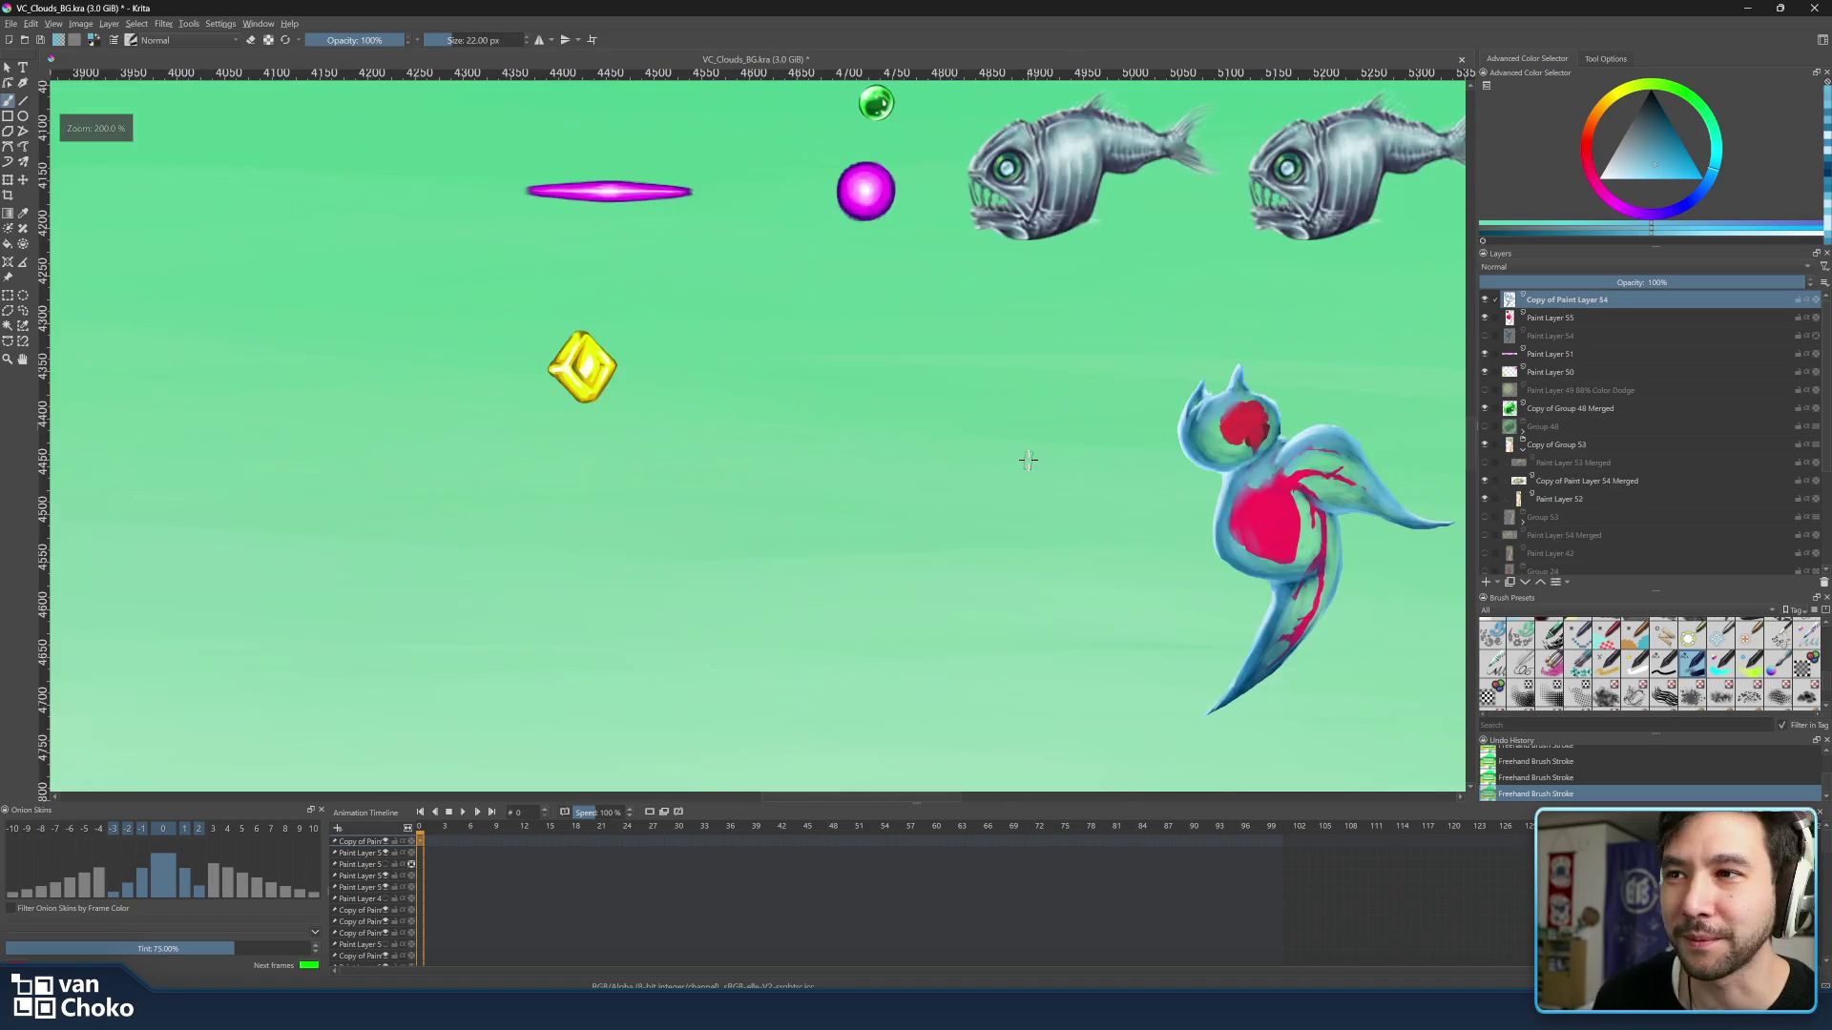
{"action": "scroll", "coordinate": [1059, 450], "scroll_direction": "down", "scroll_amount": 3}
{"action": "scroll", "coordinate": [973, 444], "scroll_direction": "up", "scroll_amount": 2}
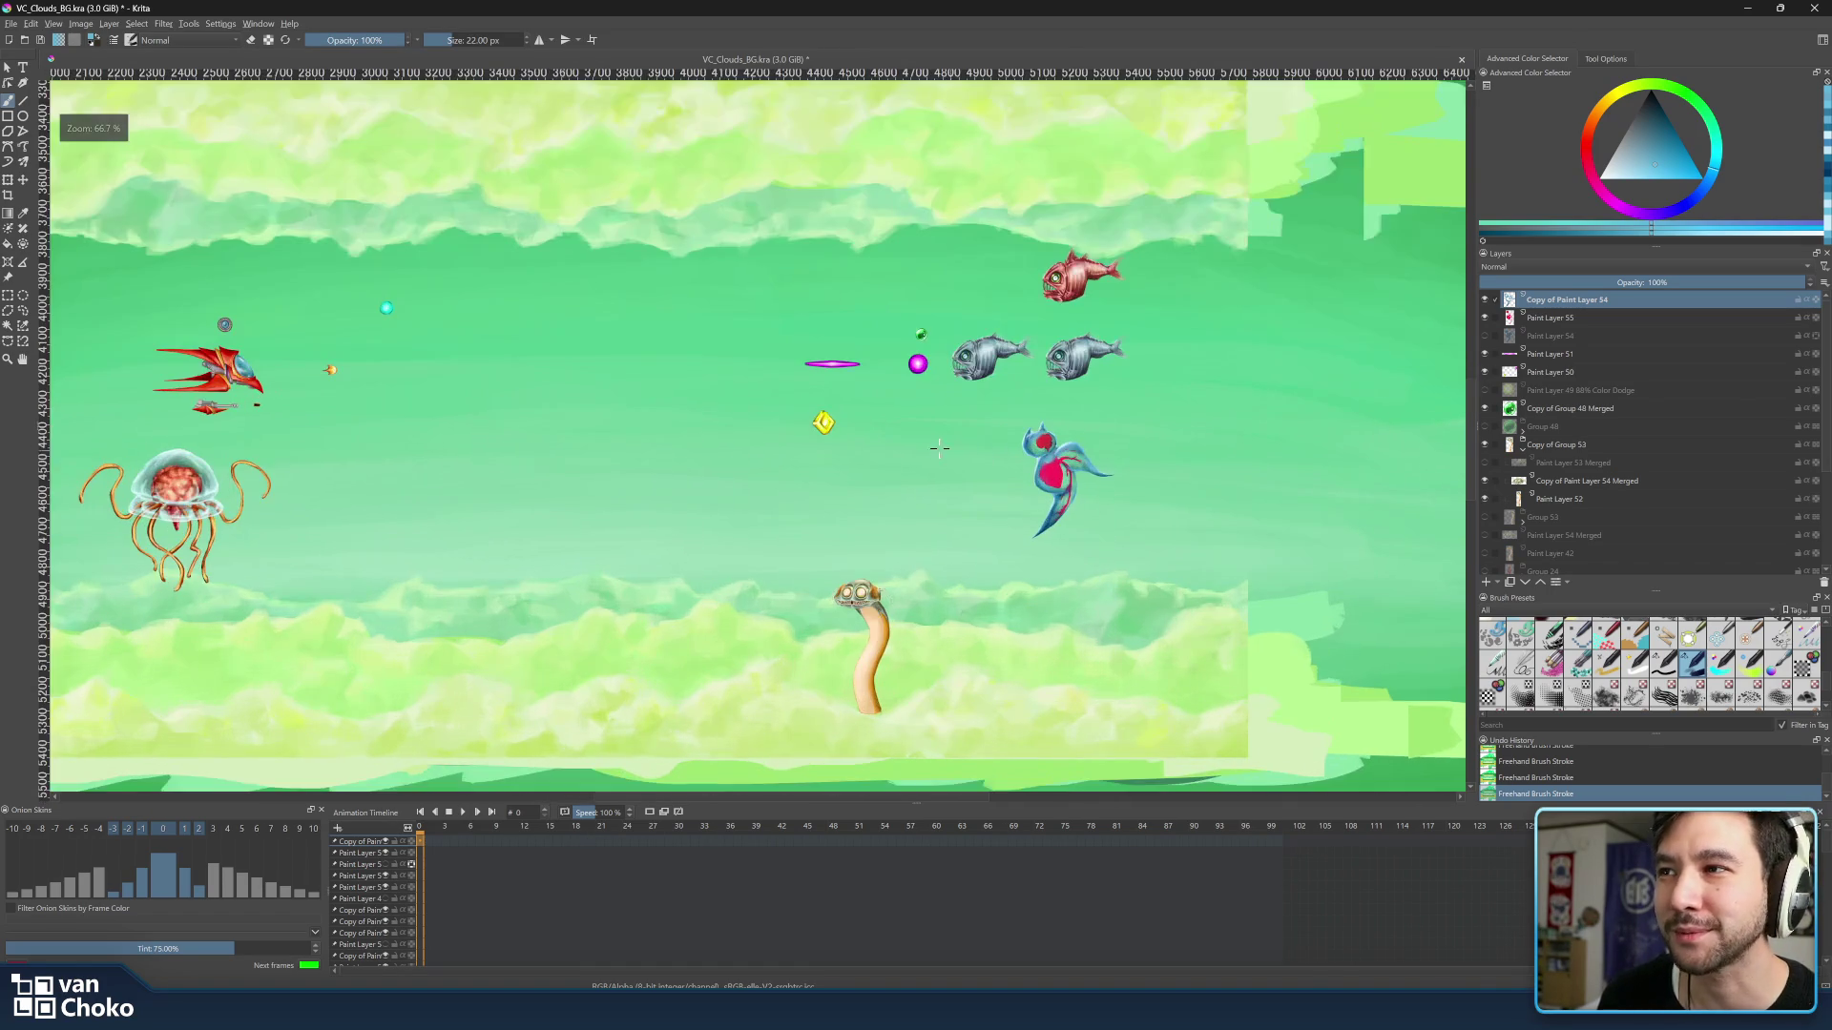
{"action": "left_click_drag", "start_coordinate": [723, 444], "coordinate": [1055, 441]}
{"action": "scroll", "coordinate": [558, 375], "scroll_direction": "up", "scroll_amount": 2}
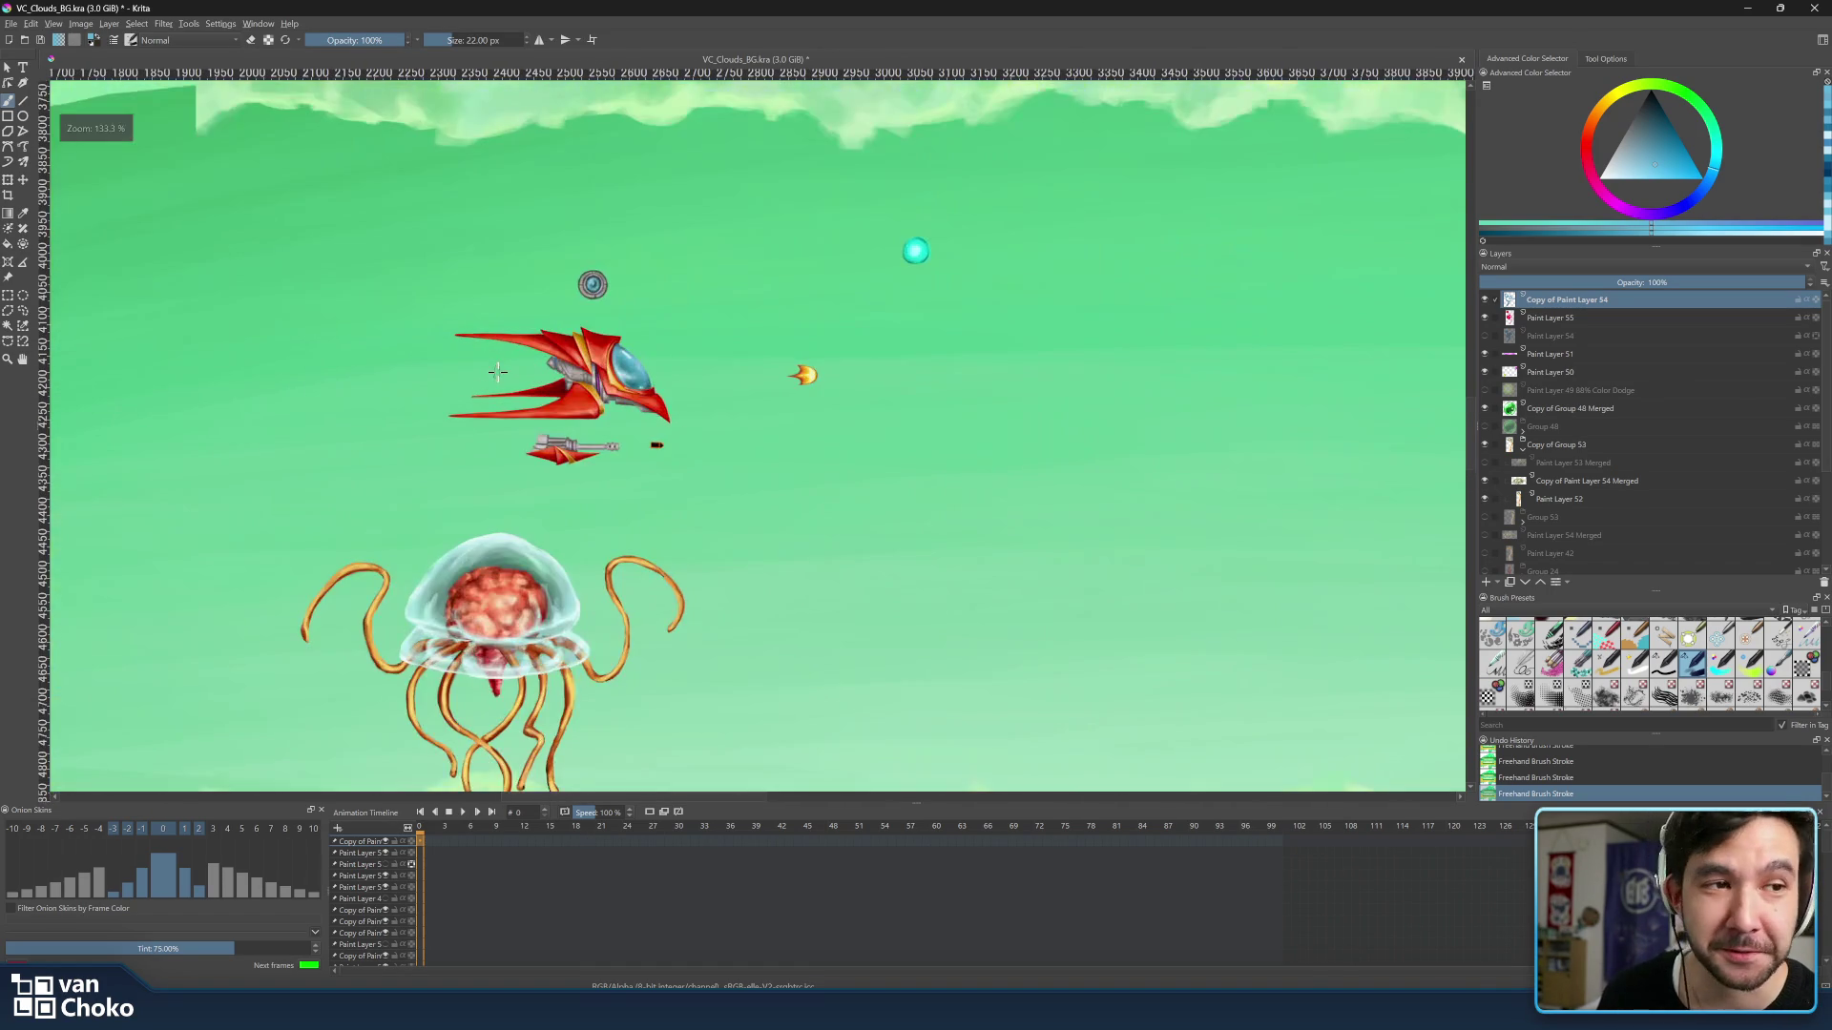
{"action": "left_click_drag", "start_coordinate": [556, 375], "coordinate": [748, 390]}
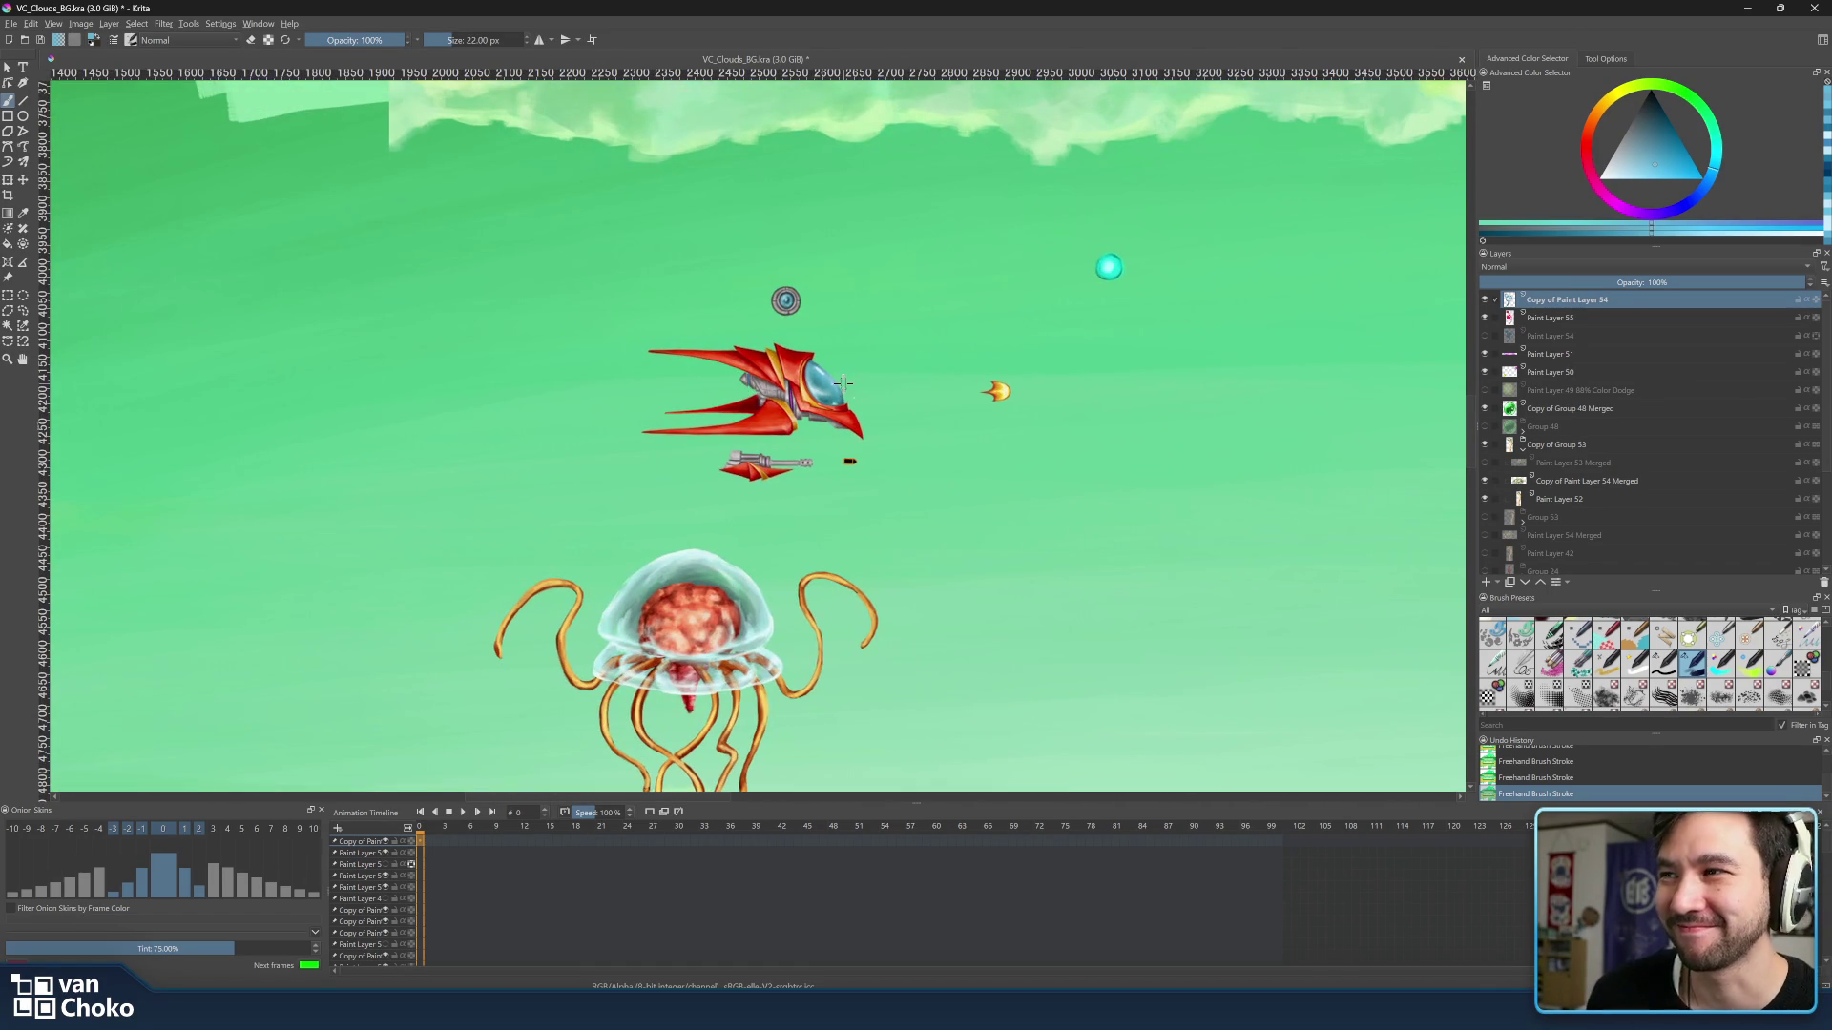
{"action": "scroll", "coordinate": [802, 396], "scroll_direction": "right", "scroll_amount": 3}
{"action": "scroll", "coordinate": [832, 401], "scroll_direction": "right", "scroll_amount": 5}
{"action": "scroll", "coordinate": [831, 402], "scroll_direction": "up", "scroll_amount": 2}
{"action": "scroll", "coordinate": [832, 402], "scroll_direction": "down", "scroll_amount": 3}
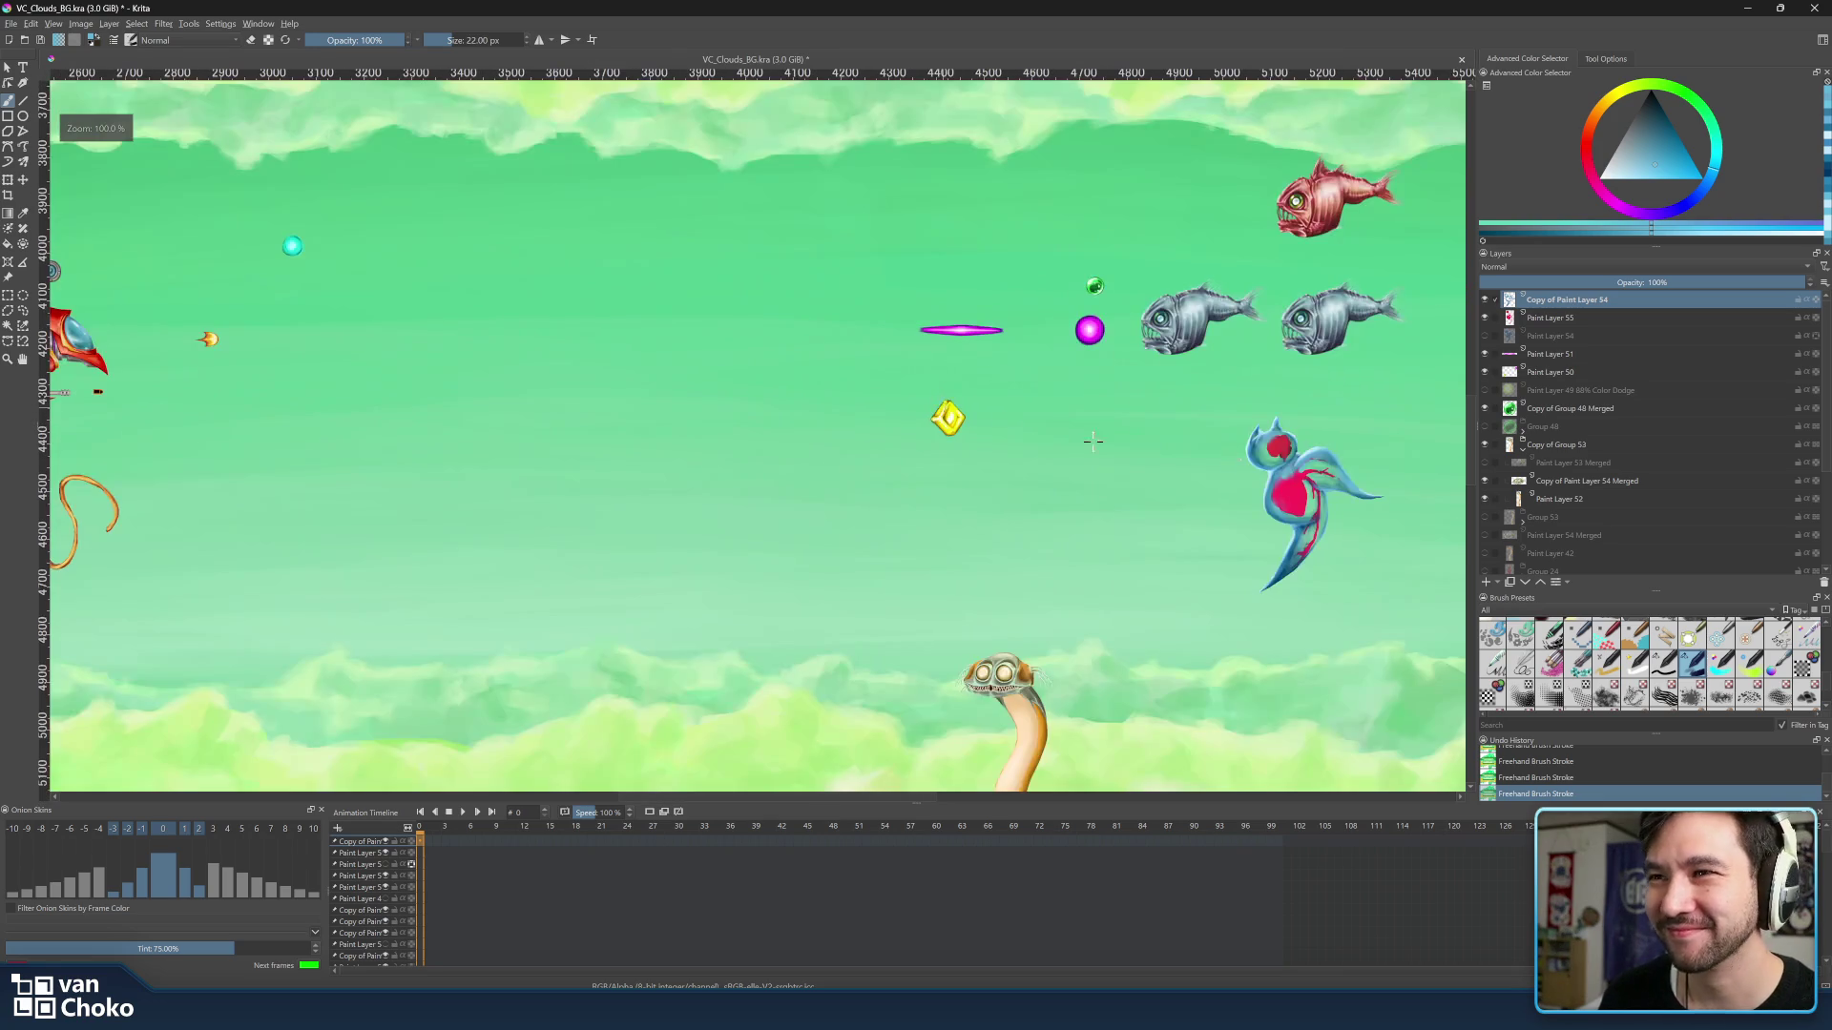
{"action": "scroll", "coordinate": [1239, 476], "scroll_direction": "up", "scroll_amount": 4}
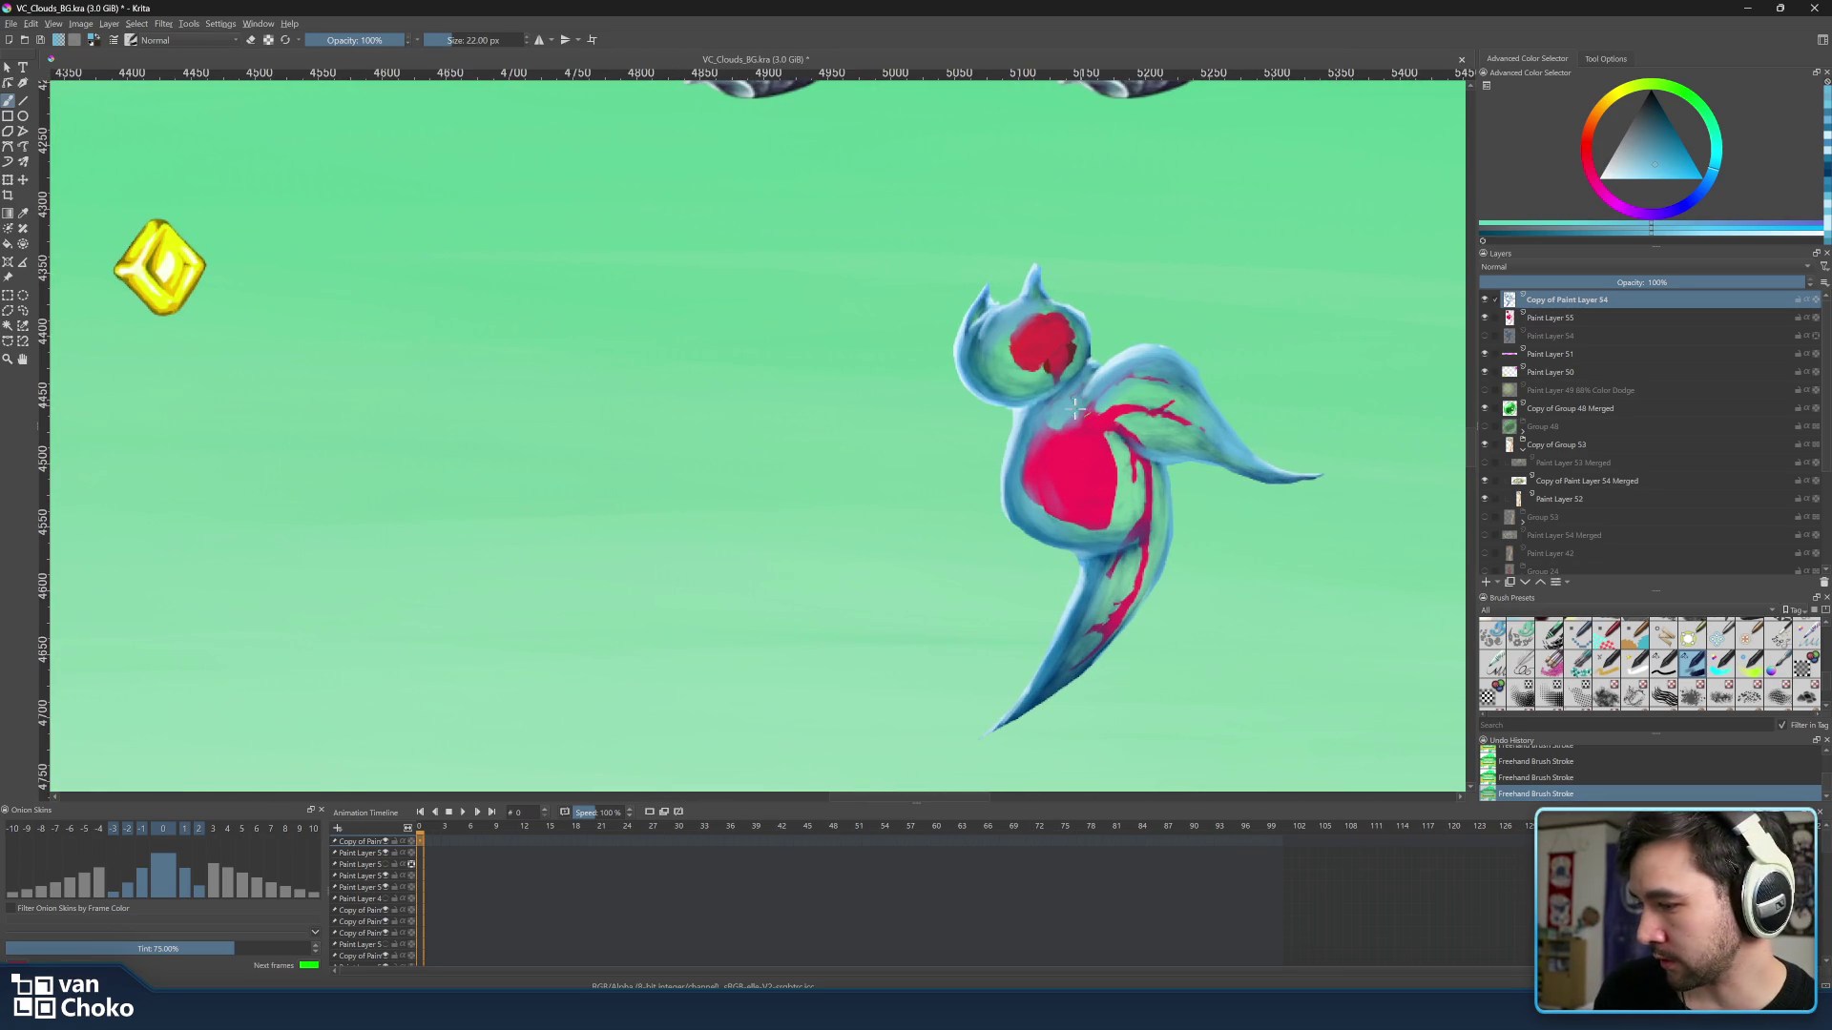
{"action": "scroll", "coordinate": [1019, 393], "scroll_direction": "down", "scroll_amount": 1}
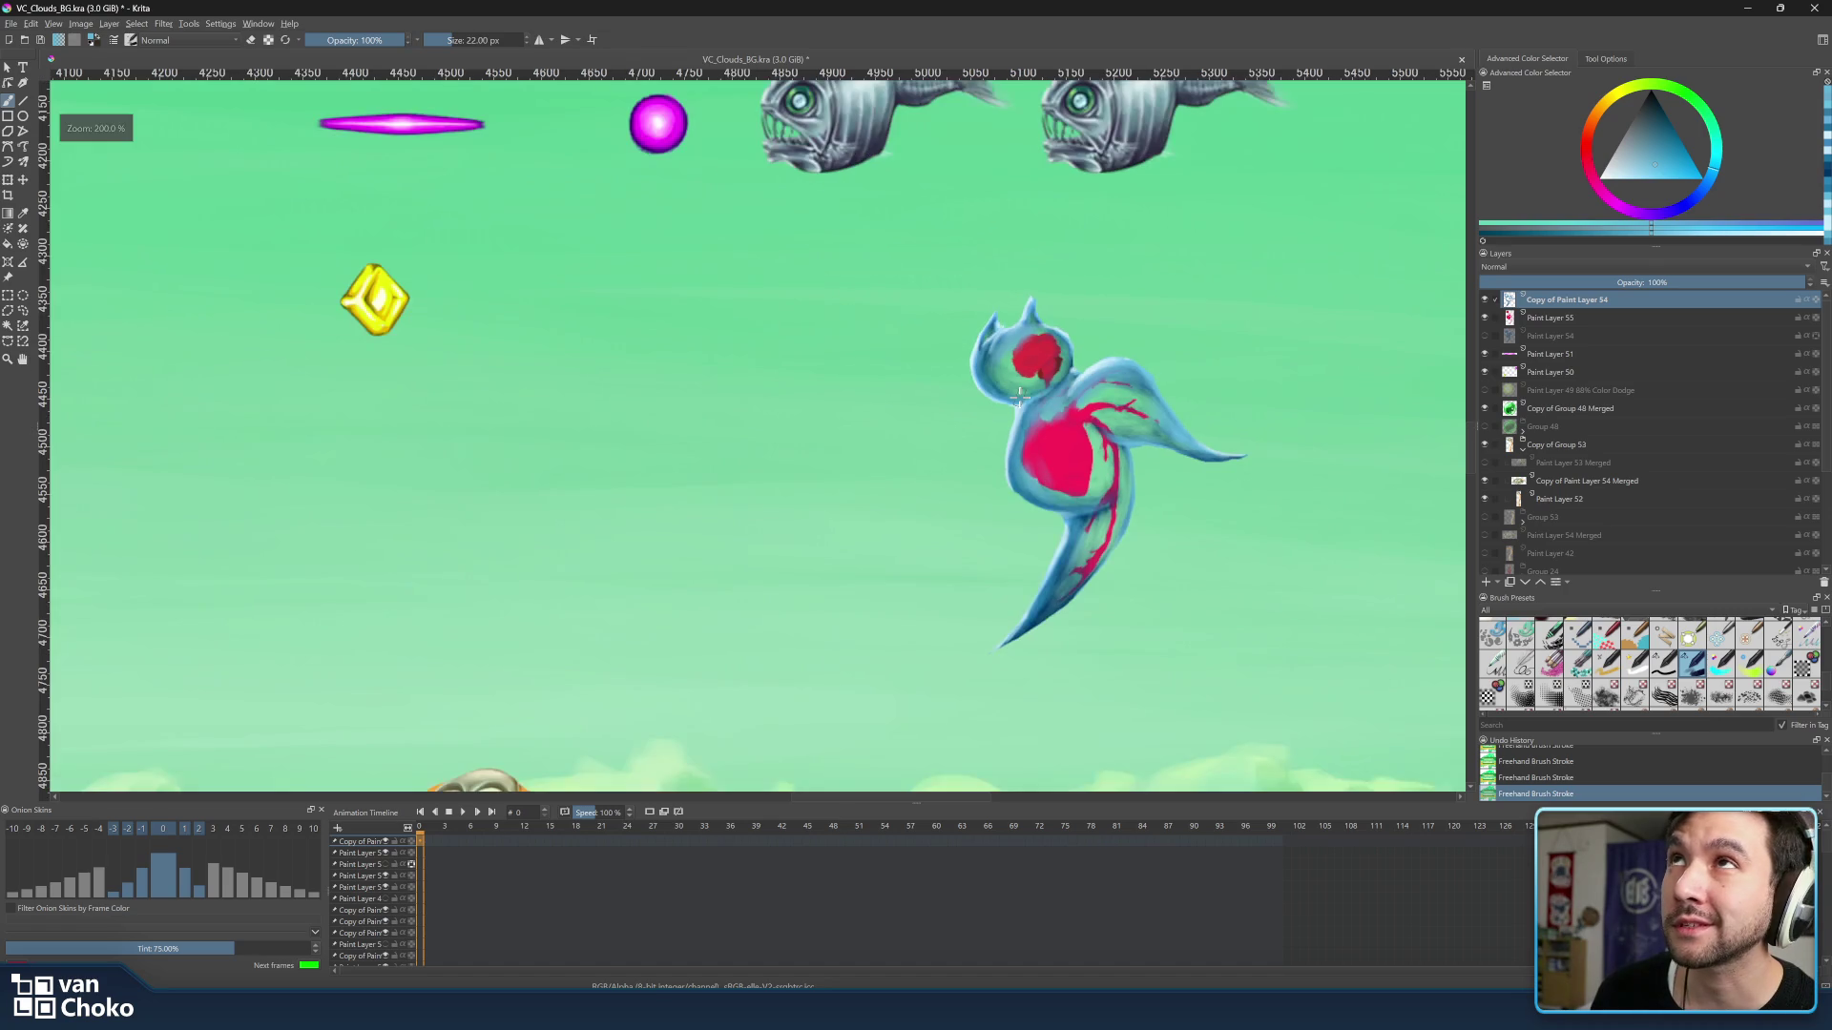
{"action": "scroll", "coordinate": [1020, 392], "scroll_direction": "down", "scroll_amount": 2}
{"action": "scroll", "coordinate": [1021, 394], "scroll_direction": "up", "scroll_amount": 3}
{"action": "left_click_drag", "start_coordinate": [1050, 421], "coordinate": [985, 389]}
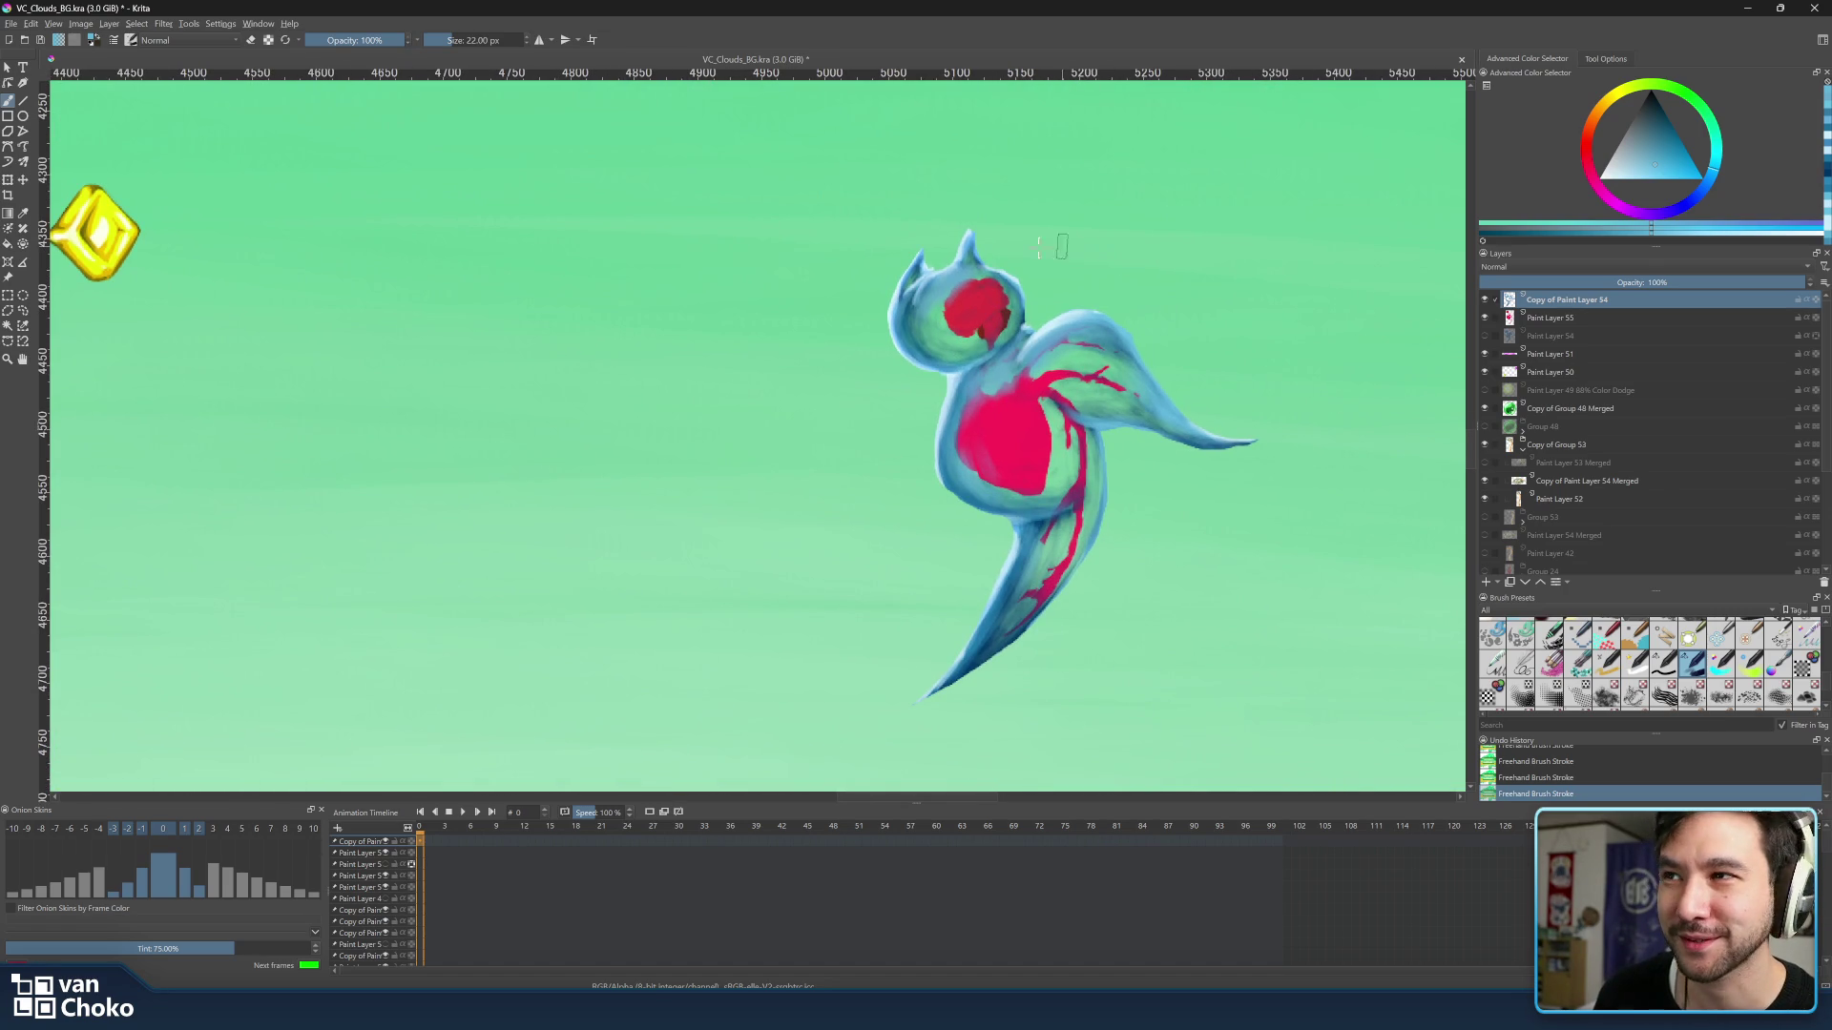
Pick a light cyan, briefly reveal then re-hide Paint Layer 54, and add a new empty paint layer.
{"action": "left_click", "coordinate": [919, 327], "text": "ctrl"}
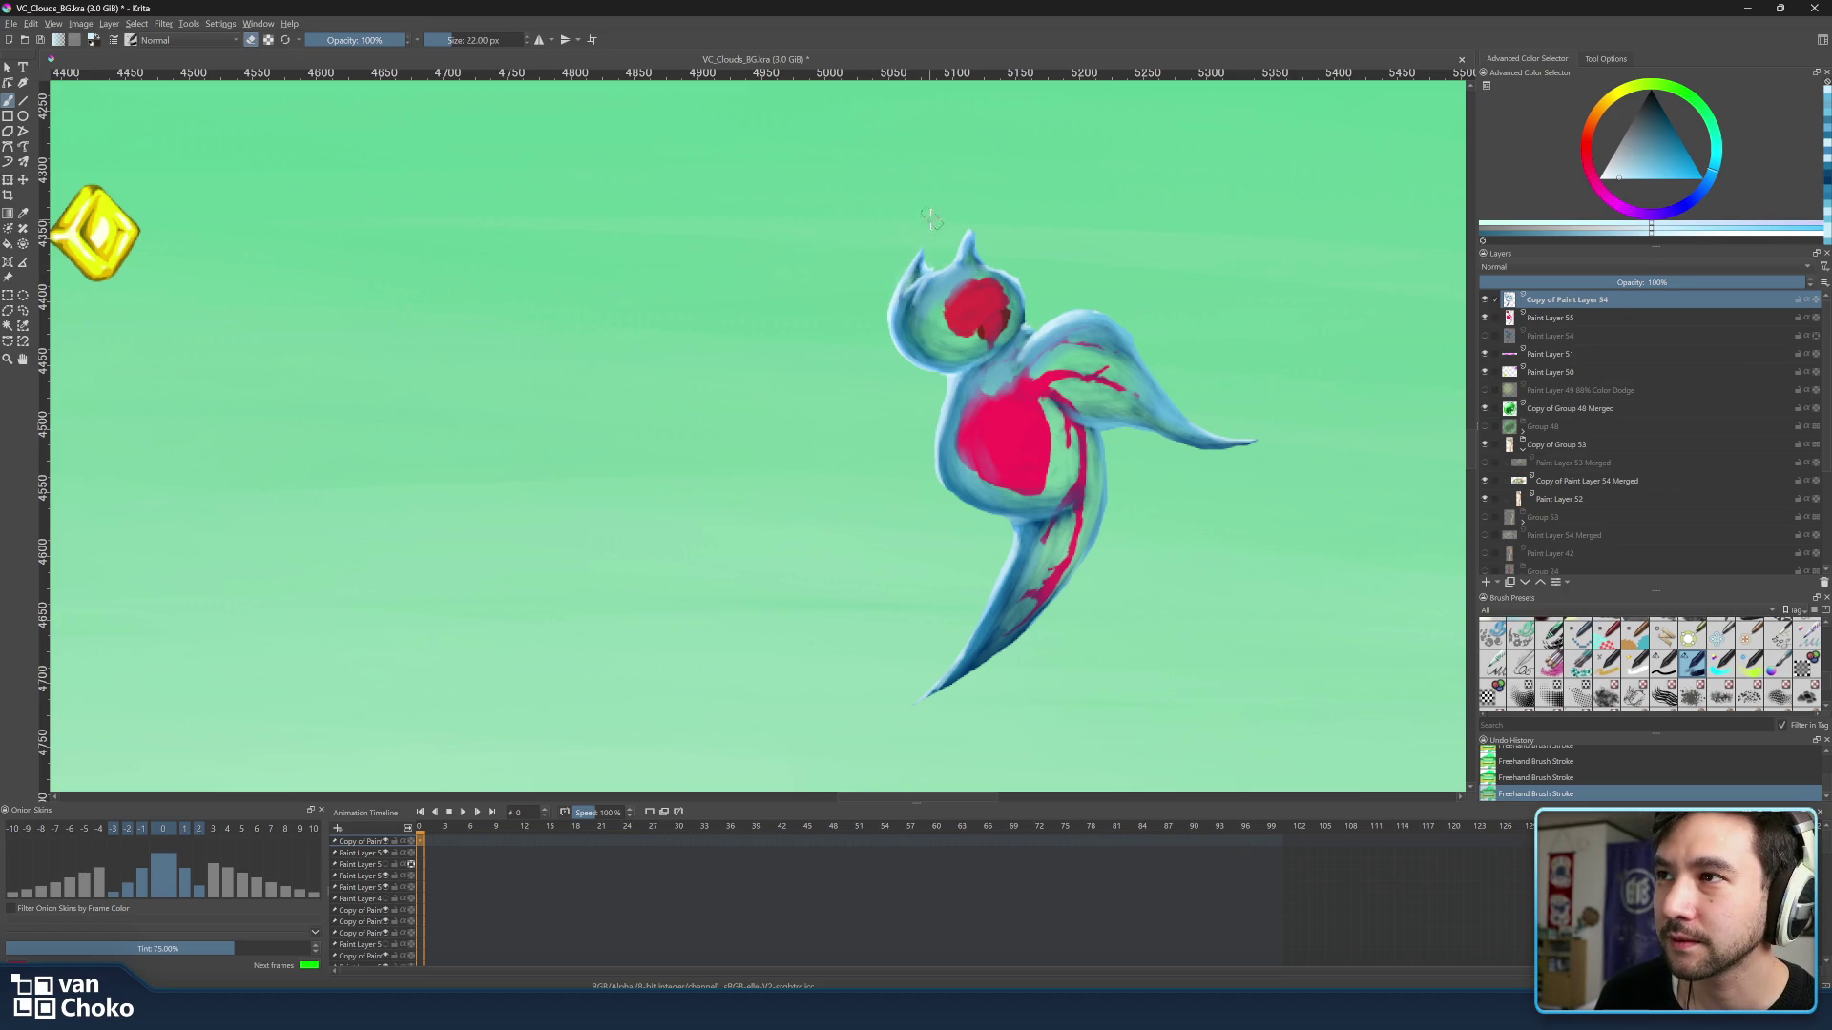
{"action": "key", "text": "ctrl"}
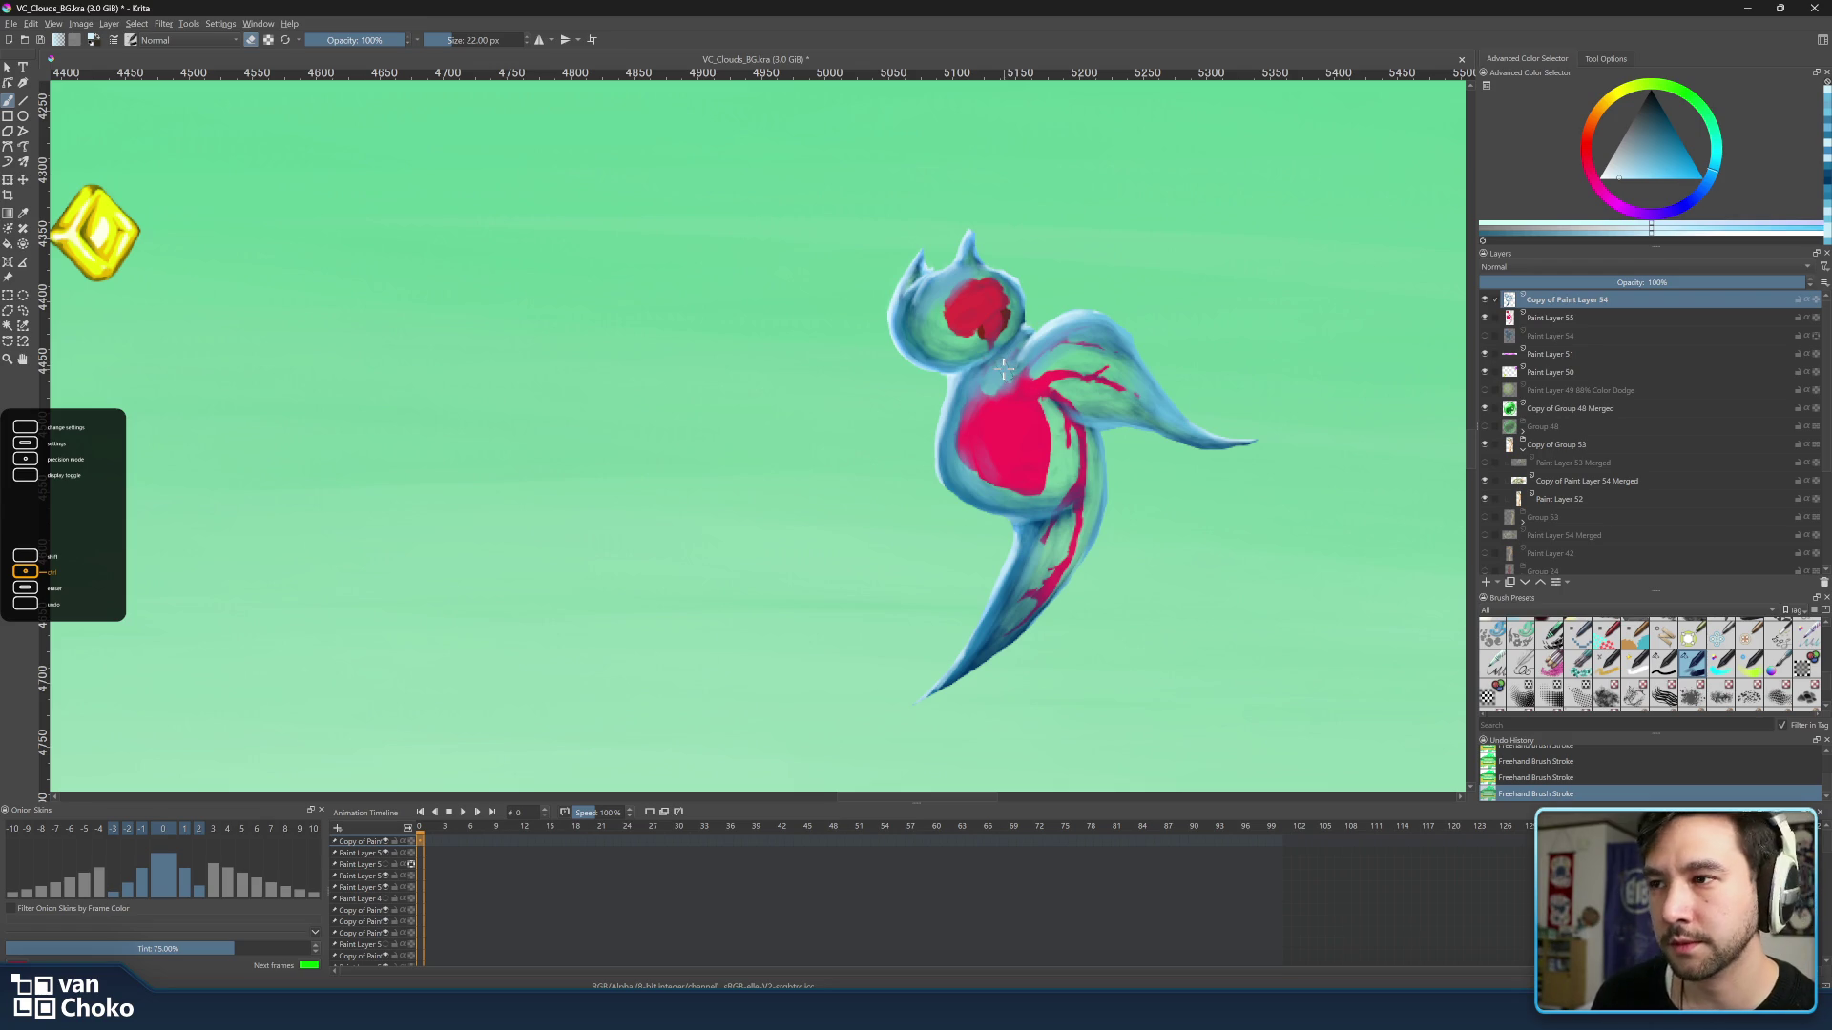
{"action": "left_click", "coordinate": [1557, 322]}
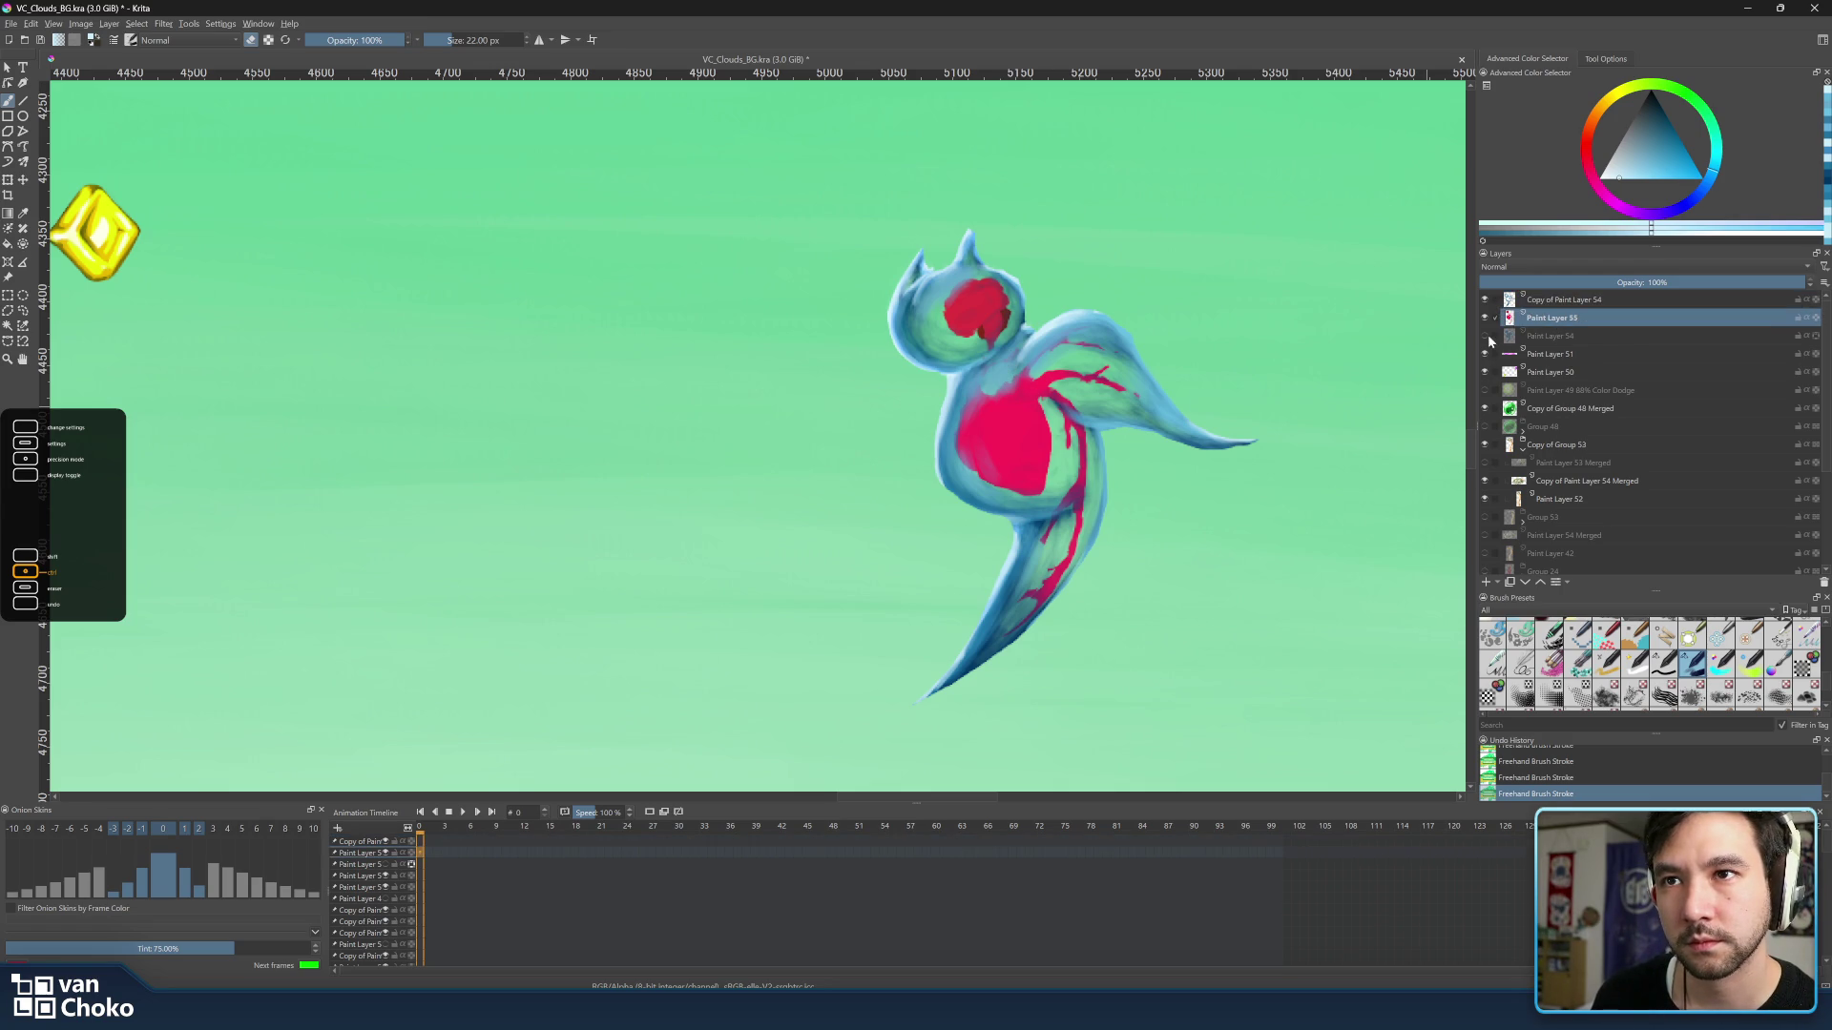
{"action": "left_click", "coordinate": [1484, 335]}
{"action": "left_click", "coordinate": [1558, 336]}
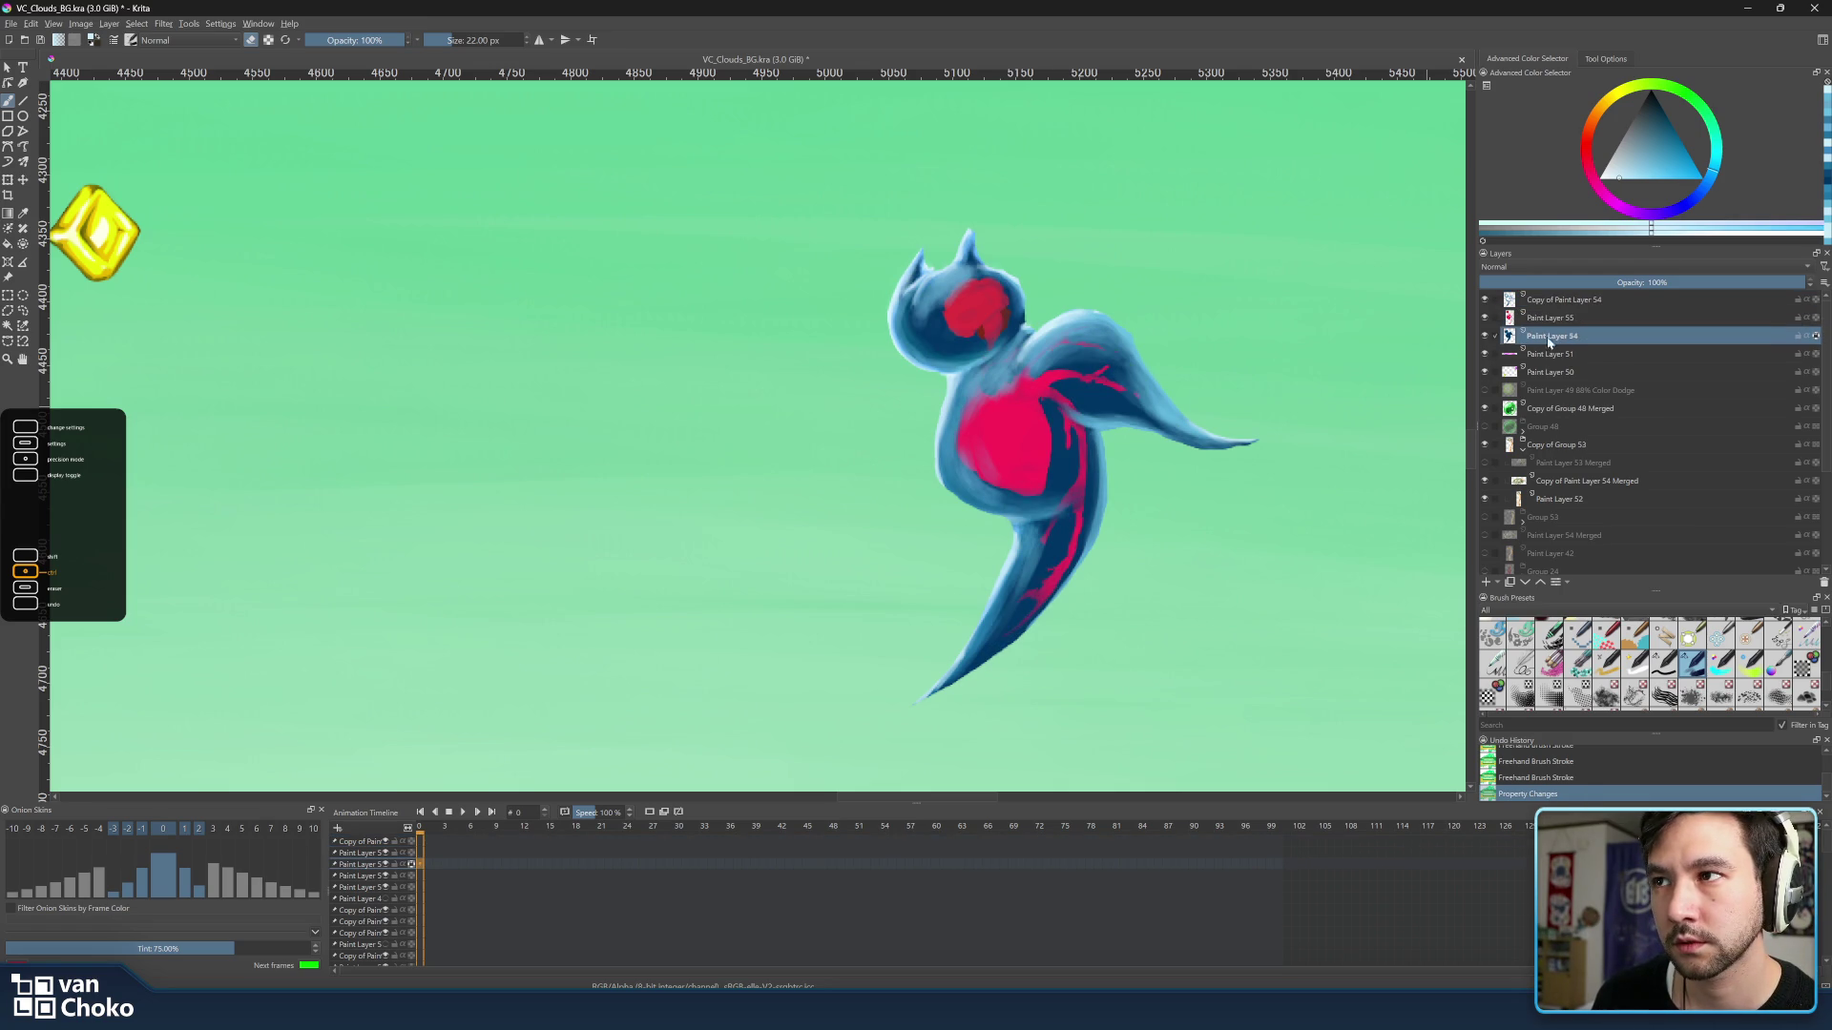
{"action": "left_click", "coordinate": [1487, 337]}
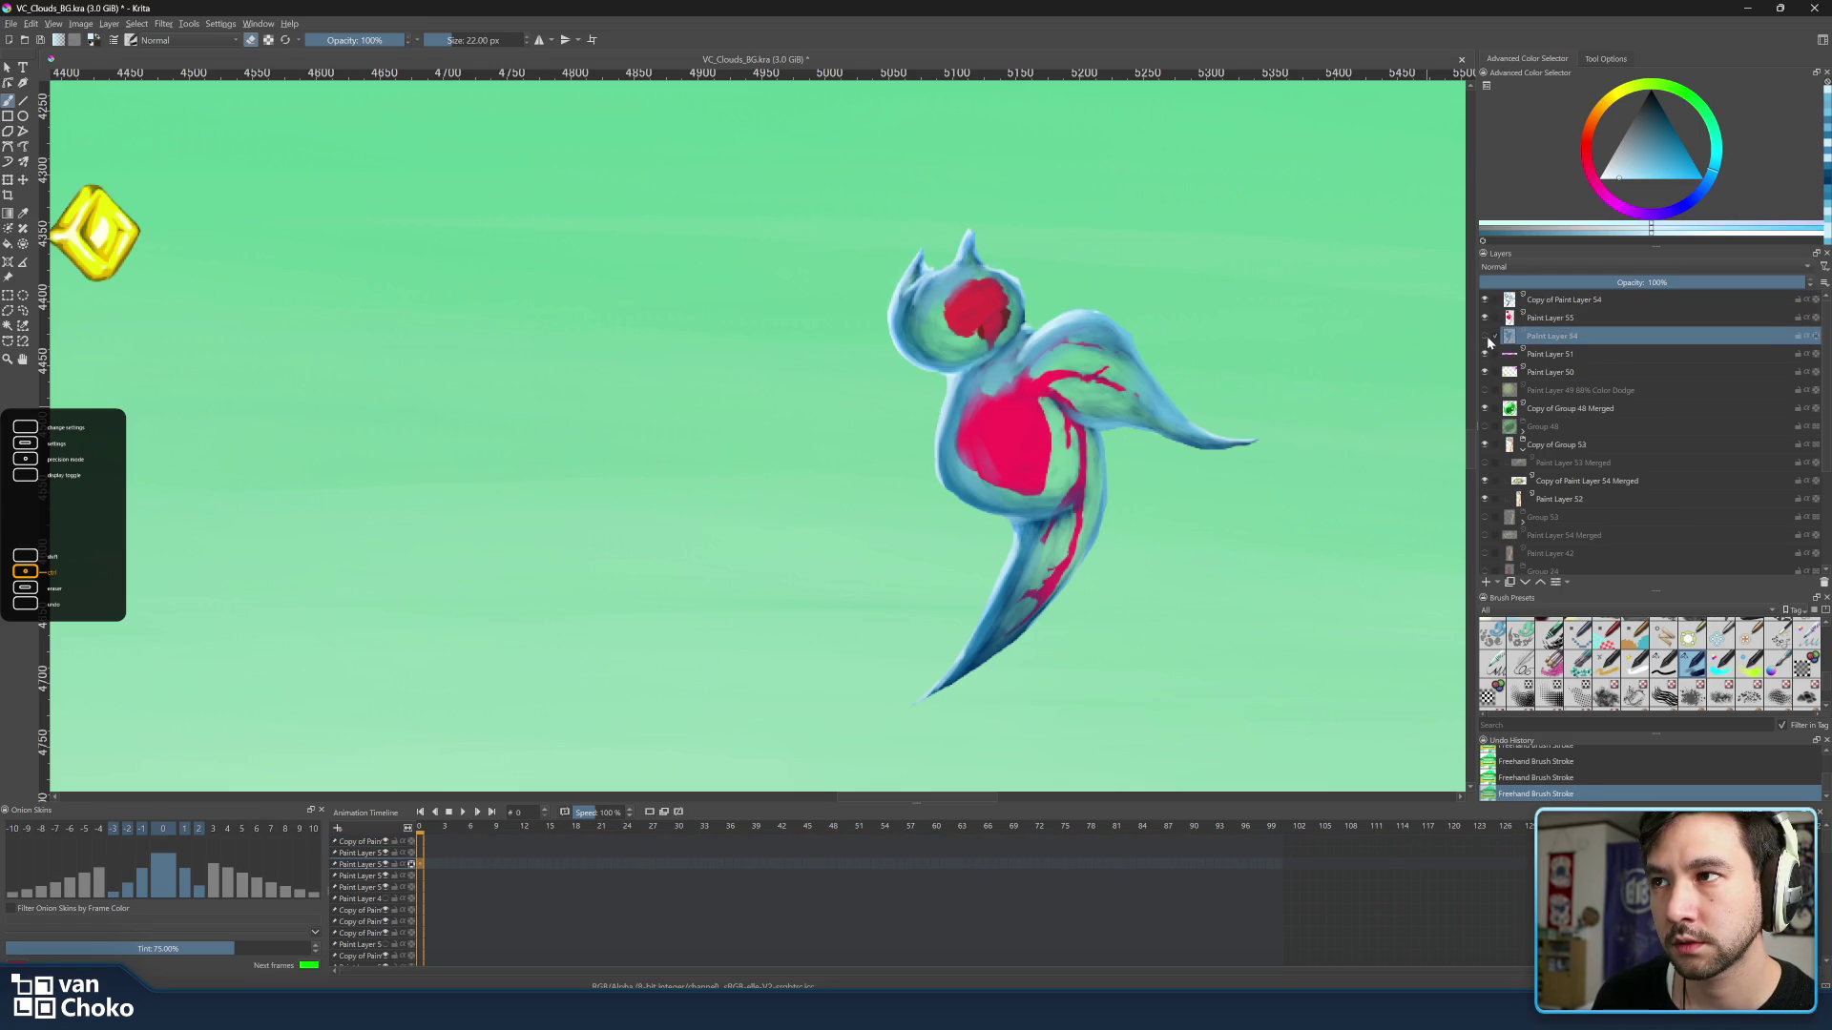
{"action": "left_click", "coordinate": [1486, 582]}
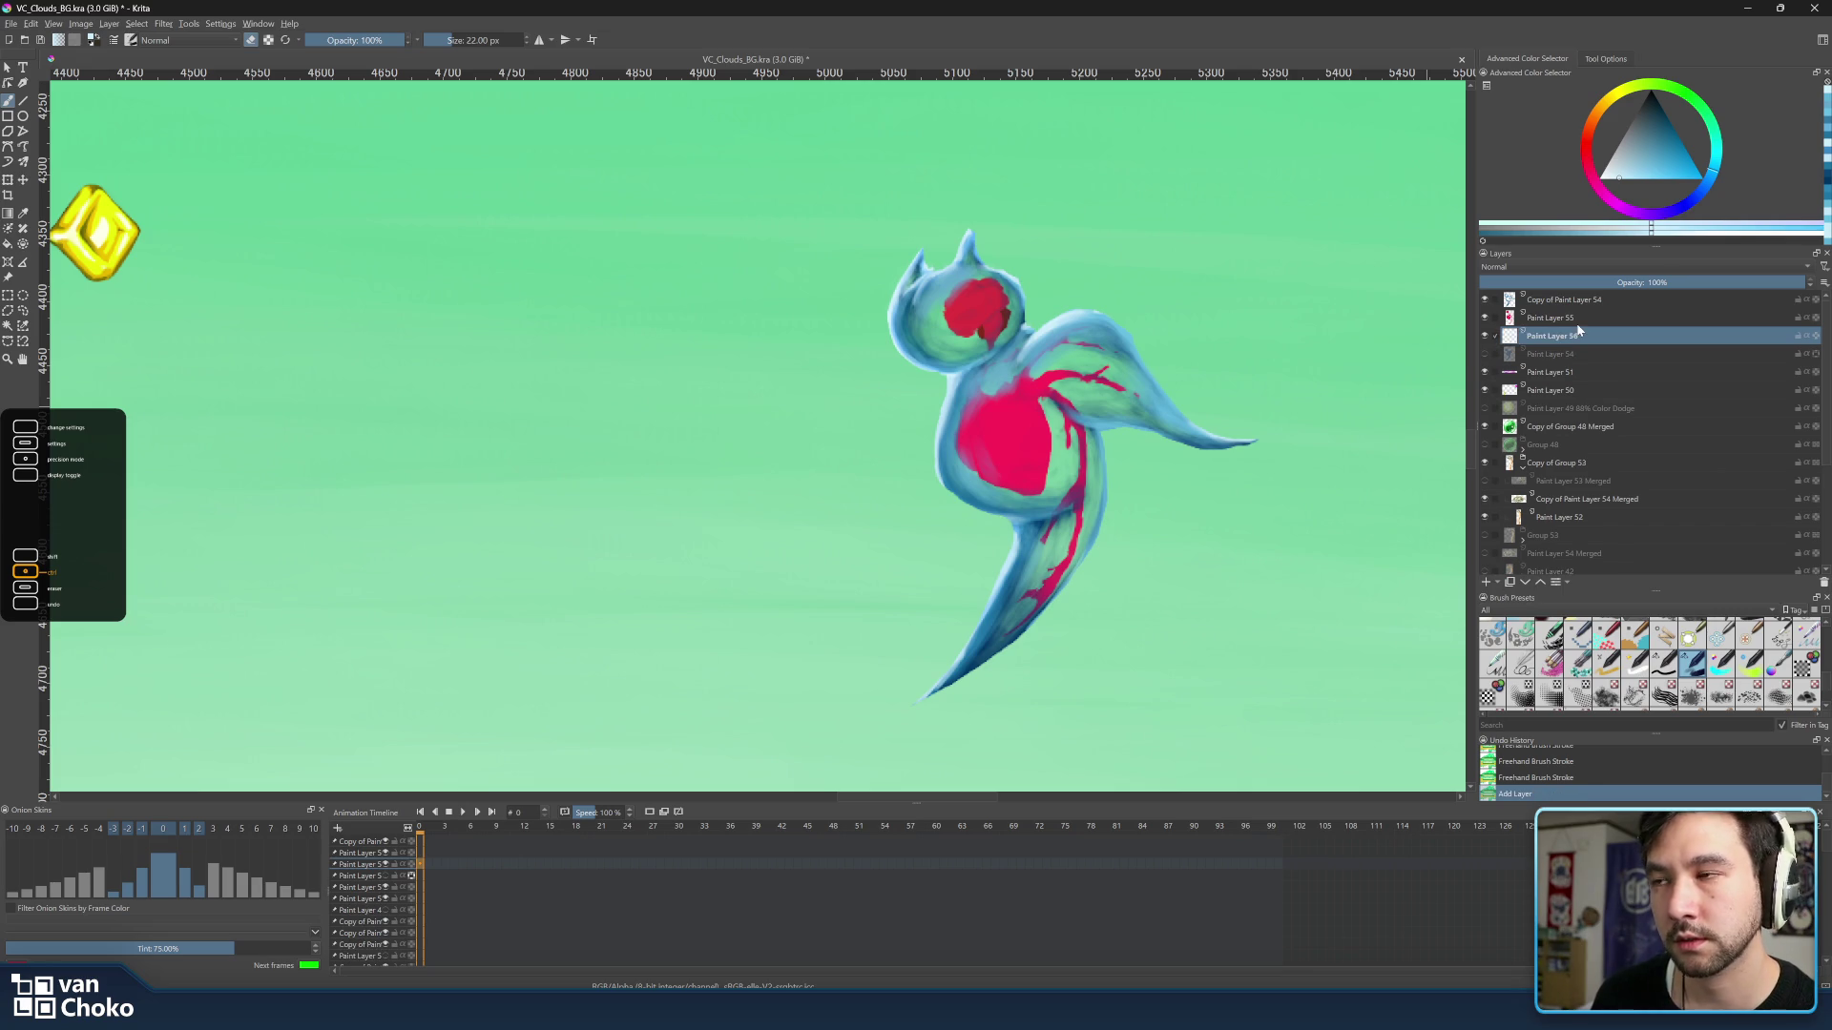
Choose a dark grey-teal colour and enlarge the brush to about 41 px.
{"action": "mouse_move", "coordinate": [1716, 175]}
{"action": "left_mouse_down"}
{"action": "mouse_move", "coordinate": [1723, 143]}
{"action": "mouse_move", "coordinate": [1705, 181]}
{"action": "left_mouse_up"}
{"action": "left_click", "coordinate": [1665, 125]}
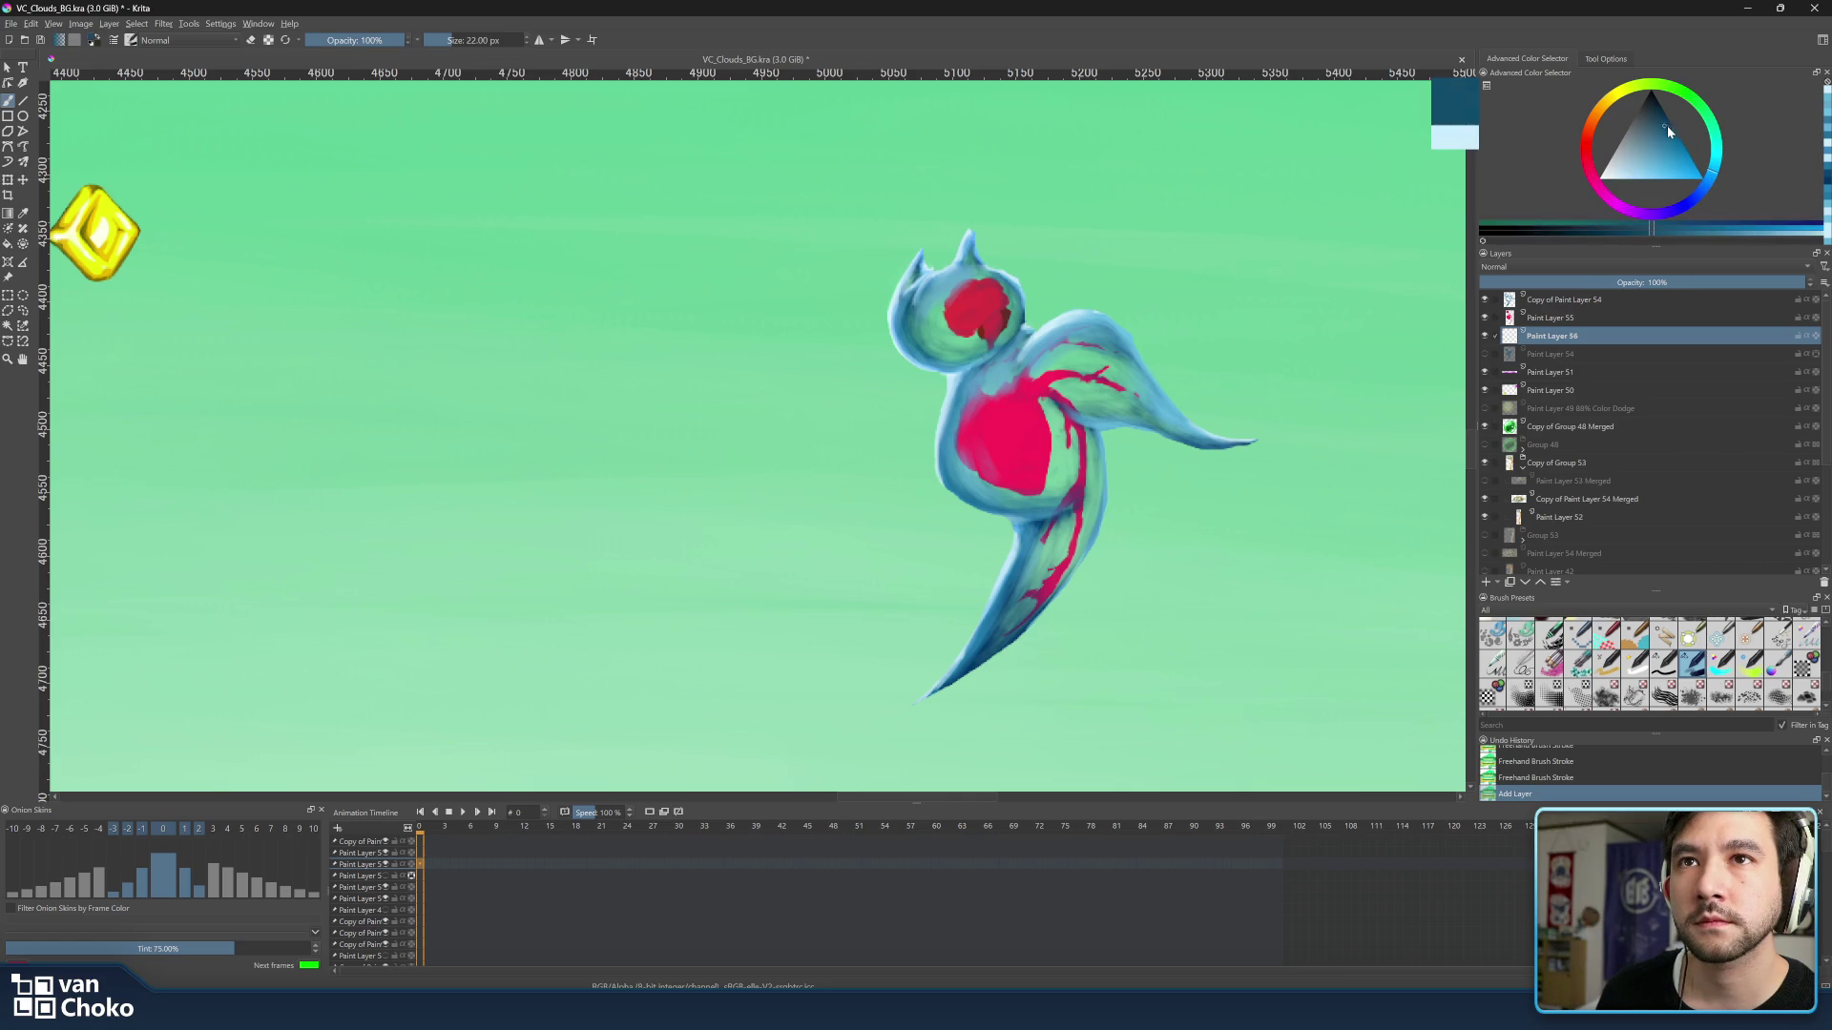
{"action": "left_click_drag", "start_coordinate": [1665, 121], "coordinate": [1643, 119]}
{"action": "left_click", "coordinate": [1719, 157]}
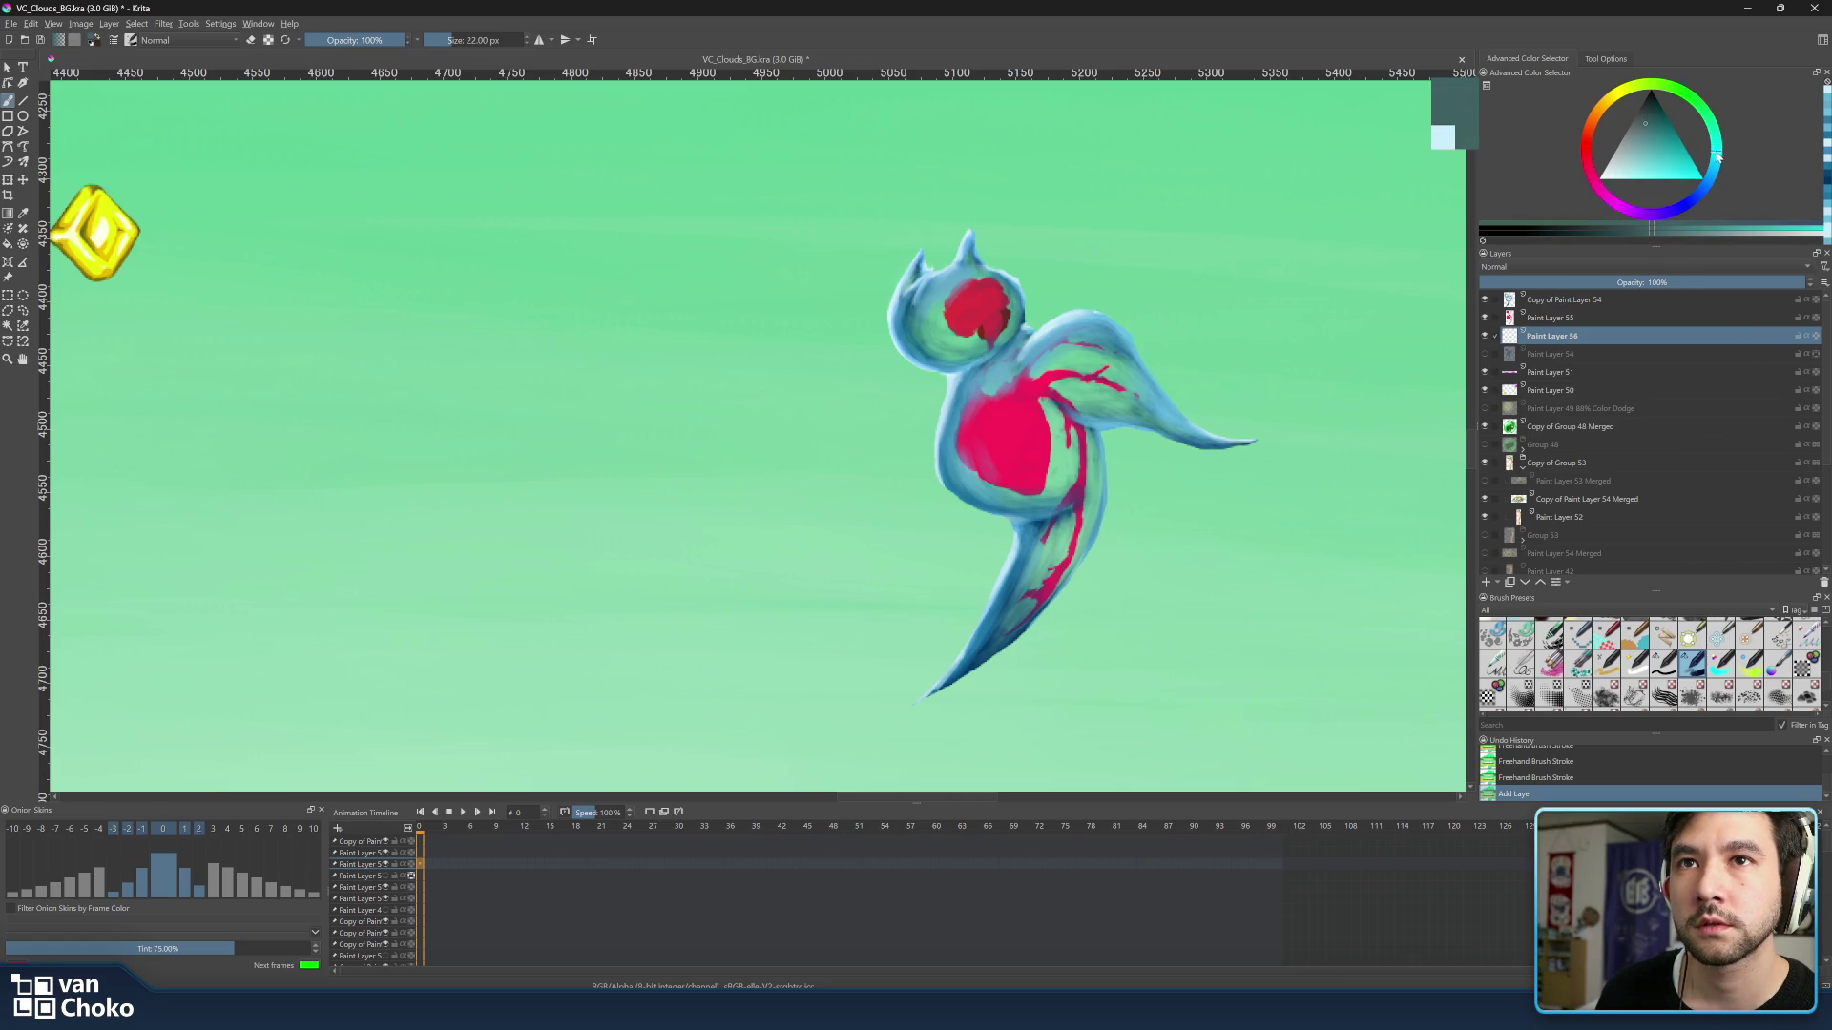
{"action": "left_click", "coordinate": [1725, 167]}
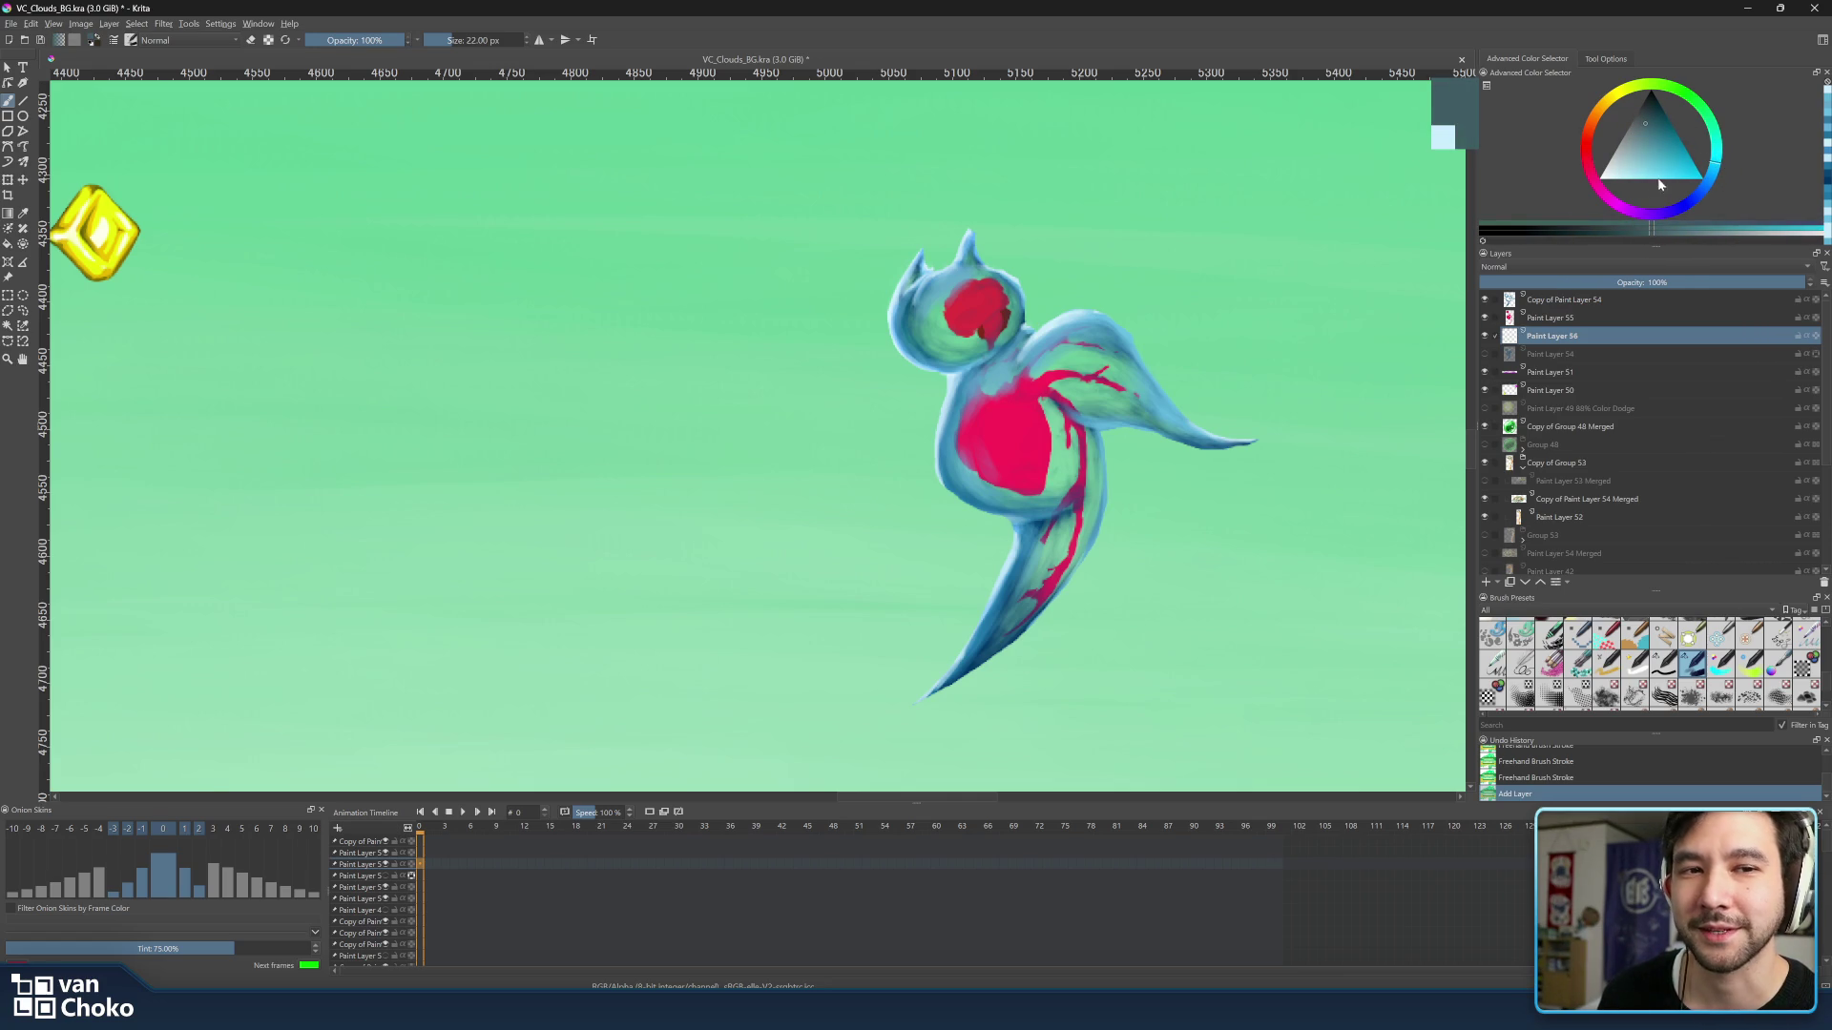
{"action": "mouse_move", "coordinate": [963, 307]}
{"action": "left_mouse_down", "text": "shift"}
{"action": "mouse_move", "coordinate": [988, 307]}
{"action": "mouse_move", "coordinate": [959, 299]}
{"action": "left_mouse_up", "text": "shift"}
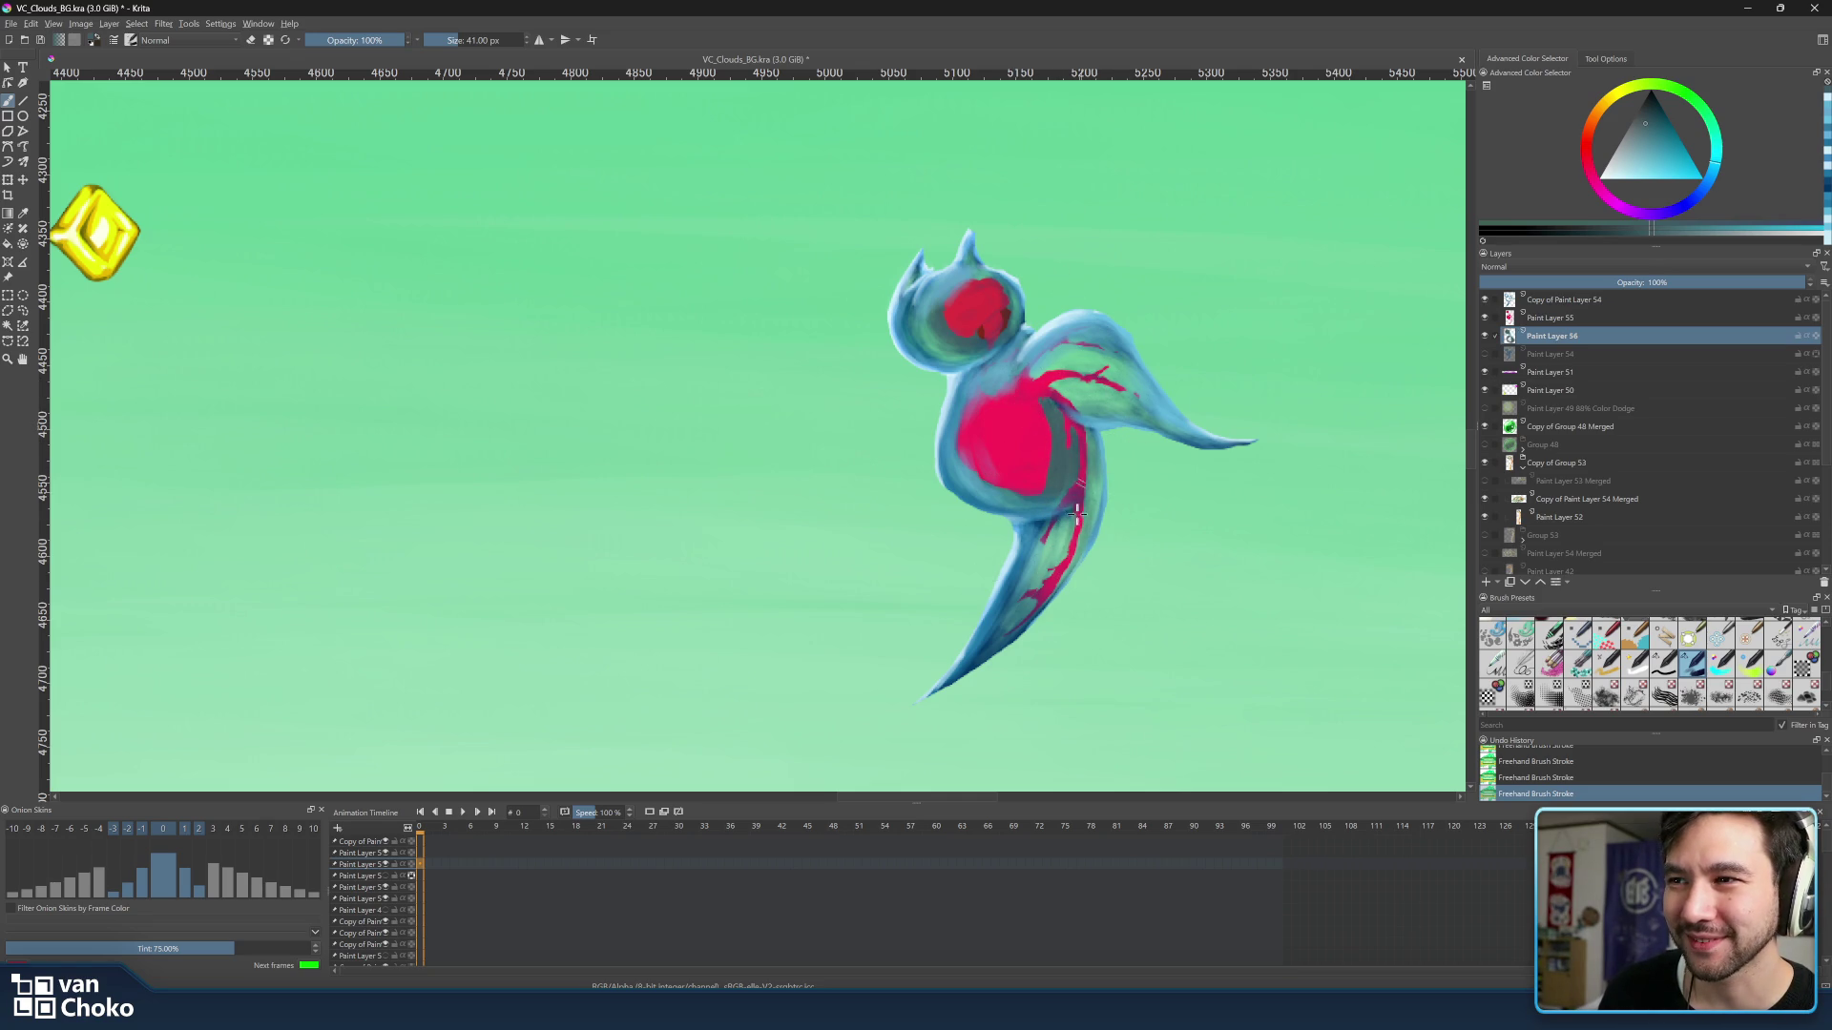
Darken the lower body markings, shade the wing, then switch to green at about 26 px.
{"action": "left_click_drag", "start_coordinate": [1048, 522], "coordinate": [1070, 579]}
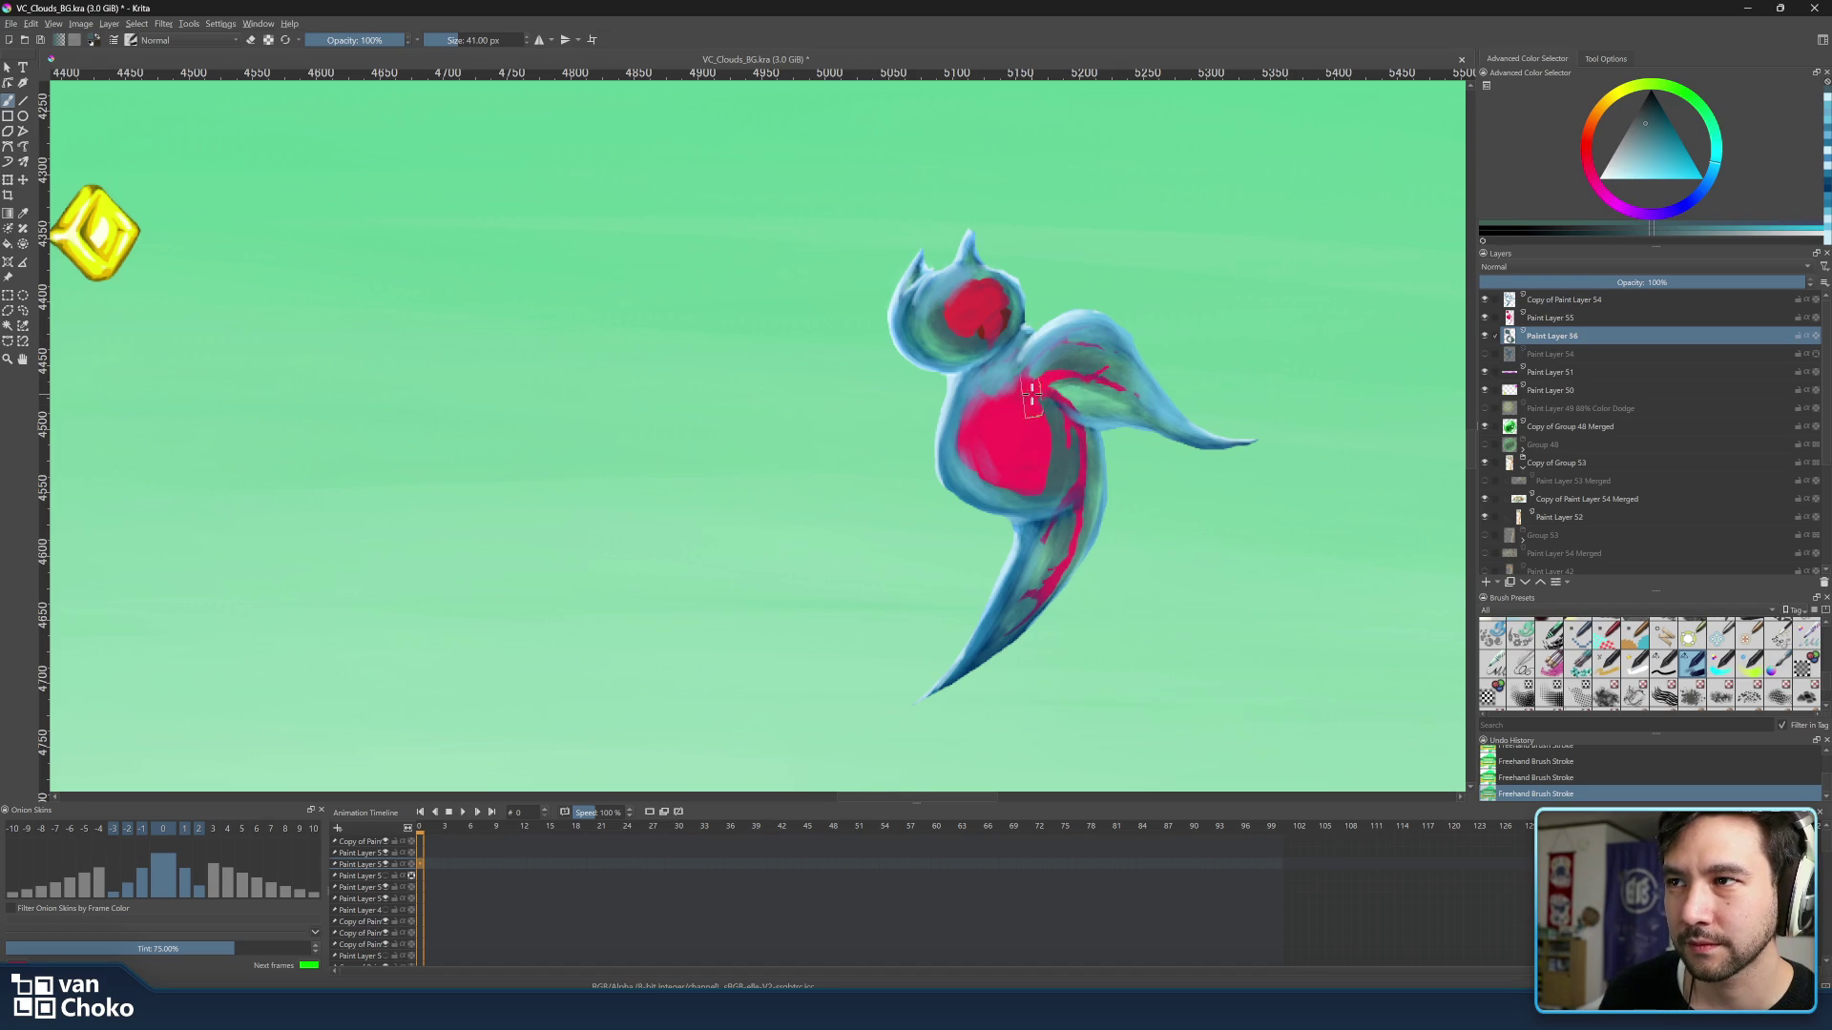
{"action": "left_click_drag", "start_coordinate": [1088, 389], "coordinate": [1134, 392]}
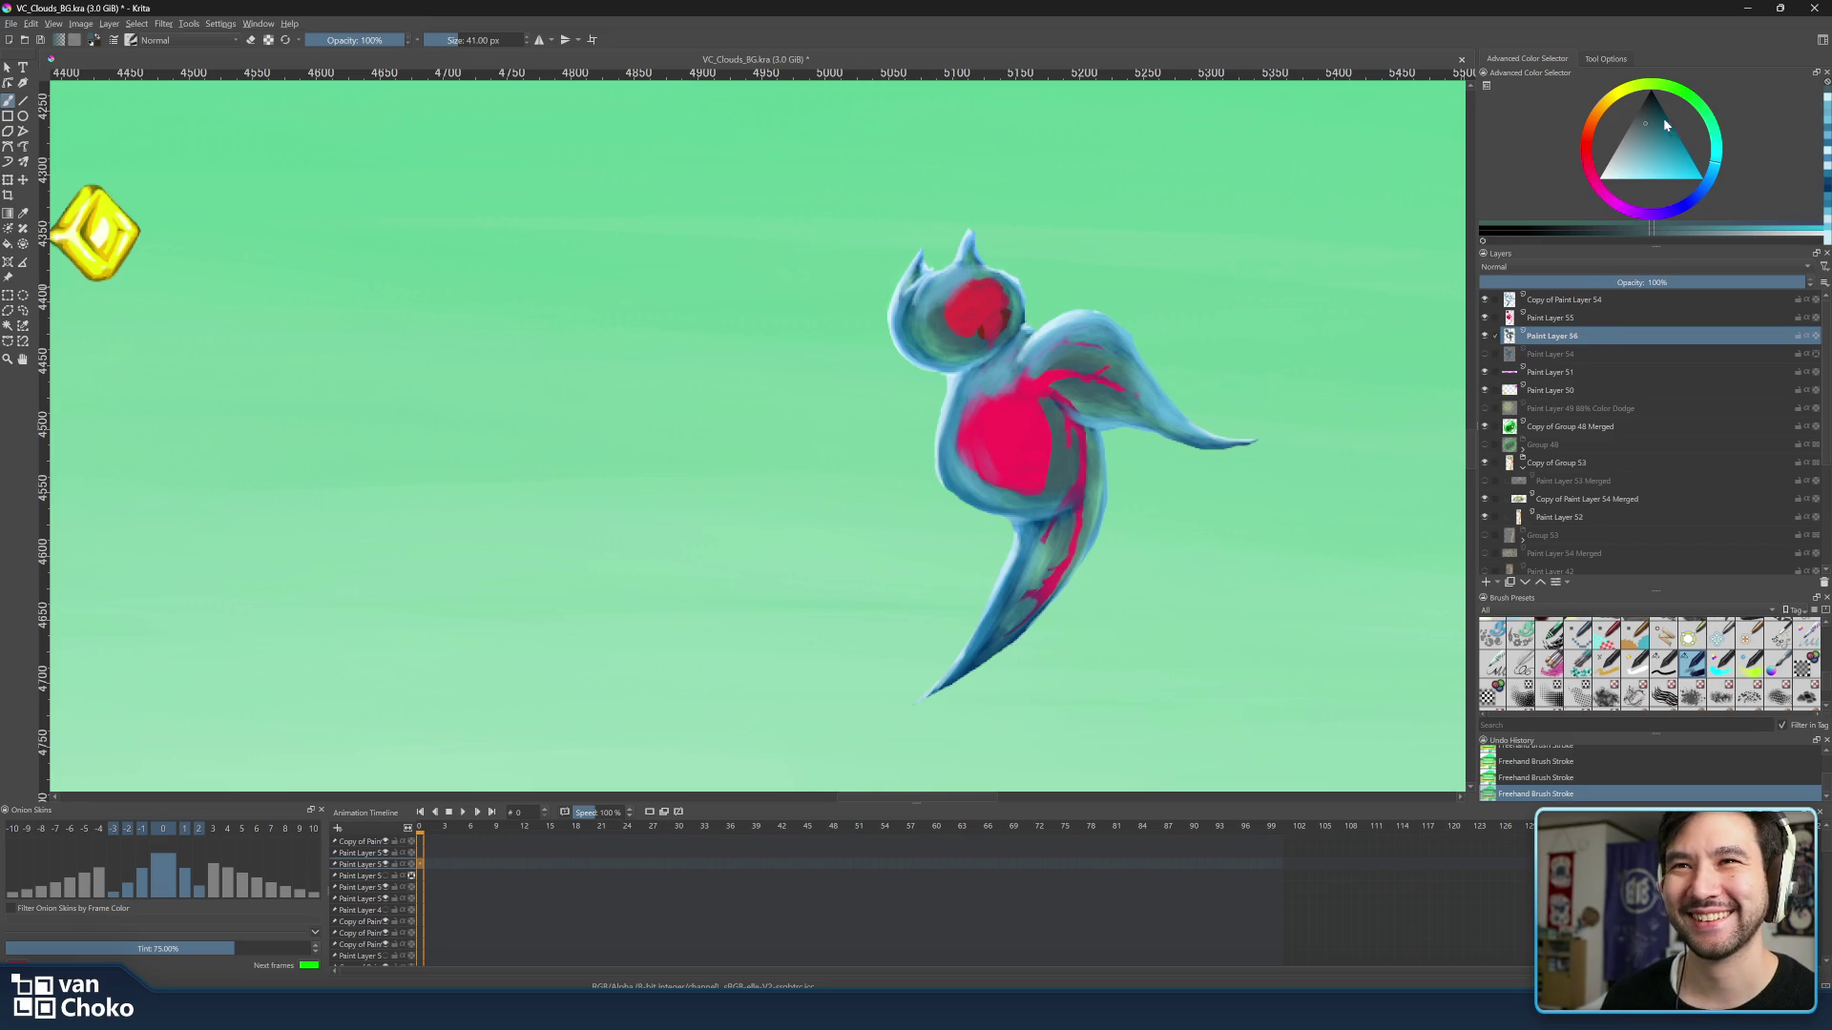
{"action": "left_click", "coordinate": [1712, 126]}
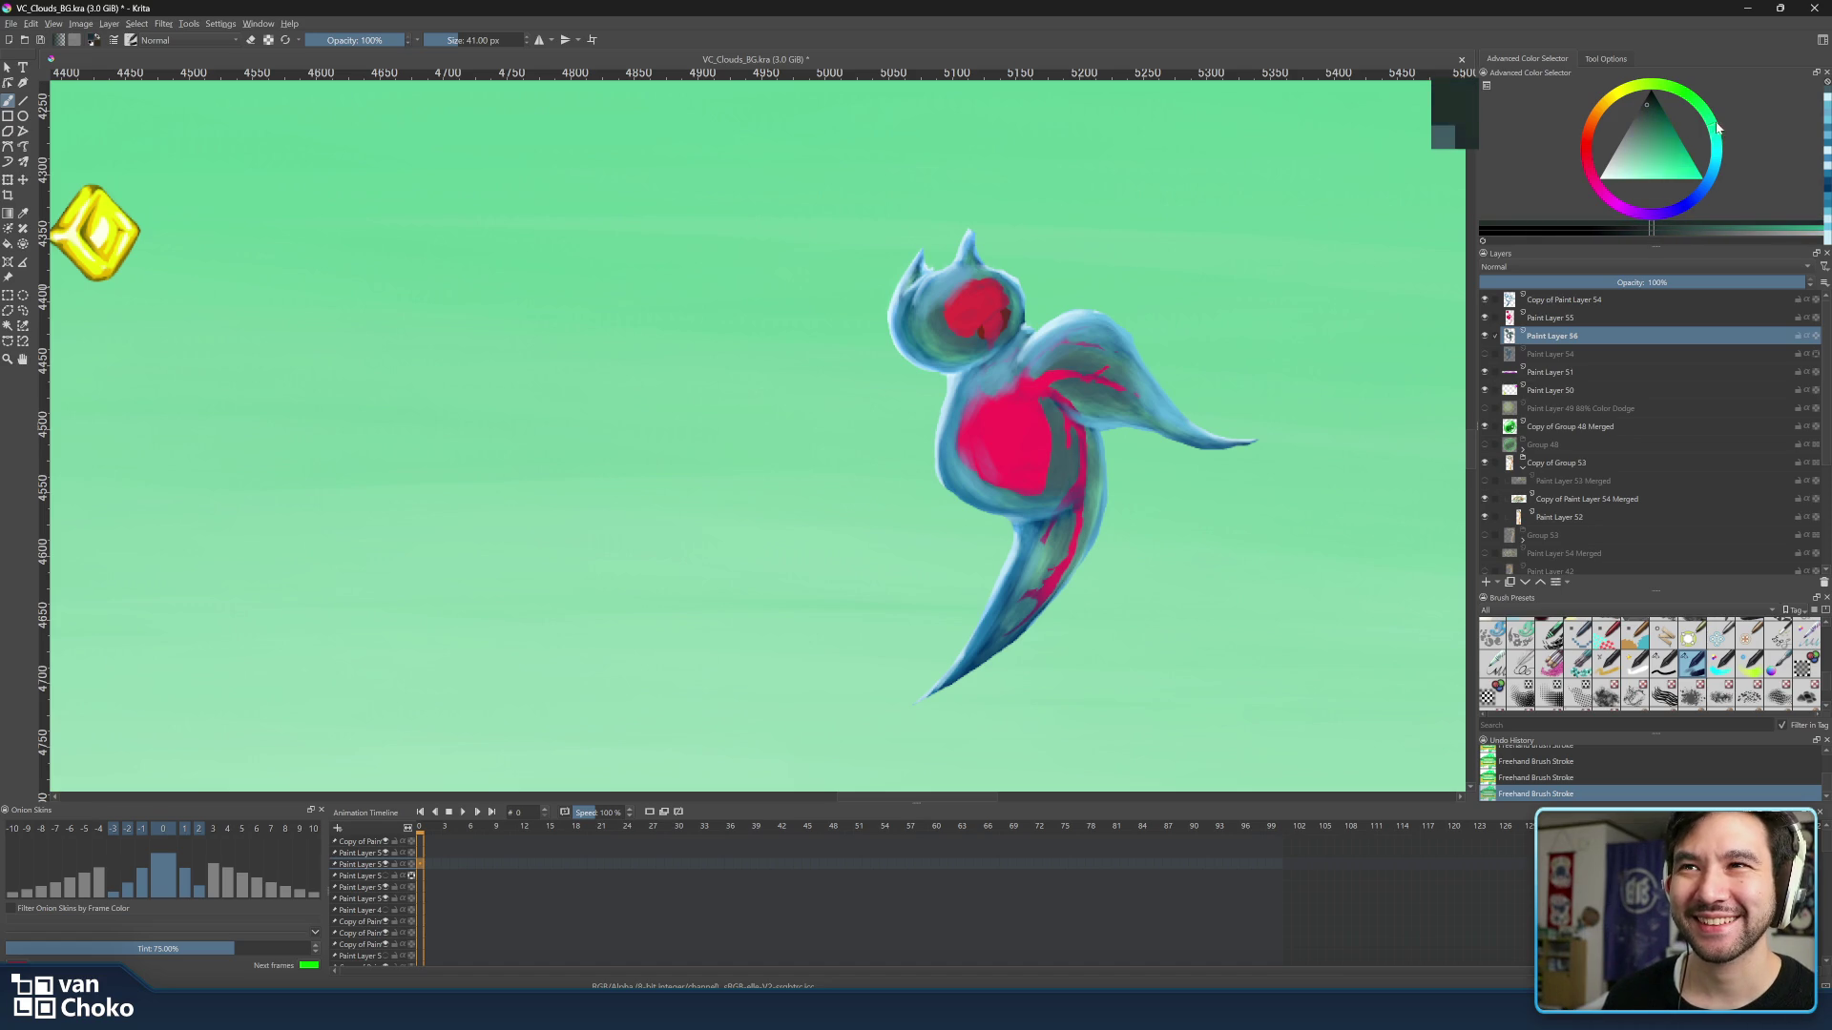
{"action": "left_click_drag", "start_coordinate": [967, 313], "coordinate": [950, 325], "text": "shift"}
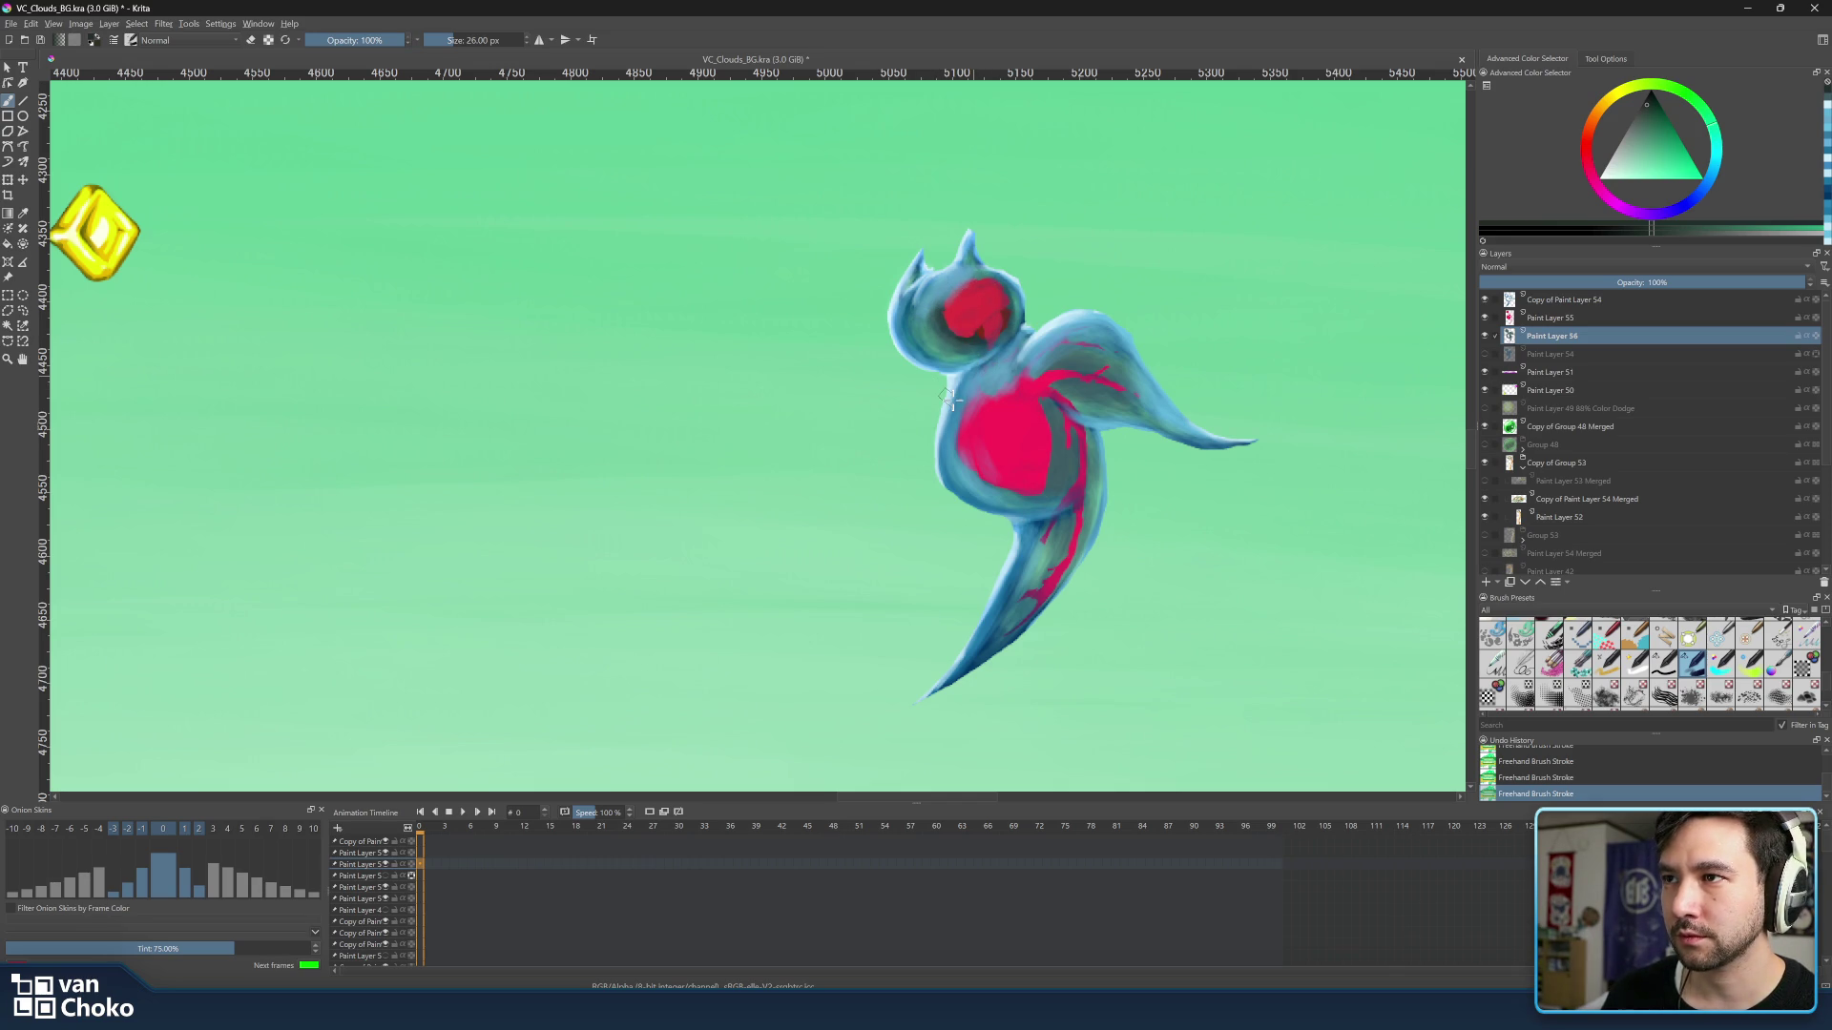
{"action": "scroll", "coordinate": [904, 379], "scroll_direction": "down", "scroll_amount": 1}
{"action": "scroll", "coordinate": [1239, 337], "scroll_direction": "down", "scroll_amount": 3}
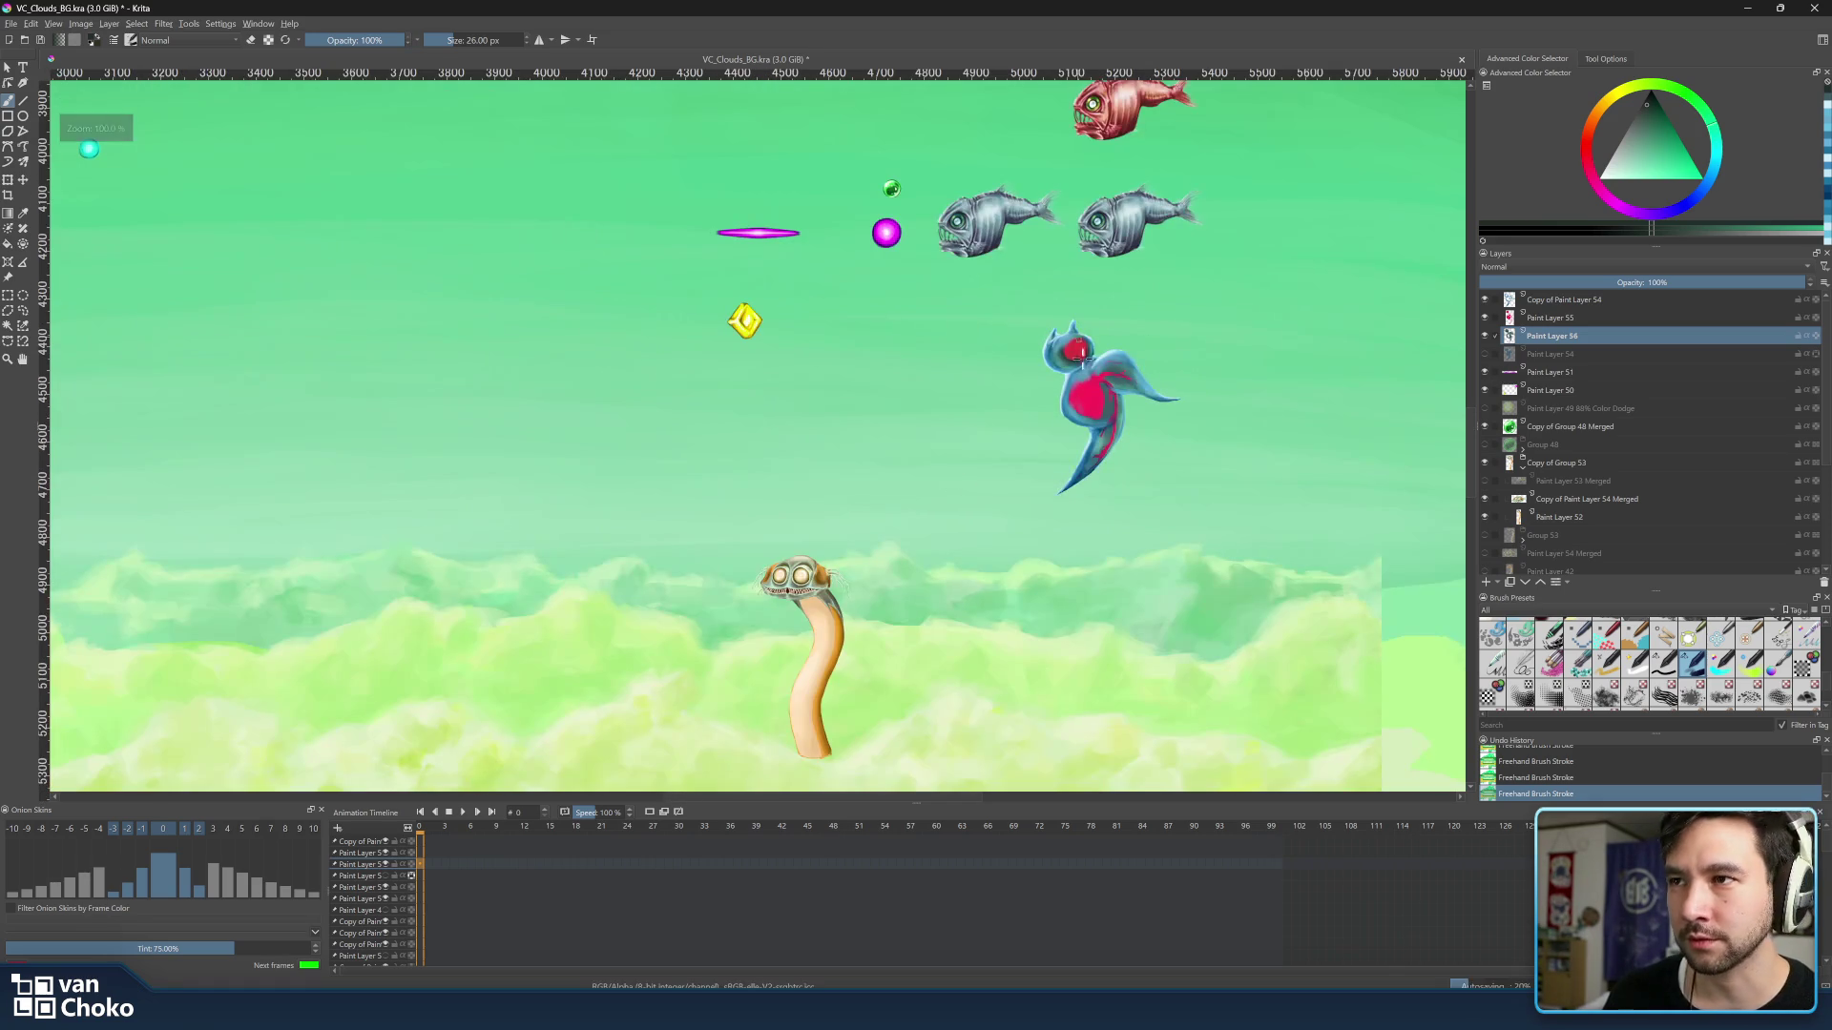
{"action": "scroll", "coordinate": [1039, 358], "scroll_direction": "up", "scroll_amount": 3}
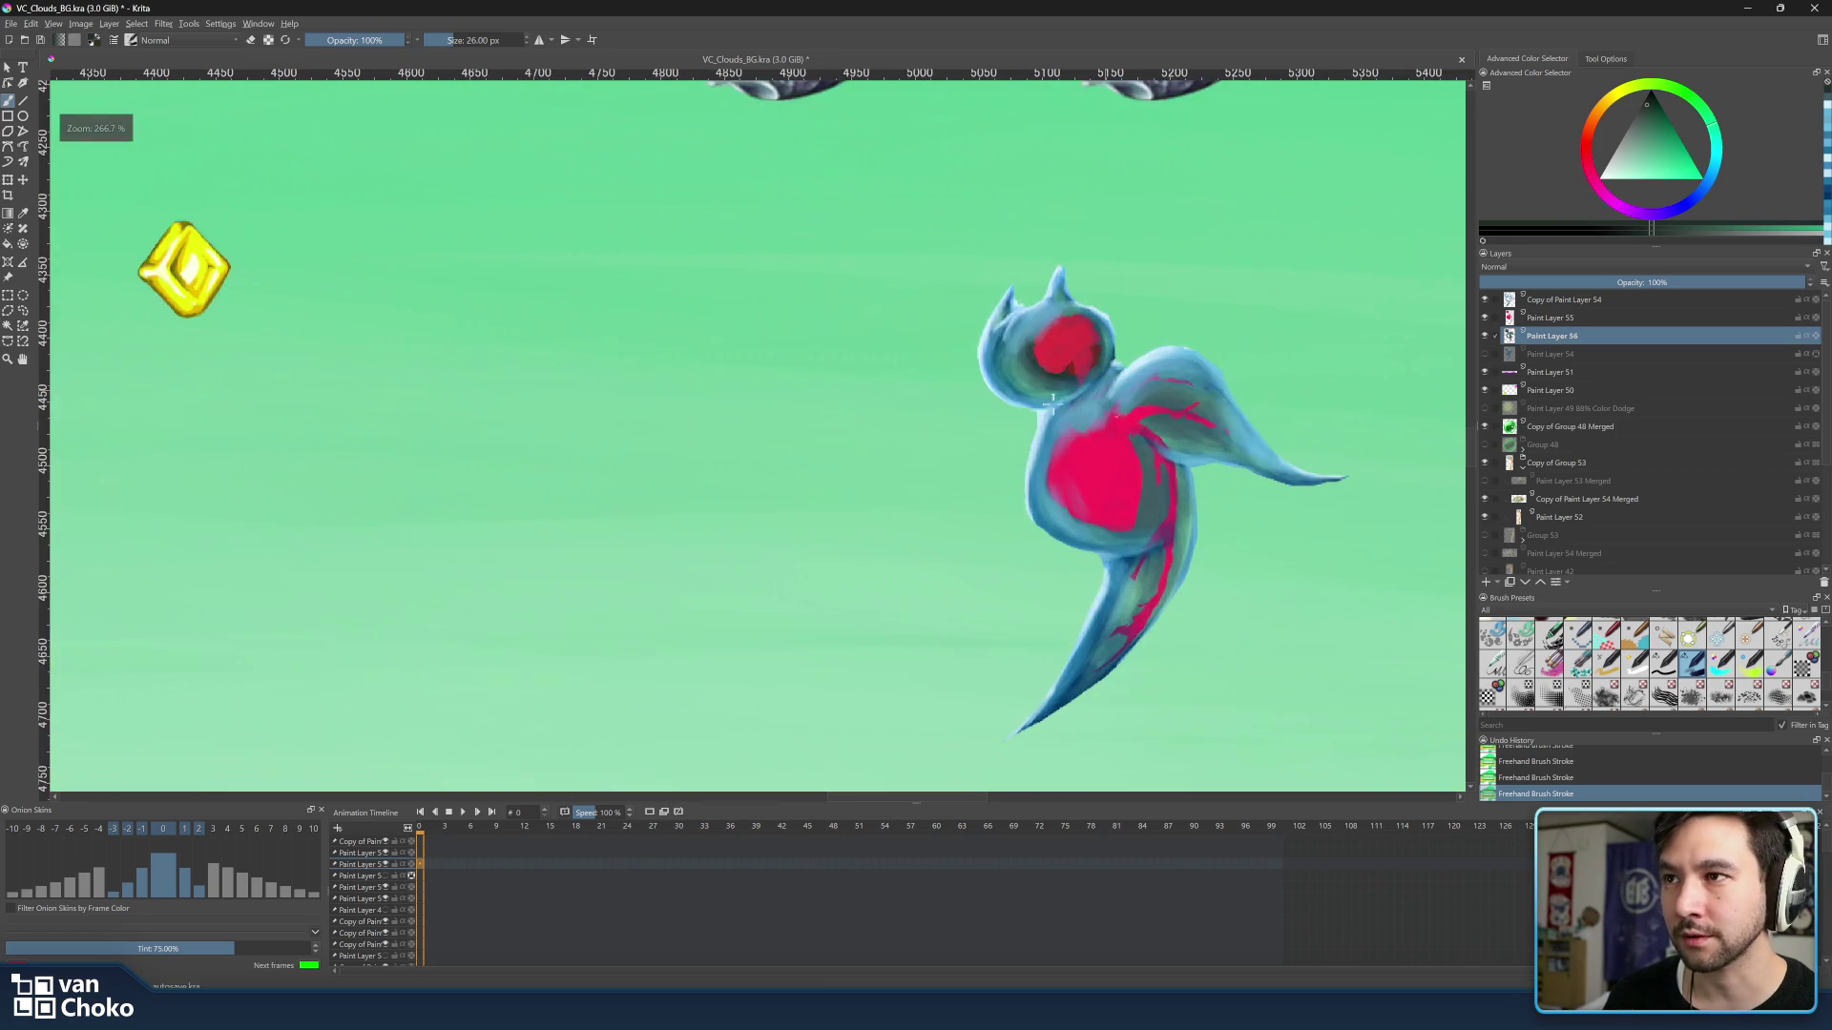
{"action": "scroll", "coordinate": [1111, 375], "scroll_direction": "down", "scroll_amount": 1}
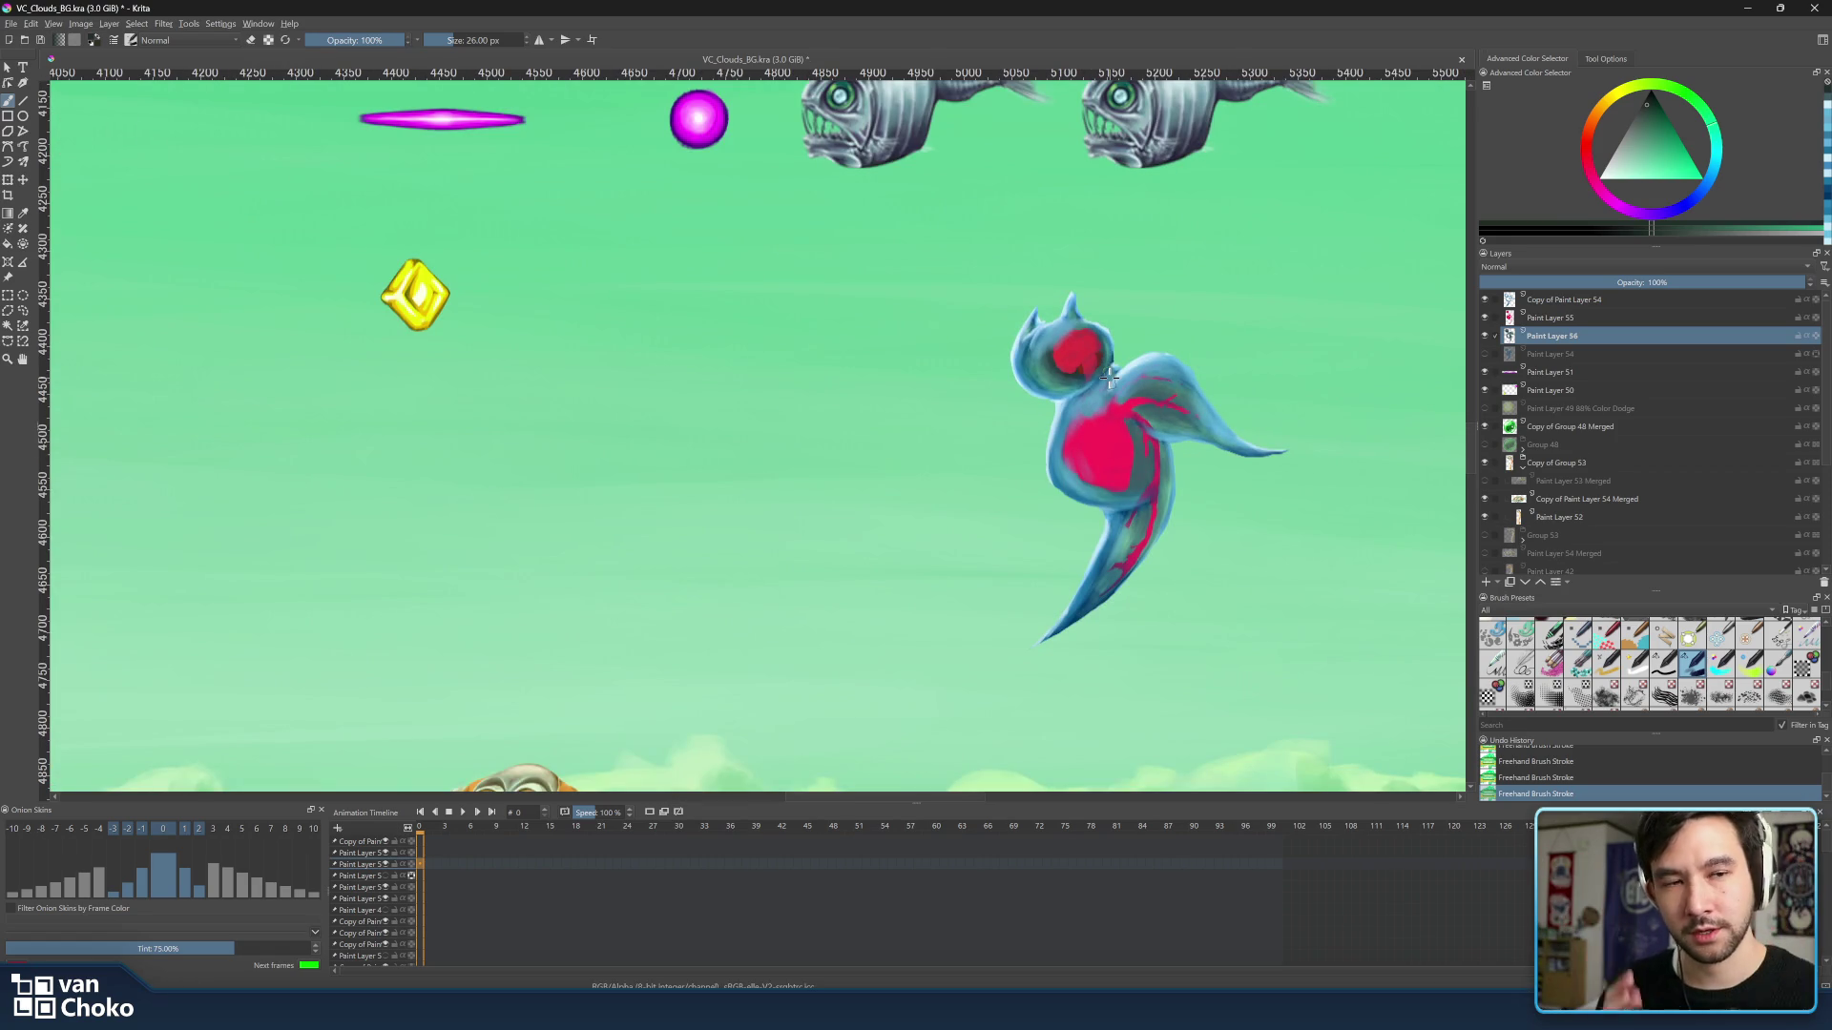
{"action": "scroll", "coordinate": [1081, 392], "scroll_direction": "down", "scroll_amount": 3}
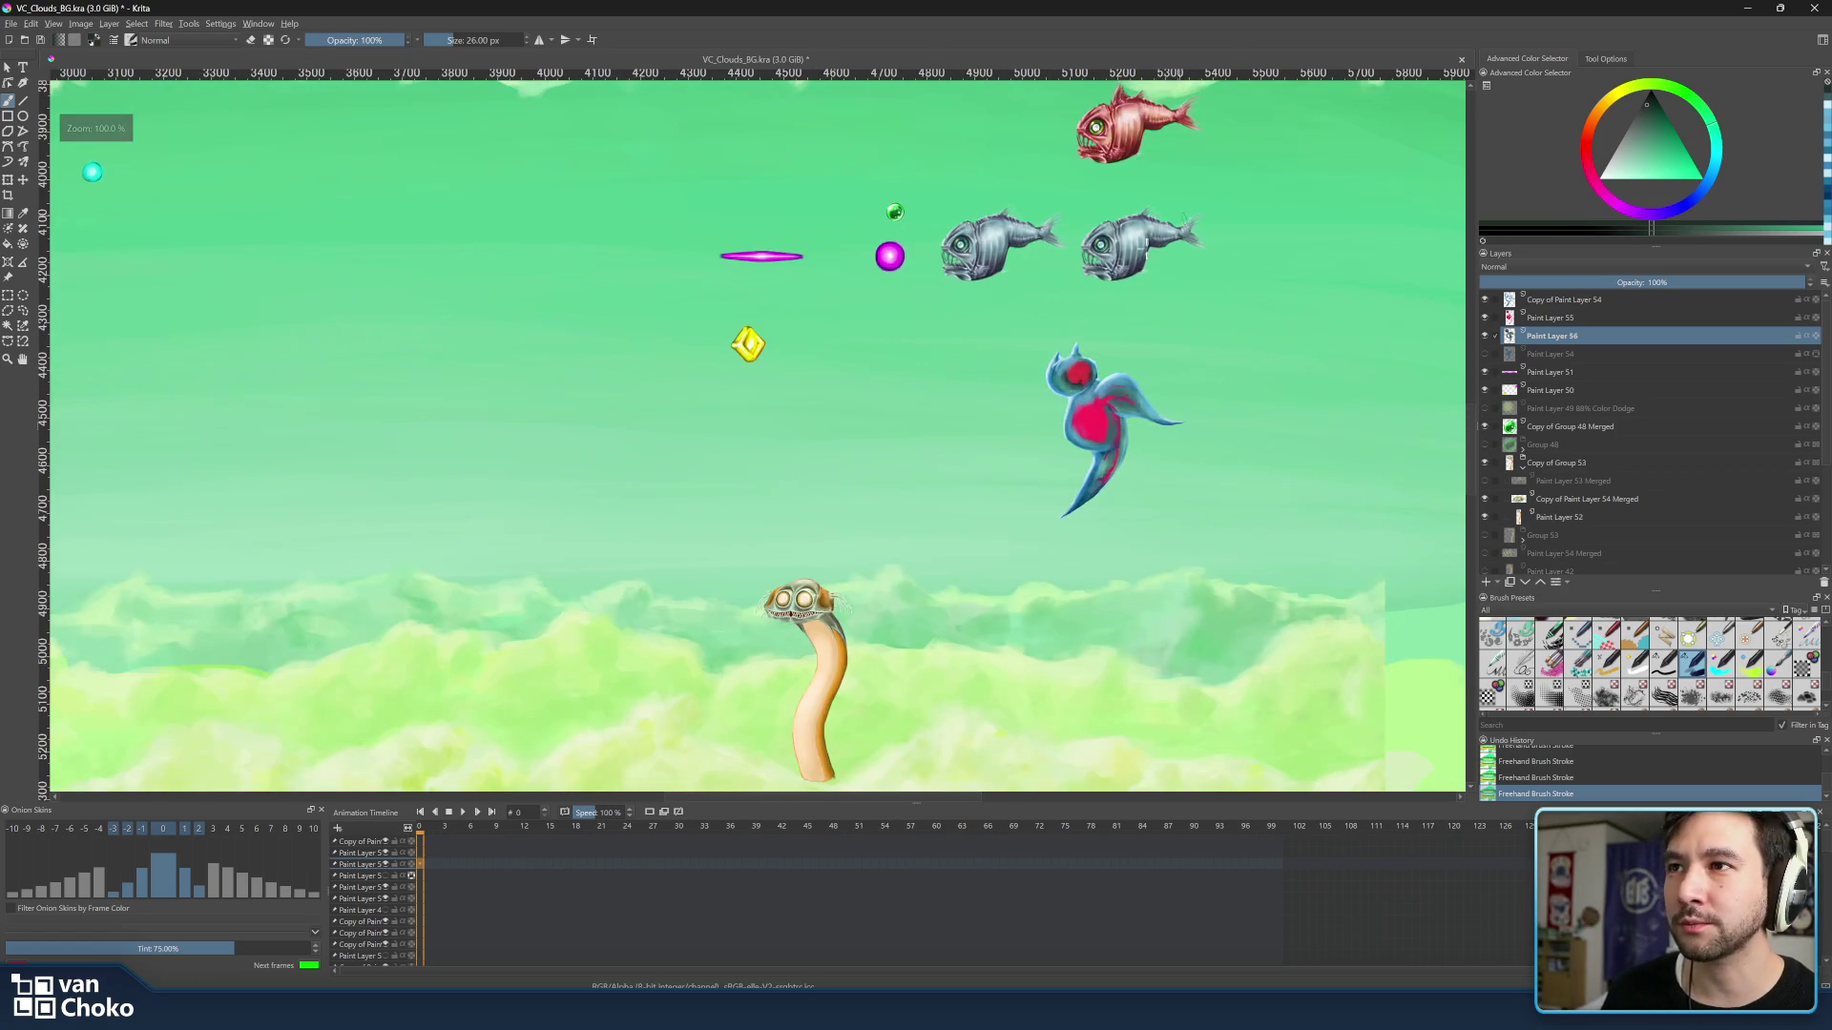
{"action": "scroll", "coordinate": [1117, 405], "scroll_direction": "down", "scroll_amount": 1}
{"action": "left_click_drag", "start_coordinate": [1022, 398], "coordinate": [1250, 417]}
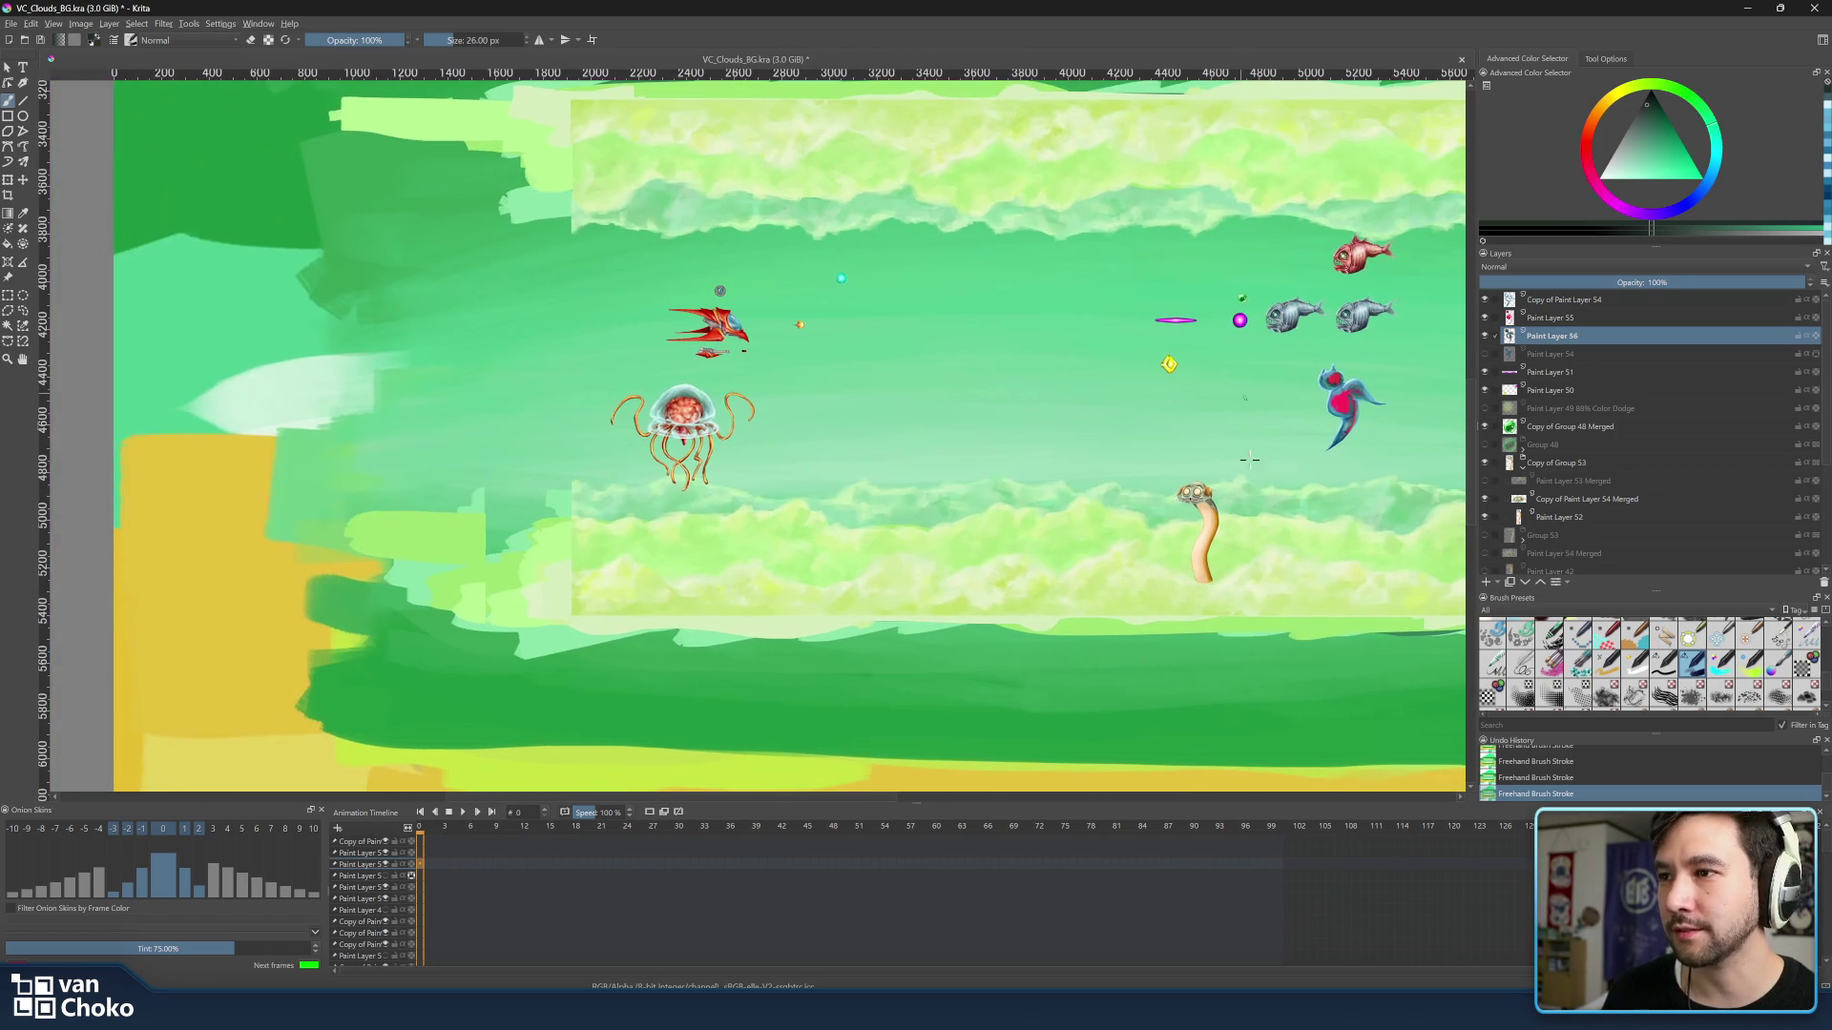
{"action": "left_click_drag", "start_coordinate": [1135, 550], "coordinate": [1002, 544]}
{"action": "scroll", "coordinate": [1127, 350], "scroll_direction": "up", "scroll_amount": 5}
{"action": "scroll", "coordinate": [1126, 350], "scroll_direction": "up", "scroll_amount": 3}
{"action": "left_click_drag", "start_coordinate": [1125, 351], "coordinate": [1122, 480]}
{"action": "mouse_move", "coordinate": [1039, 402]}
{"action": "left_mouse_down"}
{"action": "mouse_move", "coordinate": [1051, 358]}
{"action": "mouse_move", "coordinate": [1063, 401]}
{"action": "left_mouse_up"}
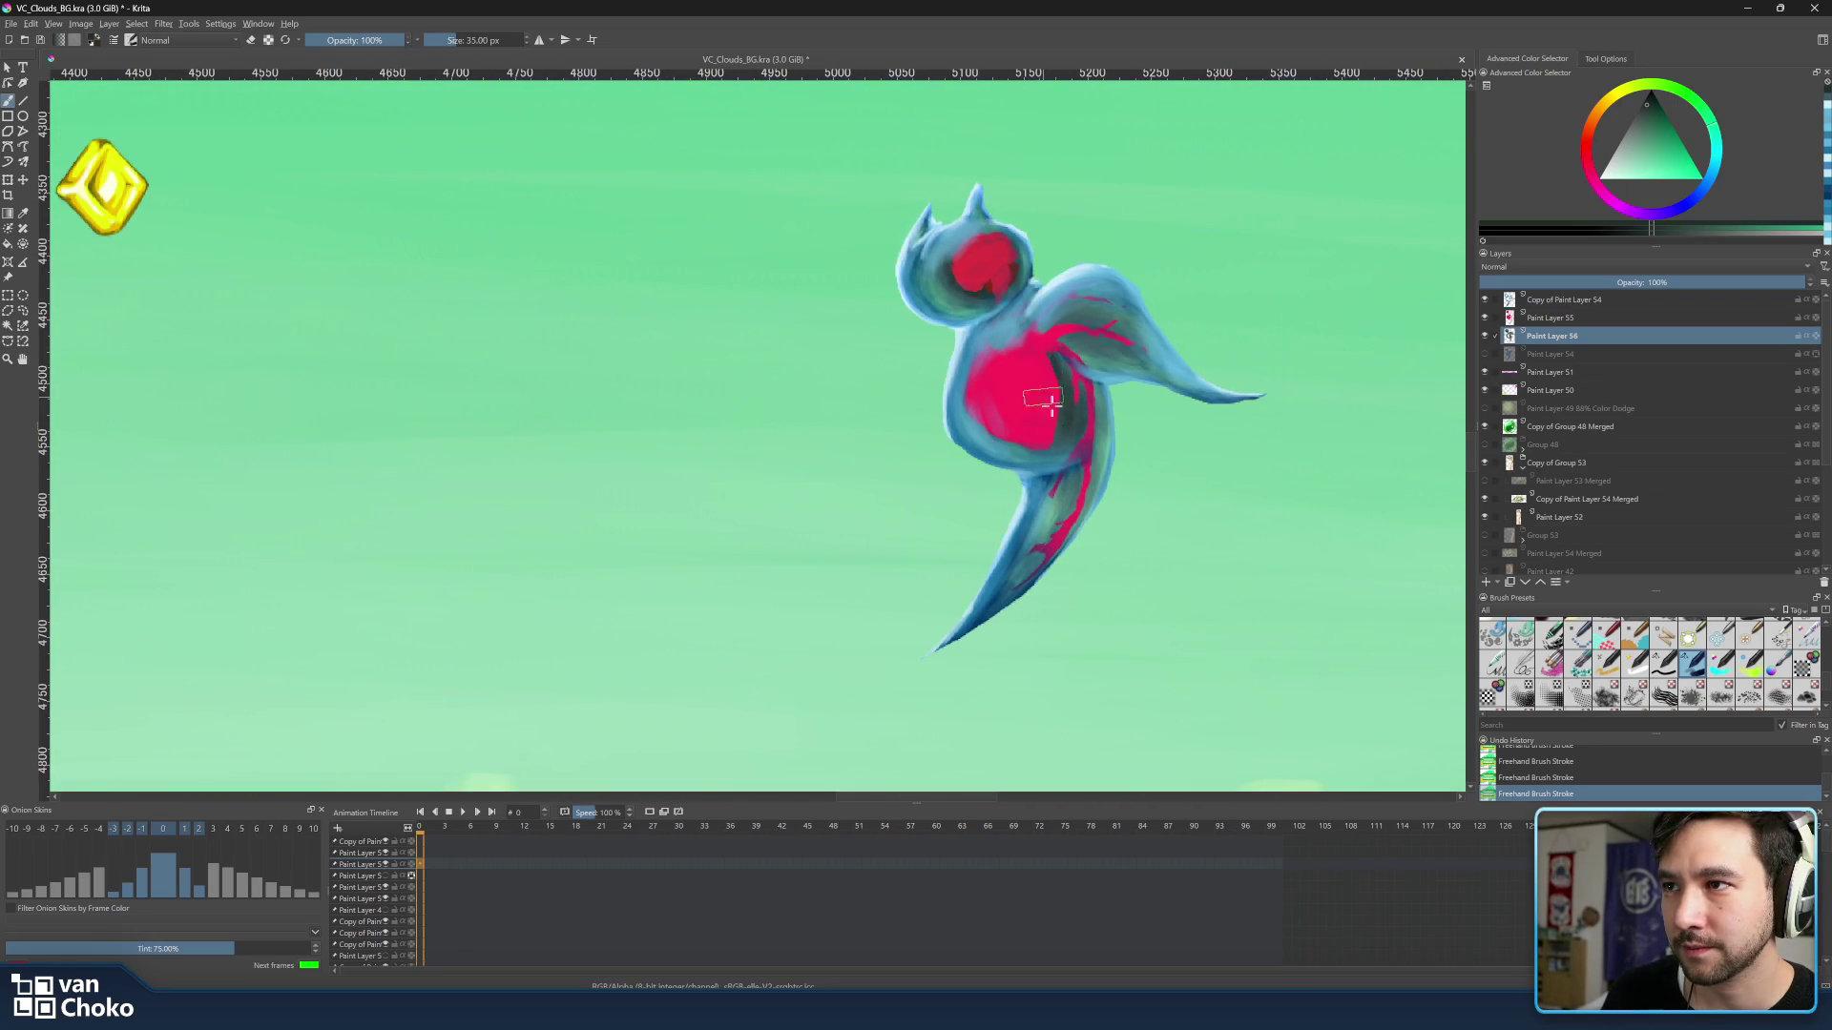
Fill the red chest marking more solidly, stroke the wing, and activate Copy of Paint Layer 54.
{"action": "left_click_drag", "start_coordinate": [967, 370], "coordinate": [1026, 347]}
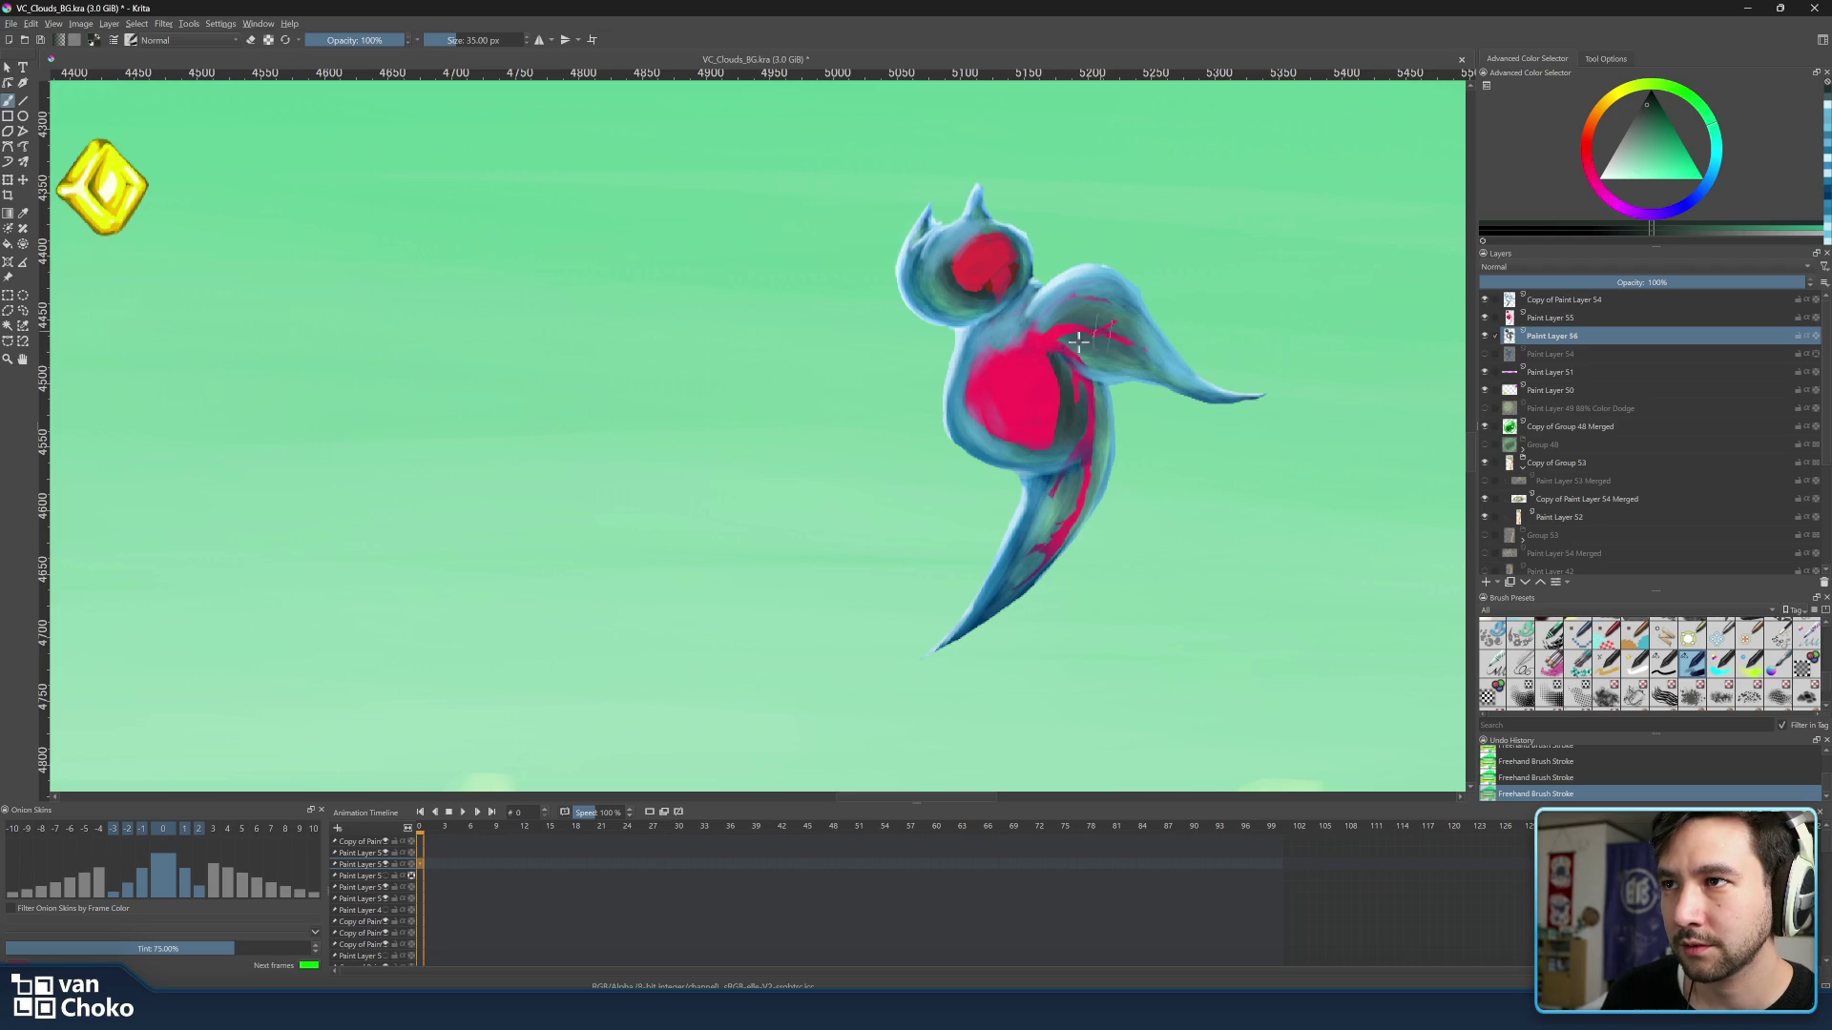
{"action": "left_click_drag", "start_coordinate": [1102, 322], "coordinate": [1067, 327]}
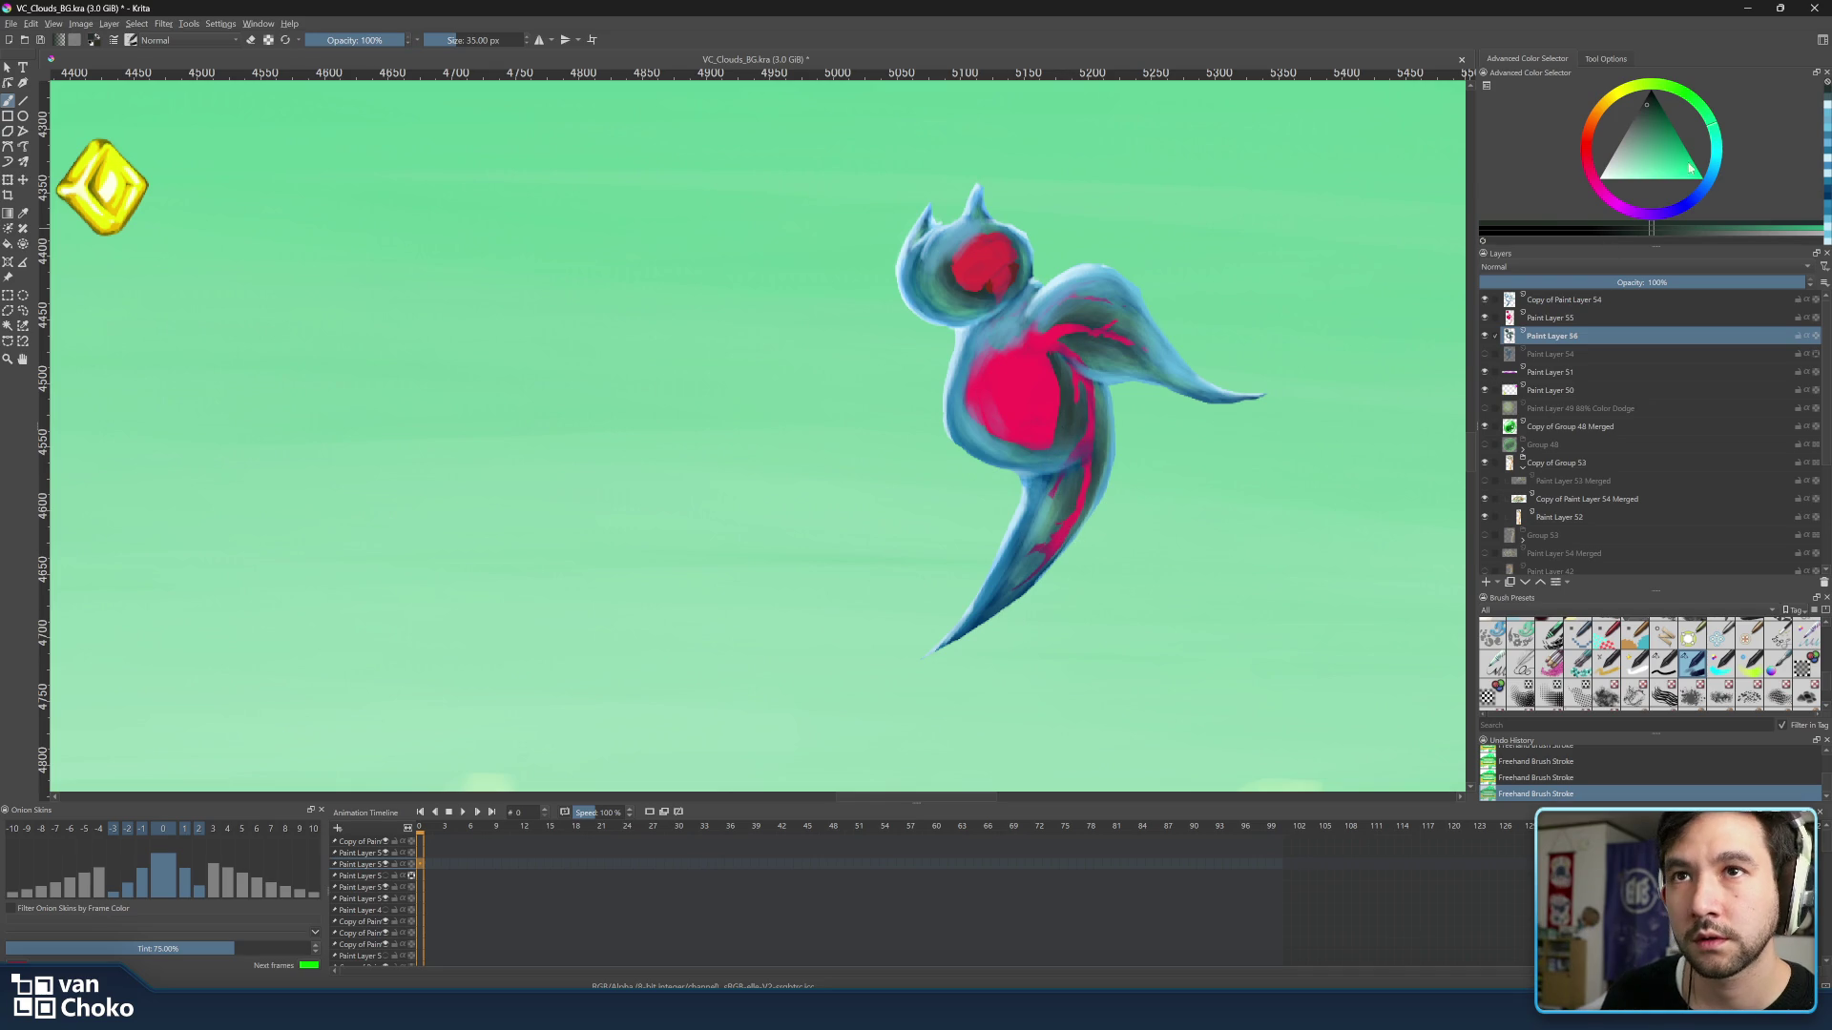
{"action": "left_click", "coordinate": [1722, 153]}
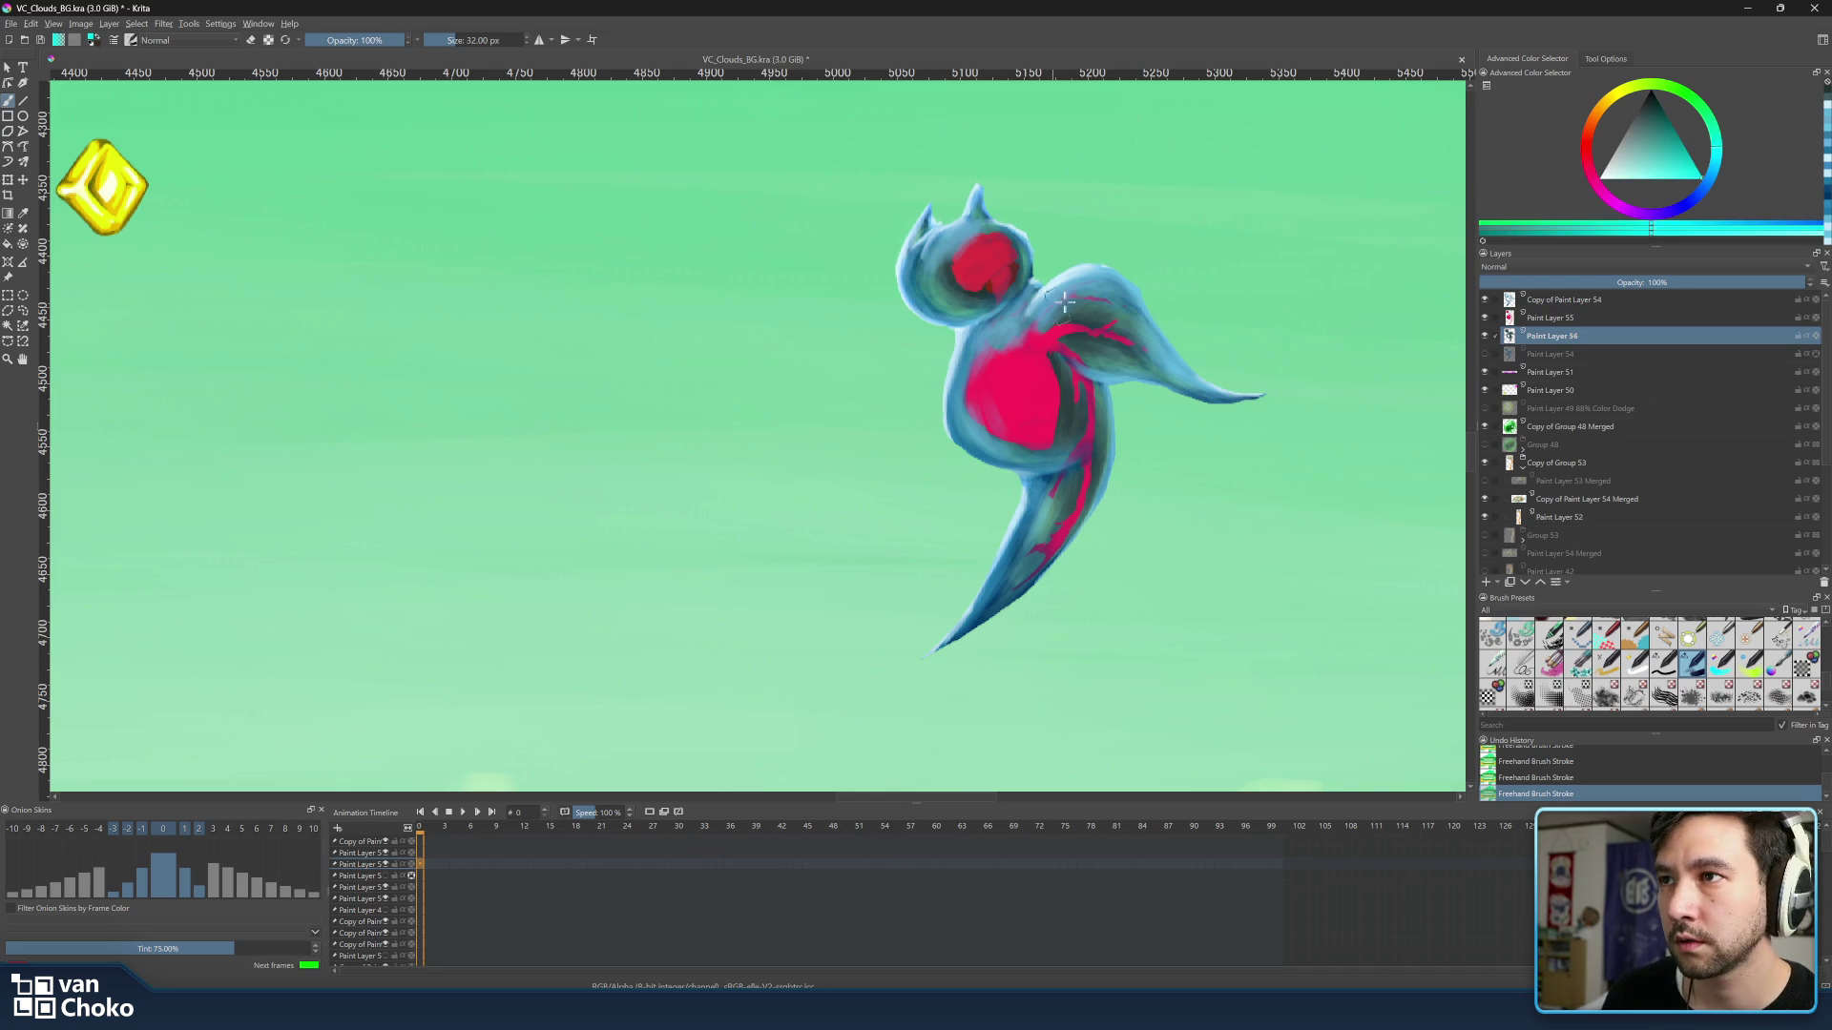
{"action": "key", "text": "bracketleft"}
{"action": "key", "text": "bracketleft"}
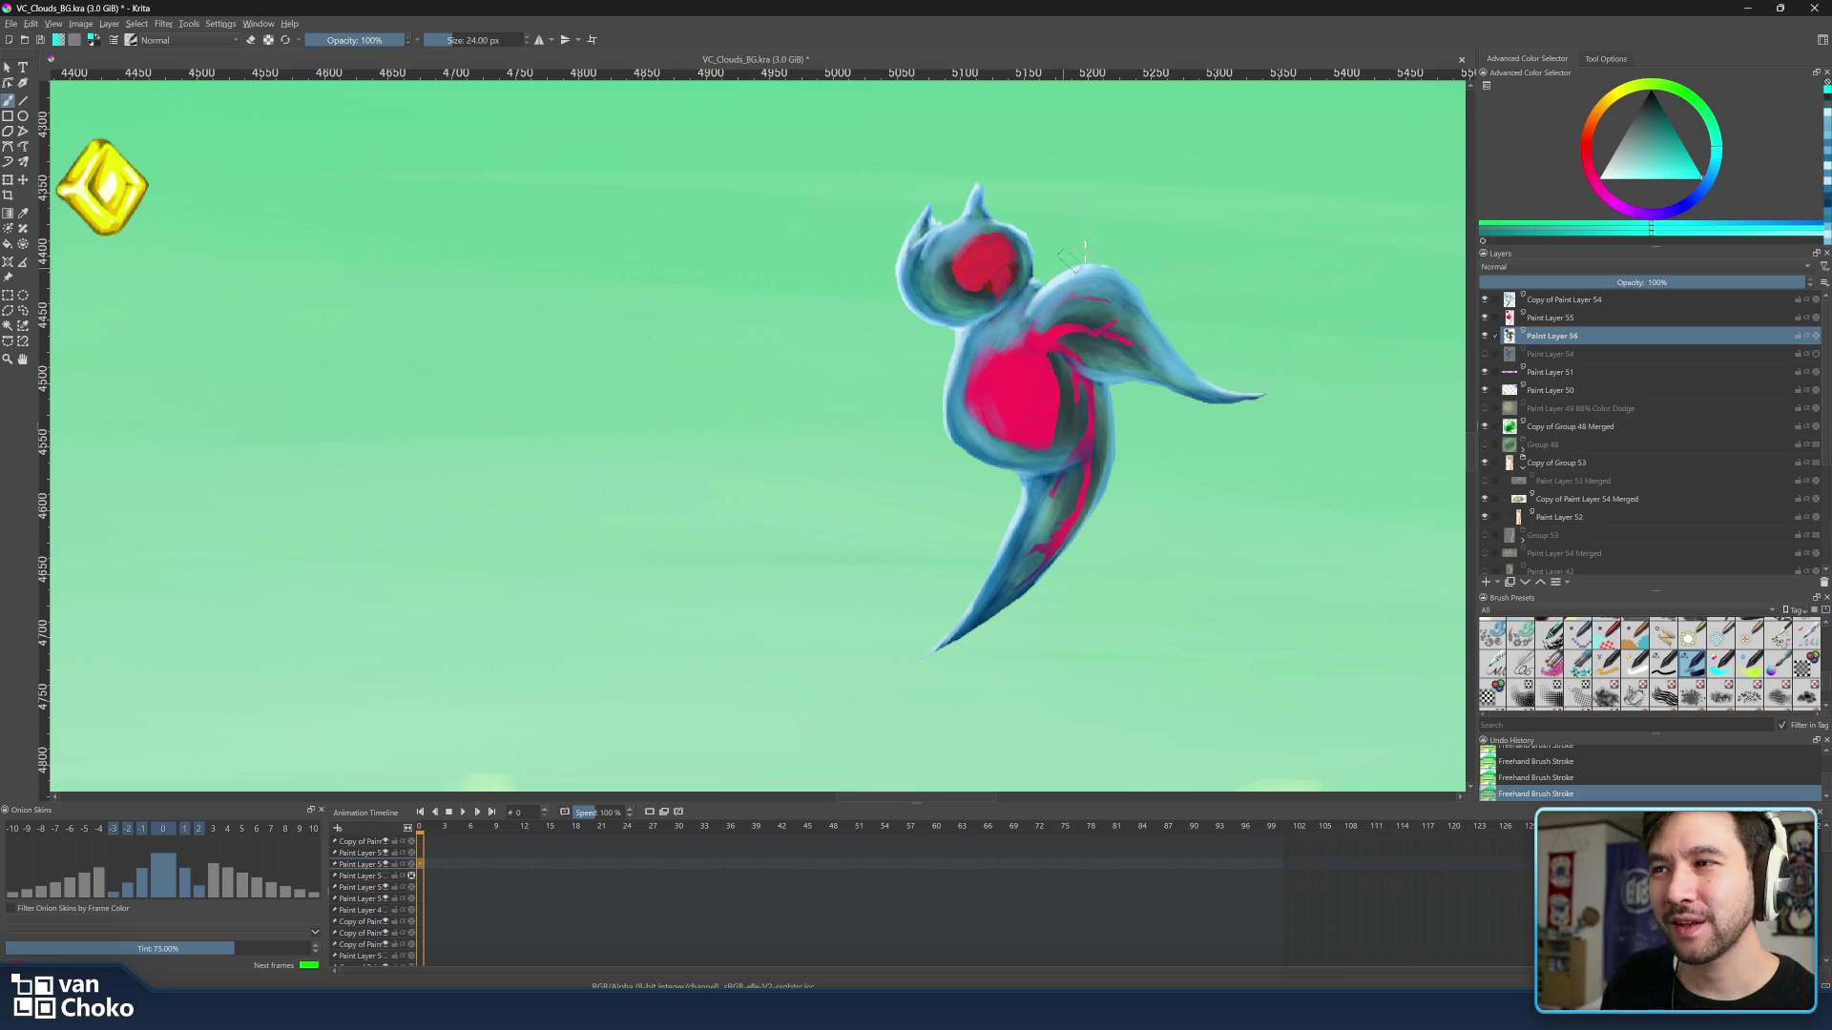
{"action": "key", "text": "ctrl"}
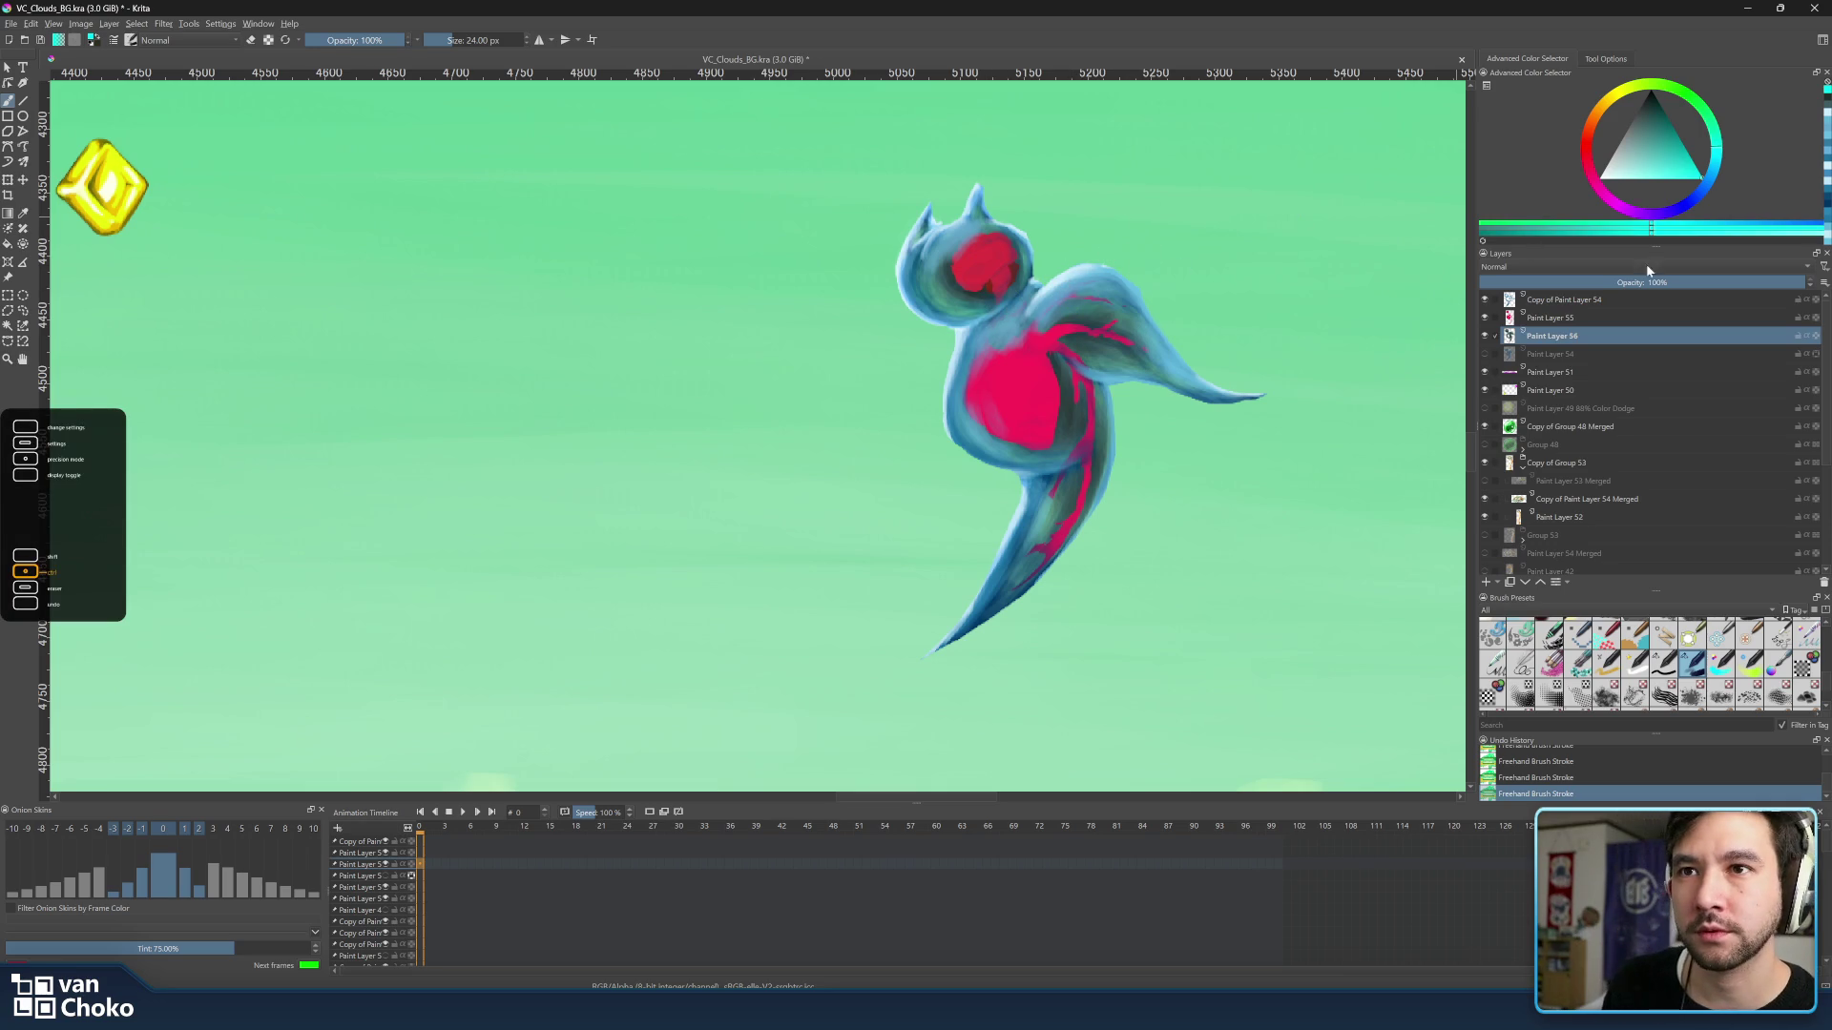
{"action": "left_click", "coordinate": [1552, 315]}
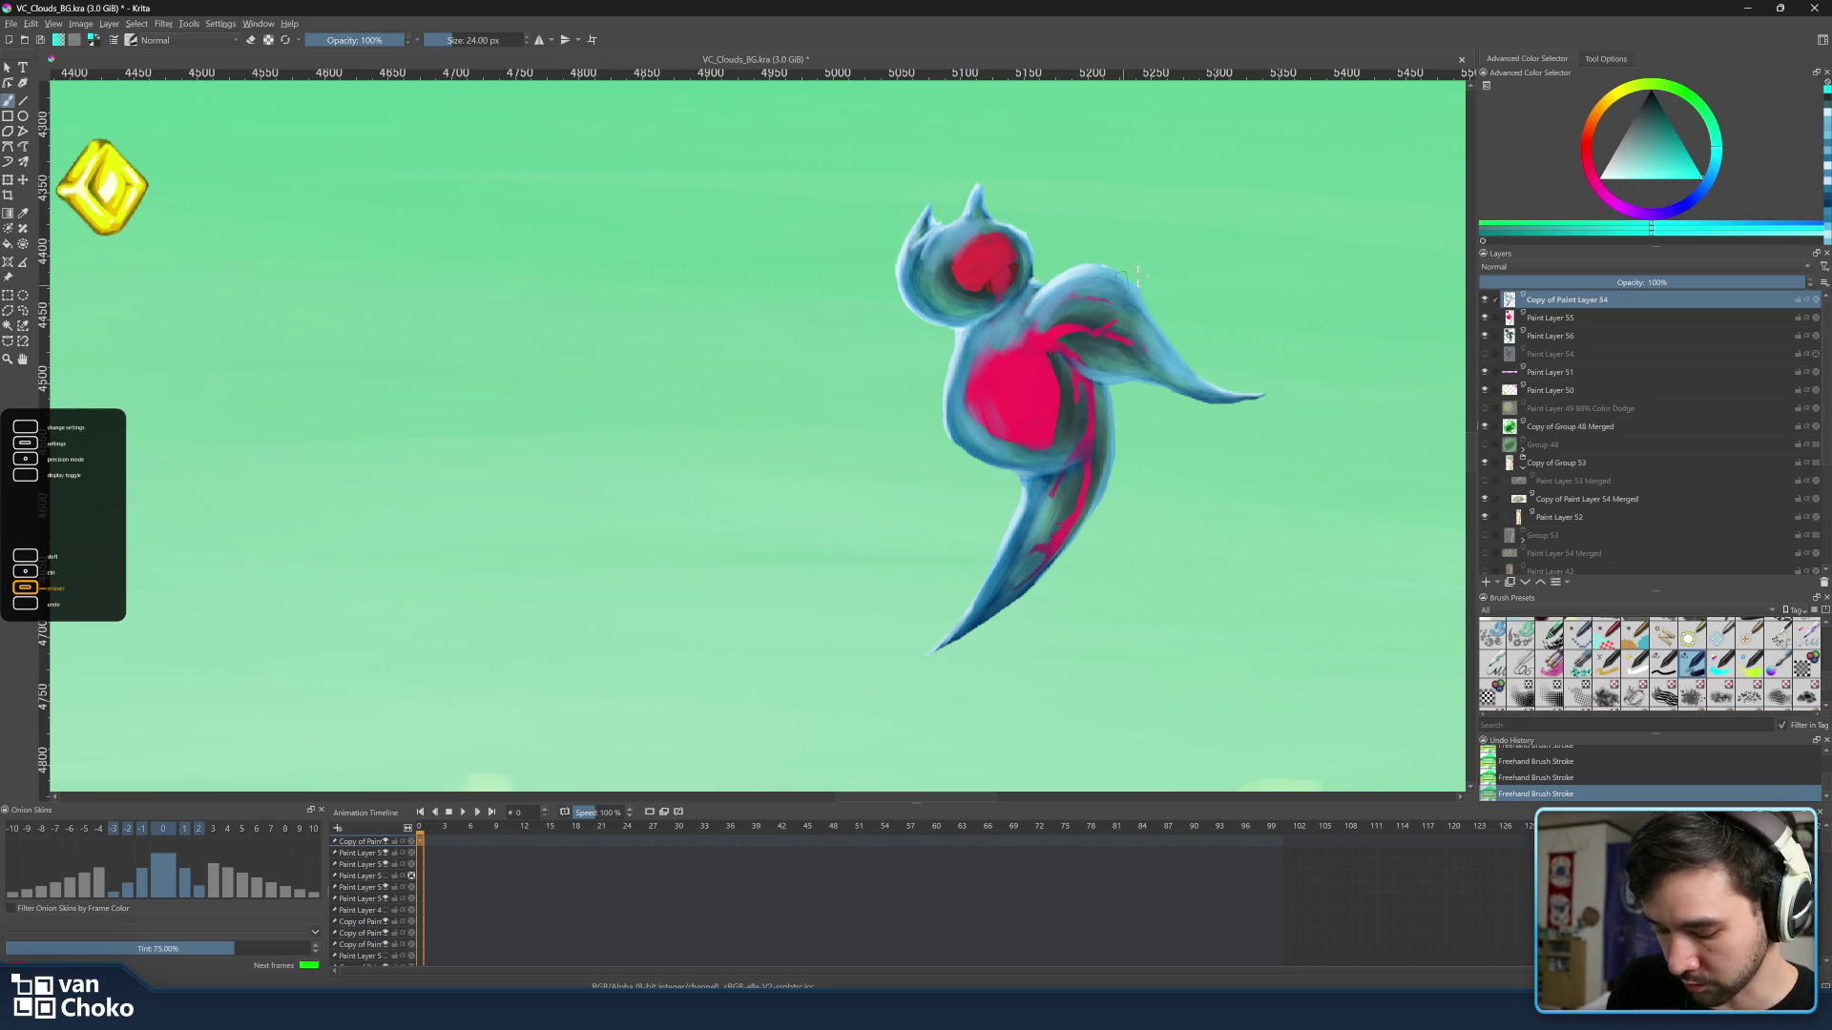
Paint a bigger red blob centred on the creature's head with a slightly larger brush.
{"action": "left_click_drag", "start_coordinate": [1006, 350], "coordinate": [1026, 366]}
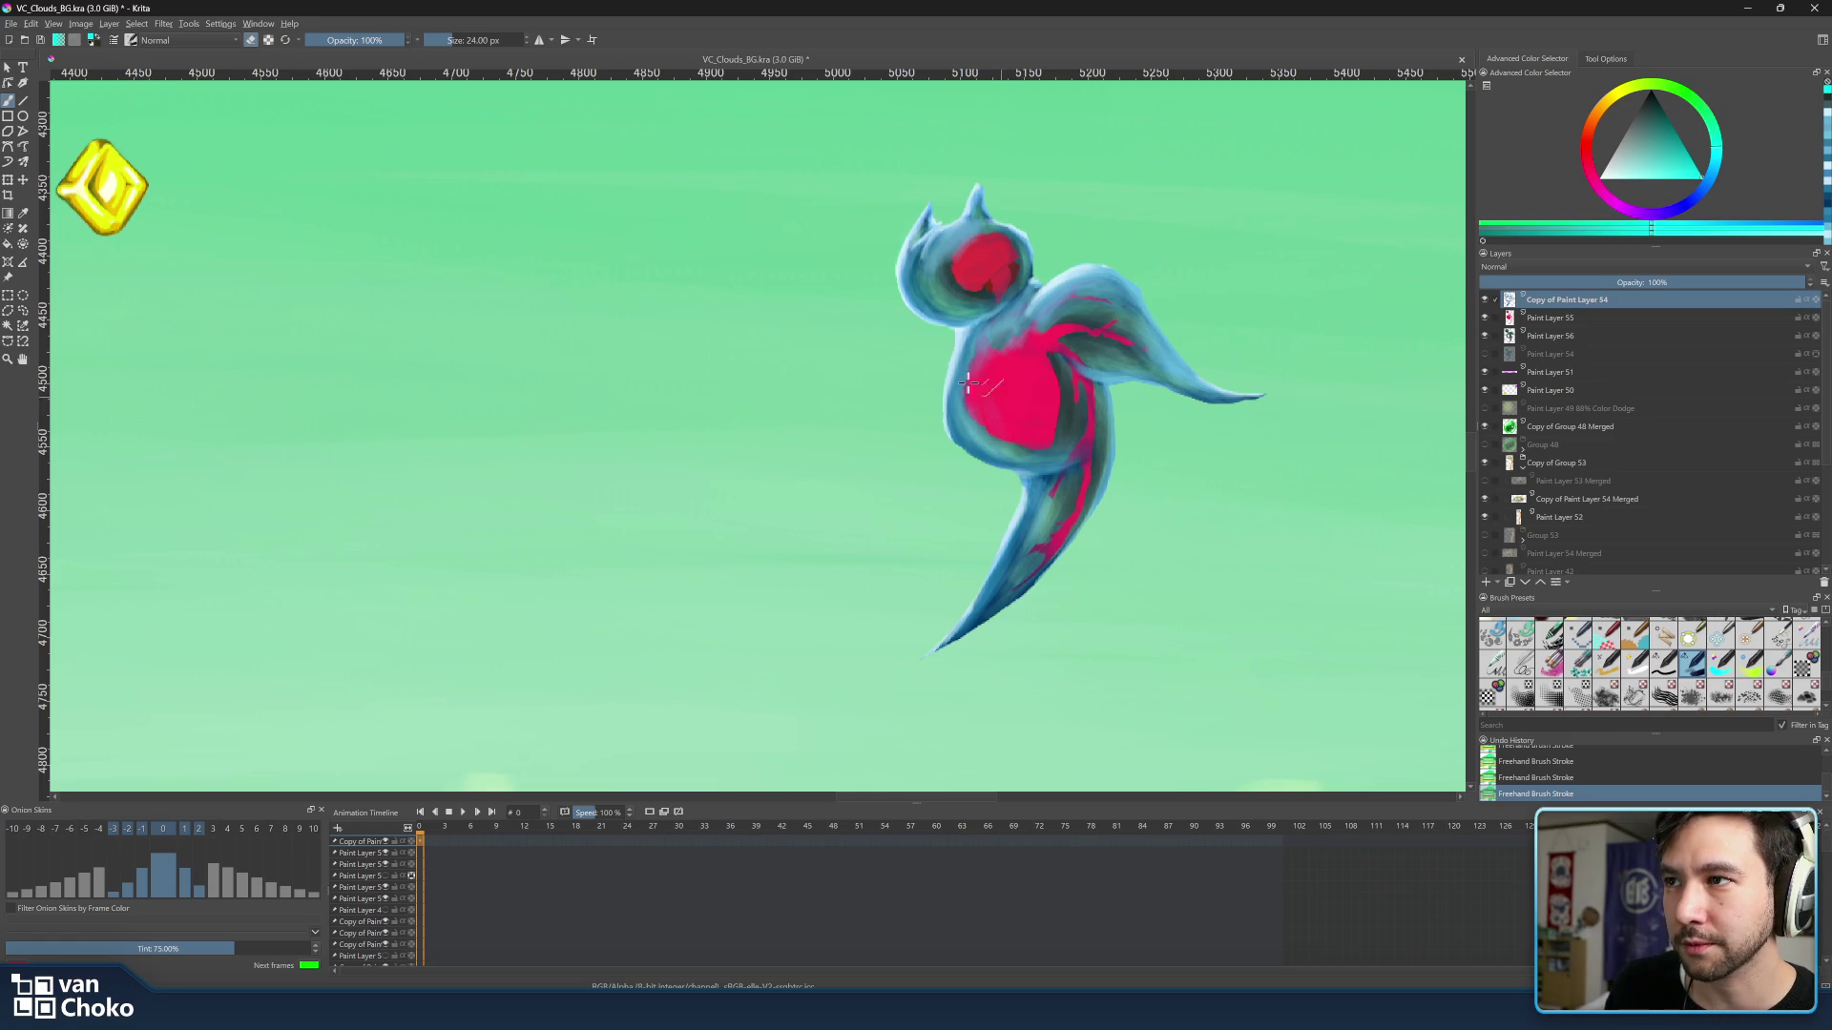
{"action": "key", "text": "bracketright"}
{"action": "key", "text": "bracketright"}
{"action": "key", "text": "bracketright"}
{"action": "key", "text": "bracketright"}
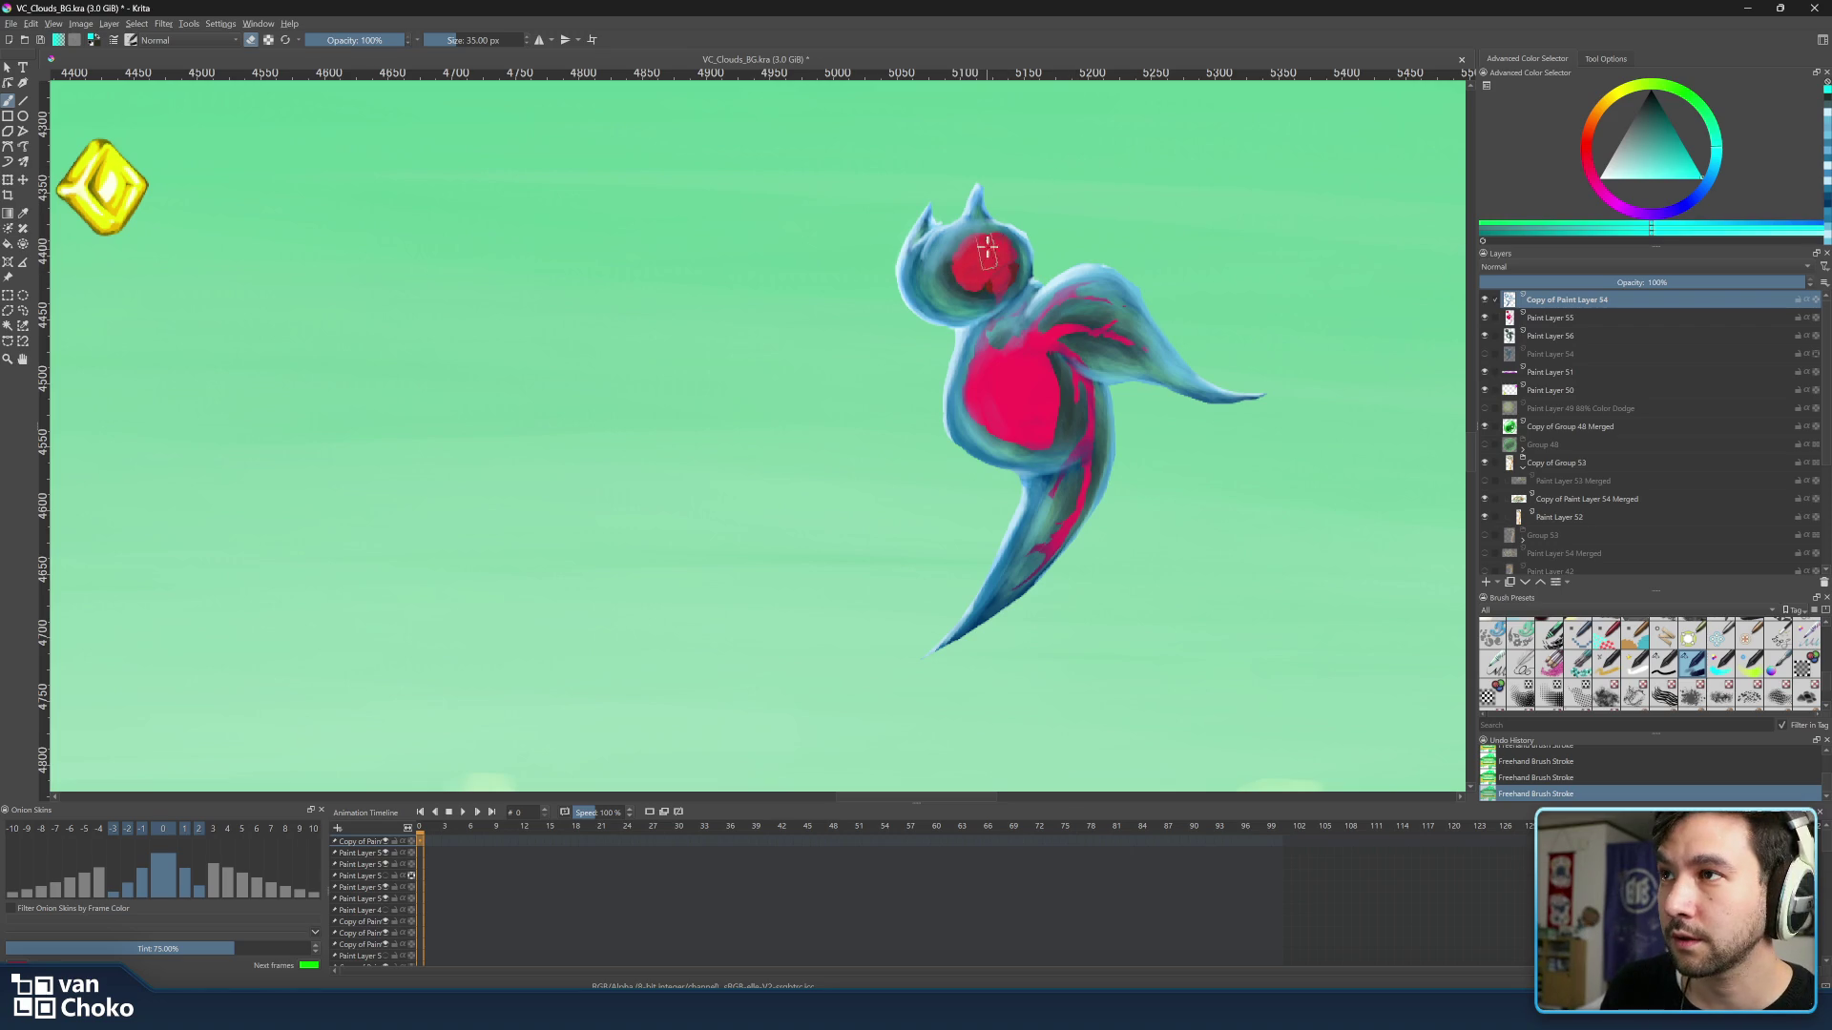
{"action": "left_click_drag", "start_coordinate": [960, 246], "coordinate": [978, 256]}
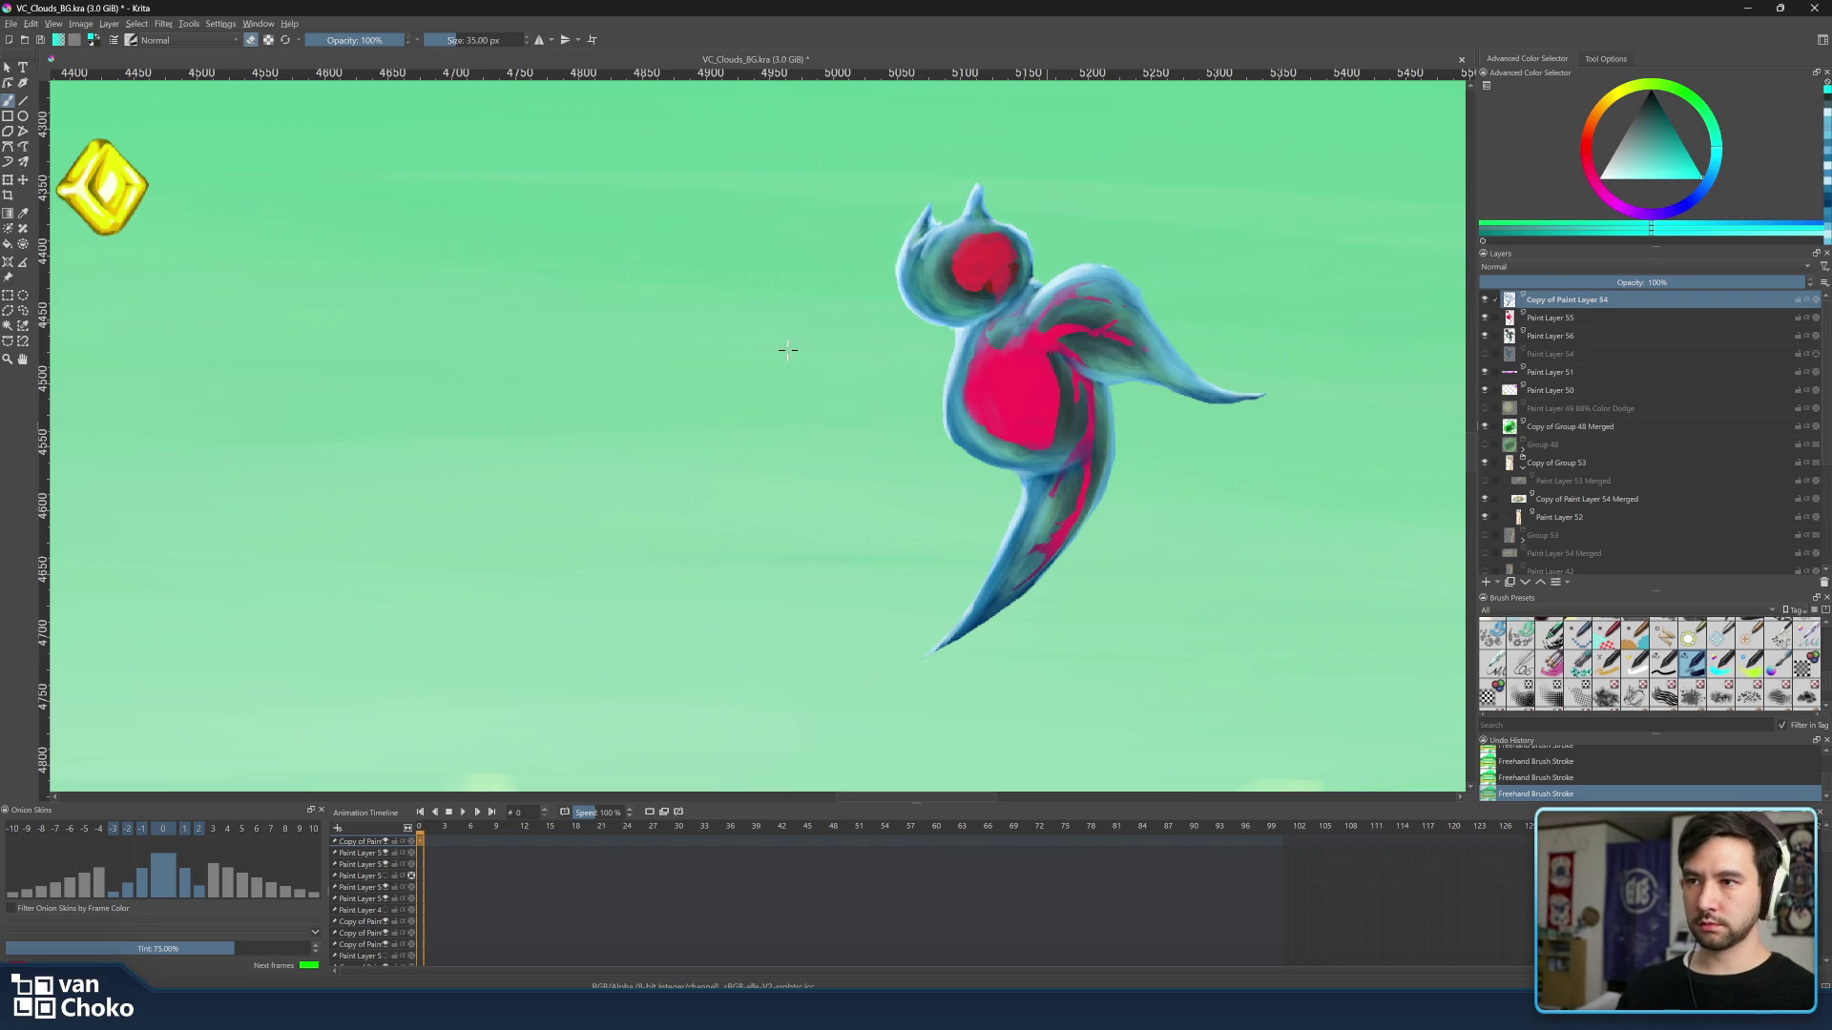
{"action": "scroll", "coordinate": [826, 344], "scroll_direction": "down", "scroll_amount": 5}
{"action": "scroll", "coordinate": [859, 415], "scroll_direction": "down", "scroll_amount": 4}
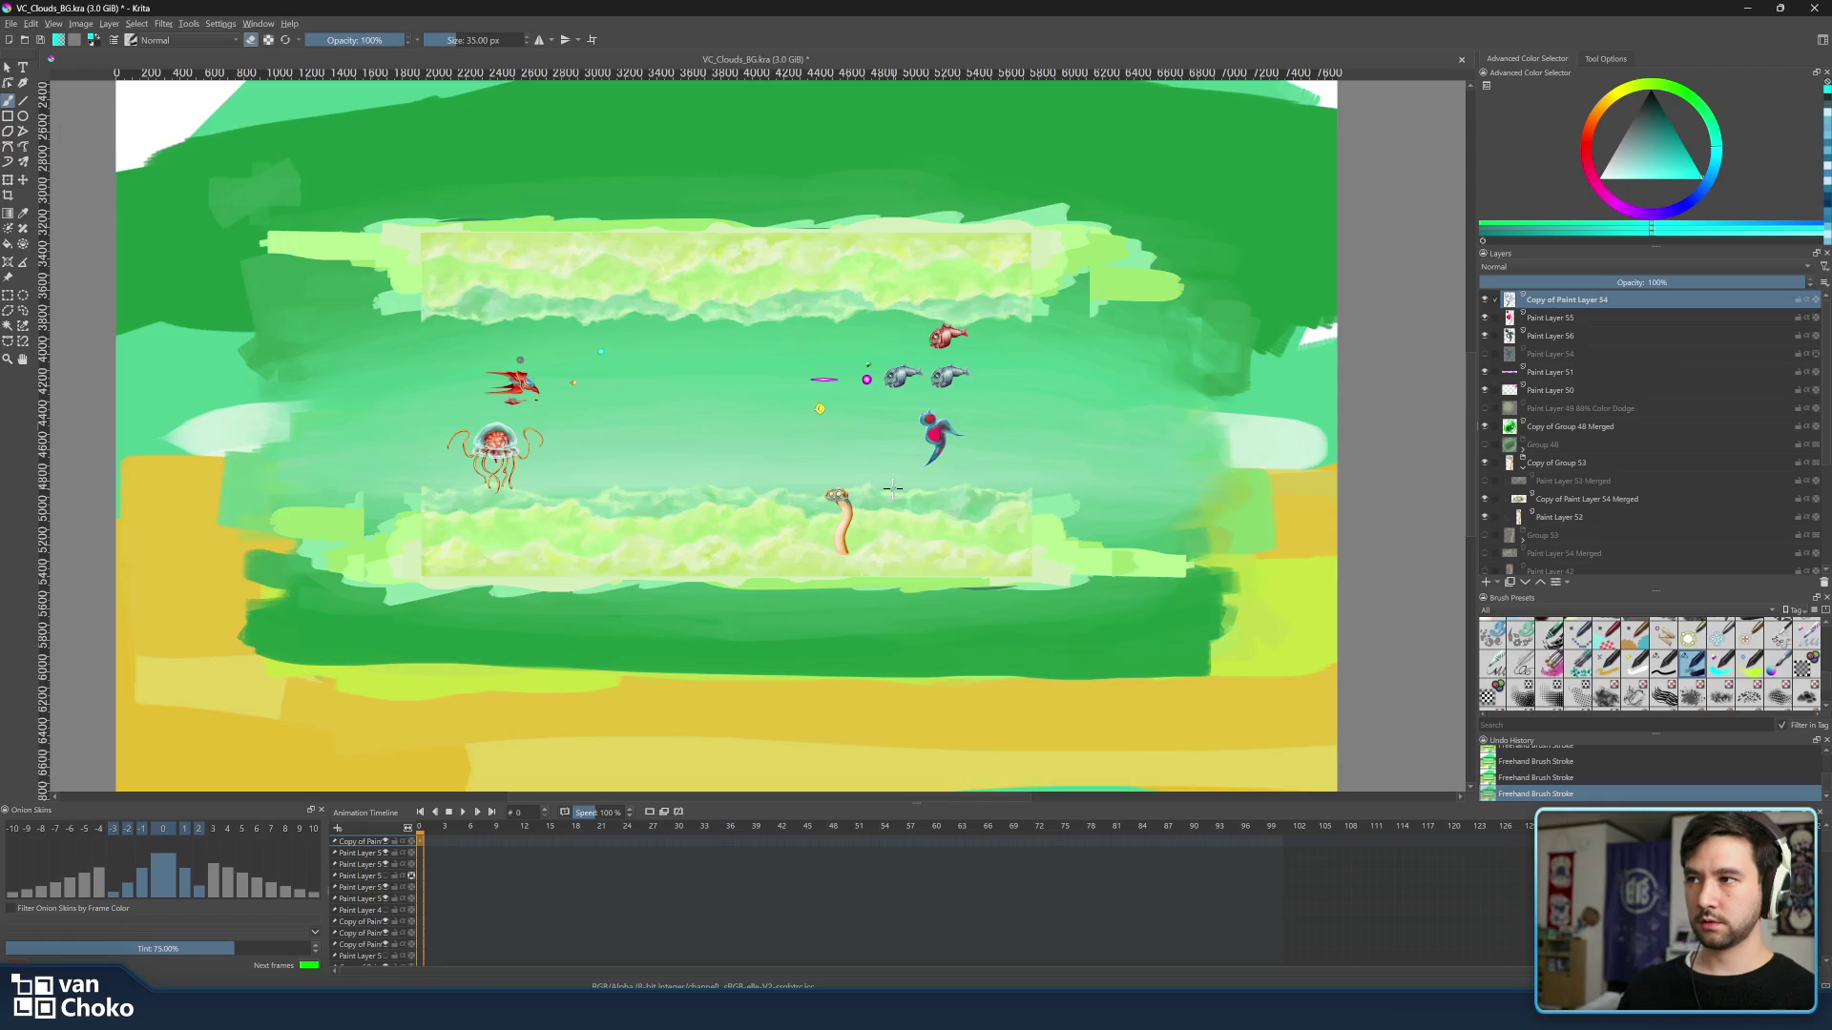
{"action": "scroll", "coordinate": [891, 487], "scroll_direction": "up", "scroll_amount": 2}
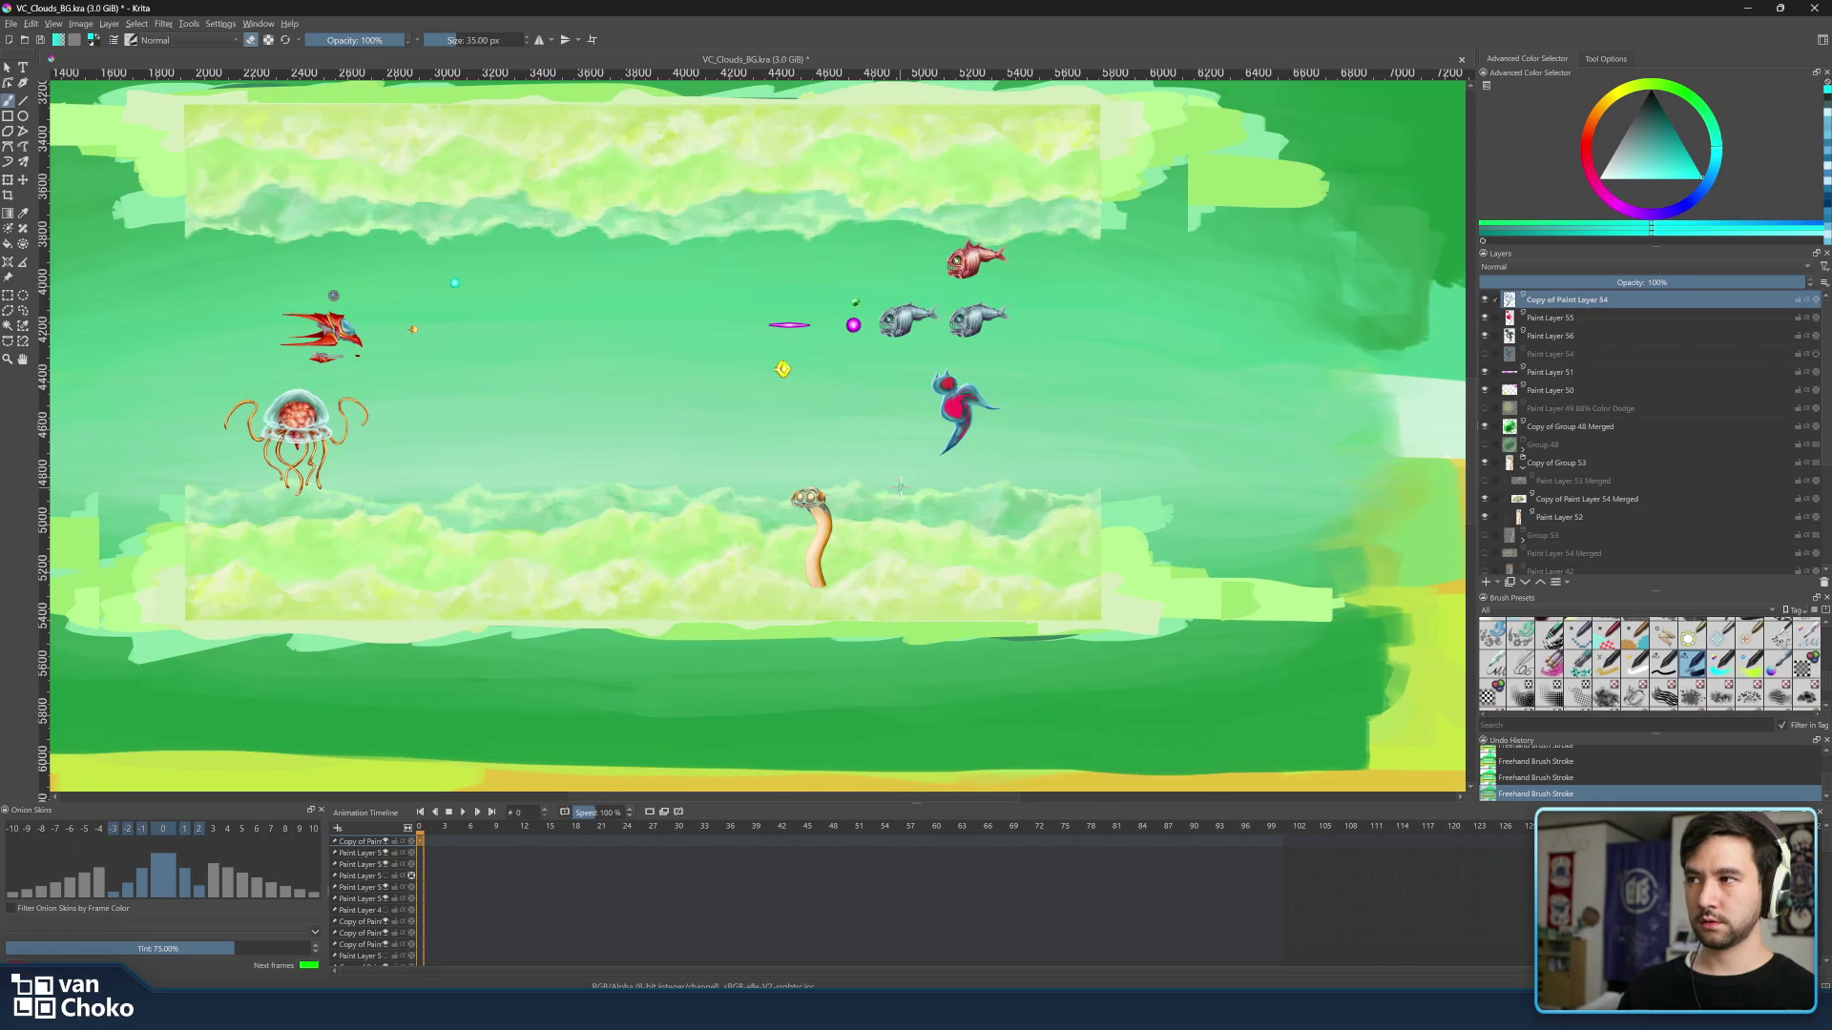
{"action": "left_click_drag", "start_coordinate": [887, 462], "coordinate": [970, 456]}
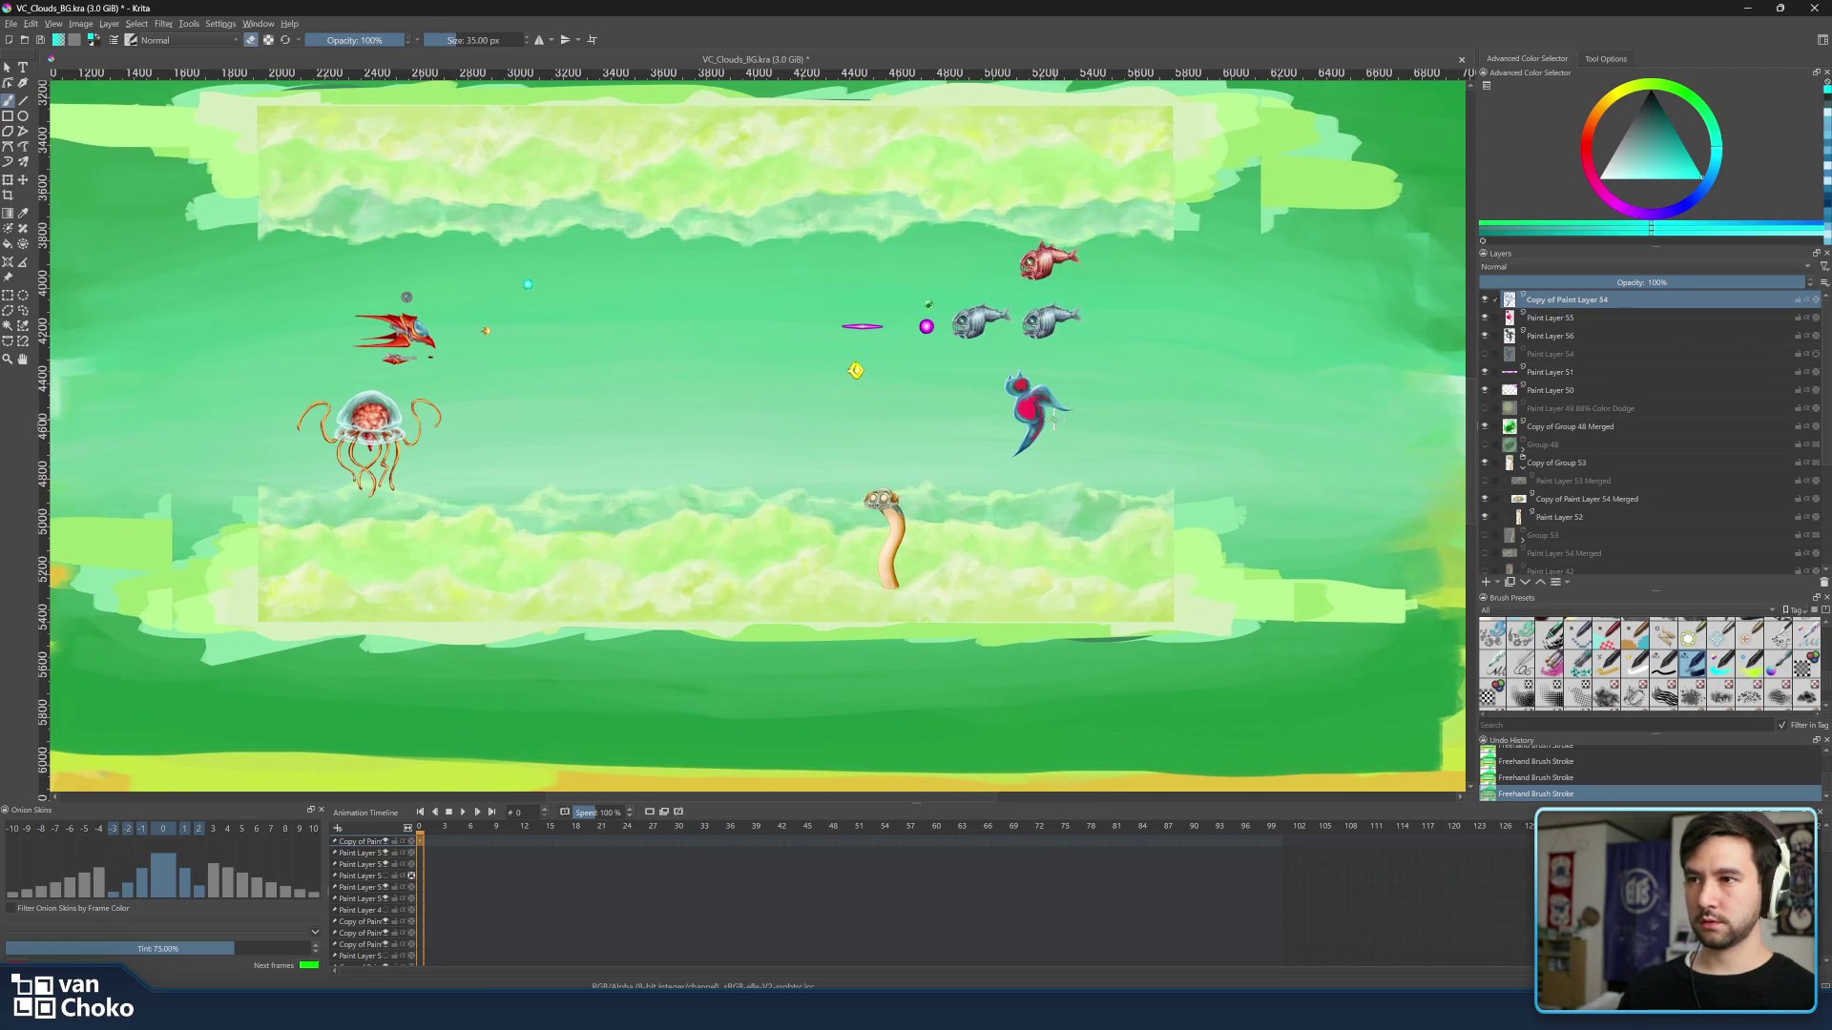
{"action": "scroll", "coordinate": [1029, 429], "scroll_direction": "up", "scroll_amount": 2}
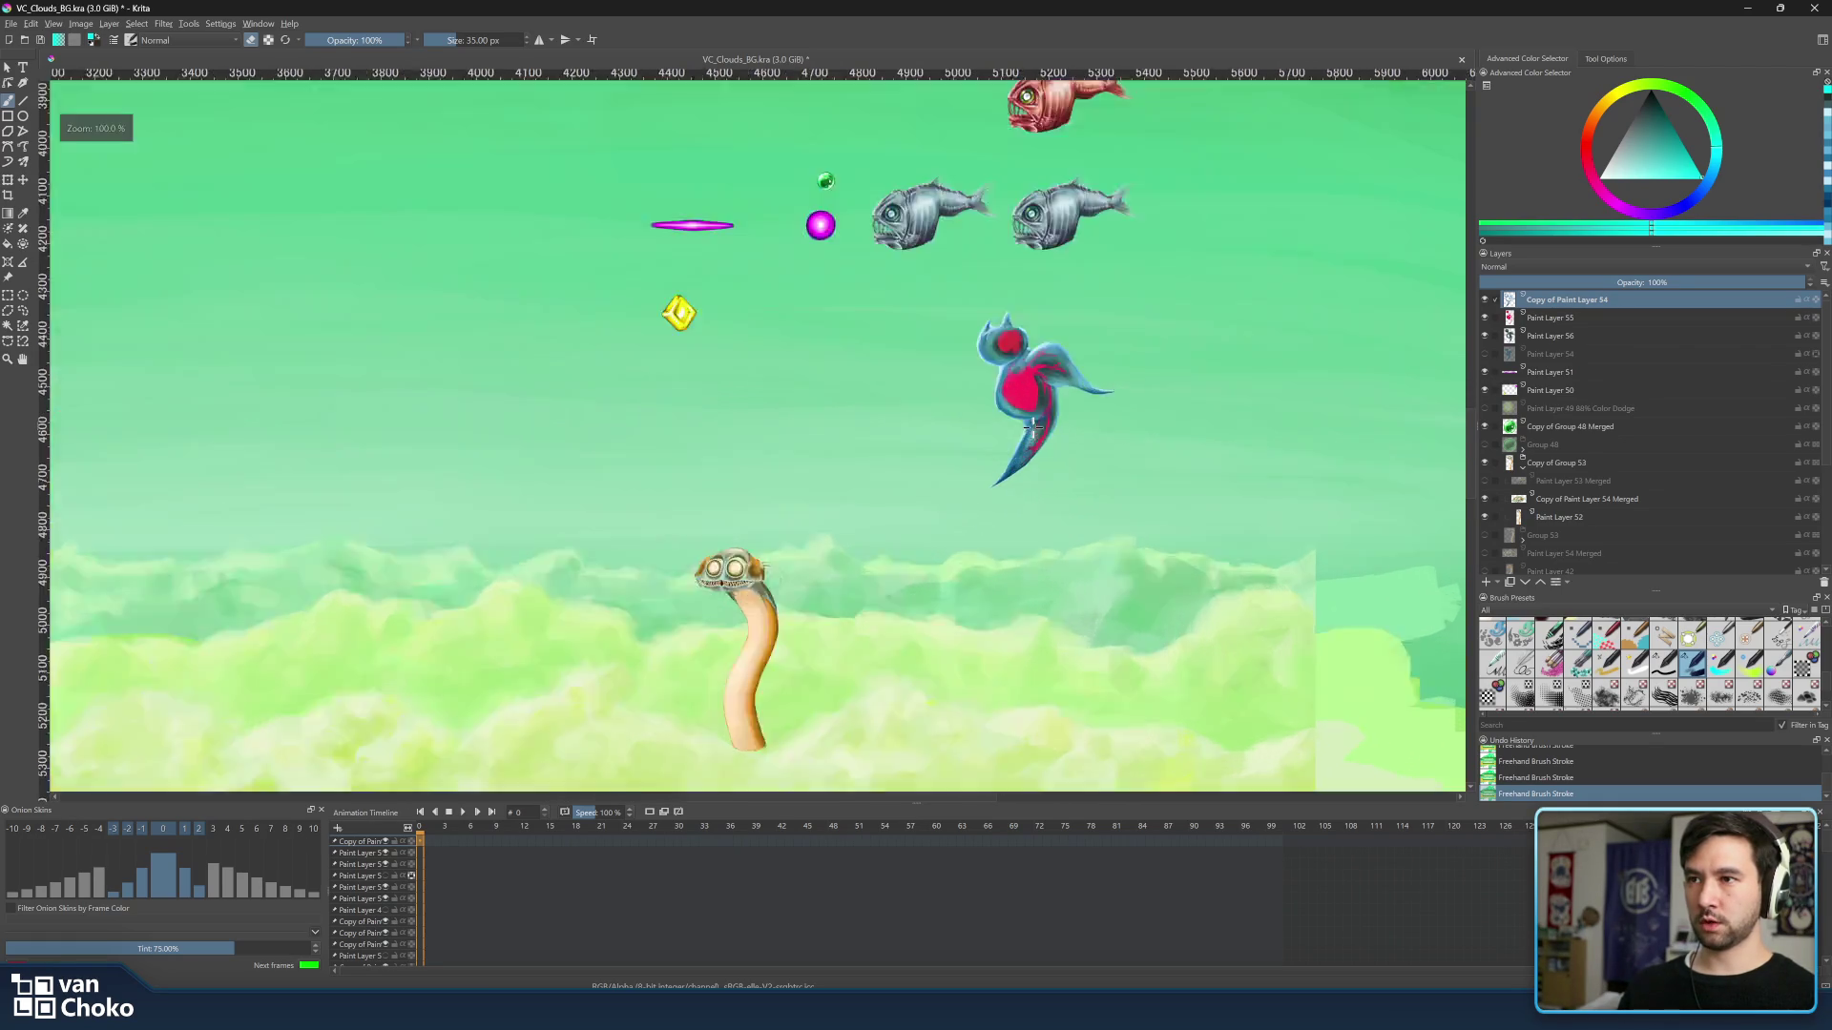
{"action": "scroll", "coordinate": [1029, 429], "scroll_direction": "up", "scroll_amount": 3}
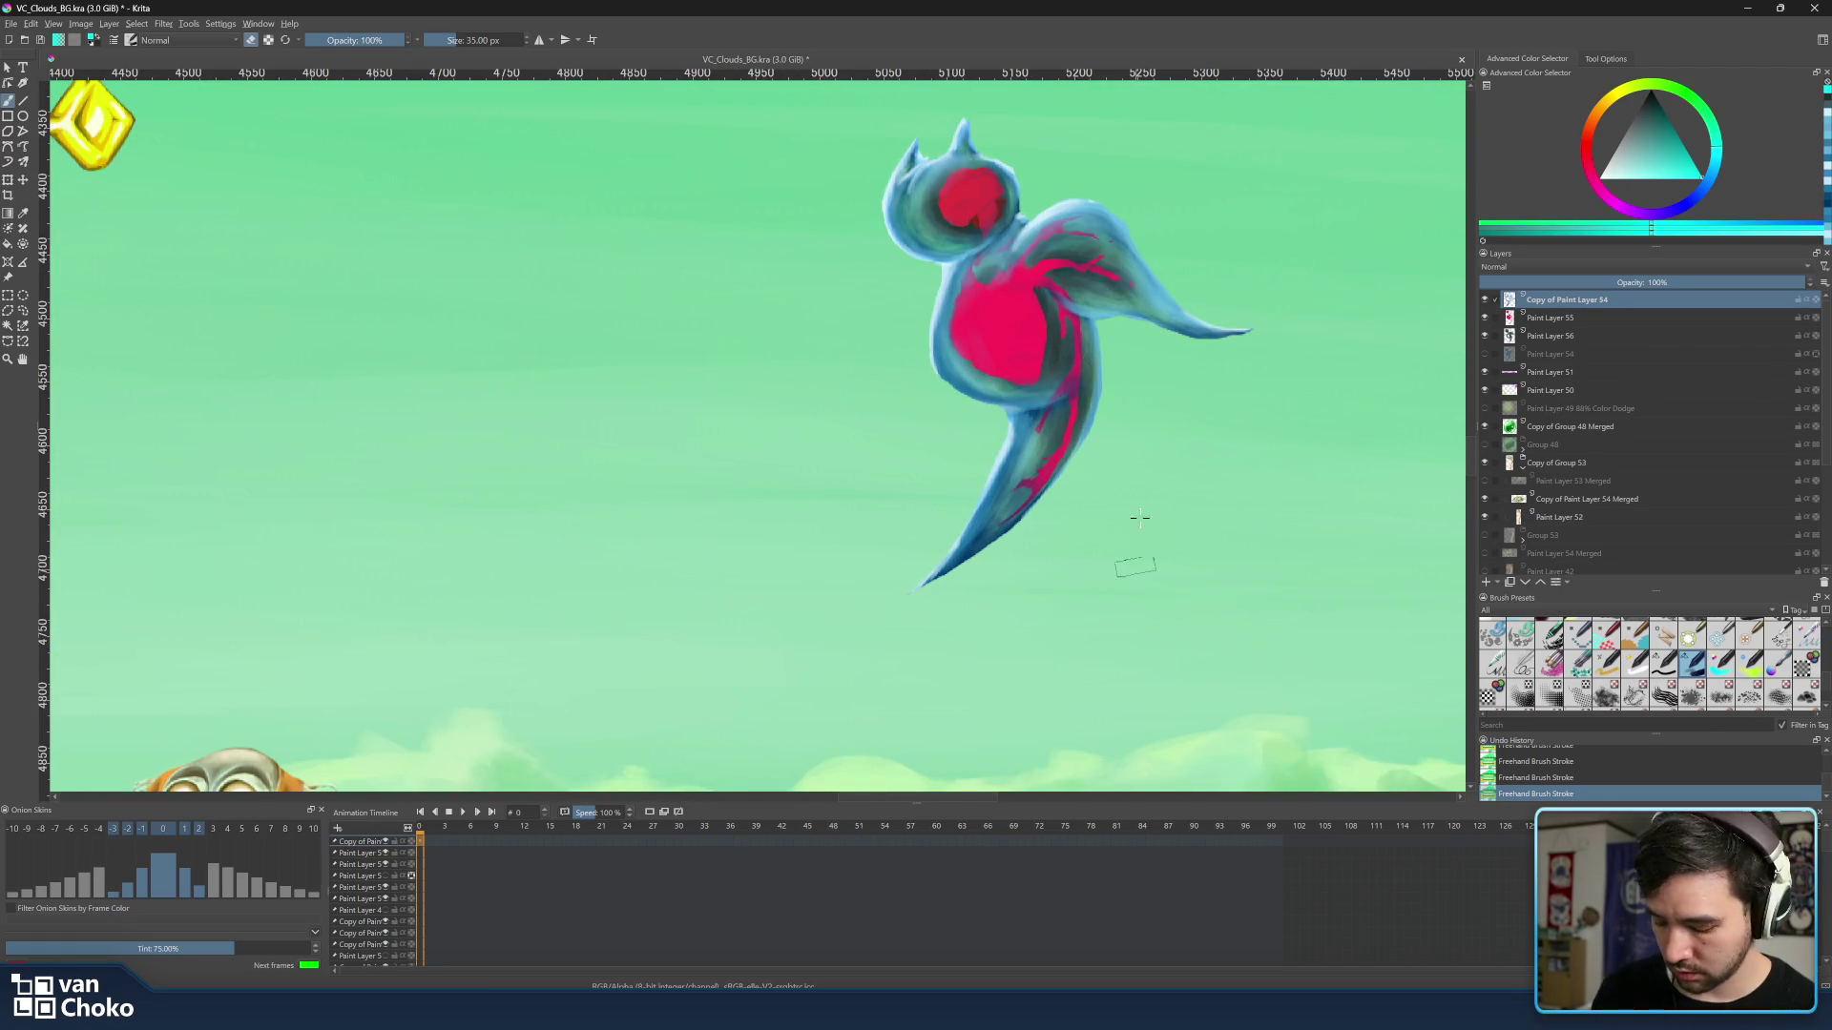
Try a cyan glow along the tail's right edge and undo it.
{"action": "key", "text": "ctrl"}
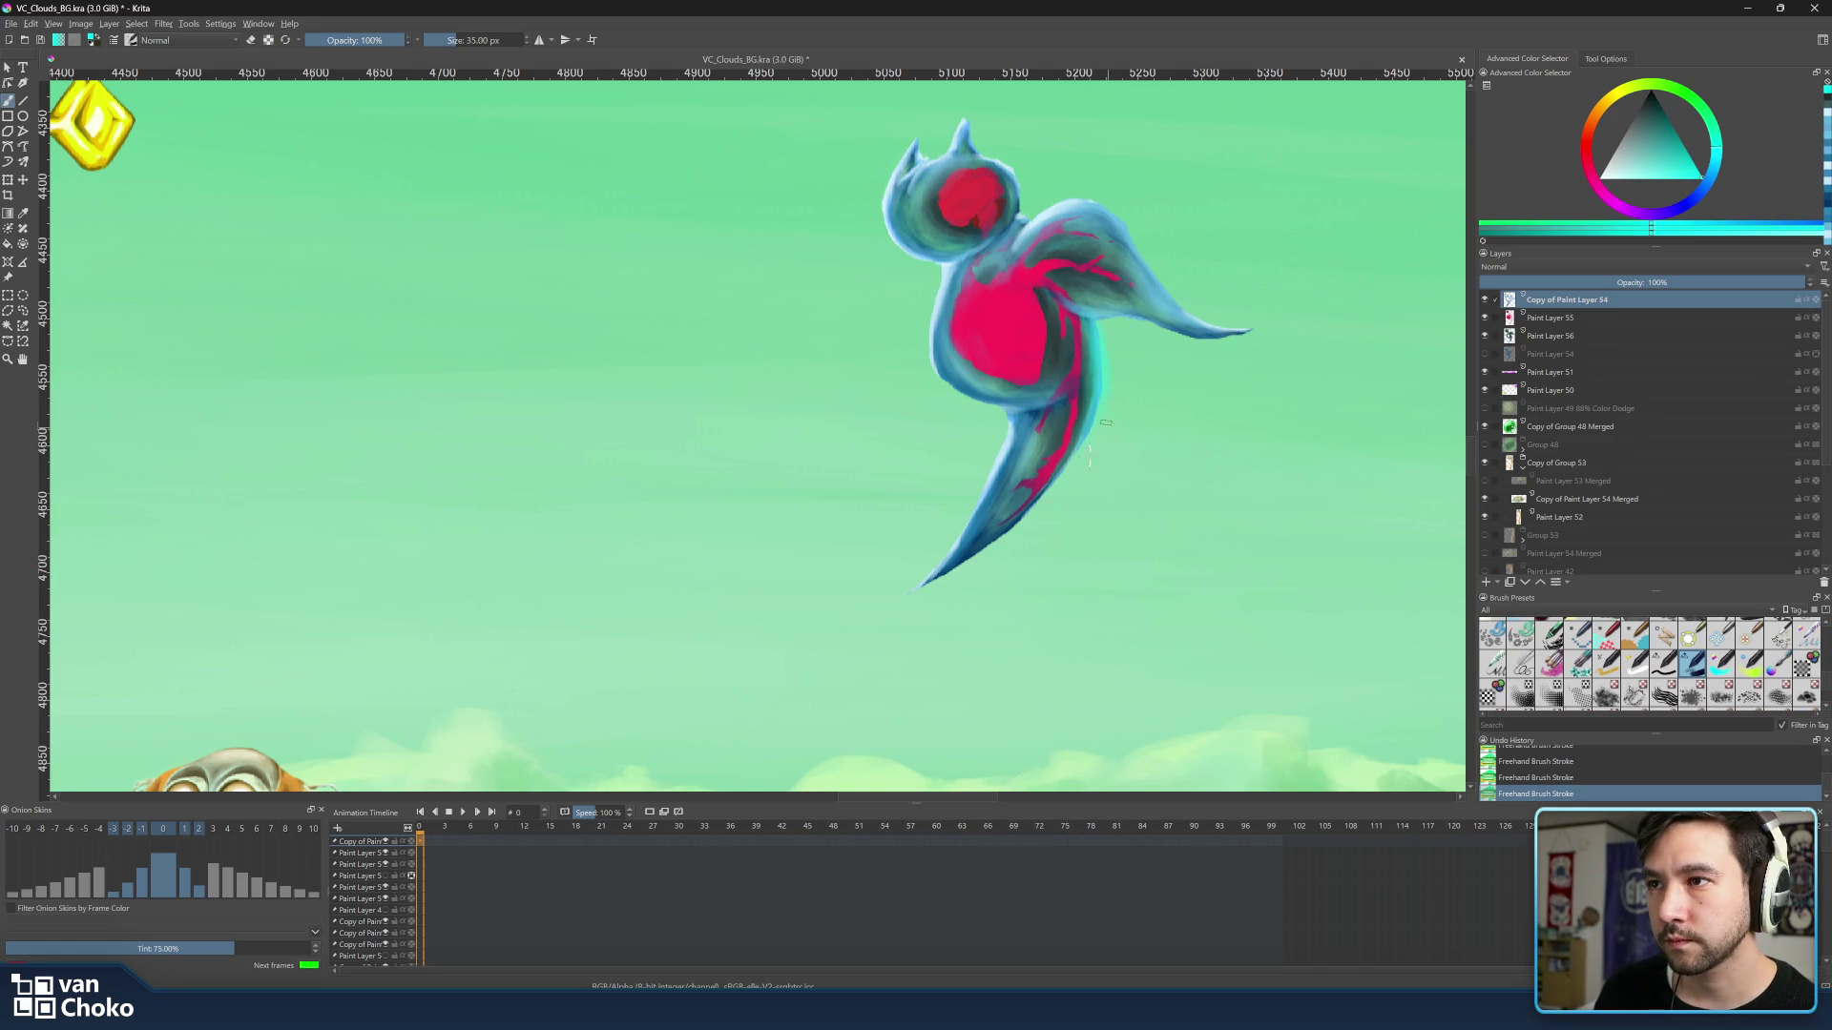
{"action": "left_click_drag", "start_coordinate": [1057, 485], "coordinate": [1083, 456]}
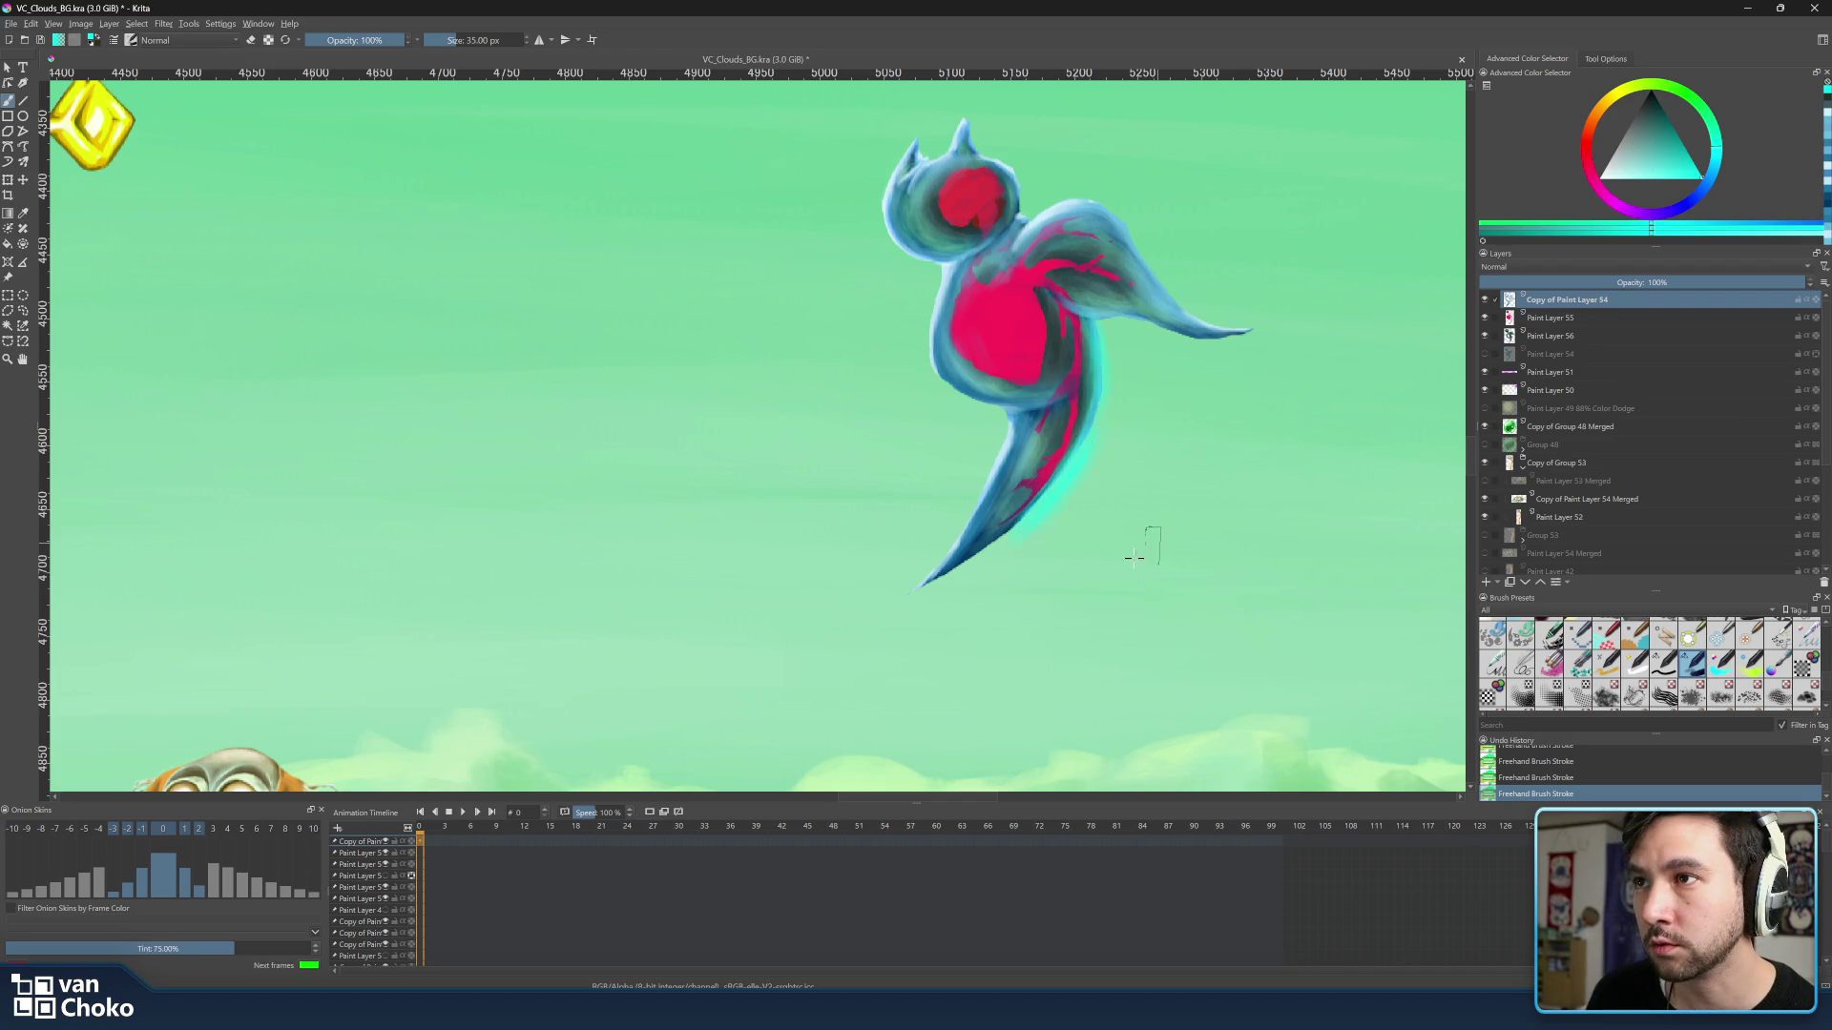
{"action": "key", "text": "e"}
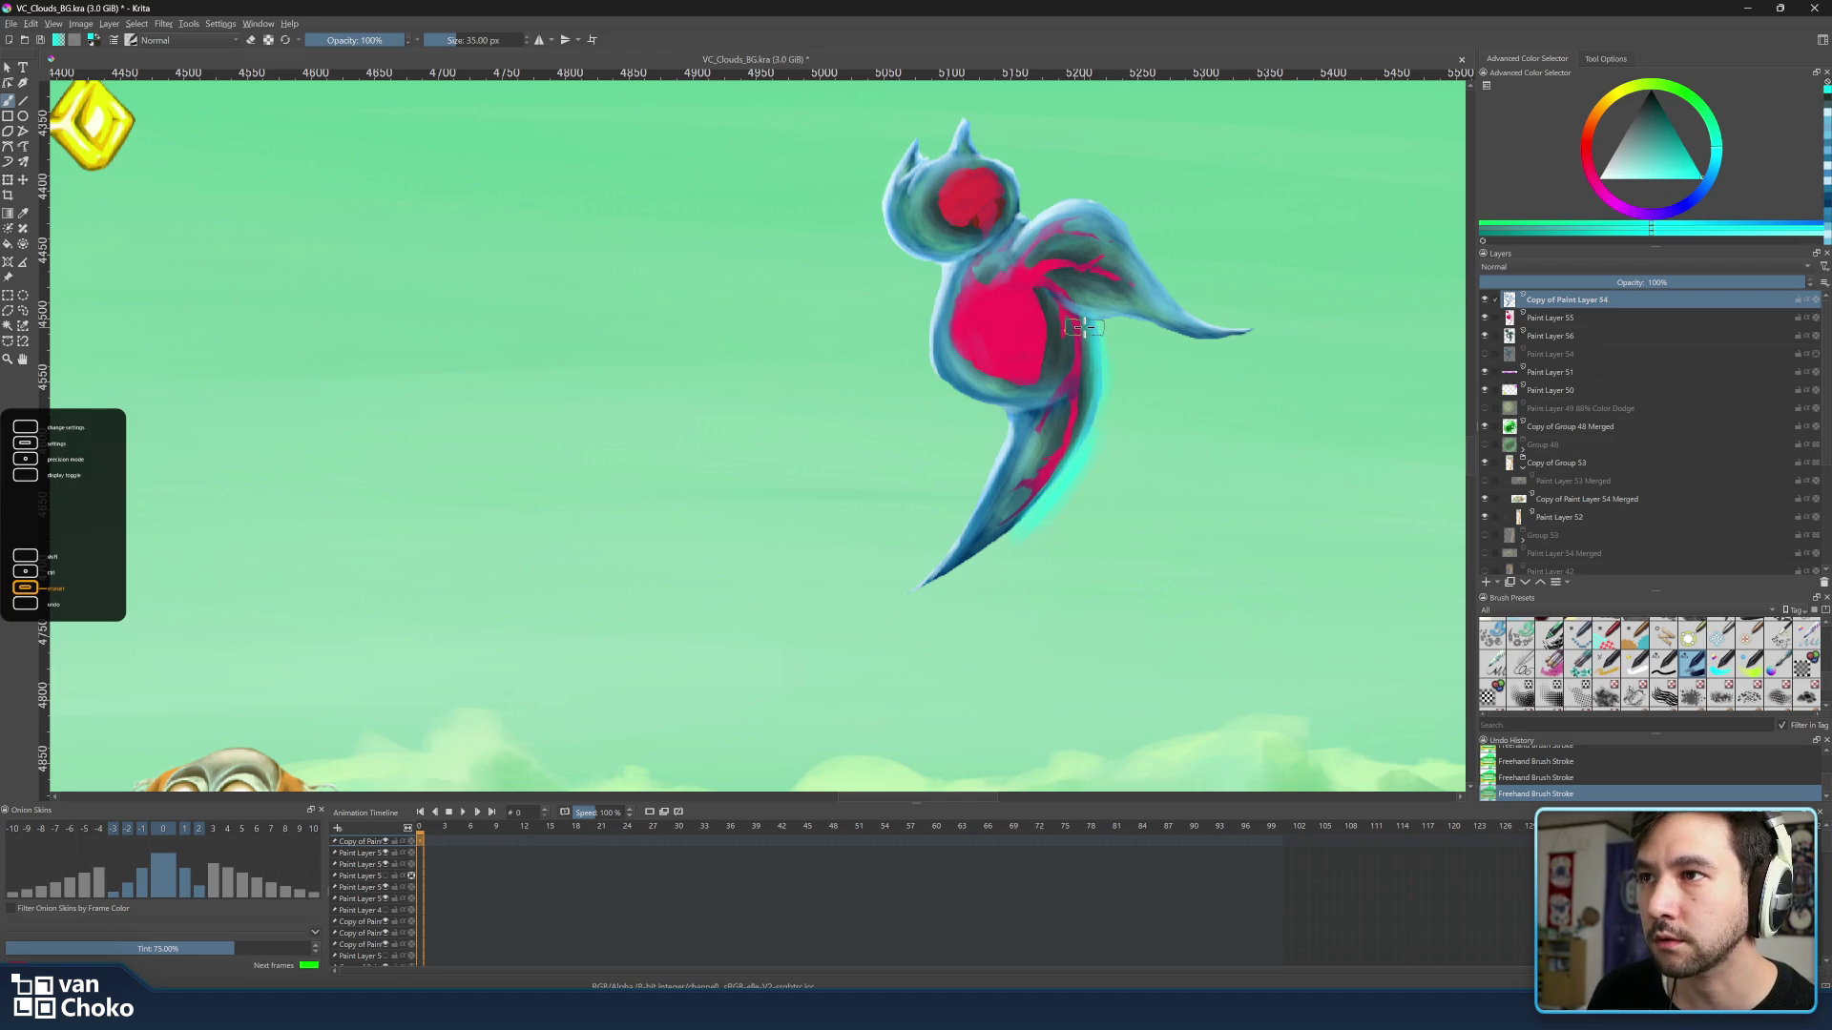
{"action": "key", "text": "ctrl+z"}
{"action": "key", "text": "ctrl+z"}
{"action": "key", "text": "ctrl+z"}
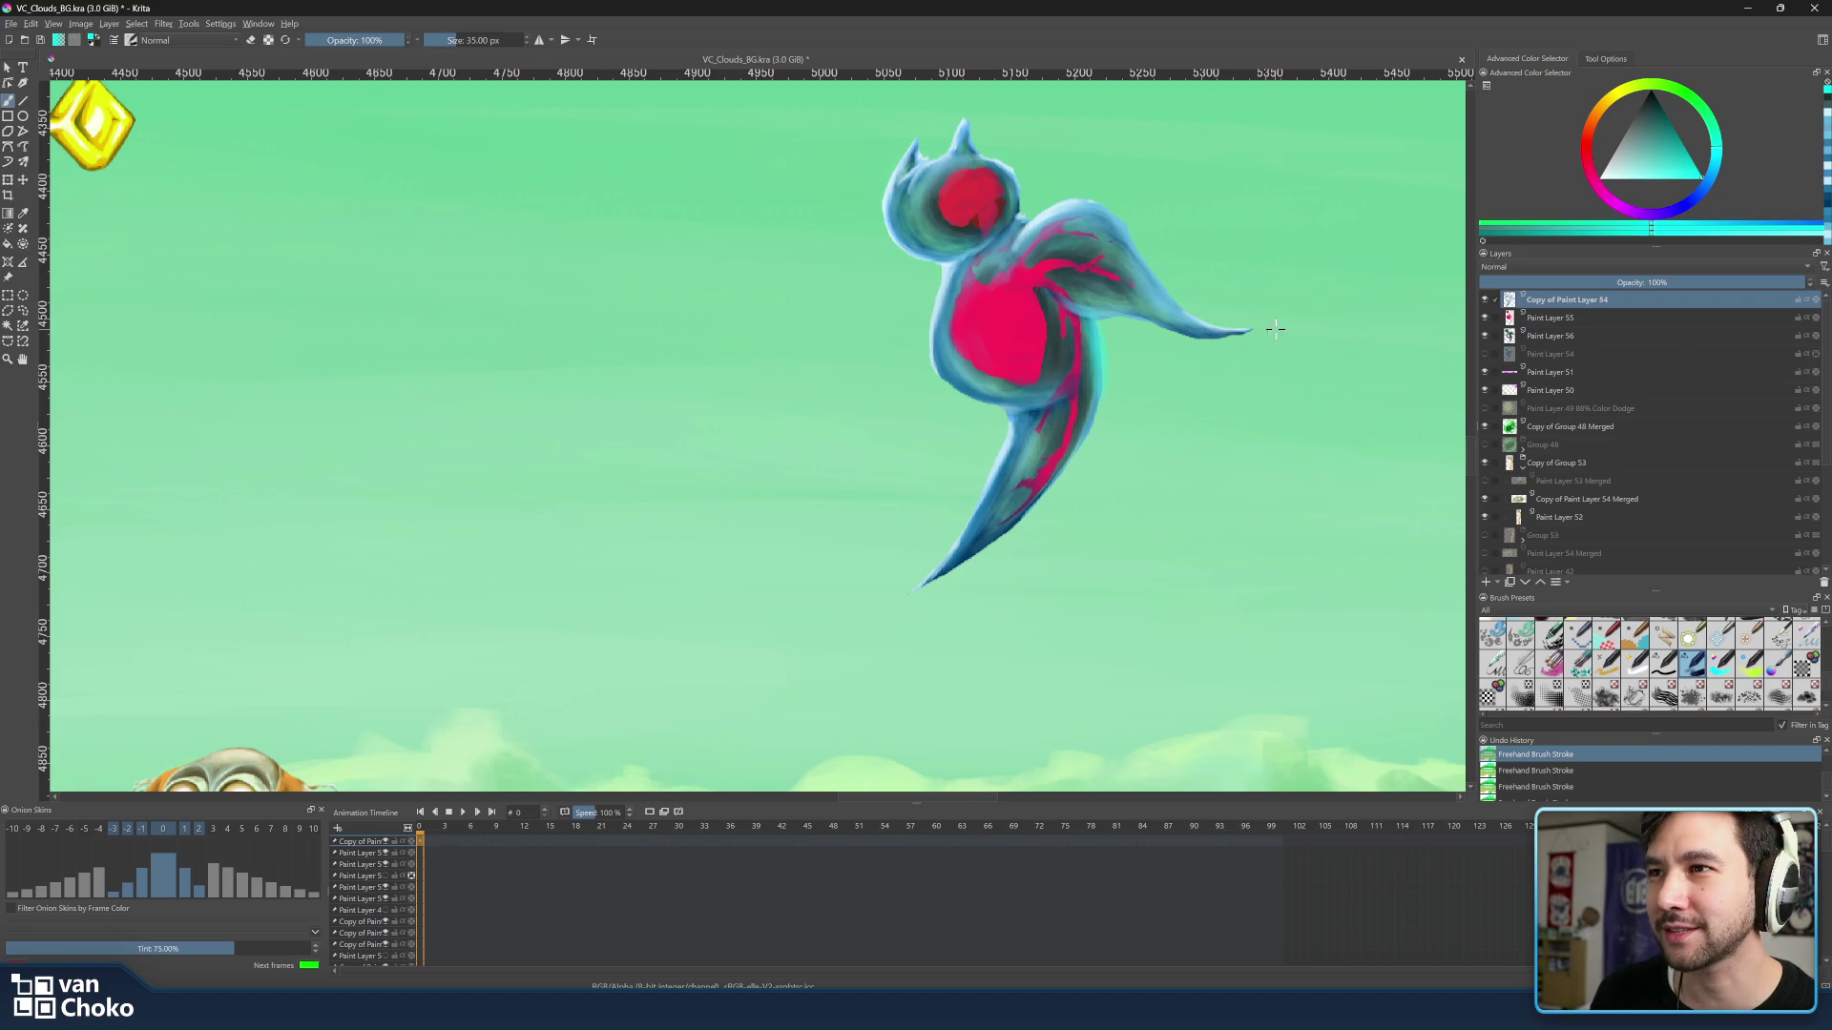
Switch to Paint Layer 56 and add a small stroke near the wing.
{"action": "left_click", "coordinate": [1550, 318]}
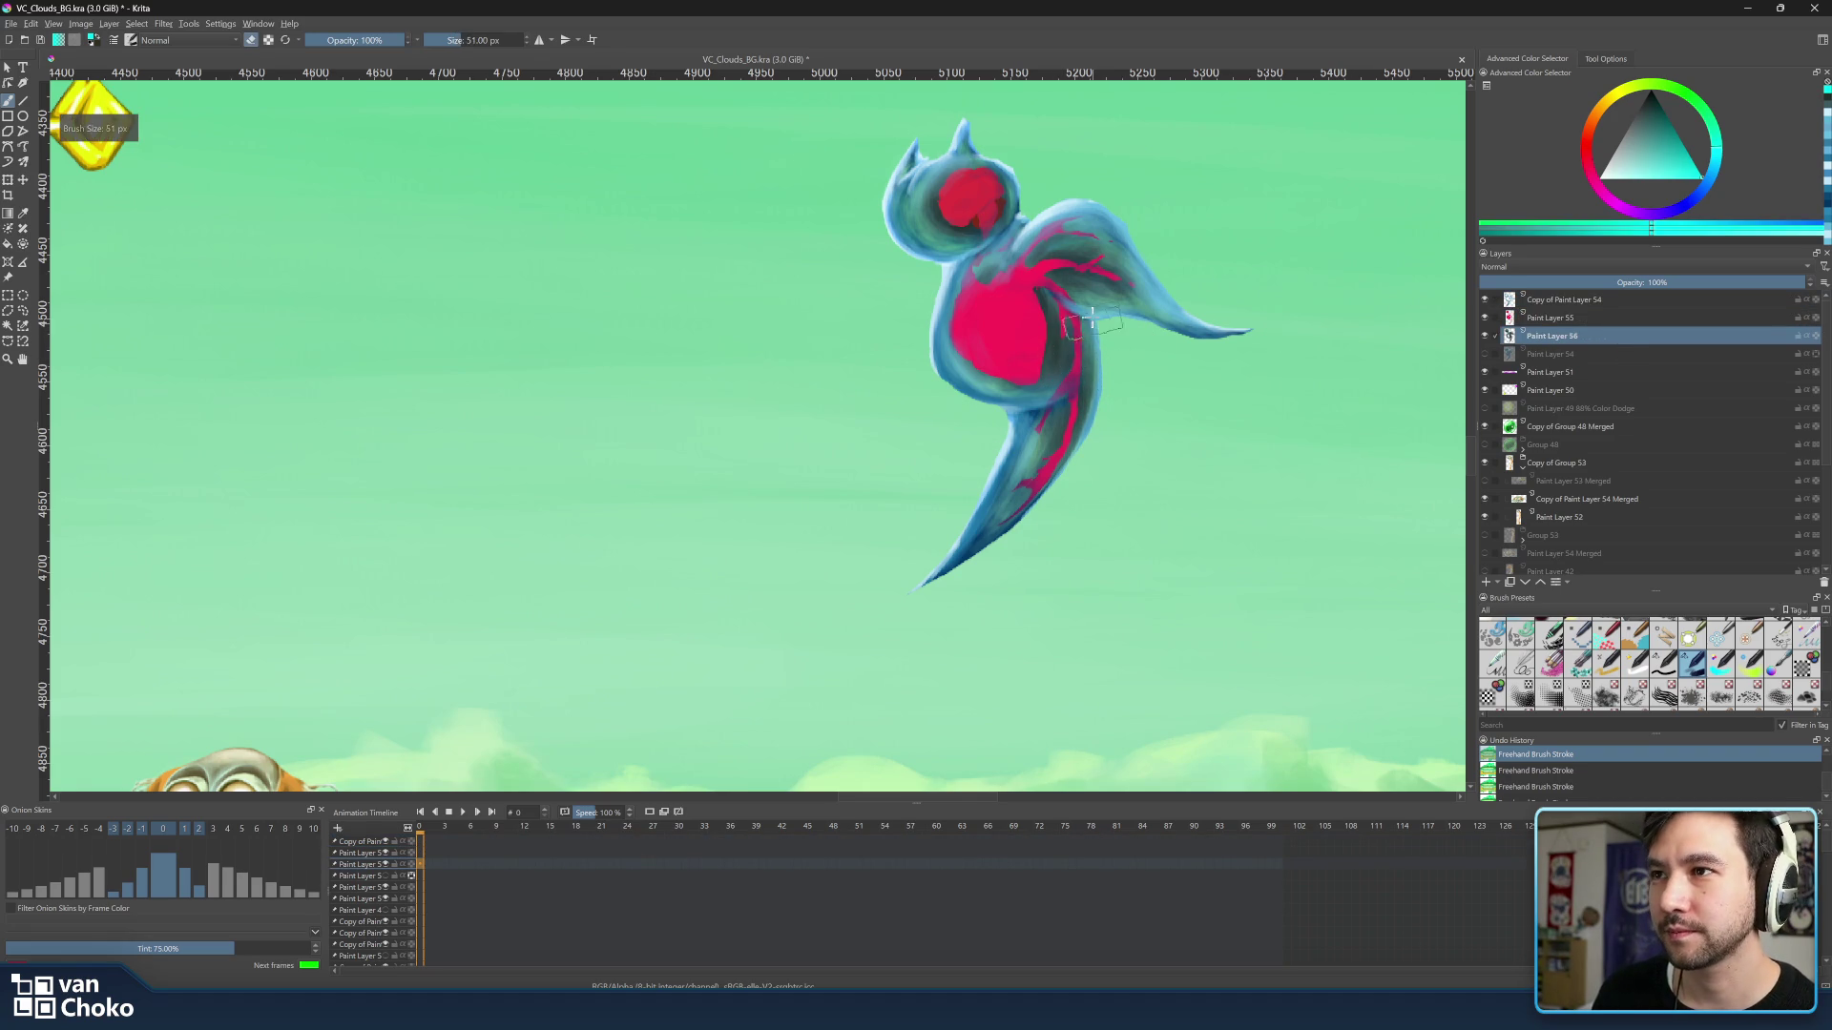
{"action": "left_click_drag", "start_coordinate": [1086, 343], "coordinate": [1114, 318]}
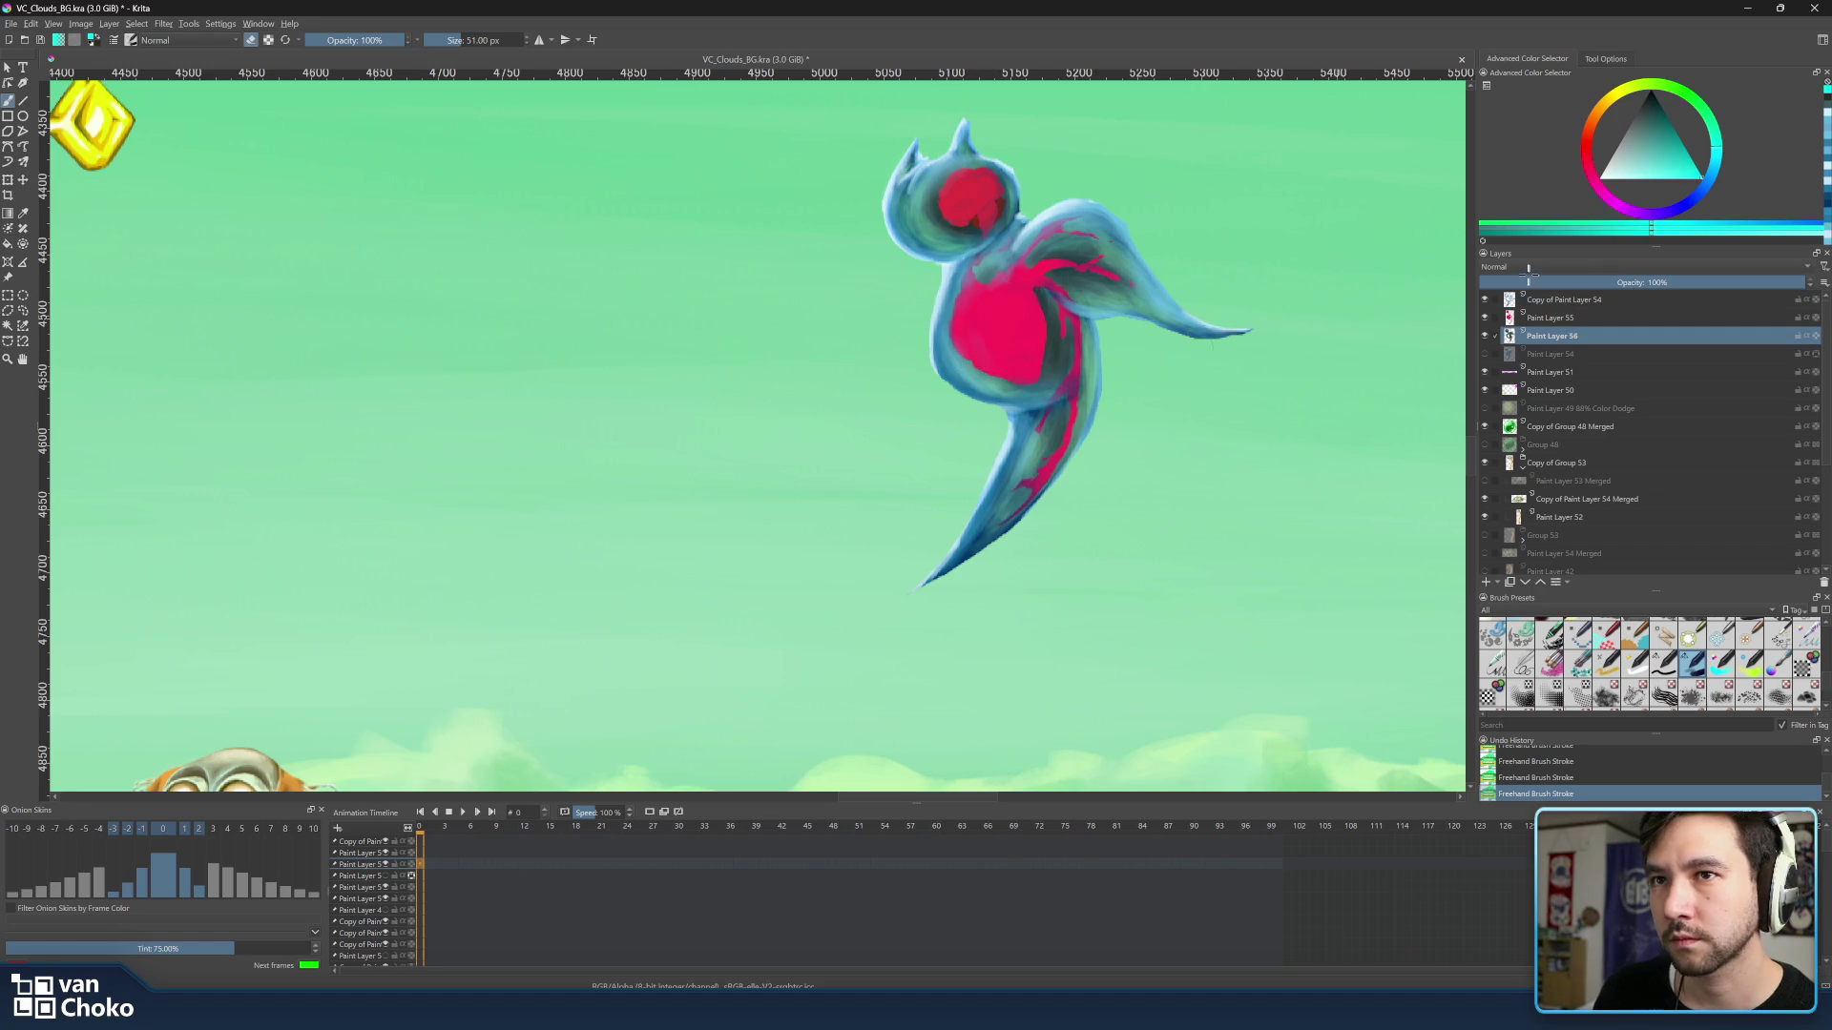
Return to Copy of Paint Layer 54, sample a colour and resize the brush to about 26 px.
{"action": "left_click", "coordinate": [1575, 300]}
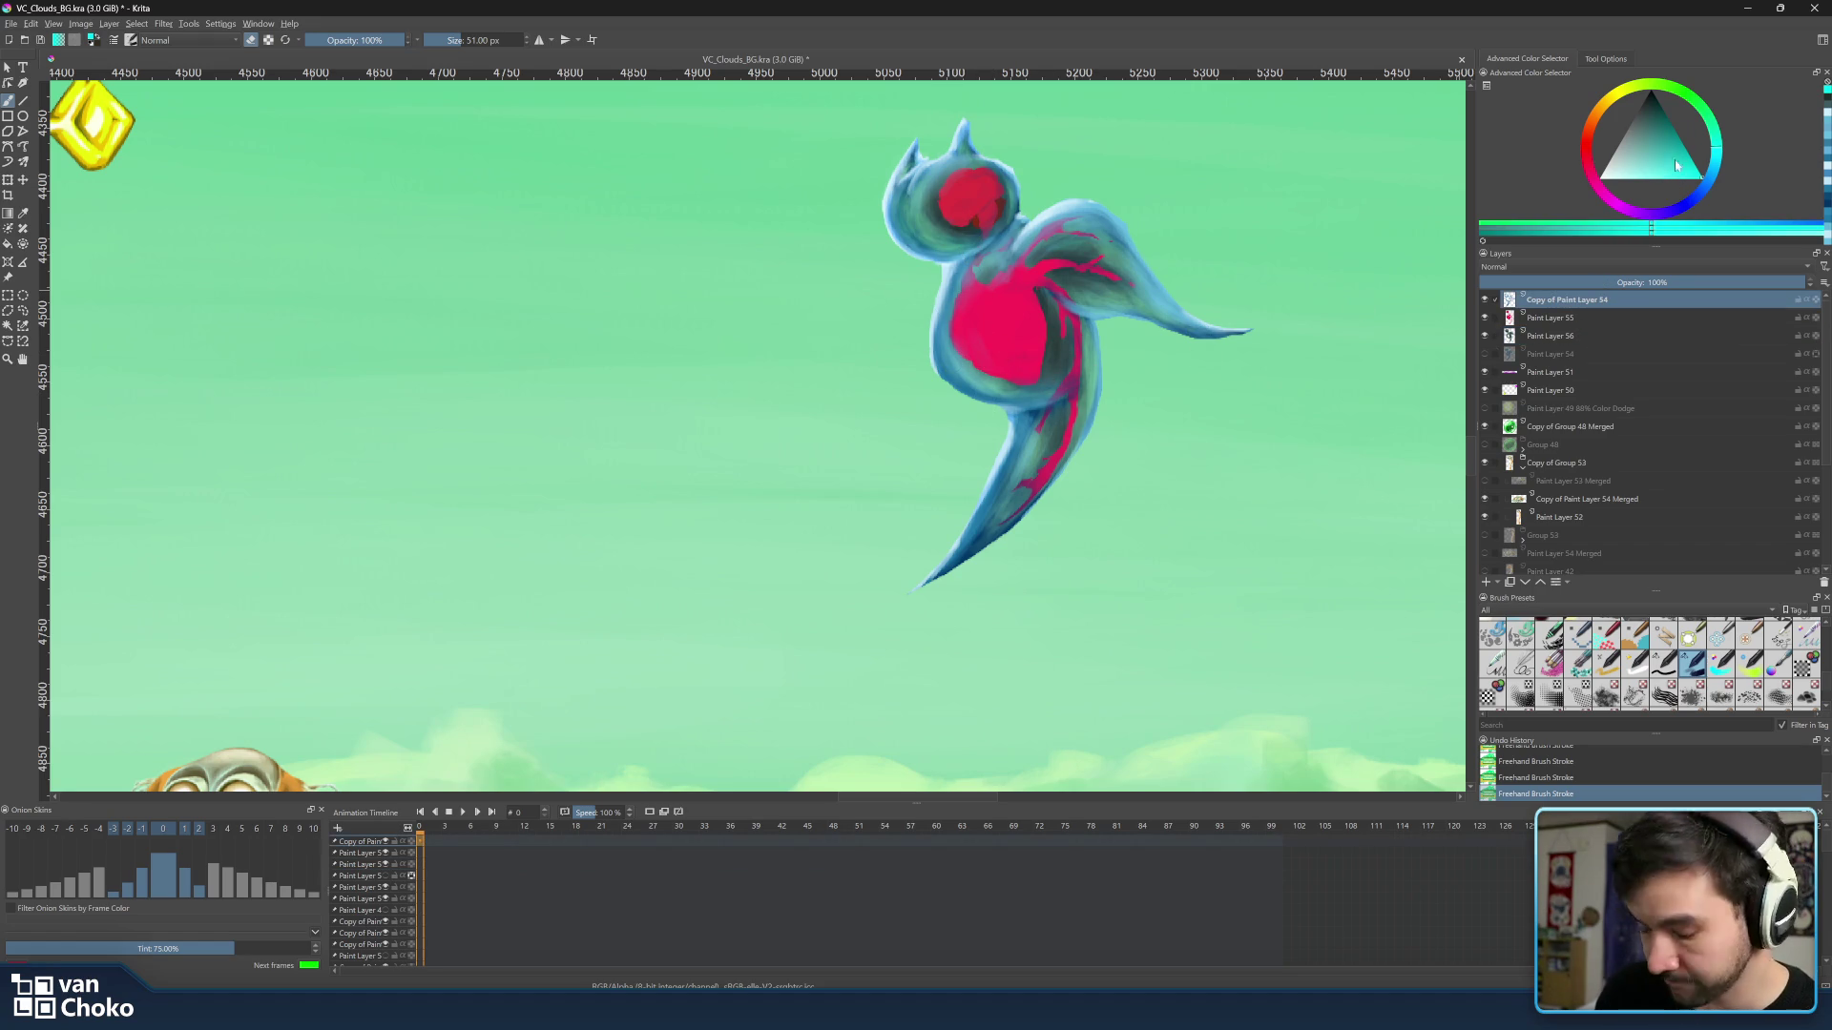
{"action": "key", "text": "ctrl"}
{"action": "left_click_drag", "start_coordinate": [1026, 263], "coordinate": [960, 269], "text": "shift"}
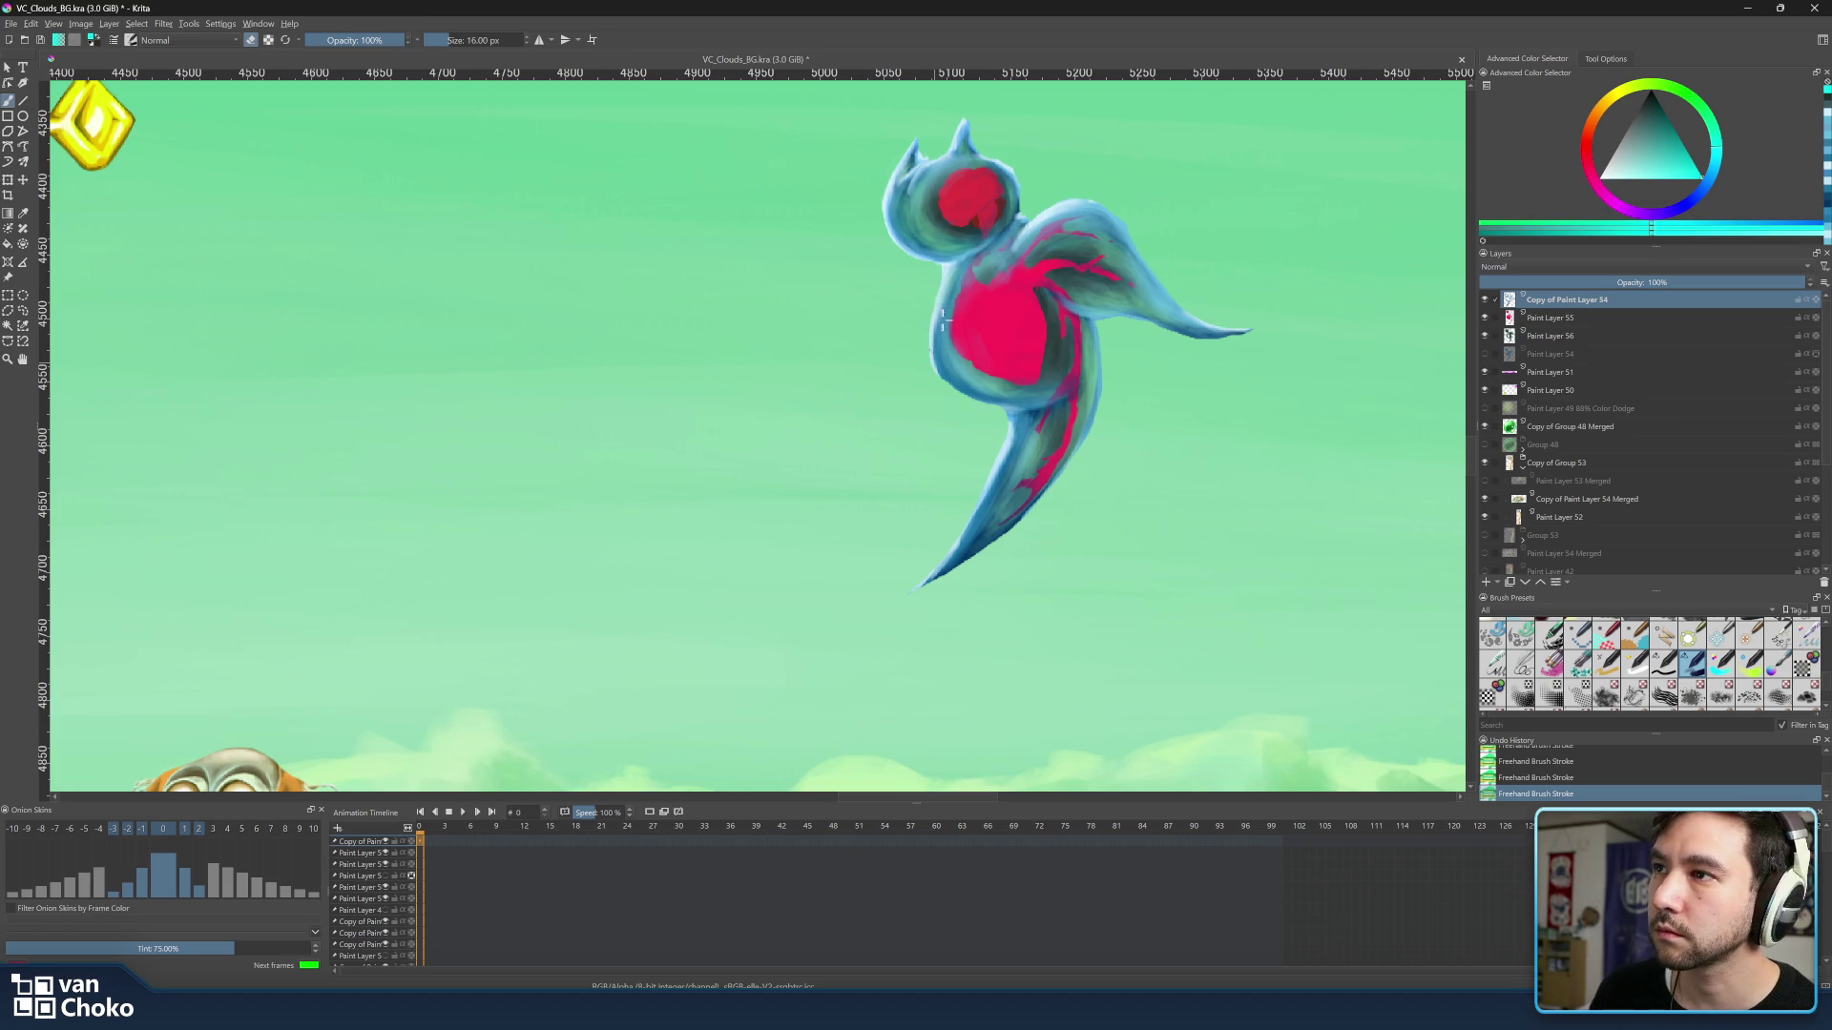
{"action": "left_click_drag", "start_coordinate": [959, 307], "coordinate": [956, 338], "text": "shift"}
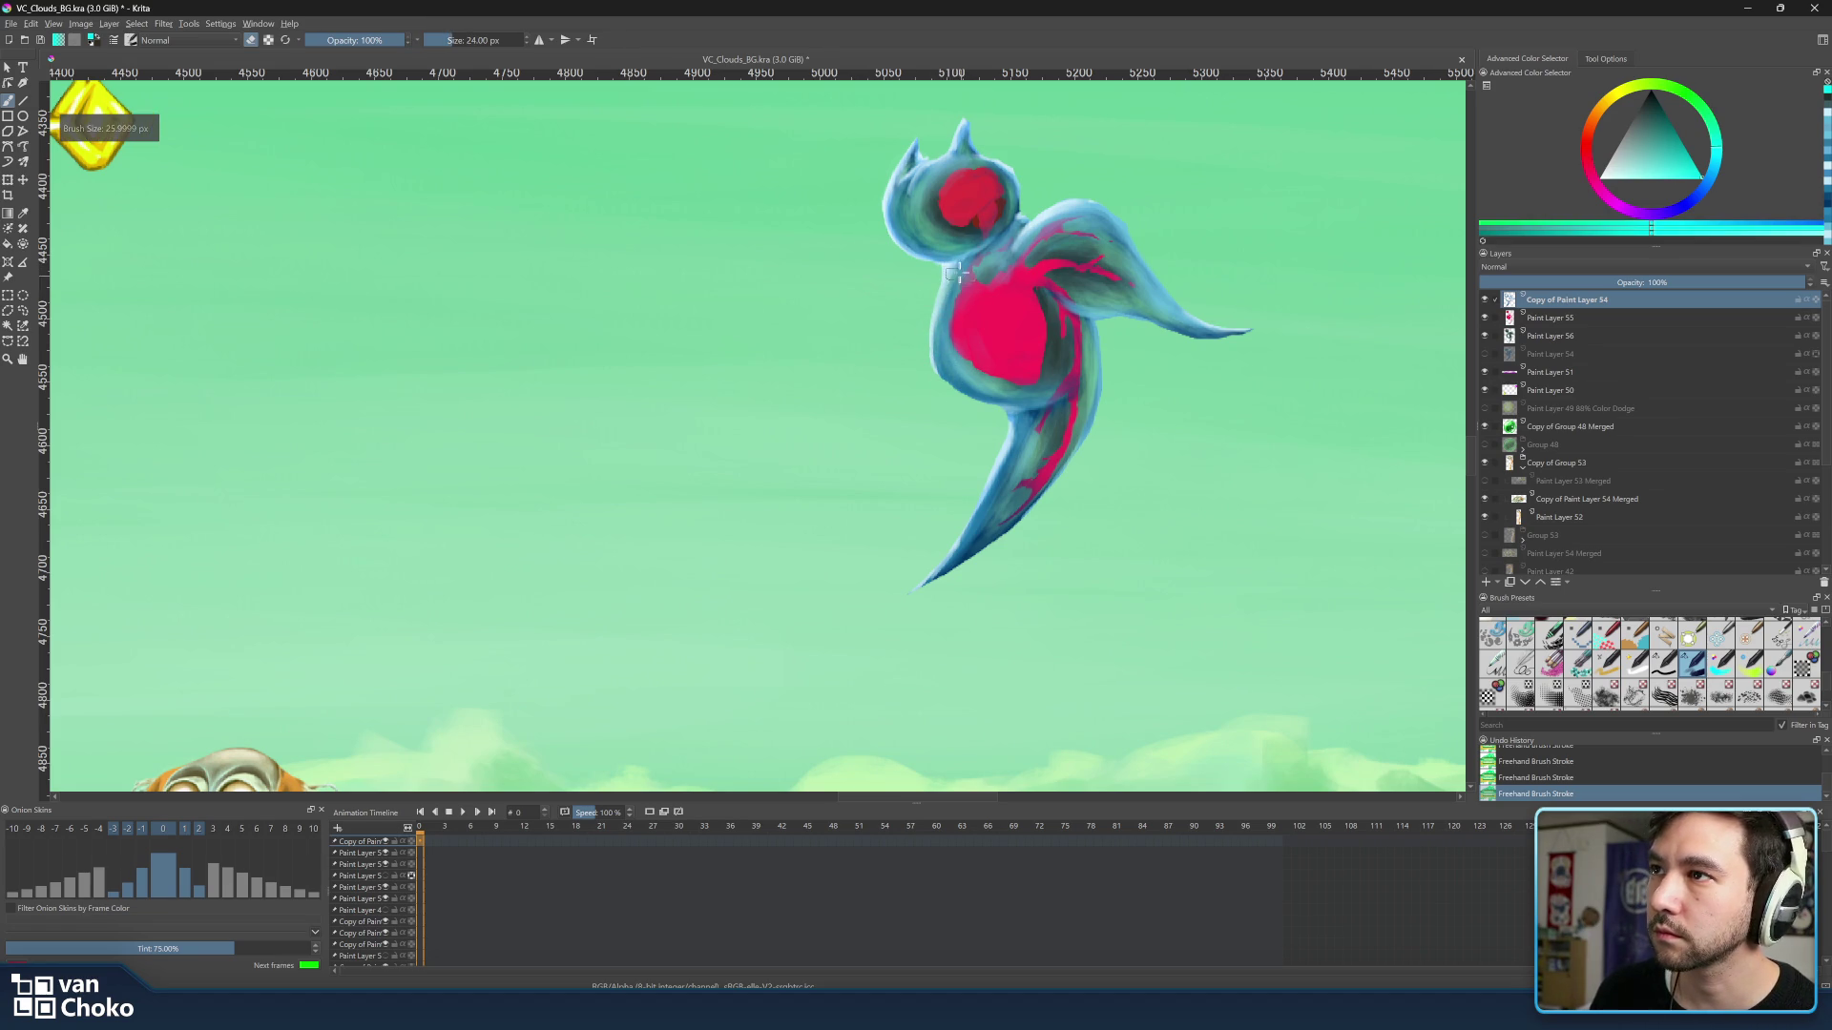
Paint lighter blue along the head and body edges with a 30 px brush, sampling the head's light blue.
{"action": "left_click", "coordinate": [1720, 176]}
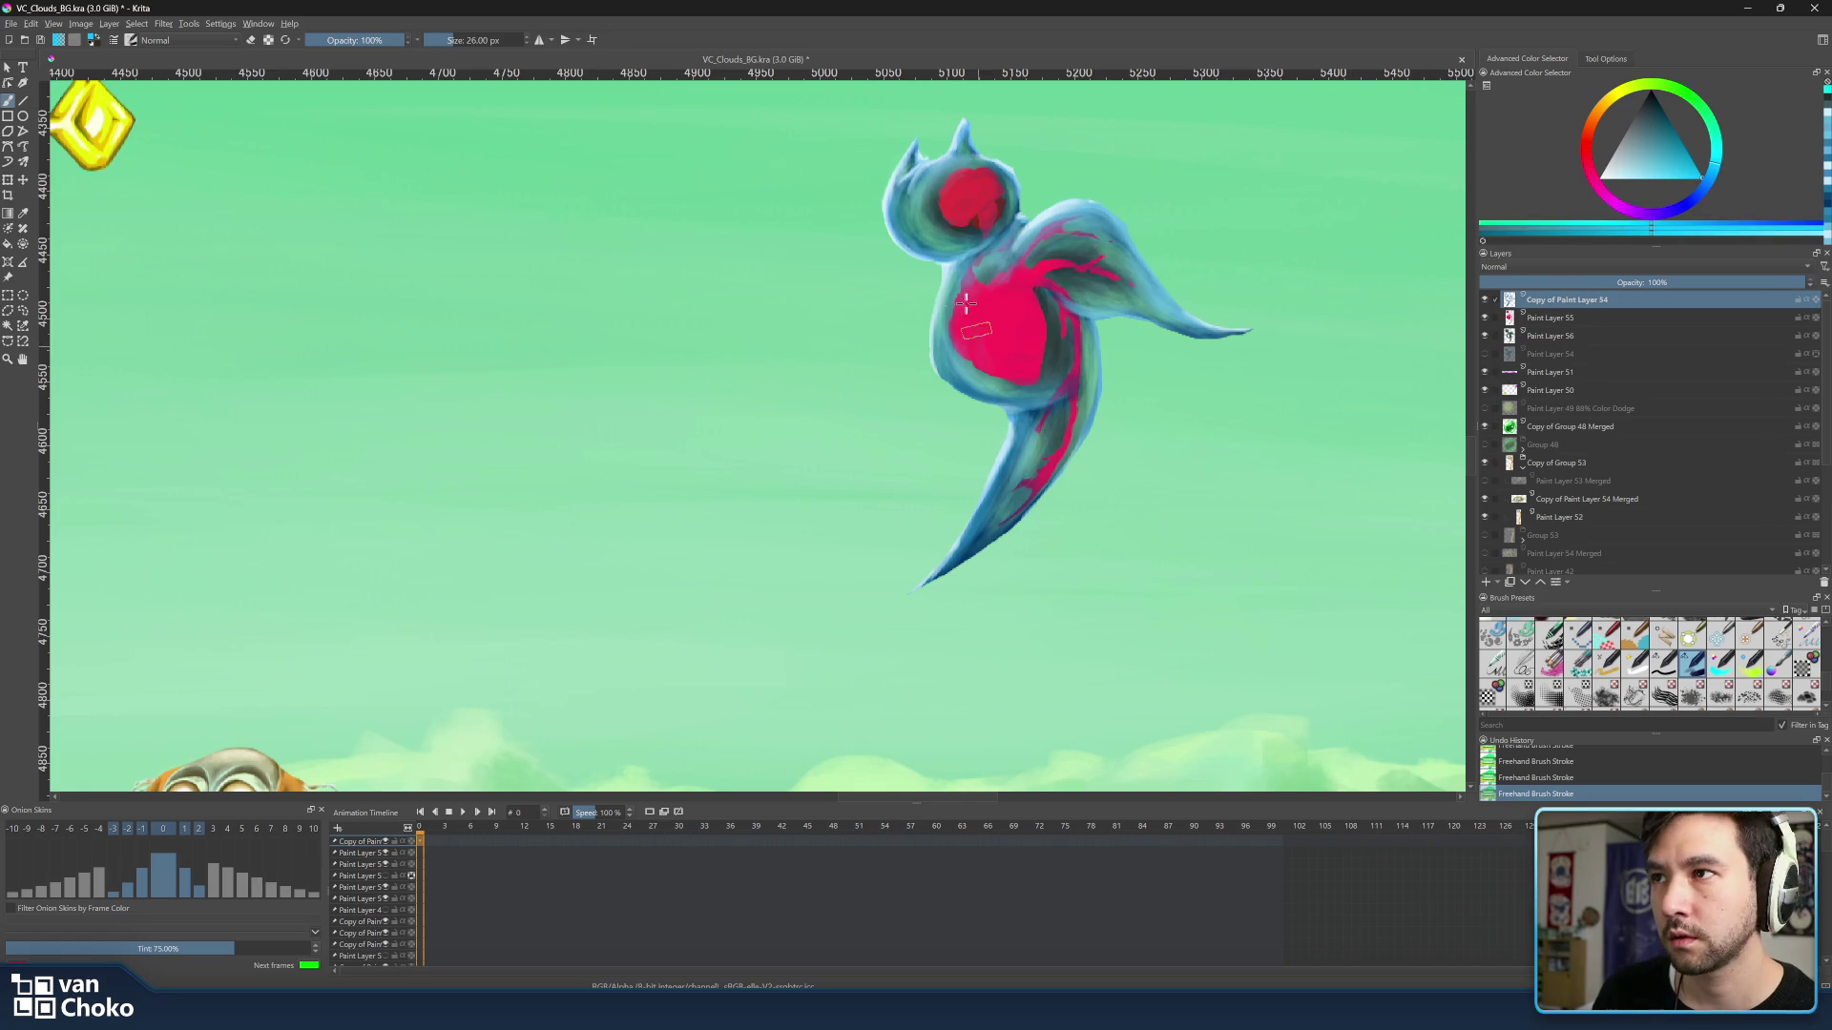
{"action": "left_click_drag", "start_coordinate": [944, 290], "coordinate": [950, 296], "text": "shift"}
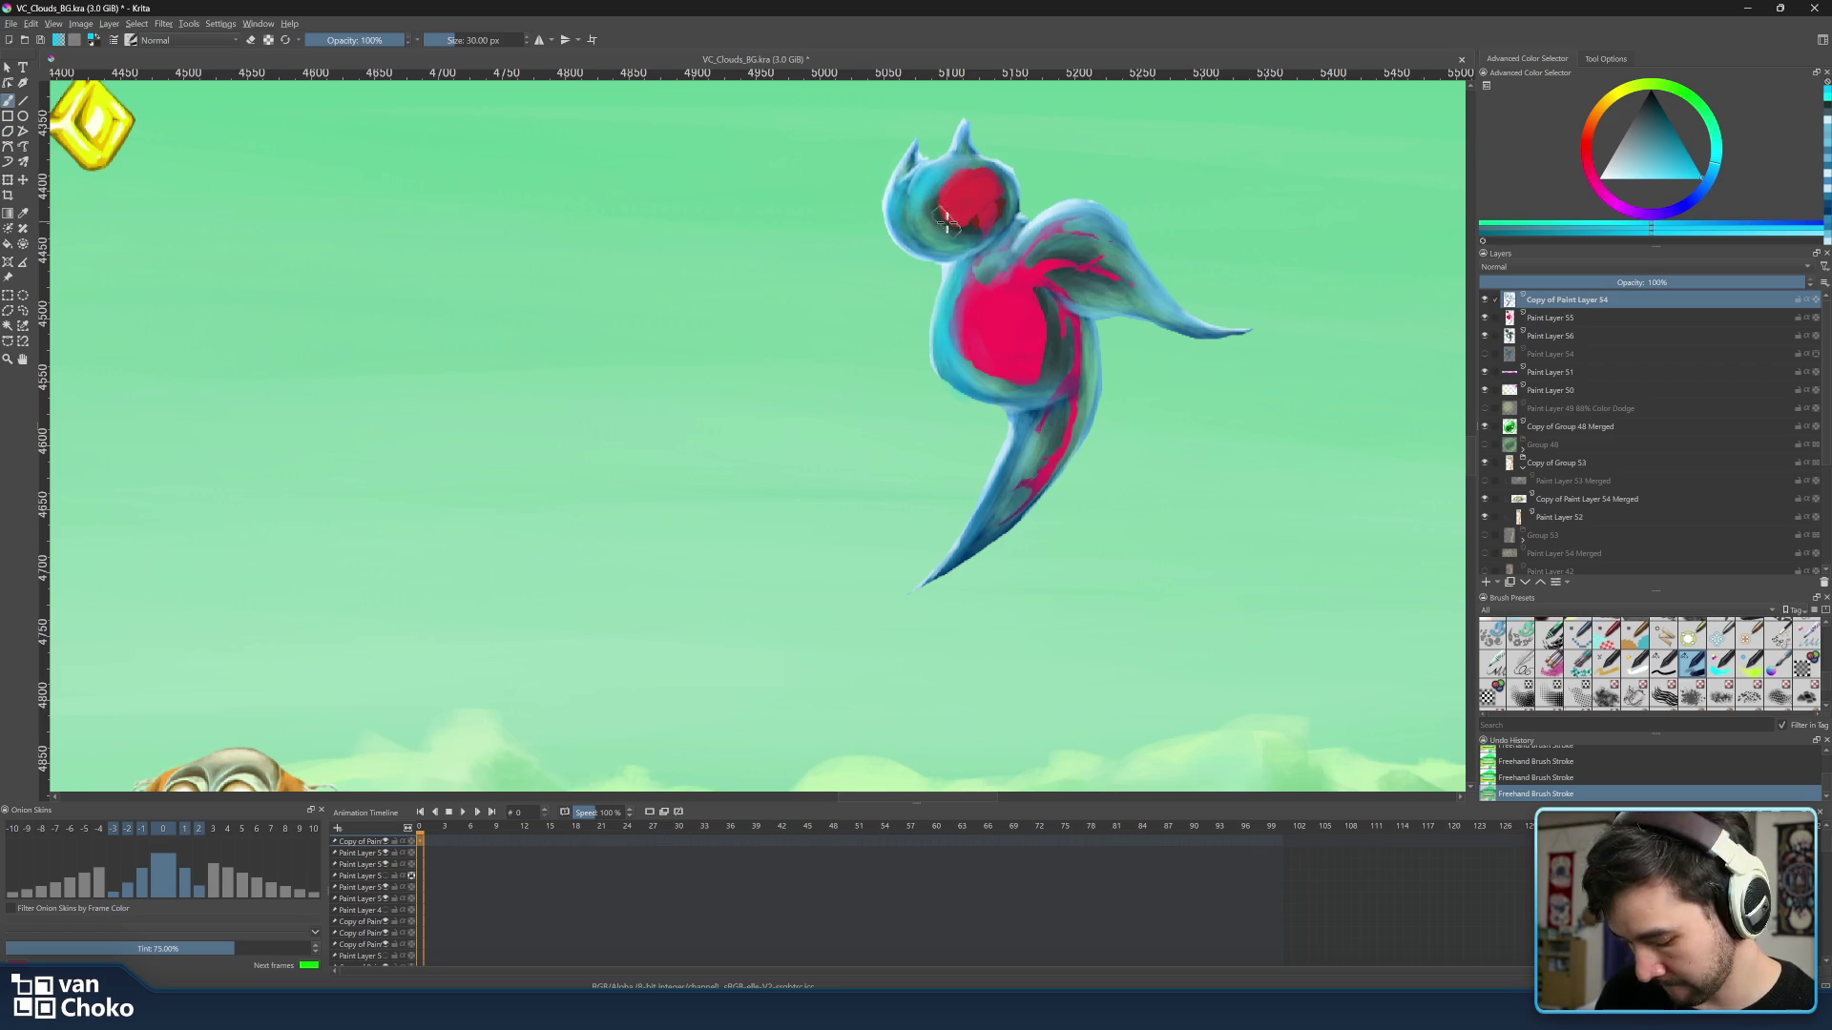
{"action": "left_click", "coordinate": [951, 147], "text": "ctrl"}
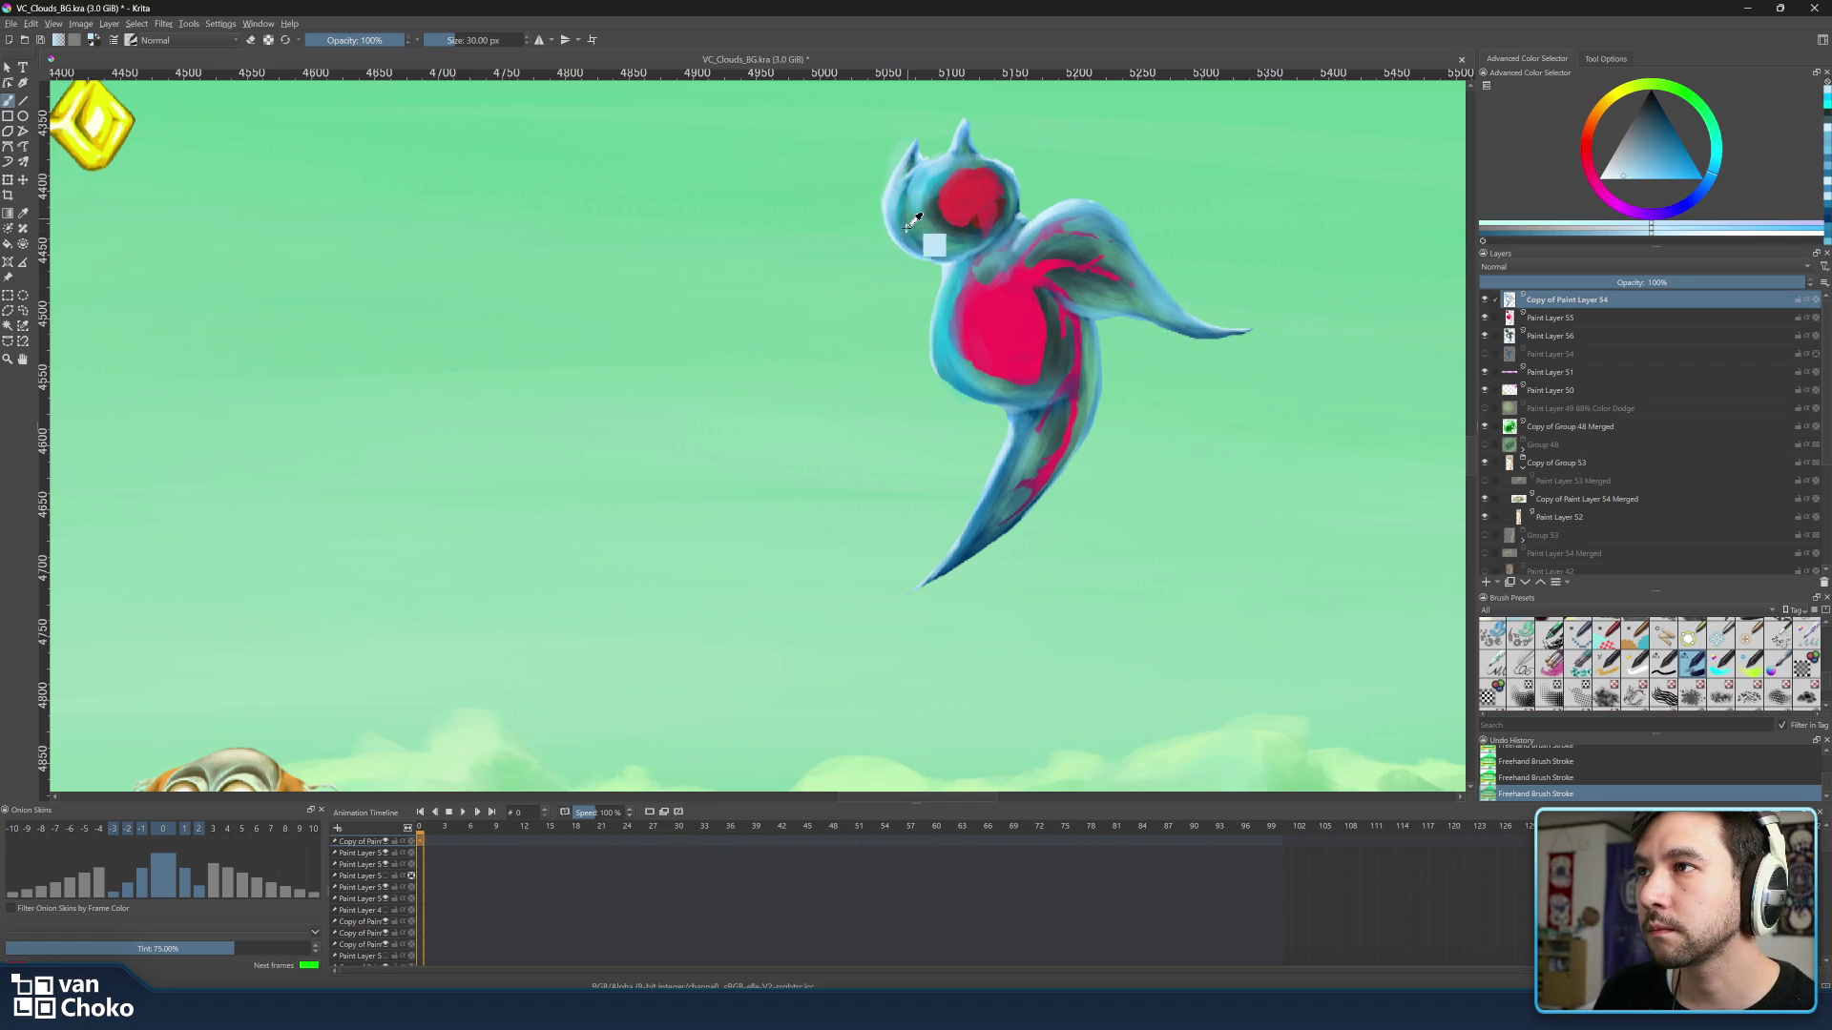
Lighten the sampled teal to pale cyan and highlight the head edges with a 15-18 px brush.
{"action": "left_click", "coordinate": [946, 170], "text": "ctrl"}
{"action": "left_click_drag", "start_coordinate": [945, 170], "coordinate": [911, 218]}
{"action": "key", "text": "bracketleft"}
{"action": "key", "text": "bracketleft"}
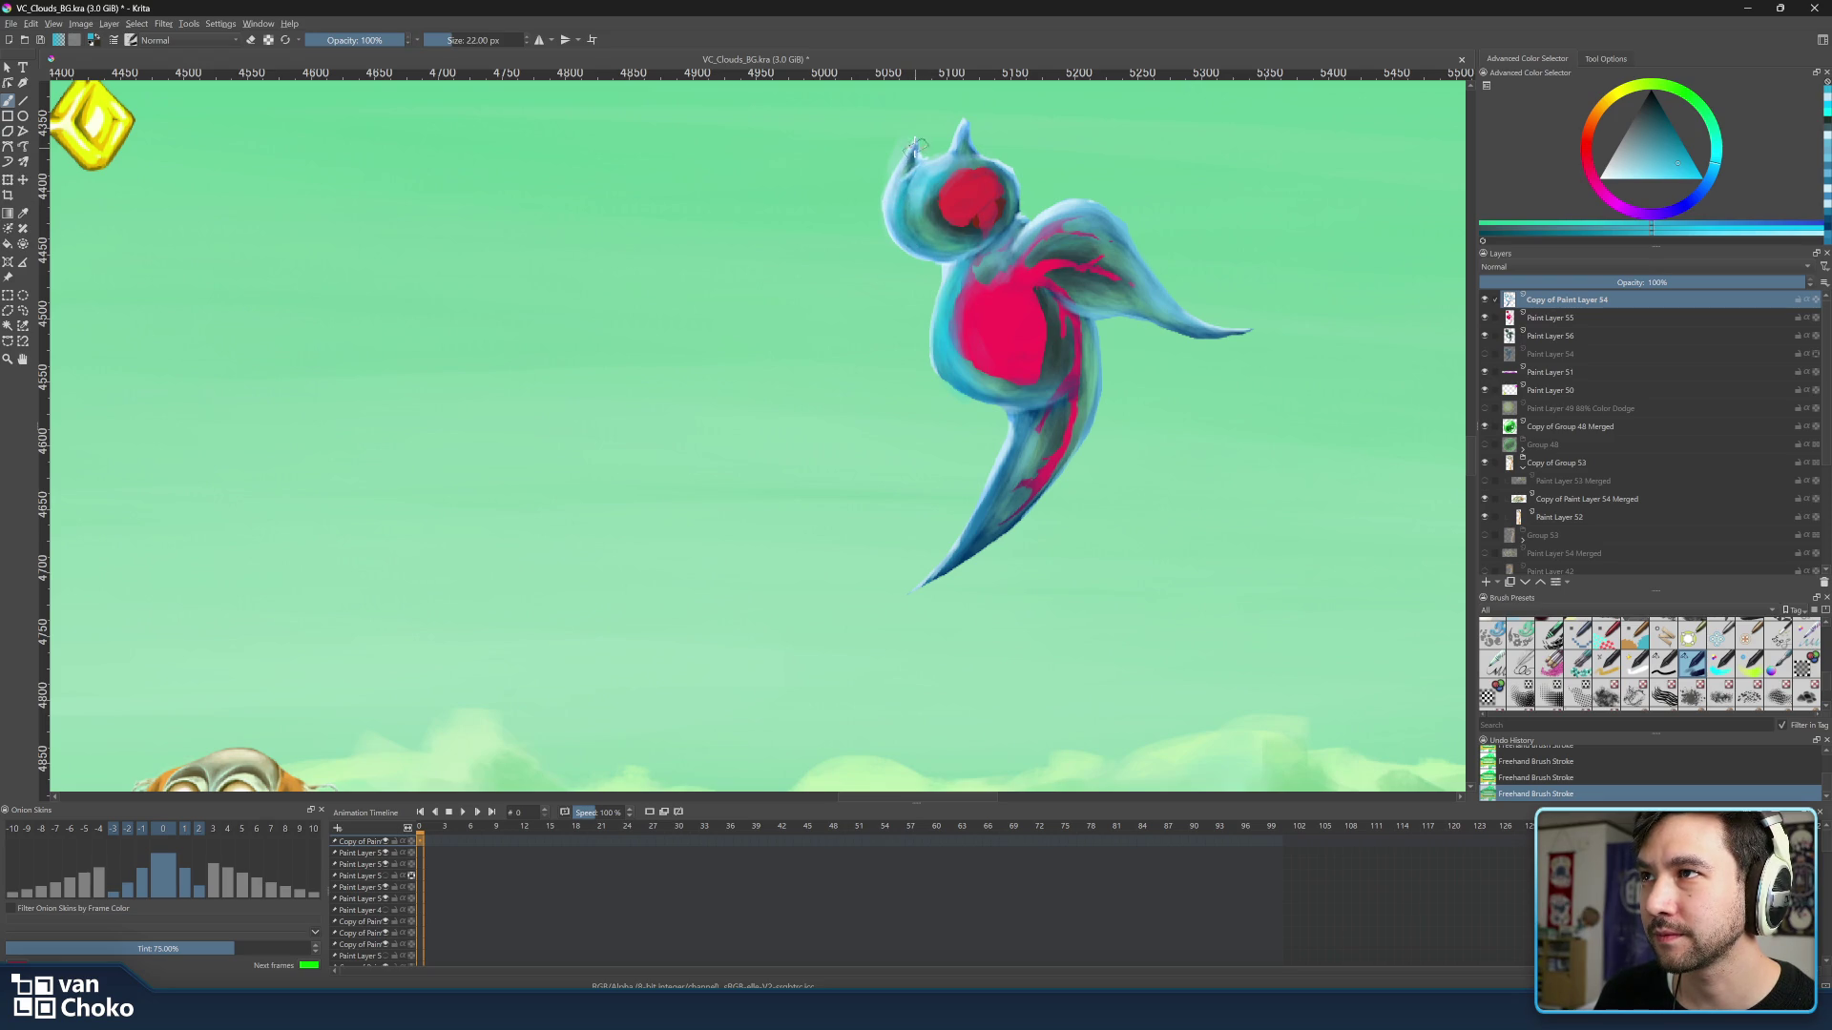
{"action": "key", "text": "bracketleft"}
{"action": "key", "text": "bracketleft"}
{"action": "key", "text": "bracketleft"}
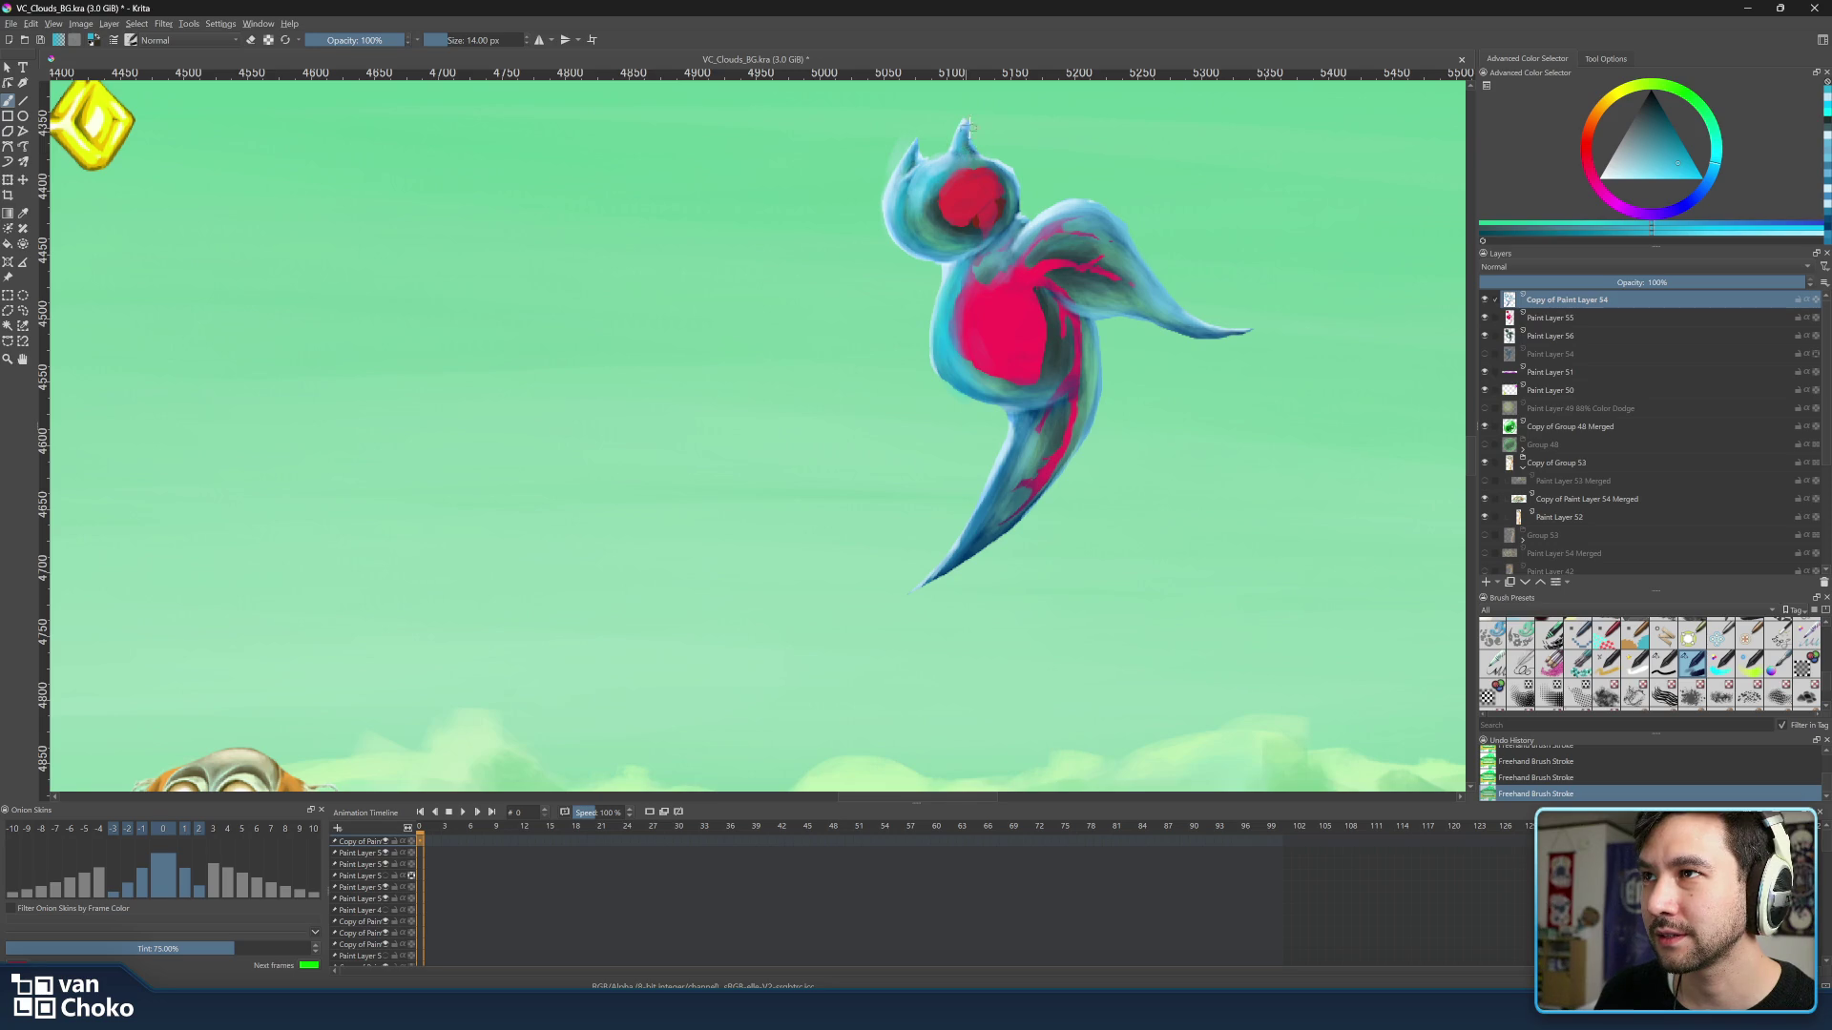
{"action": "key", "text": "bracketright"}
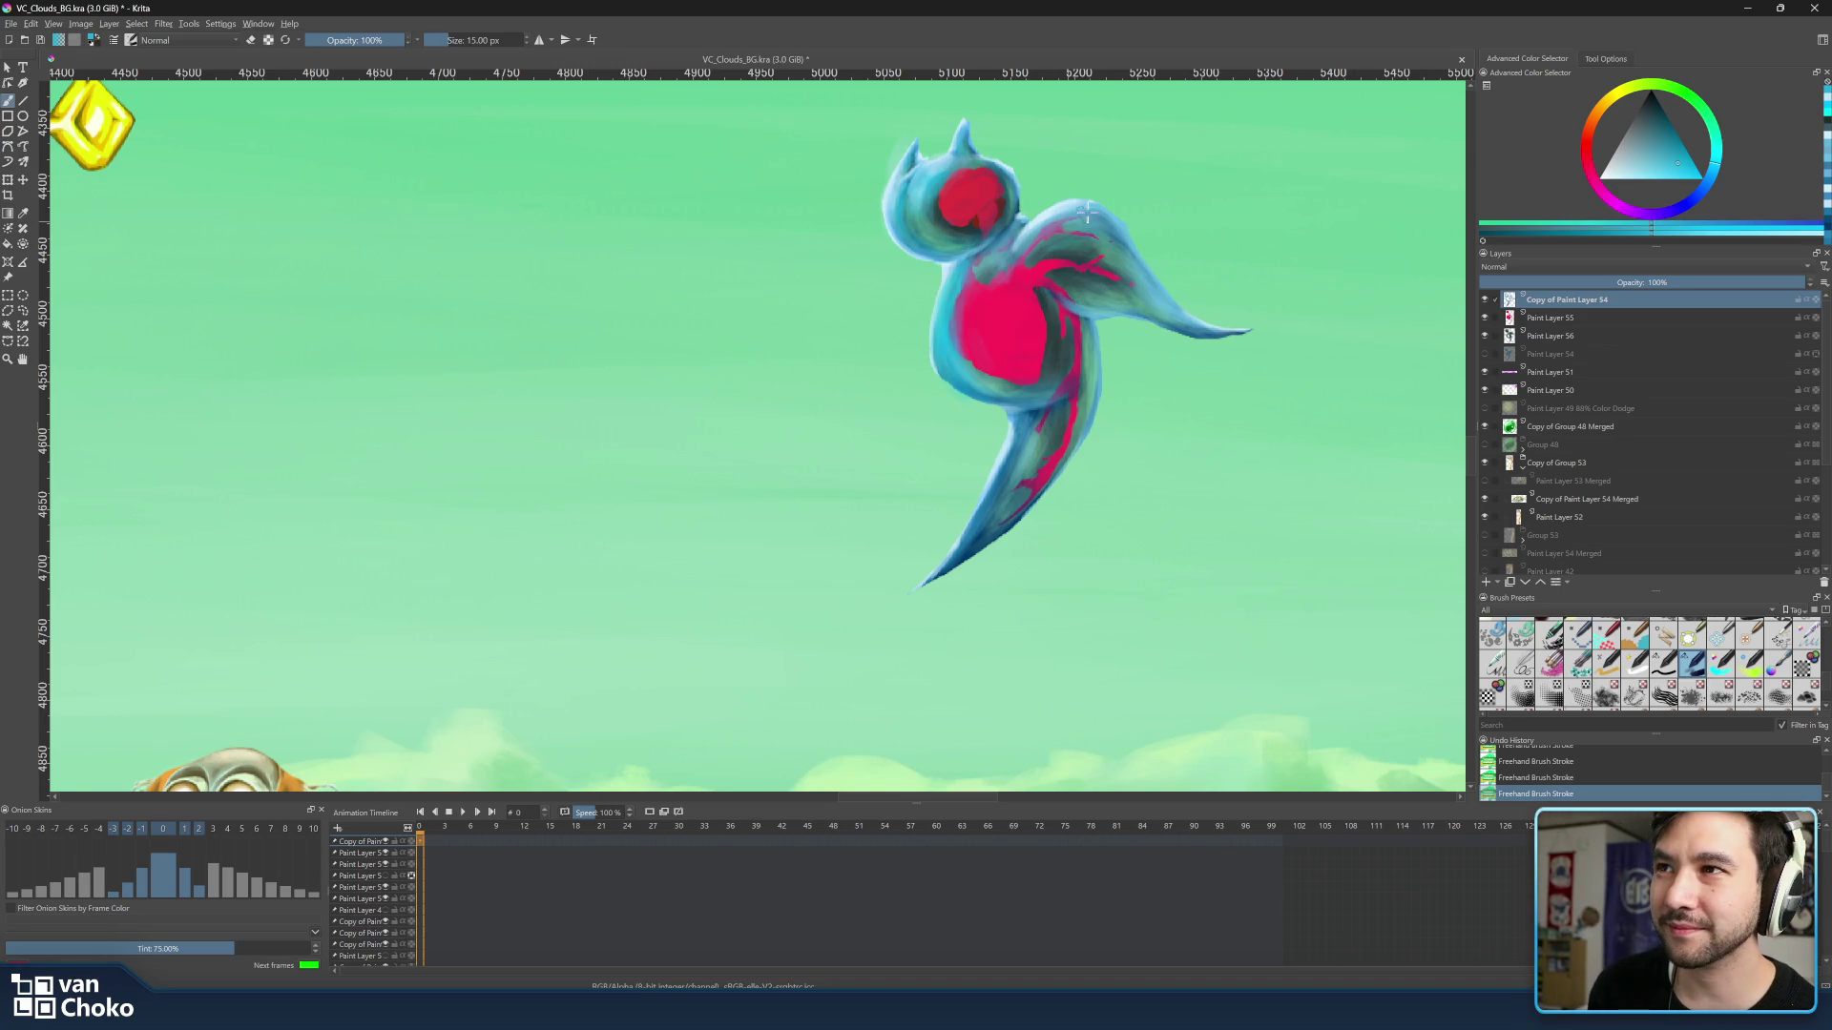
{"action": "key", "text": "bracketright"}
Darken a small area of the red body and paint pale cyan along the tail's left edge.
{"action": "left_click_drag", "start_coordinate": [1062, 229], "coordinate": [1088, 226]}
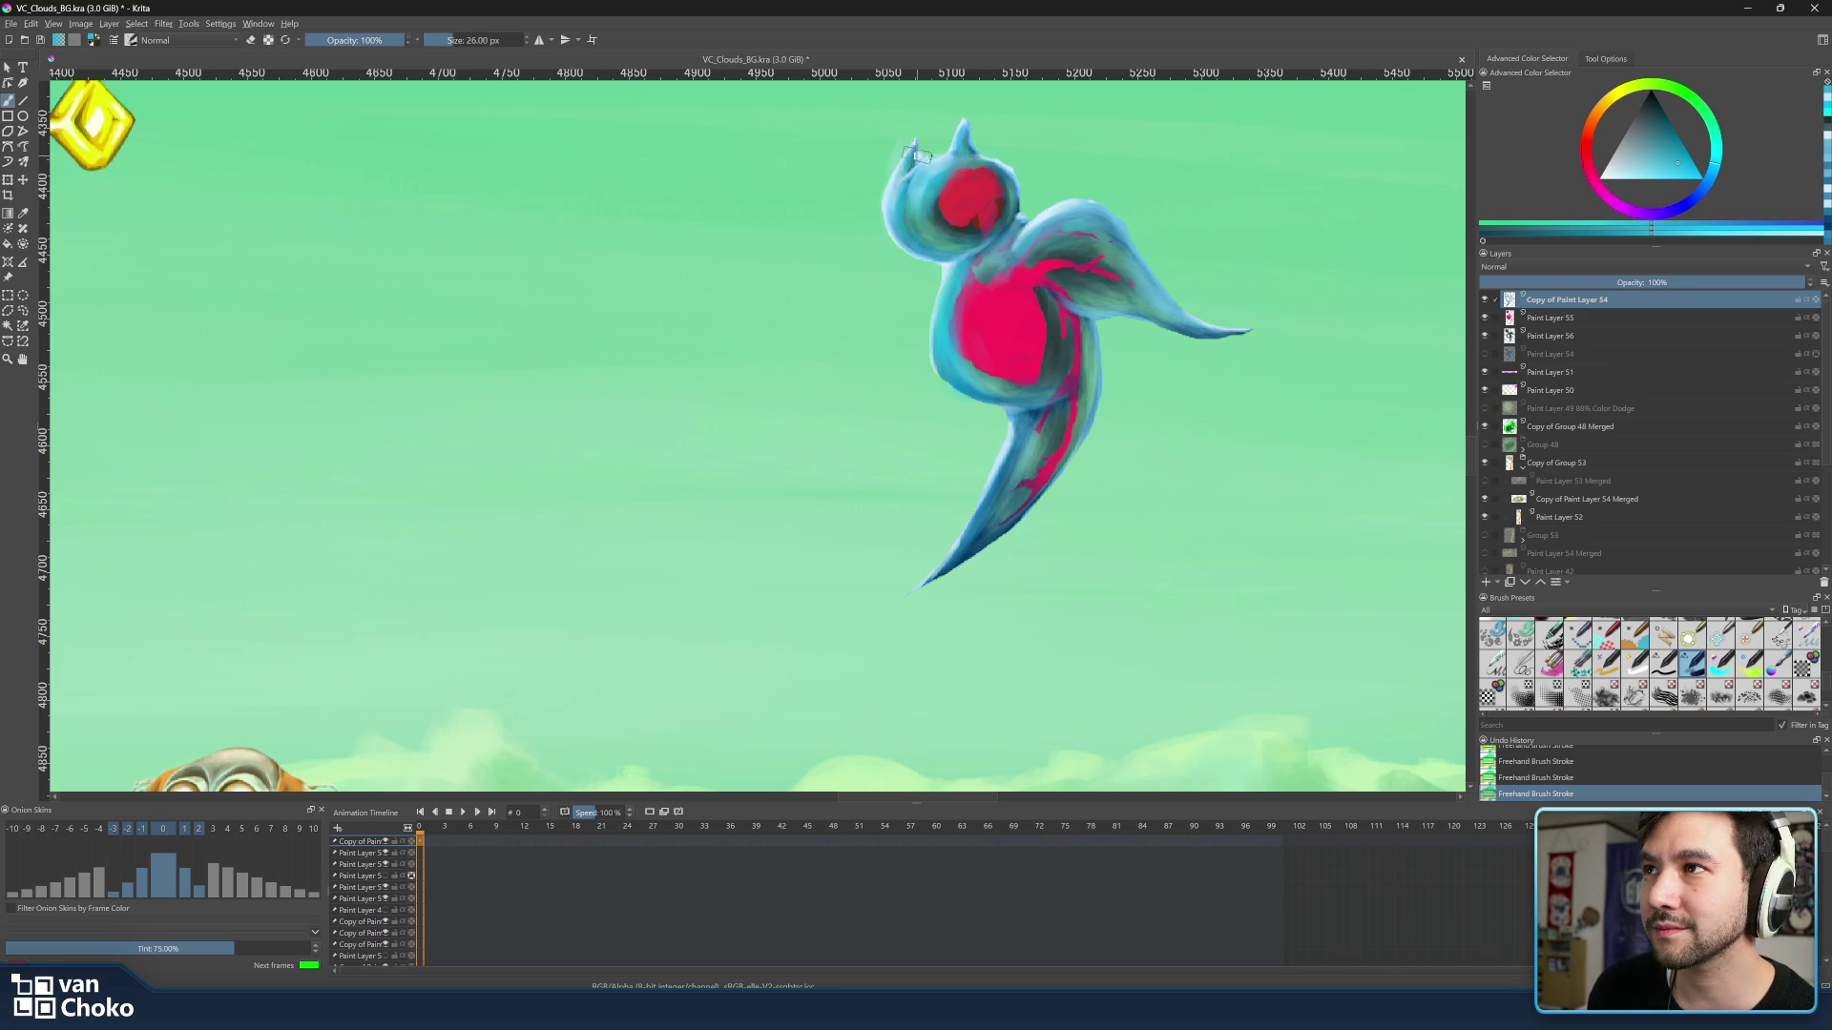
{"action": "key", "text": "bracketleft"}
{"action": "key", "text": "bracketleft"}
{"action": "key", "text": "bracketleft"}
{"action": "key", "text": "bracketright"}
{"action": "key", "text": "bracketright"}
{"action": "key", "text": "bracketright"}
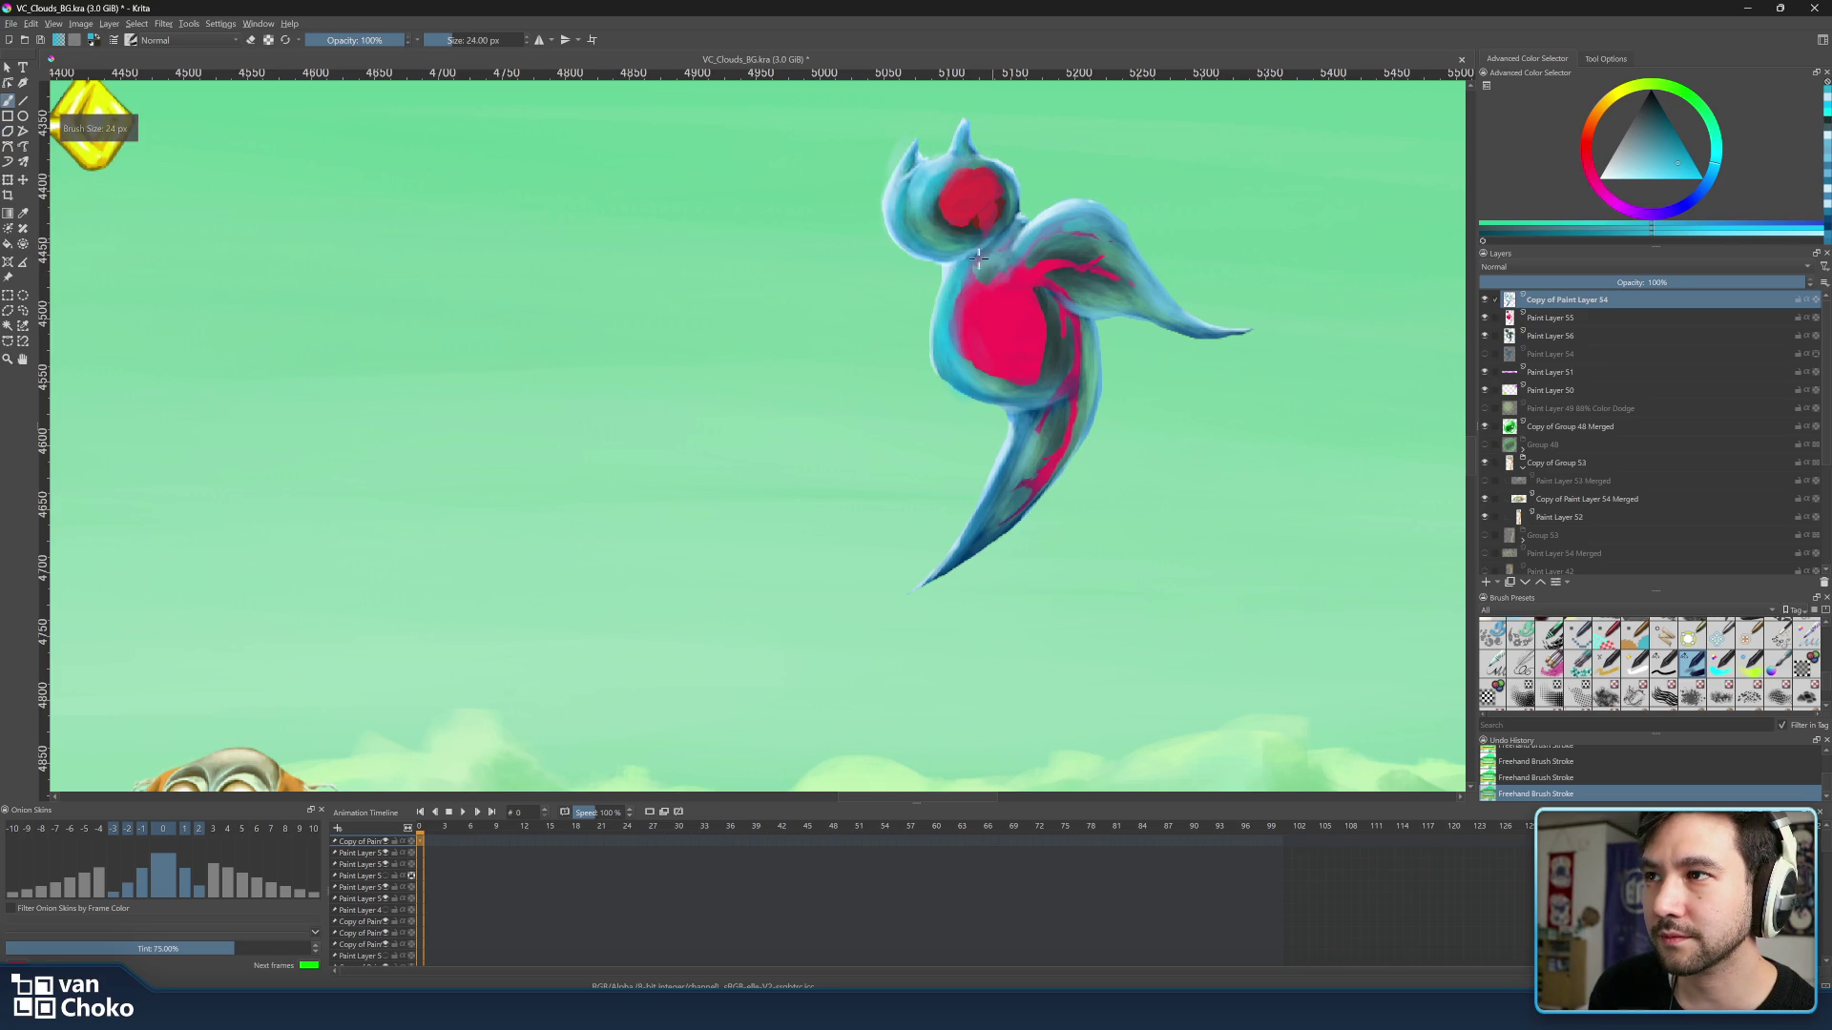
{"action": "left_click_drag", "start_coordinate": [968, 335], "coordinate": [957, 347]}
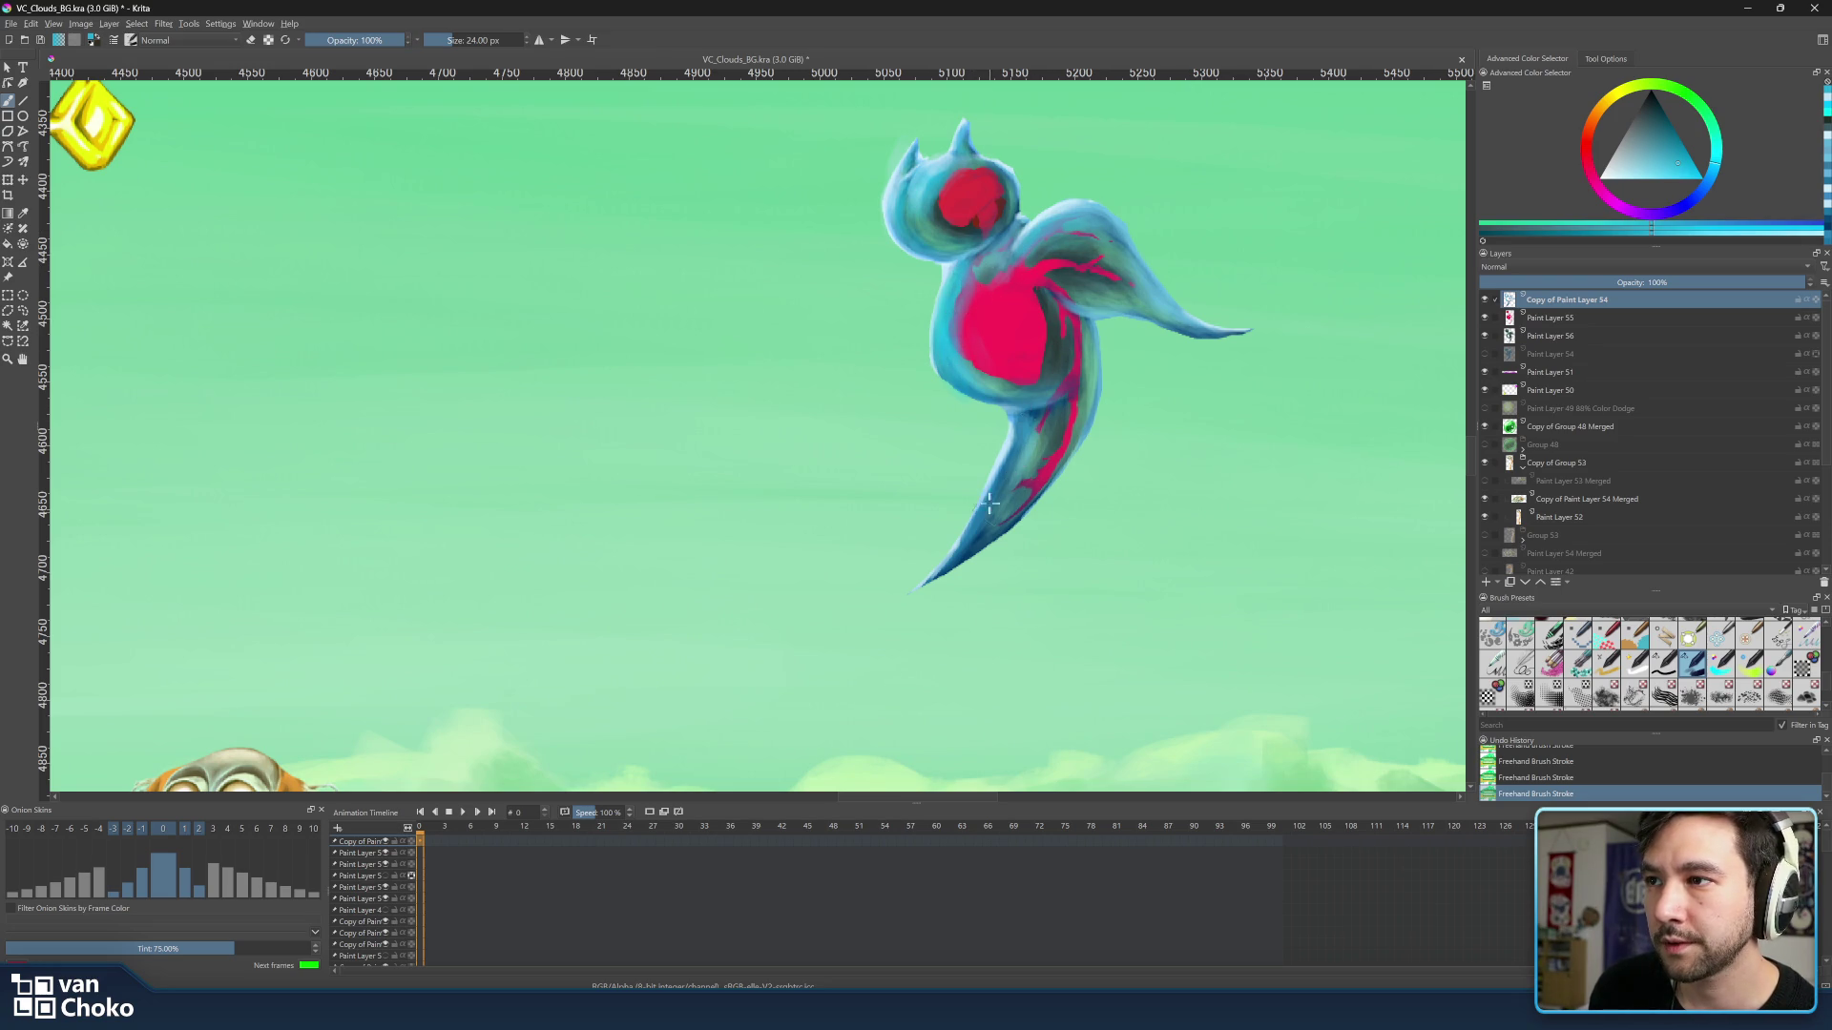
{"action": "left_click_drag", "start_coordinate": [975, 504], "coordinate": [1007, 454]}
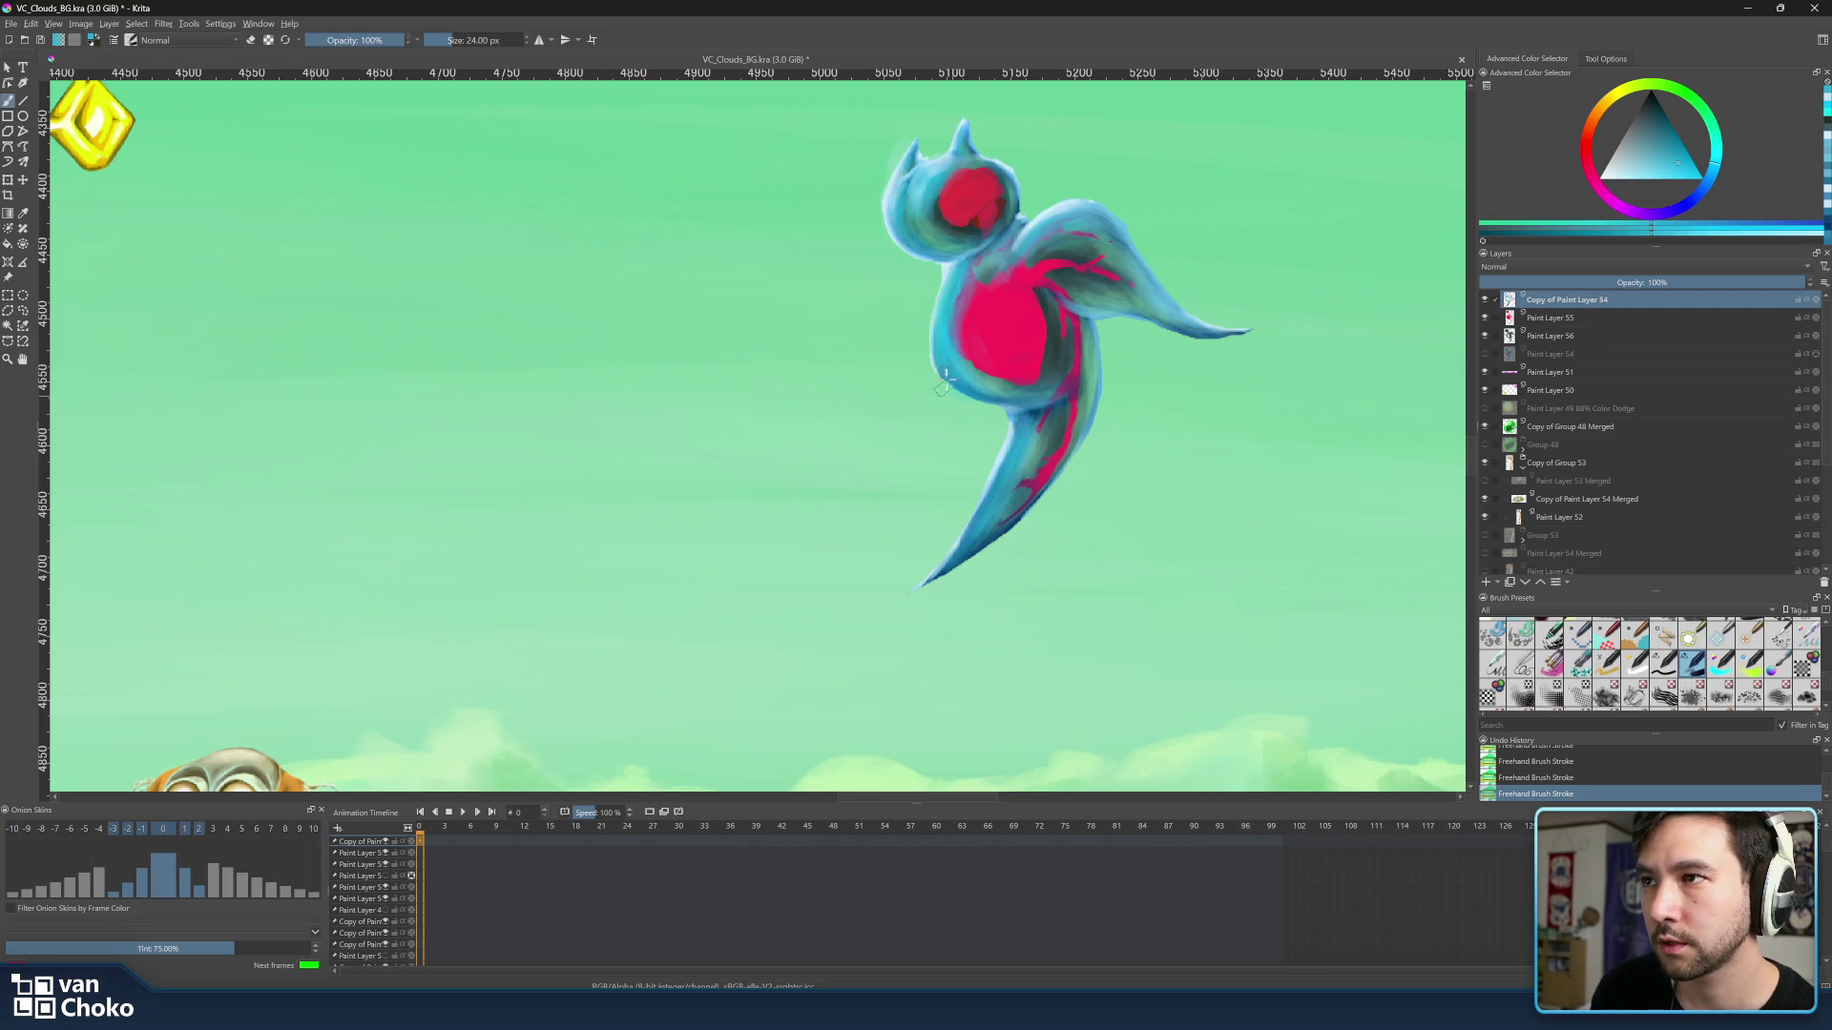
Sample lighter edge blues from the tail and body and resize the brush to about 20 px.
{"action": "left_click", "coordinate": [1056, 410], "text": "ctrl"}
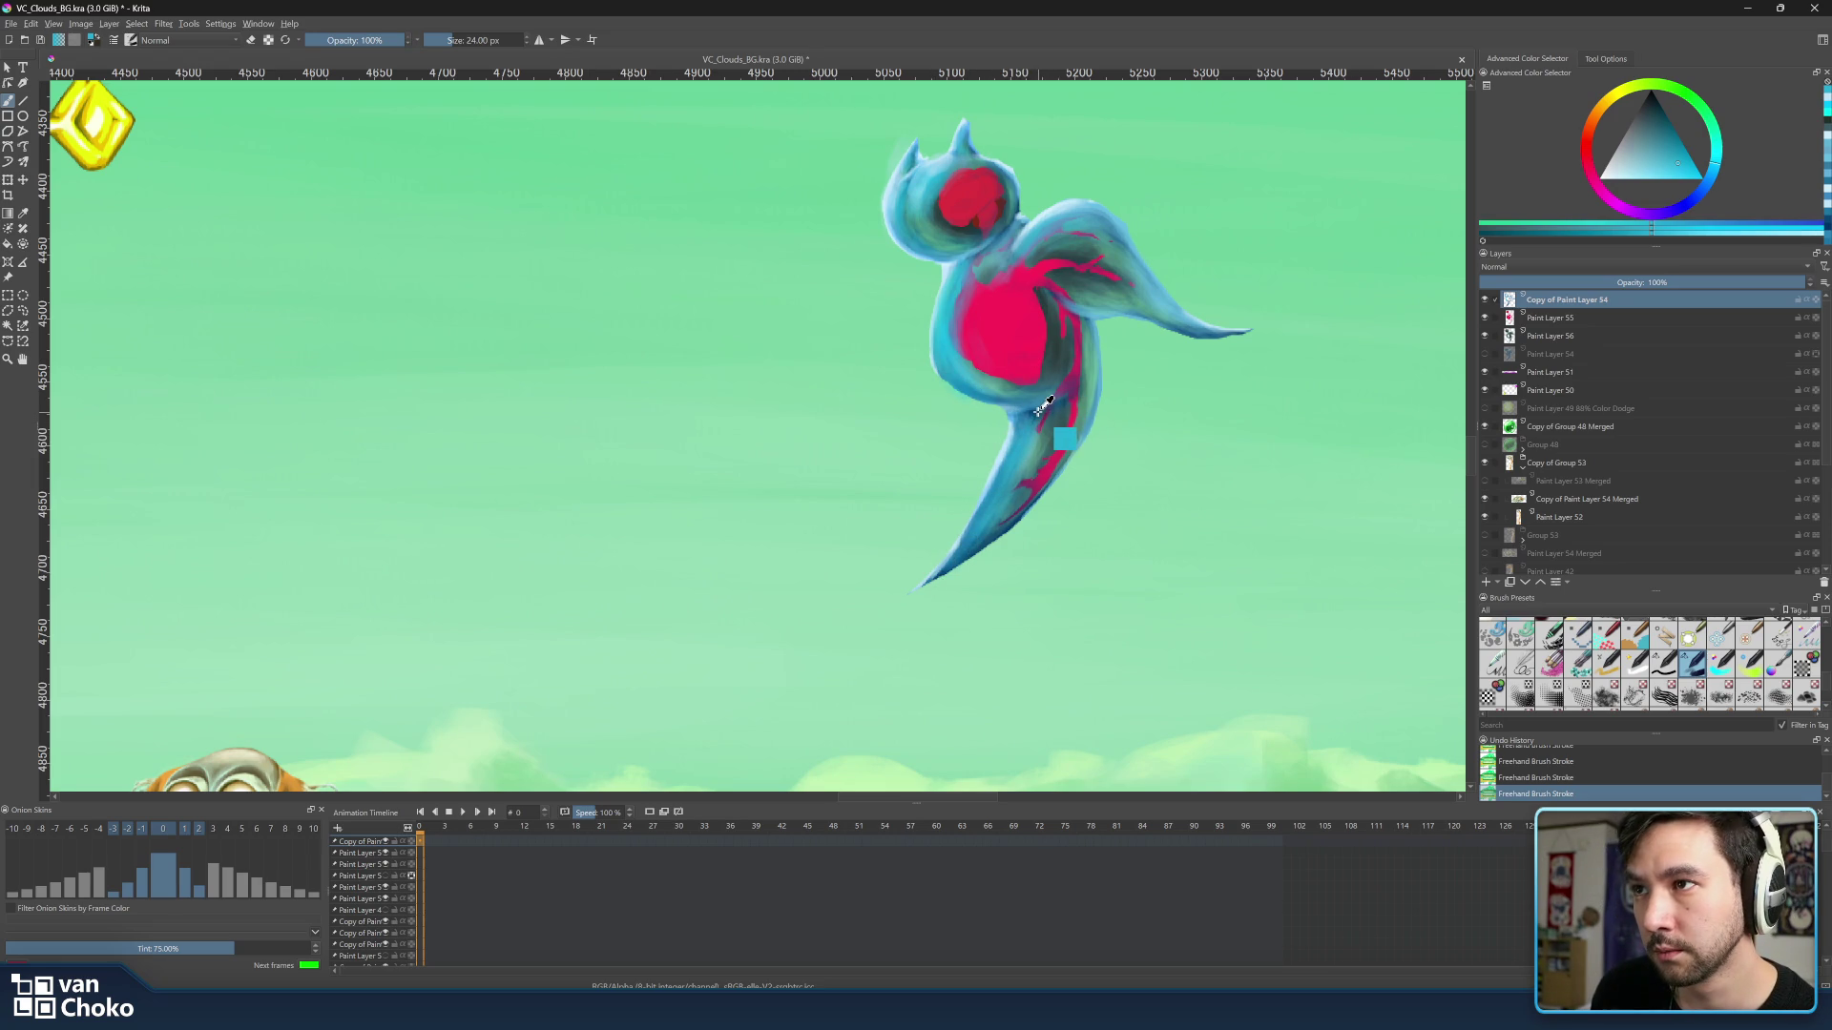
{"action": "left_click", "coordinate": [1040, 416], "text": "ctrl"}
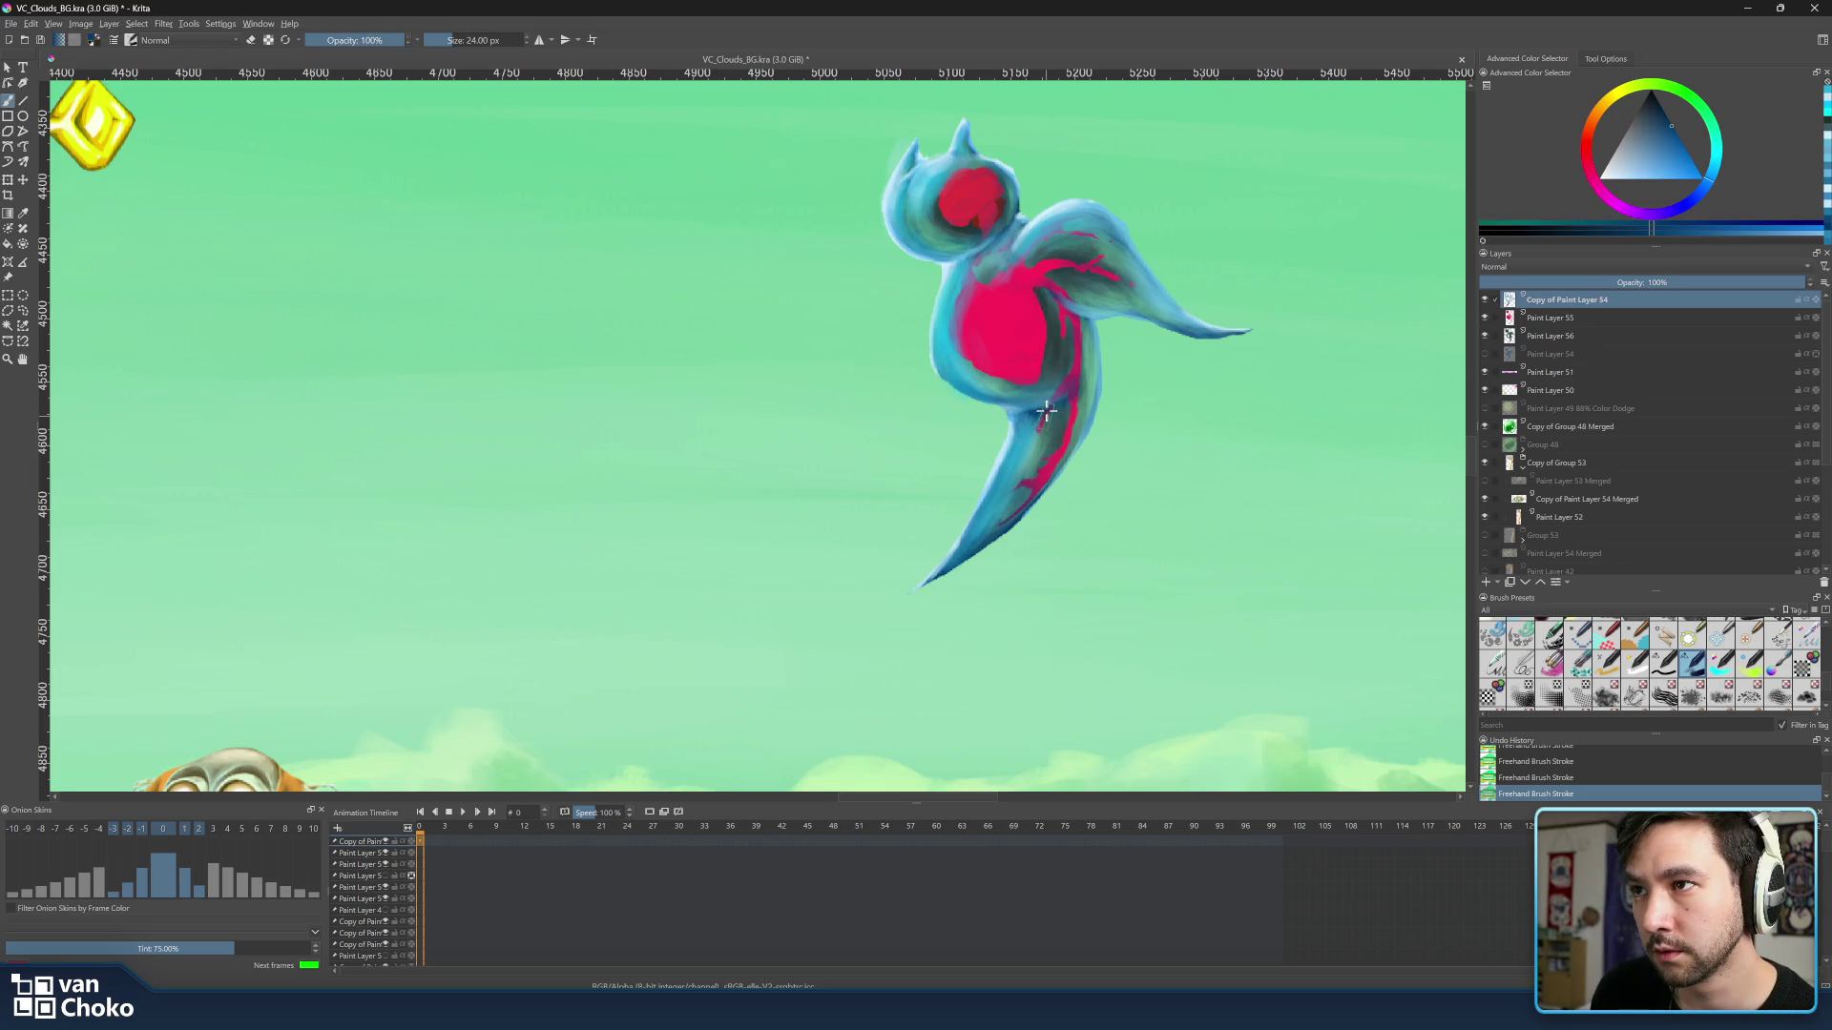
{"action": "left_click", "coordinate": [1109, 369], "text": "ctrl"}
{"action": "left_click", "coordinate": [1106, 375], "text": "ctrl"}
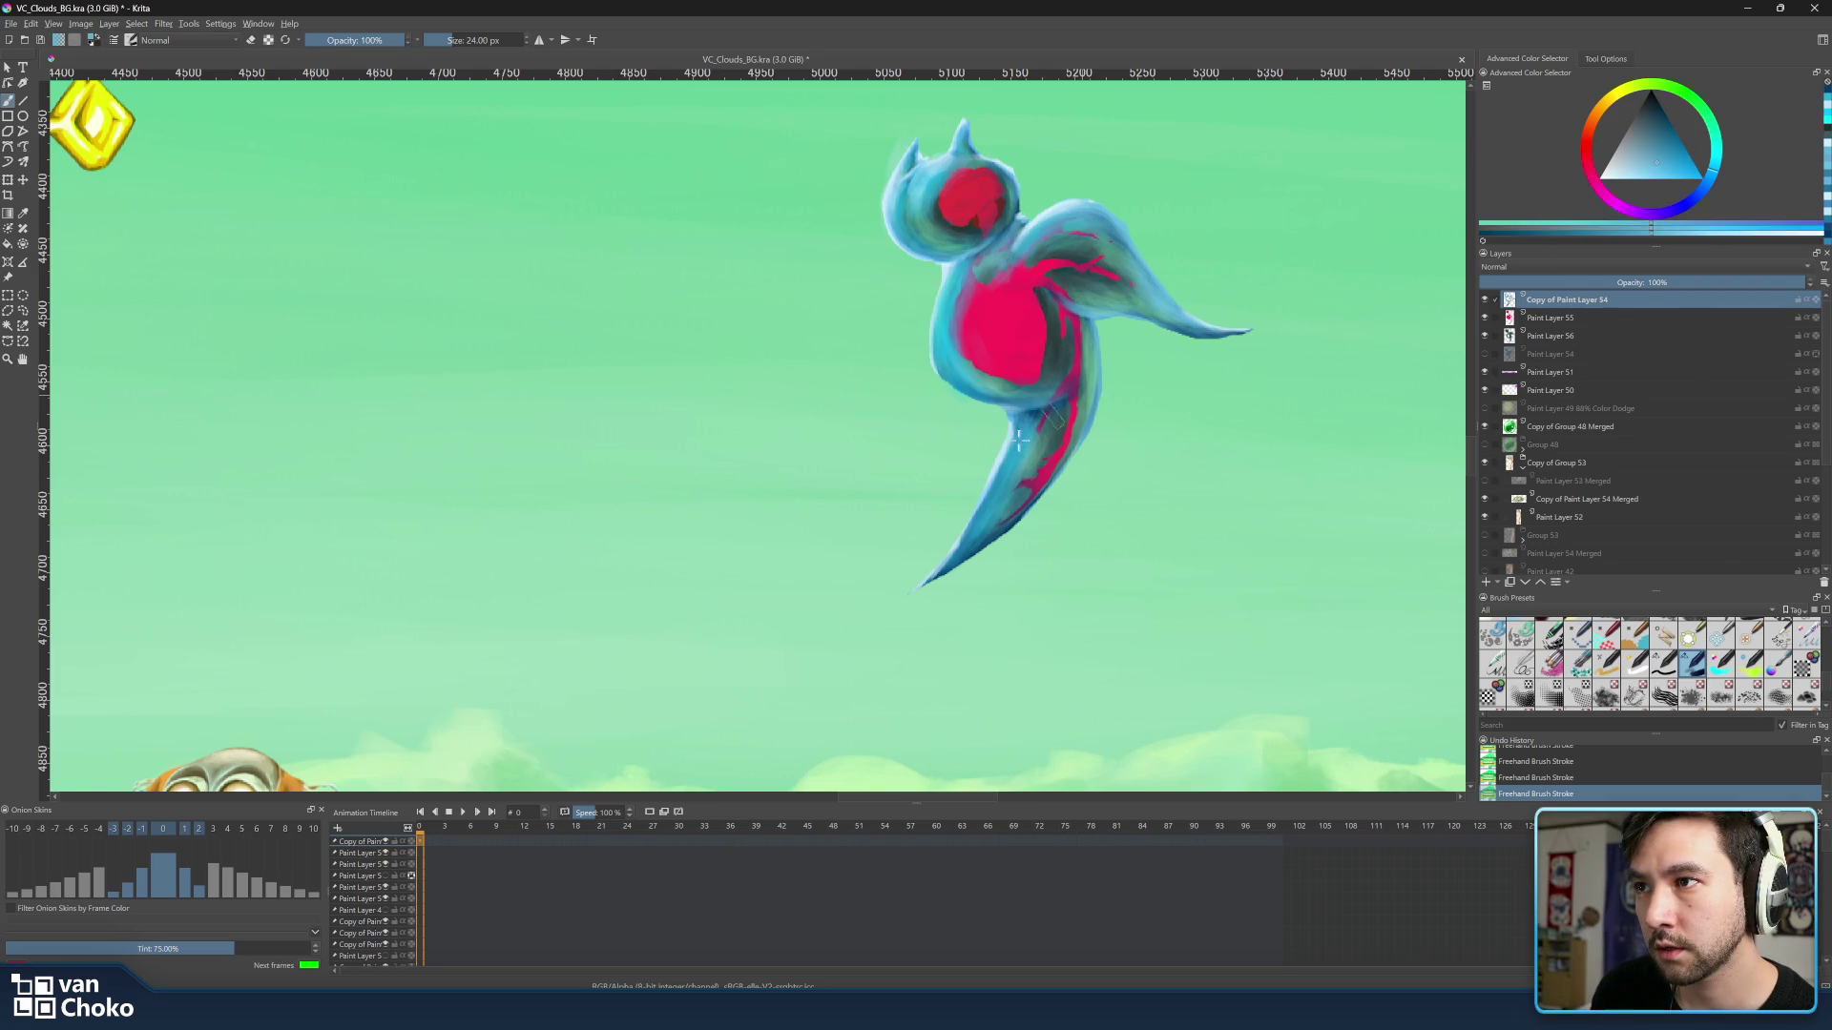
{"action": "left_click_drag", "start_coordinate": [1110, 375], "coordinate": [1019, 415], "text": "shift"}
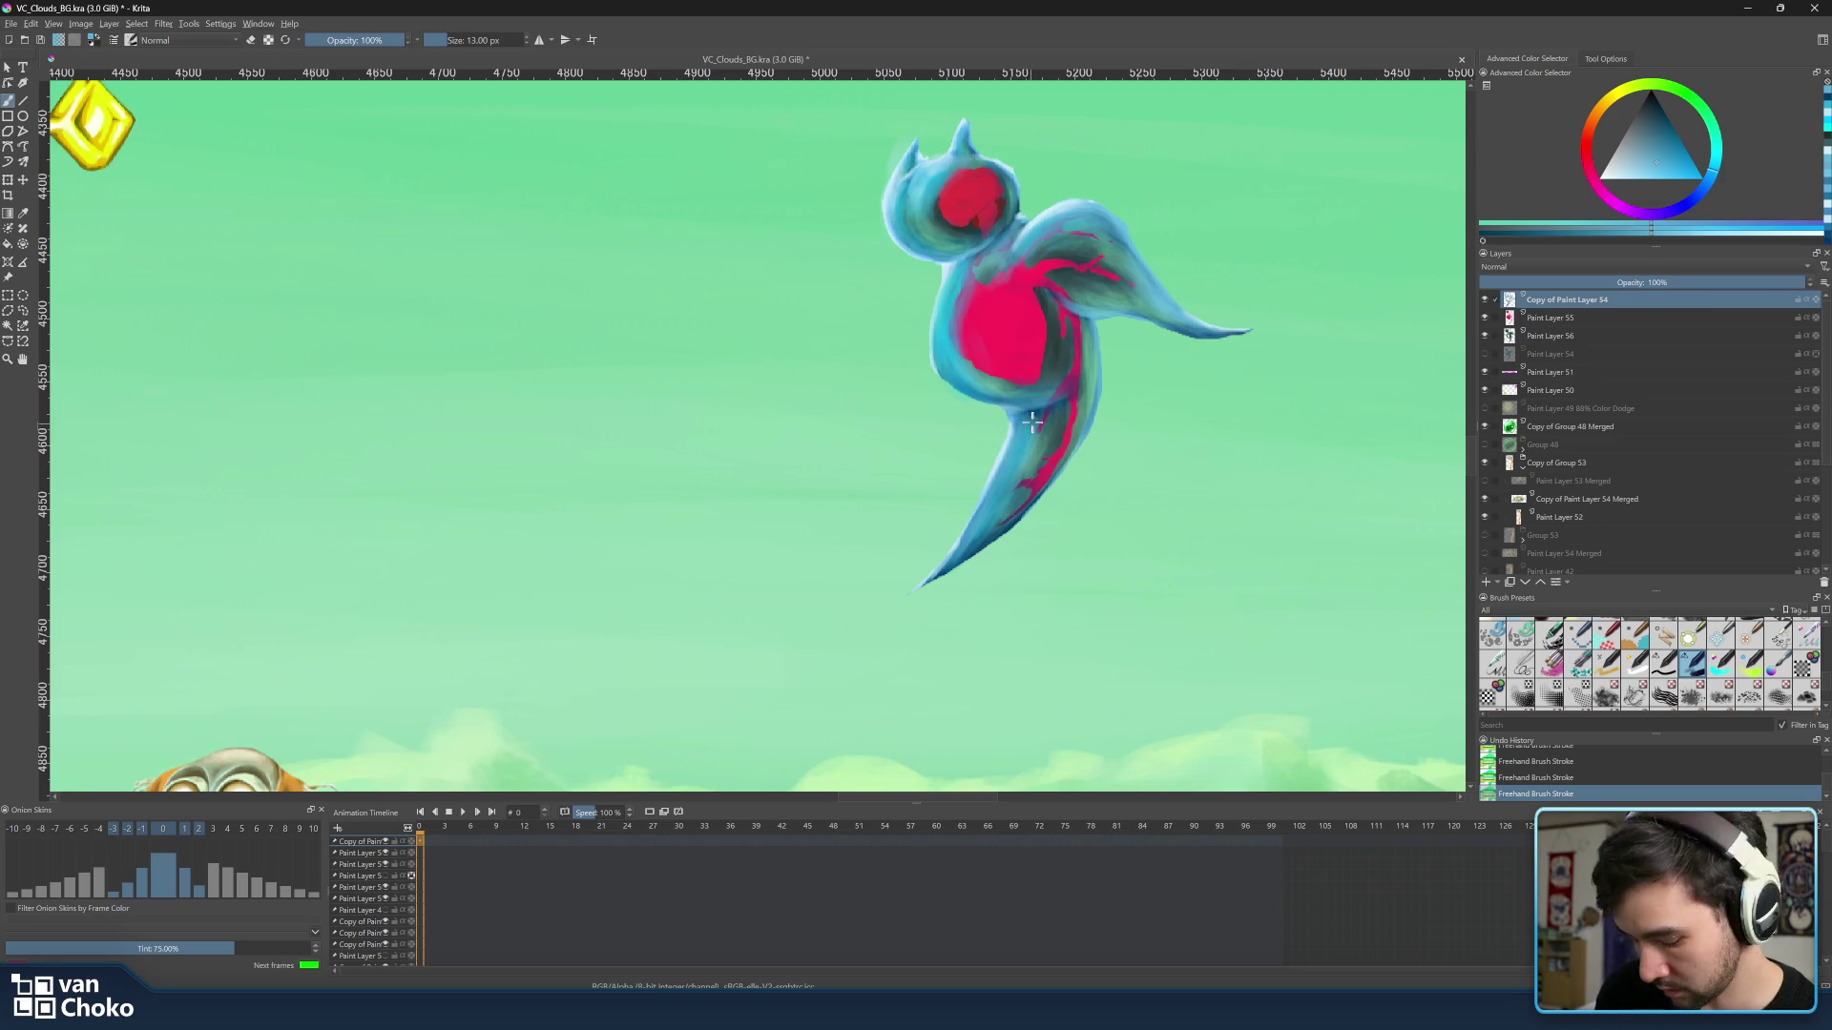
{"action": "key", "text": "bracketright"}
{"action": "key", "text": "bracketright"}
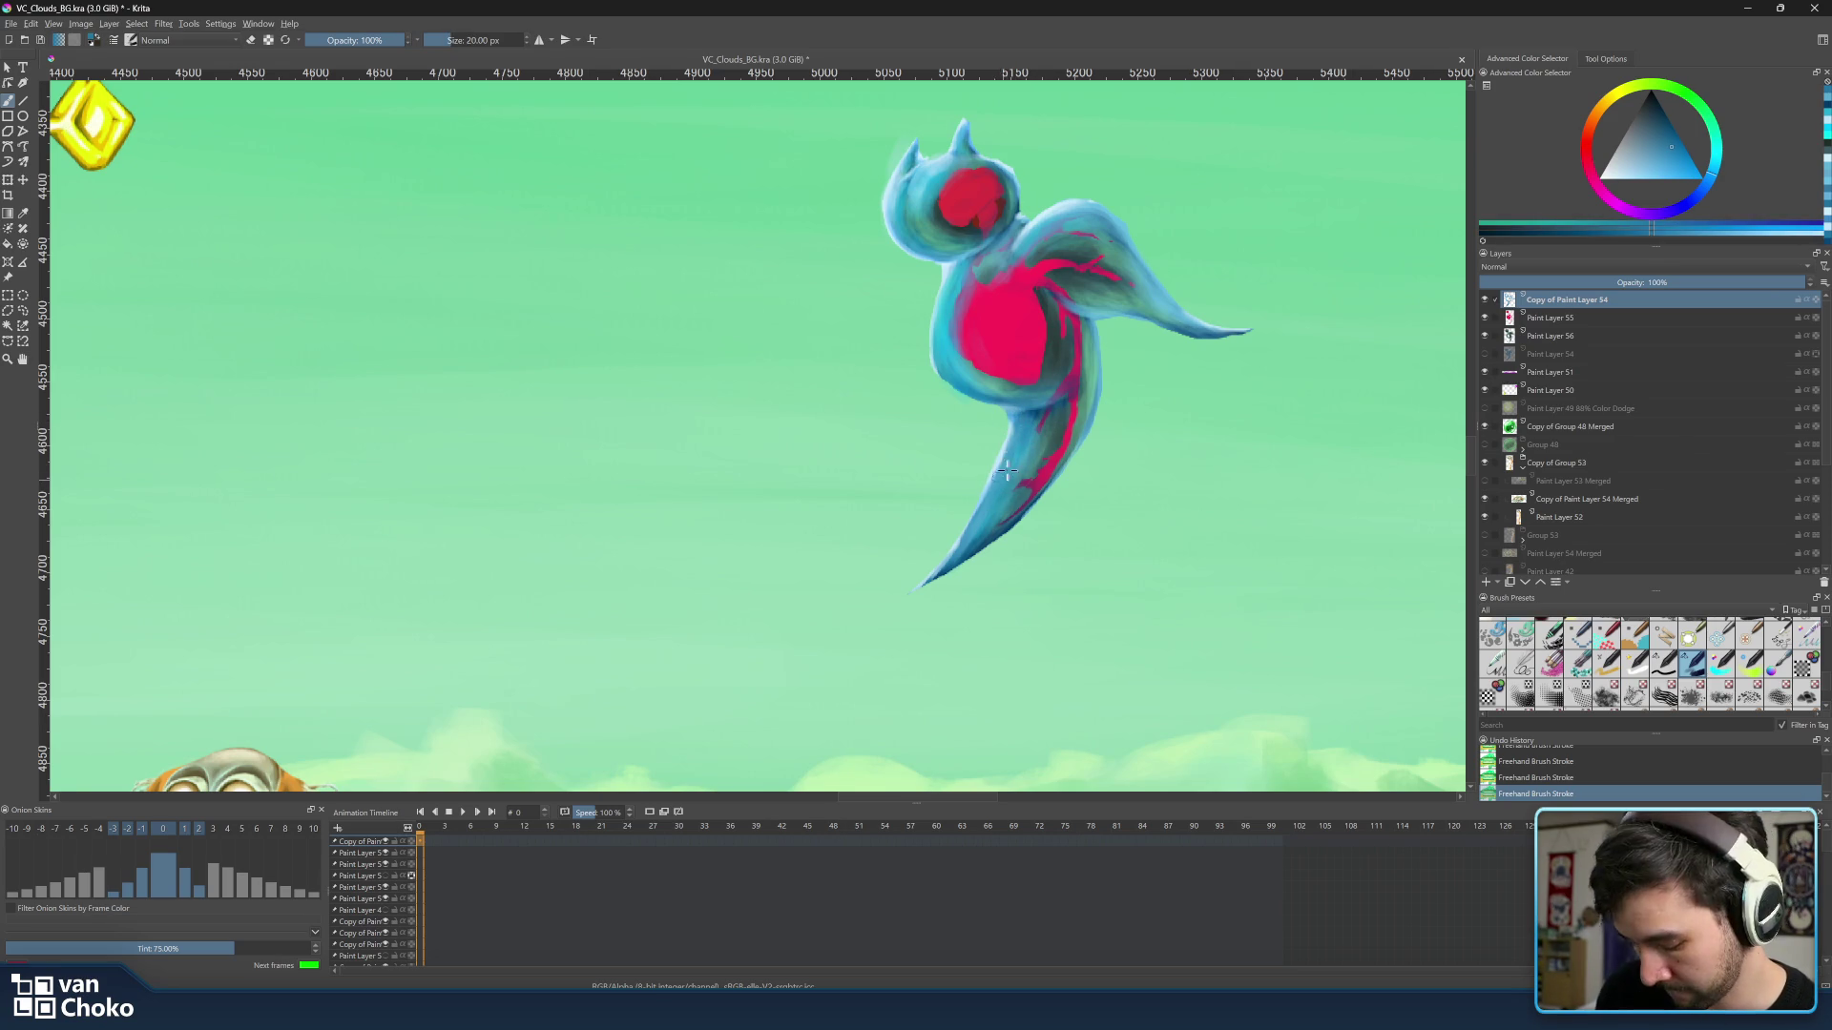
{"action": "left_click", "coordinate": [1010, 433], "text": "ctrl"}
Extend and smooth the red marking at the top of the belly with a larger brush.
{"action": "key", "text": "bracketright"}
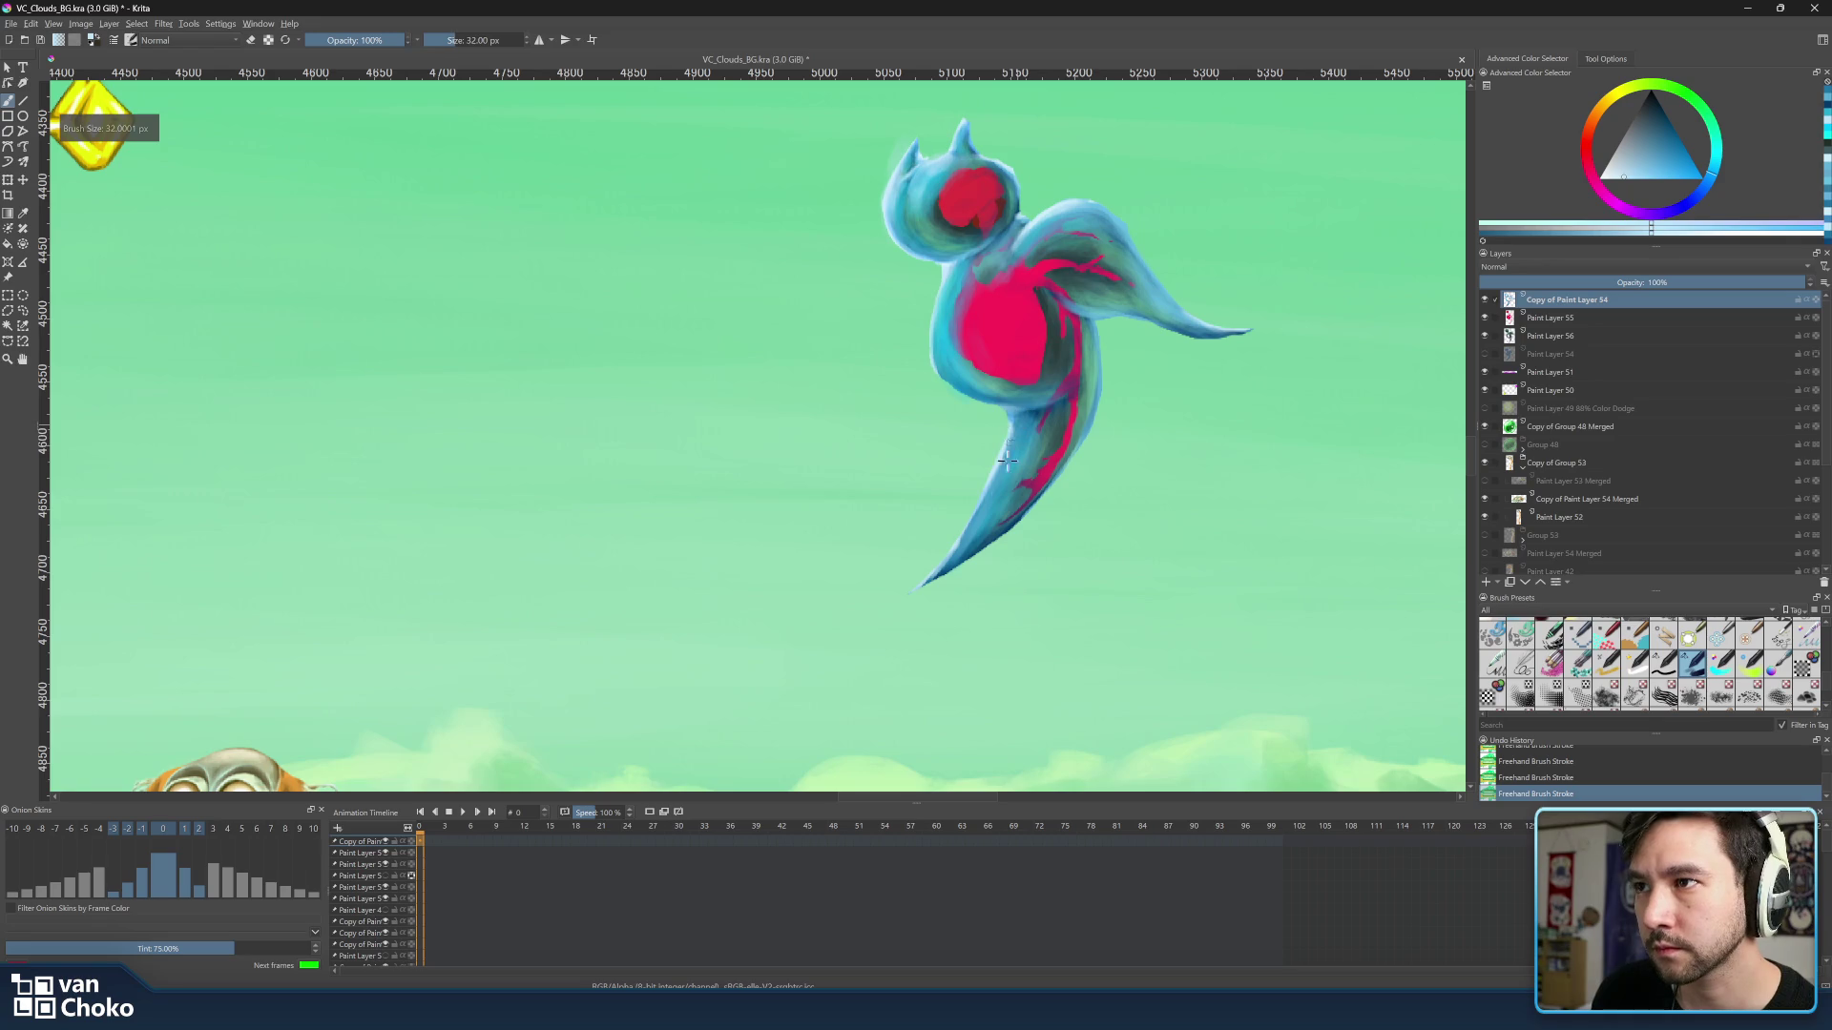
{"action": "key", "text": "bracketright"}
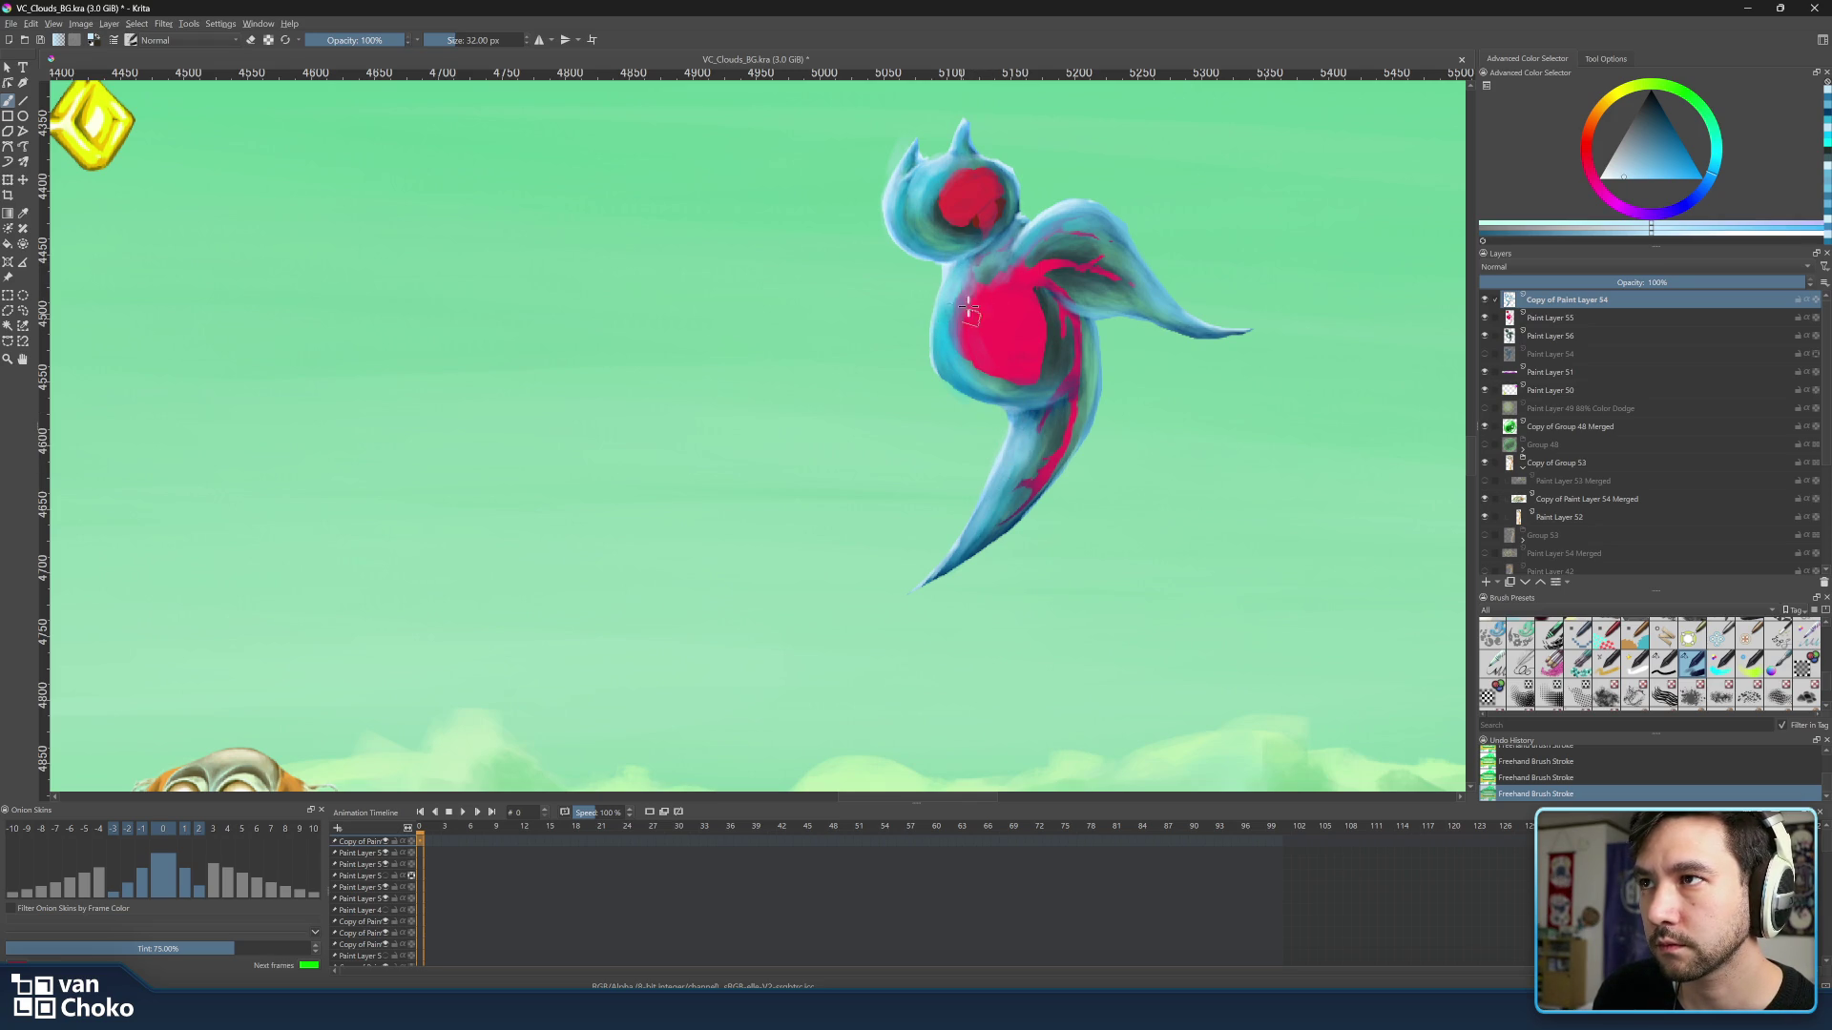
{"action": "left_click_drag", "start_coordinate": [973, 286], "coordinate": [979, 320]}
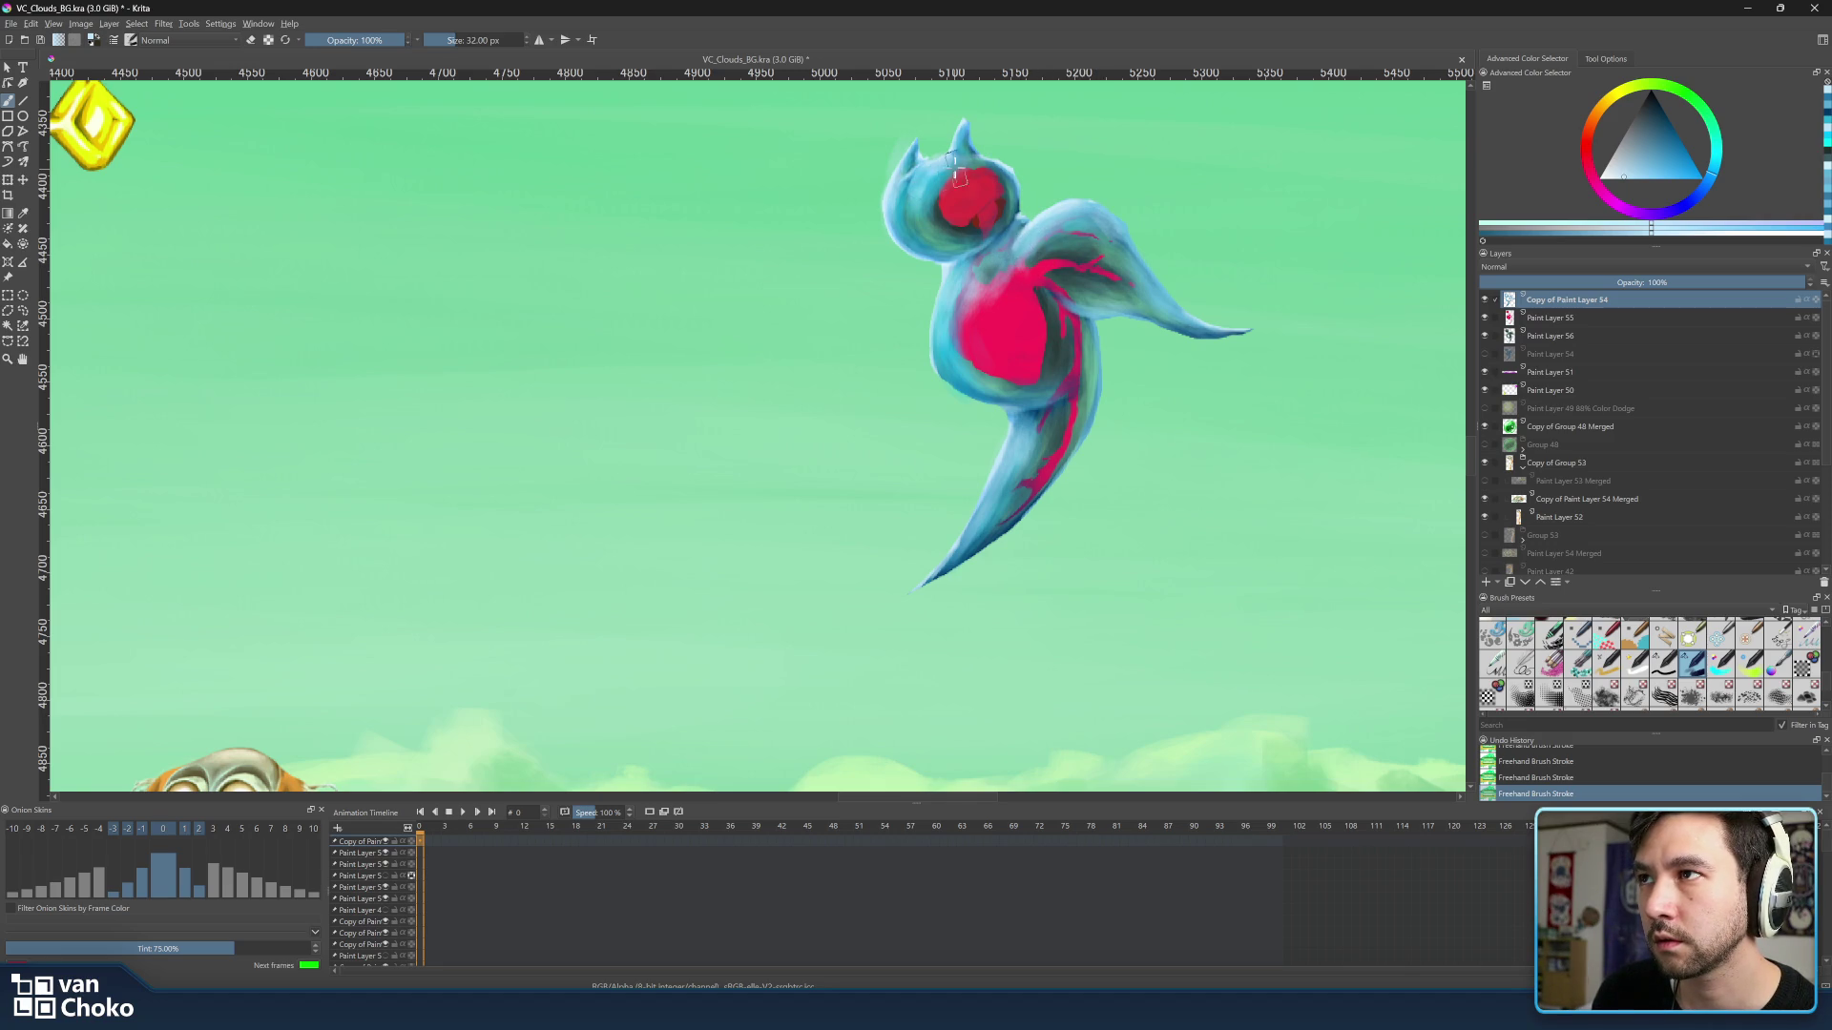
{"action": "key", "text": "bracketleft"}
{"action": "key", "text": "bracketleft"}
{"action": "key", "text": "bracketleft"}
{"action": "key", "text": "bracketleft"}
{"action": "key", "text": "bracketleft"}
{"action": "key", "text": "bracketleft"}
{"action": "key", "text": "bracketleft"}
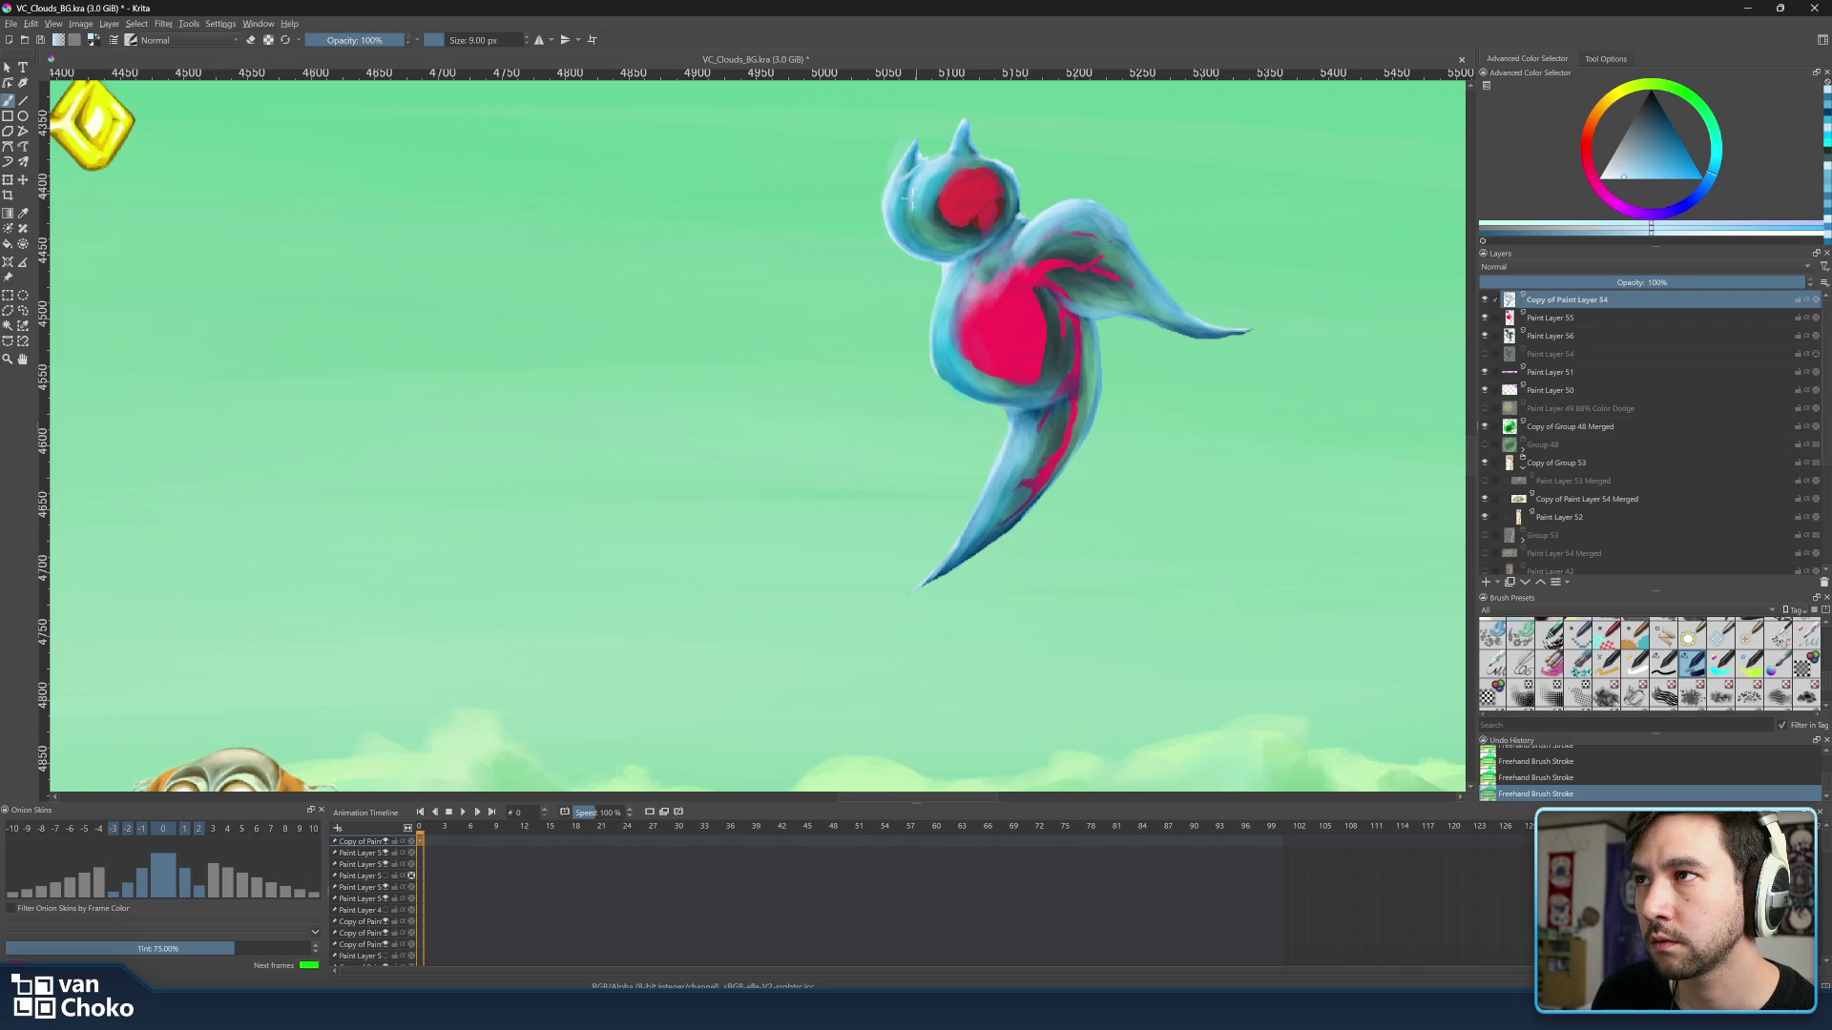
{"action": "key", "text": "bracketright"}
{"action": "key", "text": "bracketright"}
{"action": "key", "text": "bracketright"}
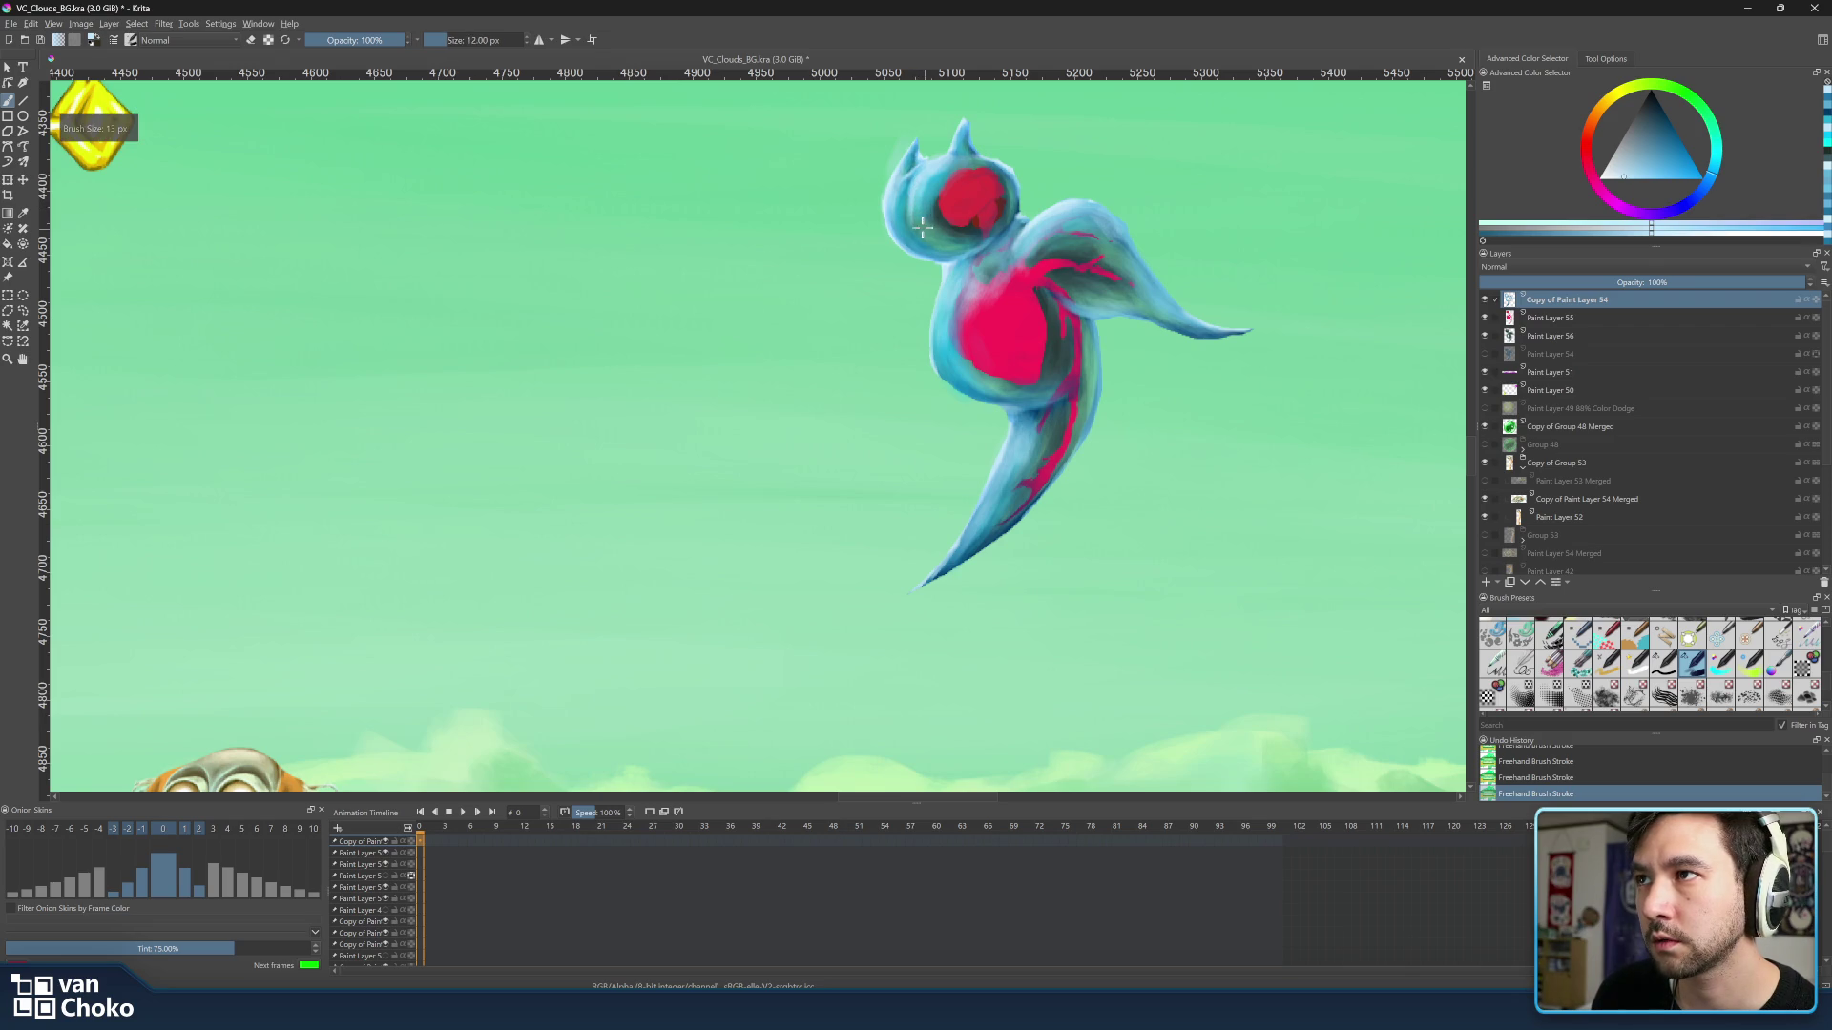
{"action": "key", "text": "bracketright"}
{"action": "key", "text": "bracketright"}
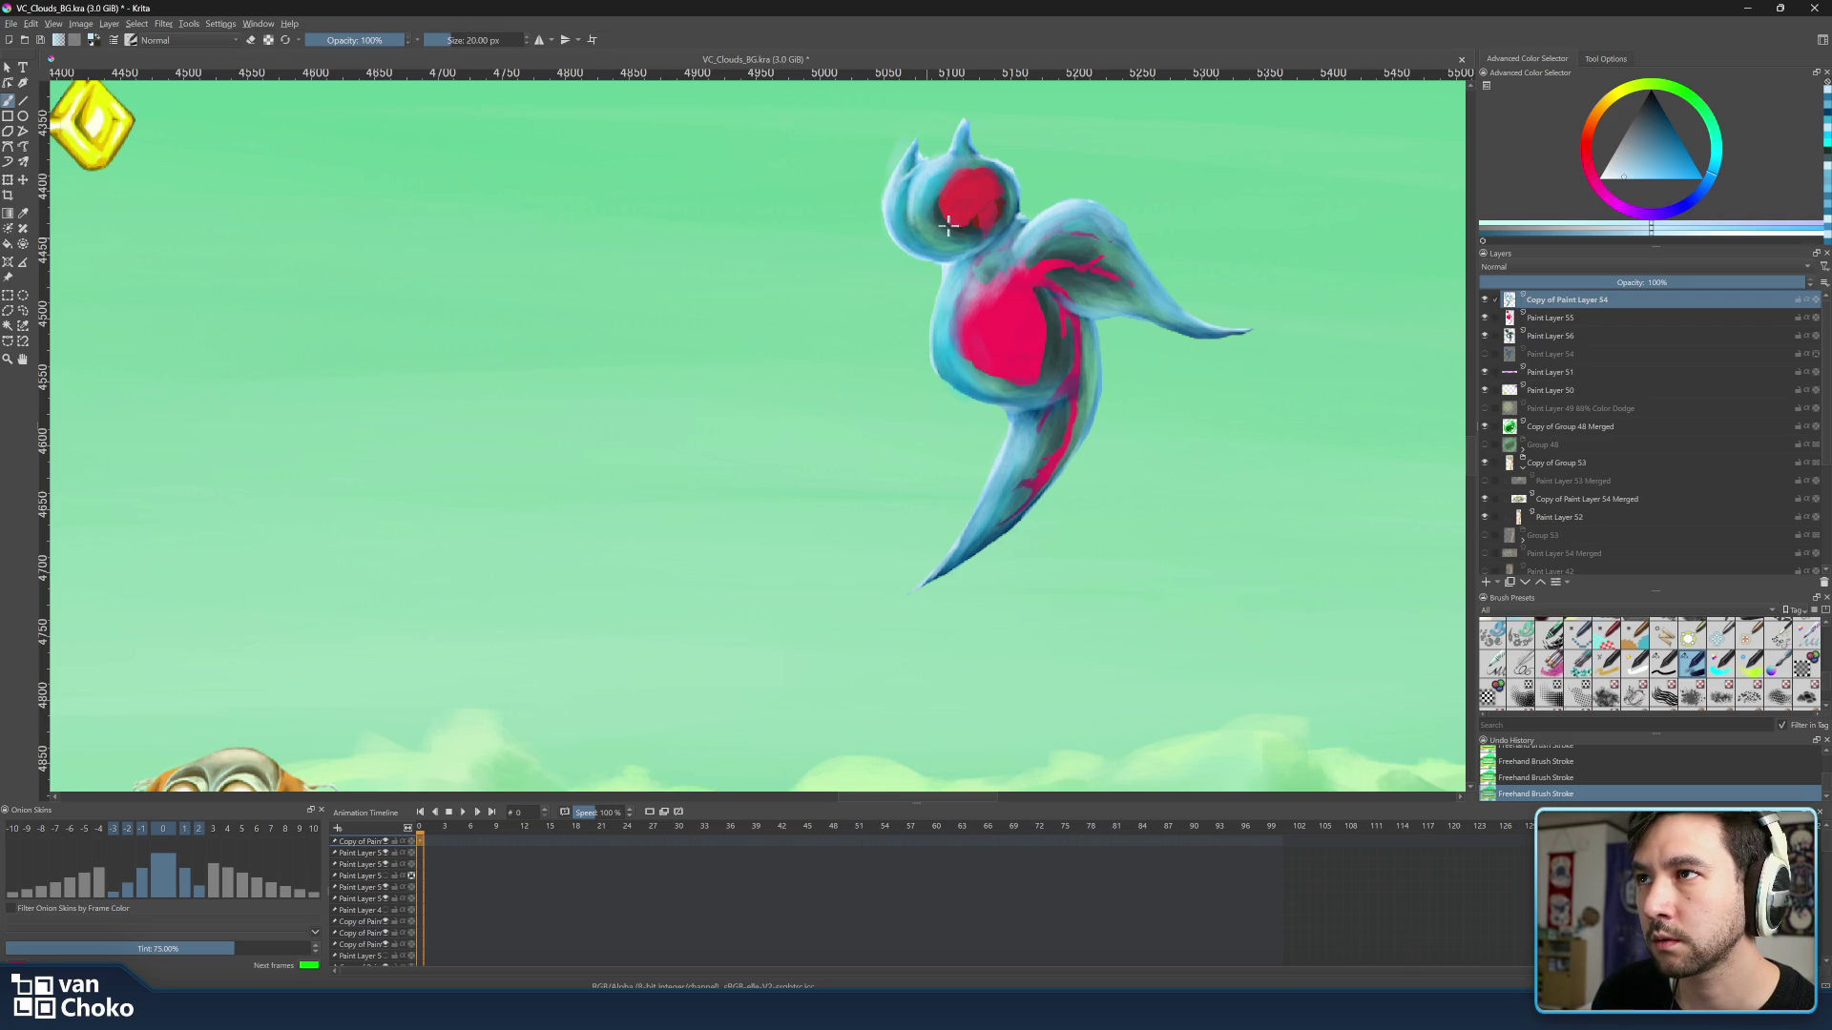
{"action": "scroll", "coordinate": [1143, 340], "scroll_direction": "down", "scroll_amount": 5}
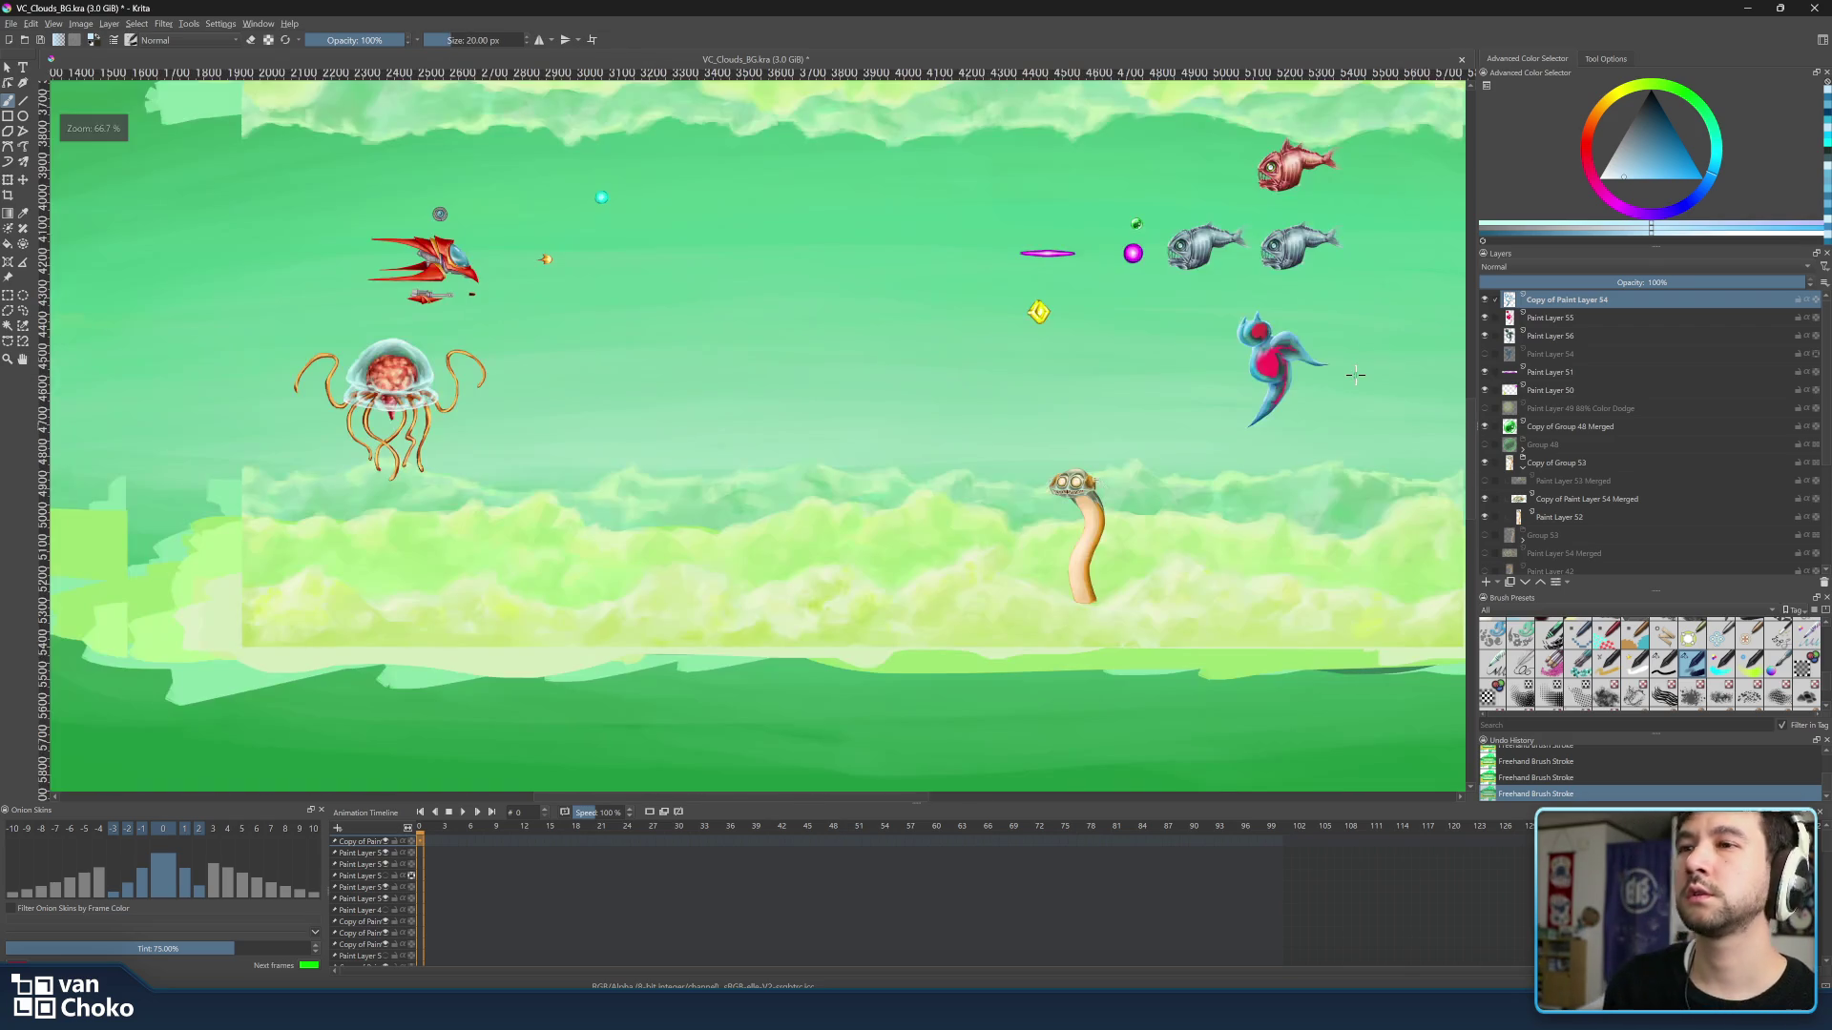
{"action": "scroll", "coordinate": [1311, 430], "scroll_direction": "down", "scroll_amount": 2}
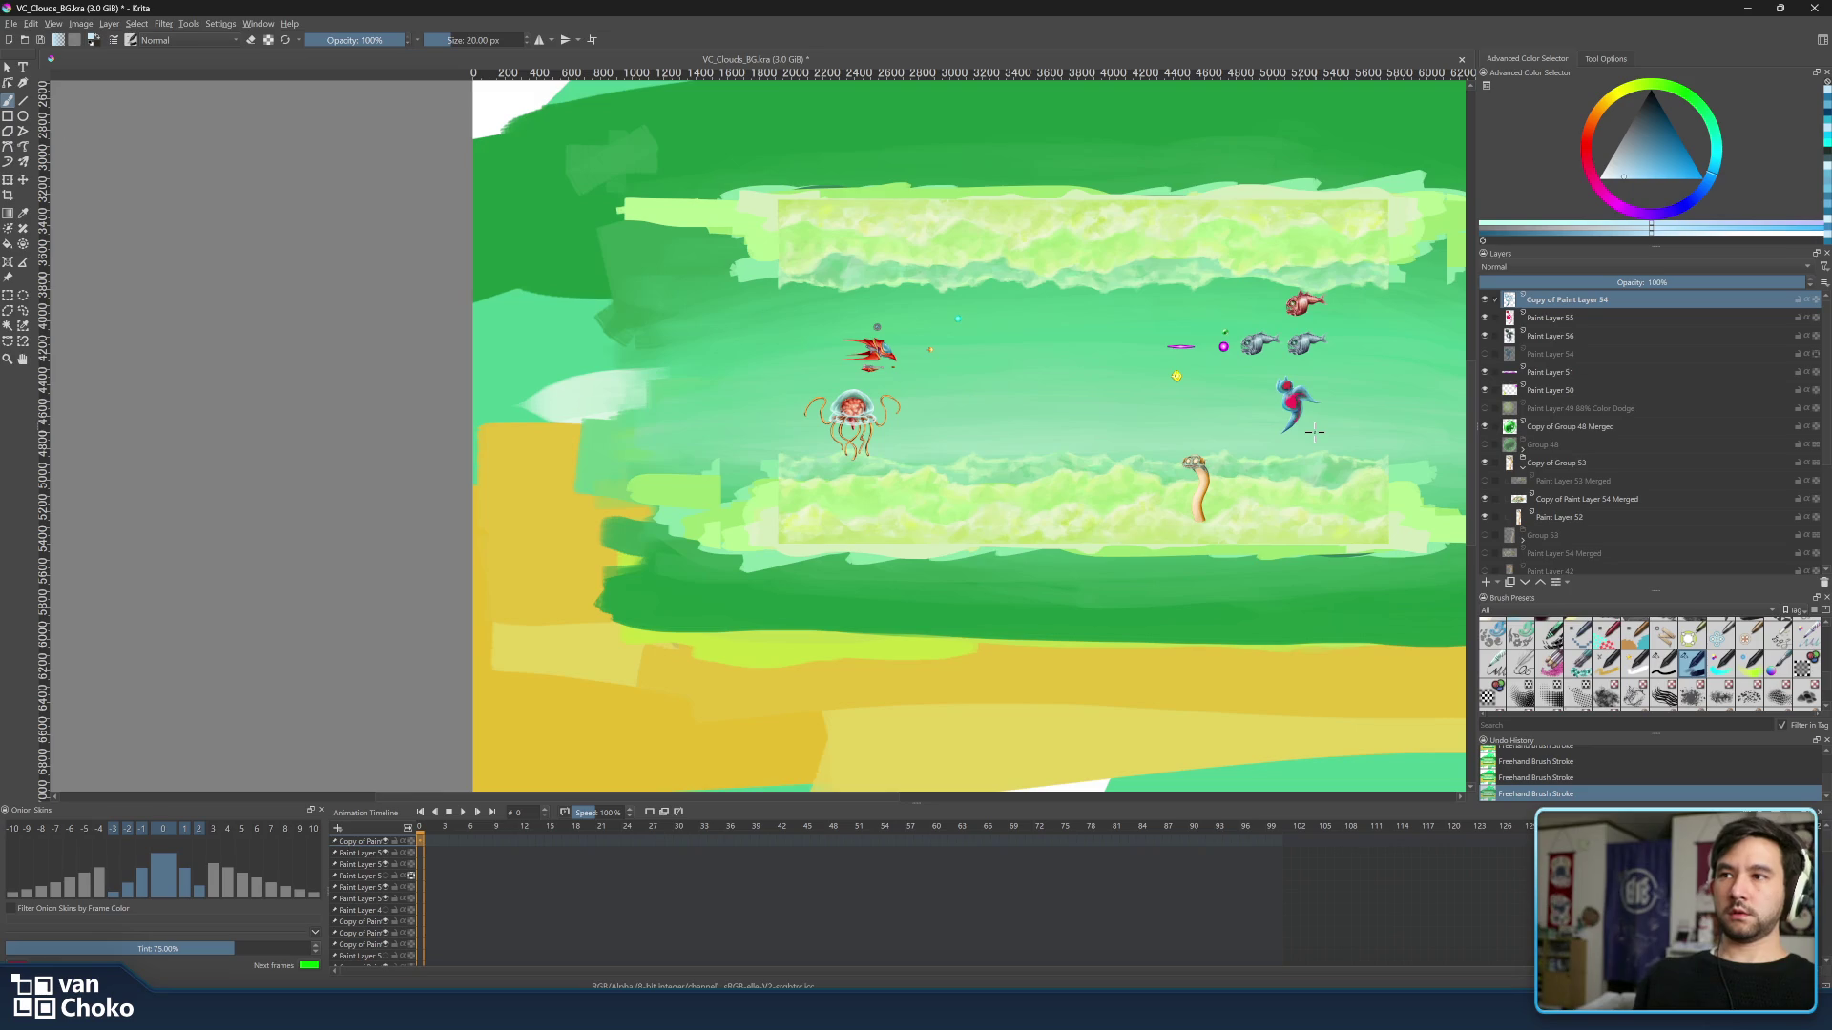
{"action": "scroll", "coordinate": [1312, 429], "scroll_direction": "up", "scroll_amount": 5}
{"action": "scroll", "coordinate": [1302, 423], "scroll_direction": "up", "scroll_amount": 2}
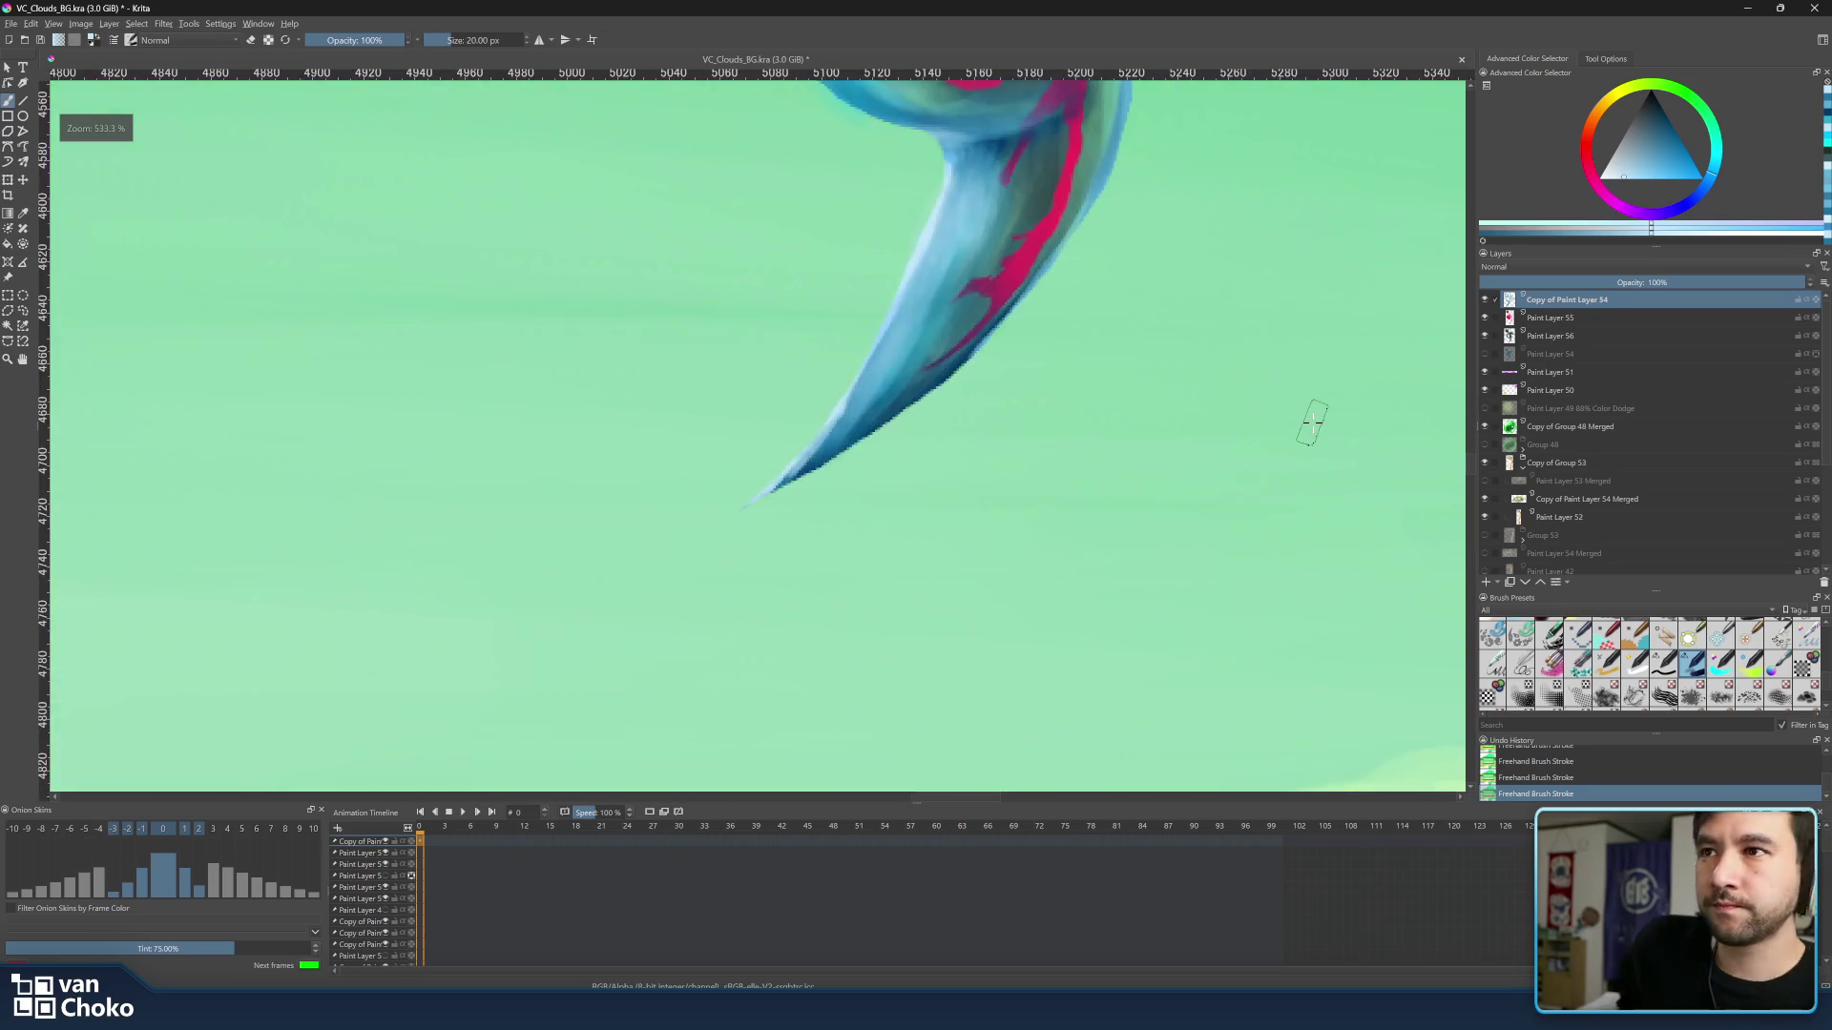
{"action": "scroll", "coordinate": [1291, 416], "scroll_direction": "up", "scroll_amount": 1}
Select Paint Layer 55 and add a new empty Paint Layer 57 above it.
{"action": "left_click_drag", "start_coordinate": [1247, 385], "coordinate": [1238, 630]}
{"action": "scroll", "coordinate": [1002, 501], "scroll_direction": "up", "scroll_amount": 2}
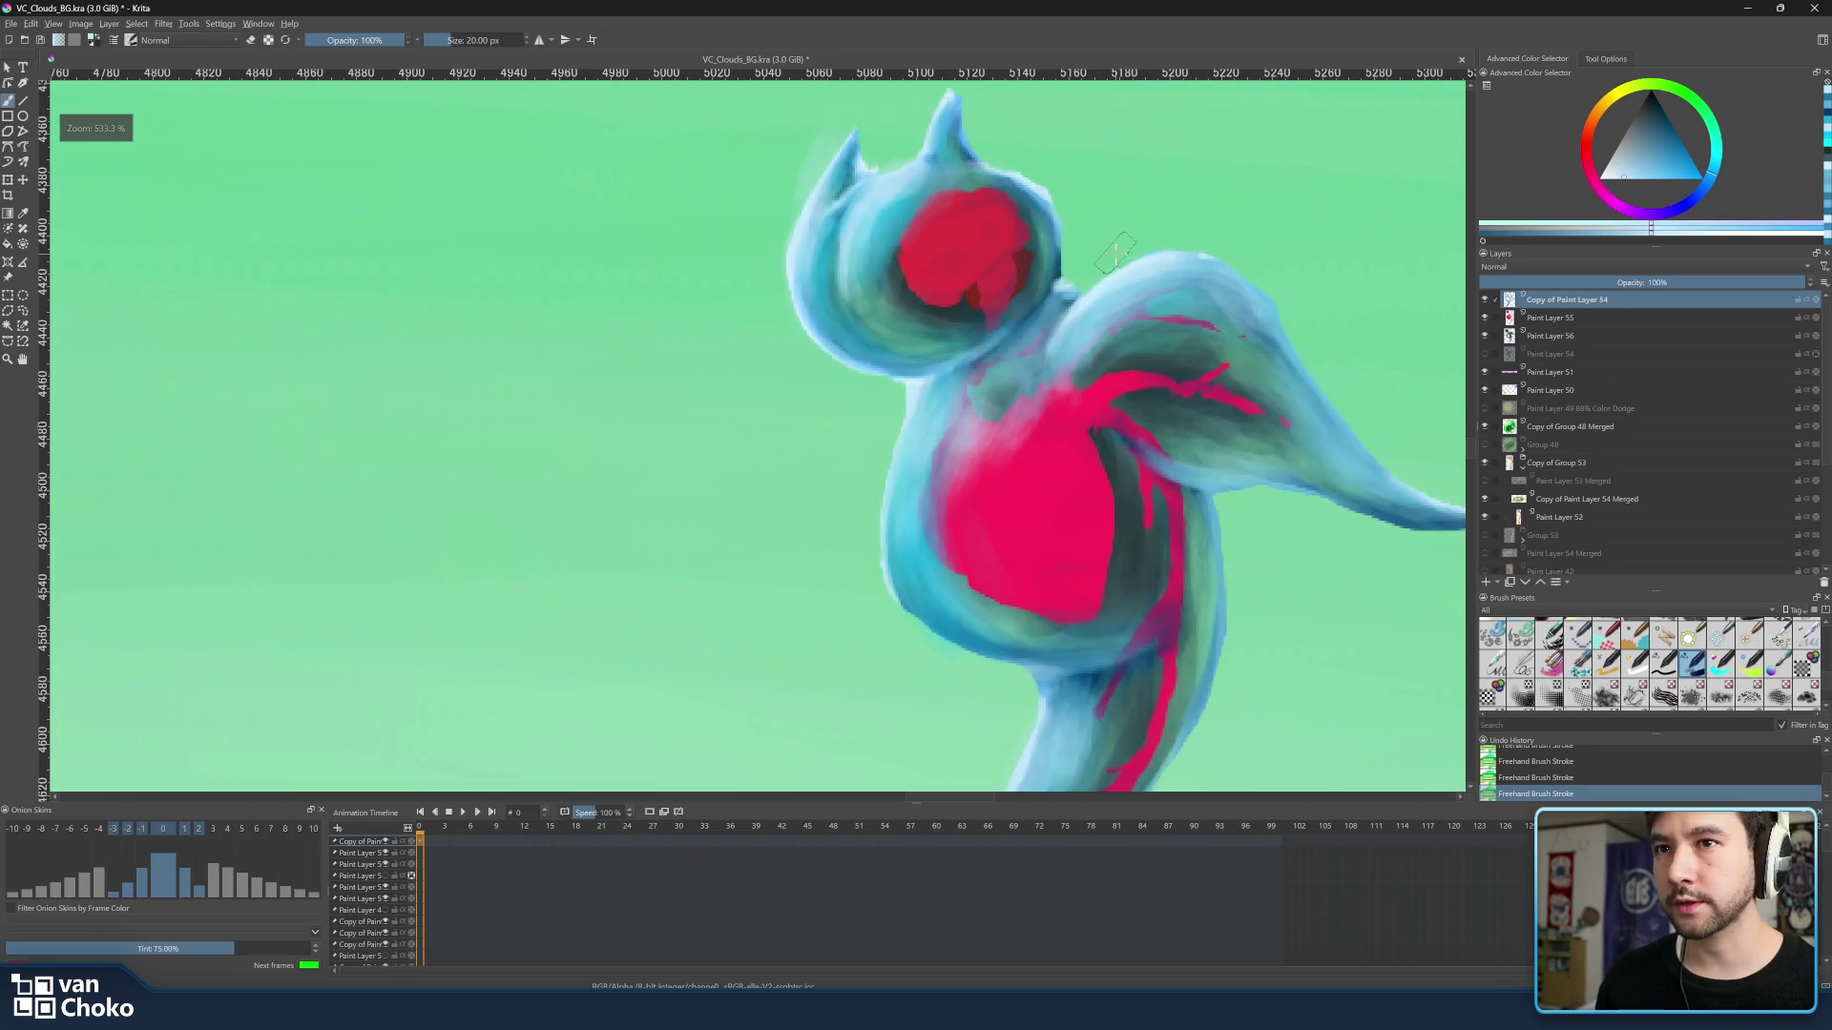
{"action": "left_click", "coordinate": [1604, 318]}
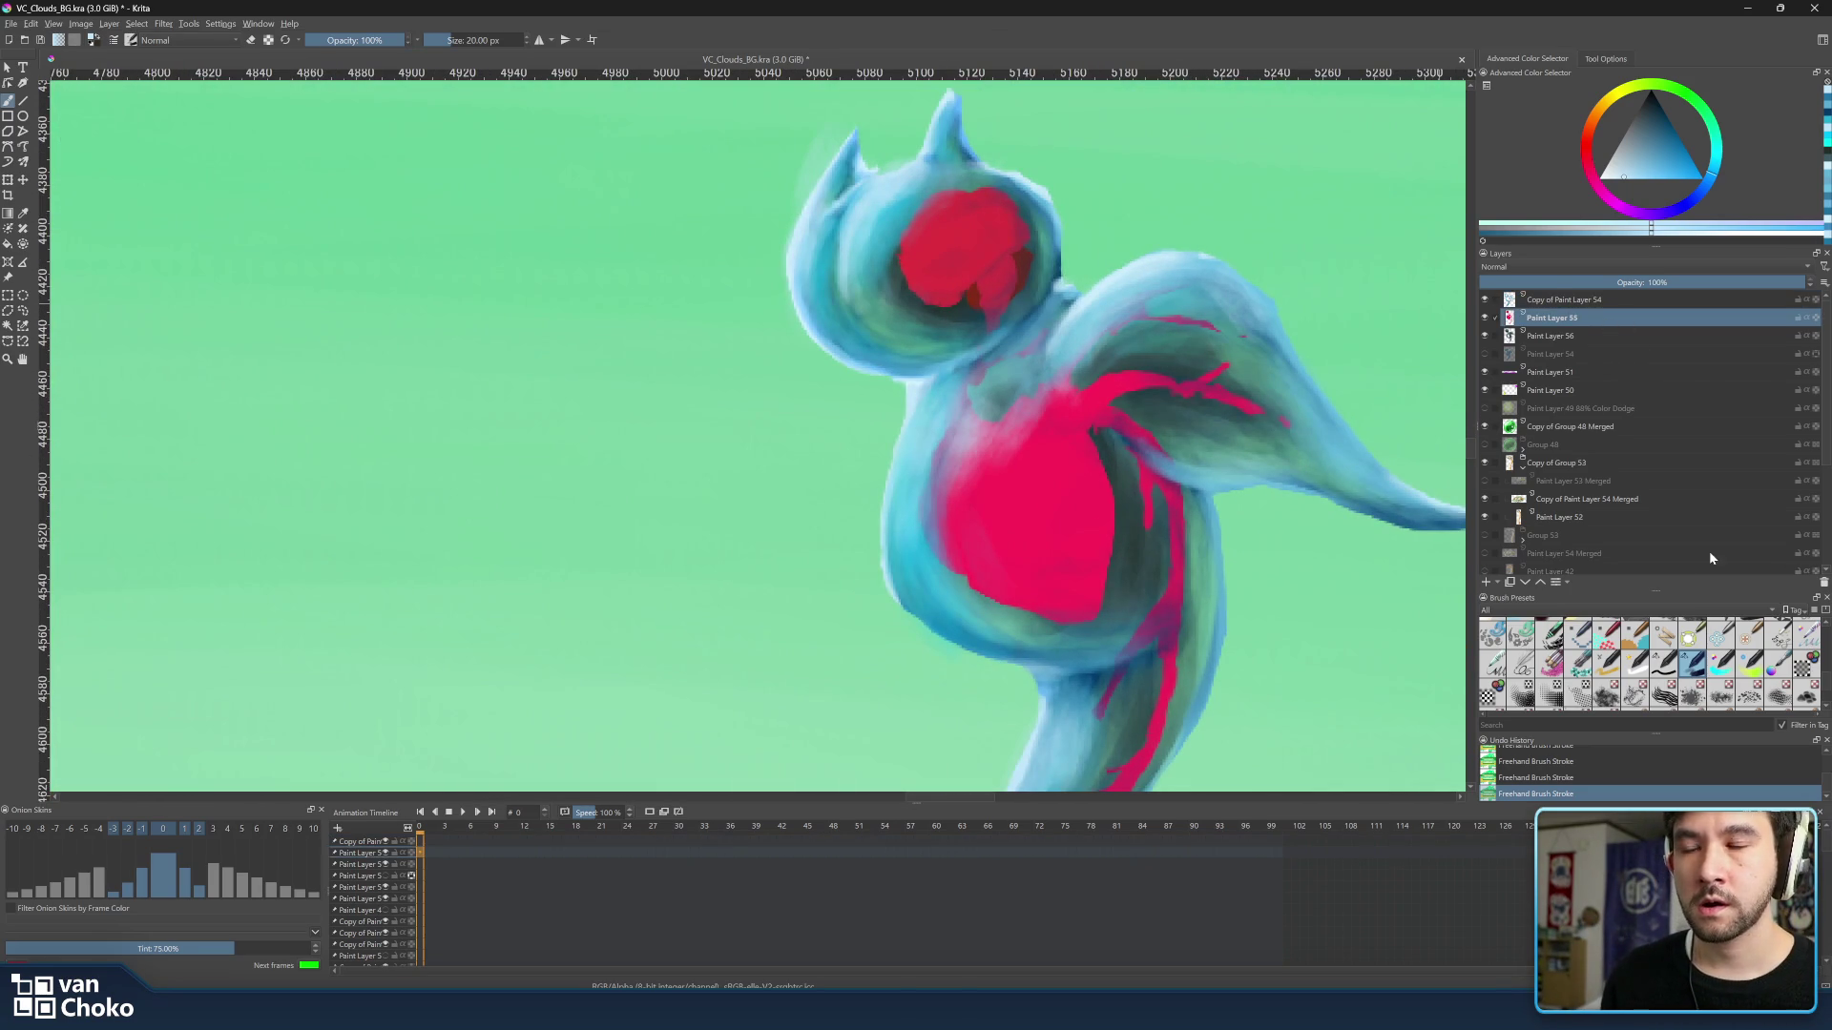
{"action": "left_click", "coordinate": [1485, 583]}
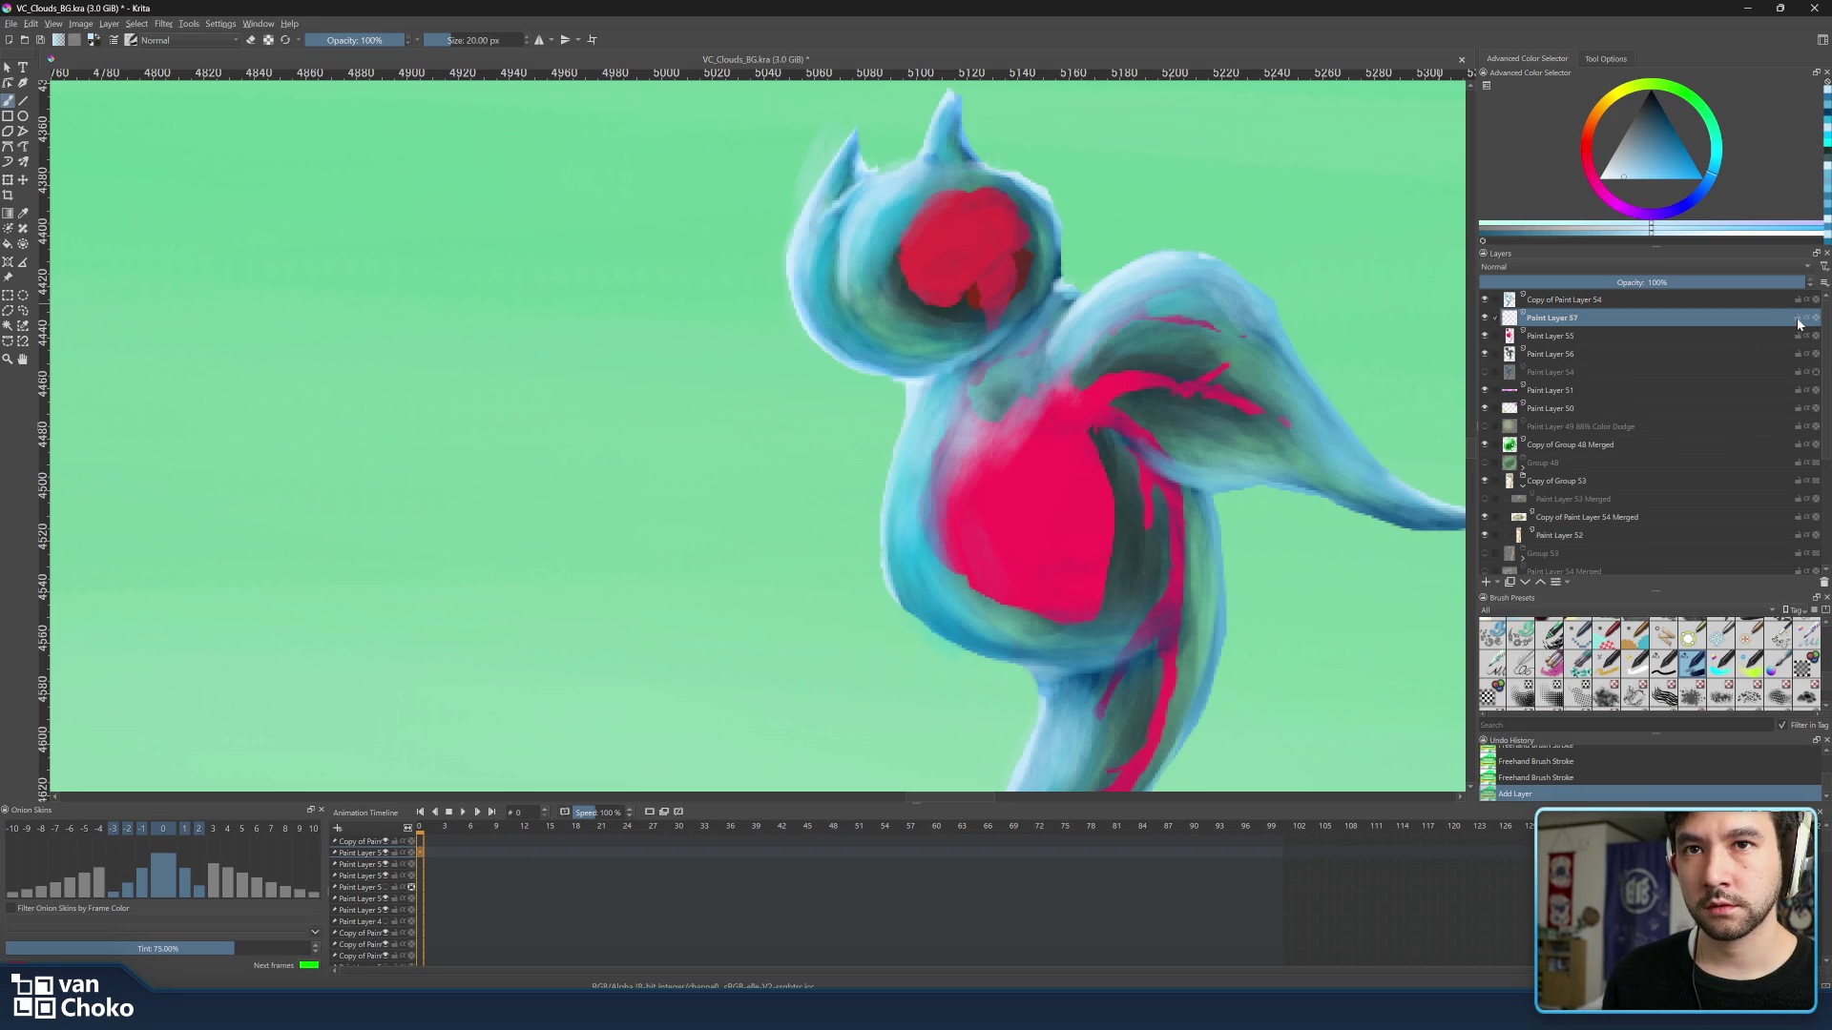
{"action": "mouse_move", "coordinate": [1646, 318]}
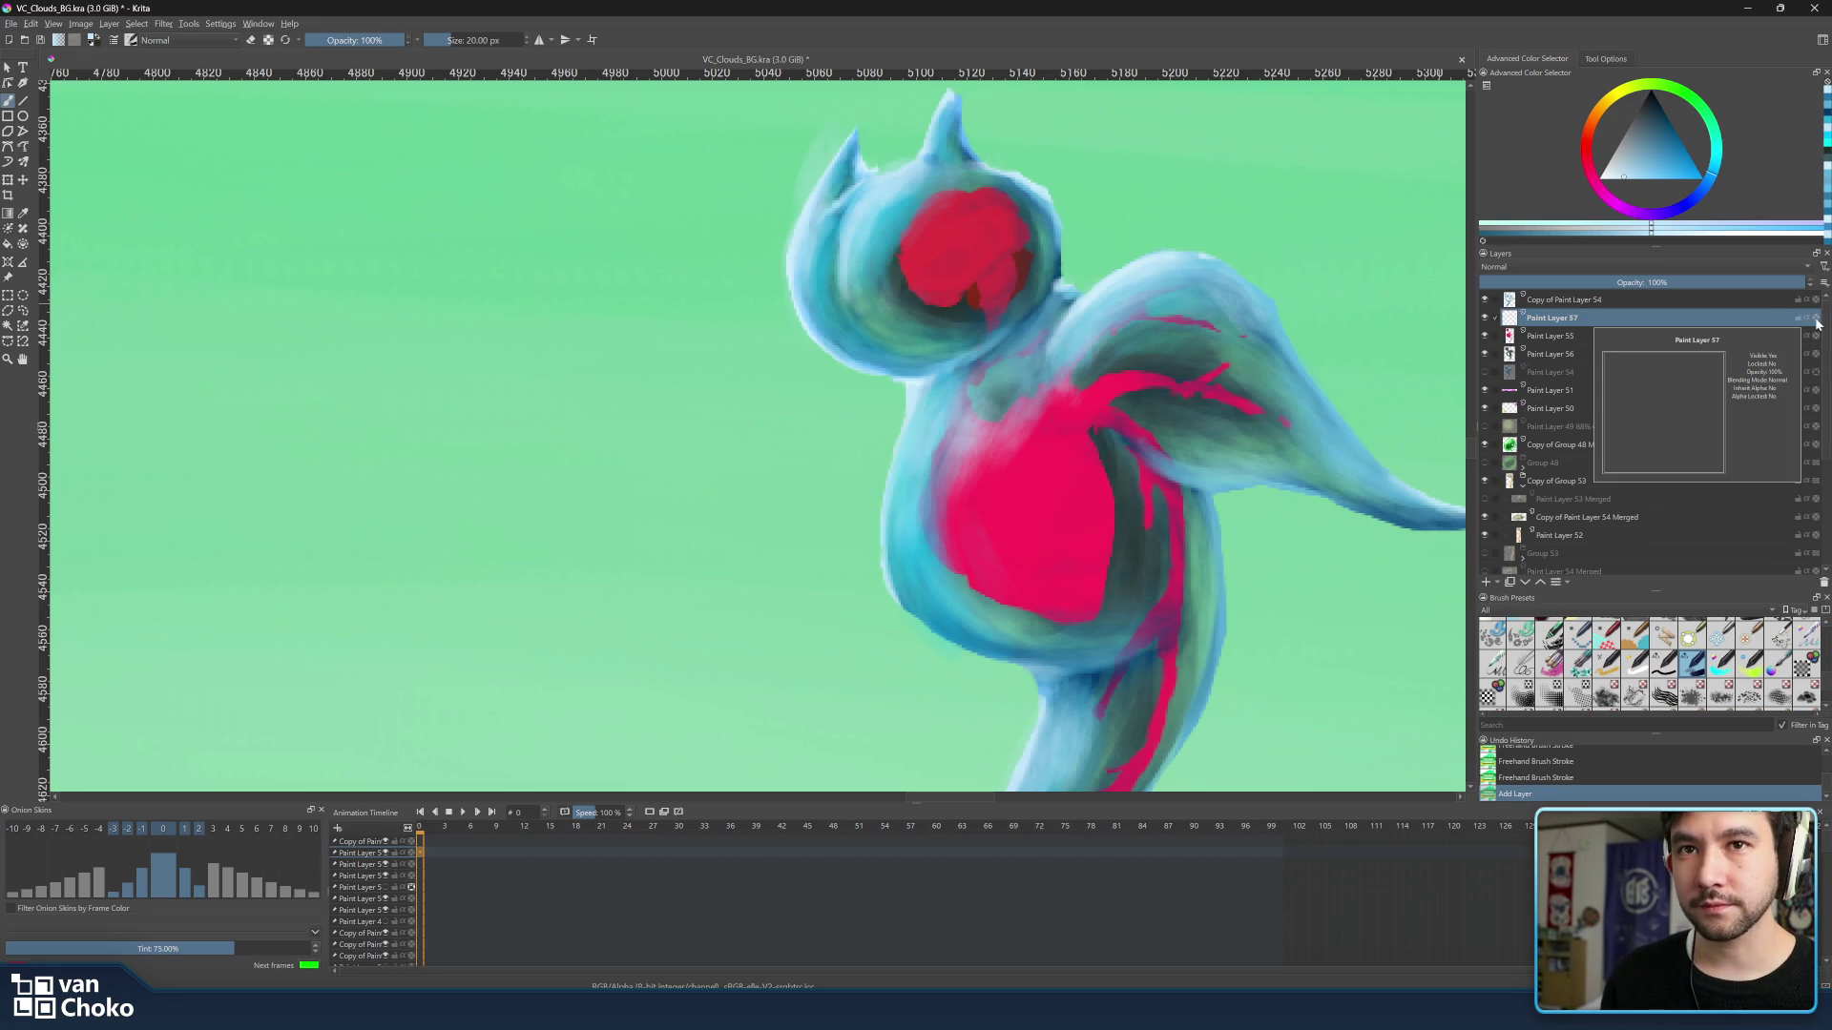
Enable Inherit Alpha on Paint Layer 57 and test a stroke across the face.
{"action": "left_click", "coordinate": [1808, 321]}
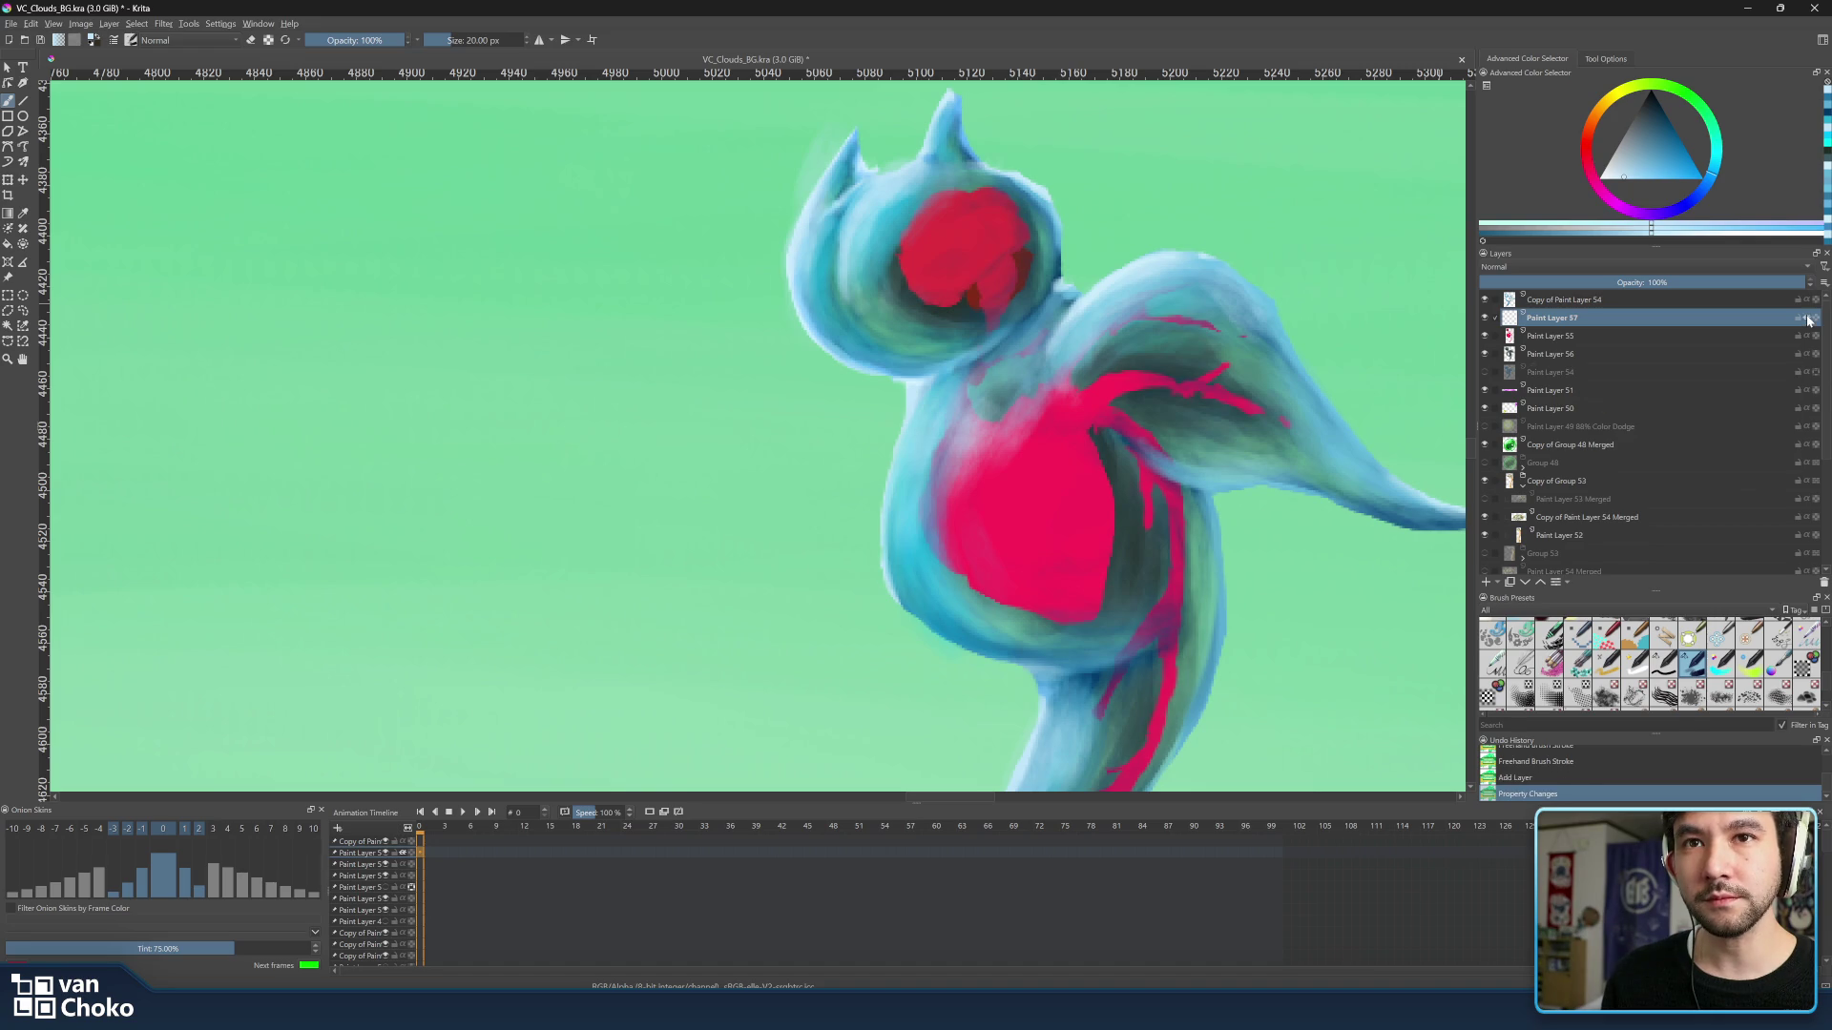
{"action": "left_click", "coordinate": [1685, 337]}
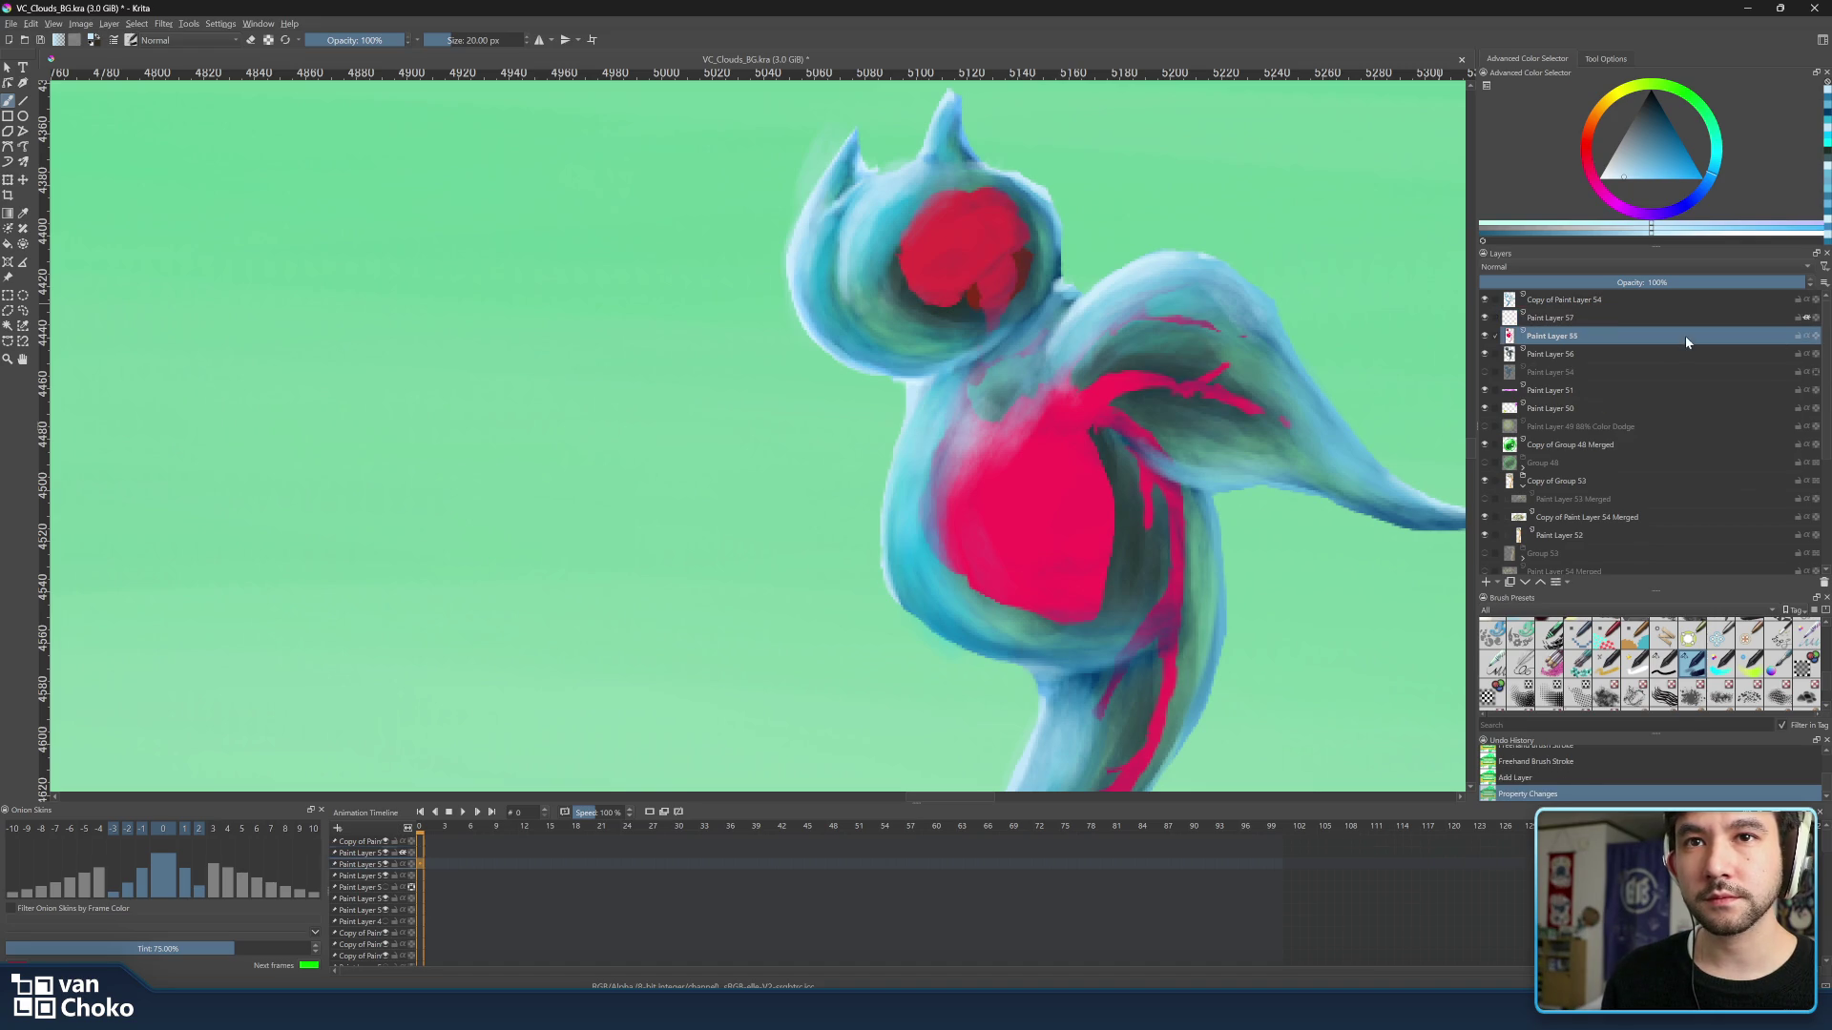
{"action": "left_click", "coordinate": [1563, 319]}
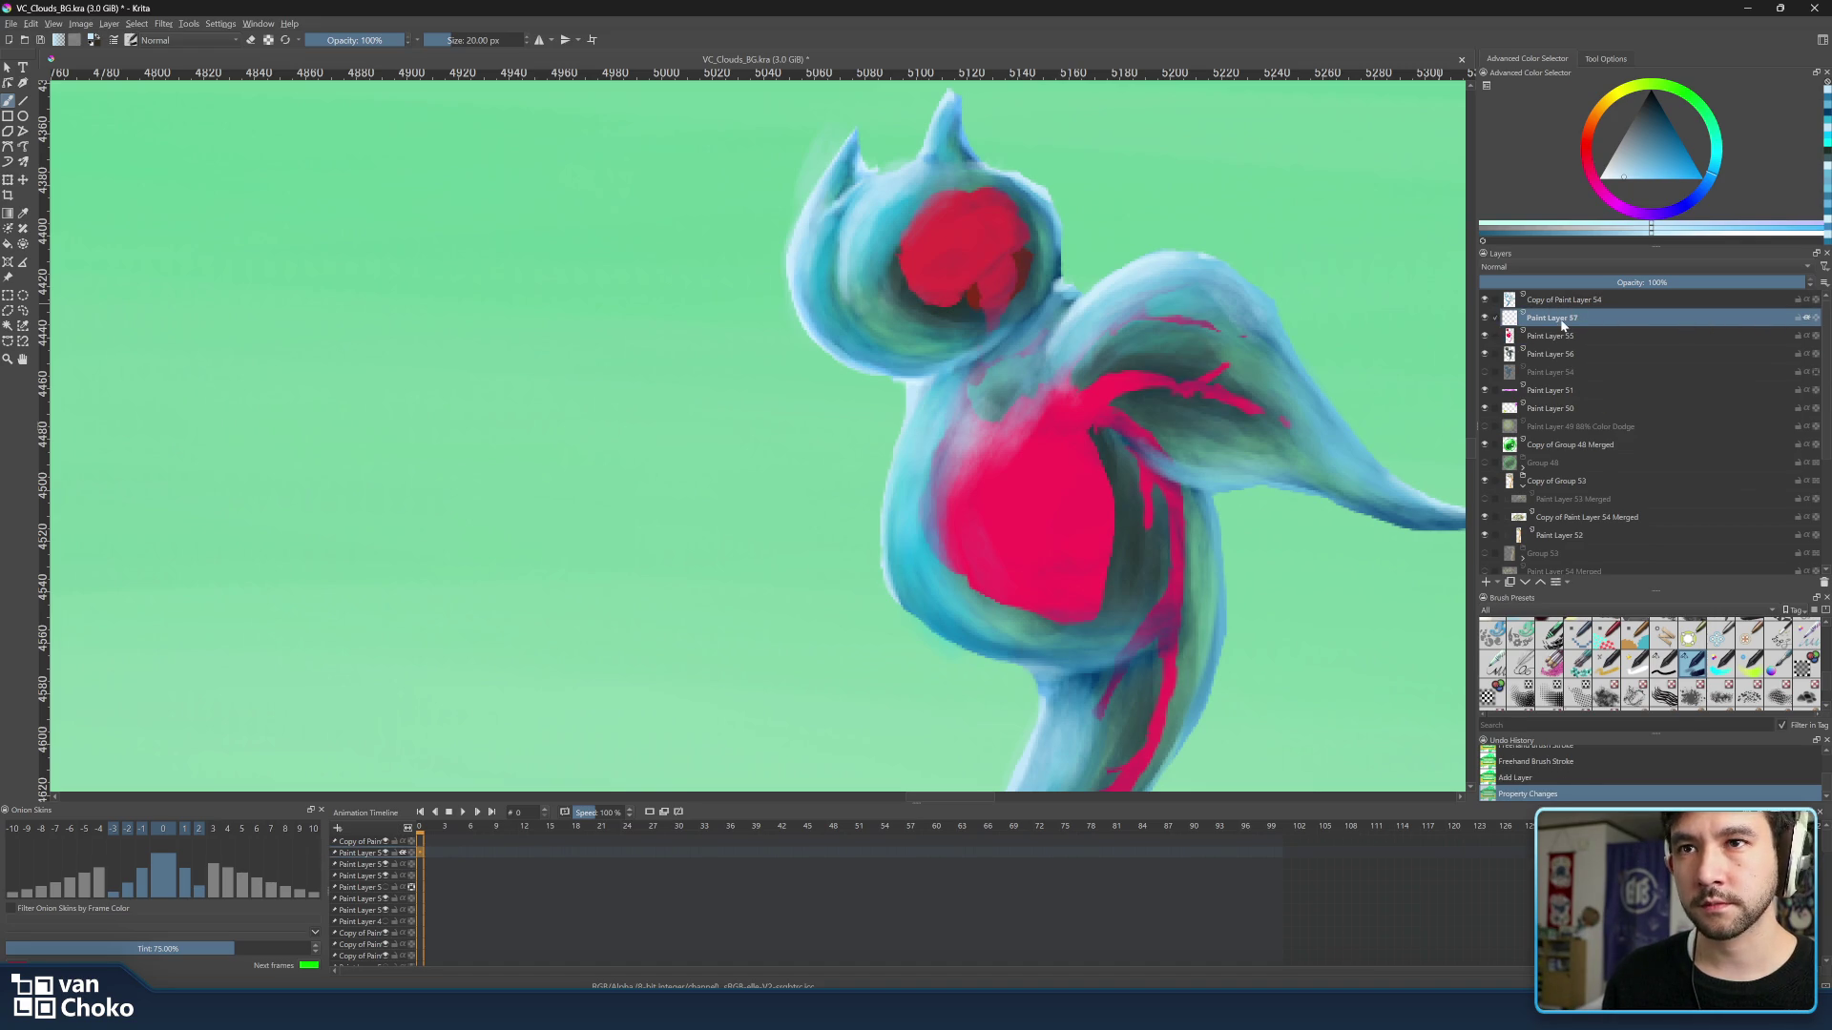
{"action": "left_click_drag", "start_coordinate": [1089, 247], "coordinate": [737, 419]}
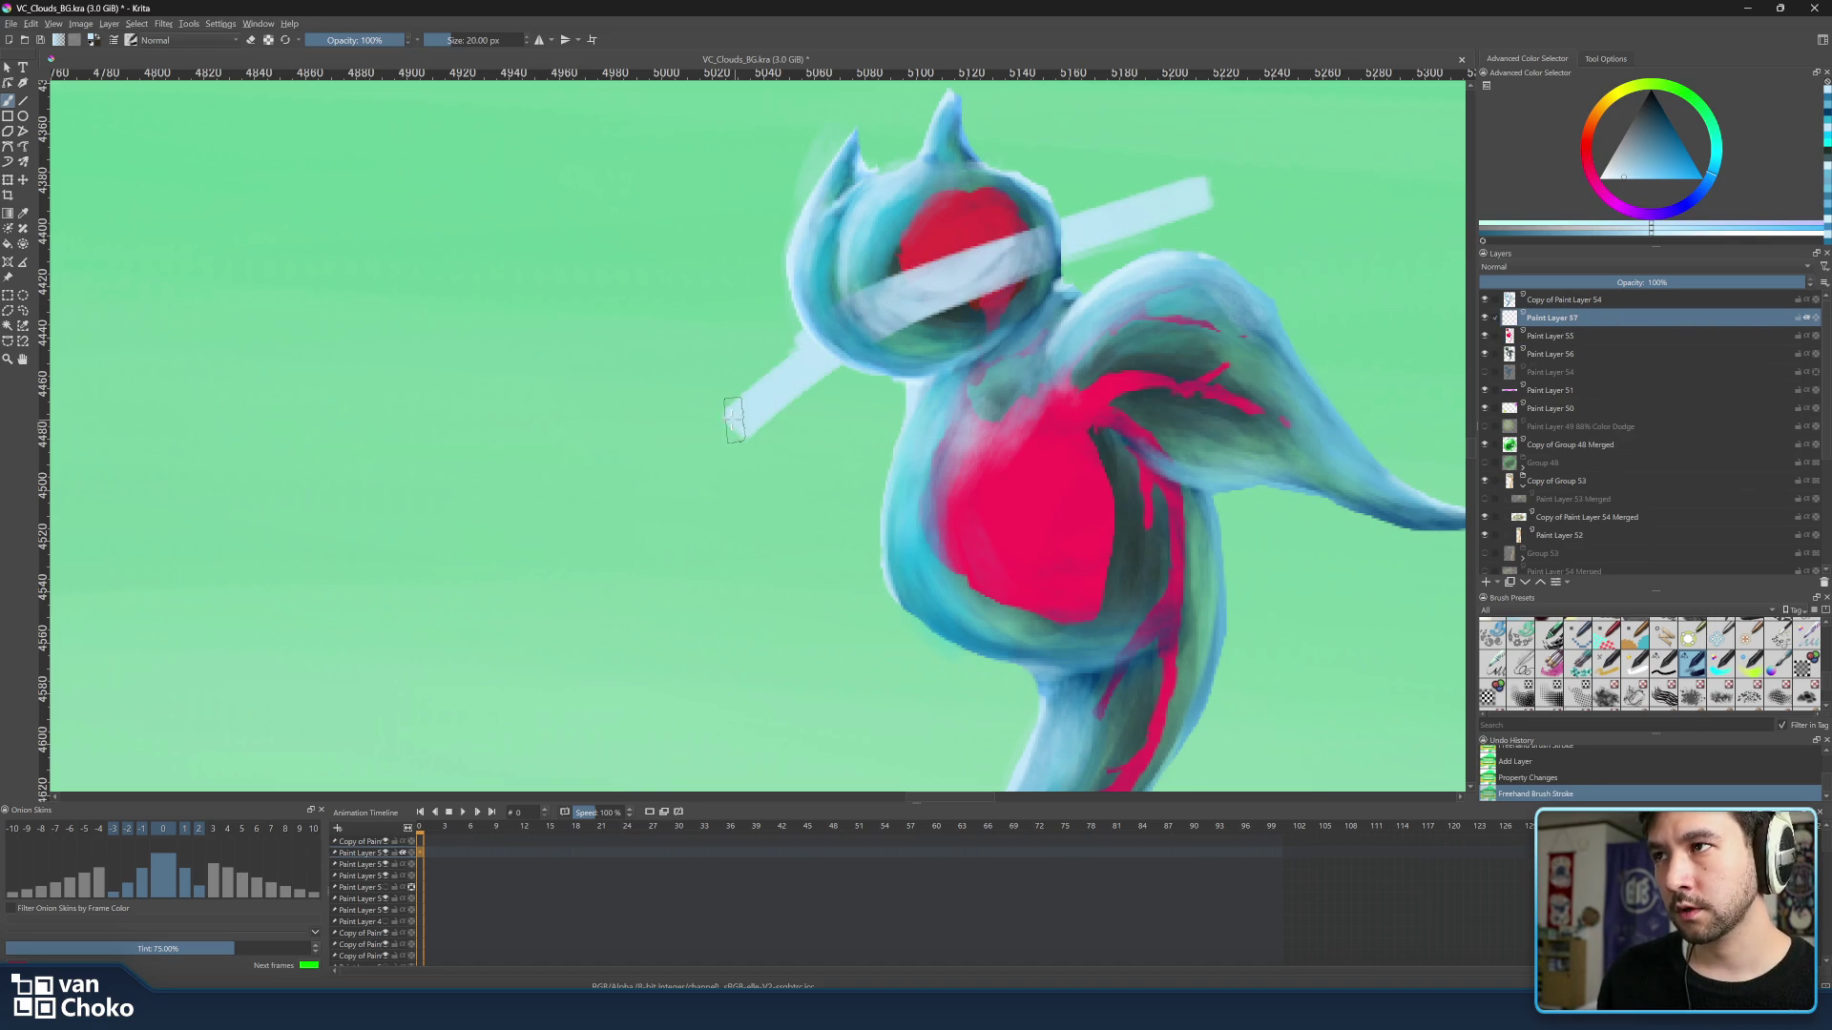
{"action": "left_click_drag", "start_coordinate": [1645, 333], "coordinate": [1644, 319]}
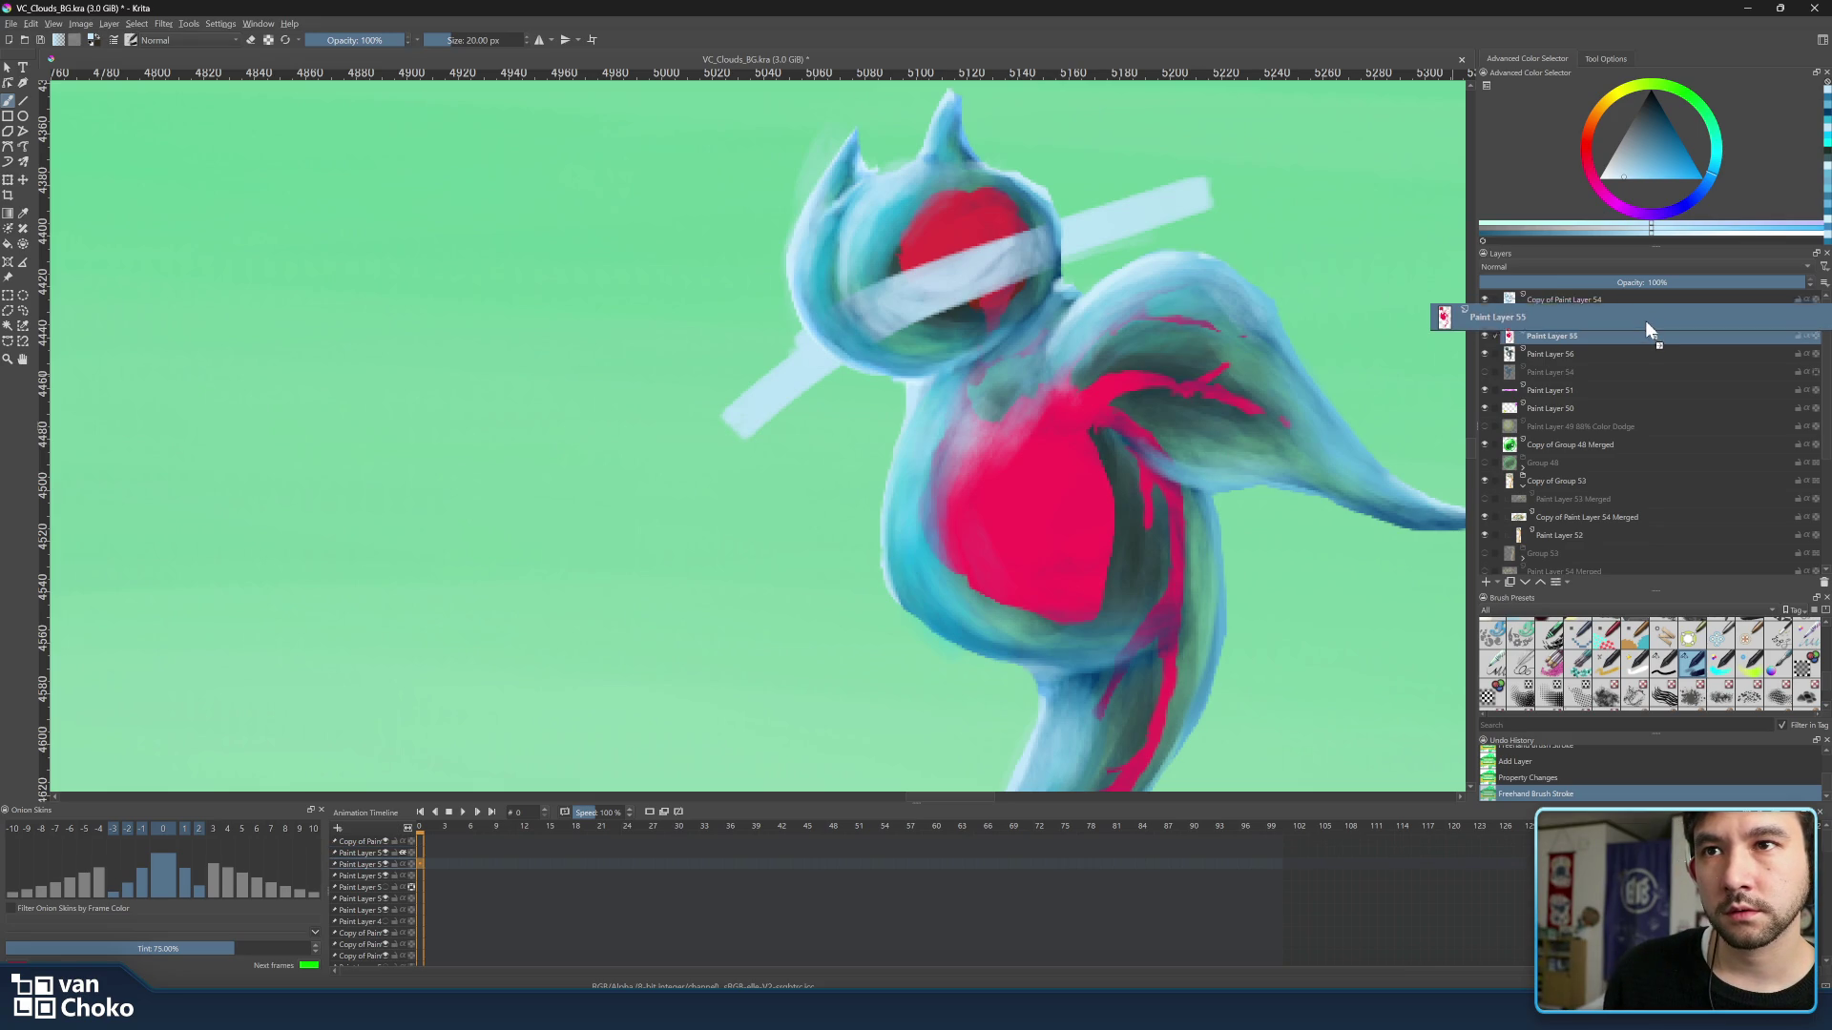
Quick-group Paint Layers 57 and 55 into Group 58 and repaint the test band red.
{"action": "left_click", "coordinate": [1645, 318]}
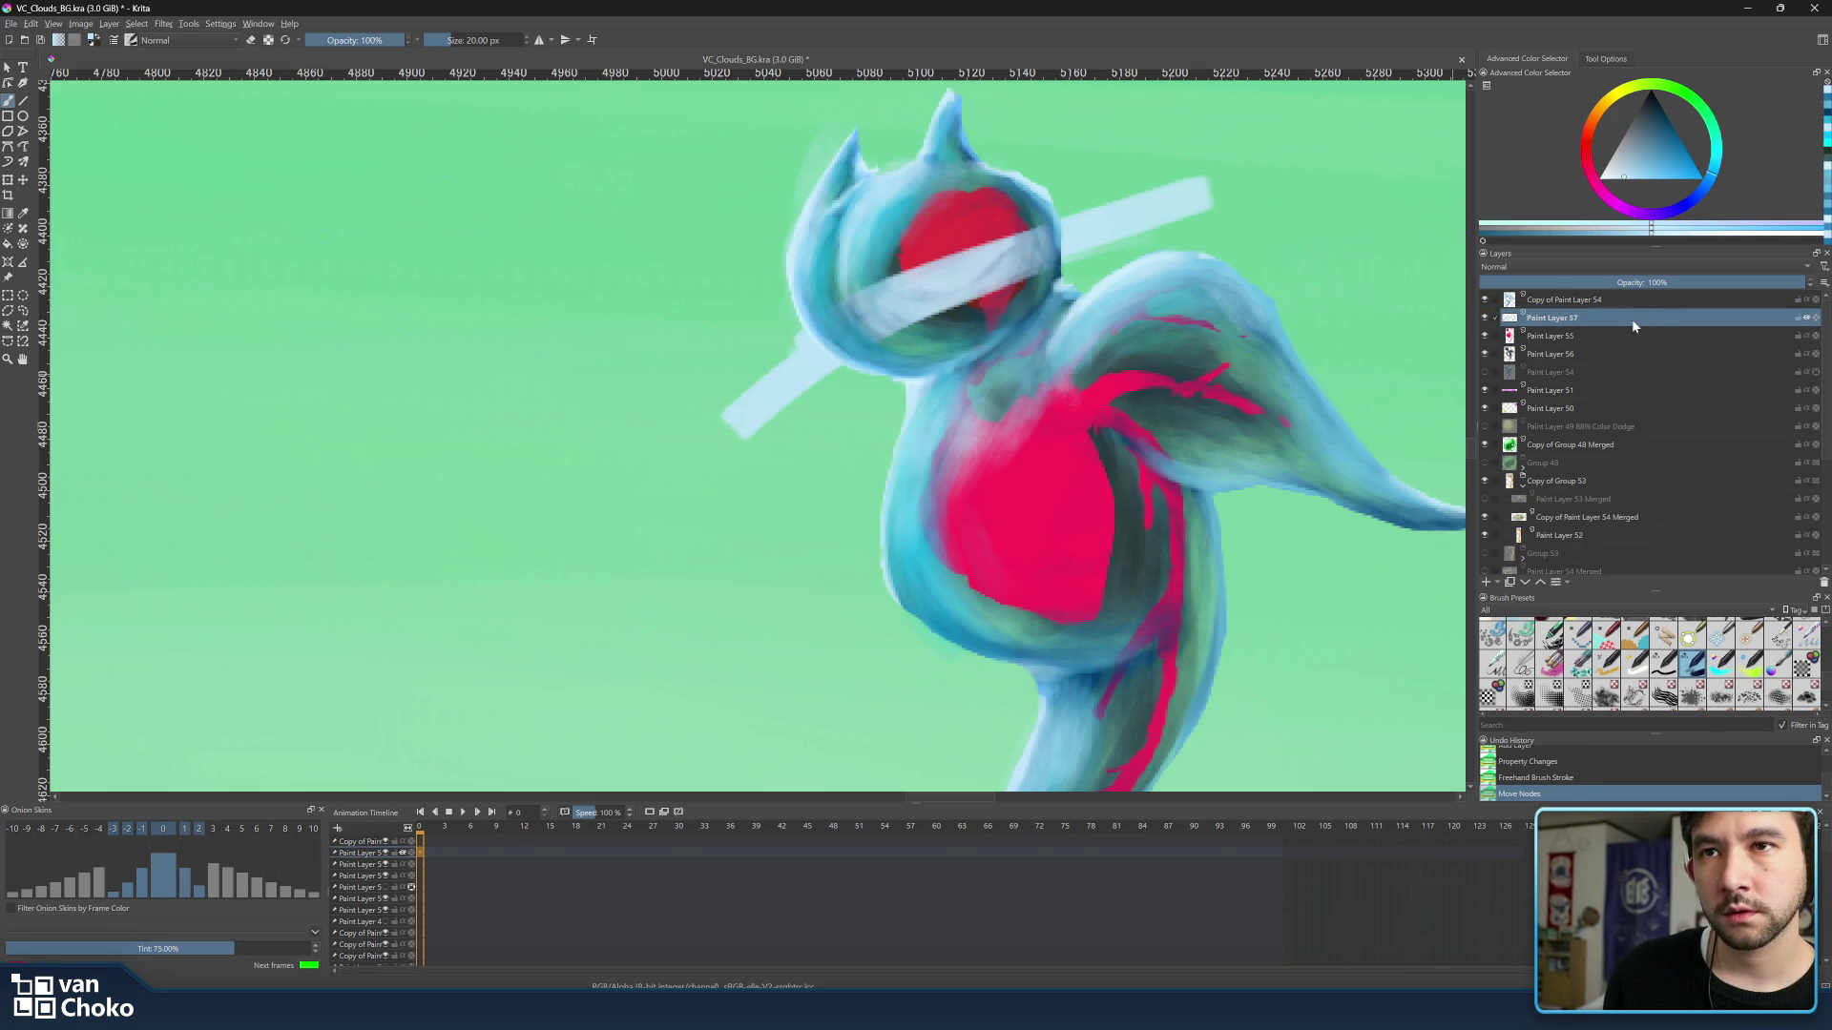
{"action": "left_click", "coordinate": [1630, 342], "text": "ctrl"}
{"action": "right_click", "coordinate": [1631, 341]}
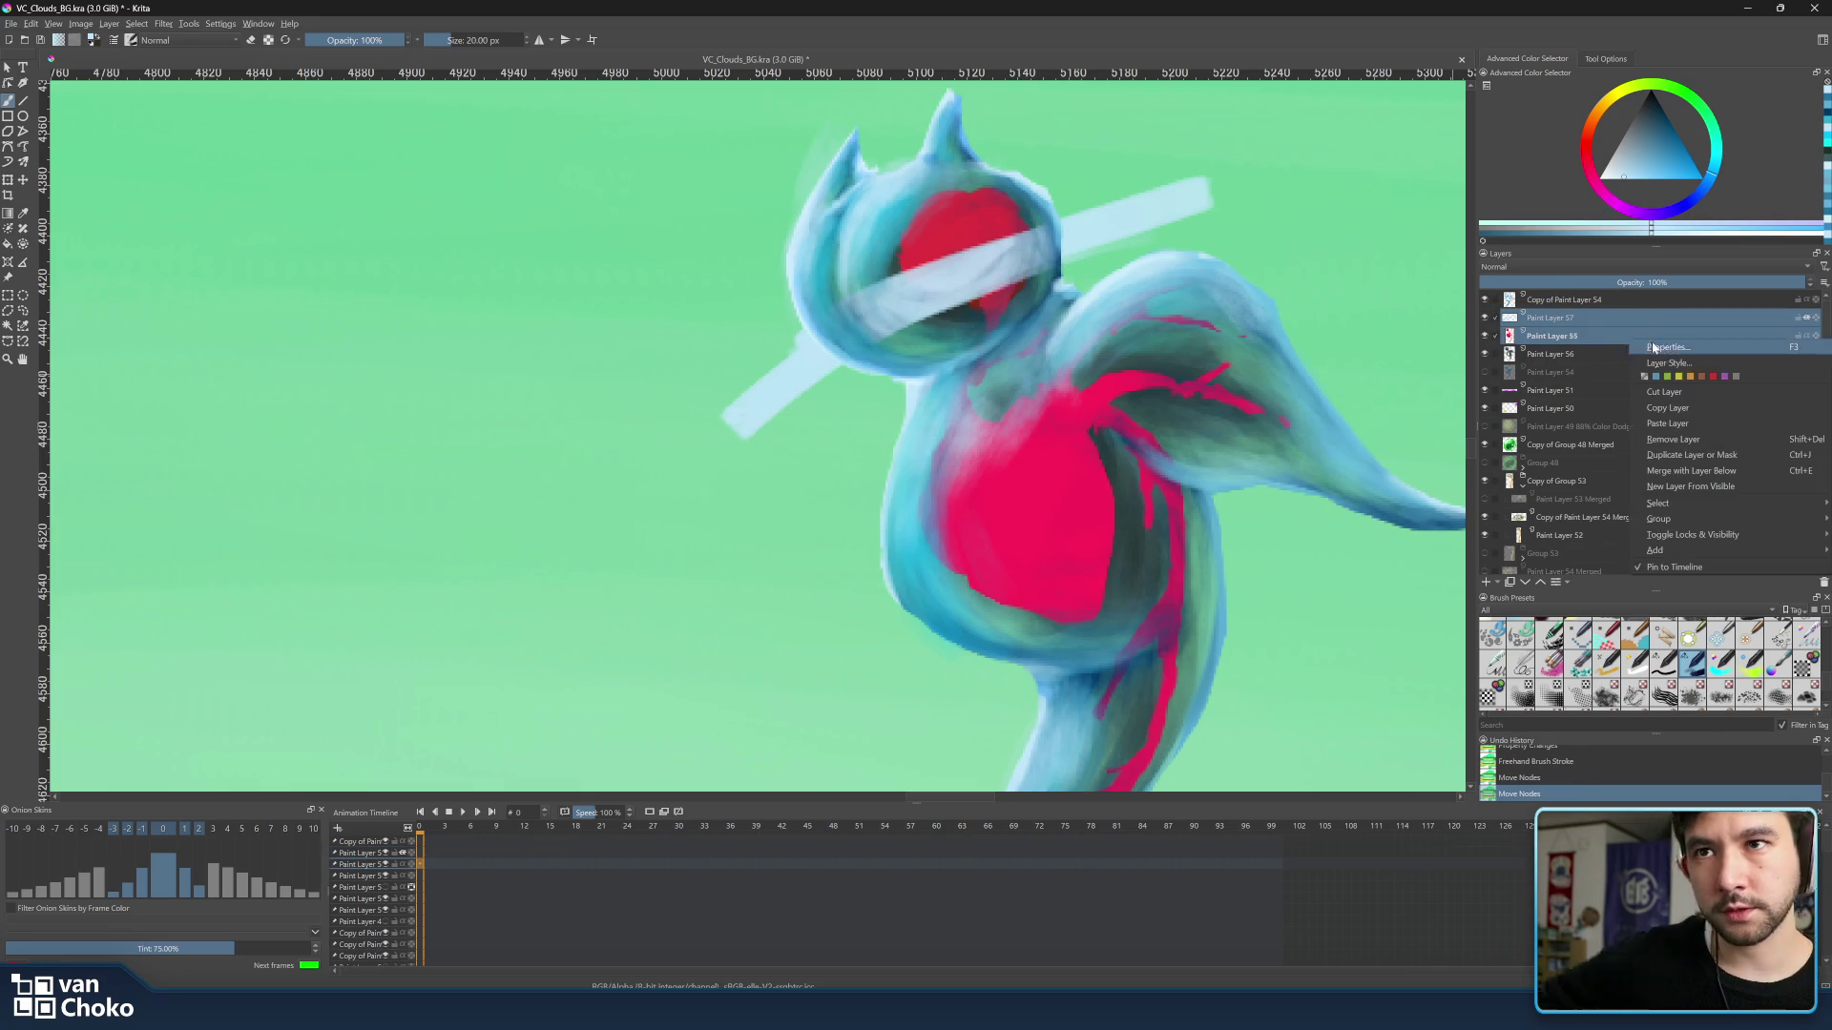
{"action": "mouse_move", "coordinate": [1660, 519]}
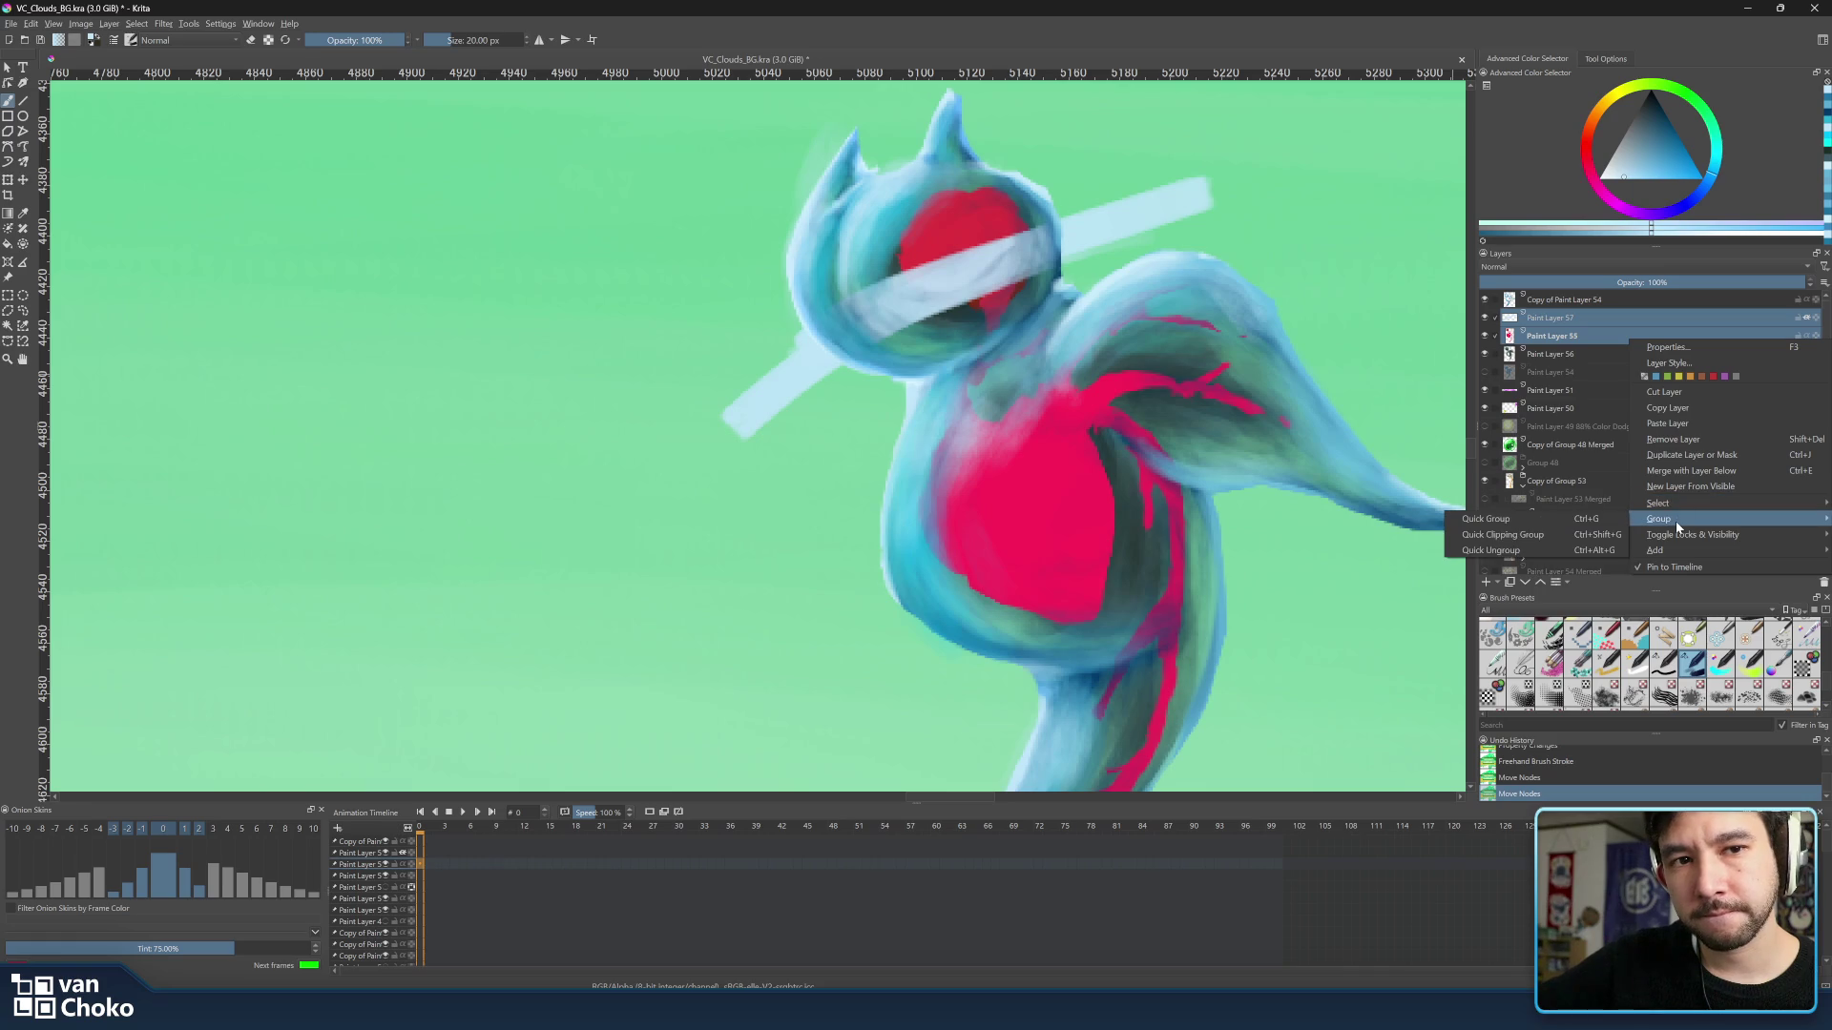
{"action": "left_click", "coordinate": [1598, 516]}
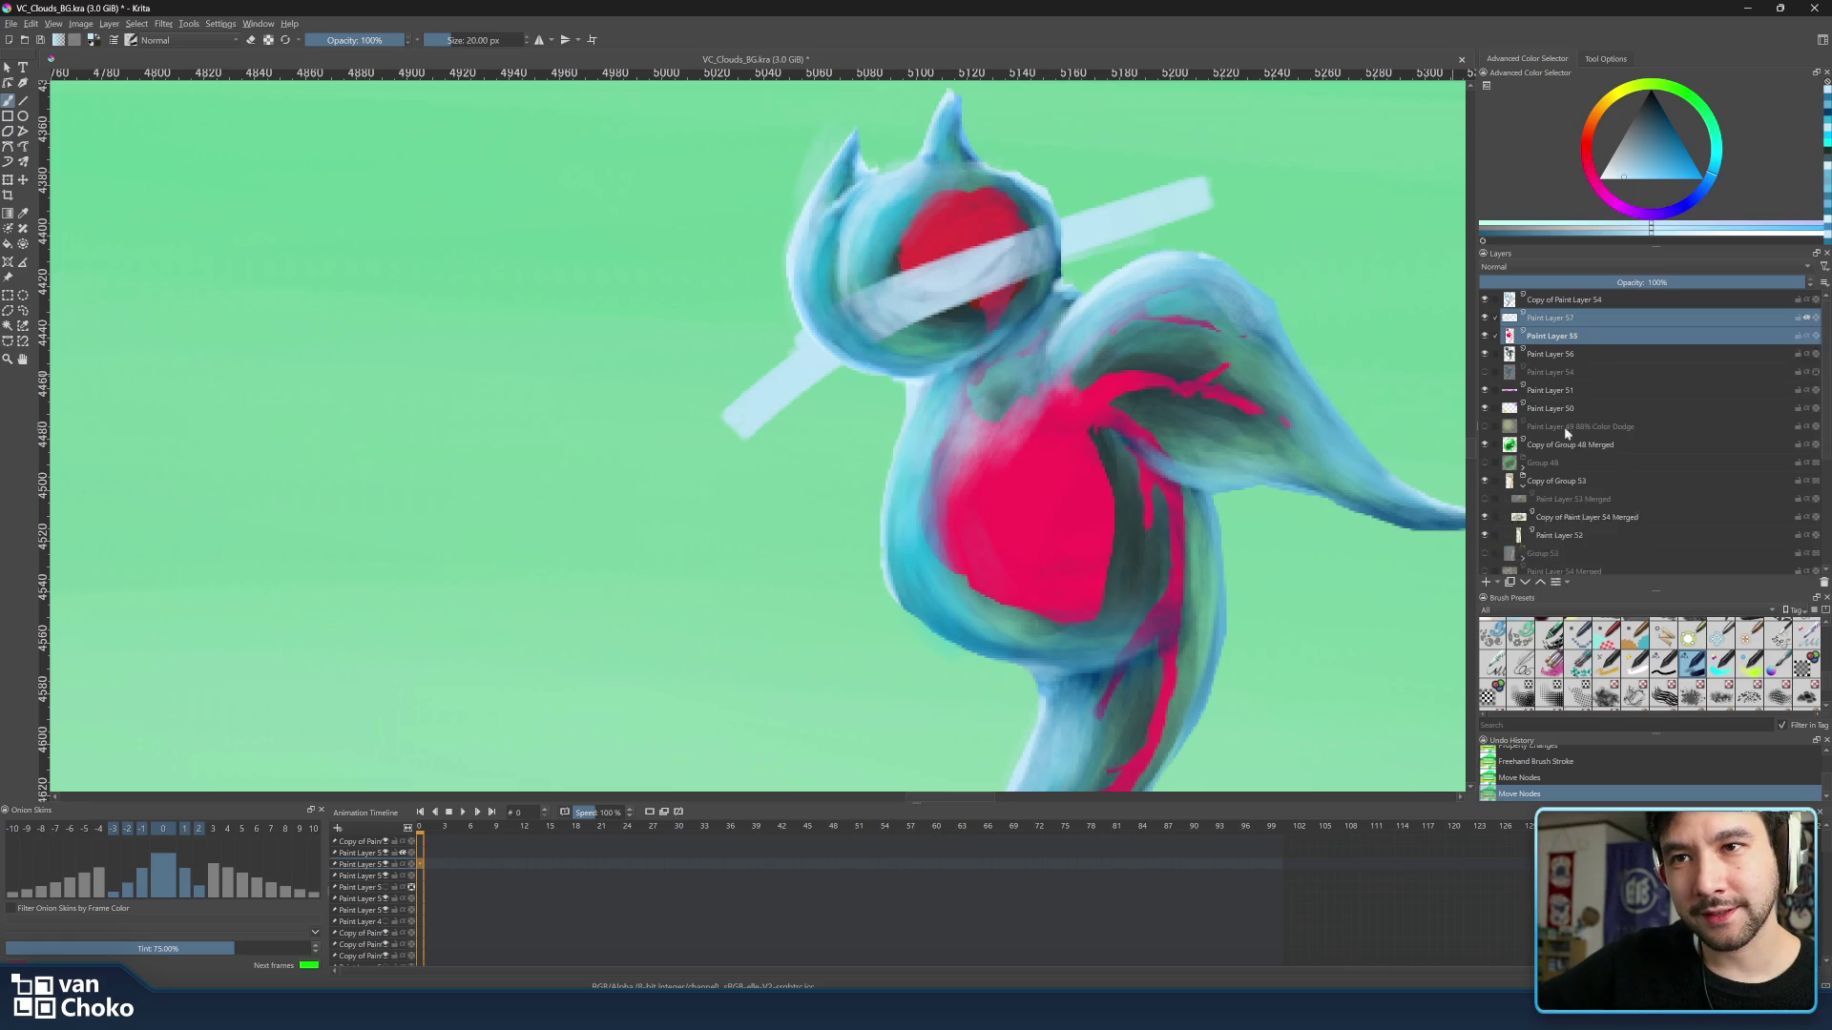
{"action": "left_click", "coordinate": [1558, 330]}
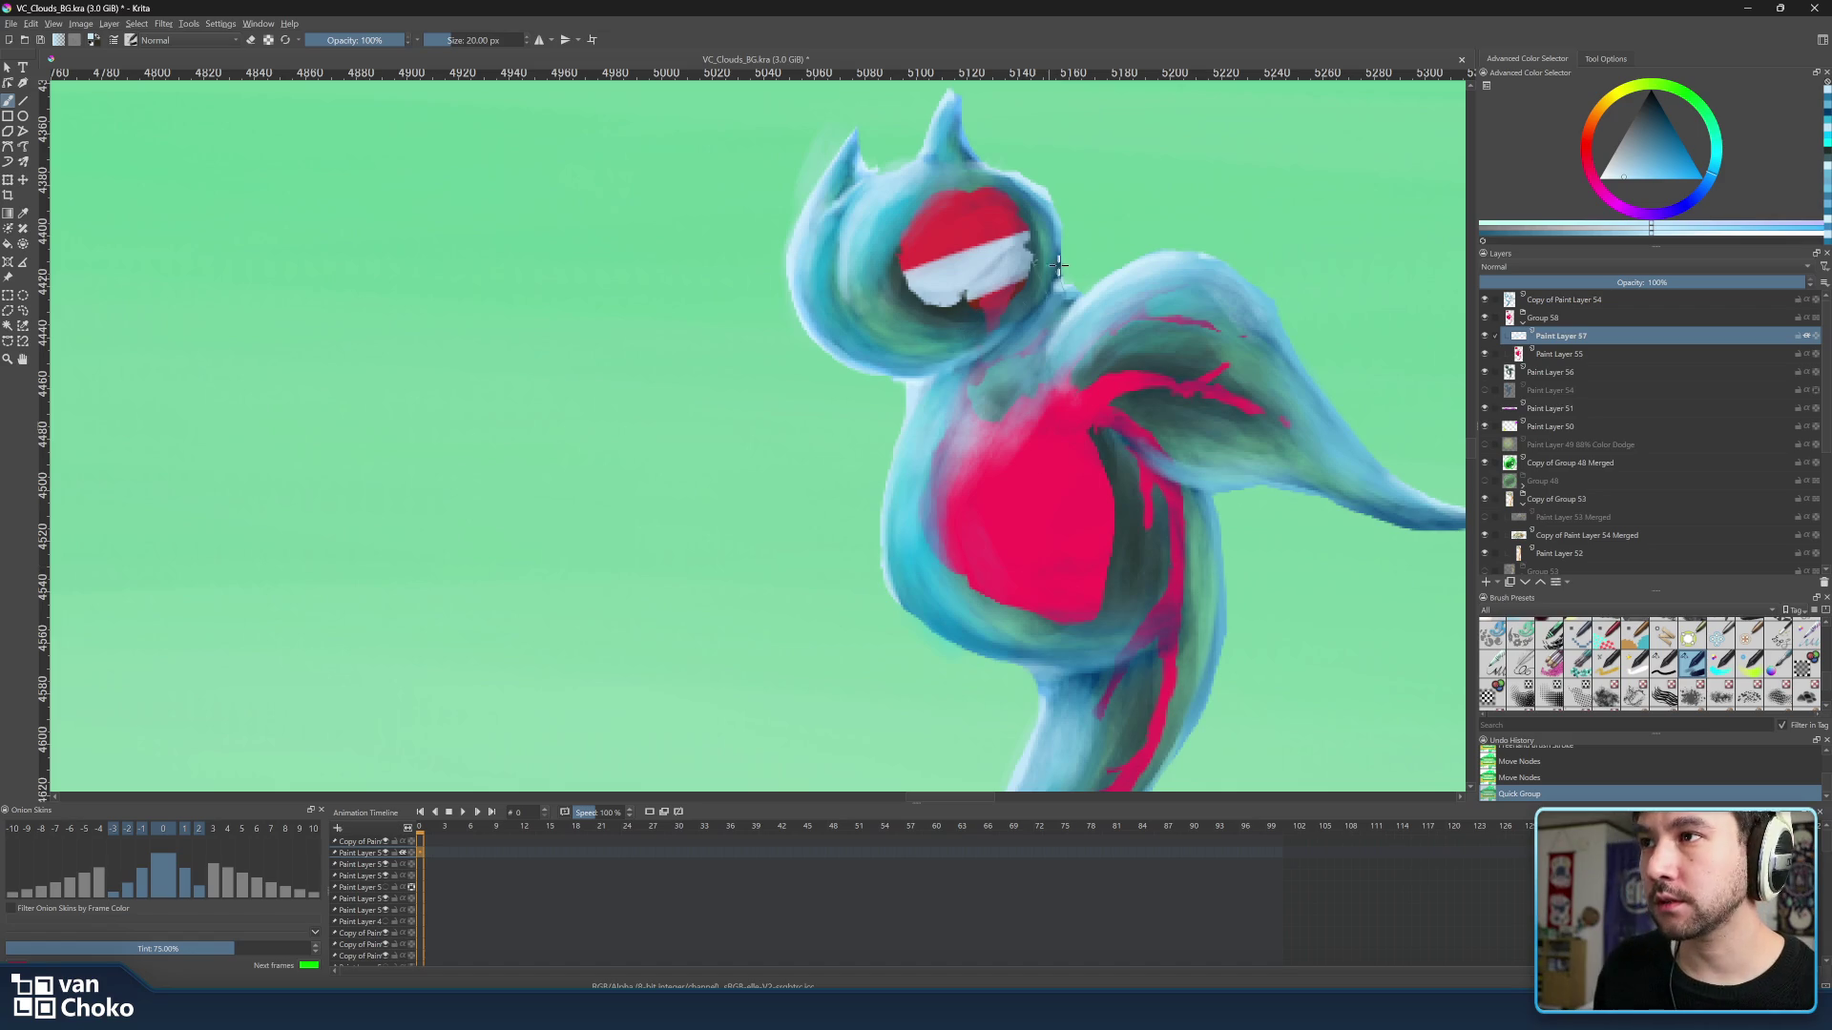
{"action": "mouse_move", "coordinate": [1024, 241]}
{"action": "left_mouse_down"}
{"action": "mouse_move", "coordinate": [915, 286]}
{"action": "mouse_move", "coordinate": [1022, 229]}
{"action": "mouse_move", "coordinate": [922, 309]}
{"action": "left_mouse_up"}
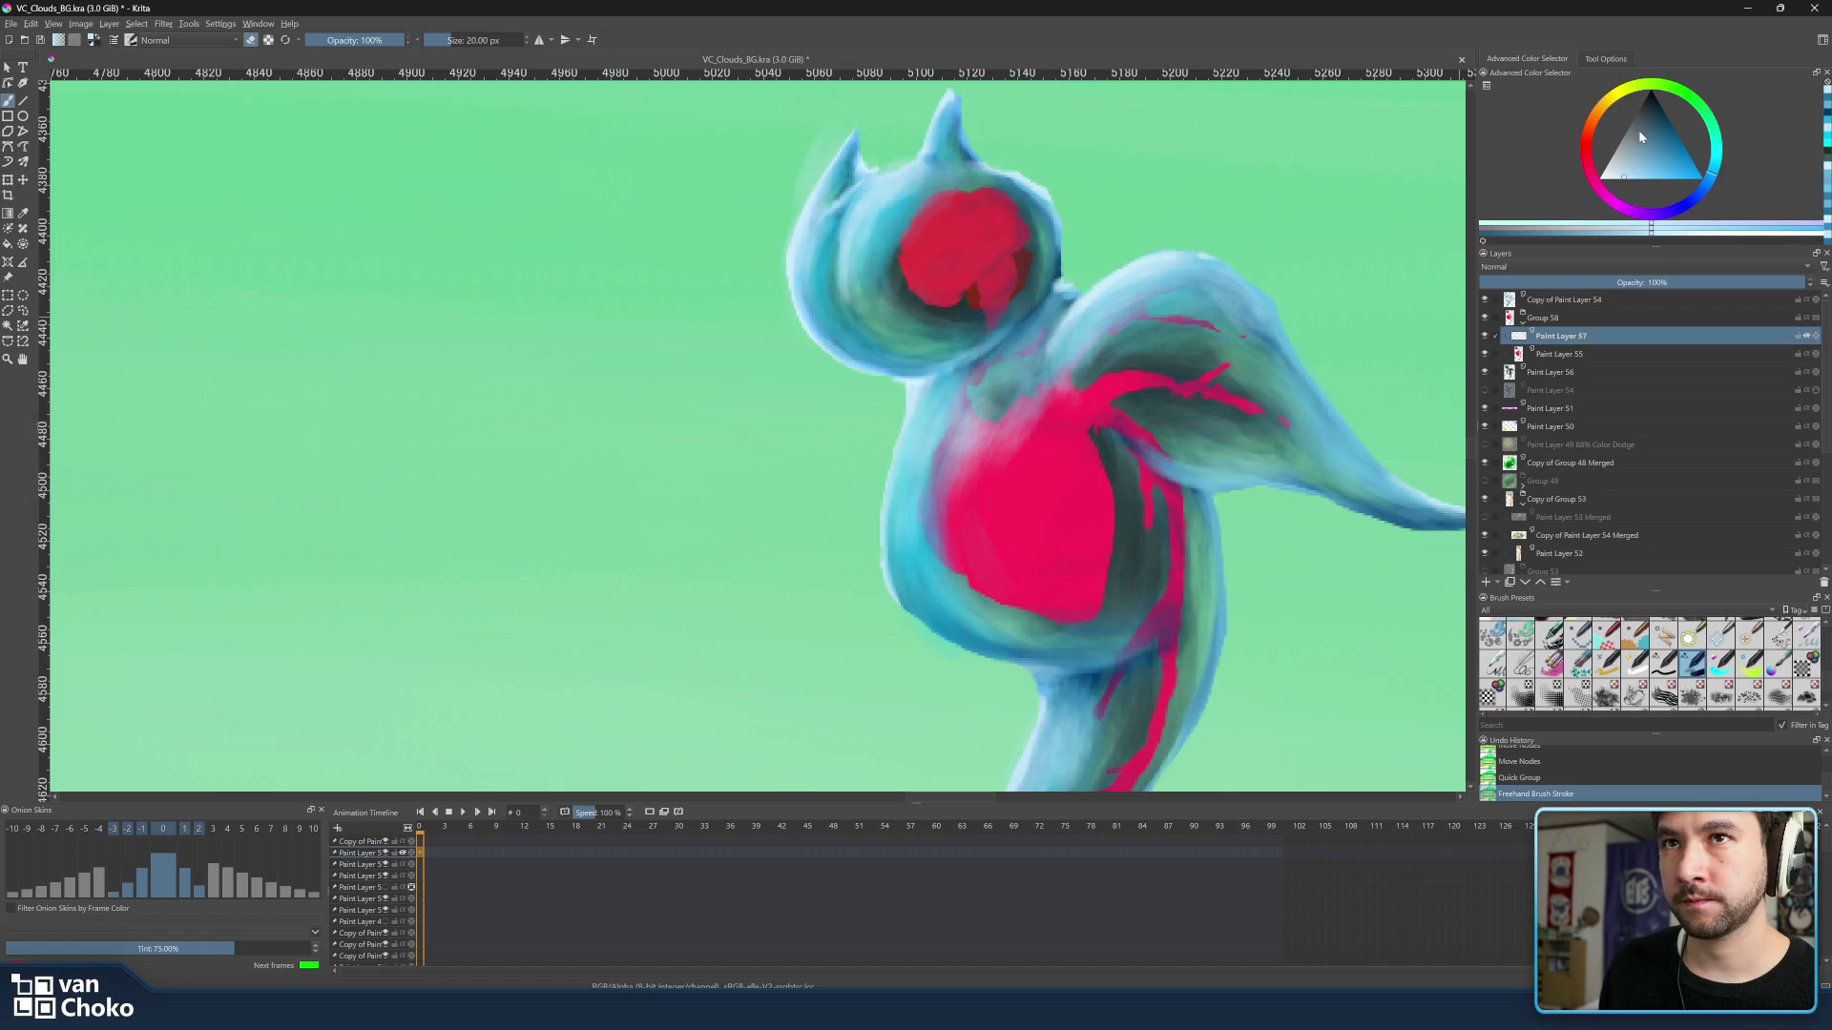
Pick a peach-orange paint colour in the Advanced Color Selector.
{"action": "left_click_drag", "start_coordinate": [1597, 114], "coordinate": [1589, 133]}
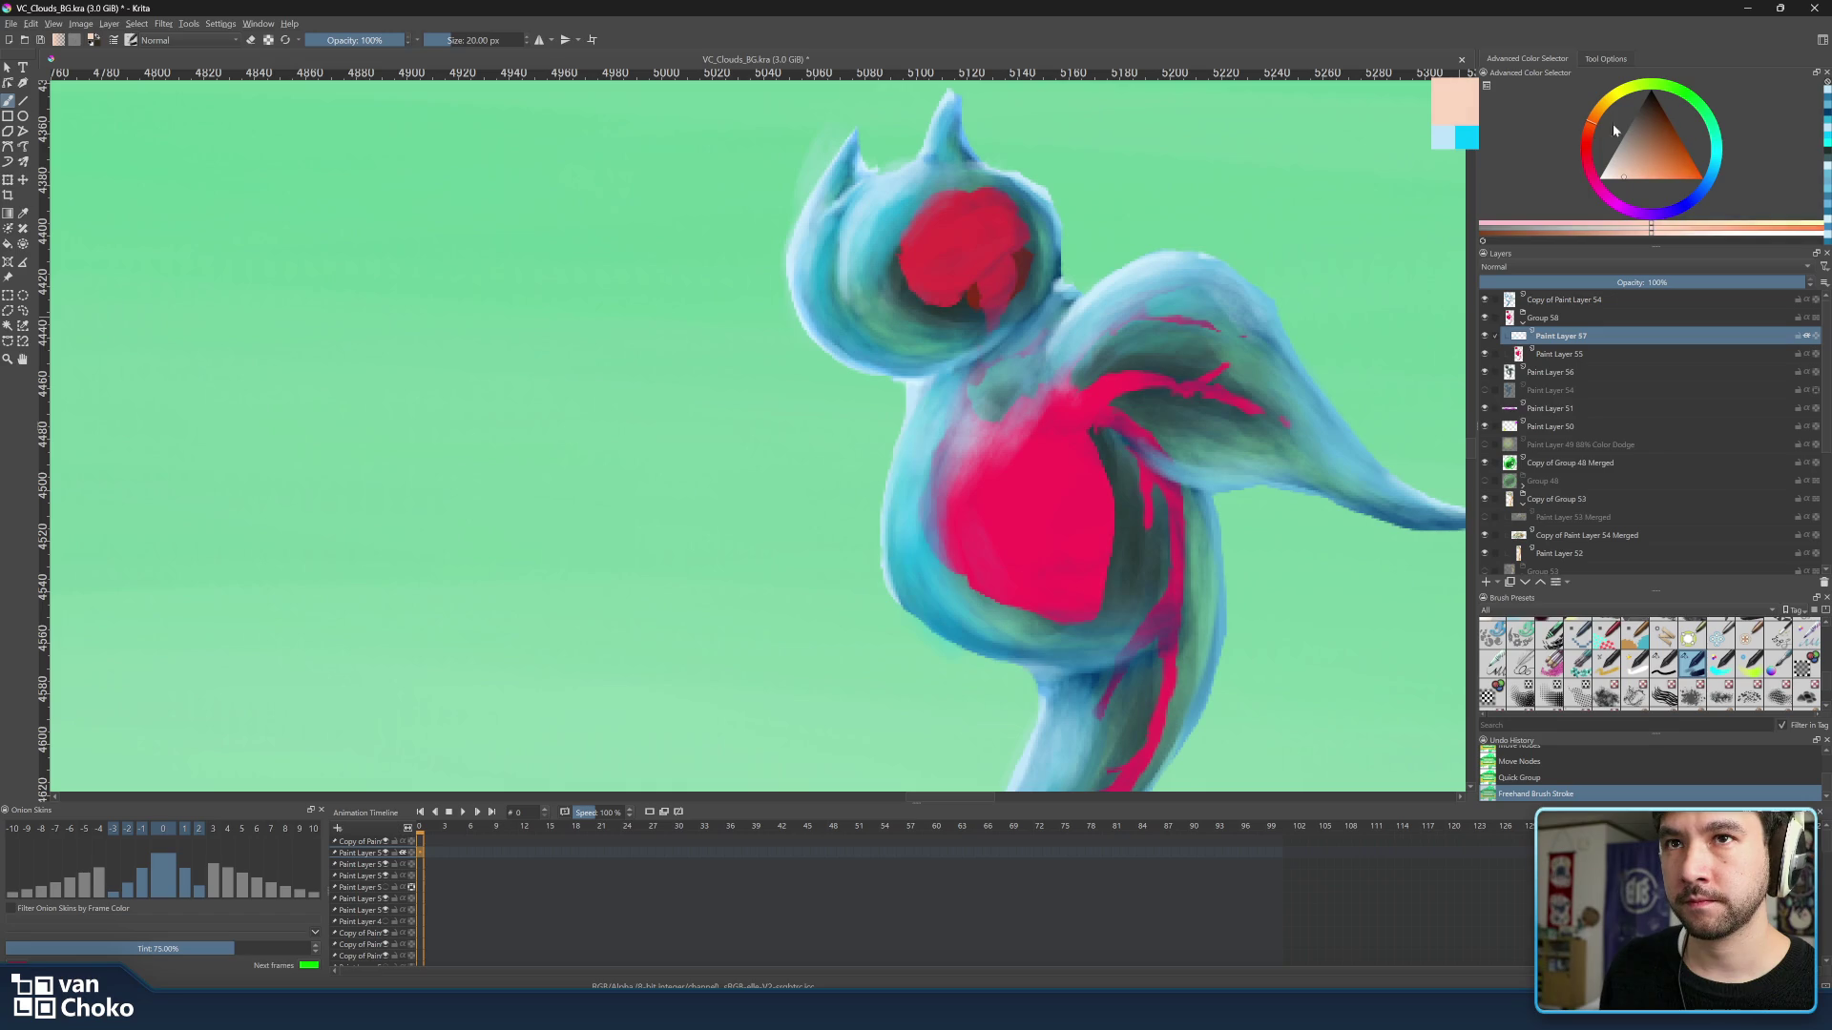
{"action": "left_click", "coordinate": [1667, 180]}
{"action": "left_click", "coordinate": [1598, 125]}
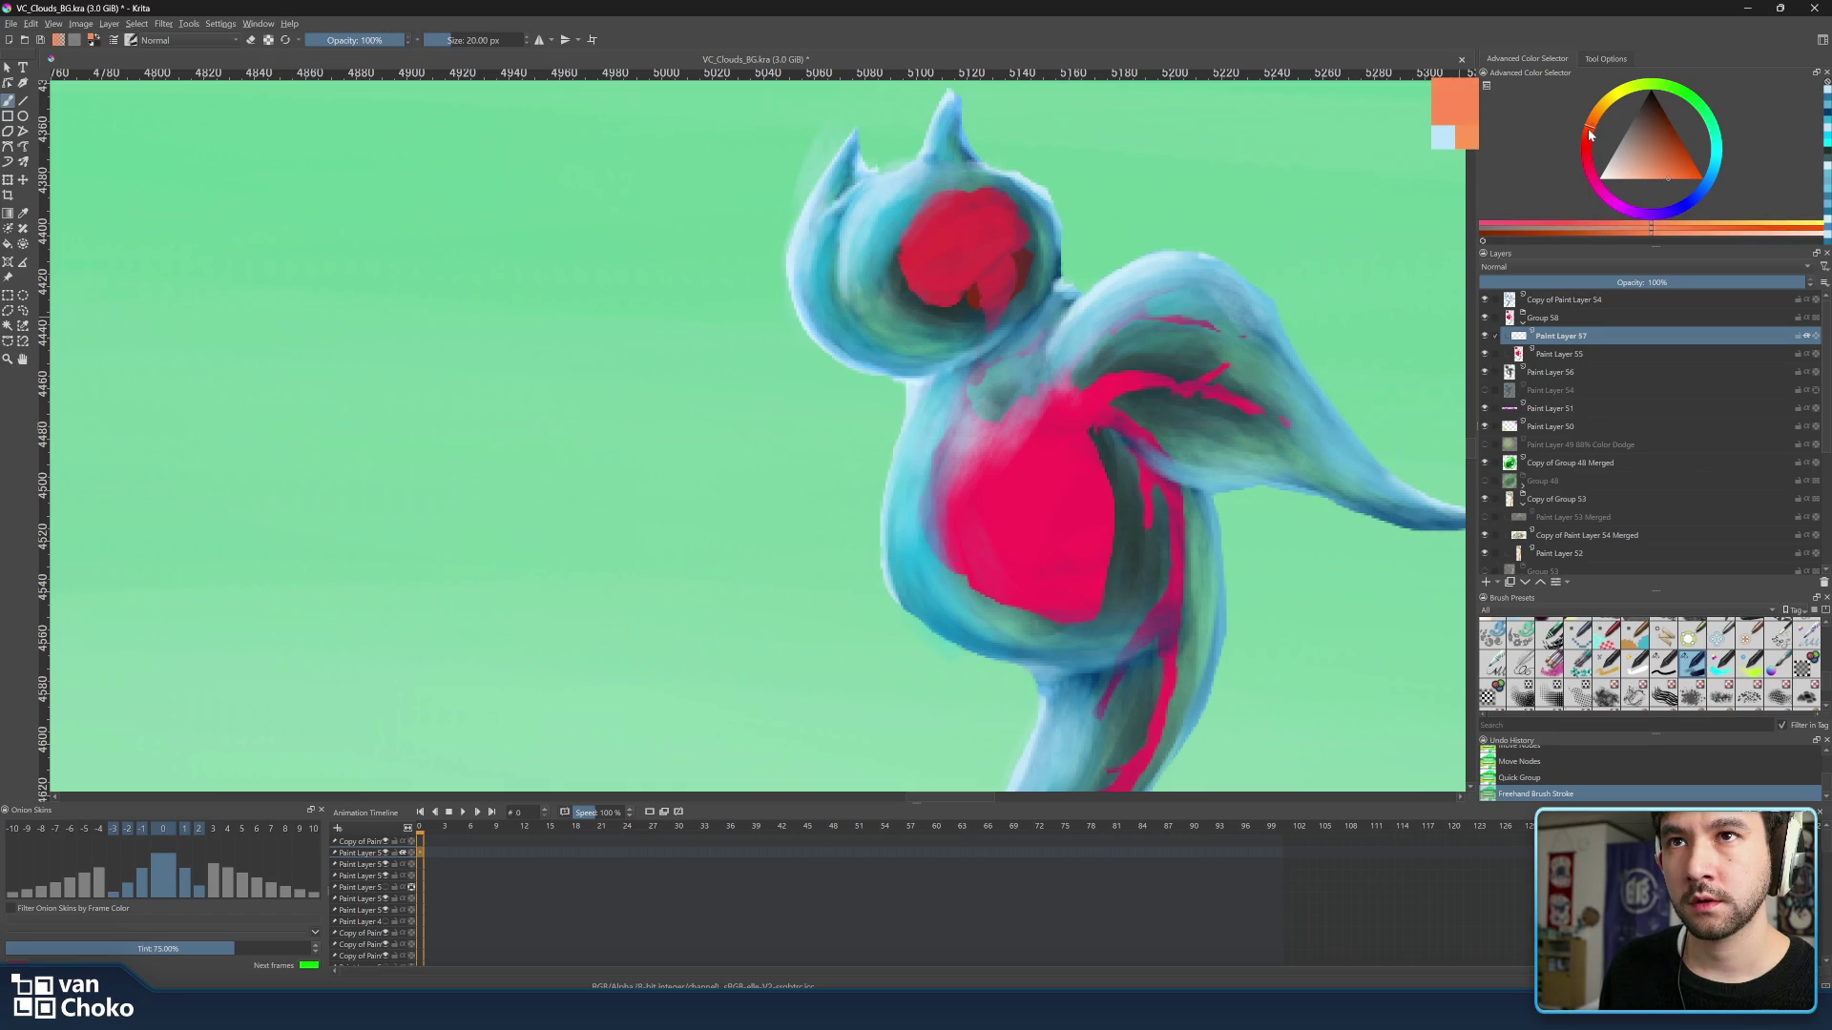
{"action": "left_click", "coordinate": [1657, 171]}
{"action": "left_click", "coordinate": [1664, 175]}
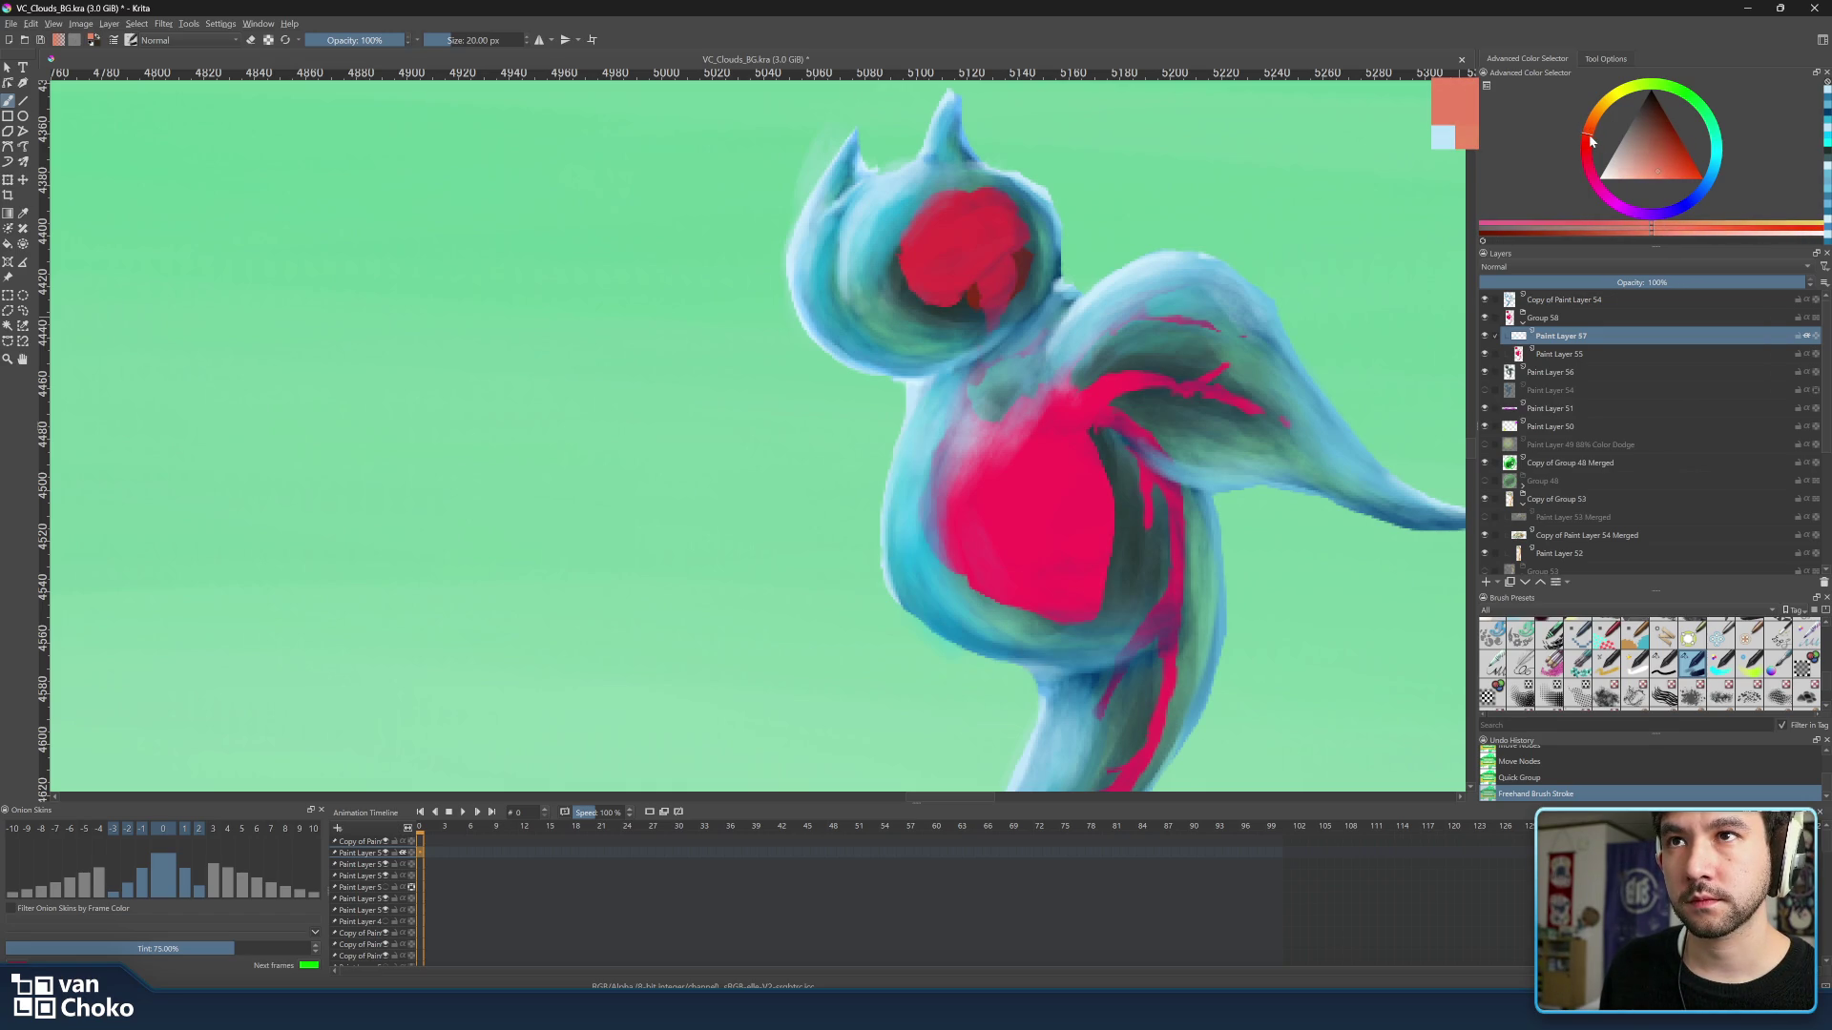
{"action": "left_click", "coordinate": [1692, 167]}
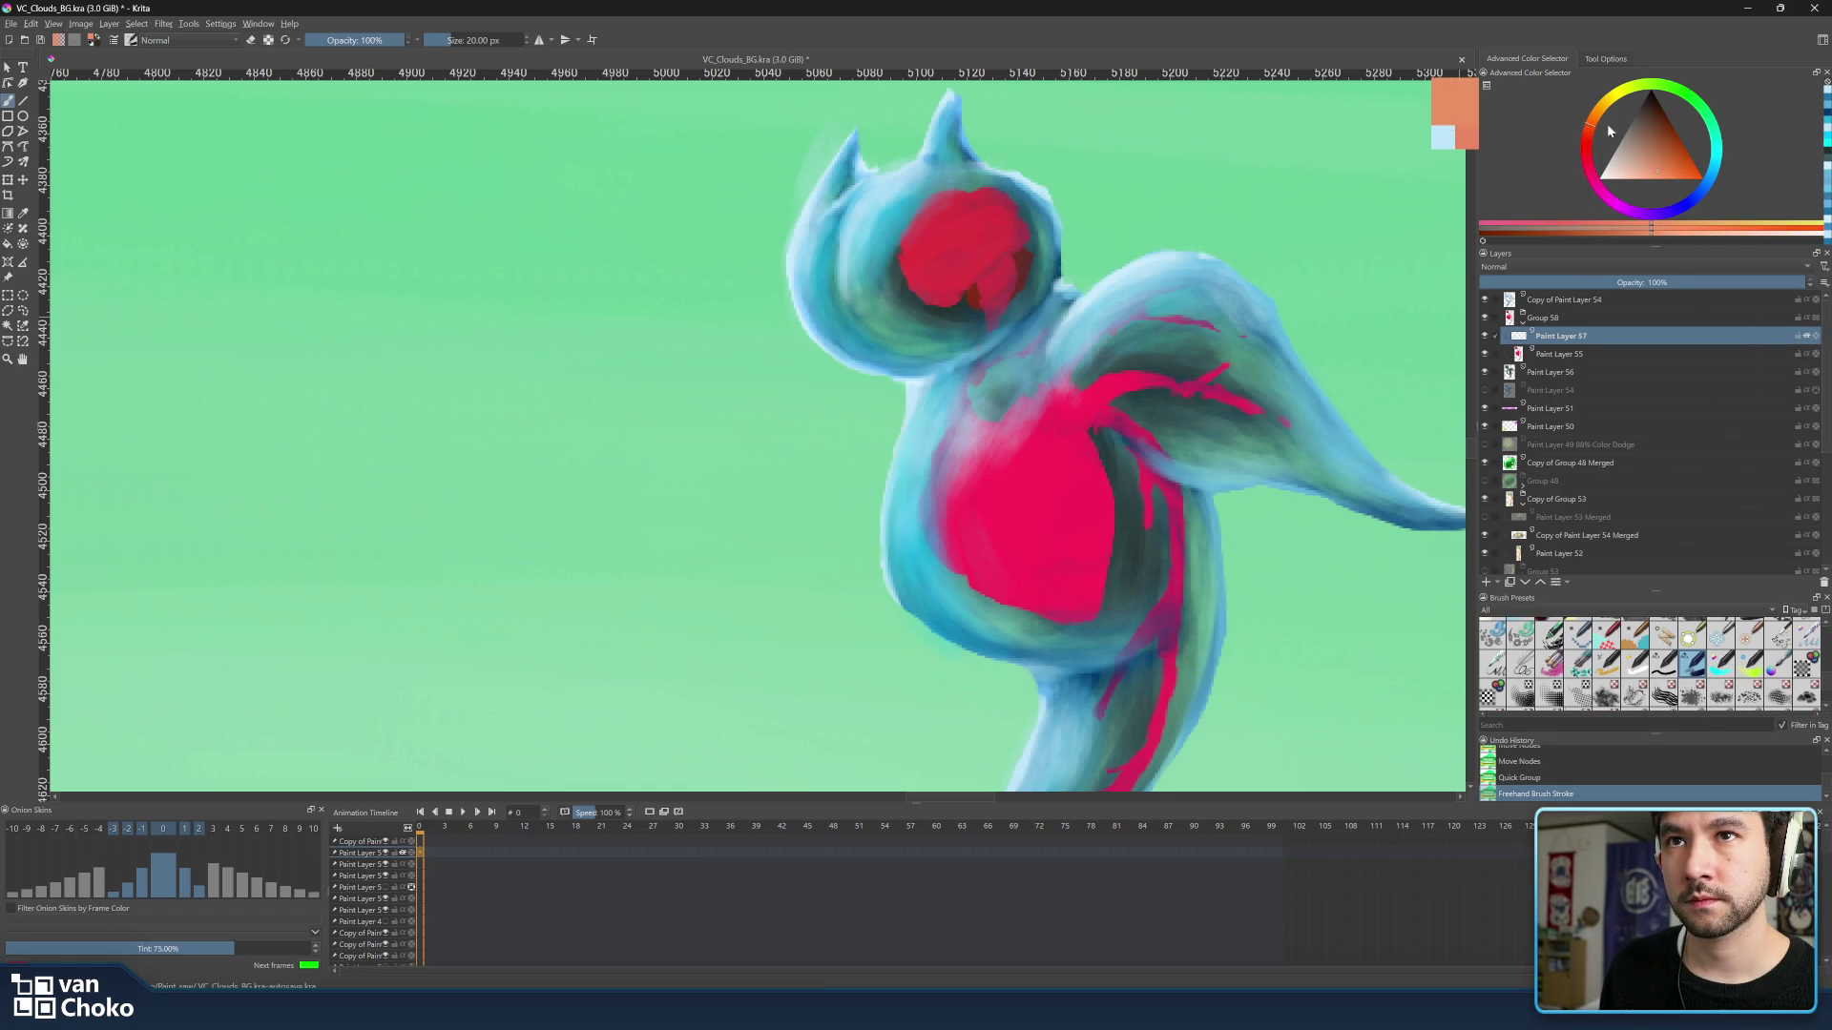
{"action": "left_click", "coordinate": [1669, 175]}
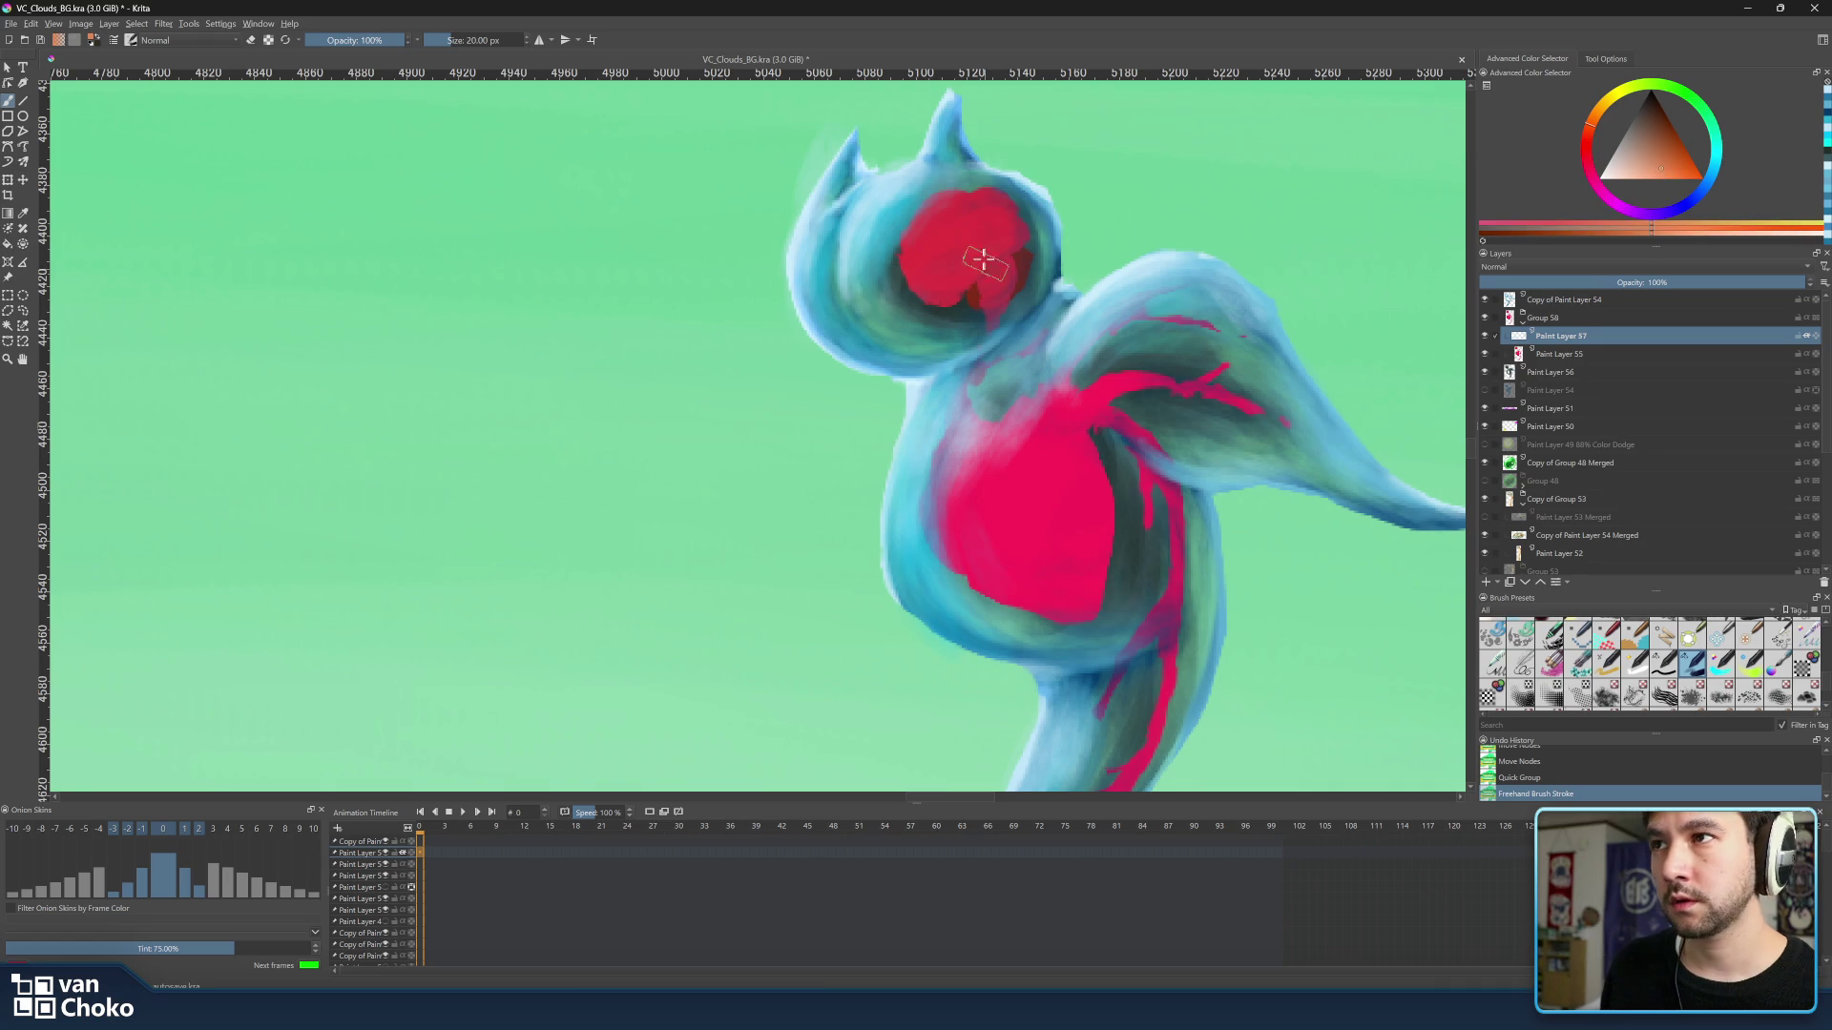
Dab peach and lighter peach highlight strokes inside the red head marking.
{"action": "key", "text": "bracketleft"}
{"action": "key", "text": "bracketleft"}
{"action": "key", "text": "bracketleft"}
{"action": "left_click_drag", "start_coordinate": [954, 249], "coordinate": [959, 269]}
{"action": "key", "text": "bracketright"}
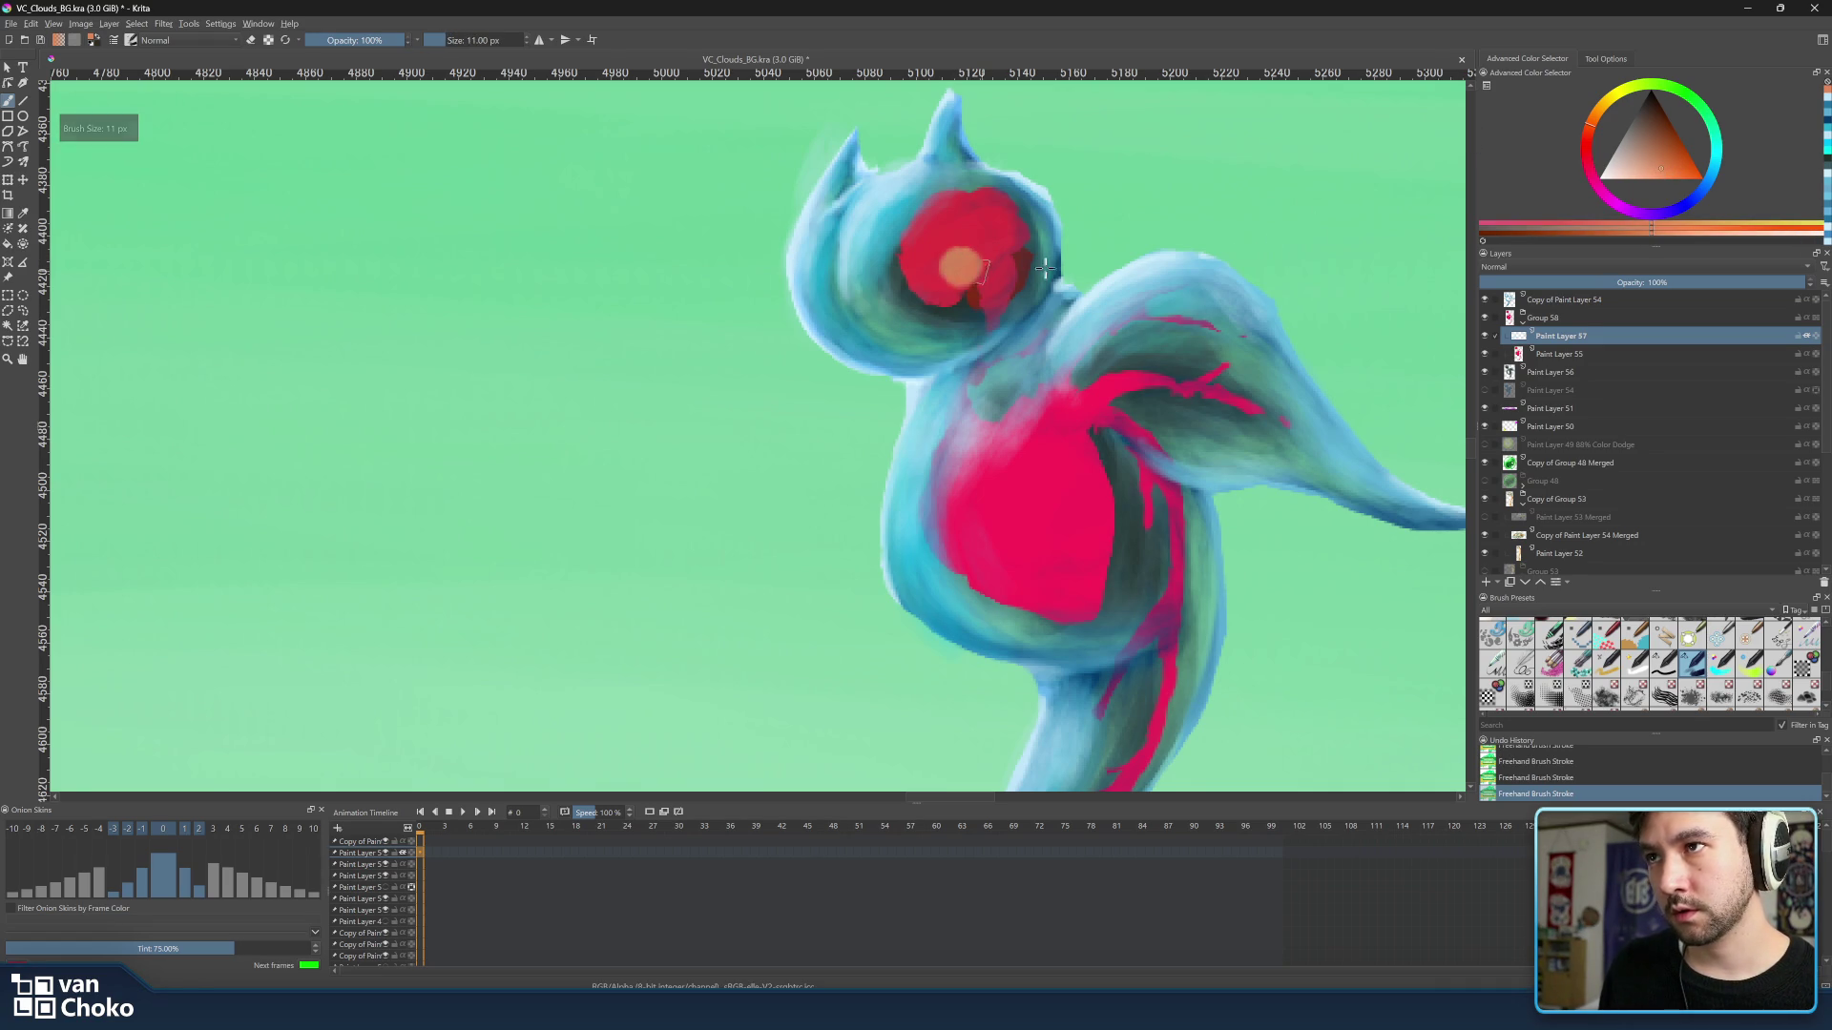
{"action": "left_click_drag", "start_coordinate": [1647, 162], "coordinate": [1642, 180]}
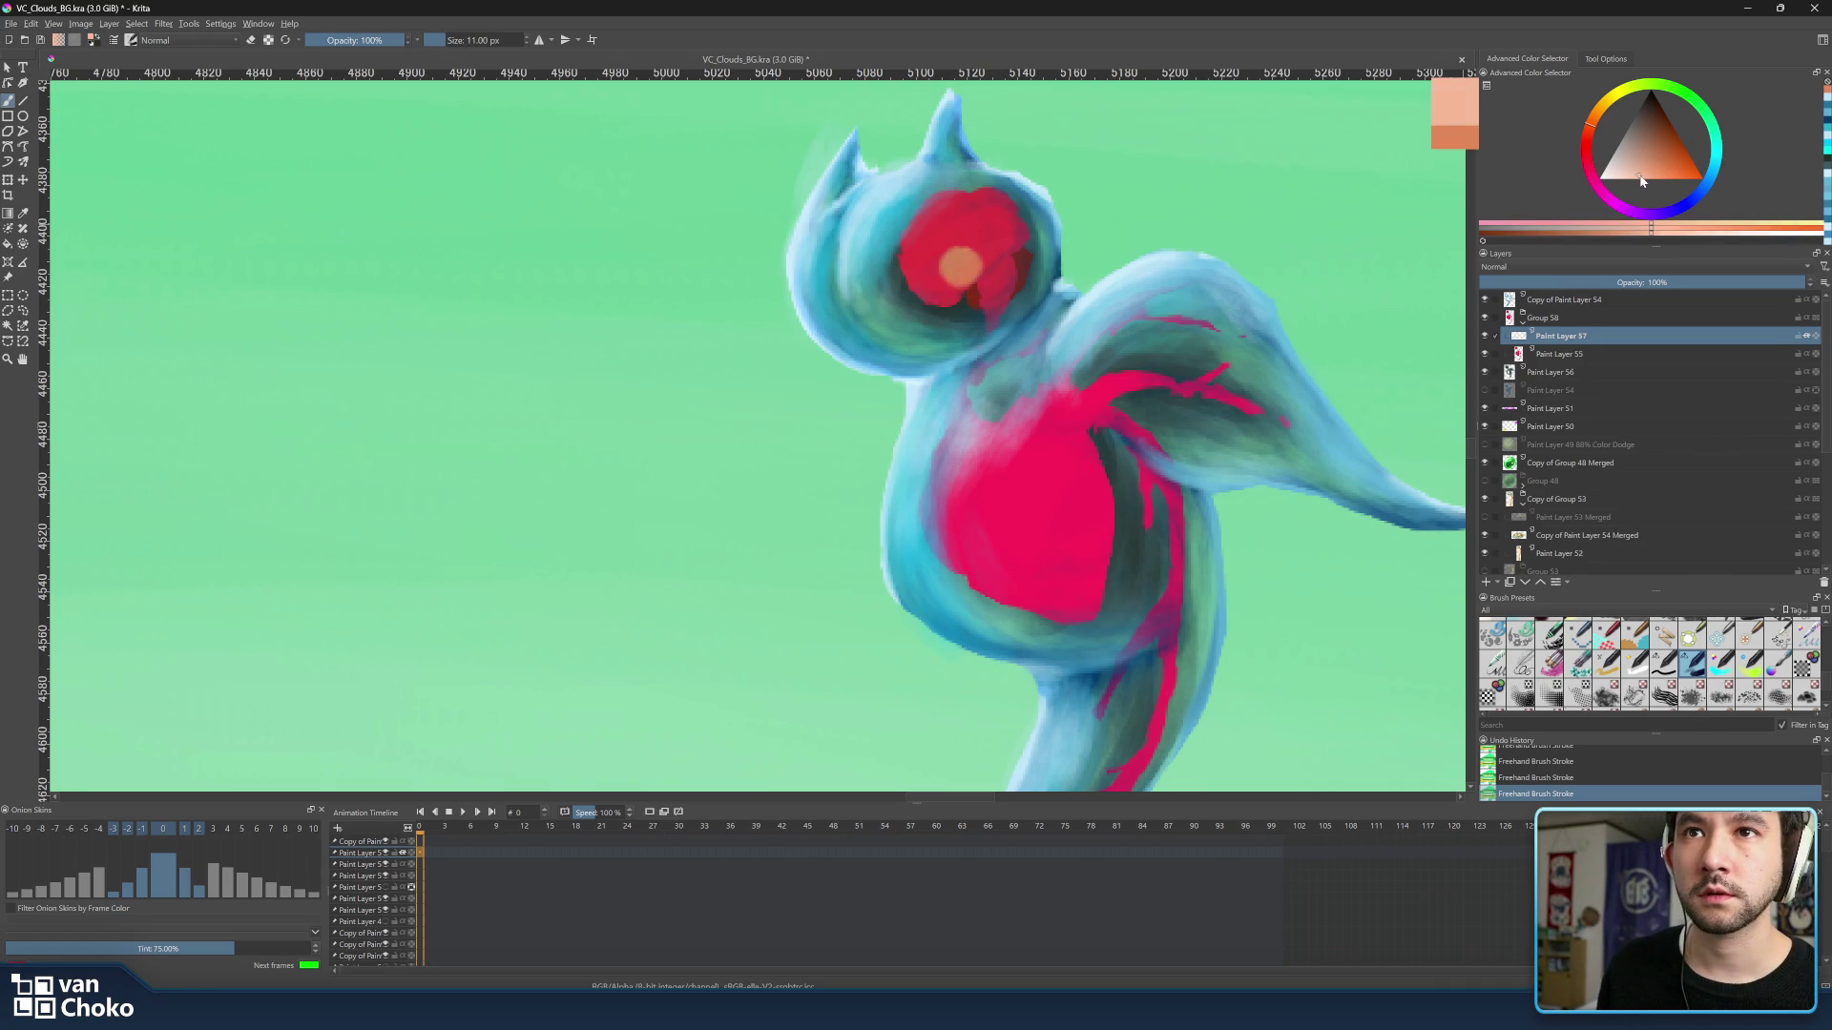
{"action": "mouse_move", "coordinate": [950, 264]}
{"action": "left_mouse_down"}
{"action": "mouse_move", "coordinate": [969, 258]}
{"action": "mouse_move", "coordinate": [967, 277]}
{"action": "mouse_move", "coordinate": [1009, 229]}
{"action": "left_mouse_up"}
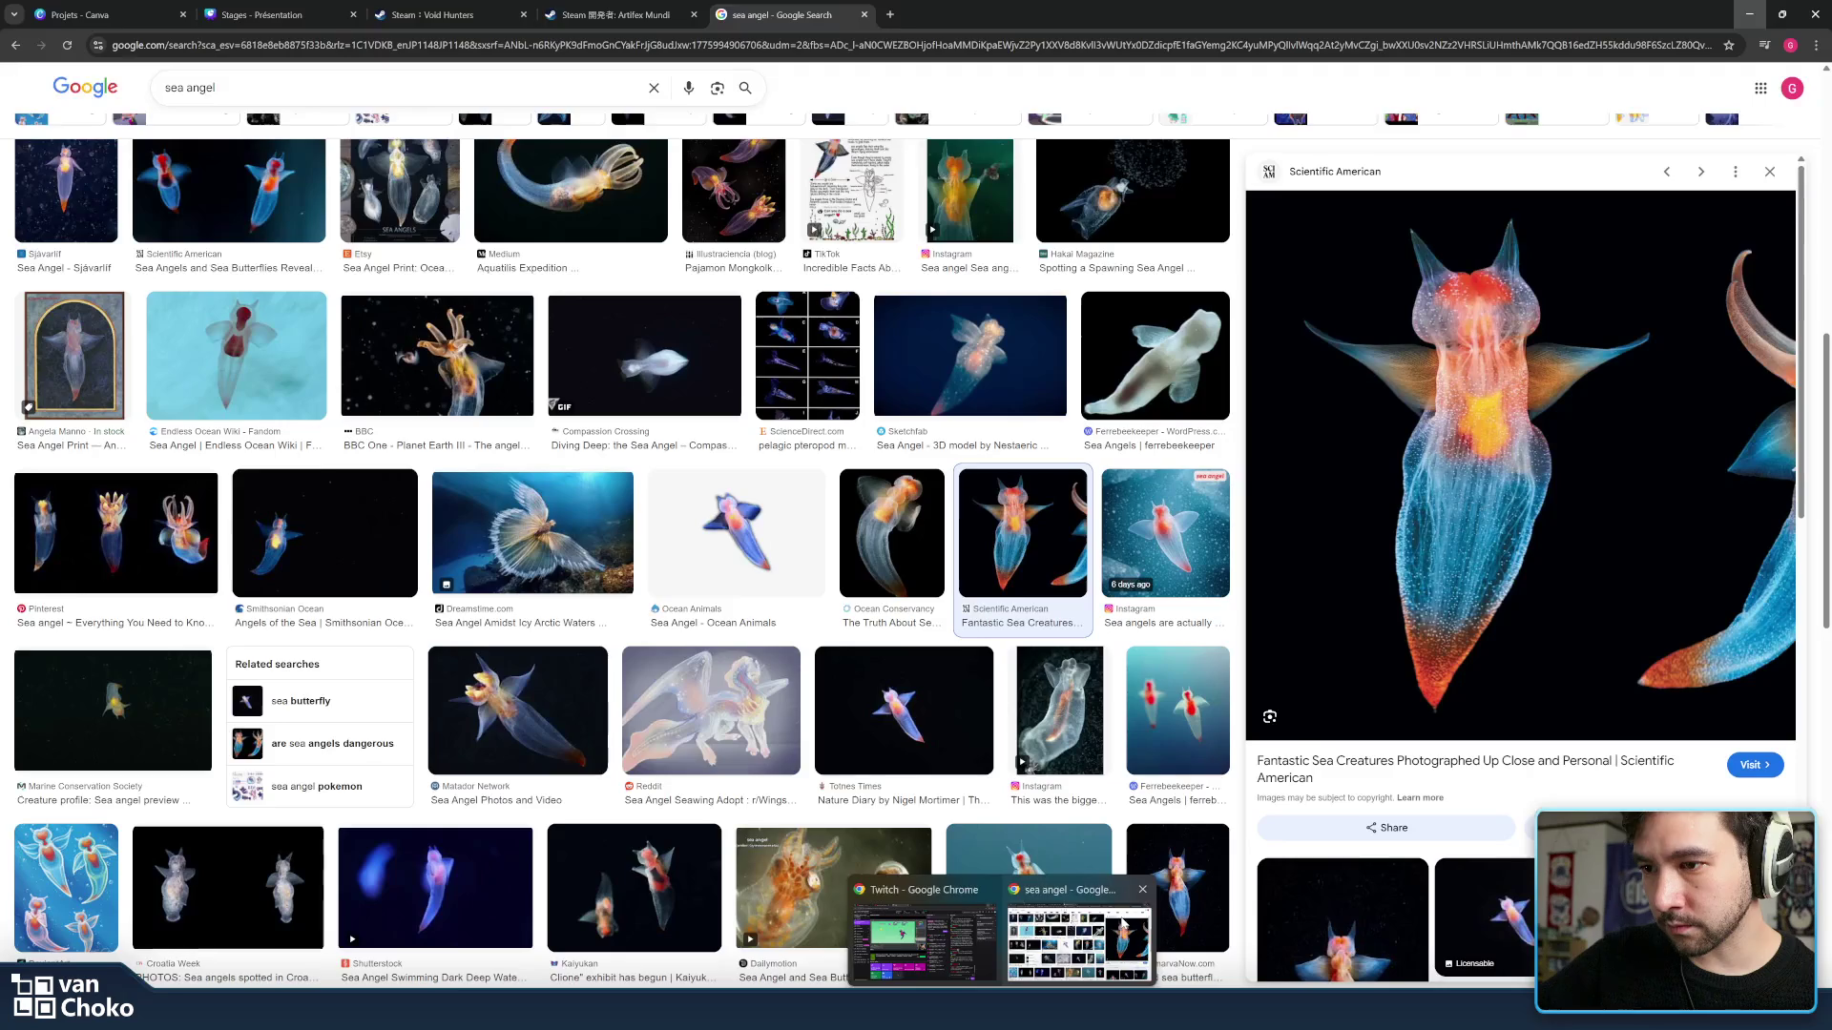
Load itch.io in a new browser tab and open the Roulette Hero game page.
{"action": "left_click", "coordinate": [1084, 937]}
{"action": "left_click", "coordinate": [891, 14]}
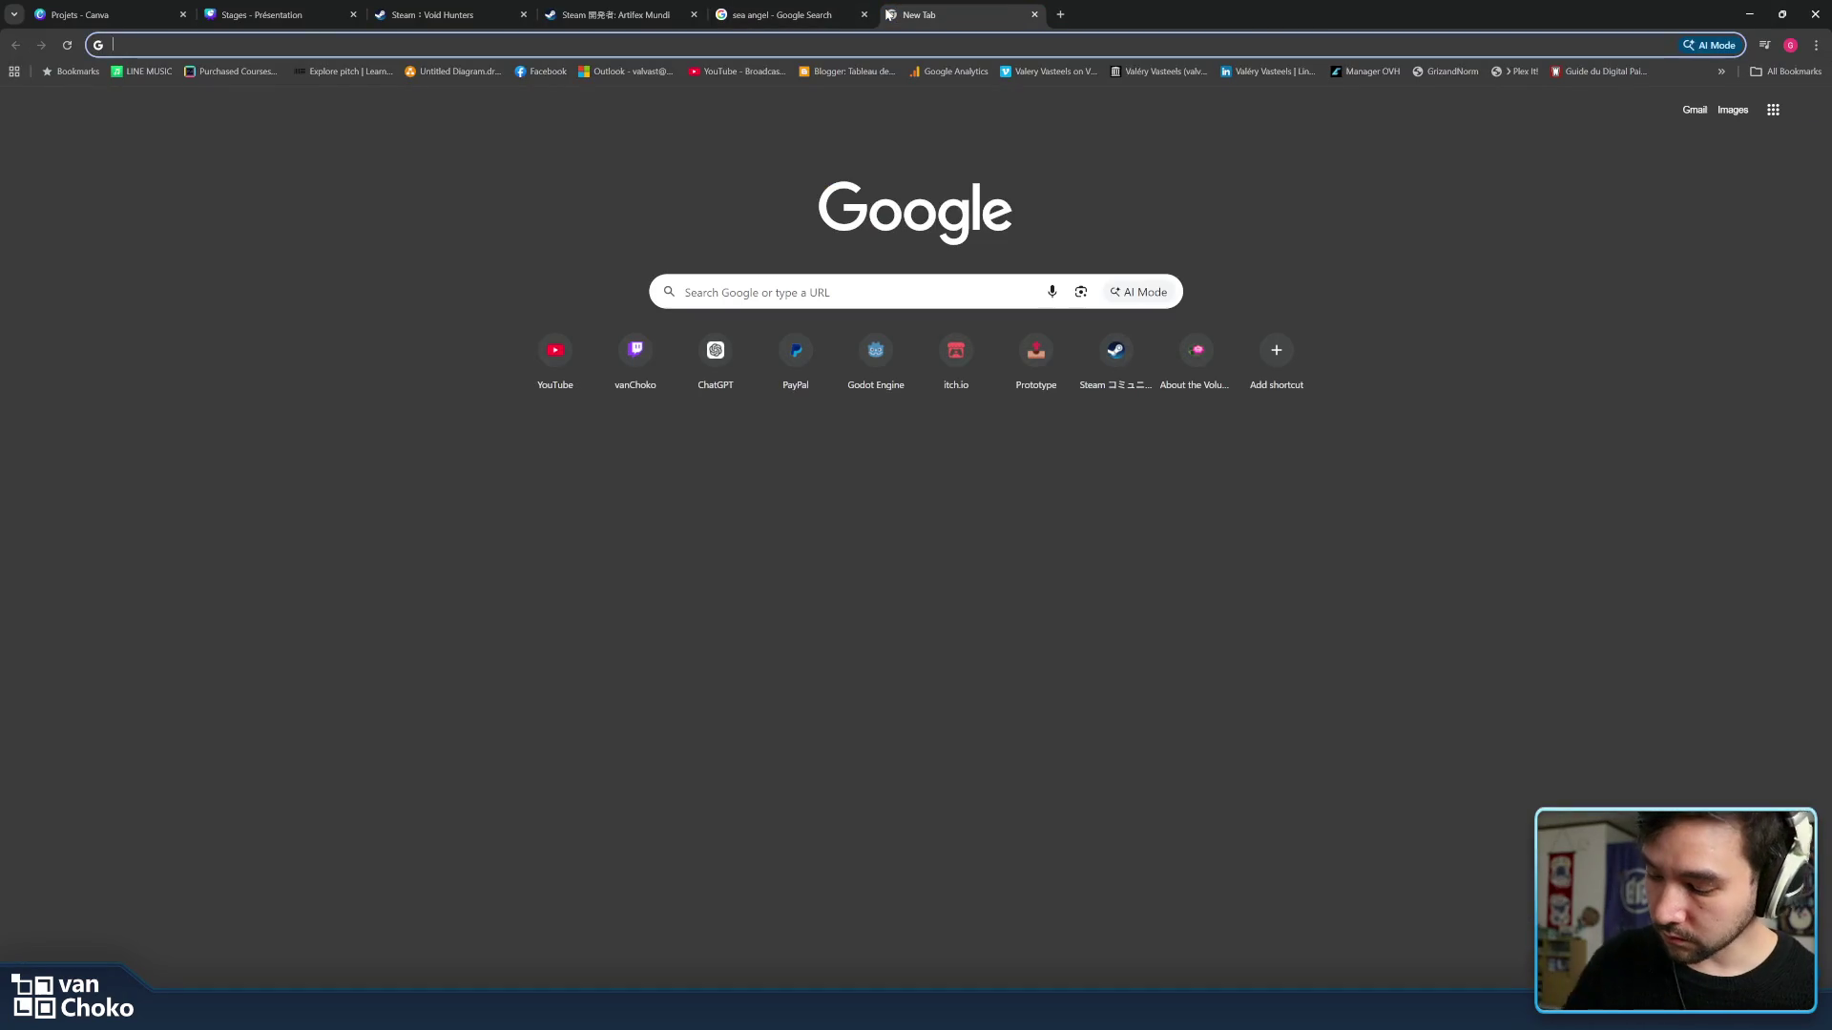
{"action": "type", "text": "itch.io"}
{"action": "key", "text": "Return"}
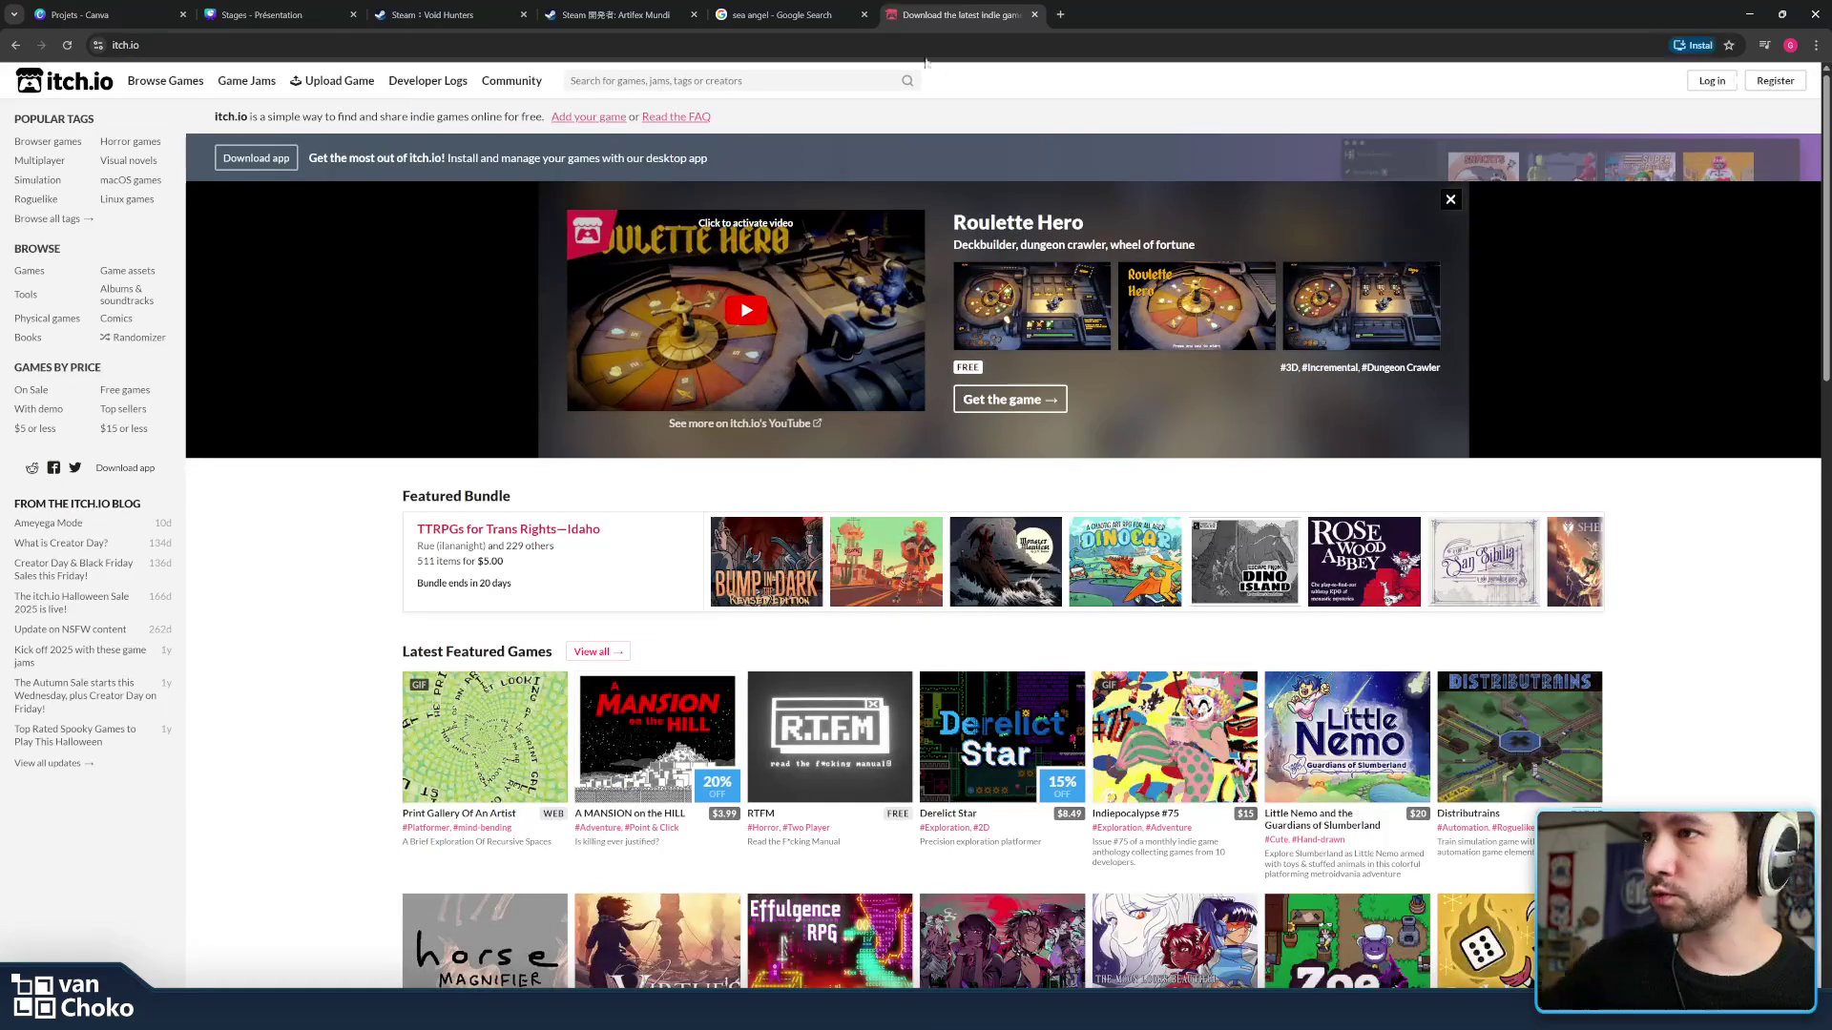
{"action": "scroll", "coordinate": [1009, 399], "scroll_direction": "down", "scroll_amount": 3}
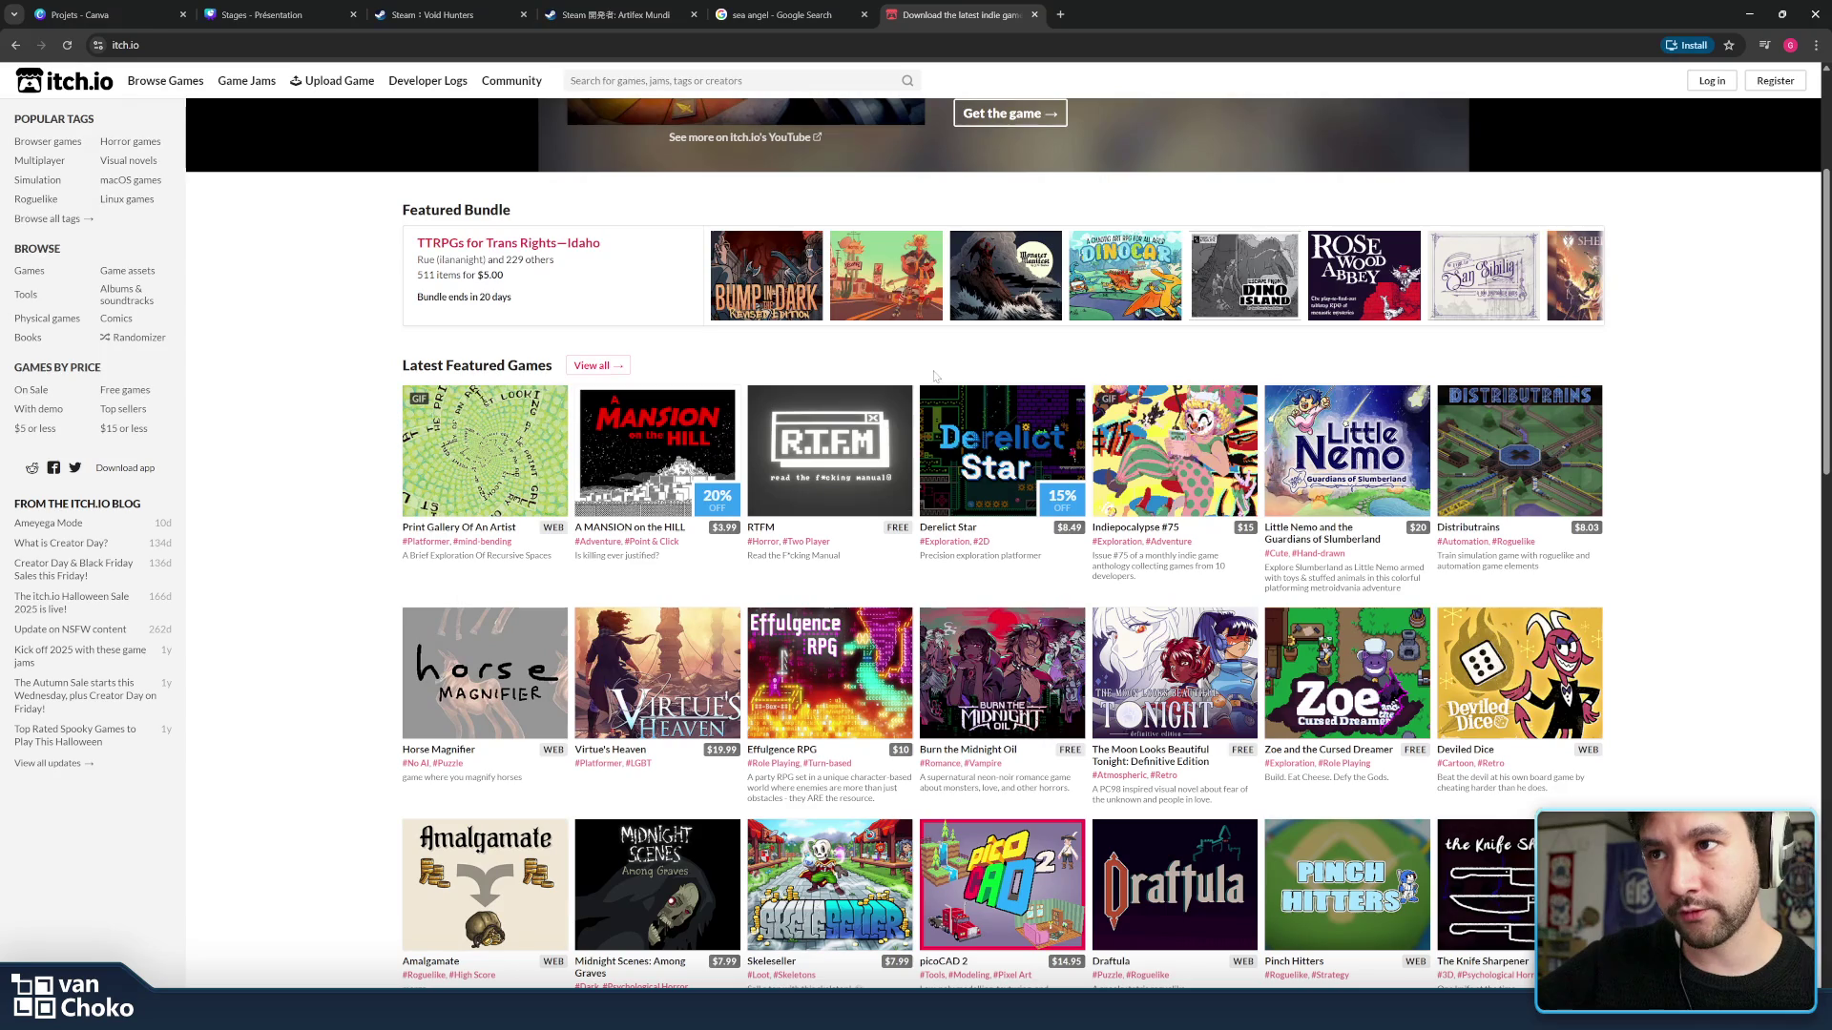
{"action": "scroll", "coordinate": [1088, 376], "scroll_direction": "down", "scroll_amount": 1}
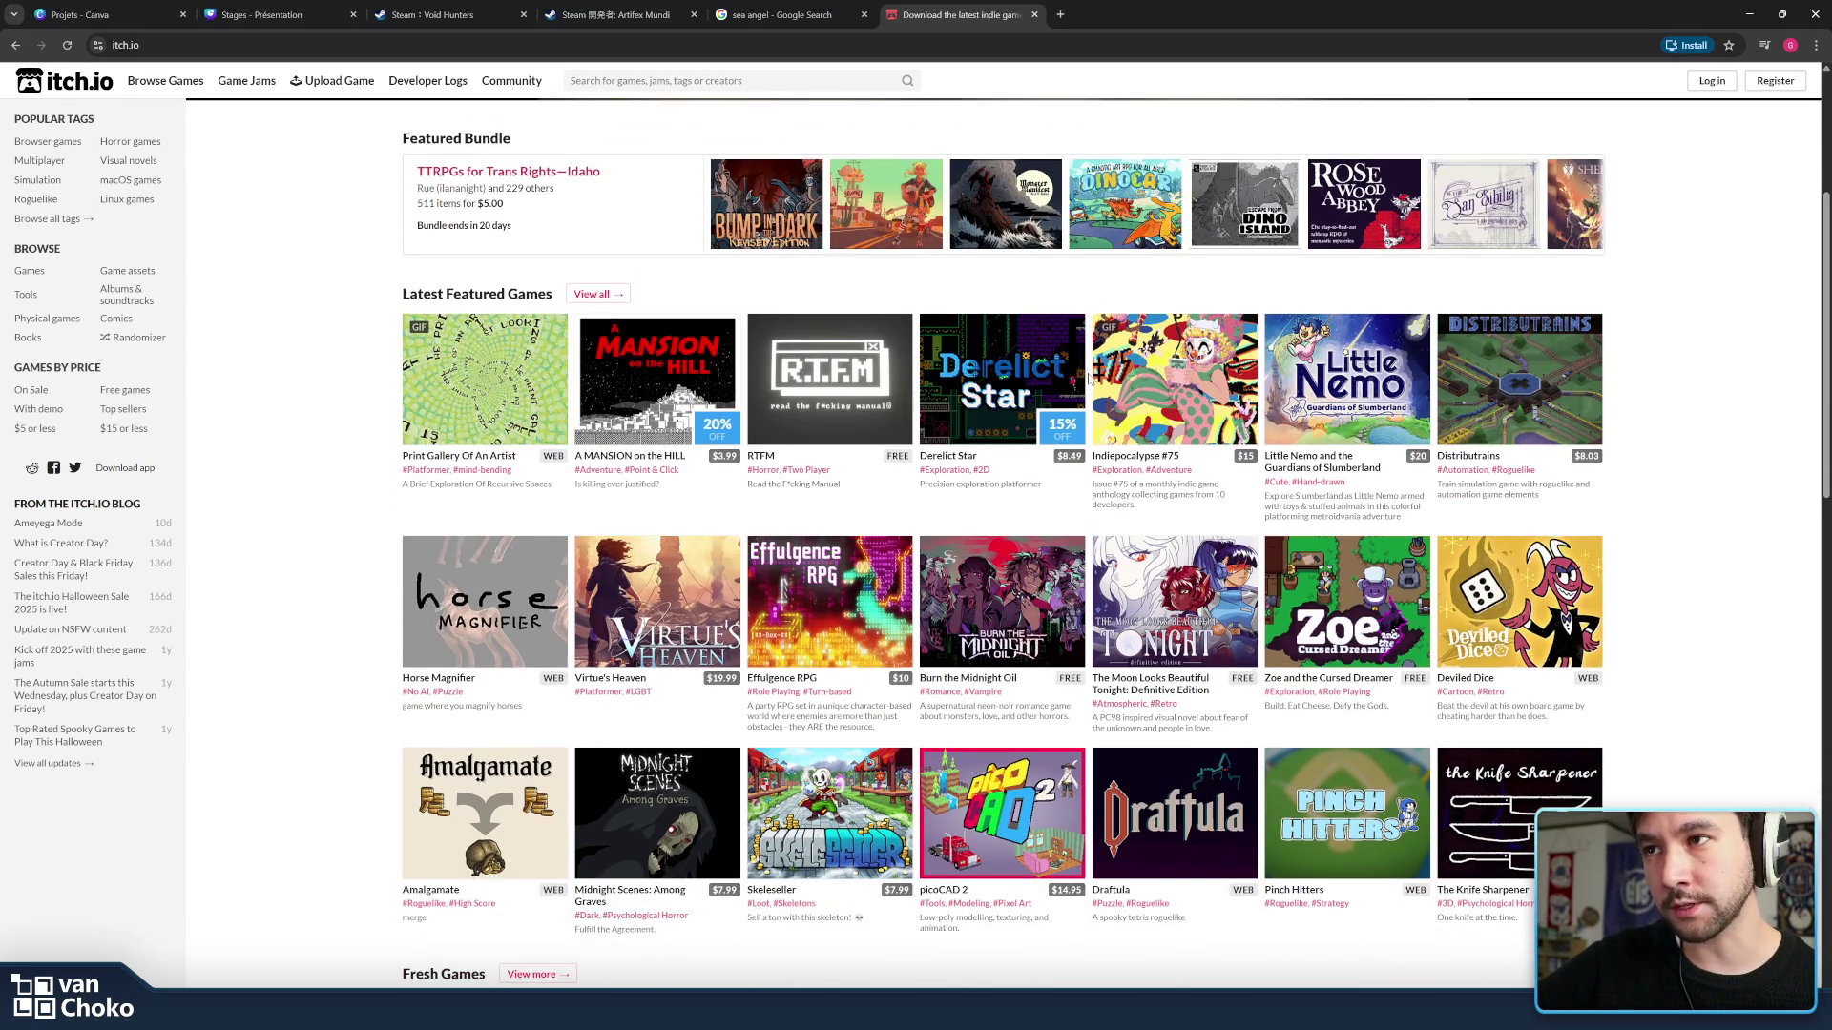
{"action": "scroll", "coordinate": [1288, 429], "scroll_direction": "up", "scroll_amount": 2}
{"action": "scroll", "coordinate": [1311, 436], "scroll_direction": "up", "scroll_amount": 3}
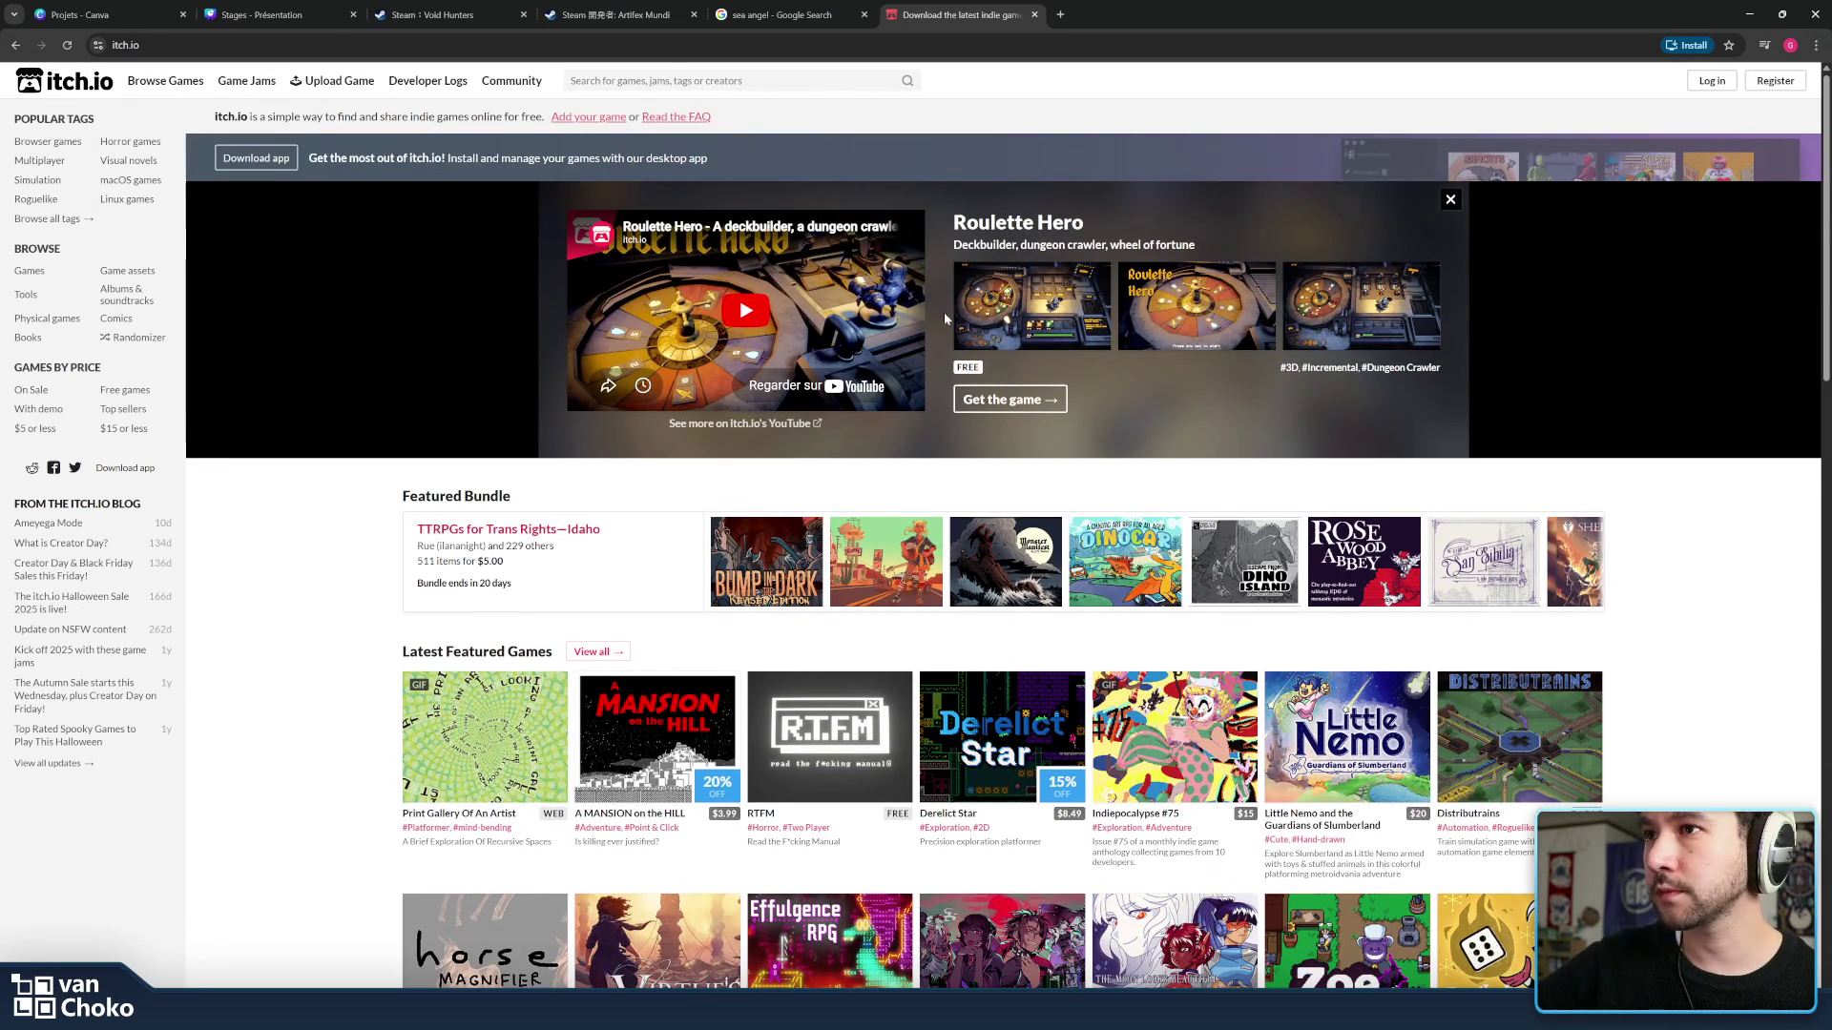
{"action": "left_click", "coordinate": [1037, 225]}
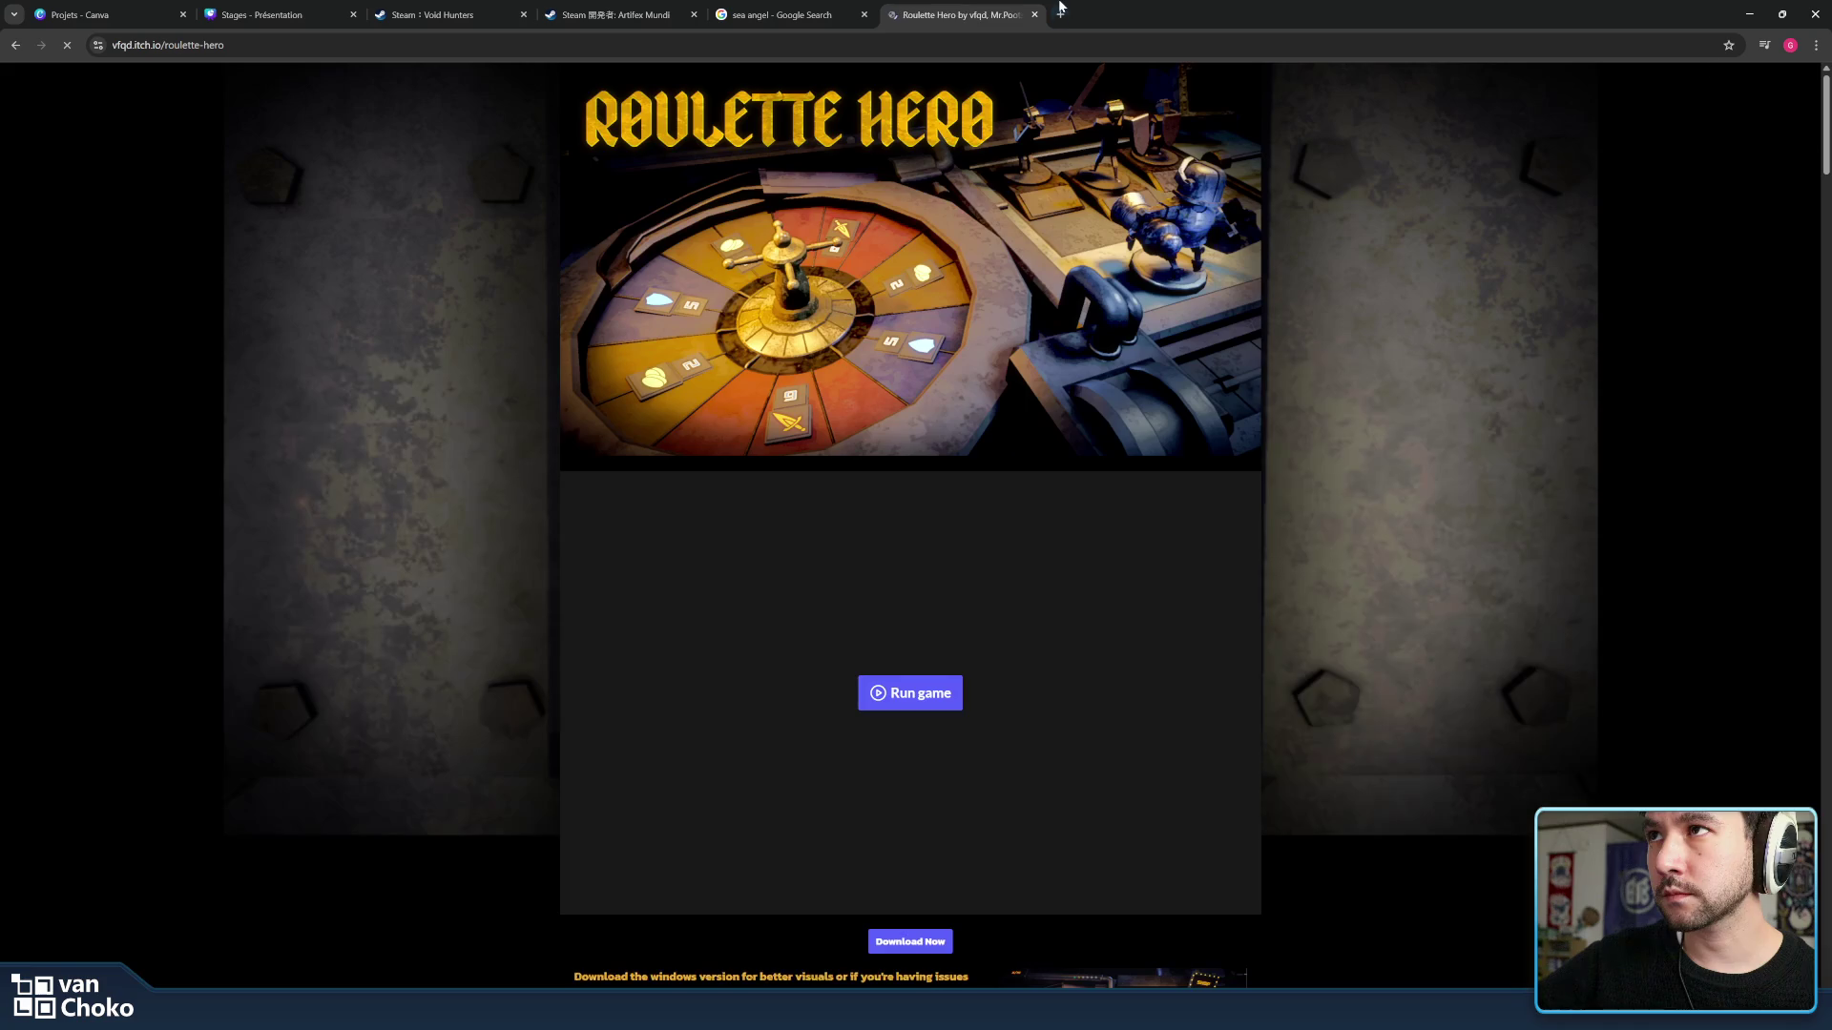
{"action": "scroll", "coordinate": [1004, 308], "scroll_direction": "down", "scroll_amount": 3}
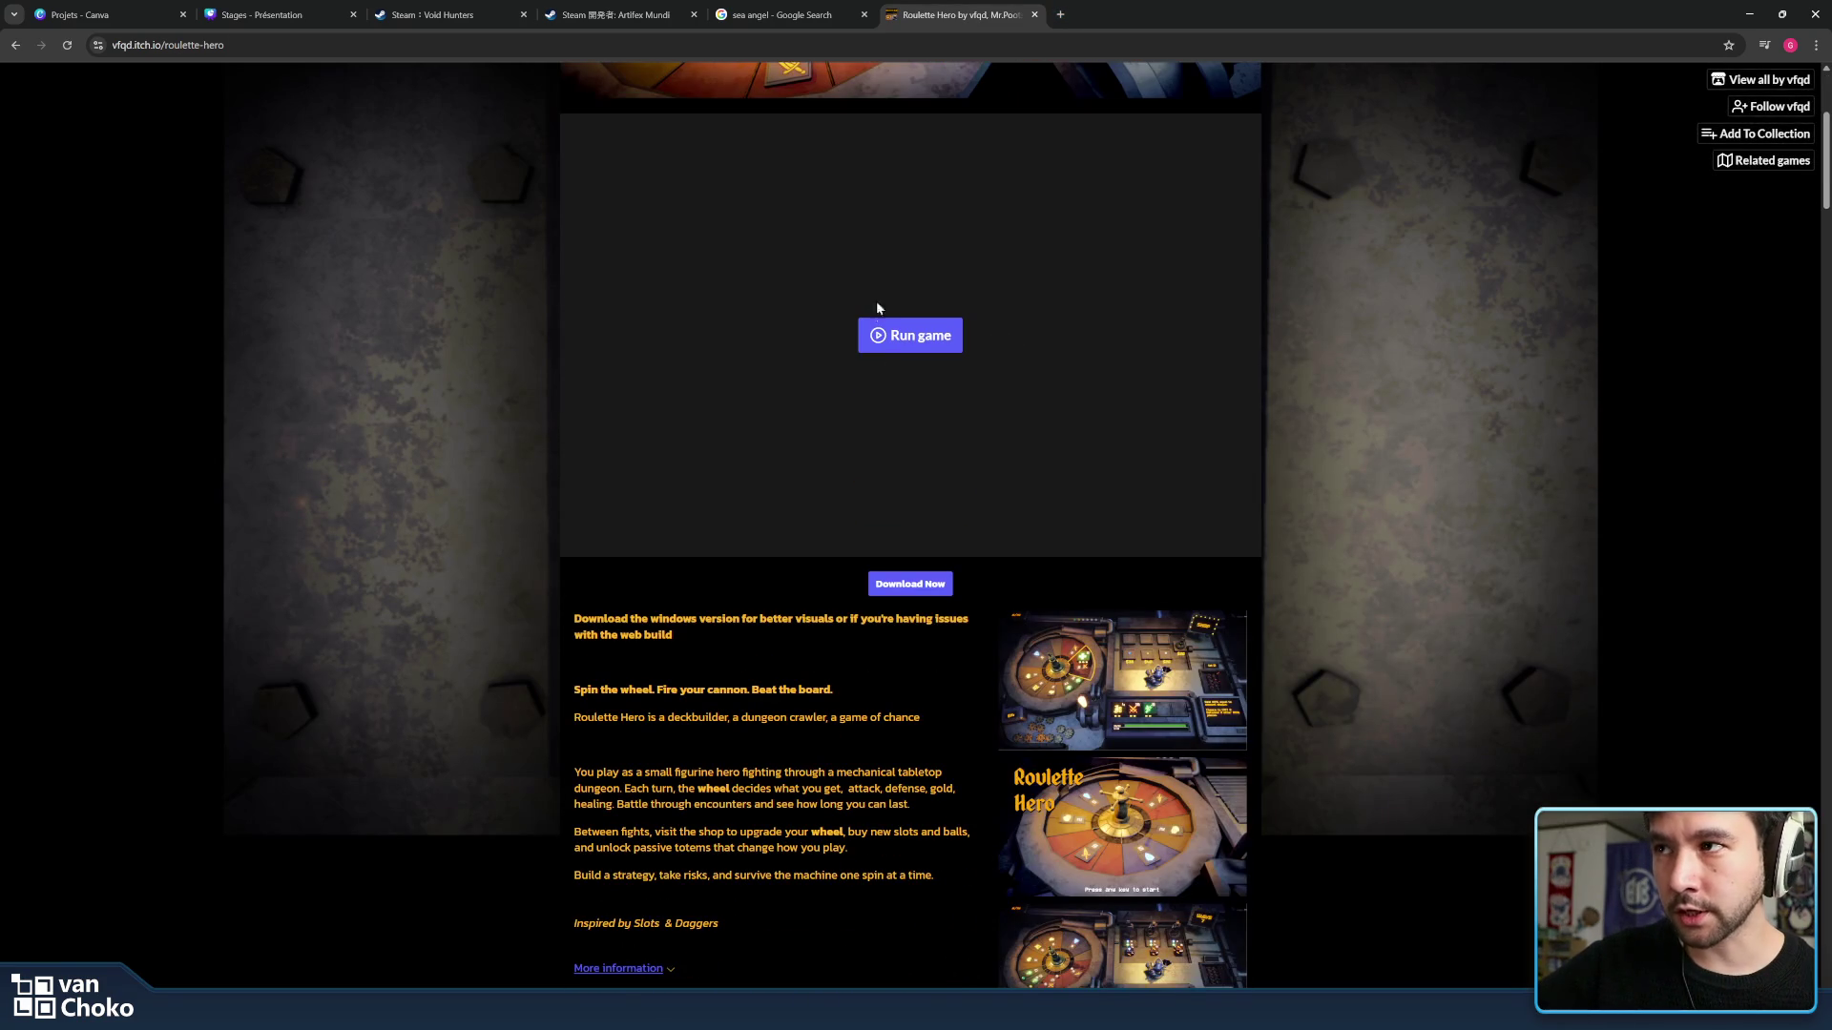
{"action": "scroll", "coordinate": [913, 358], "scroll_direction": "down", "scroll_amount": 2}
{"action": "scroll", "coordinate": [916, 386], "scroll_direction": "down", "scroll_amount": 3}
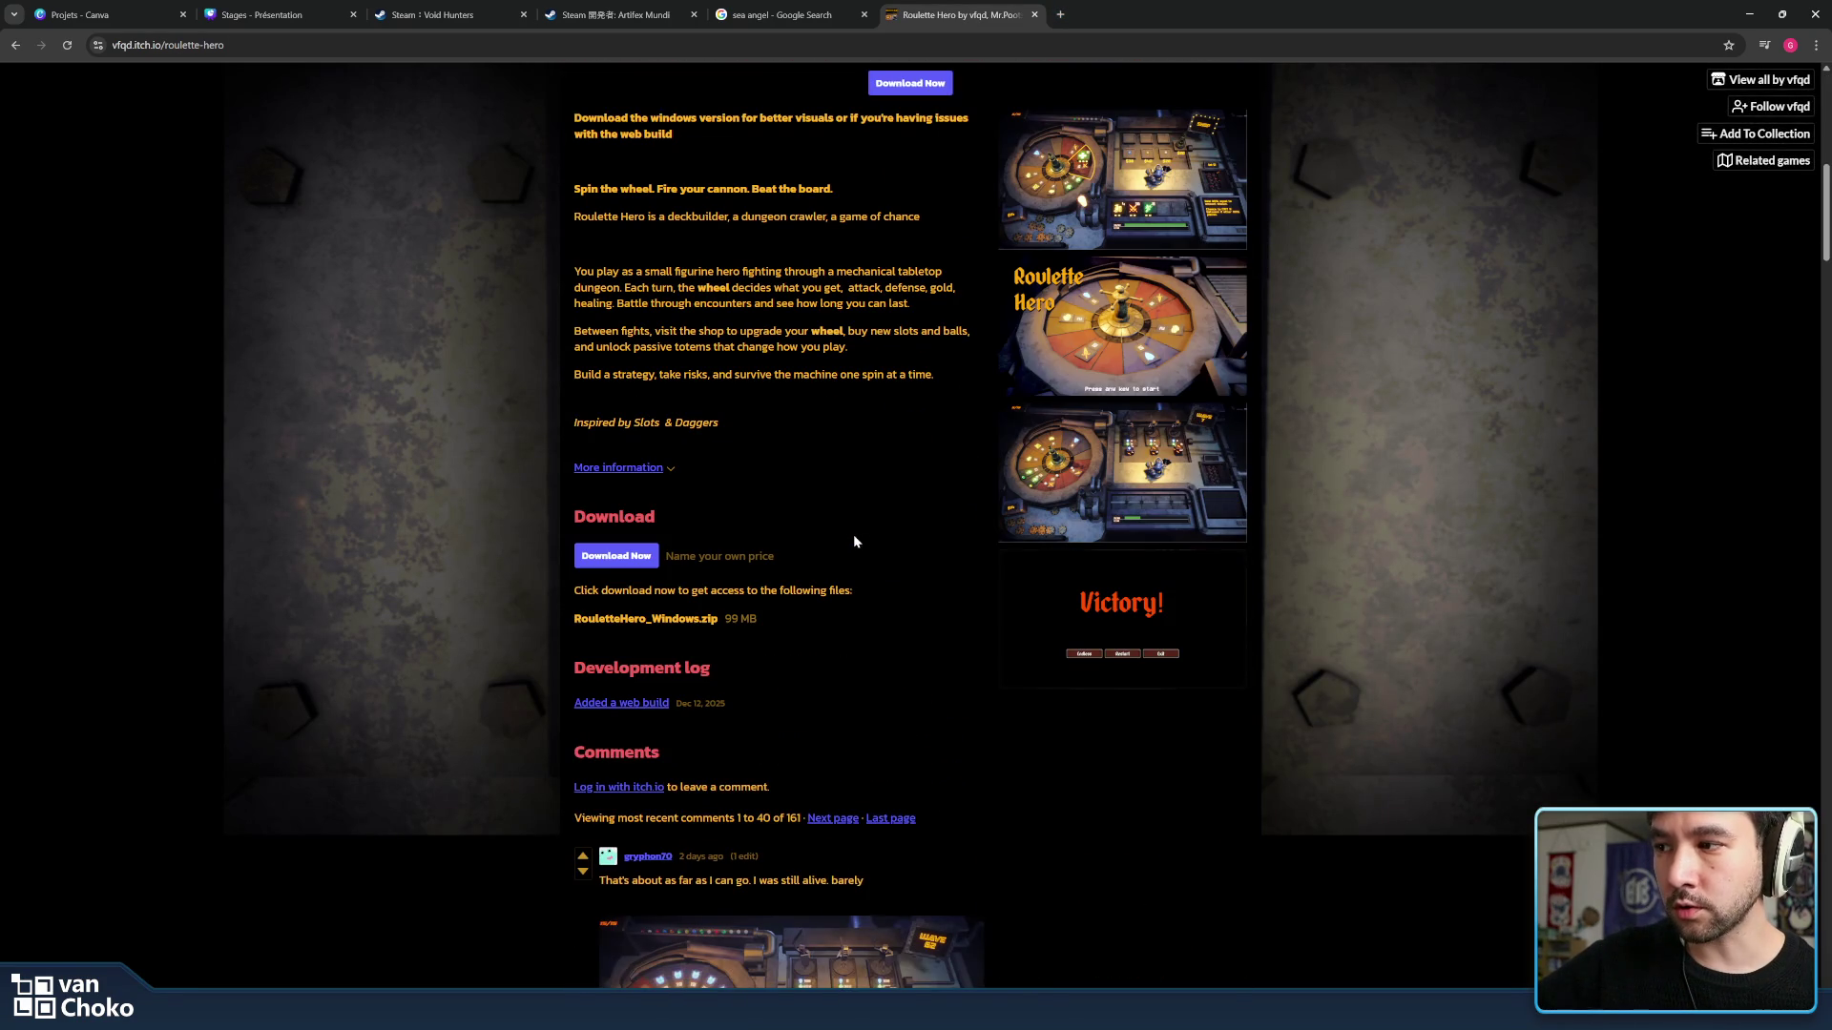
{"action": "triple_click", "coordinate": [896, 599]}
{"action": "left_click", "coordinate": [969, 471]}
{"action": "scroll", "coordinate": [955, 610], "scroll_direction": "down", "scroll_amount": 2}
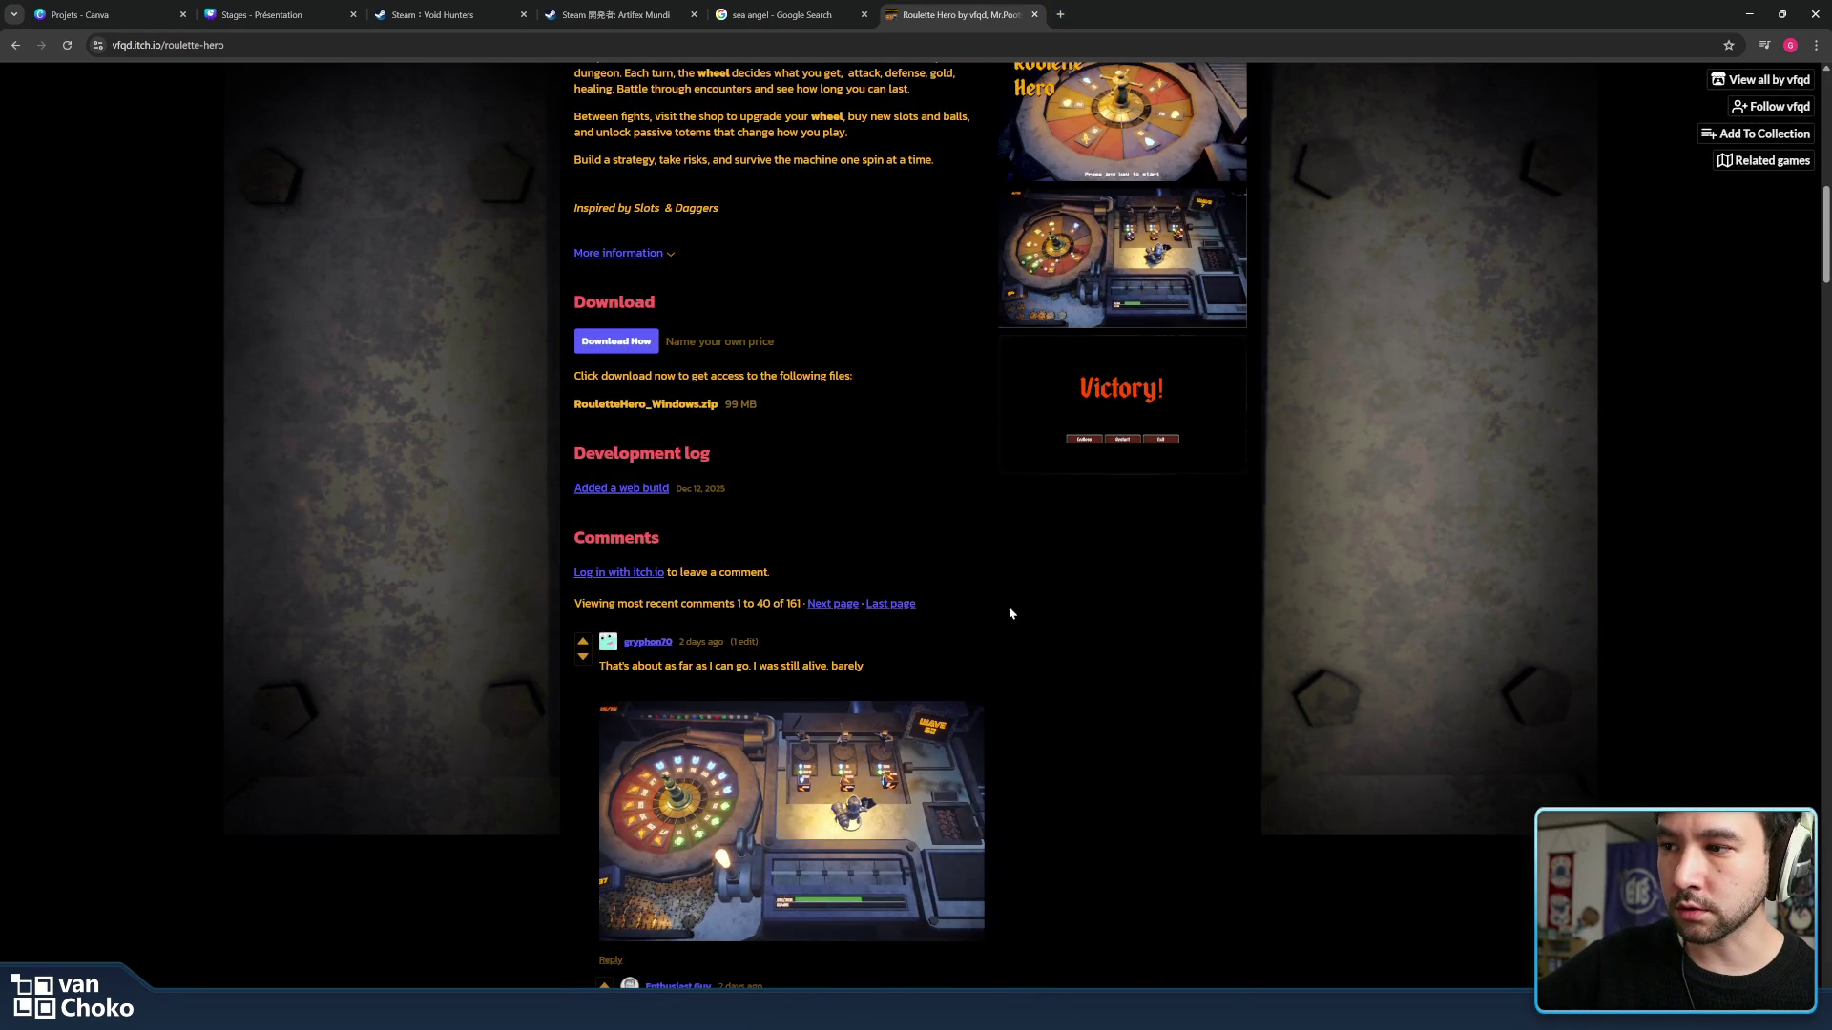
{"action": "scroll", "coordinate": [1017, 587], "scroll_direction": "down", "scroll_amount": 2}
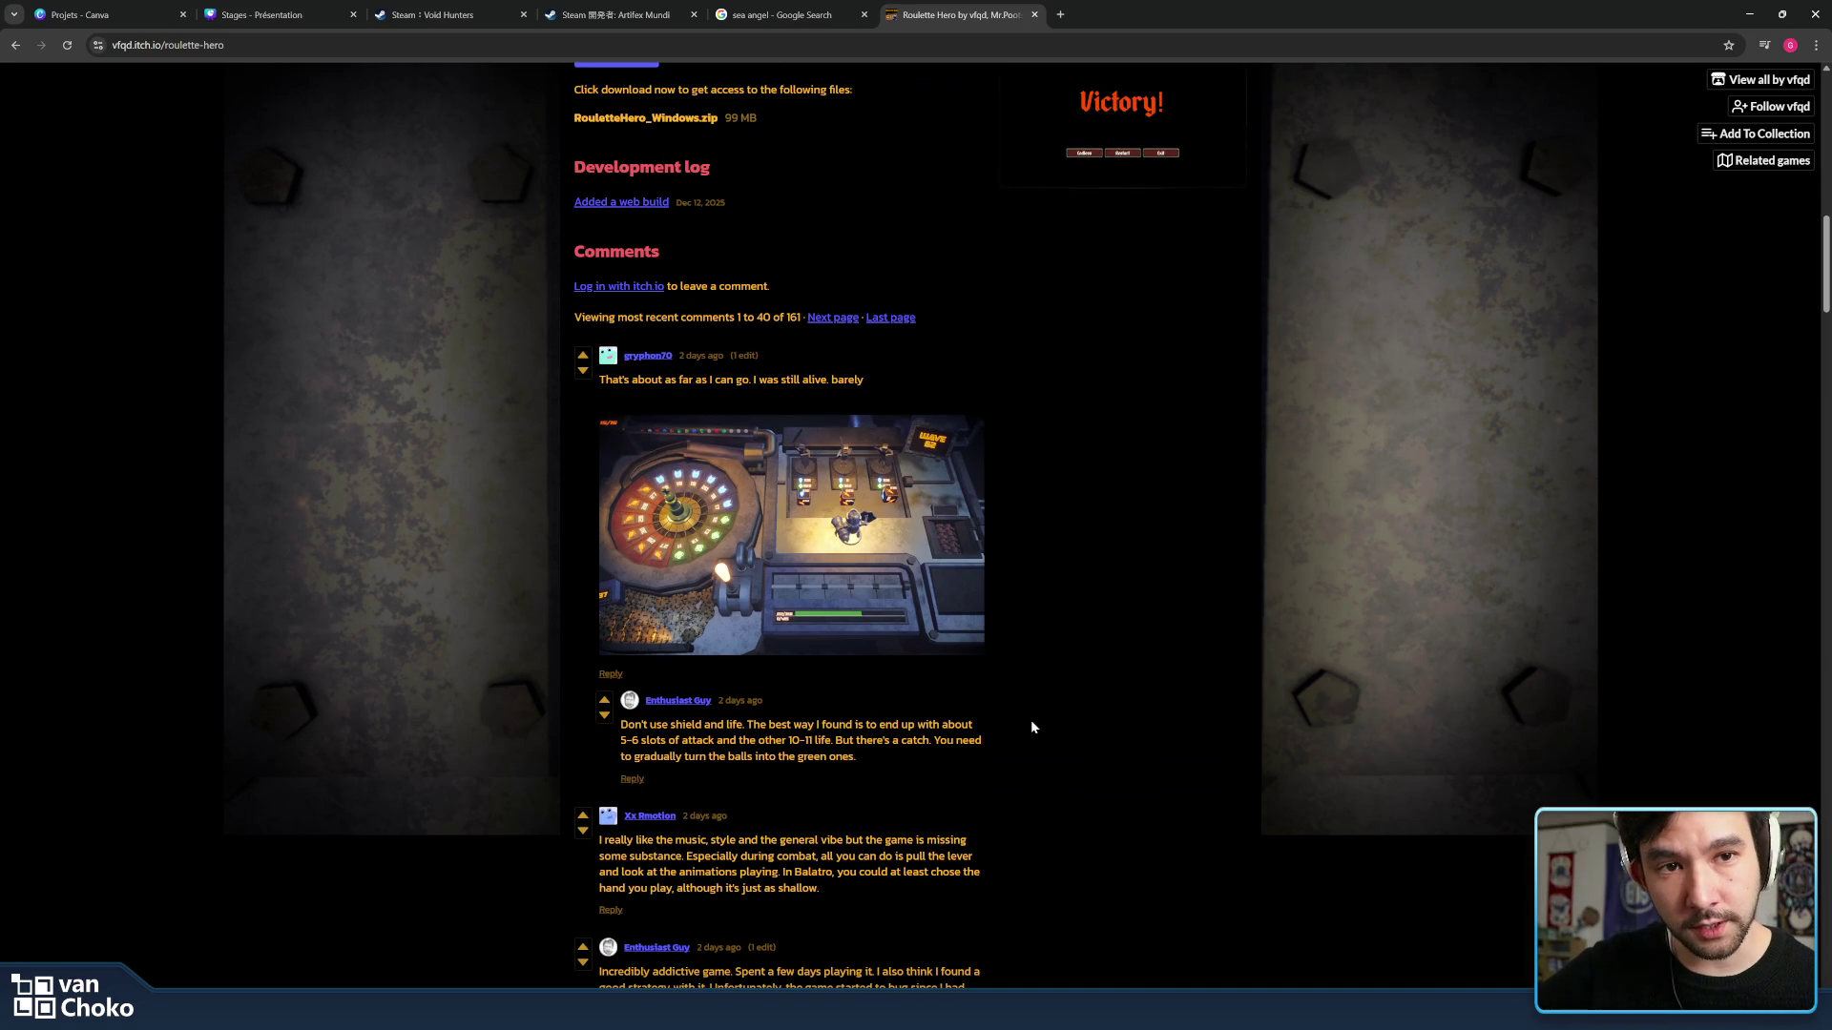
{"action": "scroll", "coordinate": [1119, 713], "scroll_direction": "up", "scroll_amount": 1}
{"action": "scroll", "coordinate": [1120, 715], "scroll_direction": "up", "scroll_amount": 3}
{"action": "scroll", "coordinate": [1119, 673], "scroll_direction": "up", "scroll_amount": 2}
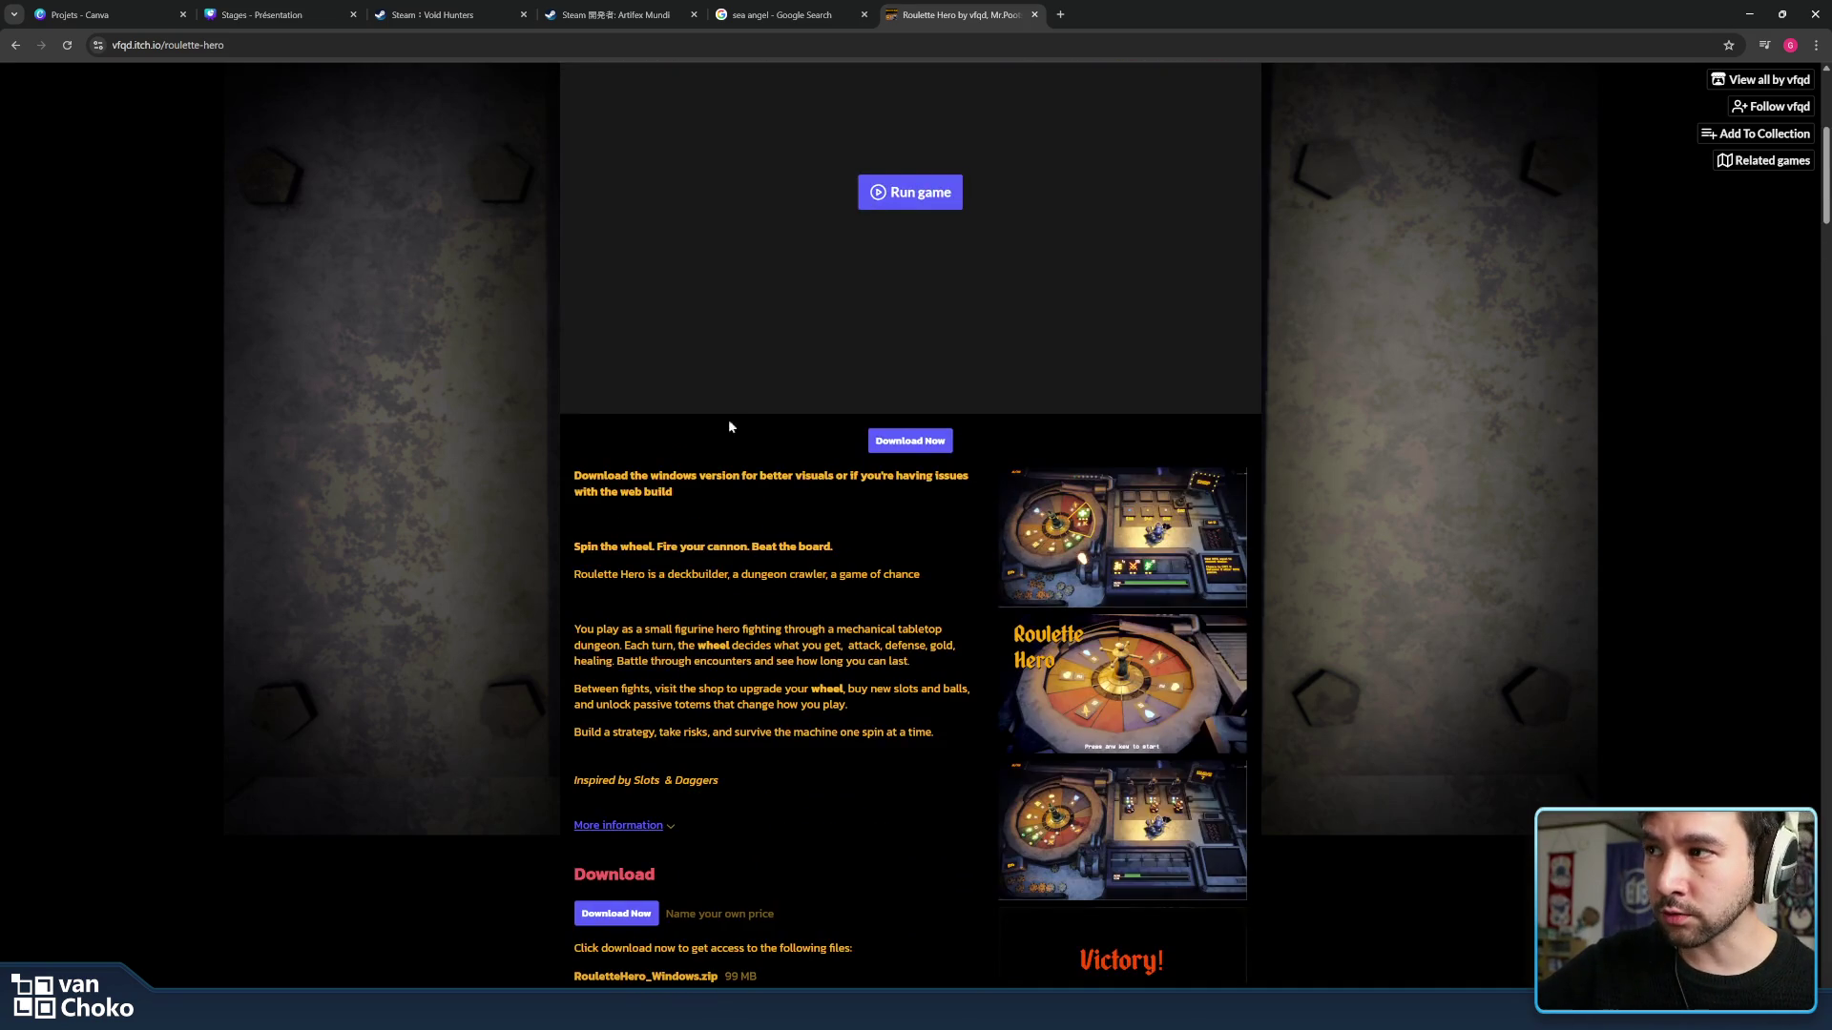
{"action": "scroll", "coordinate": [1120, 616], "scroll_direction": "up", "scroll_amount": 2}
{"action": "scroll", "coordinate": [1121, 572], "scroll_direction": "up", "scroll_amount": 1}
{"action": "scroll", "coordinate": [1012, 759], "scroll_direction": "down", "scroll_amount": 1}
{"action": "scroll", "coordinate": [974, 587], "scroll_direction": "down", "scroll_amount": 4}
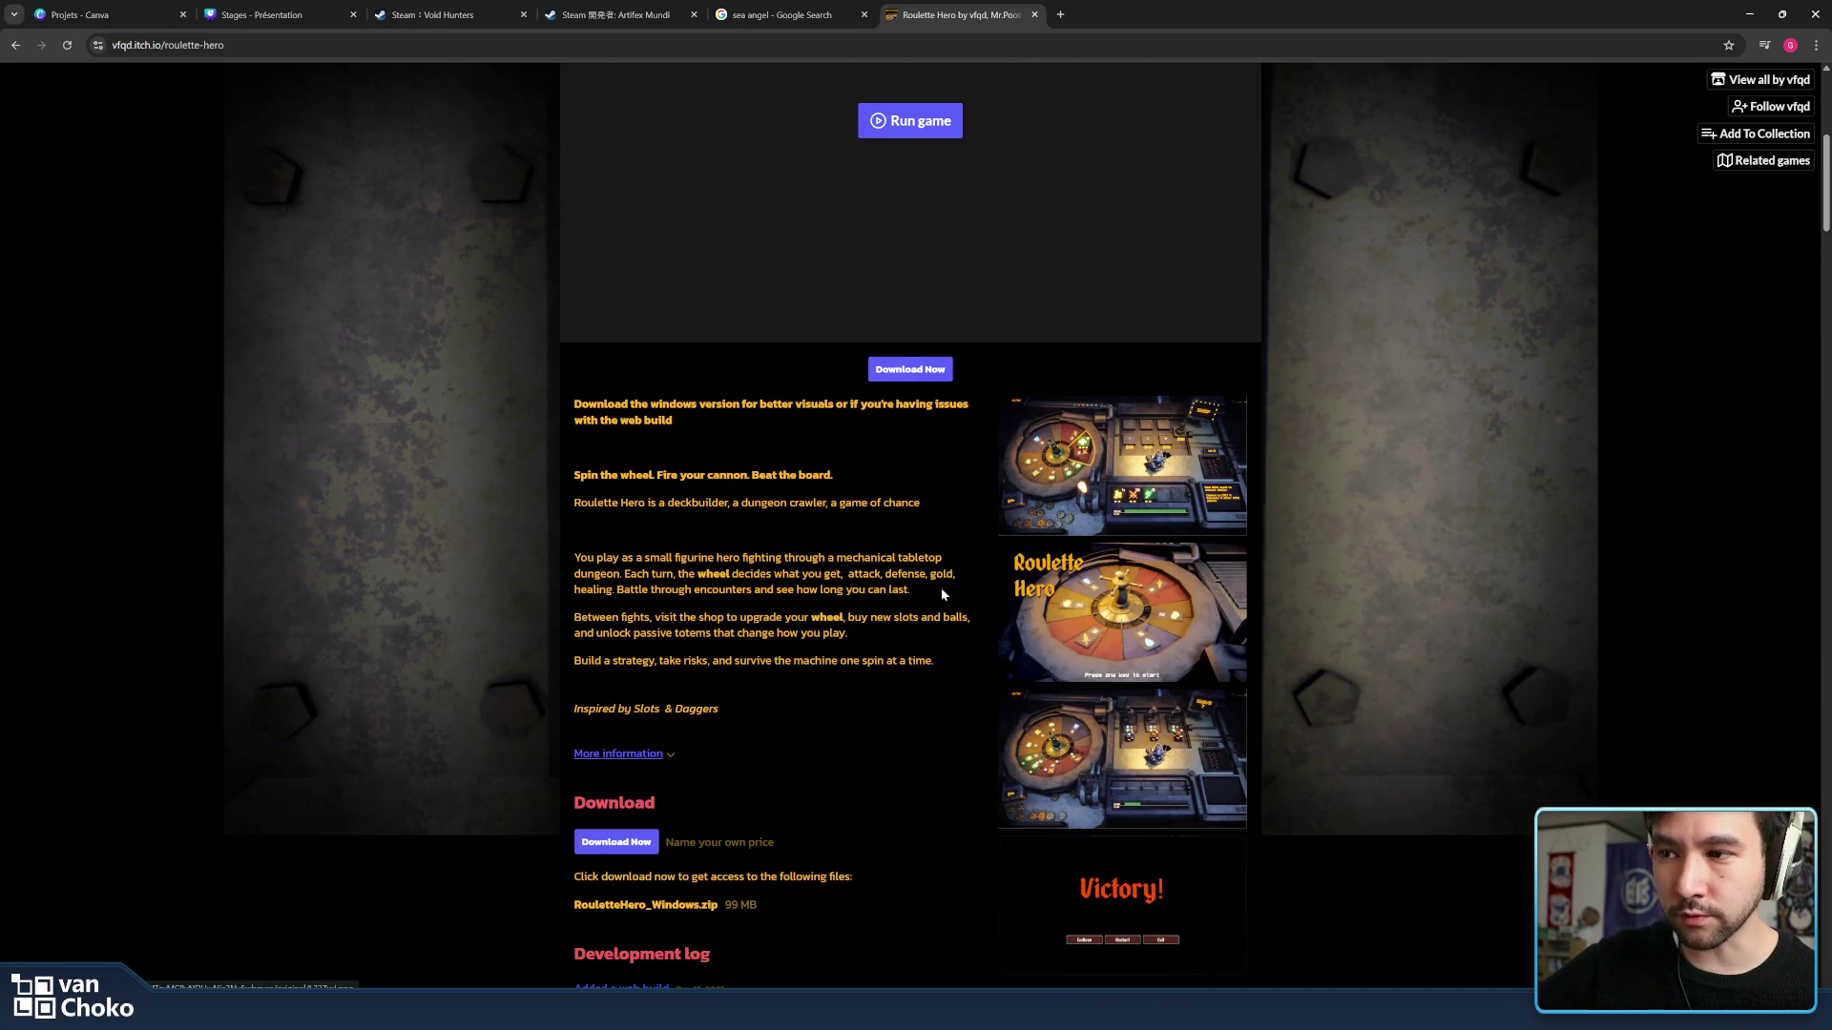
{"action": "scroll", "coordinate": [973, 587], "scroll_direction": "down", "scroll_amount": 2}
{"action": "scroll", "coordinate": [717, 669], "scroll_direction": "up", "scroll_amount": 3}
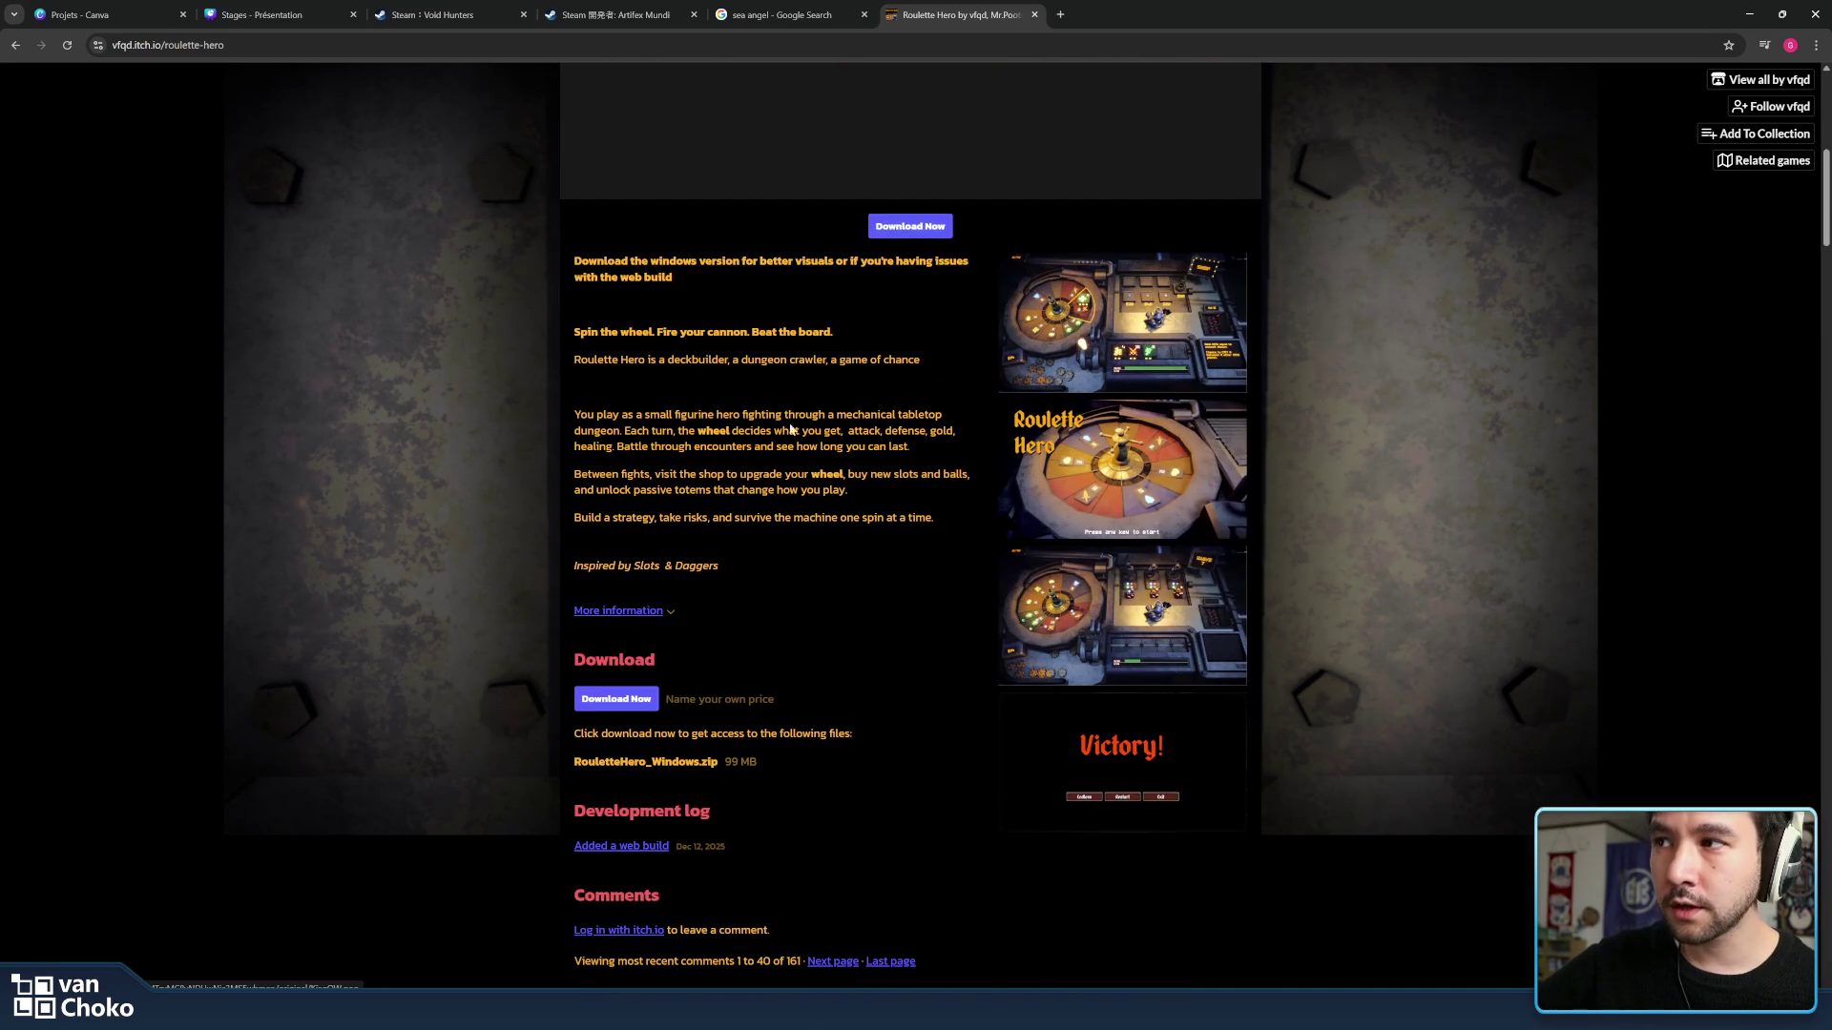
{"action": "left_click_drag", "start_coordinate": [574, 512], "coordinate": [900, 738]}
{"action": "left_click", "coordinate": [901, 737]}
{"action": "scroll", "coordinate": [901, 737], "scroll_direction": "down", "scroll_amount": 1}
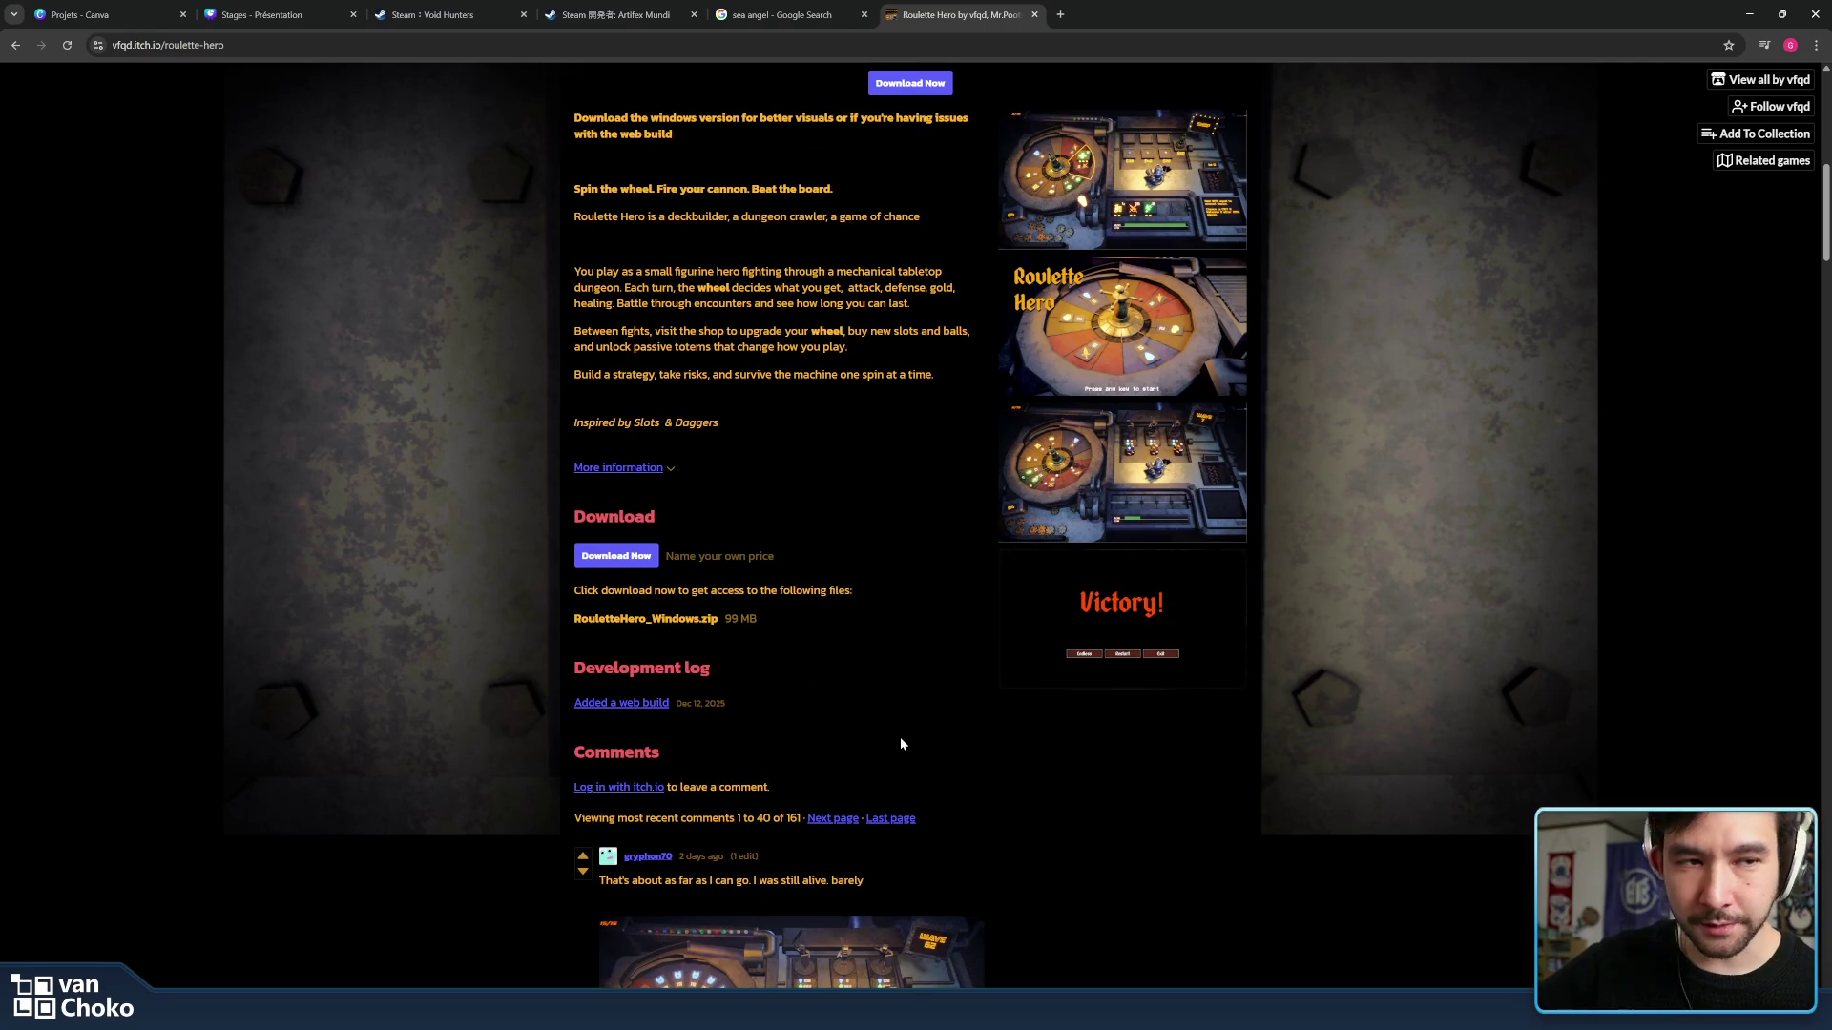
{"action": "scroll", "coordinate": [900, 738], "scroll_direction": "down", "scroll_amount": 3}
{"action": "scroll", "coordinate": [1023, 649], "scroll_direction": "down", "scroll_amount": 5}
{"action": "scroll", "coordinate": [1031, 643], "scroll_direction": "up", "scroll_amount": 2}
{"action": "scroll", "coordinate": [1032, 643], "scroll_direction": "up", "scroll_amount": 5}
{"action": "scroll", "coordinate": [1031, 643], "scroll_direction": "up", "scroll_amount": 10}
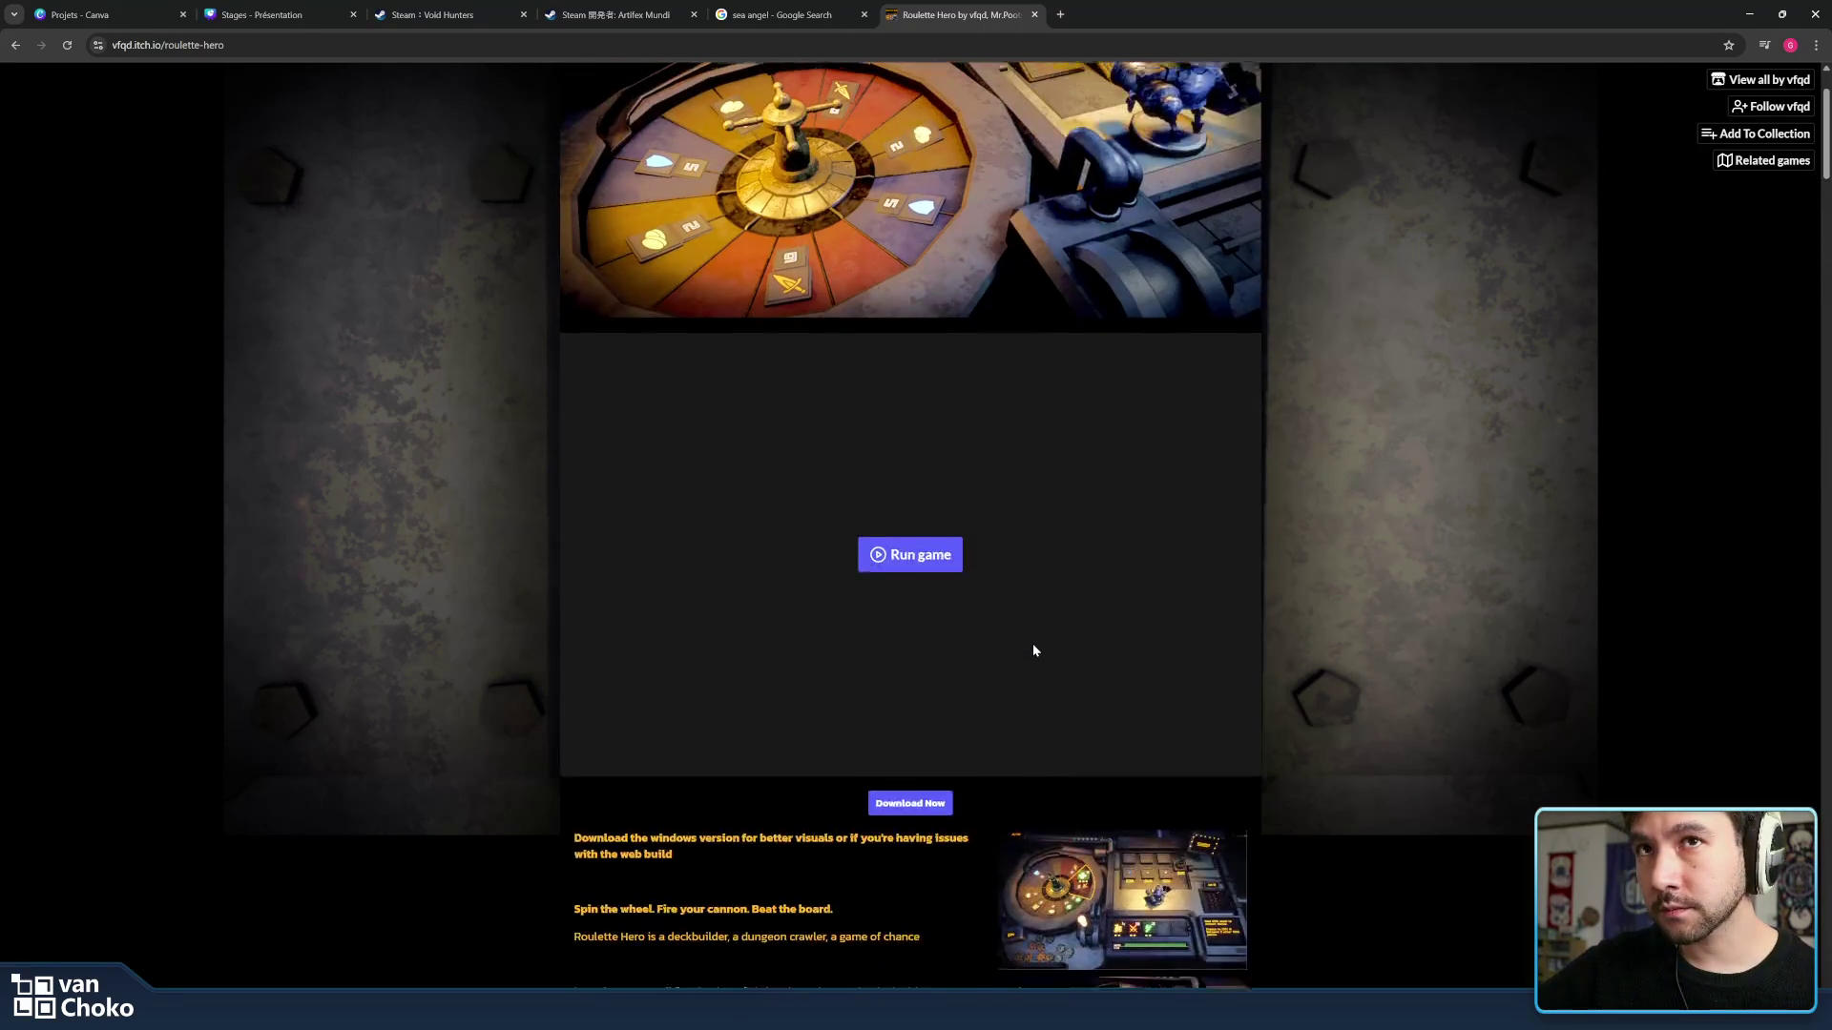
{"action": "scroll", "coordinate": [1032, 642], "scroll_direction": "up", "scroll_amount": 2}
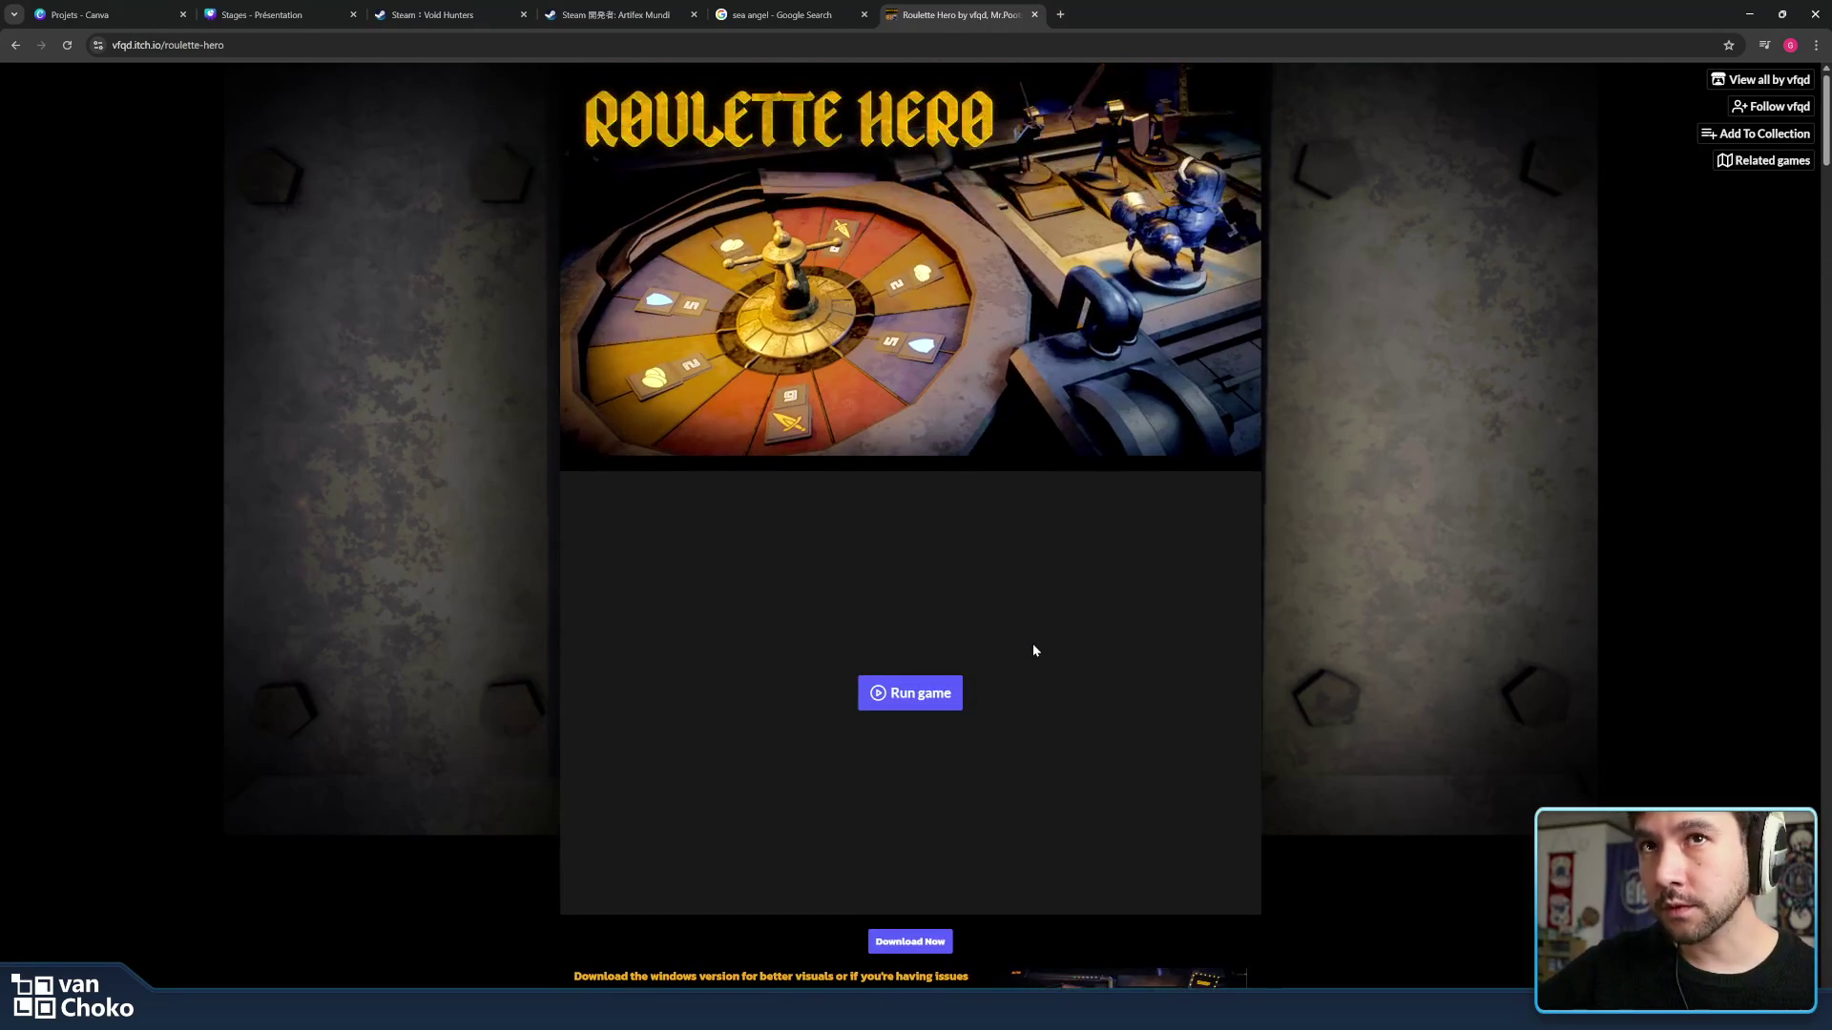
{"action": "left_click", "coordinate": [14, 45]}
{"action": "mouse_move", "coordinate": [1654, 482]}
{"action": "left_mouse_down"}
{"action": "mouse_move", "coordinate": [1699, 596]}
{"action": "mouse_move", "coordinate": [1431, 572]}
{"action": "left_mouse_up"}
{"action": "scroll", "coordinate": [1689, 591], "scroll_direction": "down", "scroll_amount": 5}
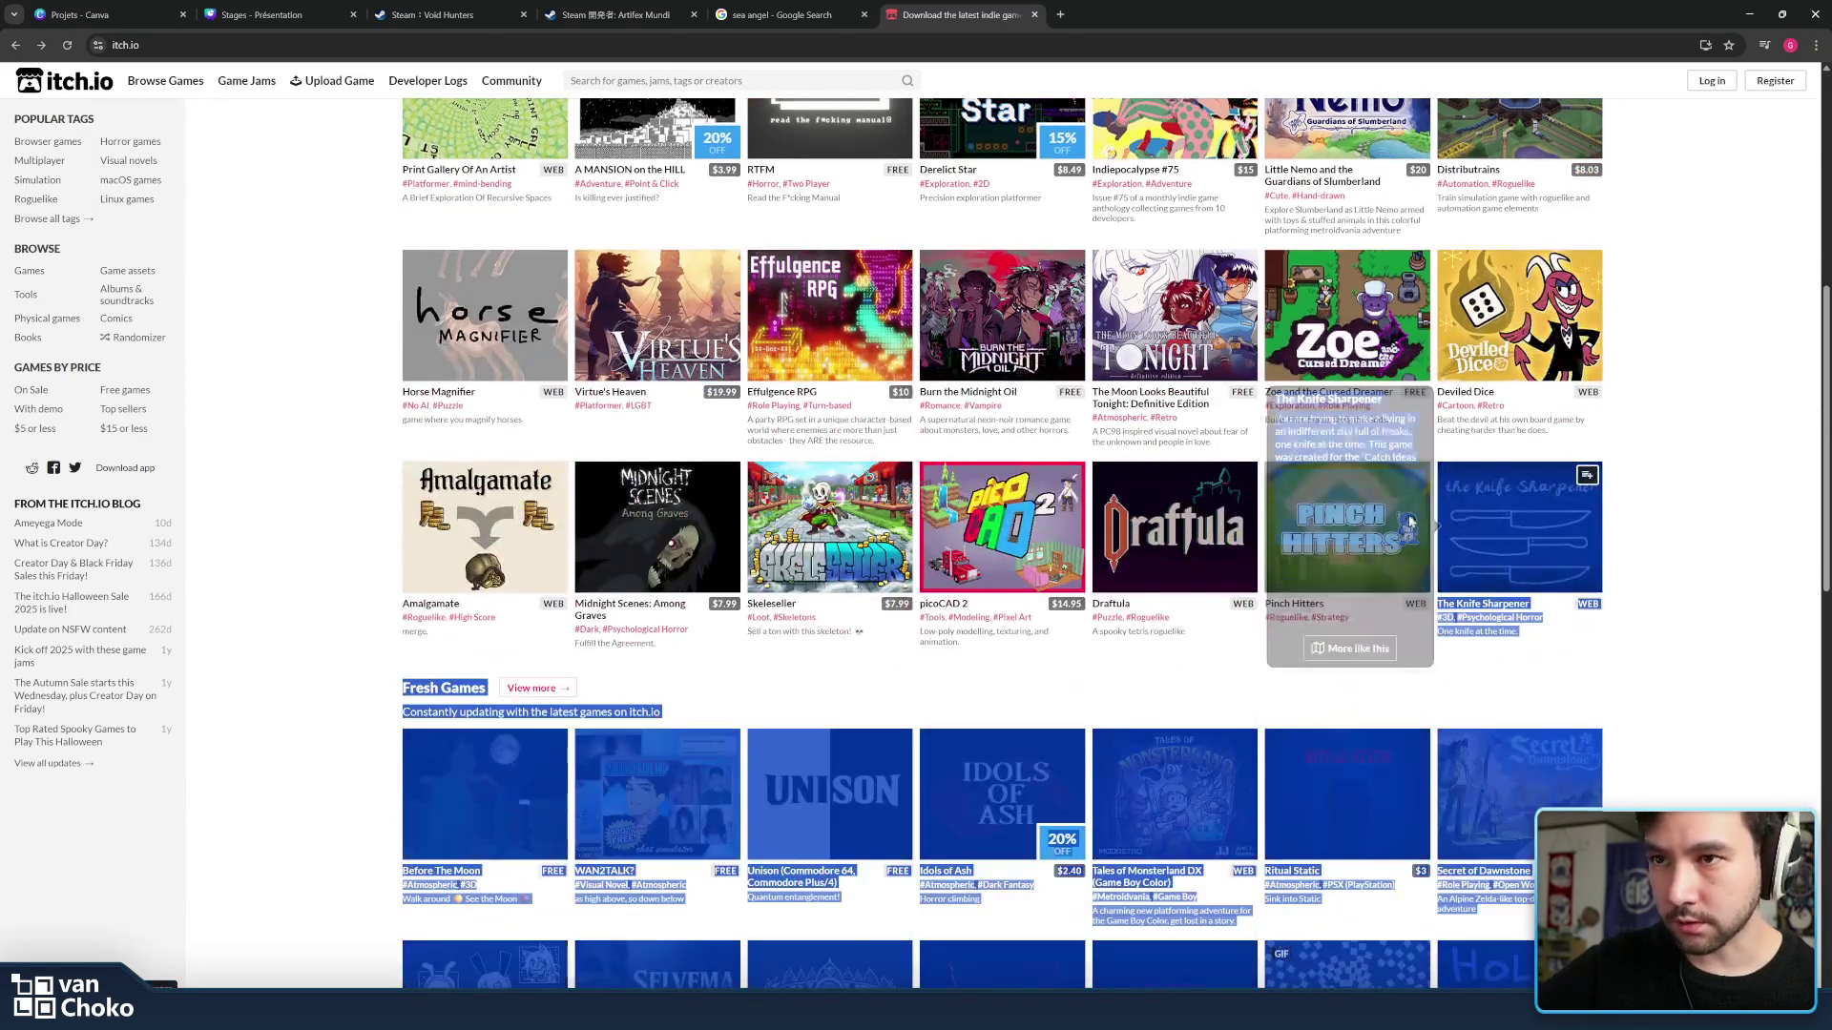
{"action": "left_click", "coordinate": [1646, 494]}
{"action": "scroll", "coordinate": [1649, 497], "scroll_direction": "down", "scroll_amount": 3}
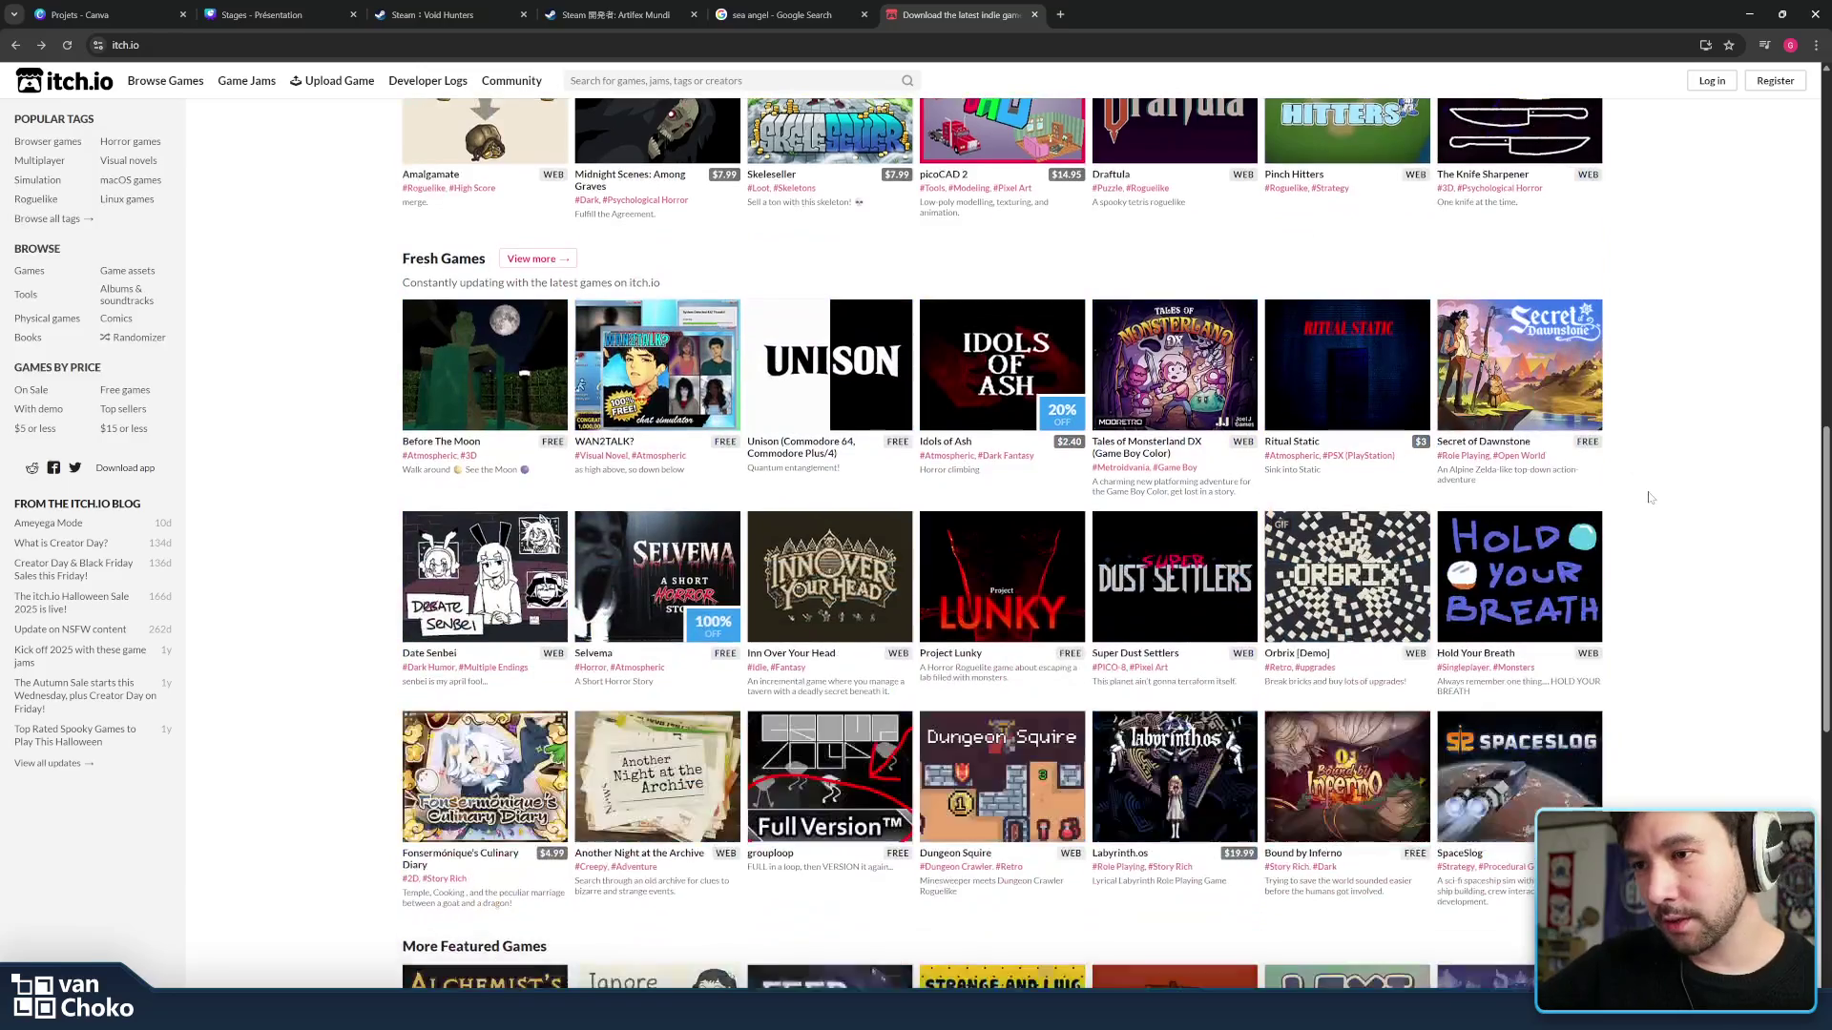
{"action": "mouse_move", "coordinate": [367, 648]}
{"action": "left_mouse_down"}
{"action": "mouse_move", "coordinate": [578, 694]}
{"action": "mouse_move", "coordinate": [572, 713]}
{"action": "left_mouse_up"}
{"action": "left_click", "coordinate": [573, 707]}
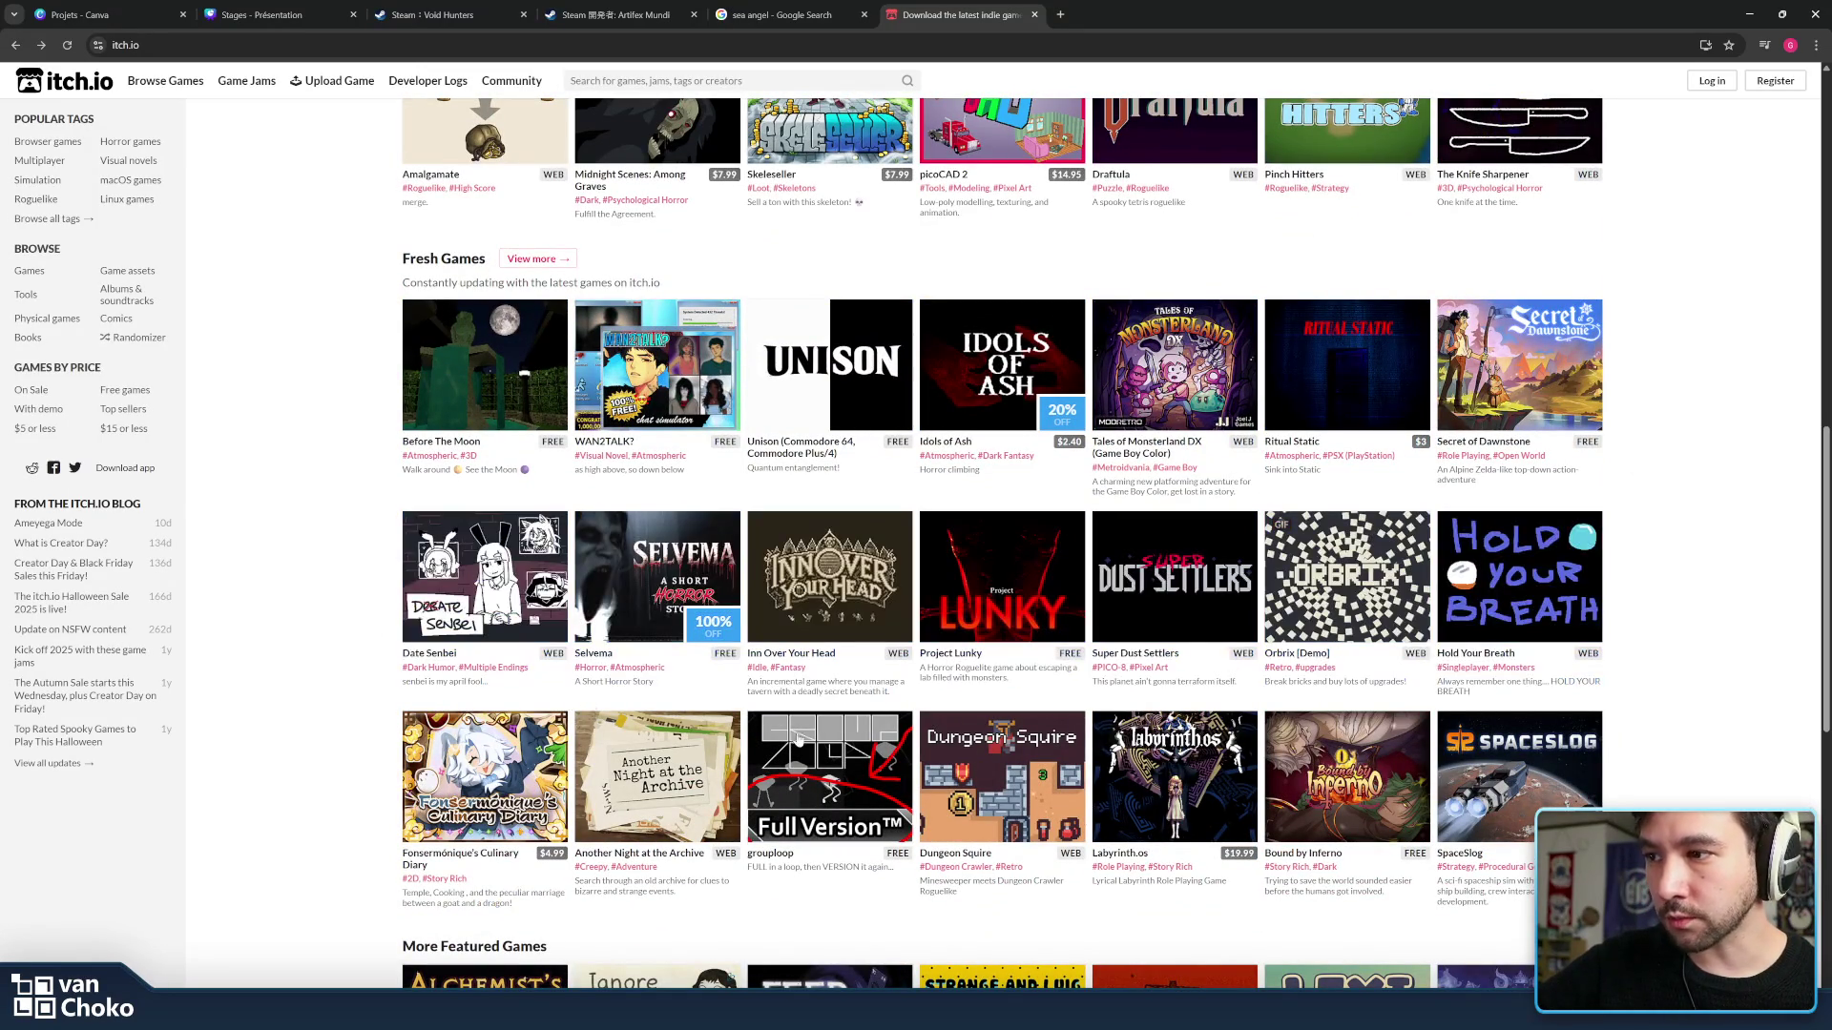
{"action": "scroll", "coordinate": [888, 765], "scroll_direction": "down", "scroll_amount": 3}
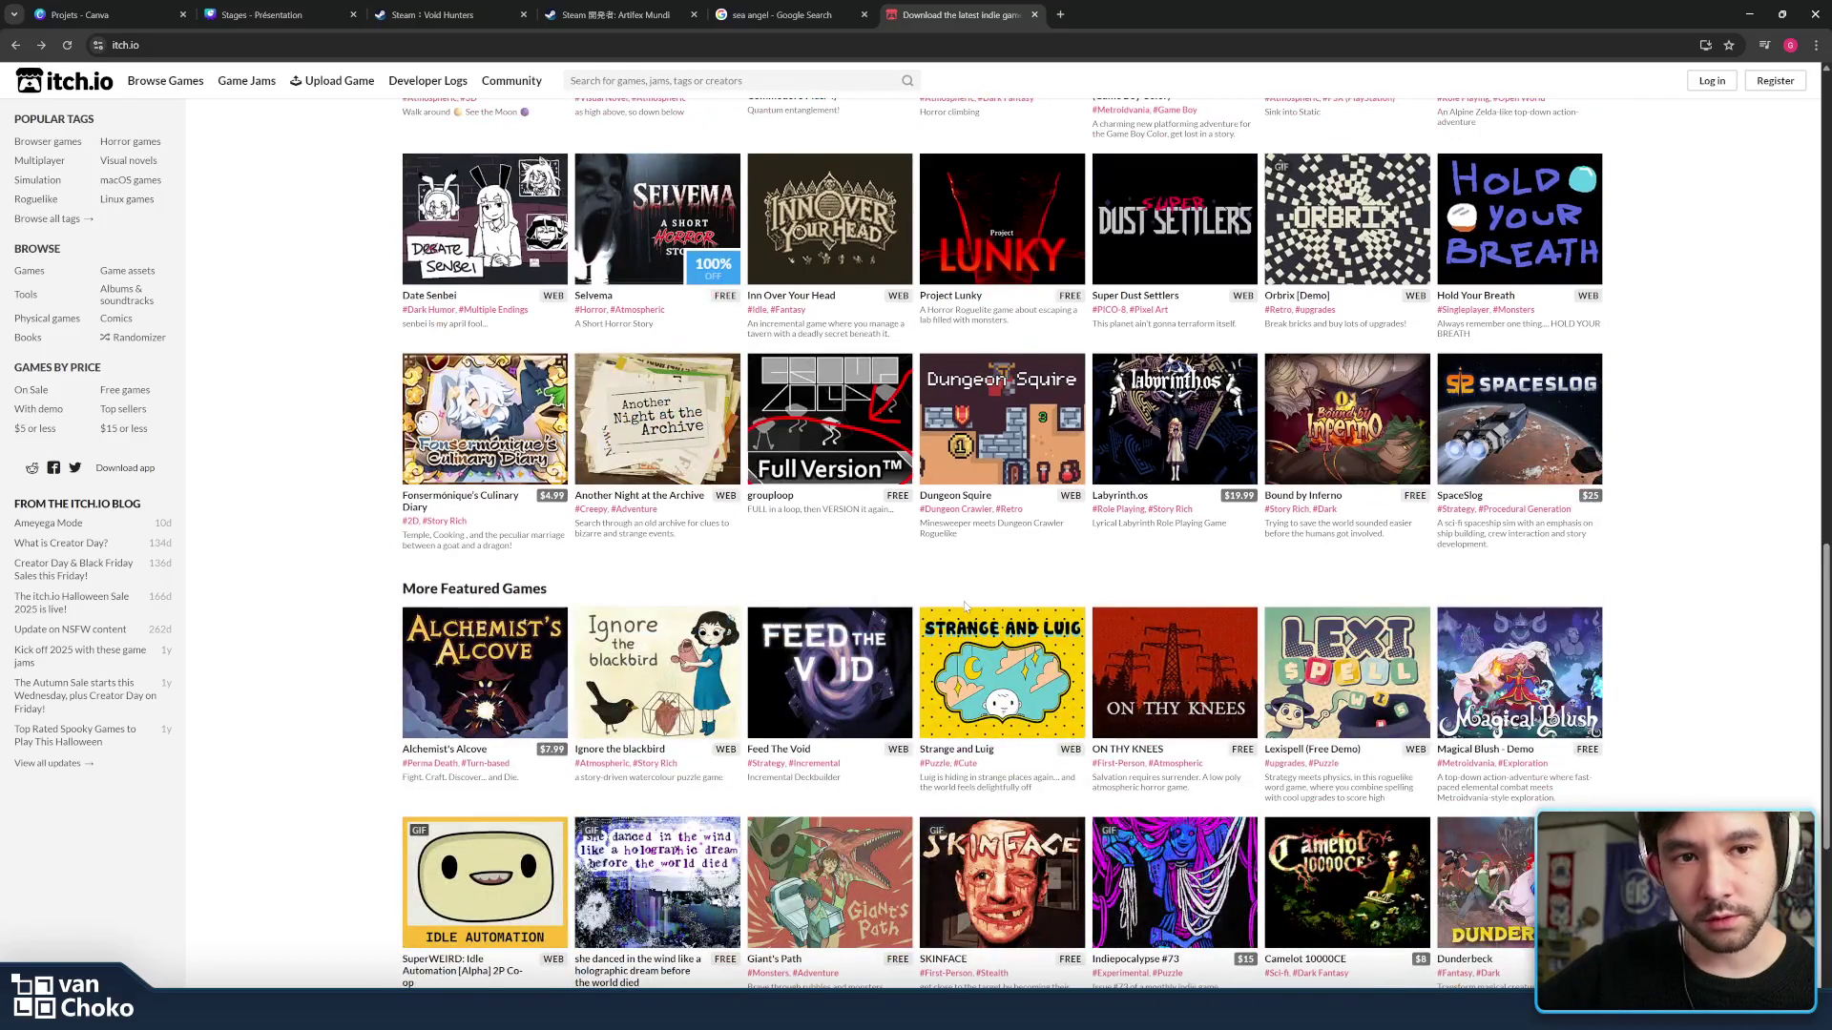
{"action": "mouse_move", "coordinate": [1175, 778]}
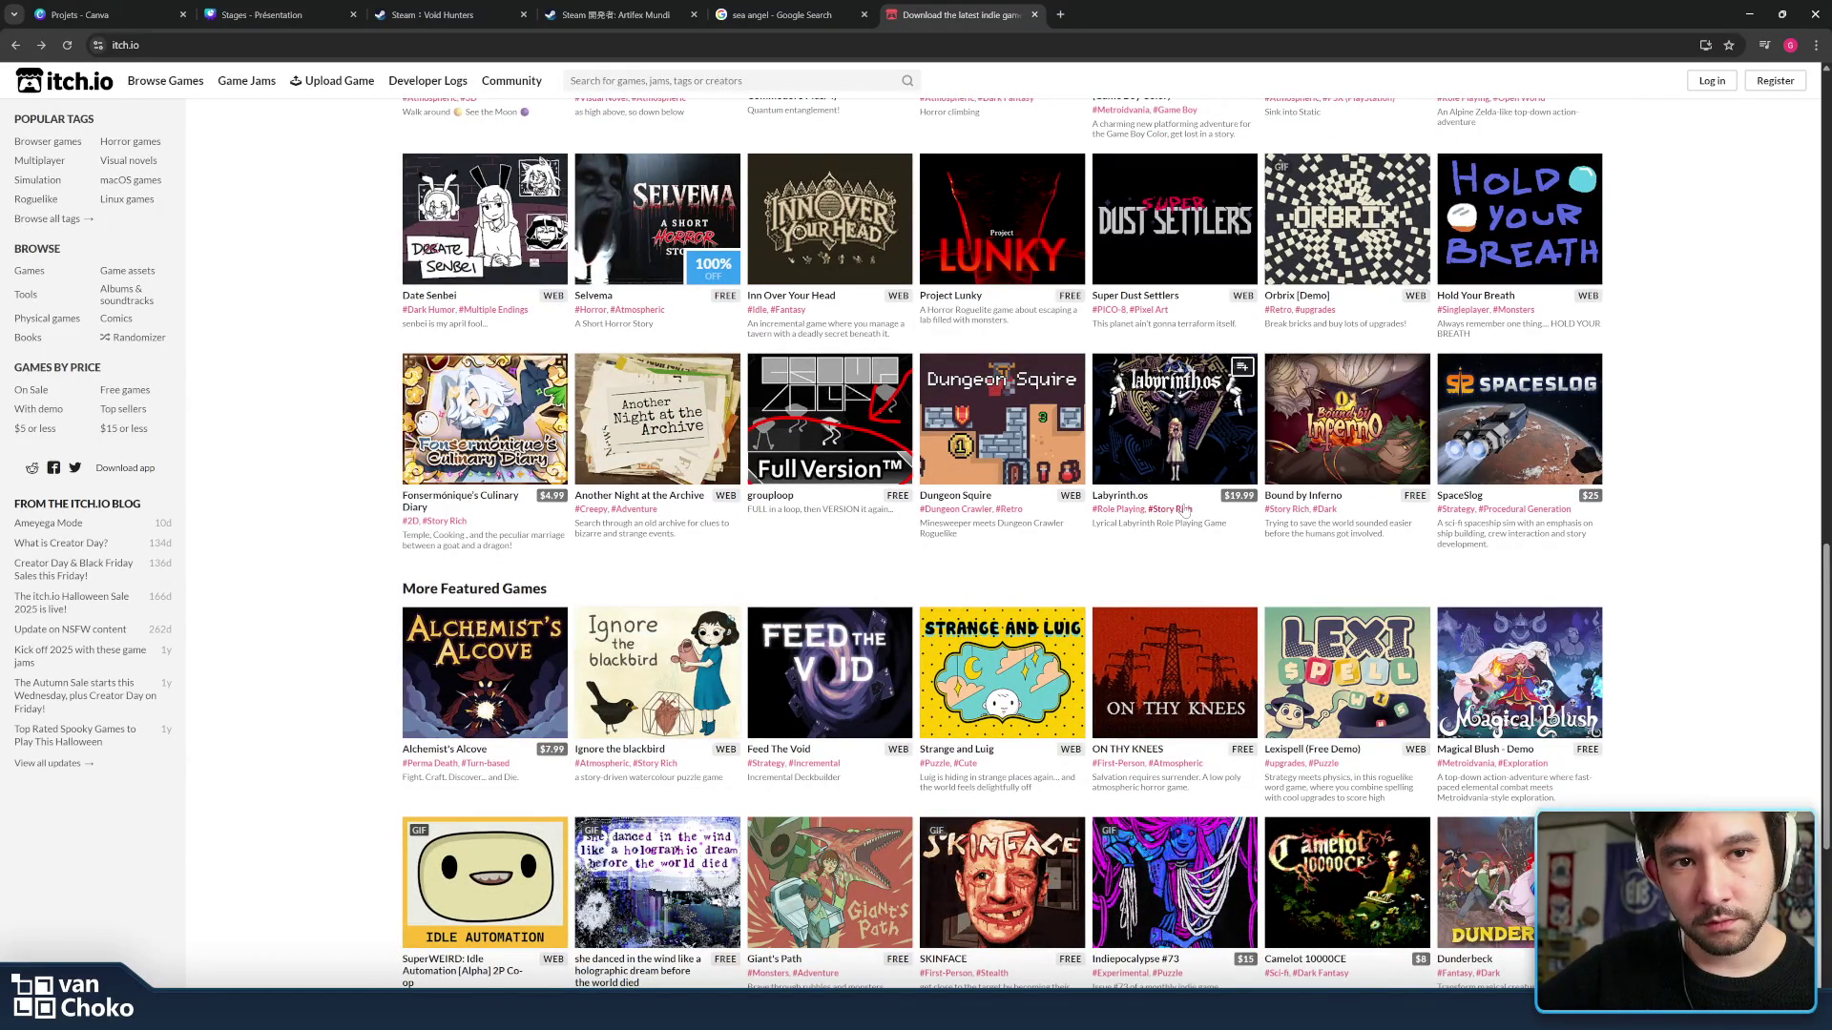
{"action": "left_click", "coordinate": [1144, 483]}
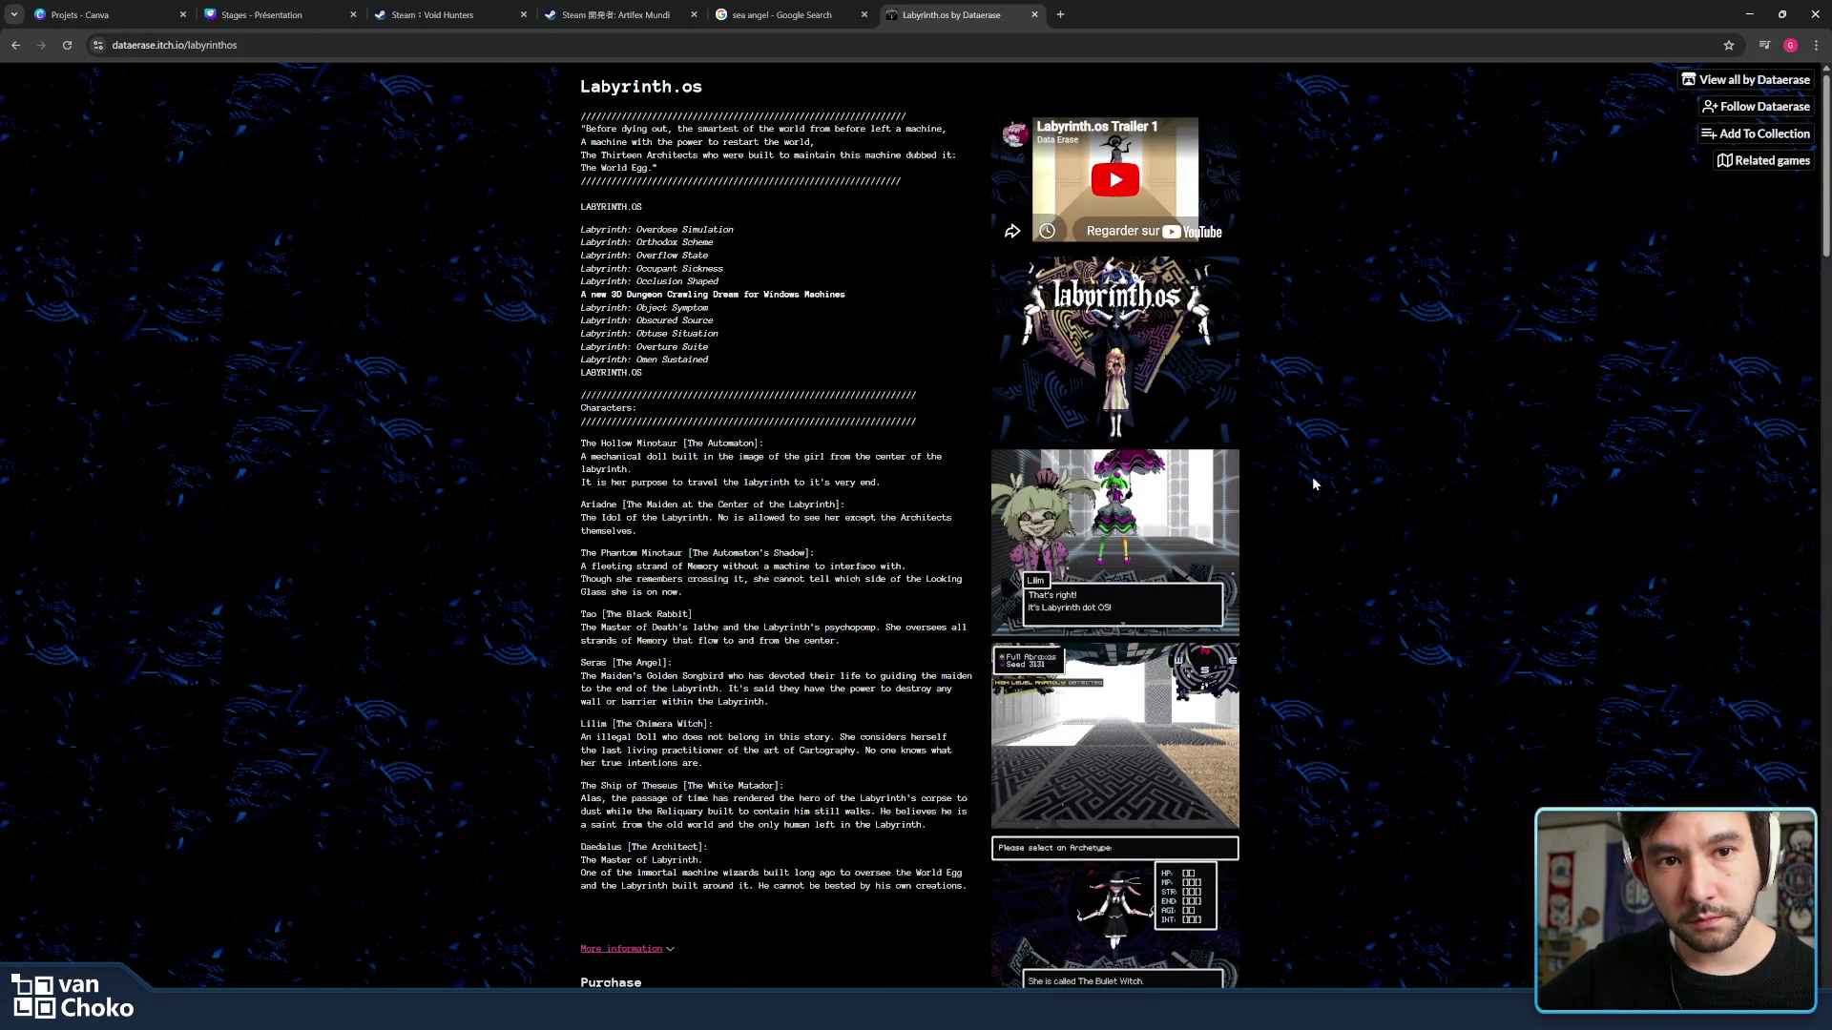
{"action": "left_click", "coordinate": [15, 44]}
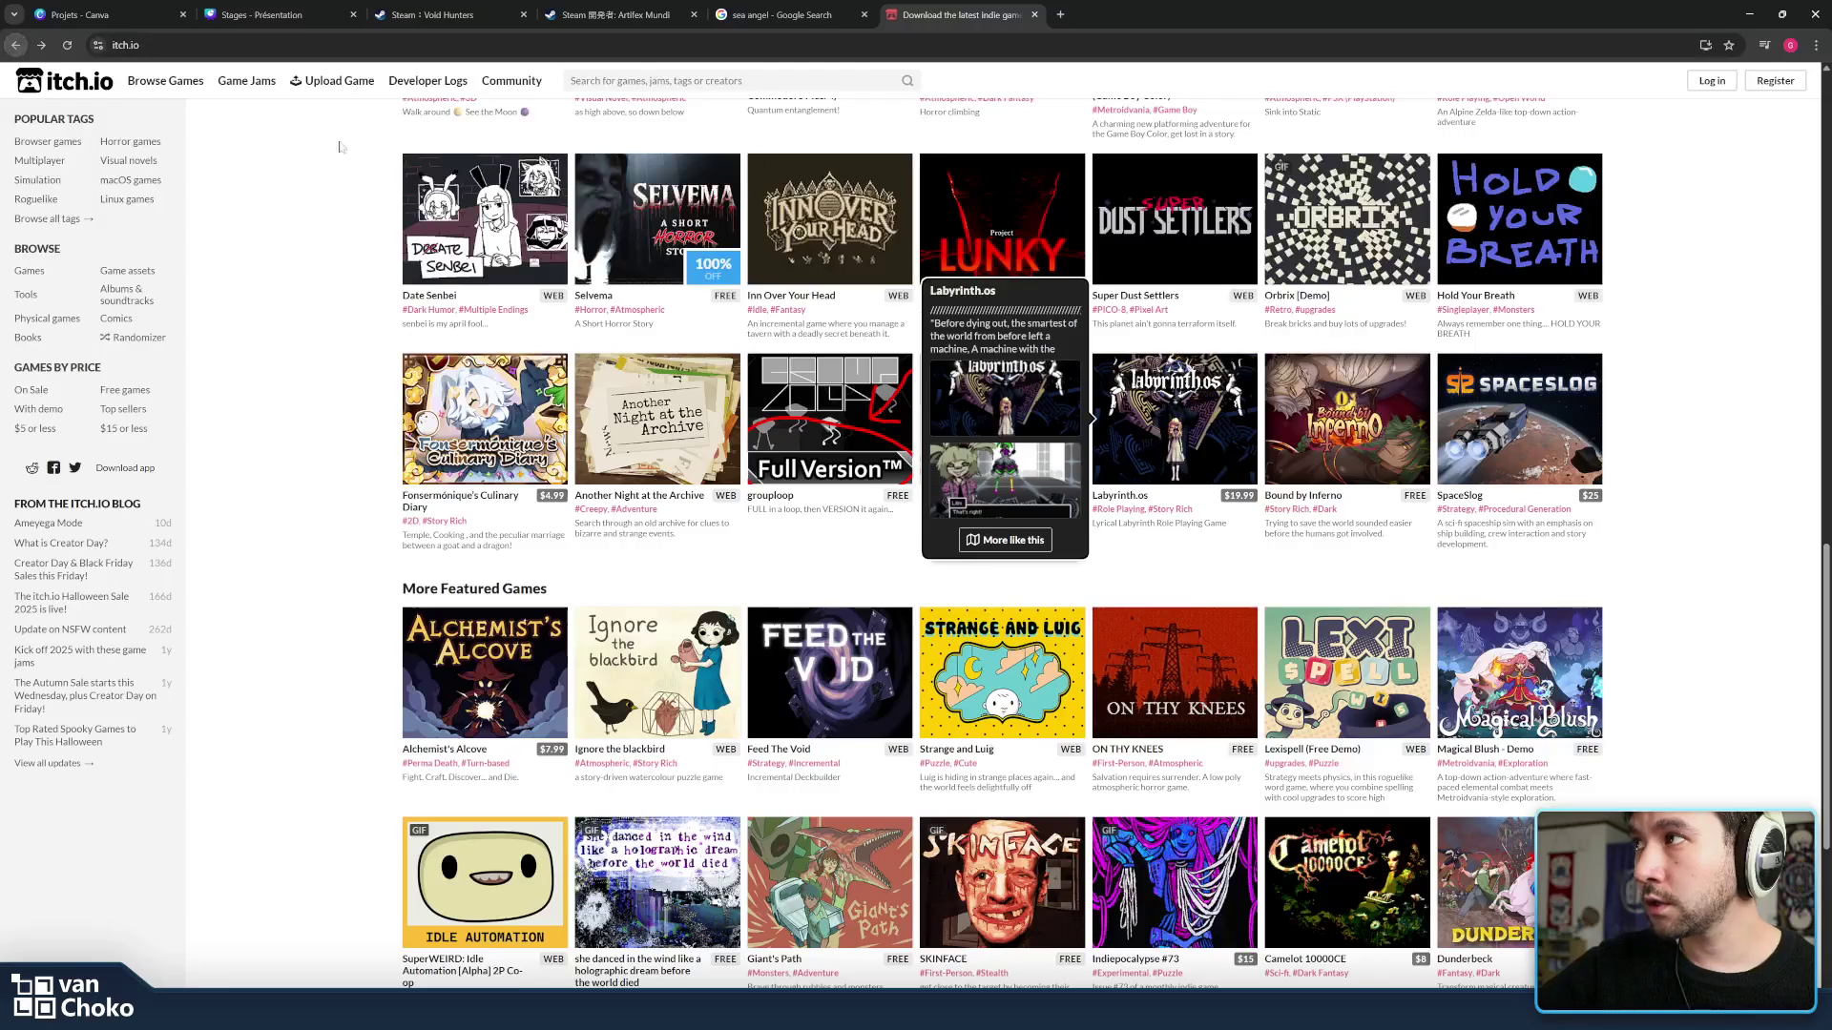
{"action": "scroll", "coordinate": [229, 179], "scroll_direction": "up", "scroll_amount": 5}
{"action": "scroll", "coordinate": [418, 216], "scroll_direction": "up", "scroll_amount": 2}
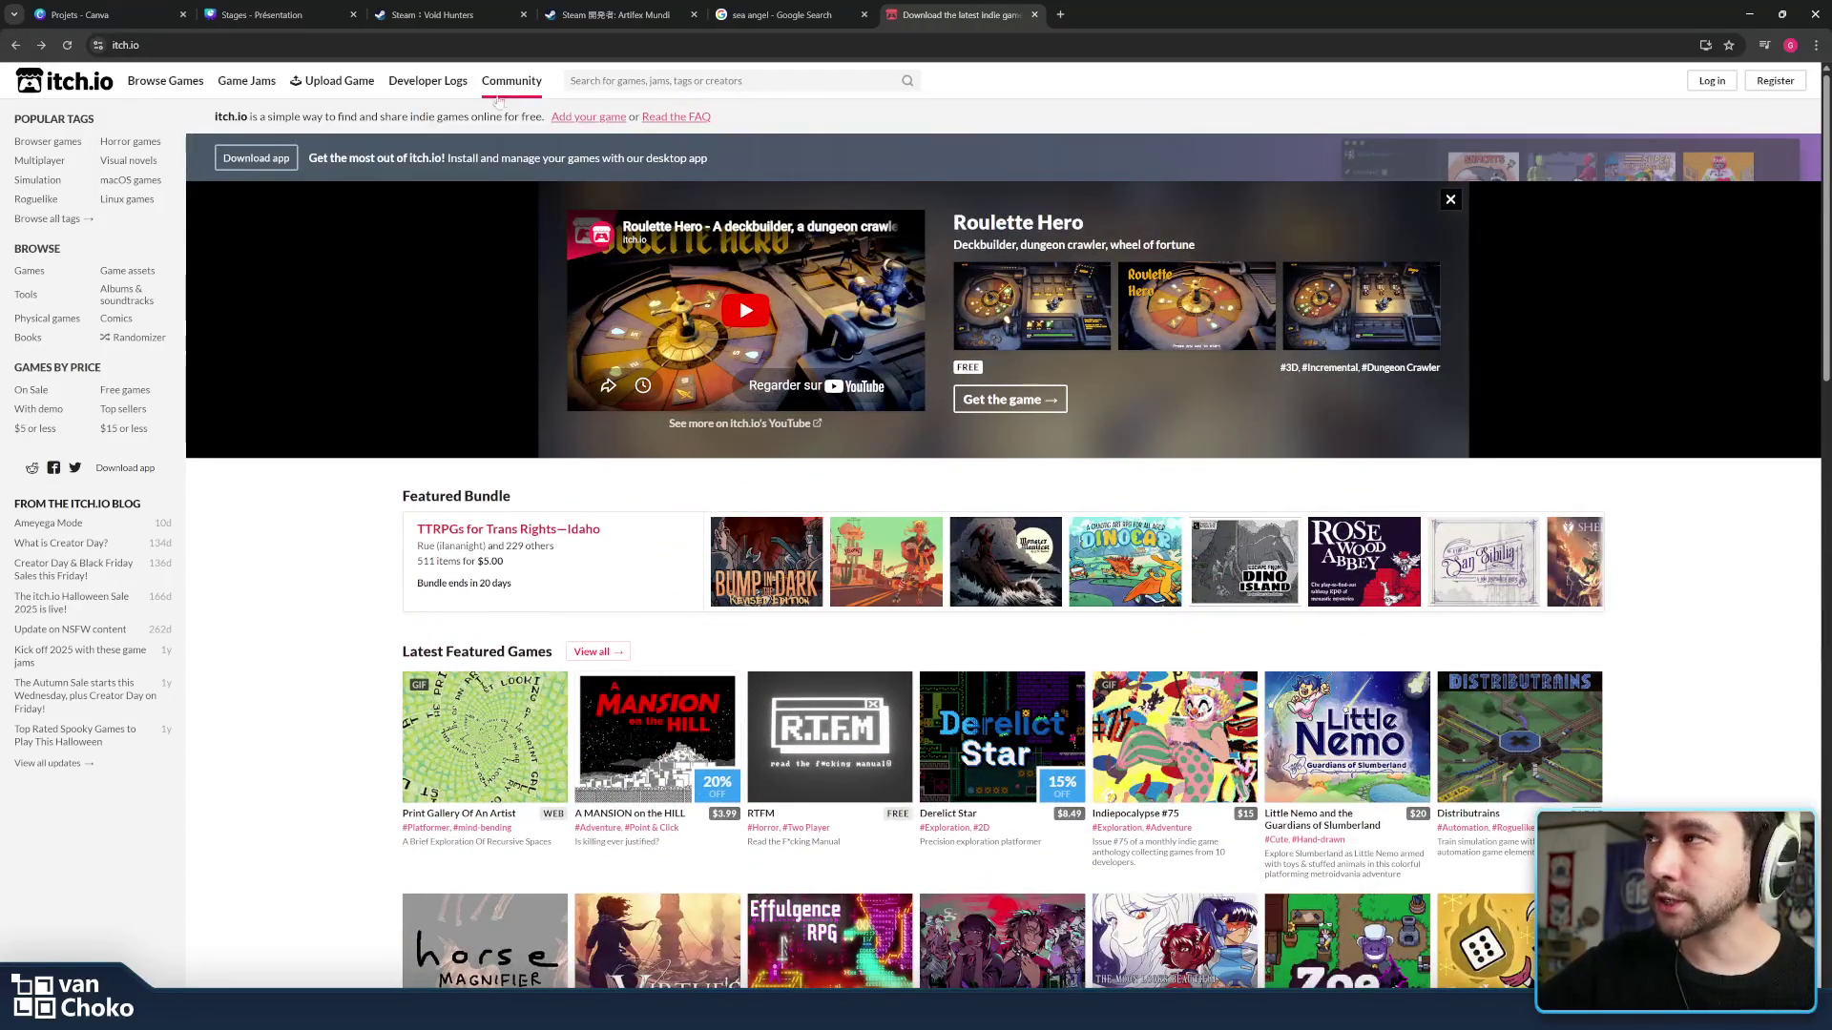
{"action": "left_click", "coordinate": [716, 80]}
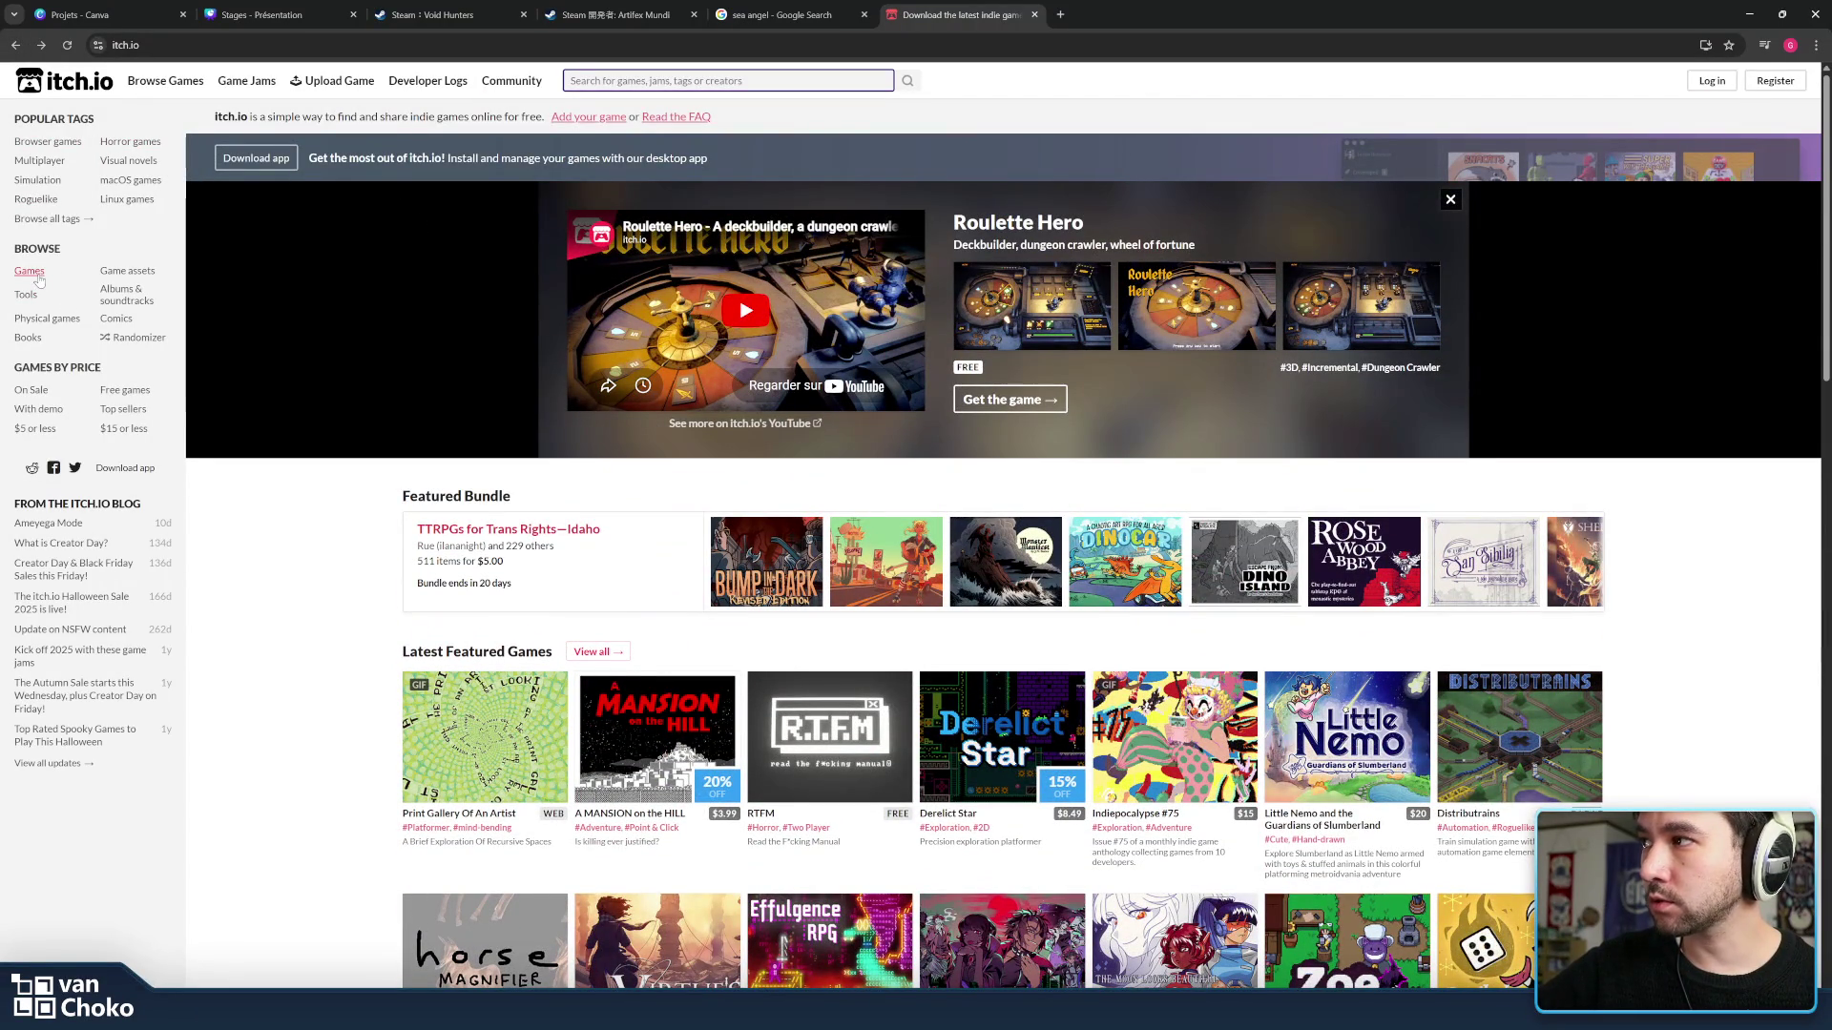
{"action": "left_click", "coordinate": [123, 274]}
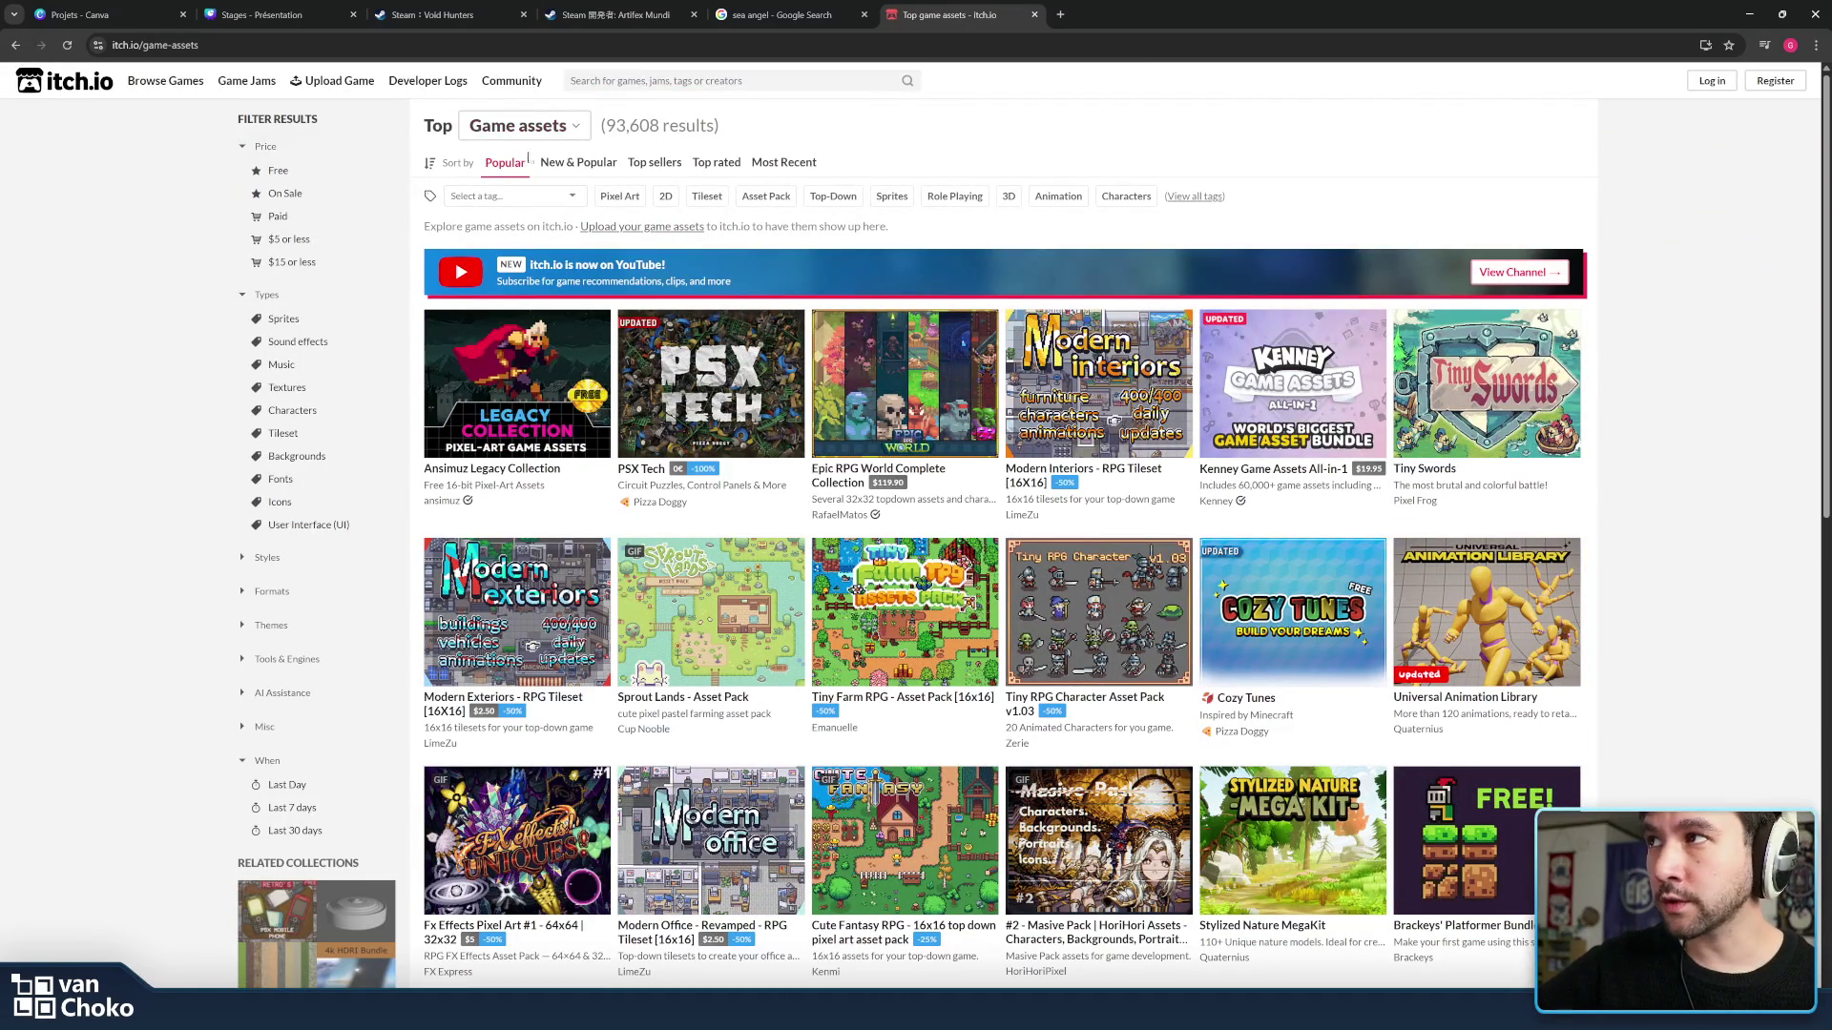
{"action": "mouse_move", "coordinate": [1487, 611]}
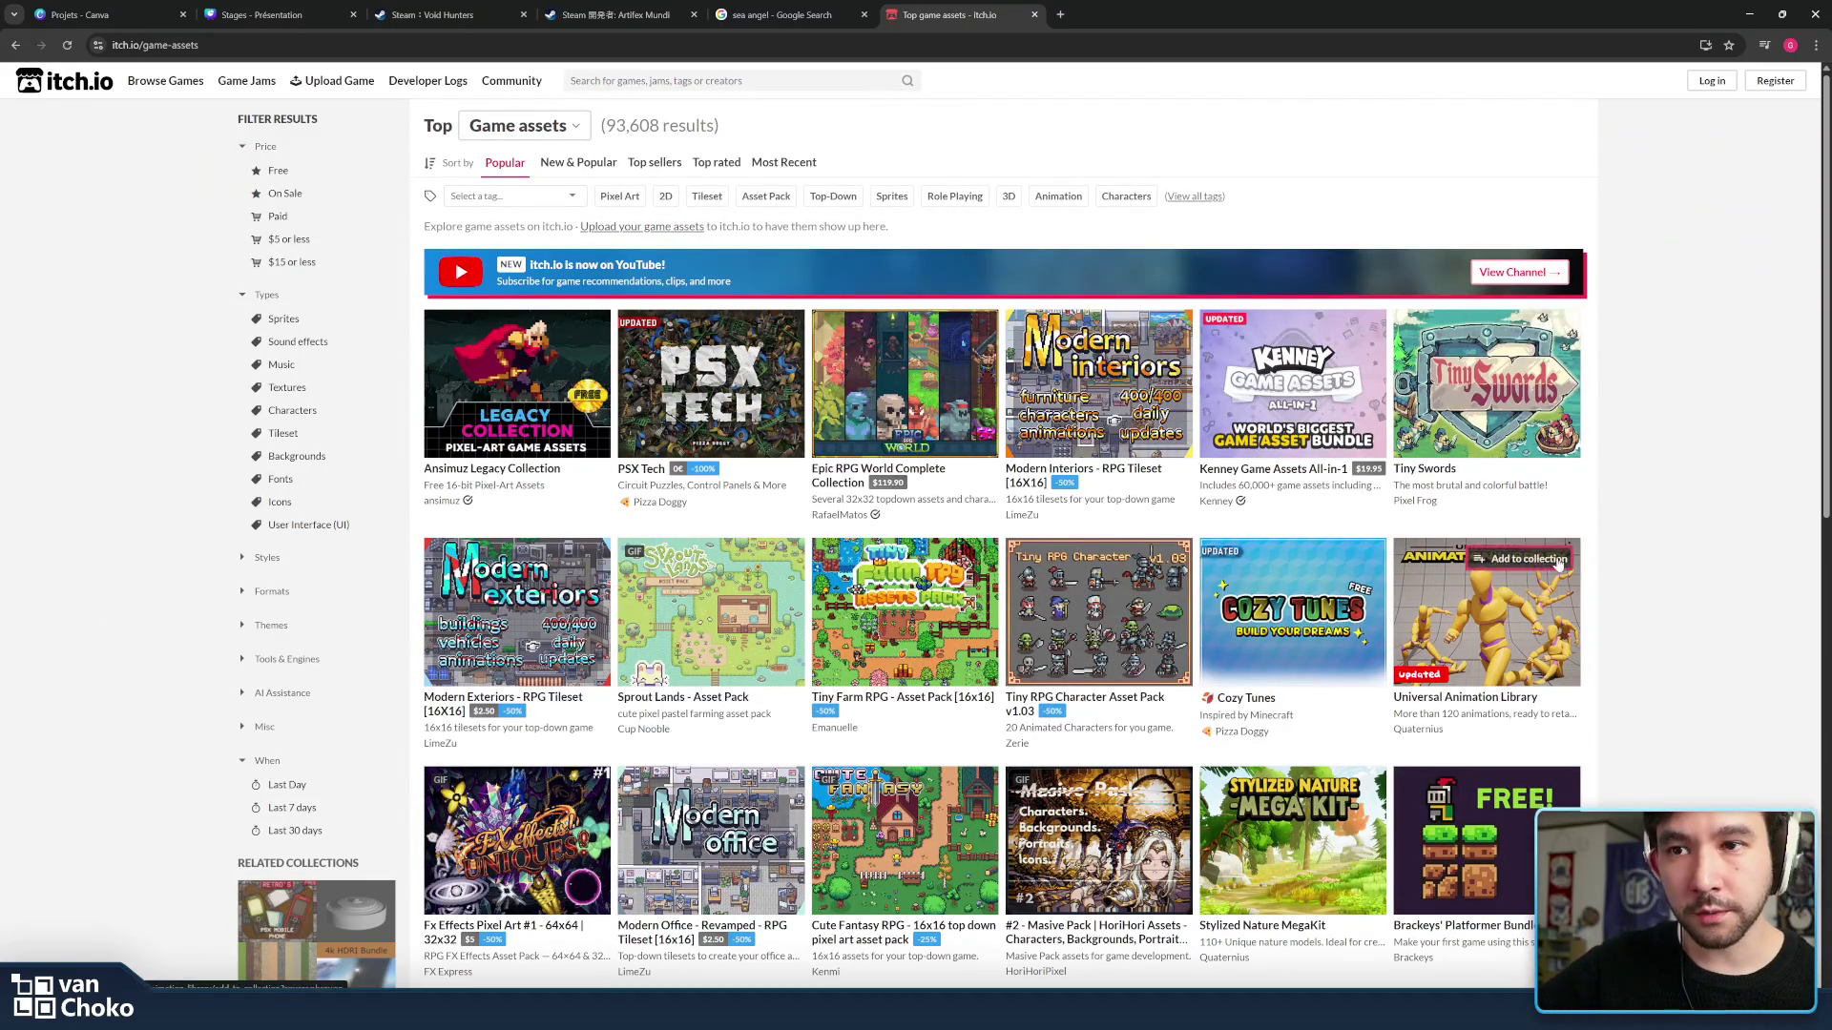
{"action": "scroll", "coordinate": [1611, 535], "scroll_direction": "down", "scroll_amount": 2}
{"action": "scroll", "coordinate": [1446, 472], "scroll_direction": "down", "scroll_amount": 2}
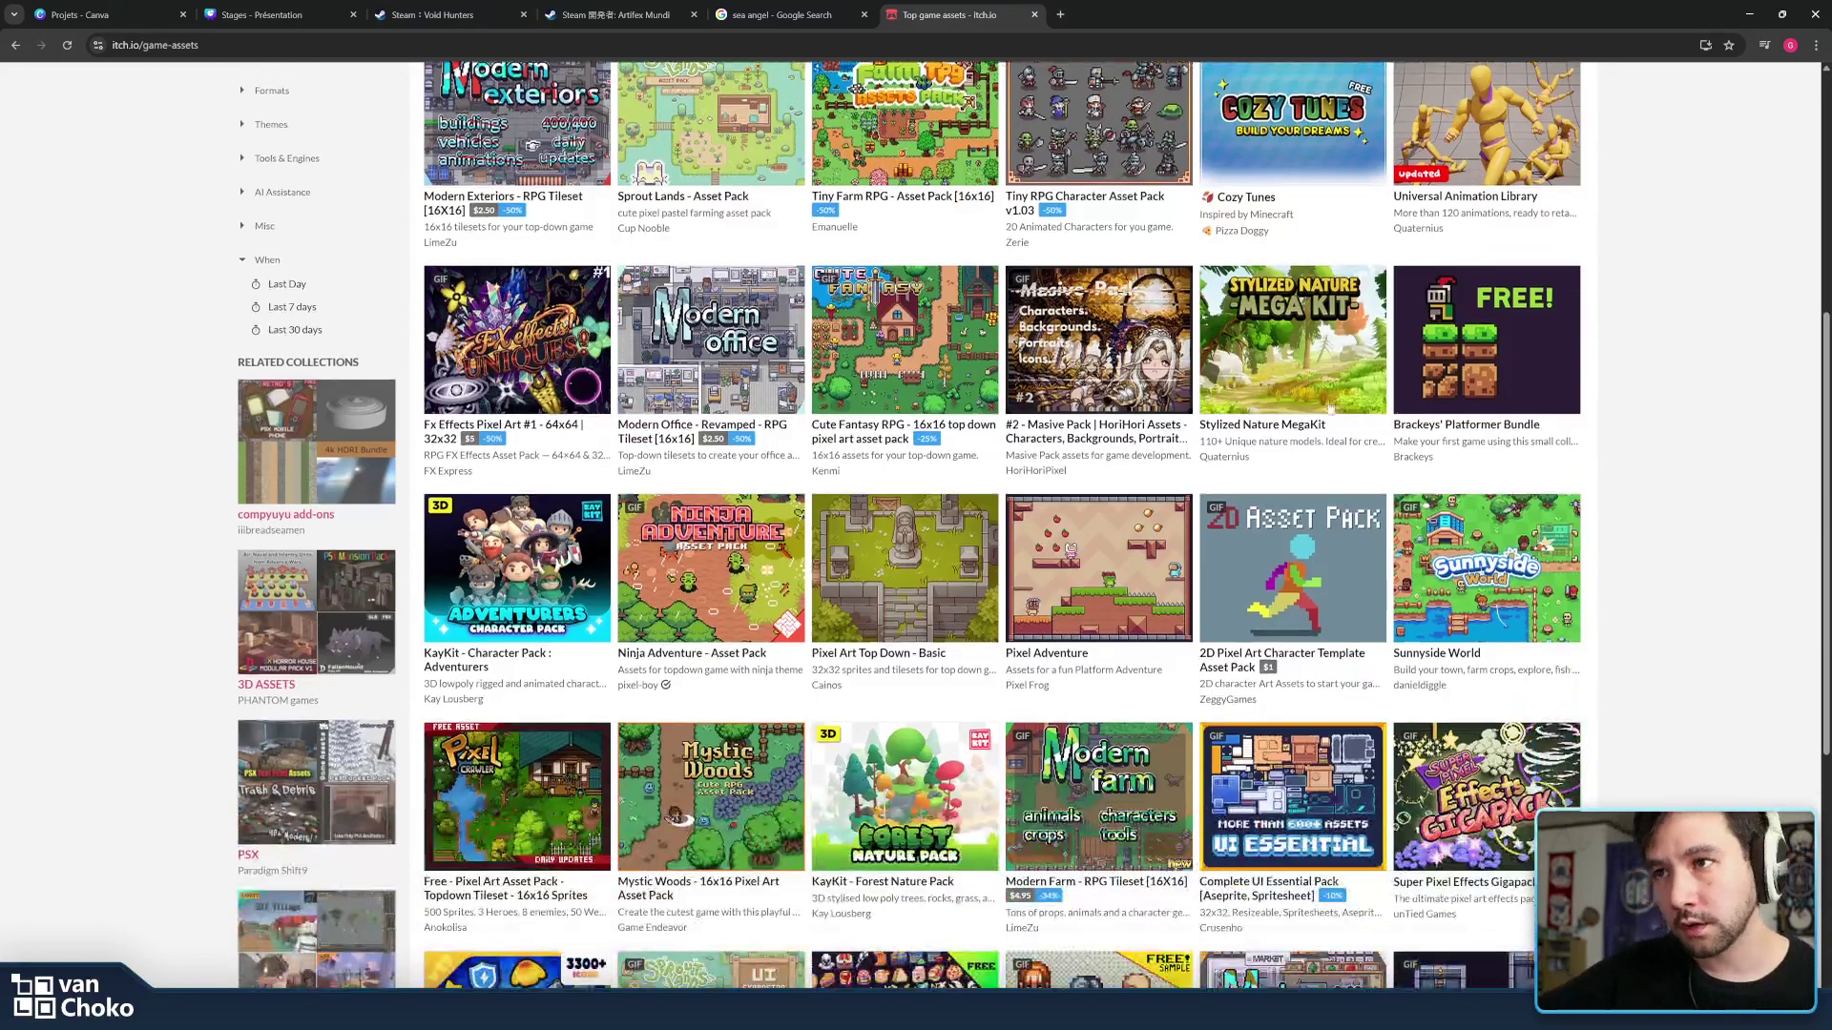
{"action": "scroll", "coordinate": [1428, 455], "scroll_direction": "up", "scroll_amount": 2}
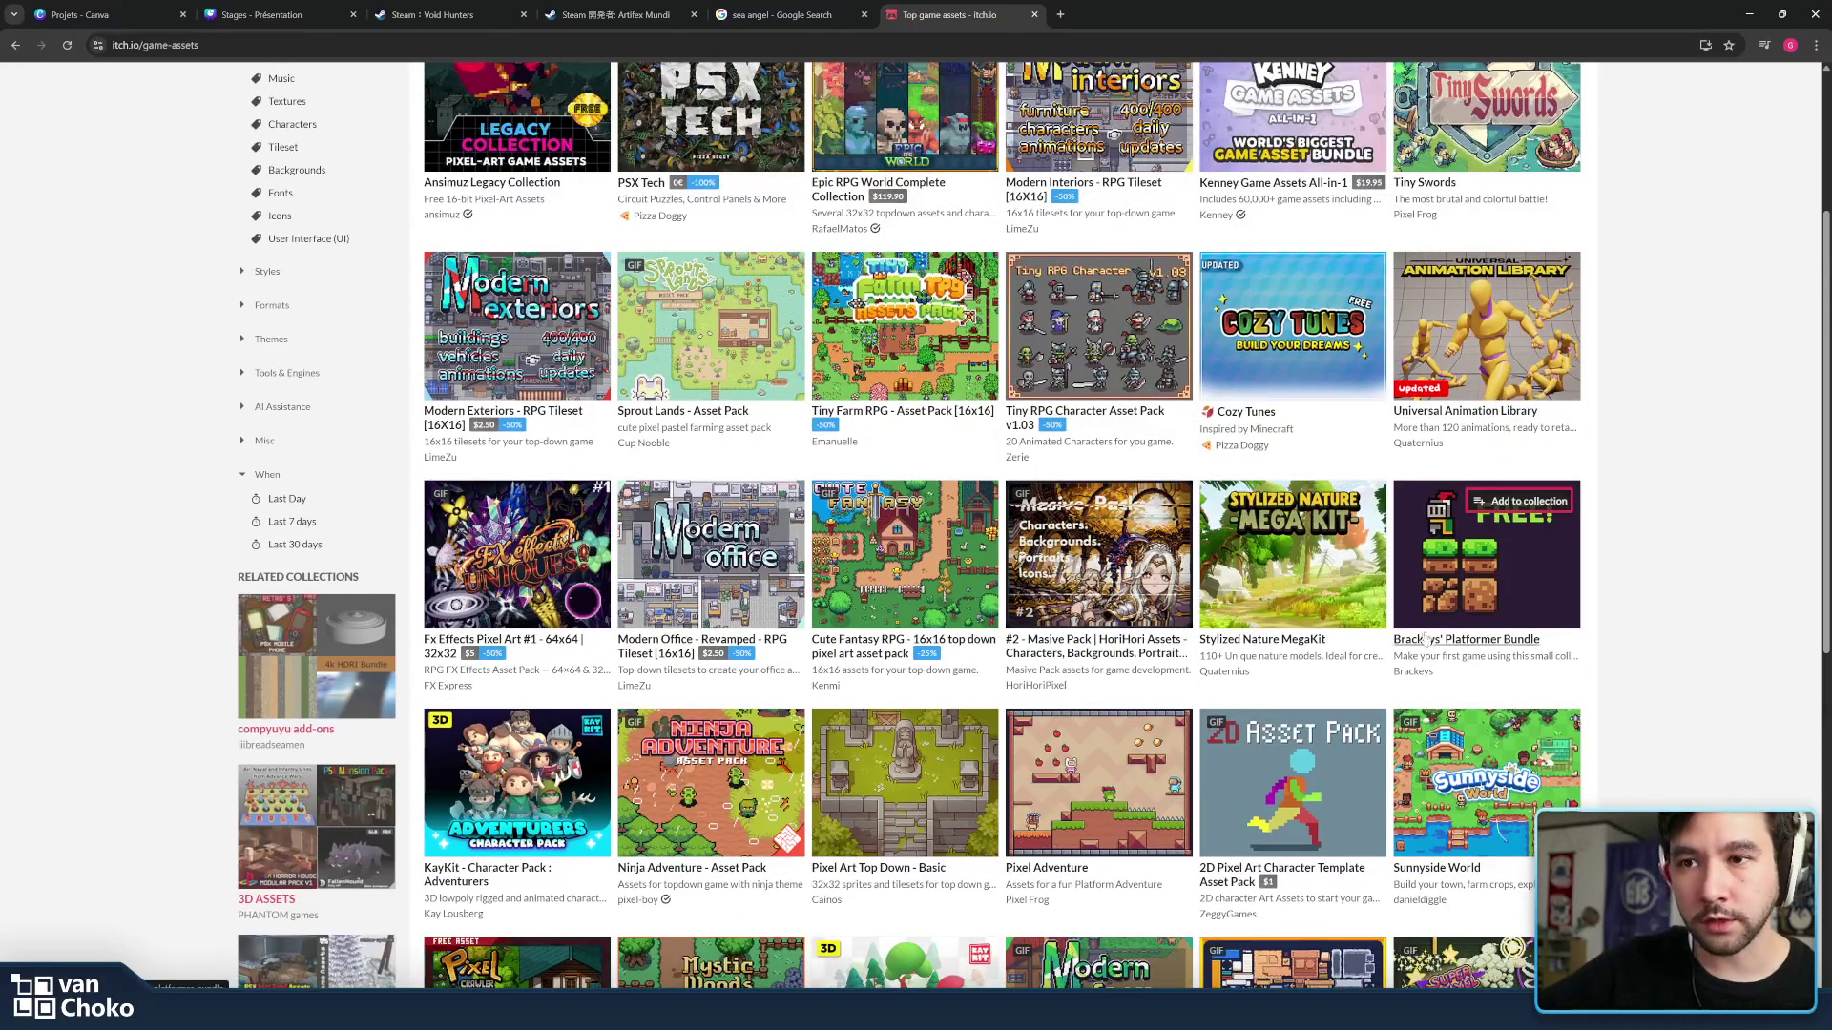
{"action": "mouse_move", "coordinate": [905, 341]}
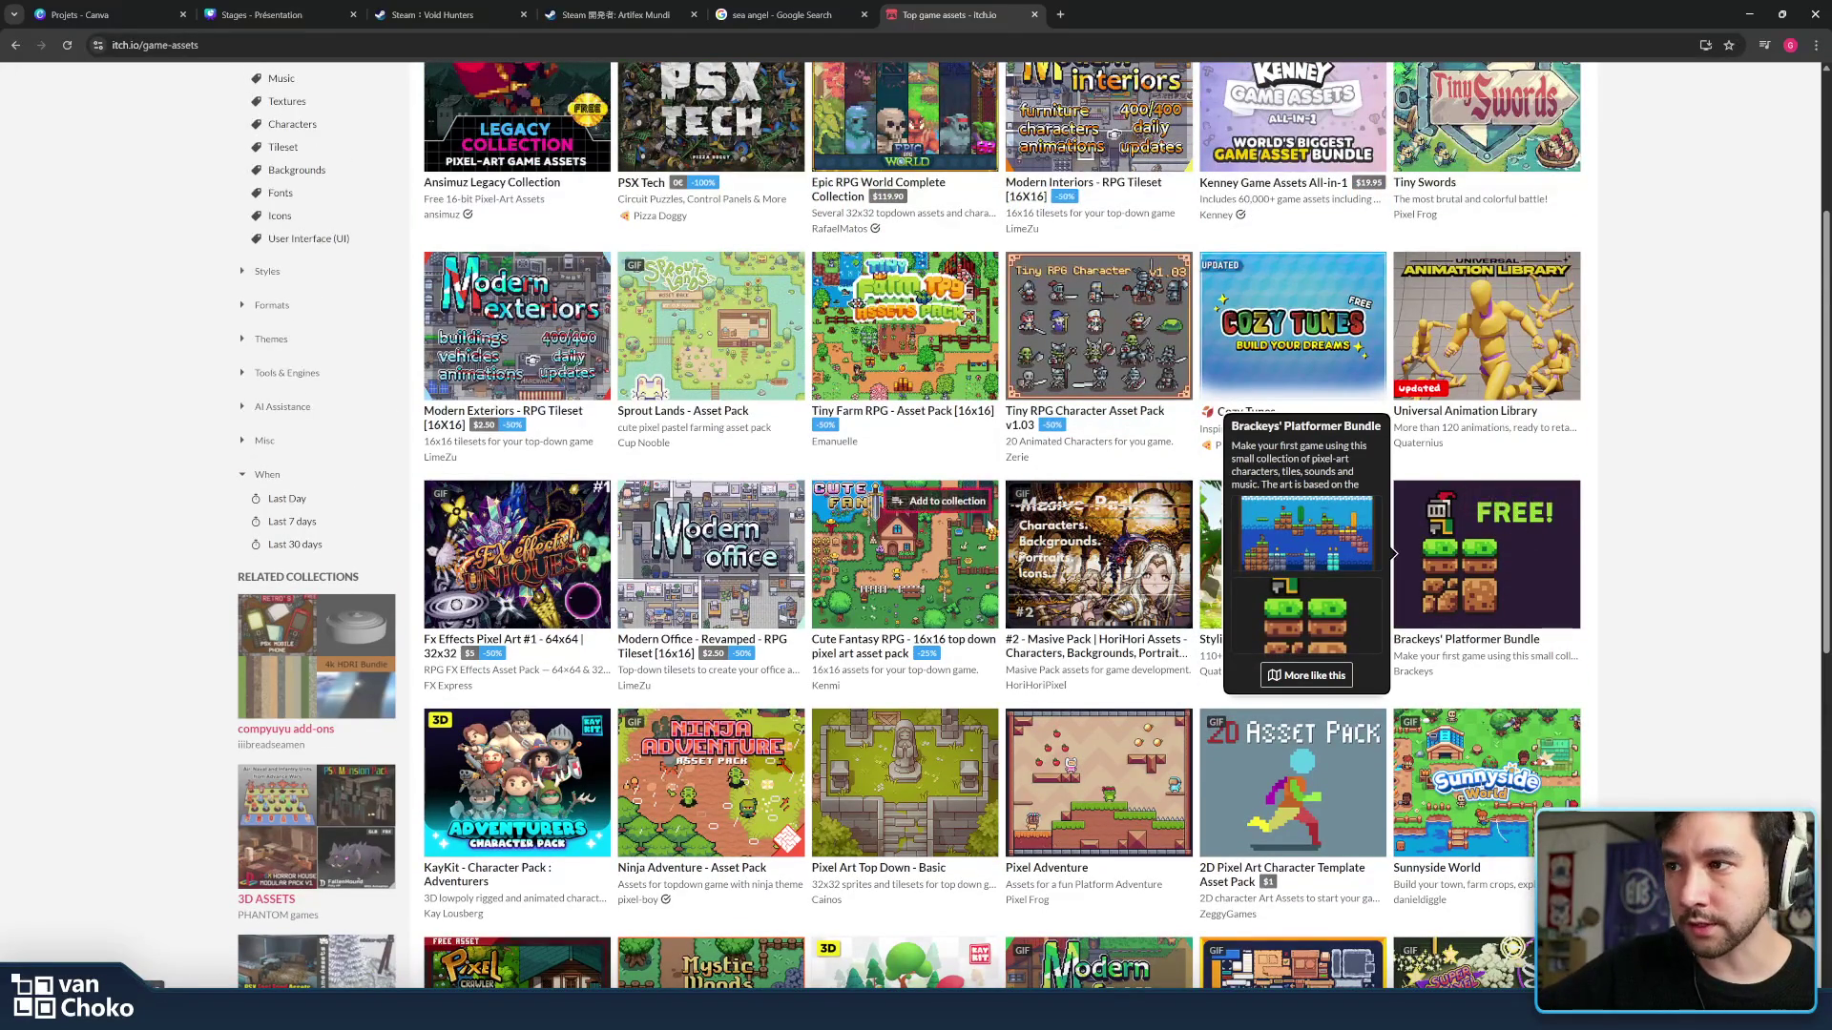
{"action": "scroll", "coordinate": [987, 544], "scroll_direction": "up", "scroll_amount": 1}
{"action": "scroll", "coordinate": [1073, 516], "scroll_direction": "up", "scroll_amount": 2}
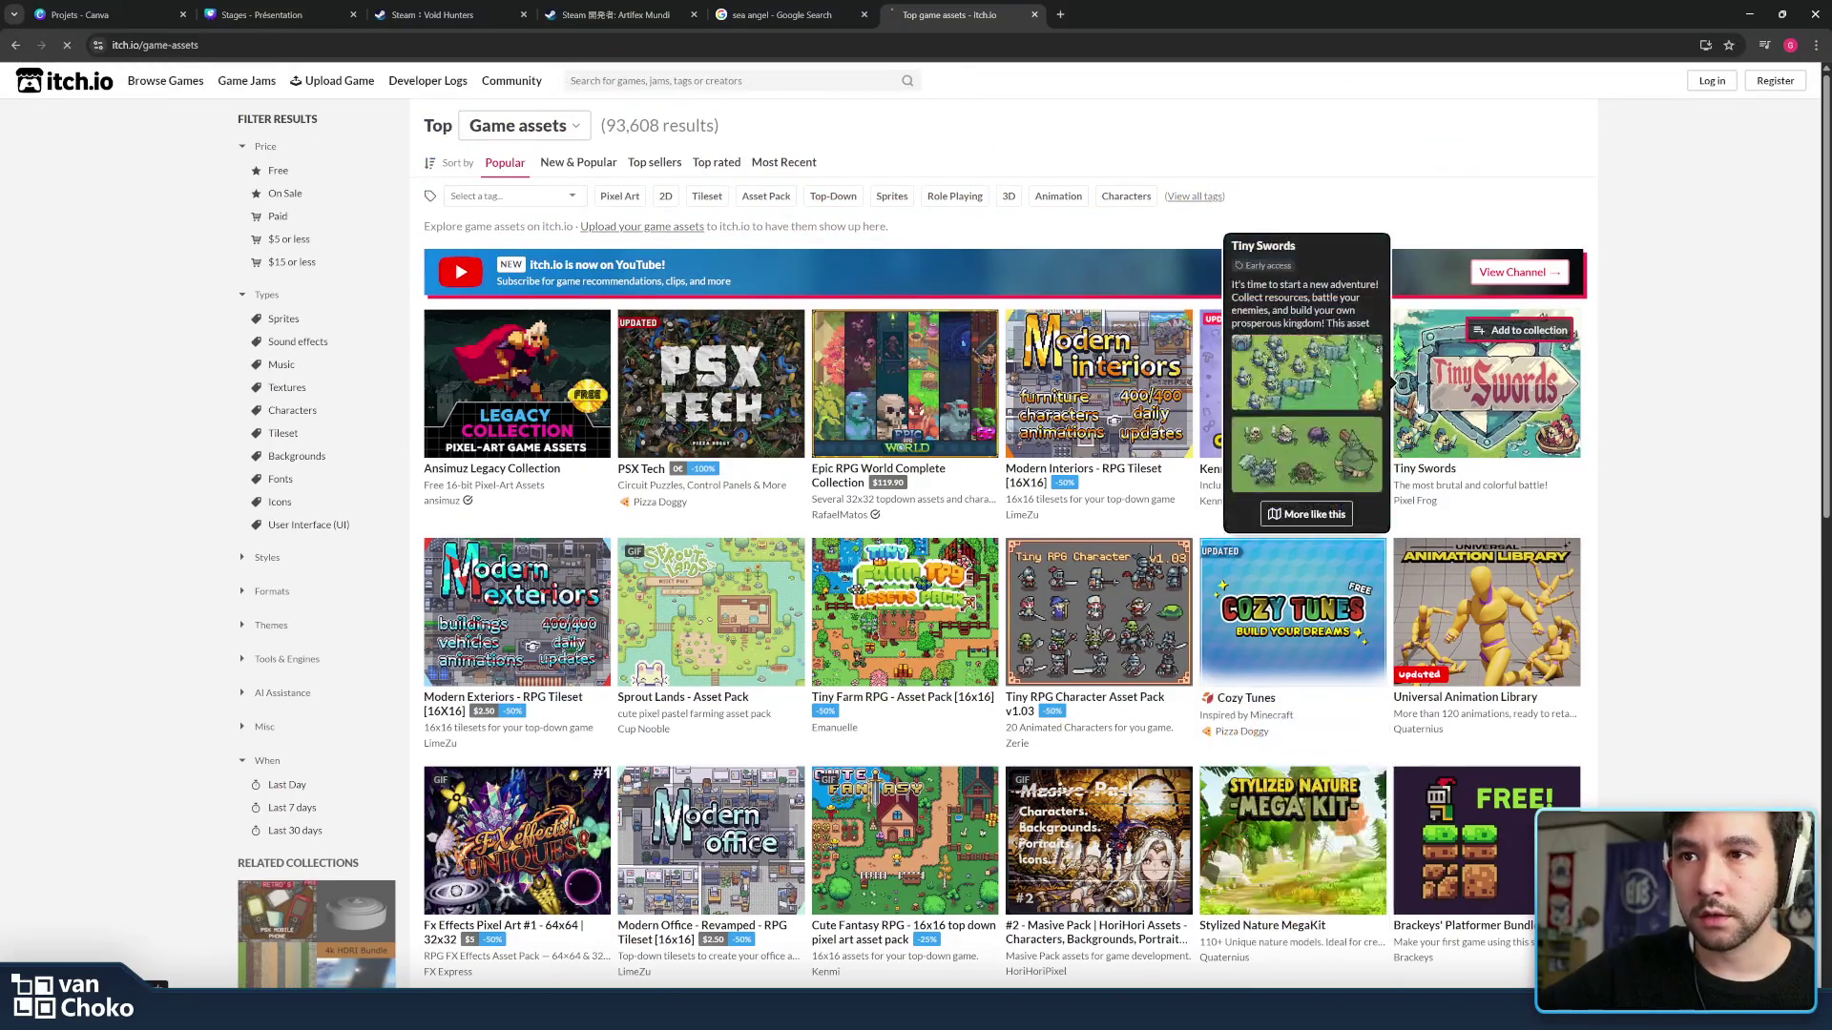
Open the Tiny Swords asset pack page from the Game assets listing.
{"action": "left_click", "coordinate": [1267, 370]}
{"action": "scroll", "coordinate": [793, 416], "scroll_direction": "up", "scroll_amount": 1}
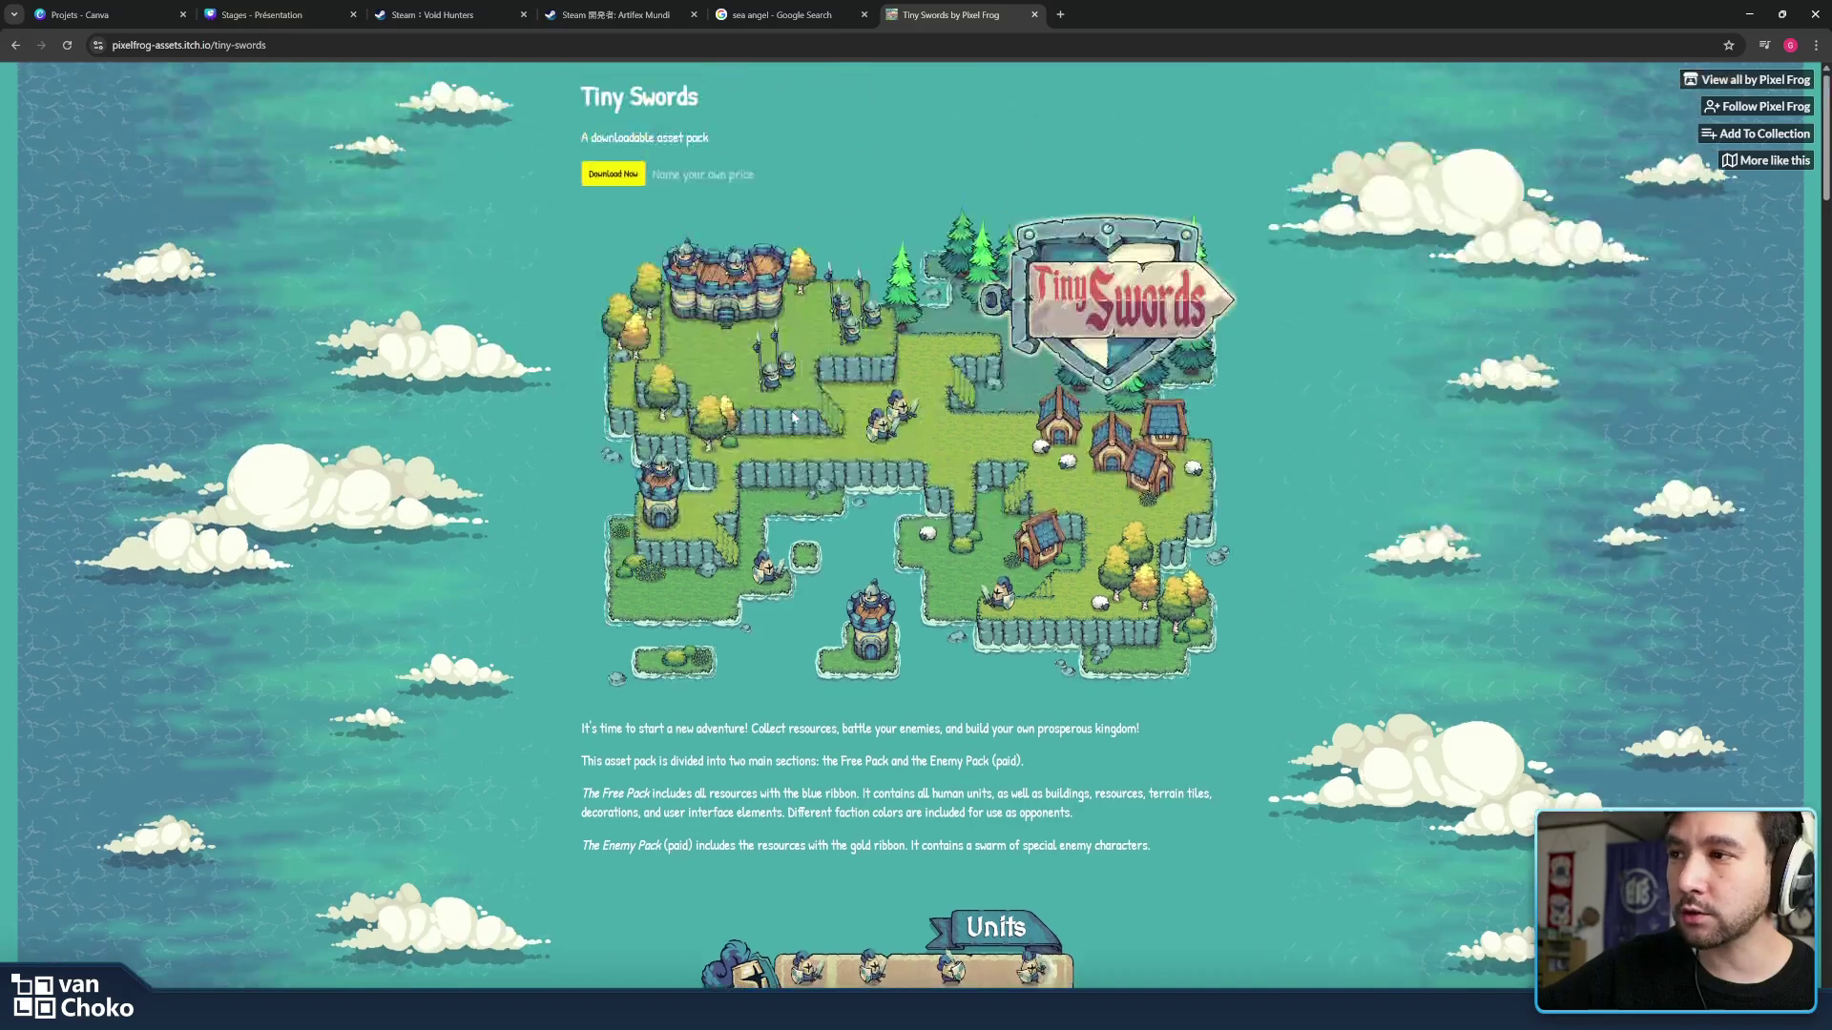
{"action": "left_click", "coordinate": [615, 173]}
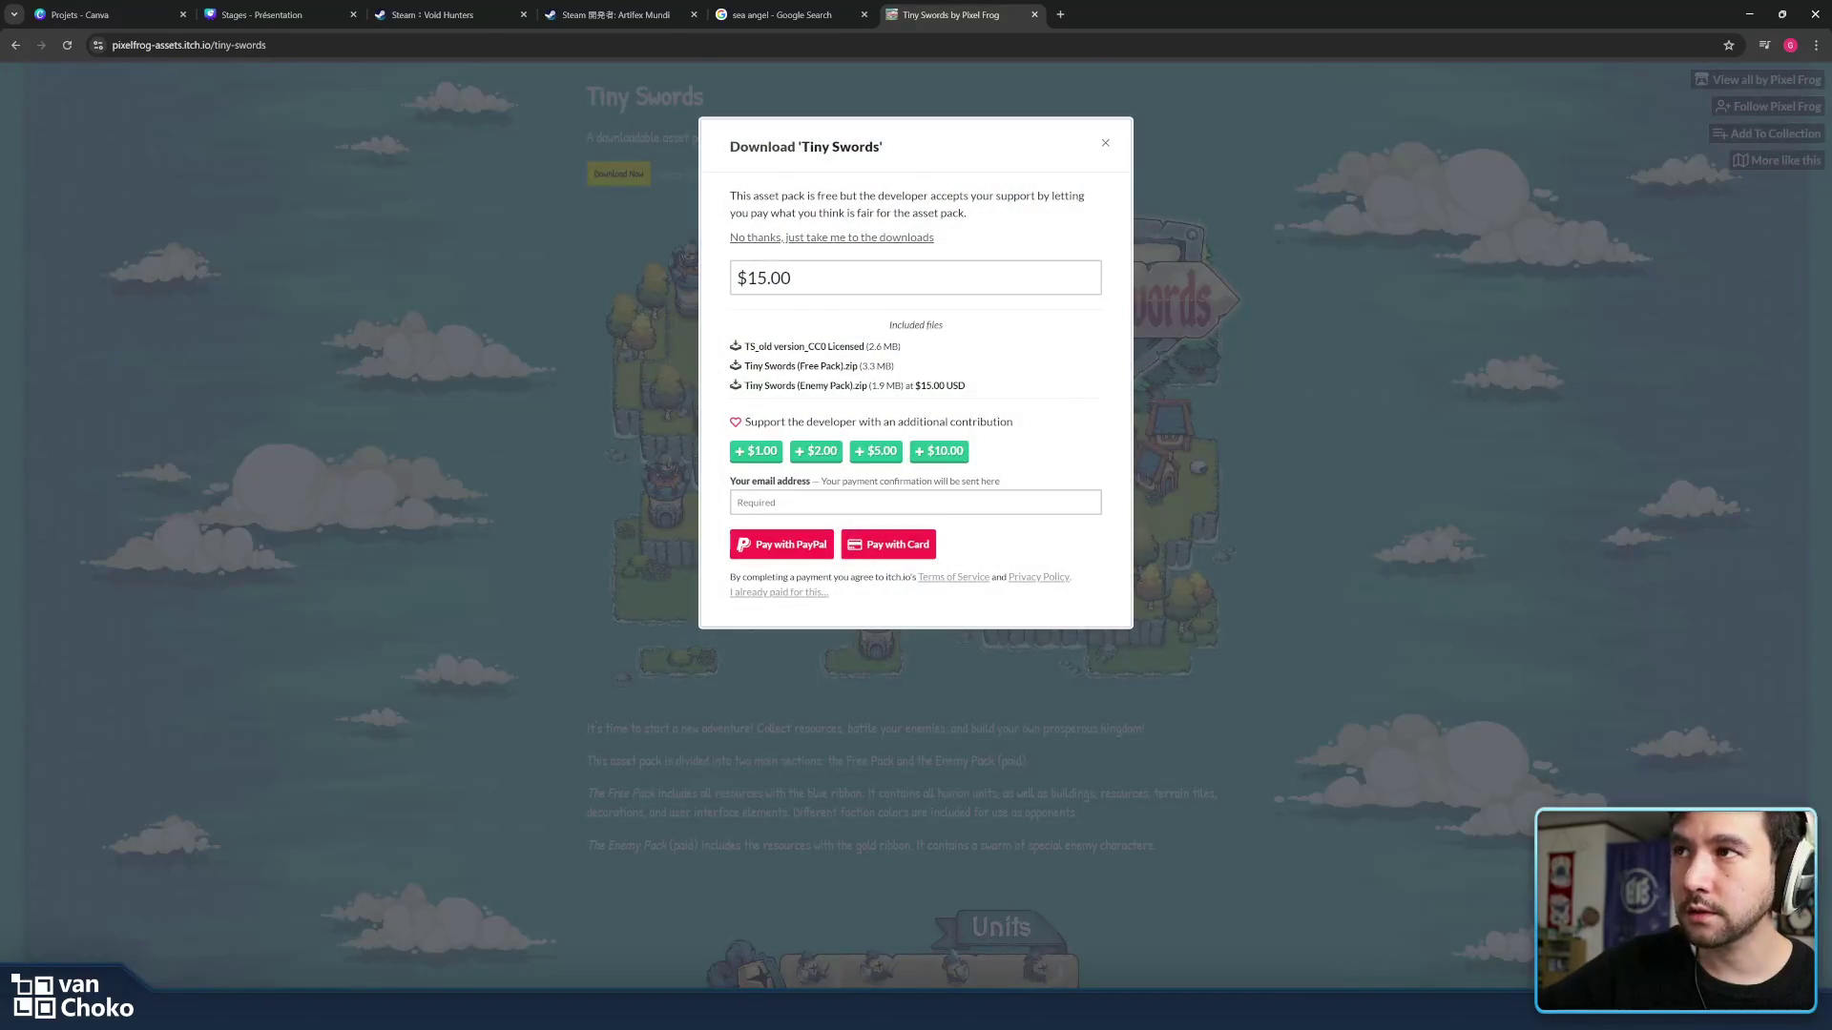
{"action": "left_click", "coordinate": [678, 277]}
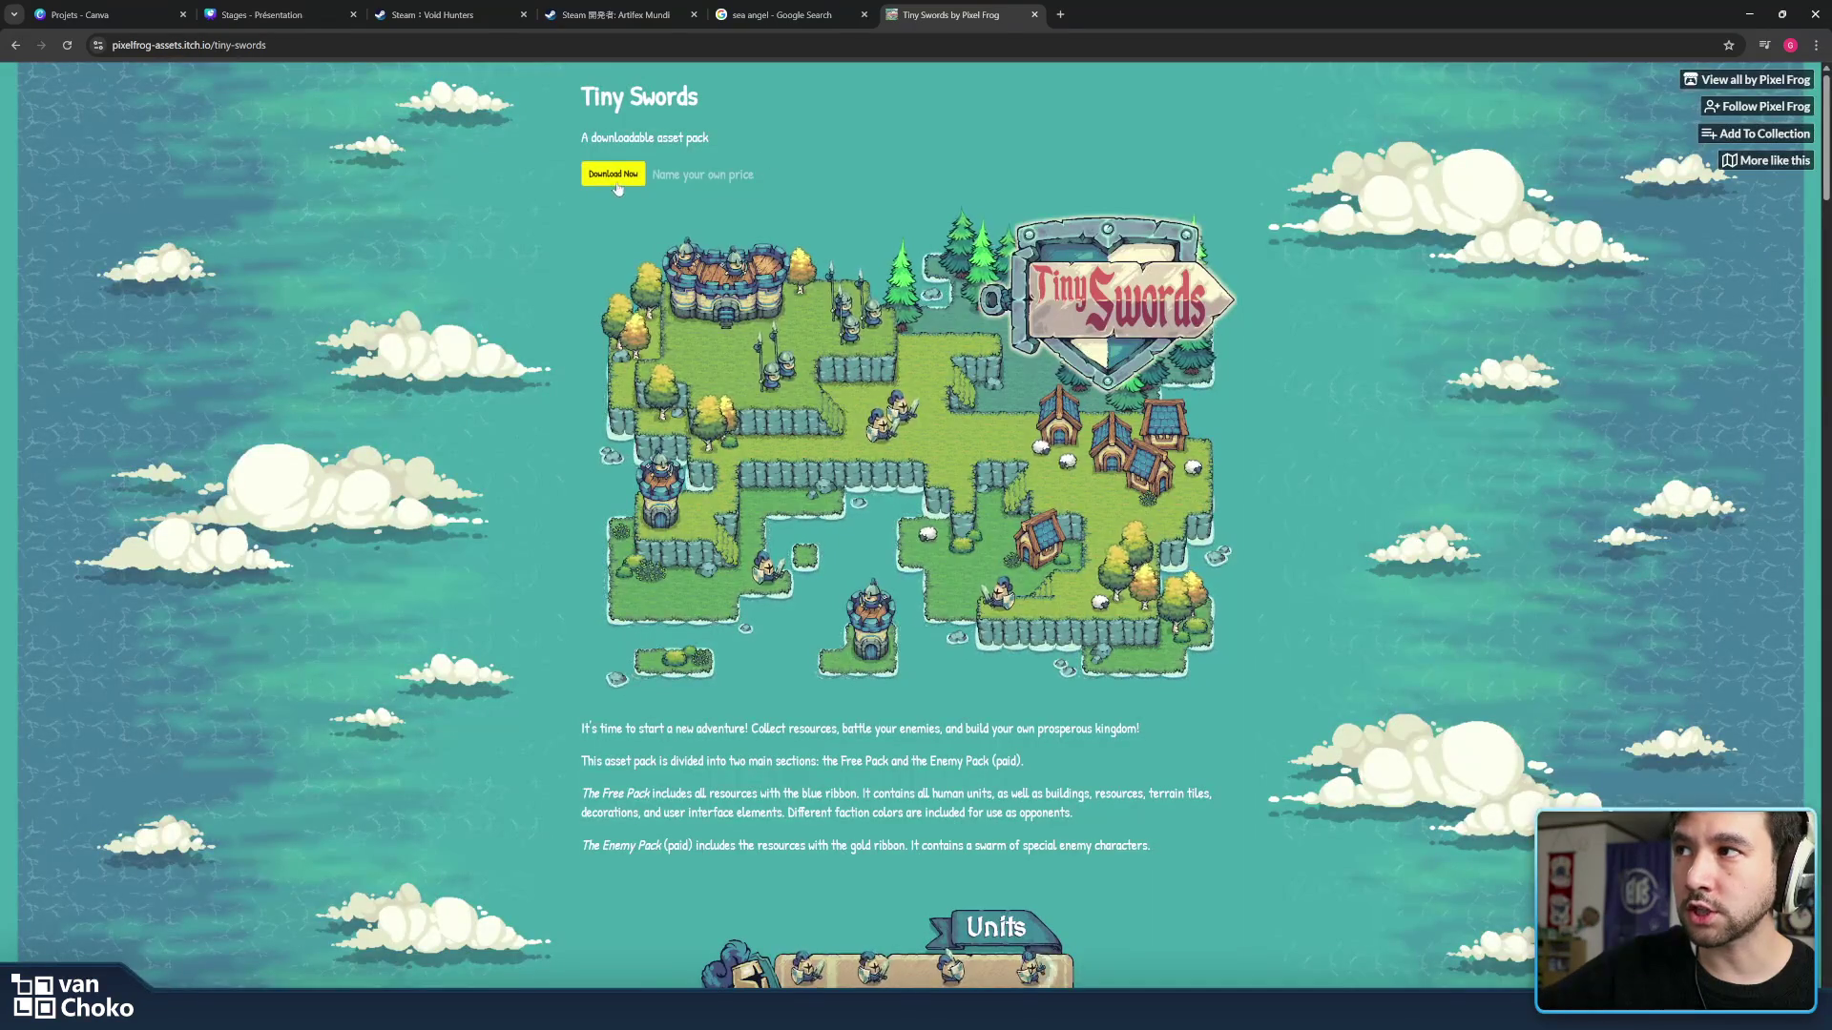
{"action": "left_click", "coordinate": [616, 173]}
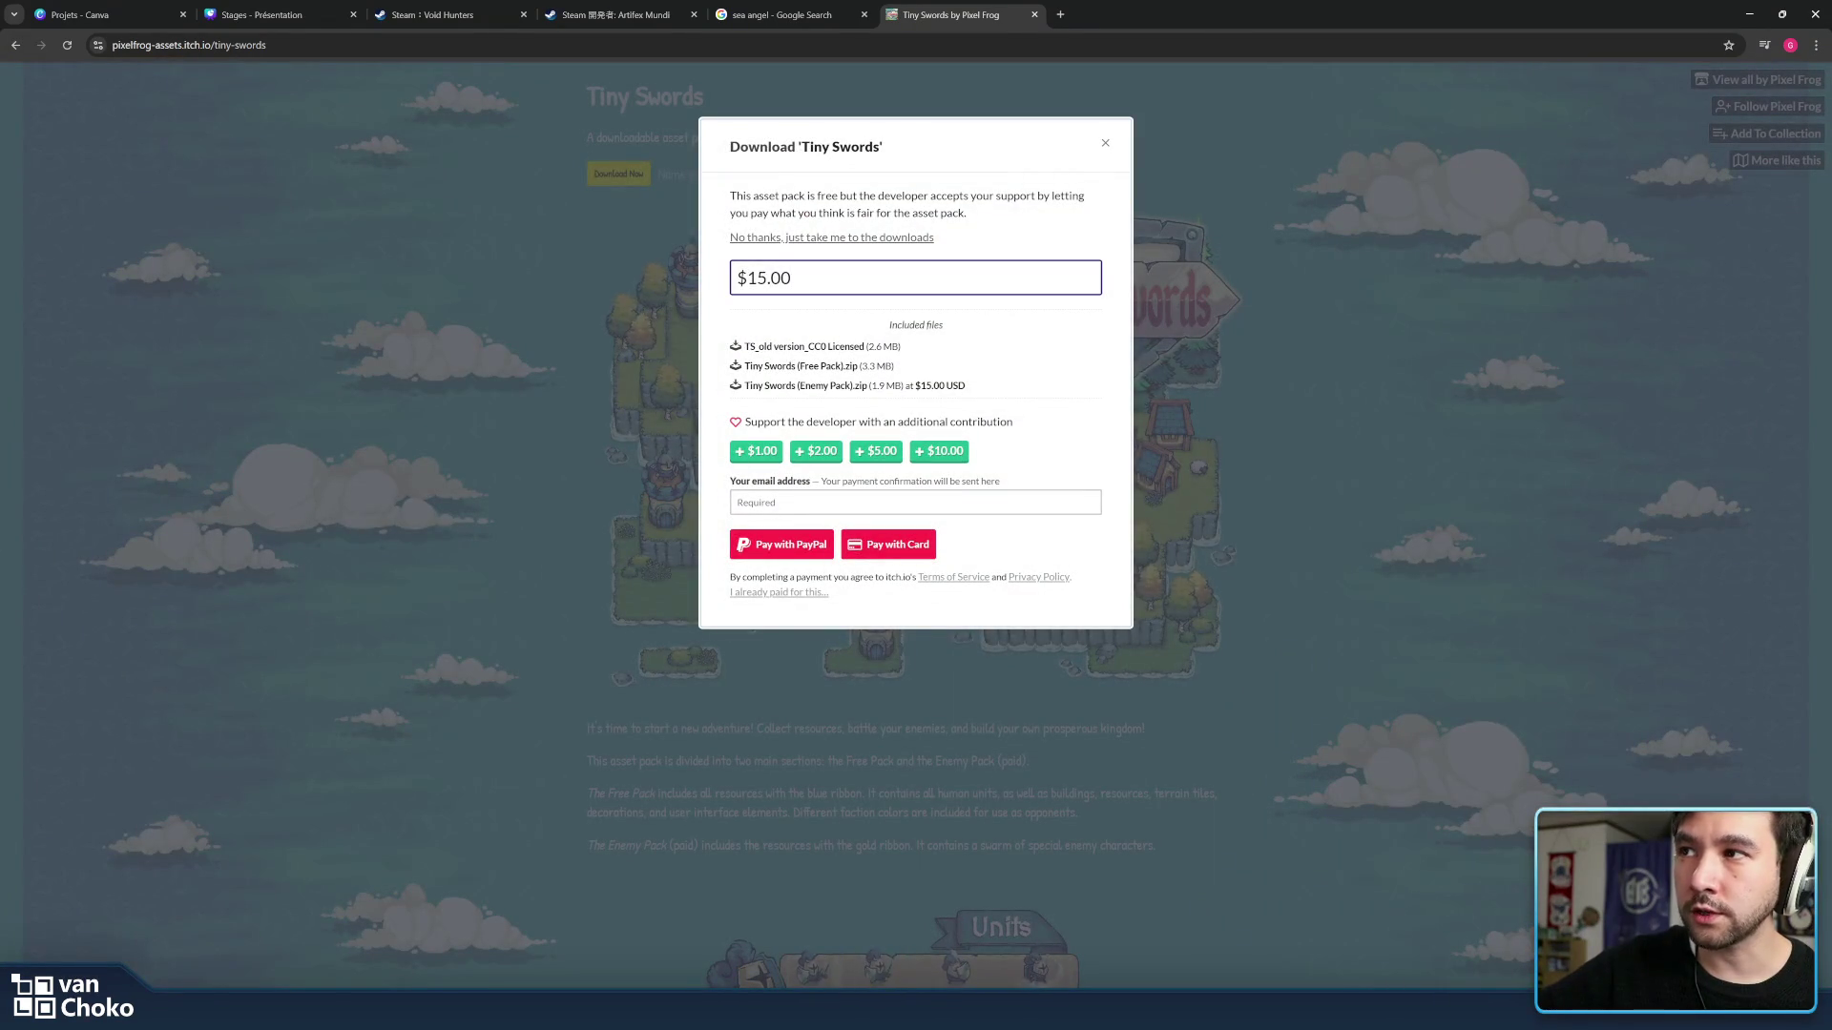
{"action": "key", "text": "ctrl+a"}
{"action": "key", "text": "End"}
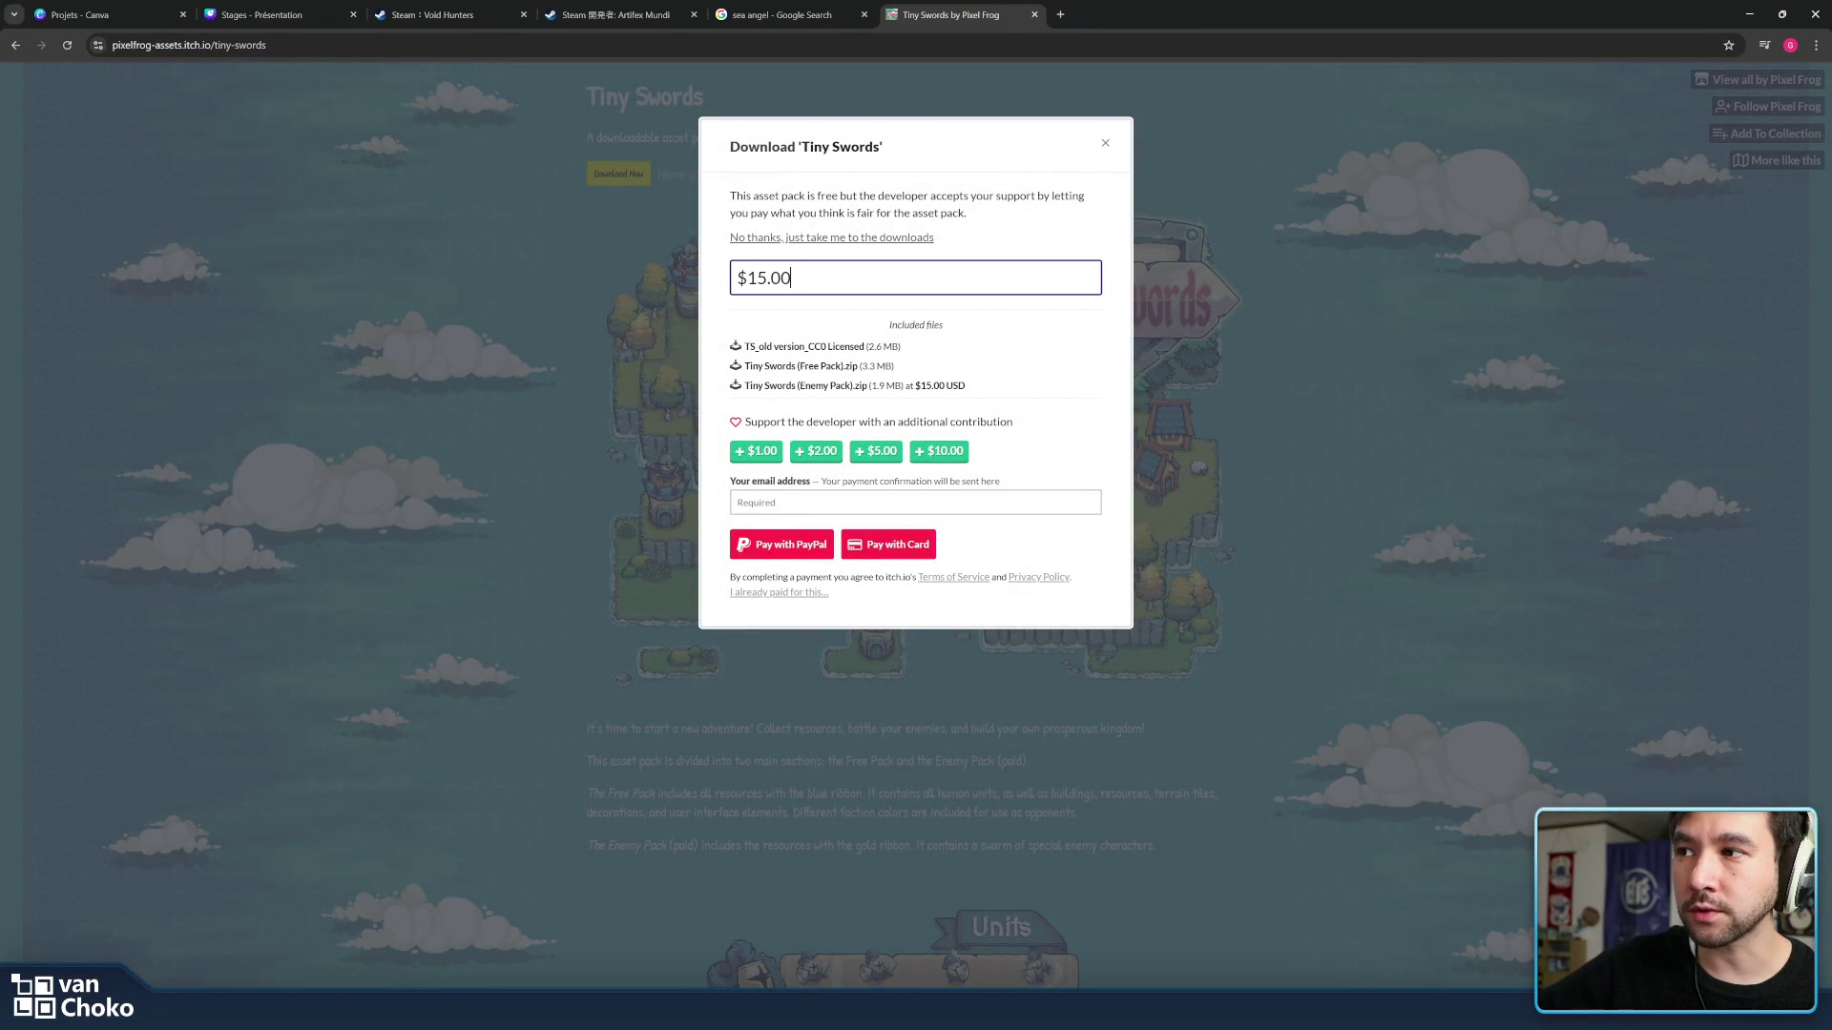
{"action": "key", "text": "ctrl+a"}
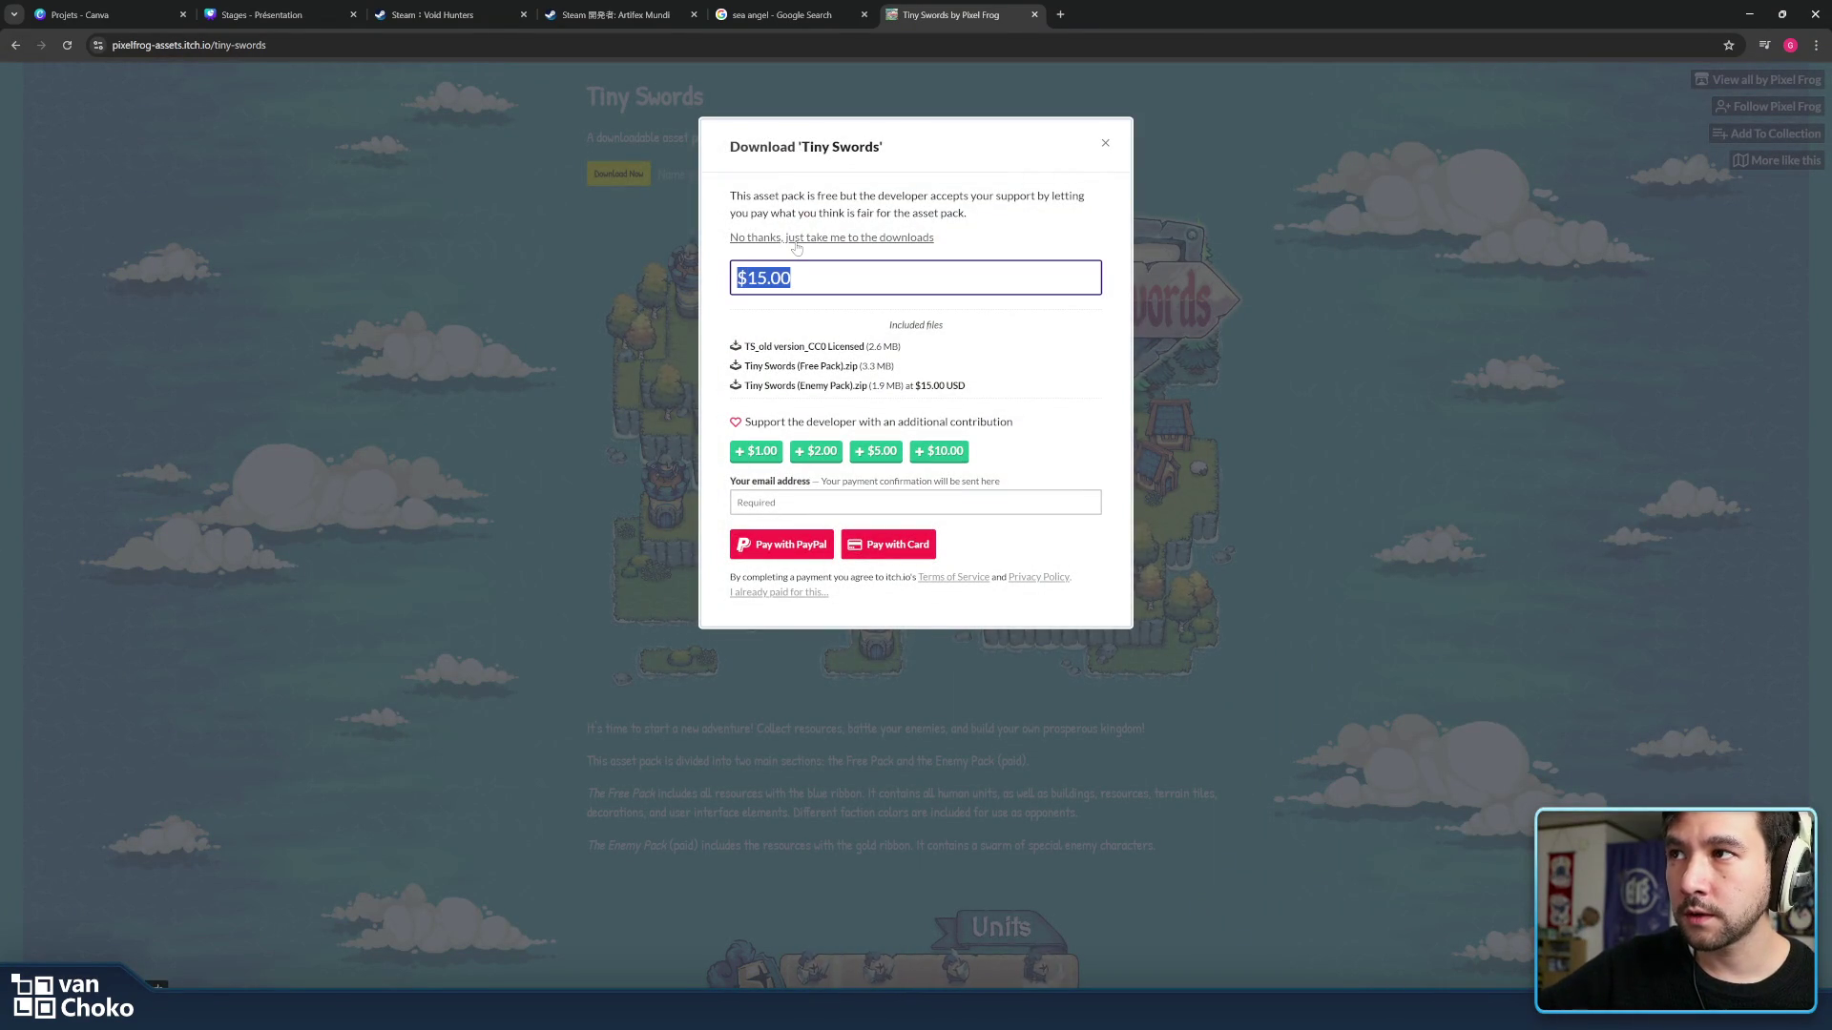
{"action": "left_click", "coordinate": [1035, 239]}
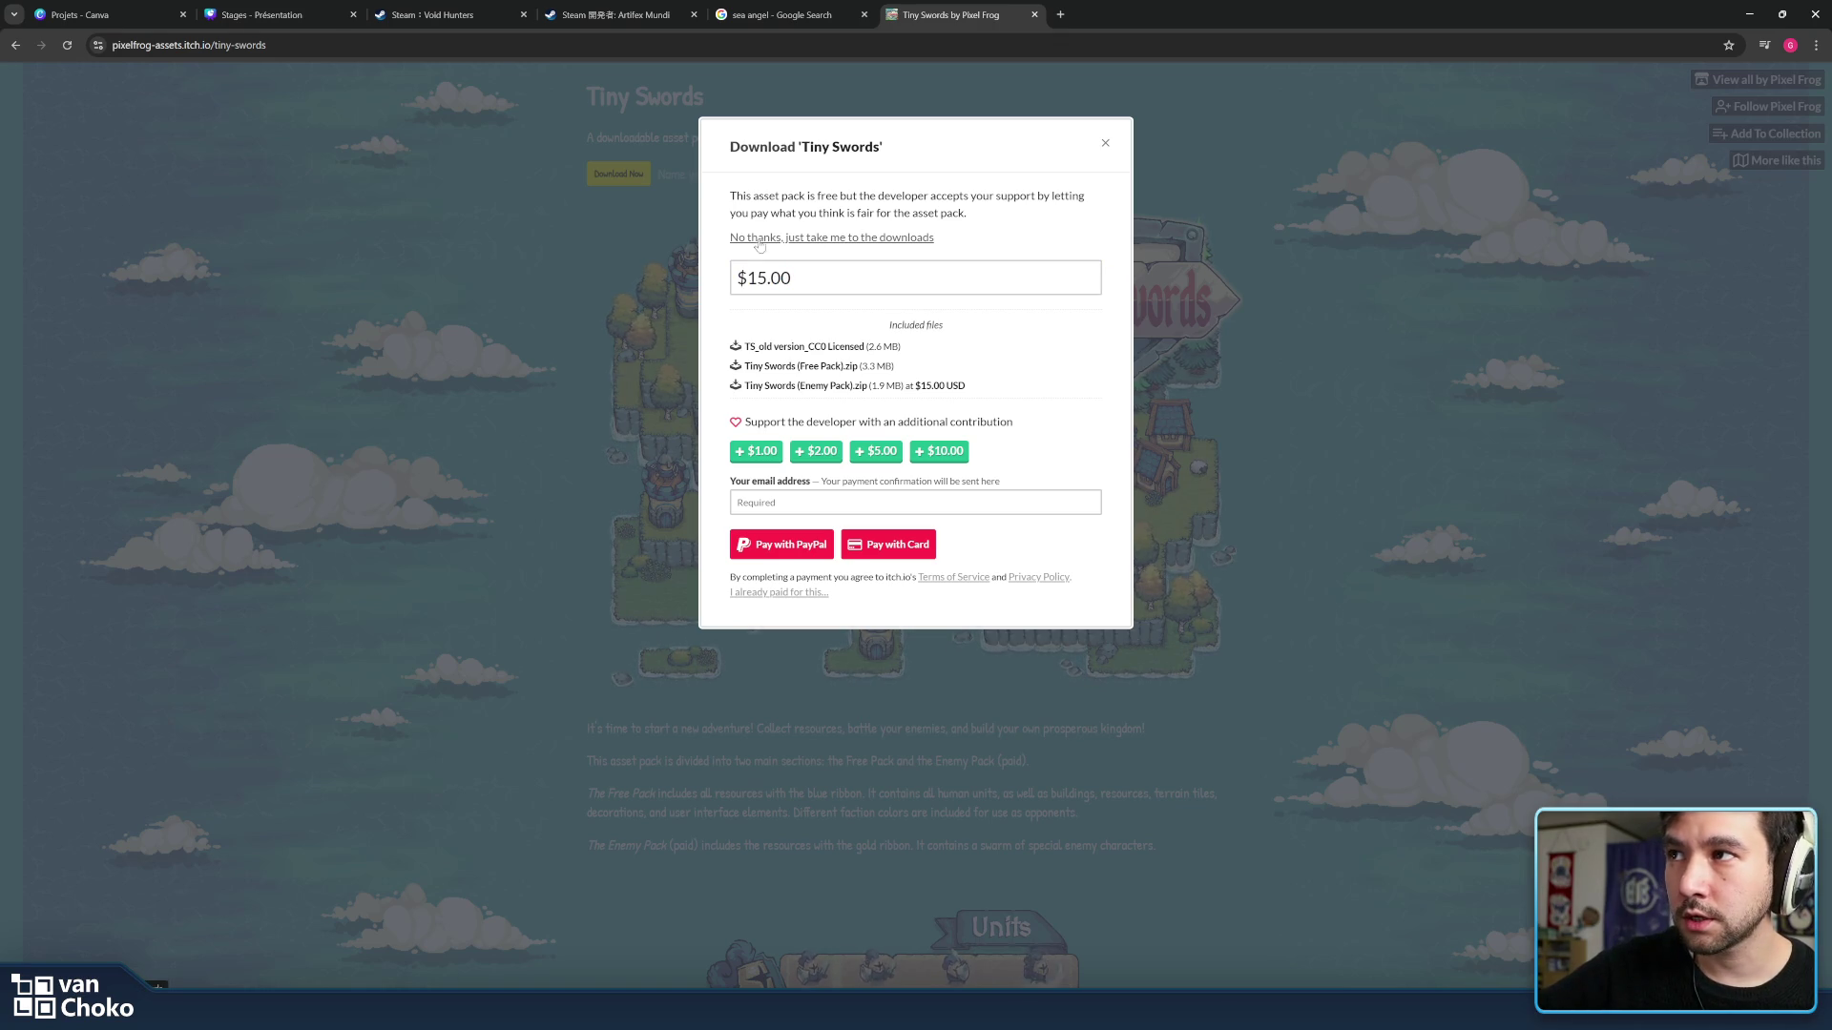
{"action": "left_click", "coordinate": [1105, 145]}
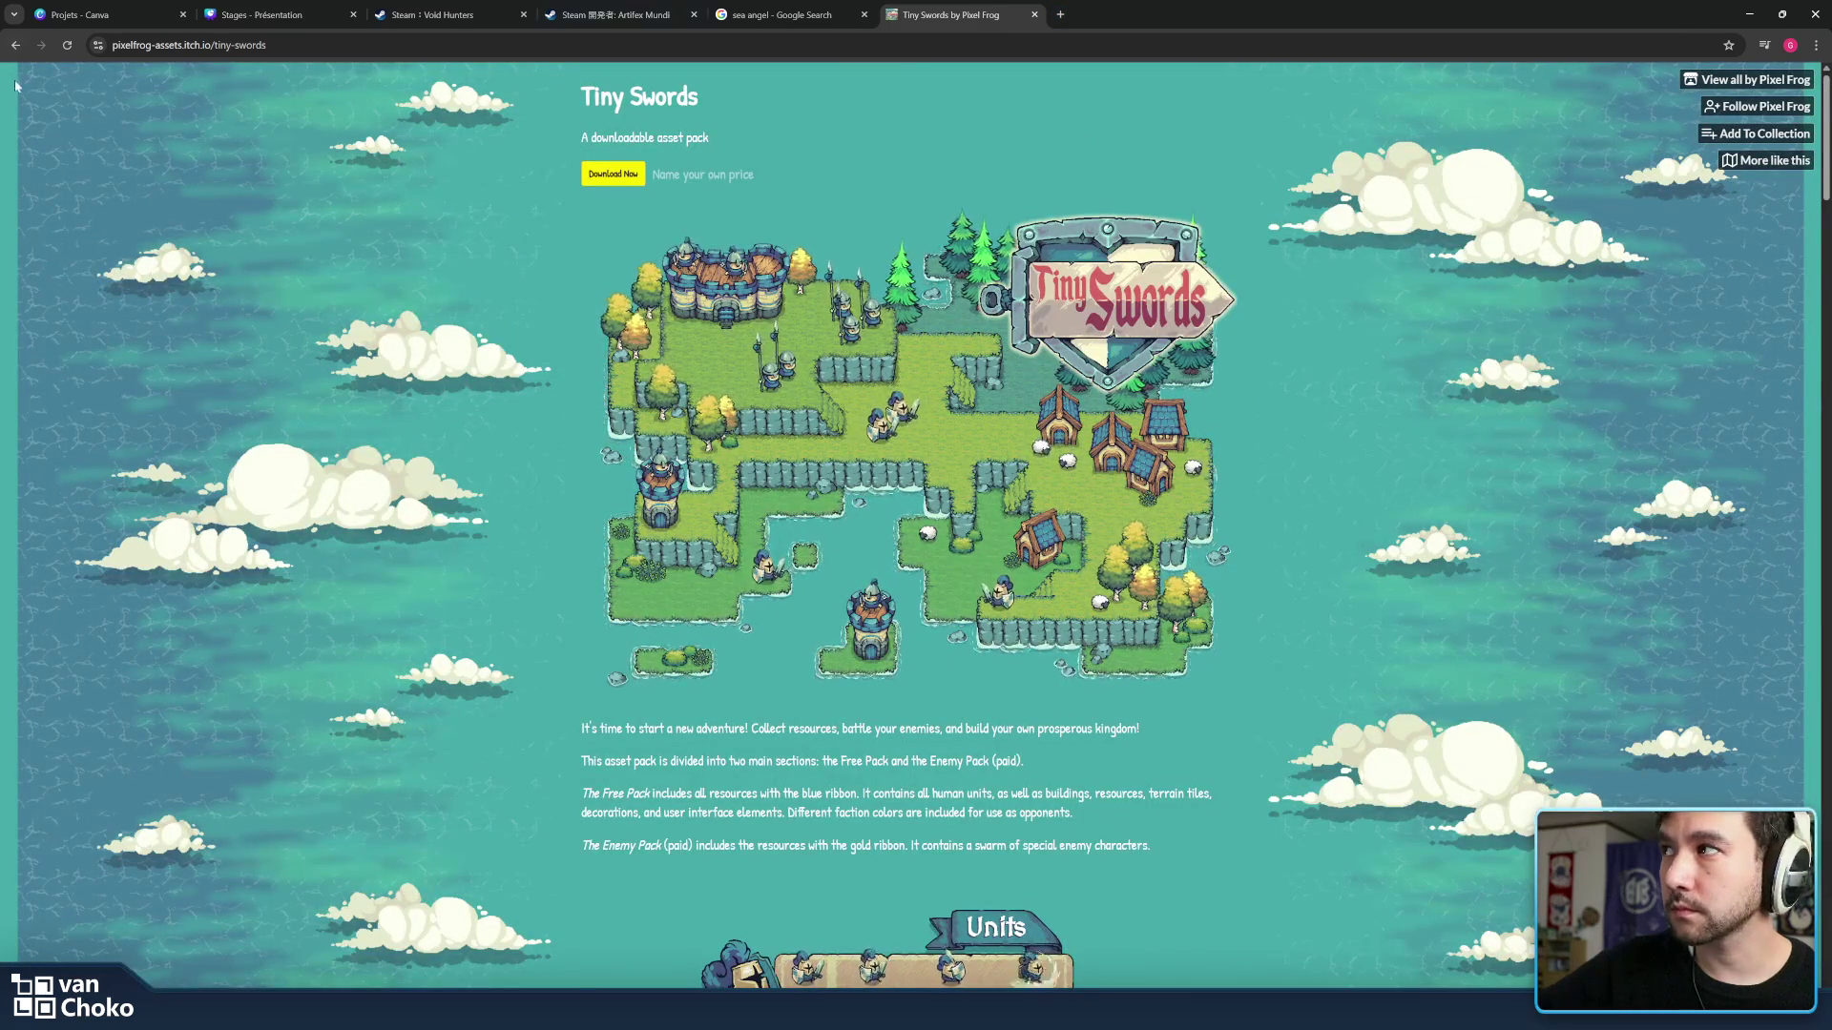
{"action": "scroll", "coordinate": [437, 609], "scroll_direction": "down", "scroll_amount": 4}
{"action": "scroll", "coordinate": [436, 608], "scroll_direction": "down", "scroll_amount": 5}
{"action": "scroll", "coordinate": [437, 608], "scroll_direction": "down", "scroll_amount": 8}
{"action": "scroll", "coordinate": [436, 609], "scroll_direction": "down", "scroll_amount": 5}
{"action": "left_click", "coordinate": [12, 44]}
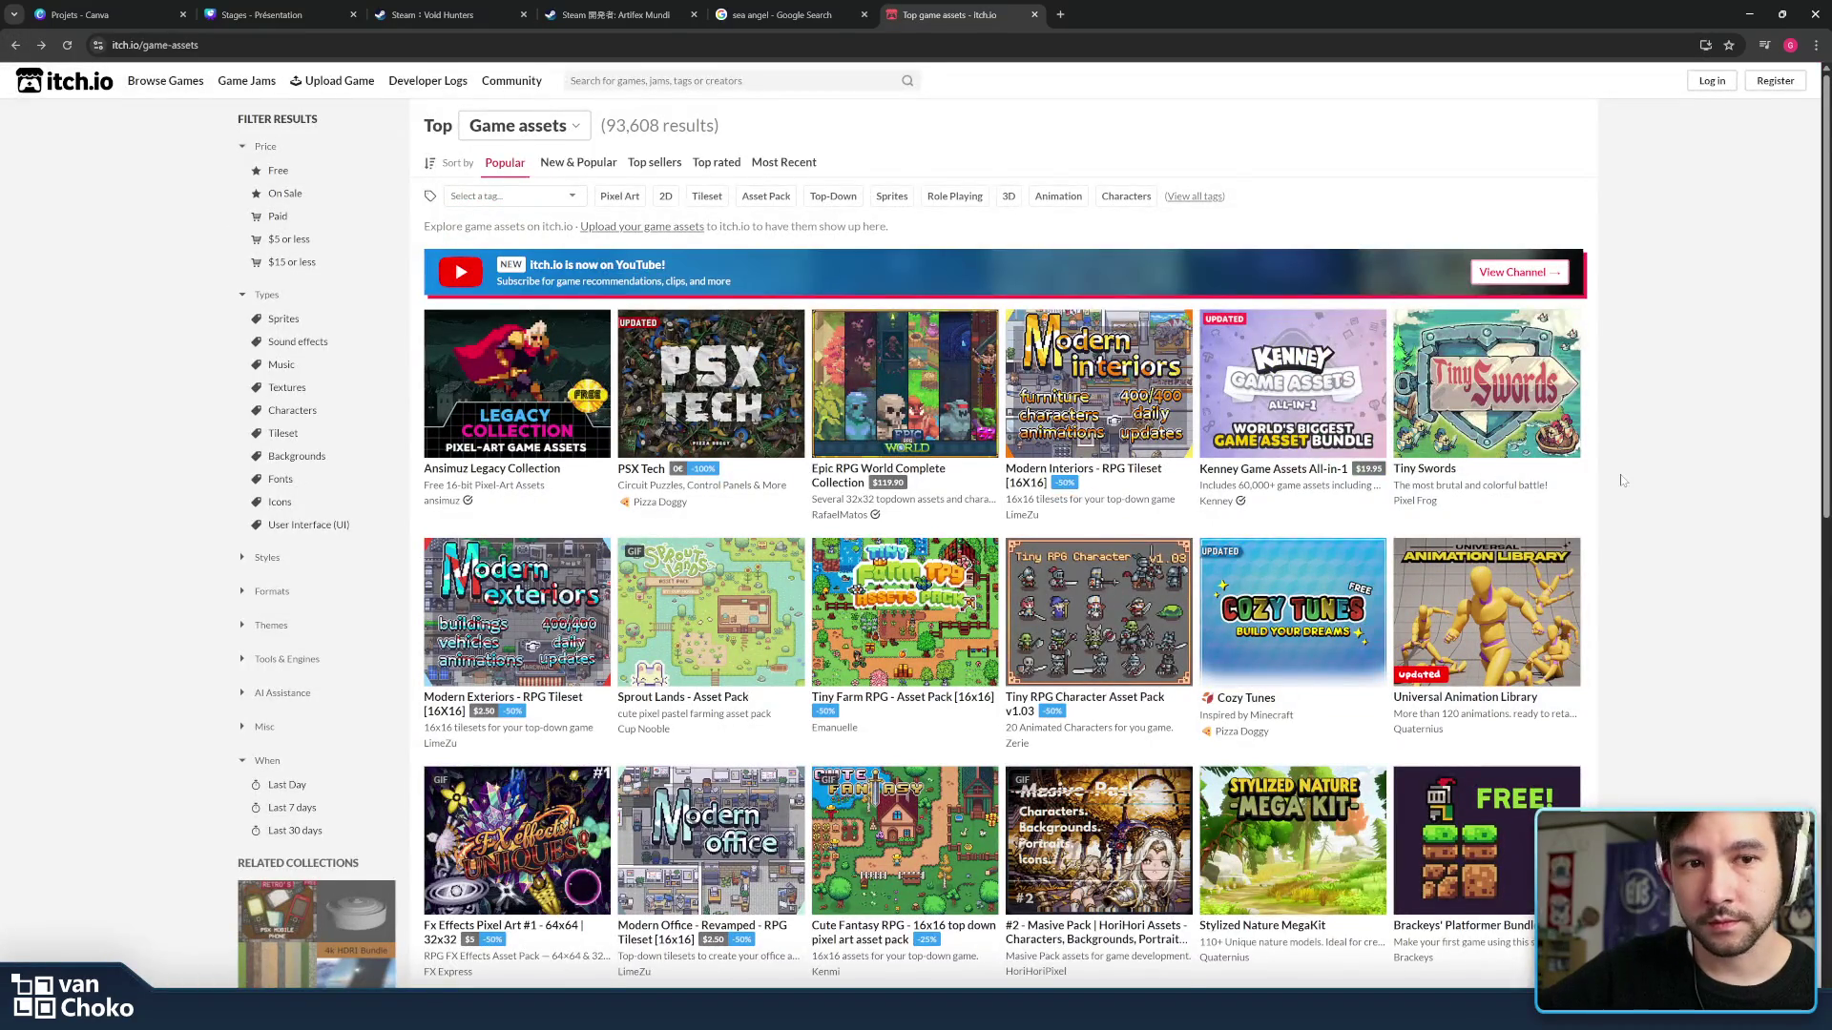
{"action": "scroll", "coordinate": [1574, 473], "scroll_direction": "down", "scroll_amount": 1}
{"action": "scroll", "coordinate": [1603, 477], "scroll_direction": "down", "scroll_amount": 5}
{"action": "scroll", "coordinate": [1622, 480], "scroll_direction": "down", "scroll_amount": 4}
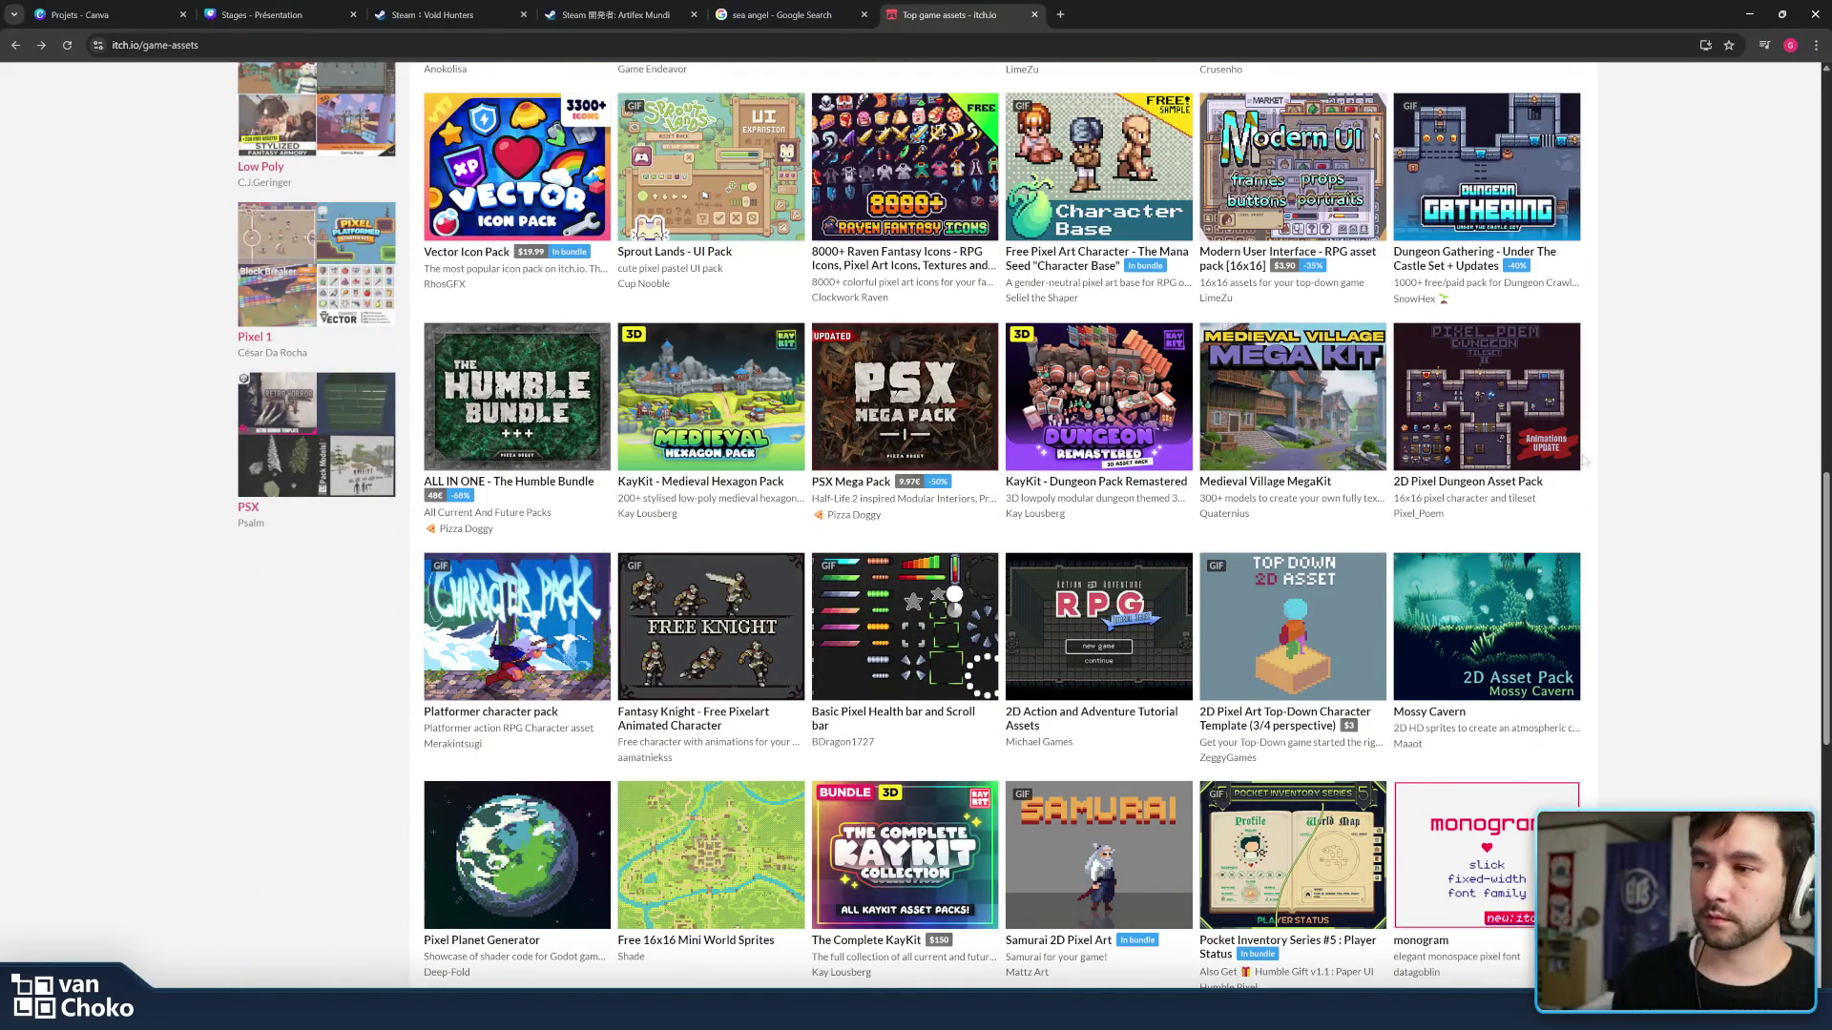
{"action": "scroll", "coordinate": [1620, 482], "scroll_direction": "up", "scroll_amount": 2}
{"action": "scroll", "coordinate": [1622, 481], "scroll_direction": "up", "scroll_amount": 4}
{"action": "scroll", "coordinate": [1288, 358], "scroll_direction": "up", "scroll_amount": 4}
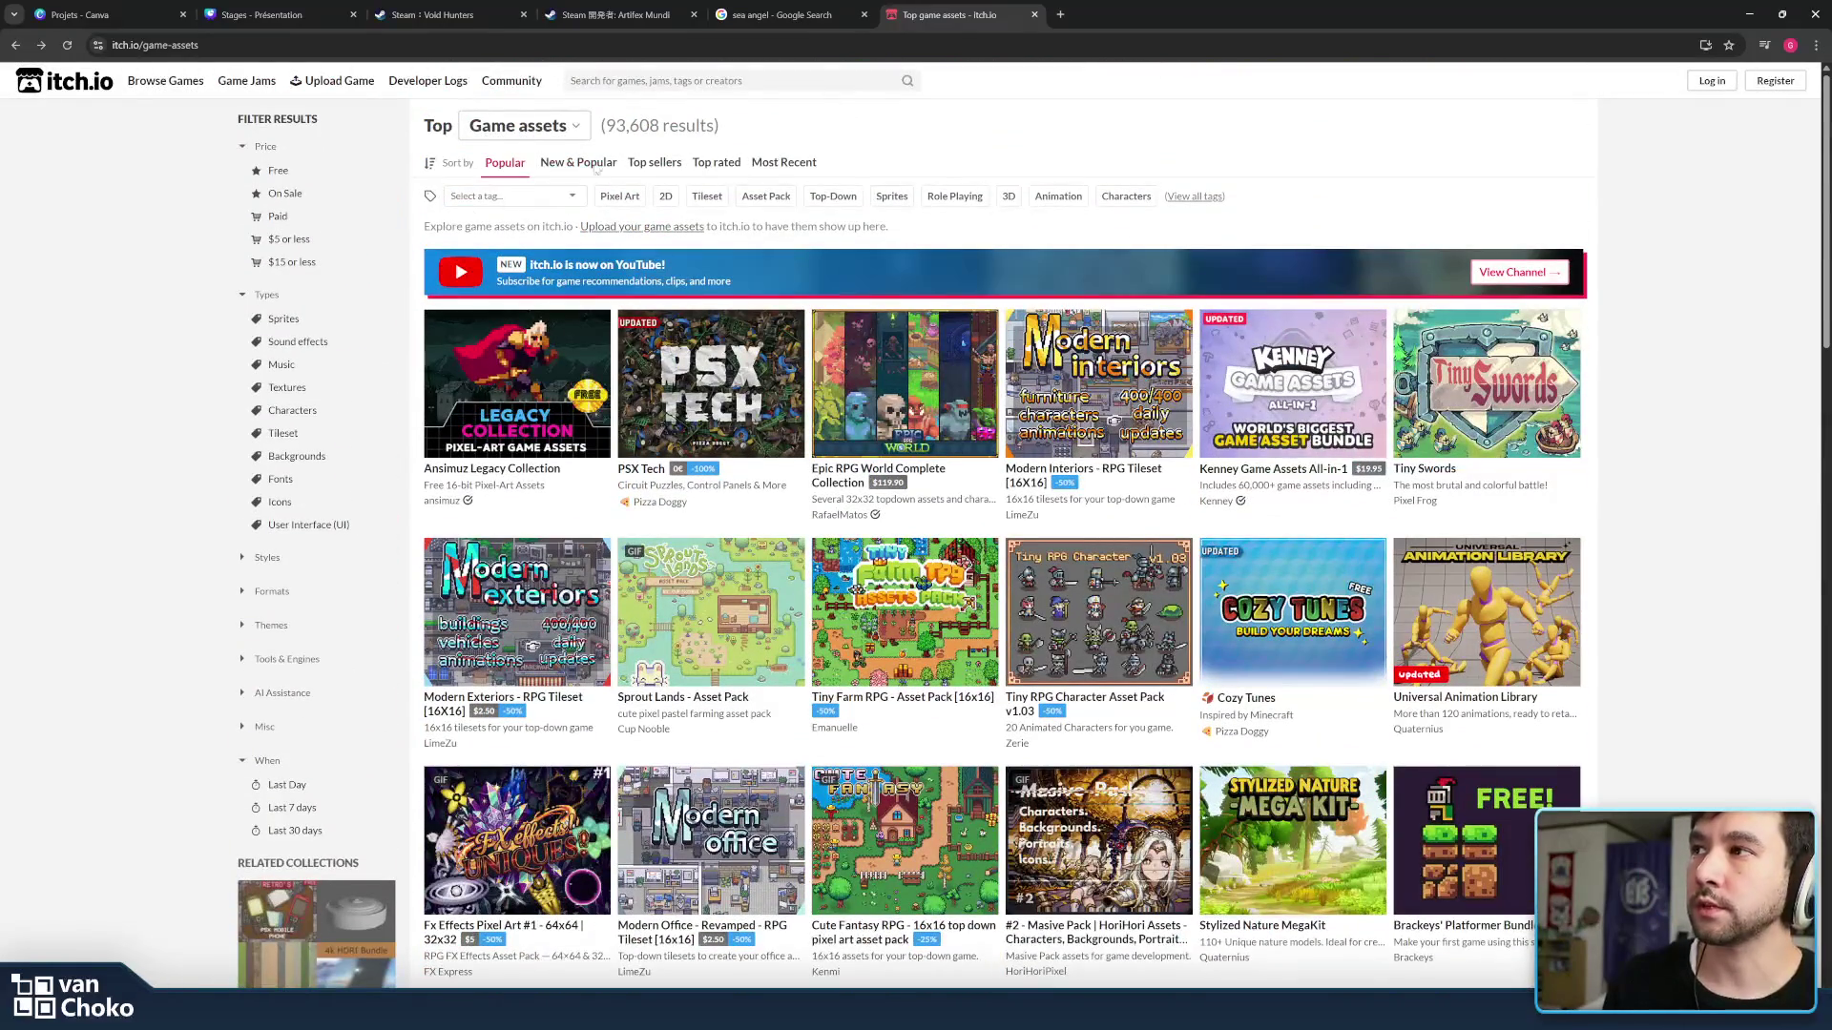
Filter the itch.io game assets listing to the 2D tag.
{"action": "left_click", "coordinate": [477, 203]}
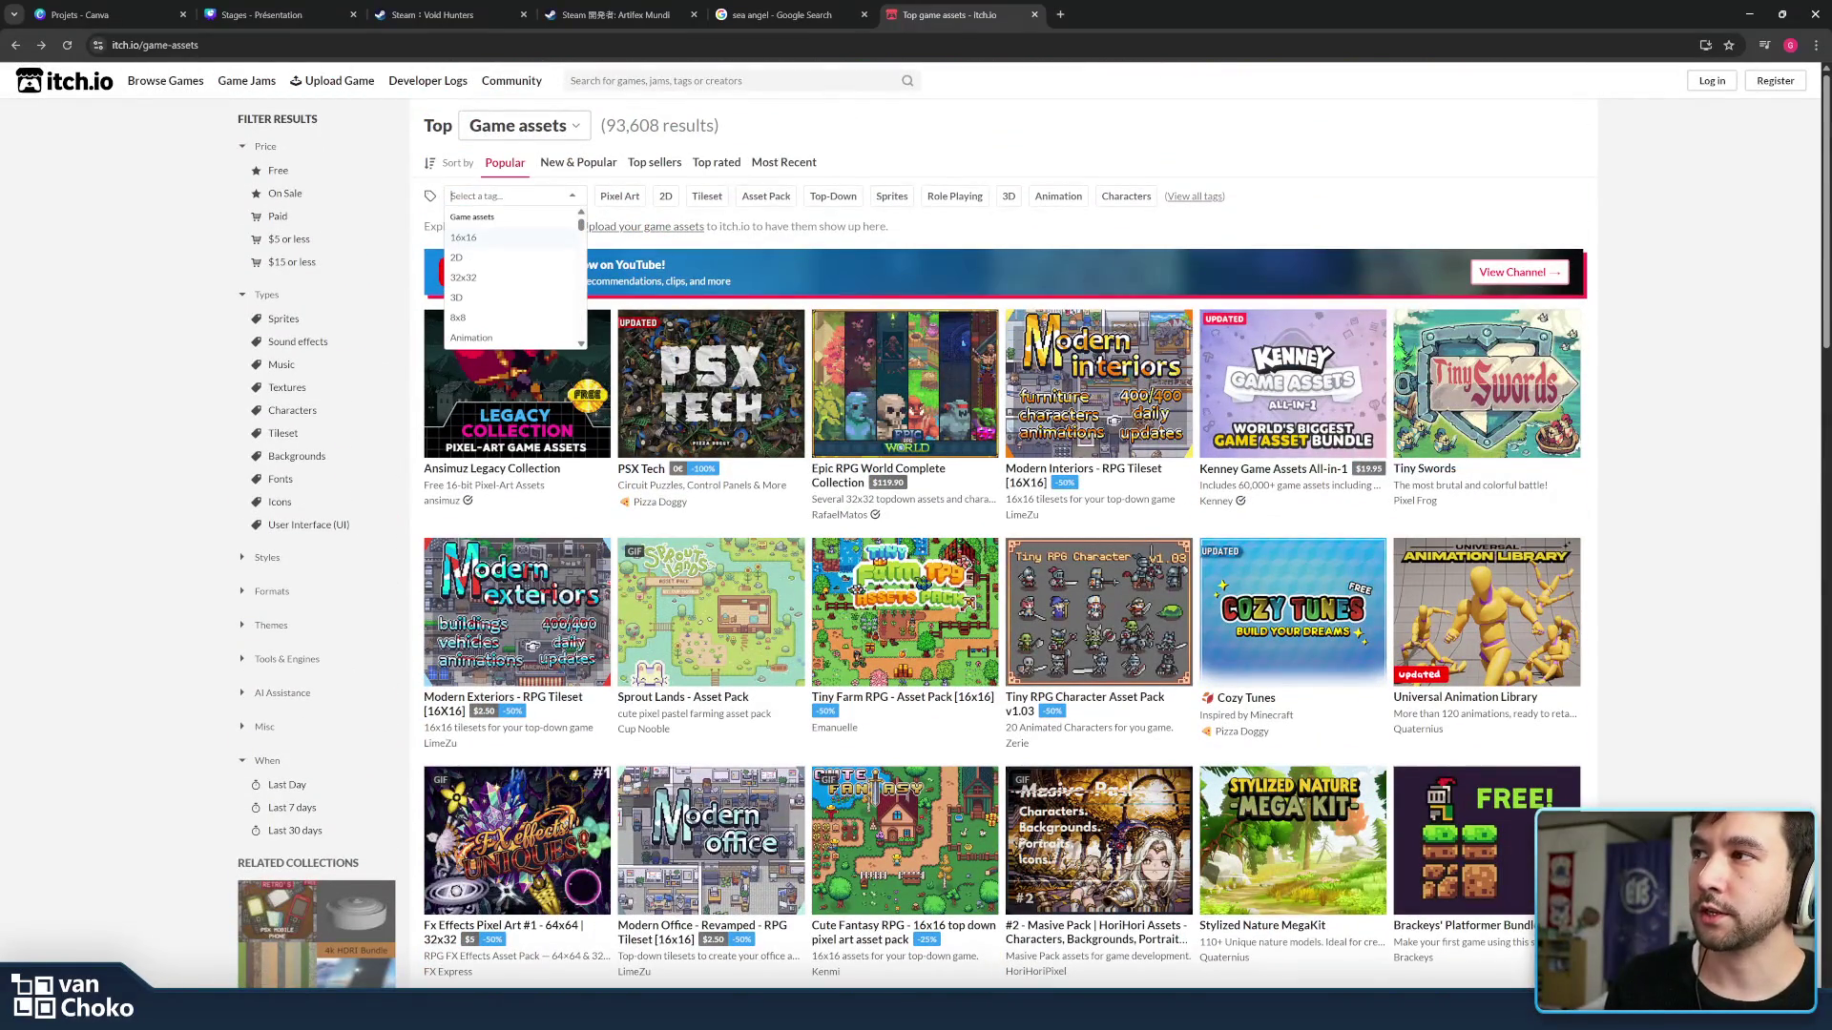
{"action": "left_click", "coordinate": [481, 261]}
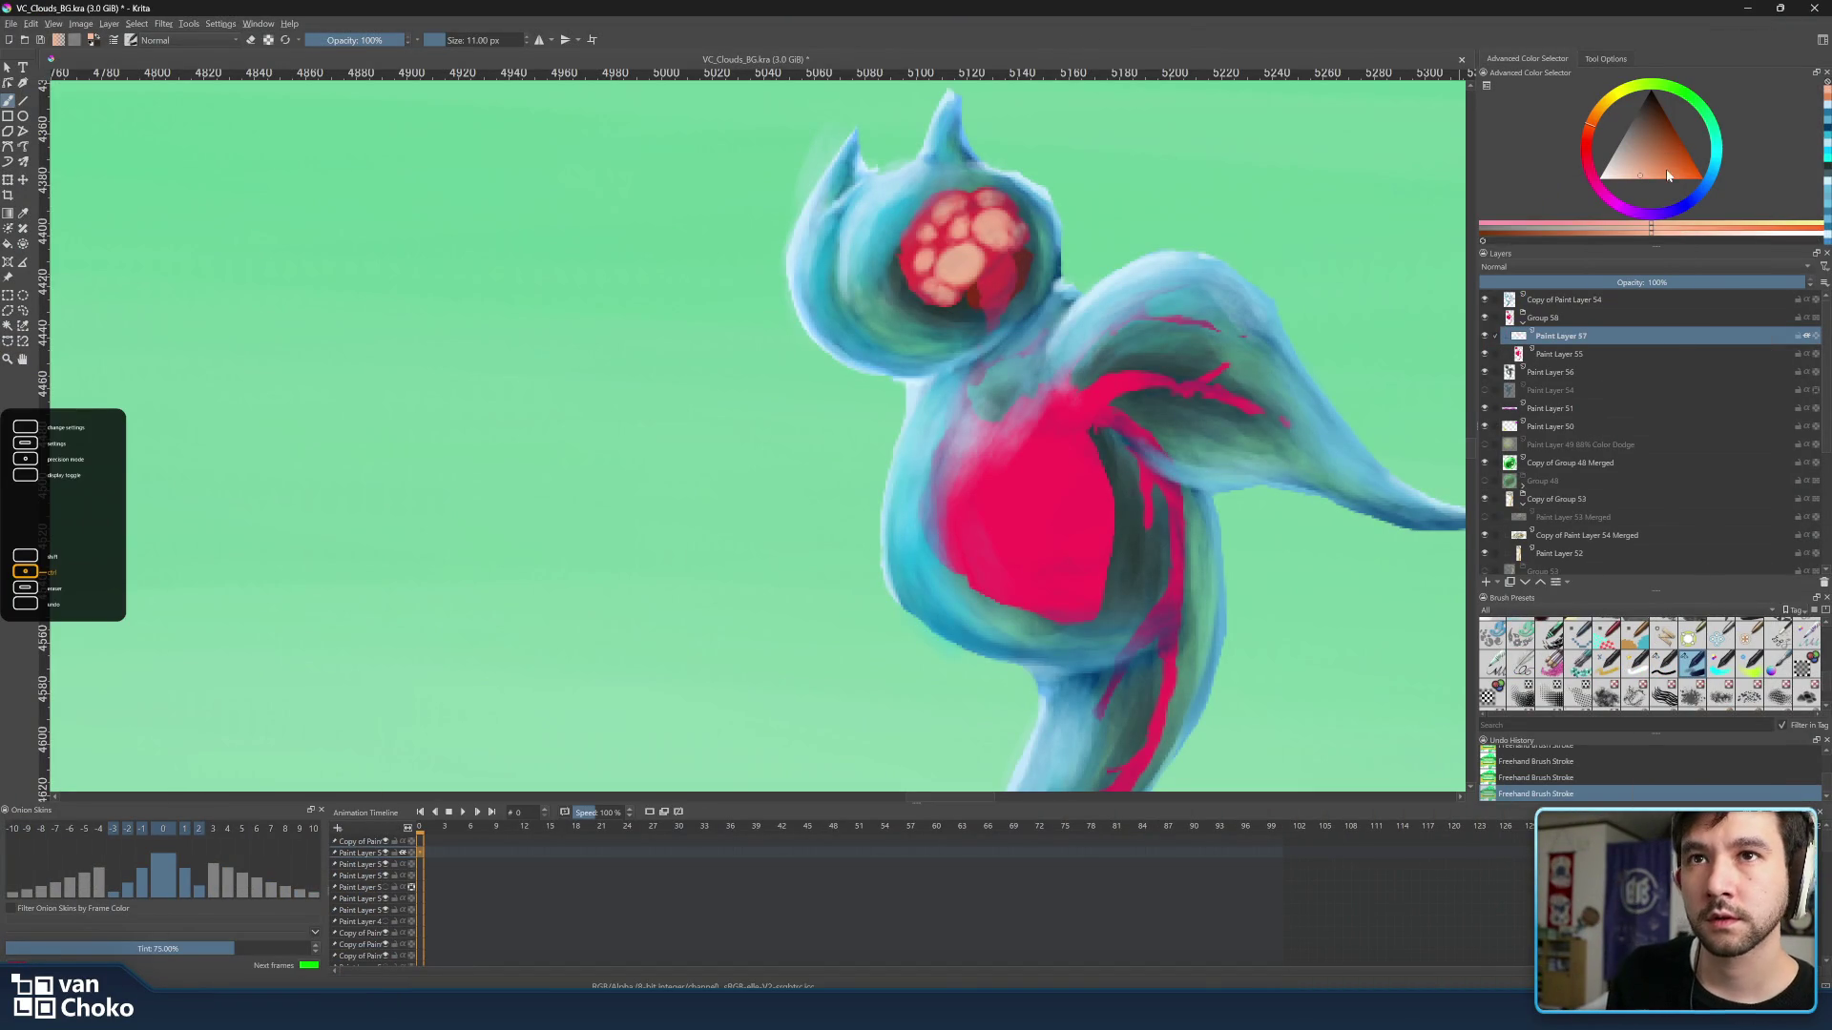
Paint fine highlights on the head markings, working the brush between about 4 and 9 px.
{"action": "left_click", "coordinate": [1670, 179]}
{"action": "key", "text": "bracketleft"}
{"action": "key", "text": "bracketleft"}
{"action": "key", "text": "bracketleft"}
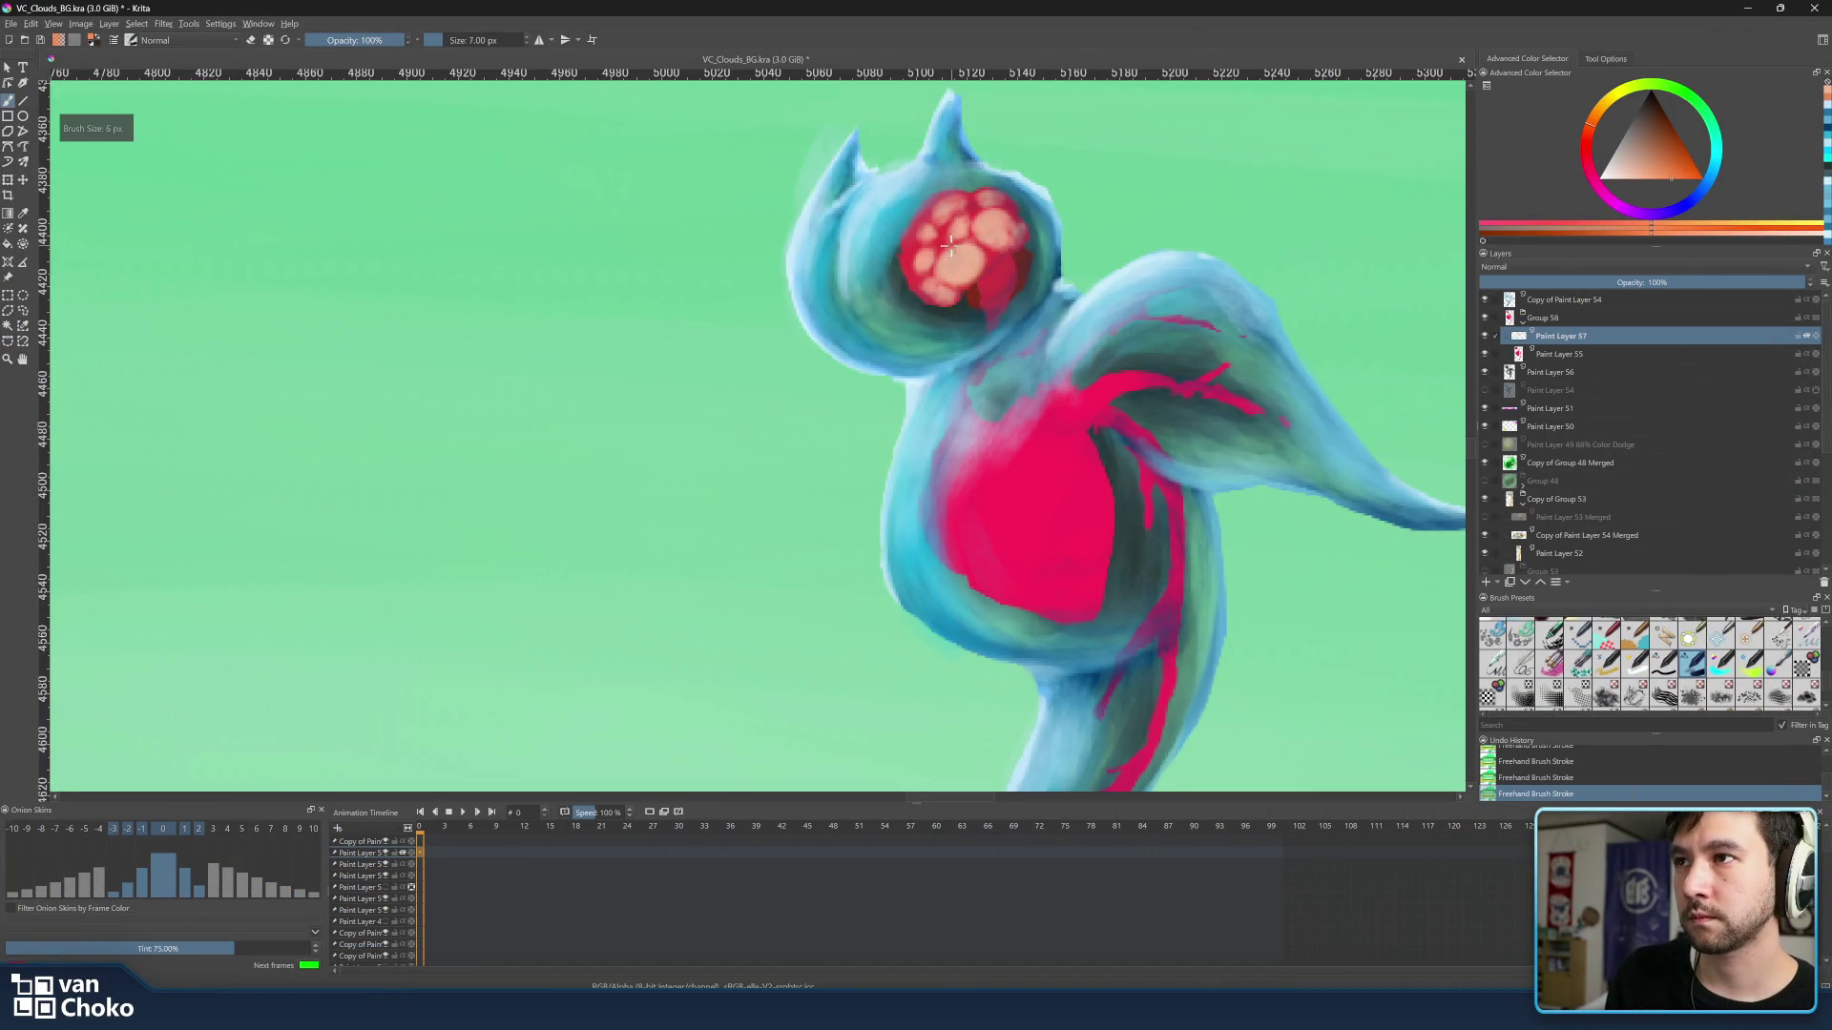
{"action": "key", "text": "bracketright"}
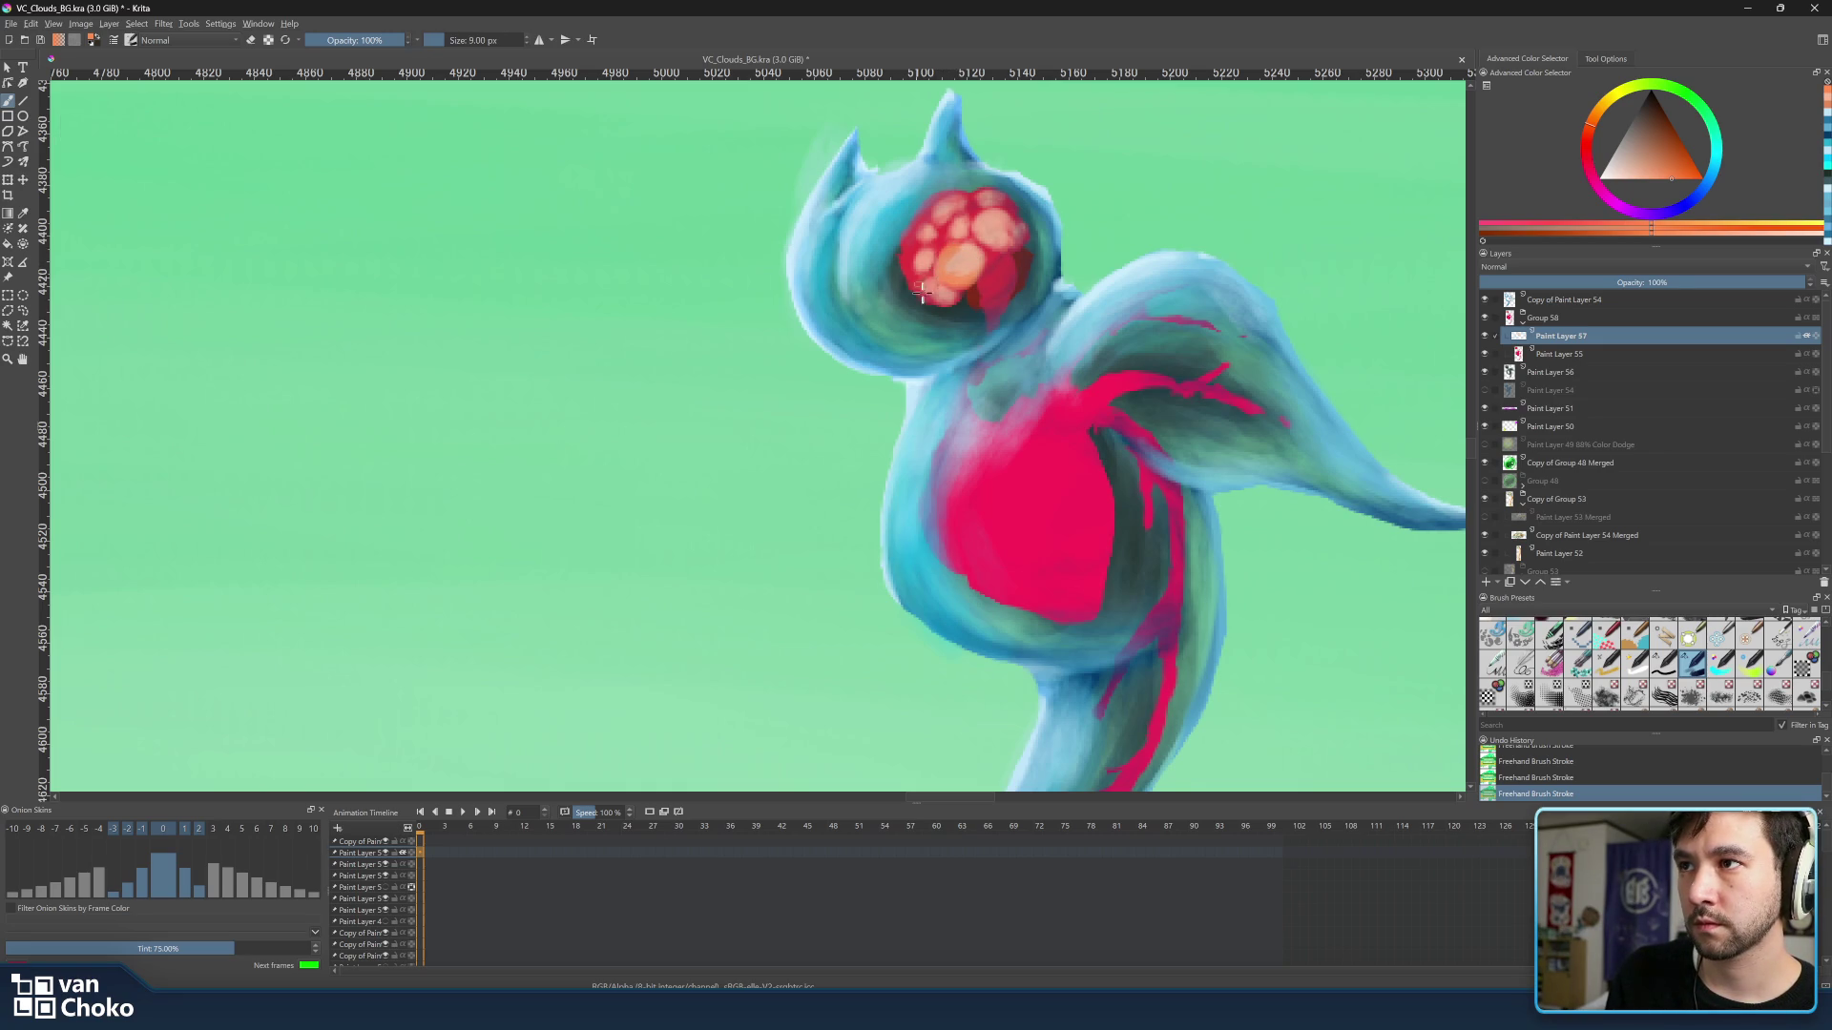
{"action": "key", "text": "bracketleft"}
{"action": "key", "text": "bracketleft"}
{"action": "key", "text": "bracketleft"}
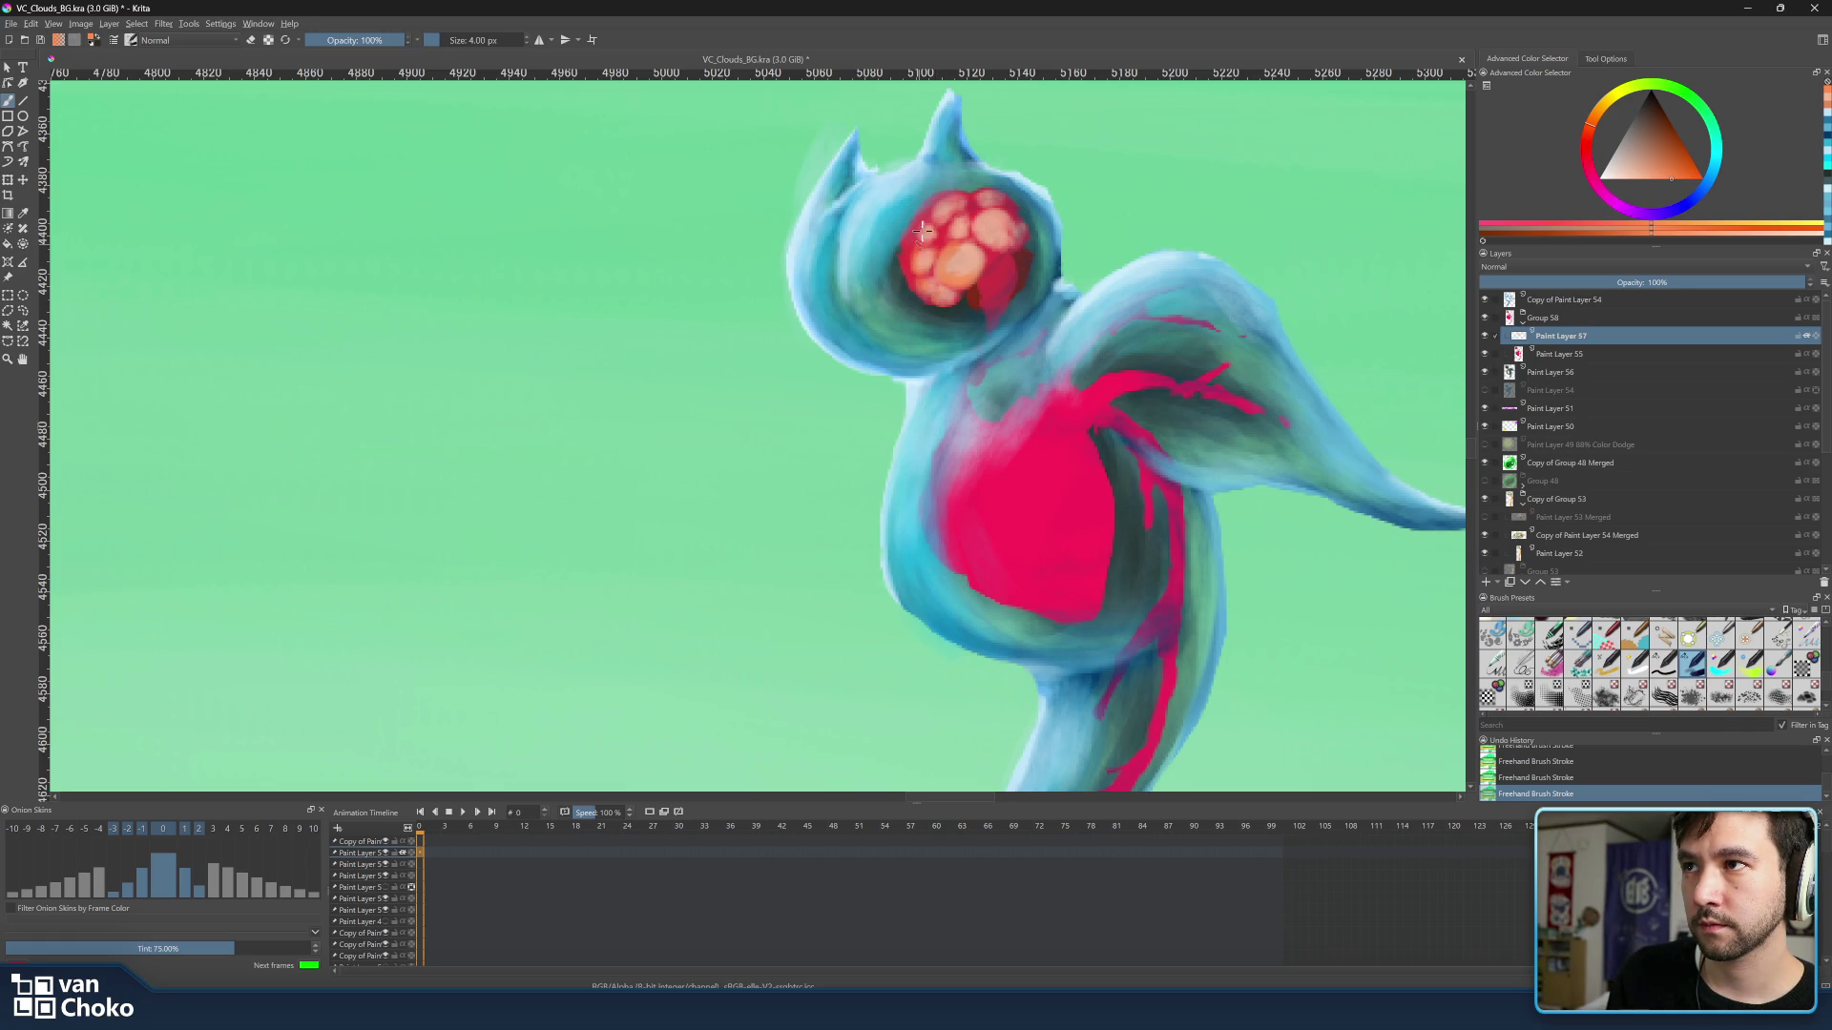
{"action": "key", "text": "bracketright"}
{"action": "key", "text": "bracketright"}
{"action": "key", "text": "bracketright"}
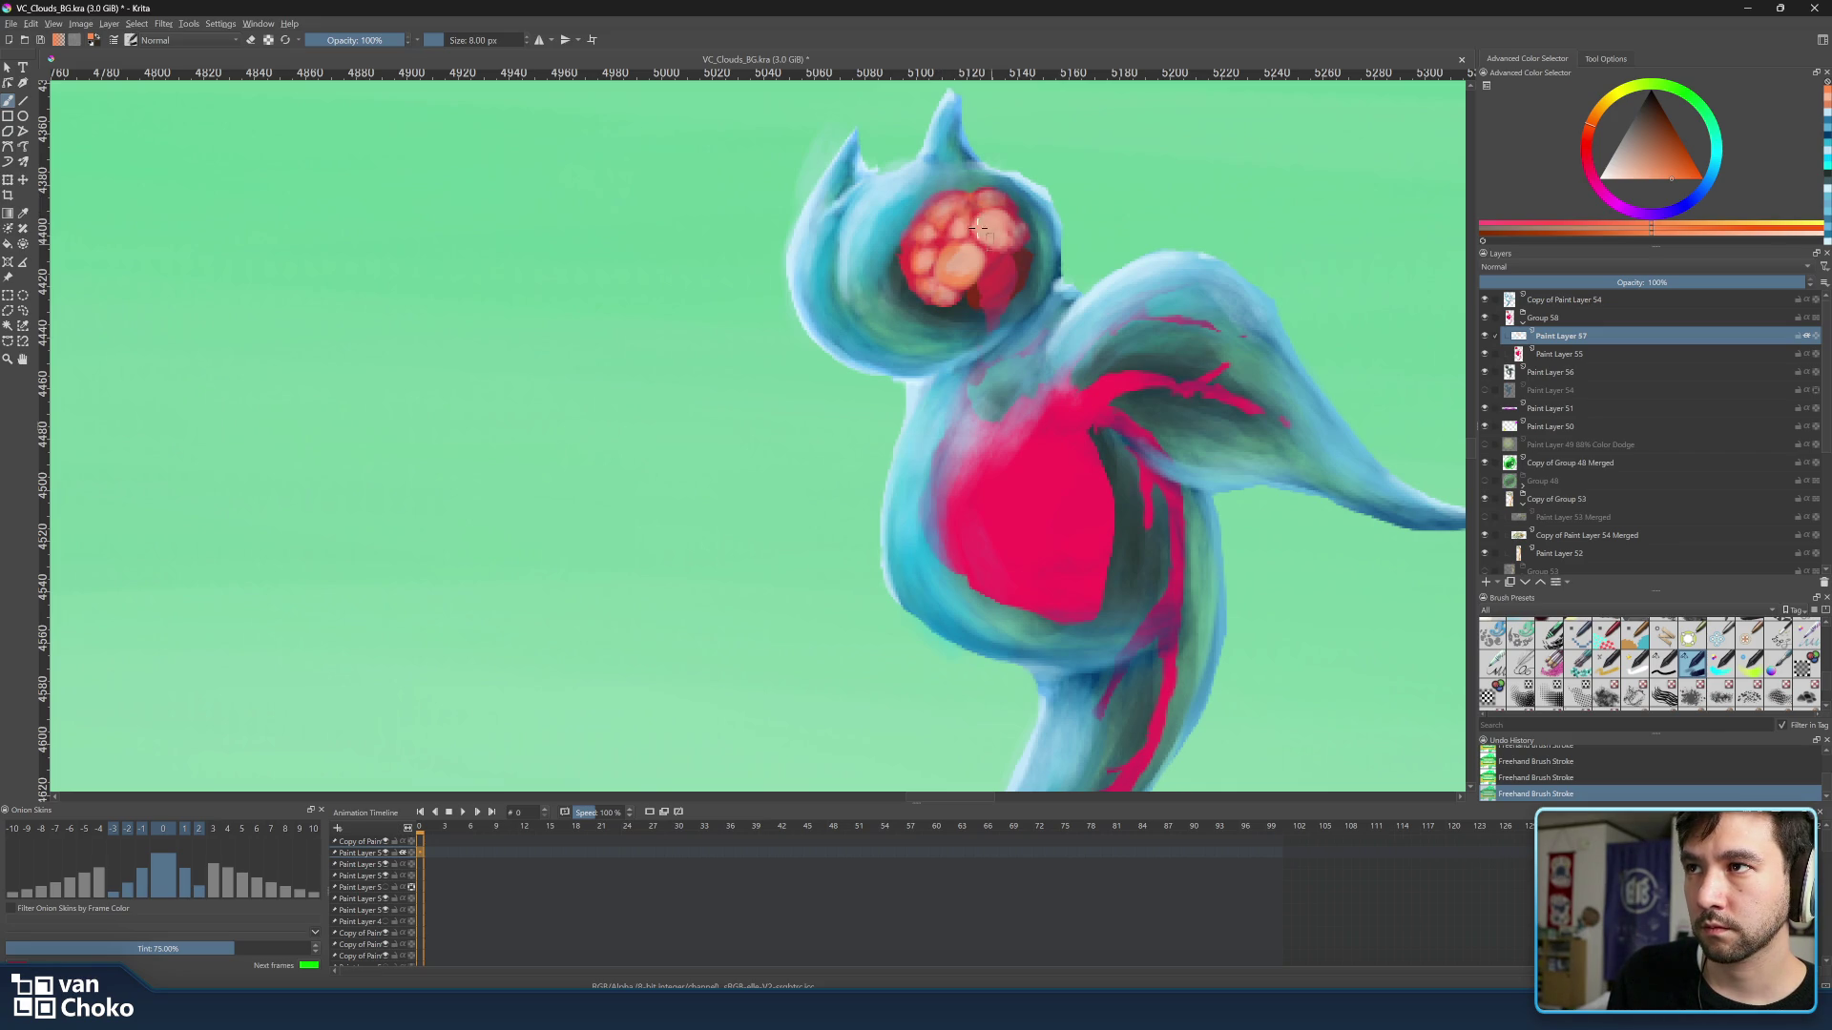
{"action": "key", "text": "bracketright"}
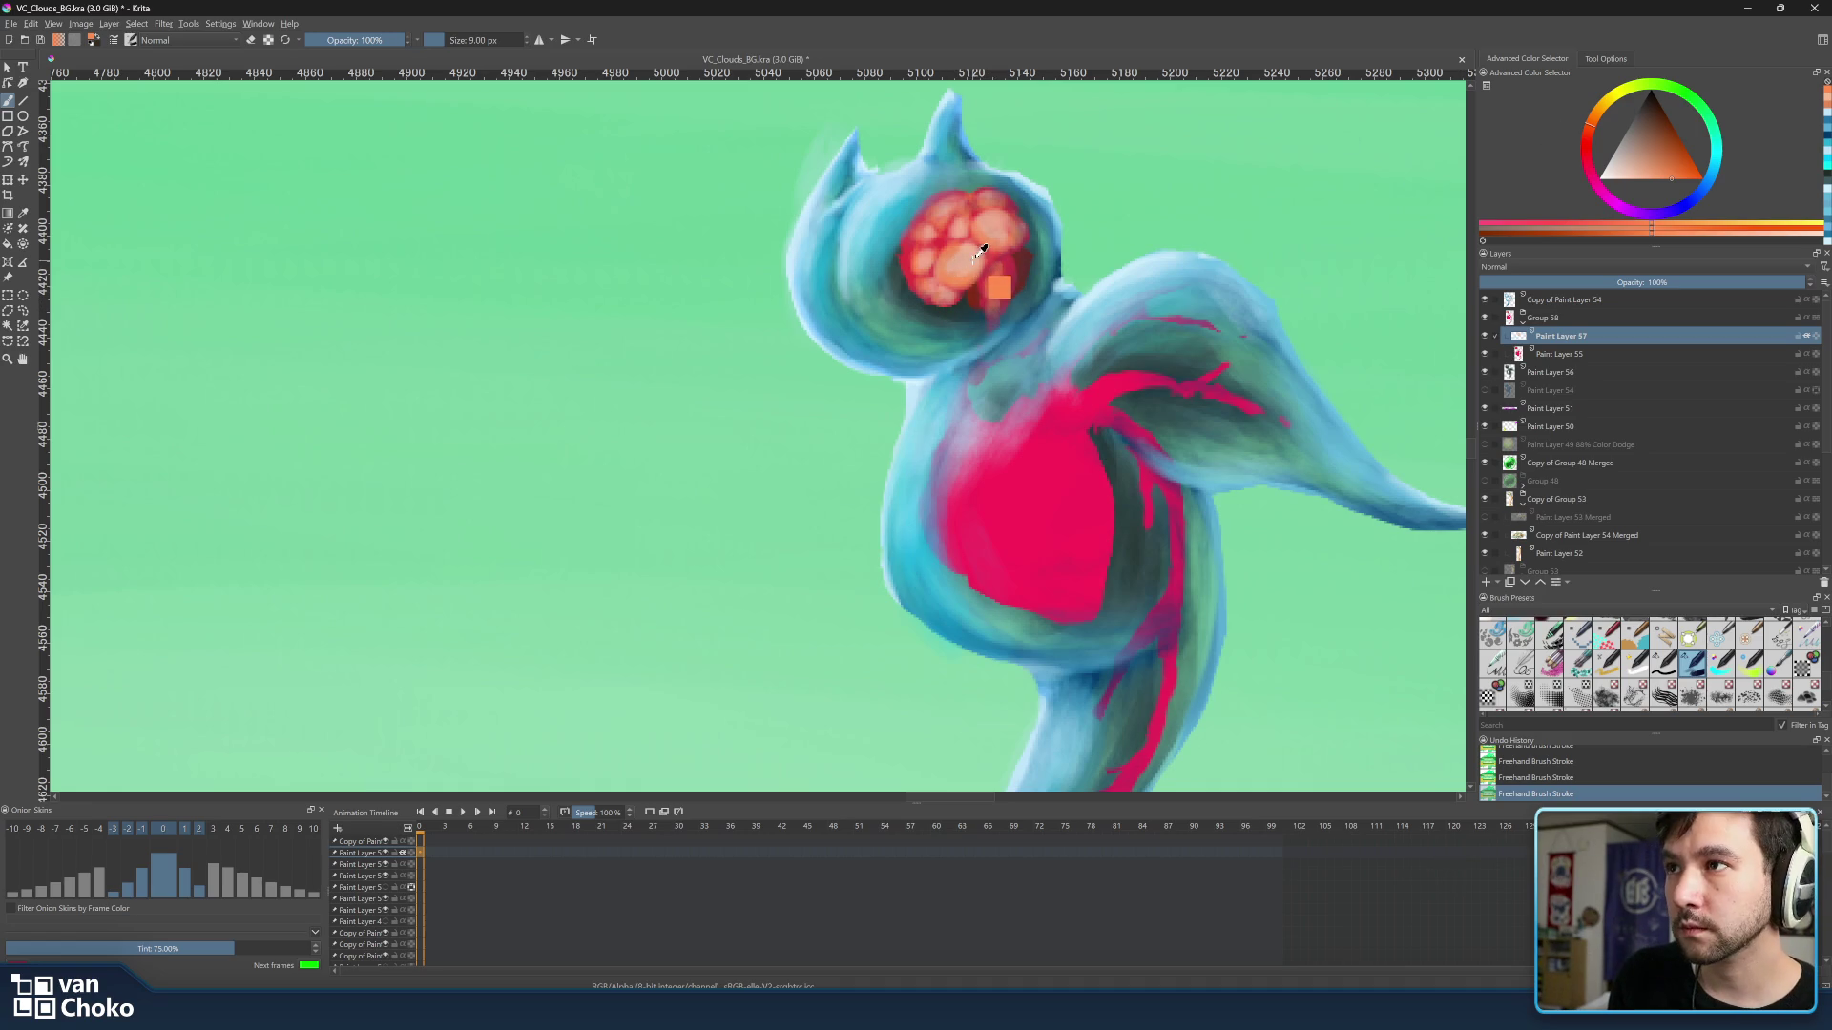
Sample the head marking, then outline the blobs in orange-red and dark red at 8 px.
{"action": "left_click", "coordinate": [988, 287], "text": "ctrl"}
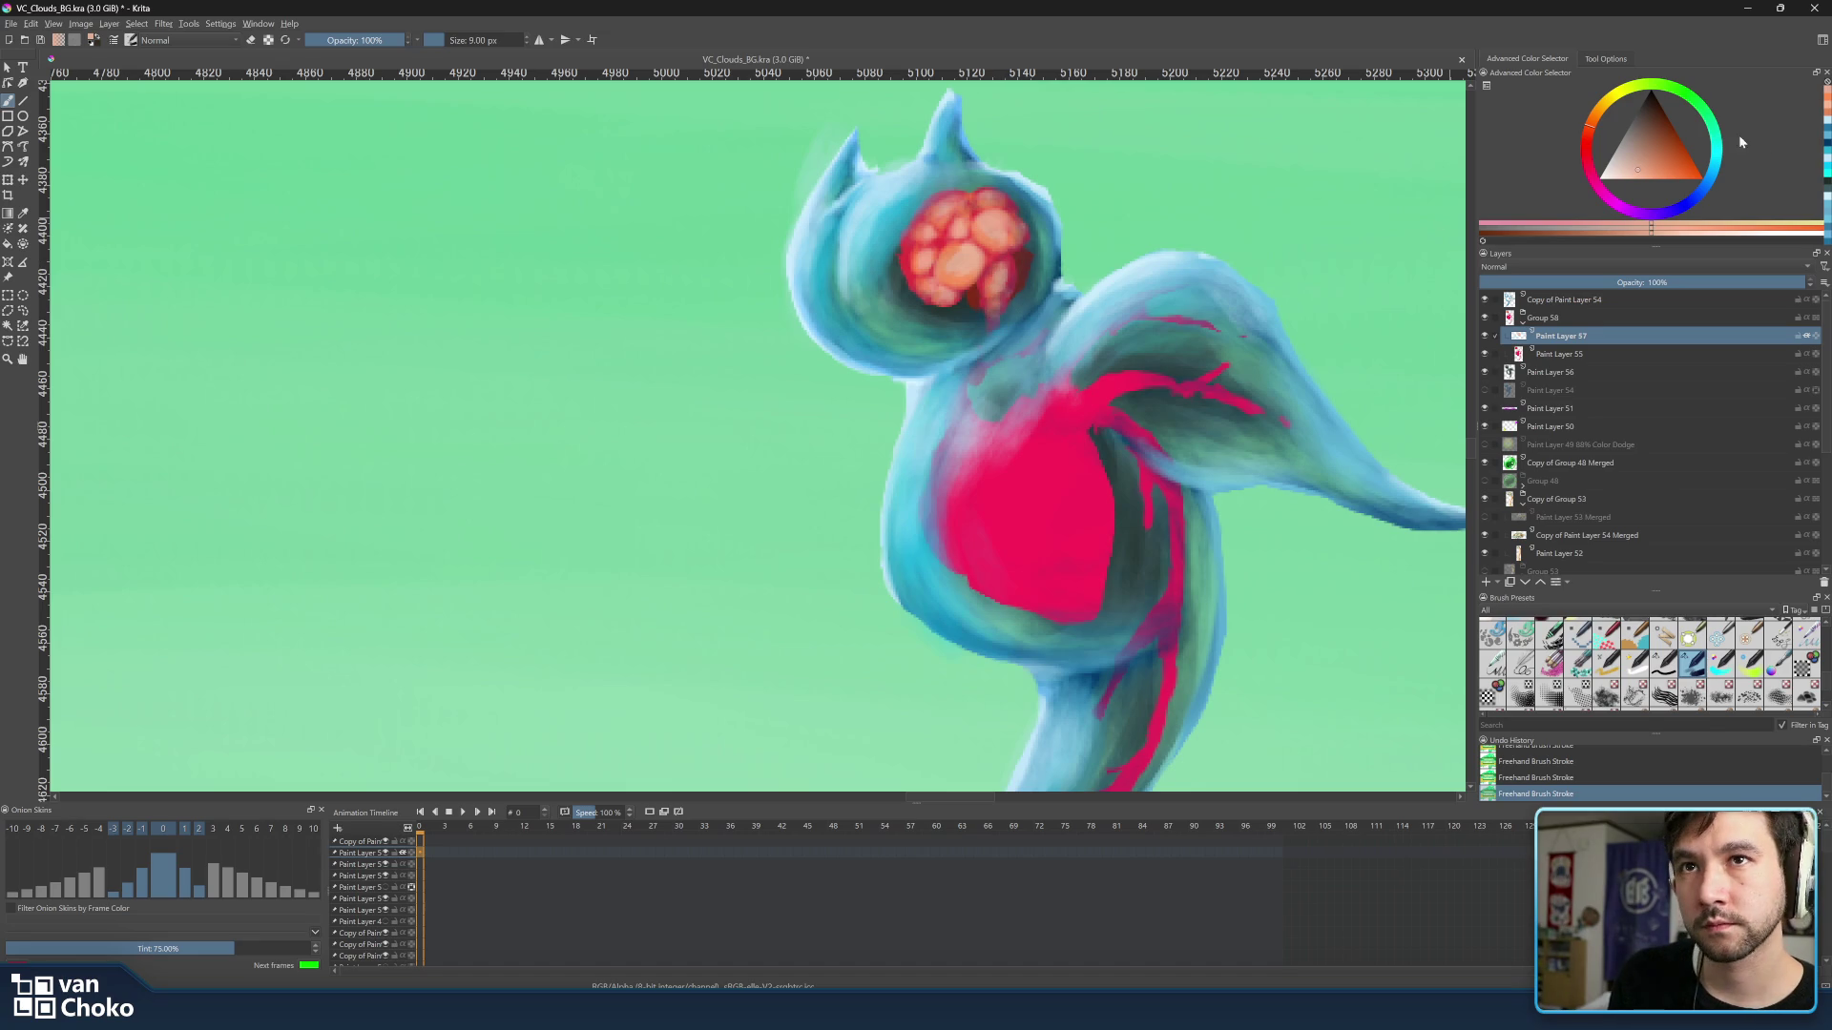
{"action": "left_click_drag", "start_coordinate": [1662, 135], "coordinate": [1673, 135]}
{"action": "left_click", "coordinate": [1590, 143]}
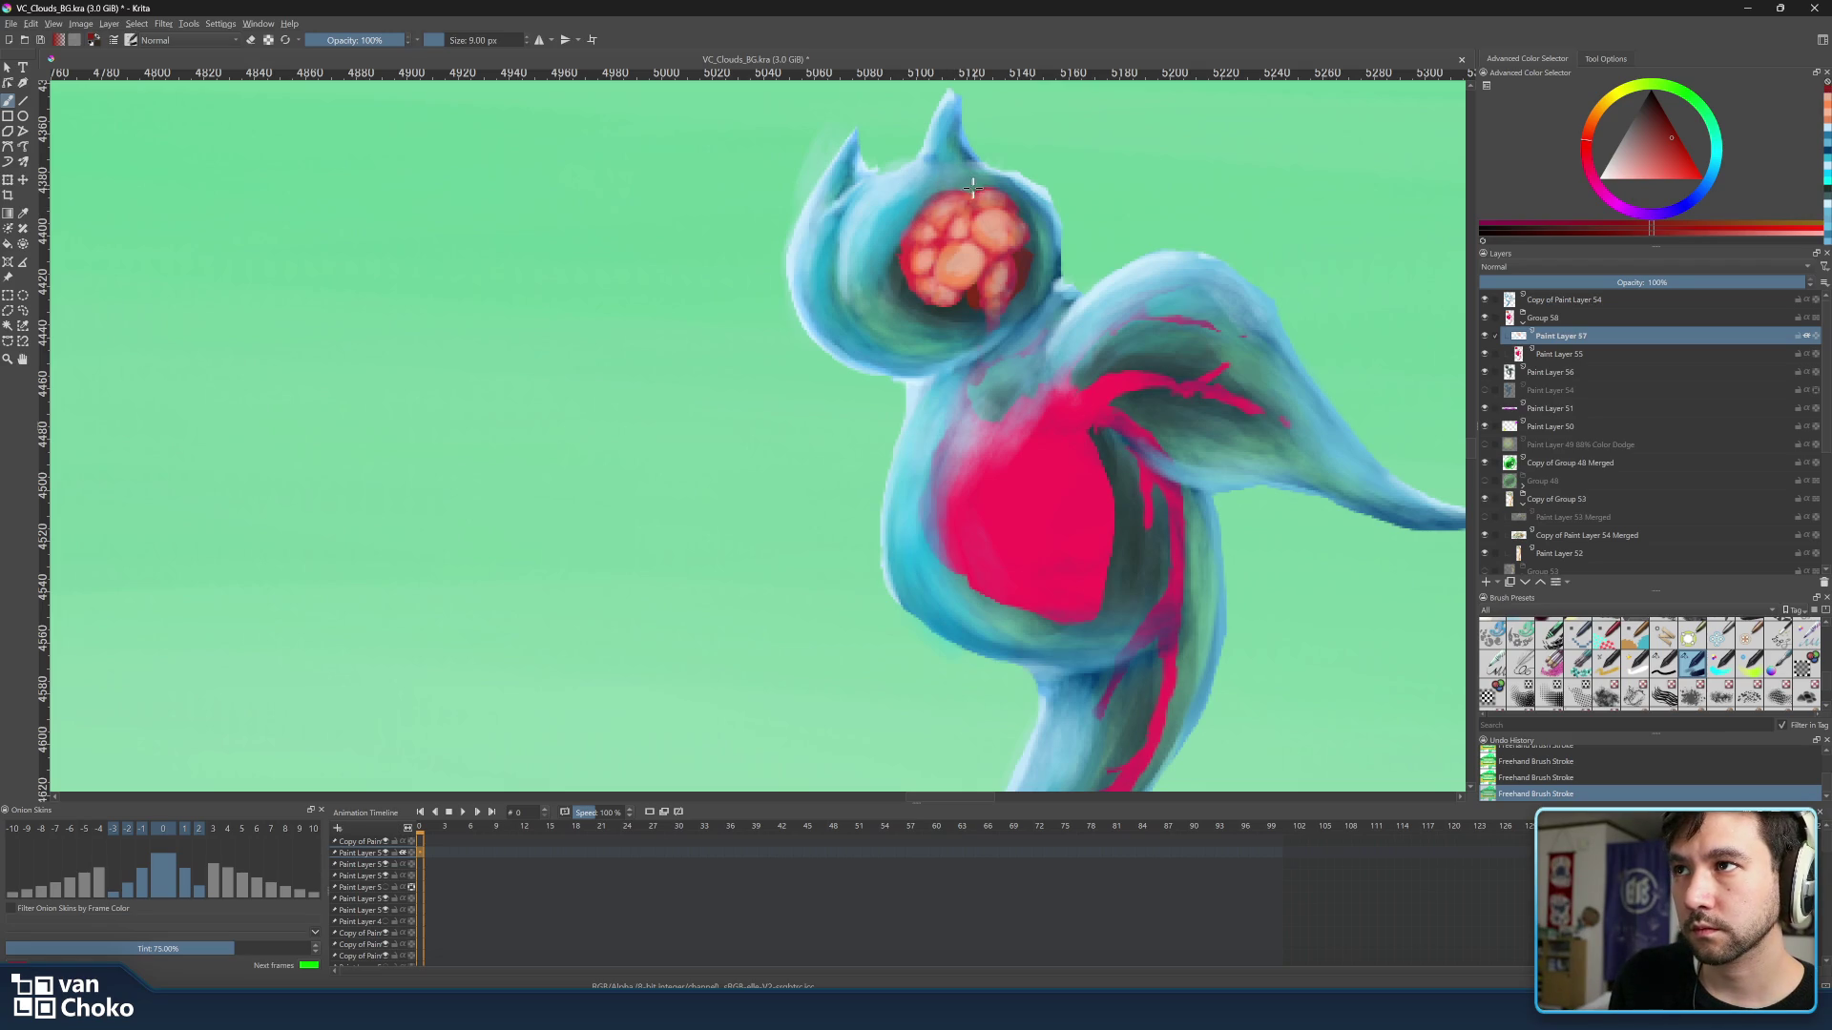
{"action": "key", "text": "bracketleft"}
{"action": "key", "text": "bracketleft"}
{"action": "key", "text": "bracketleft"}
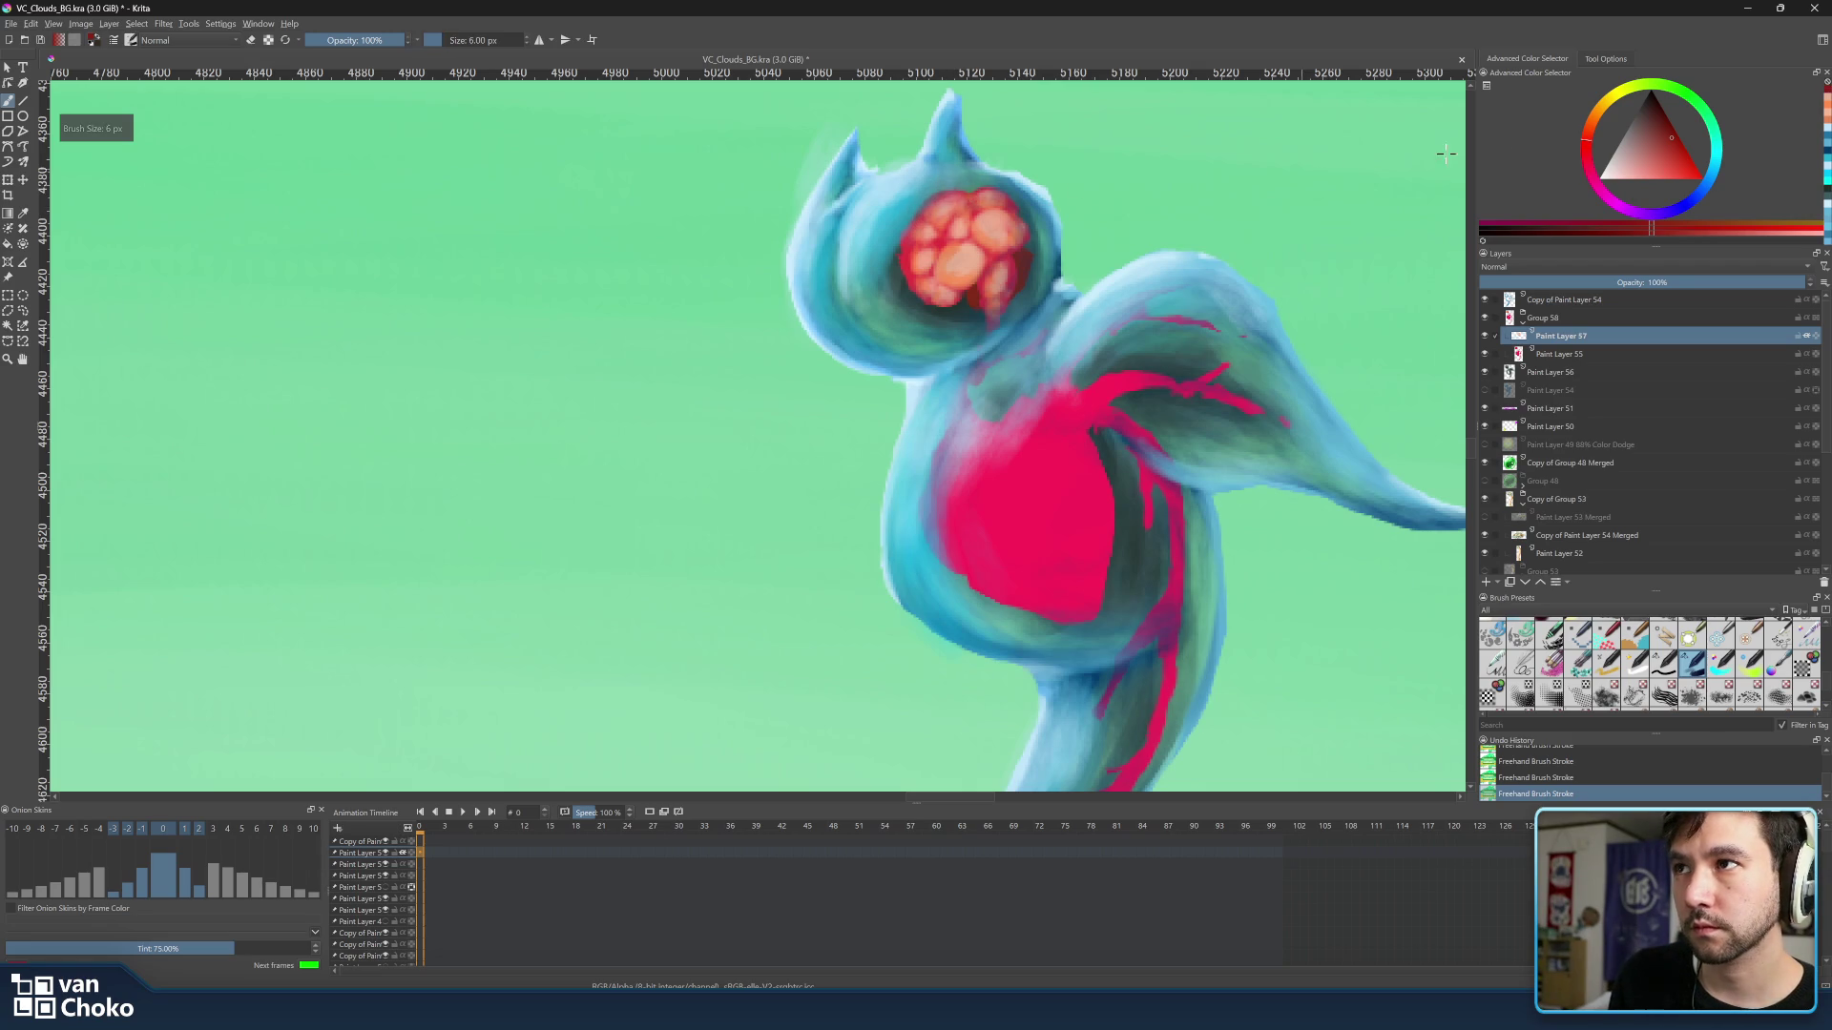
{"action": "left_click", "coordinate": [1673, 147]}
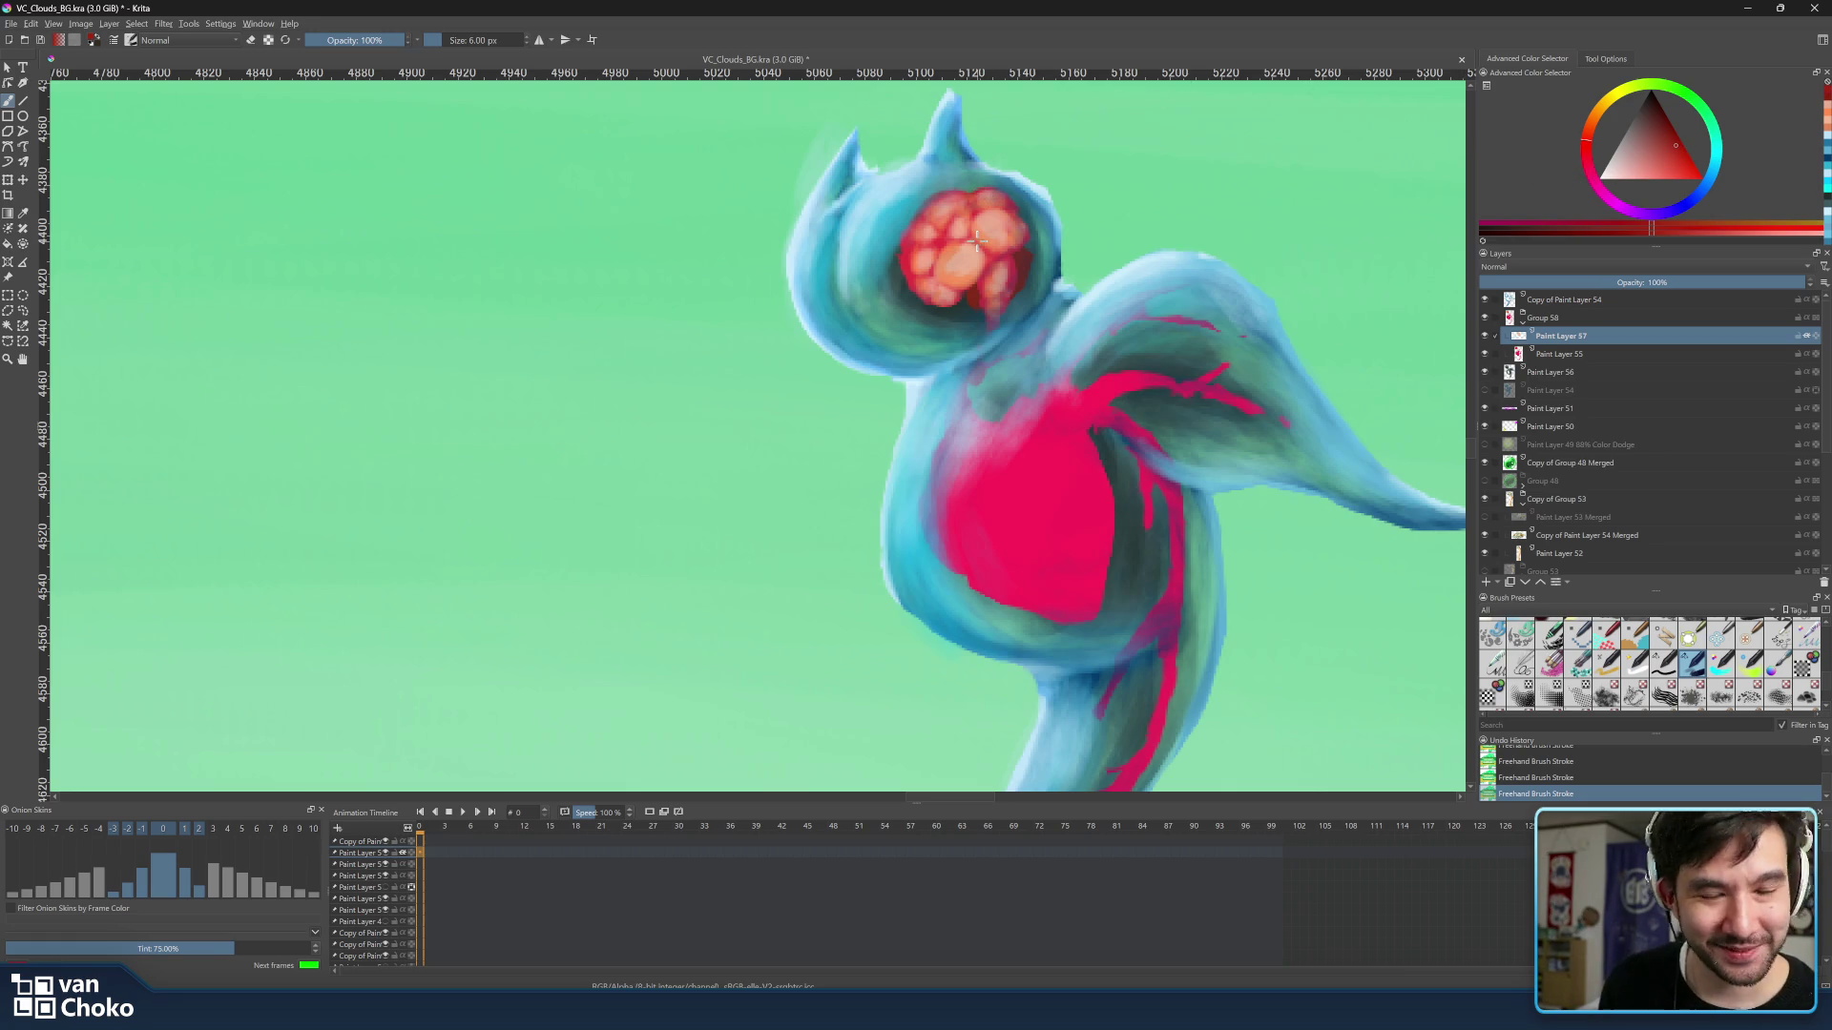
Hide the blue body layer and paint small strokes just below the head marking.
{"action": "left_click", "coordinate": [1484, 299]}
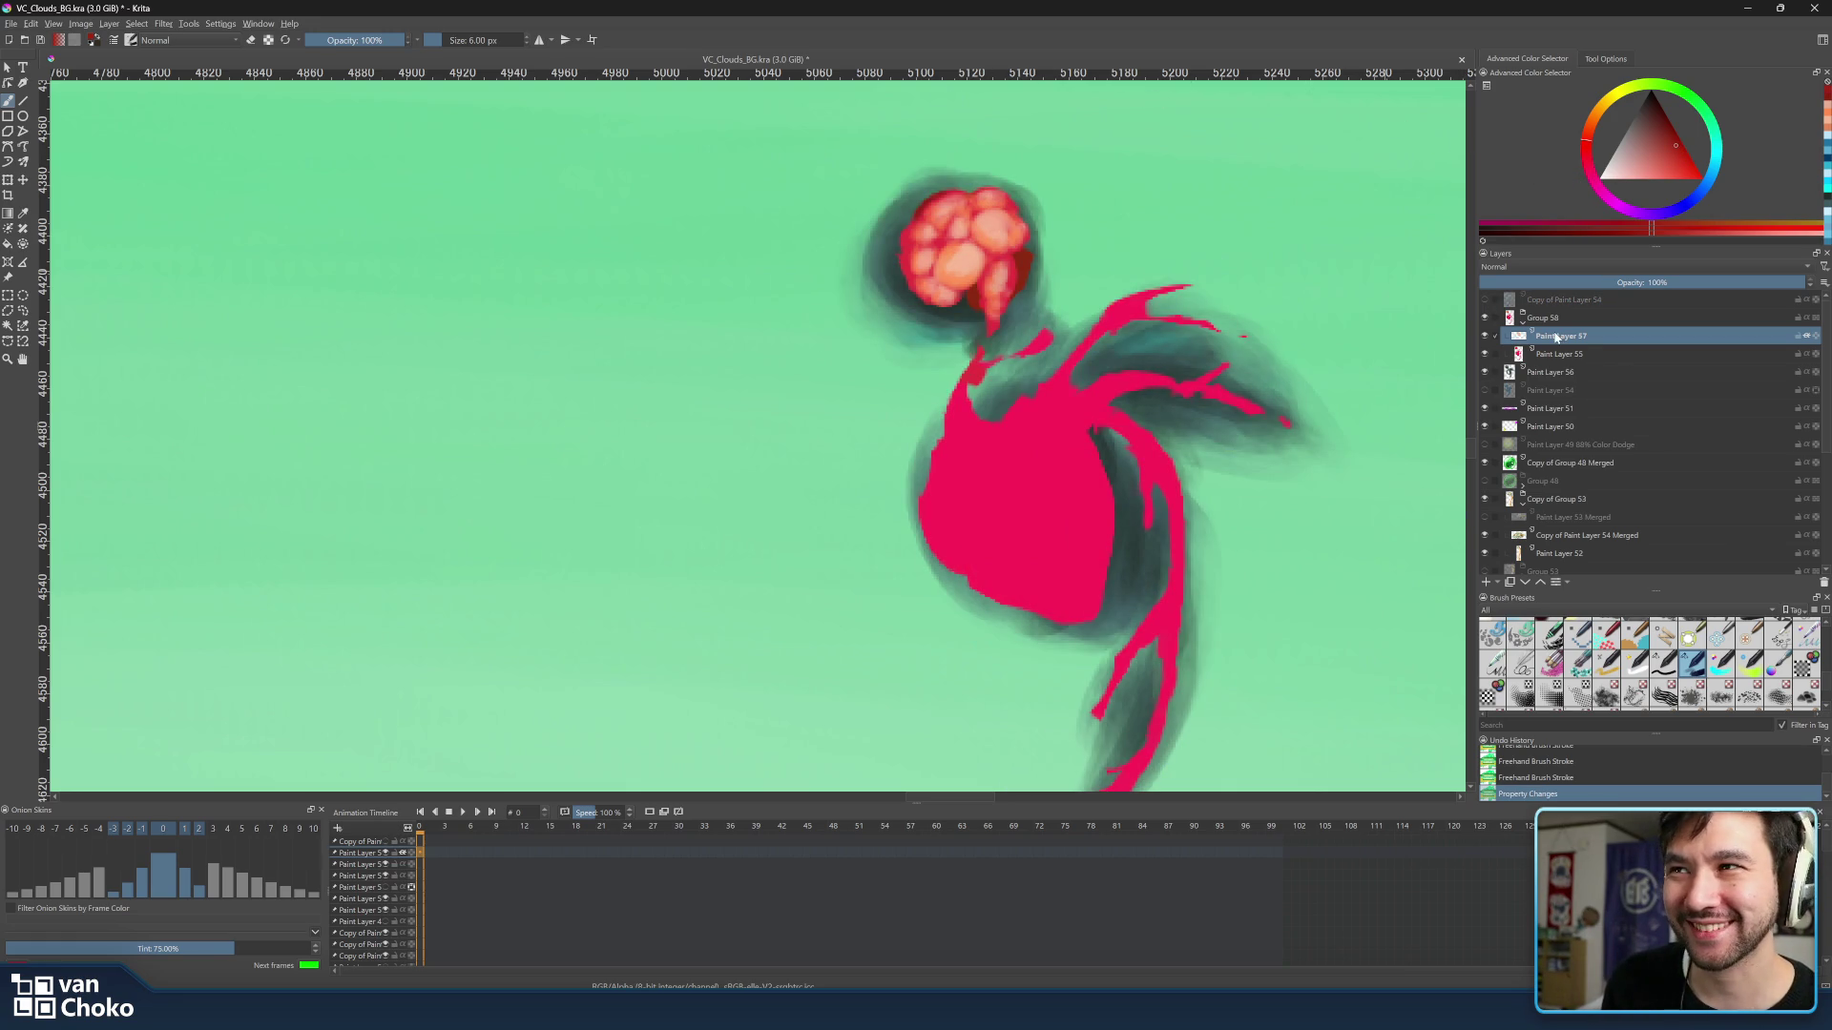
{"action": "left_click_drag", "start_coordinate": [915, 211], "coordinate": [932, 218]}
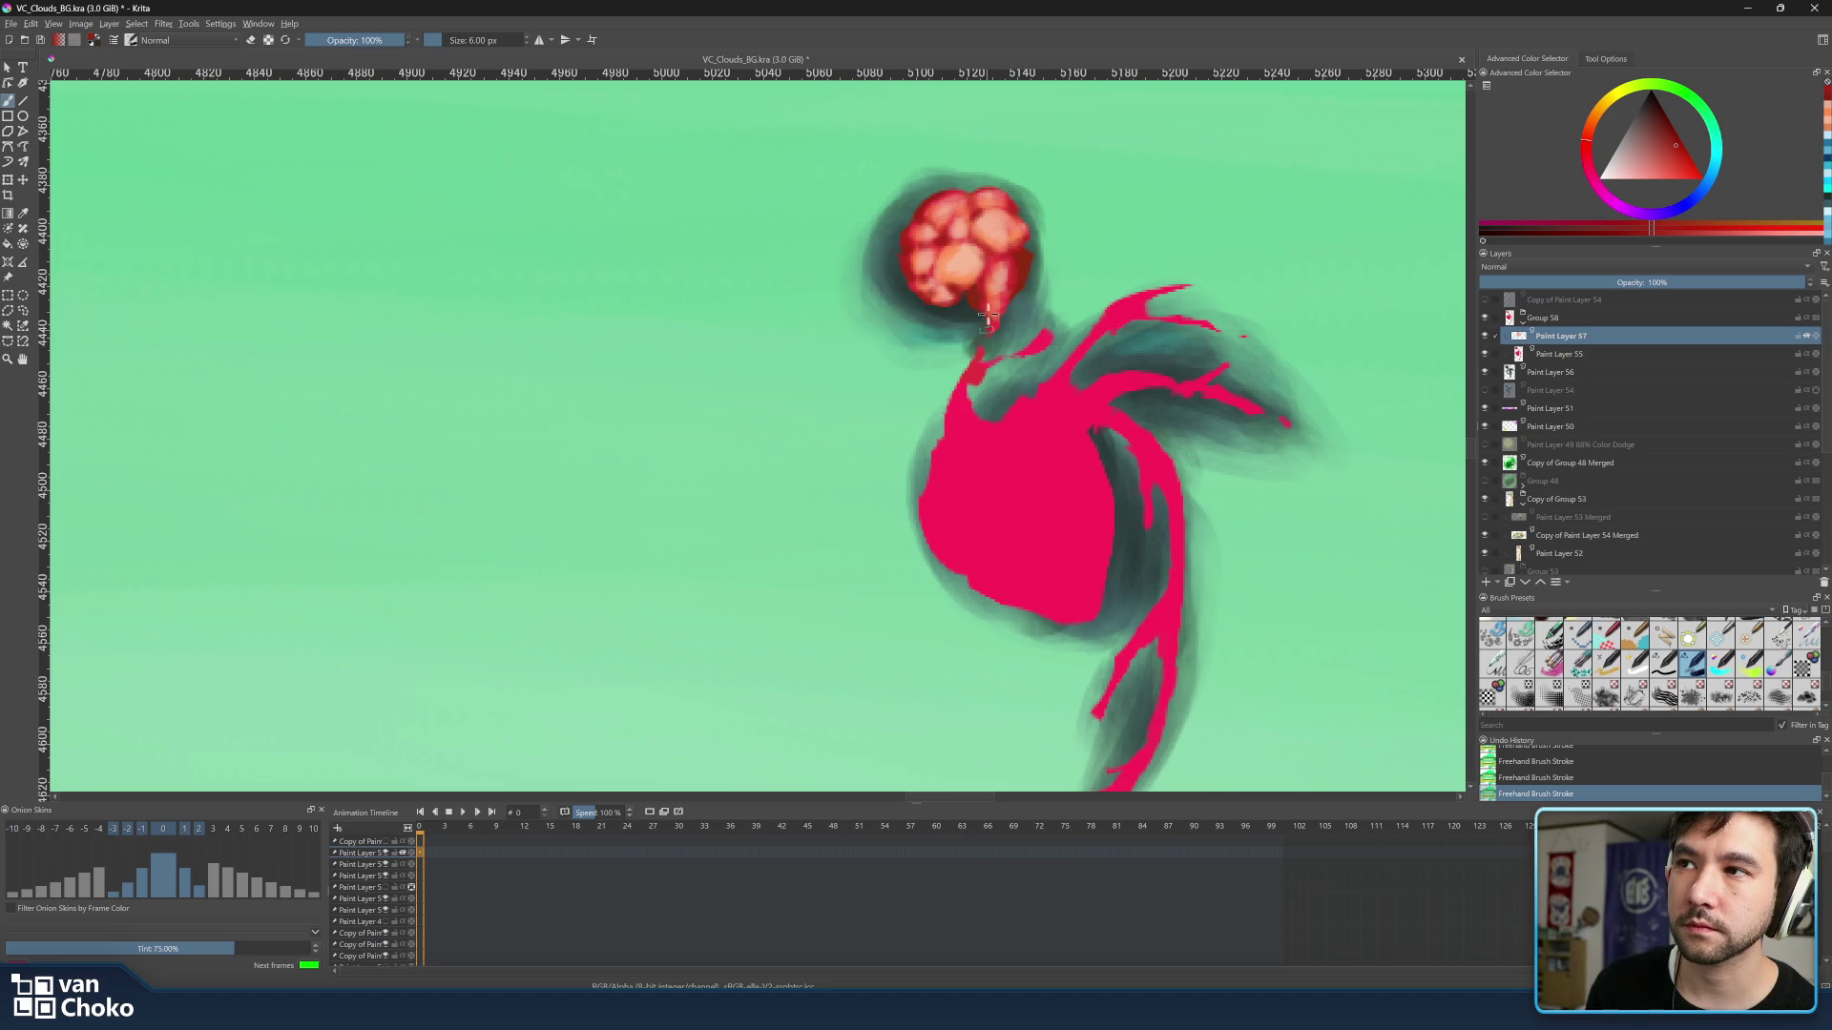
Shift to a darker red and nudge its hue for the outlines between the peach blobs.
{"action": "left_click", "coordinate": [1676, 134]}
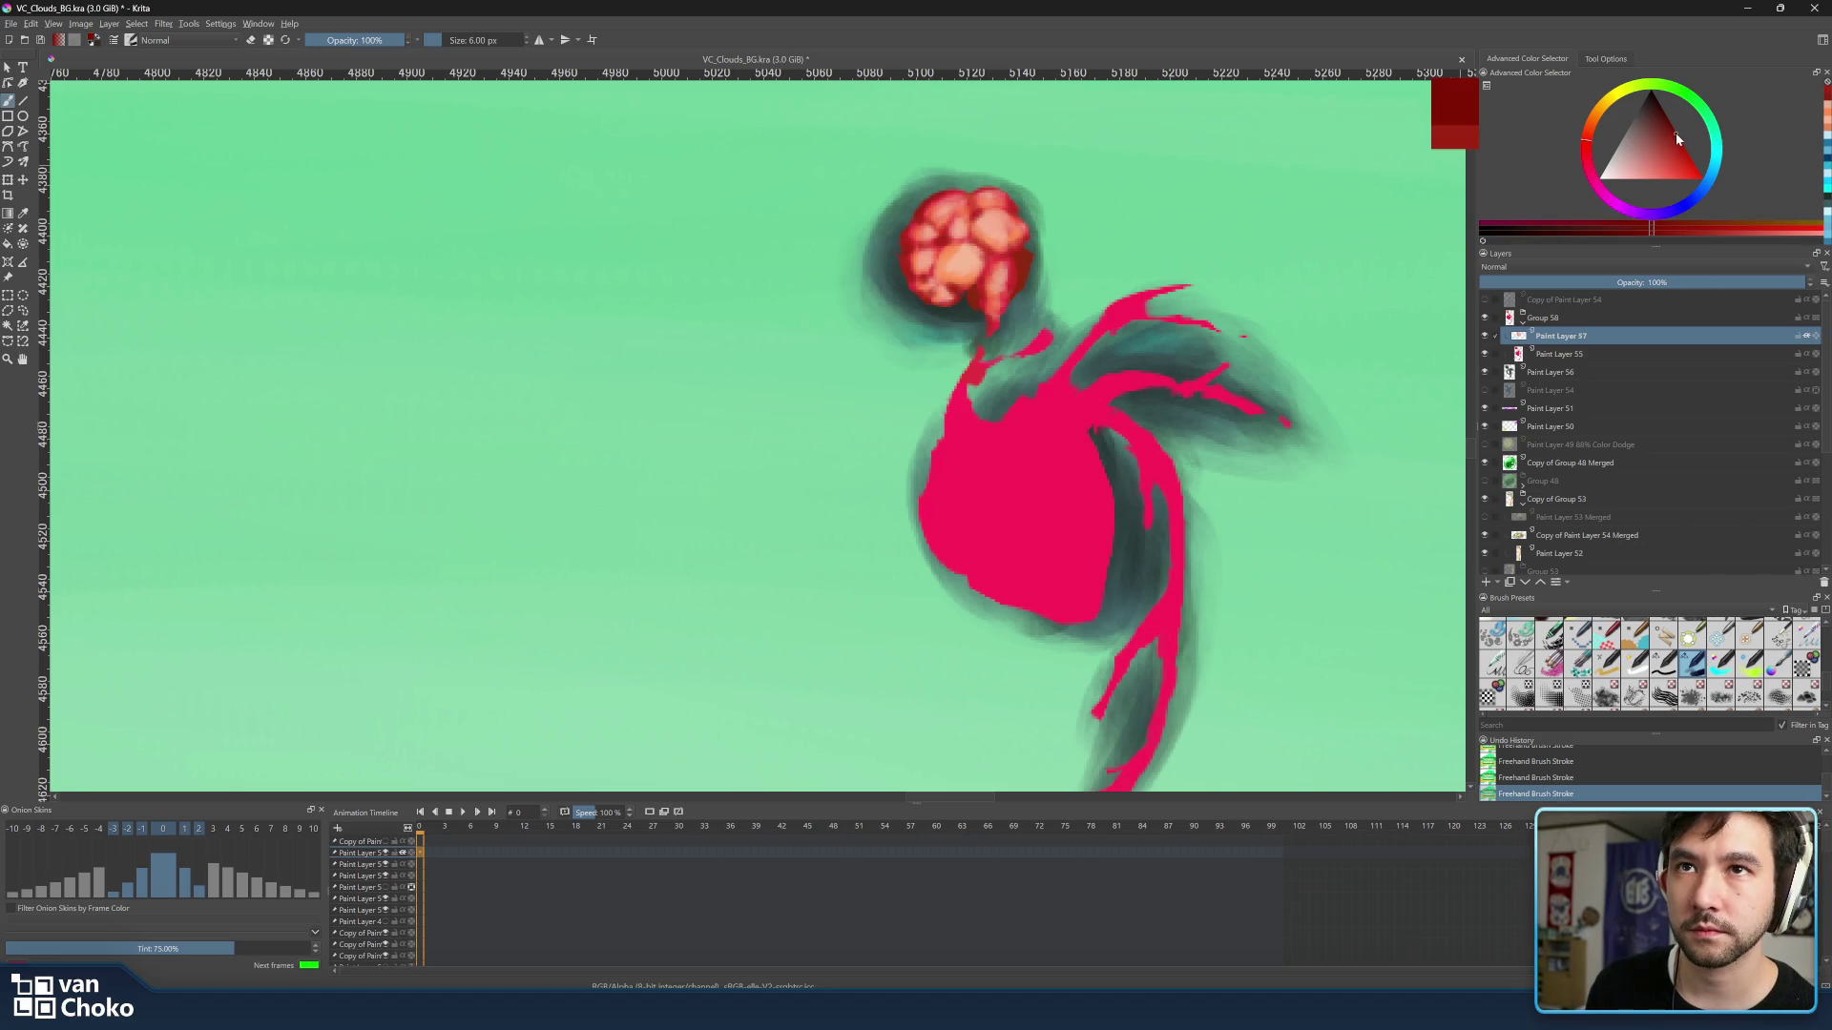
{"action": "left_click", "coordinate": [1582, 153]}
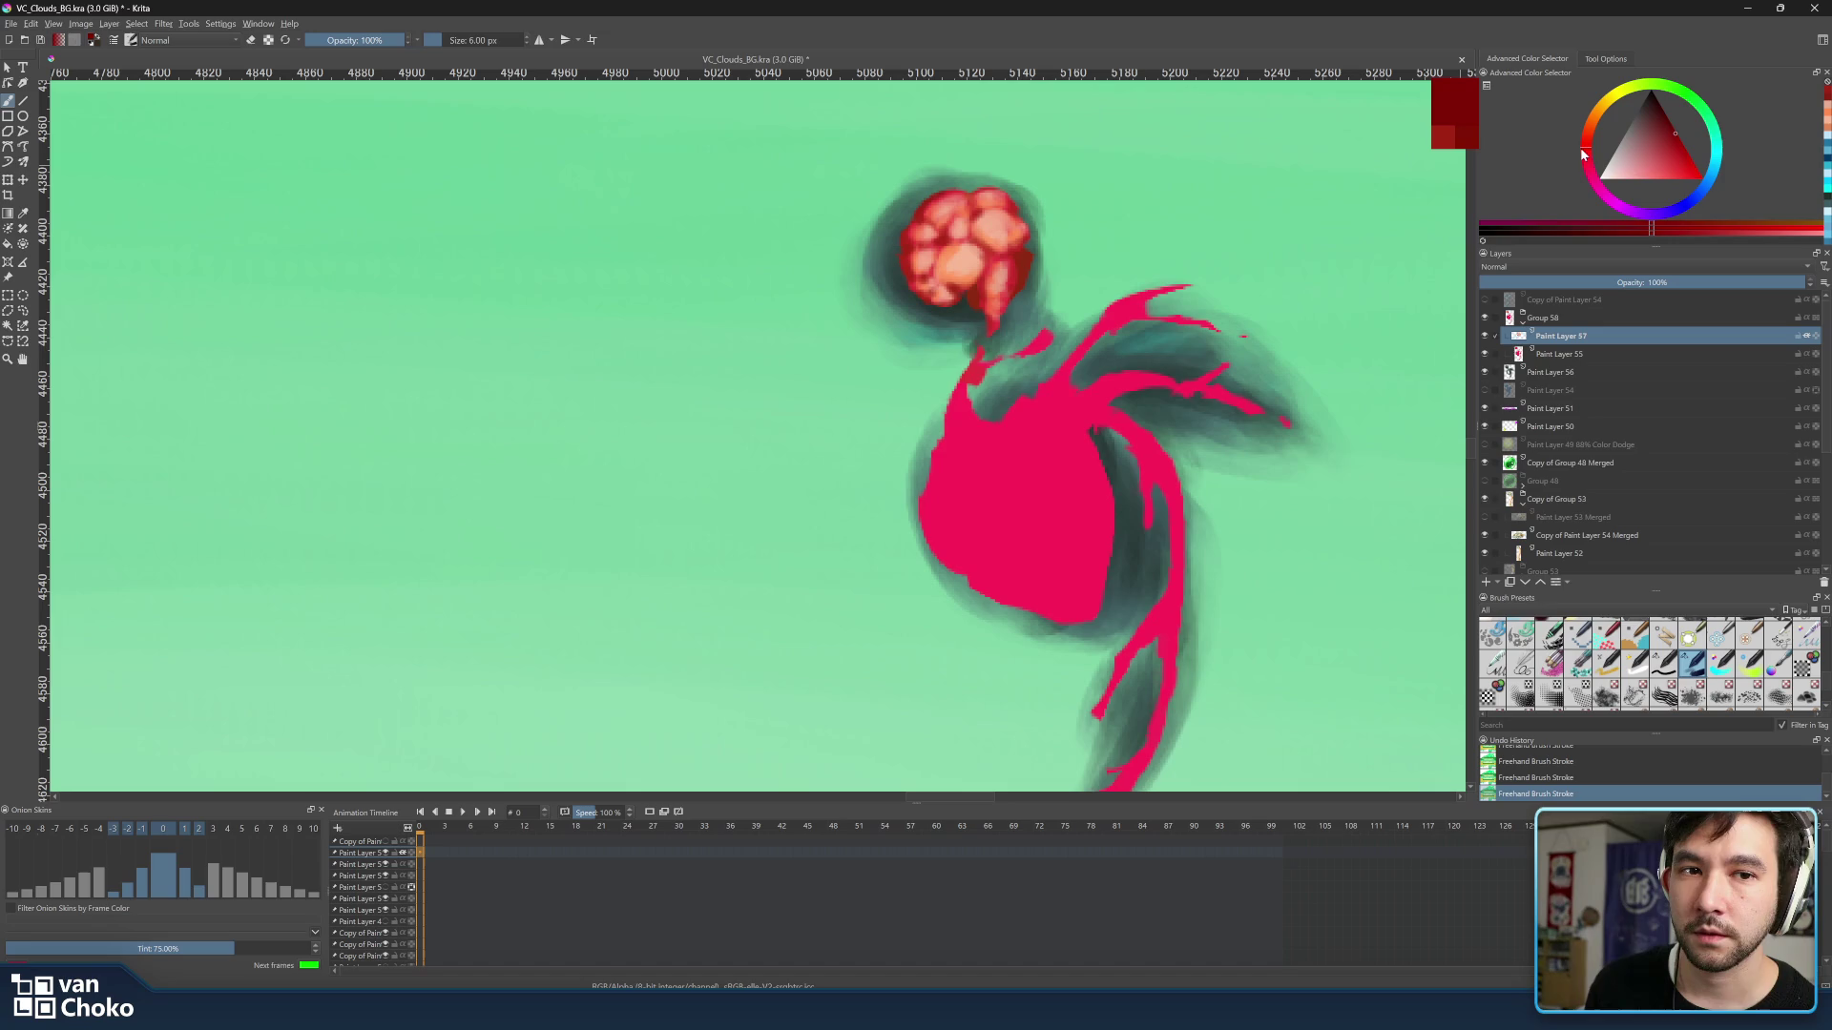
{"action": "left_click_drag", "start_coordinate": [1583, 150], "coordinate": [1587, 146]}
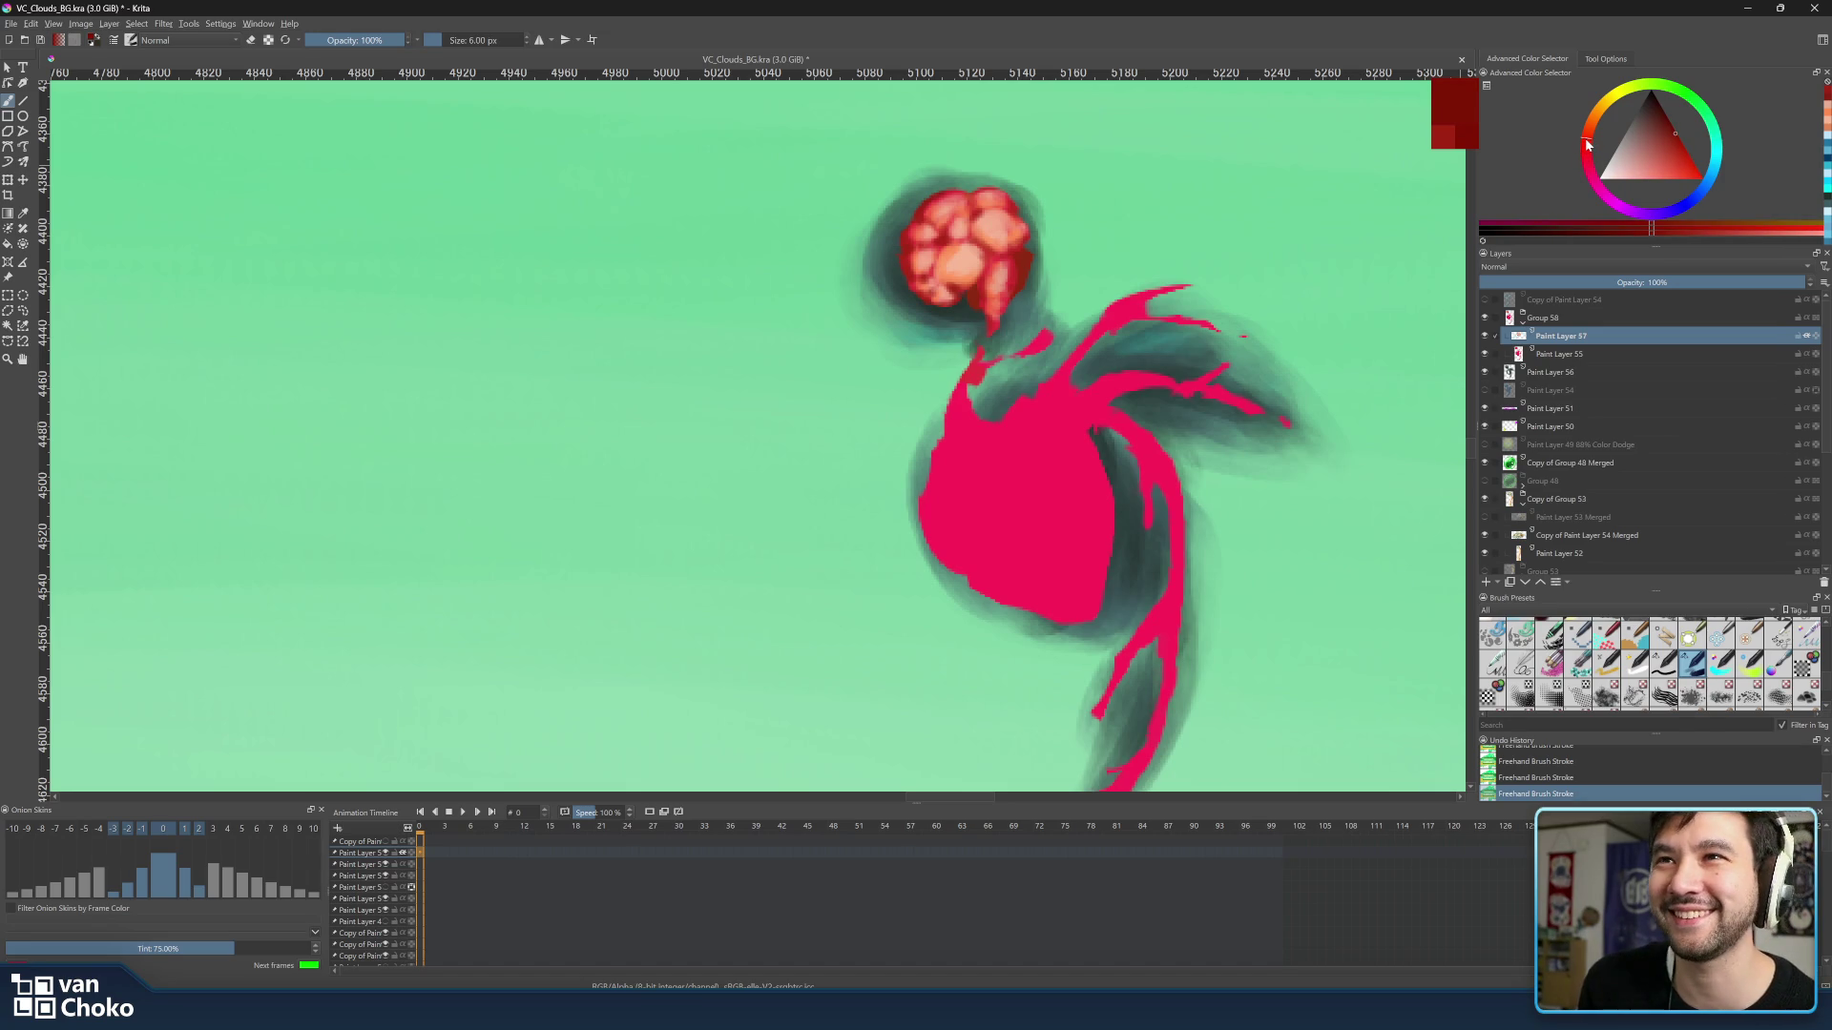
{"action": "left_click_drag", "start_coordinate": [1586, 143], "coordinate": [1665, 150]}
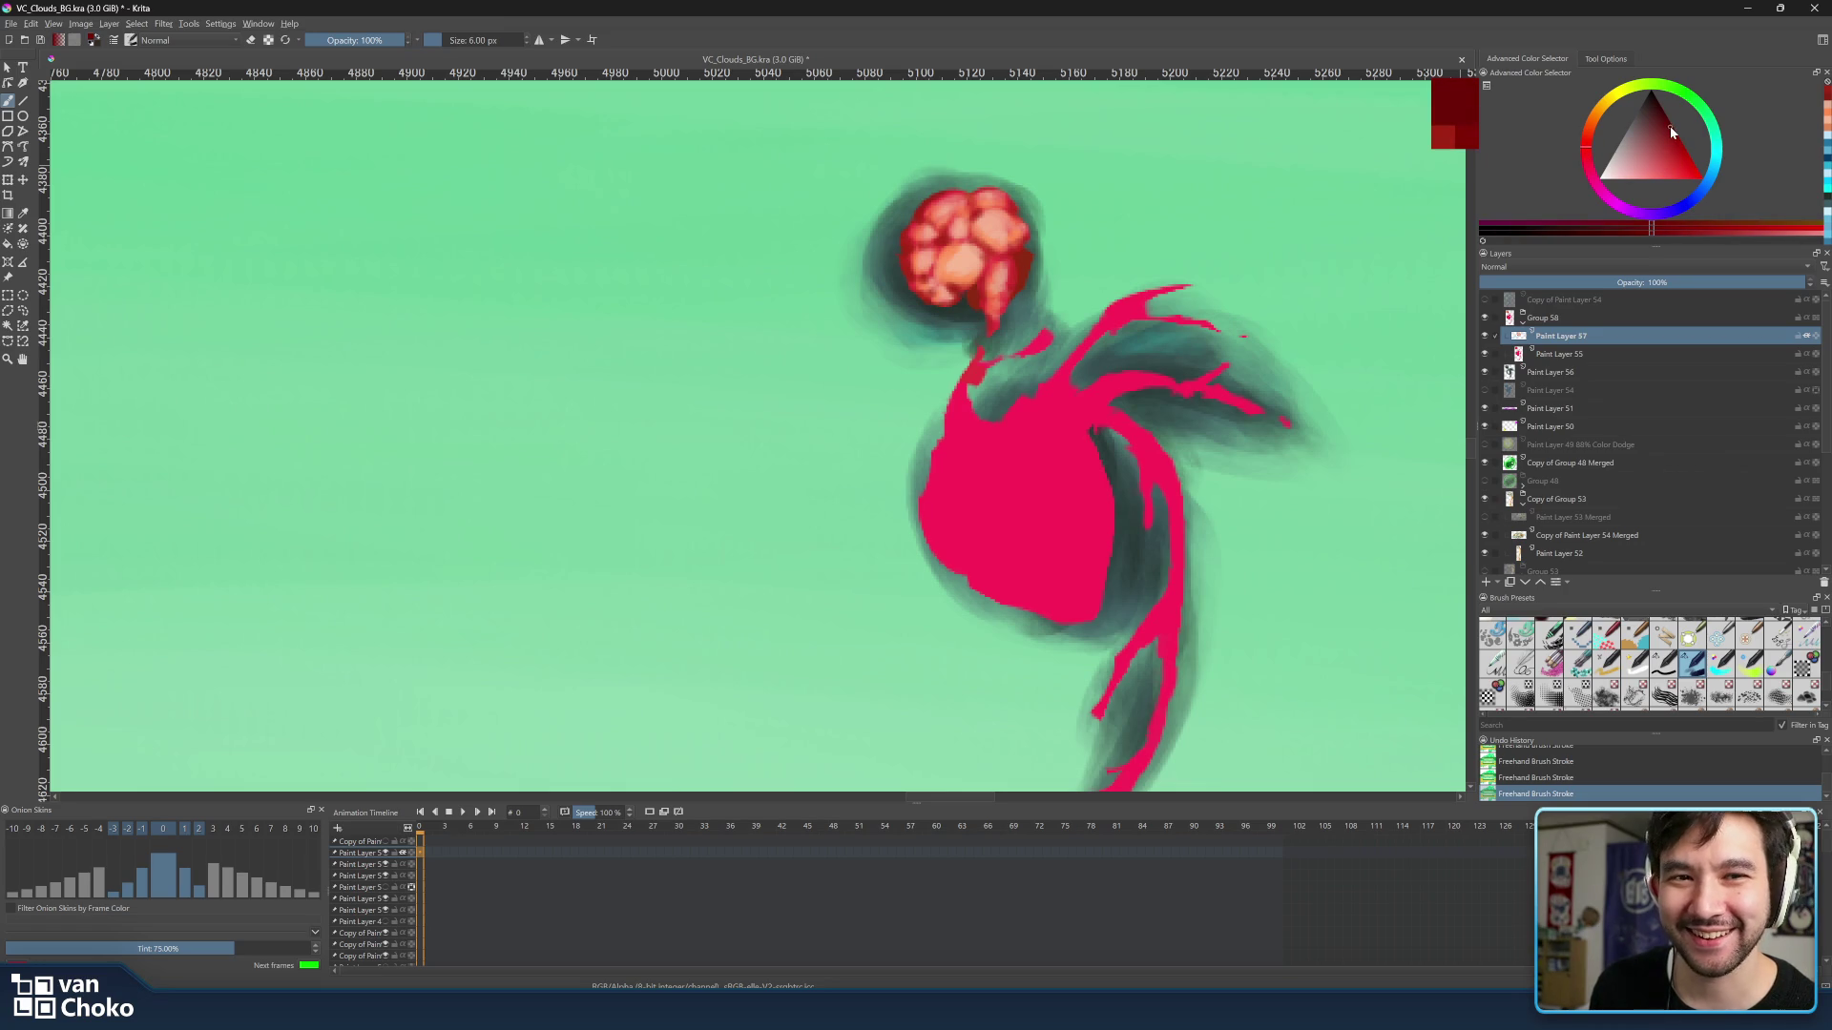